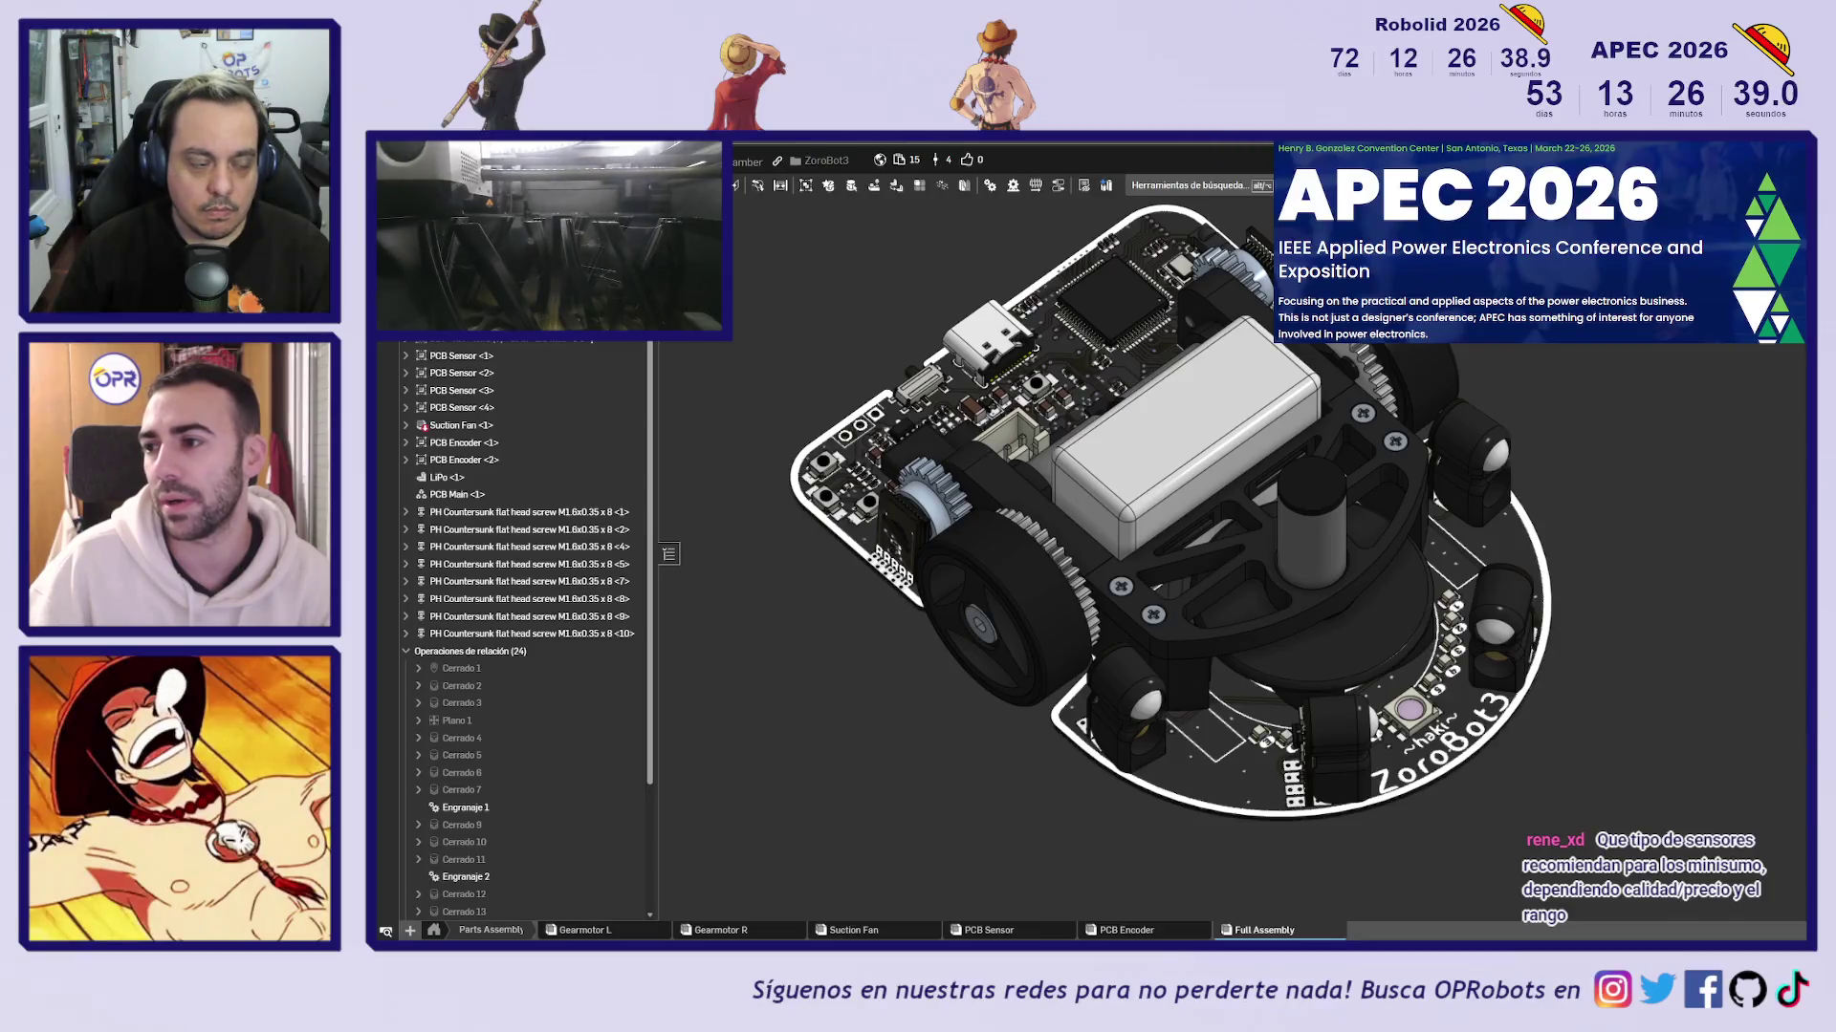
# Open the JSumo robot-parts store in a new tab and browse its homepage
pyautogui.hotkey('alt', 'Tab')
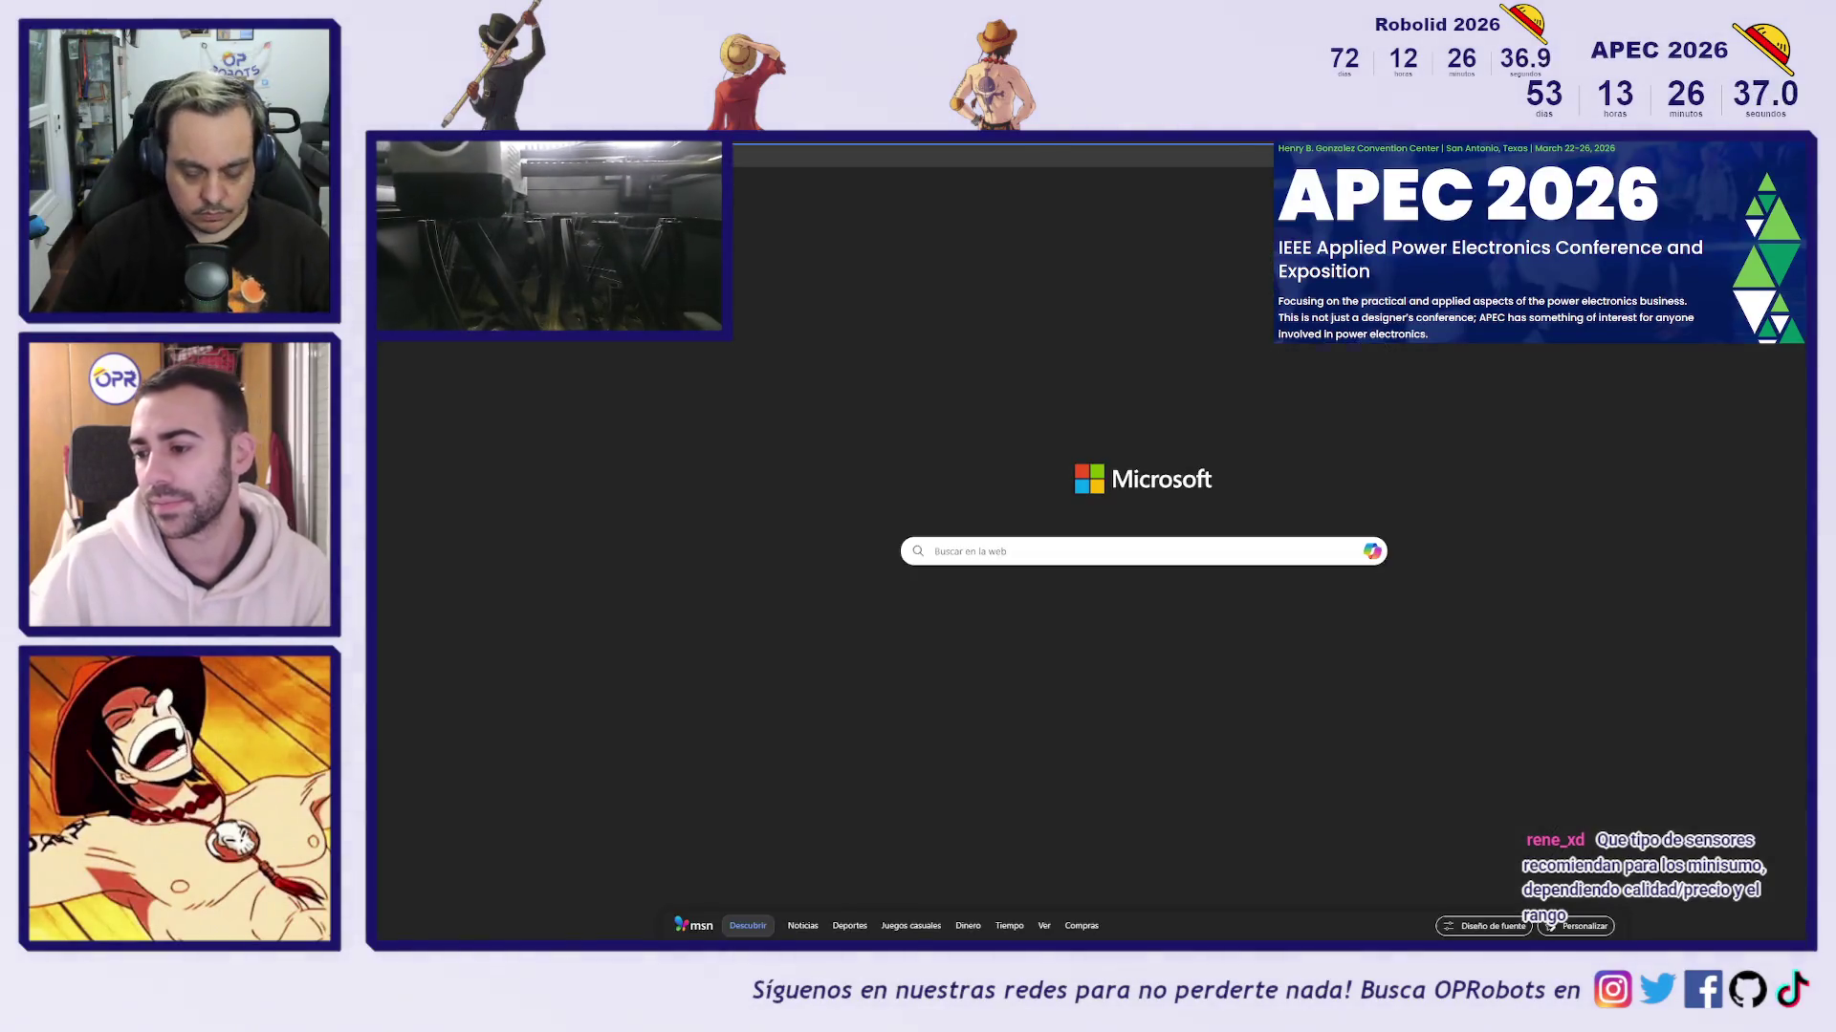
pyautogui.hotkey('ctrl', 'l')
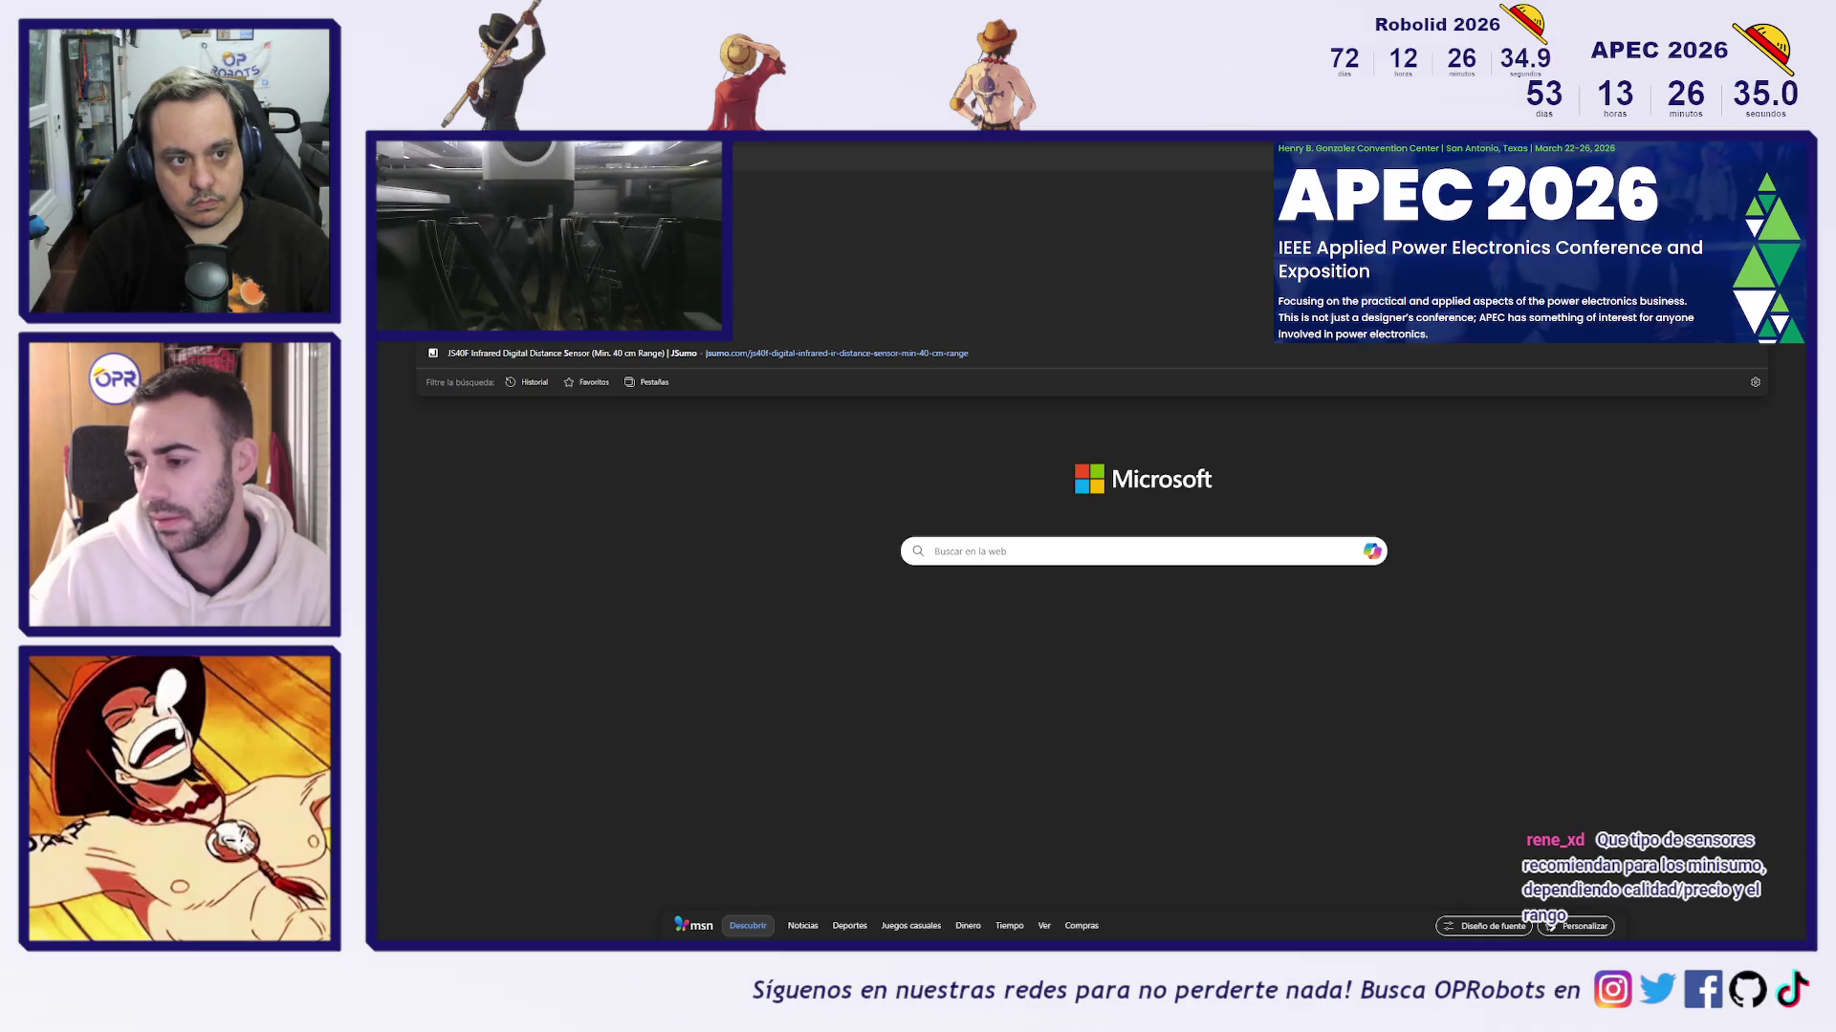
pyautogui.press('Return')
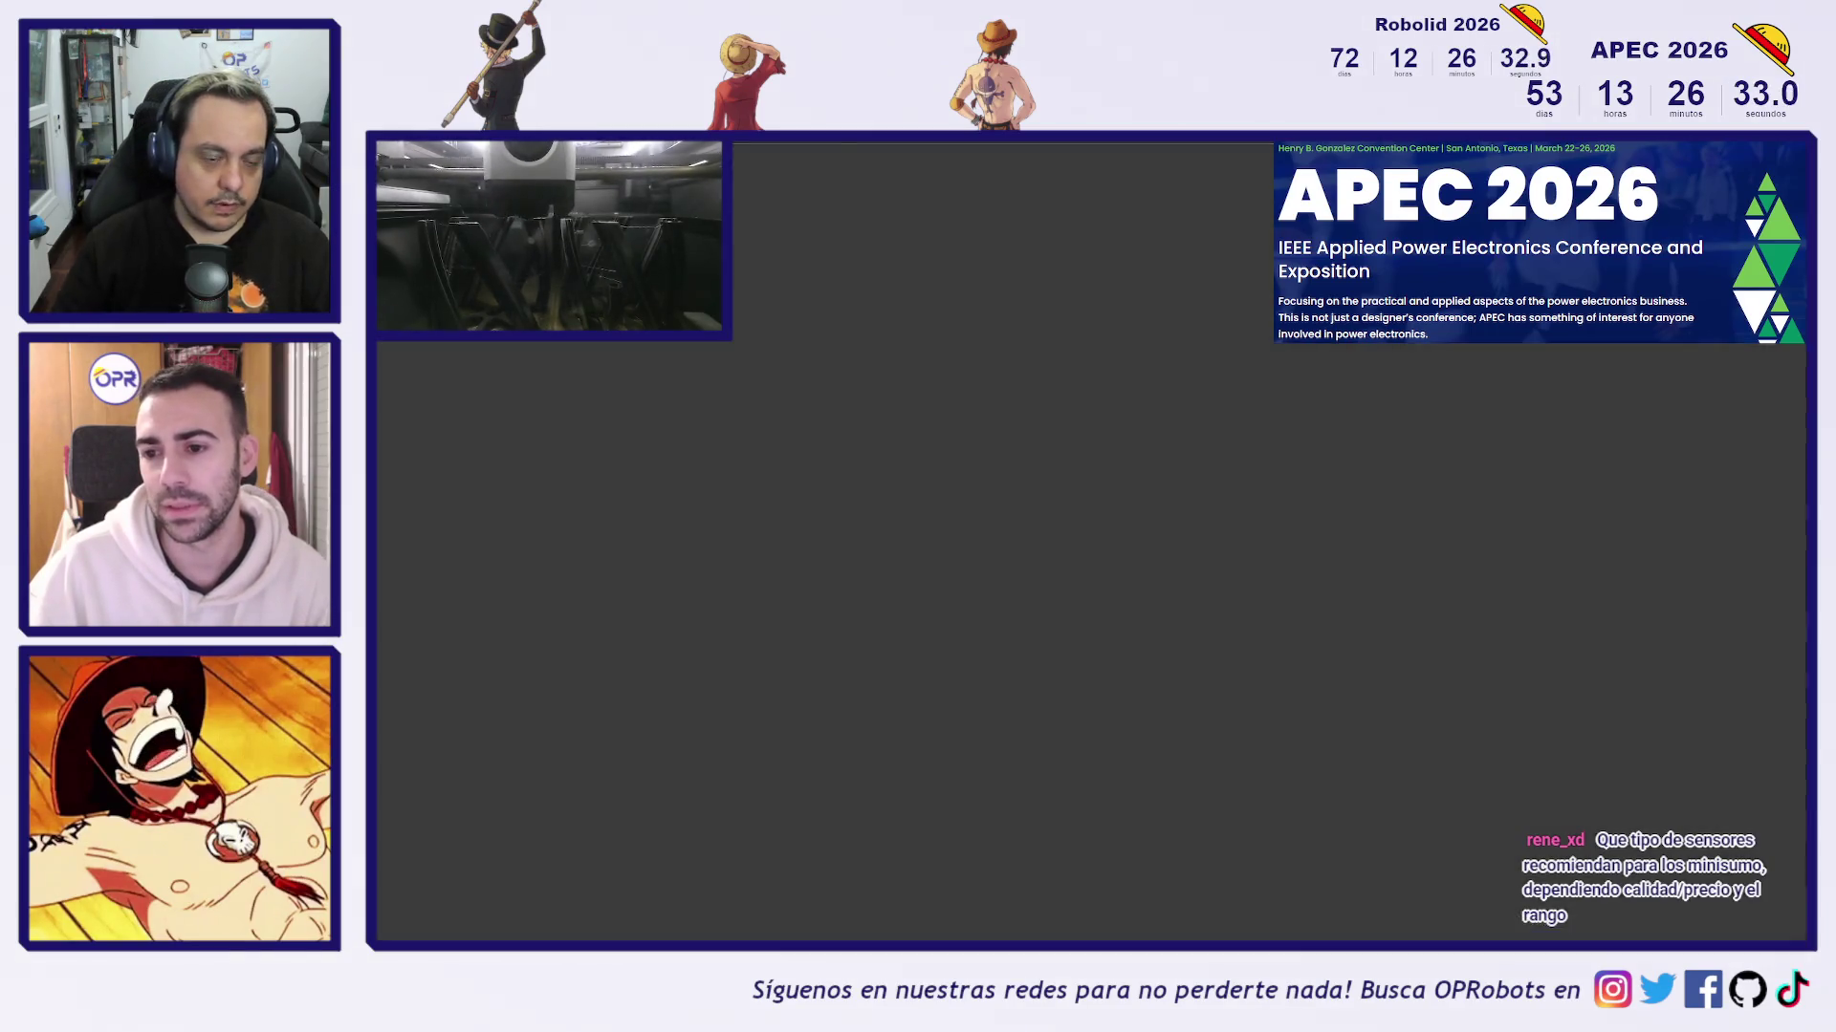
pyautogui.scroll(-5, 926, 462)
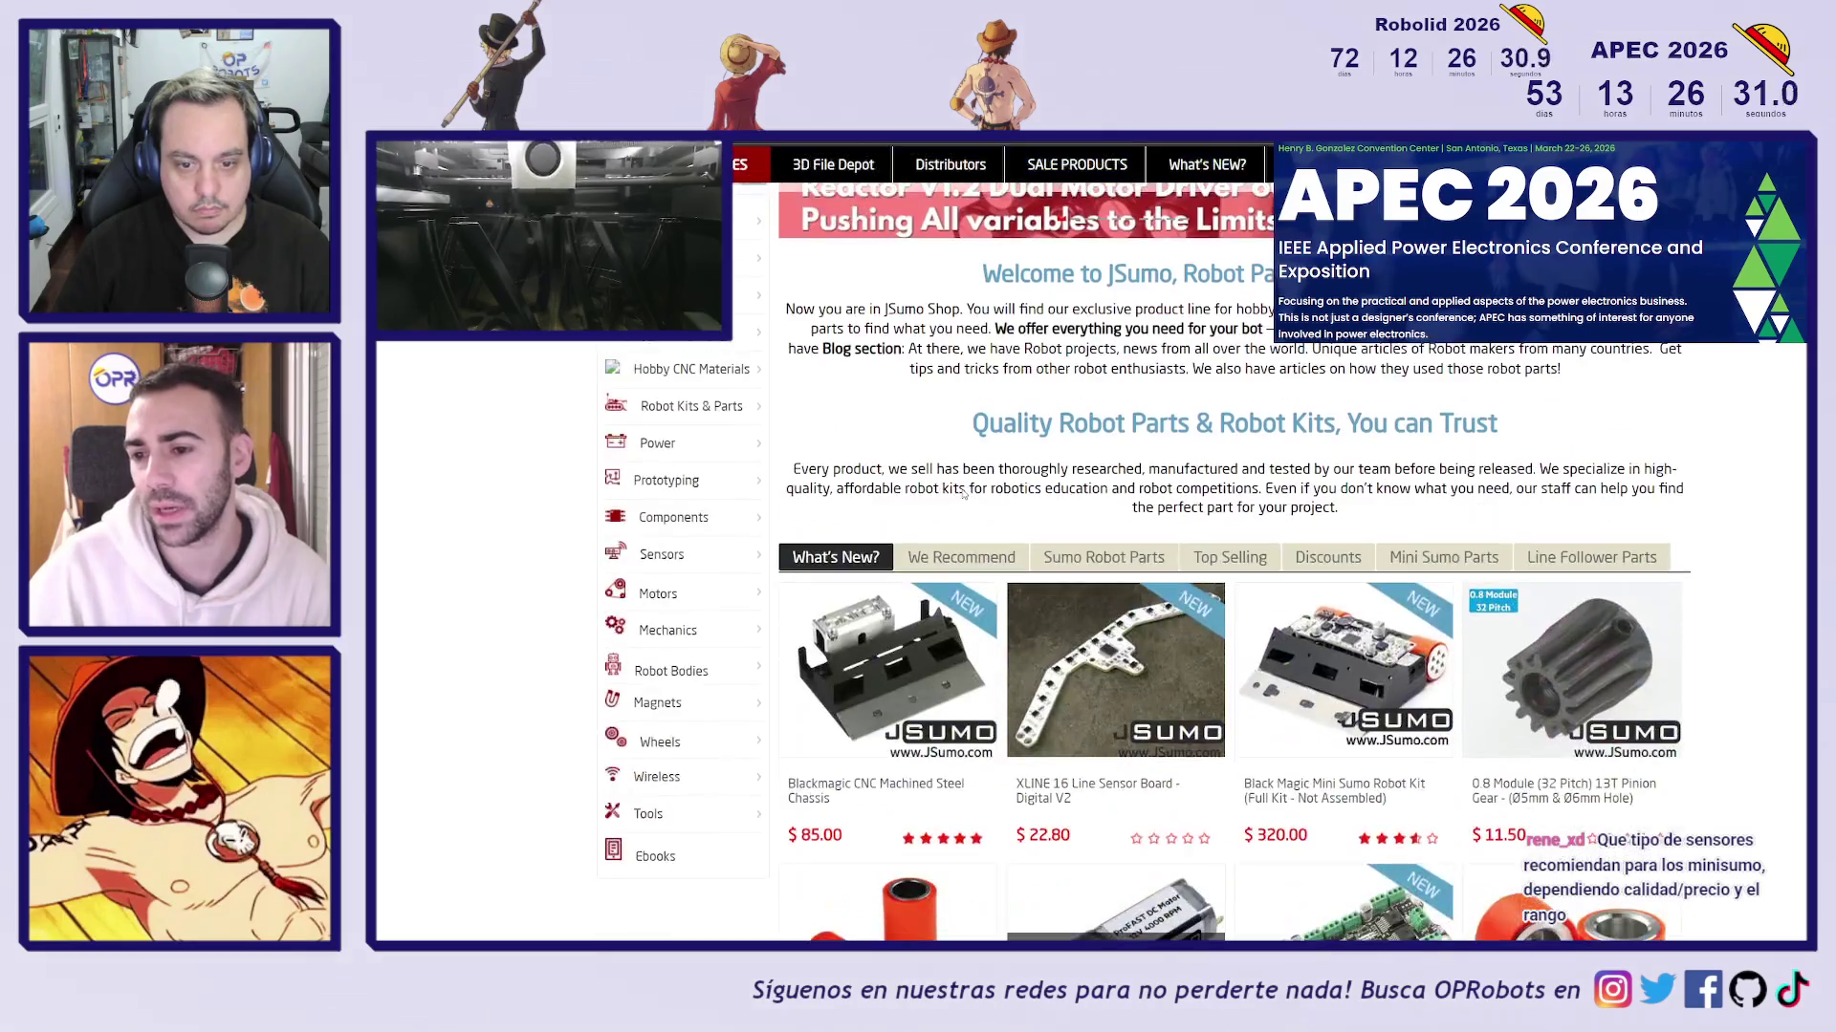
pyautogui.scroll(-1, 956, 483)
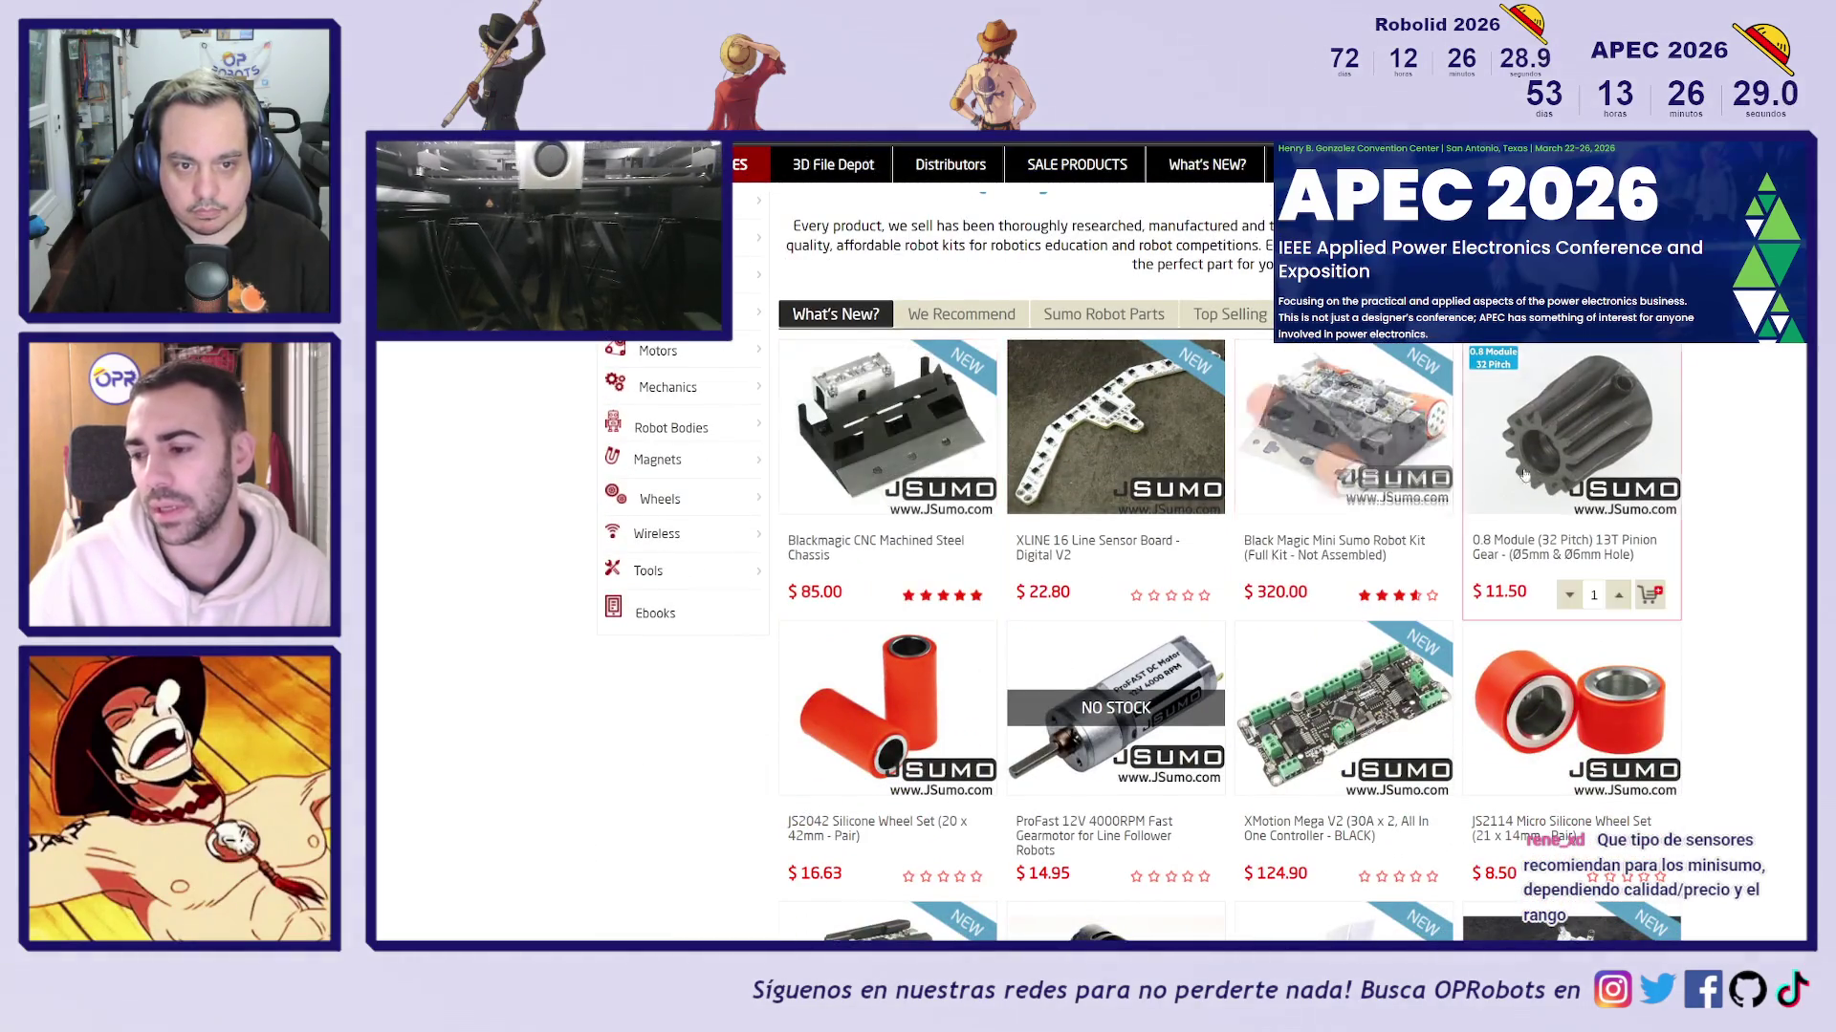
pyautogui.scroll(-3, 1799, 445)
pyautogui.scroll(-3, 1800, 444)
pyautogui.scroll(10, 1340, 550)
pyautogui.scroll(1, 1340, 549)
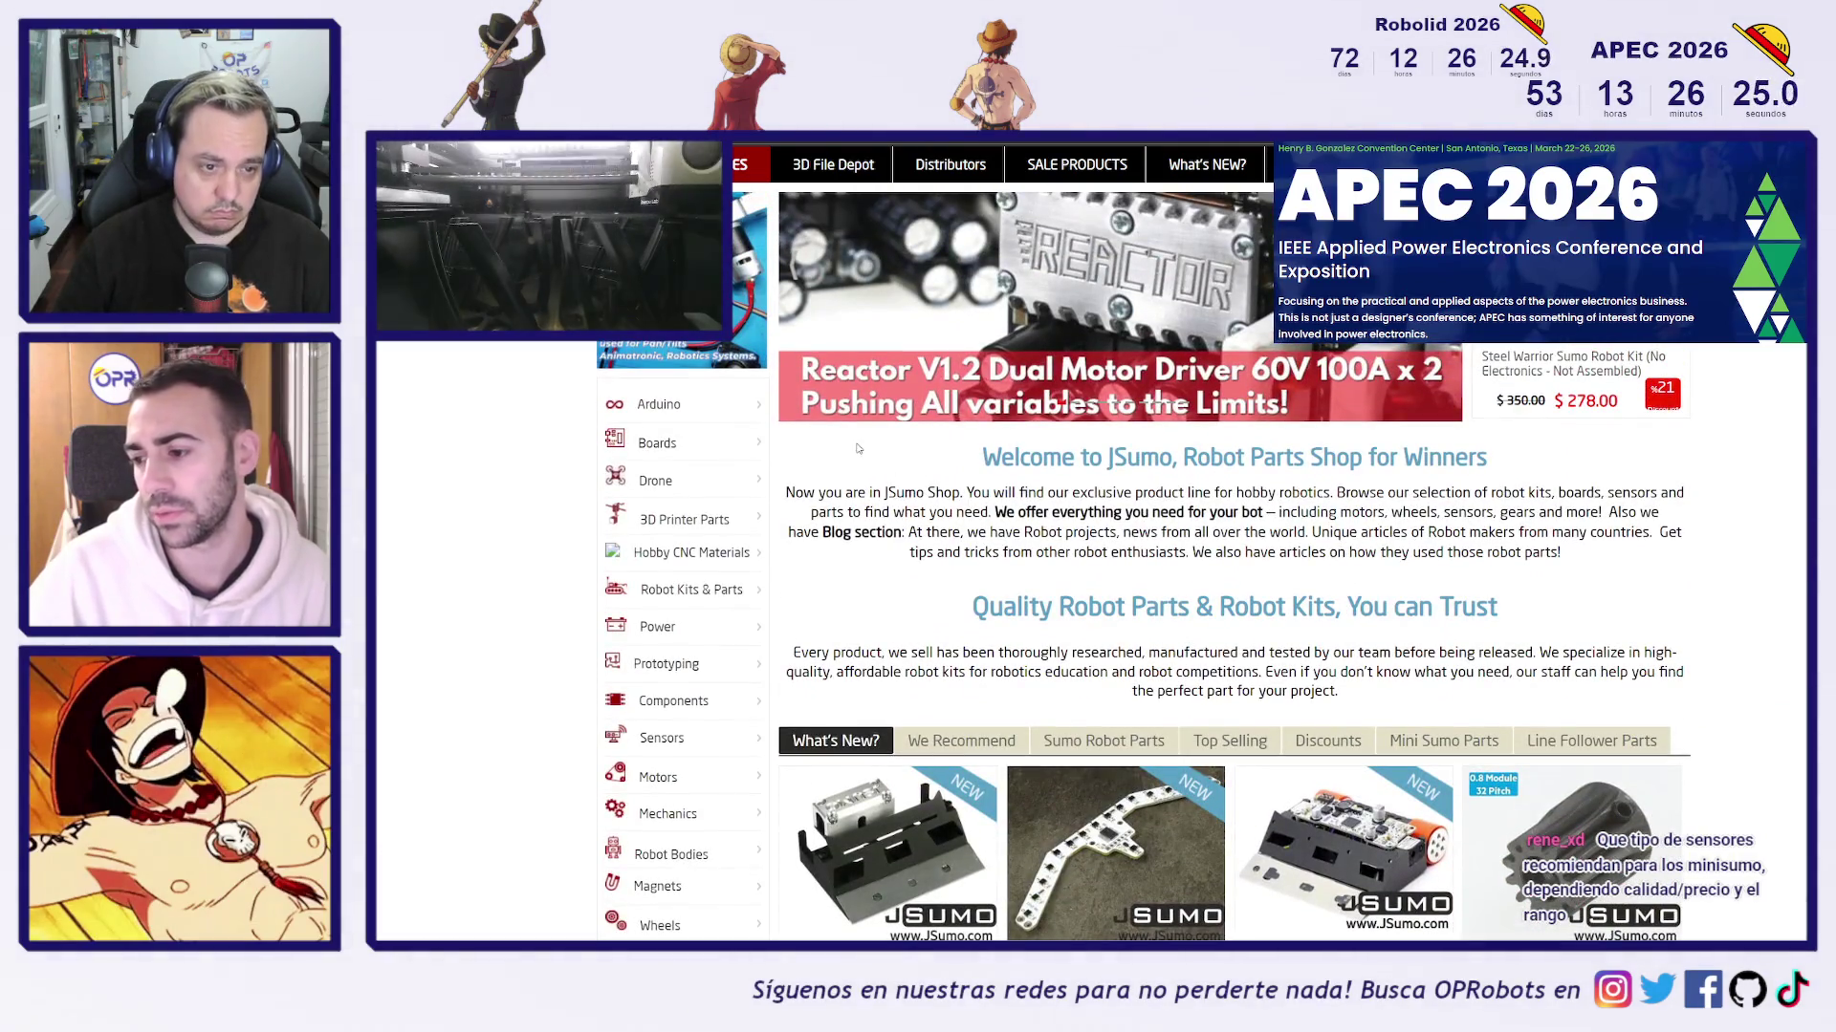
pyautogui.scroll(3, 1114, 380)
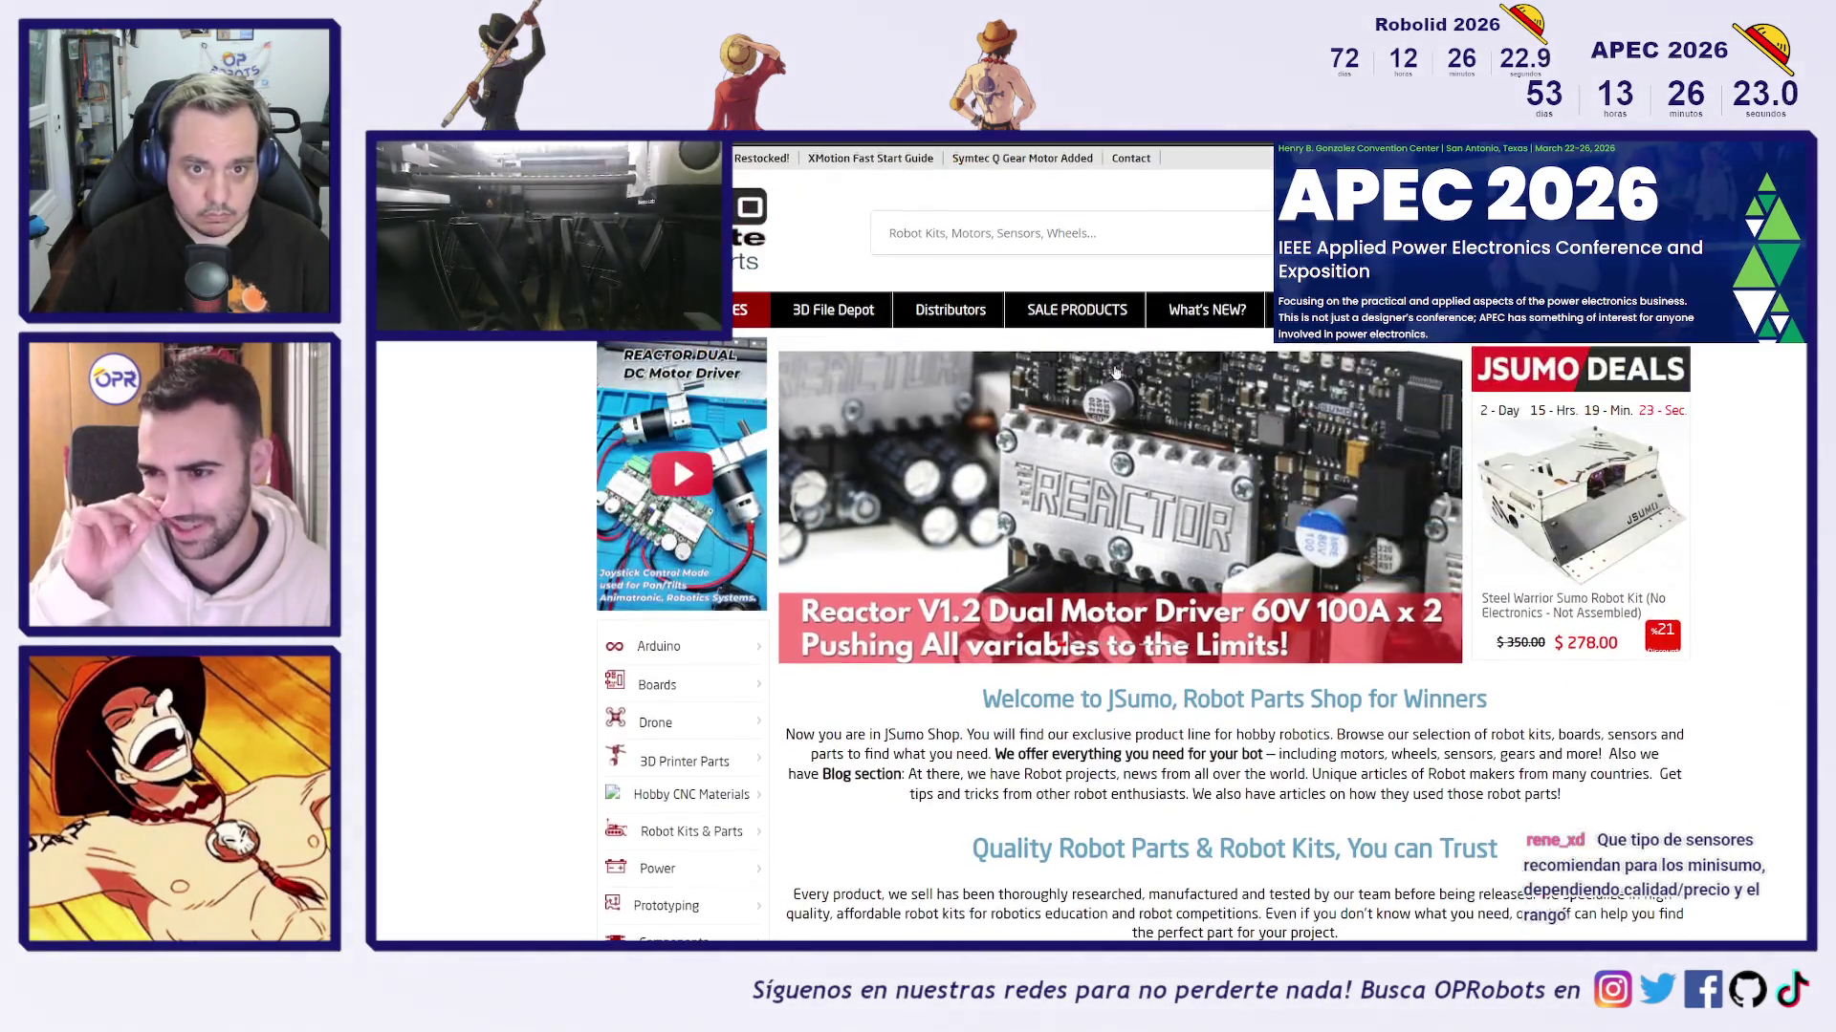
# Search the store for 'sensor' and open the JS40F Digital Distance Sensor page
pyautogui.click(1037, 242)
pyautogui.write('sensor')
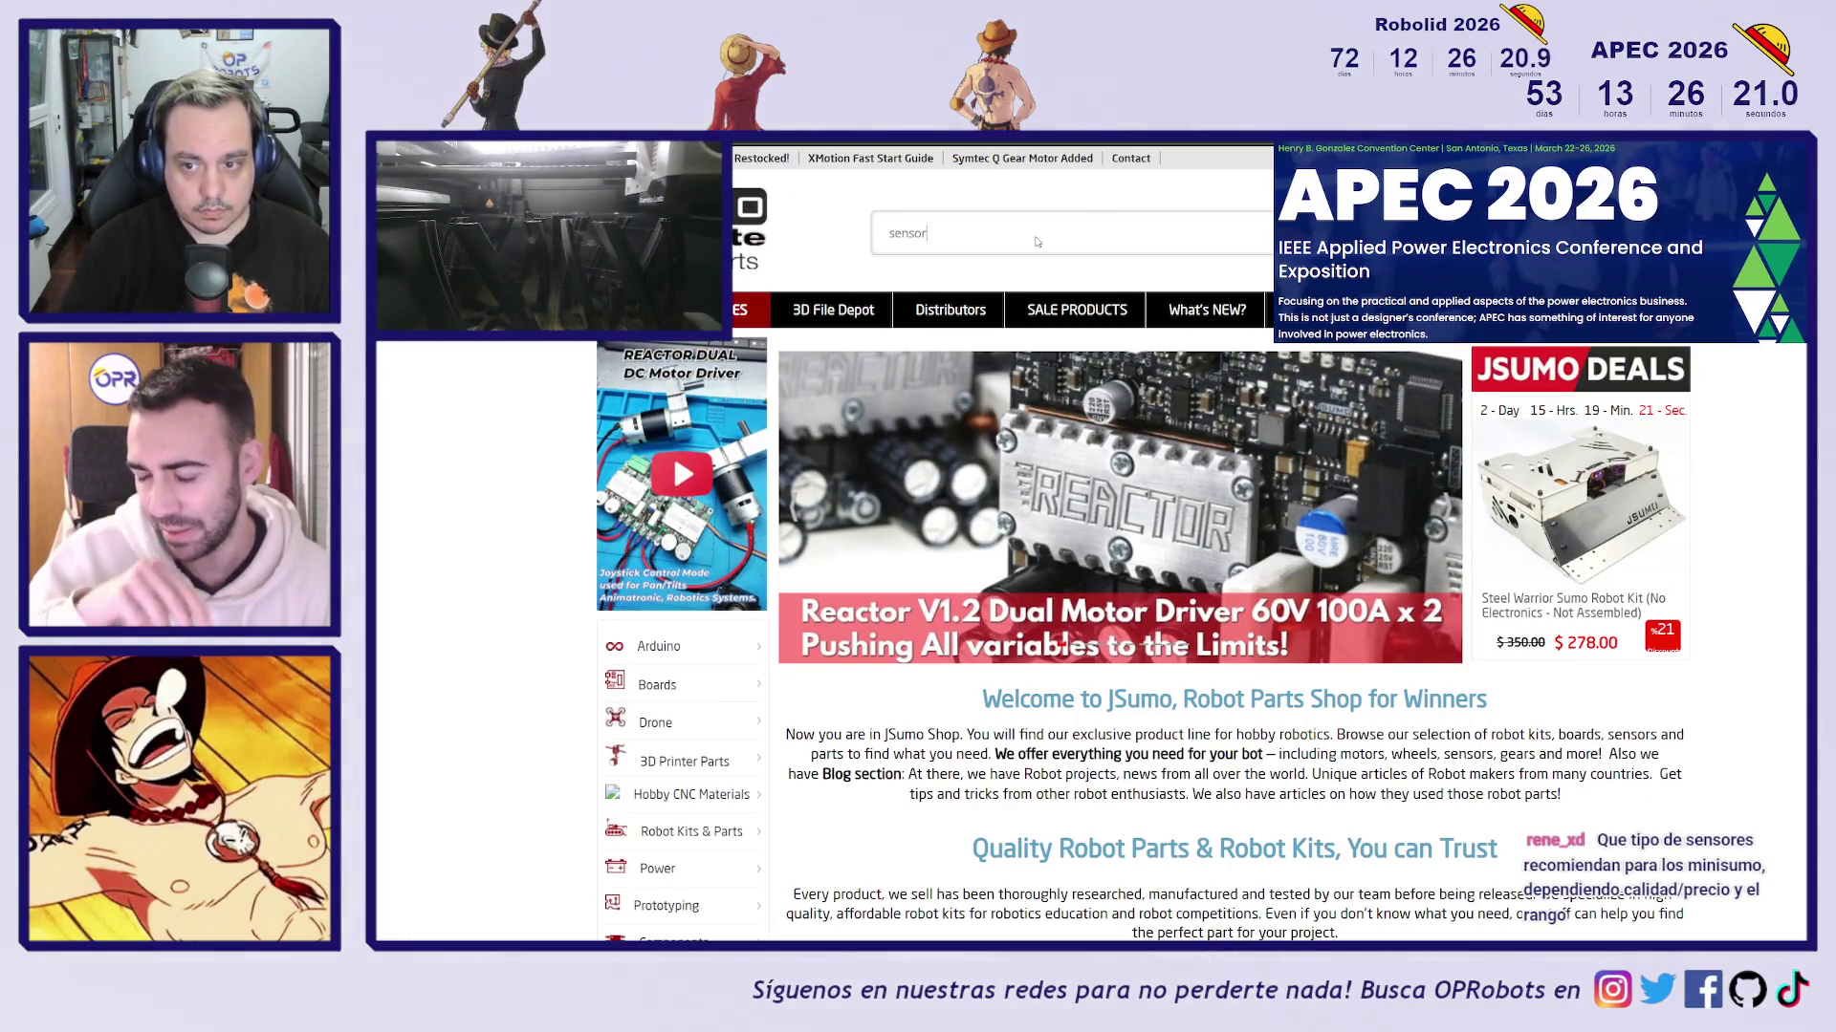
pyautogui.press('Return')
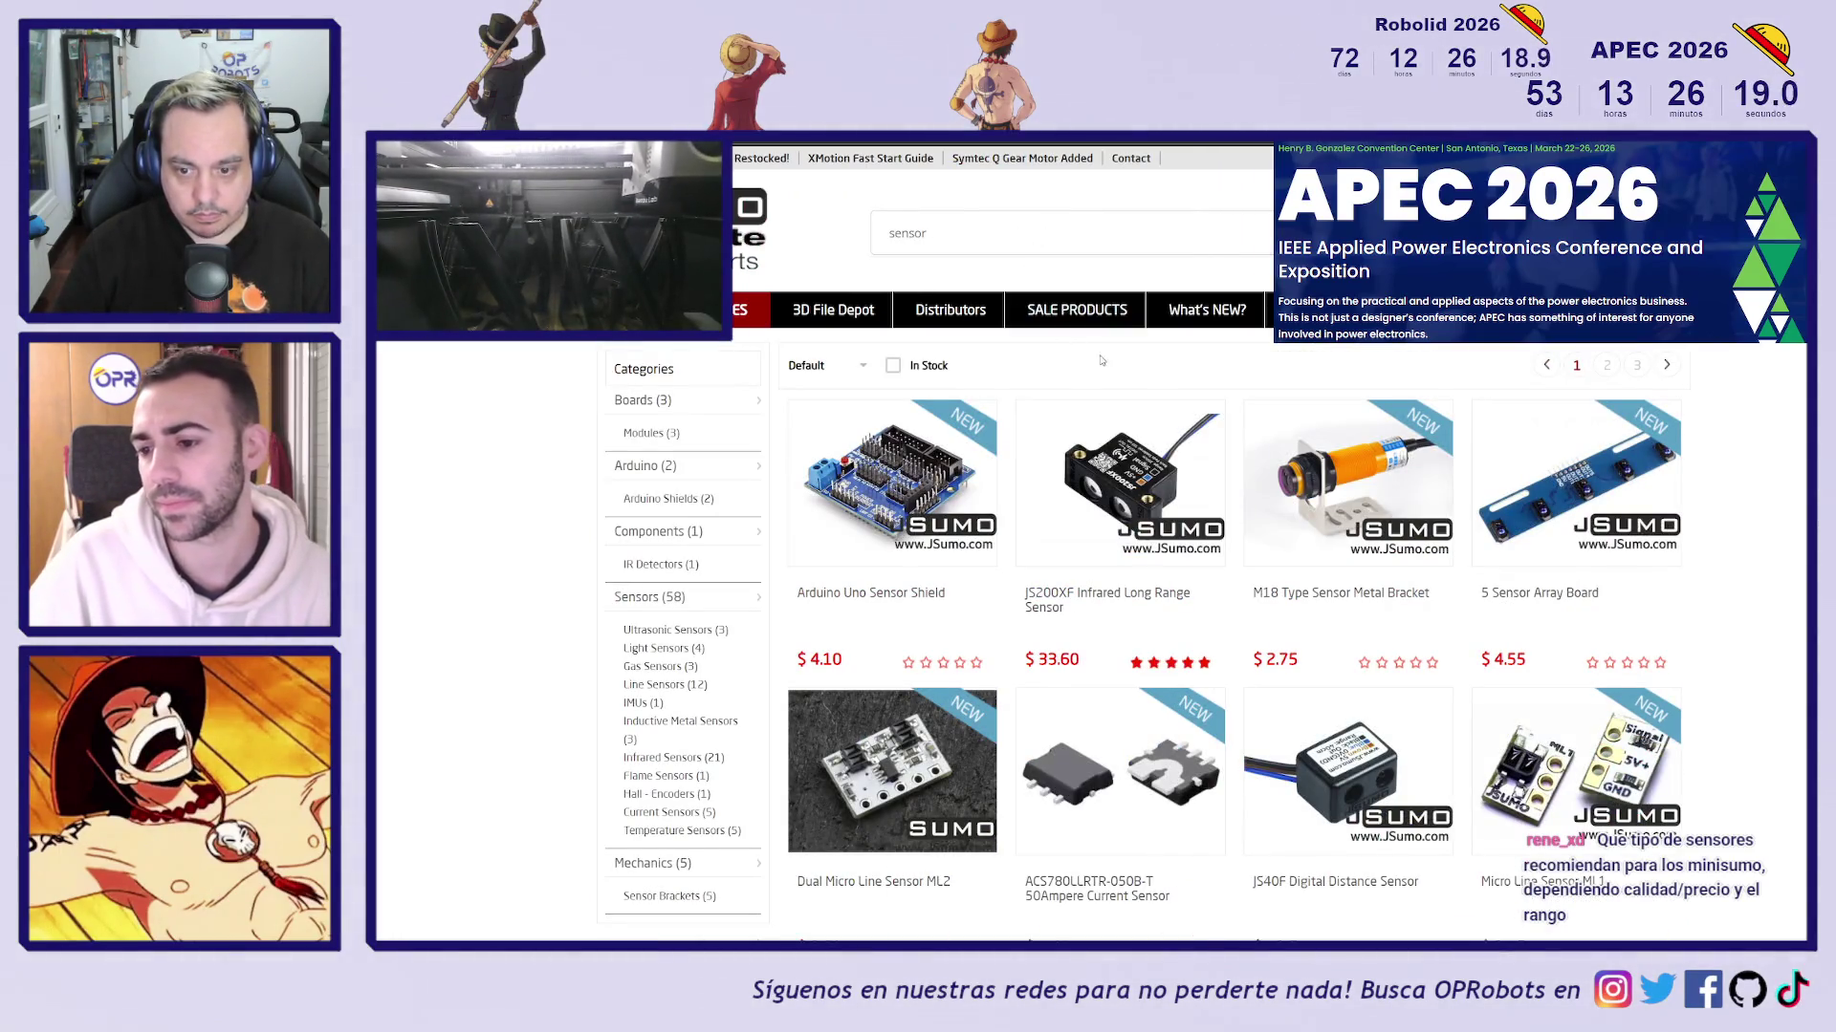
pyautogui.scroll(-2, 1327, 600)
pyautogui.click(1327, 600)
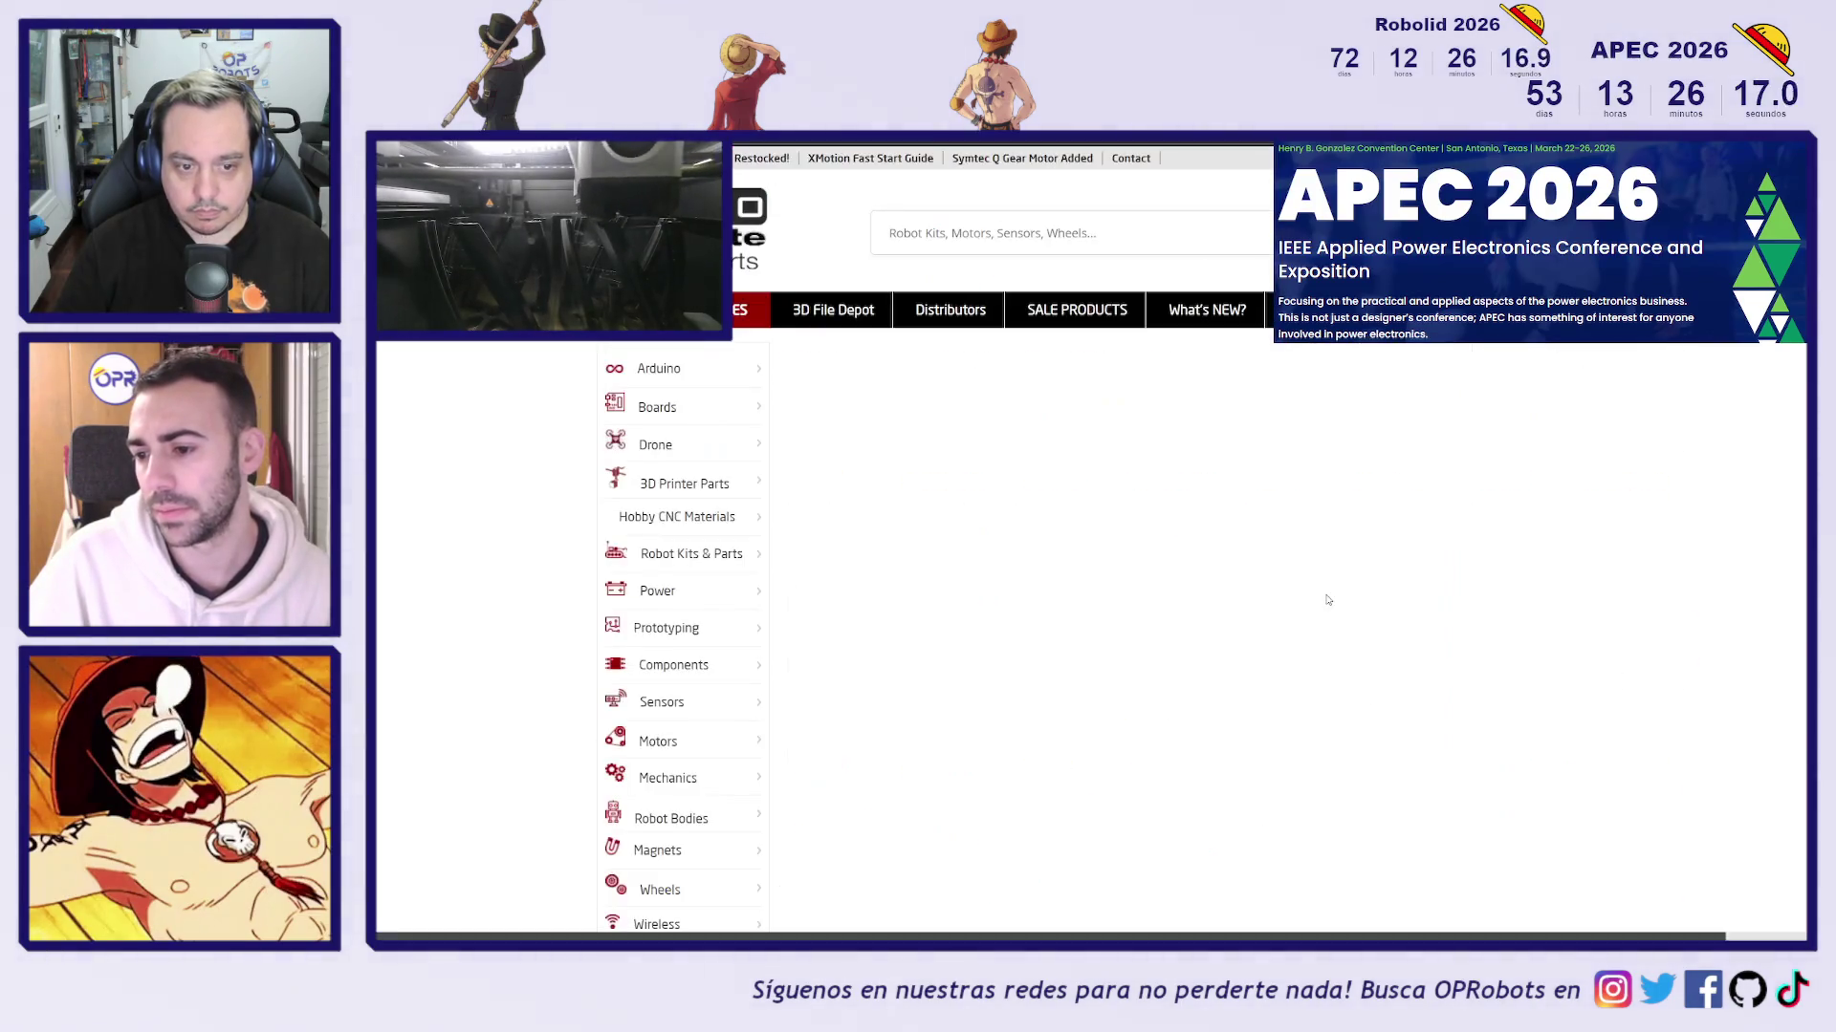
pyautogui.scroll(-2, 1123, 600)
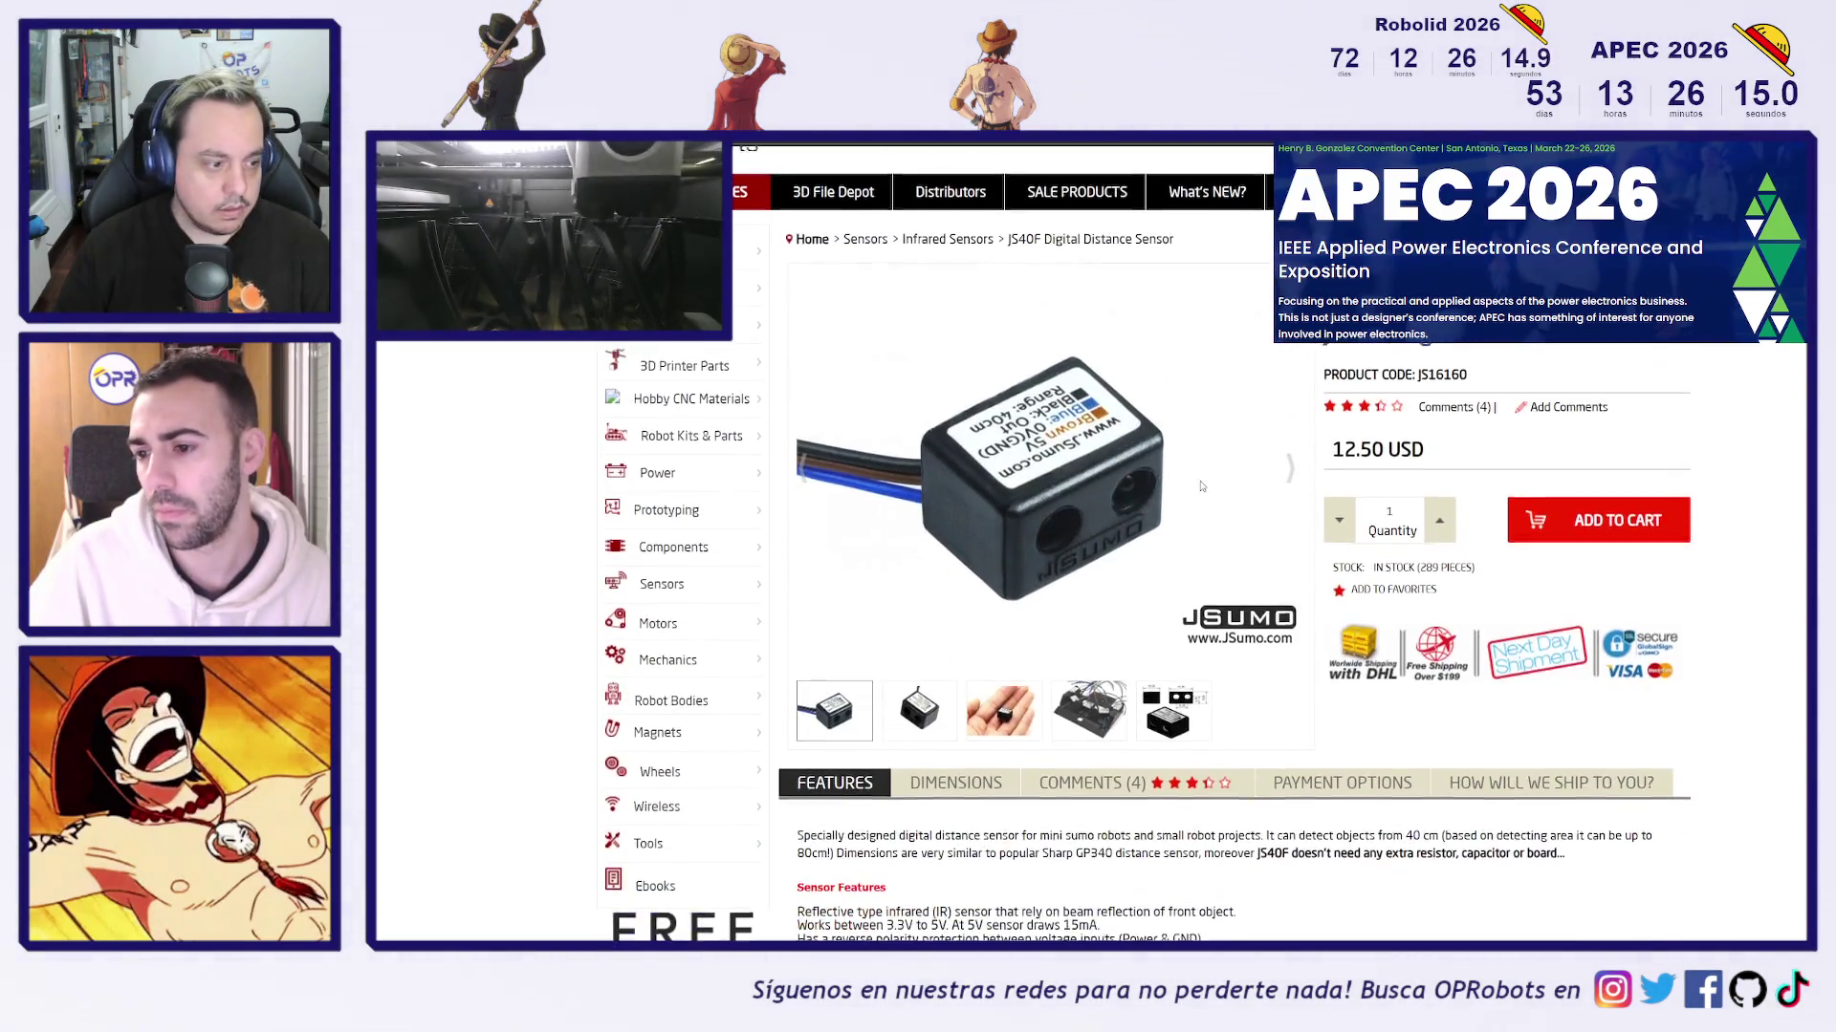
pyautogui.scroll(2, 1253, 513)
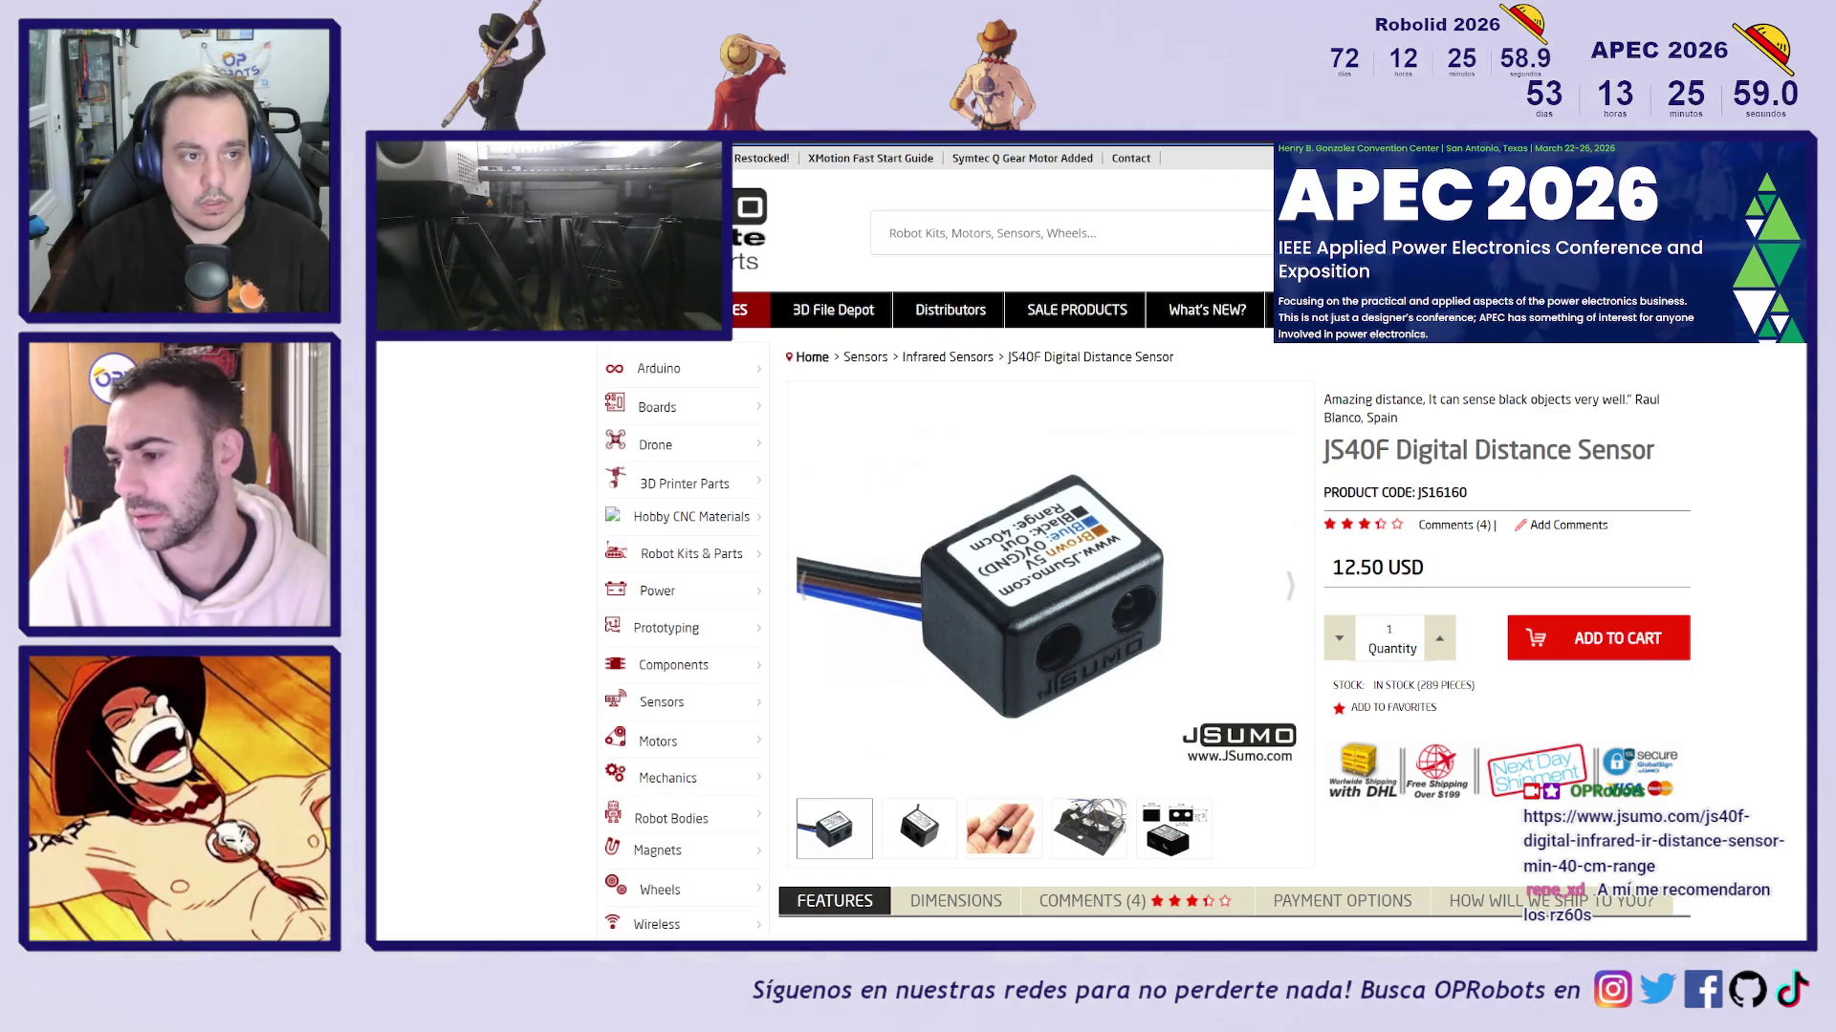
pyautogui.hotkey('ctrl', 'v')
# Search the web for 'rz60s' and open the BORIS store's RZ60S product page
pyautogui.write('rz60s')
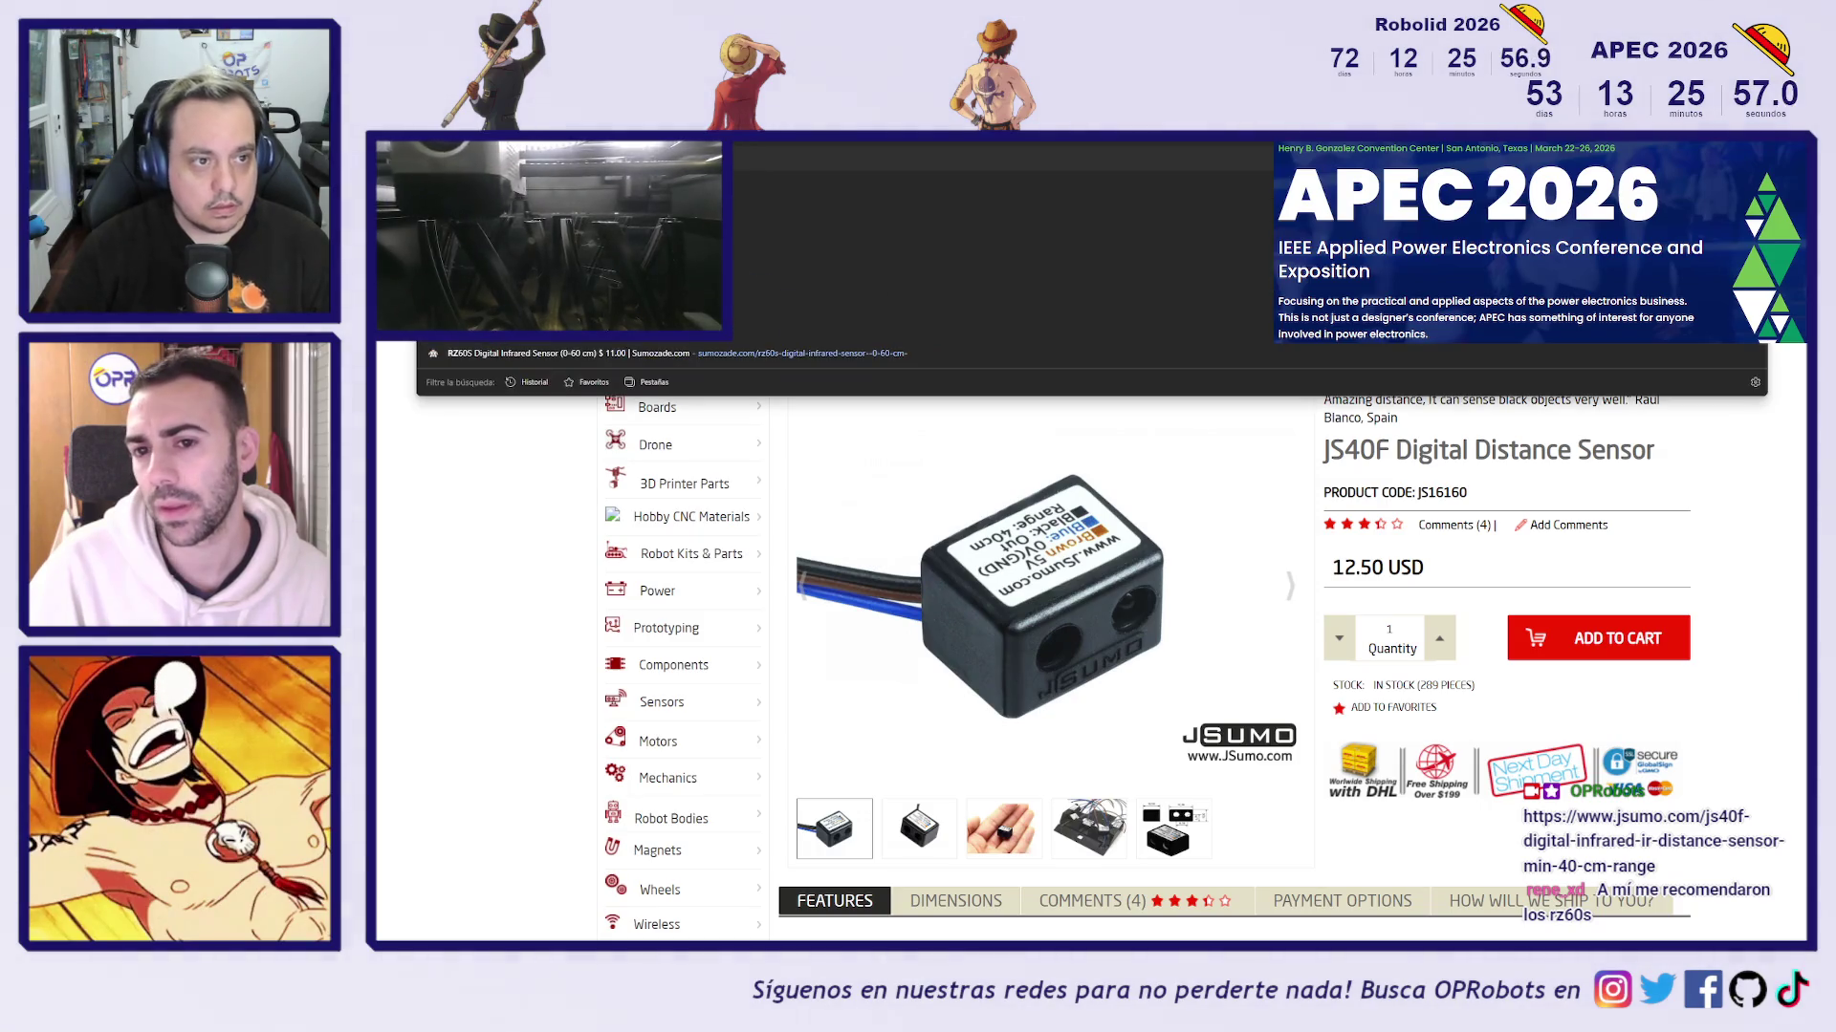
pyautogui.press('Return')
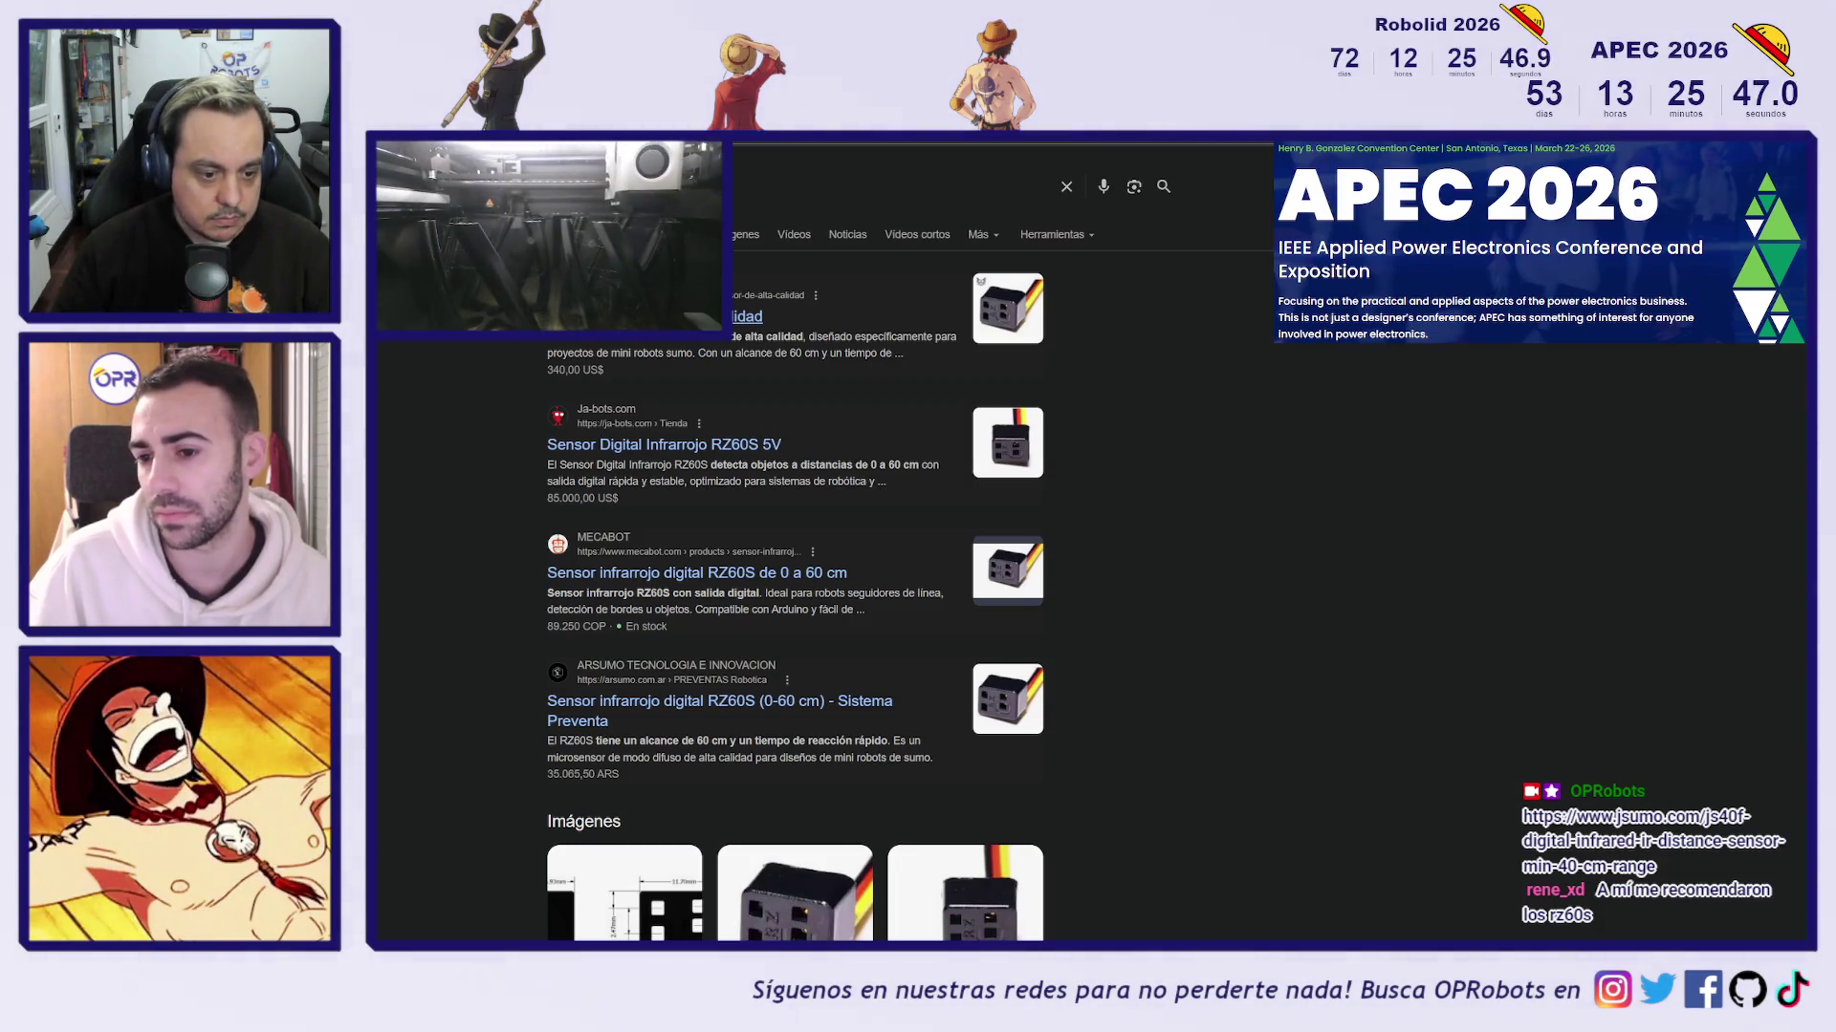
pyautogui.click(813, 315)
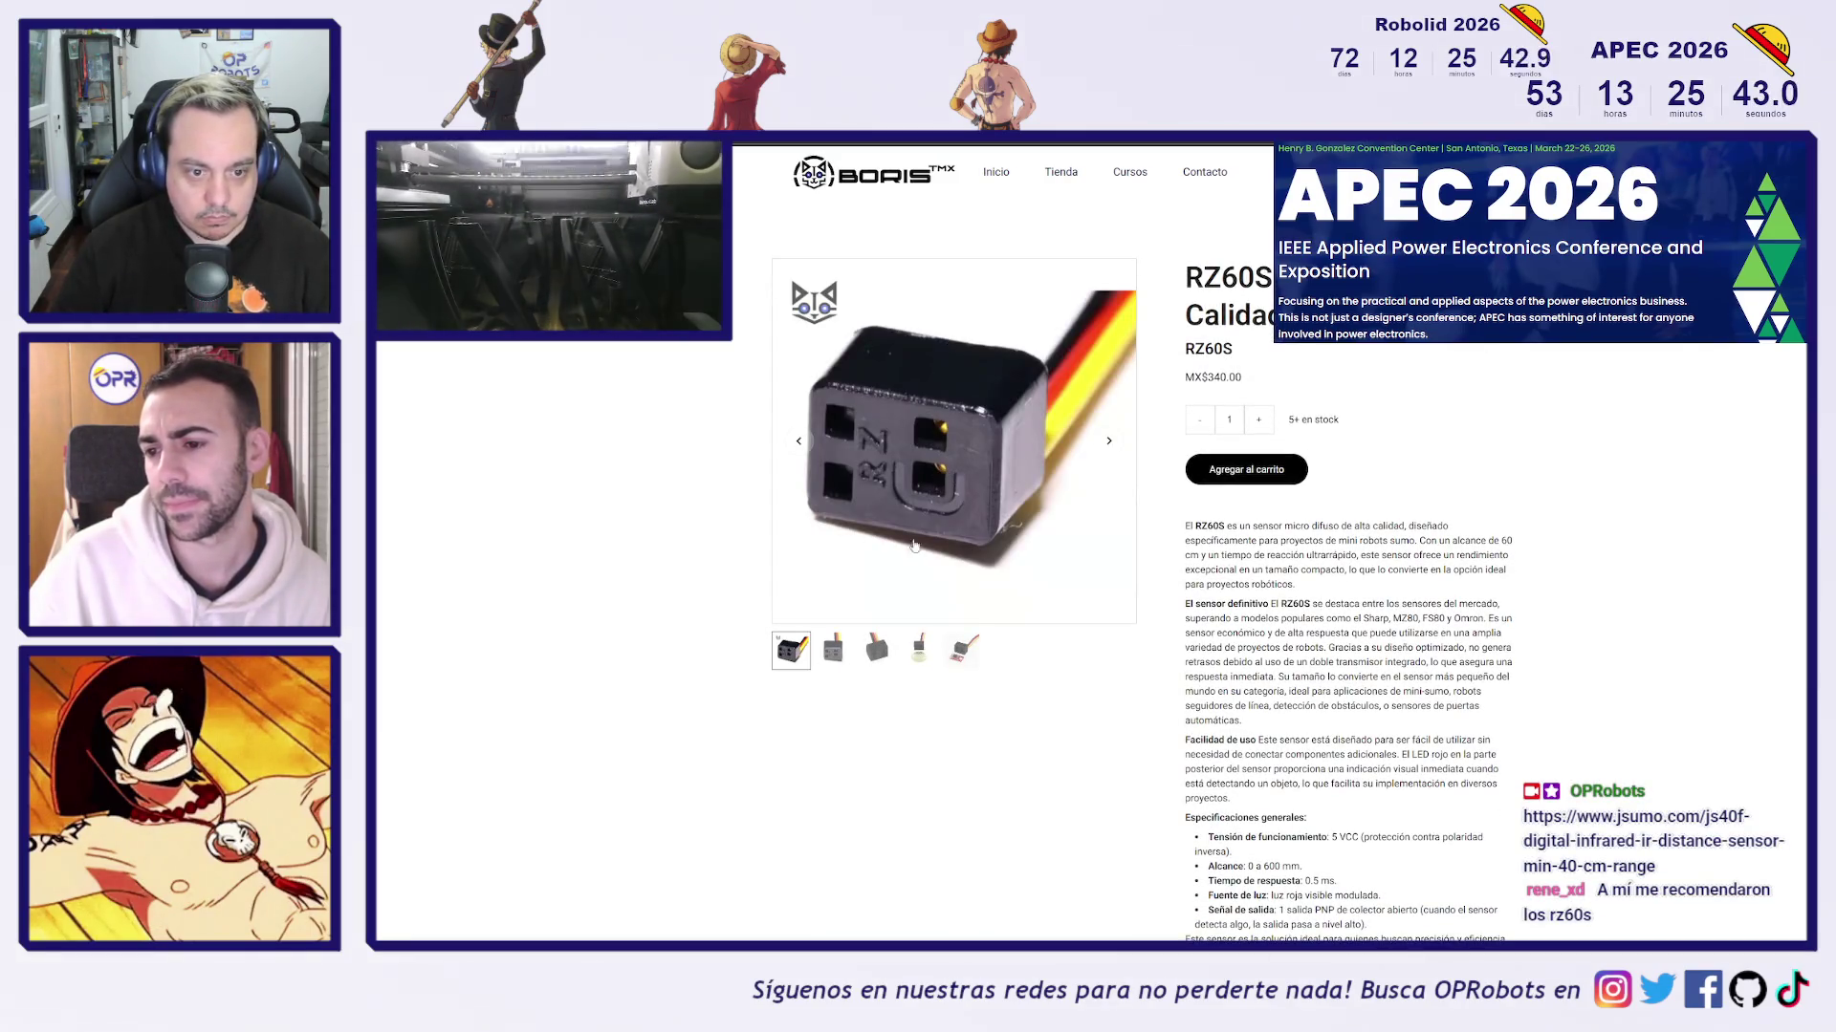
# View the third to fifth RZ60S photos, select the MX$340.00 price, and open a blank tab
pyautogui.click(877, 650)
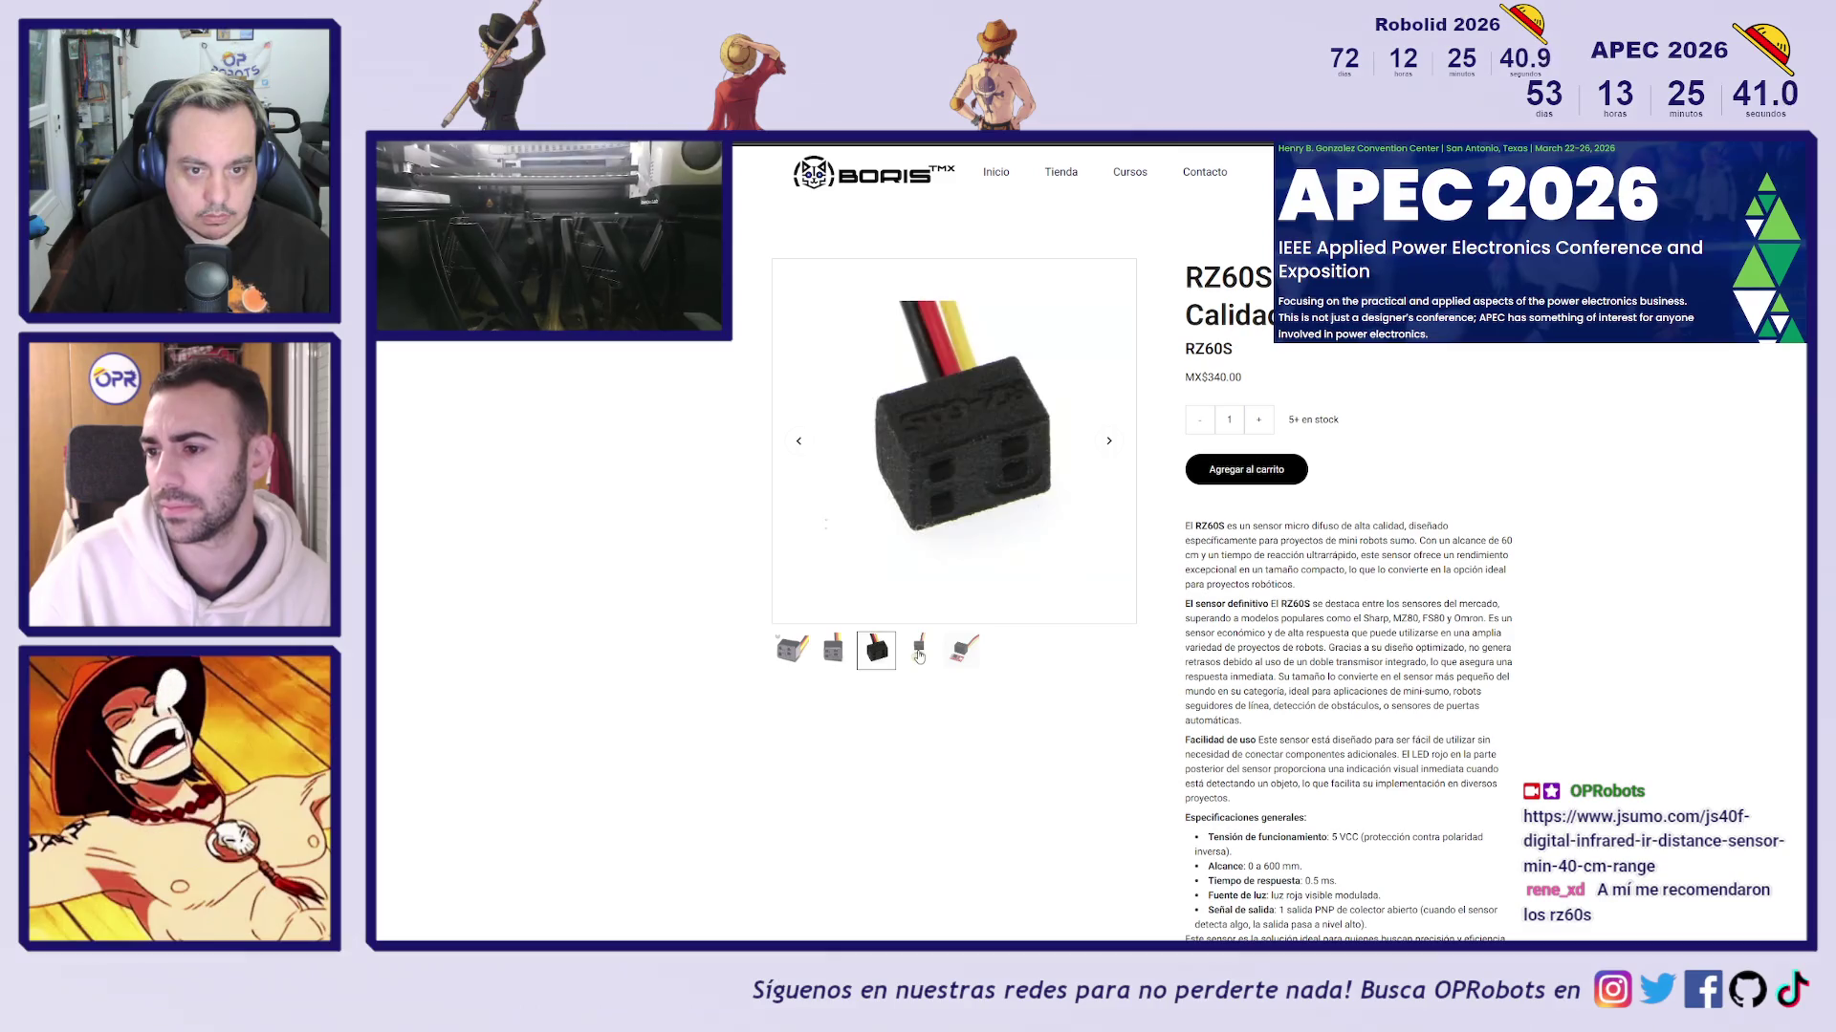
pyautogui.click(919, 653)
pyautogui.click(961, 651)
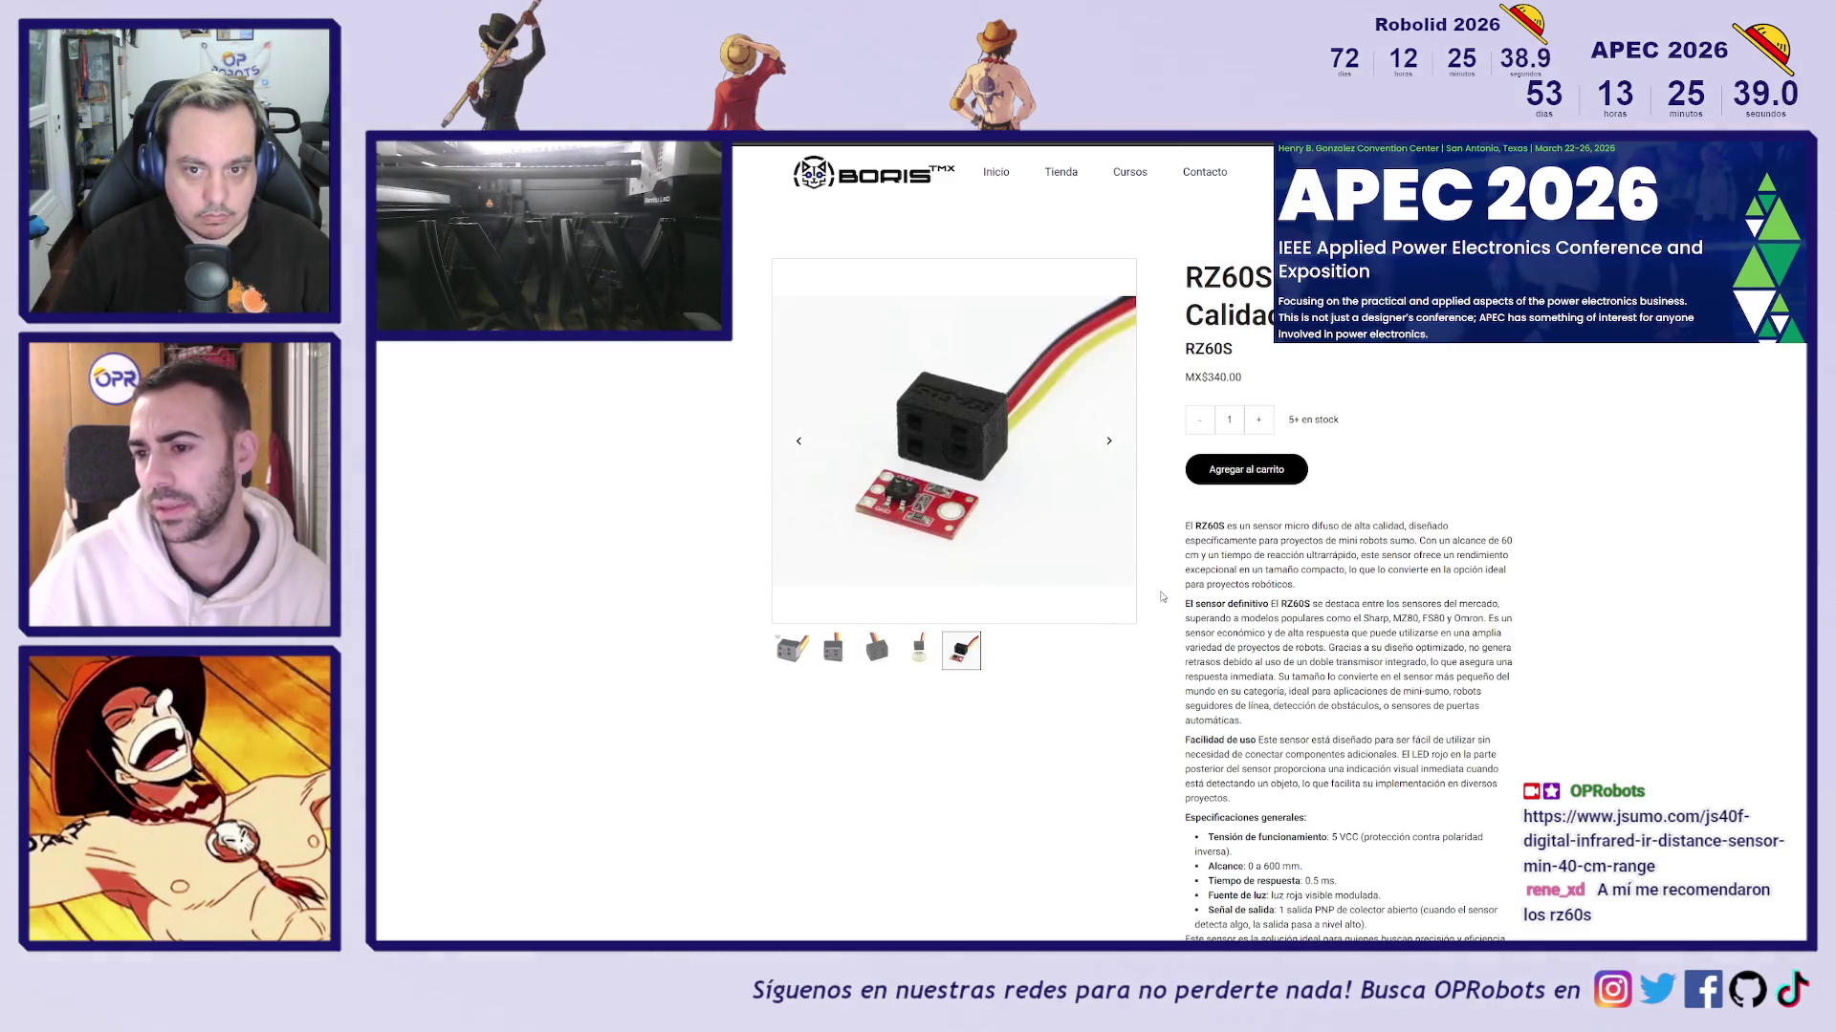
pyautogui.moveTo(1234, 376); pyautogui.dragTo(1186, 377)
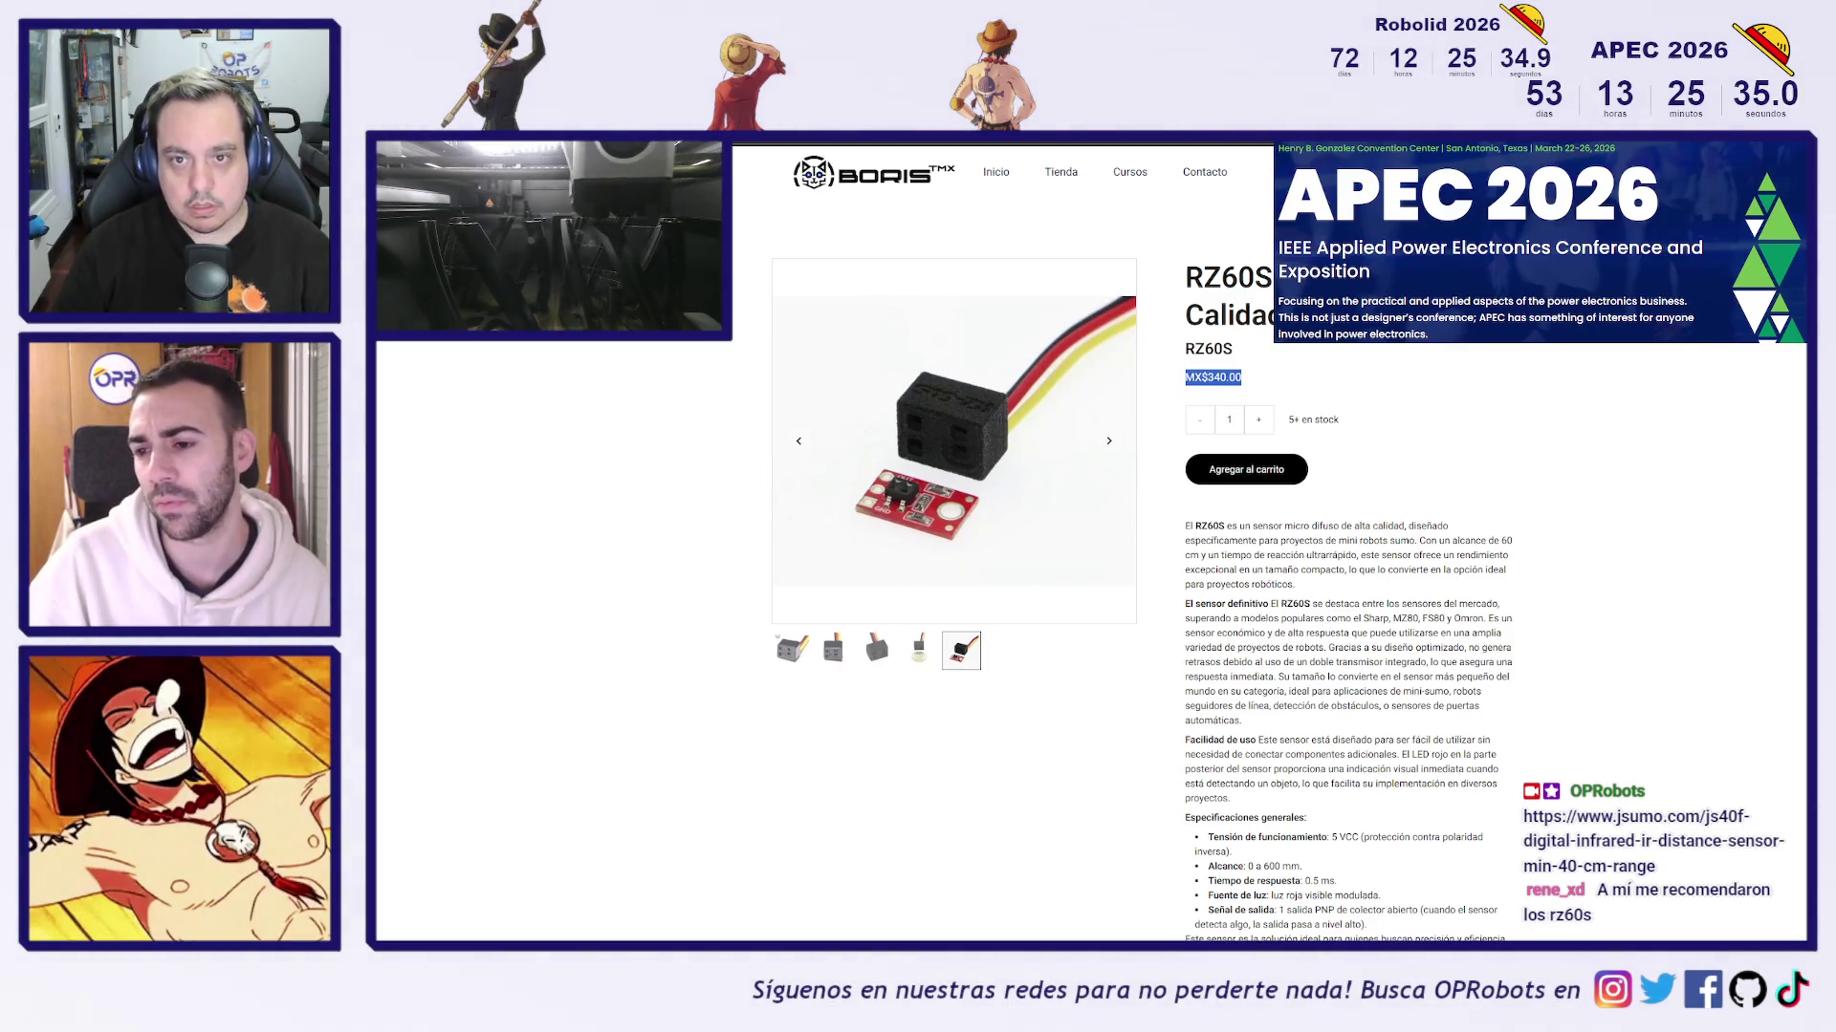
pyautogui.hotkey('ctrl', 't')
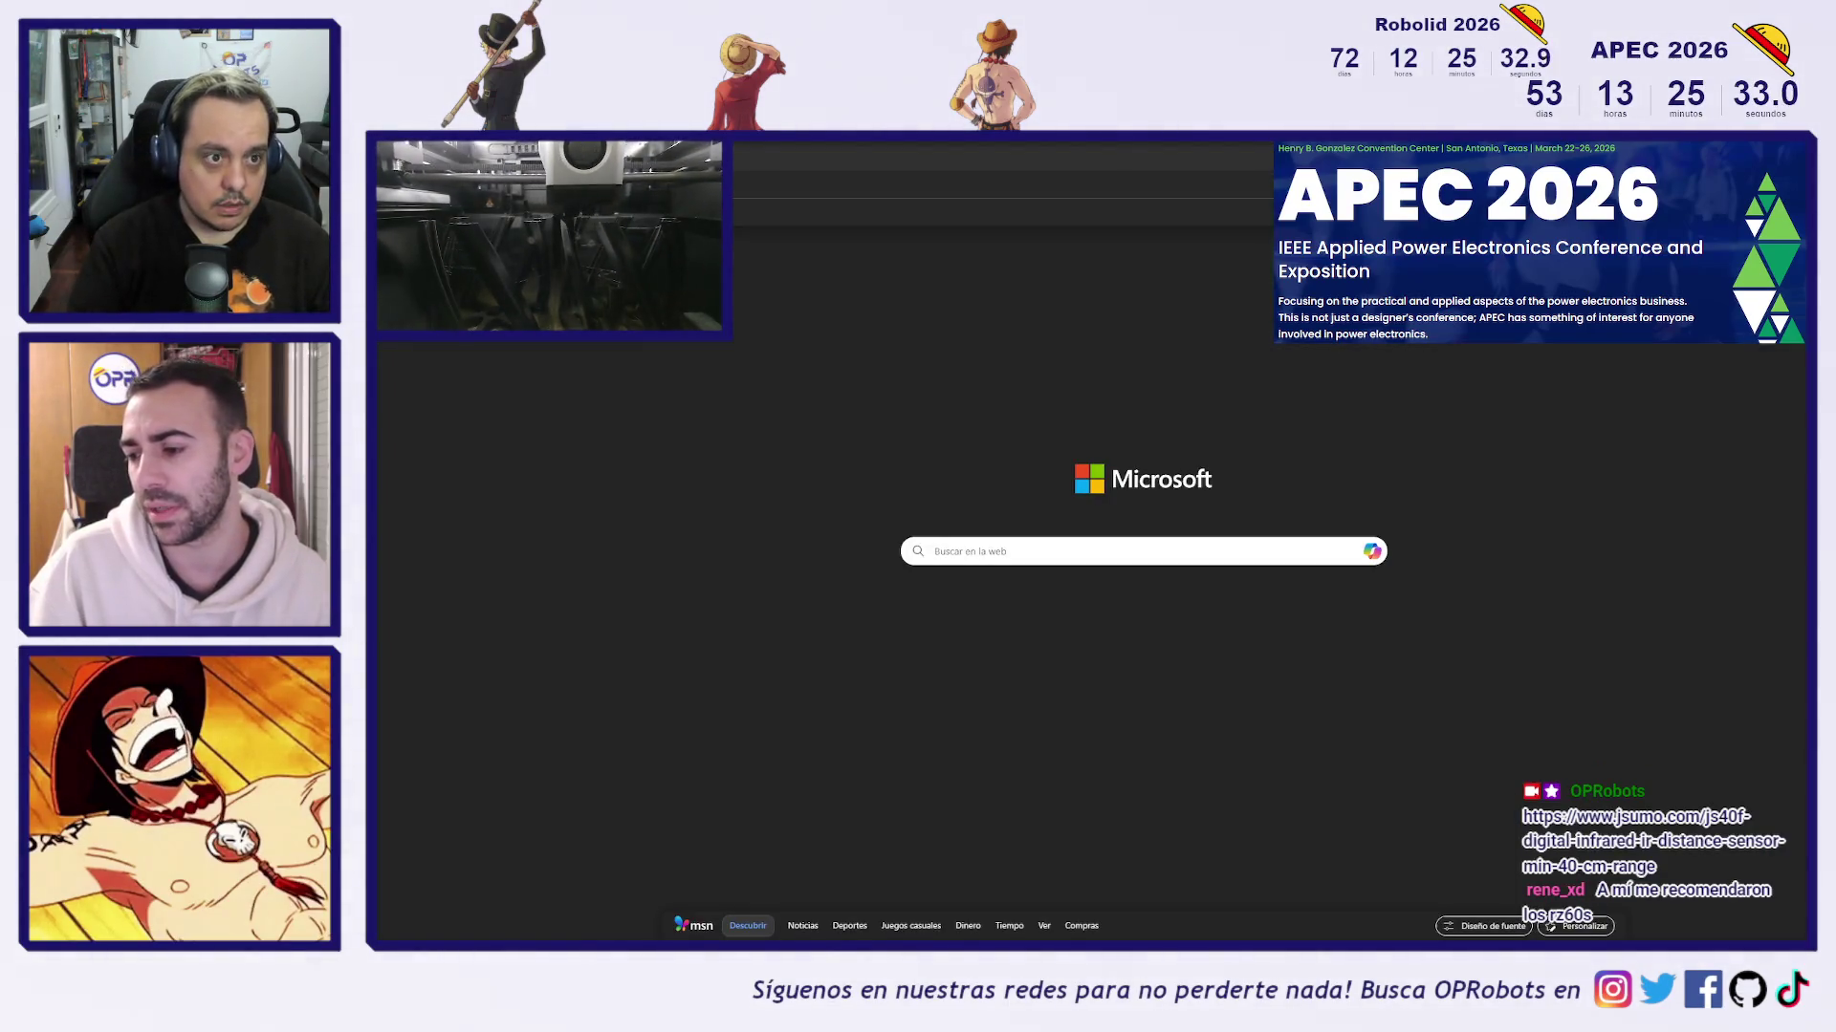
# Search '340 MXN en euros' and check the FinanceBR converter page
pyautogui.hotkey('ctrl', 'v')
pyautogui.press('Return')
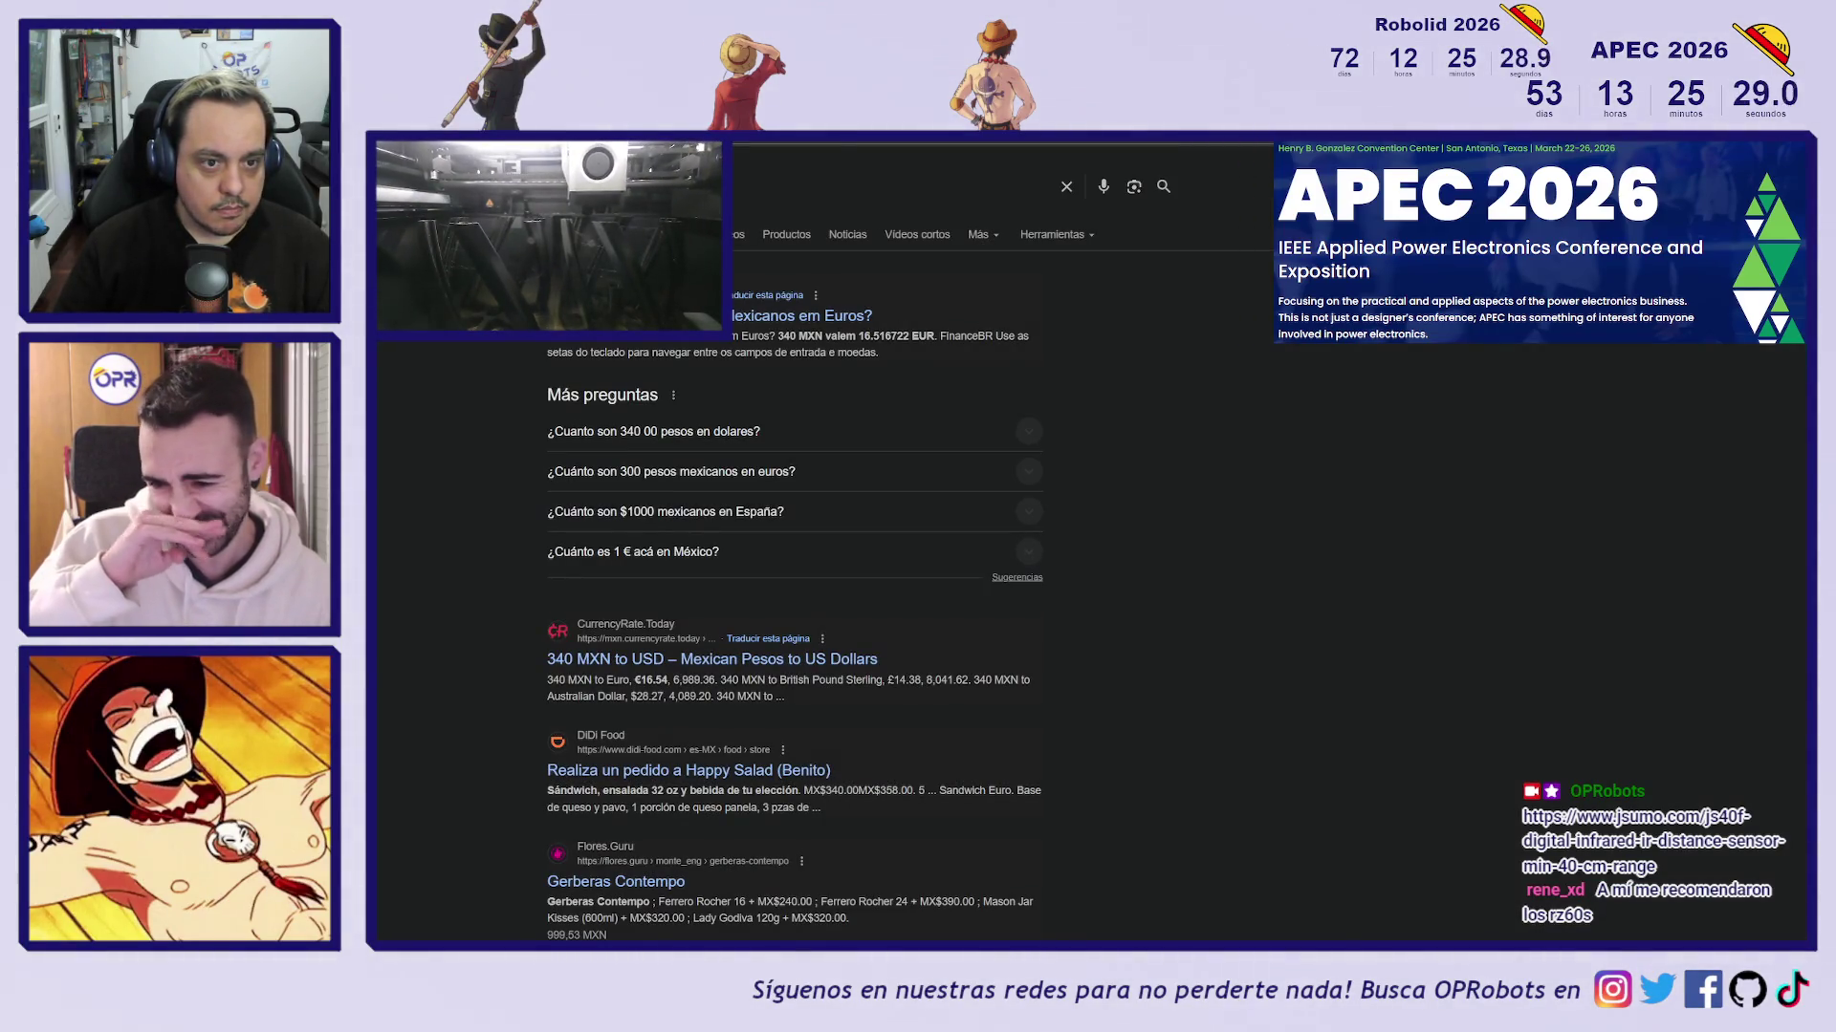
pyautogui.click(814, 317)
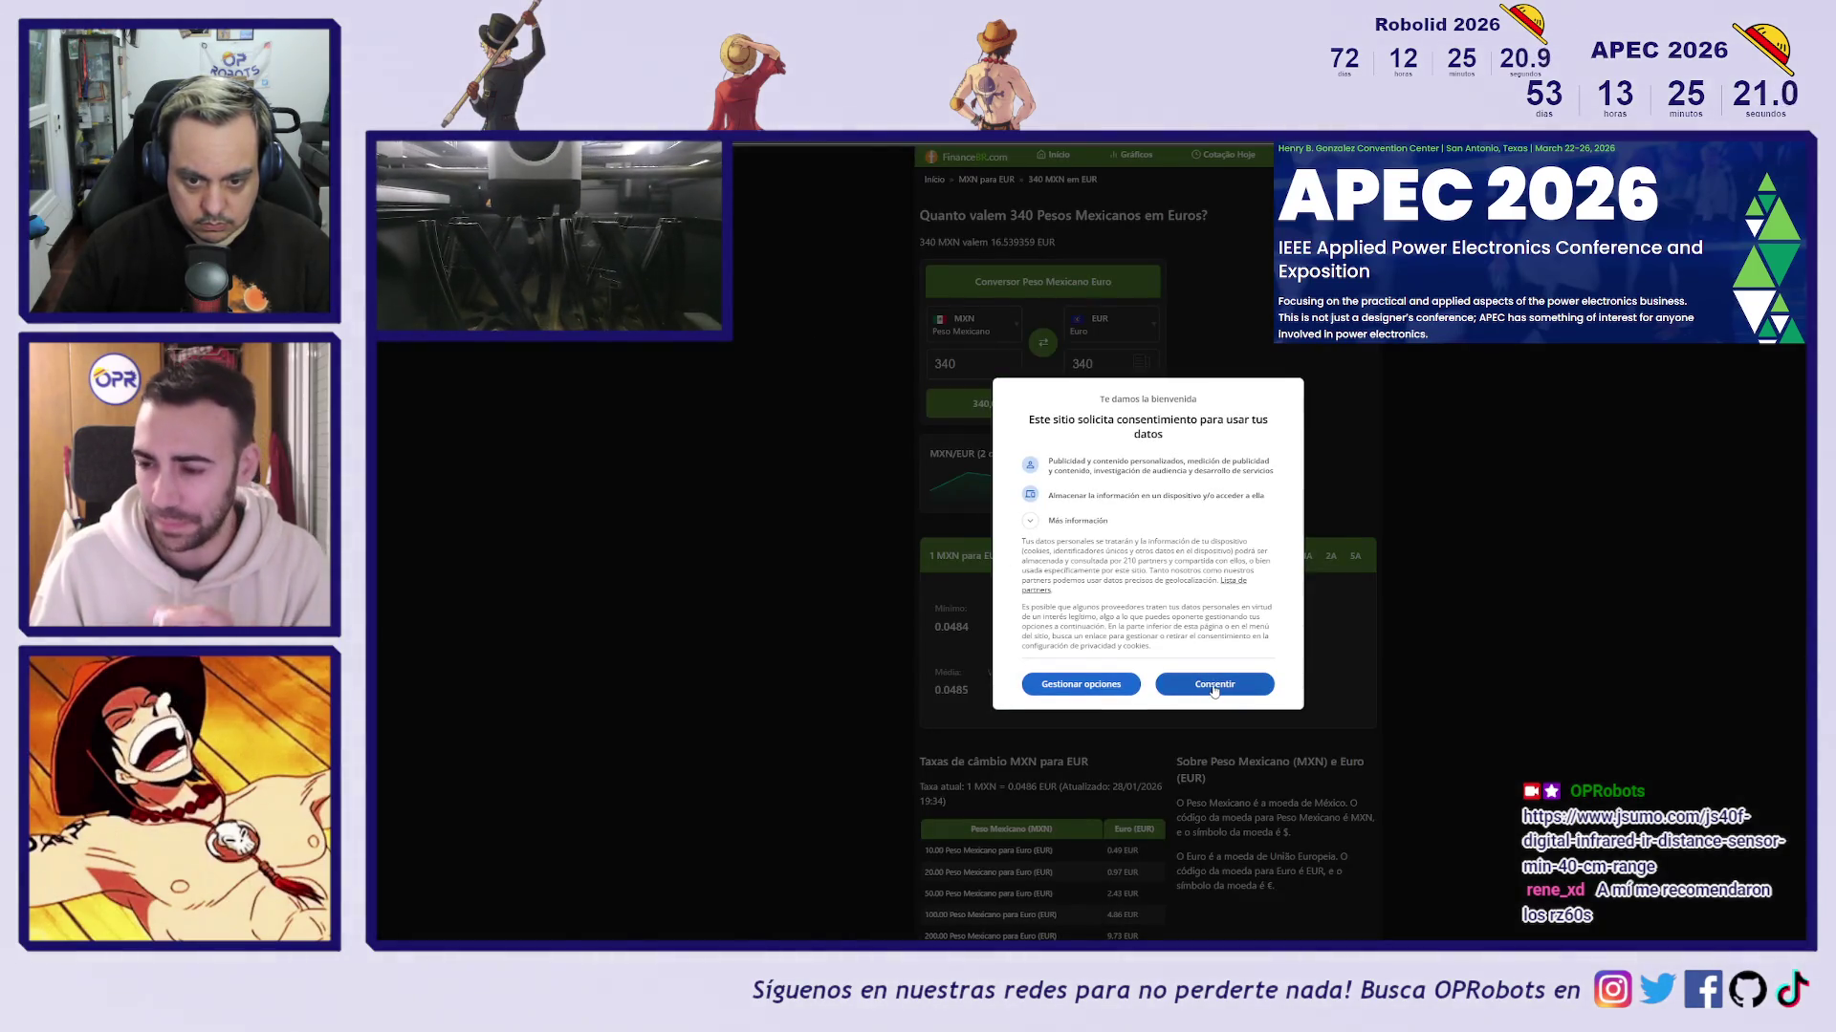
pyautogui.hotkey('alt', 'Left')
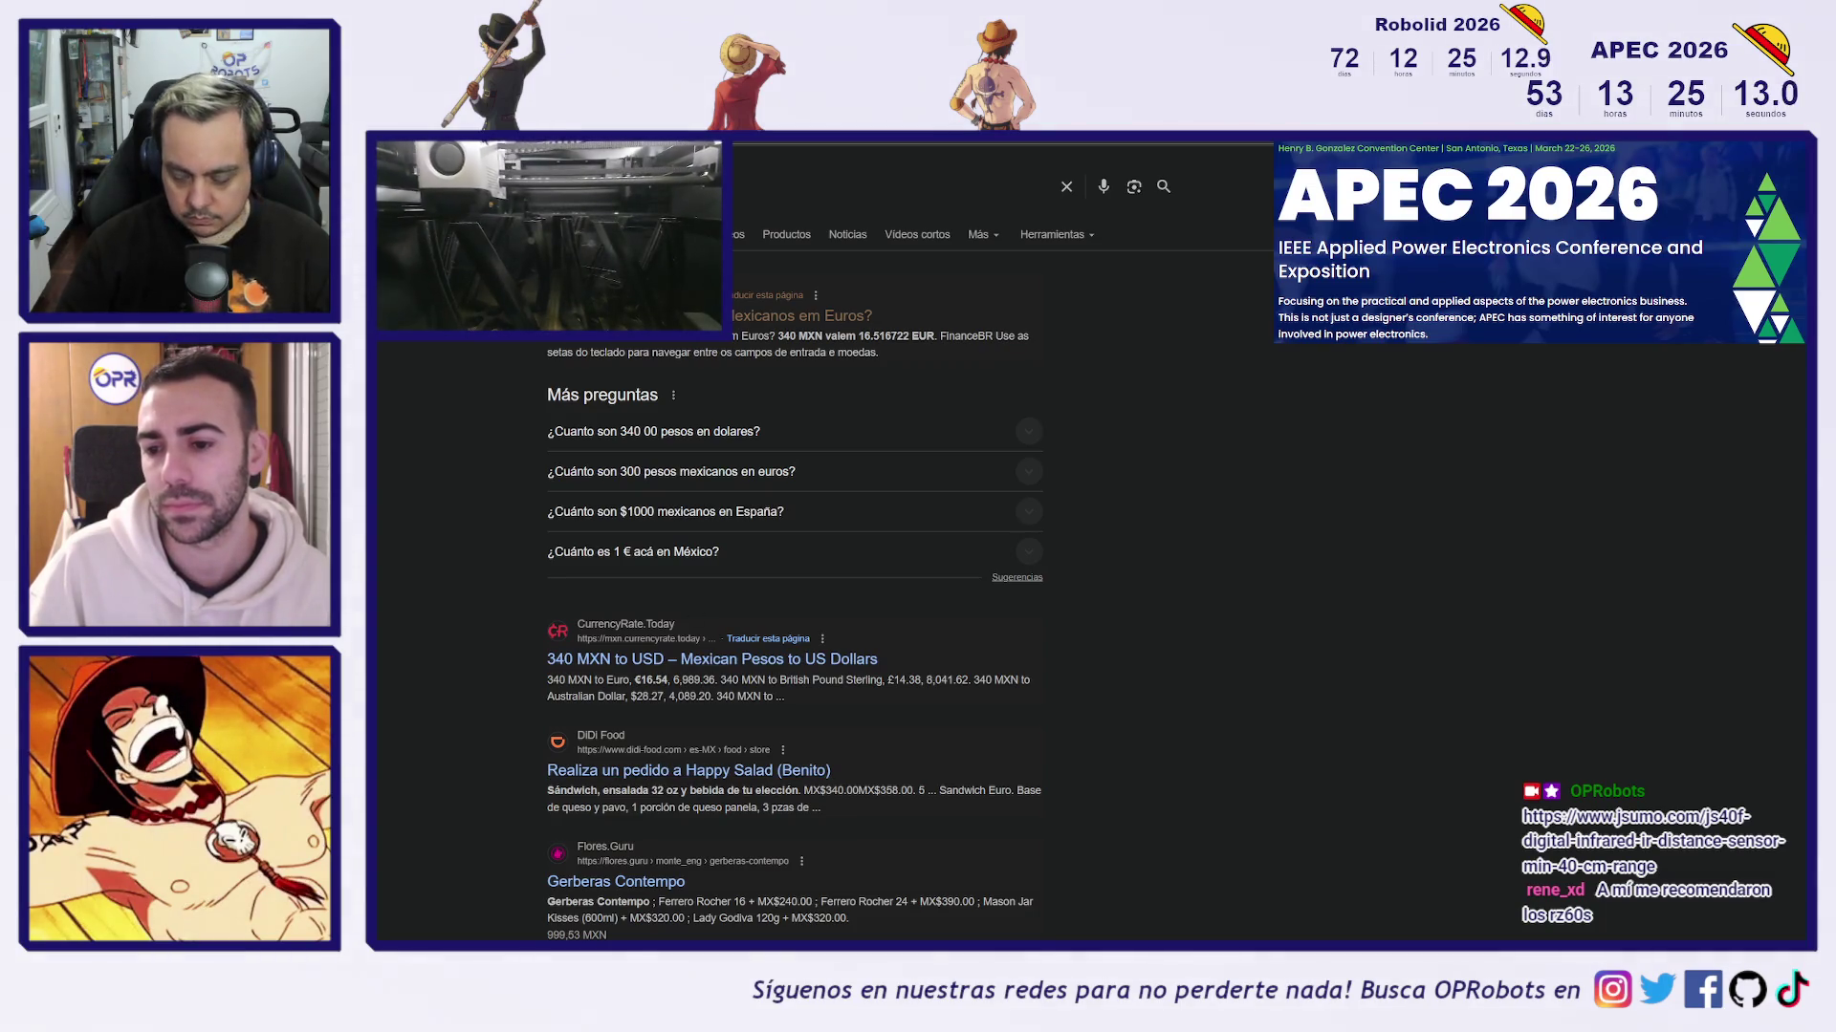
# Refine the query to get Google's converter showing 16,56 EUR, then return to the BORIS tab
pyautogui.click(574, 187)
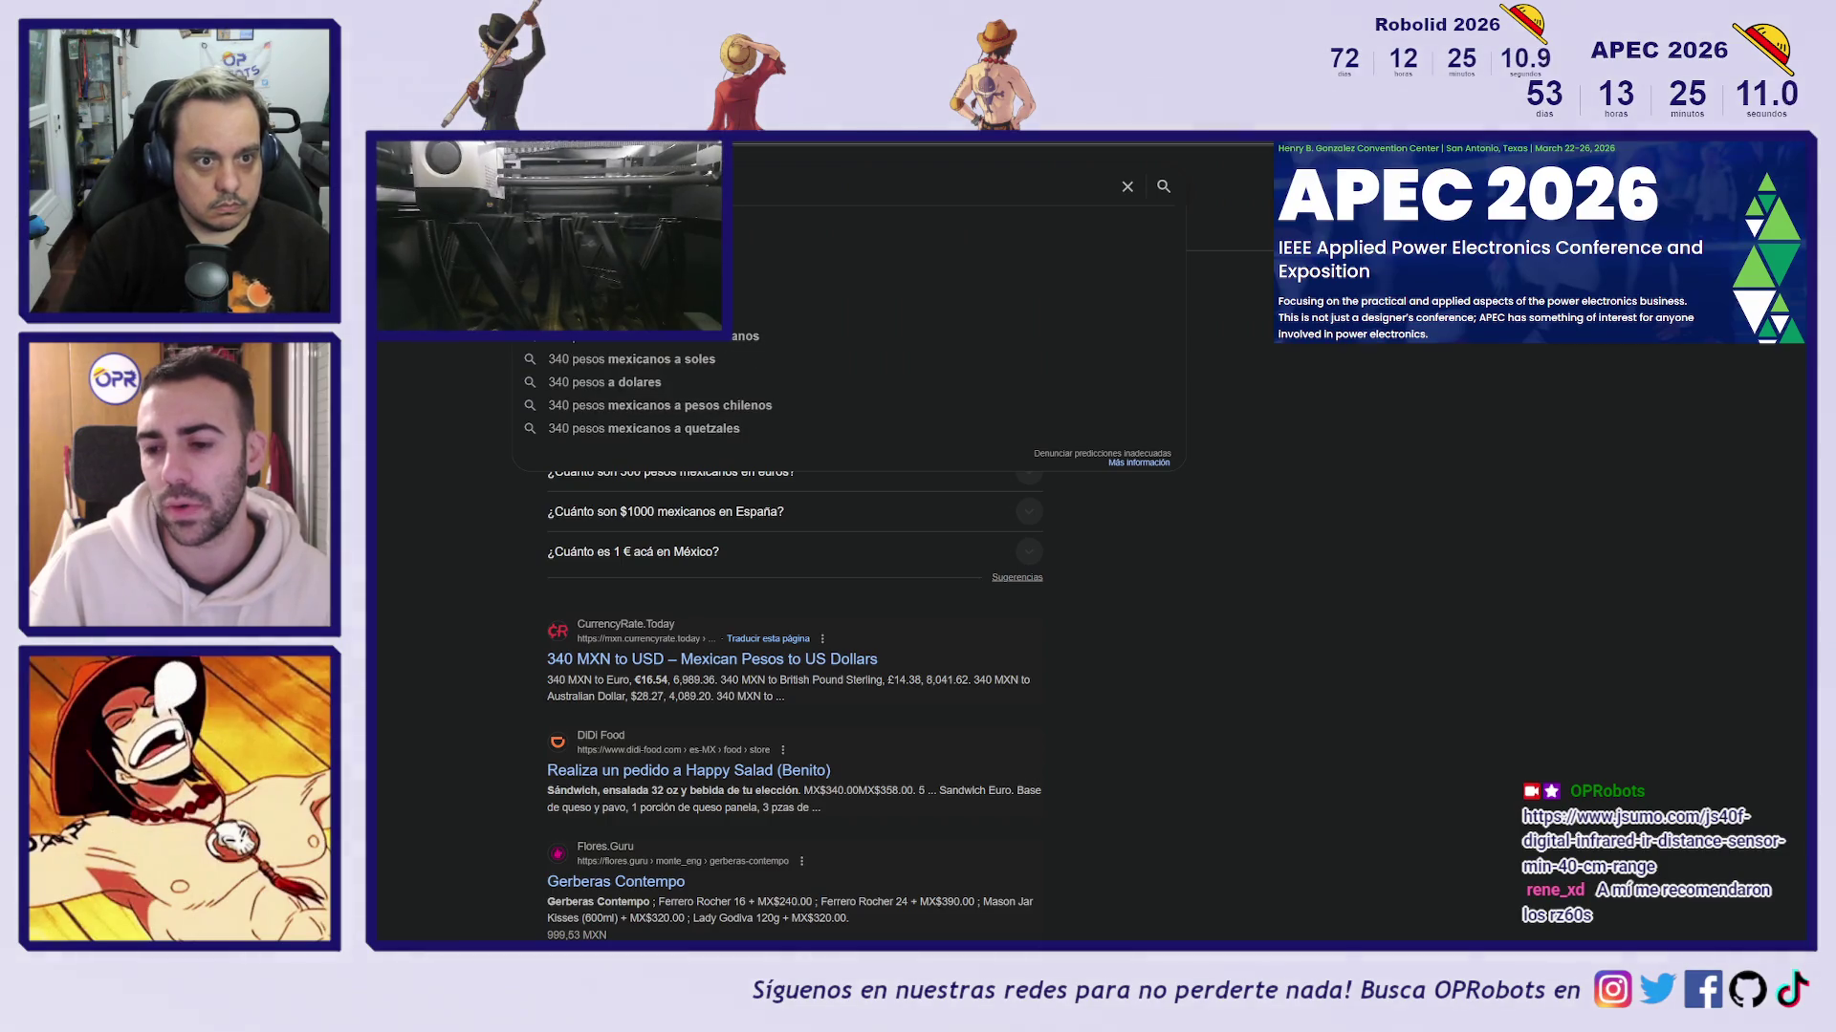
pyautogui.press('Return')
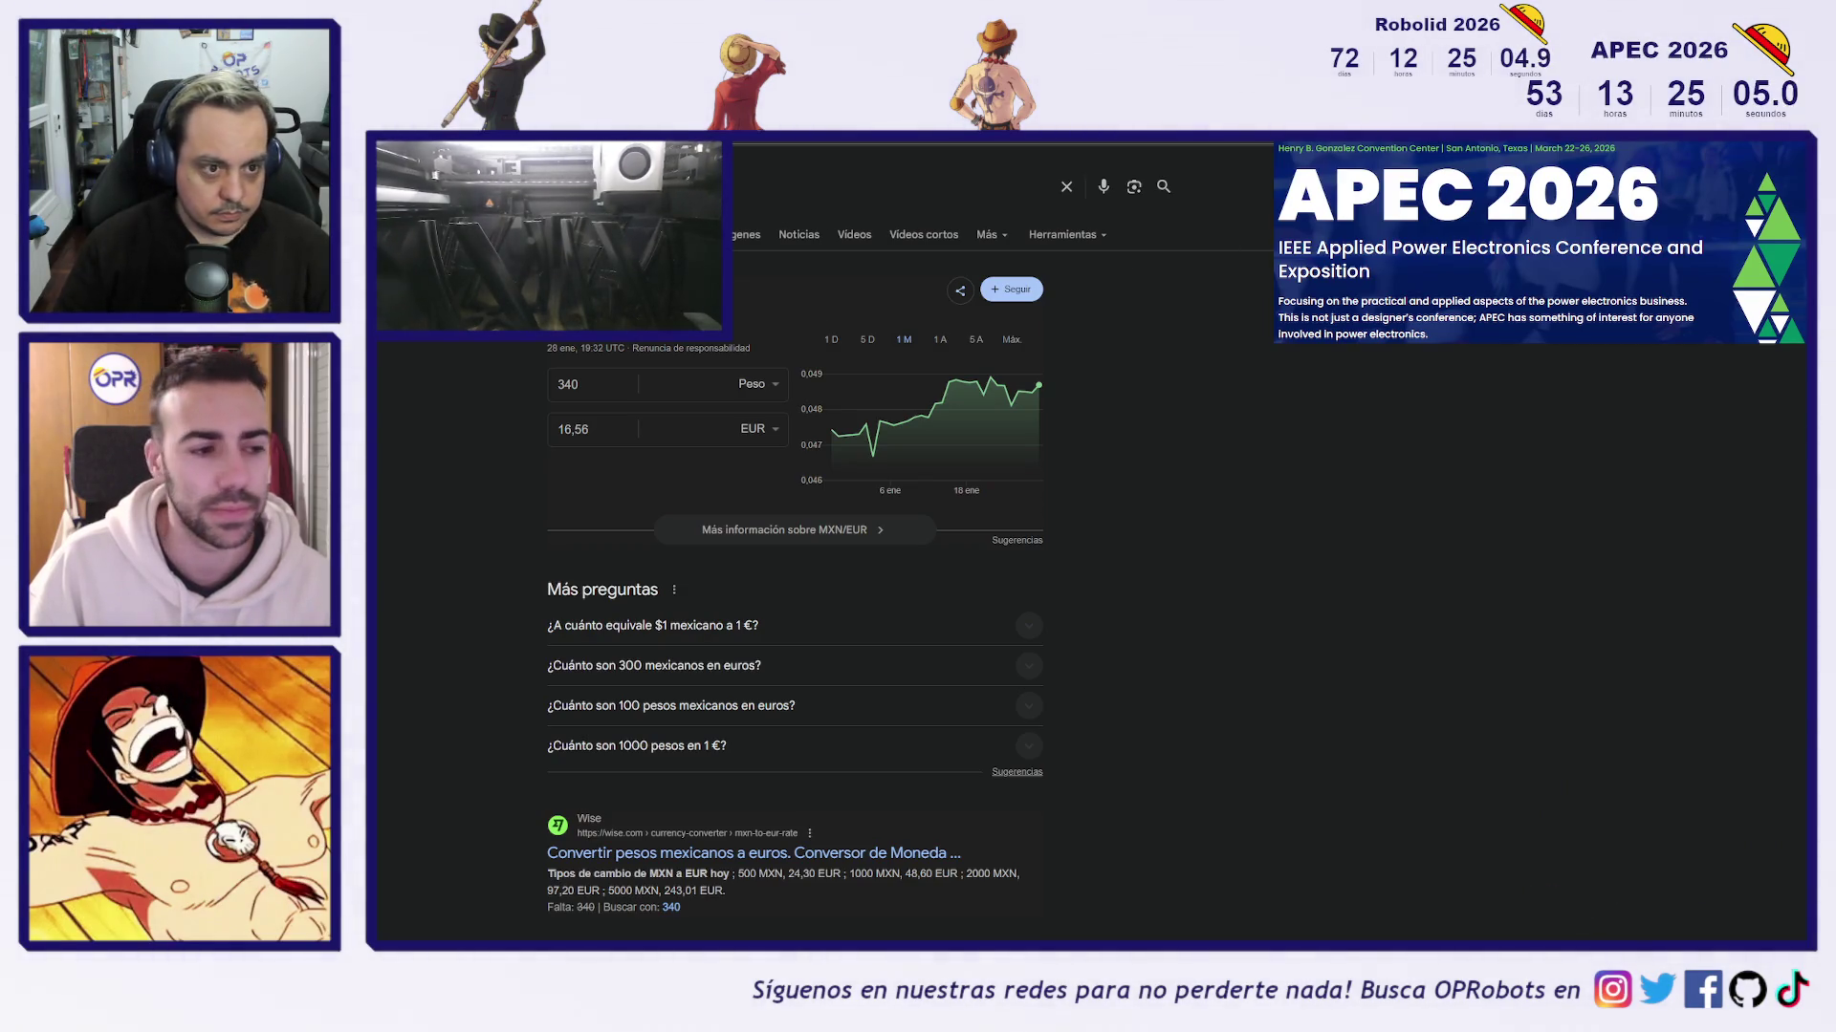
pyautogui.hotkey('ctrl', 'Tab')
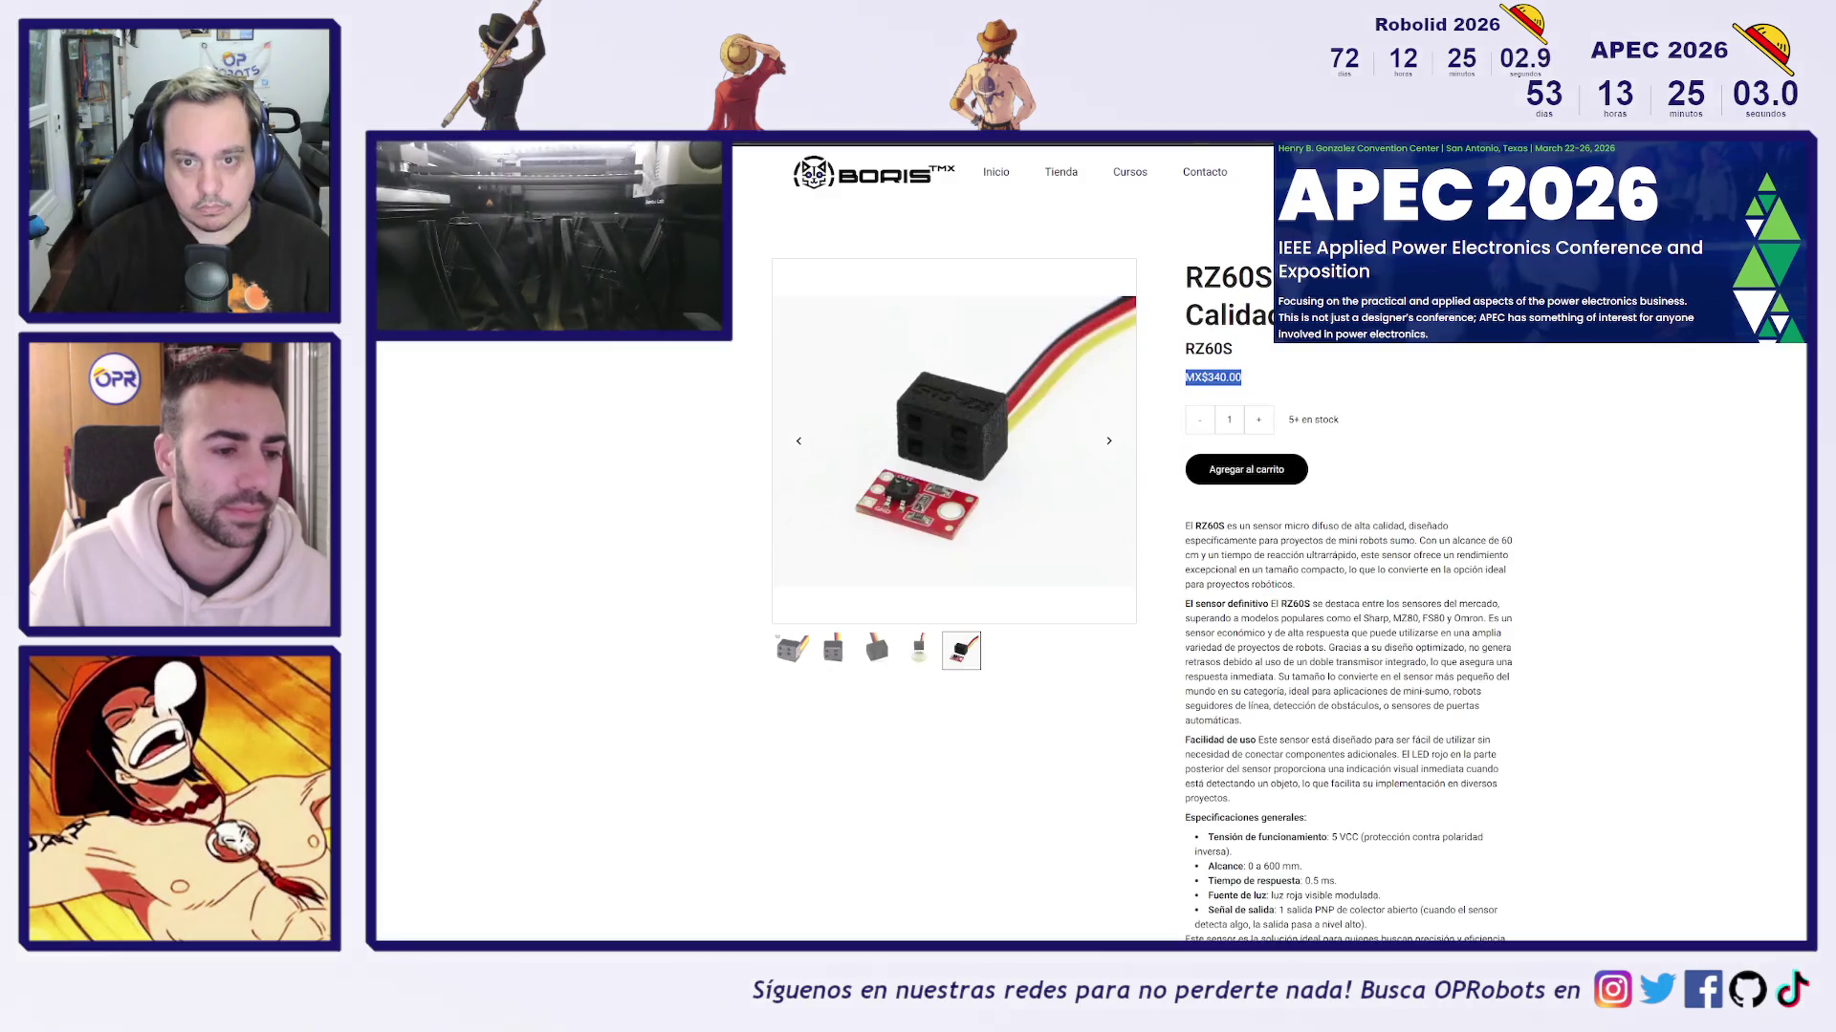
# Show the RZ60S close-up housing photo, then move to the JSumo JS40F tab
pyautogui.click(977, 451)
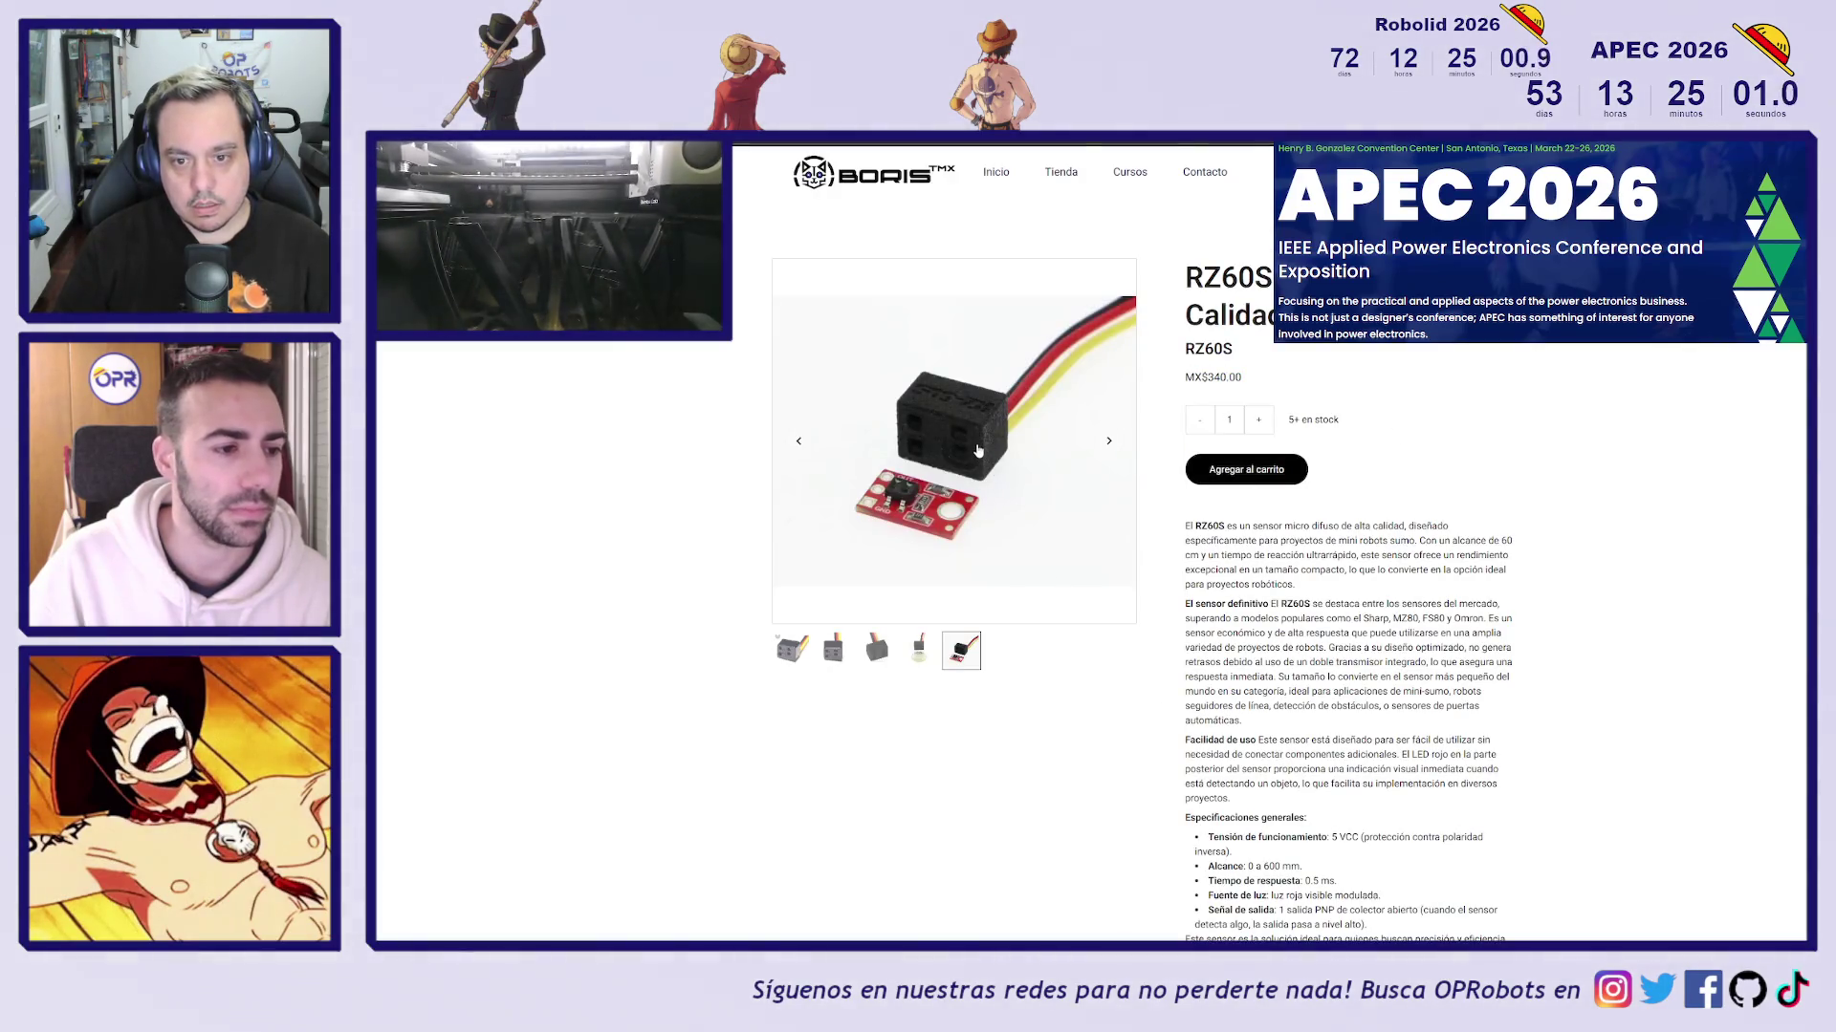
pyautogui.scroll(-1, 1373, 538)
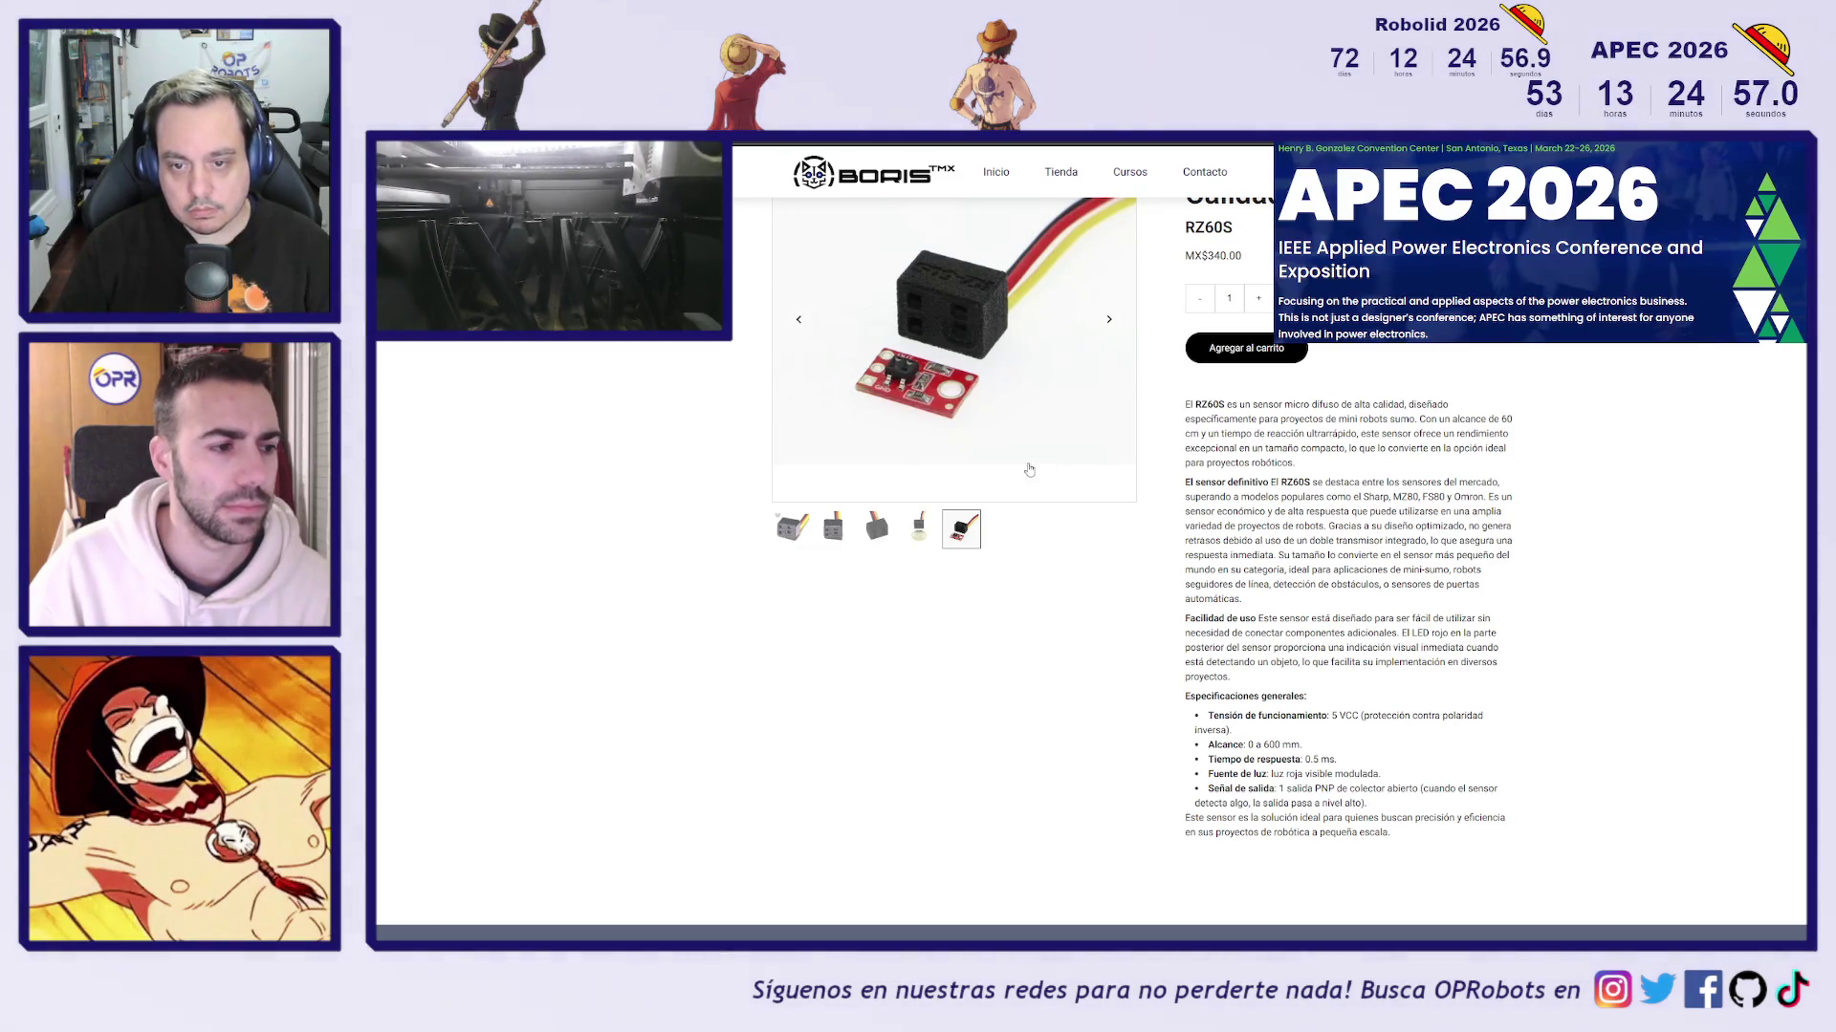
pyautogui.scroll(1, 1036, 473)
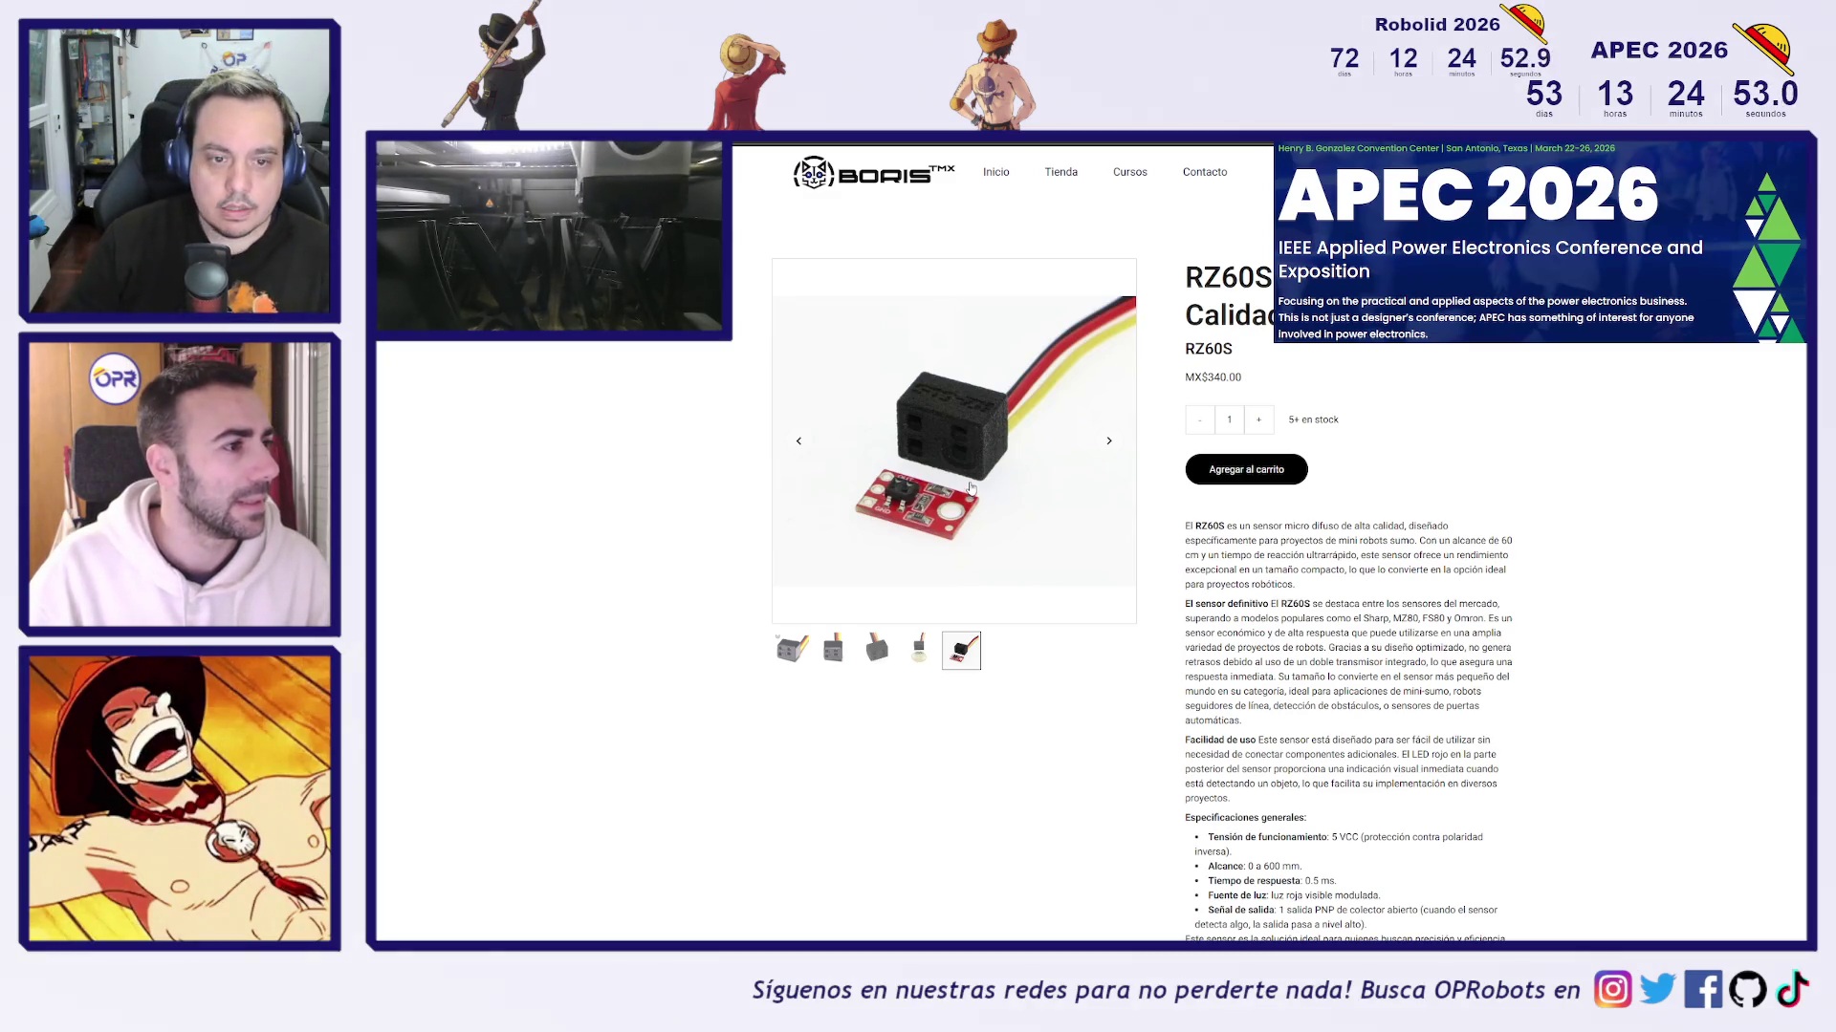
pyautogui.click(876, 650)
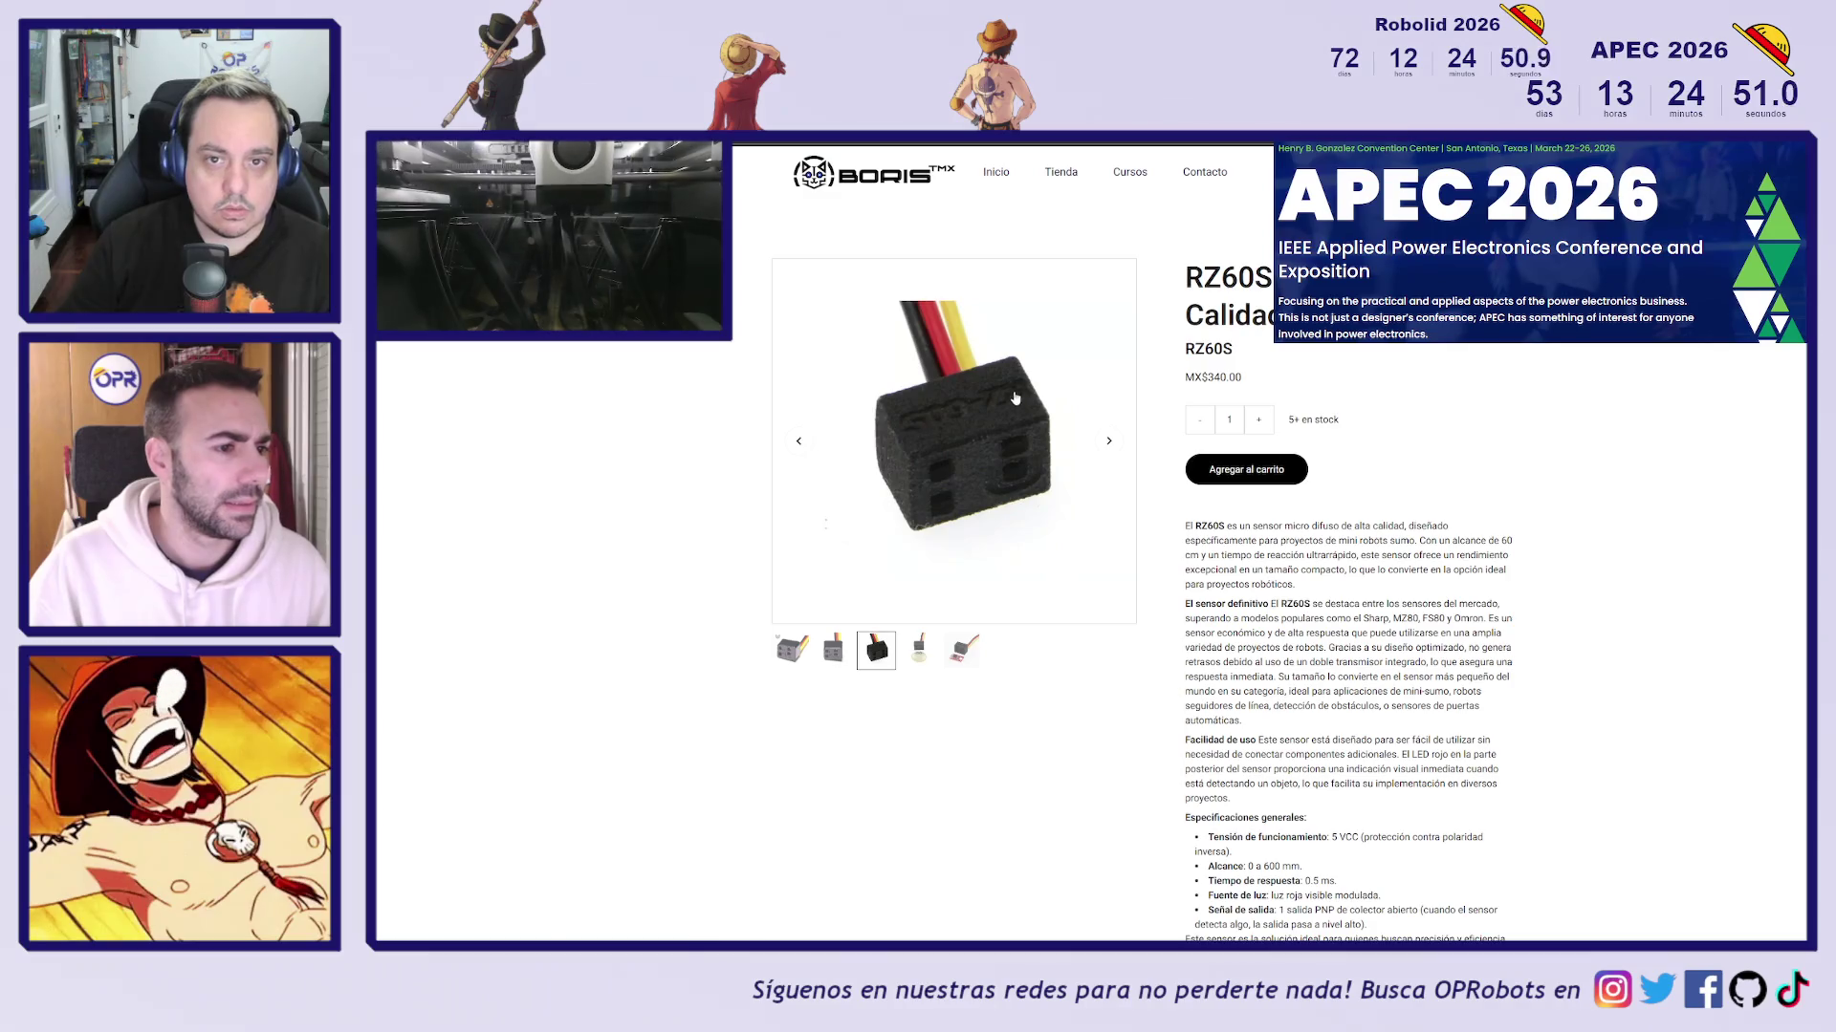
pyautogui.hotkey('ctrl', 'Tab')
pyautogui.hotkey('ctrl', 'Tab')
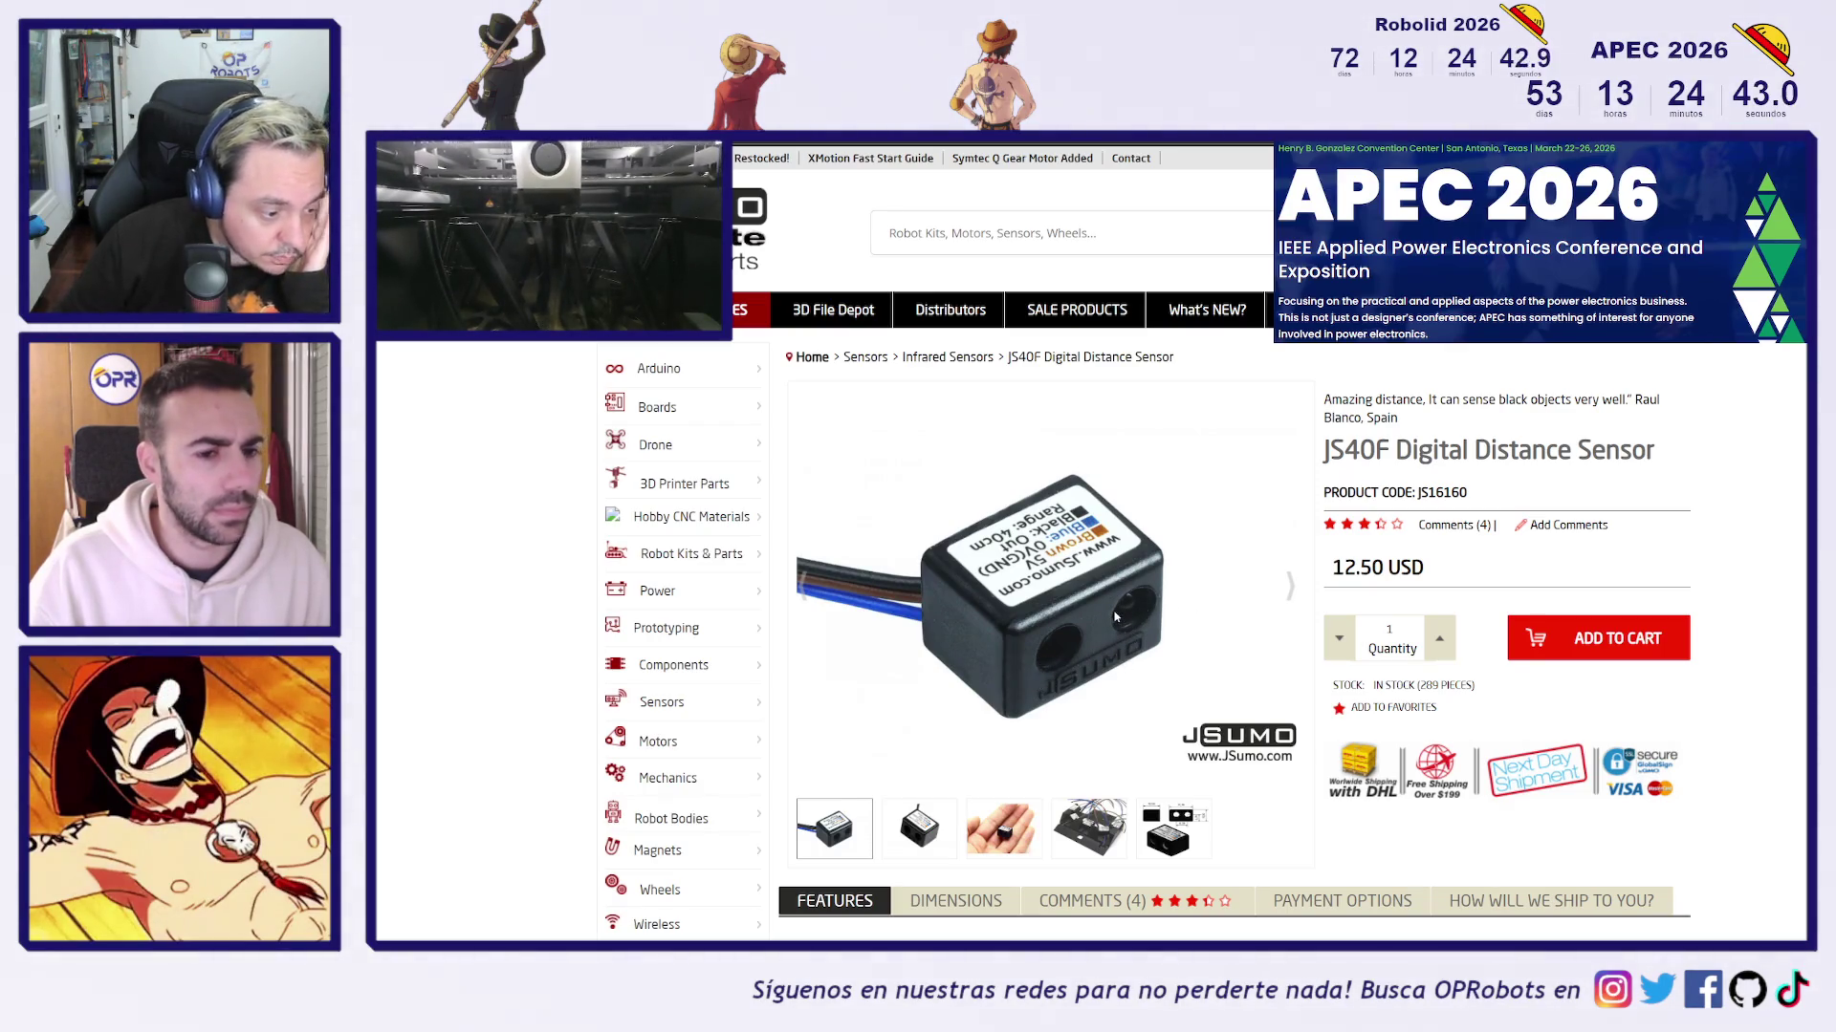
# Scroll through the JS40F features and cable definitions
pyautogui.scroll(-3, 1115, 617)
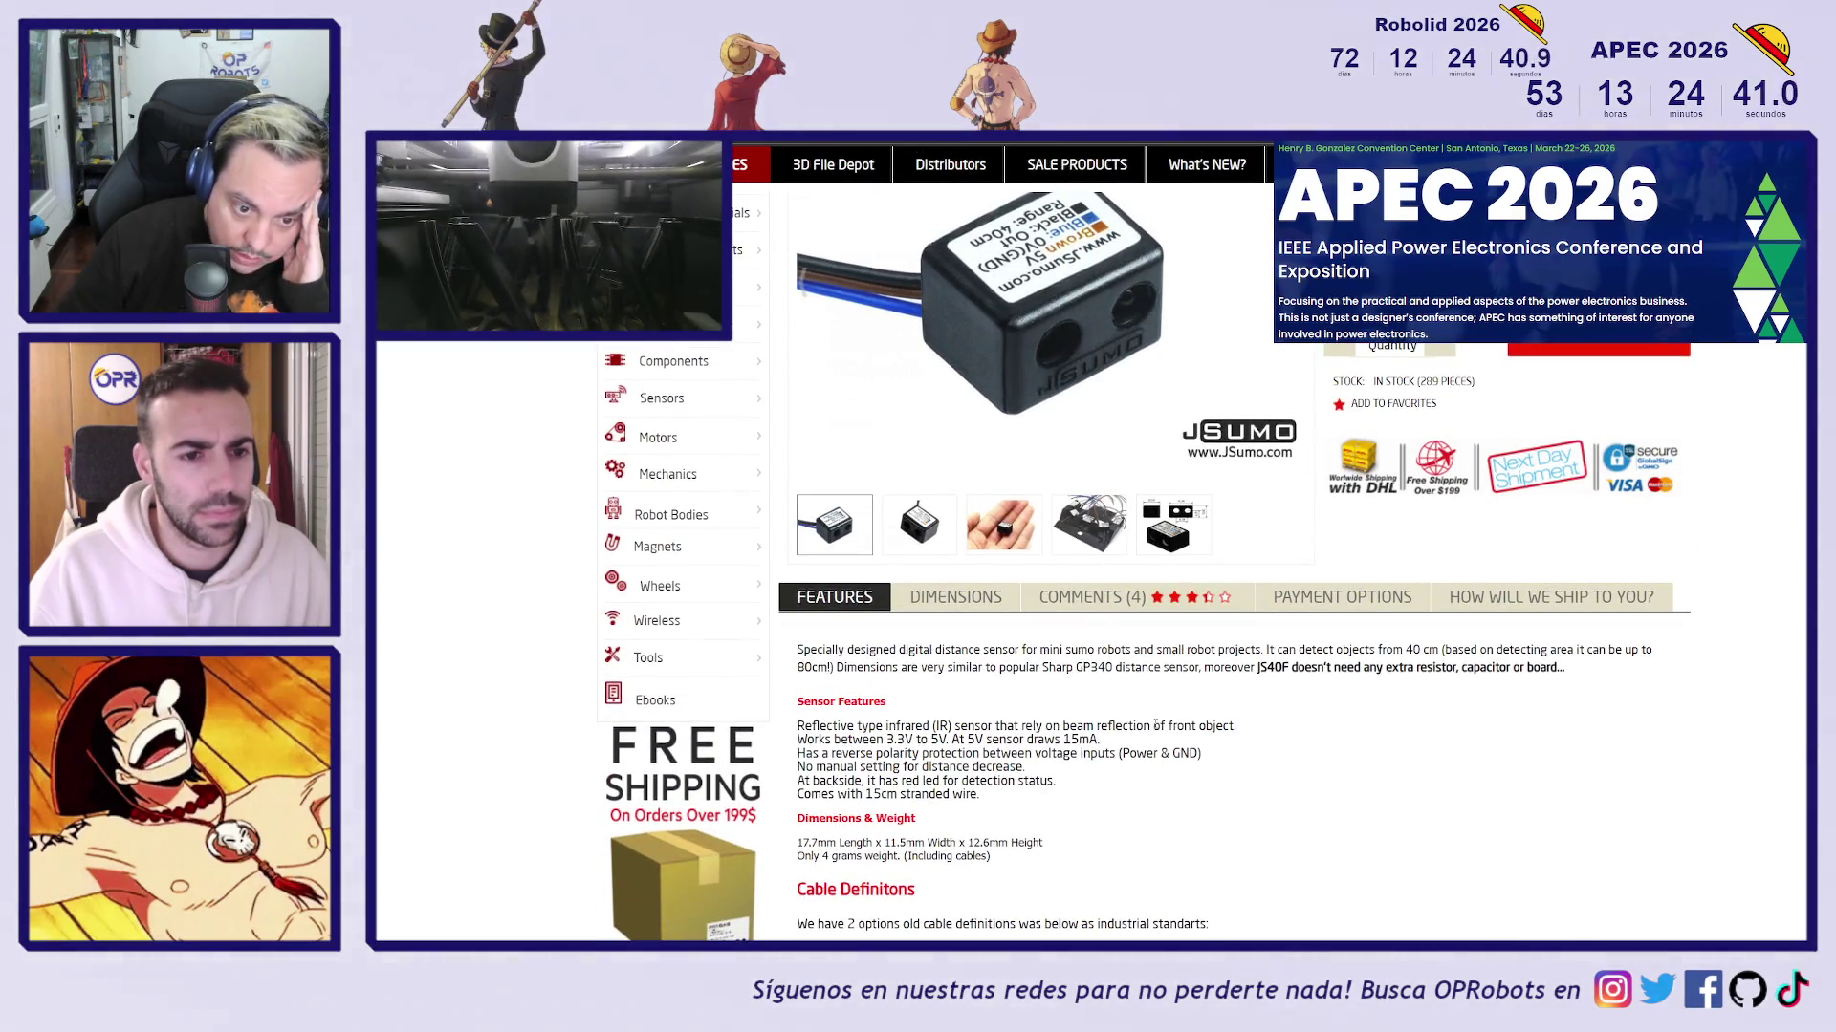
pyautogui.scroll(-1, 1156, 725)
pyautogui.scroll(-2, 1143, 734)
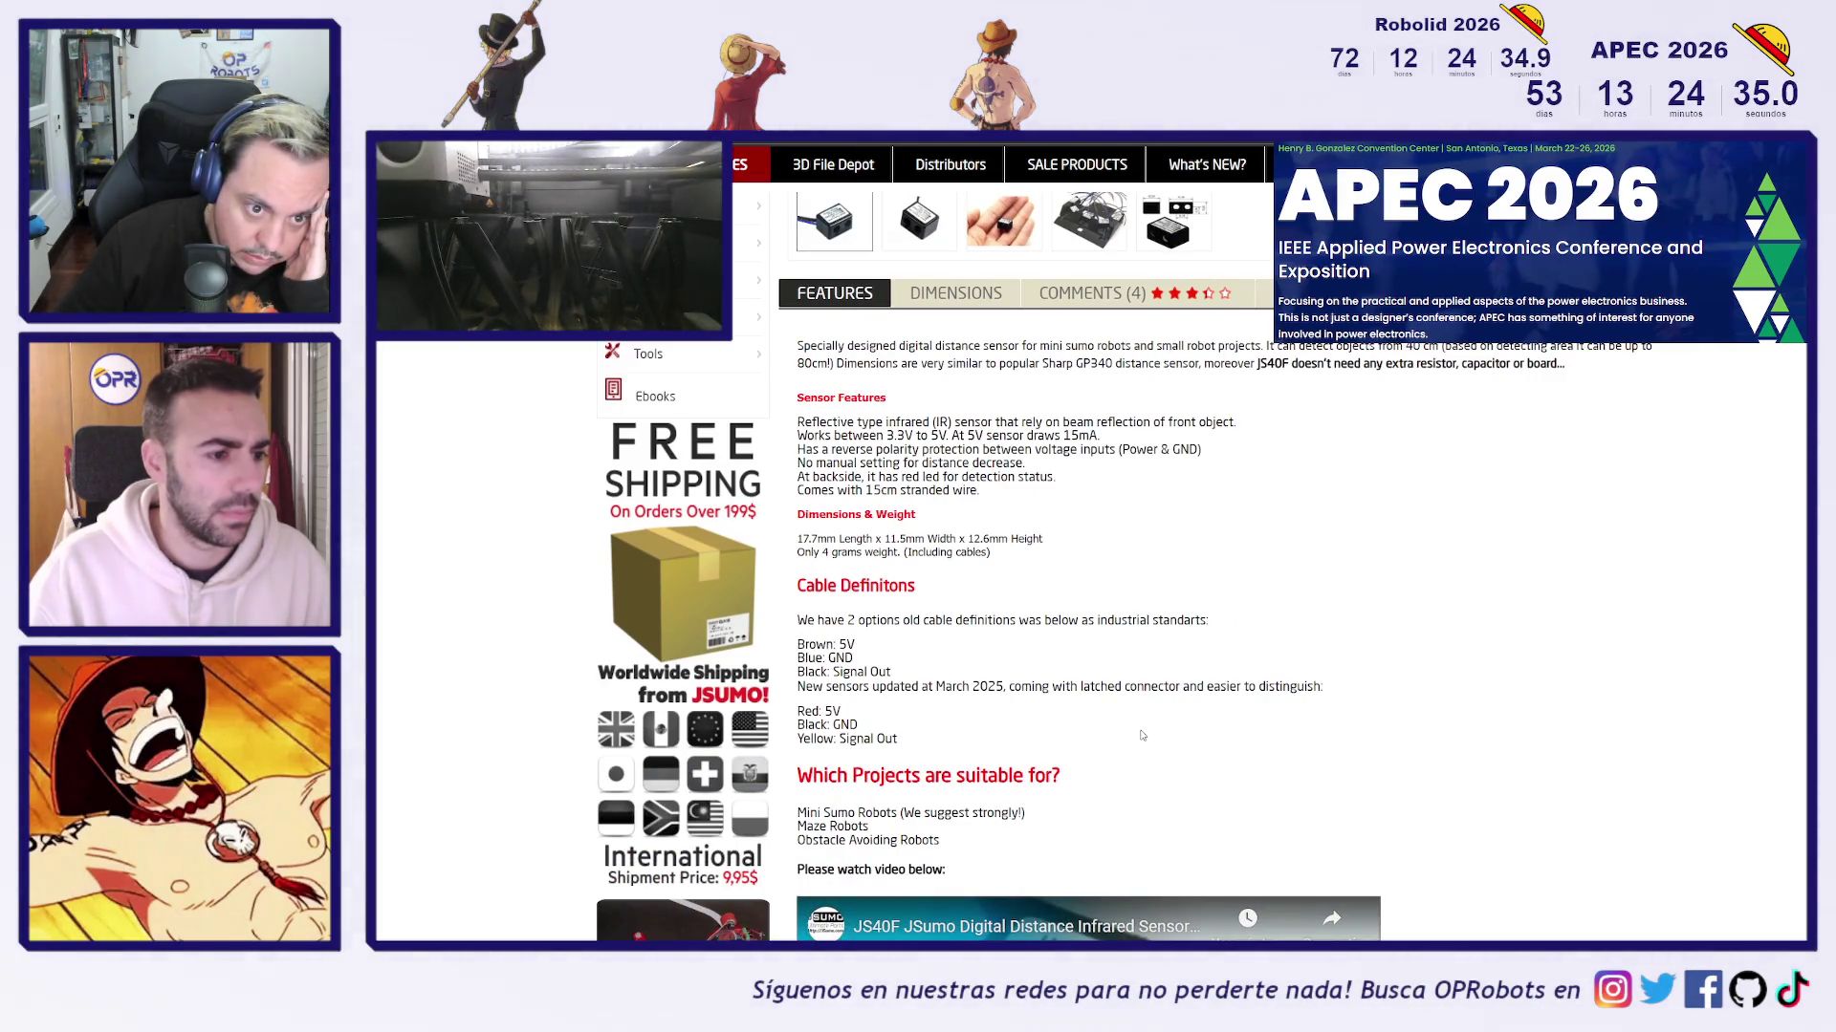
pyautogui.scroll(1, 1303, 603)
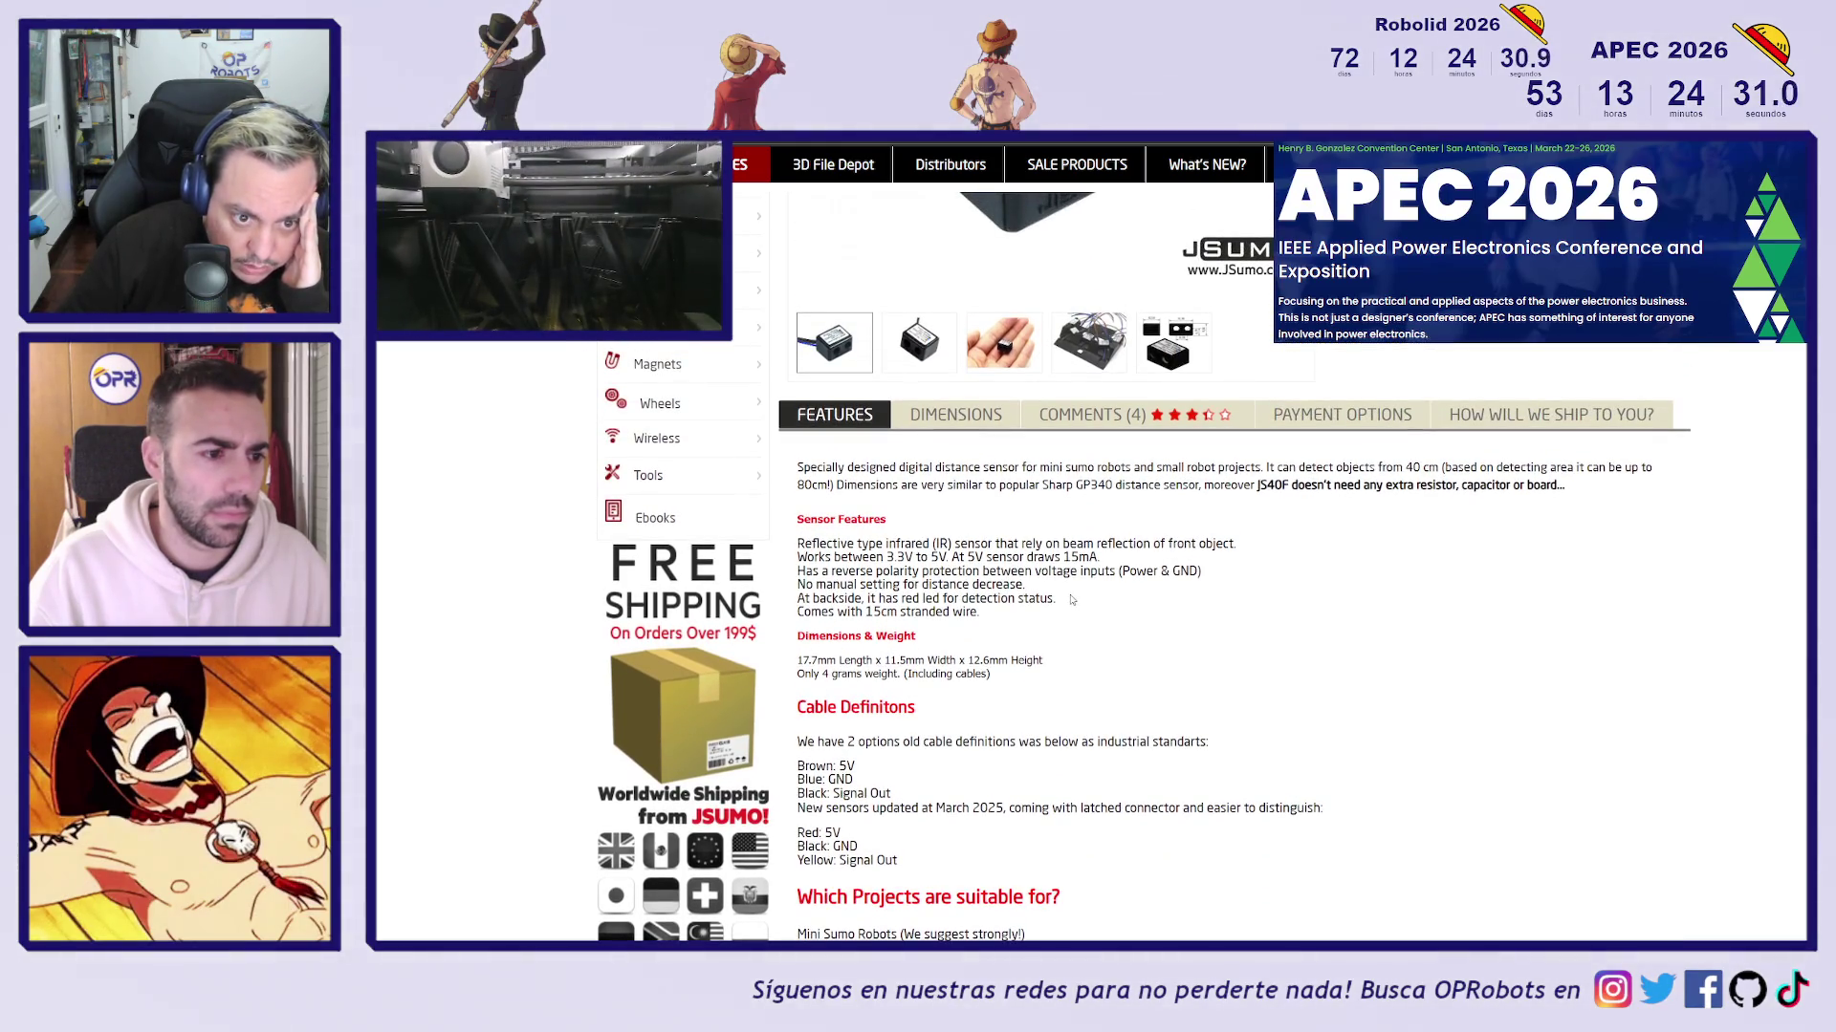
pyautogui.scroll(-2, 1060, 608)
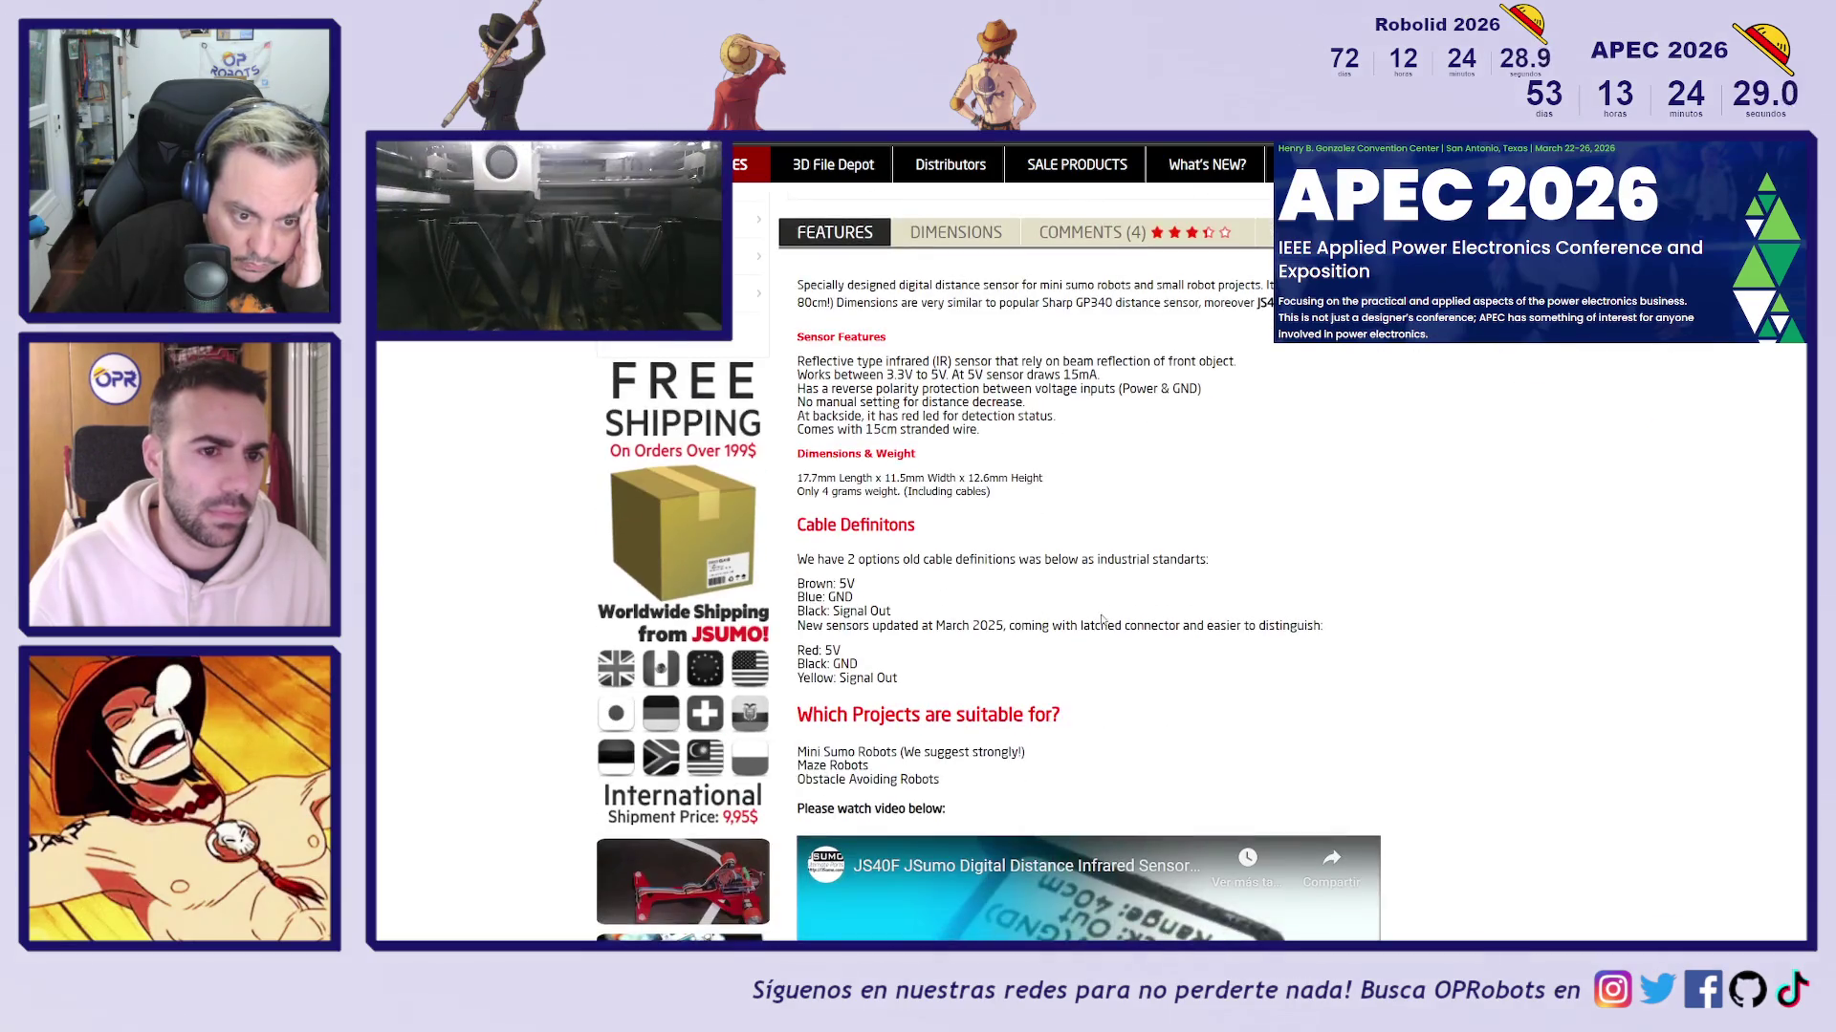
pyautogui.scroll(-2, 1168, 581)
pyautogui.scroll(3, 1171, 580)
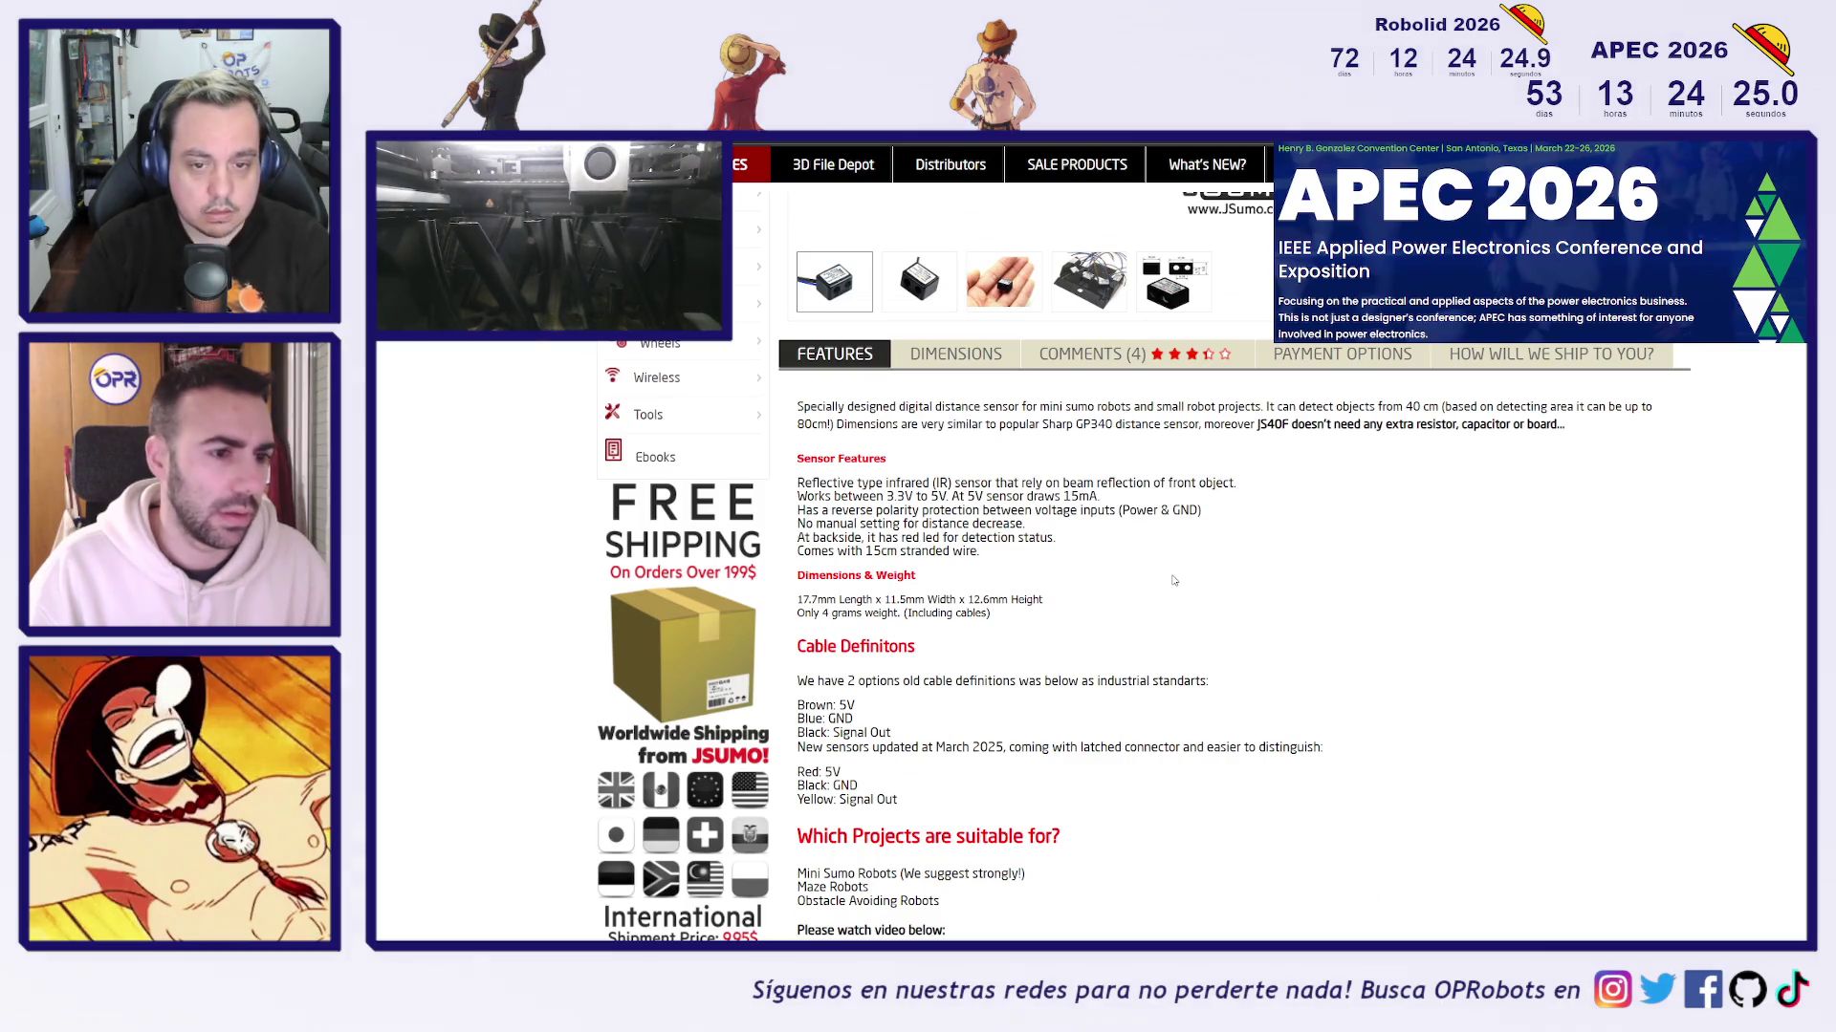
pyautogui.scroll(3, 1167, 498)
# View the JS40F photo of sensors mounted on a robot, then go to the AliExpress tab
pyautogui.click(1077, 581)
pyautogui.scroll(3, 1243, 573)
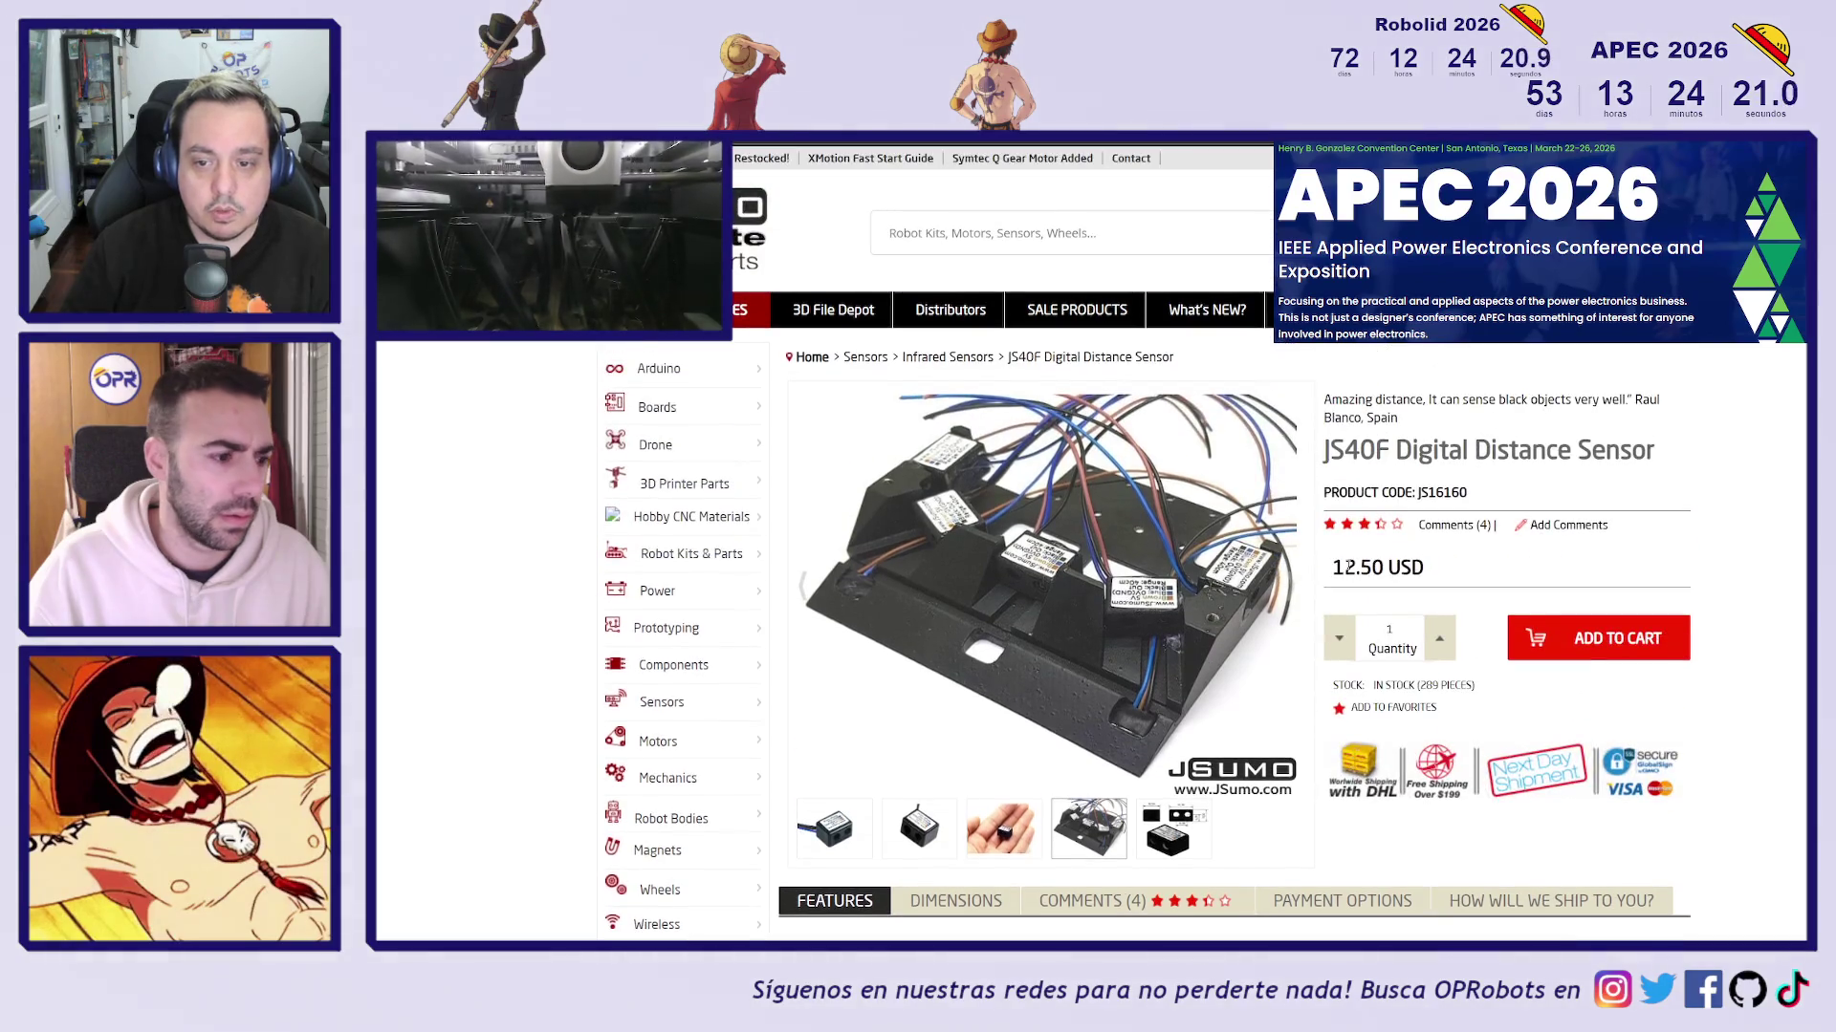
pyautogui.moveTo(1348, 567); pyautogui.dragTo(1309, 571)
pyautogui.click(1451, 574)
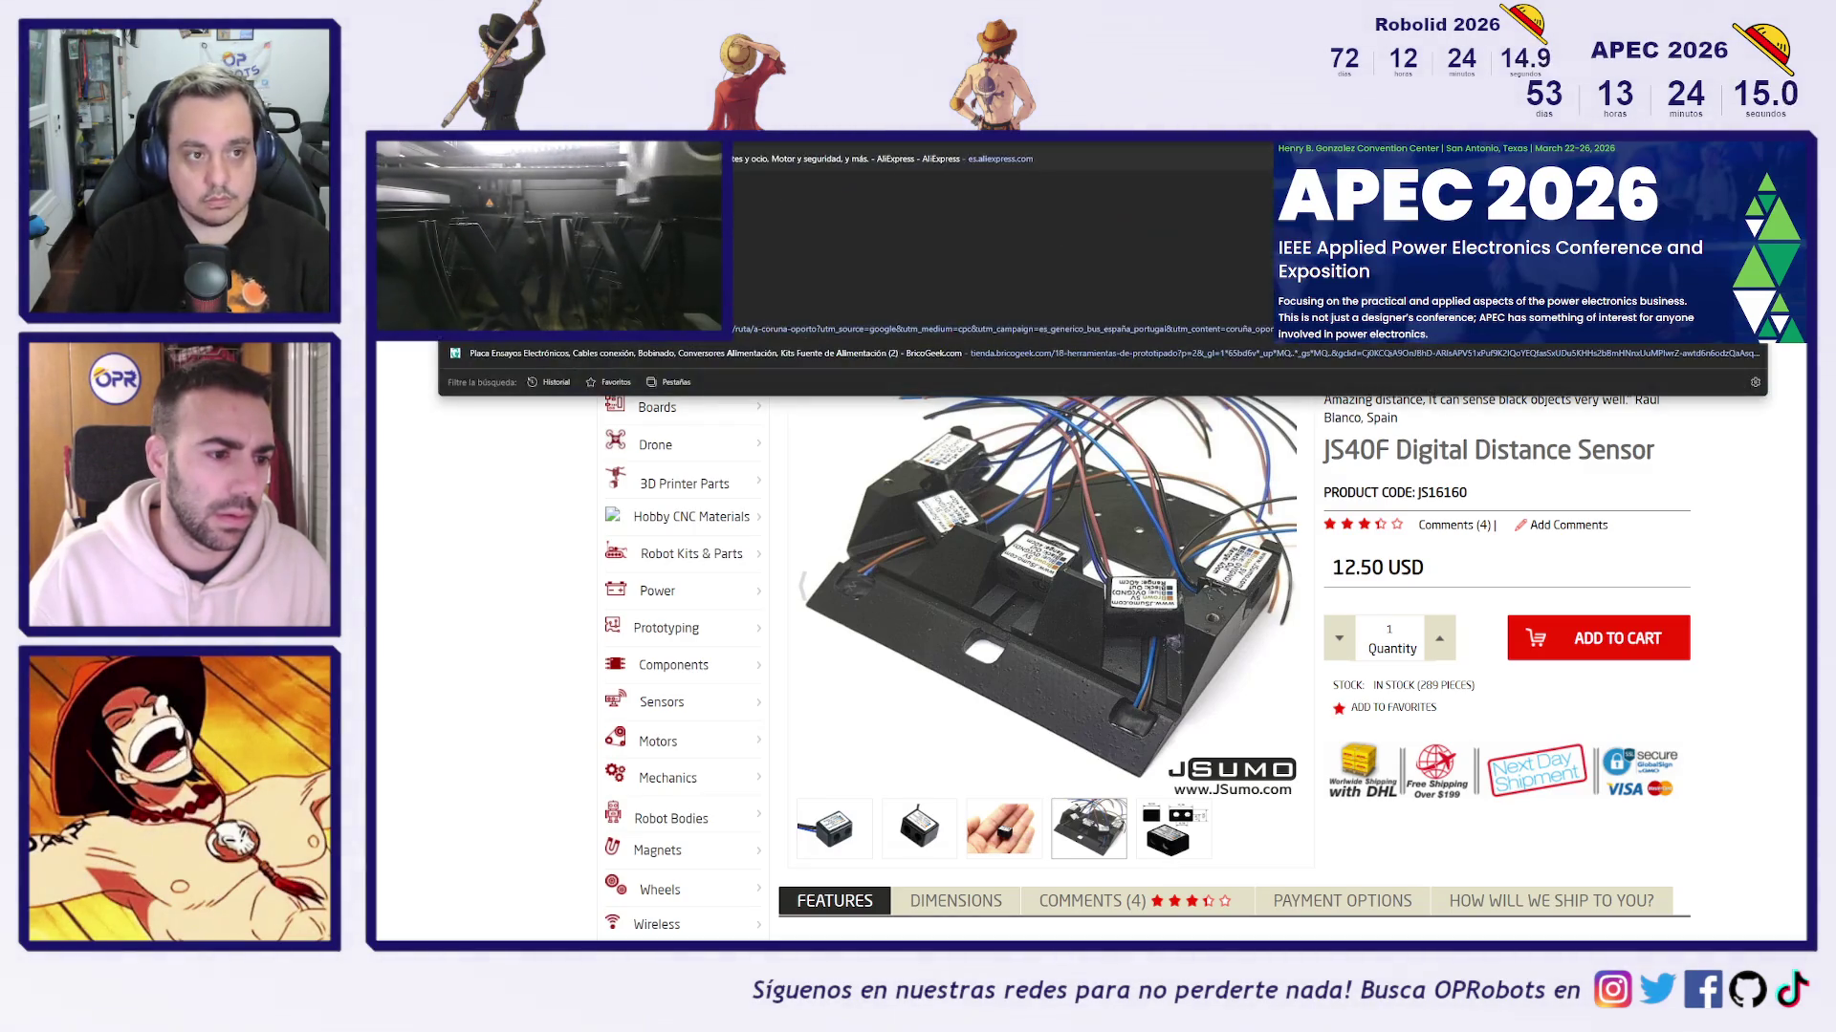
pyautogui.hotkey('ctrl', 'Tab')
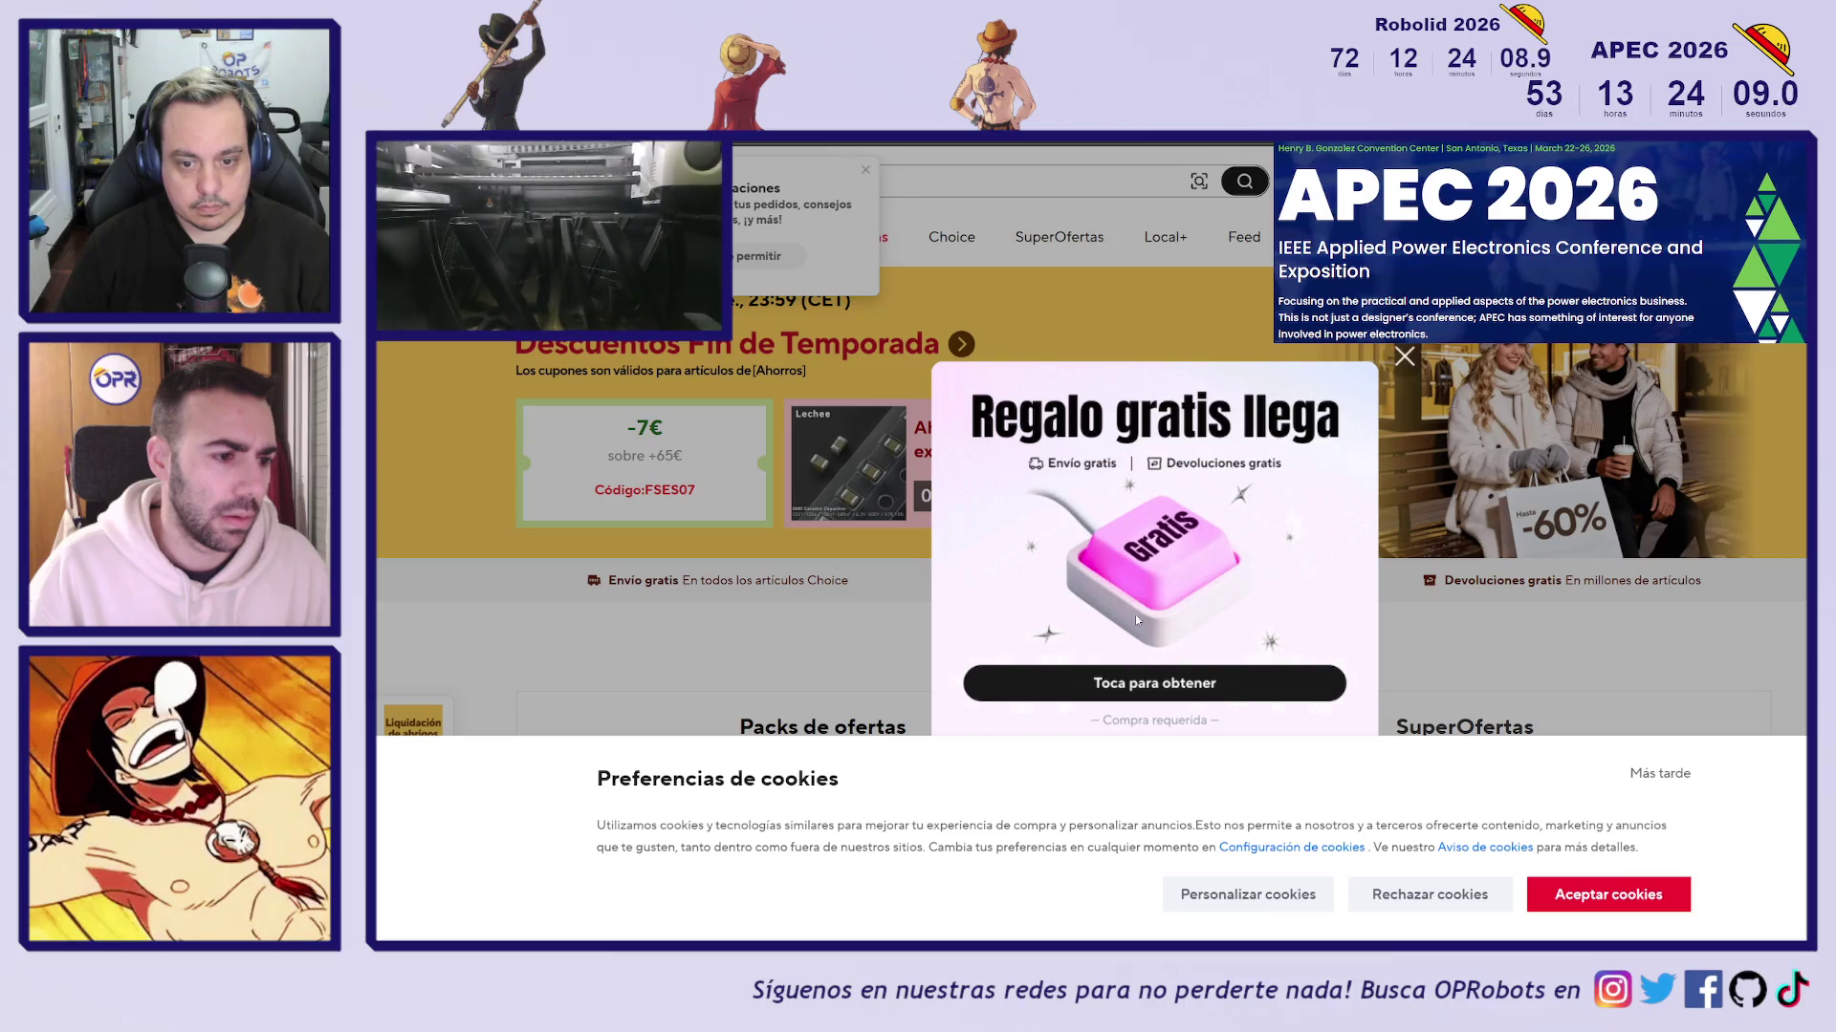
# Reject cookies, get past the free-gift promotion, and open the 1,29€ KY032 sensor listing
pyautogui.click(1442, 897)
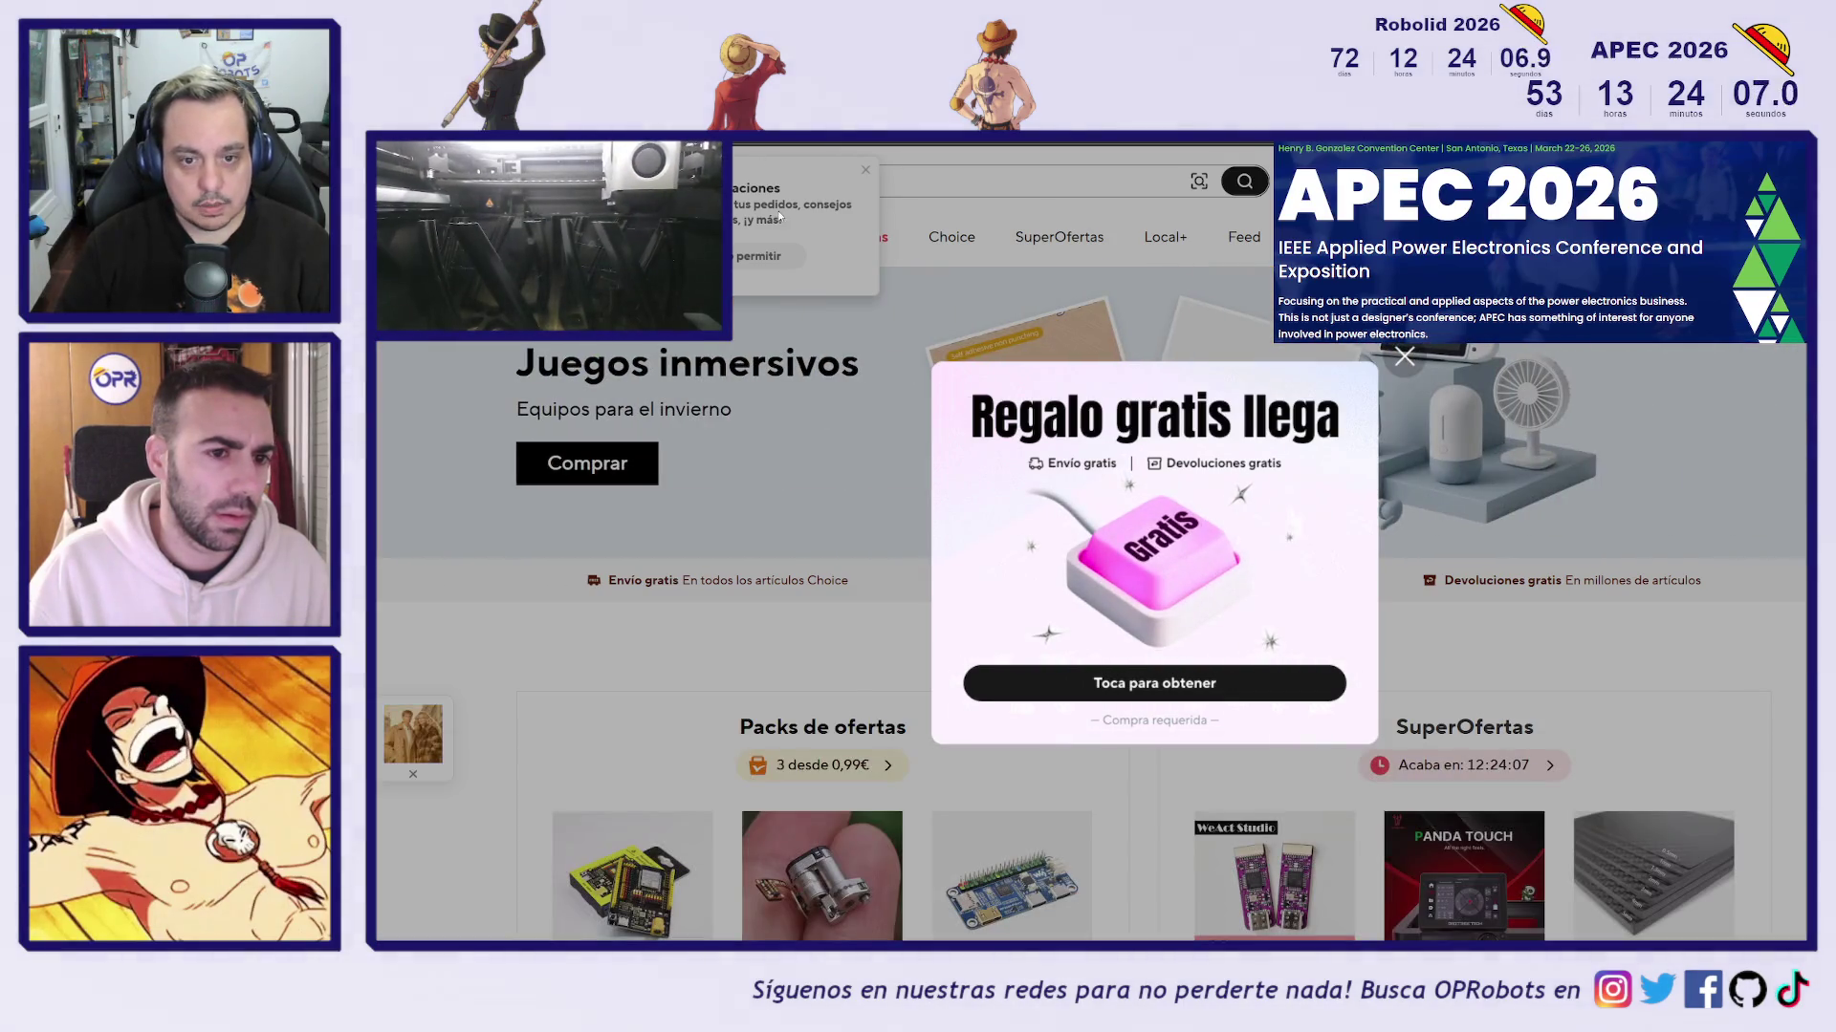
pyautogui.click(1404, 357)
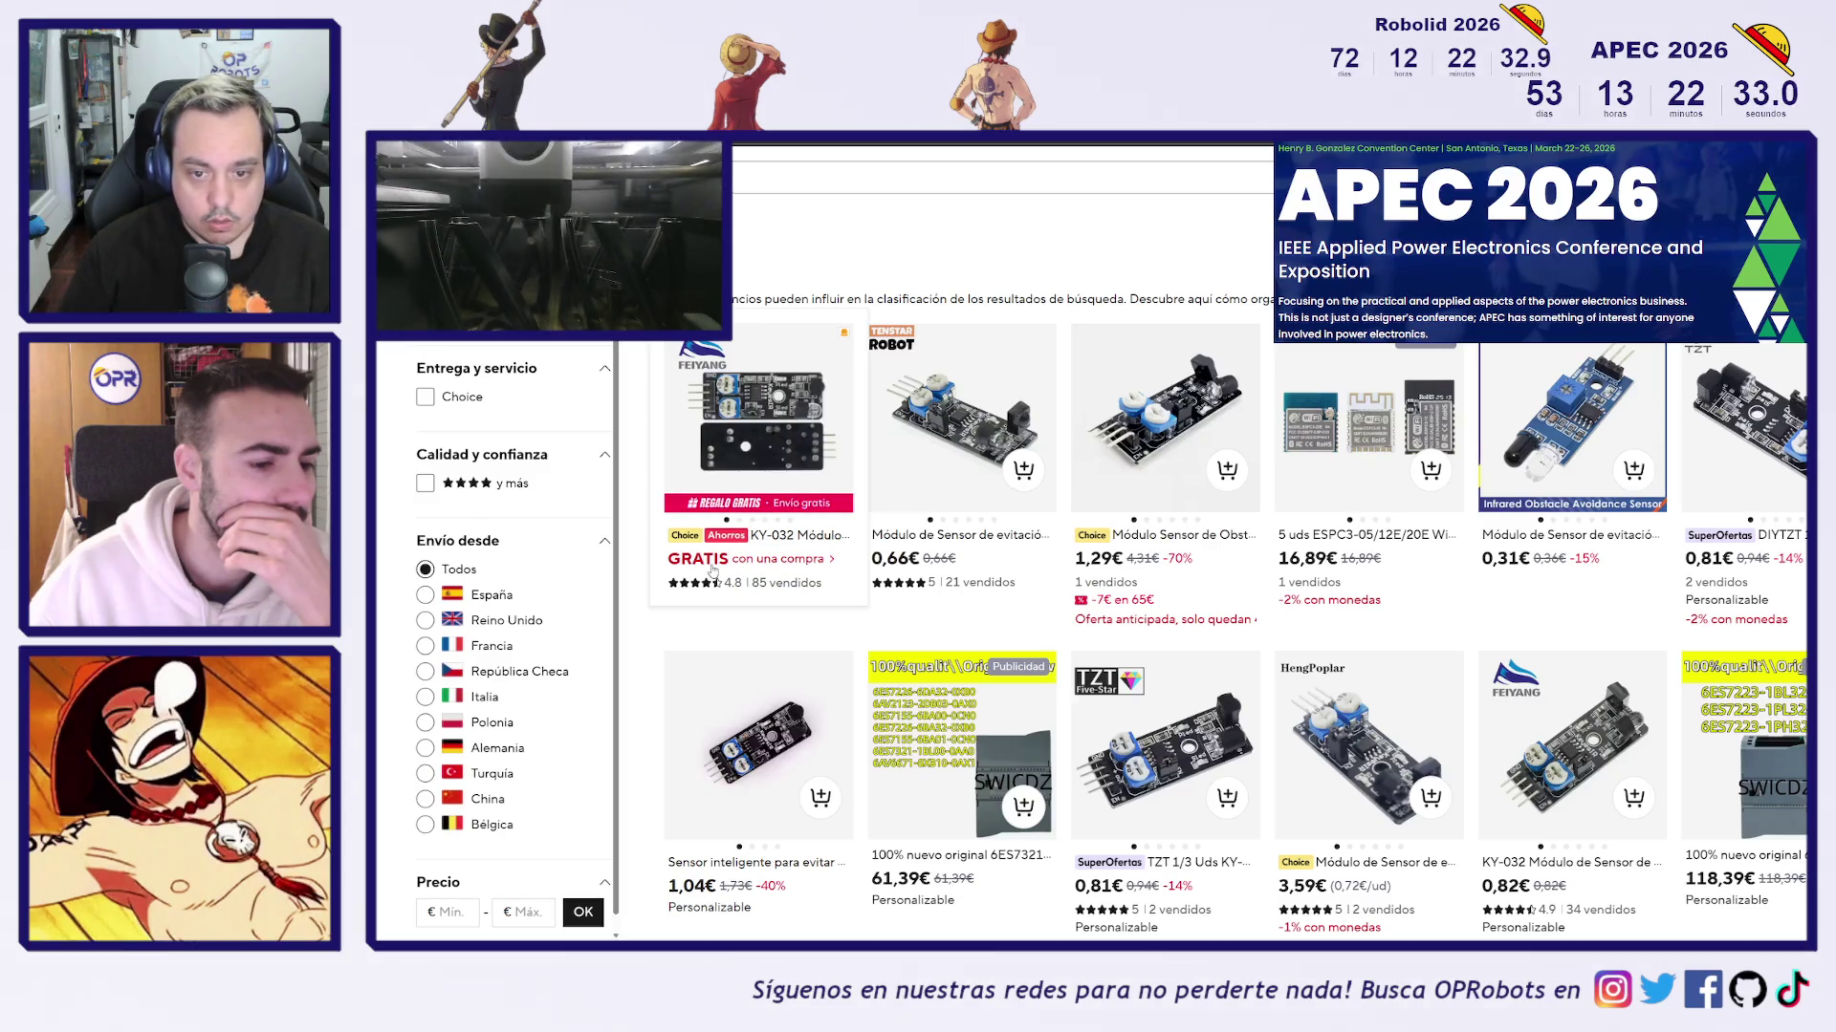
pyautogui.click(713, 564)
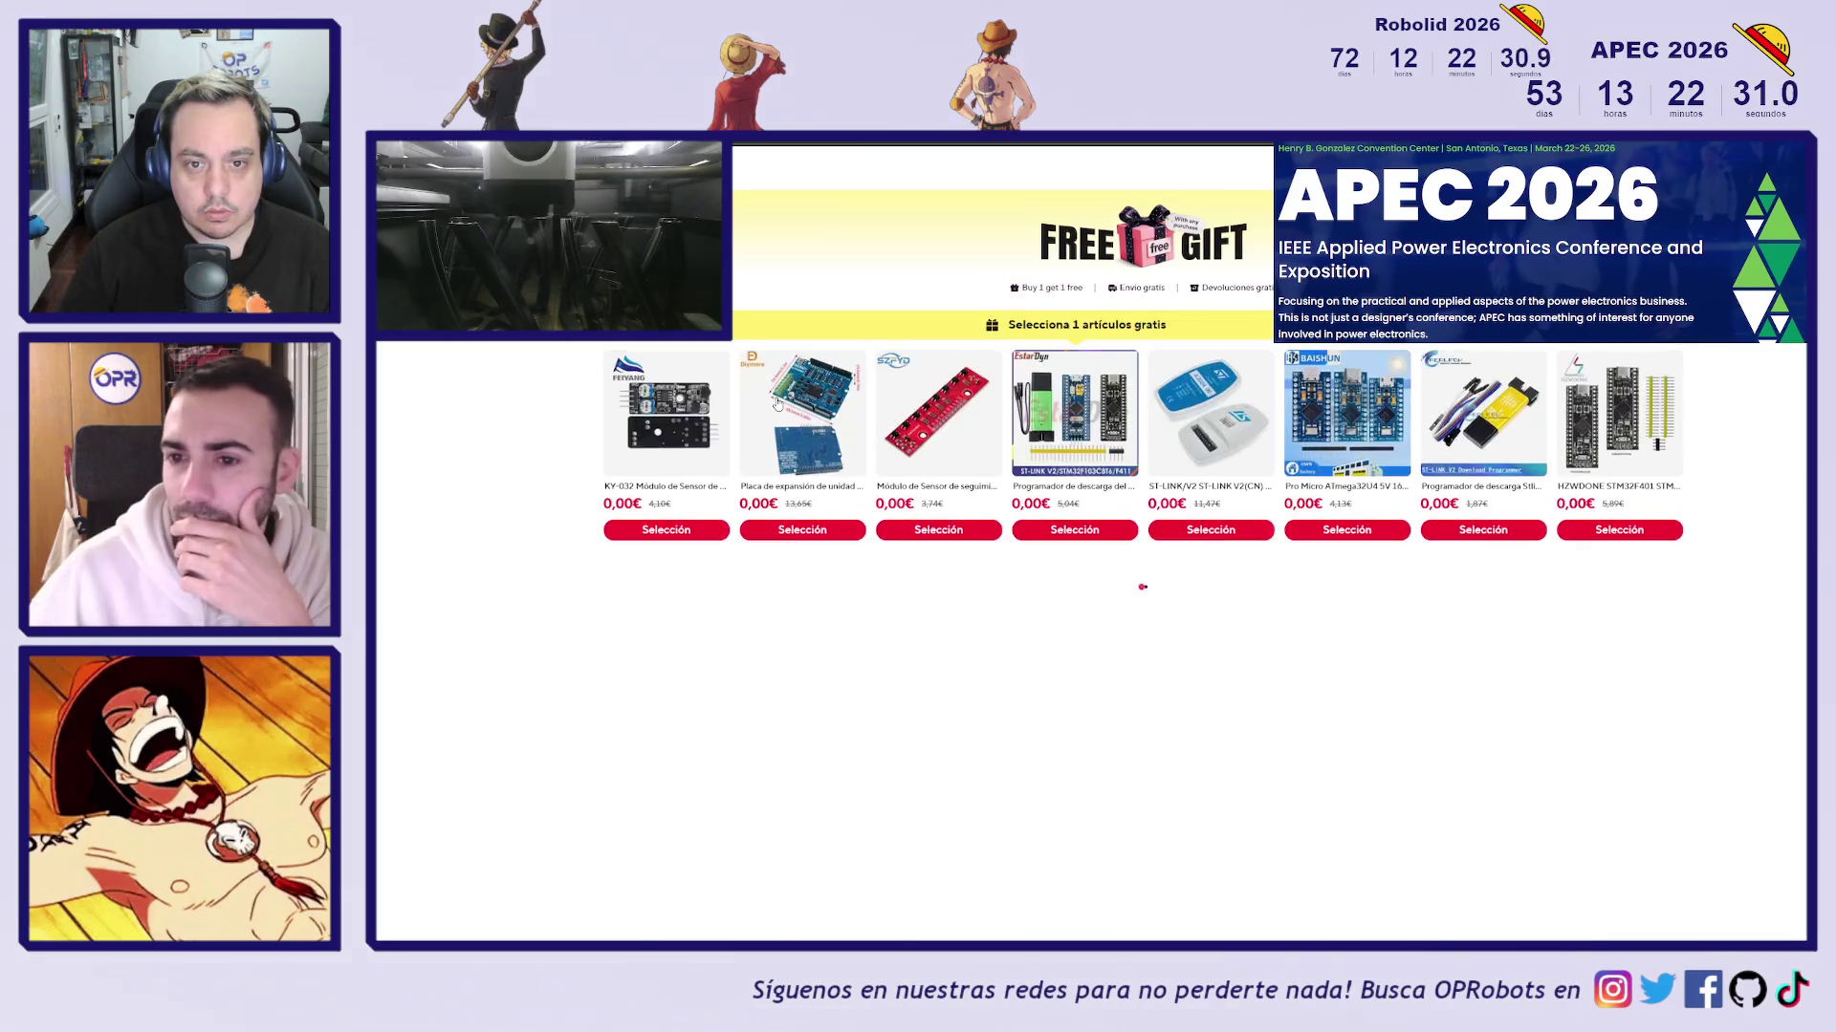
pyautogui.hotkey('alt', 'Left')
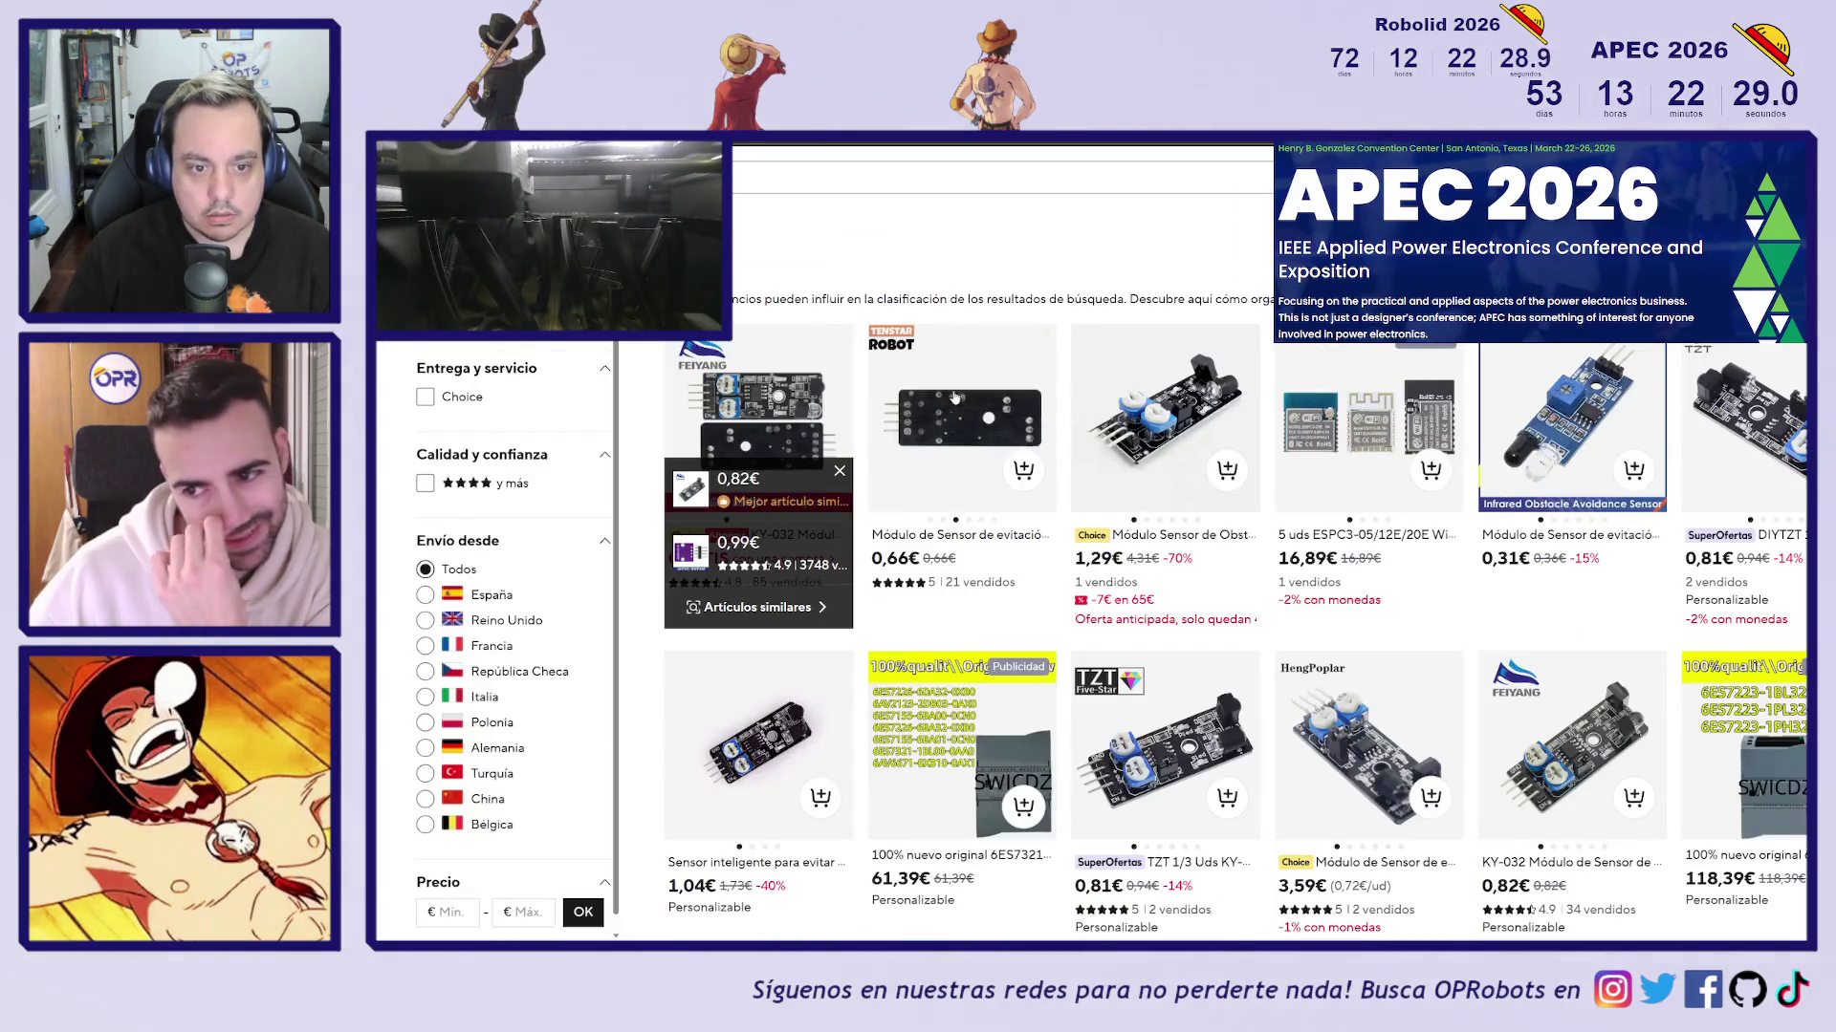
pyautogui.click(1133, 402)
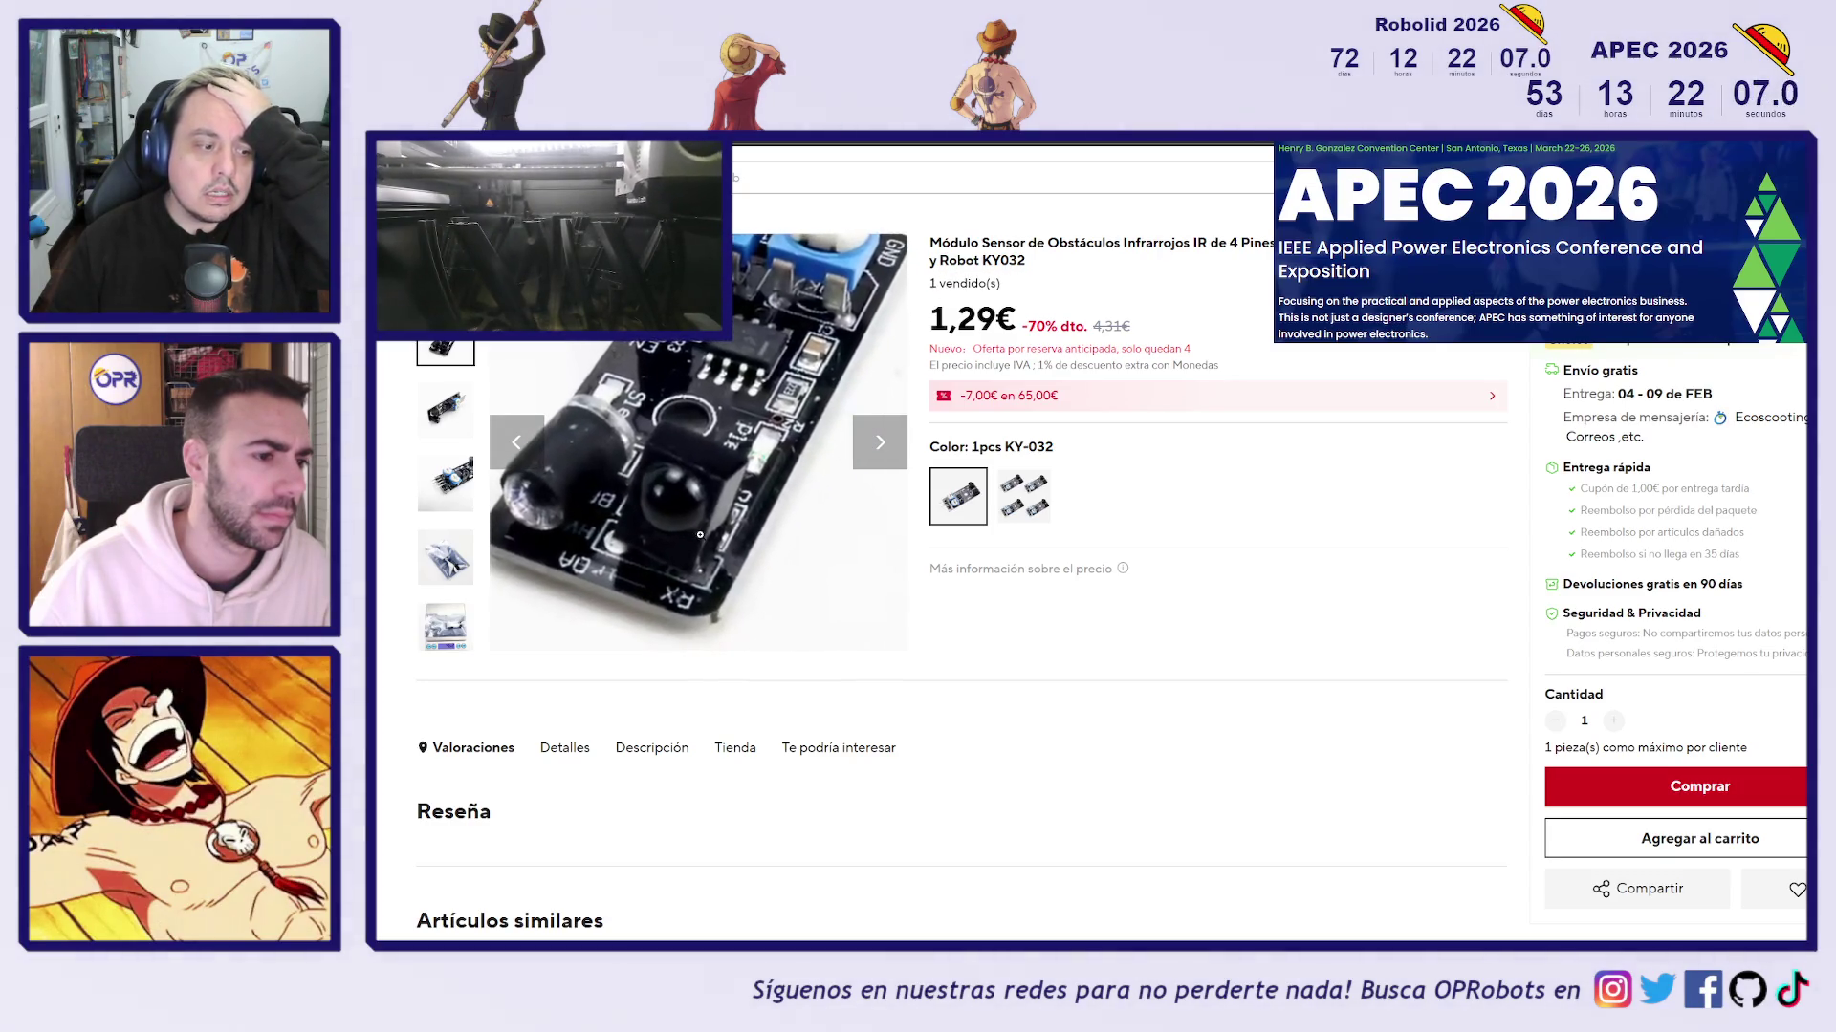
# View the KY-032 scale, bagged and close-up photos, then go back to the AliExpress homepage
pyautogui.click(446, 627)
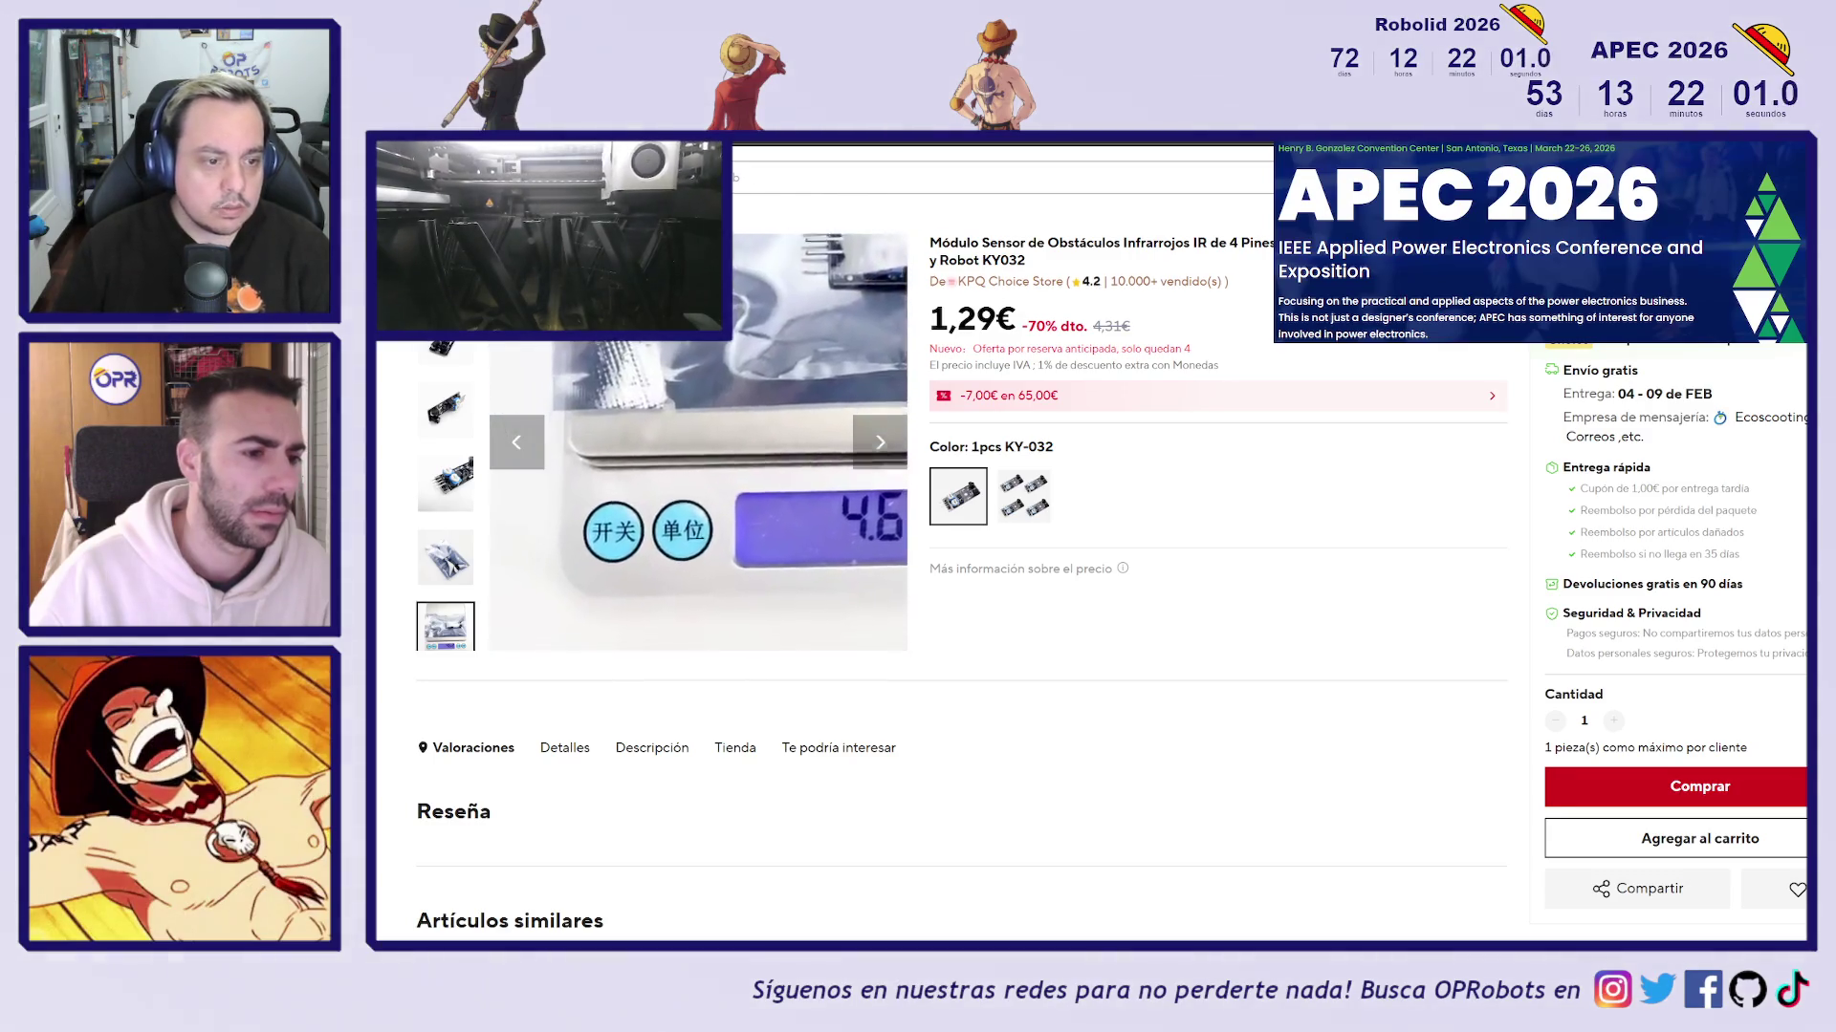
pyautogui.click(445, 410)
pyautogui.click(446, 350)
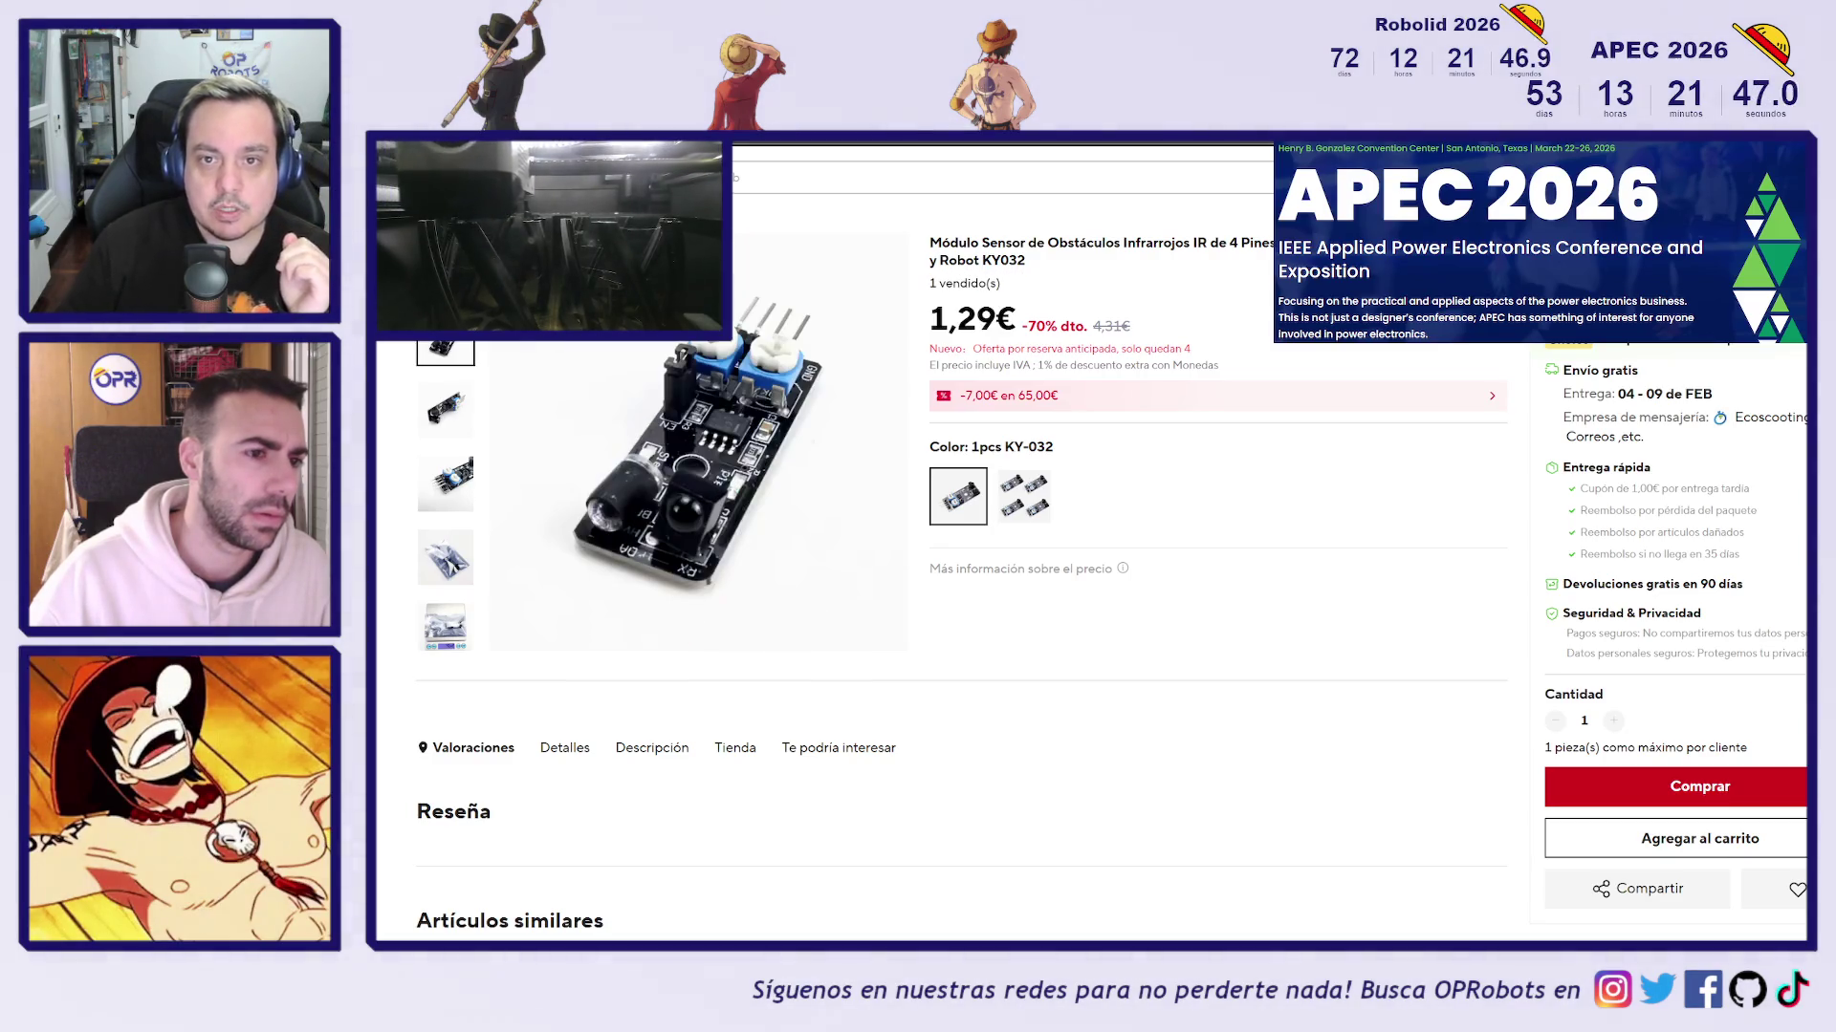
pyautogui.hotkey('alt', 'Left')
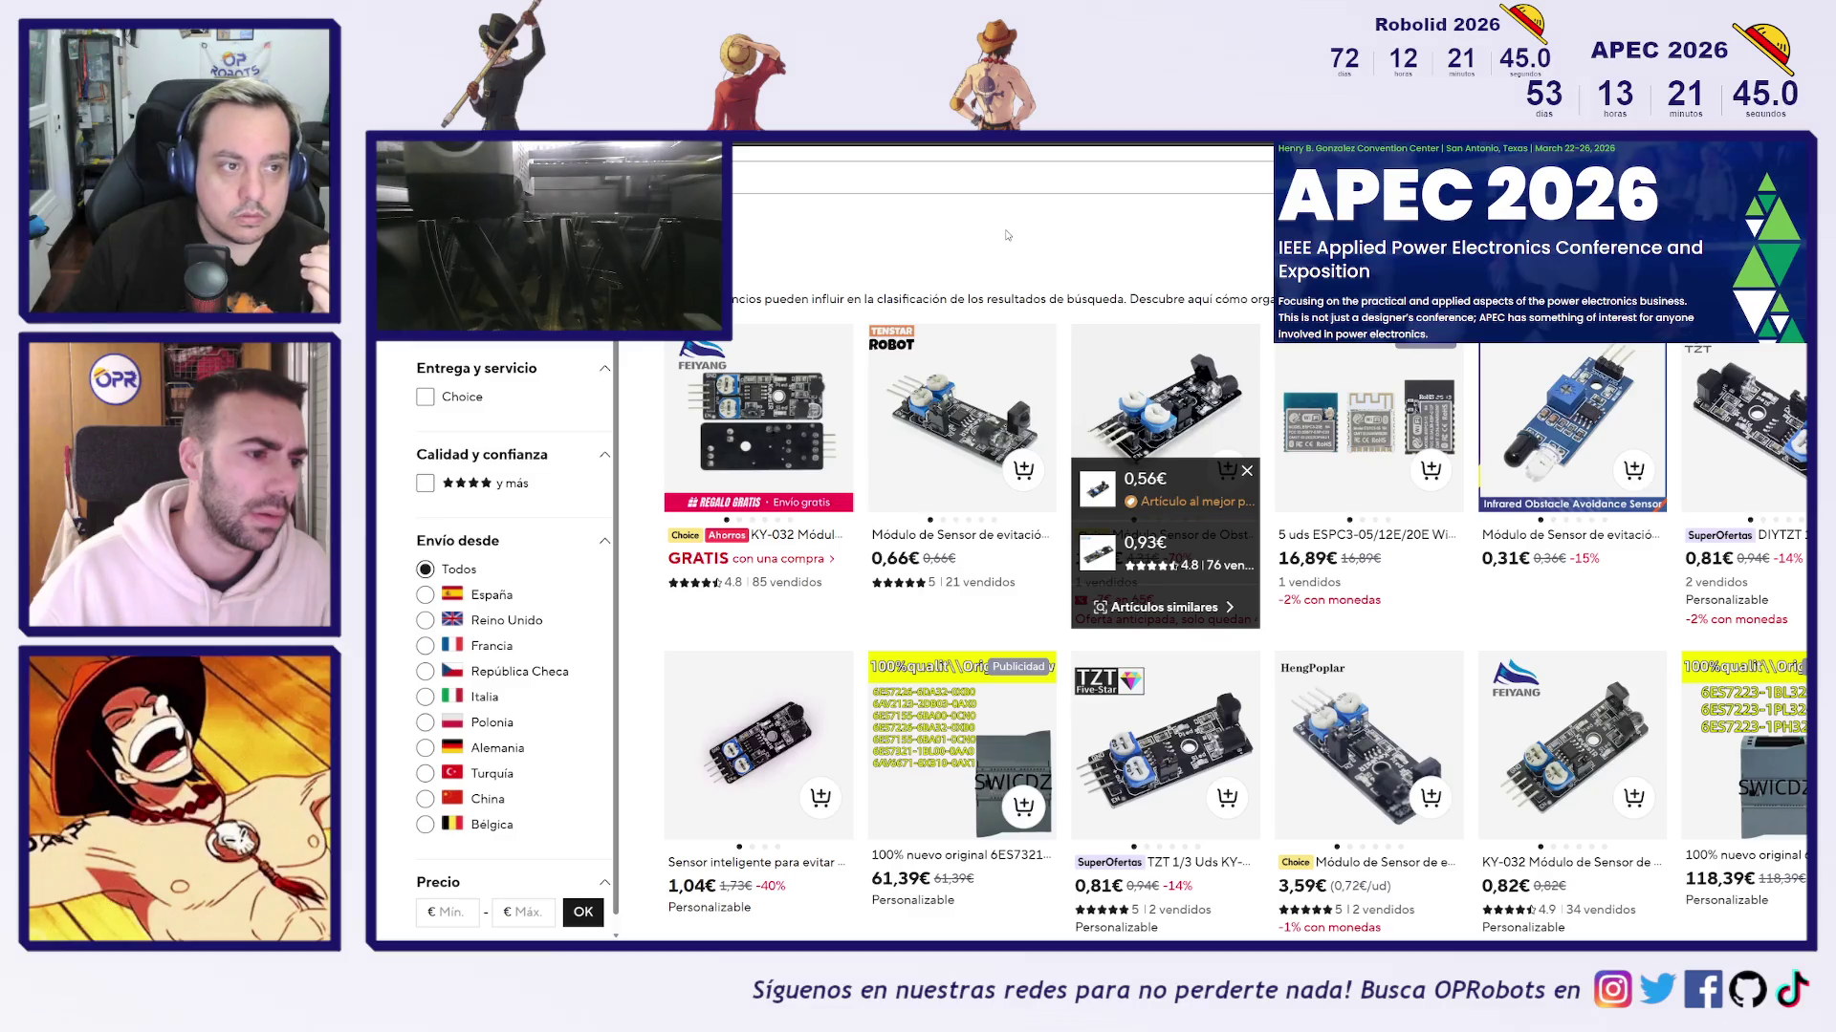
pyautogui.hotkey('alt', 'Left')
pyautogui.hotkey('alt', 'Left')
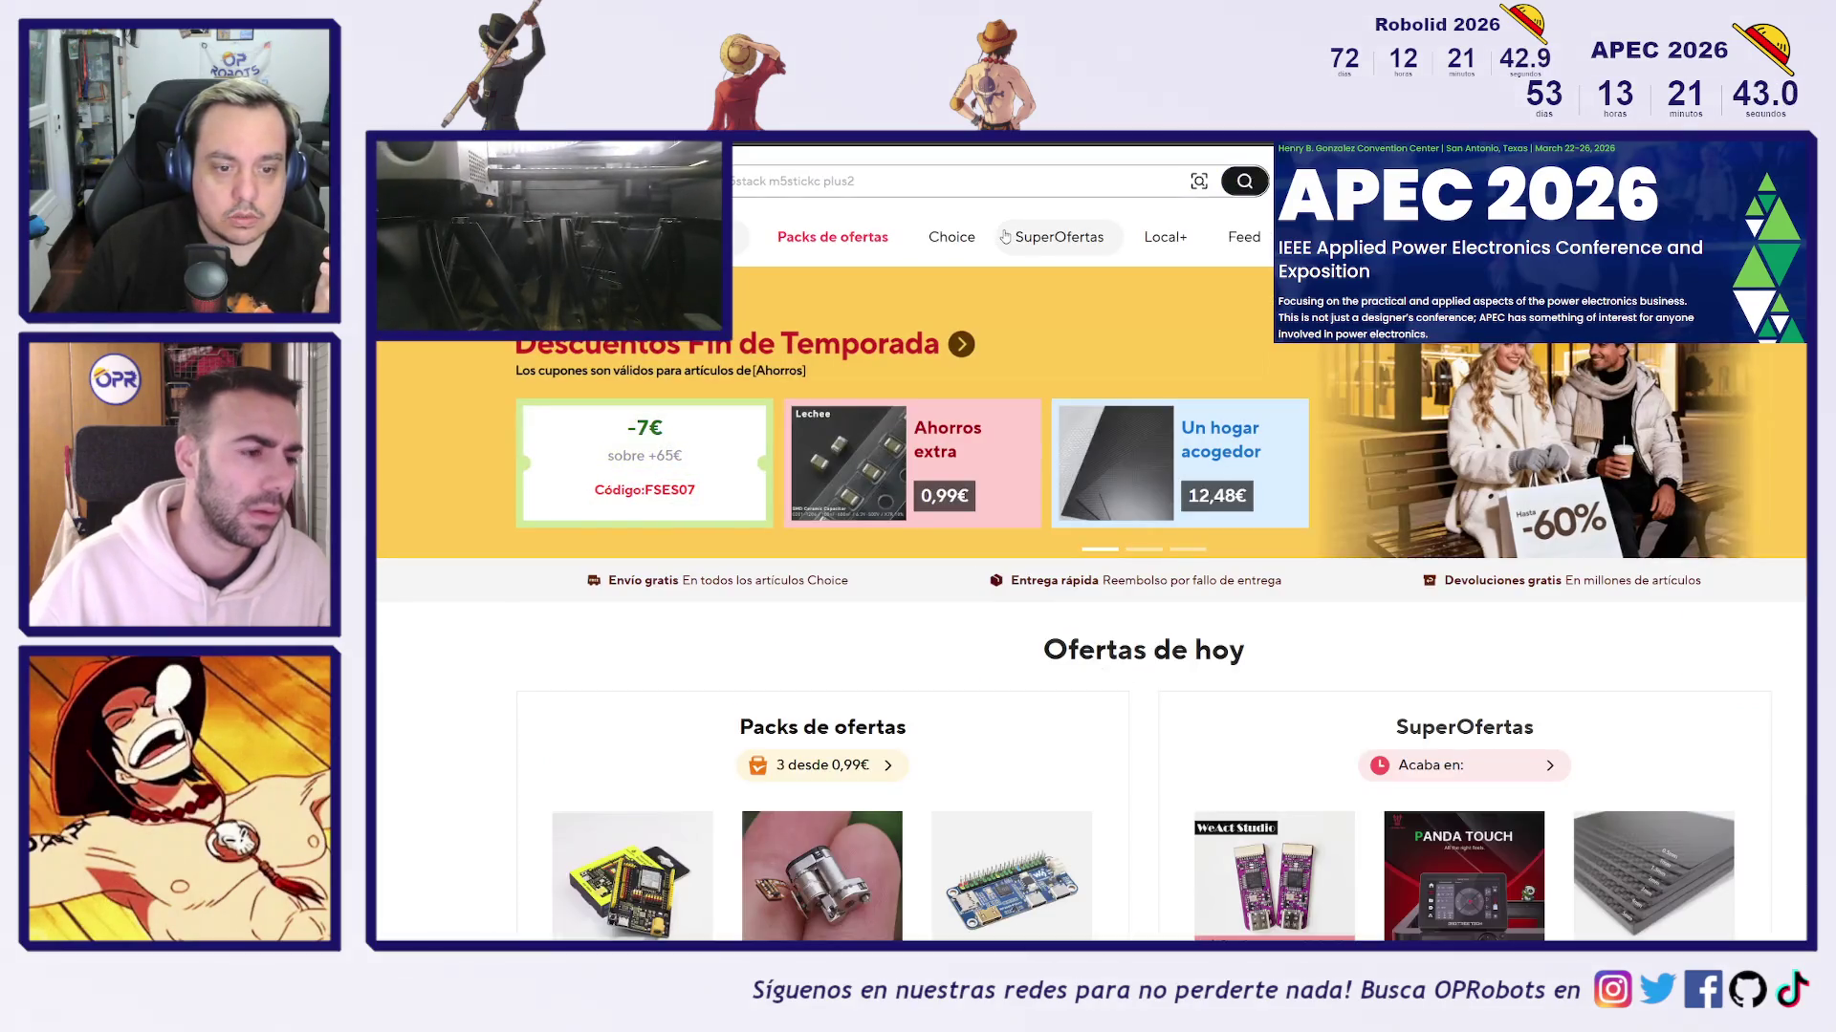
# Revisit the JS40F page's features, then check the KY-032 listing and return to Onshape
pyautogui.hotkey('alt', 'Left')
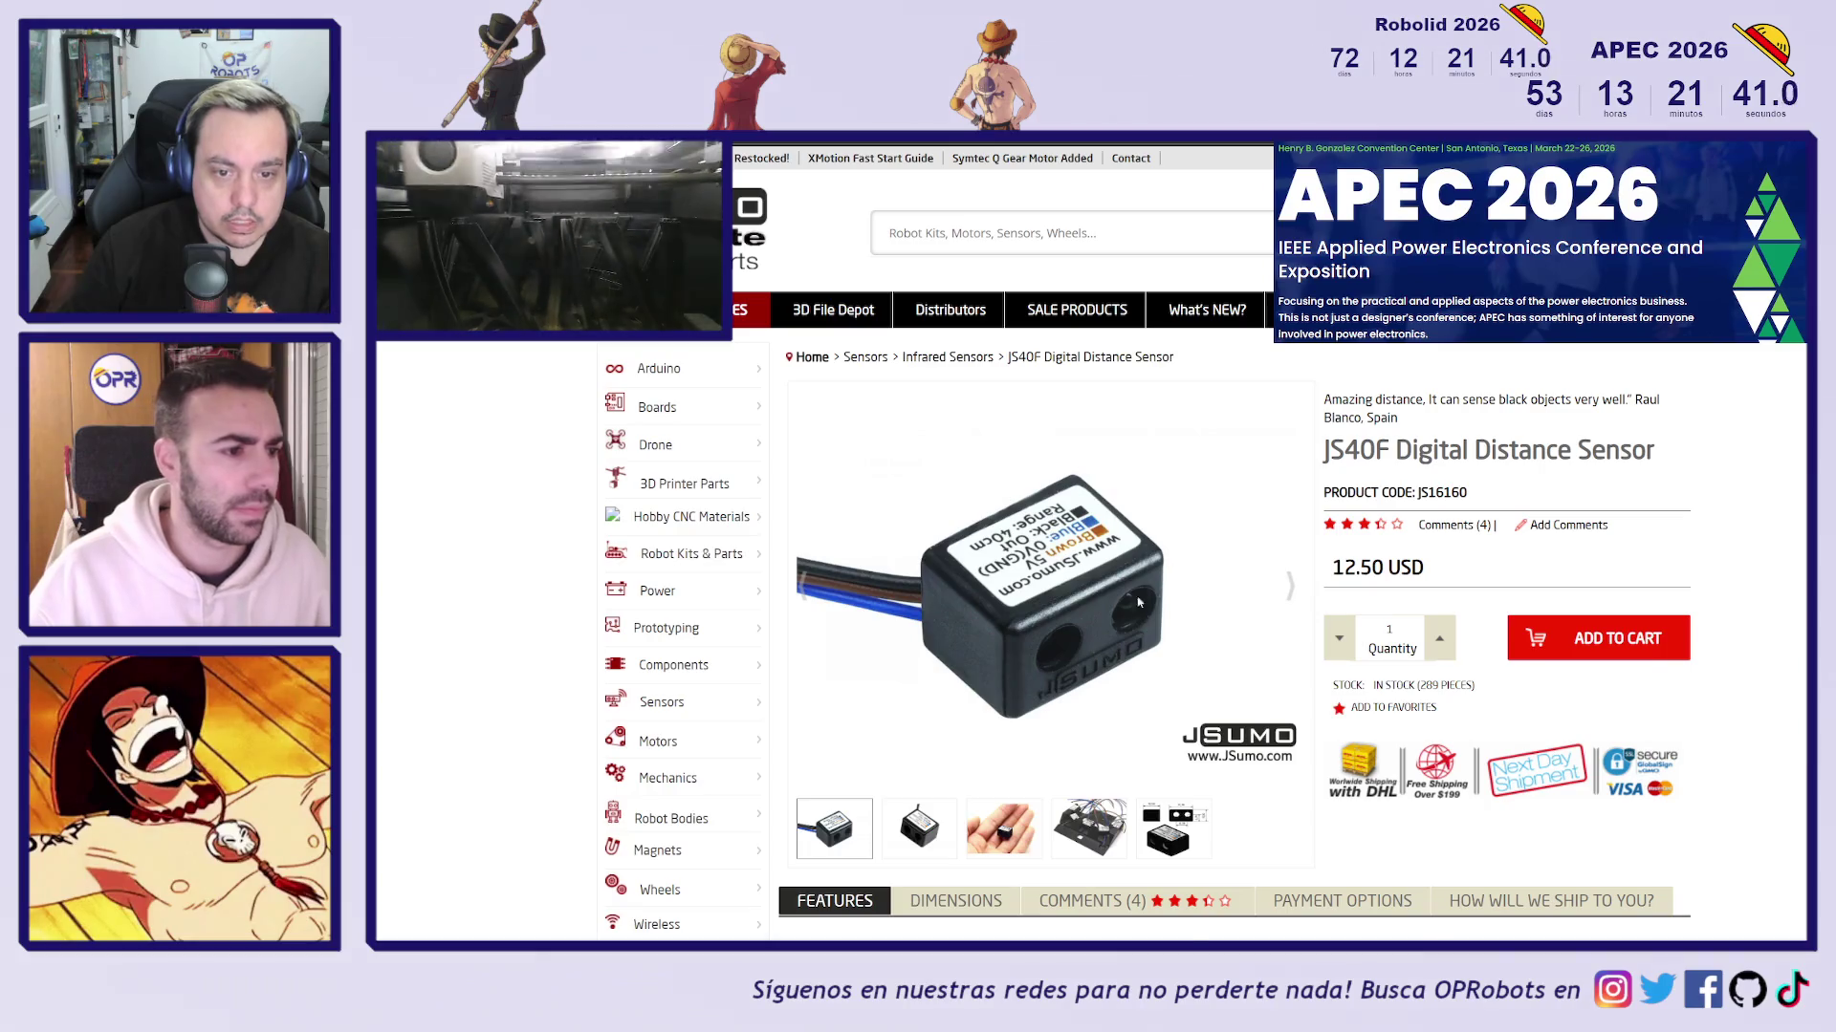
pyautogui.hotkey('alt', 'Left')
pyautogui.hotkey('alt', 'Right')
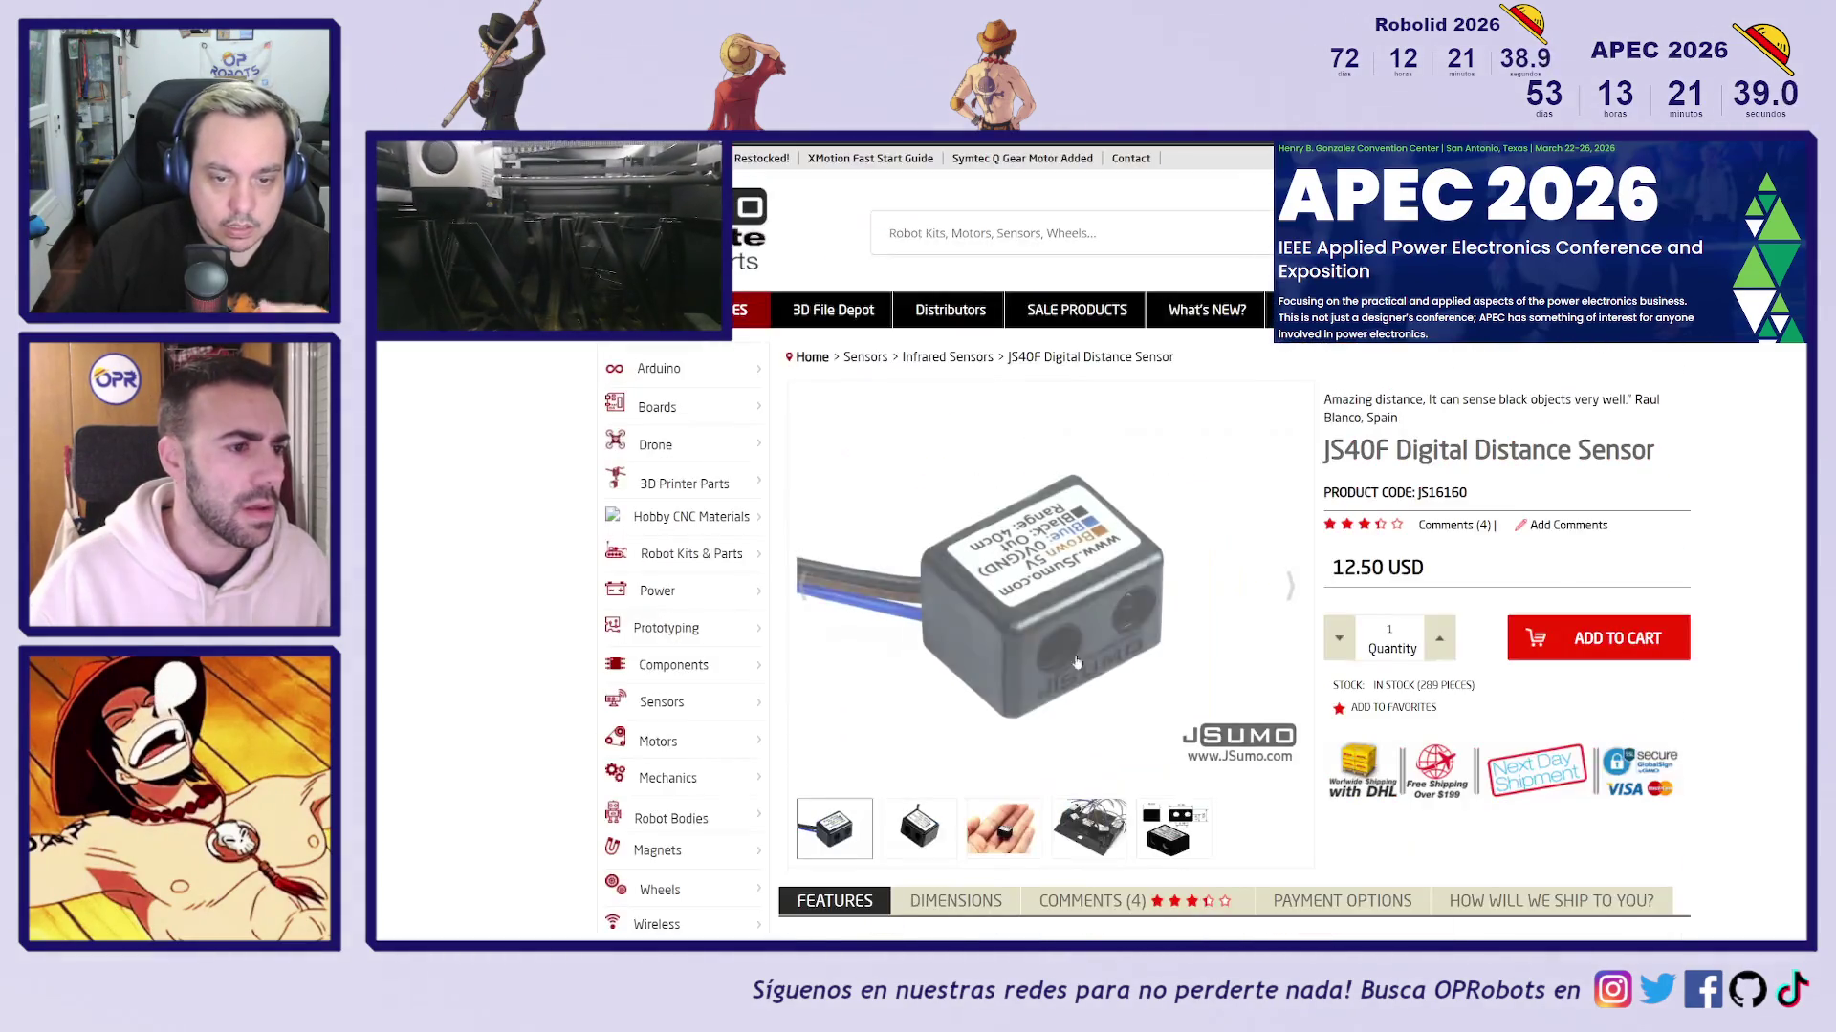
pyautogui.scroll(-1, 1165, 592)
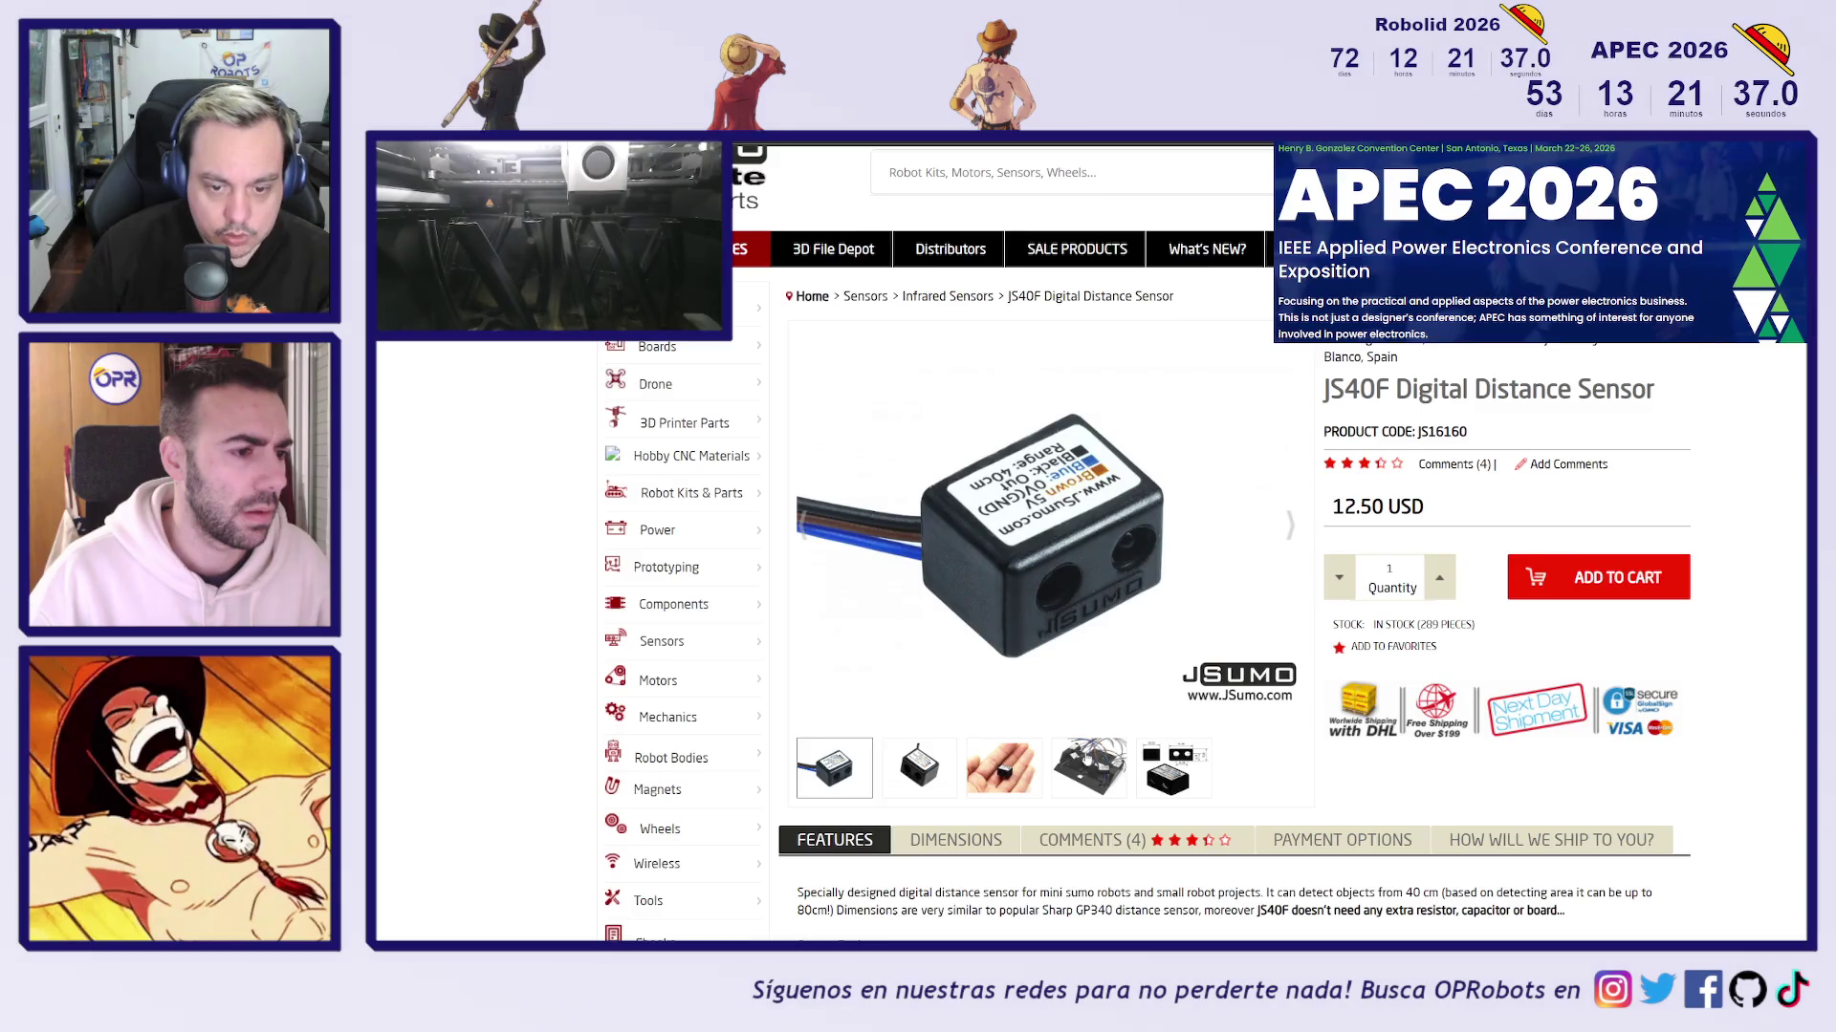
pyautogui.scroll(-3, 1150, 782)
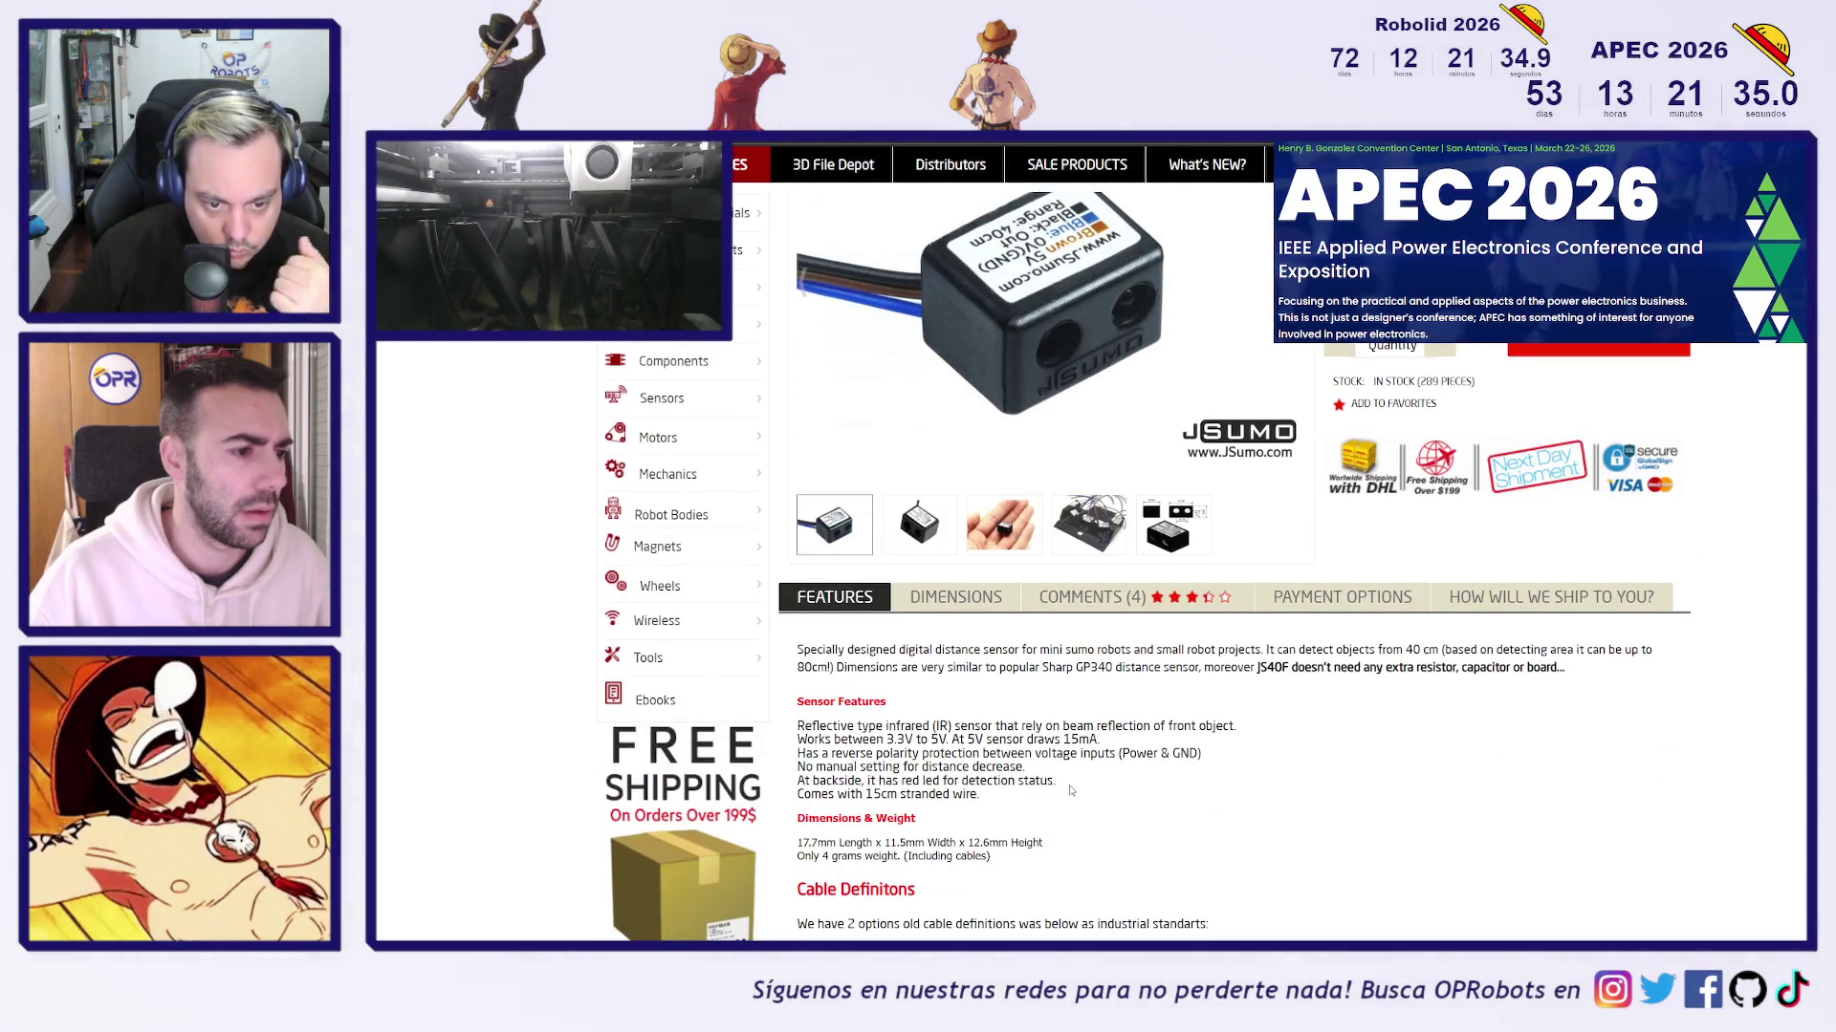
pyautogui.hotkey('ctrl', 'Tab')
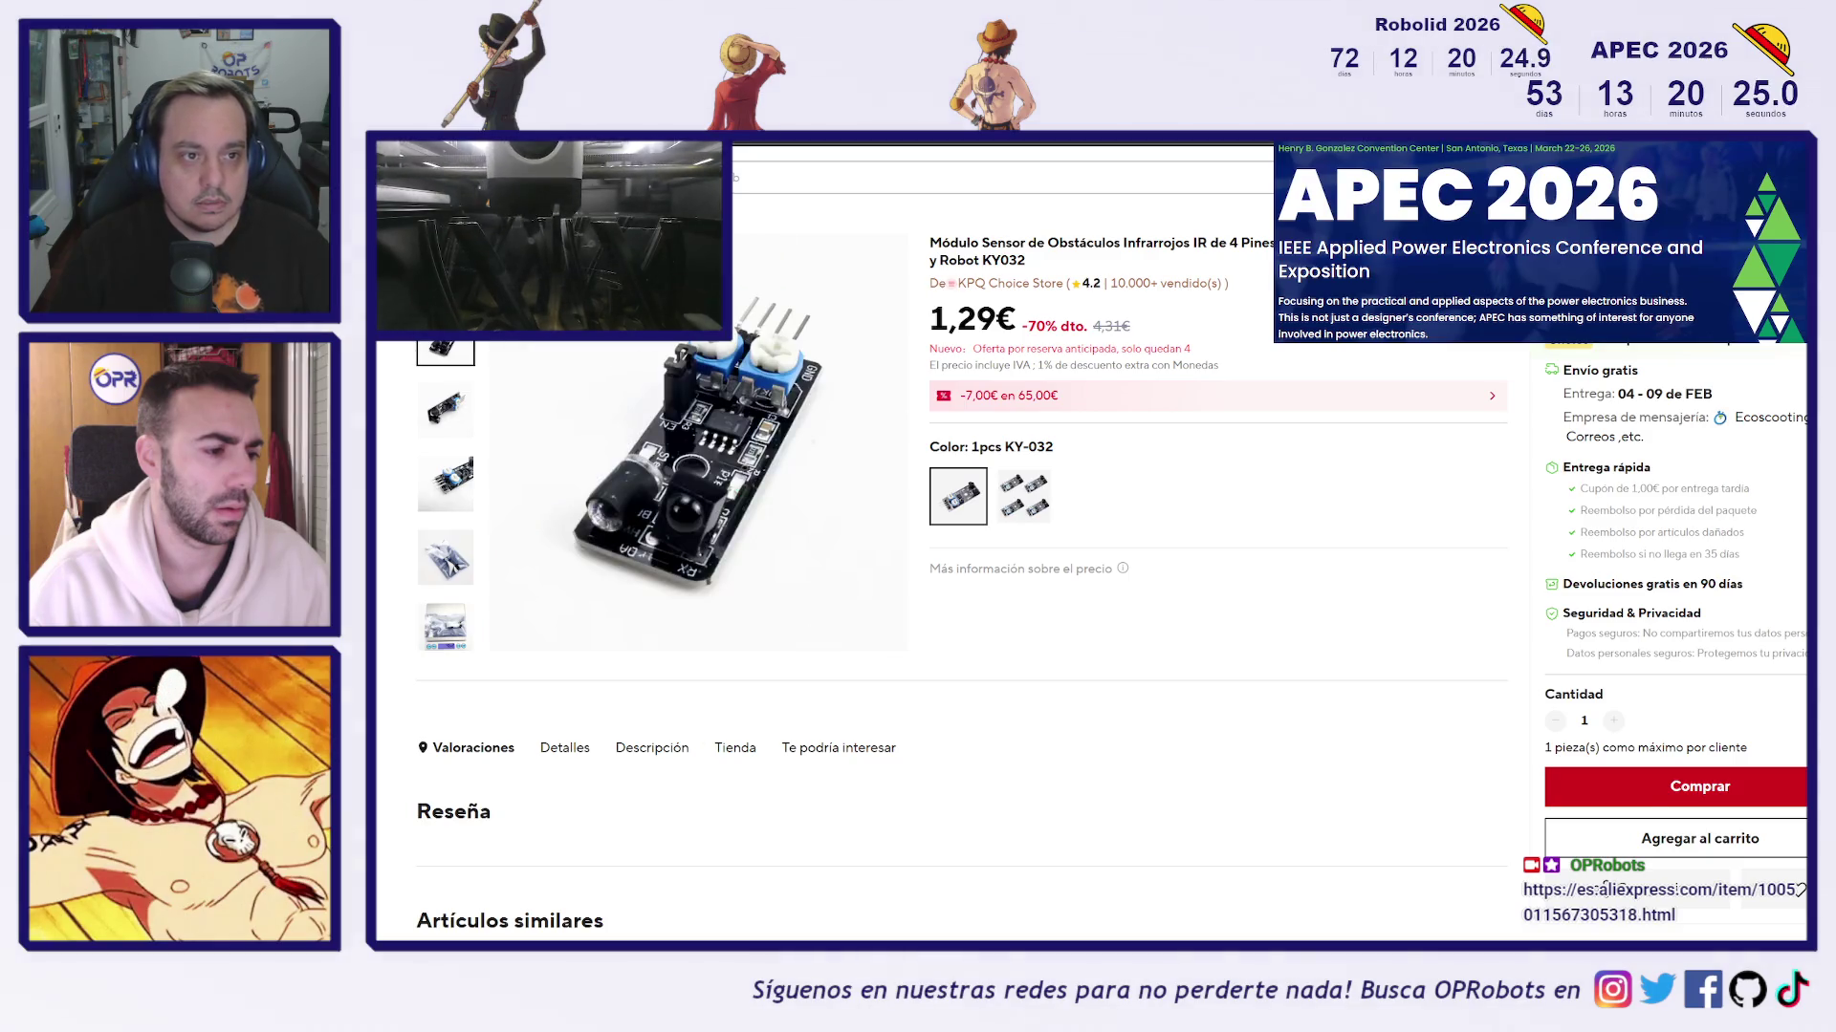
pyautogui.hotkey('alt', 'Tab')
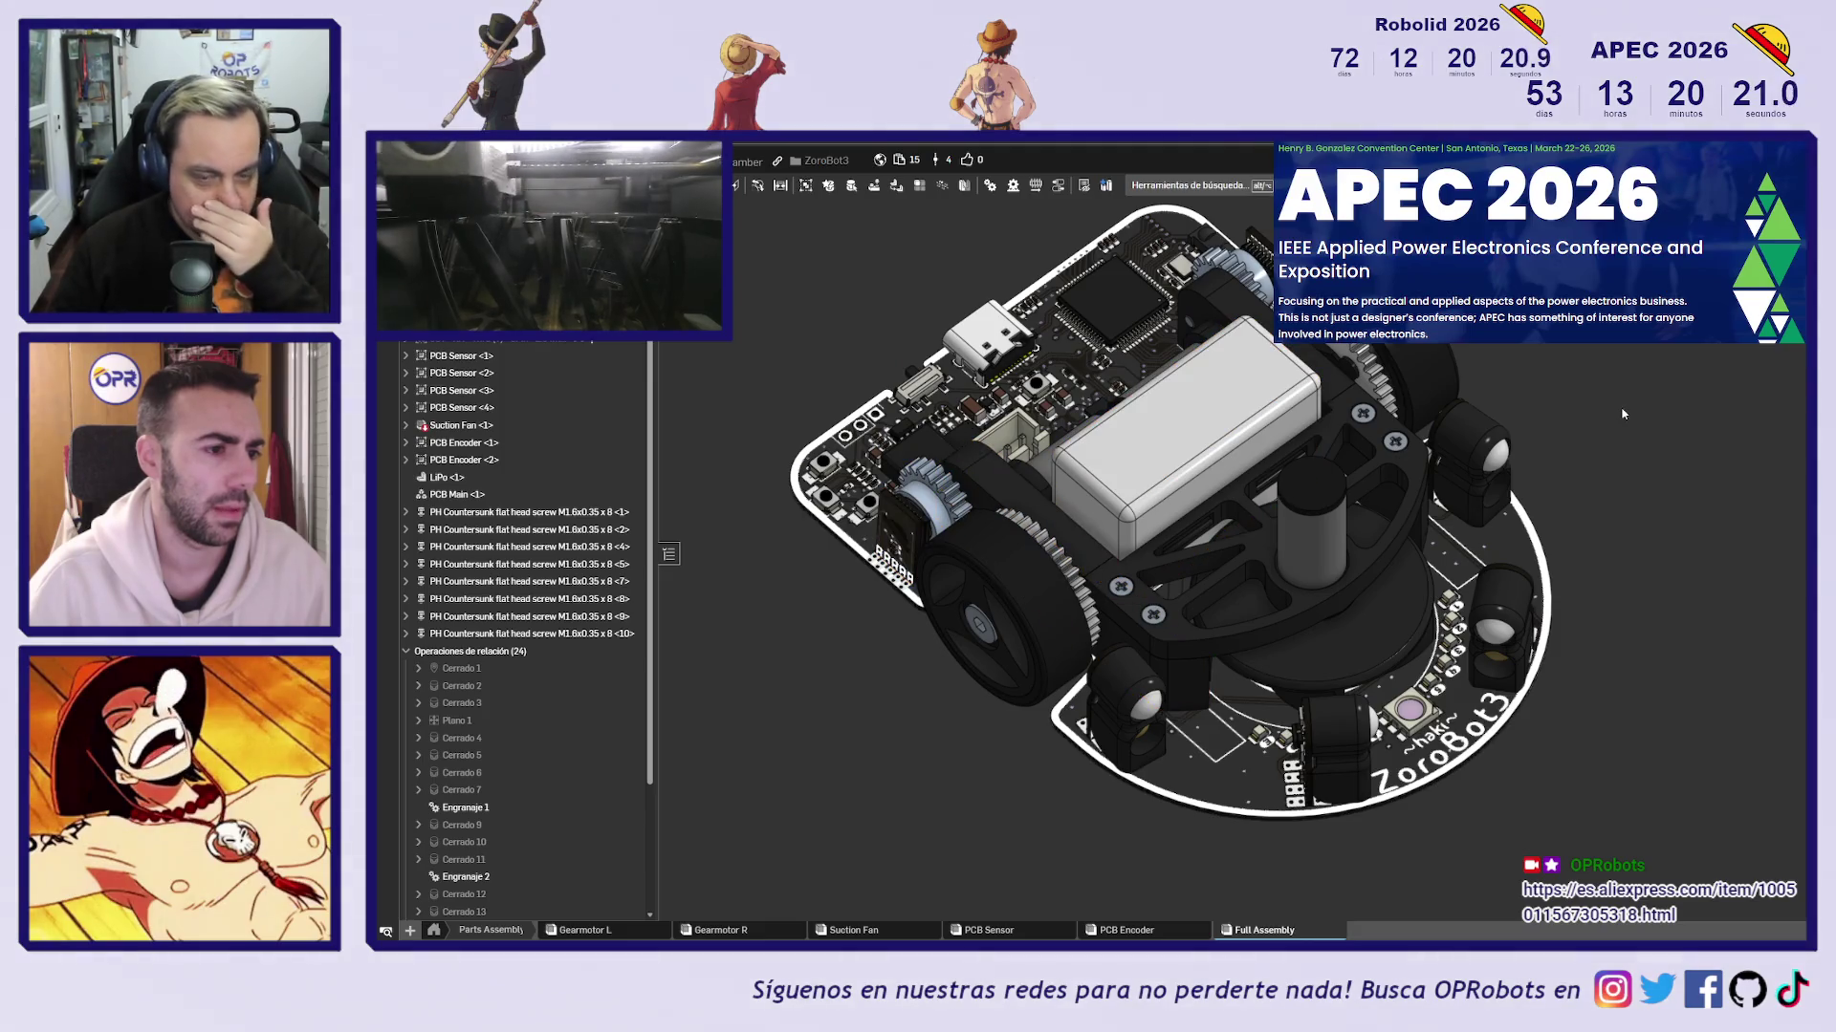
# Inspect the ZoroBot3 Full Assembly from front and top views and identify the Suction Fan
pyautogui.moveTo(1685, 430)
pyautogui.keyDown('shift'); pyautogui.mouseDown(button='middle')
pyautogui.moveTo(1661, 448)
pyautogui.moveTo(1671, 475)
pyautogui.moveTo(1630, 497)
pyautogui.moveTo(1603, 462)
pyautogui.mouseUp(button='middle'); pyautogui.keyUp('shift')
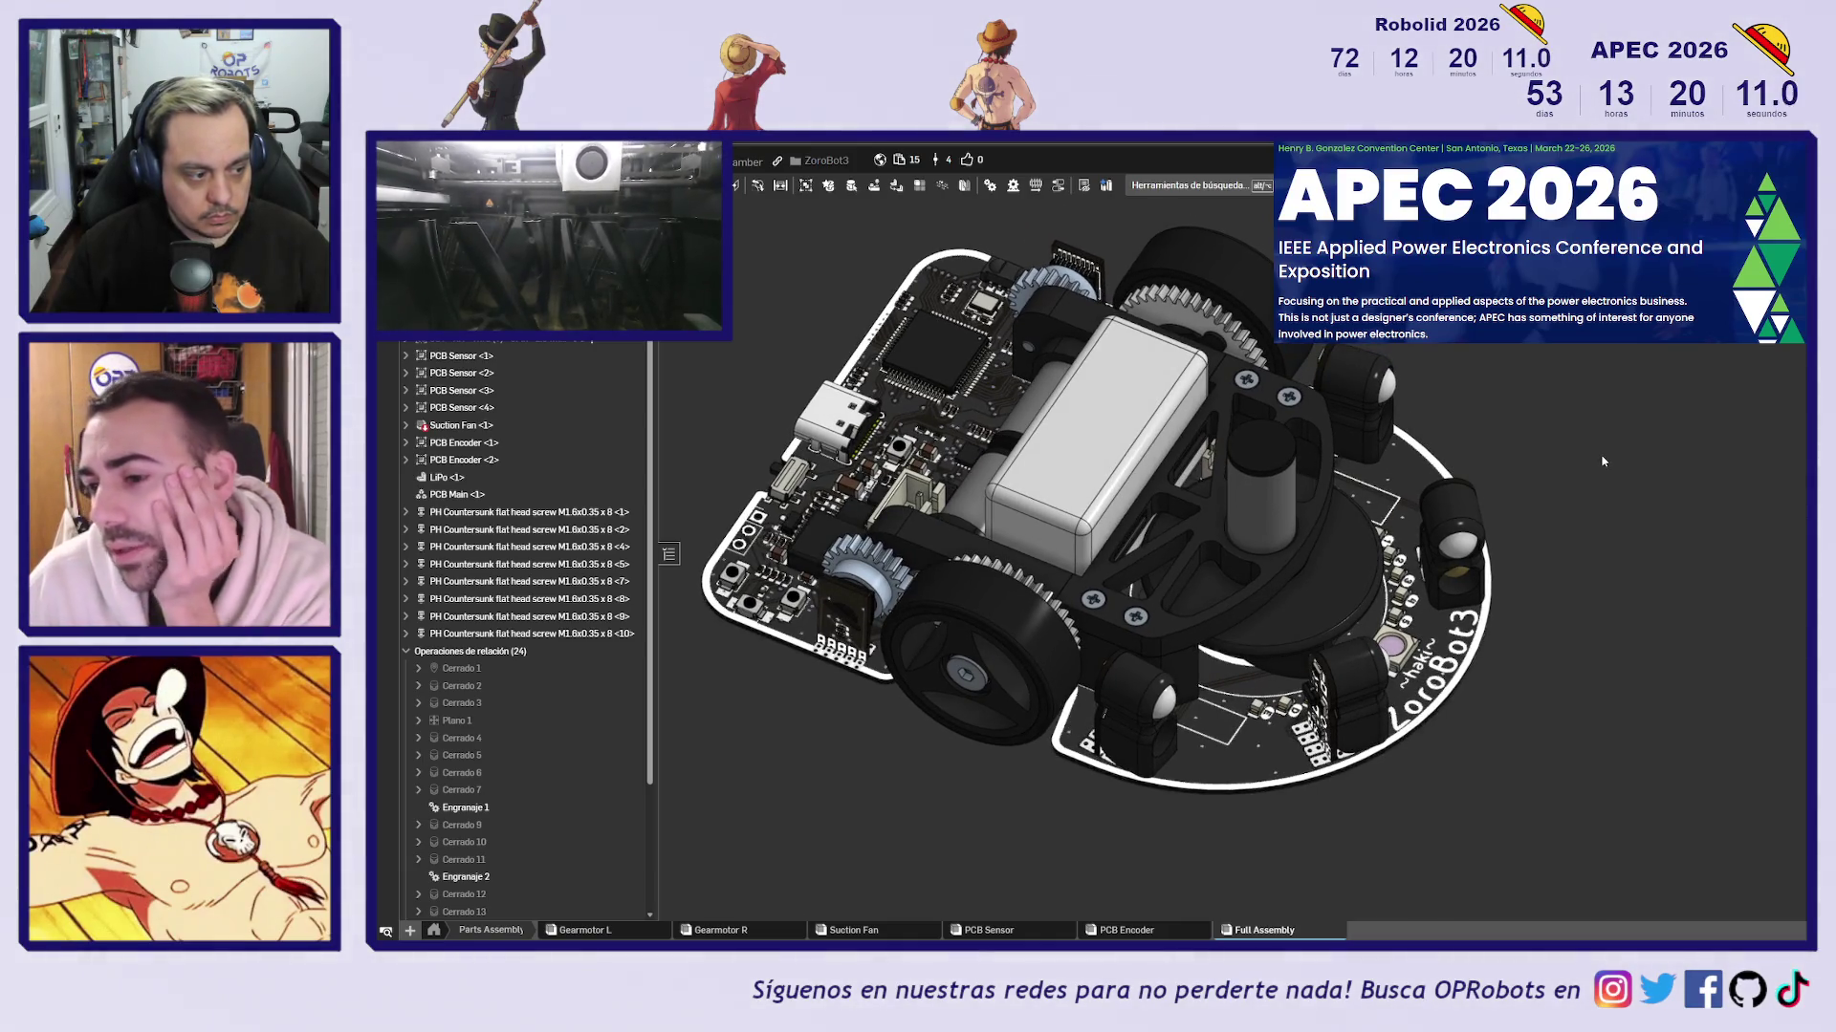
pyautogui.moveTo(1603, 462)
pyautogui.keyDown('shift'); pyautogui.mouseDown(button='middle')
pyautogui.moveTo(1585, 483)
pyautogui.moveTo(1613, 508)
pyautogui.mouseUp(button='middle'); pyautogui.keyUp('shift')
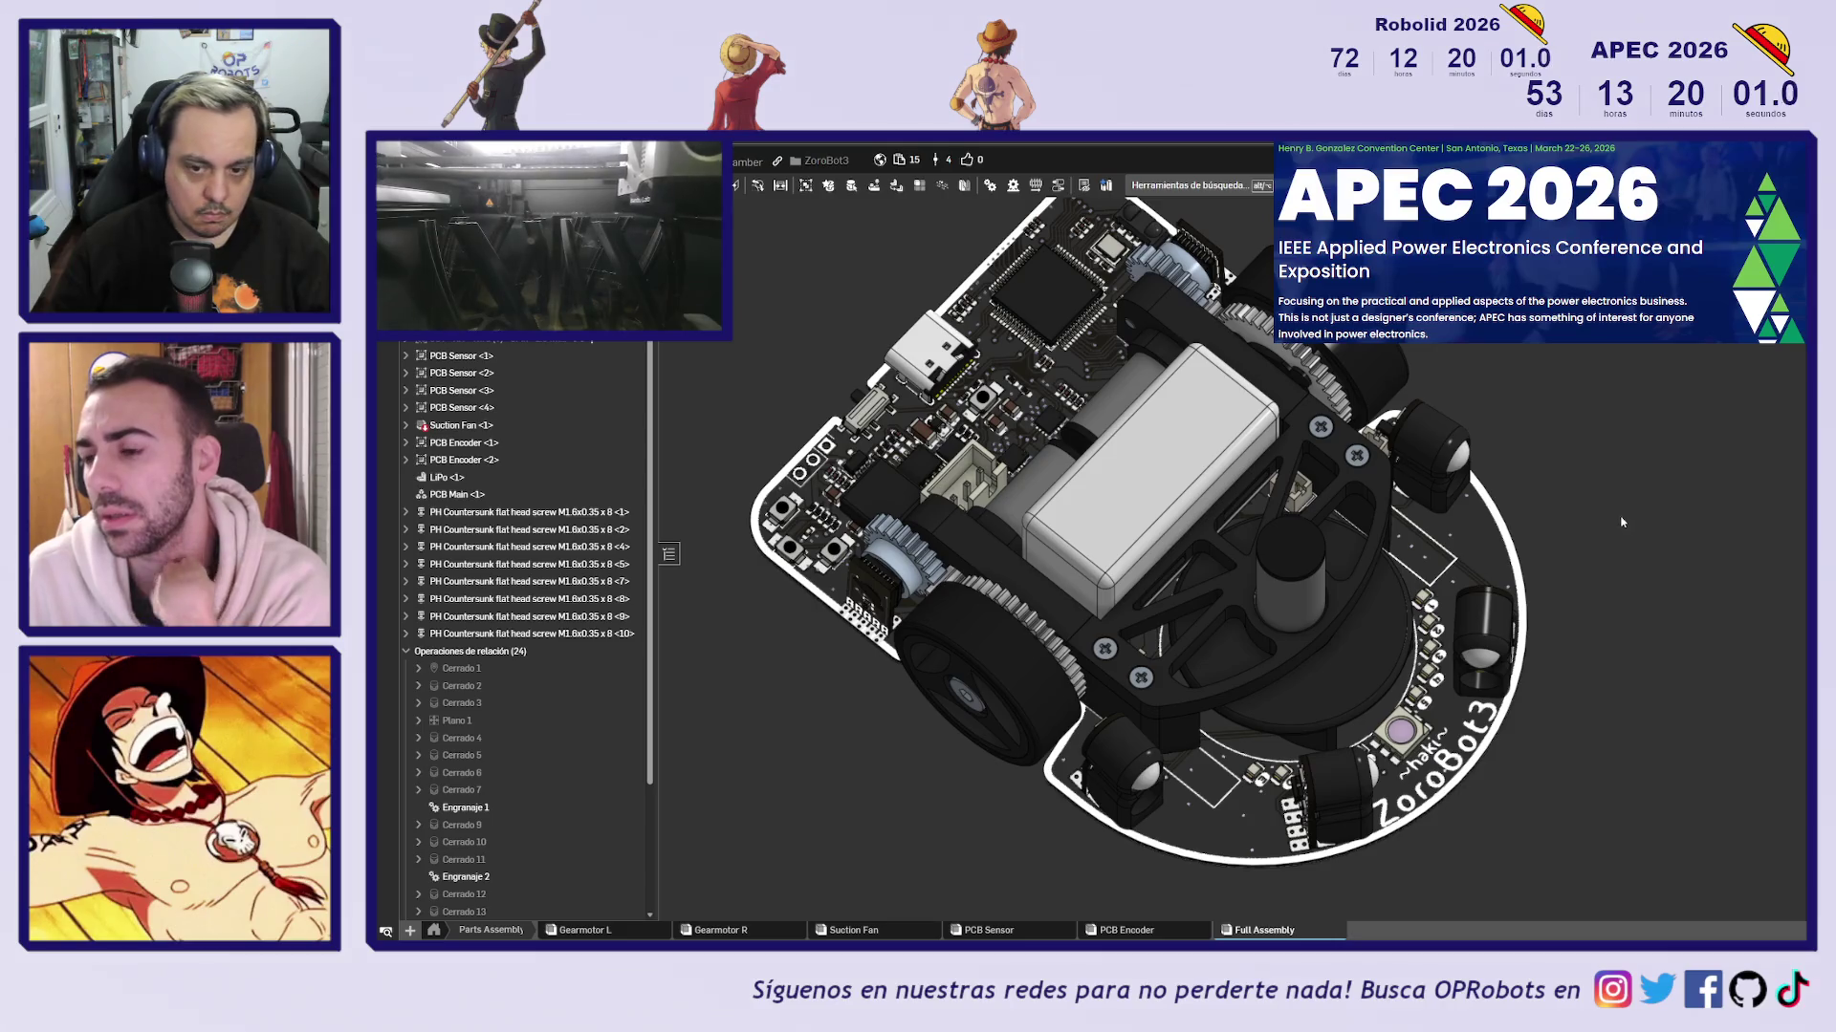
pyautogui.hotkey('shift', '1')
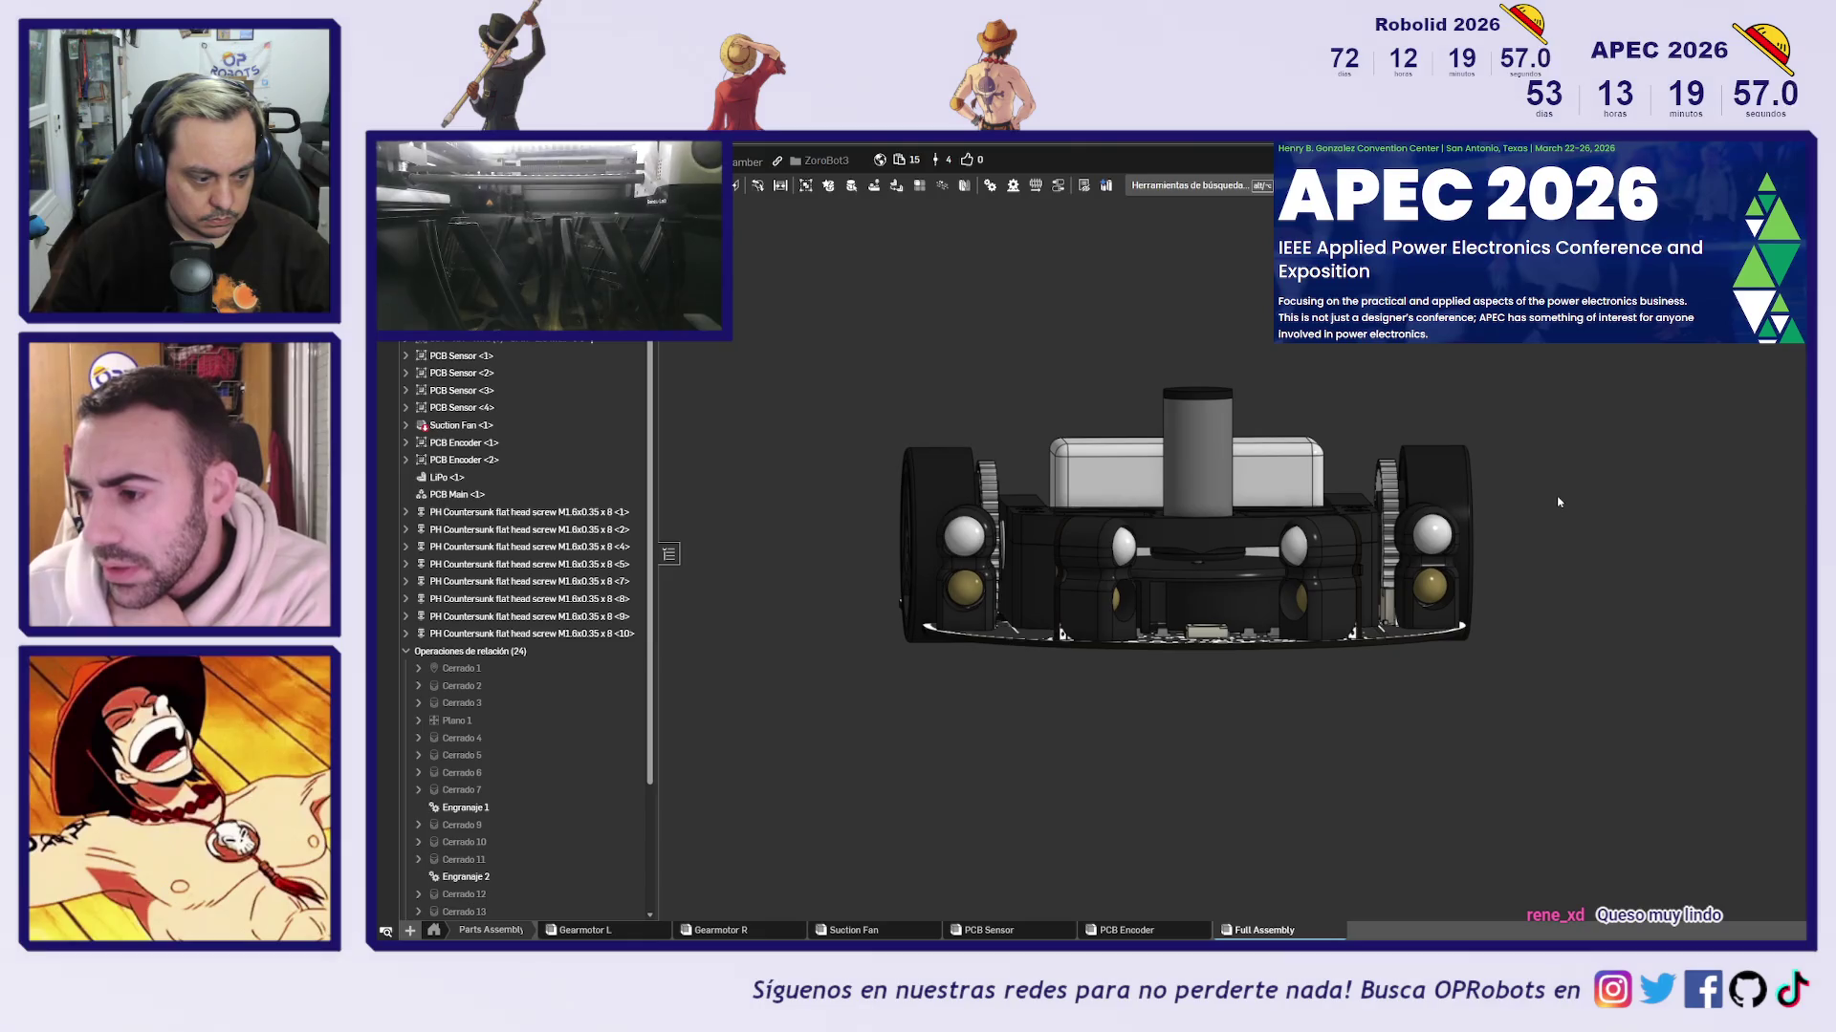
pyautogui.hotkey('shift', '7')
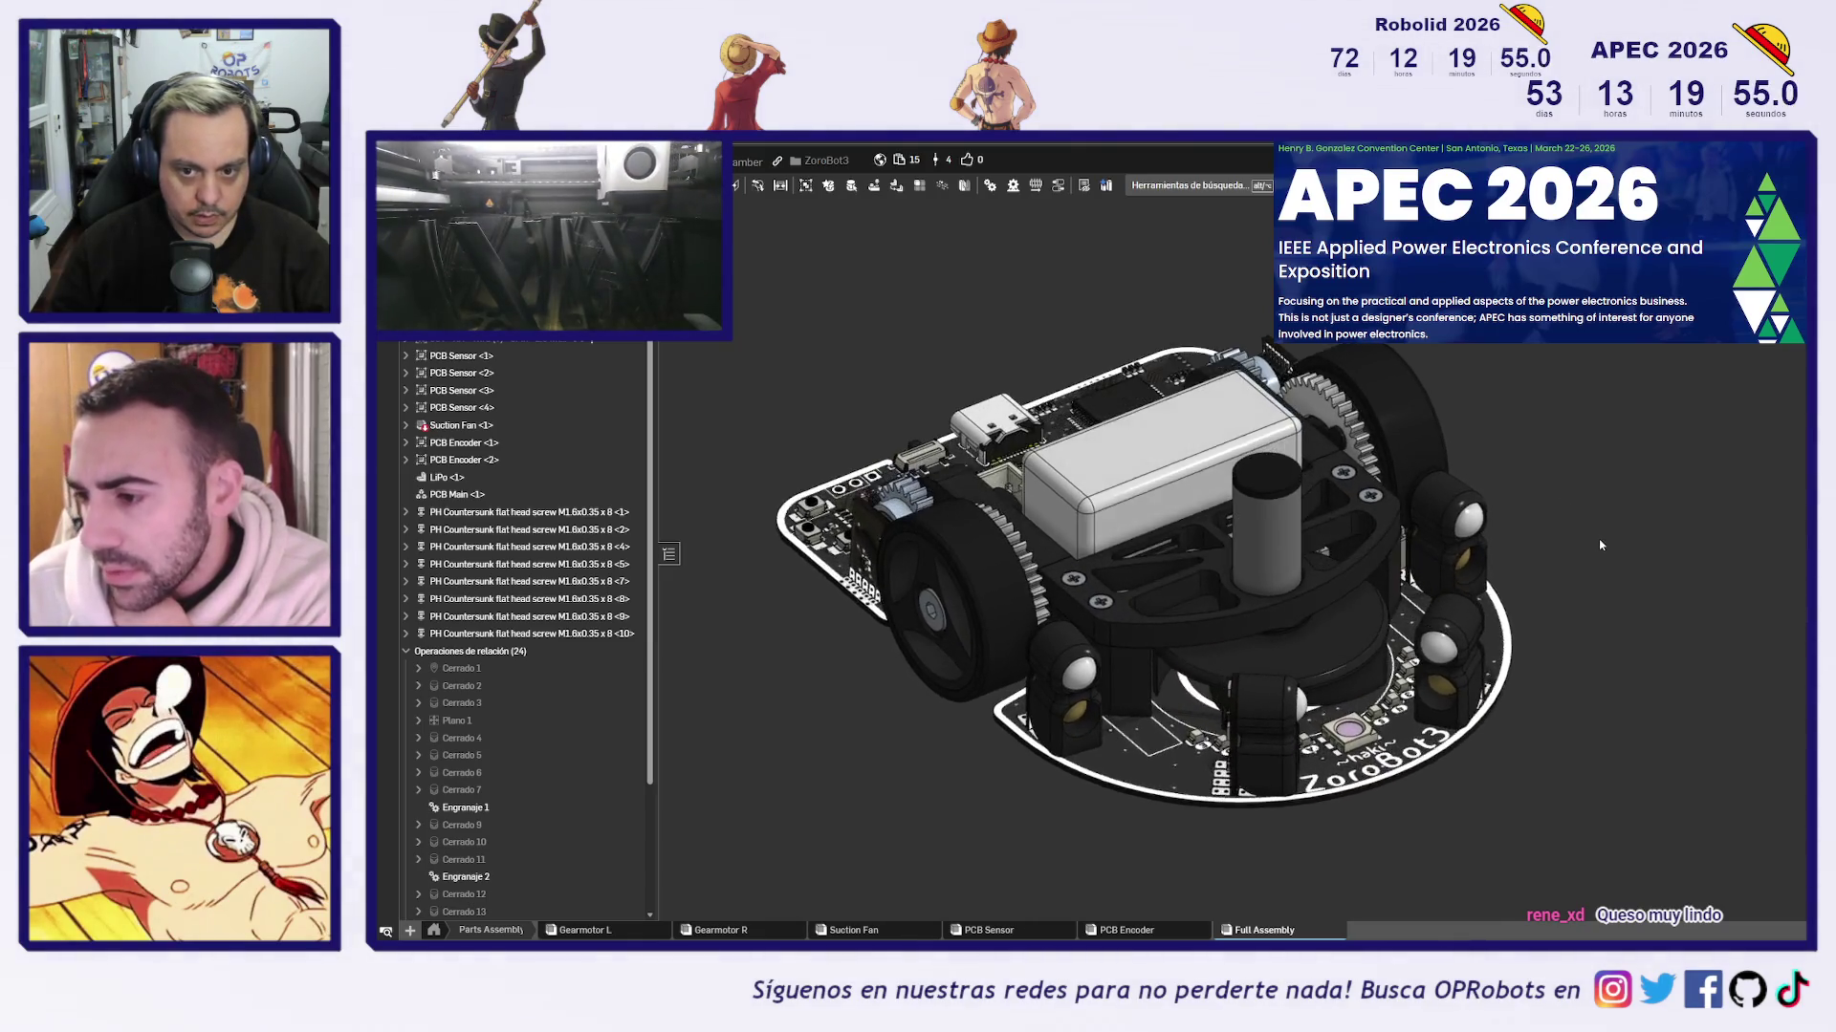
pyautogui.click(1277, 571)
pyautogui.click(1653, 552)
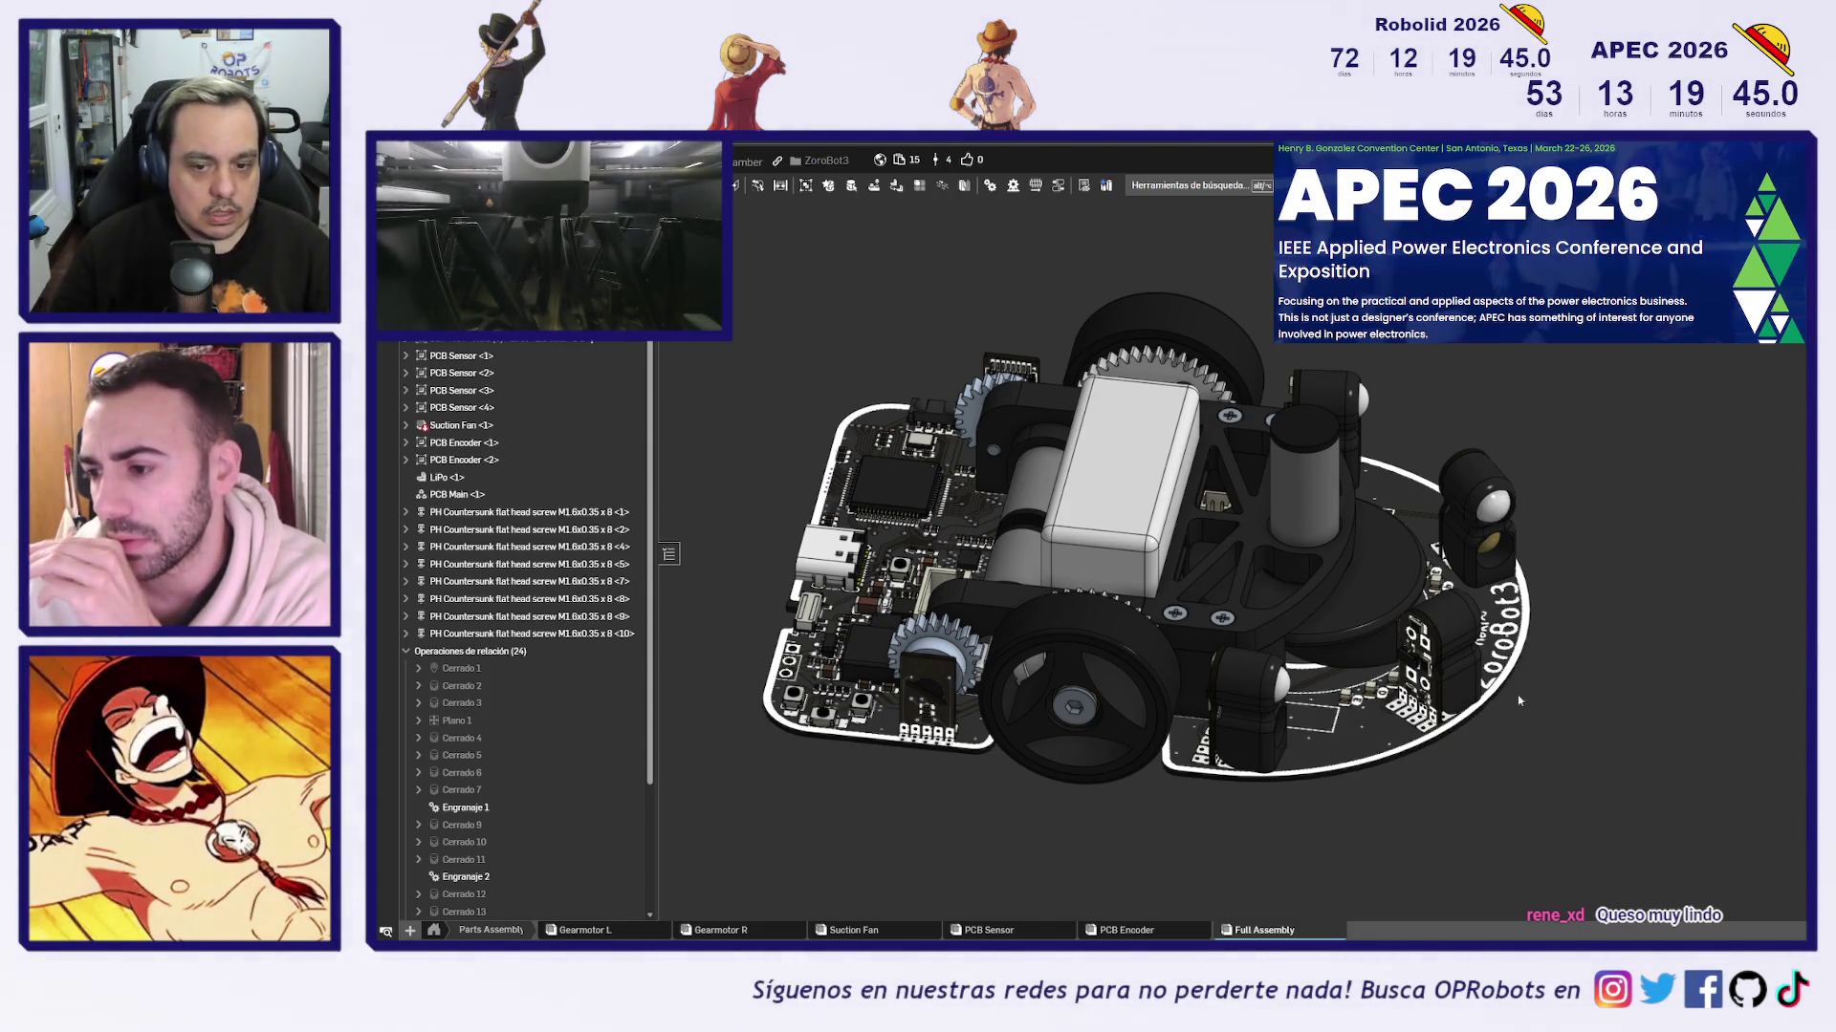
pyautogui.scroll(5, 1192, 650)
pyautogui.scroll(3, 1191, 650)
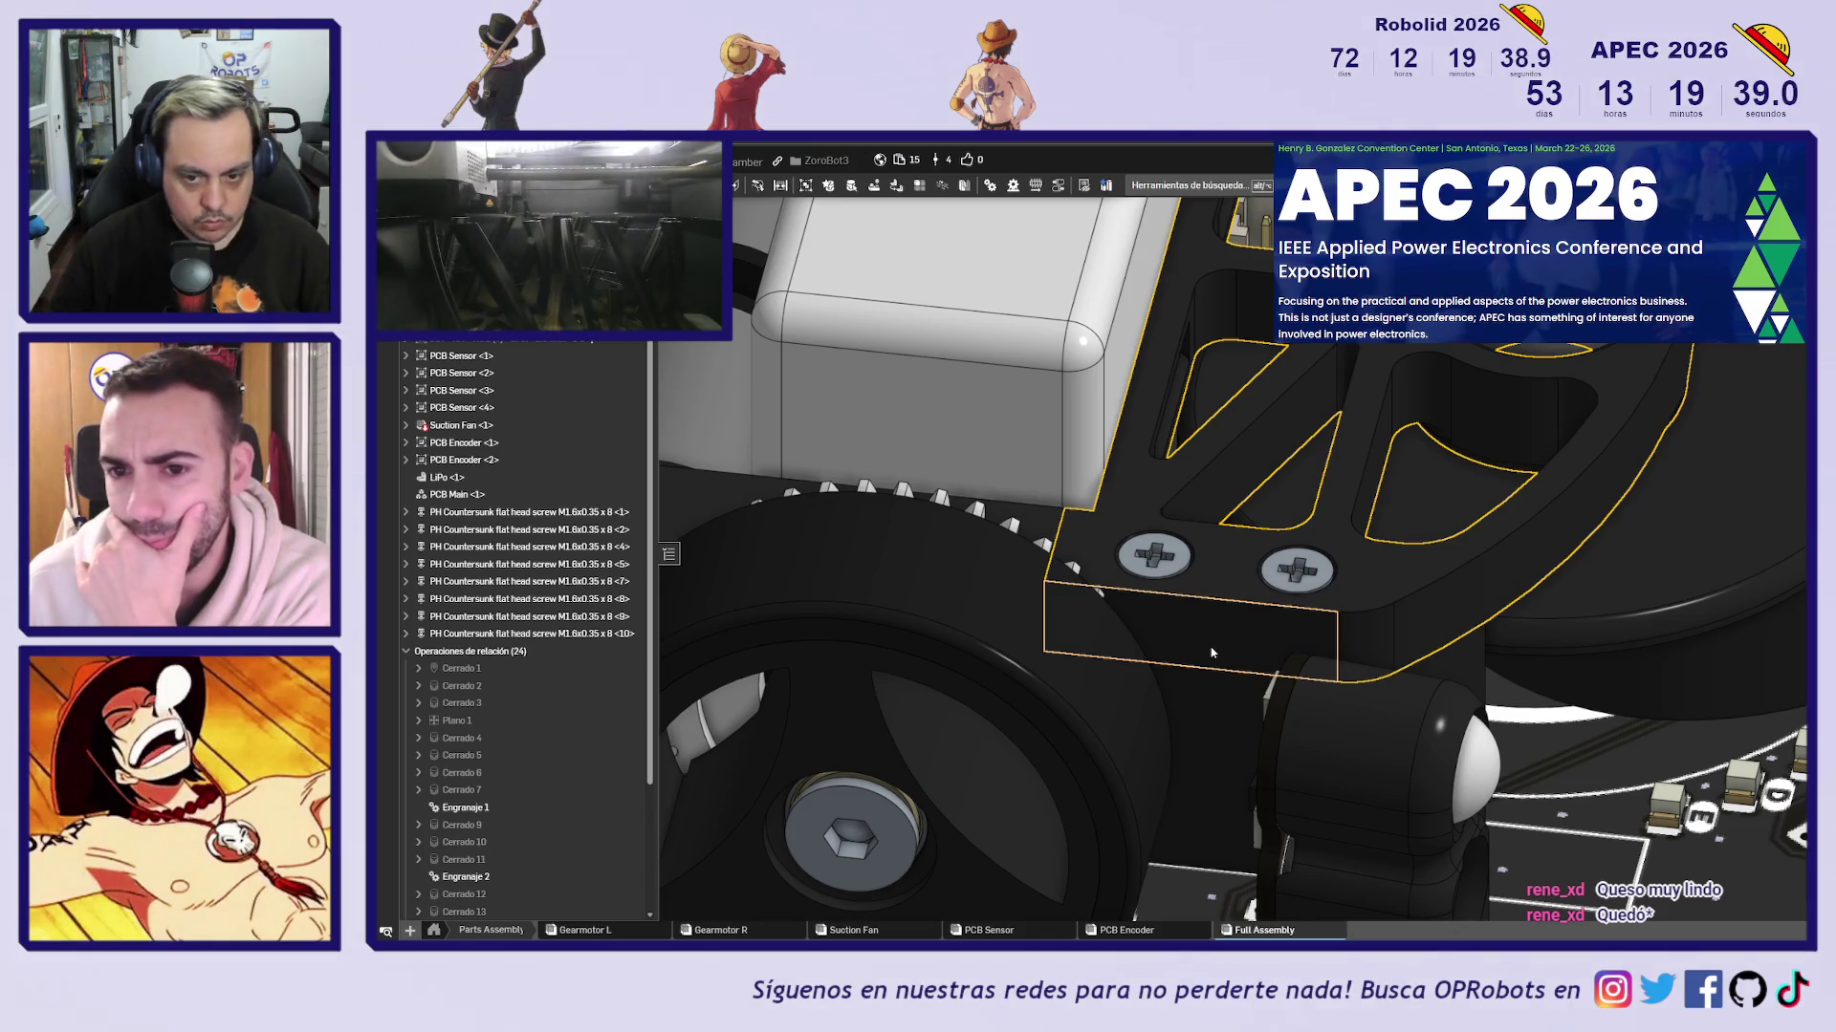
# Zoom in on the assembly and select the Suction Fan to identify it
pyautogui.scroll(-5, 1211, 652)
pyautogui.scroll(5, 1162, 655)
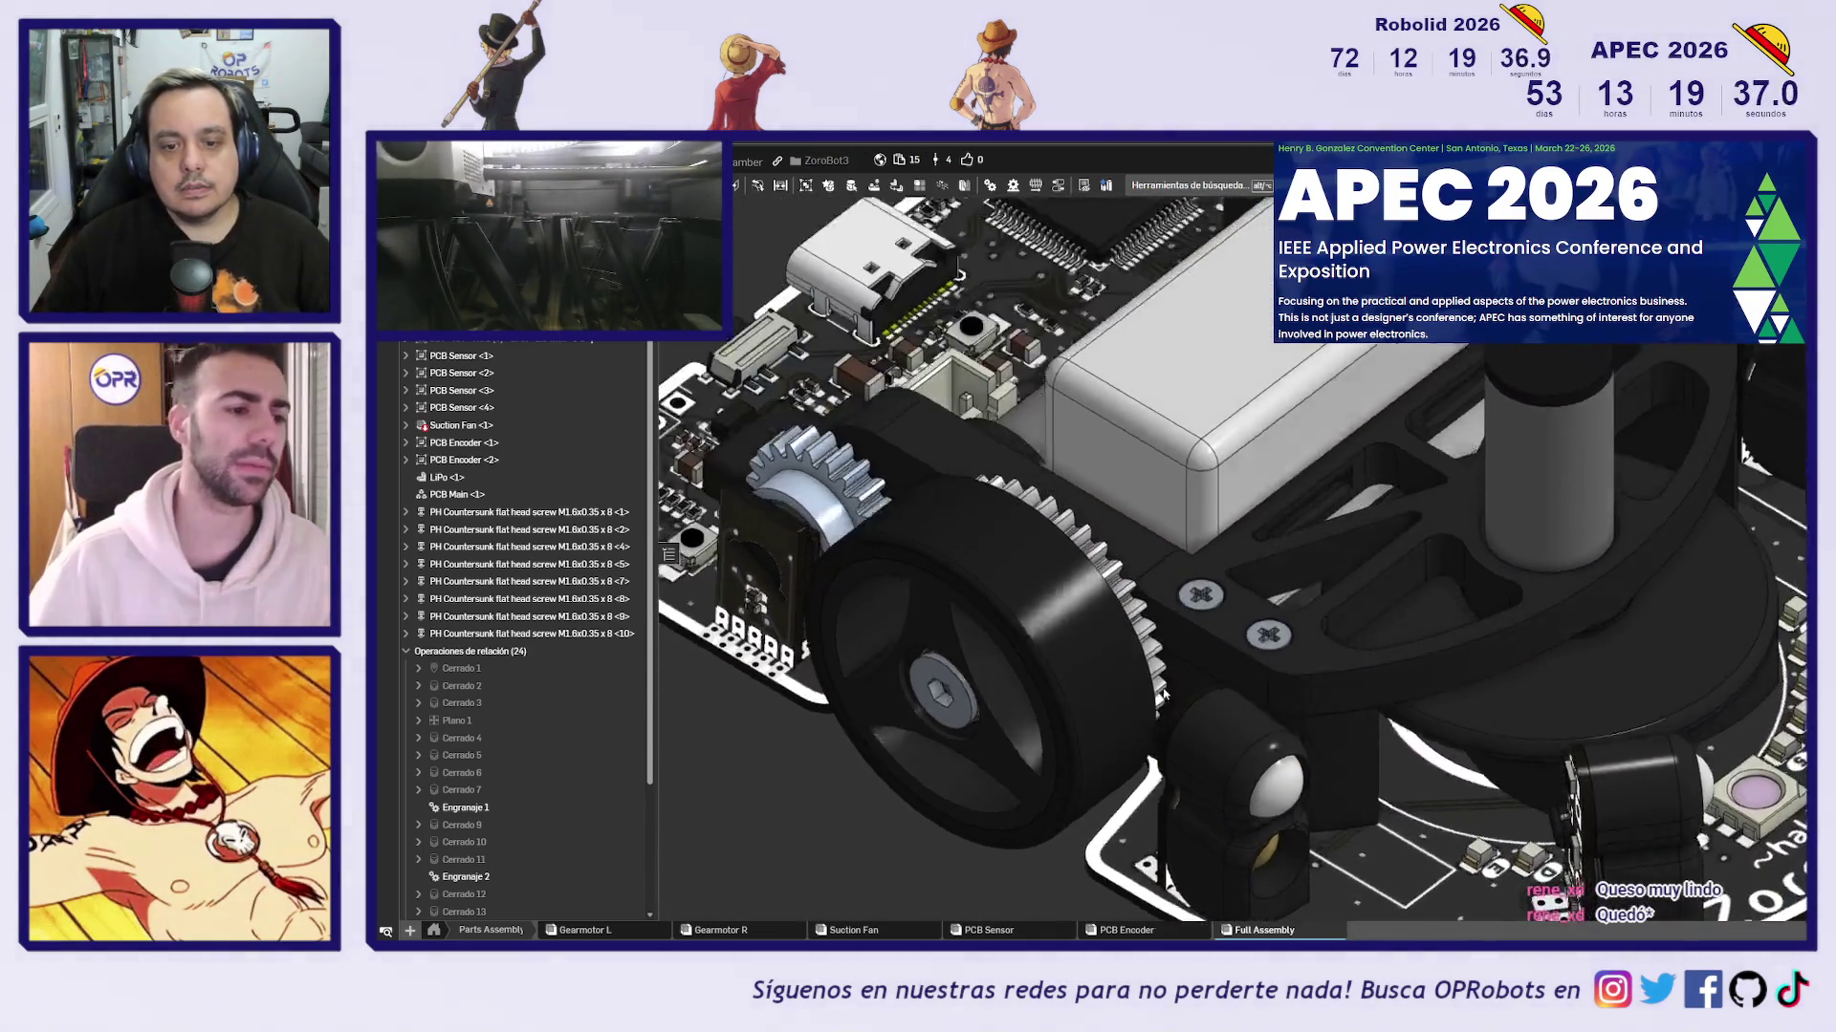
pyautogui.scroll(-2, 1203, 656)
pyautogui.scroll(2, 1197, 664)
pyautogui.click(1196, 663)
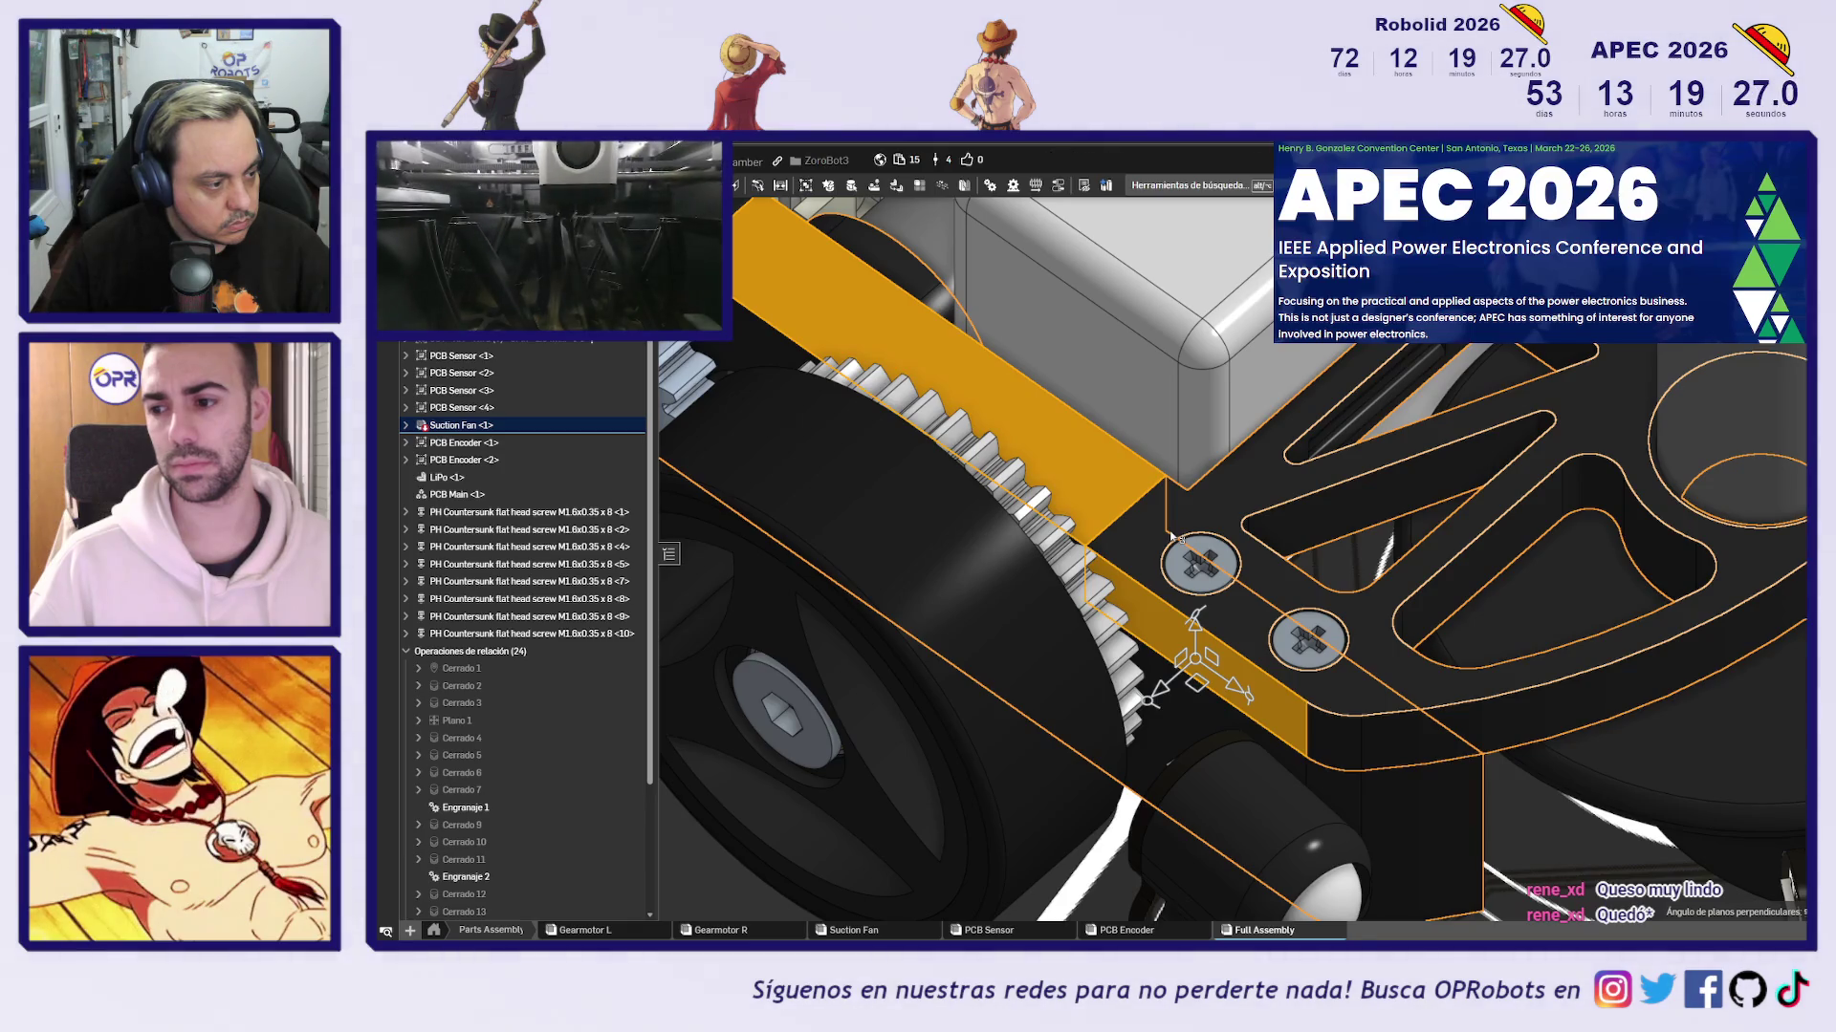
pyautogui.scroll(-5, 1137, 631)
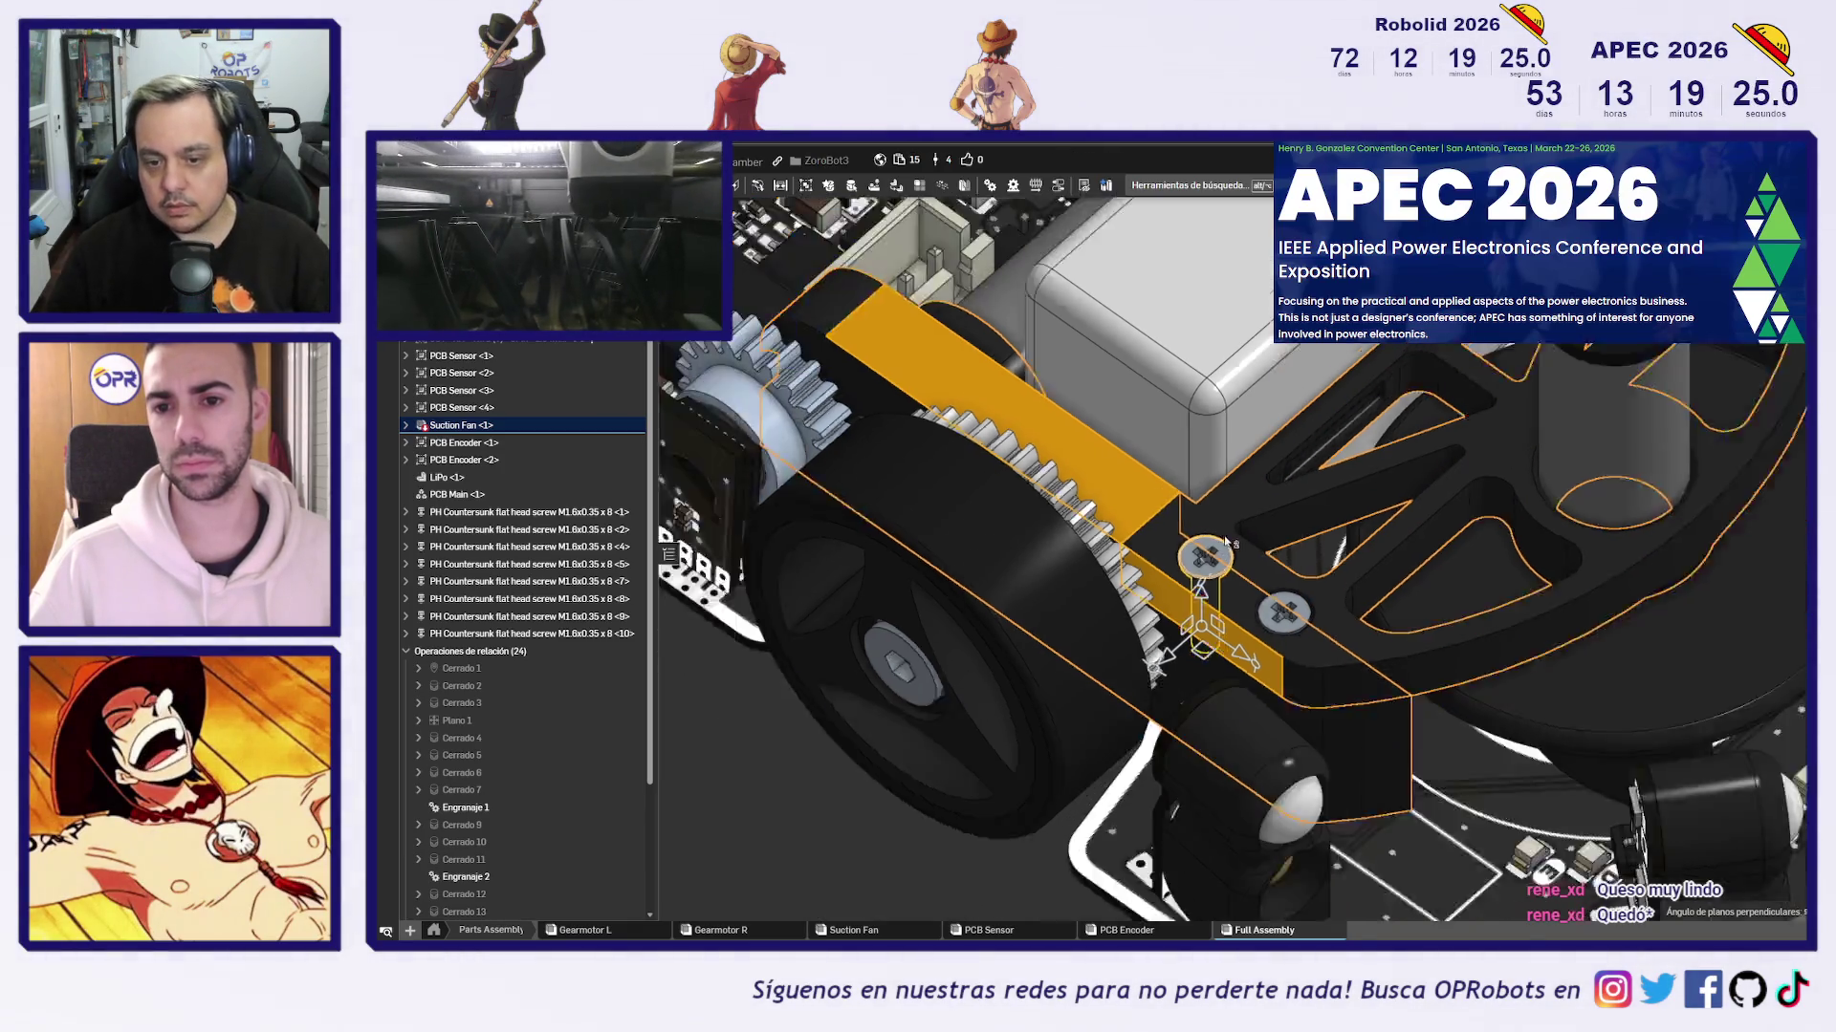
pyautogui.click(1090, 734)
pyautogui.scroll(3, 1102, 737)
pyautogui.scroll(-3, 1103, 737)
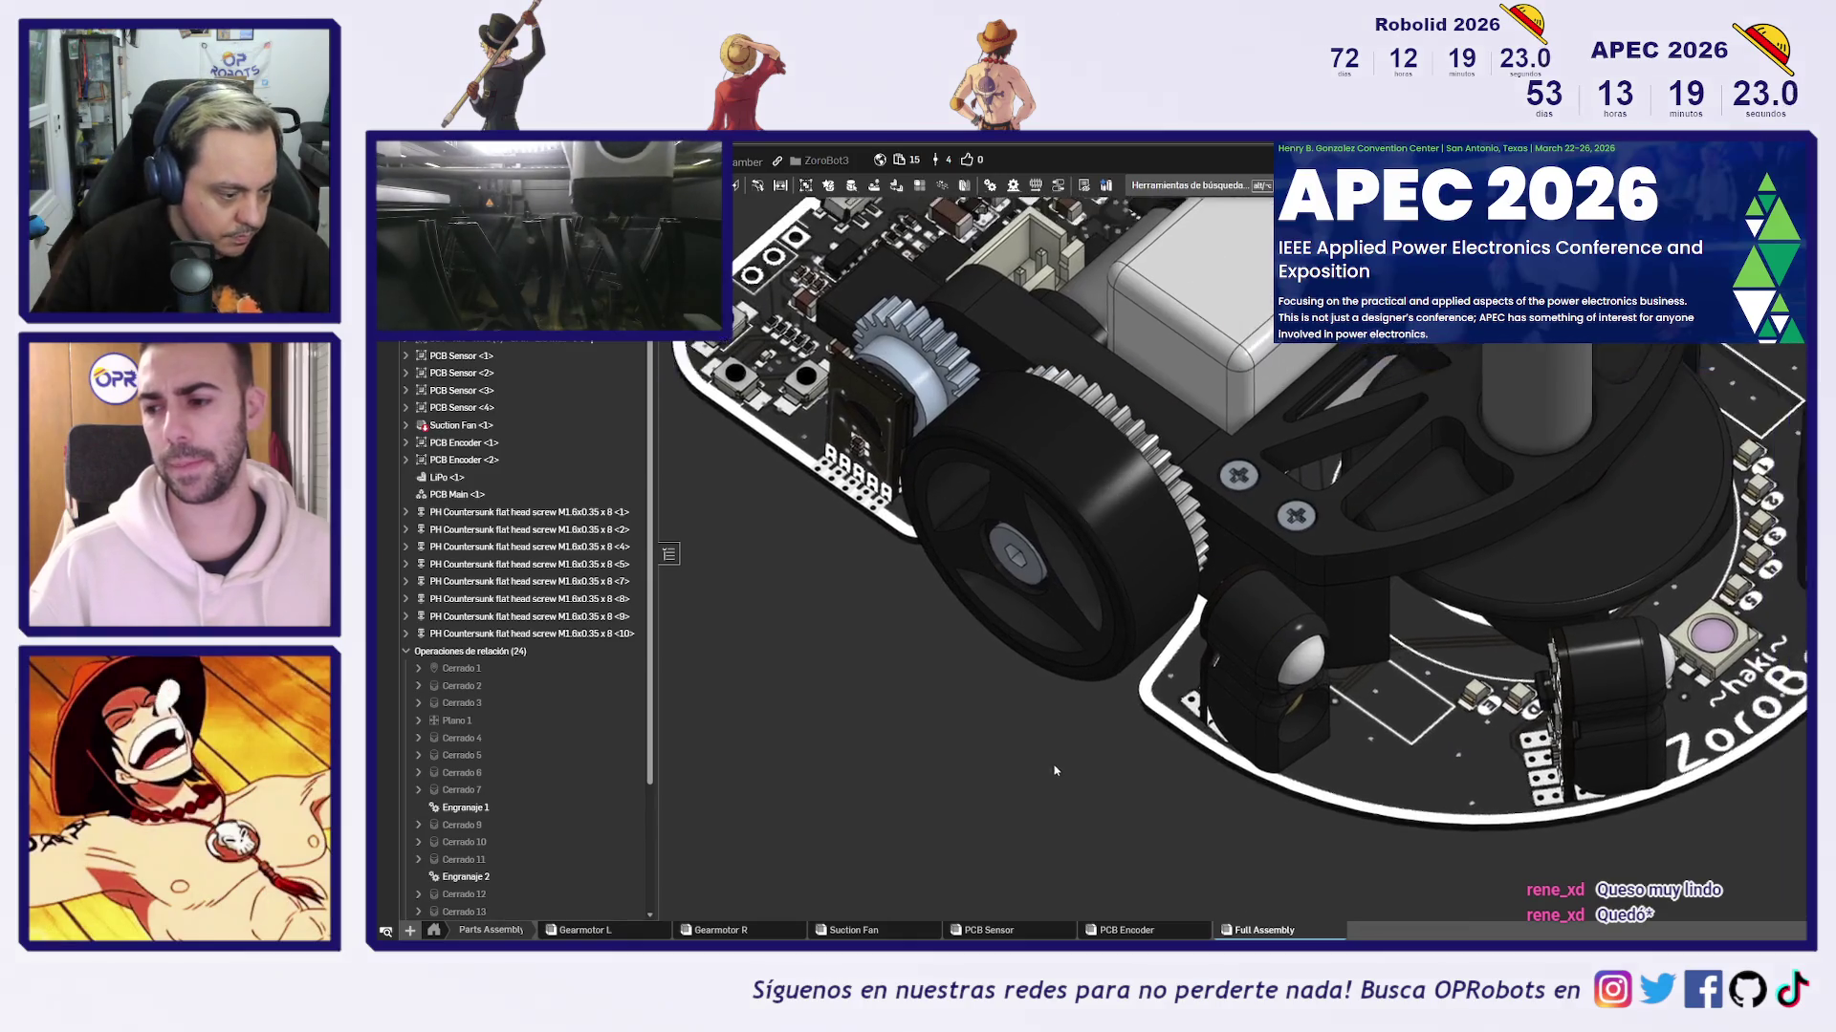
pyautogui.scroll(-2, 1087, 810)
# Orbit around the drive wheel, gear train and board, then switch to the motor bracket part studio
pyautogui.moveTo(1087, 816)
pyautogui.mouseDown(button='right')
pyautogui.moveTo(1069, 760)
pyautogui.moveTo(1038, 848)
pyautogui.mouseUp(button='right')
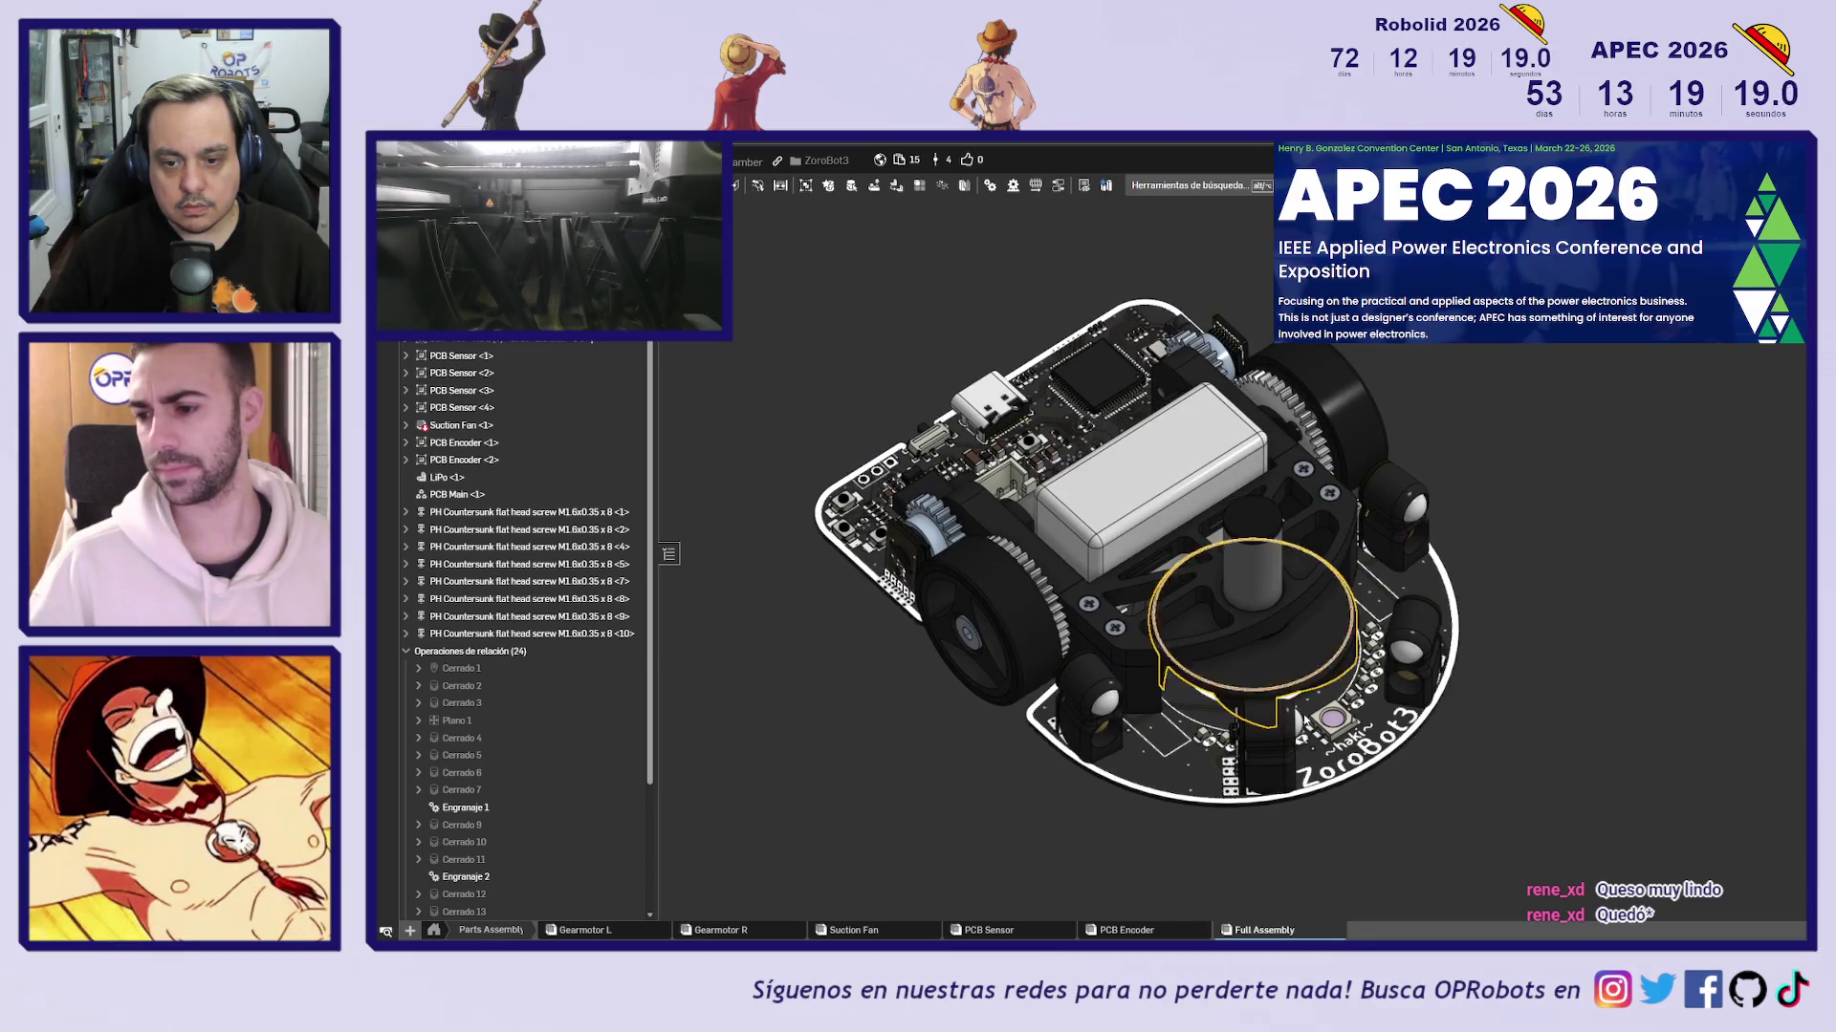
pyautogui.scroll(1, 1024, 683)
pyautogui.scroll(2, 1023, 683)
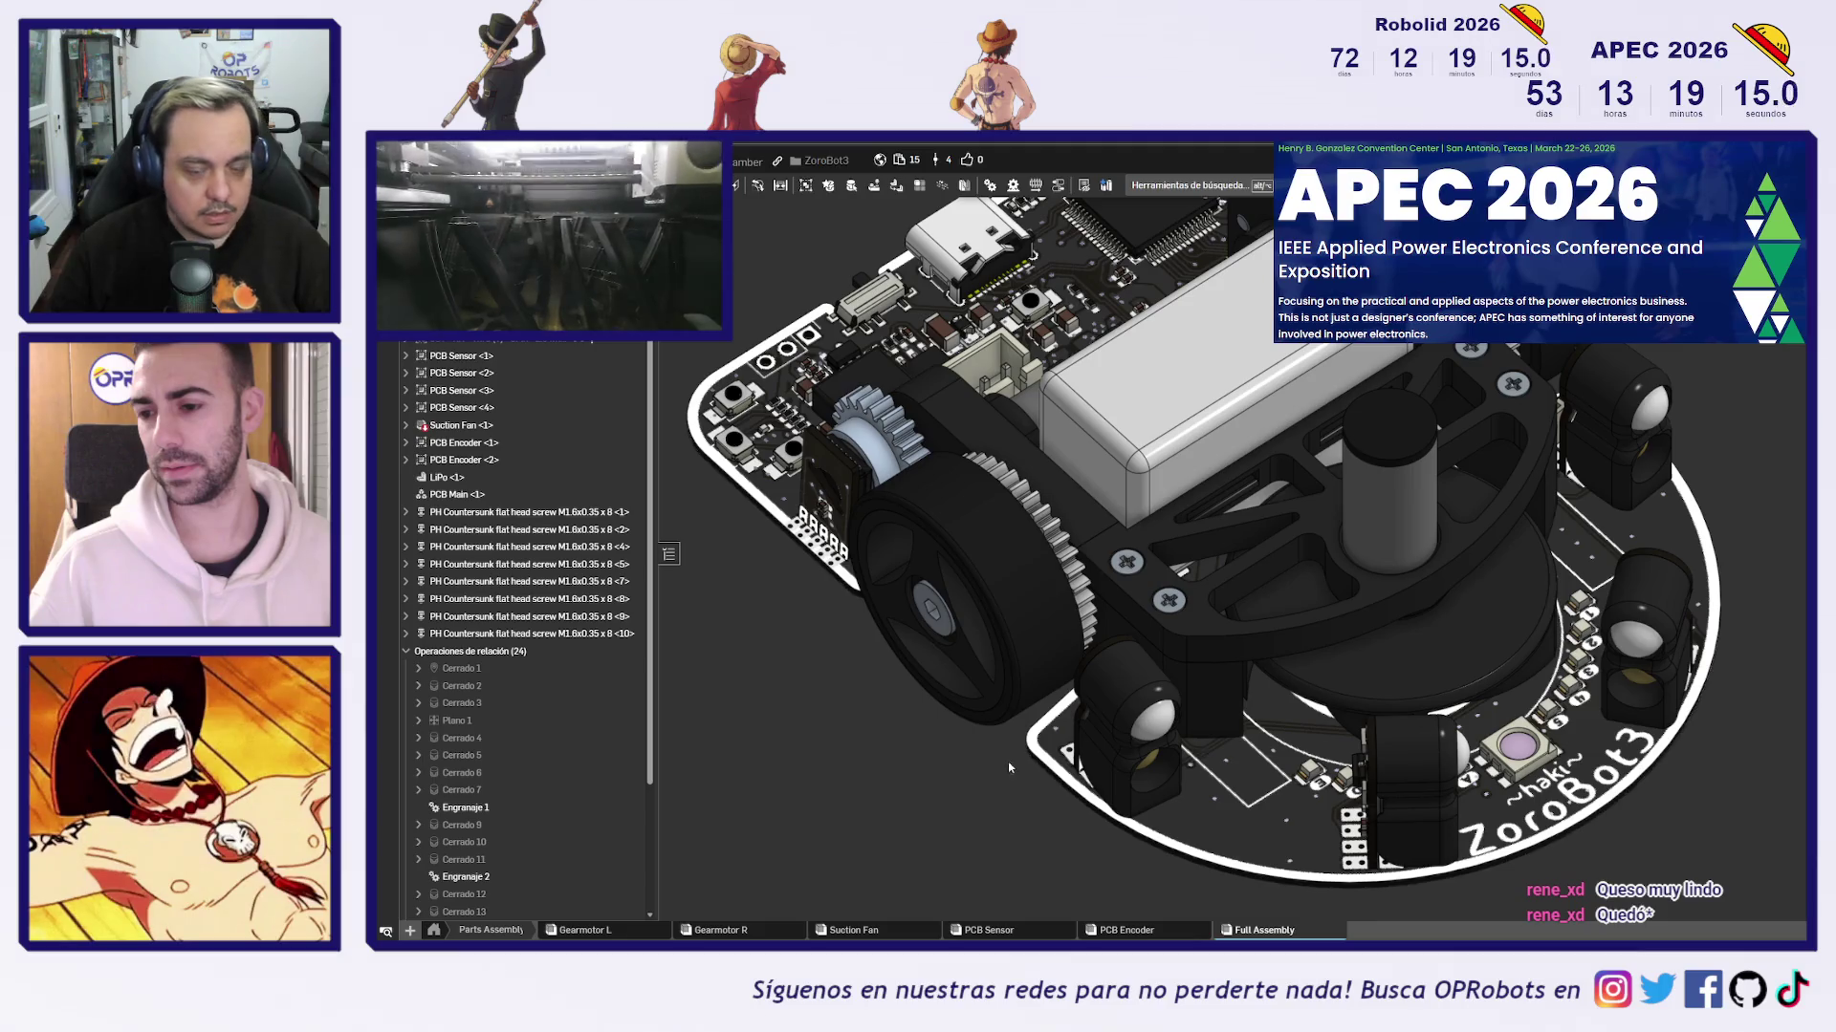
pyautogui.scroll(-3, 1015, 727)
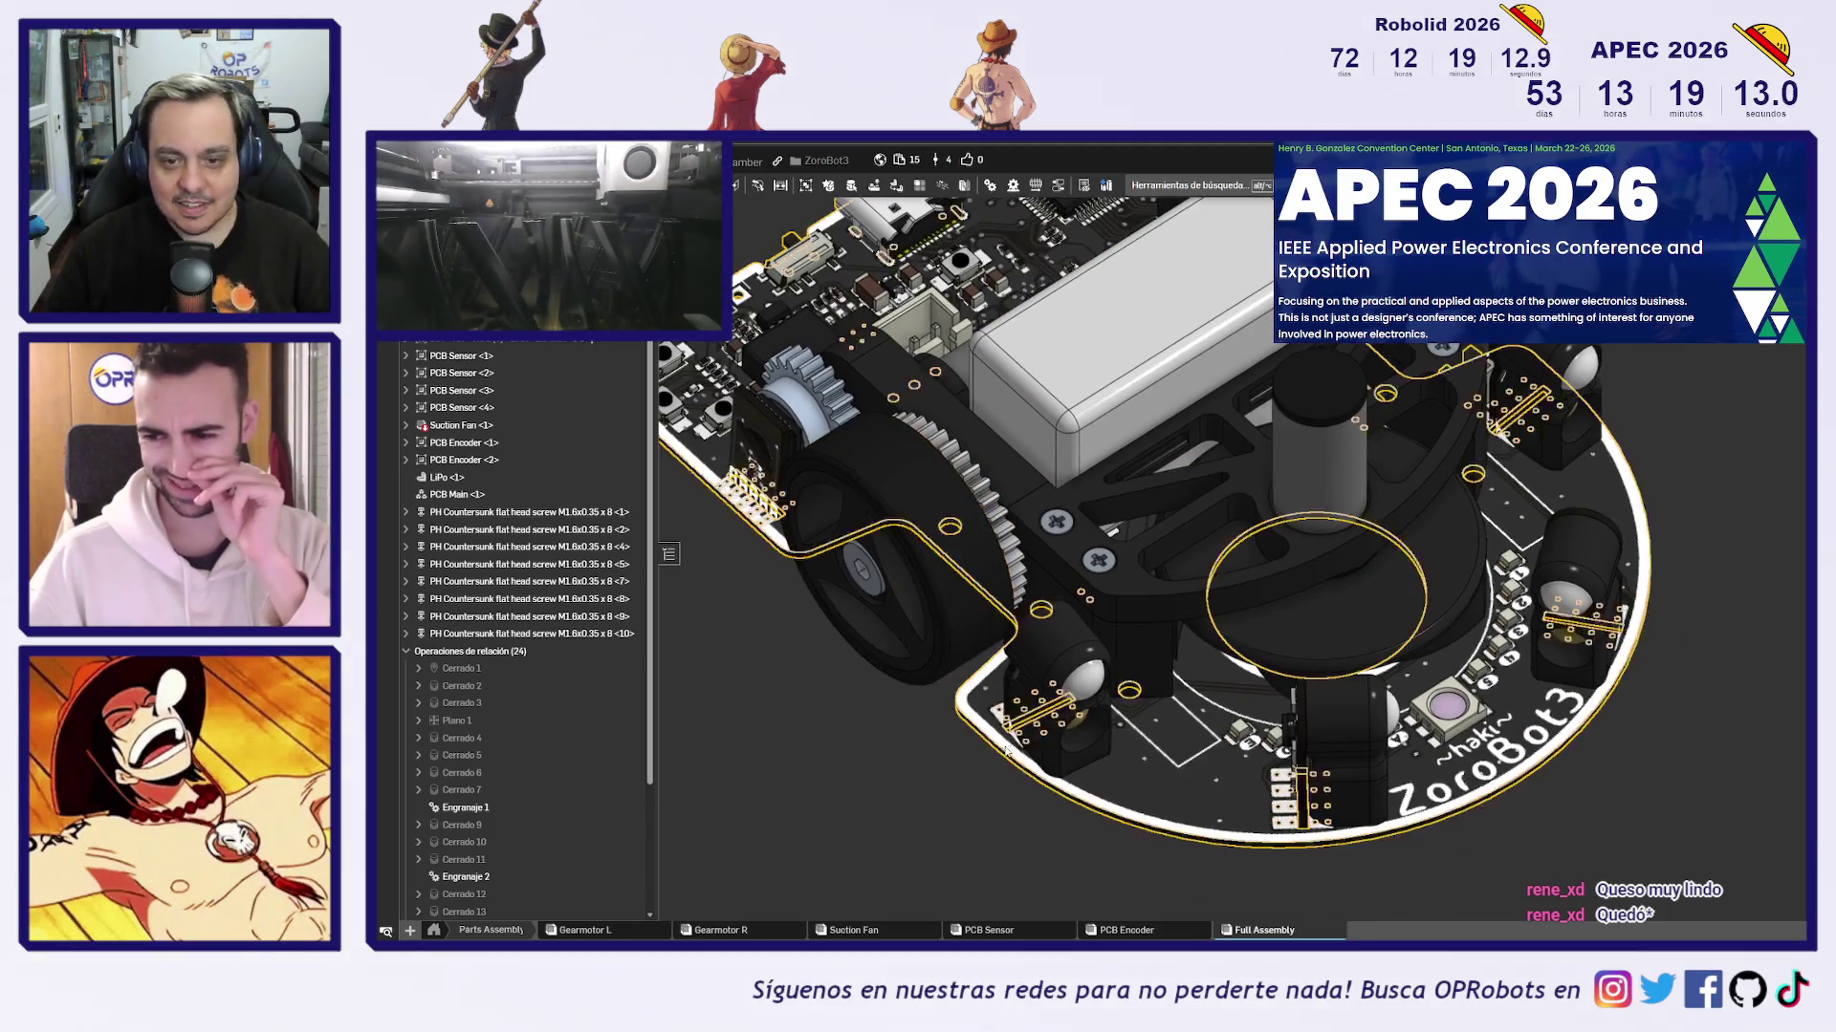
pyautogui.scroll(4, 1015, 755)
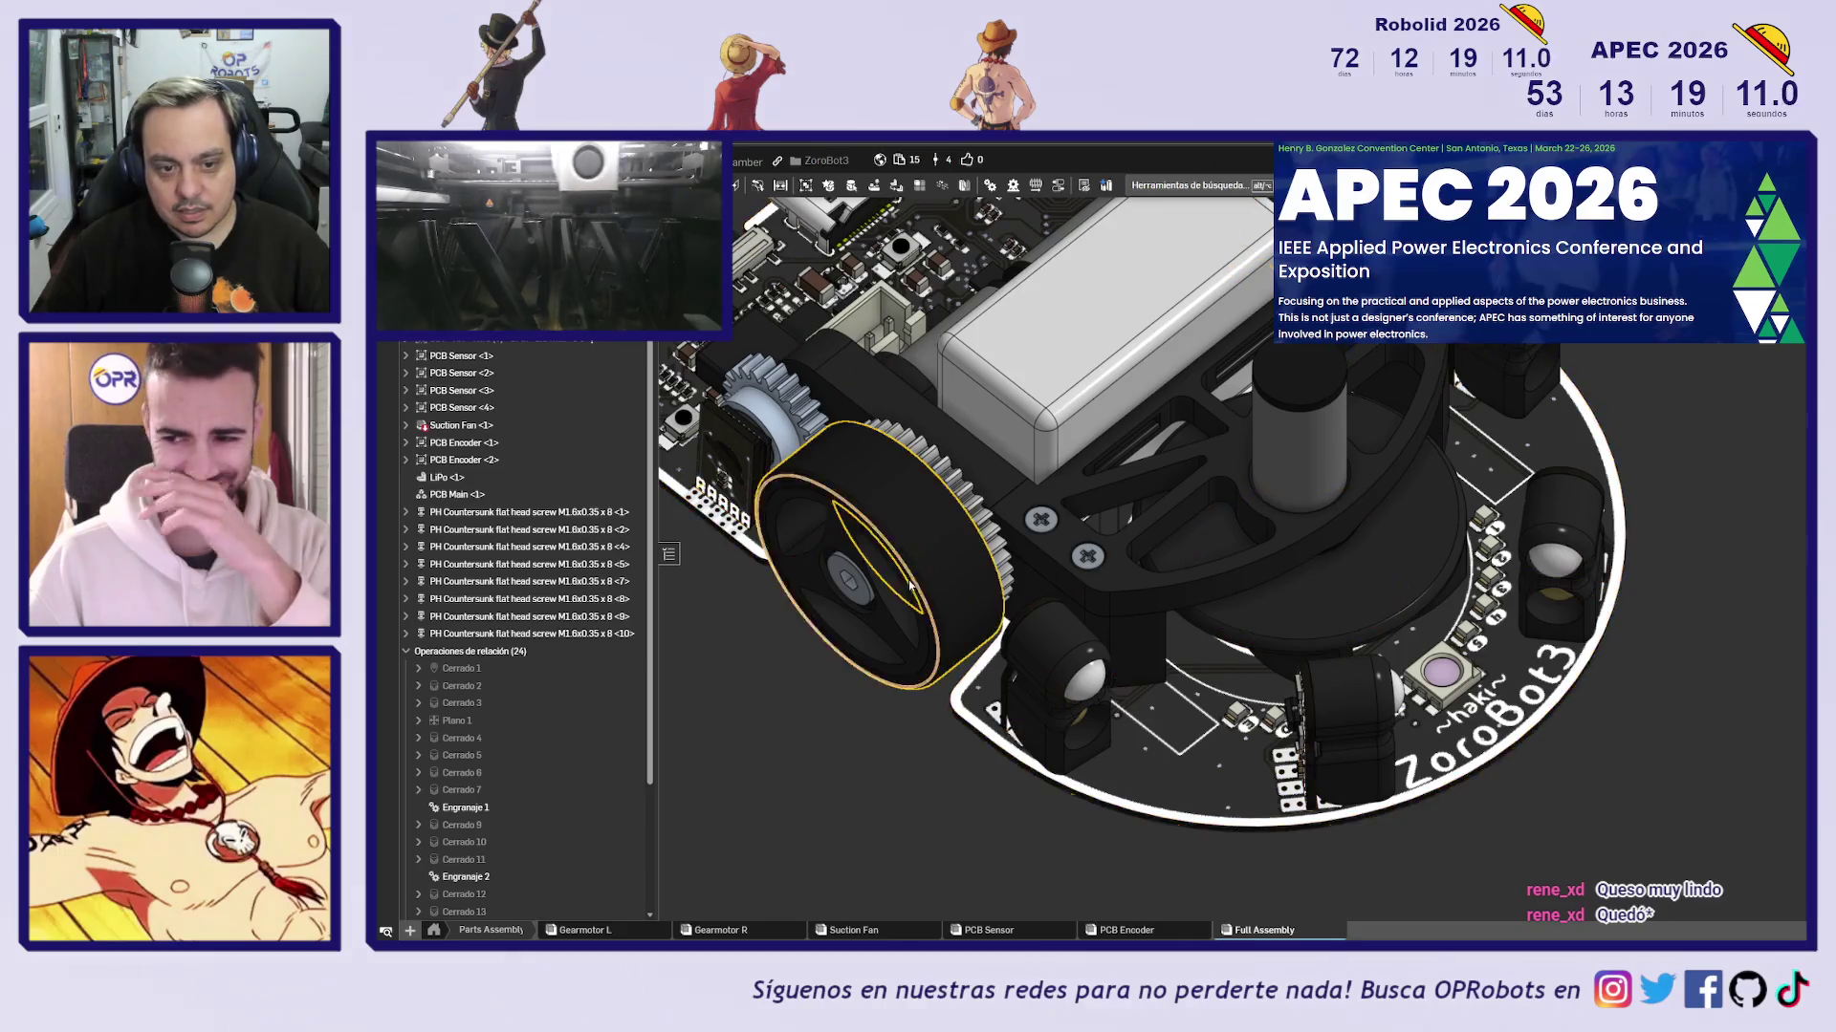
pyautogui.click(1355, 592)
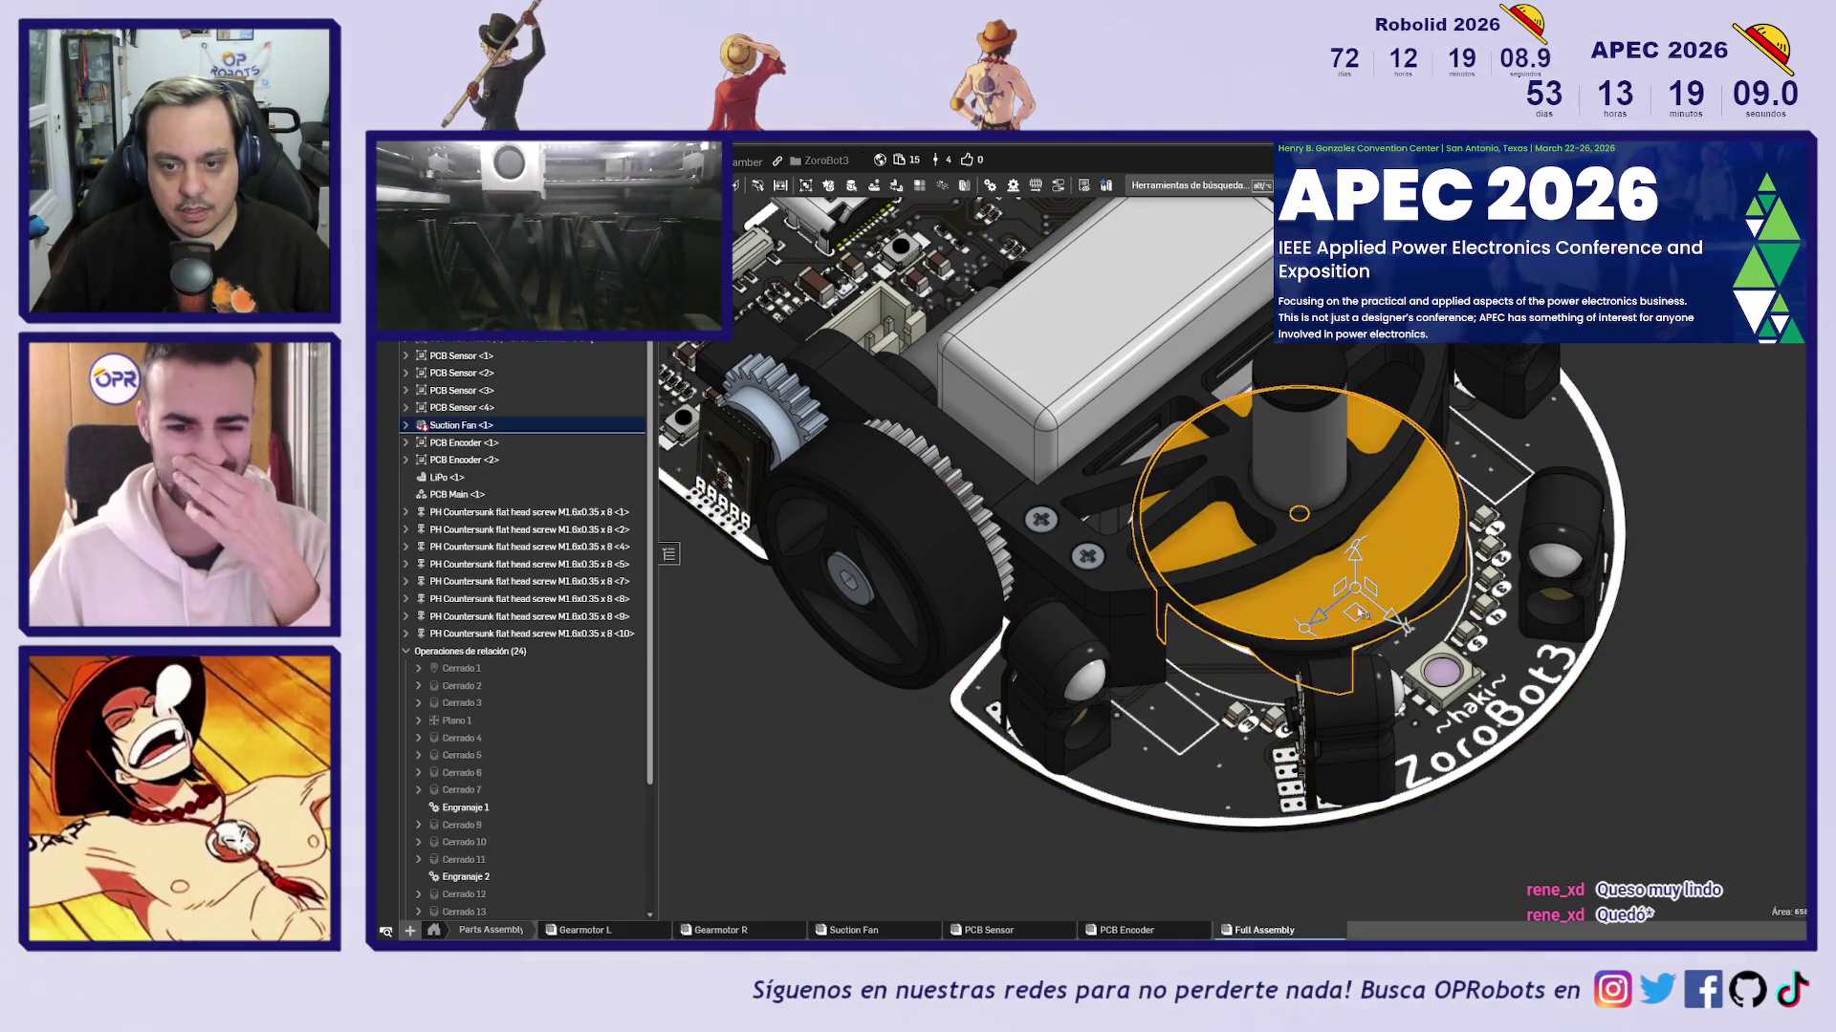
pyautogui.click(917, 778)
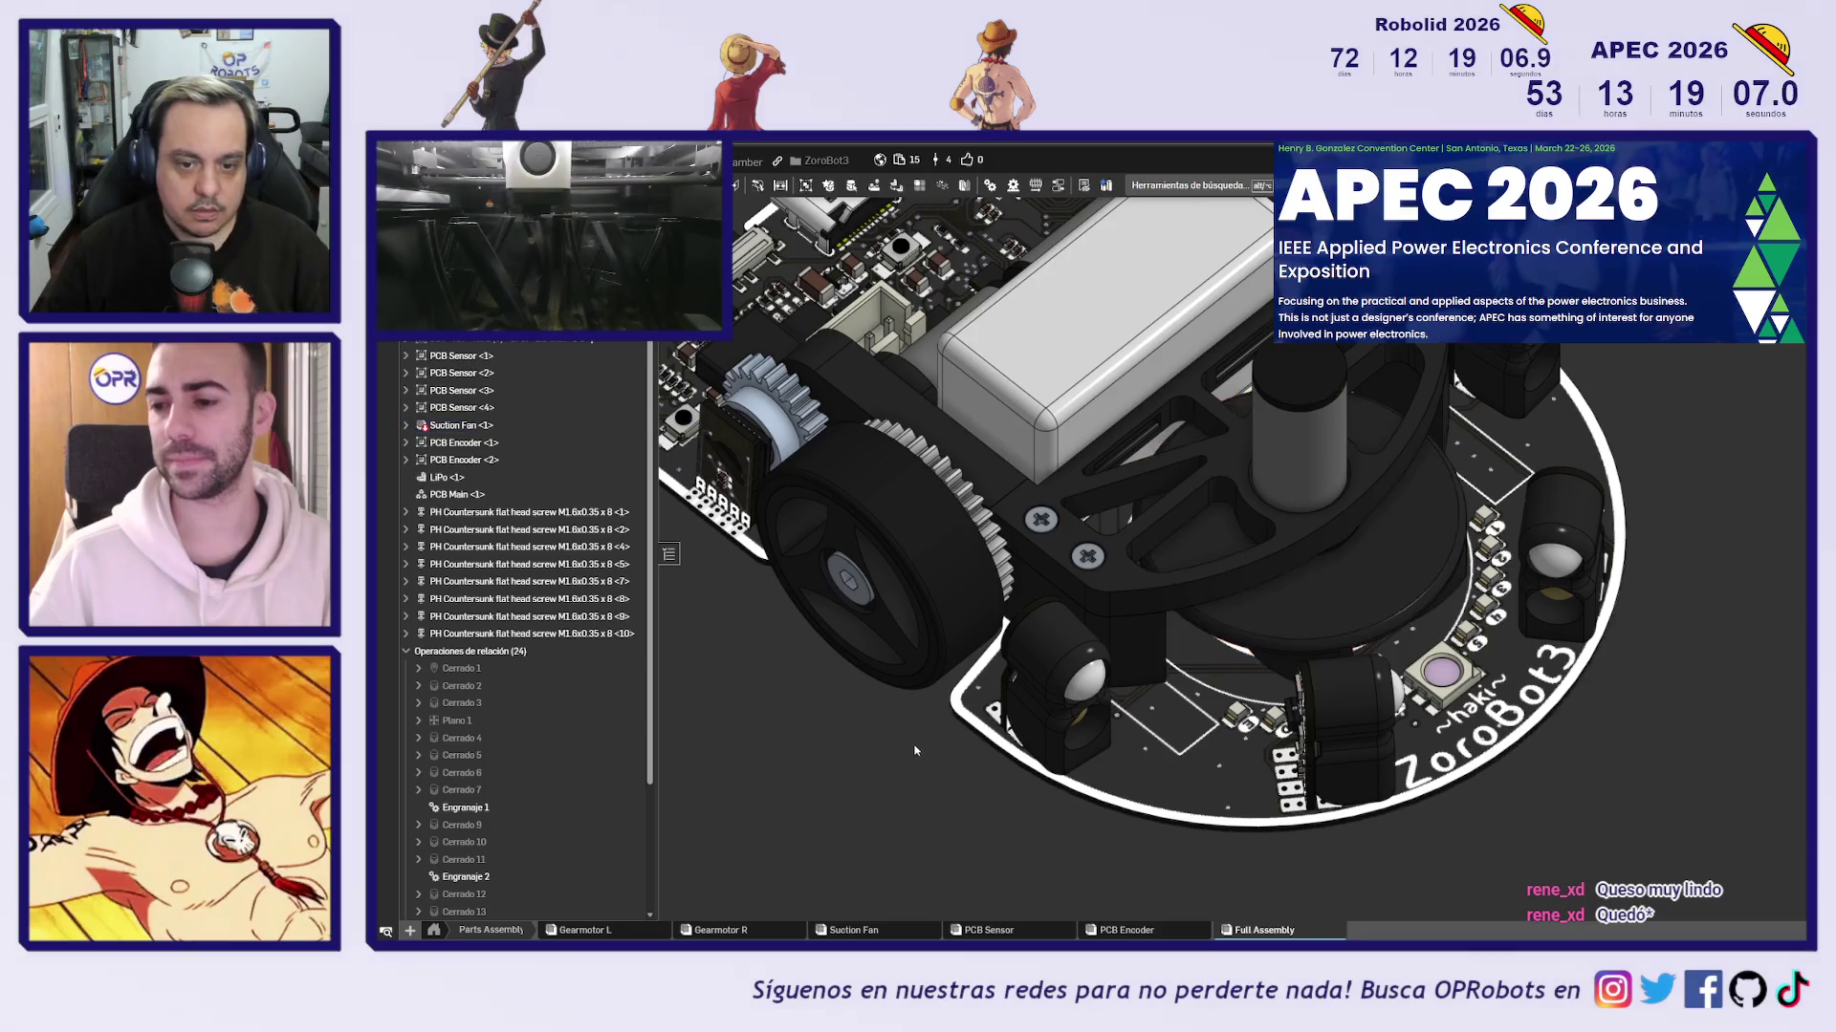
pyautogui.scroll(5, 994, 745)
pyautogui.moveTo(1001, 751); pyautogui.dragTo(1083, 779, button='right')
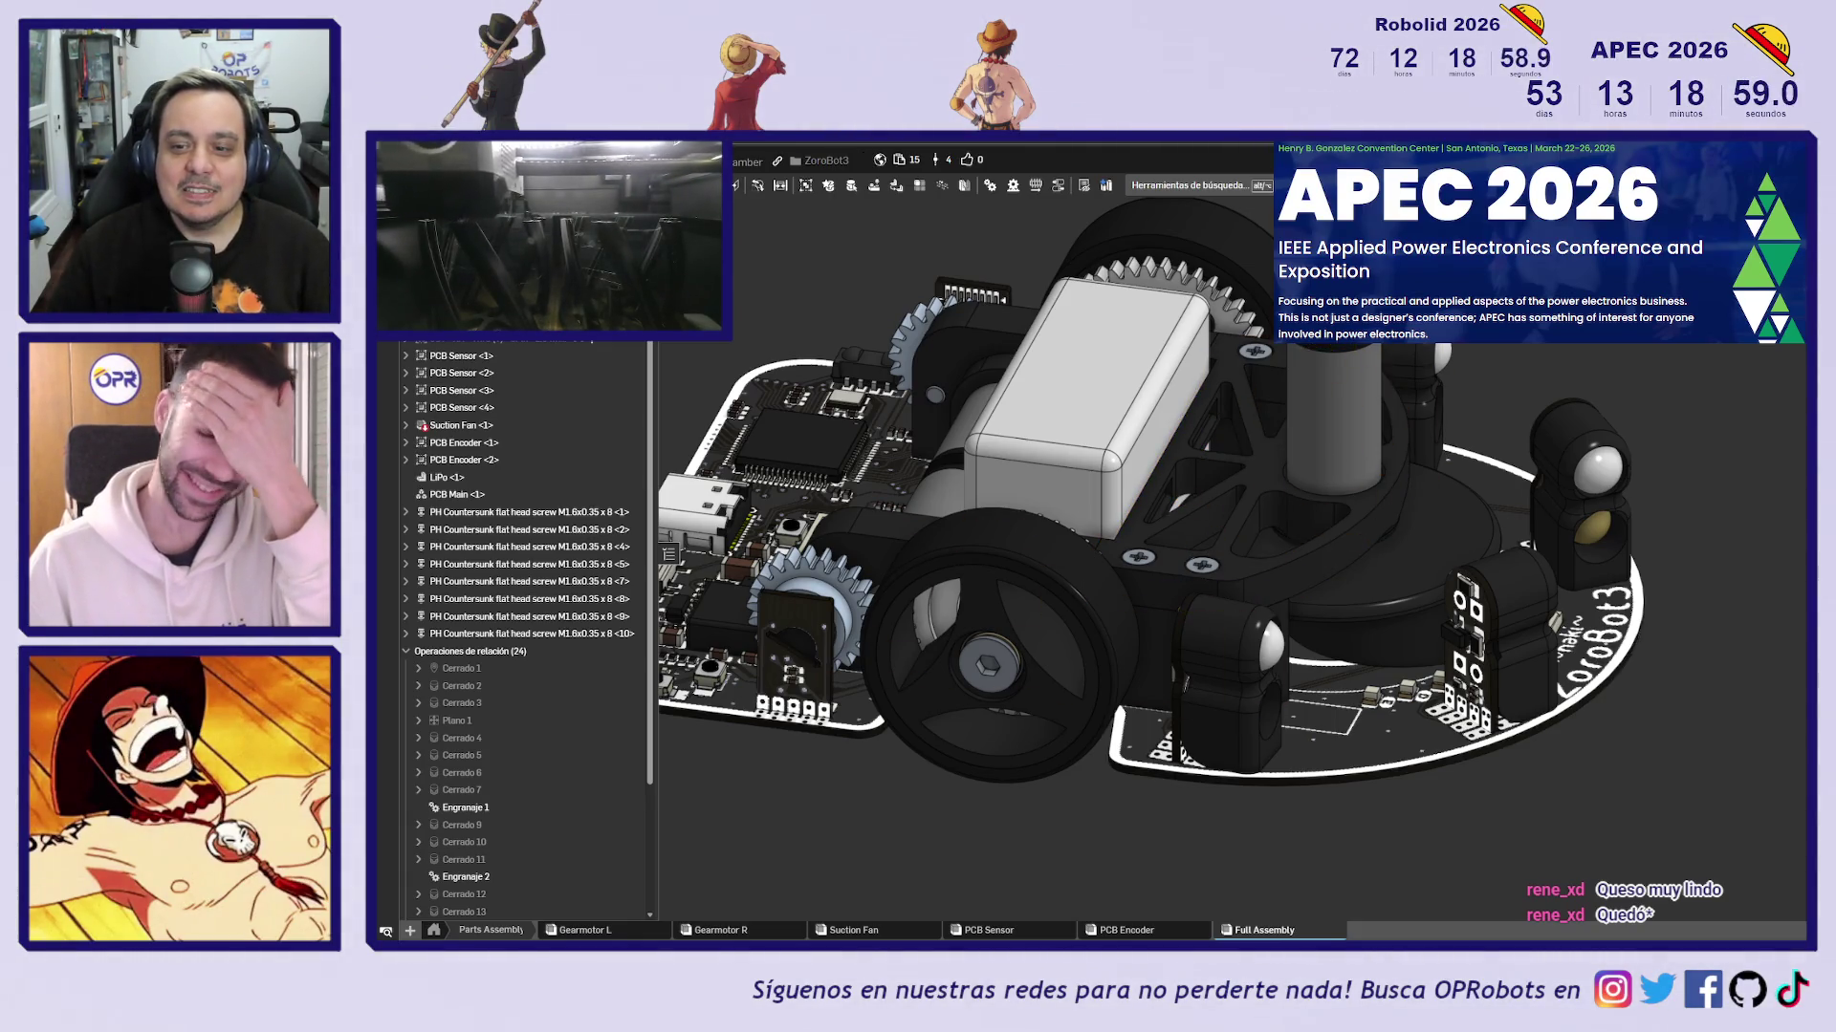
pyautogui.press('Down')
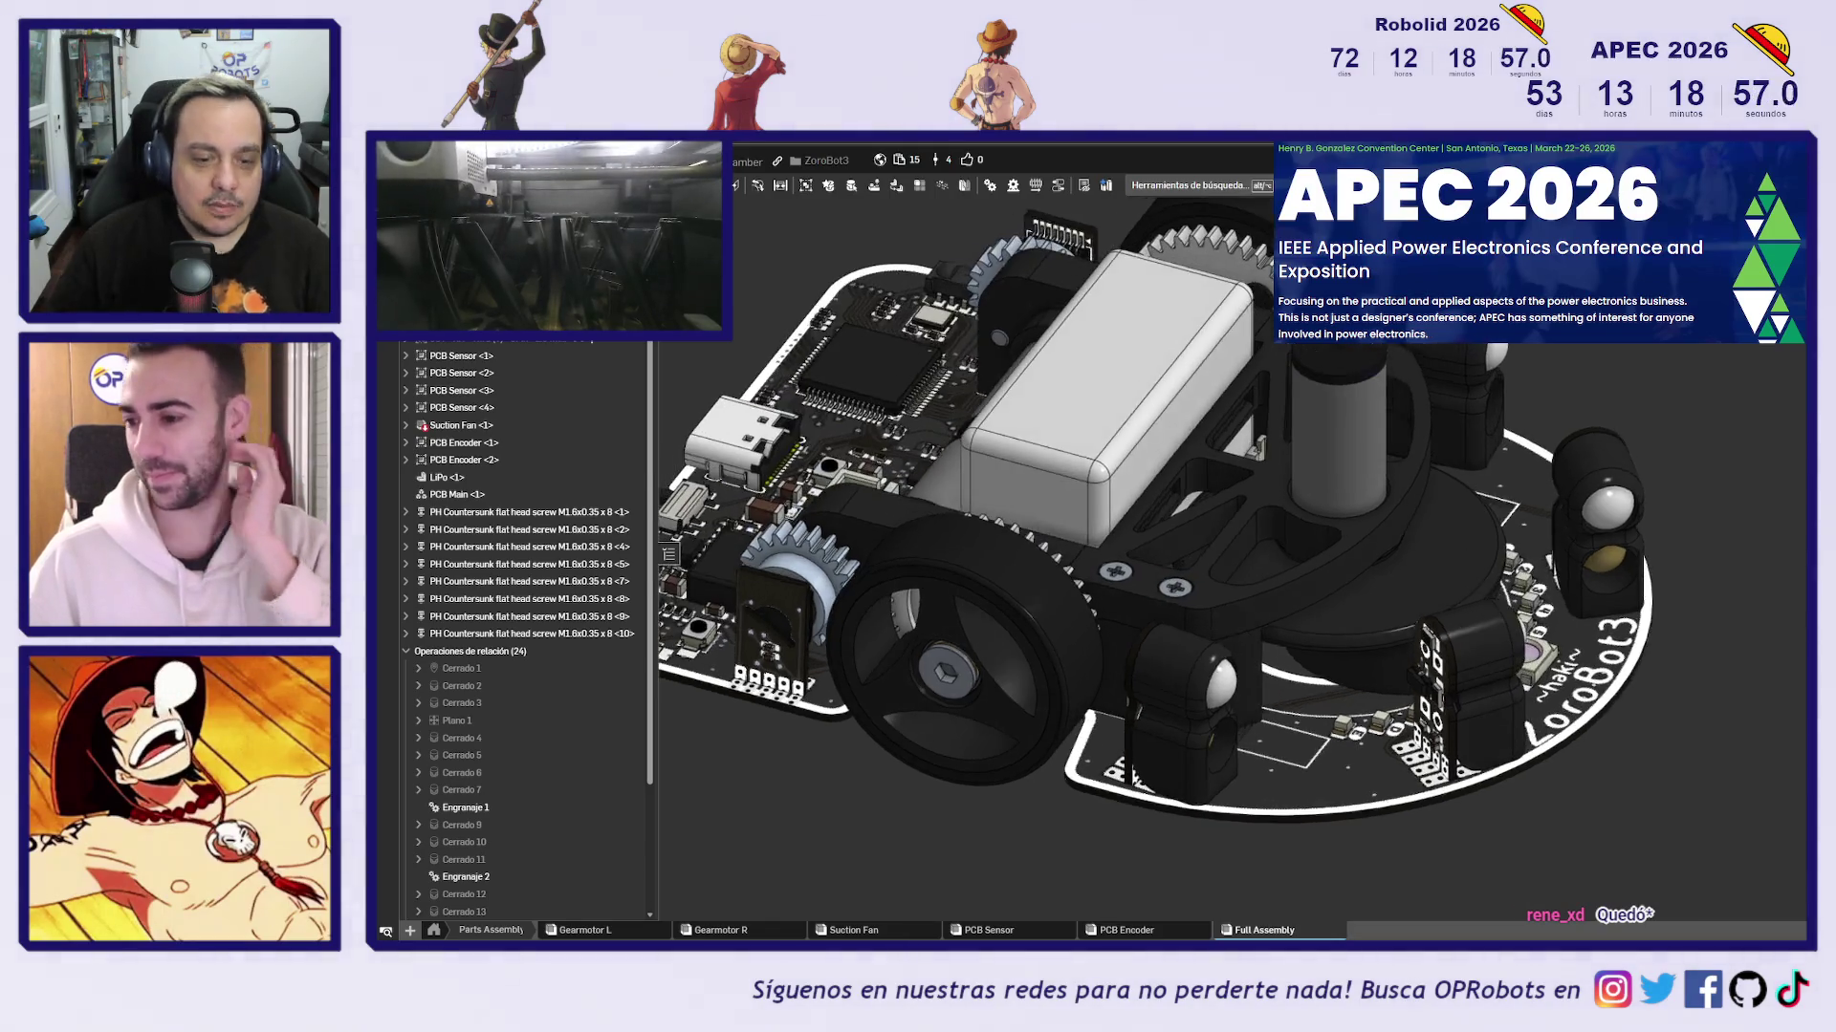
pyautogui.scroll(5, 946, 669)
pyautogui.moveTo(946, 669)
pyautogui.mouseDown(button='right')
pyautogui.moveTo(1072, 653)
pyautogui.moveTo(1099, 631)
pyautogui.mouseUp(button='right')
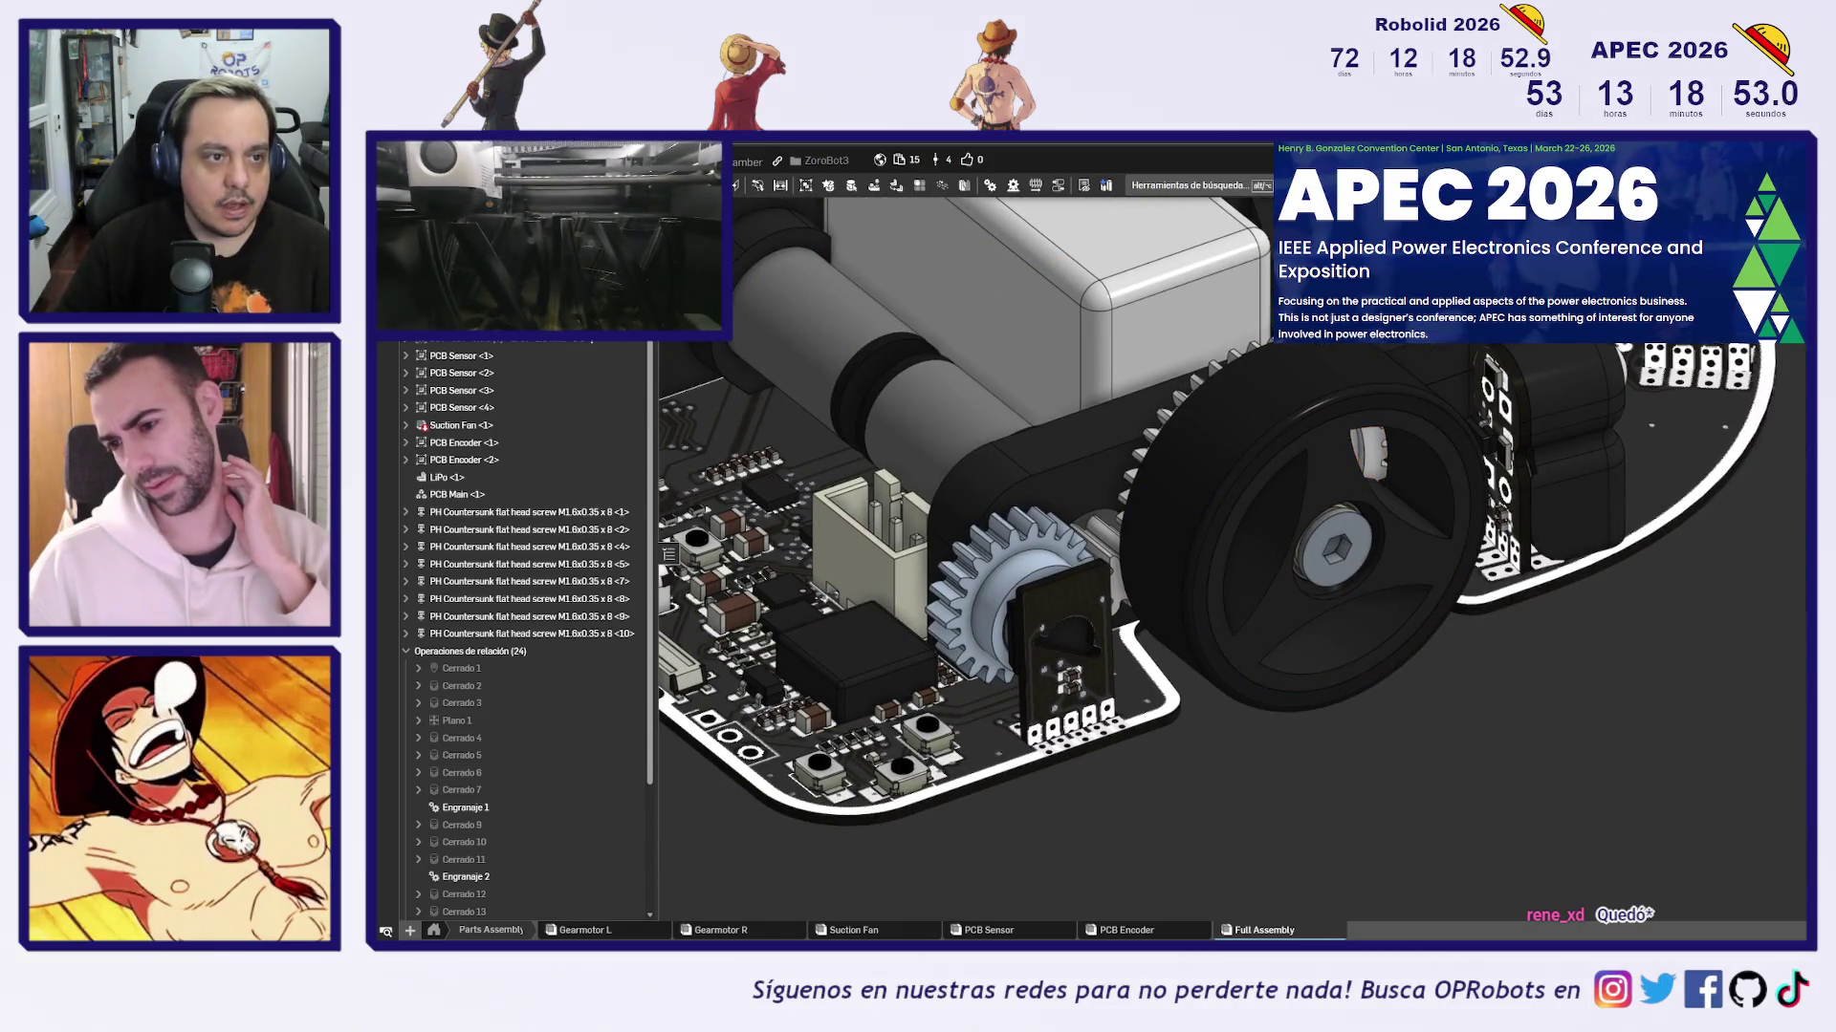
pyautogui.hotkey('ctrl', 'Tab')
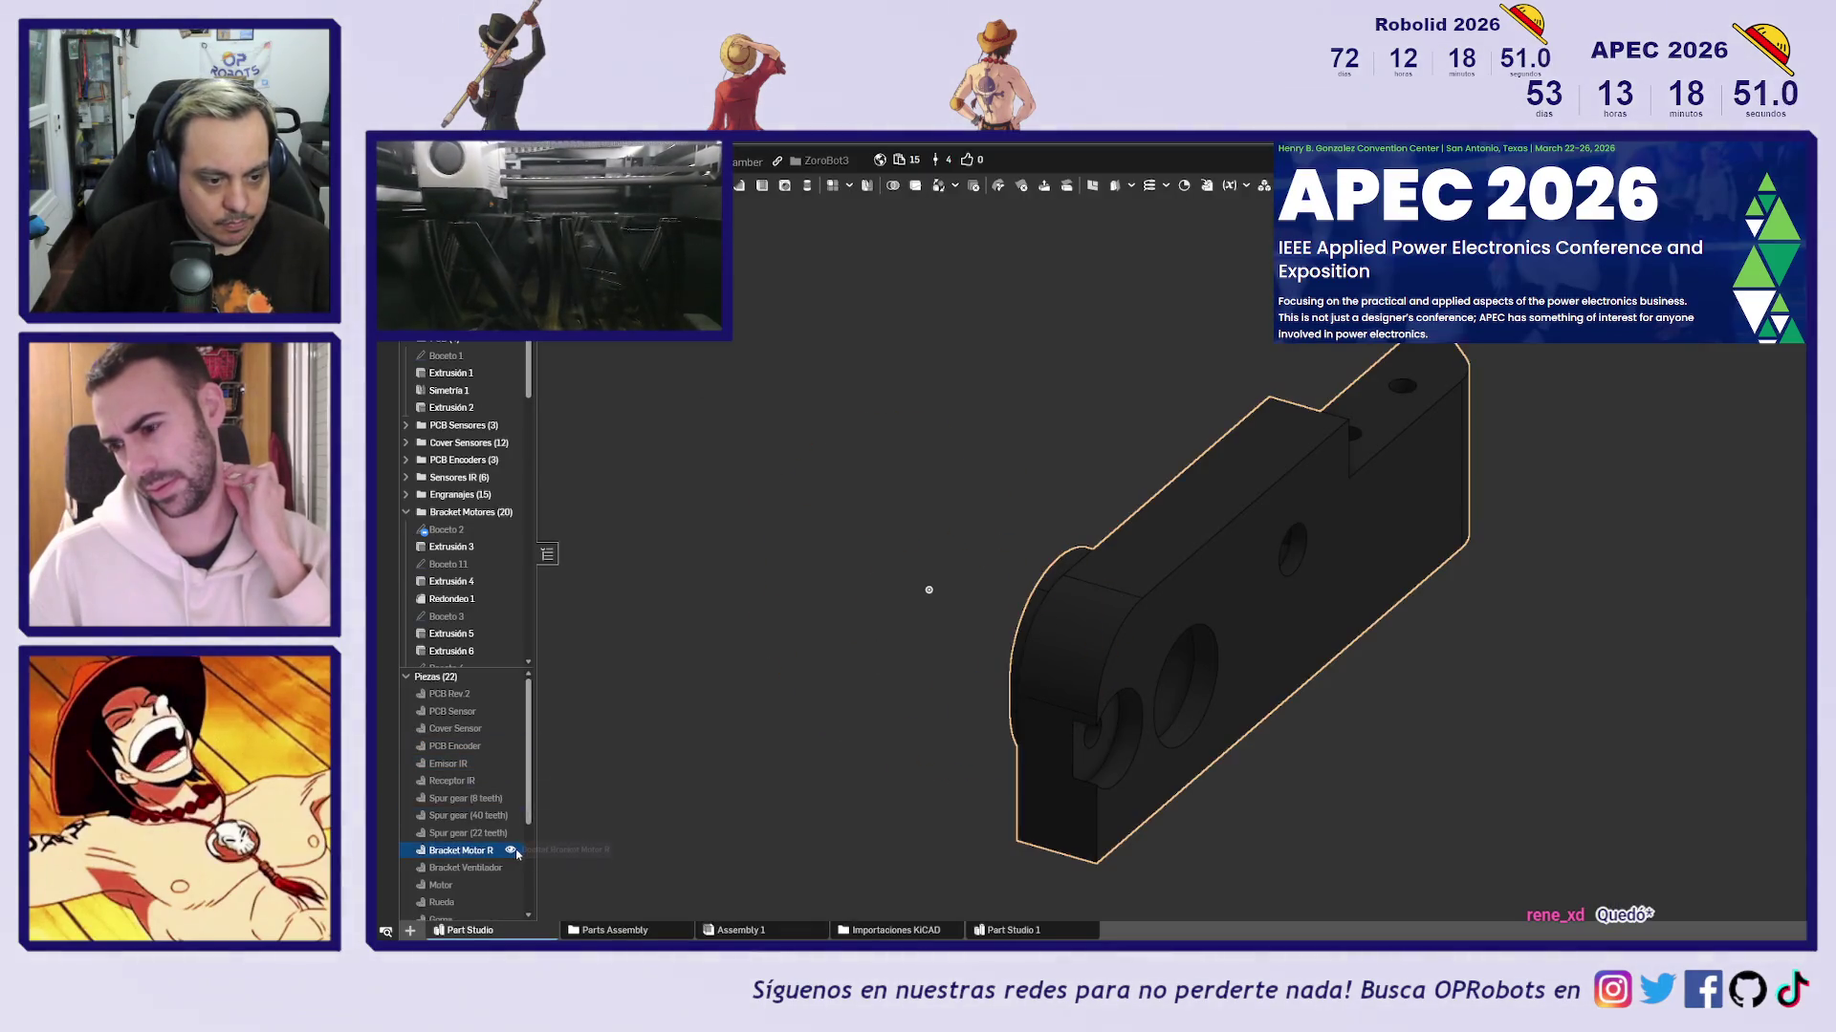
# Hide the Bracket Motor R part, then show it again
pyautogui.click(510, 850)
pyautogui.scroll(-2, 491, 765)
pyautogui.scroll(2, 491, 765)
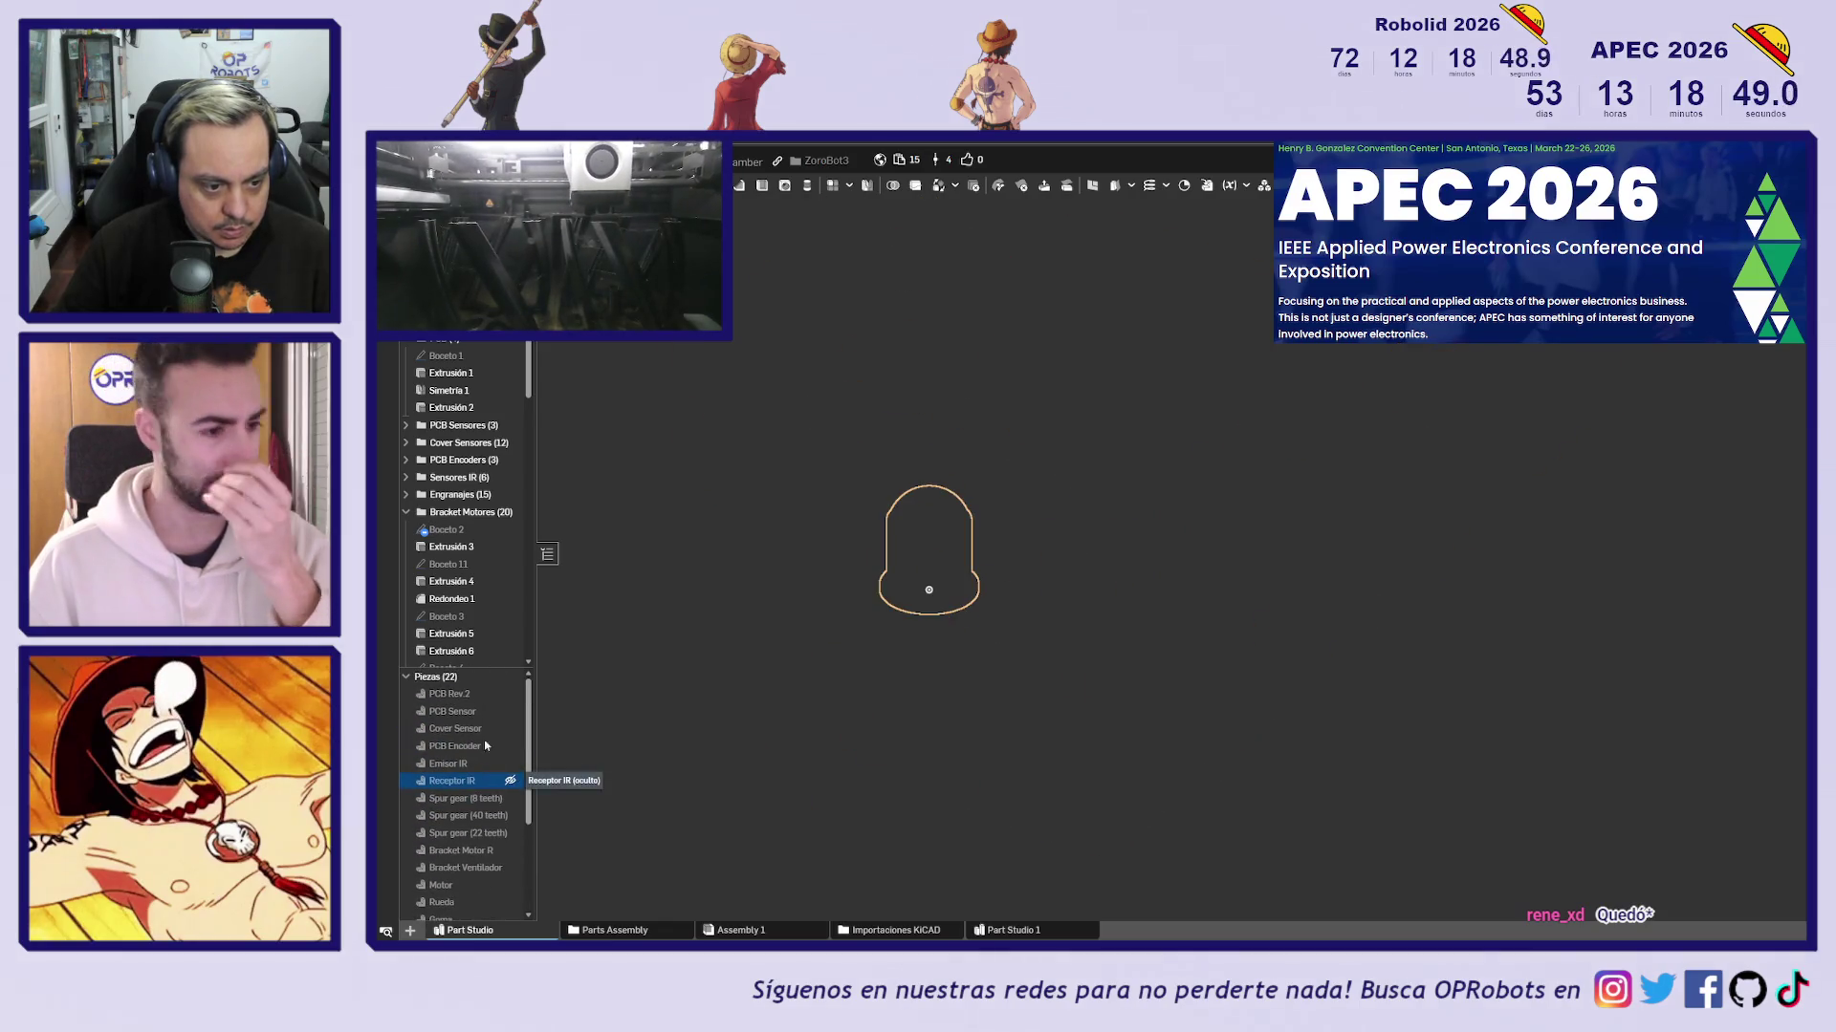
pyautogui.click(510, 850)
# Select the large bore's inner face and read its Diámetro value
pyautogui.moveTo(705, 791)
pyautogui.mouseDown(button='right')
pyautogui.moveTo(1045, 697)
pyautogui.moveTo(950, 745)
pyautogui.mouseUp(button='right')
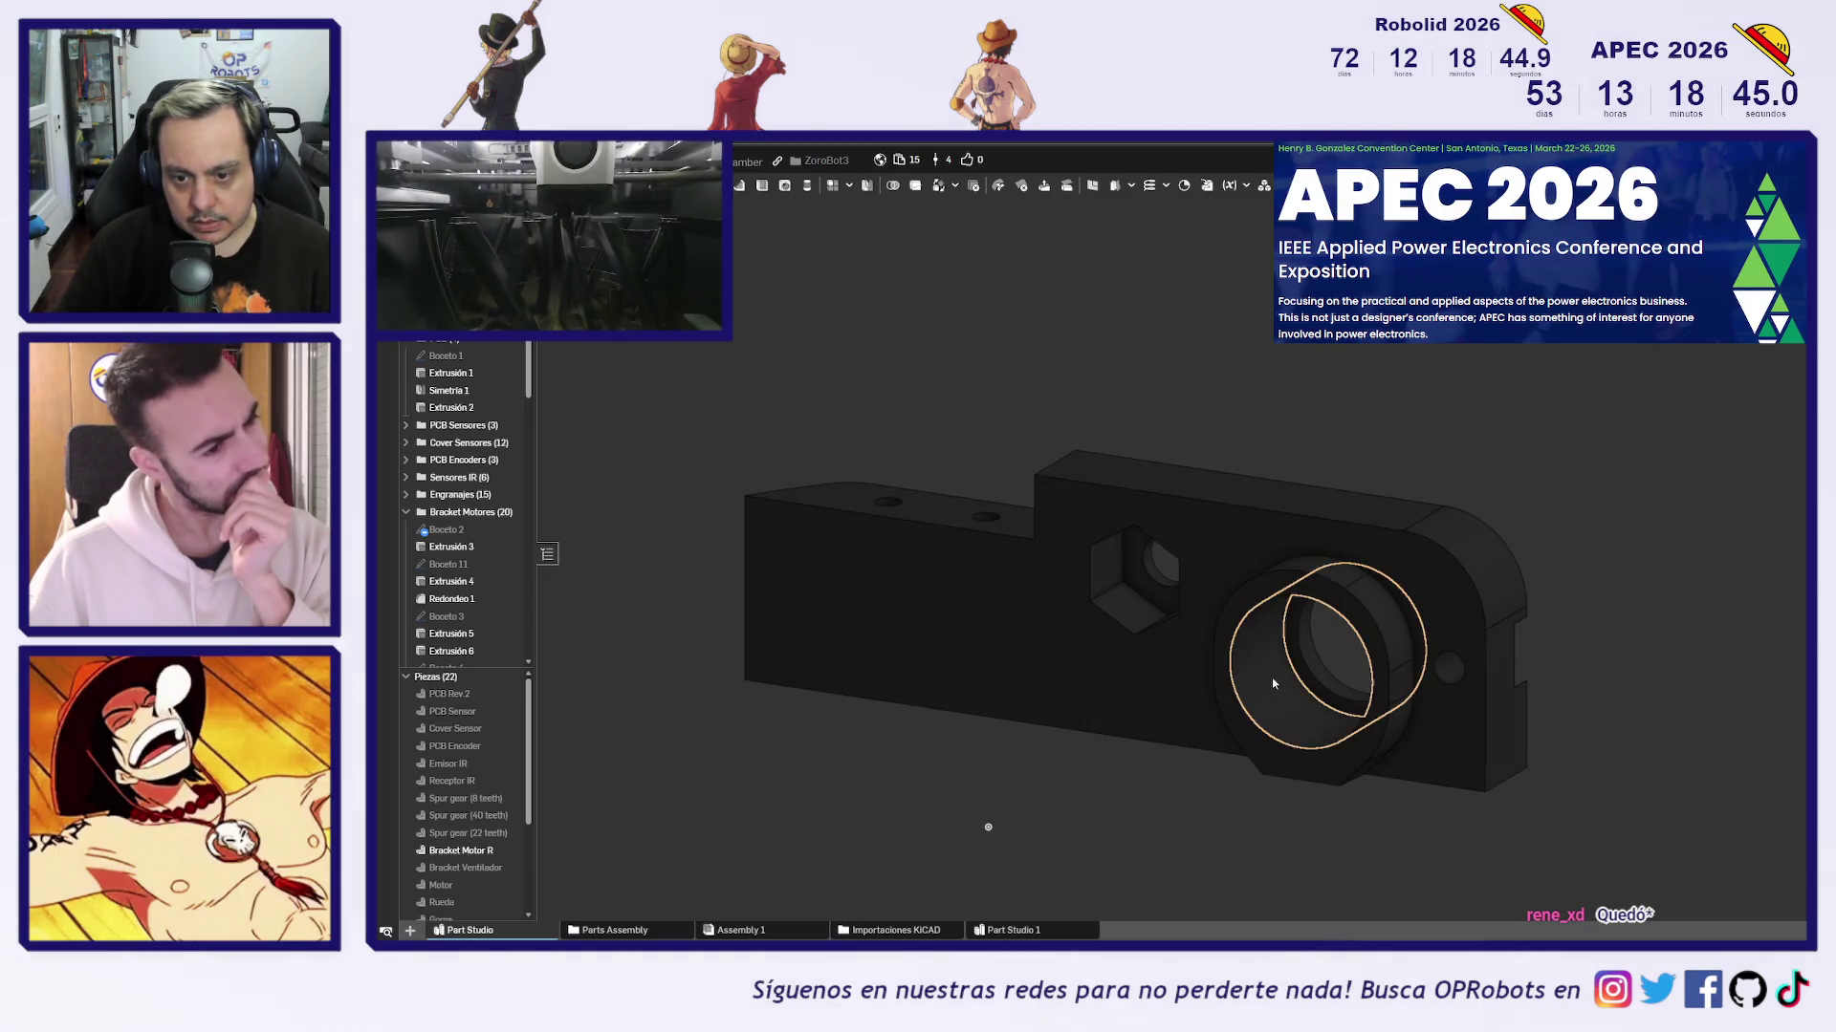
pyautogui.click(1271, 678)
pyautogui.scroll(3, 1271, 677)
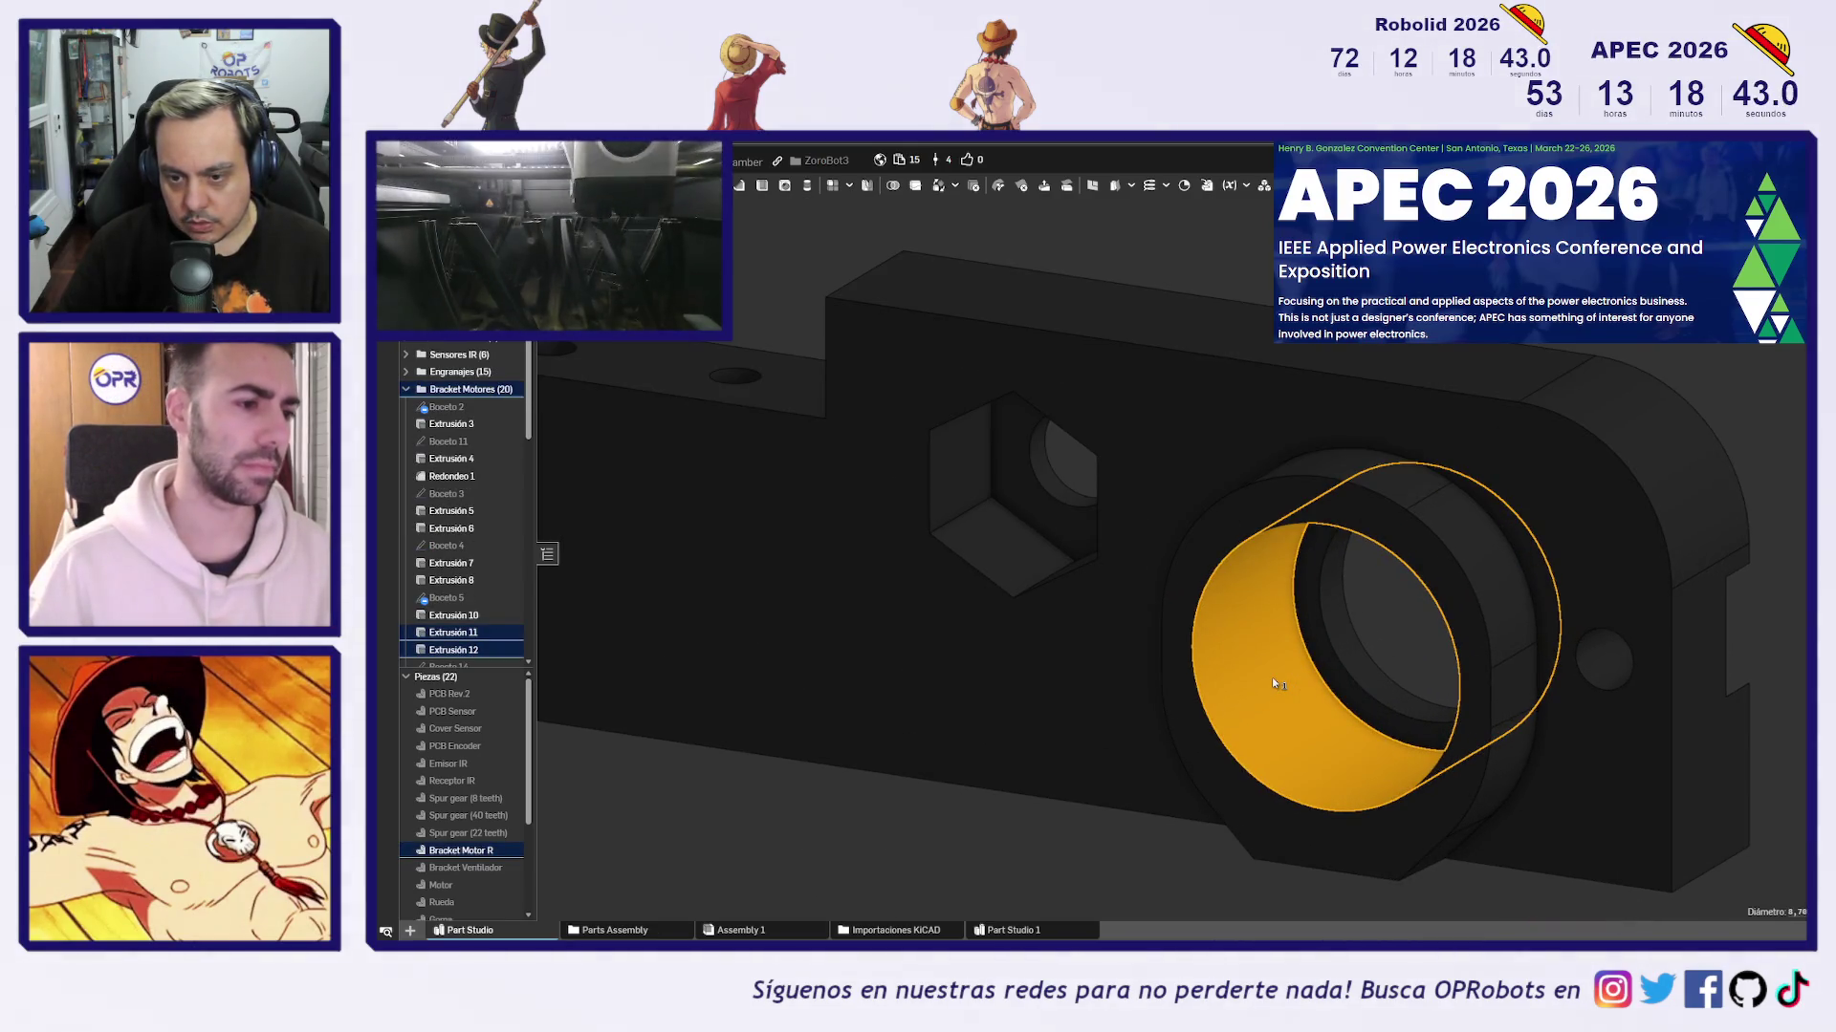
pyautogui.moveTo(1265, 673); pyautogui.dragTo(1181, 574, button='middle')
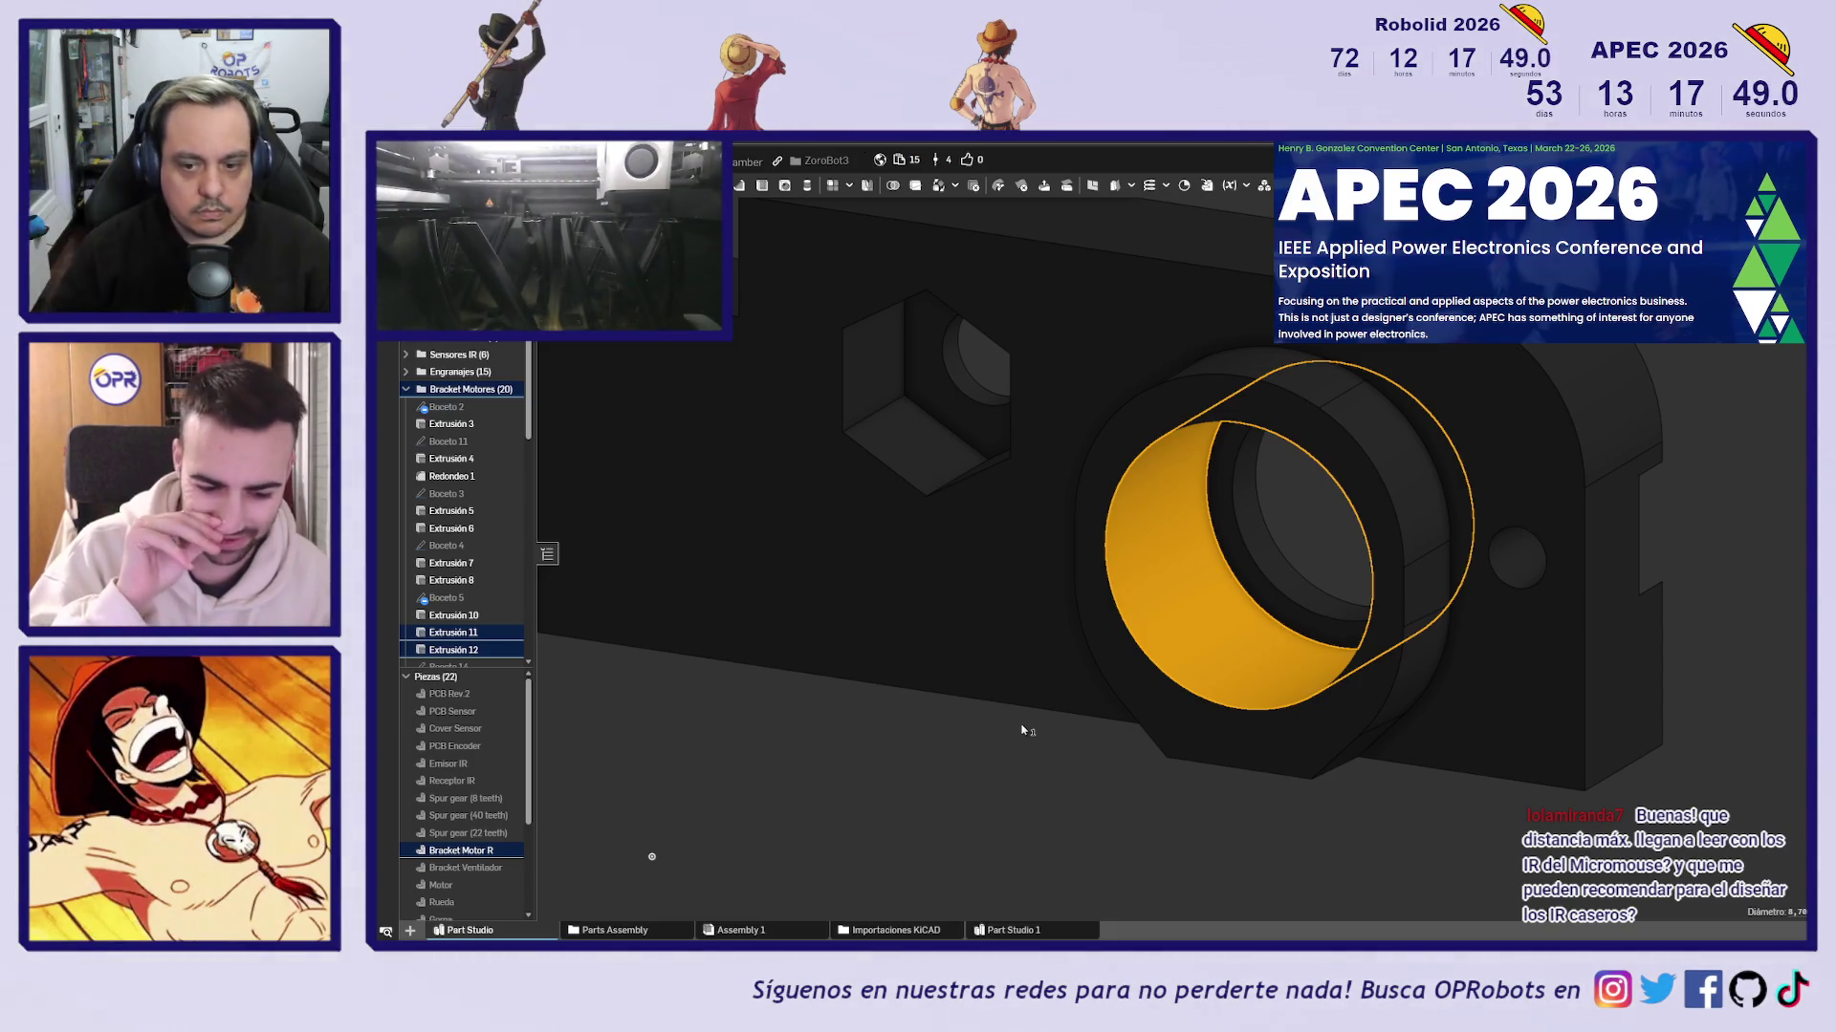
# Clear the bore selection and select the small hole's cylindrical face
pyautogui.moveTo(896, 794); pyautogui.dragTo(1038, 832, button='right')
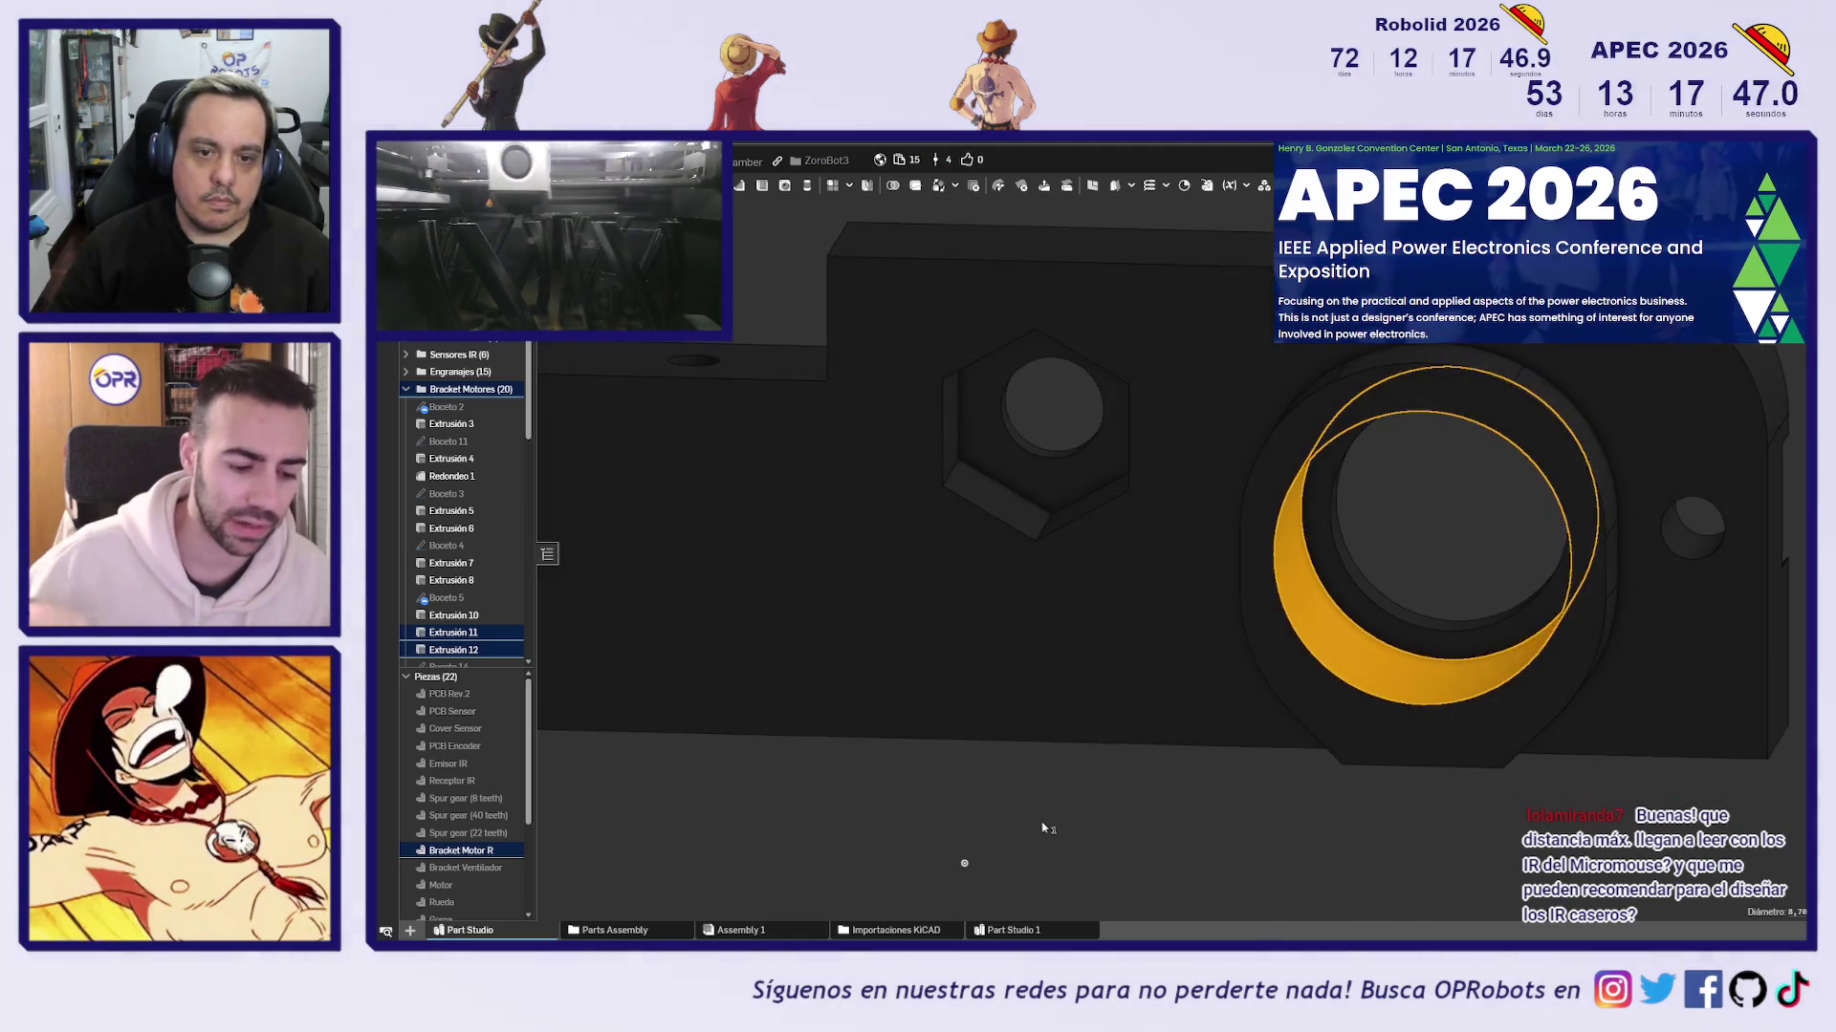
pyautogui.click(1055, 824)
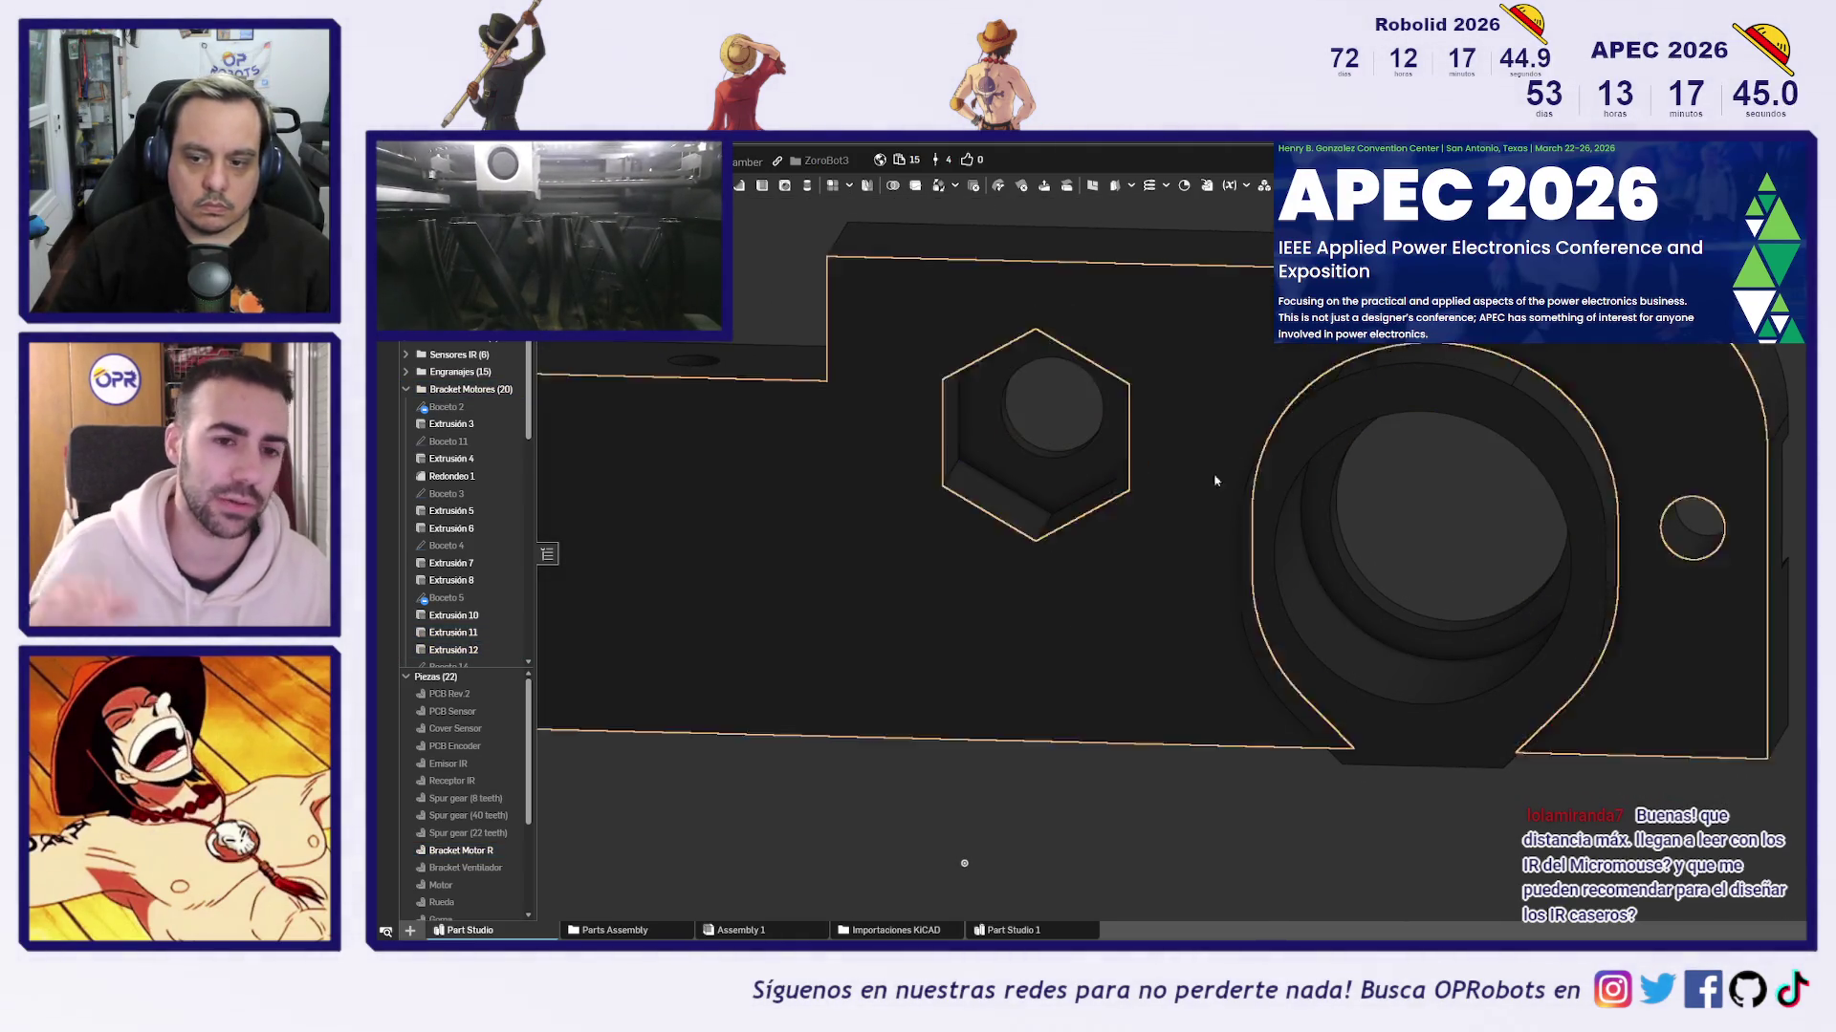
pyautogui.scroll(5, 1455, 542)
pyautogui.click(1521, 571)
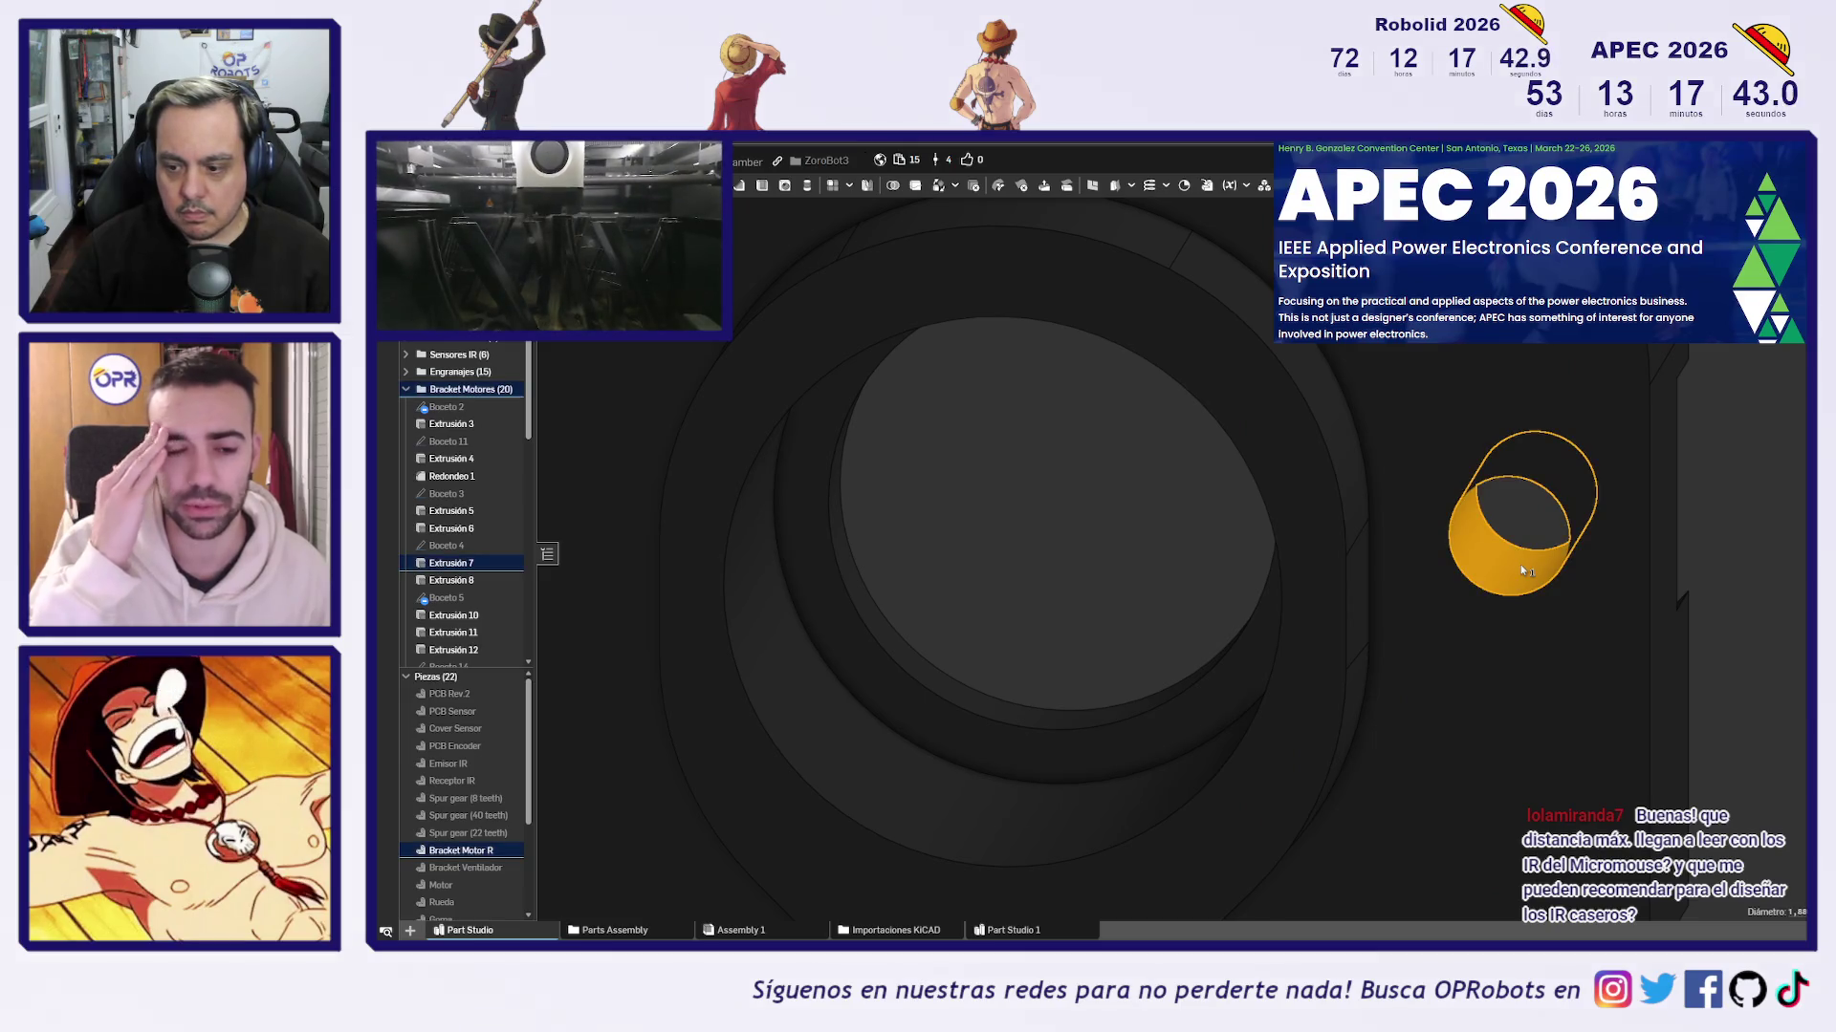
pyautogui.scroll(-5, 1521, 570)
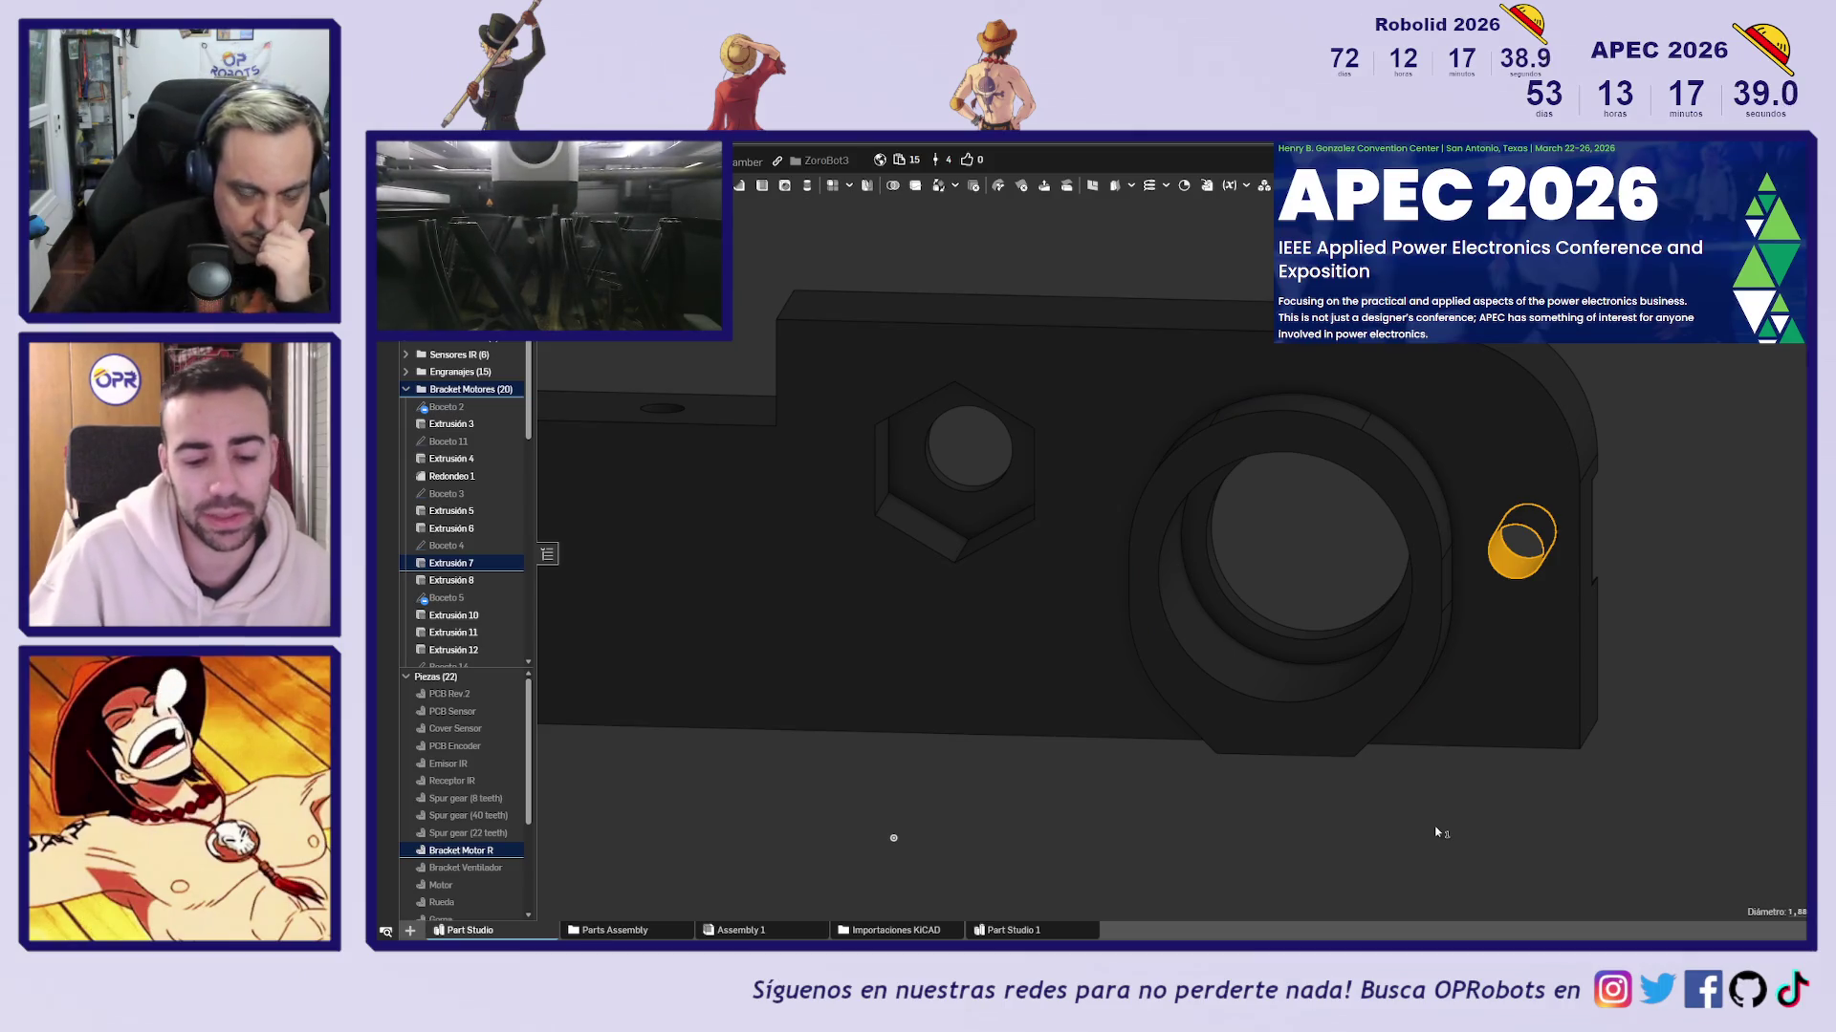
# Turn the bracket to show its rounded end and read the small hole's Diámetro
pyautogui.moveTo(1489, 812); pyautogui.dragTo(1088, 803, button='right')
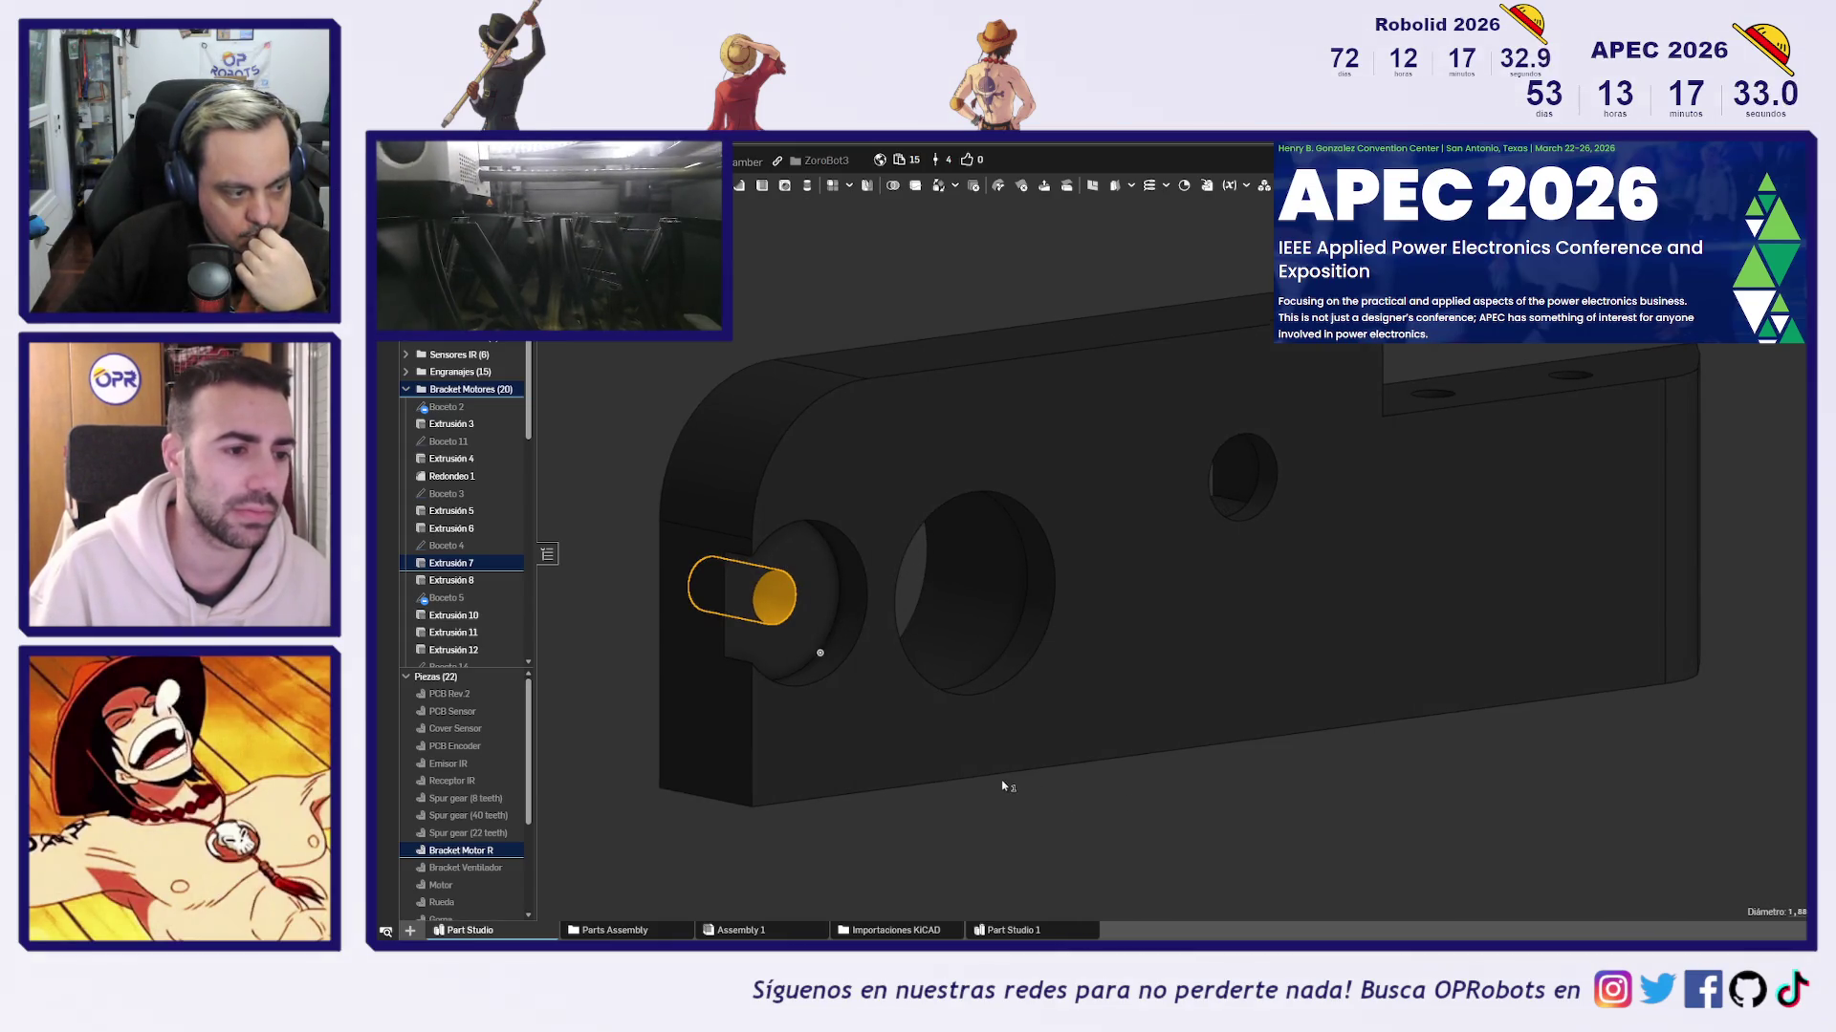
pyautogui.moveTo(619, 780); pyautogui.dragTo(733, 784, button='middle')
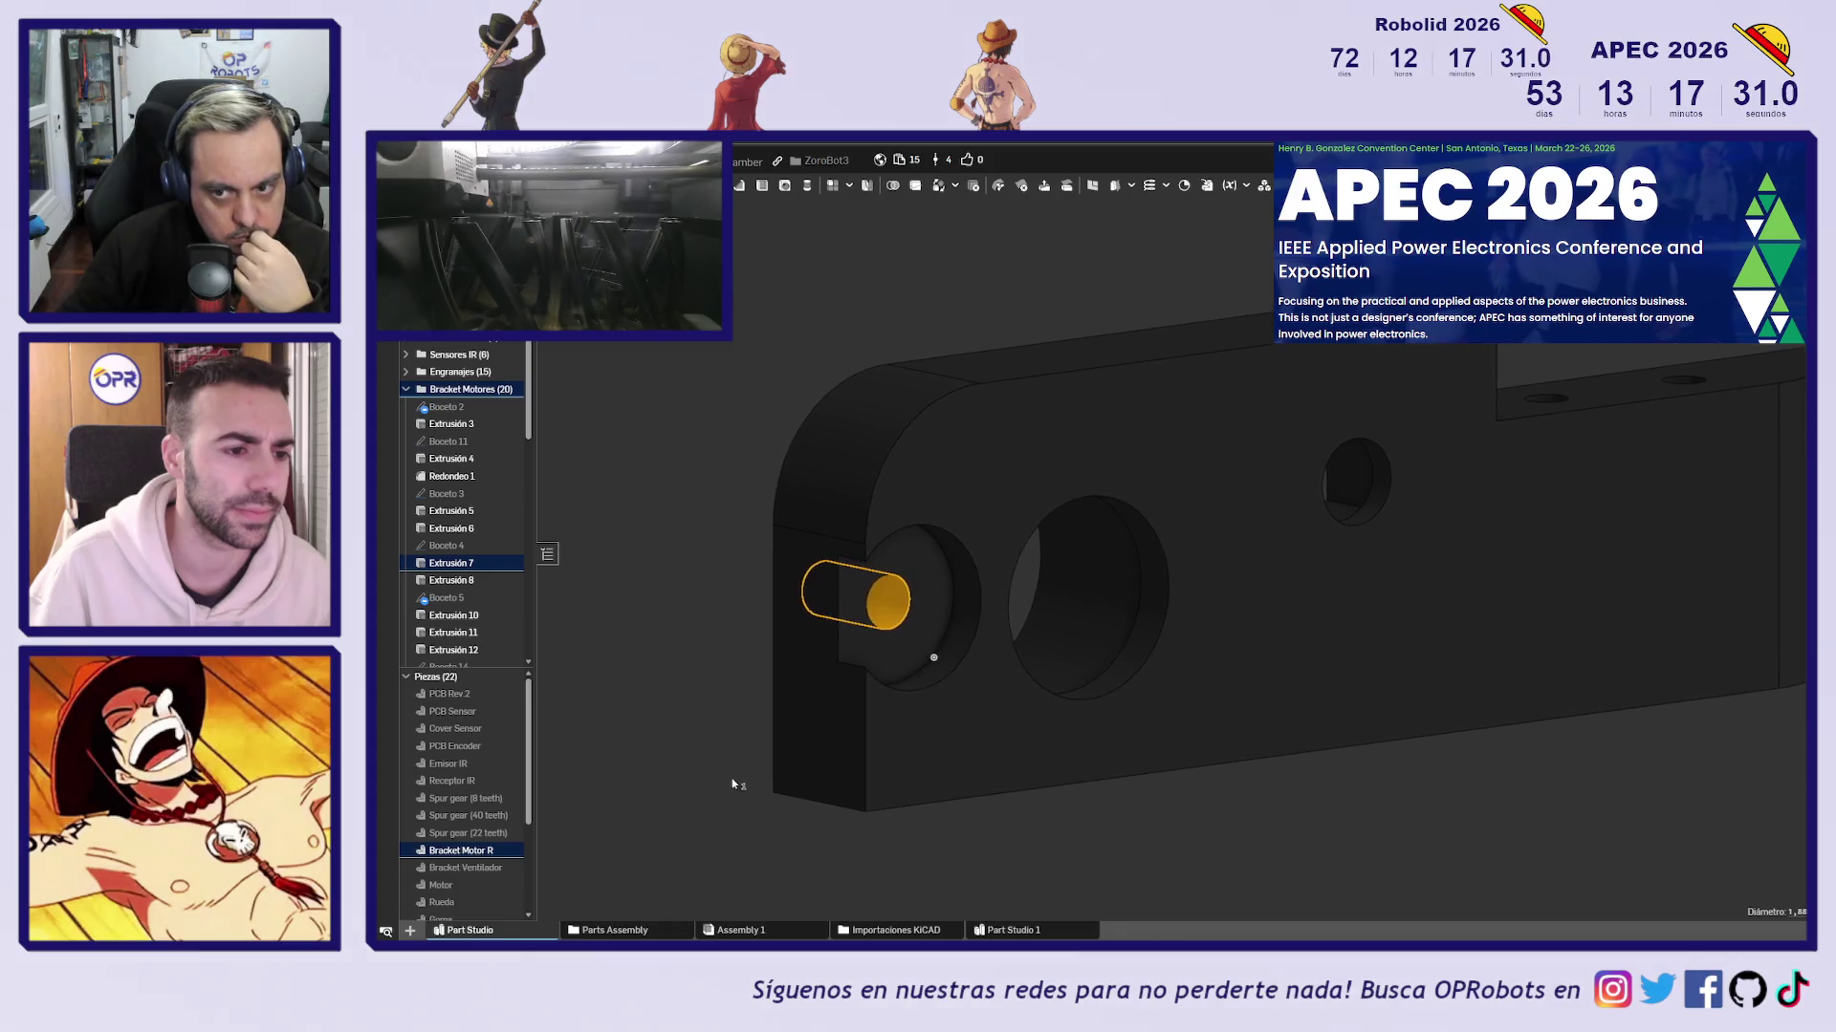
pyautogui.moveTo(719, 773); pyautogui.dragTo(714, 775, button='right')
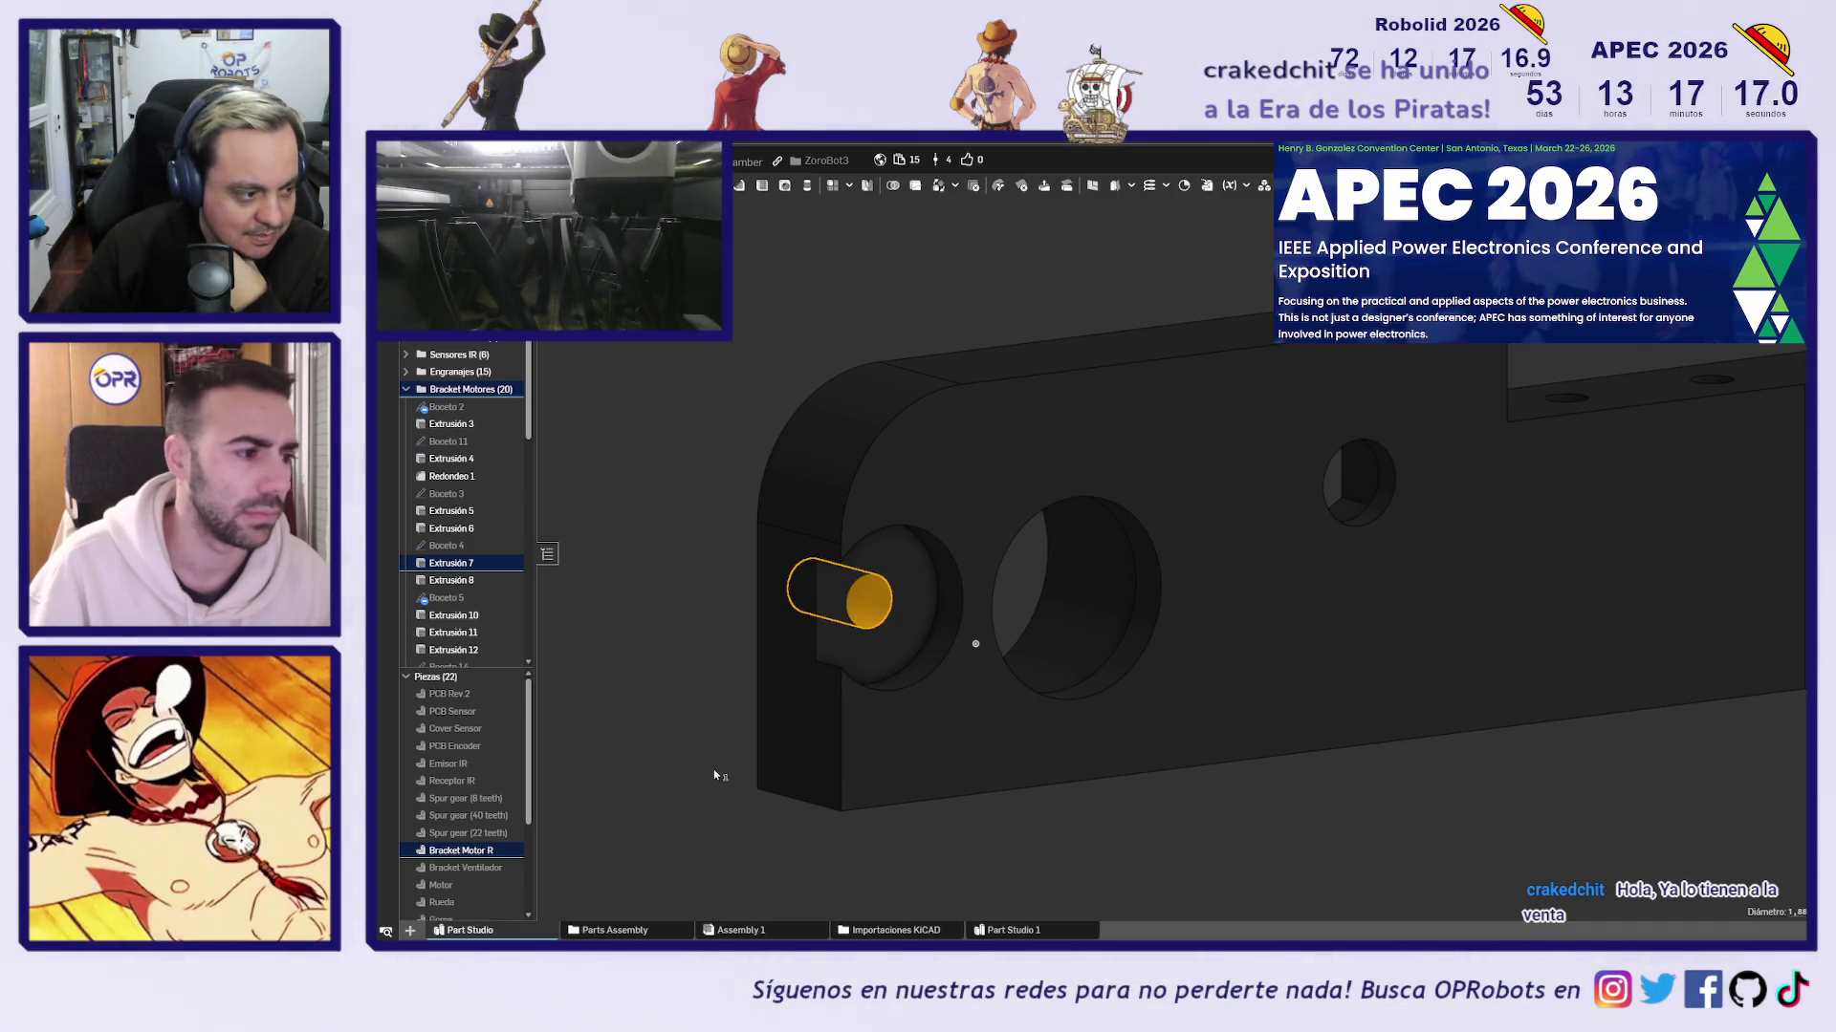
pyautogui.scroll(1, 713, 765)
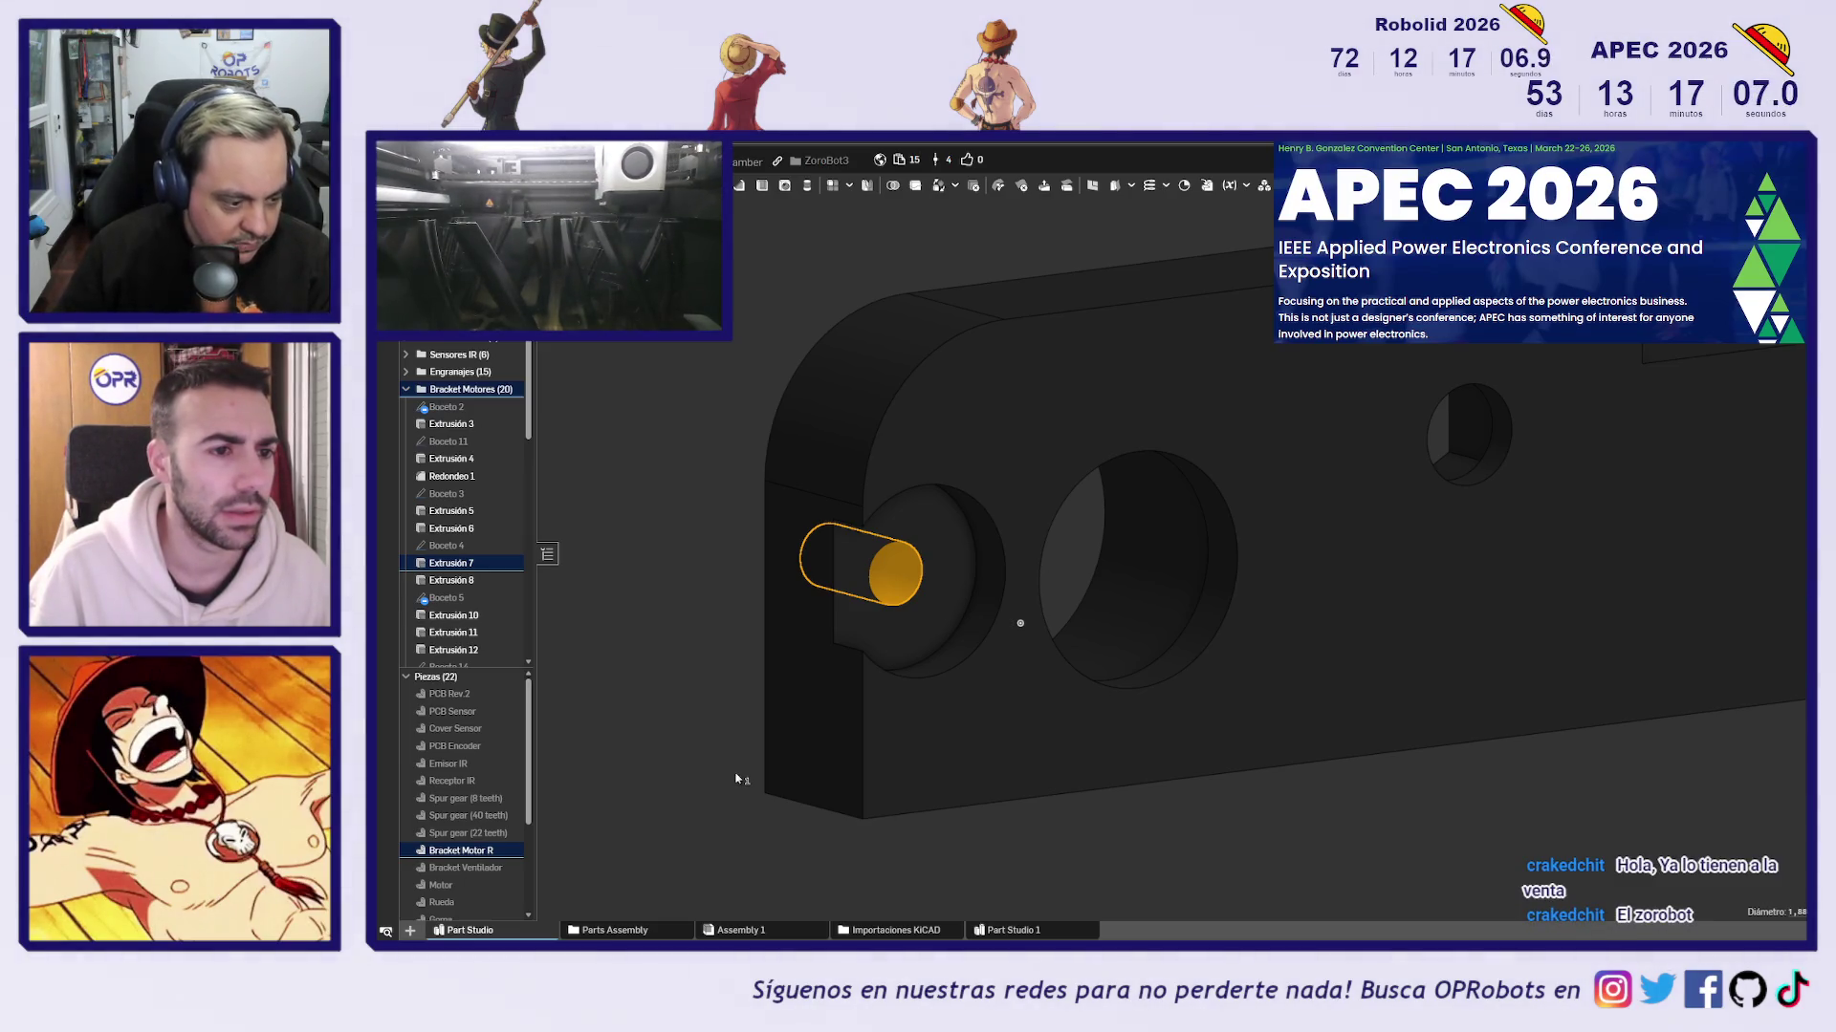
pyautogui.moveTo(724, 776); pyautogui.dragTo(755, 742, button='middle')
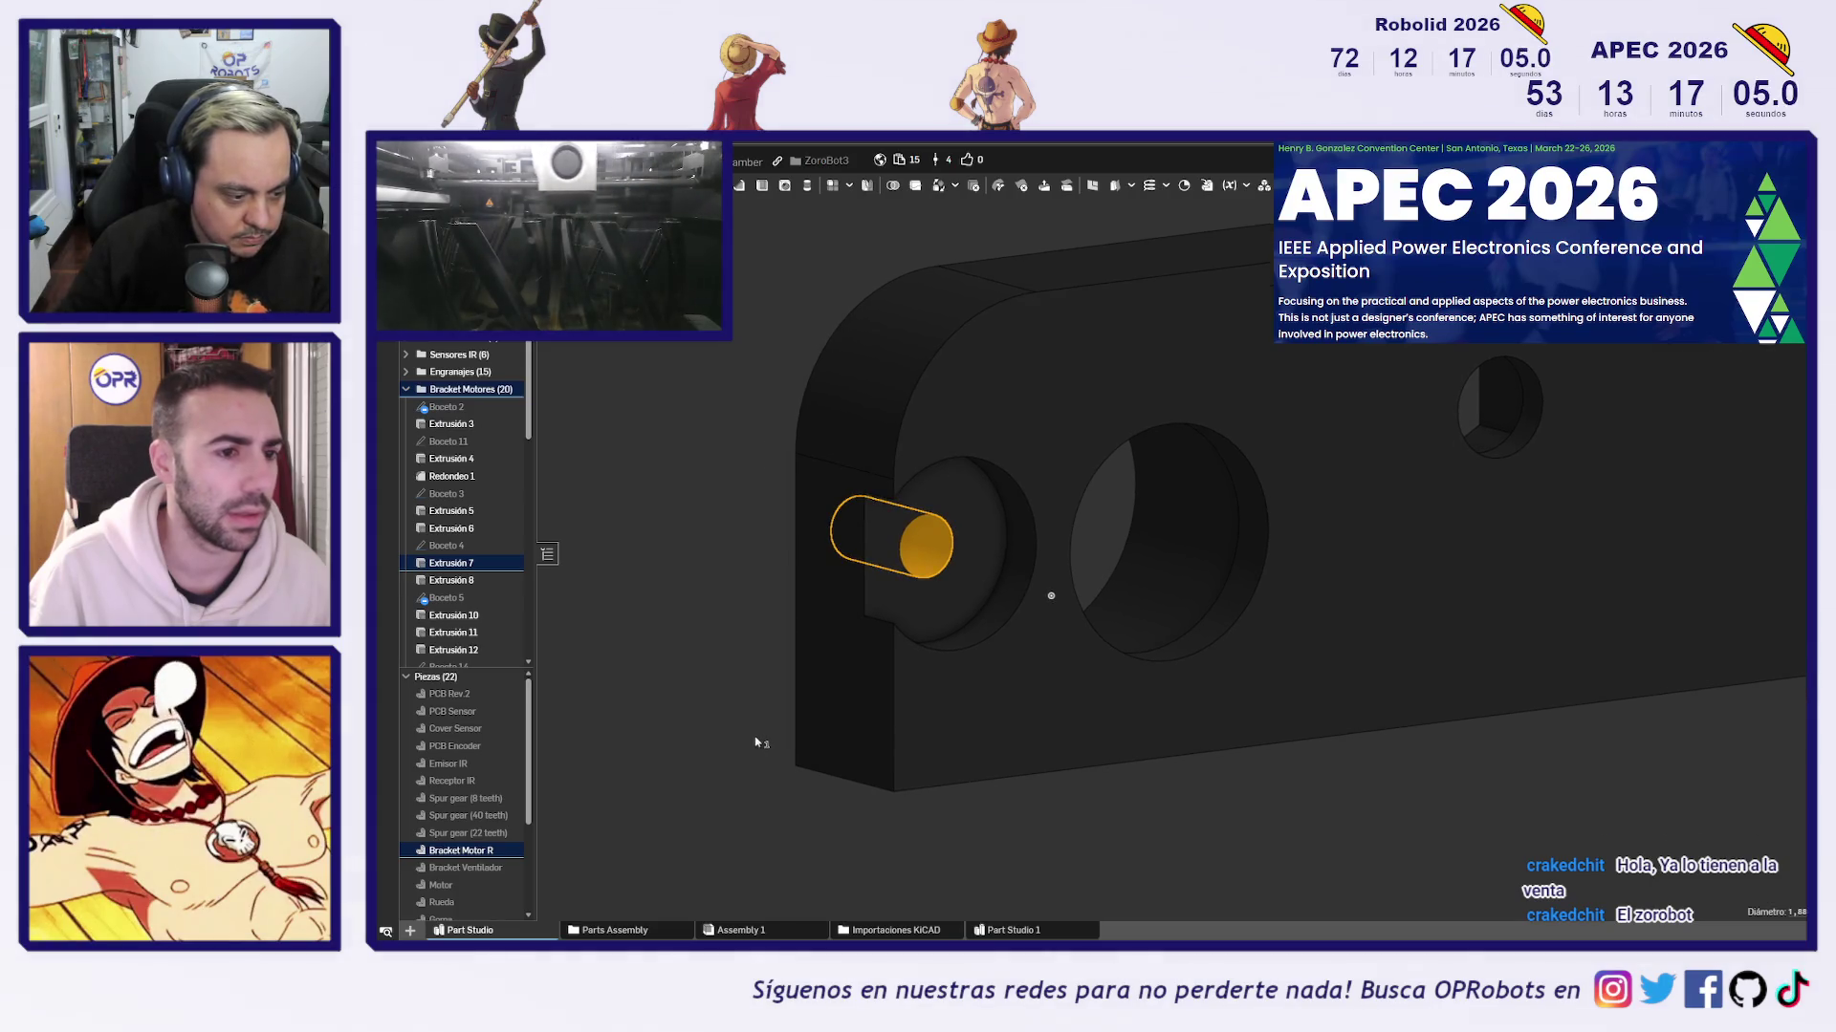
pyautogui.moveTo(784, 733)
pyautogui.mouseDown(button='right')
pyautogui.moveTo(822, 755)
pyautogui.moveTo(715, 778)
pyautogui.mouseUp(button='right')
pyautogui.click(715, 778)
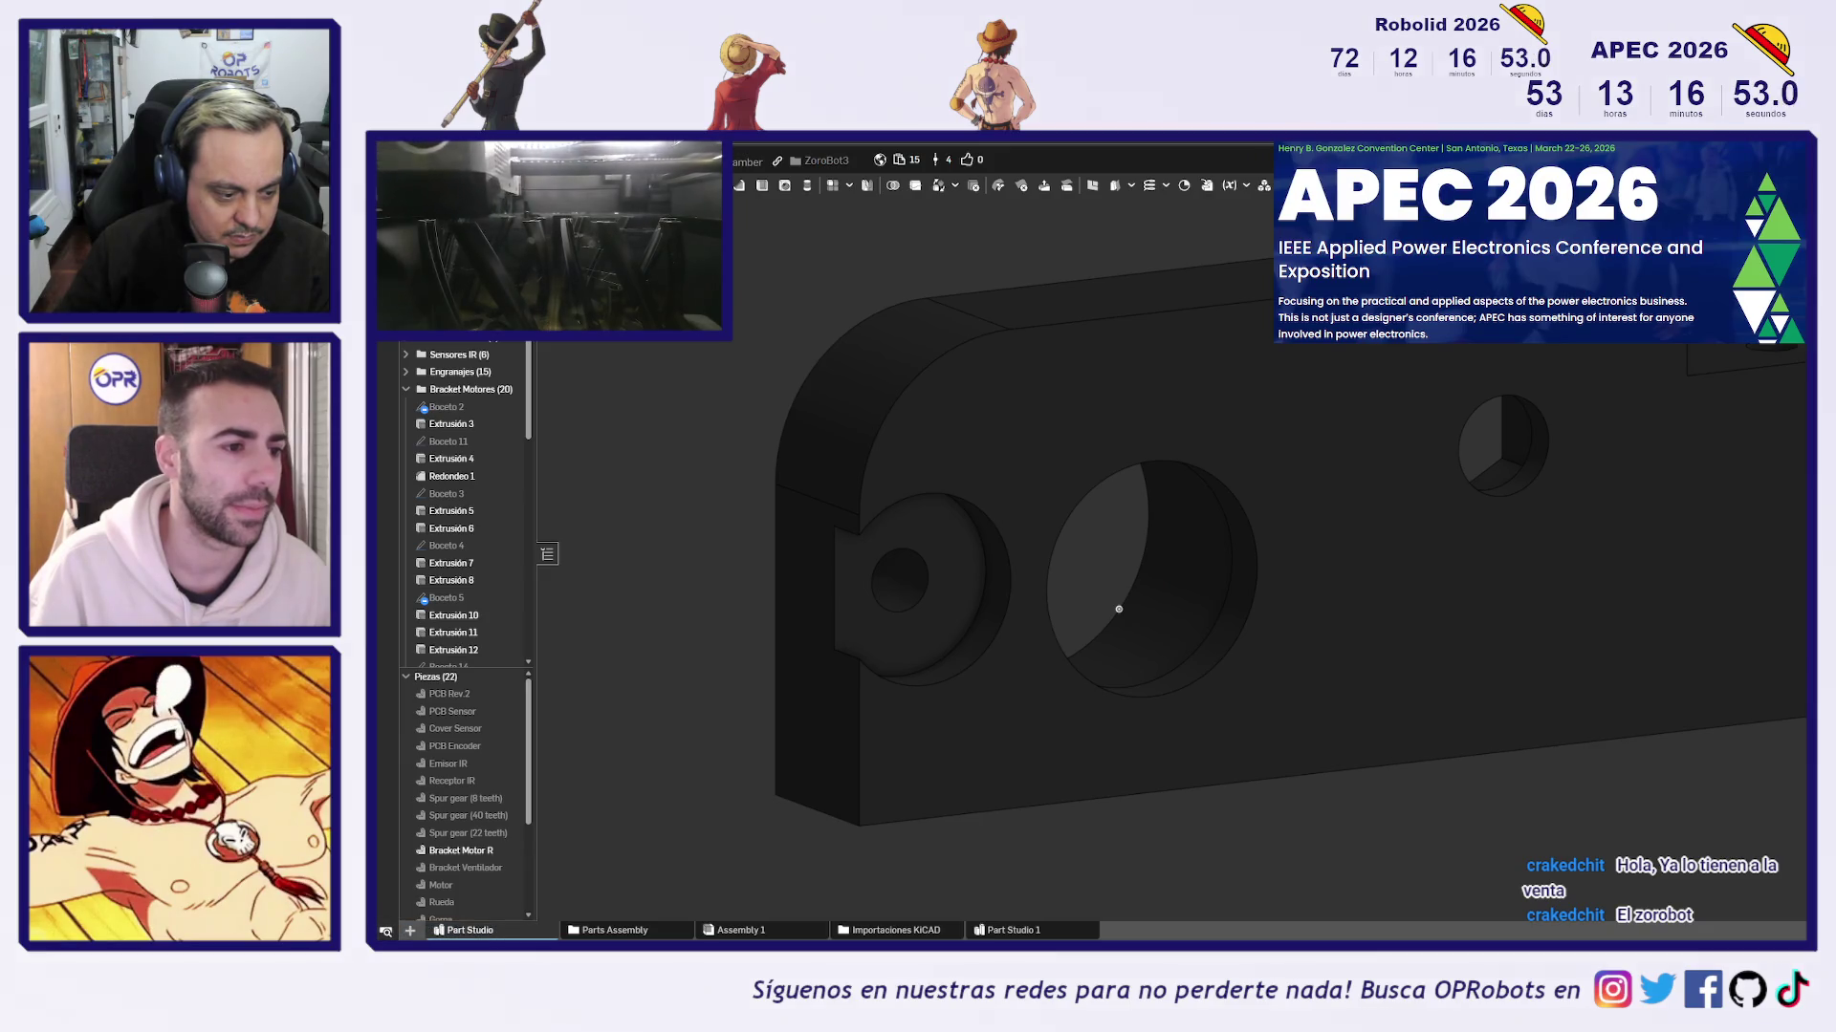
pyautogui.moveTo(732, 705); pyautogui.dragTo(772, 670, button='middle')
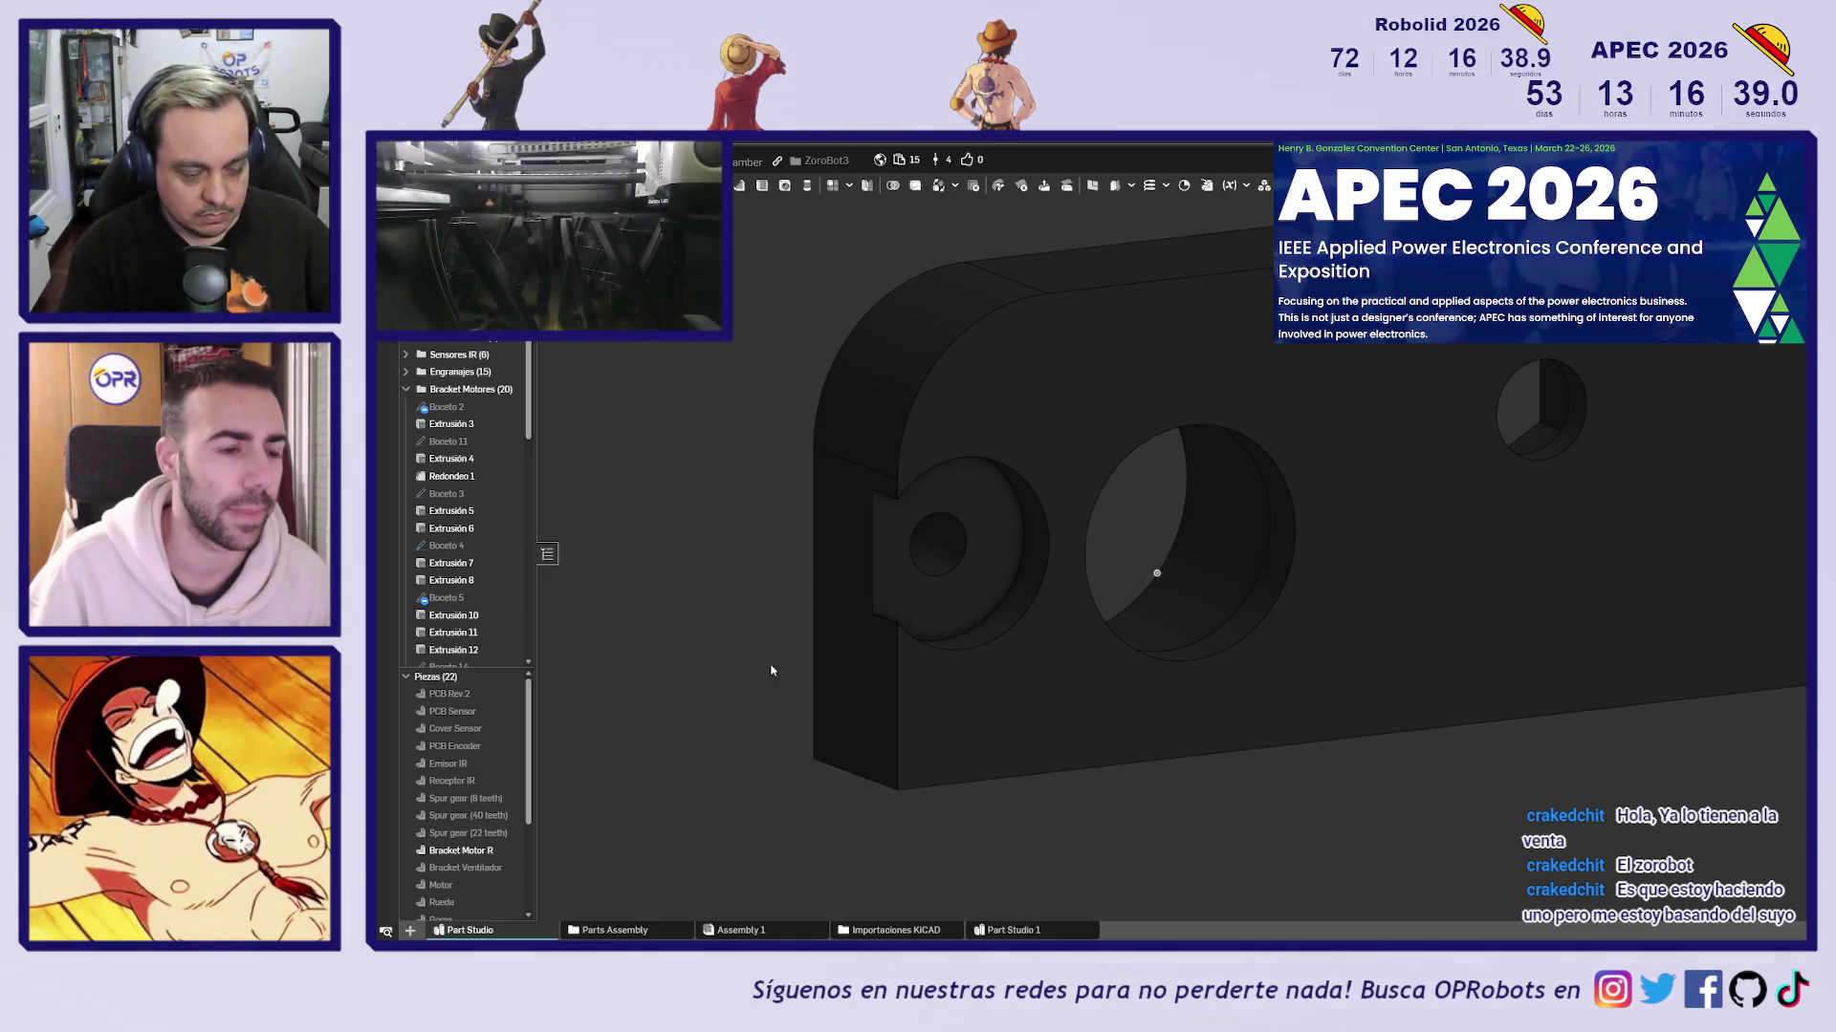
pyautogui.moveTo(762, 713); pyautogui.dragTo(749, 737, button='middle')
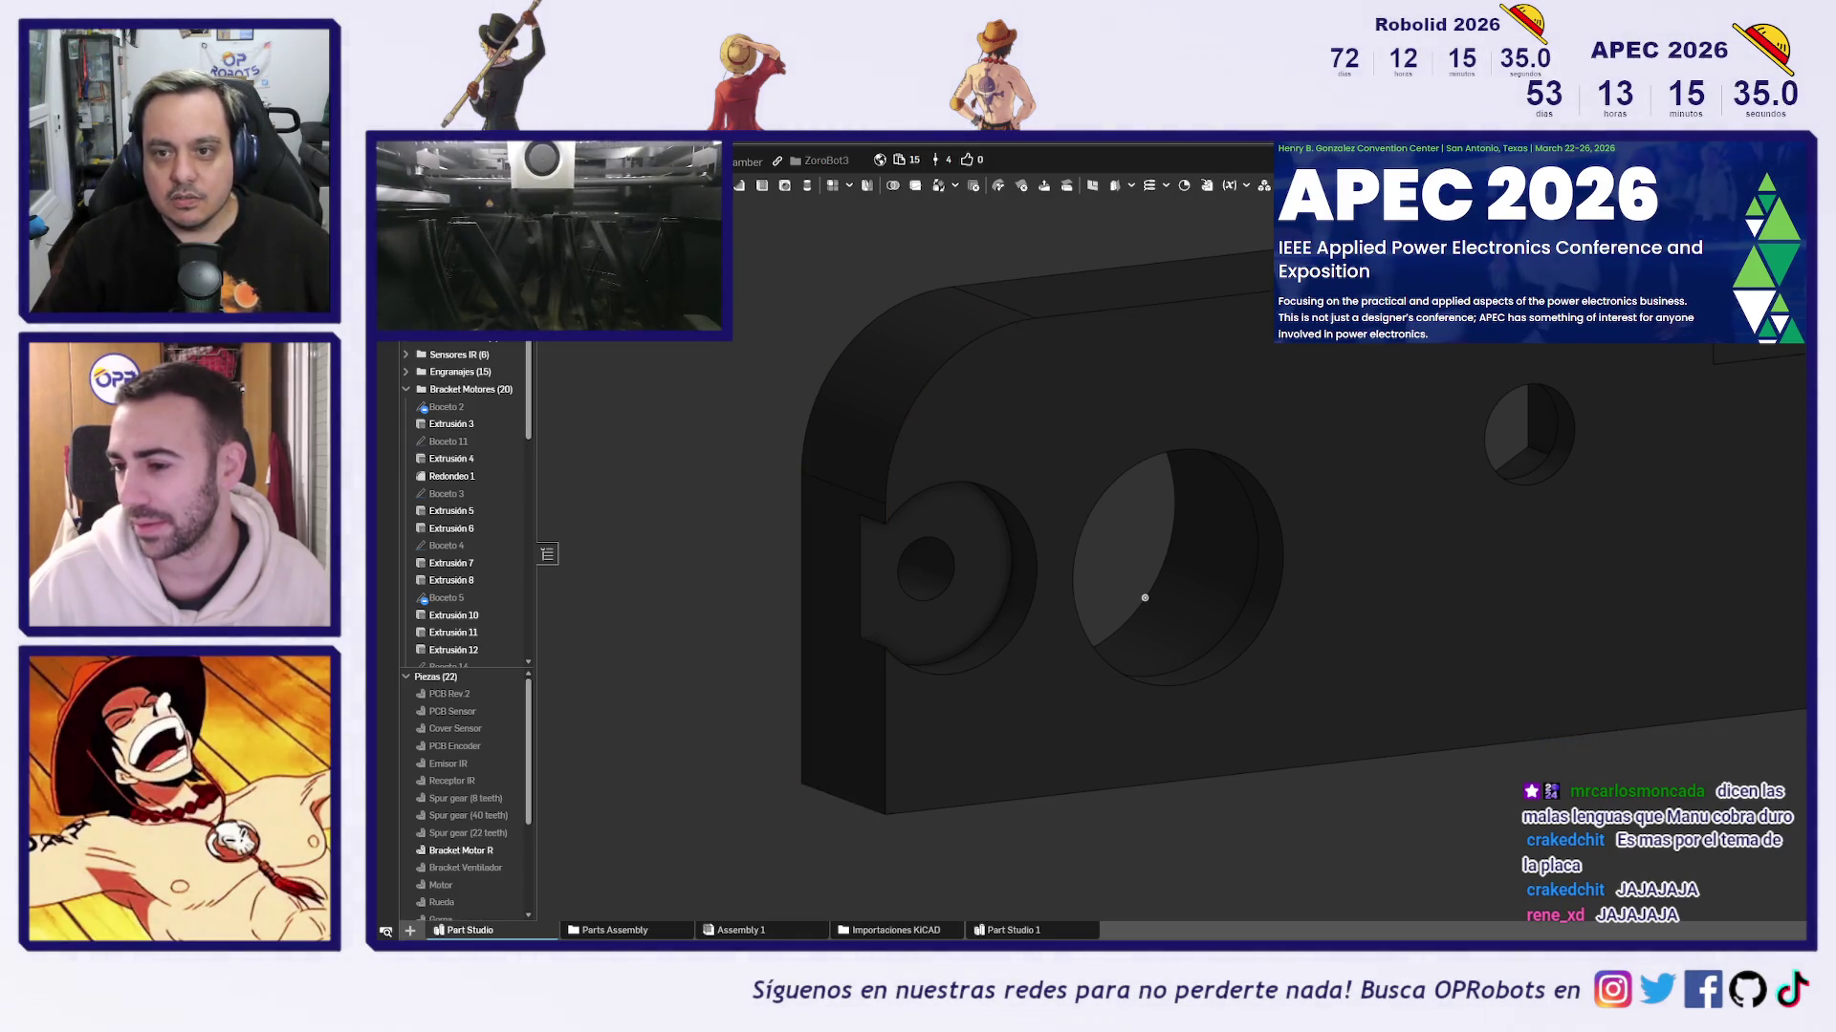
# Load the jlcpcb.com site in a new Edge tab and choose Get Instant Quote
pyautogui.hotkey('ctrl', 't')
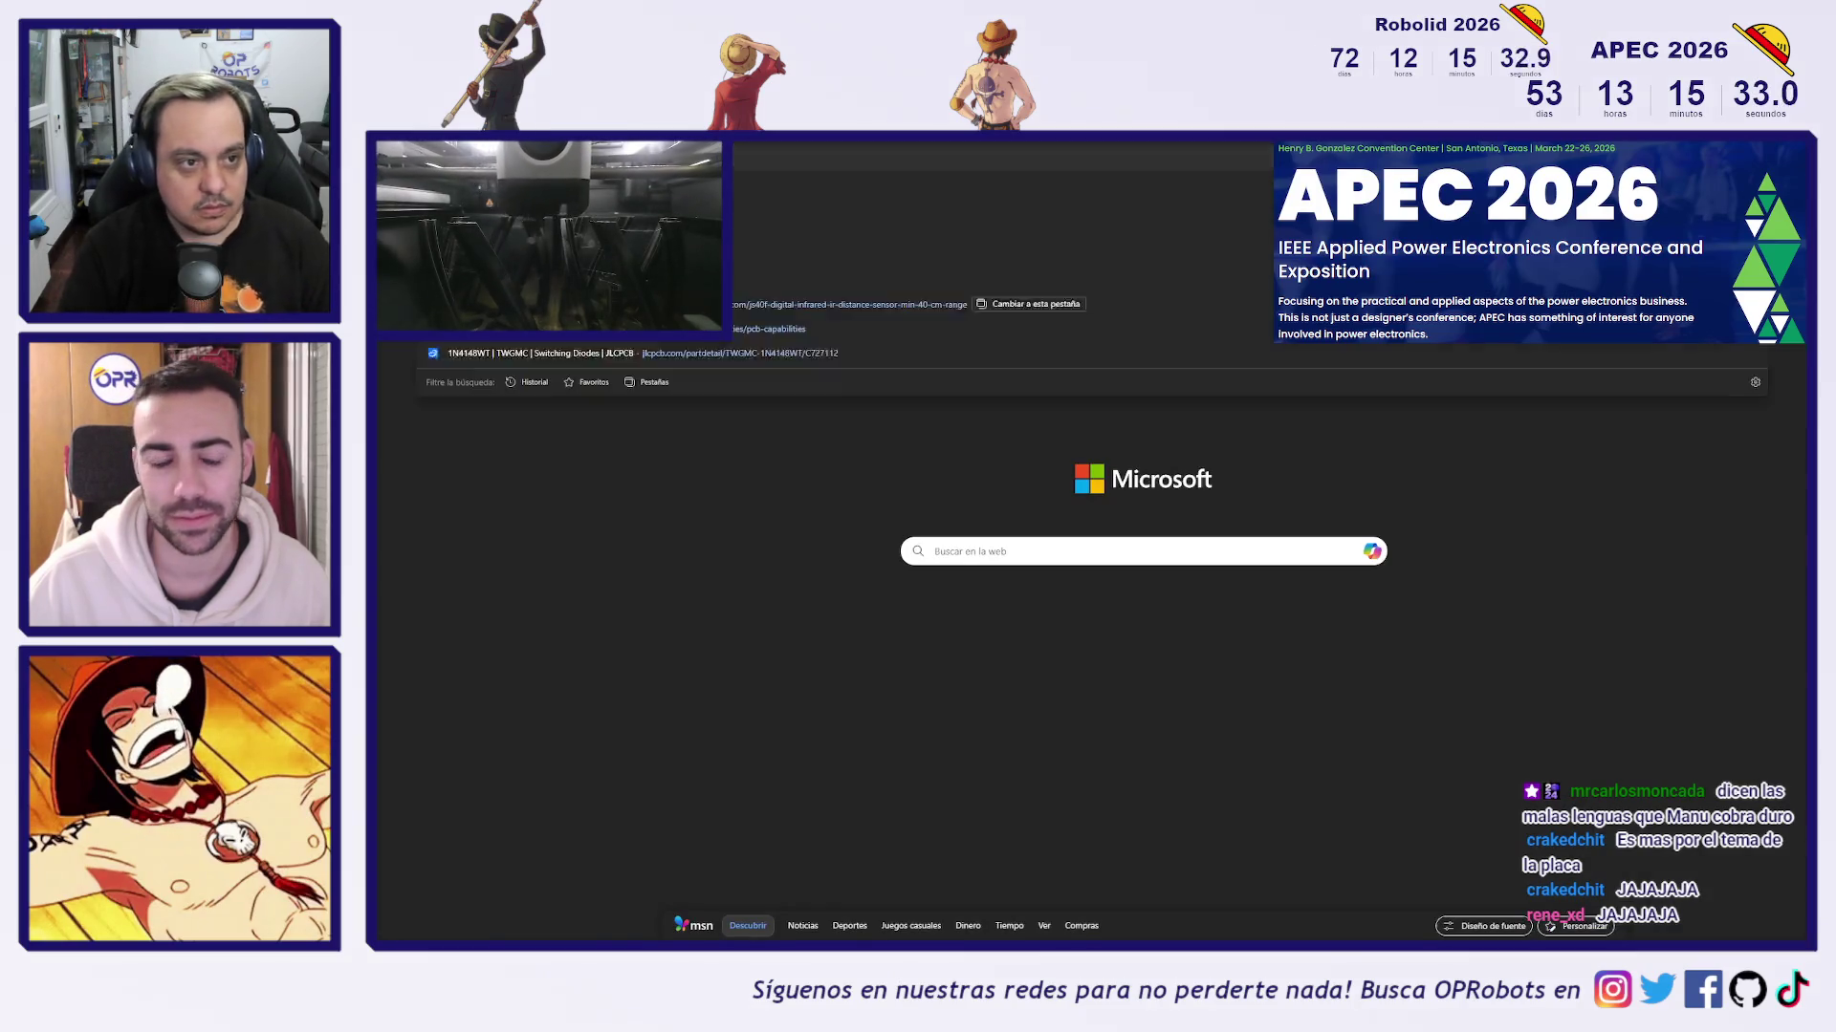
pyautogui.press('Escape')
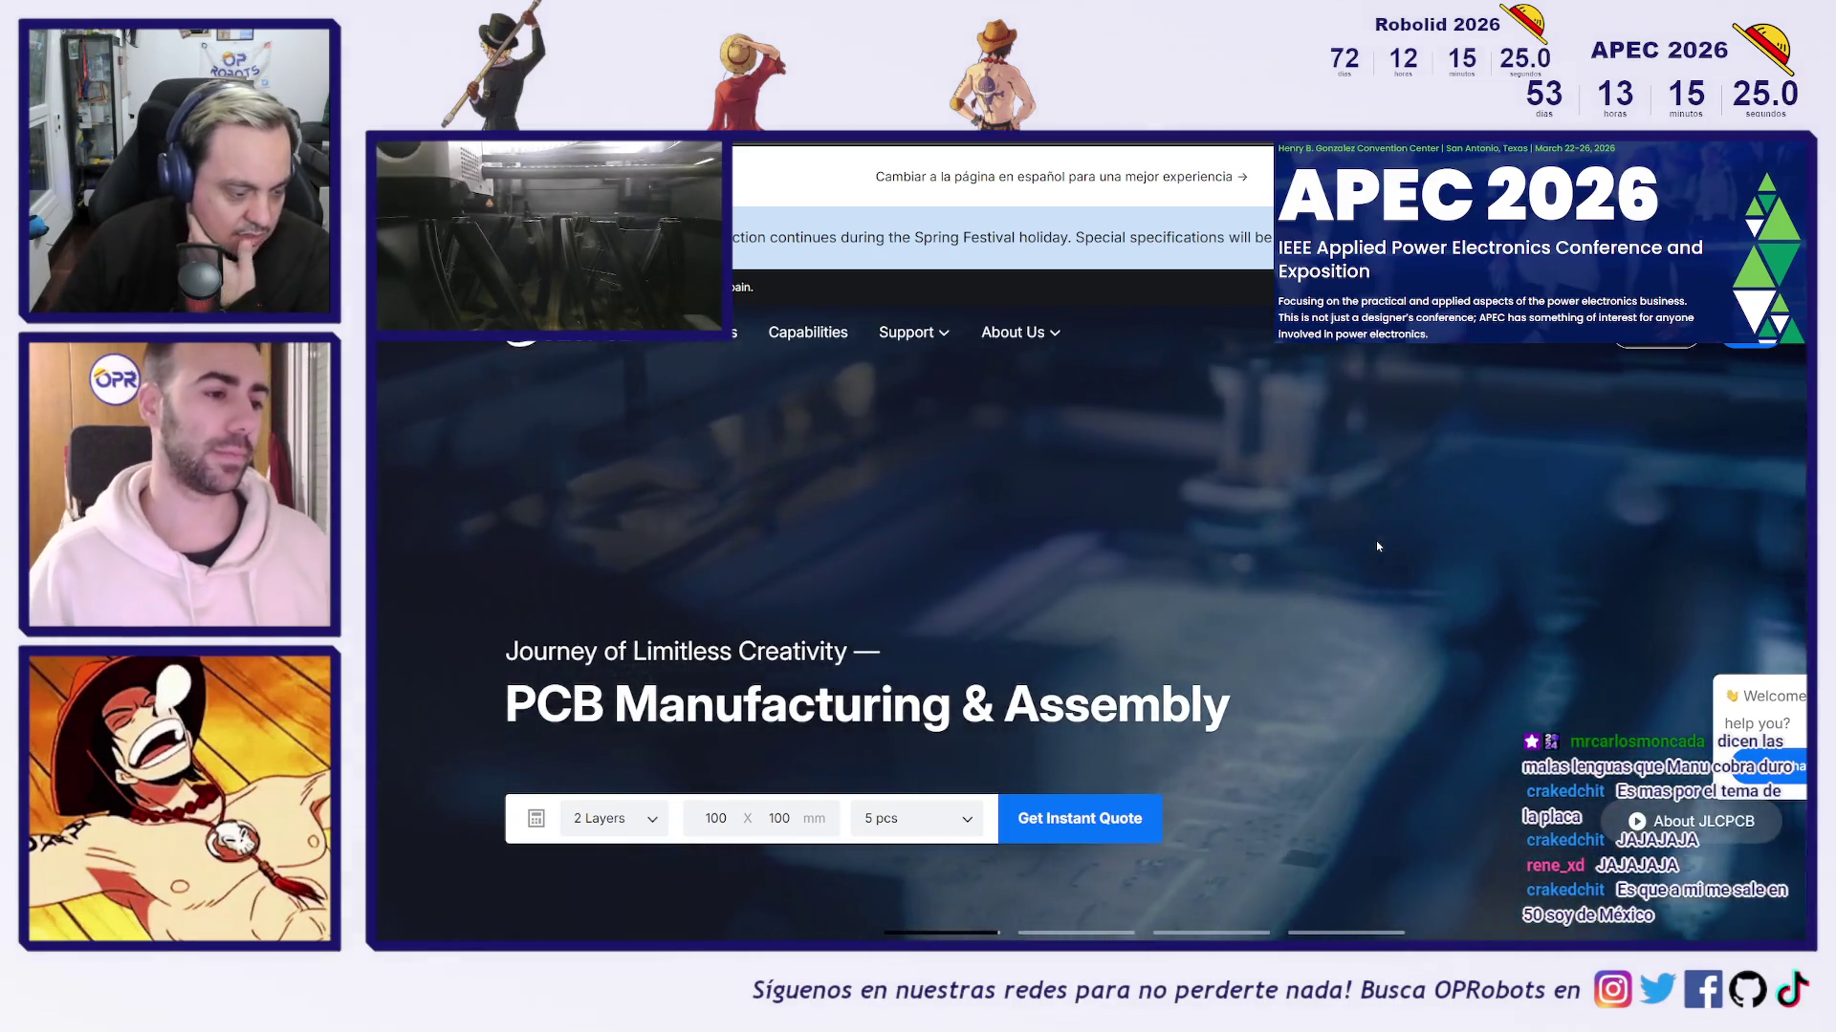
pyautogui.scroll(-1, 1078, 621)
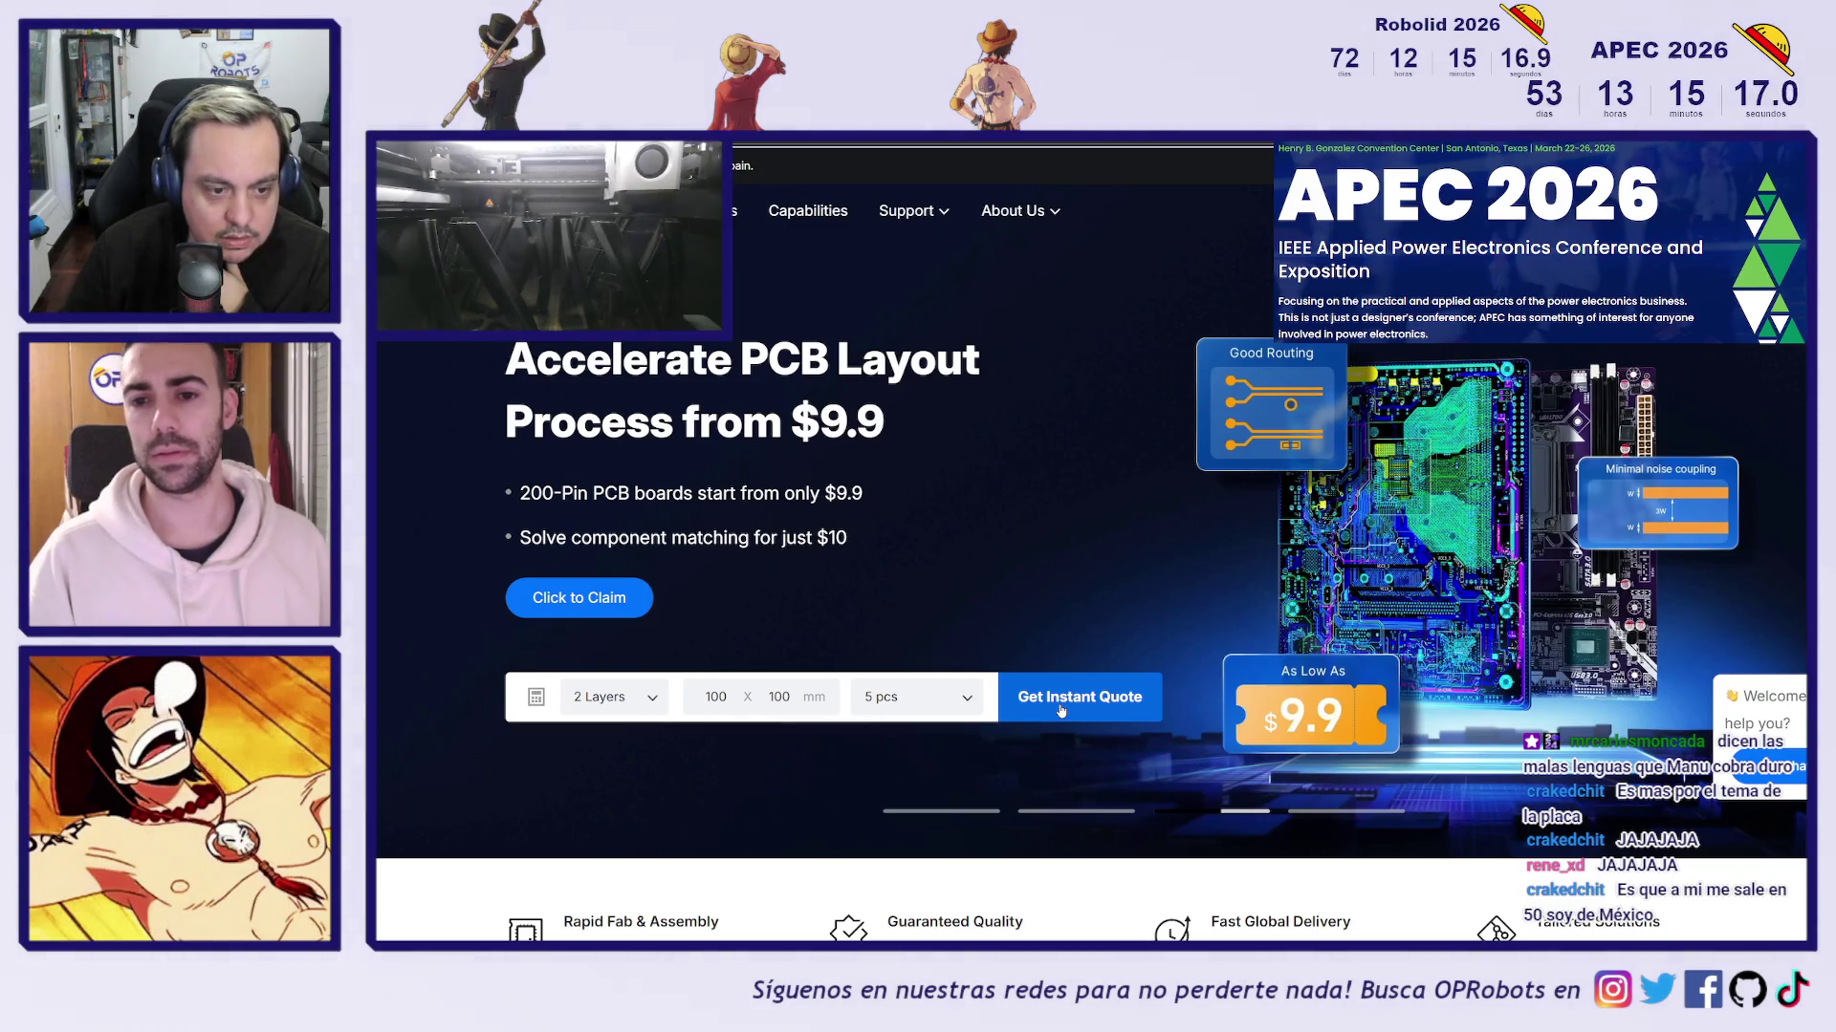
pyautogui.click(1061, 710)
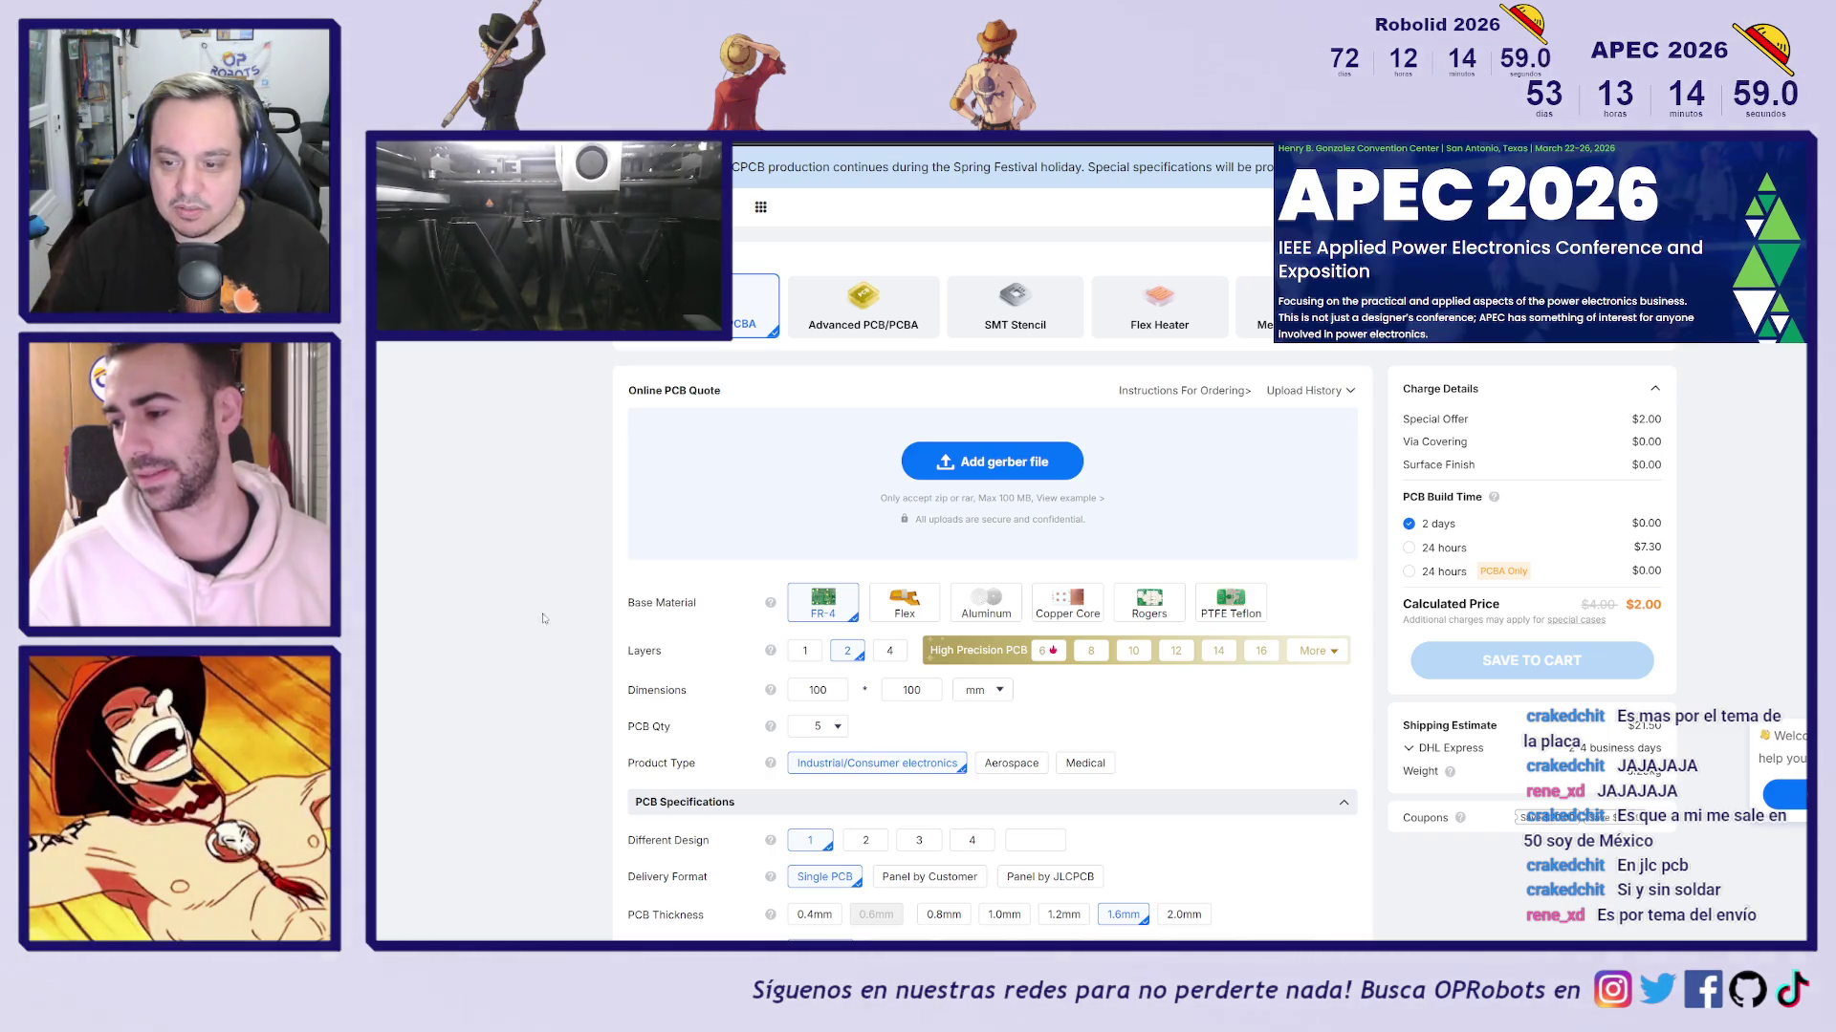
# Scroll down the quote form and open the Shipping Estimate list of methods to Spain
pyautogui.scroll(-2, 1297, 706)
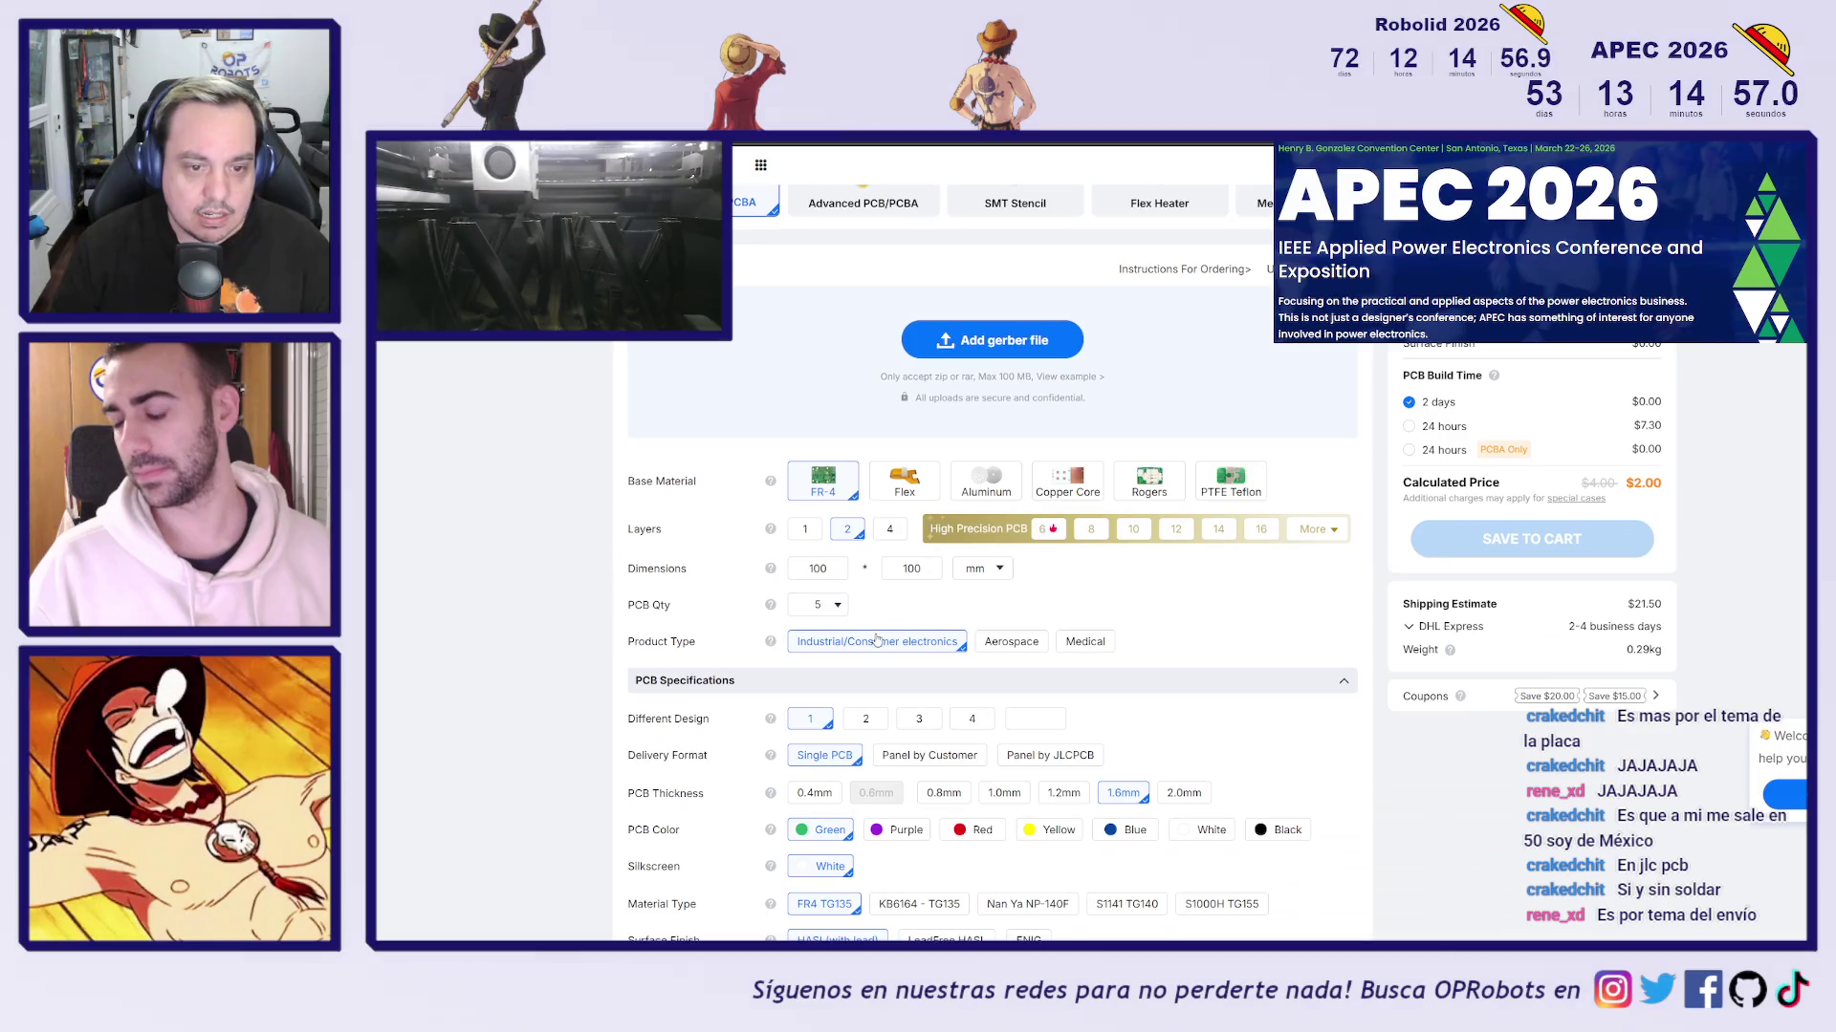
pyautogui.scroll(-2, 1177, 631)
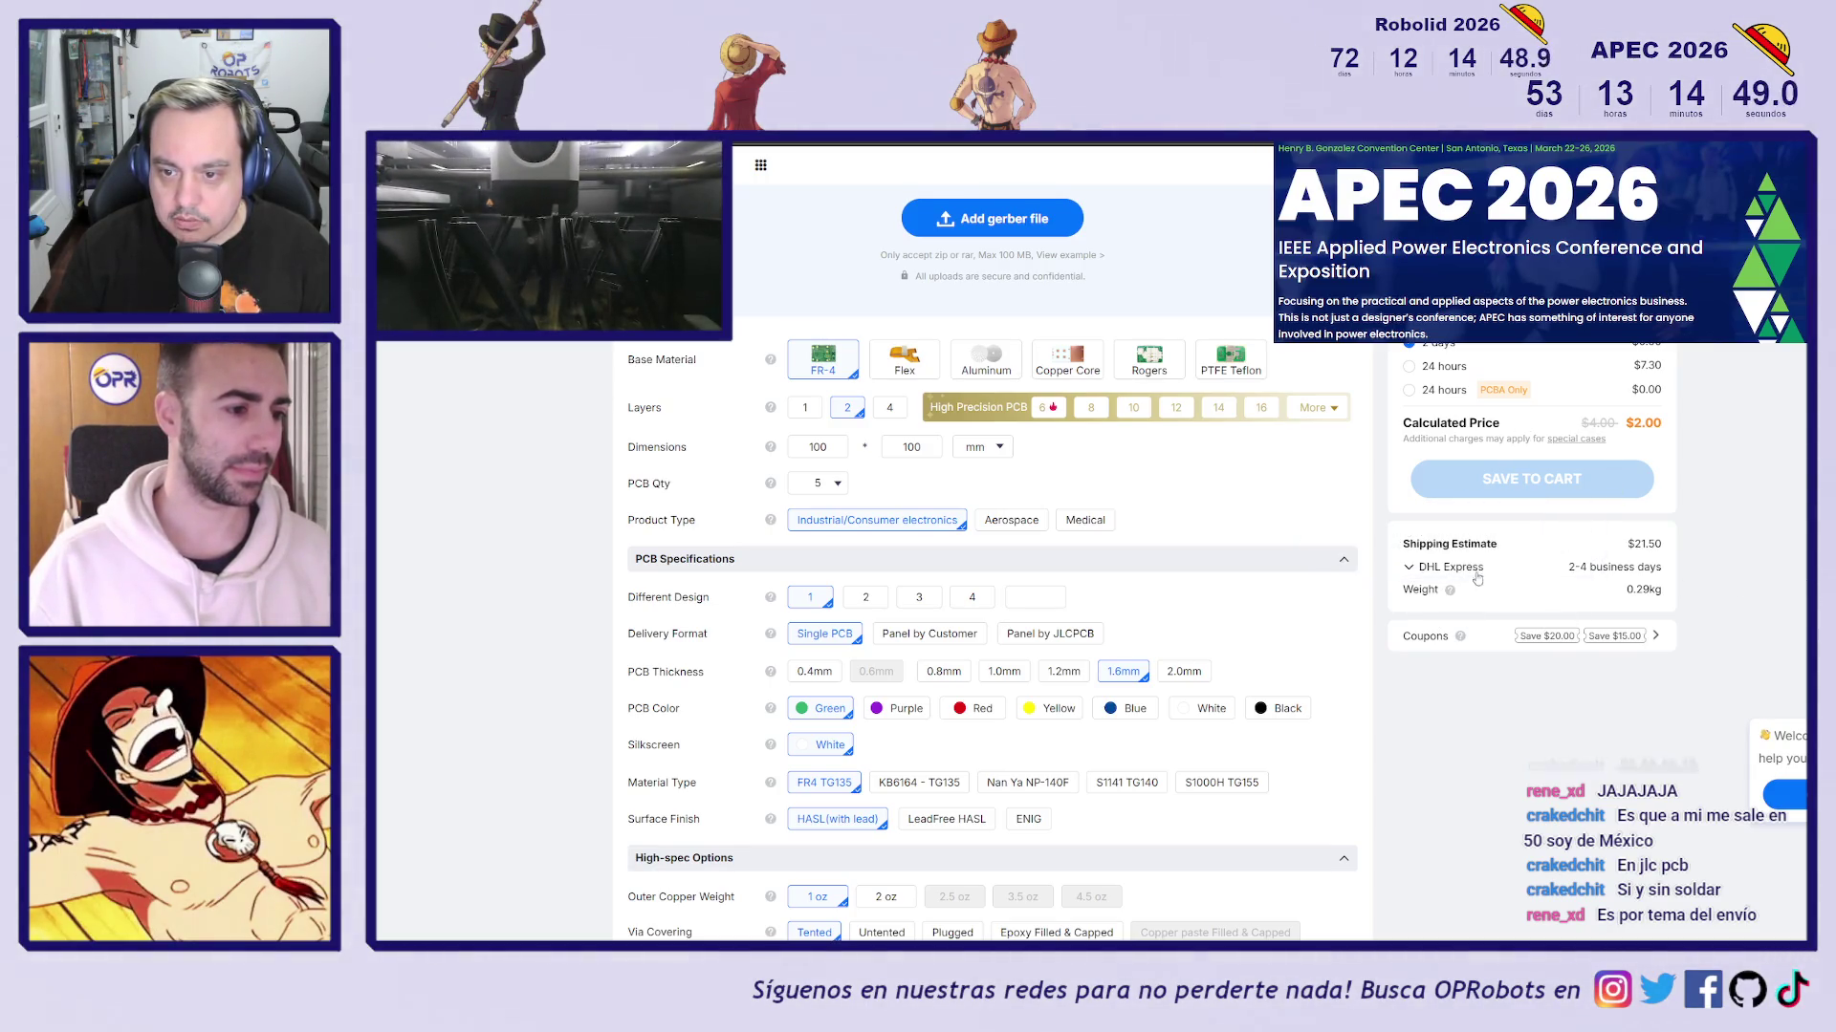
pyautogui.click(1453, 570)
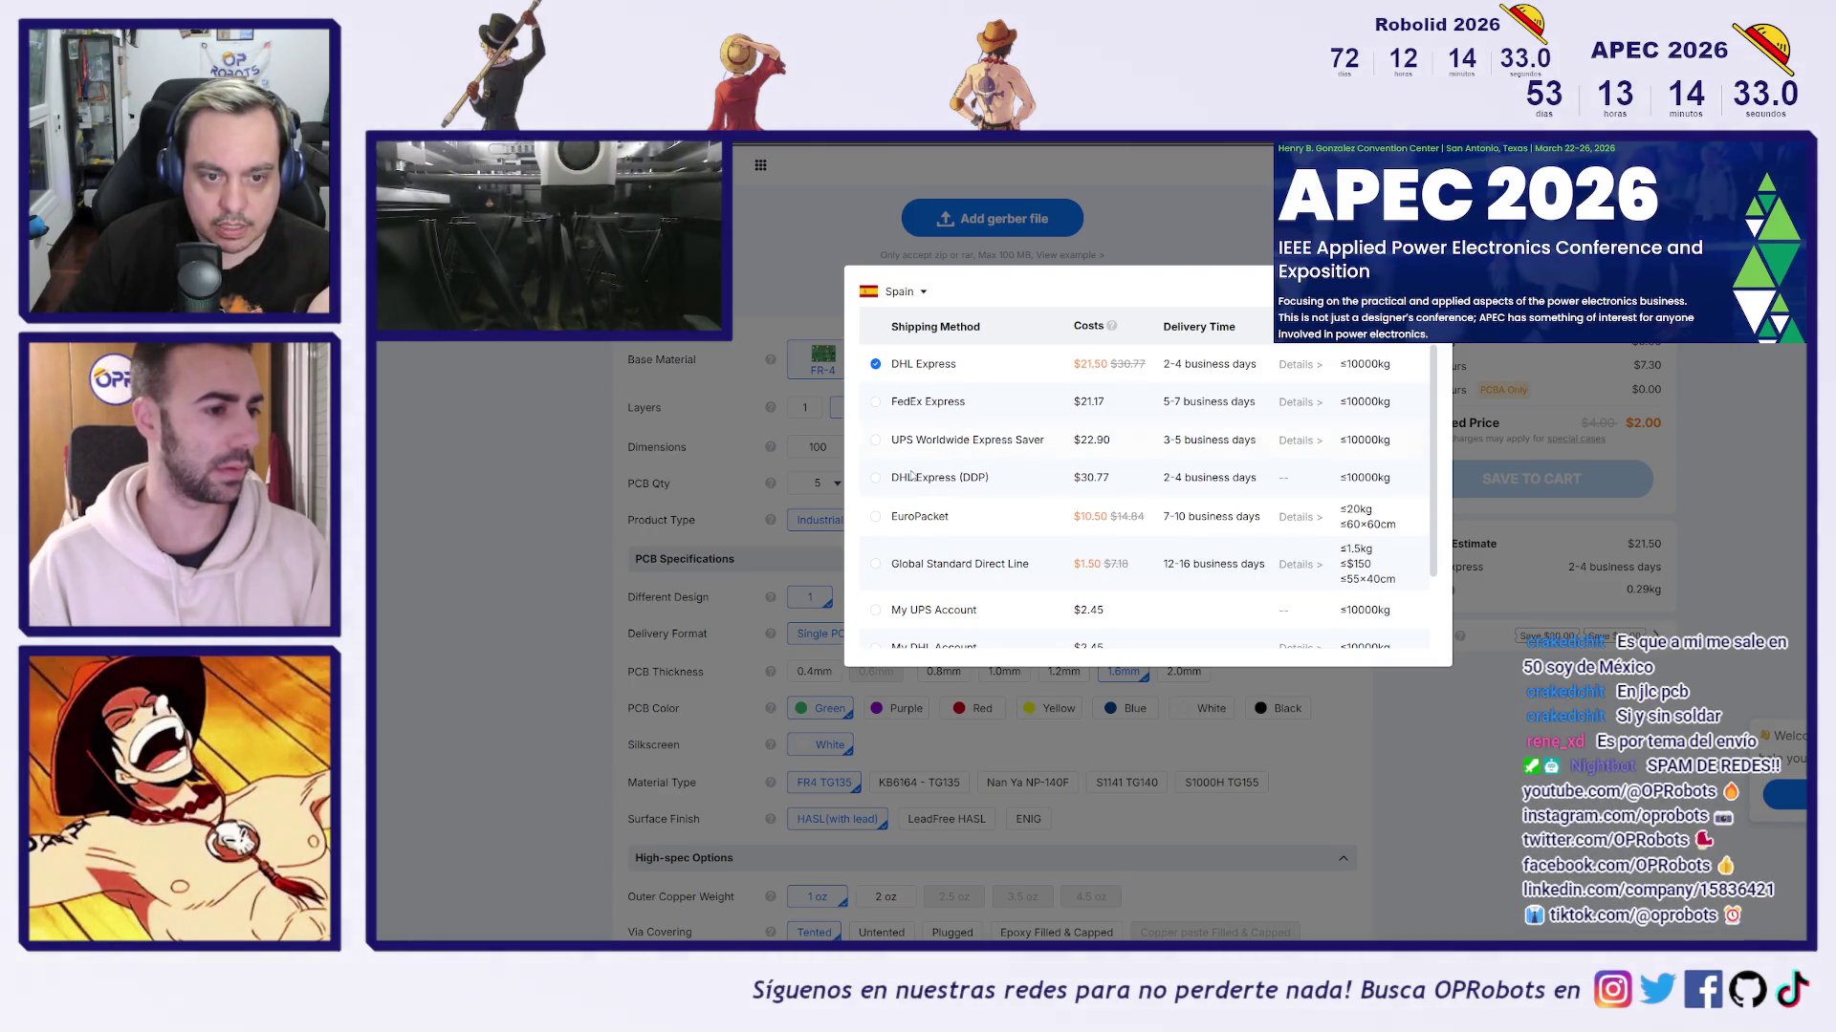
# Switch shipping from DHL Express to Global Standard Direct Line and close the list
pyautogui.click(1088, 478)
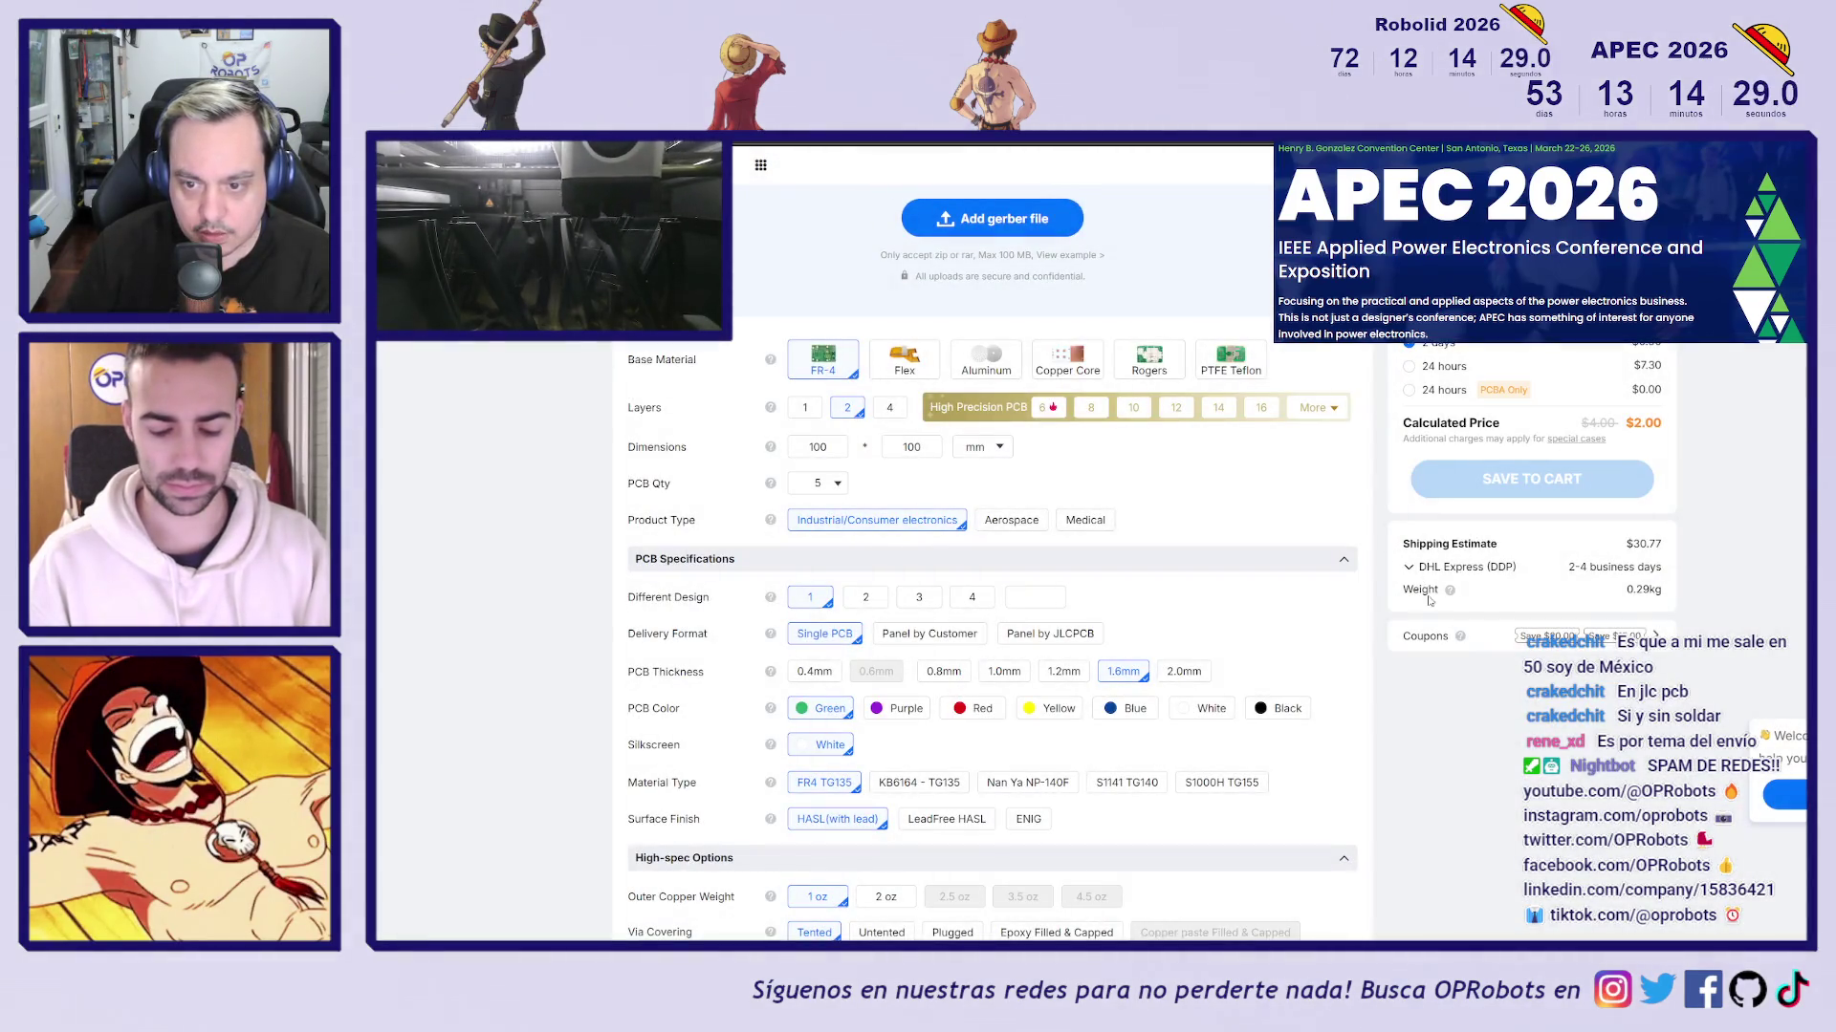
pyautogui.click(1460, 567)
pyautogui.scroll(-1, 1048, 513)
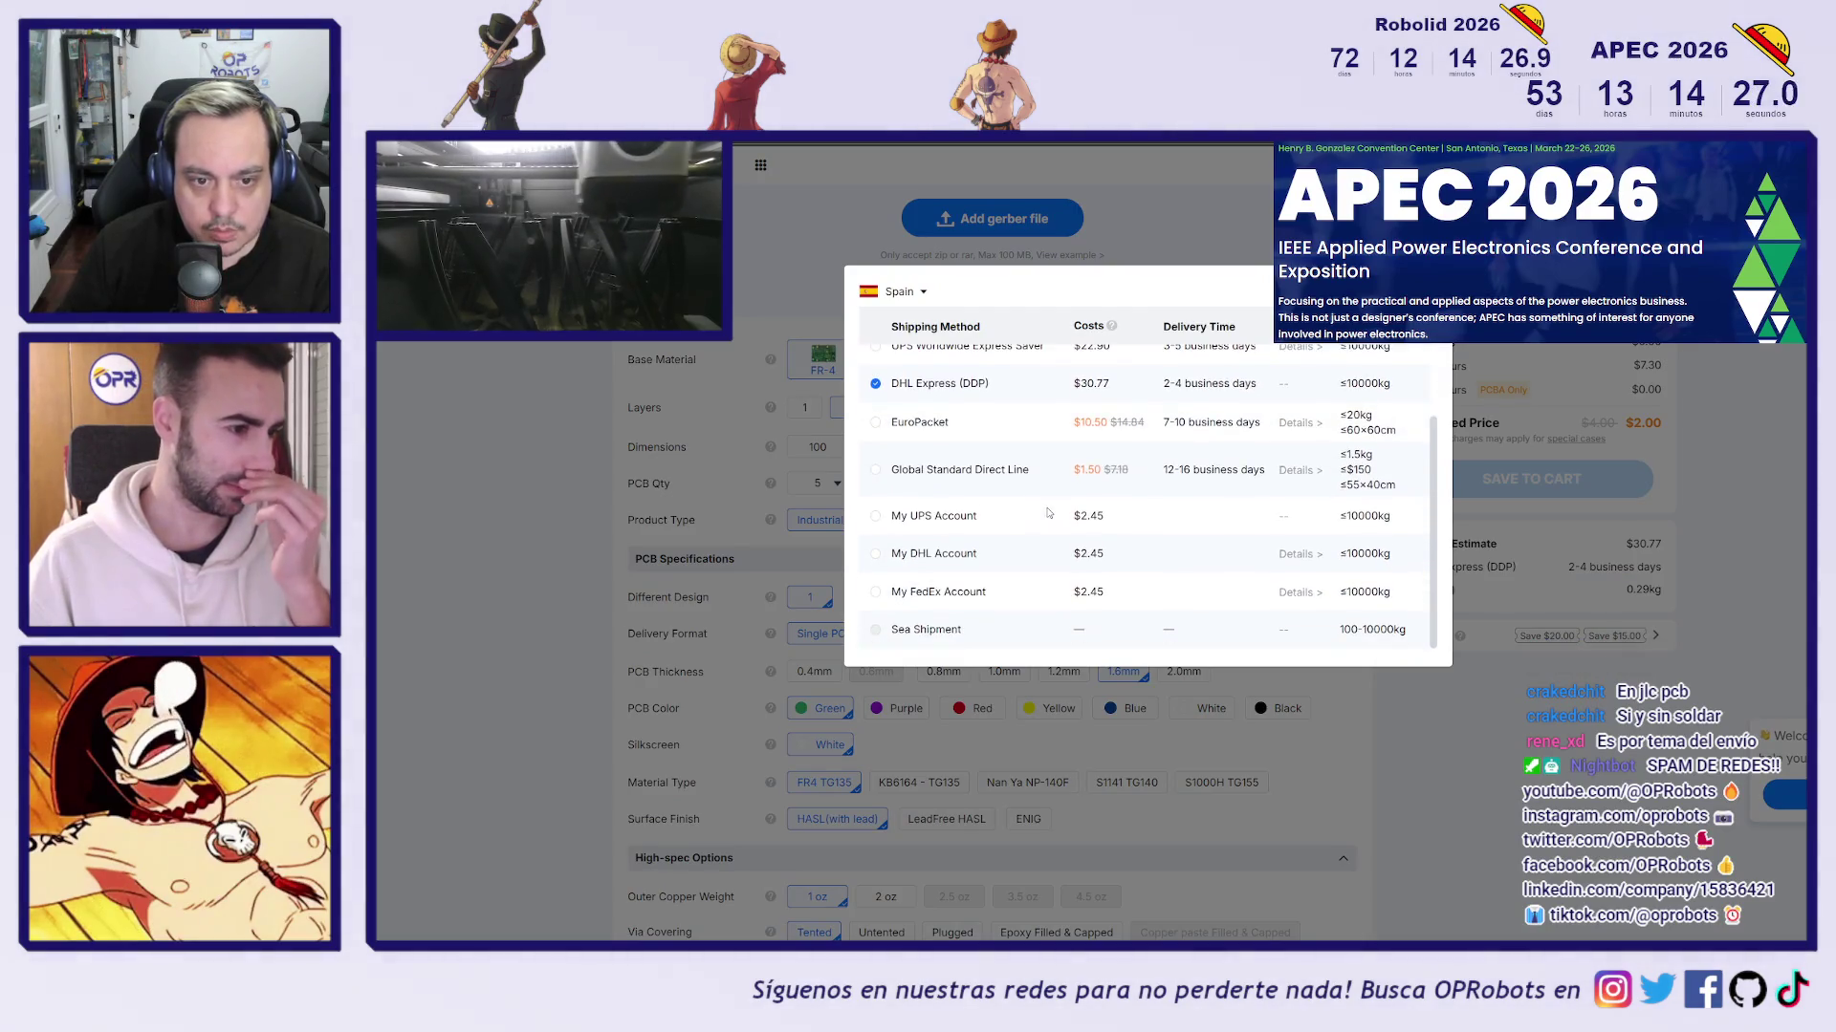
pyautogui.scroll(1, 1042, 525)
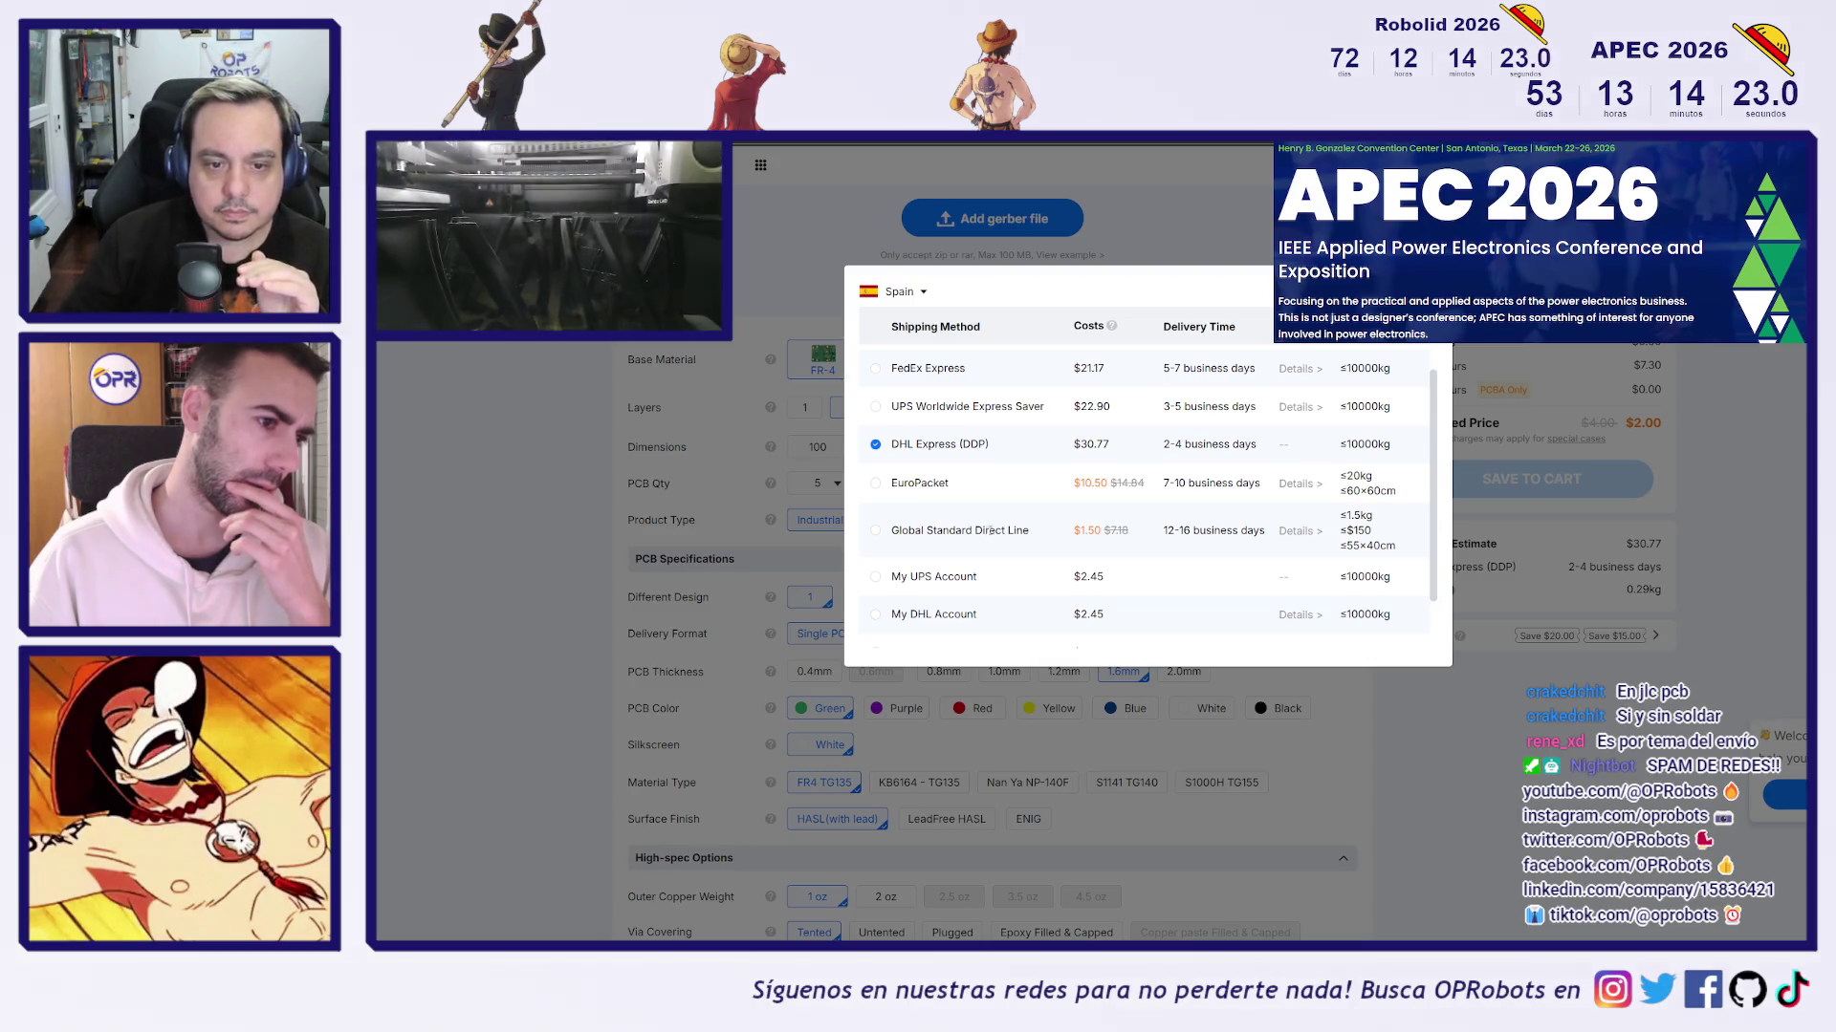
pyautogui.tripleClick(1042, 533)
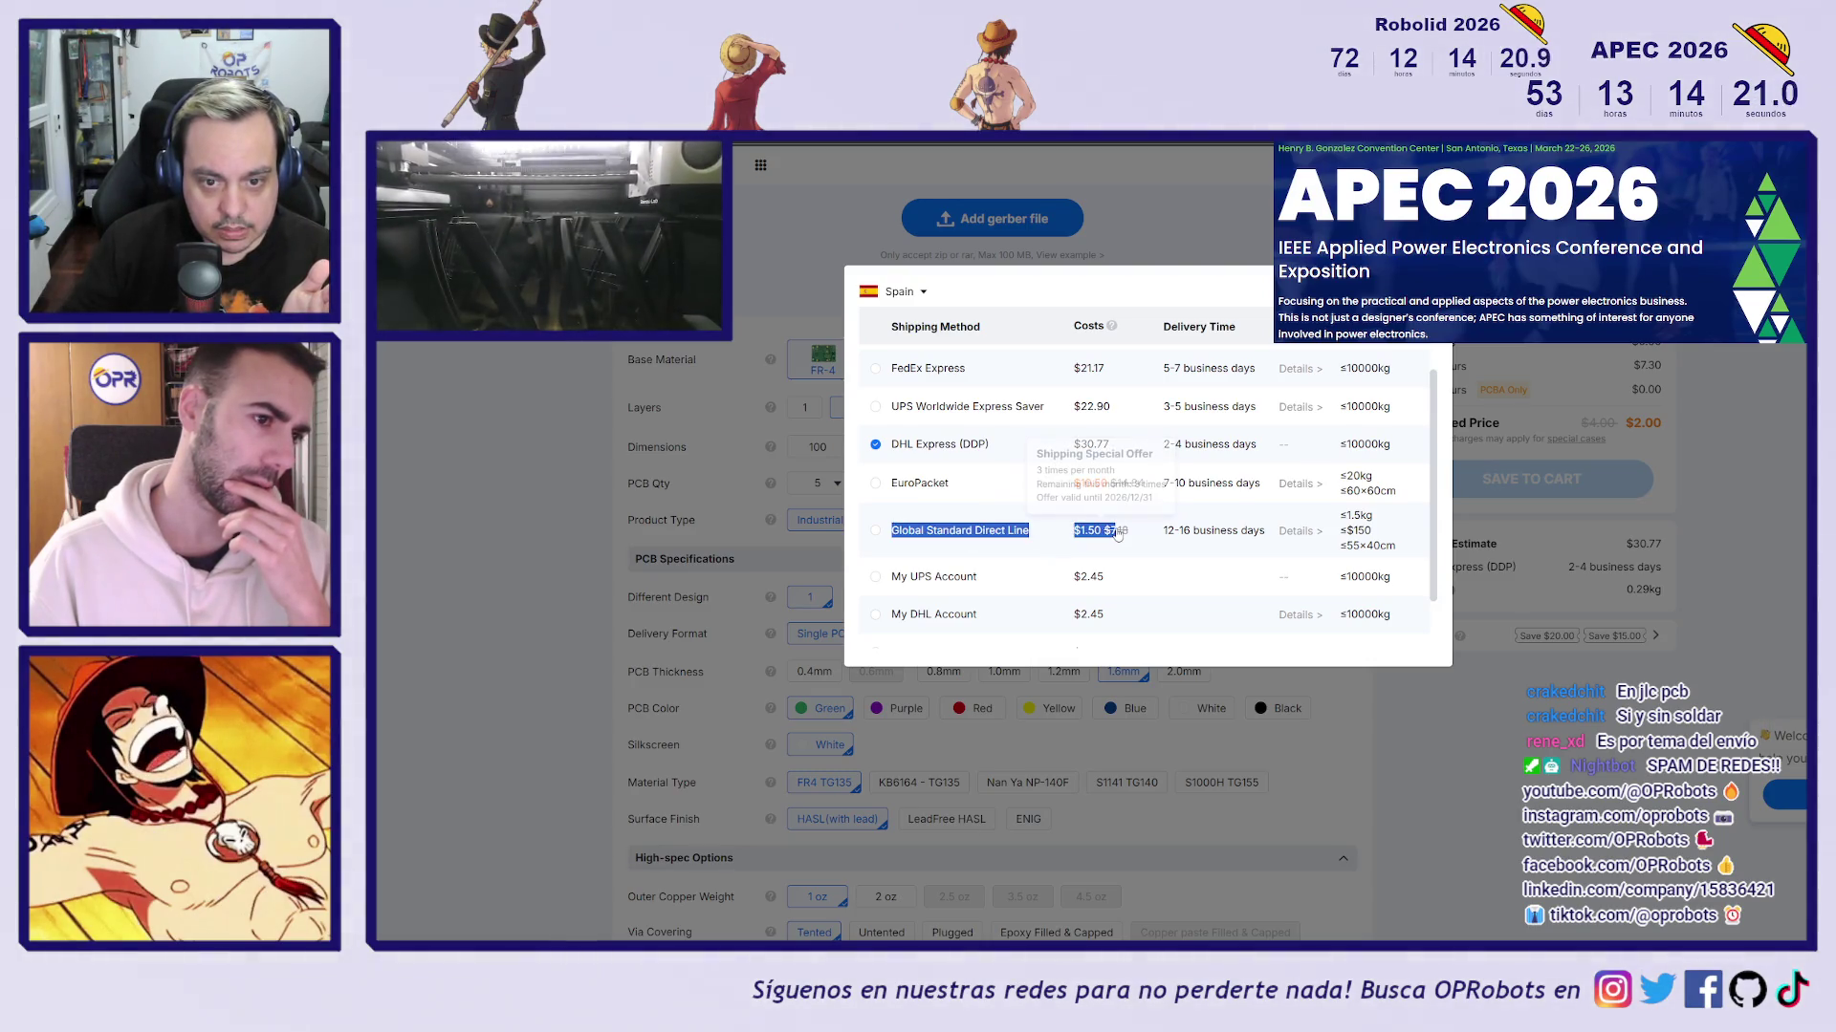
pyautogui.click(1128, 533)
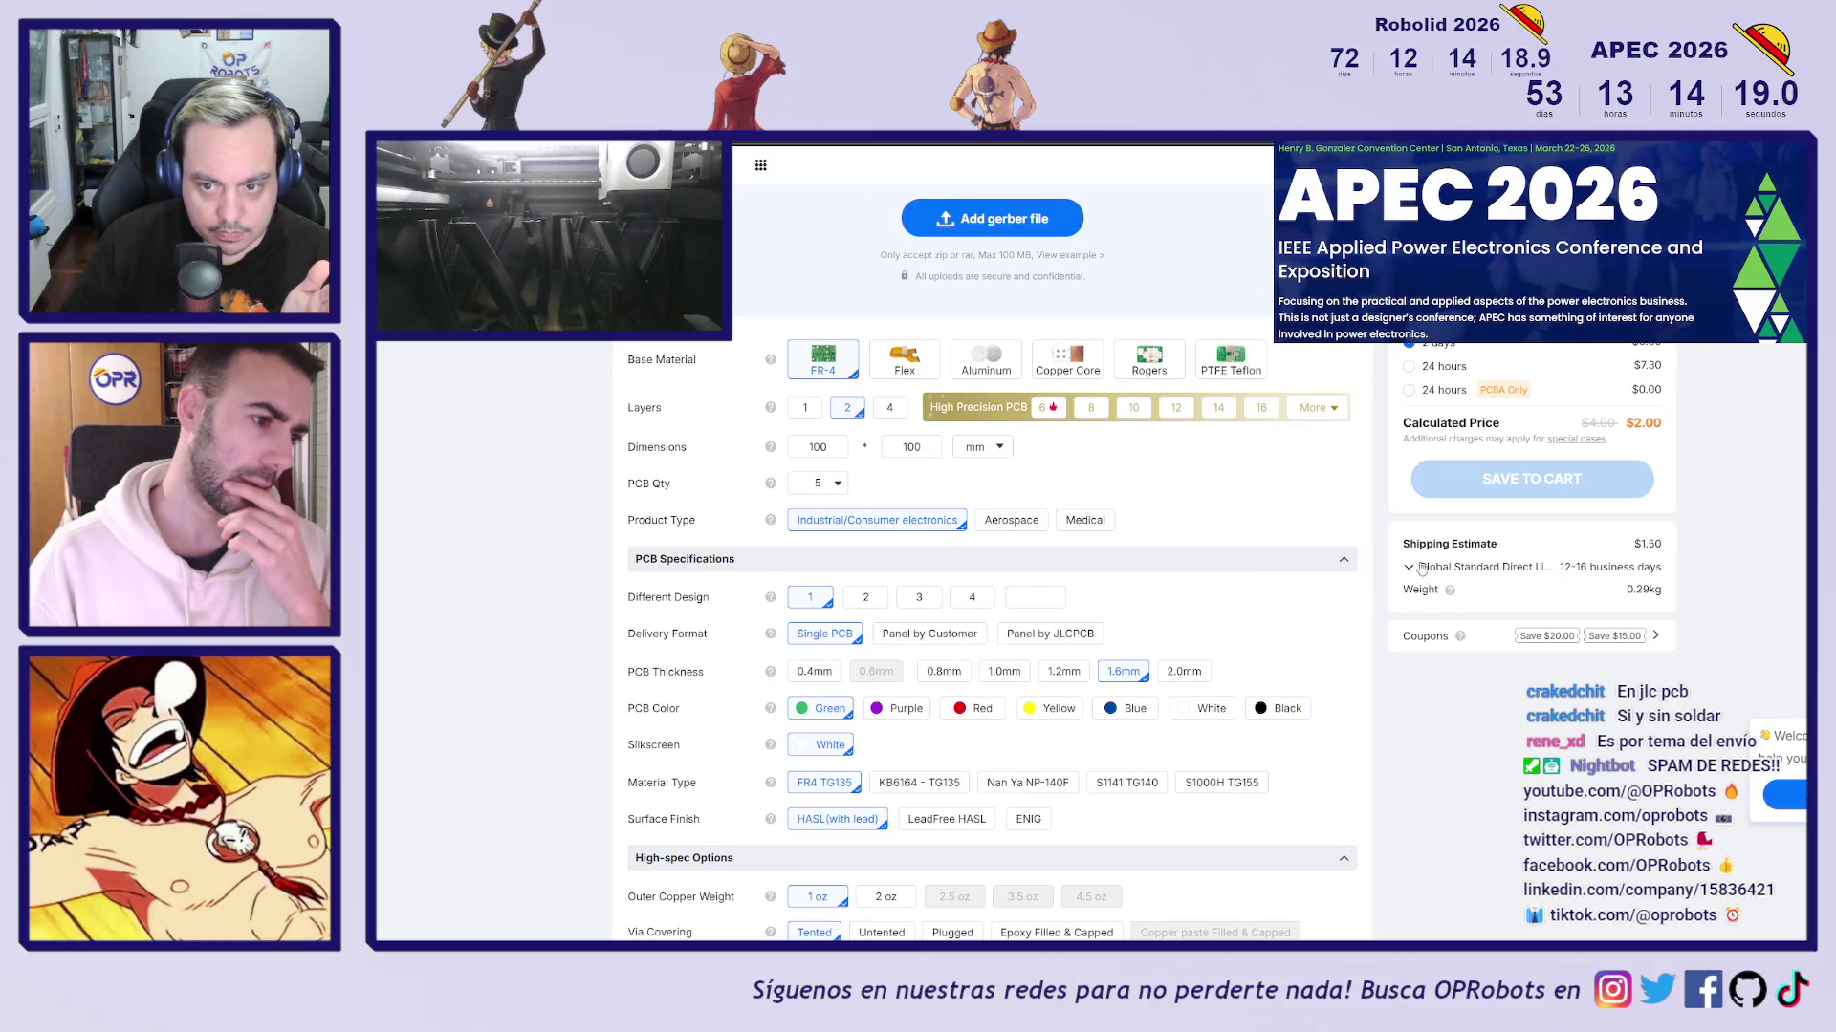
pyautogui.click(1420, 570)
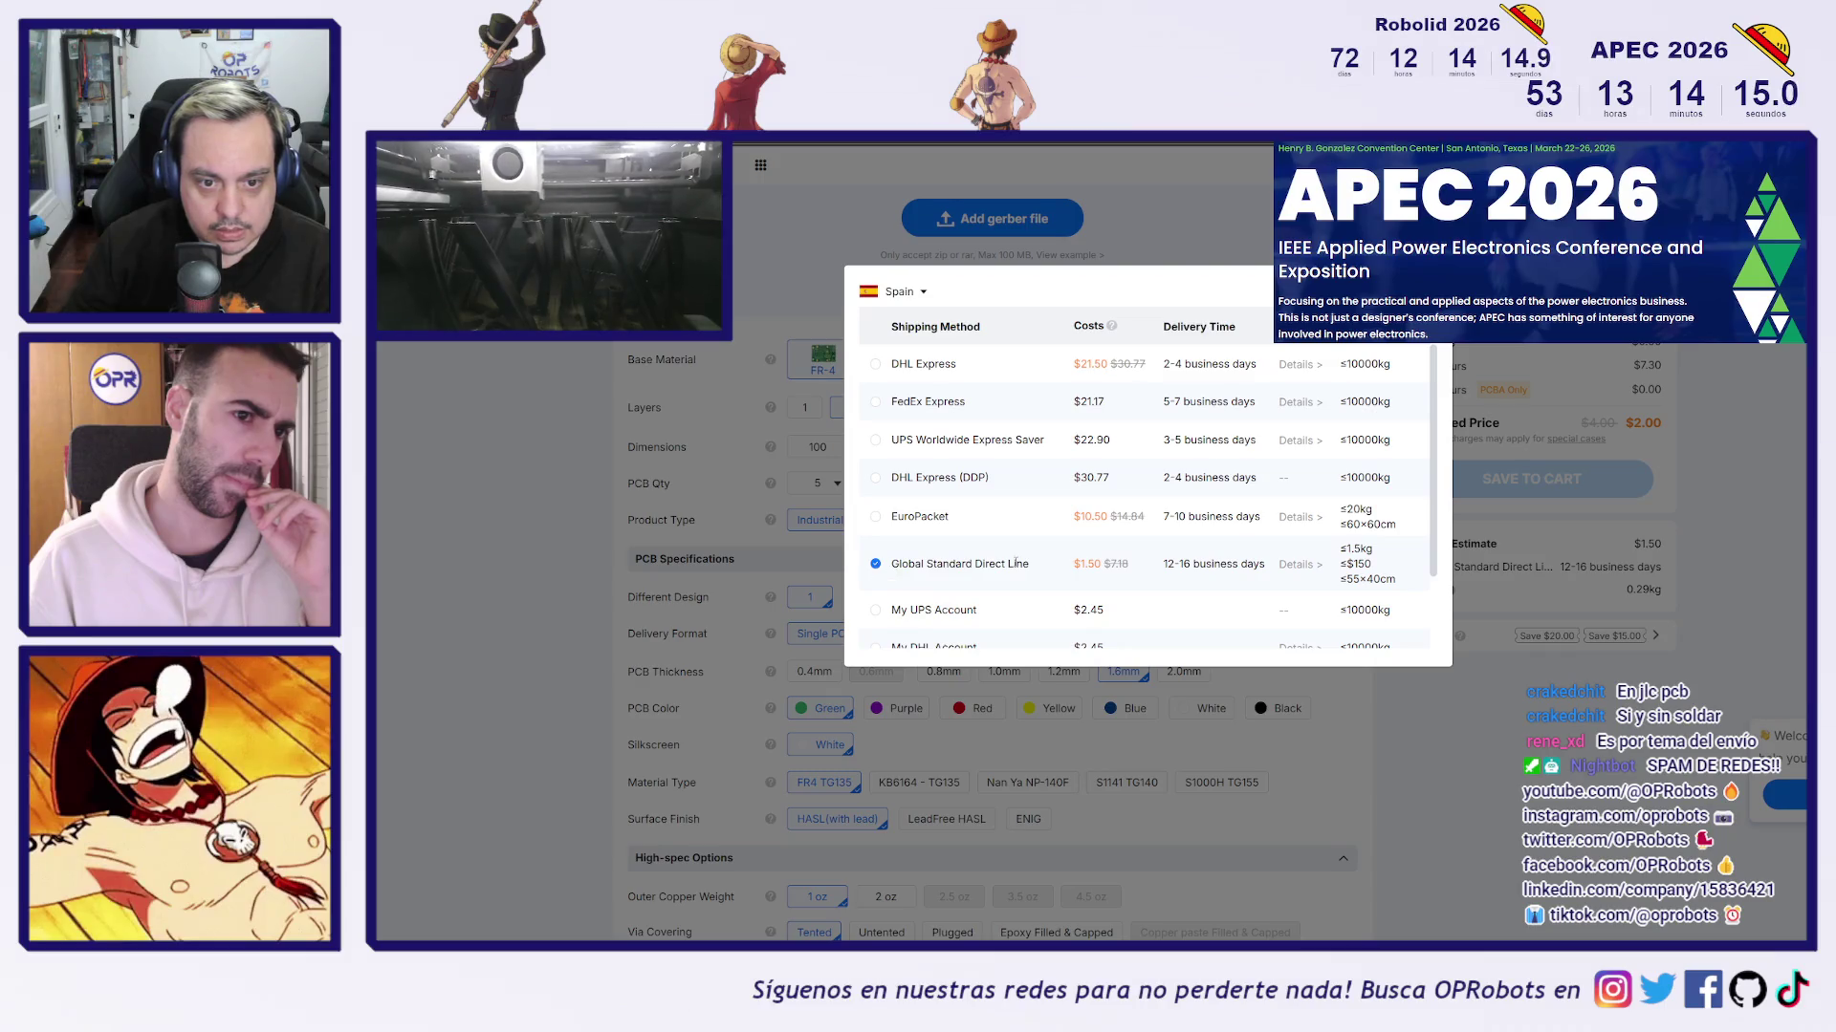
pyautogui.moveTo(1115, 567)
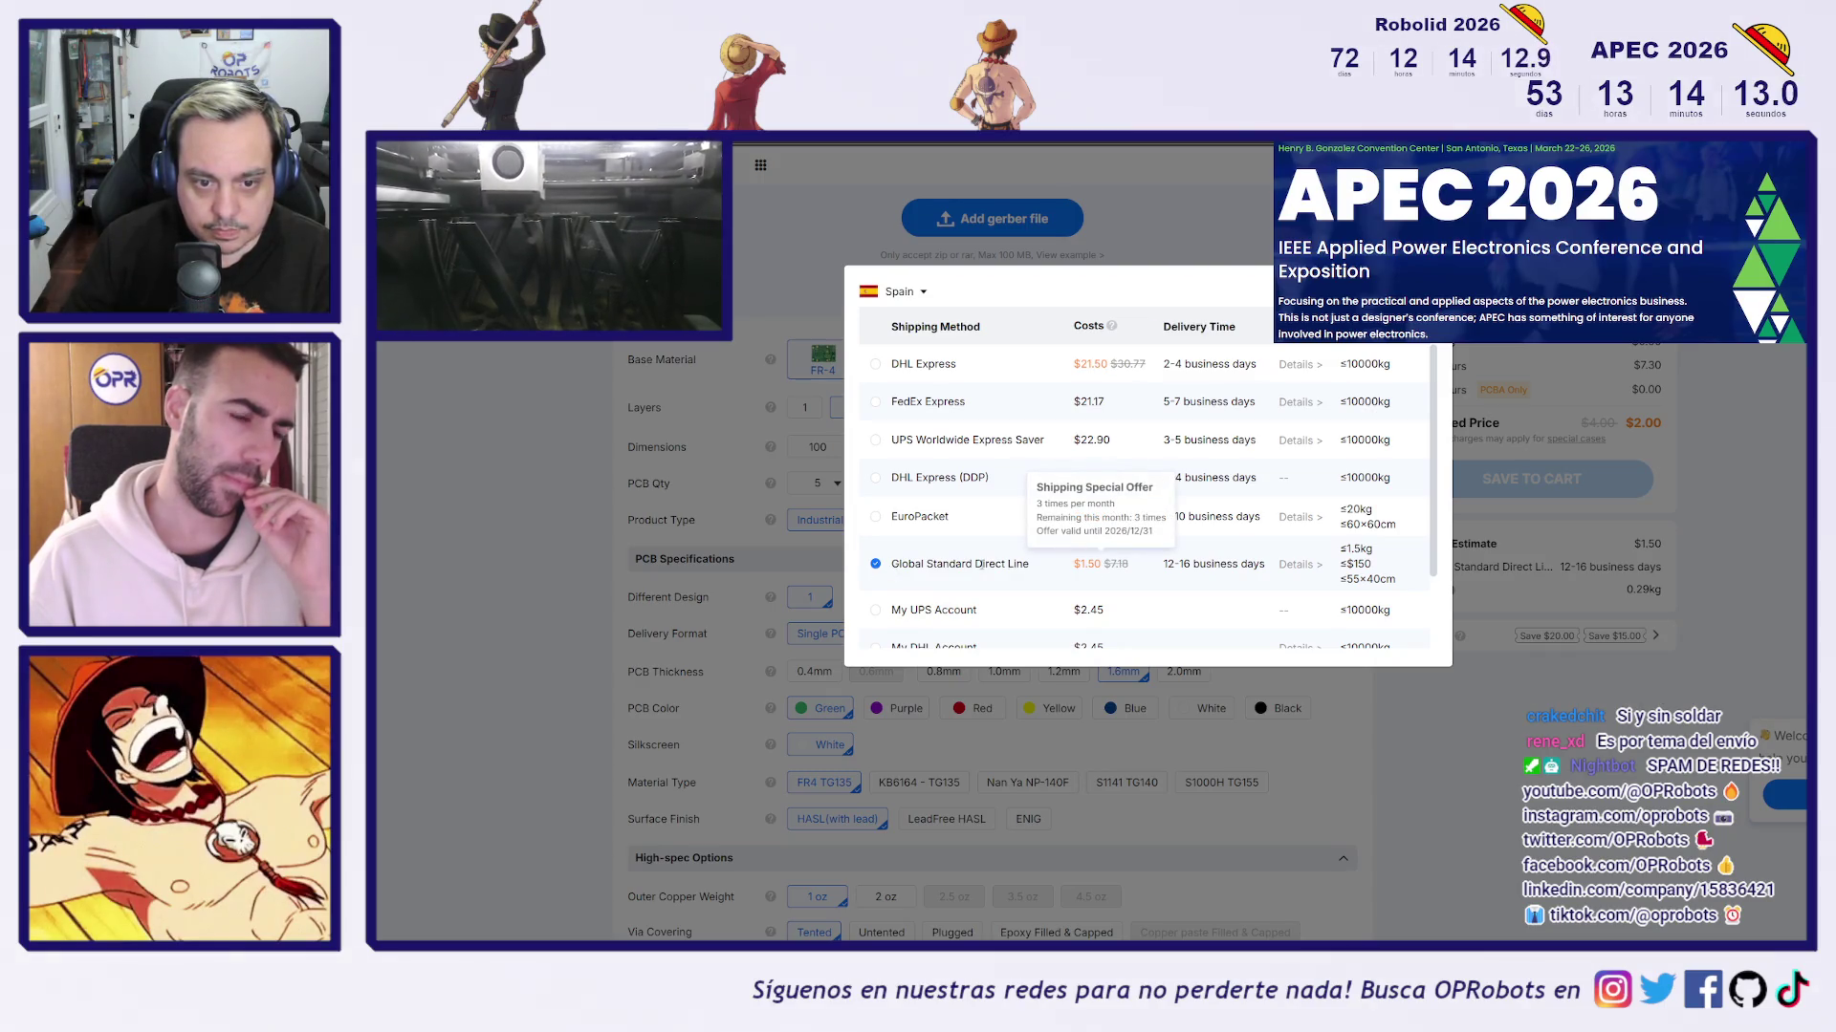
pyautogui.click(1566, 594)
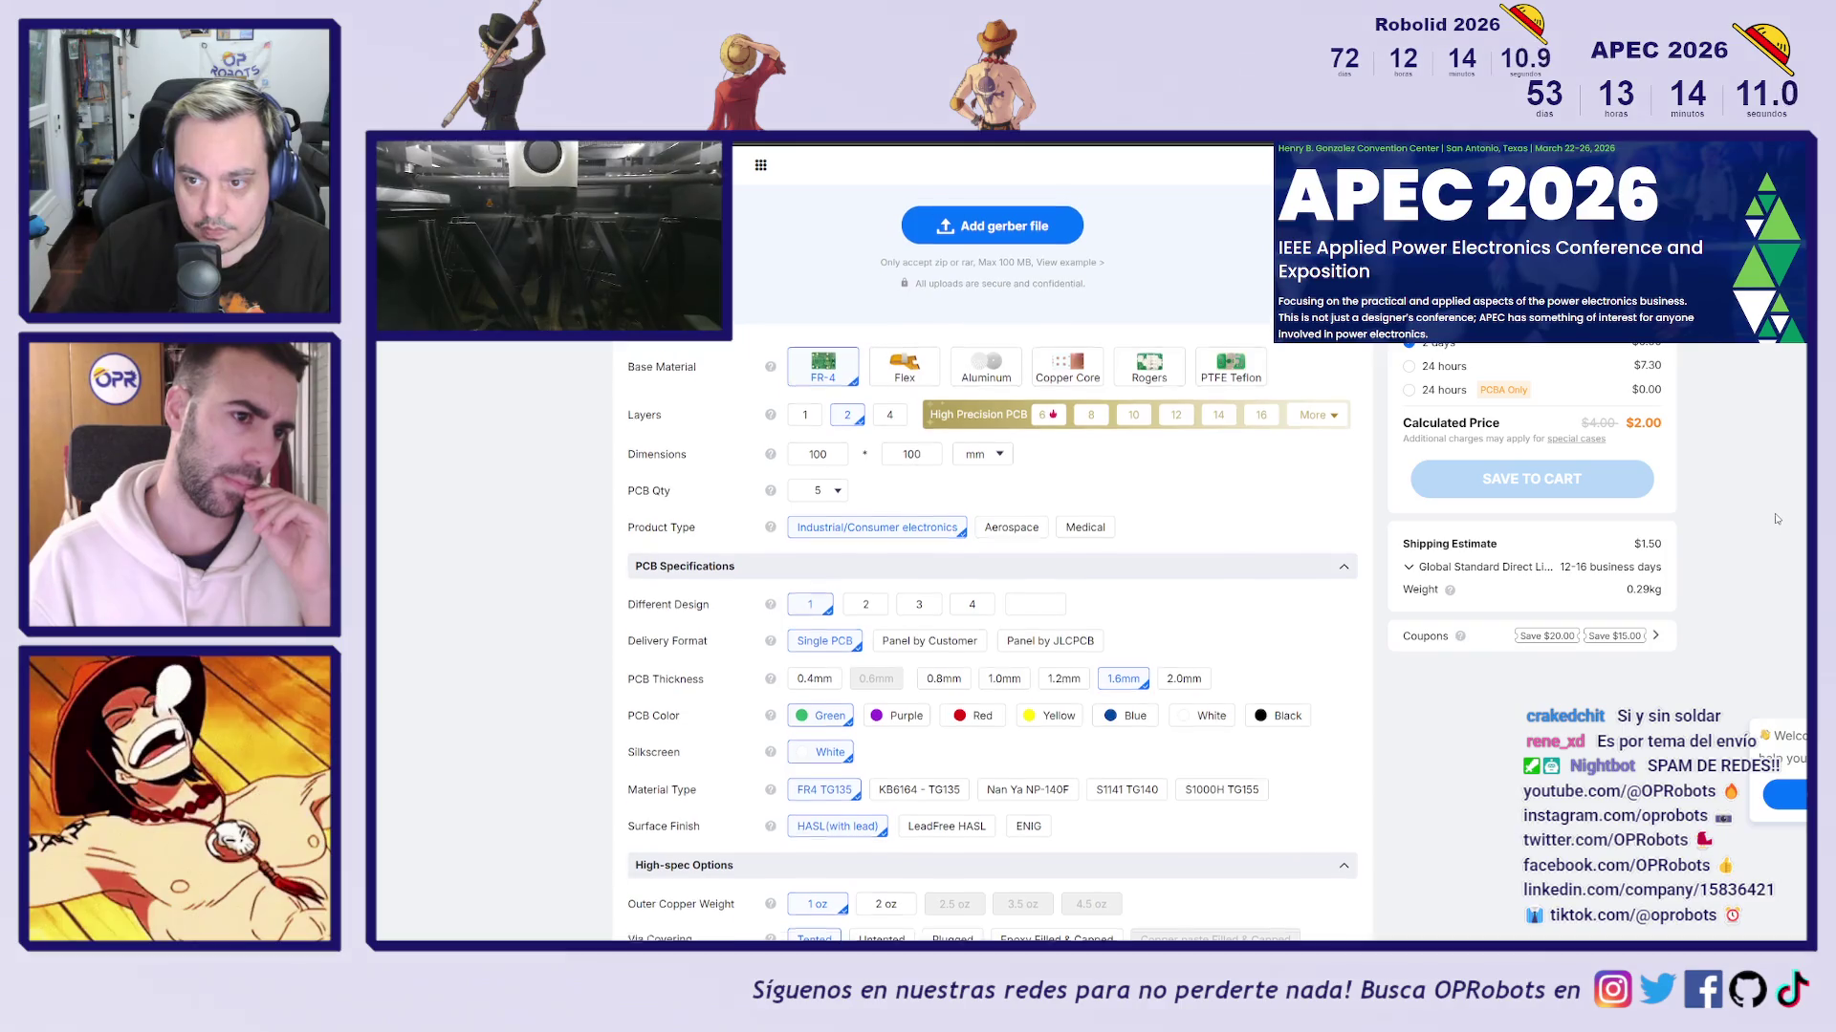
# Reconfirm Global Standard Direct Line at $1.50 in the shipping list, then dismiss it
pyautogui.scroll(1, 881, 517)
pyautogui.doubleClick(889, 510)
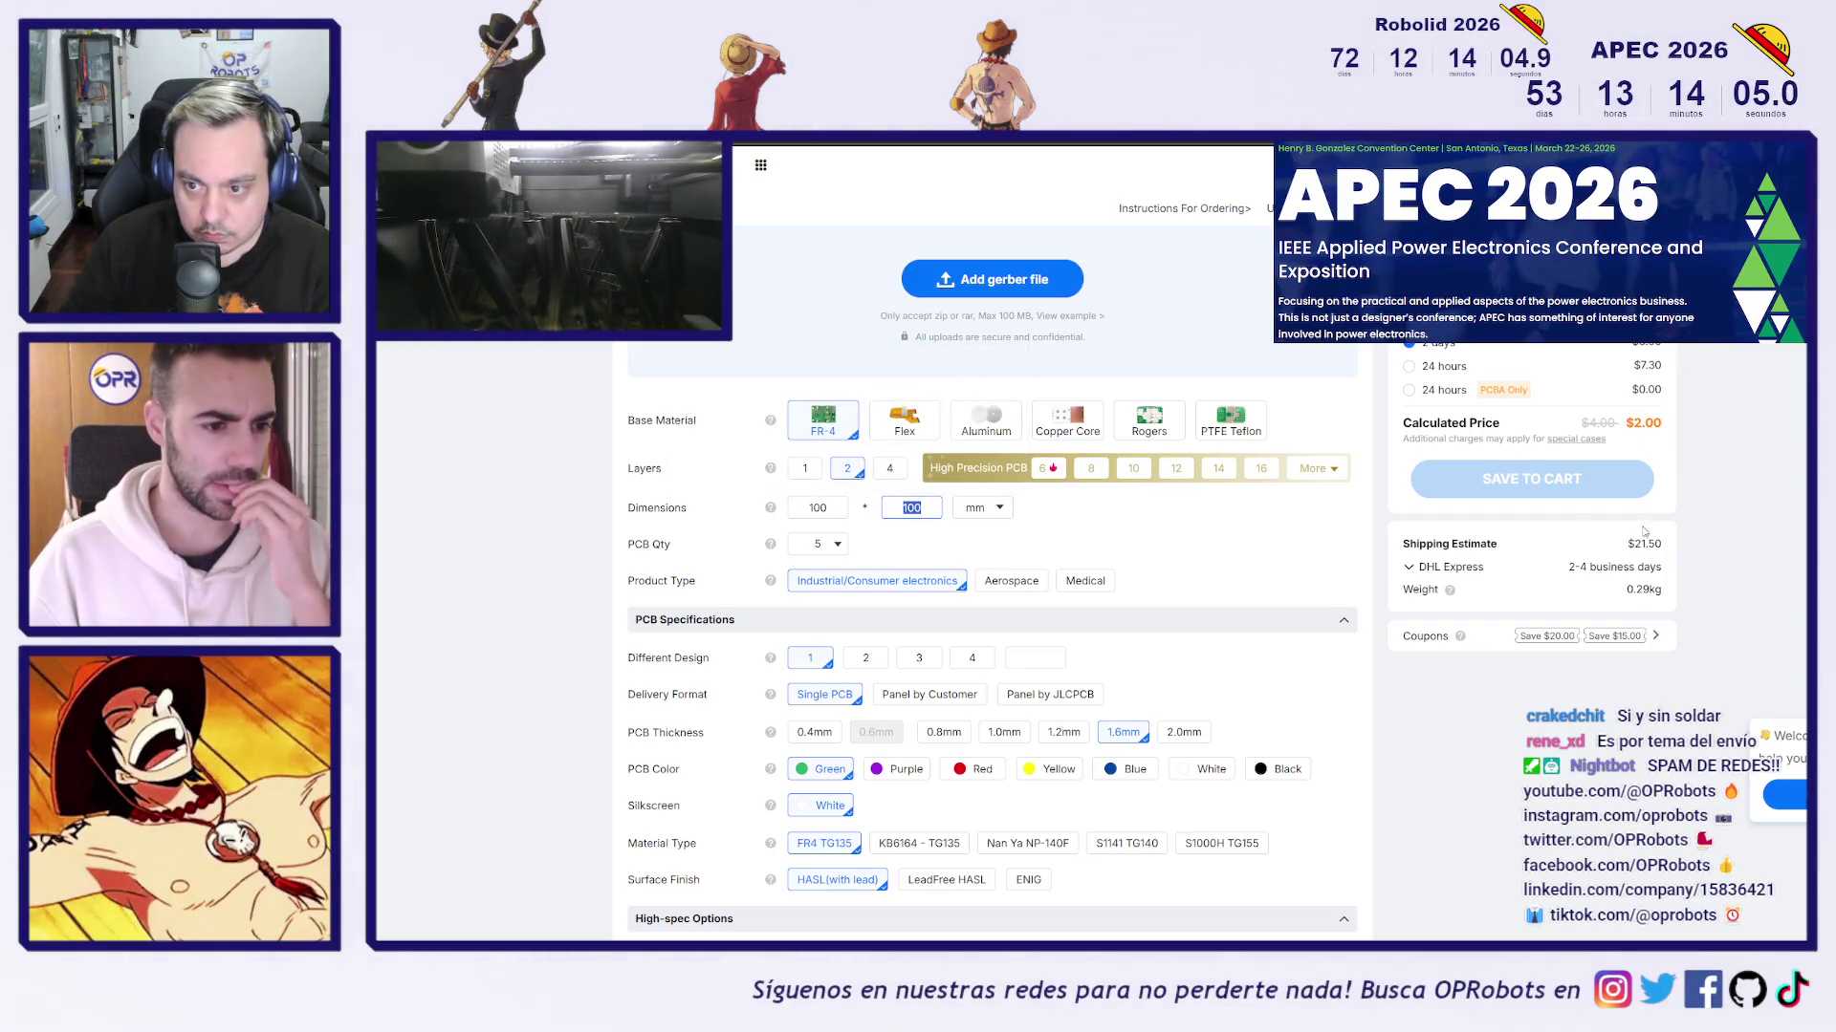
pyautogui.click(1443, 570)
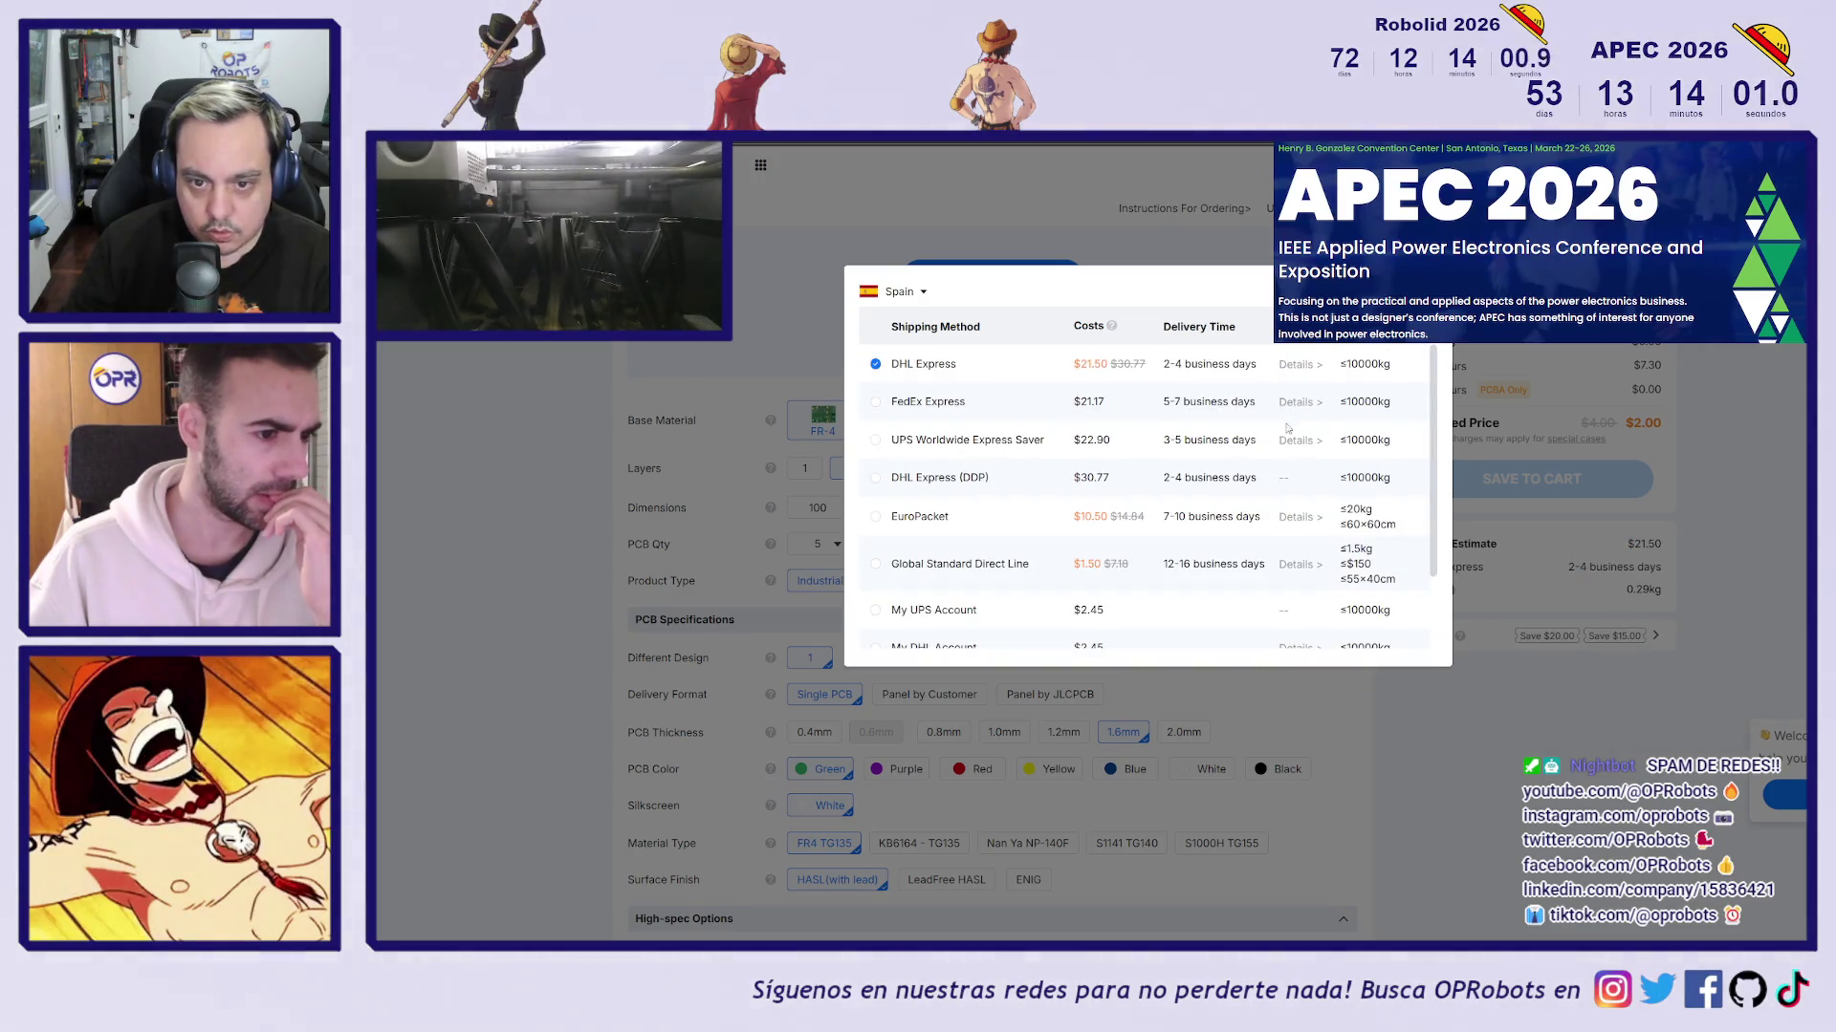
pyautogui.click(875, 564)
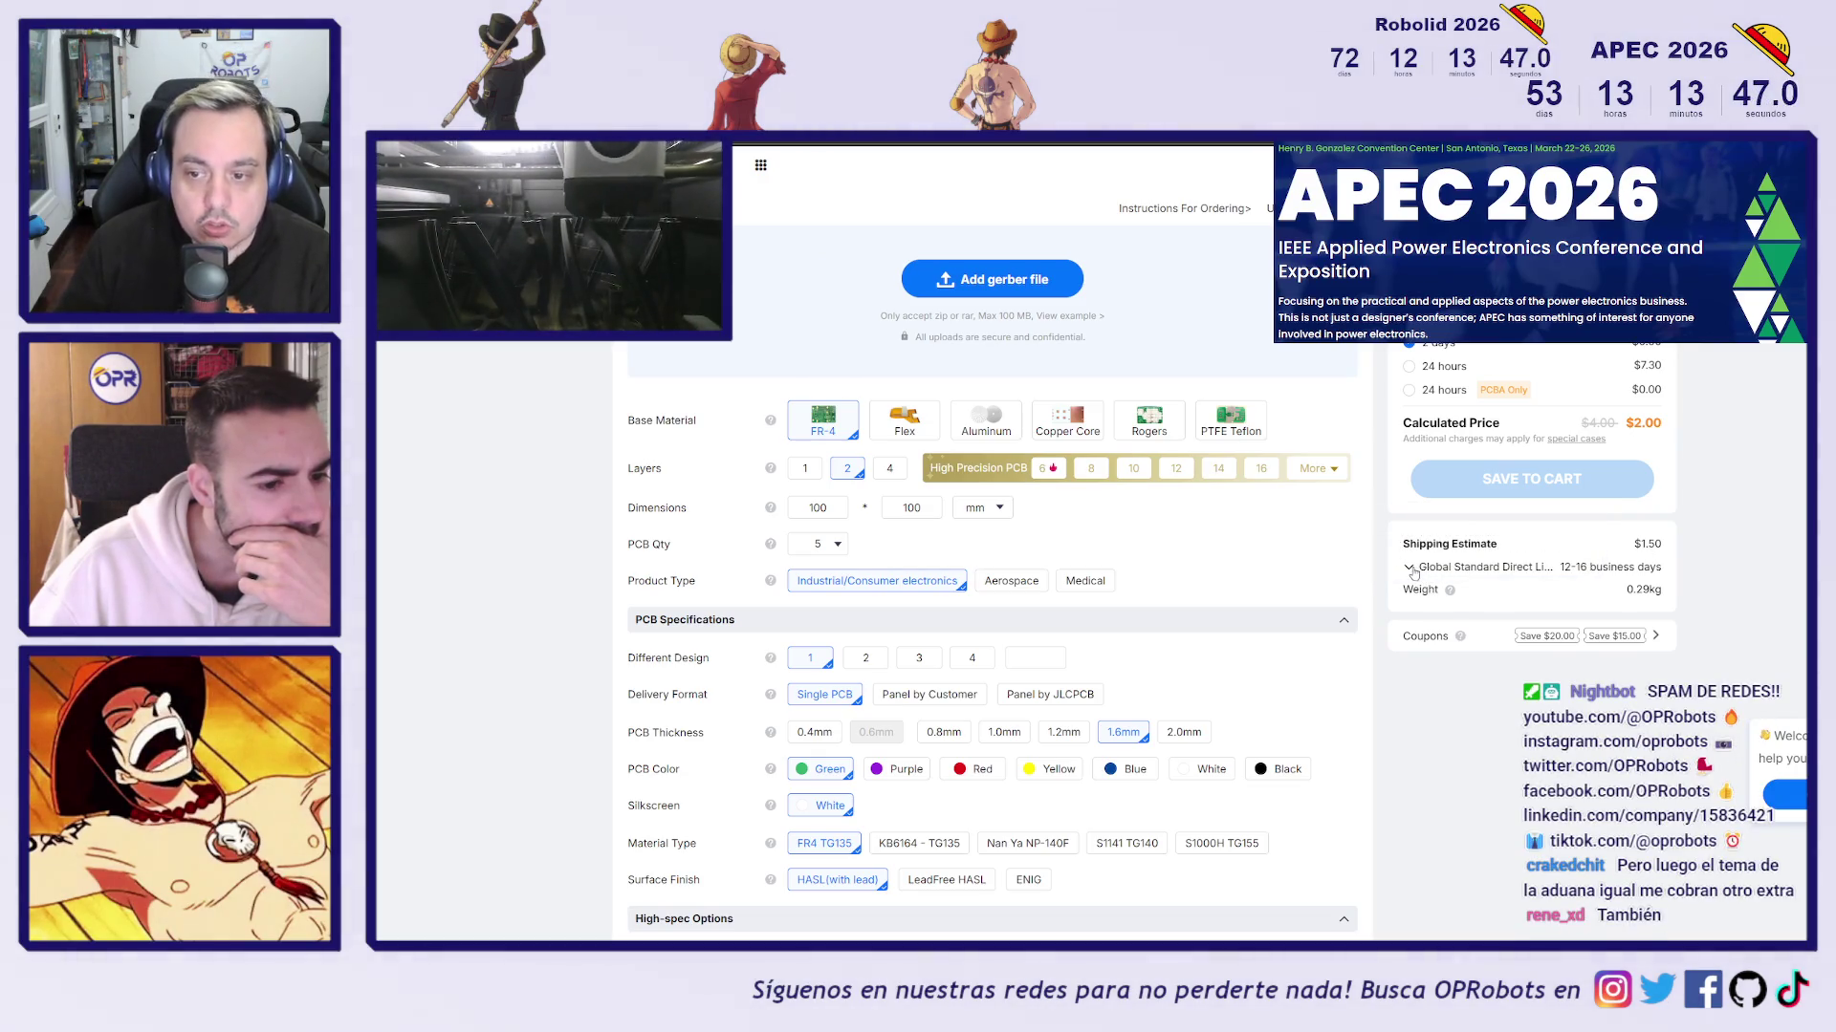
pyautogui.click(1414, 570)
pyautogui.moveTo(896, 565); pyautogui.dragTo(1298, 565)
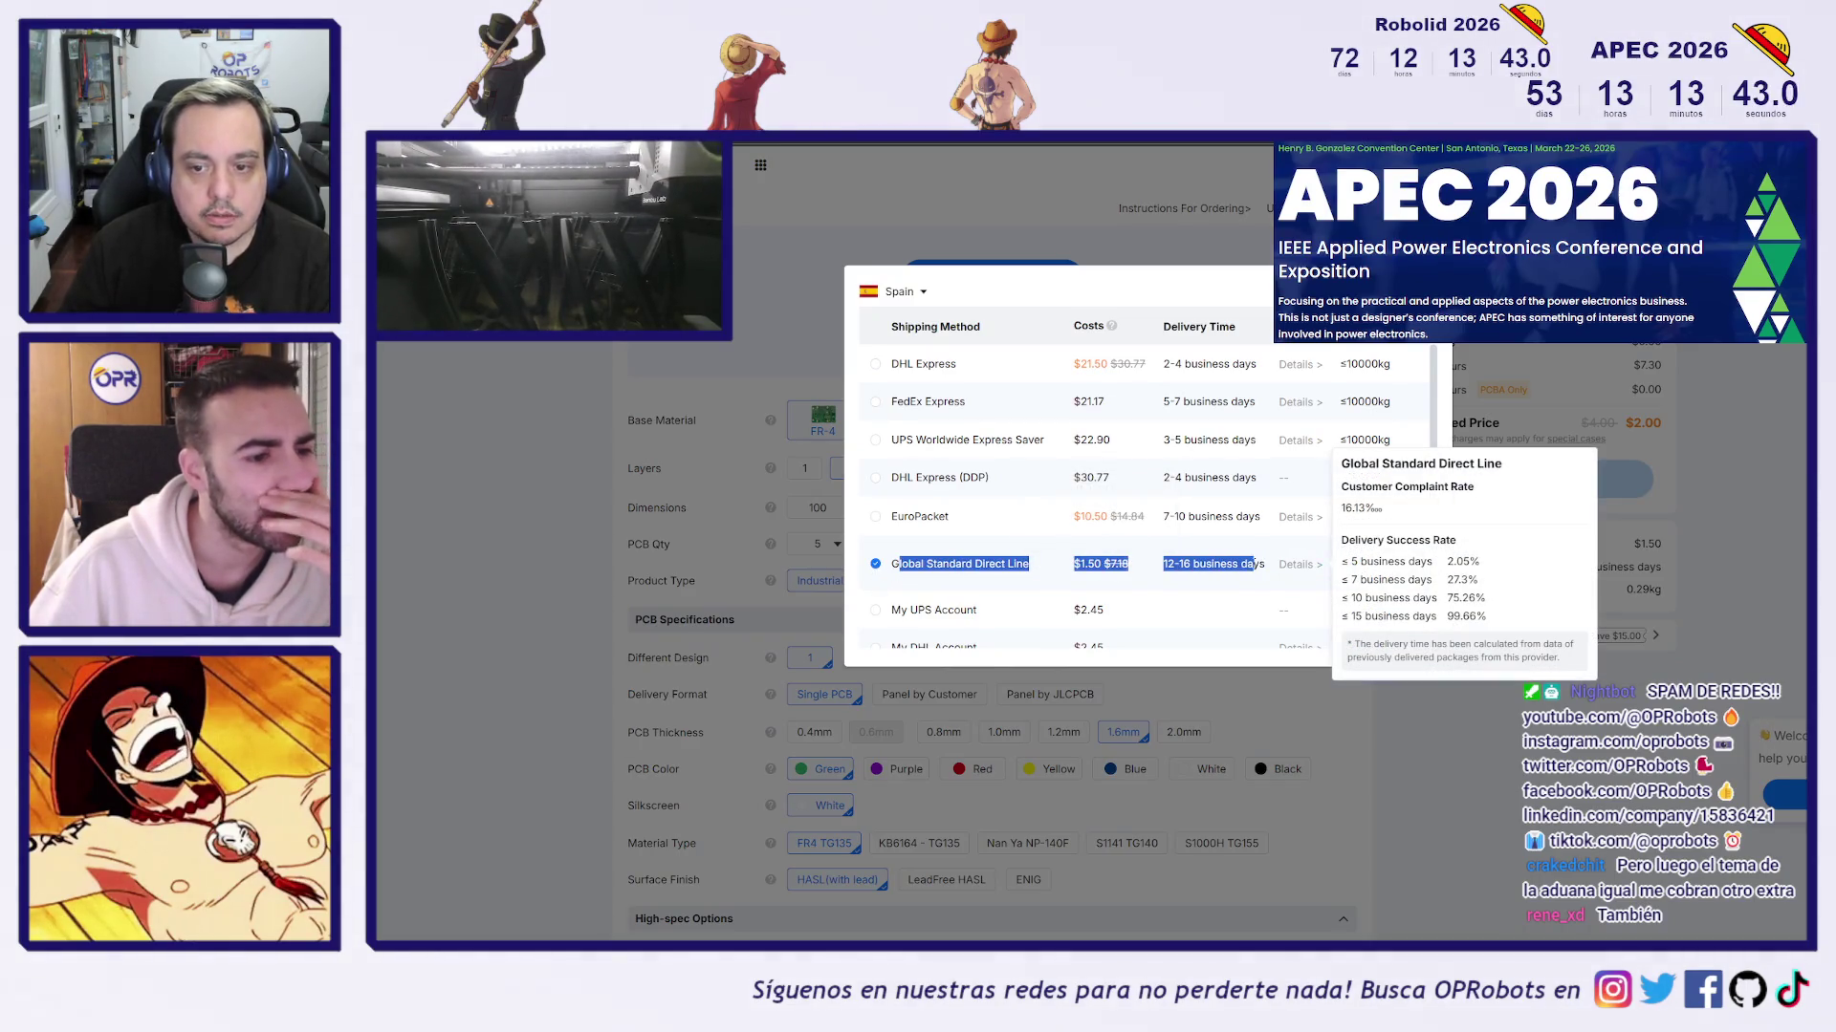
pyautogui.press('Escape')
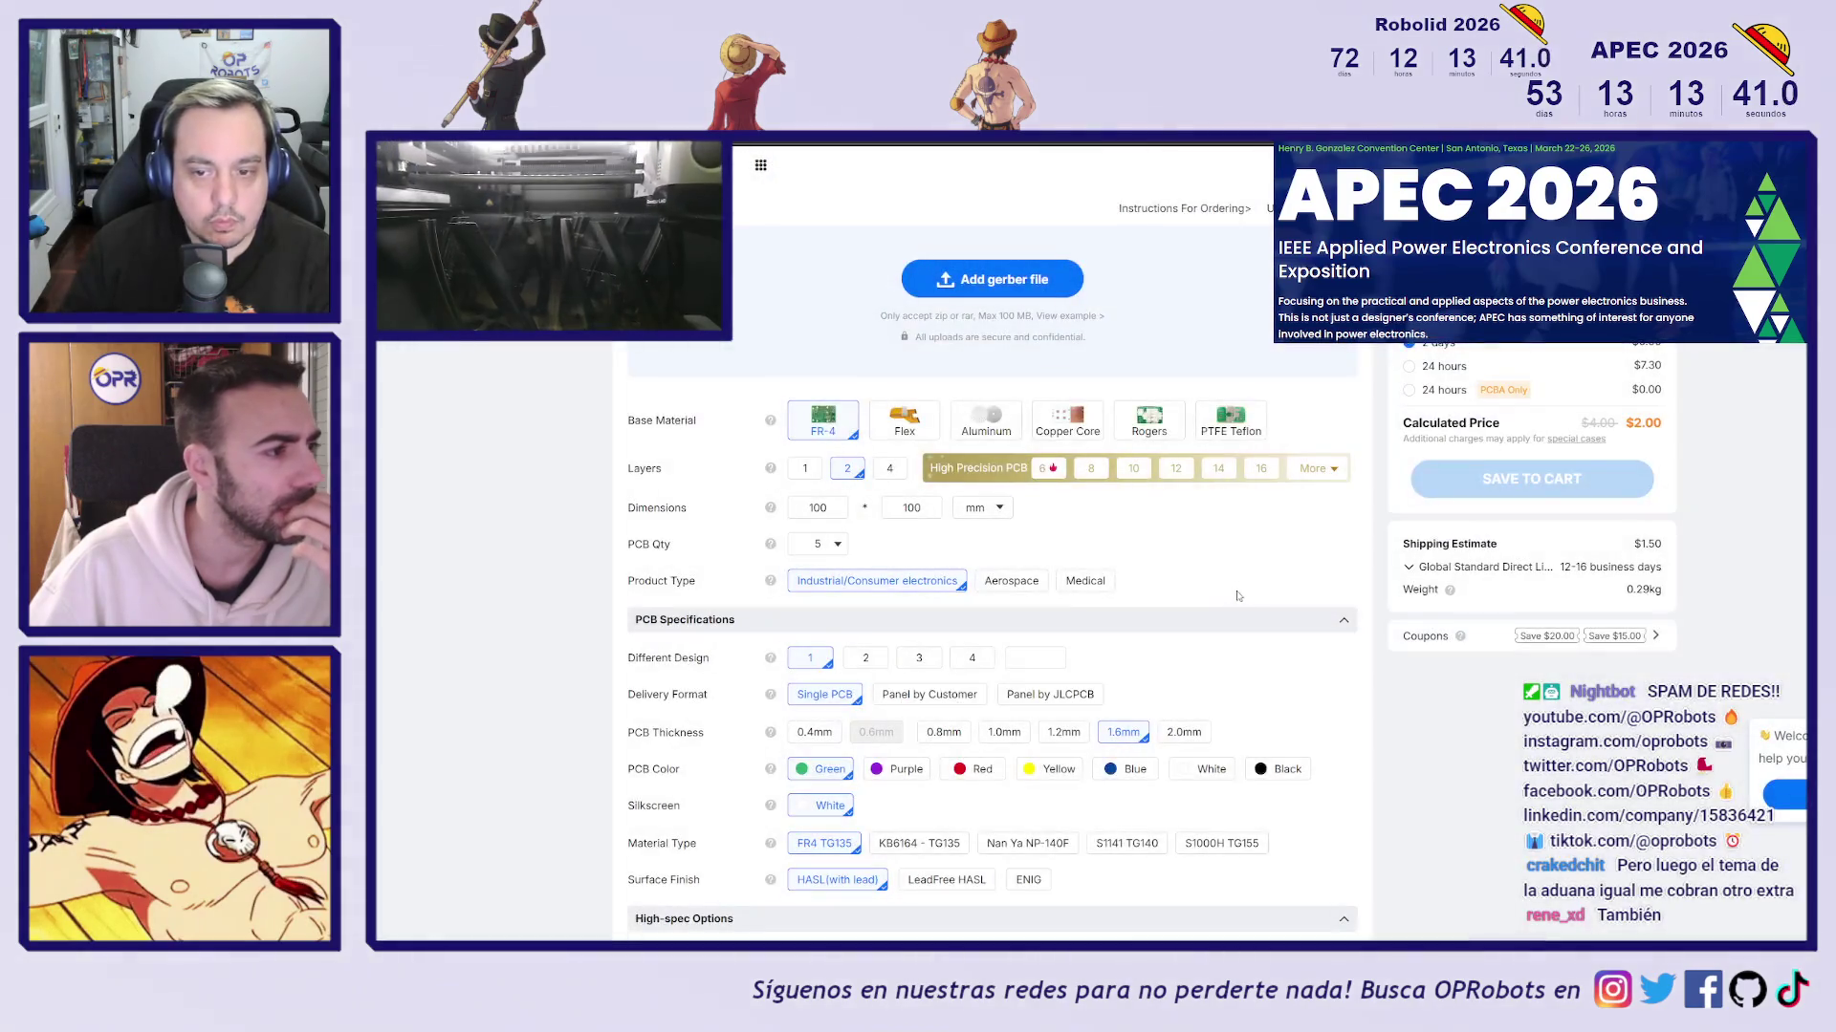
pyautogui.click(1411, 568)
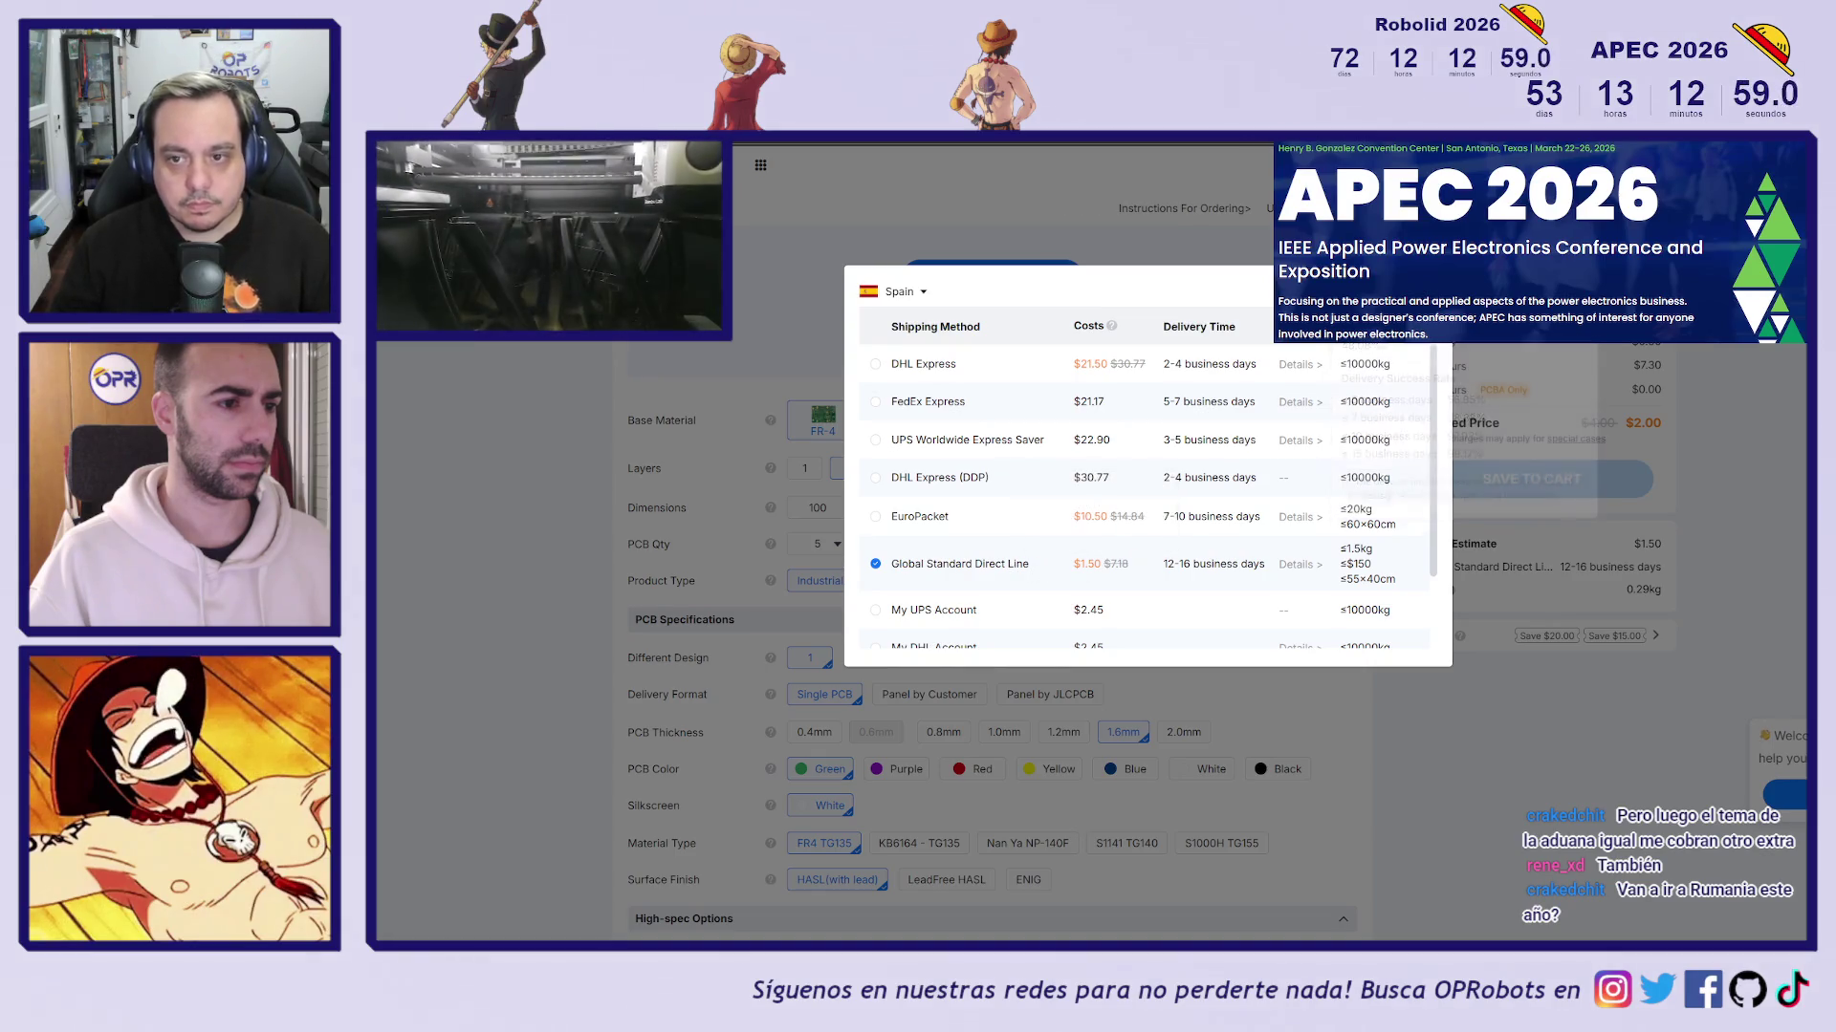
pyautogui.click(1494, 599)
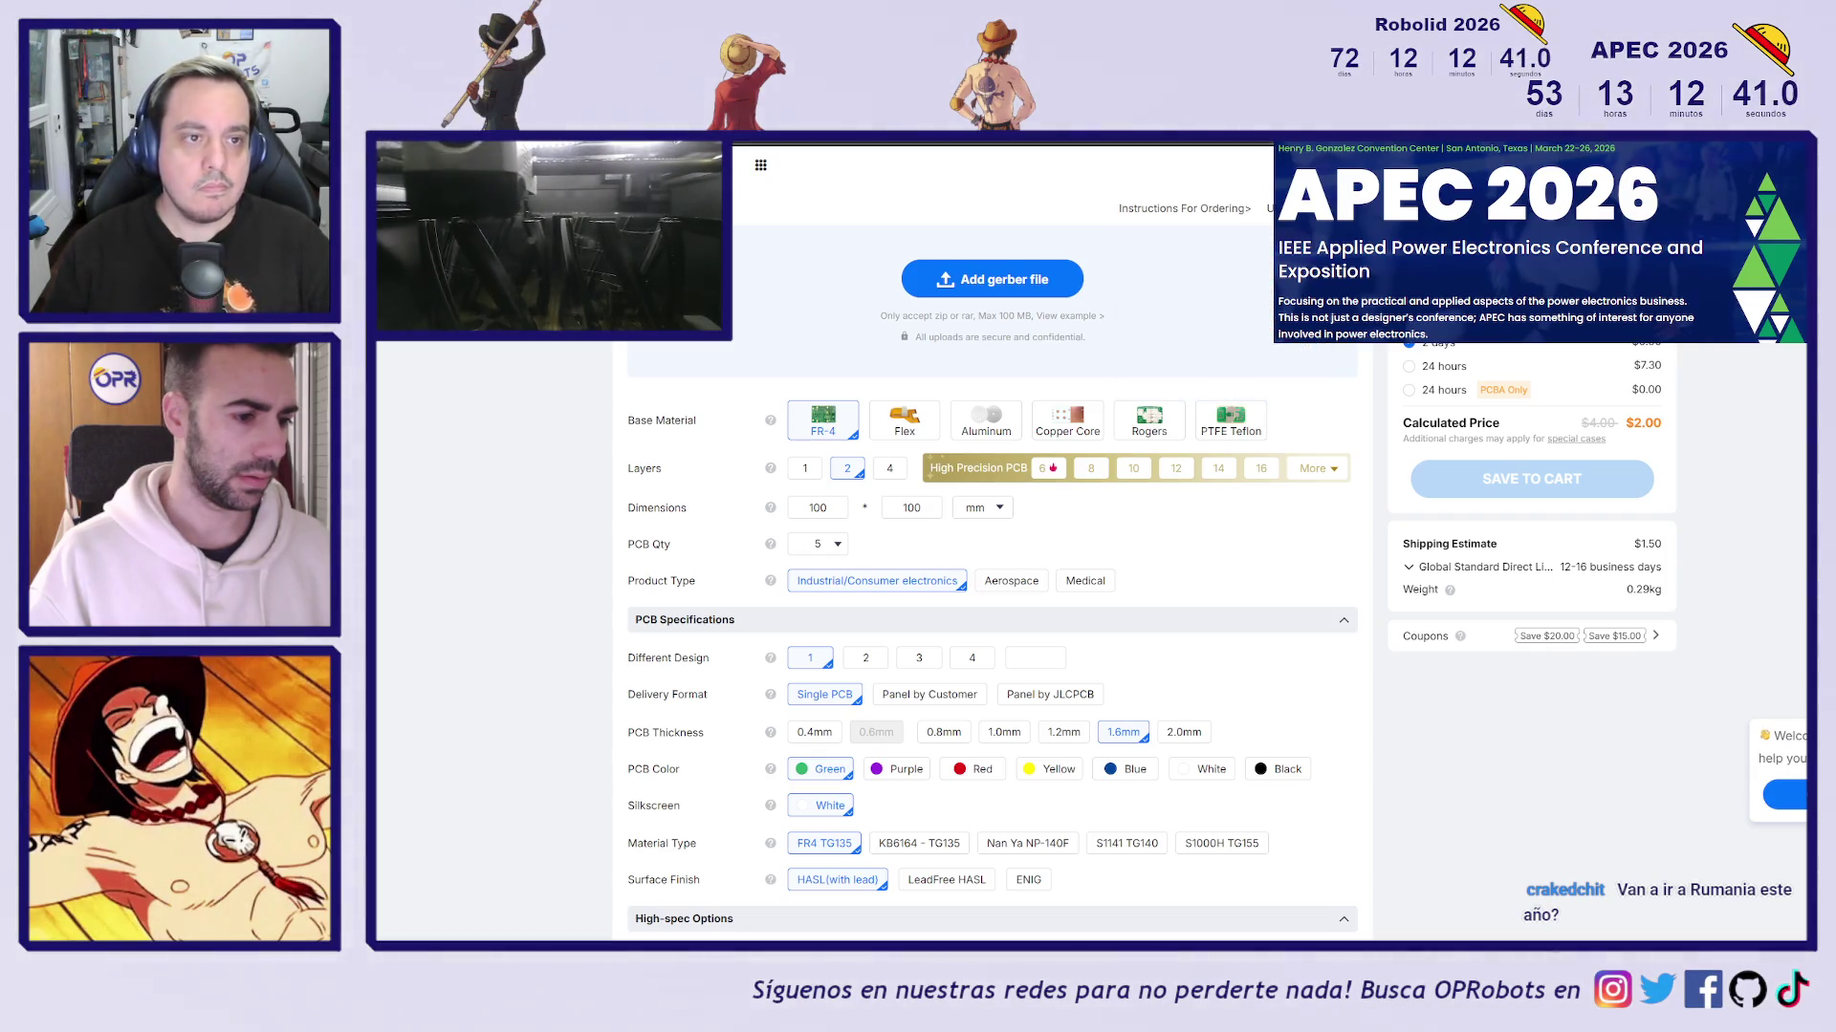
pyautogui.hotkey('alt', 'Tab')
# Back in the Part Studio, select the small pin's end face to read its 1,88 diameter
pyautogui.scroll(3, 1503, 727)
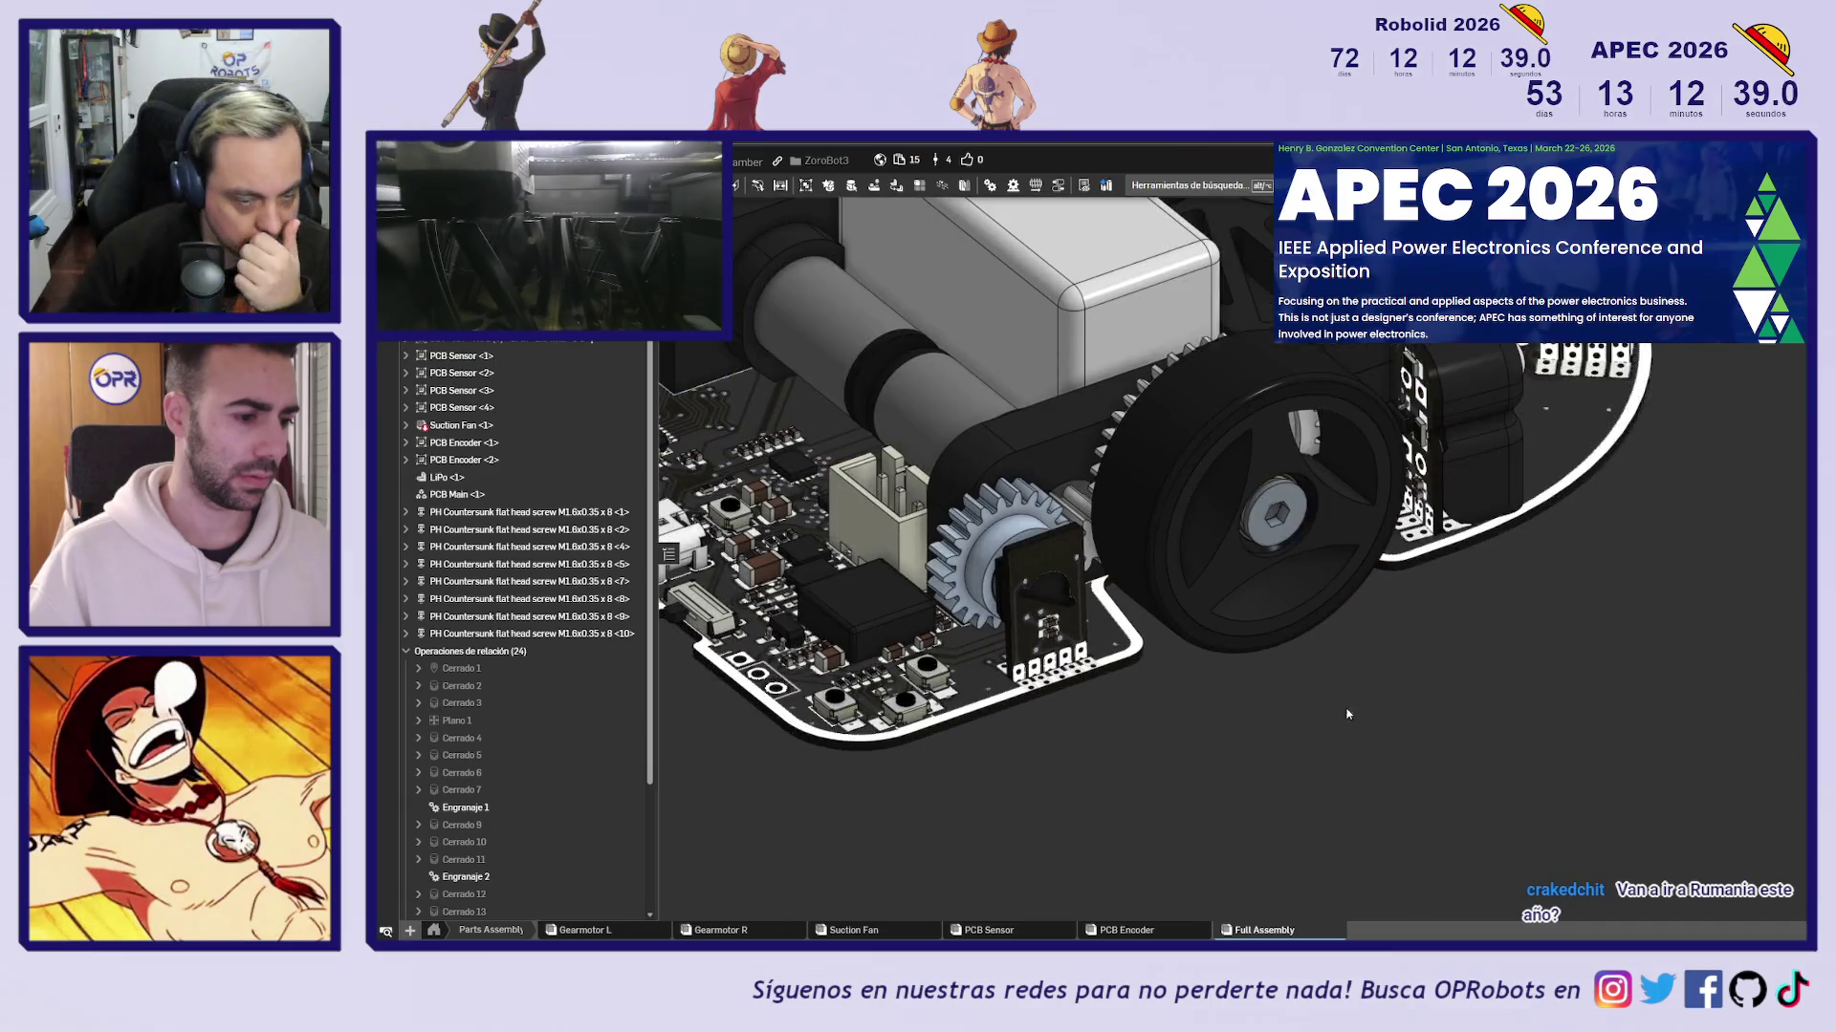
pyautogui.hotkey('ctrl', 'Tab')
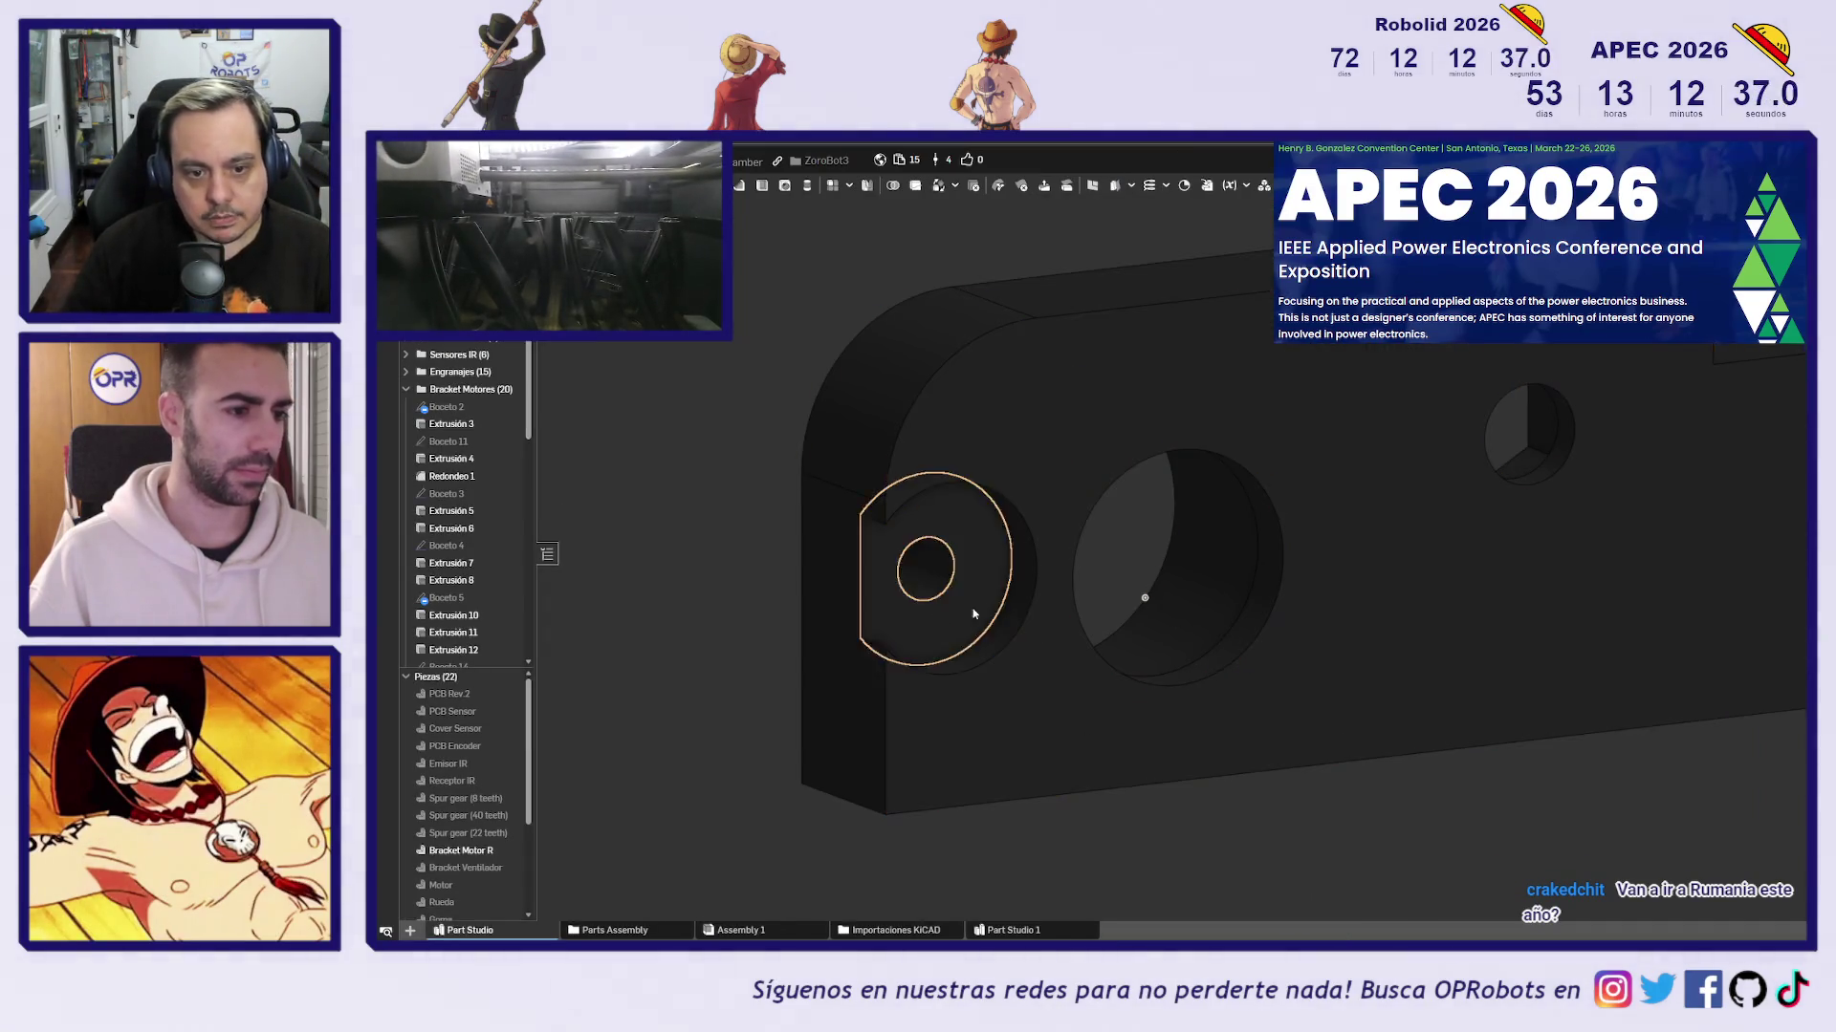
pyautogui.click(924, 568)
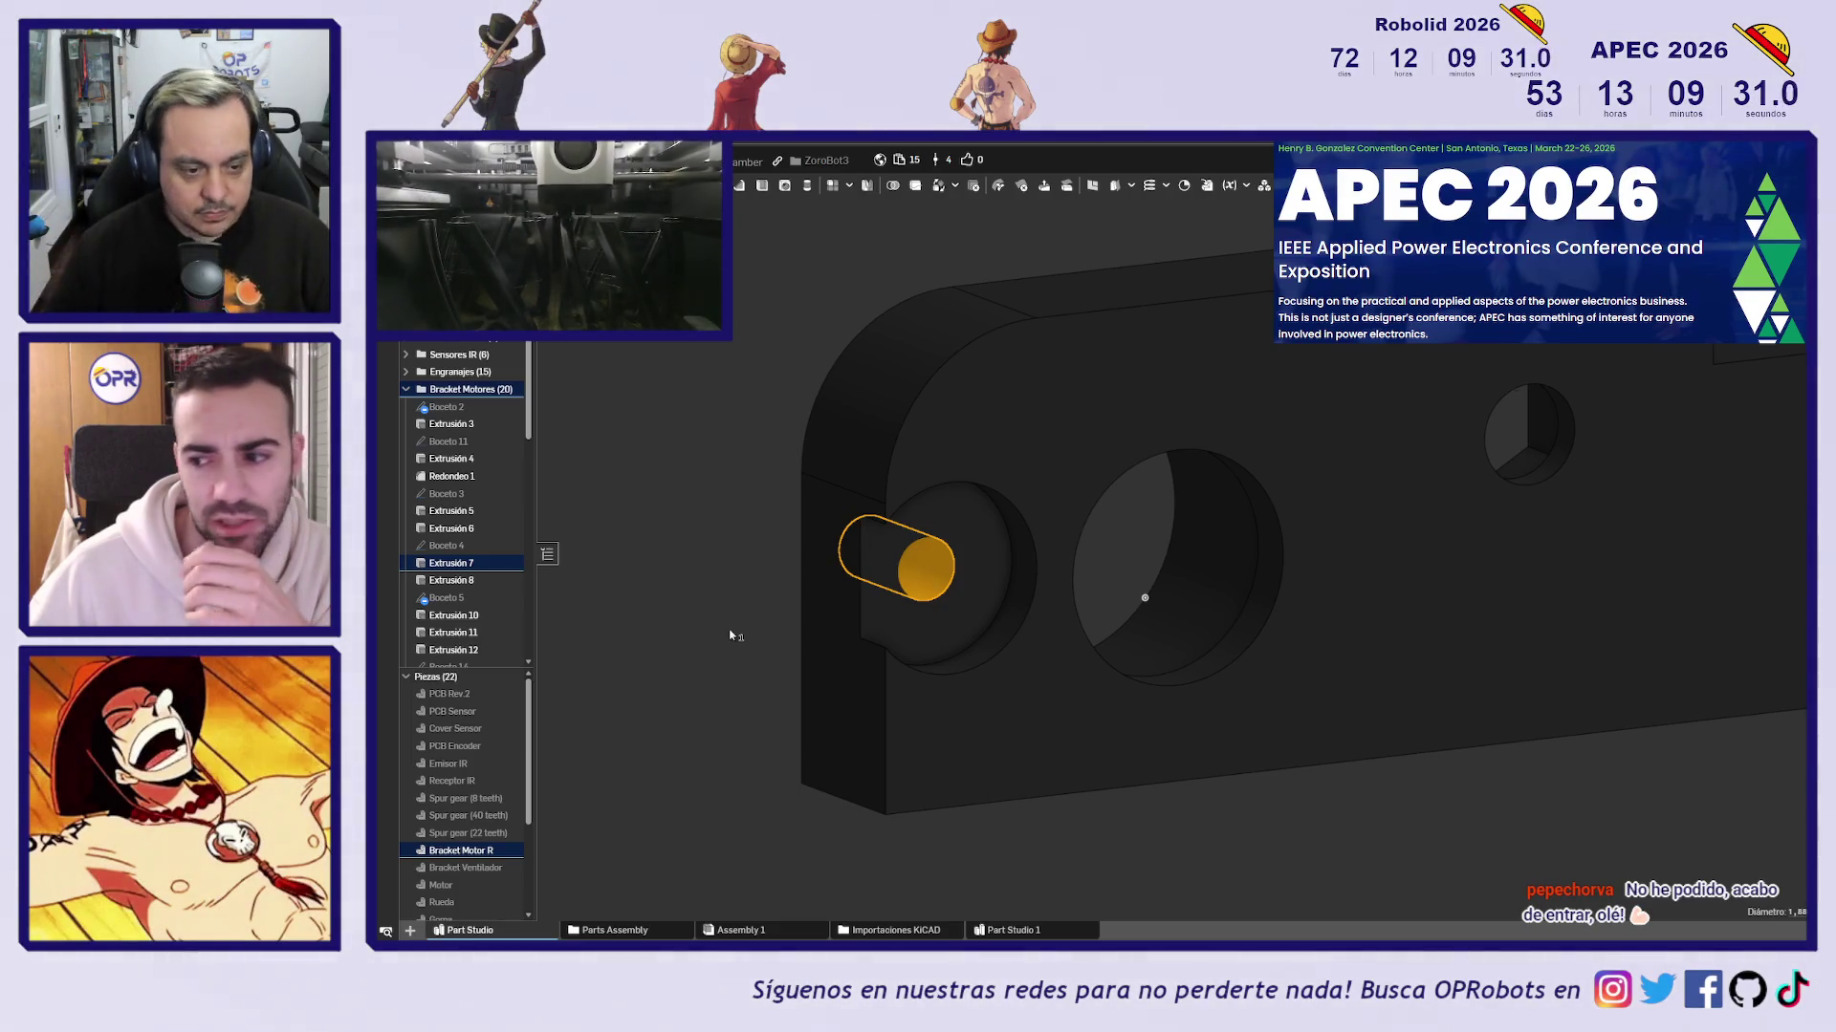
# Edit Boceto 4, change the small circle's diameter from 1,88 to 1.8, and accept the sketch
pyautogui.doubleClick(445, 544)
pyautogui.doubleClick(911, 531)
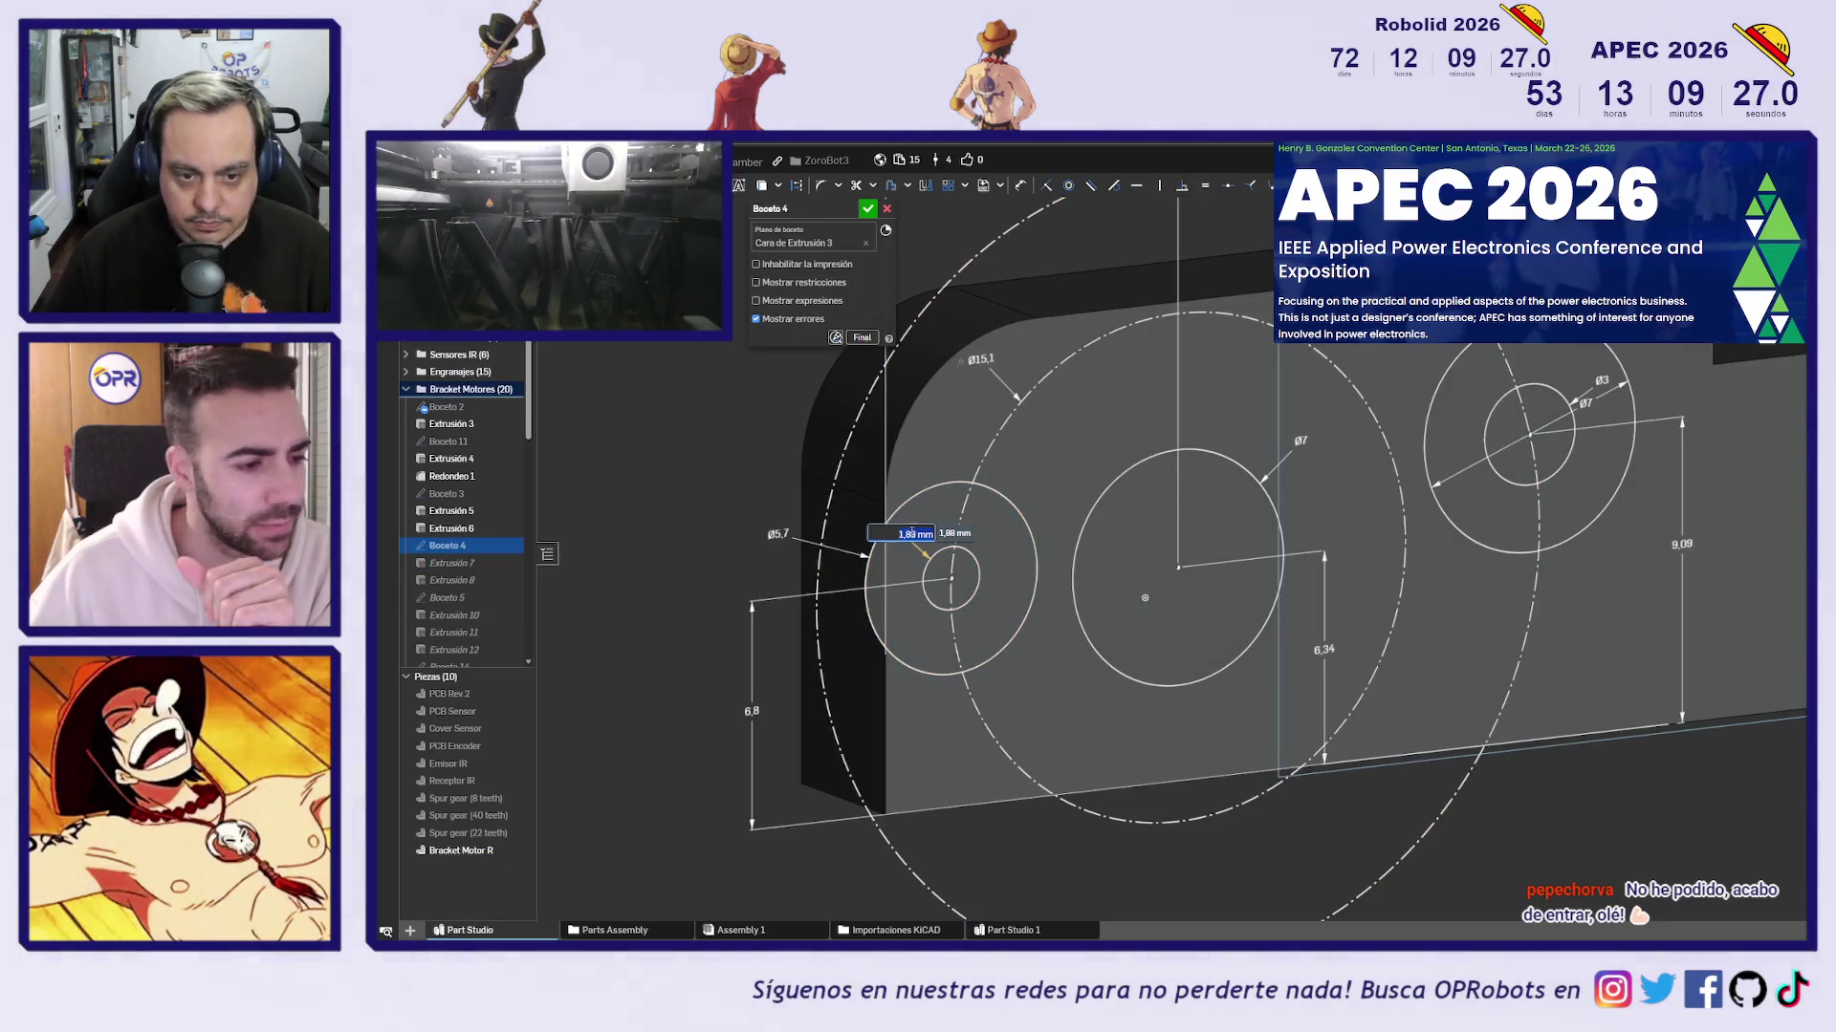
pyautogui.write('1,8')
pyautogui.press('Return')
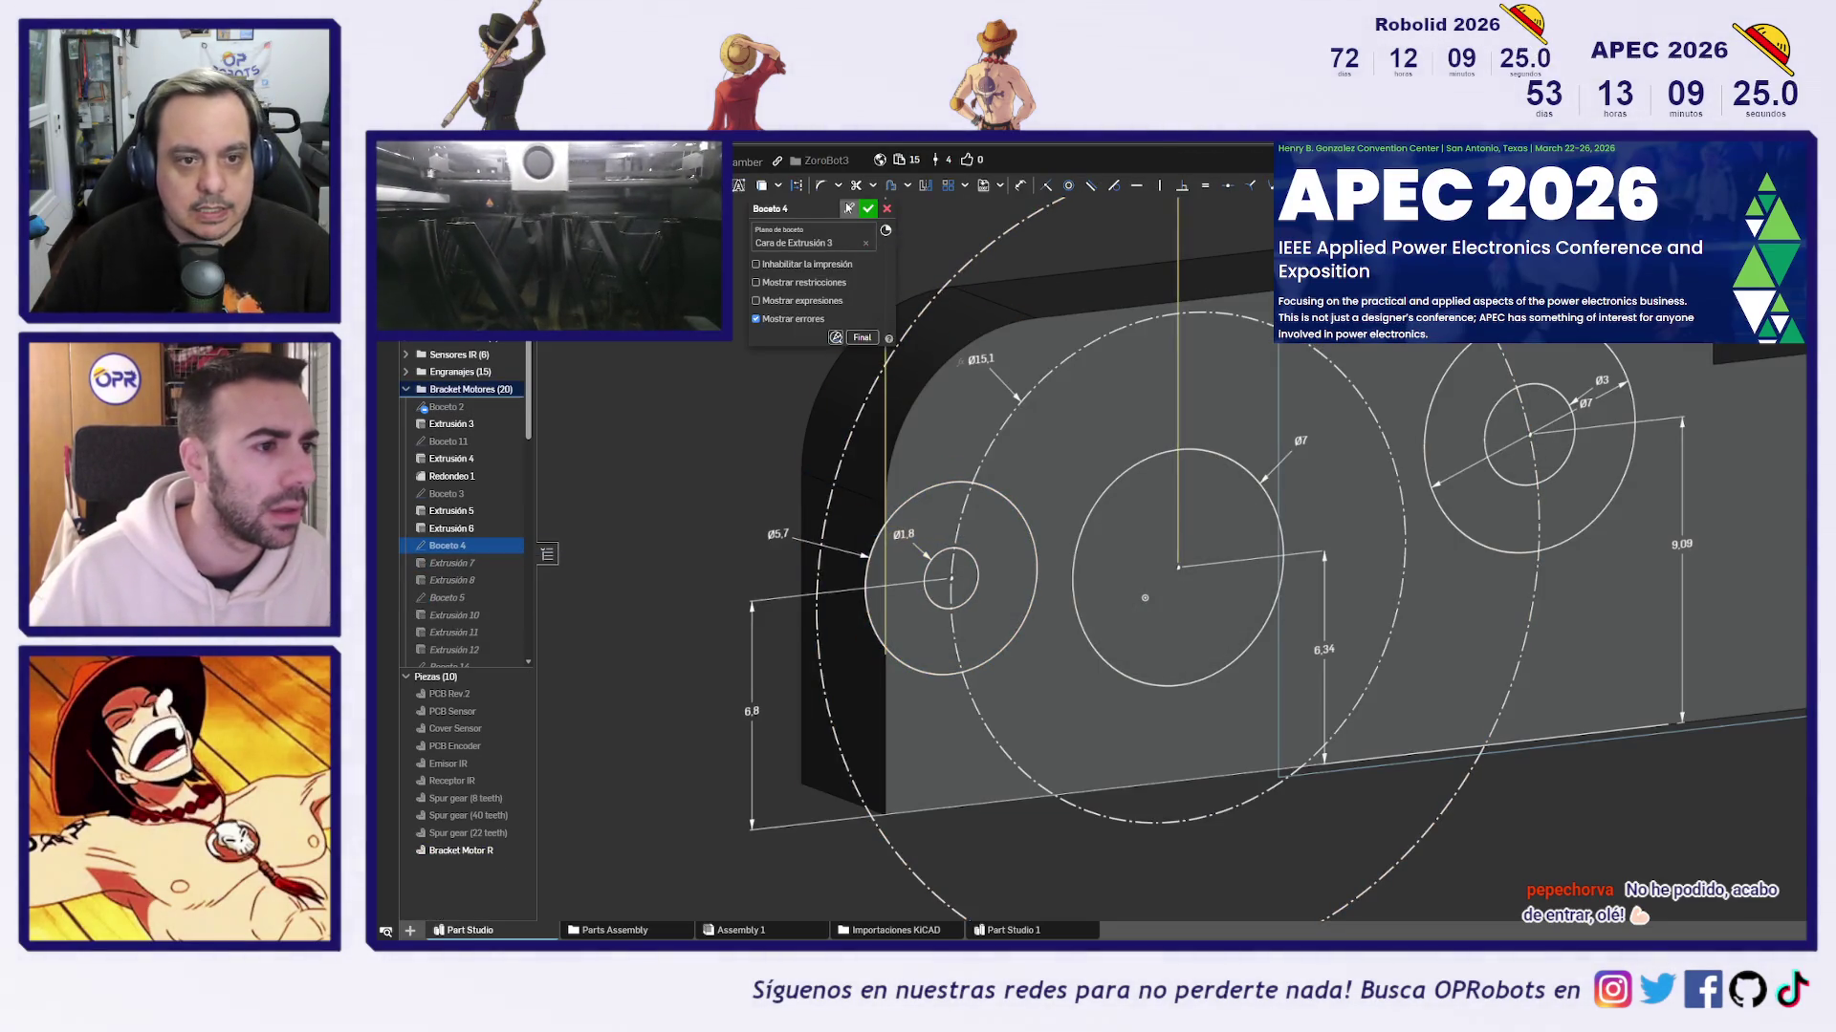
pyautogui.click(867, 209)
# Measure the bracket's slot holes: the axis distance between two holes and the right hole's diameter
pyautogui.scroll(-5, 762, 409)
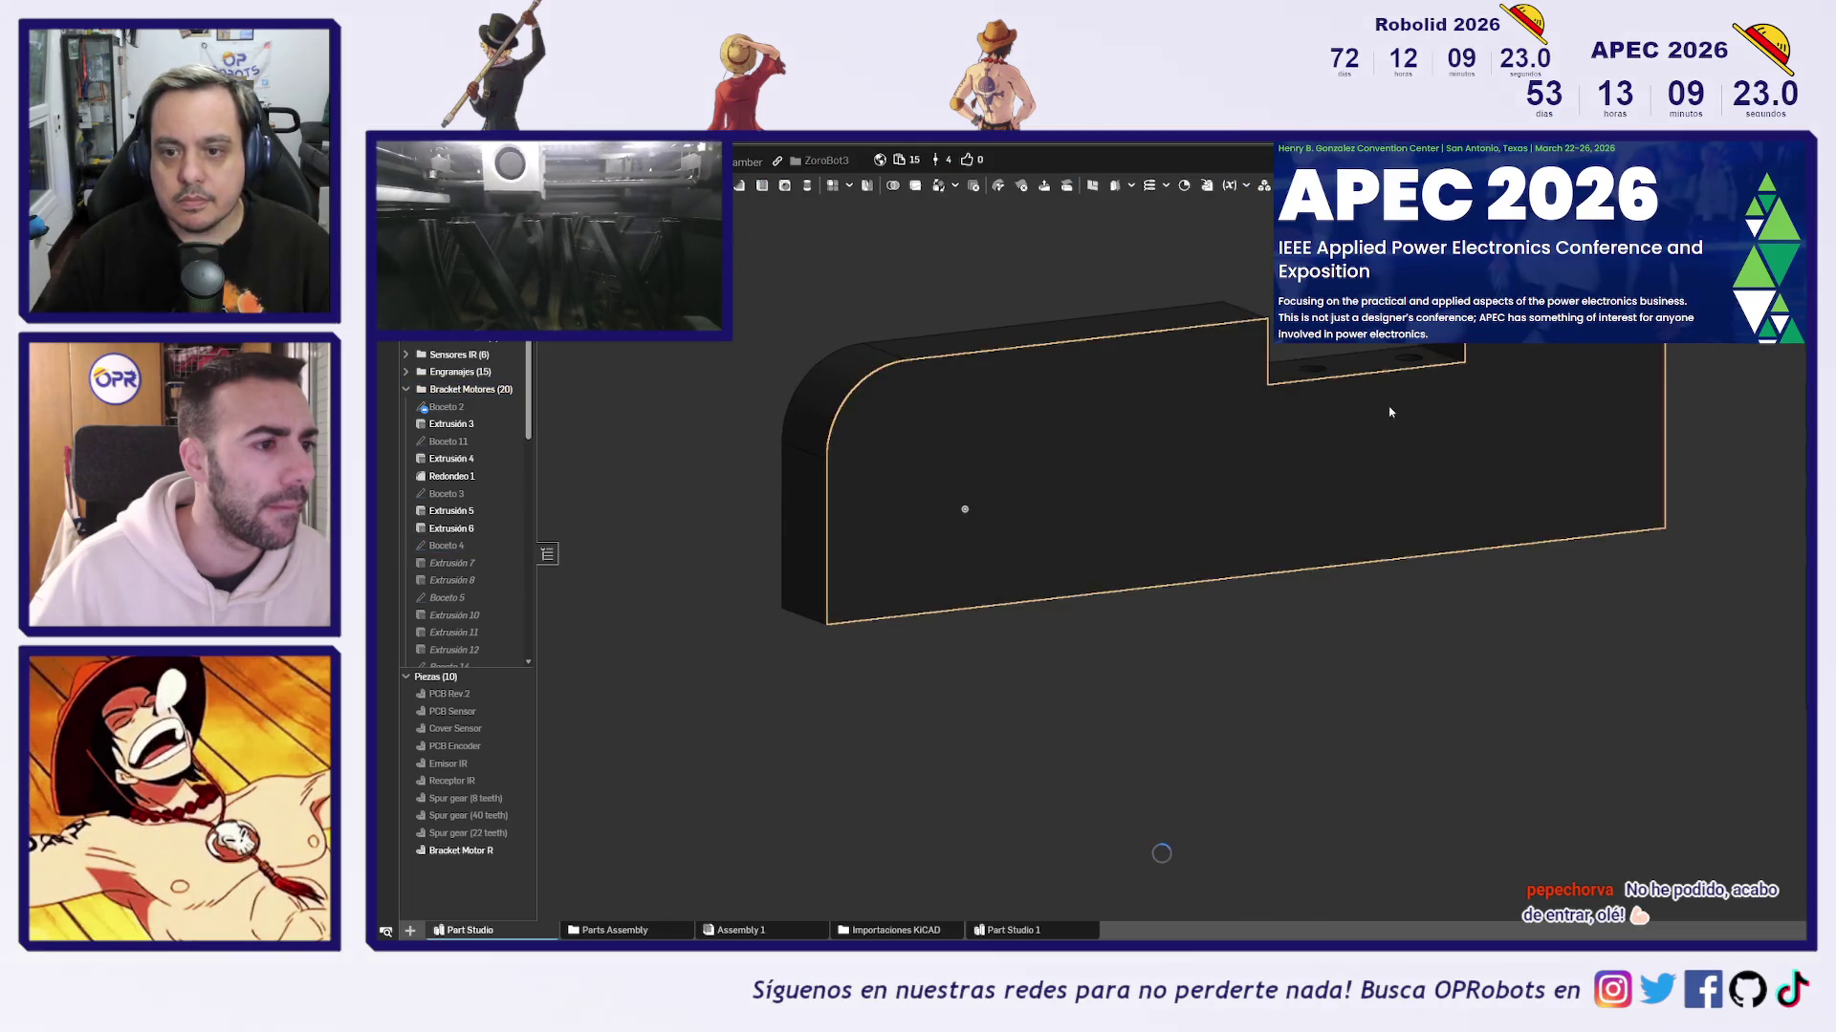
pyautogui.moveTo(1390, 412); pyautogui.dragTo(1338, 382, button='right')
pyautogui.scroll(5, 1319, 368)
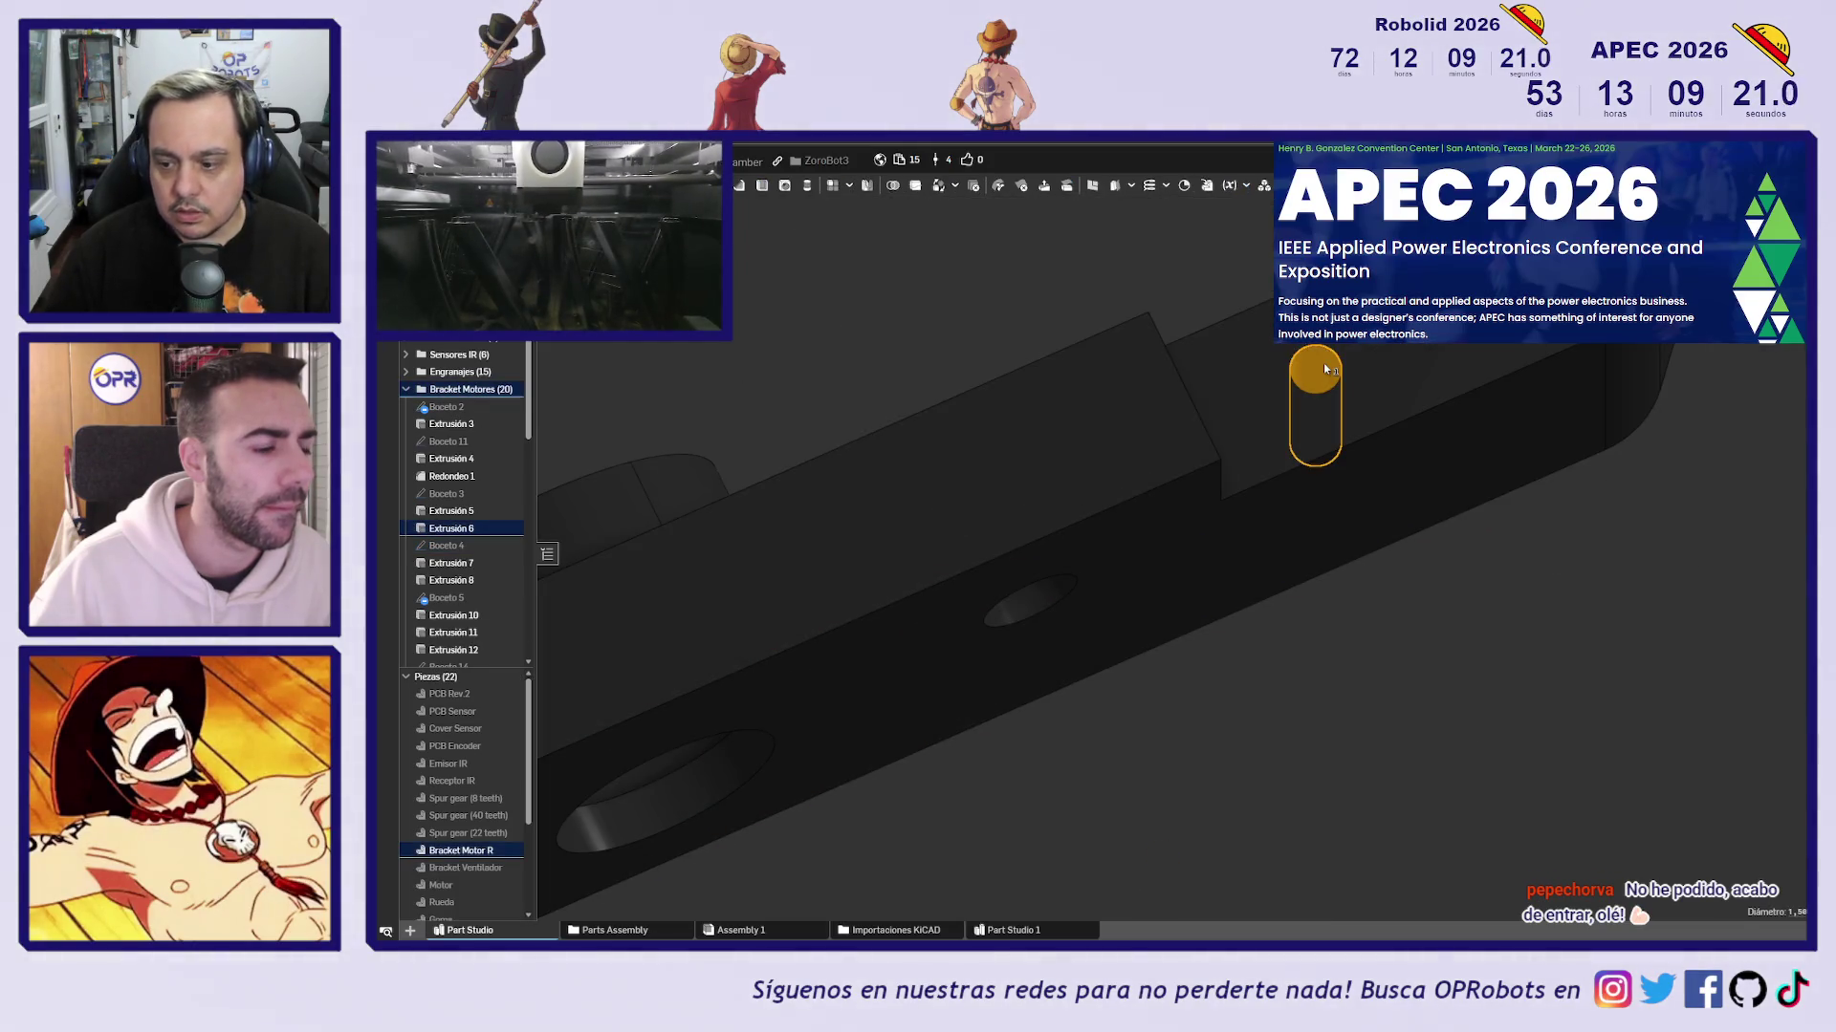
pyautogui.moveTo(1509, 304); pyautogui.dragTo(1401, 430, button='middle')
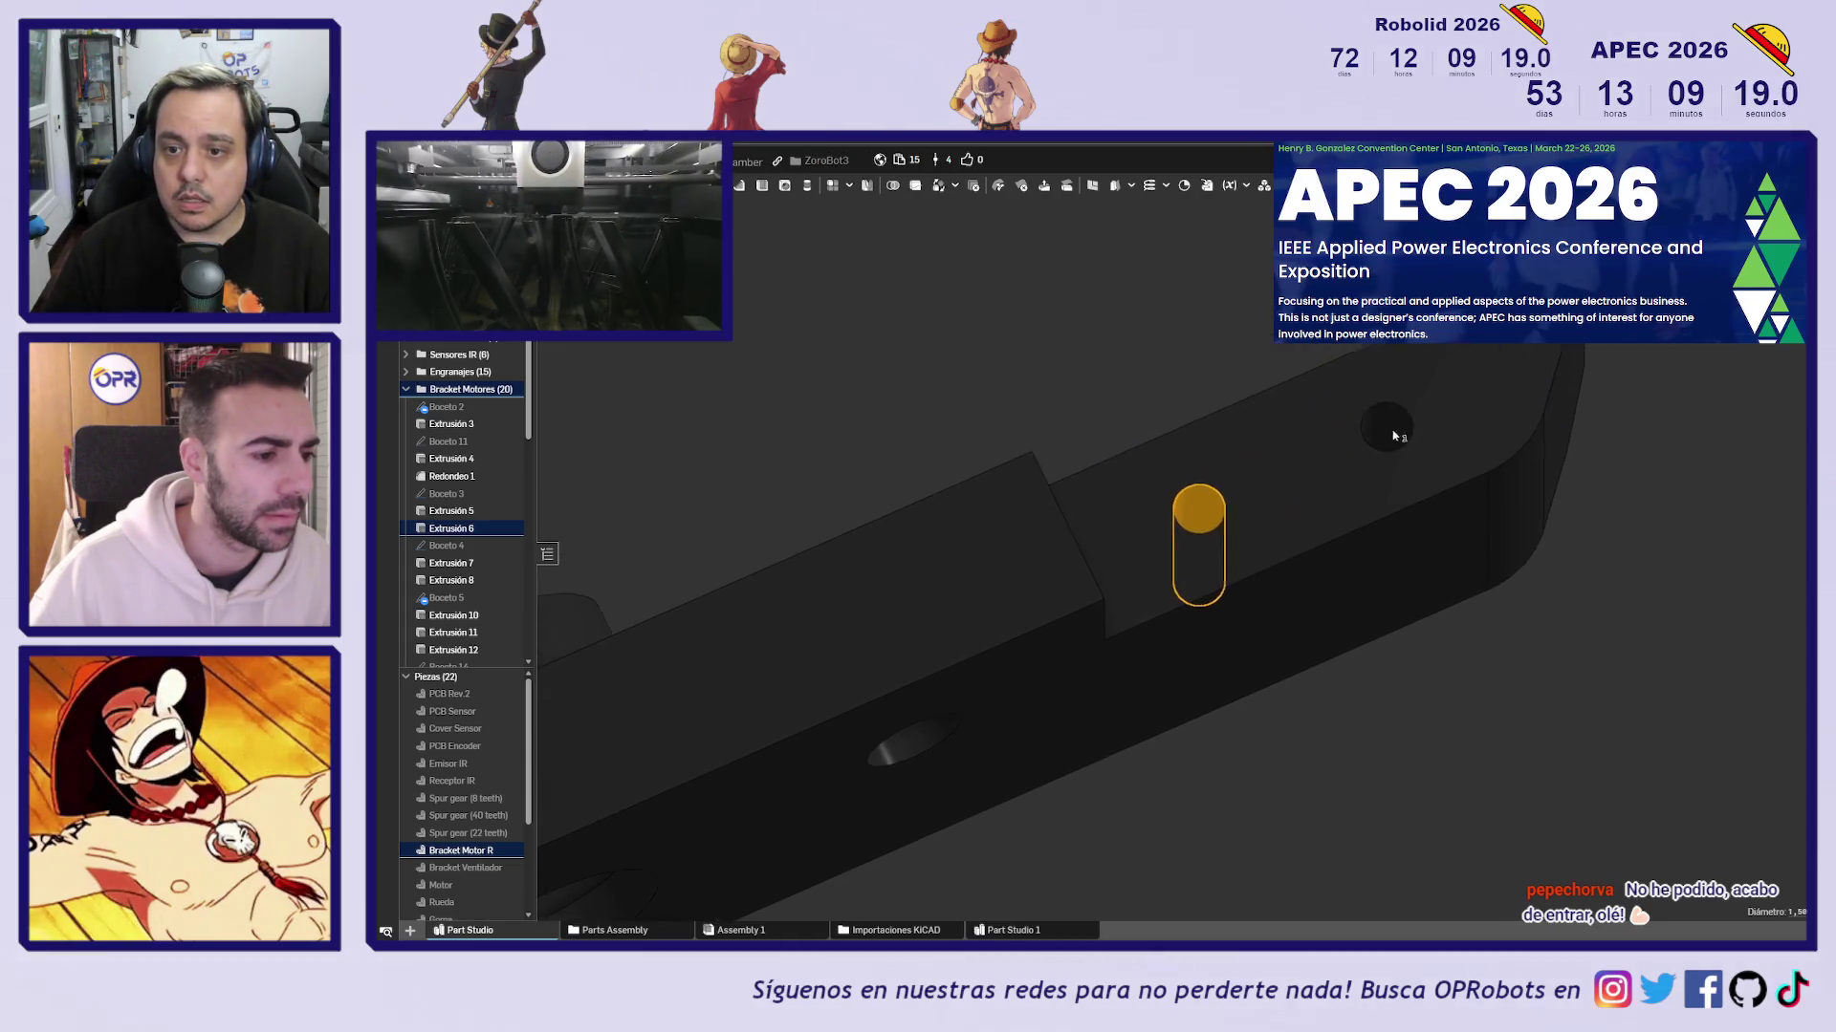
pyautogui.click(1375, 431)
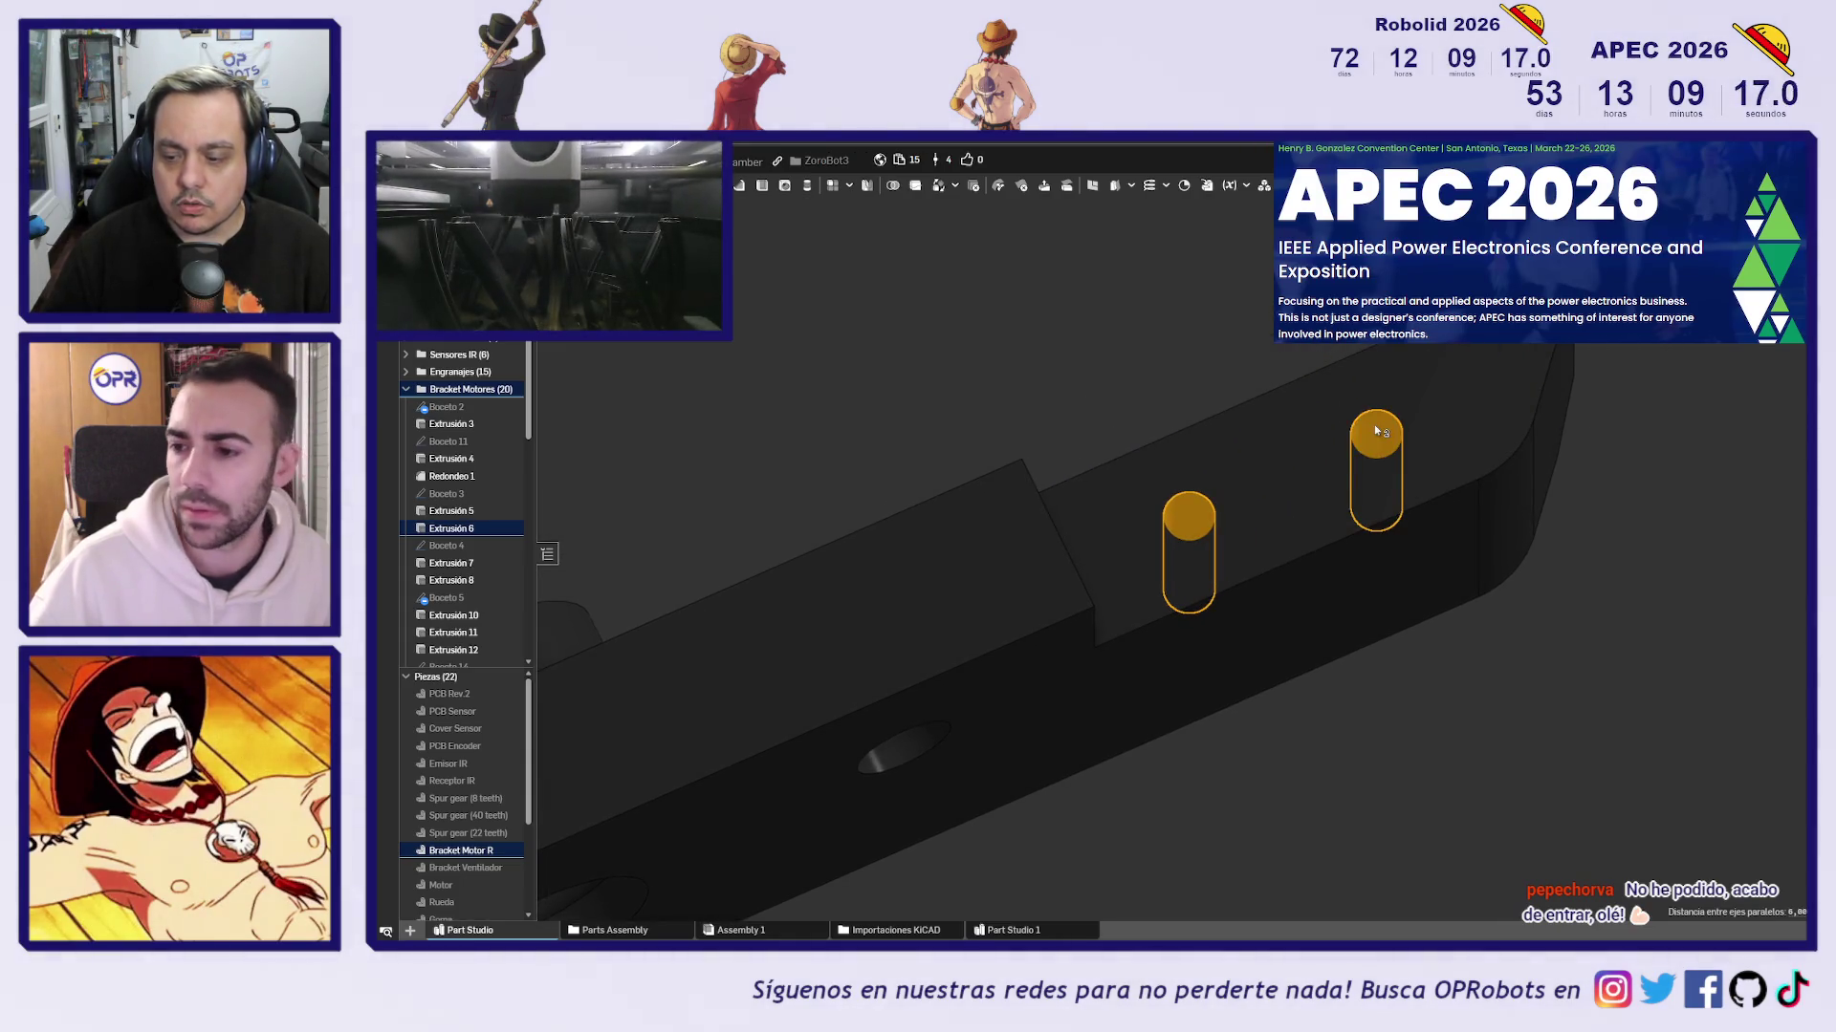
pyautogui.moveTo(1375, 431); pyautogui.dragTo(1418, 705, button='right')
pyautogui.click(1418, 705)
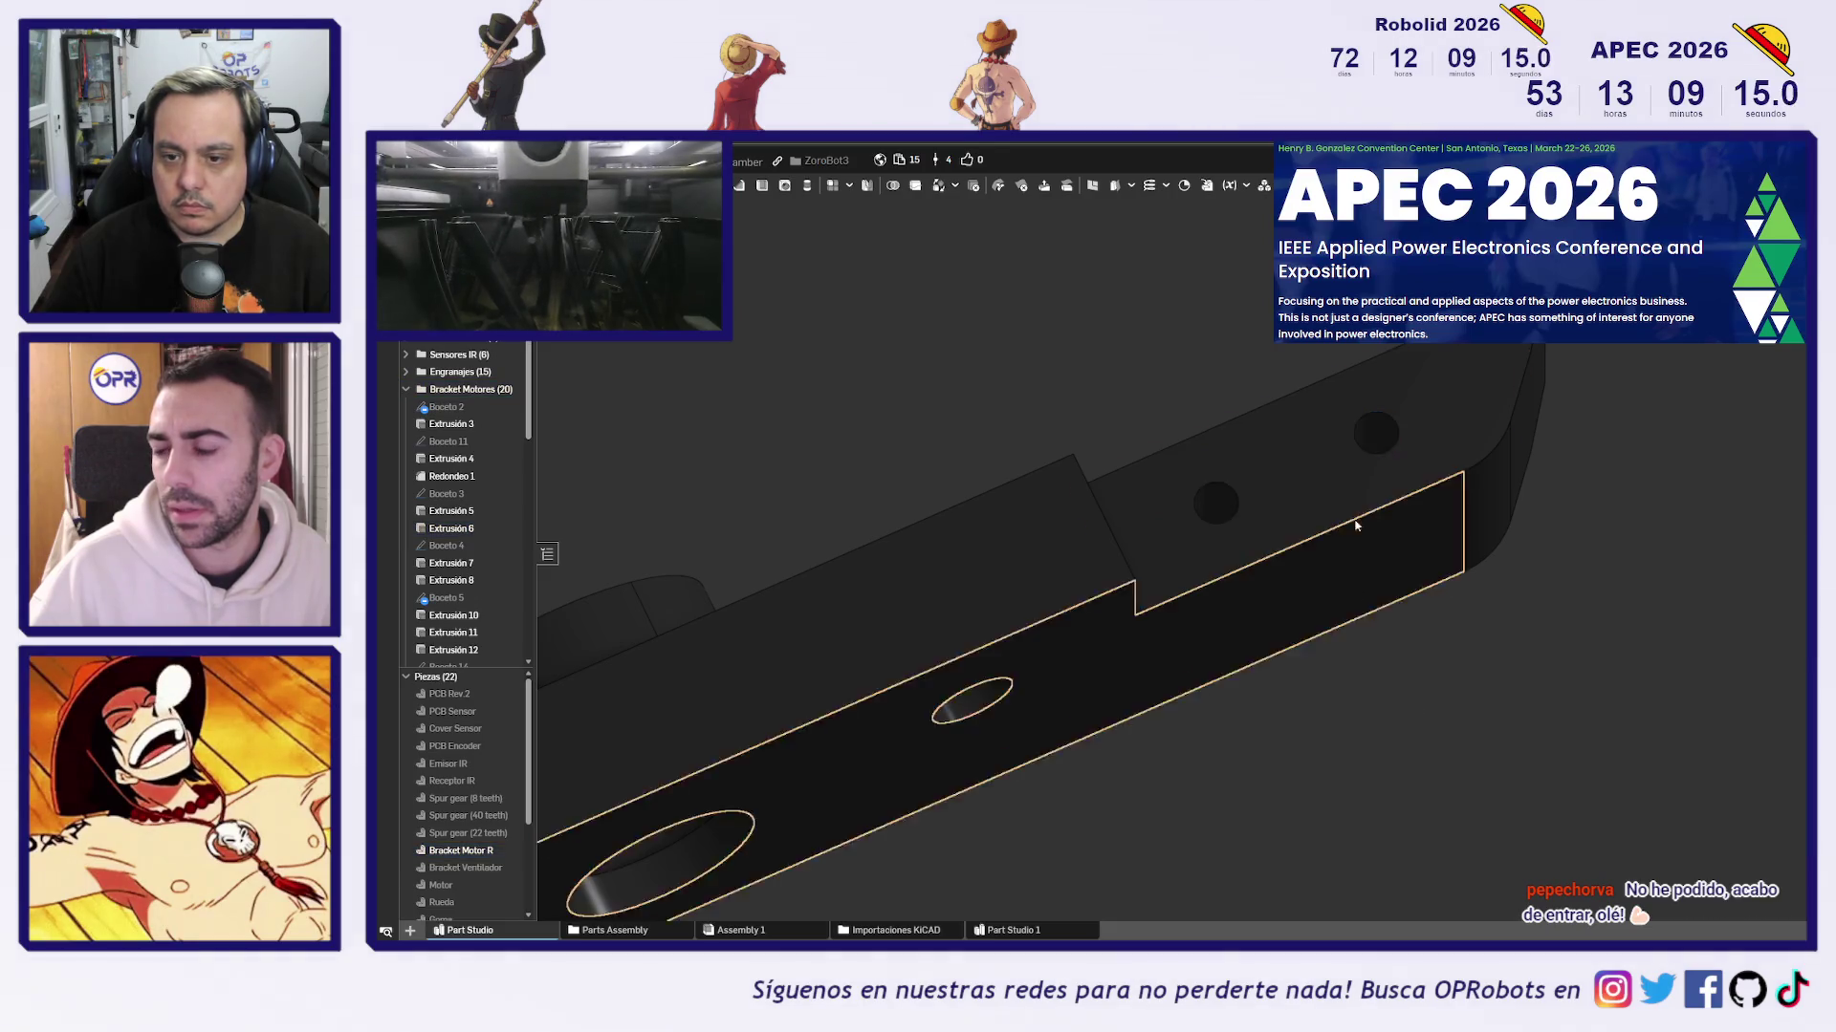
pyautogui.click(1375, 468)
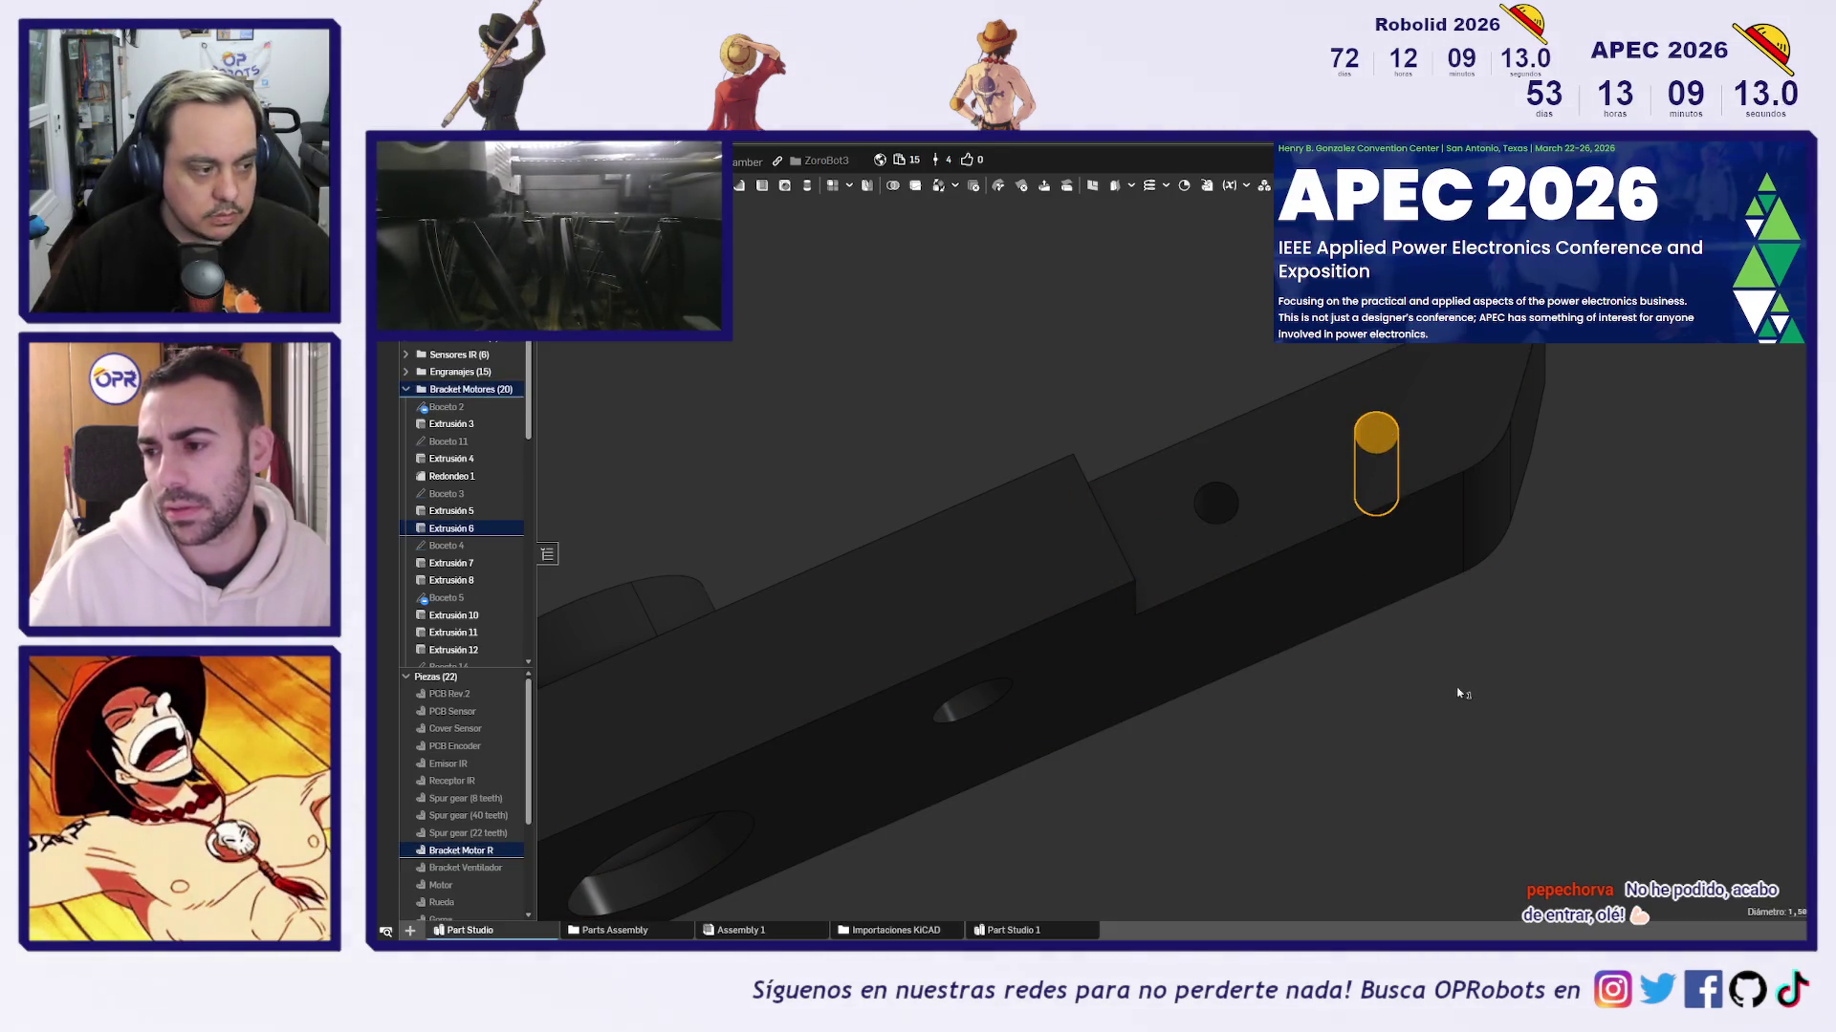
pyautogui.moveTo(1459, 688); pyautogui.dragTo(1429, 721, button='middle')
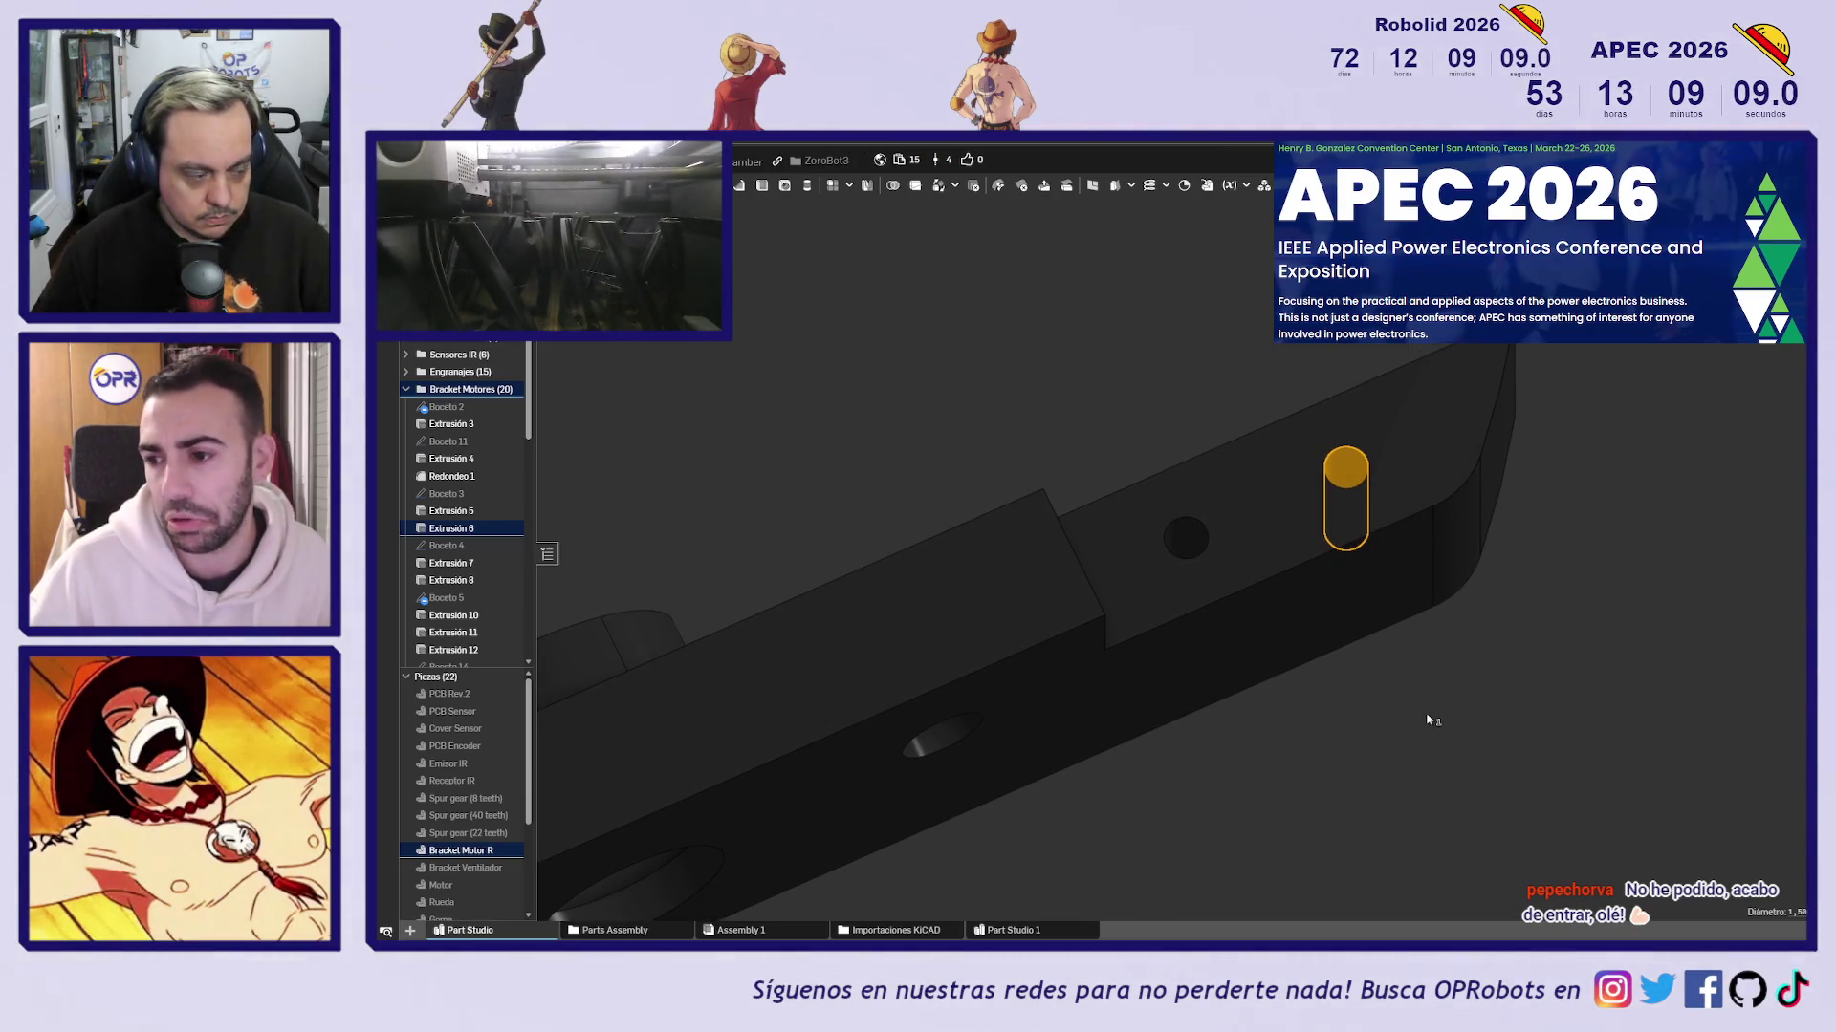
pyautogui.scroll(-5, 1429, 720)
pyautogui.click(1451, 750)
pyautogui.moveTo(1451, 751)
pyautogui.mouseDown(button='right')
pyautogui.moveTo(1414, 730)
pyautogui.moveTo(1423, 682)
pyautogui.mouseUp(button='right')
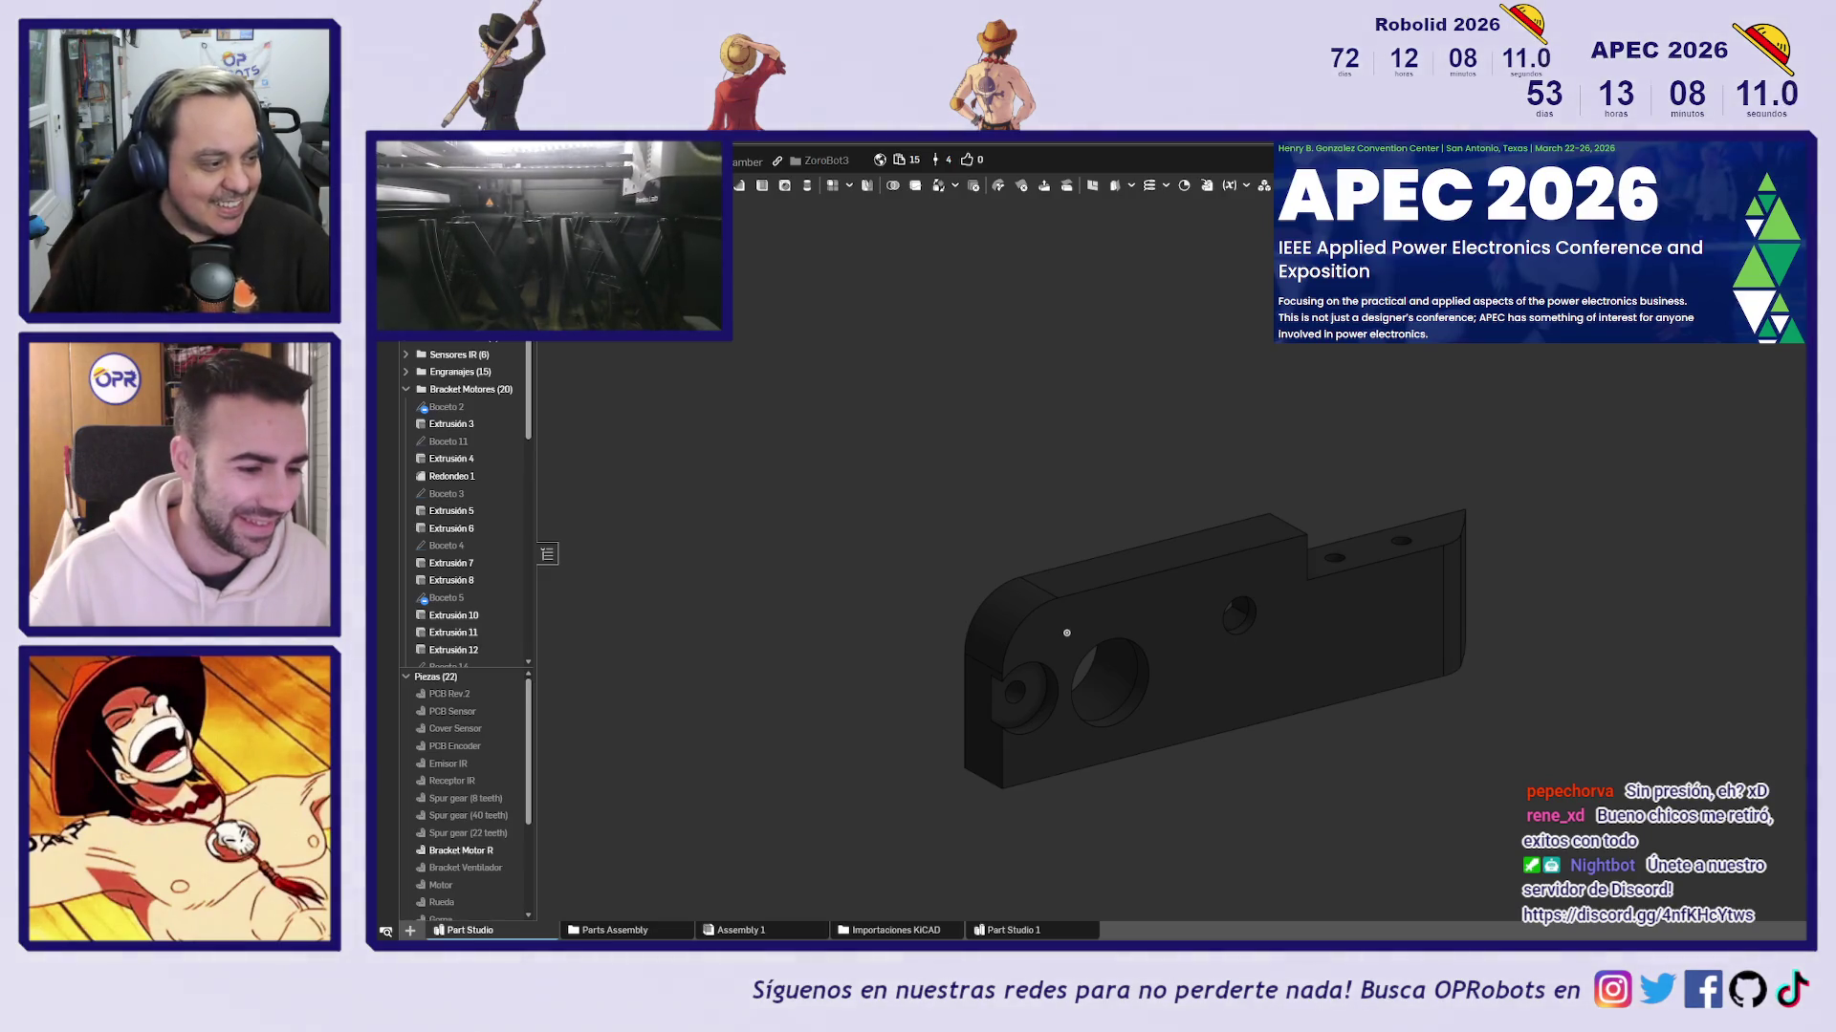
# Select the bracket's front face, view normal to it with N, then deselect it
pyautogui.moveTo(868, 759); pyautogui.dragTo(834, 690, button='middle')
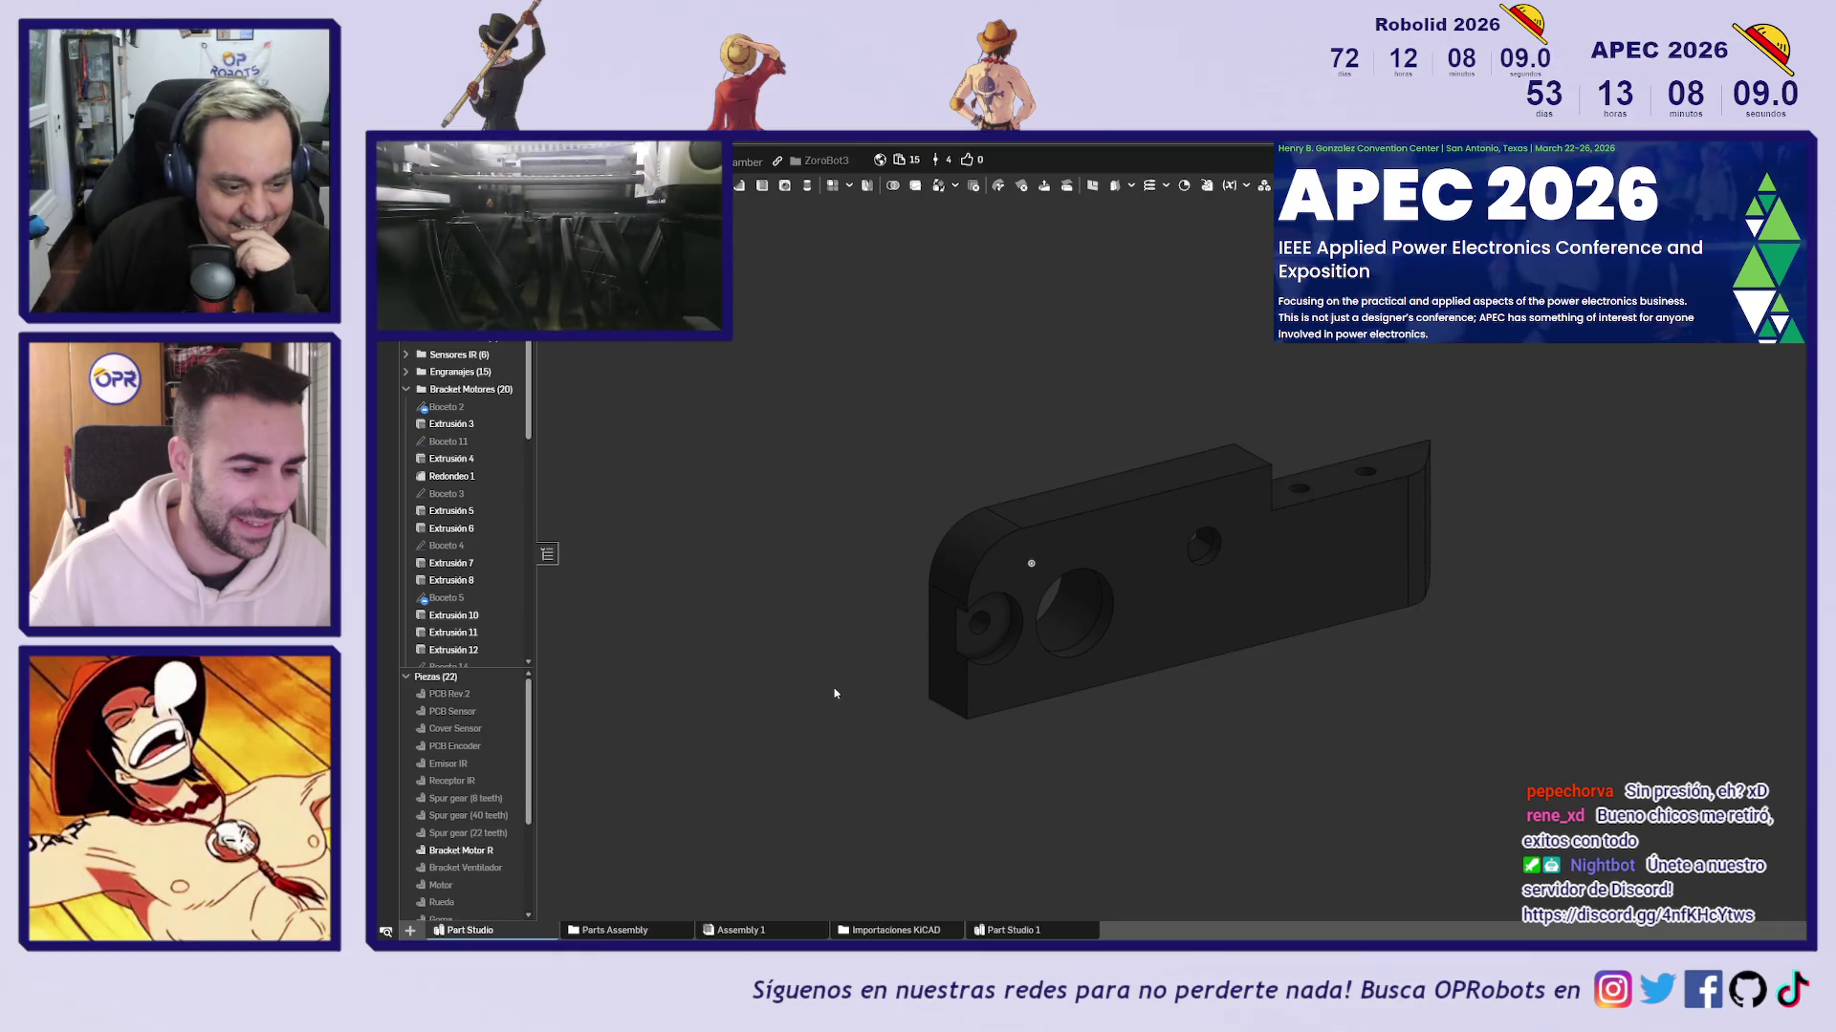
pyautogui.scroll(3, 1341, 513)
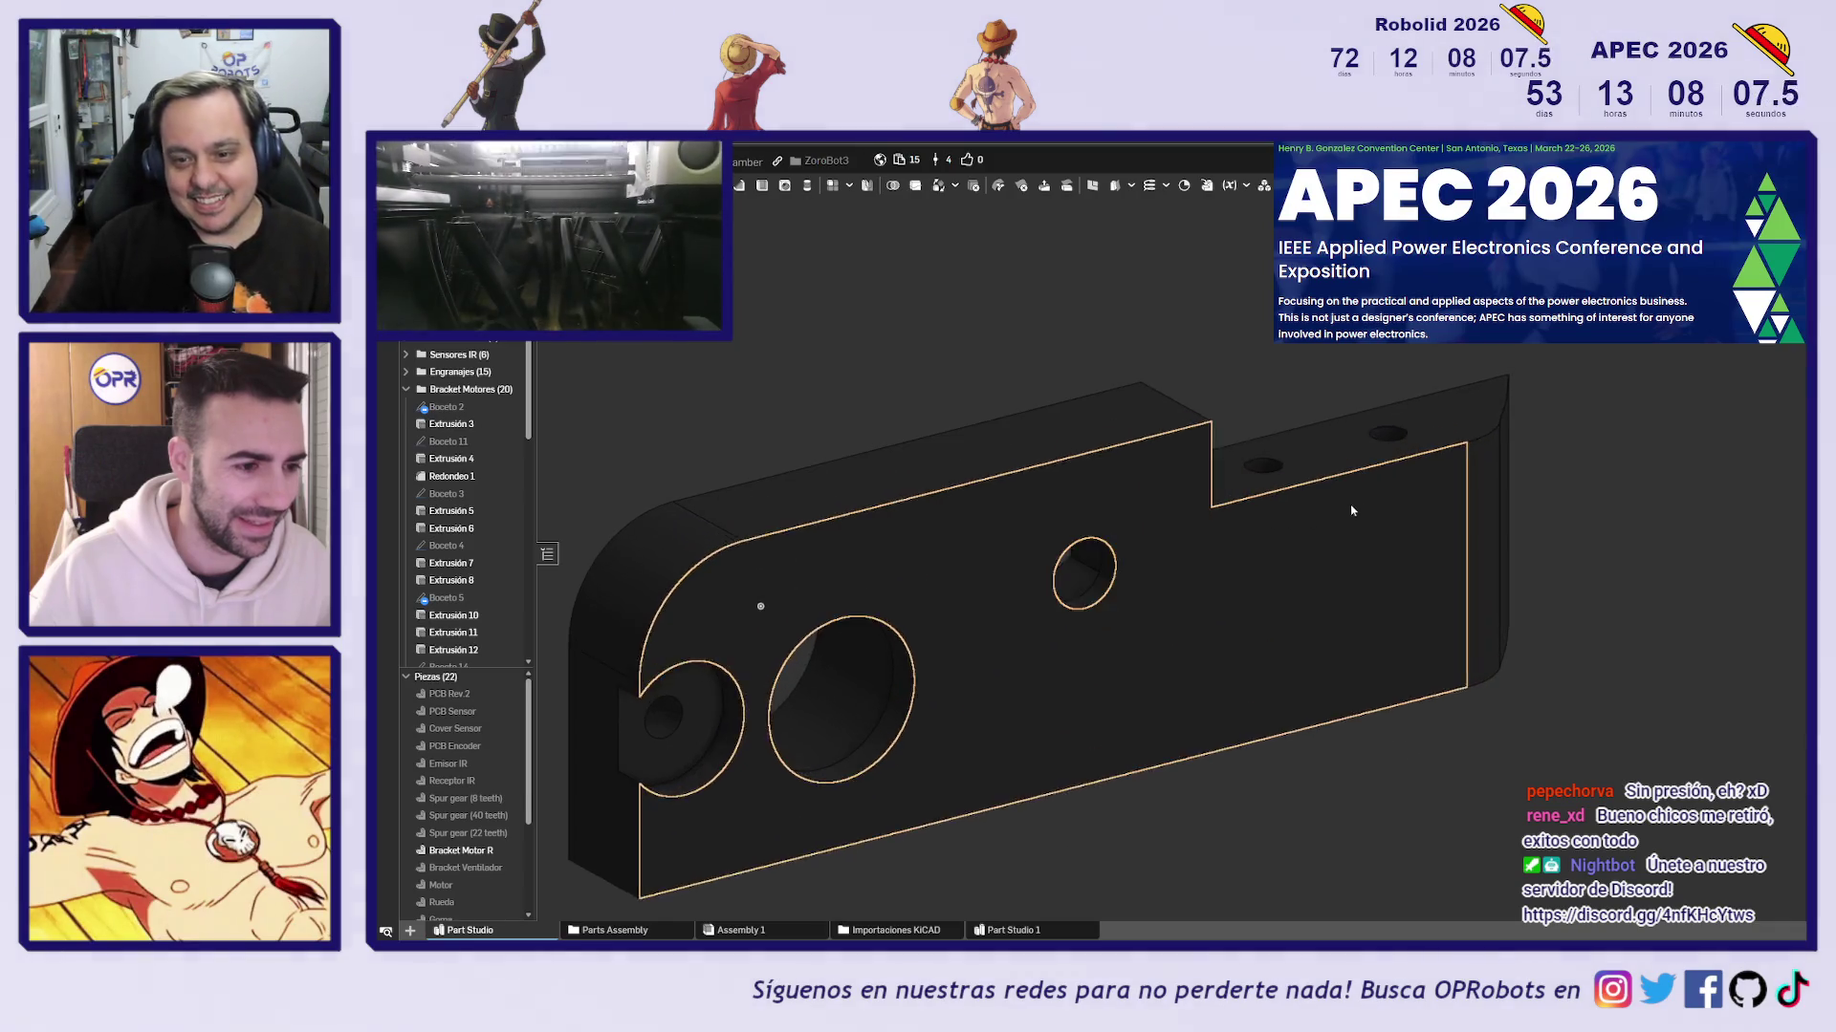
pyautogui.click(1442, 424)
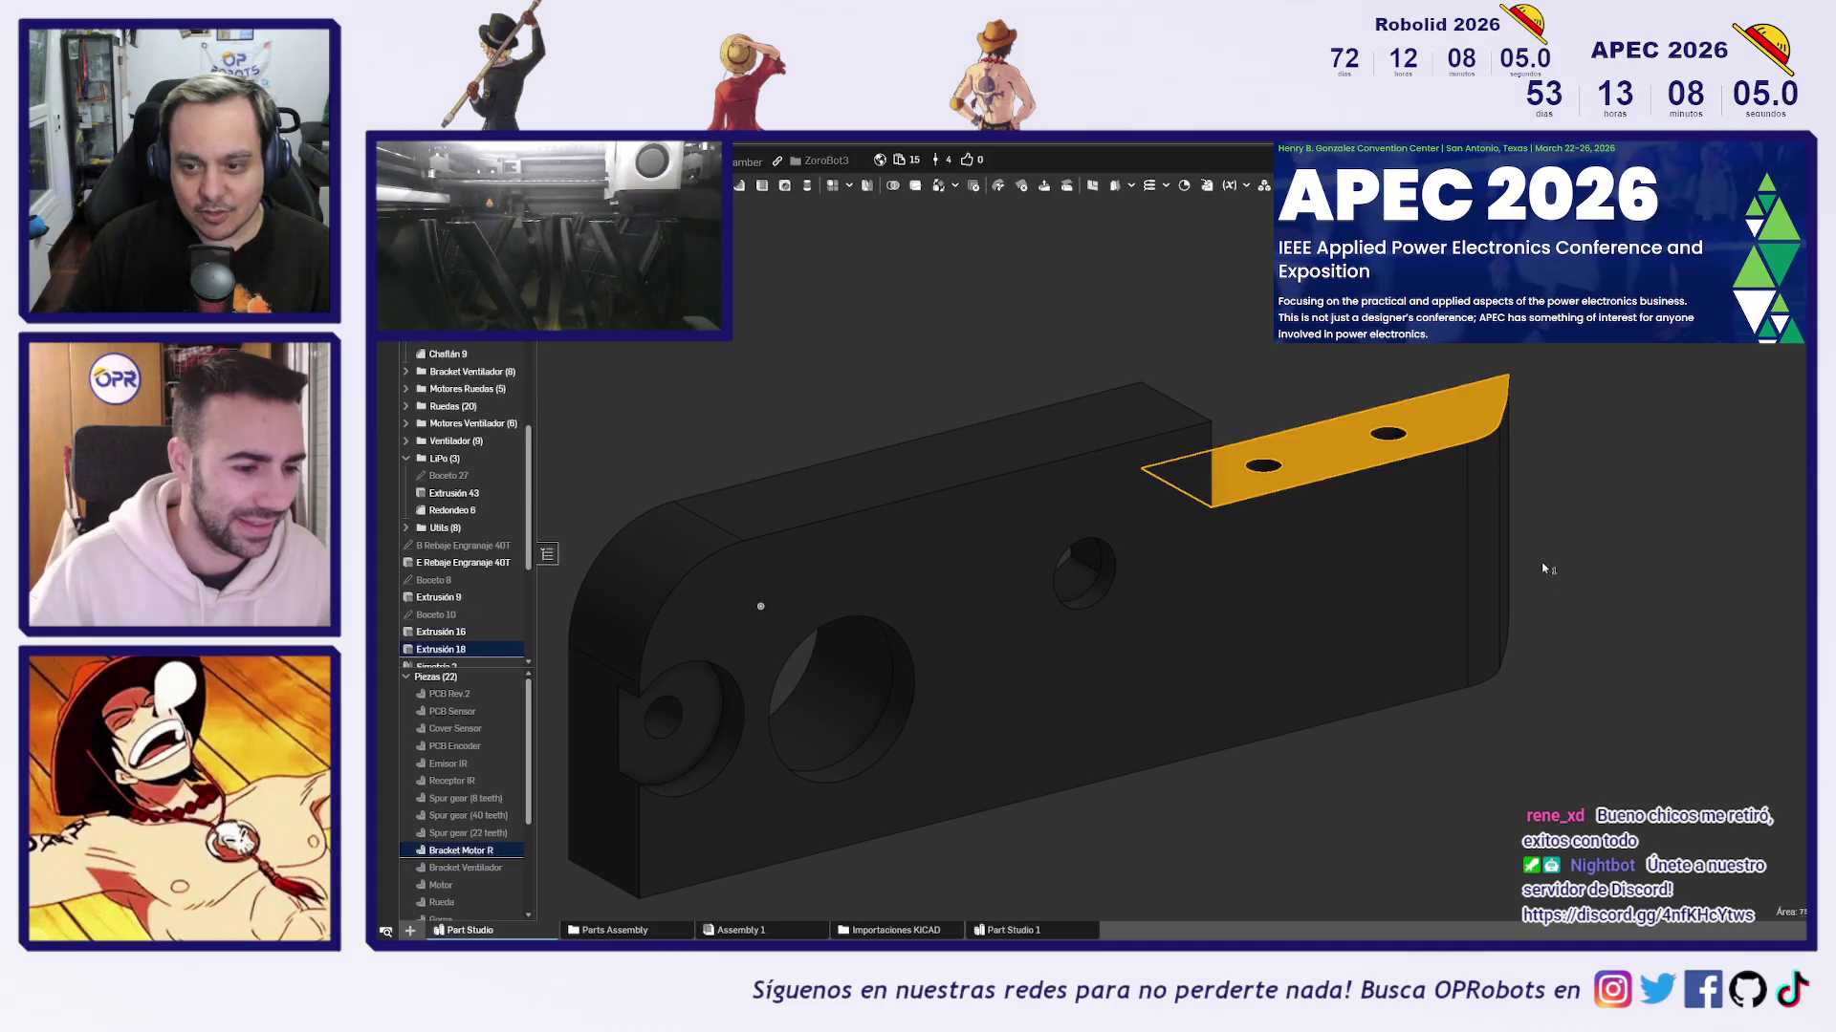
pyautogui.click(1414, 752)
pyautogui.moveTo(1414, 751); pyautogui.dragTo(1498, 718, button='middle')
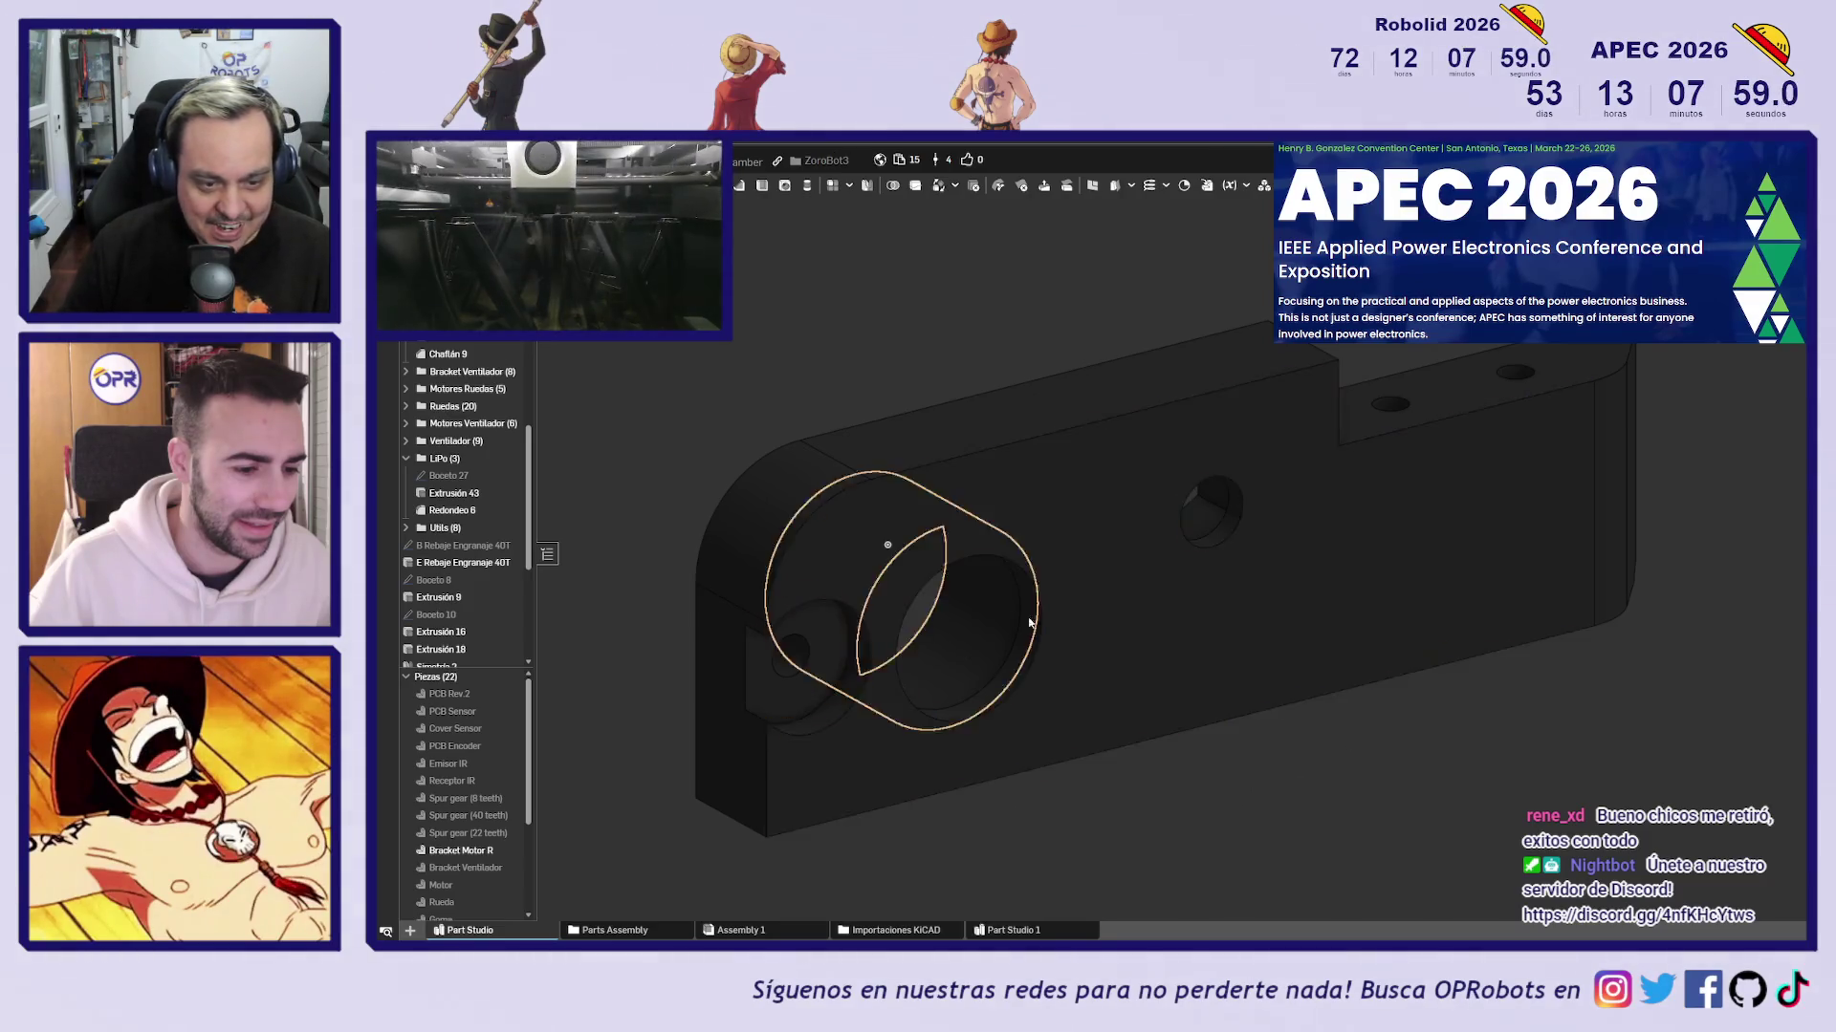
pyautogui.click(1402, 528)
pyautogui.press('n')
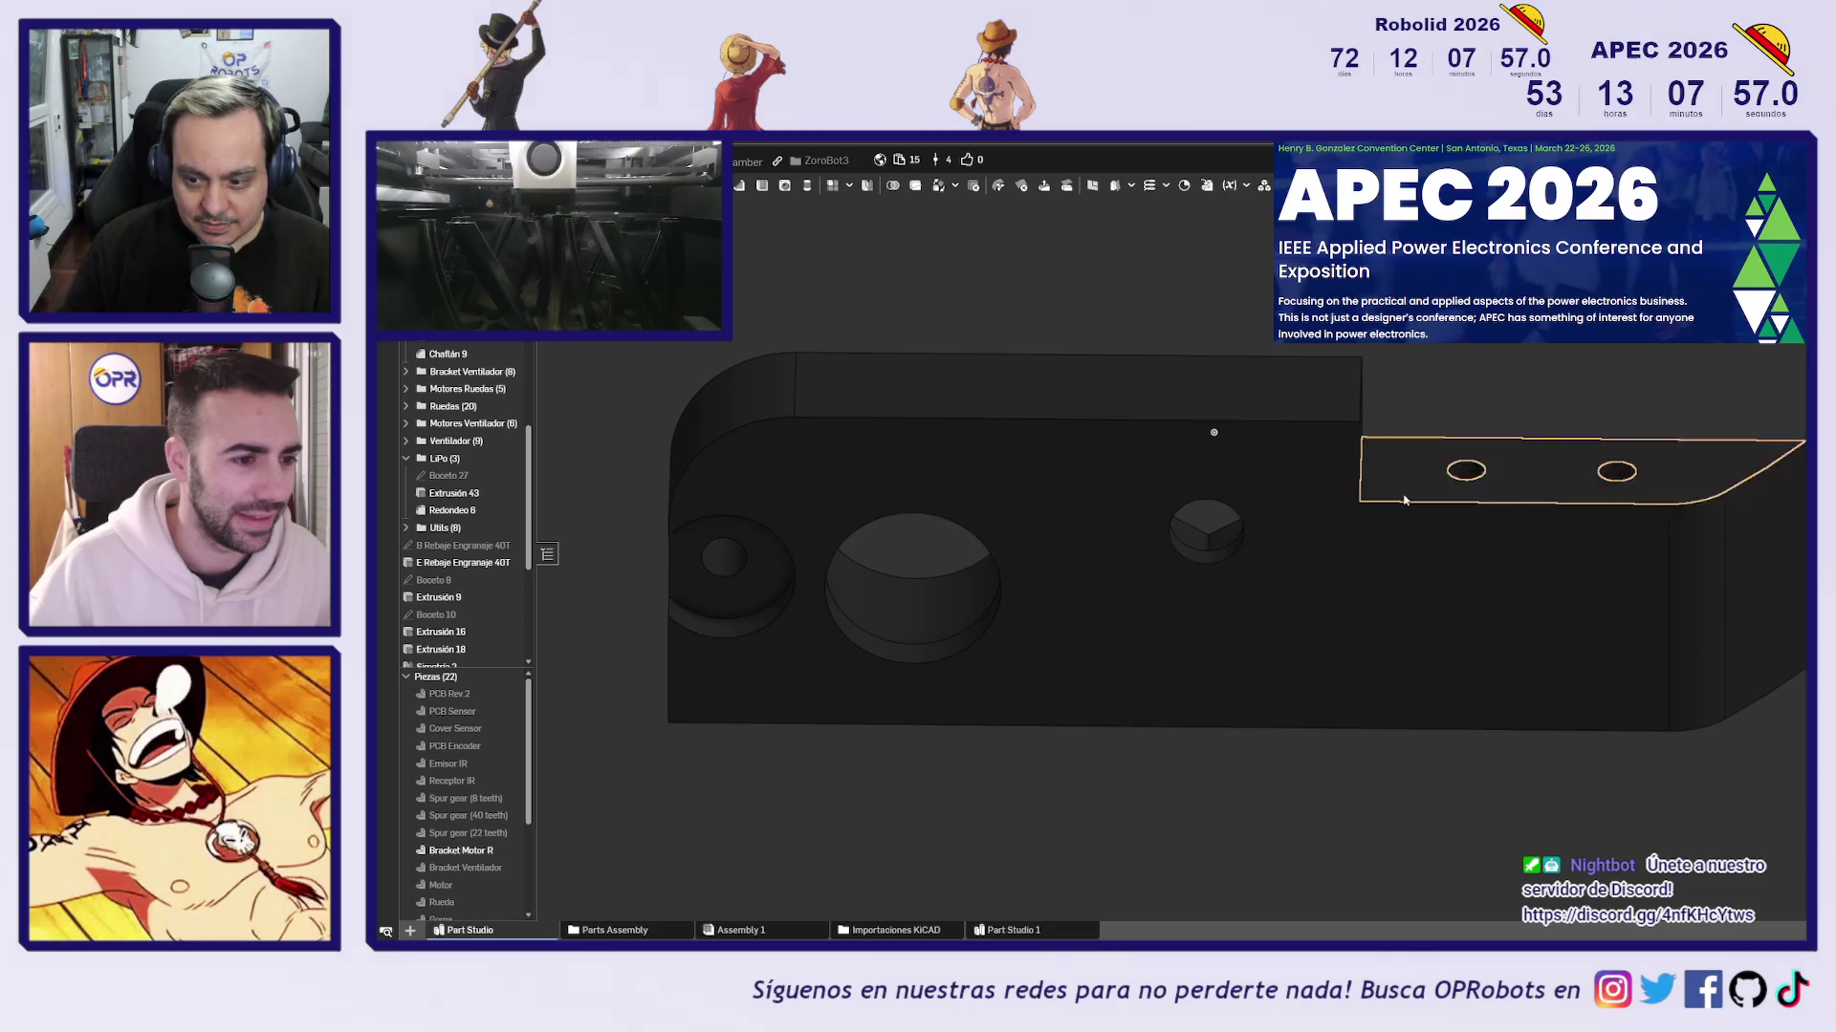
pyautogui.click(943, 737)
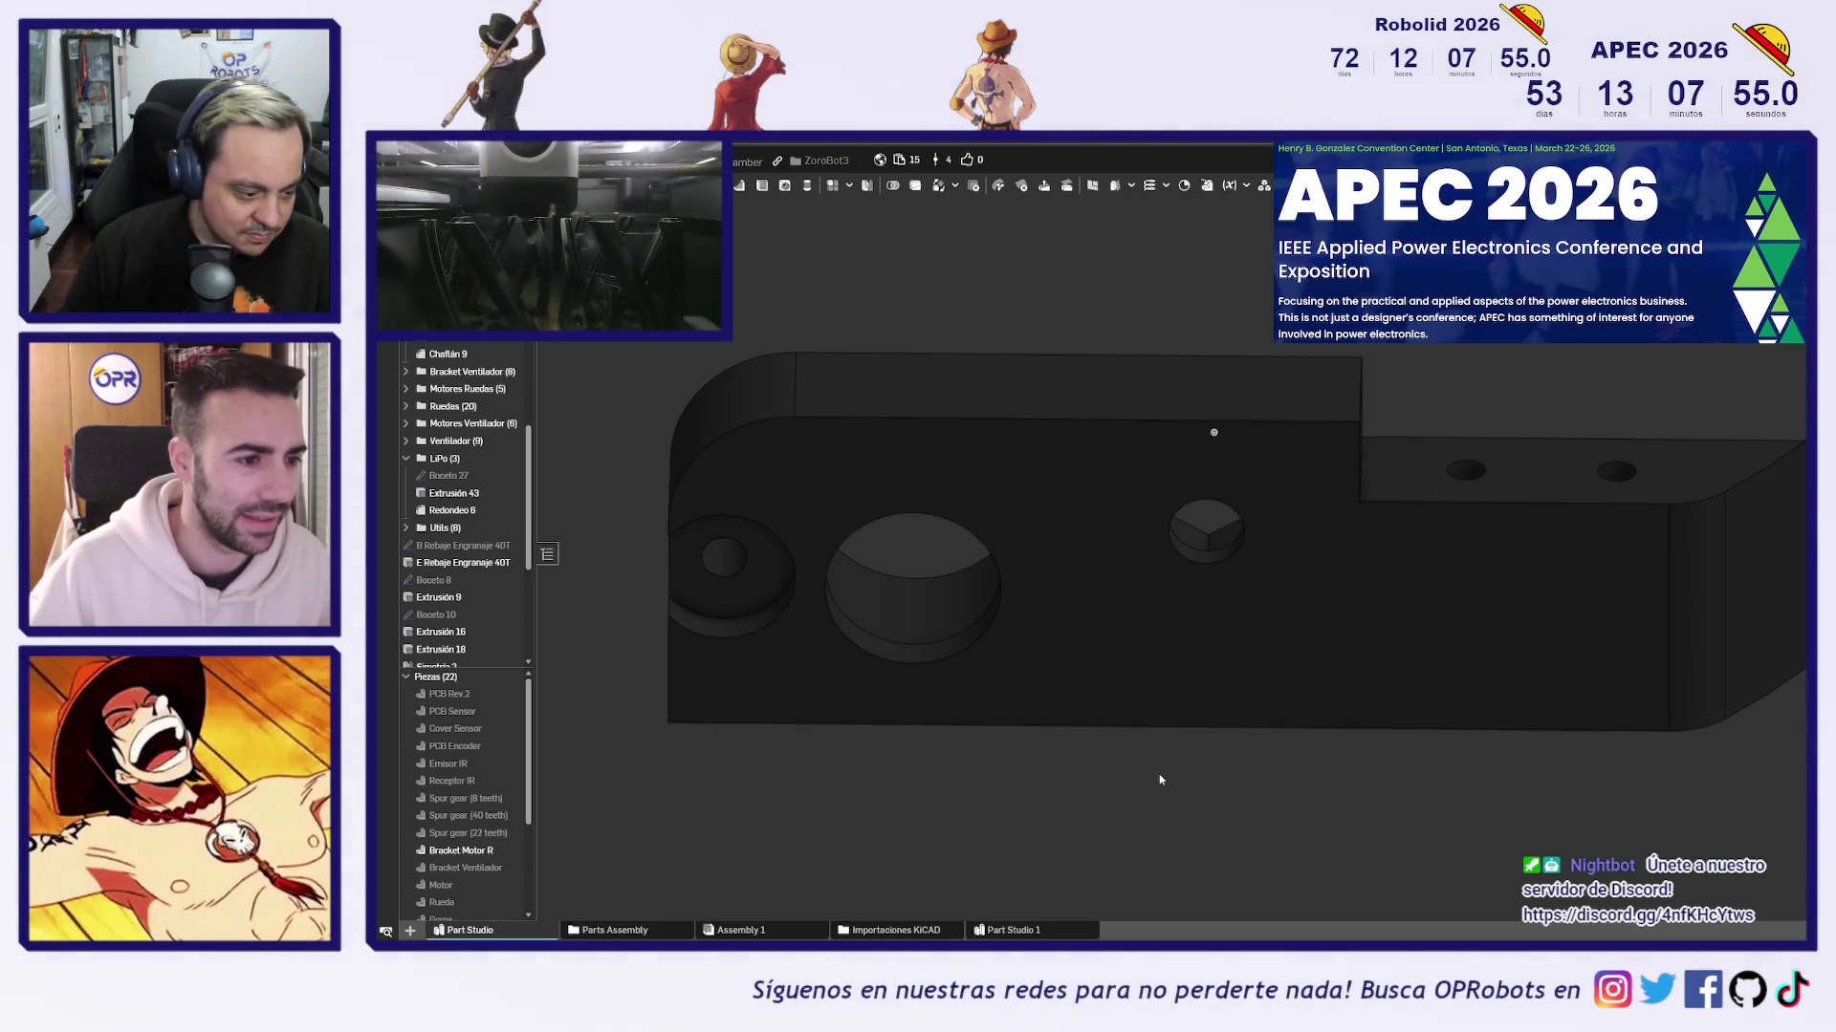
pyautogui.scroll(-2, 469, 814)
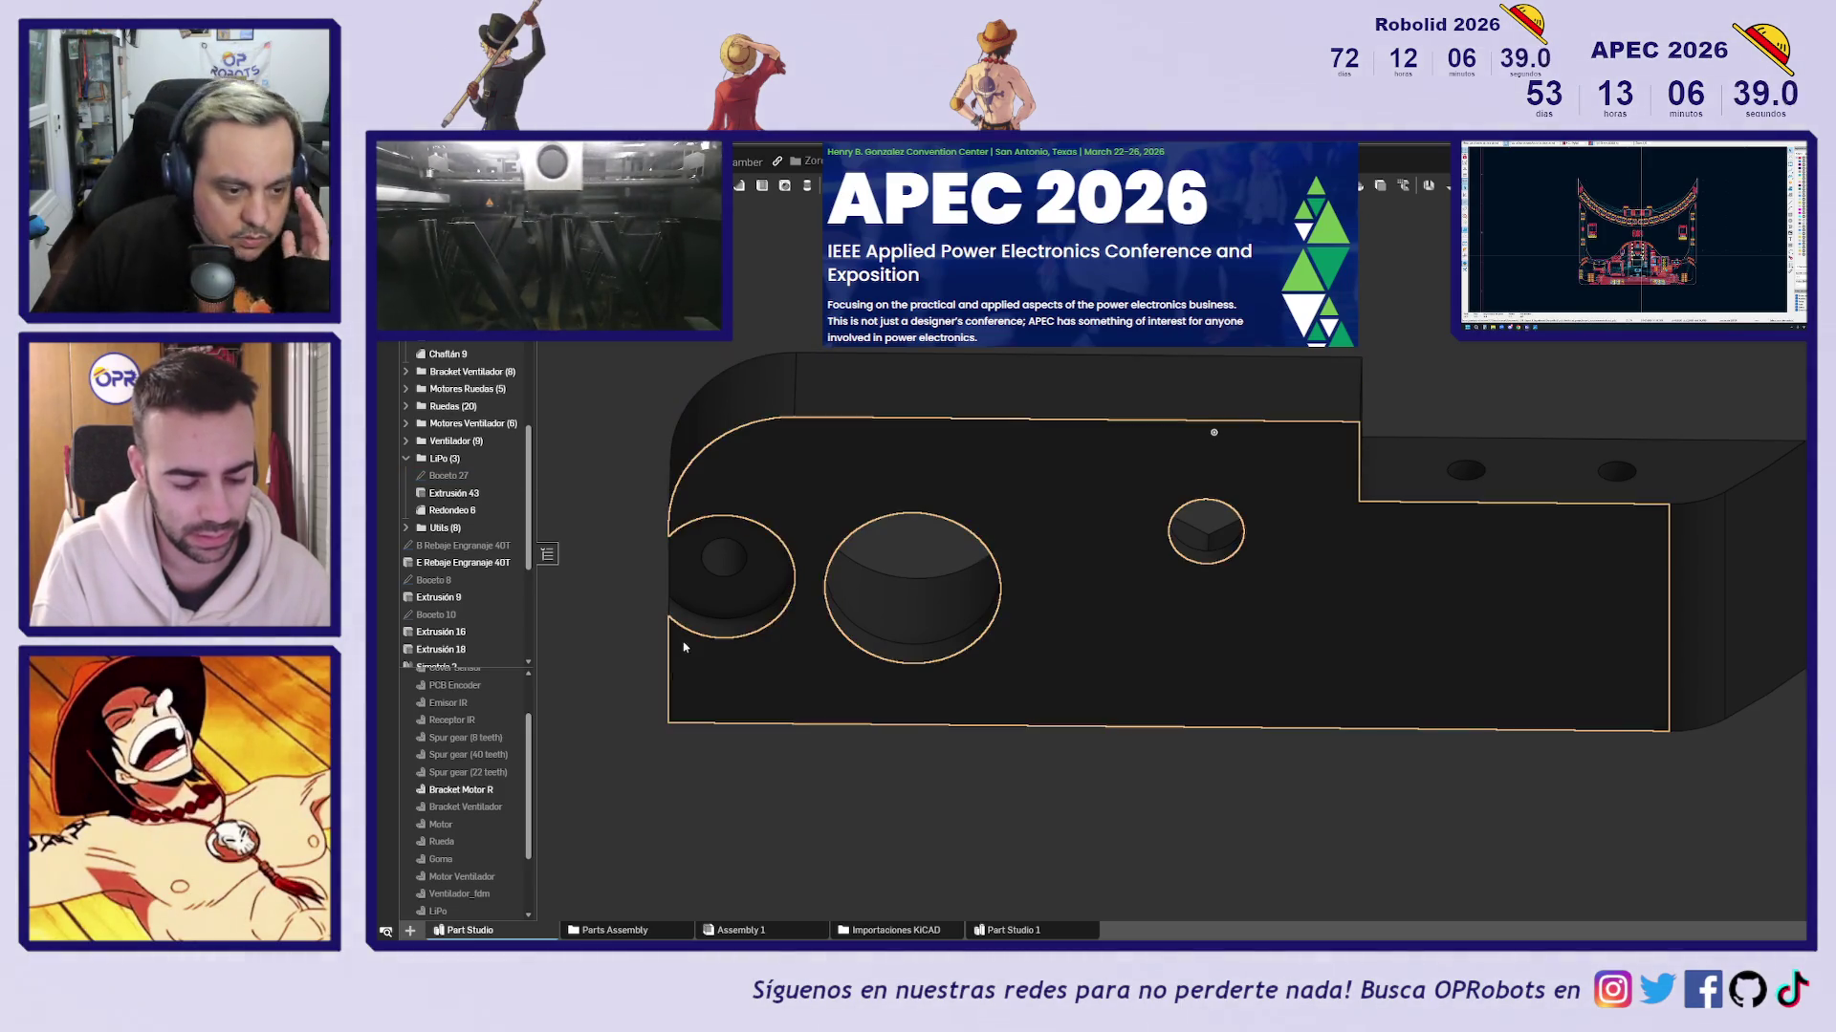
# Drag the Features rollback bar to sit just above Simetría 2
pyautogui.scroll(-2, 468, 765)
pyautogui.scroll(-5, 457, 612)
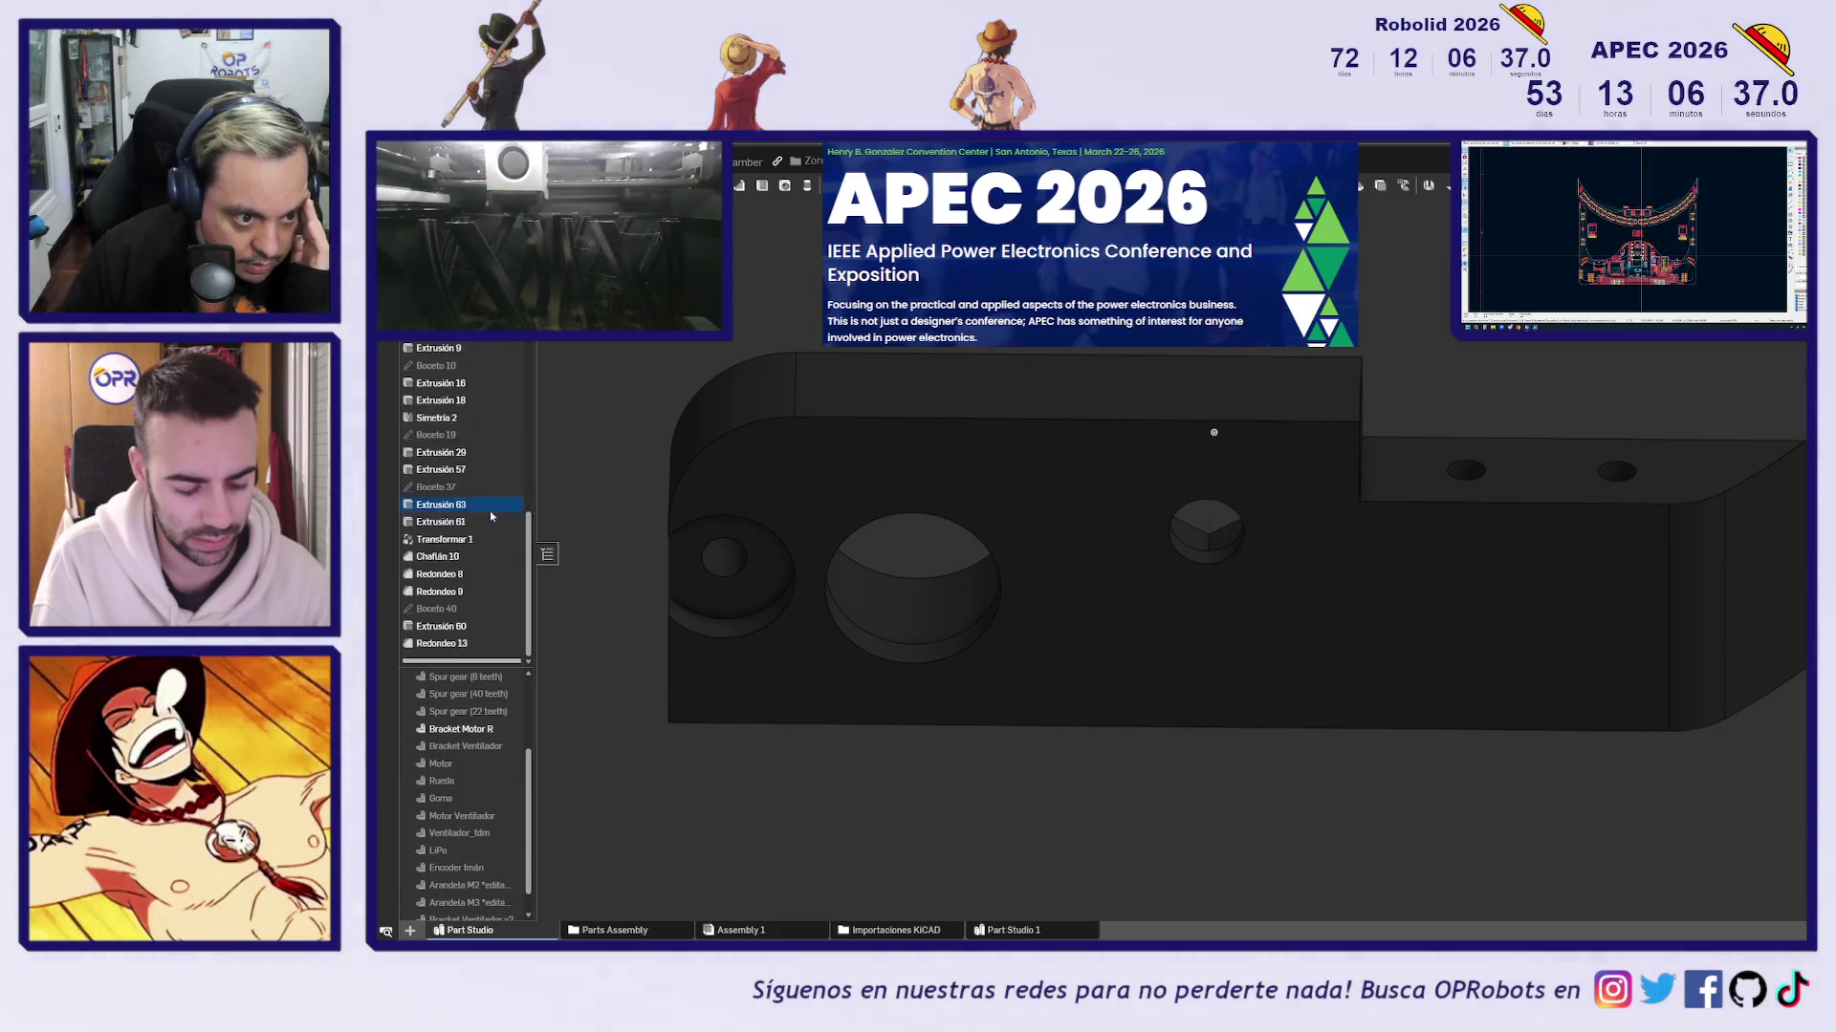
pyautogui.moveTo(457, 651); pyautogui.dragTo(487, 431)
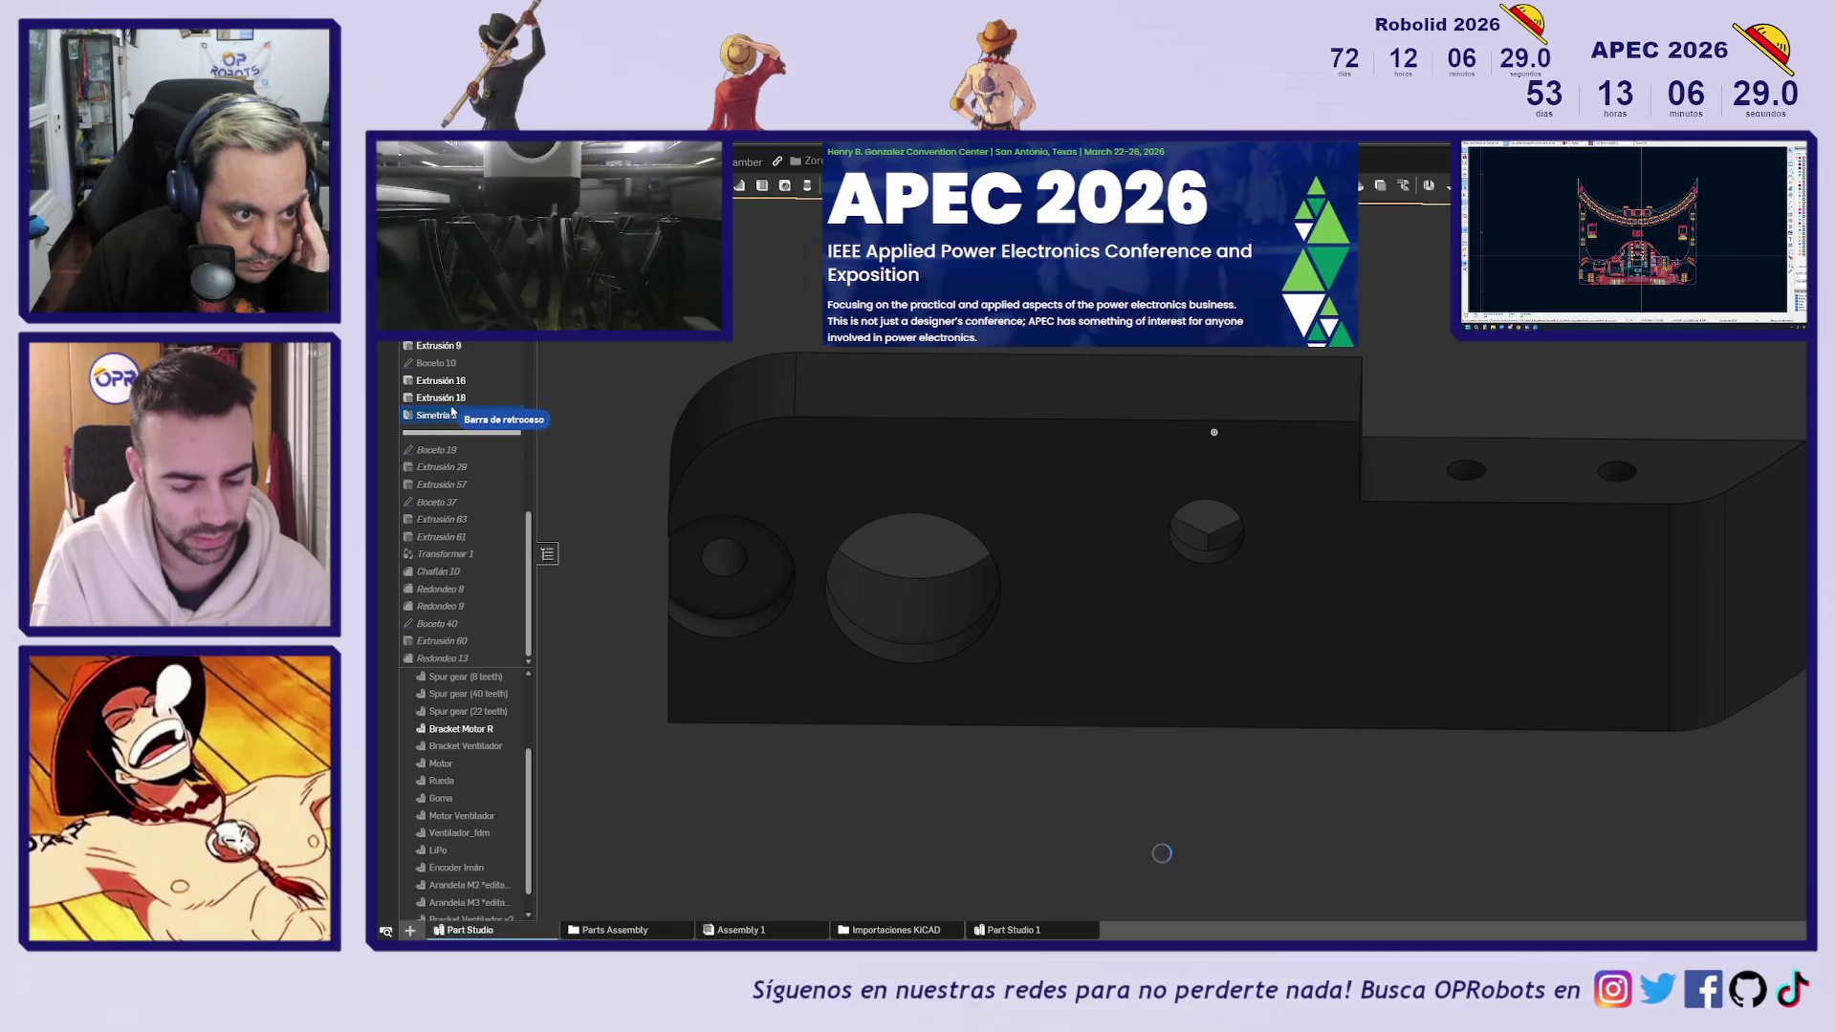
pyautogui.scroll(-2, 595, 436)
pyautogui.moveTo(598, 430)
pyautogui.mouseDown(button='right')
pyautogui.moveTo(606, 479)
pyautogui.moveTo(1374, 418)
pyautogui.mouseUp(button='right')
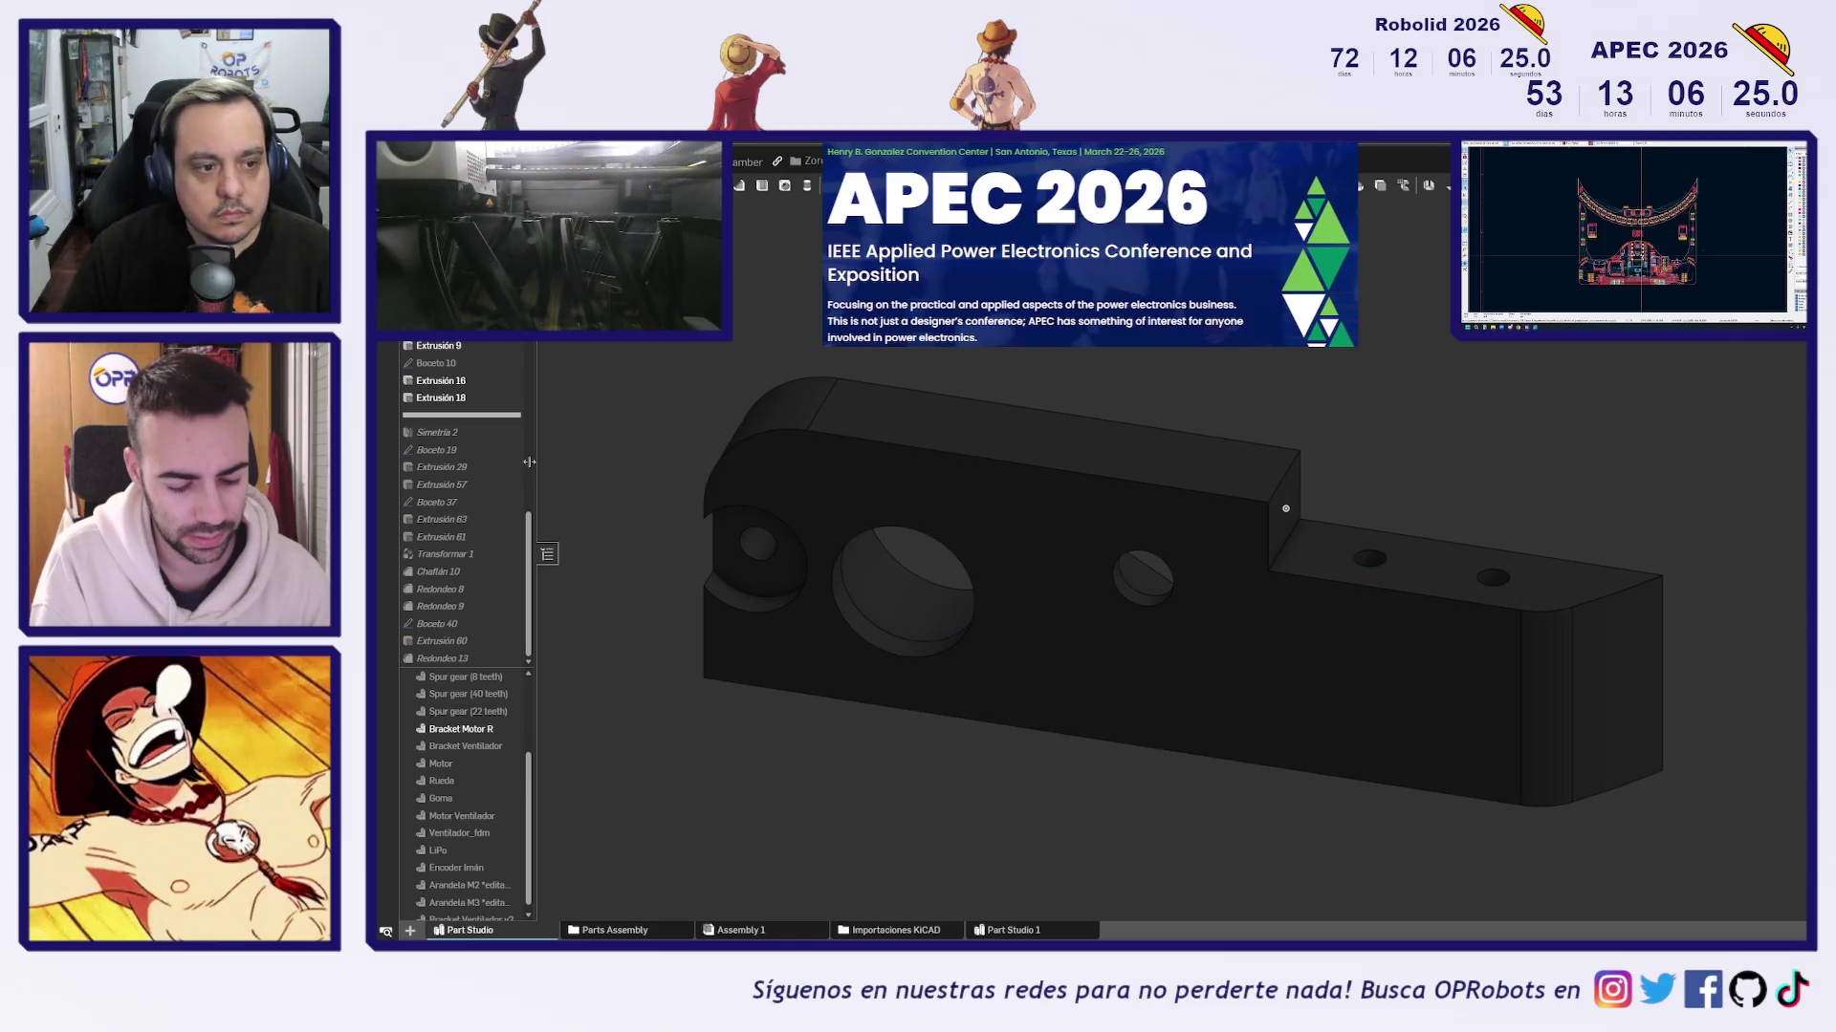
pyautogui.scroll(-1, 475, 757)
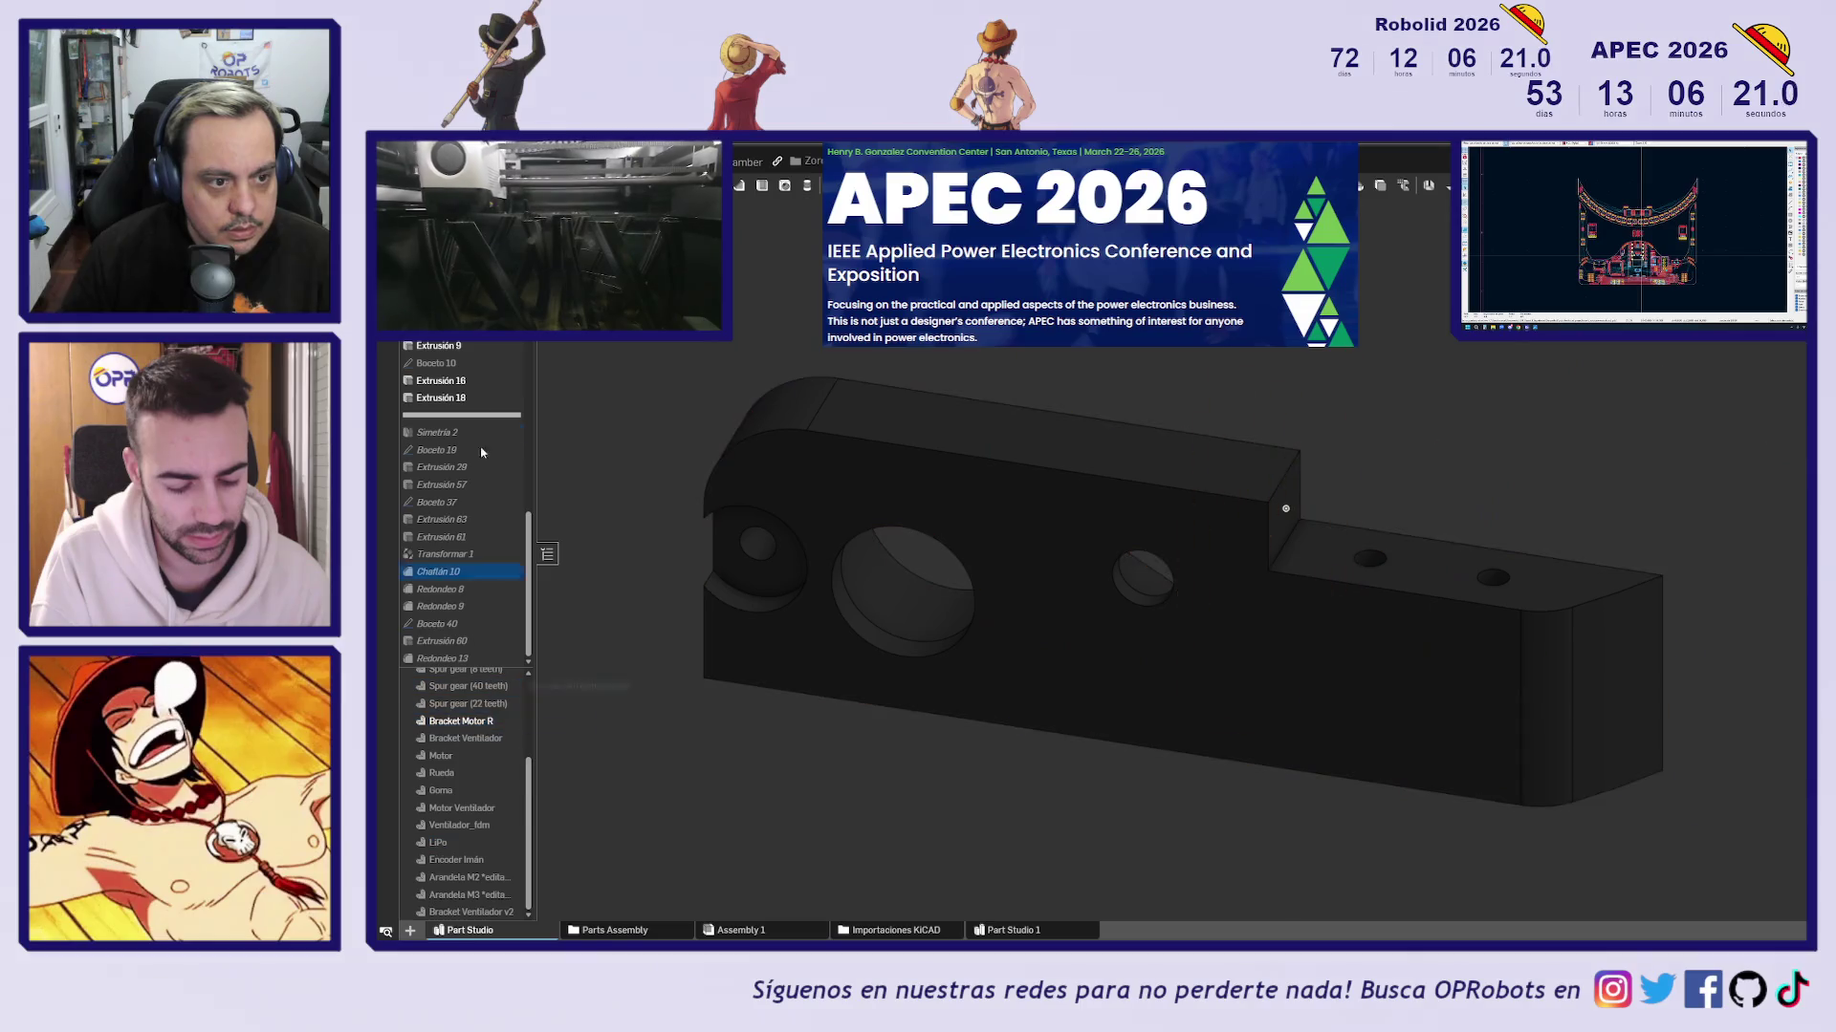
pyautogui.moveTo(473, 421); pyautogui.dragTo(469, 436)
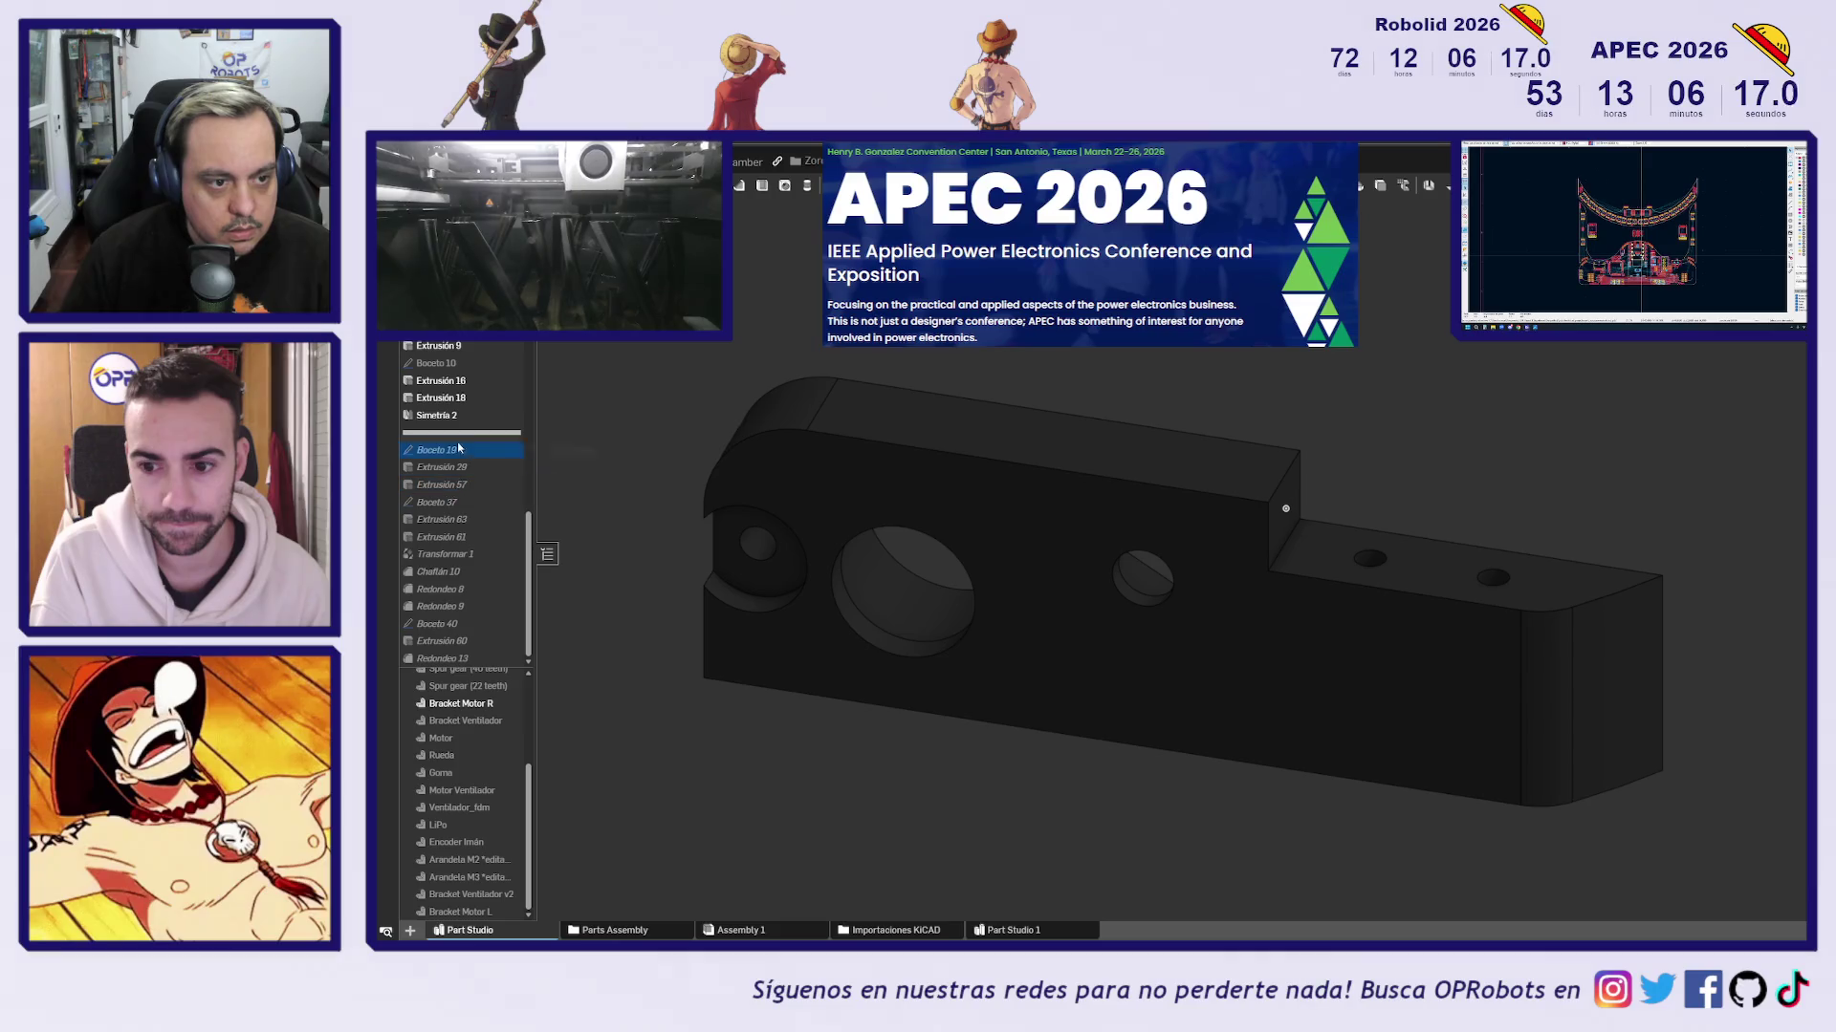
pyautogui.moveTo(465, 430); pyautogui.dragTo(468, 417)
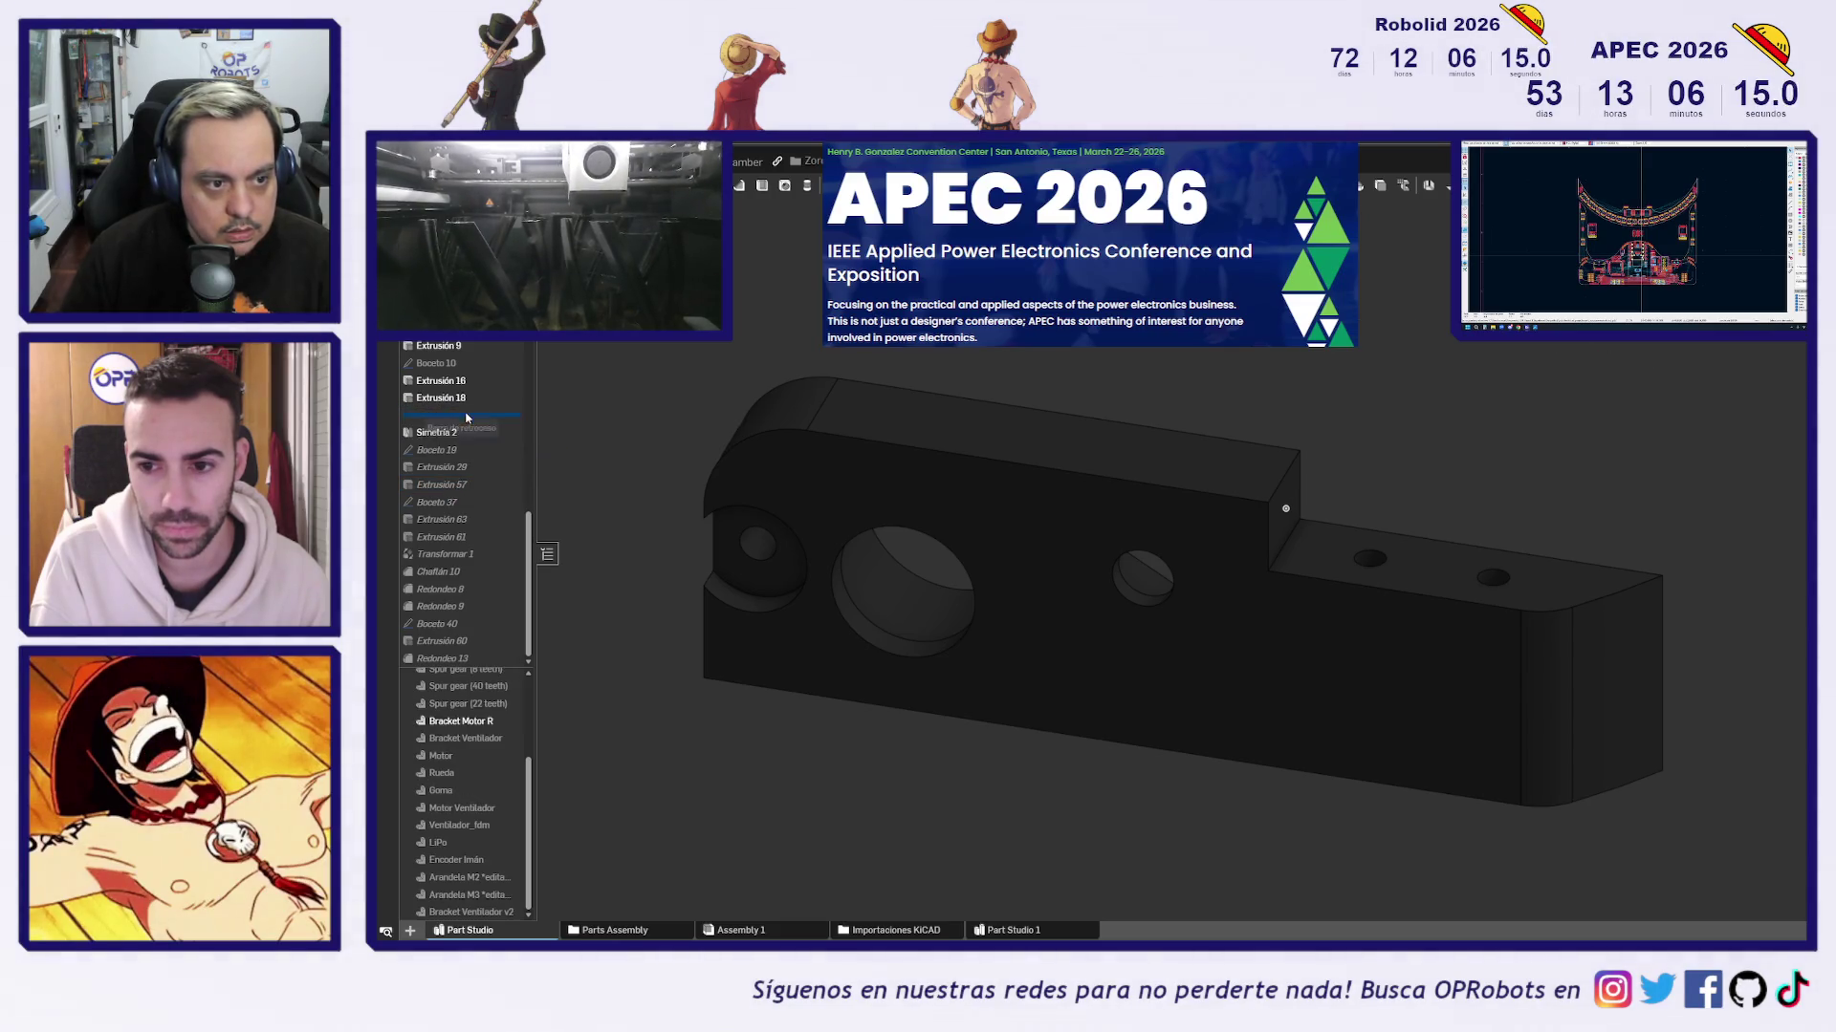
pyautogui.scroll(5, 1042, 577)
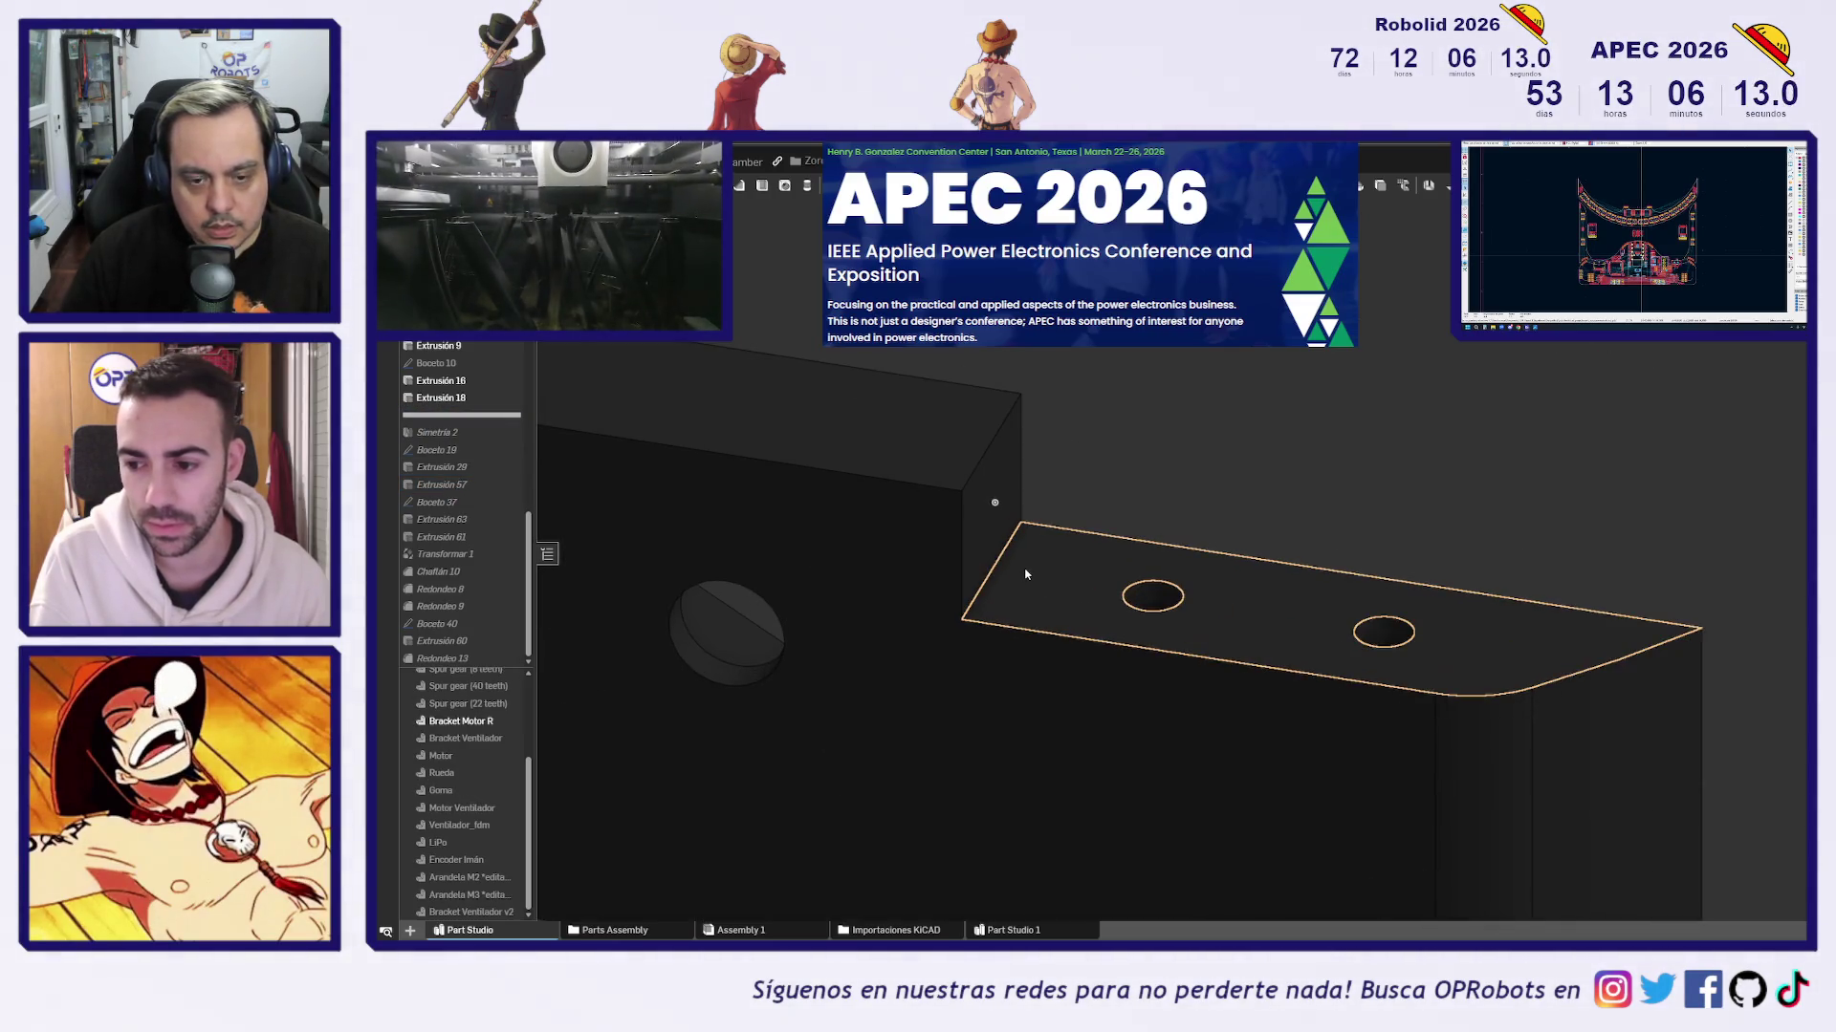
pyautogui.click(1027, 580)
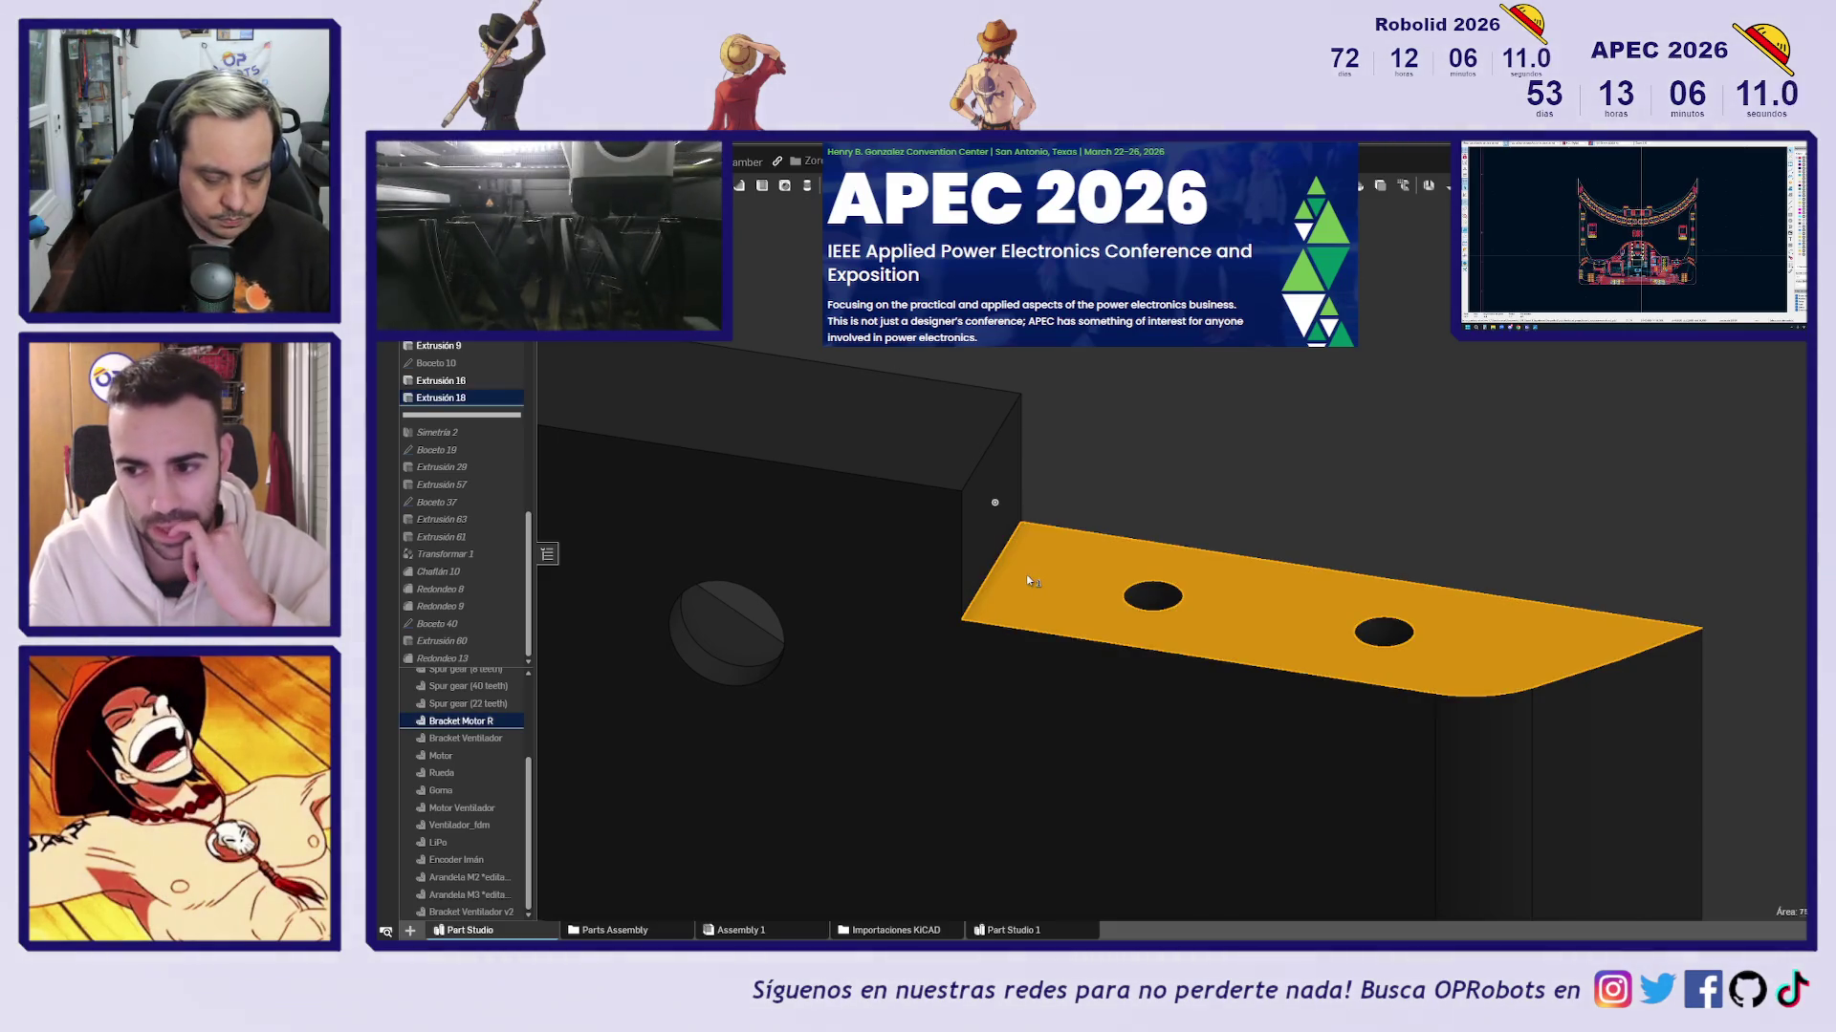
pyautogui.hotkey('shift', 'e')
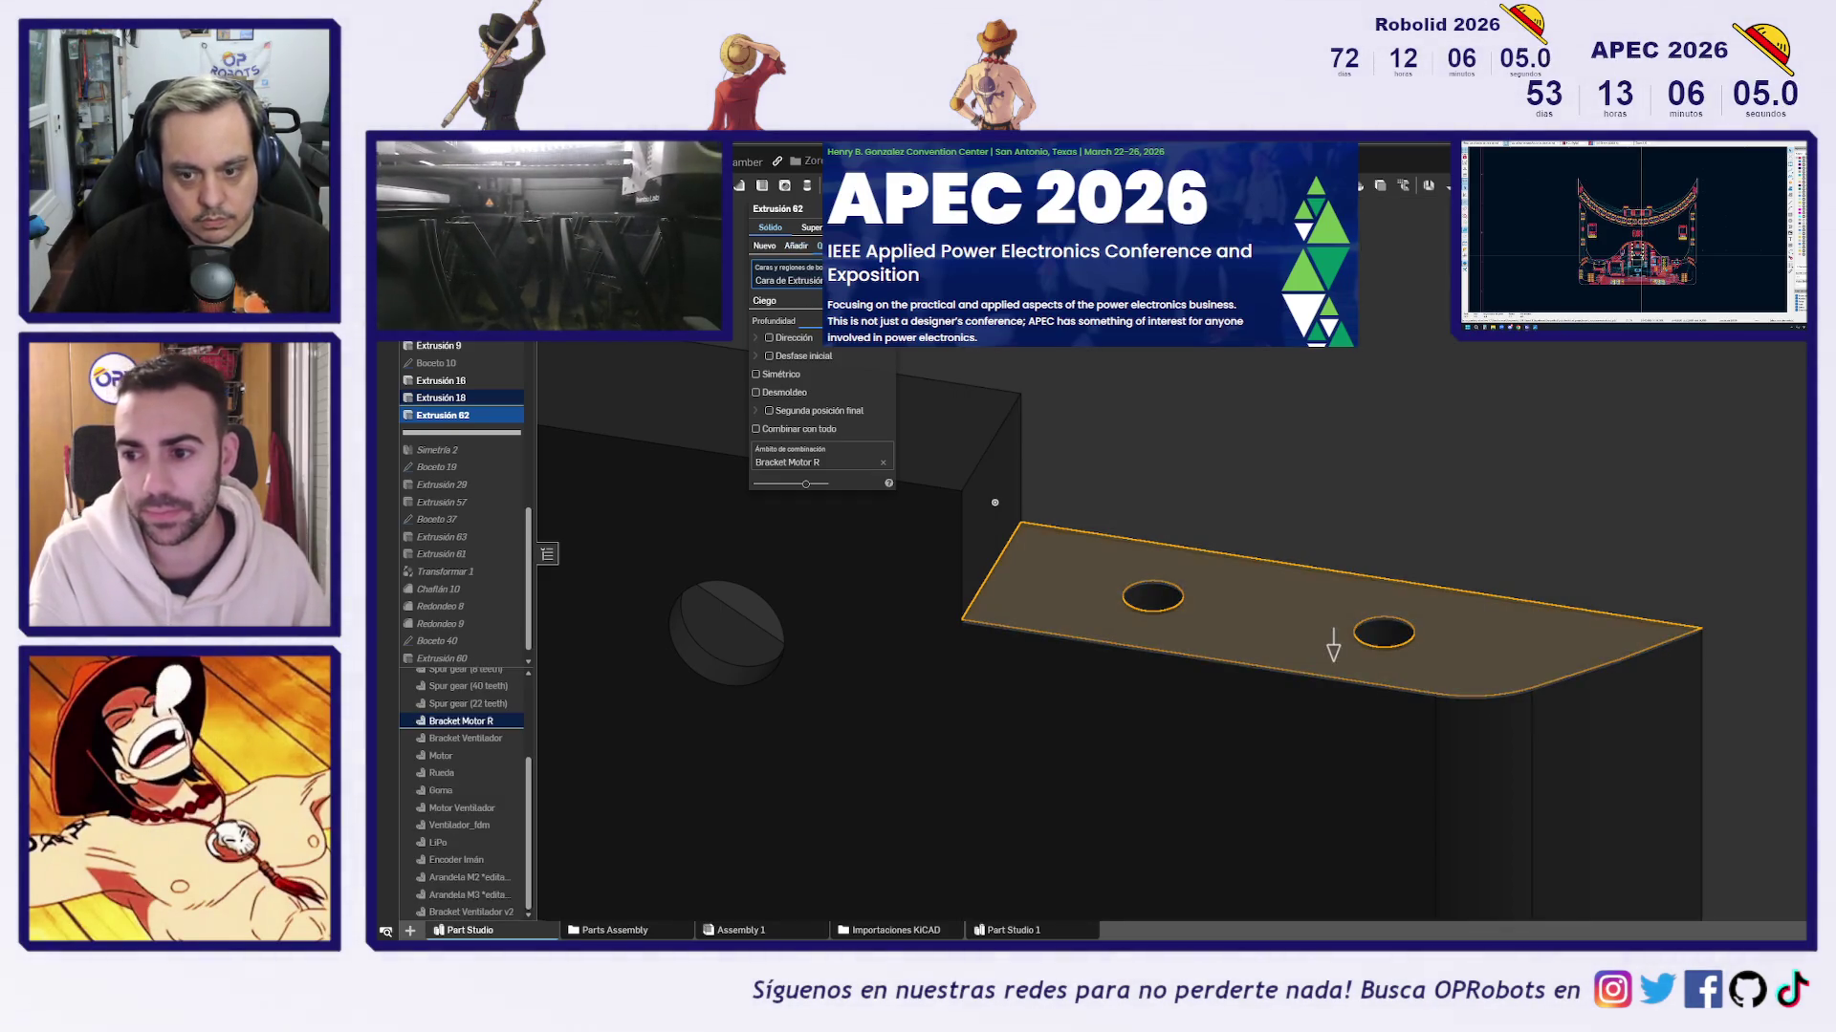
pyautogui.click(972, 554)
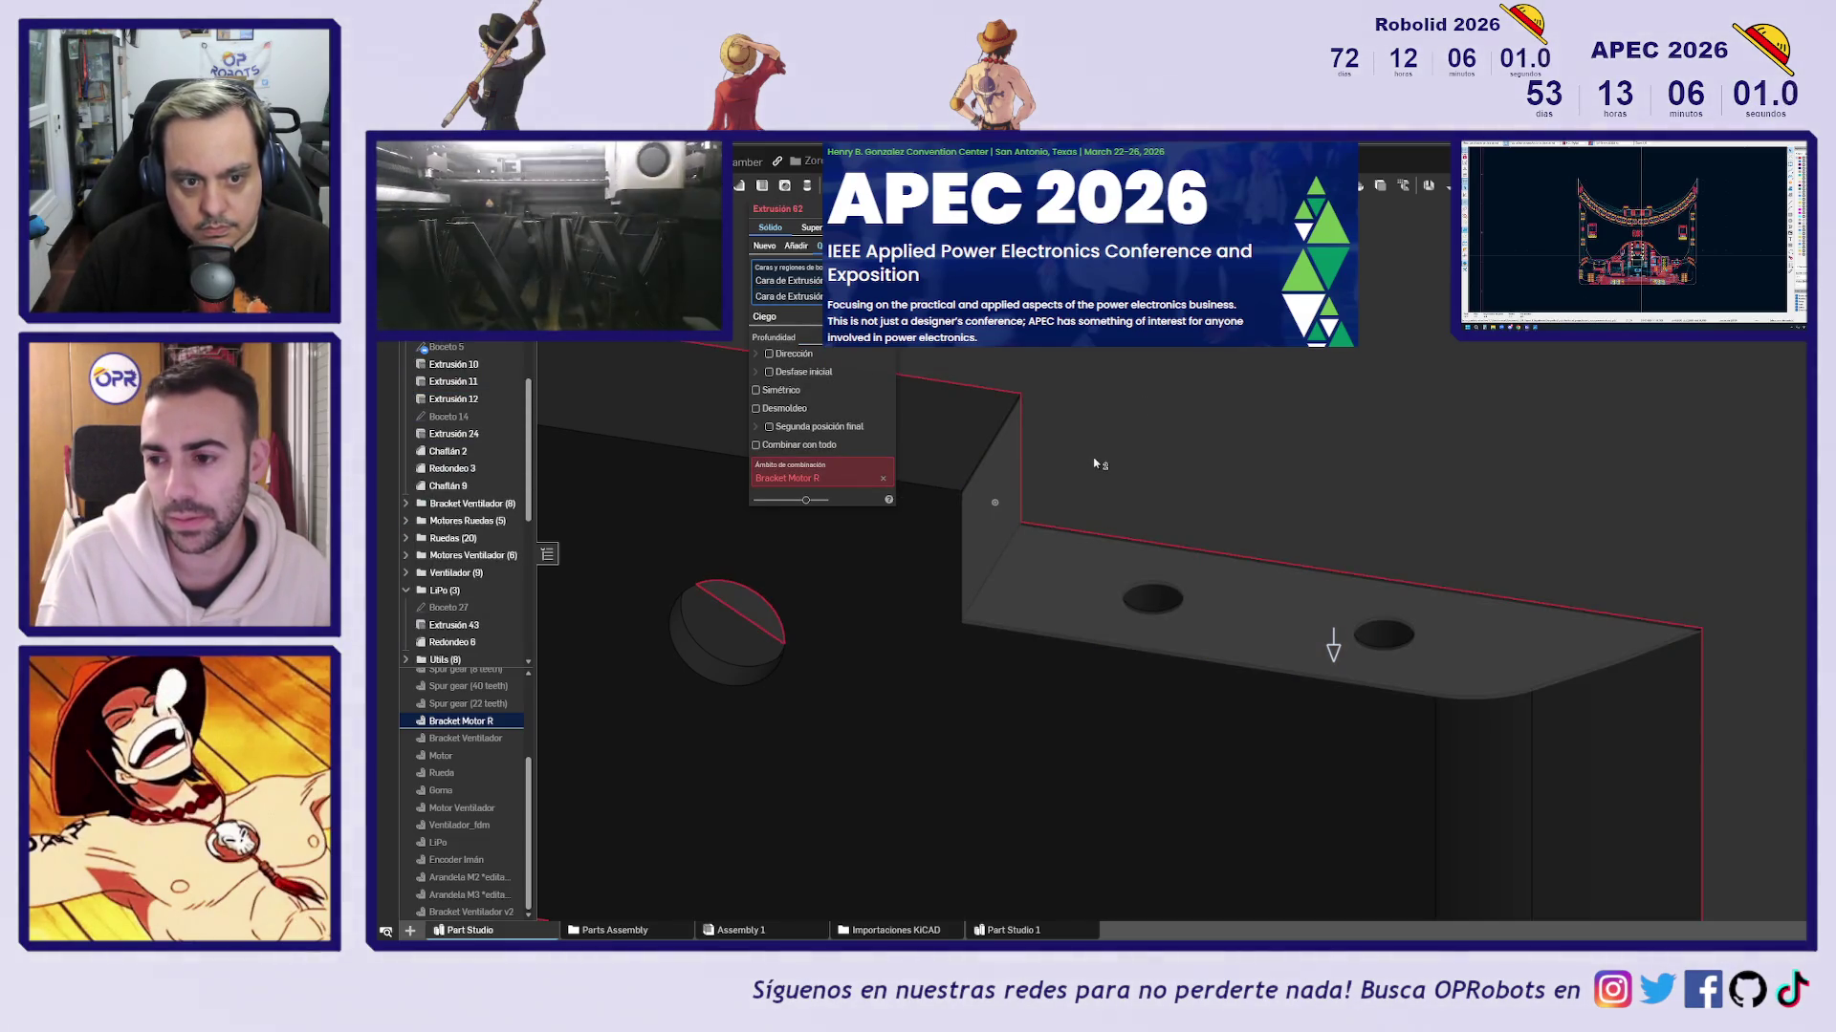
pyautogui.click(1004, 484)
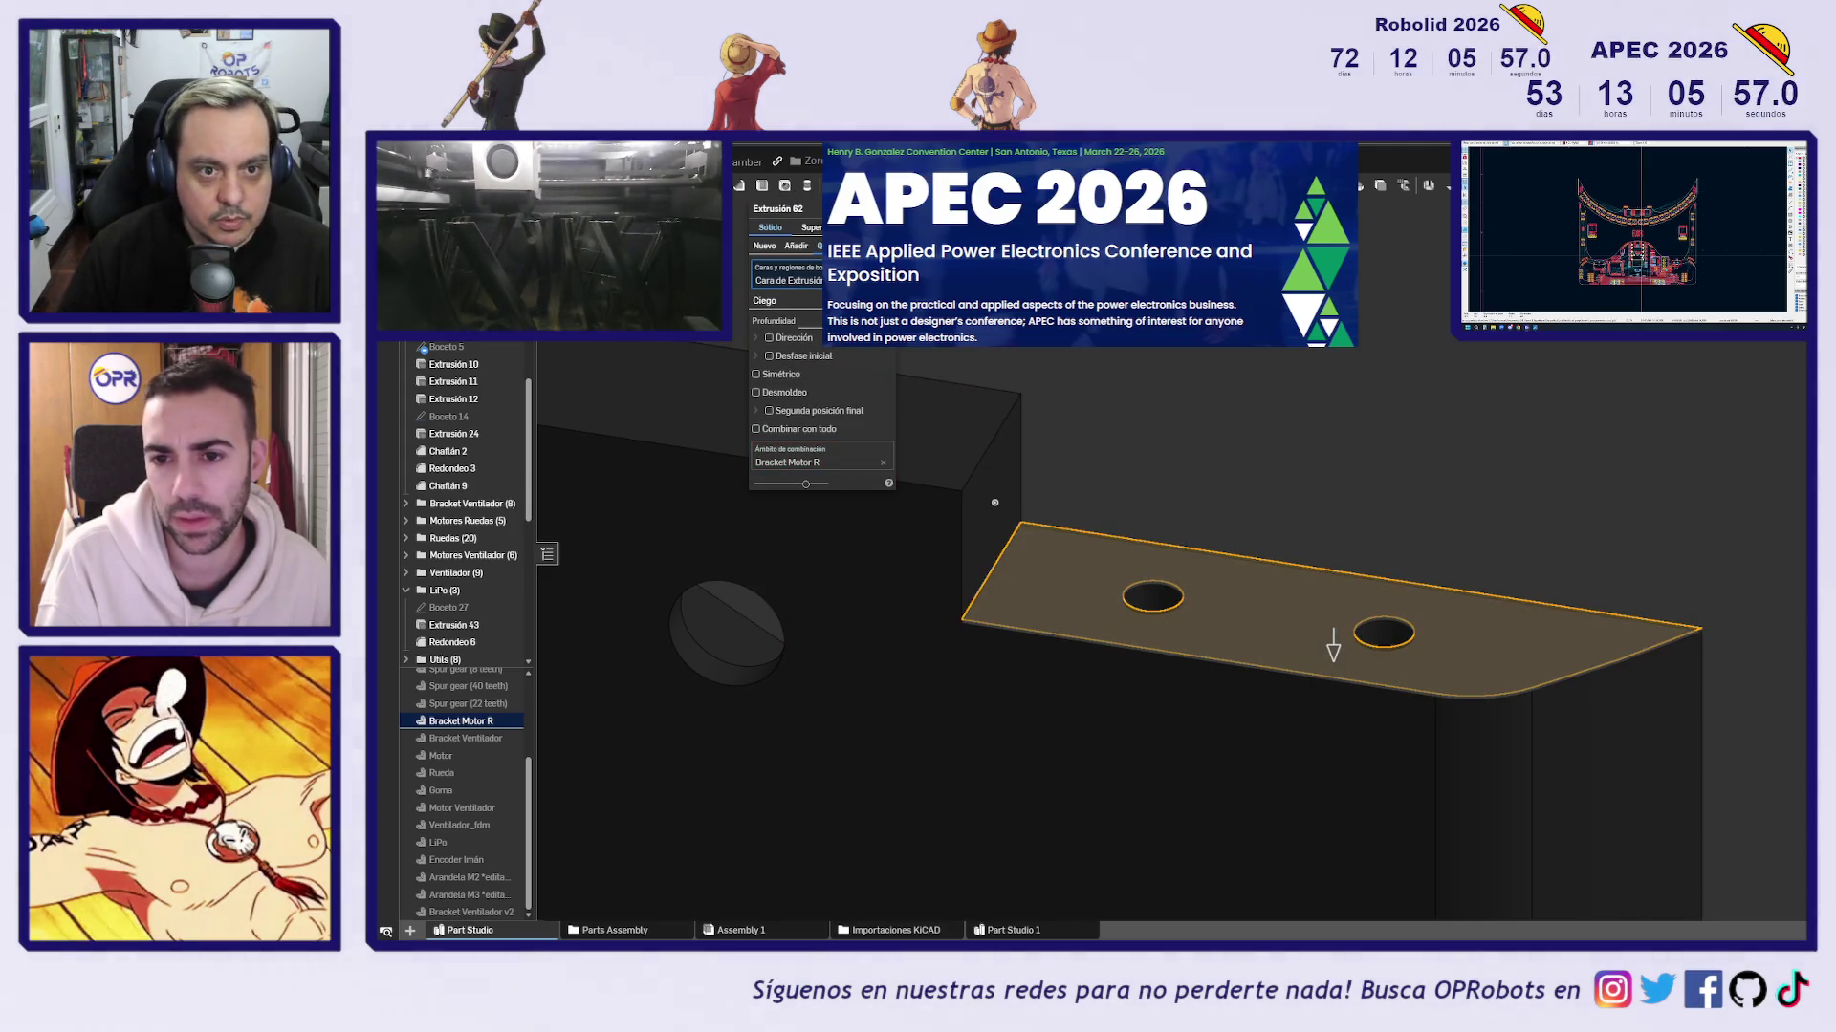
pyautogui.press('Return')
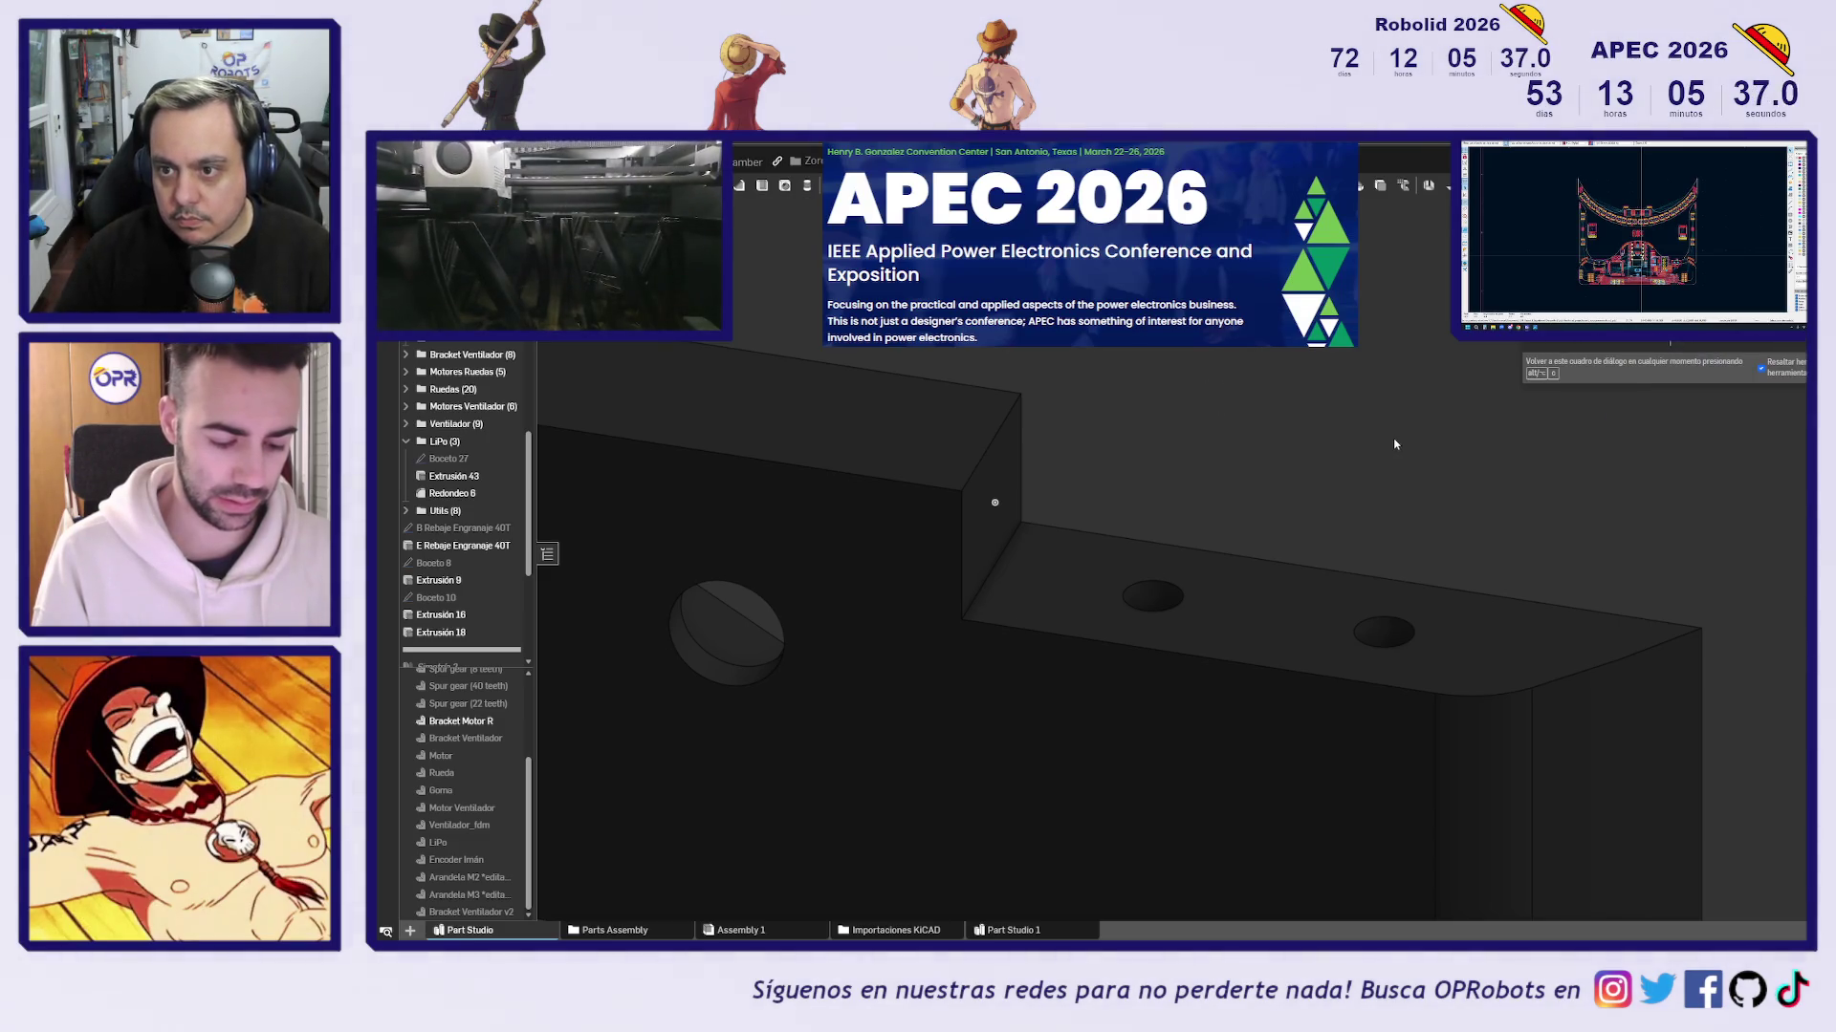
# Start Thicken with the bracket's flat base and upright wall faces, and set the thickness
pyautogui.press('Return')
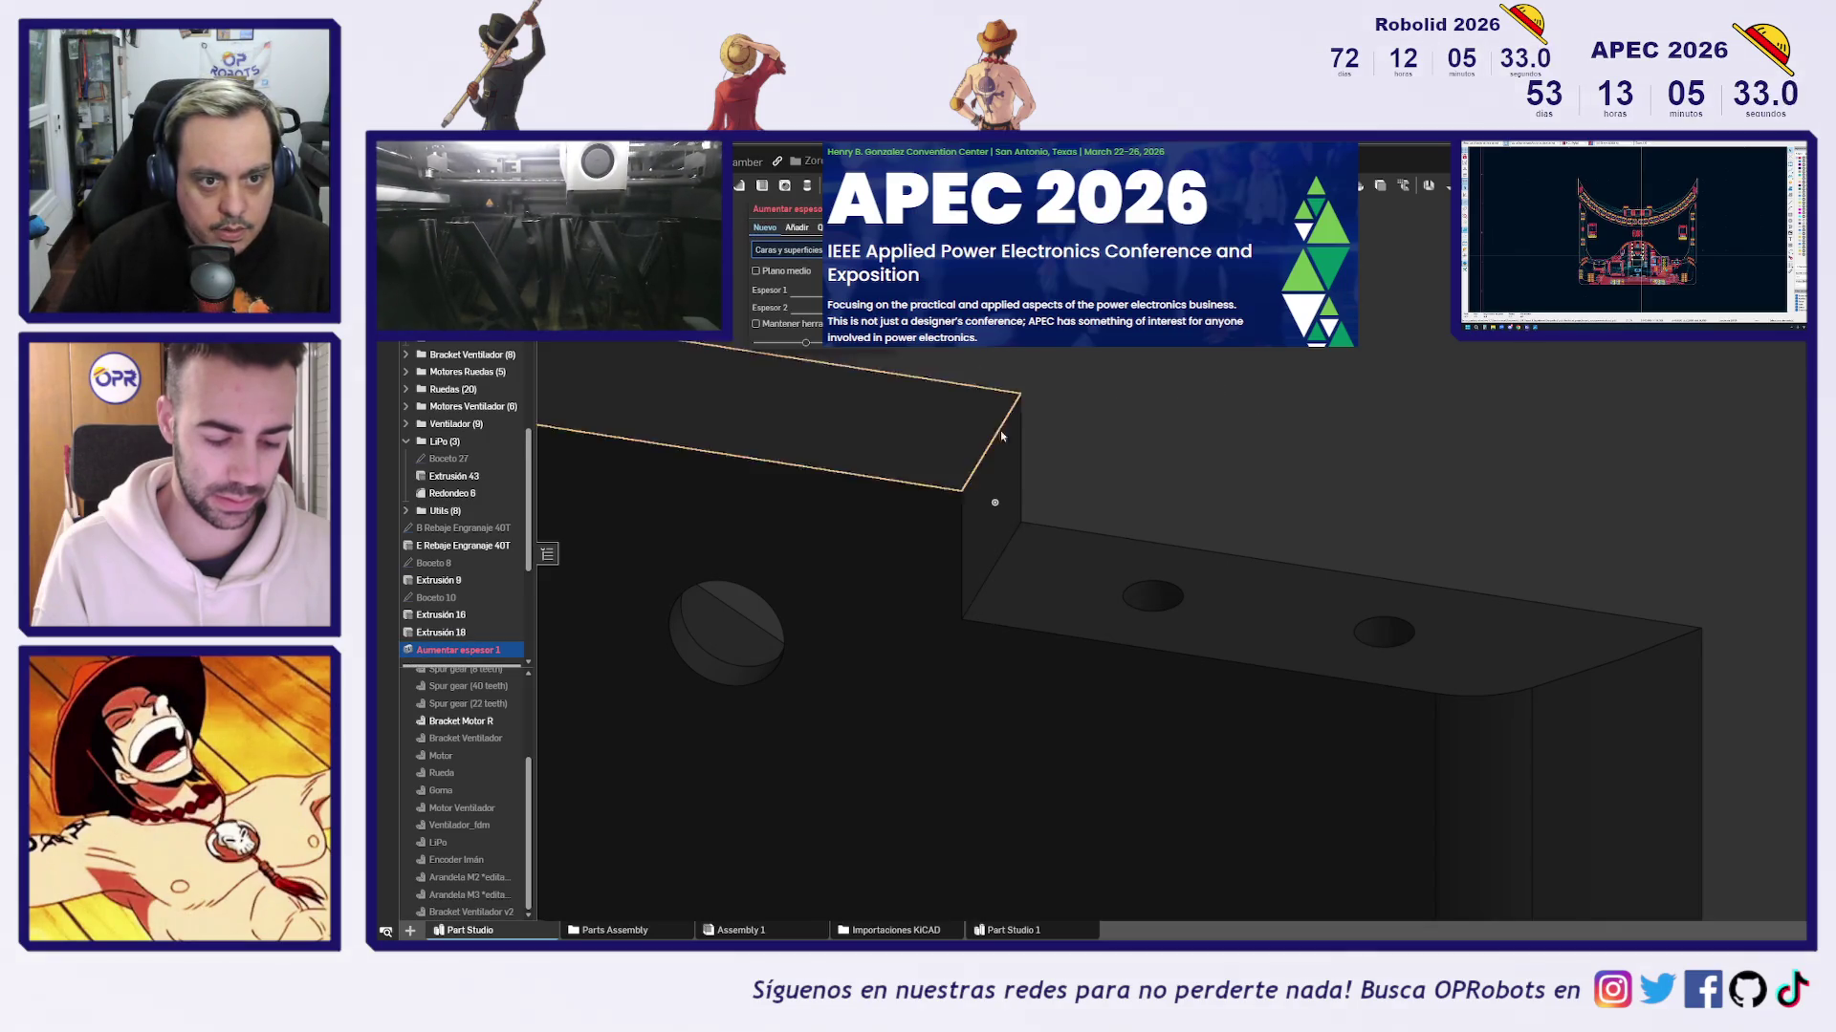
pyautogui.click(1015, 553)
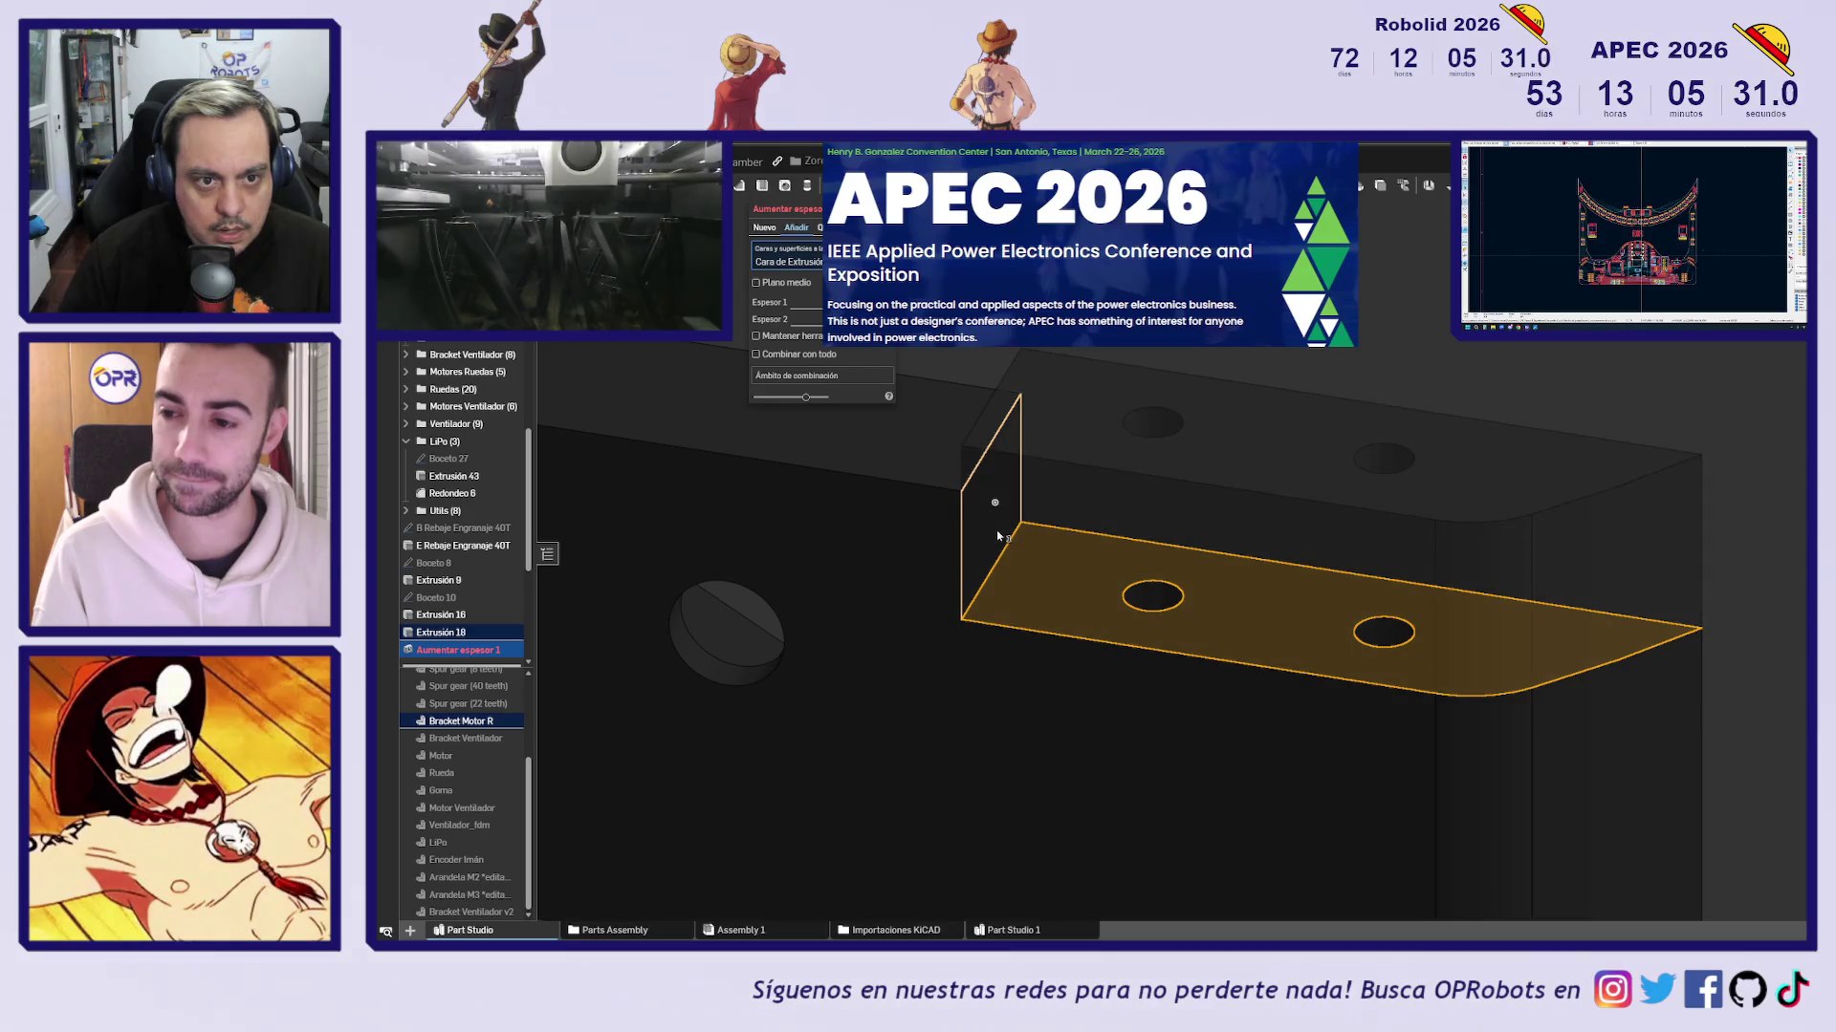
pyautogui.click(996, 530)
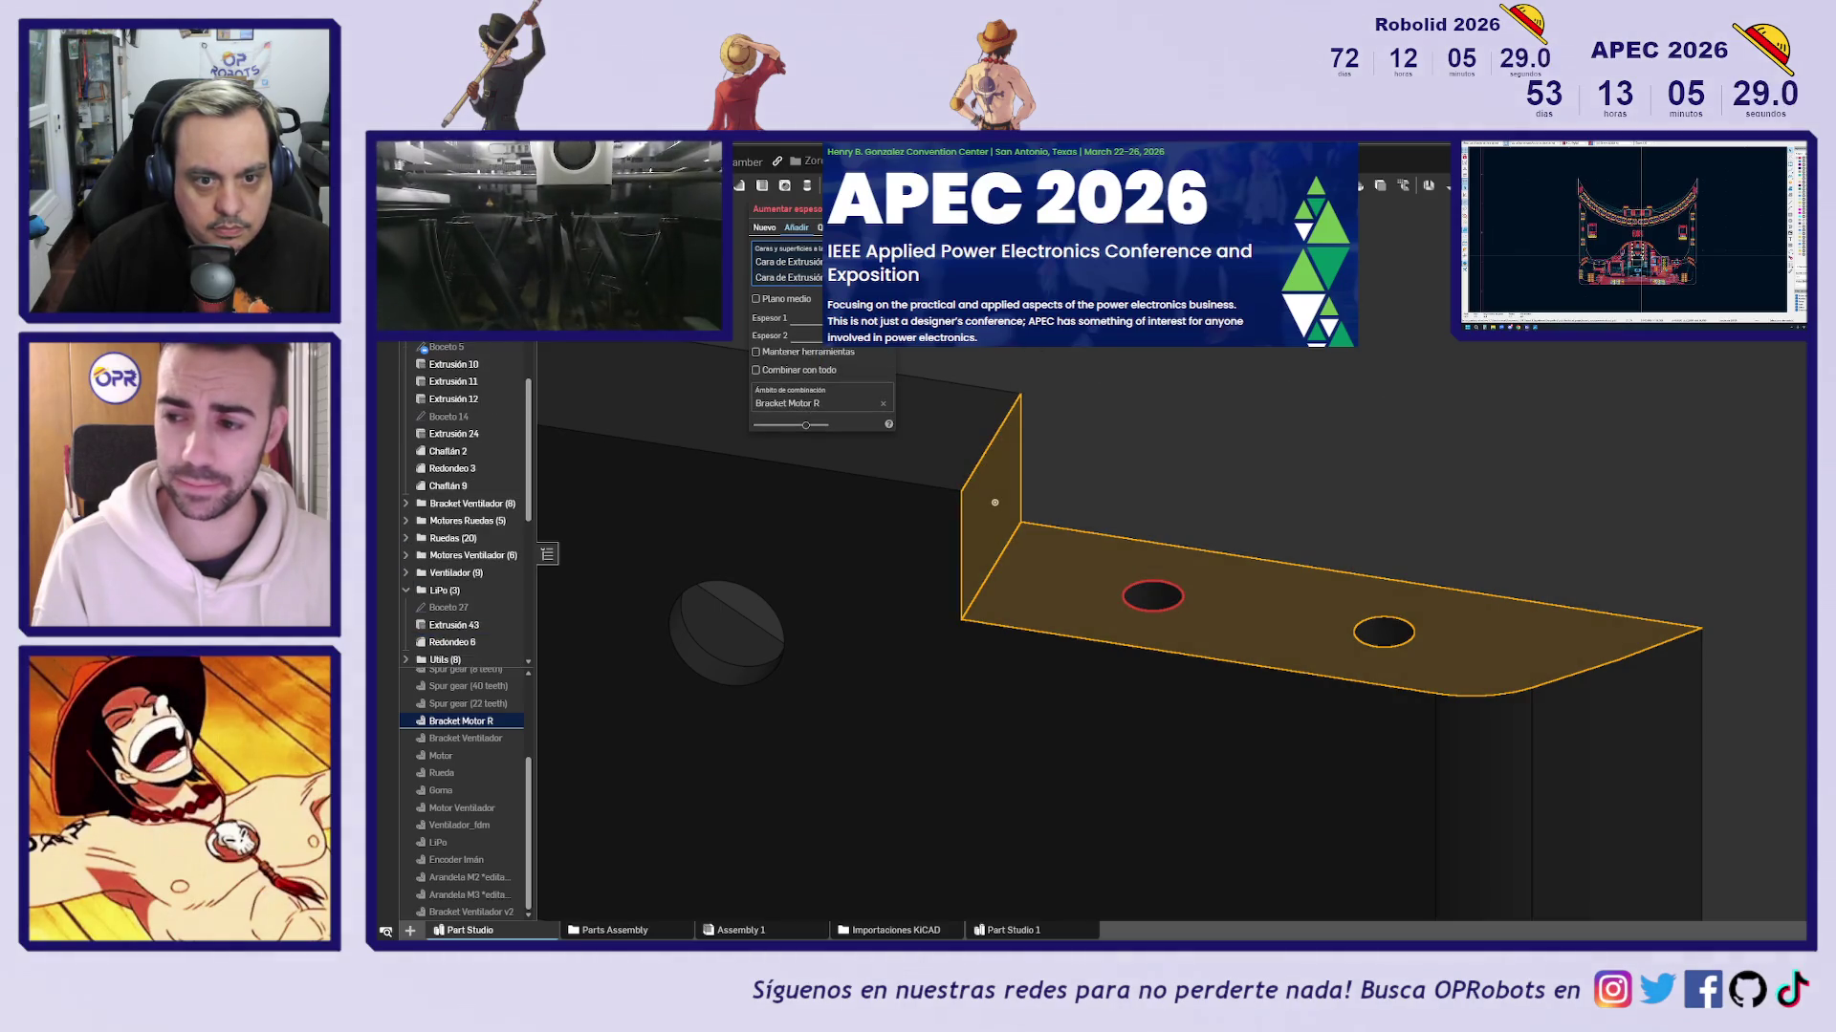
pyautogui.click(828, 318)
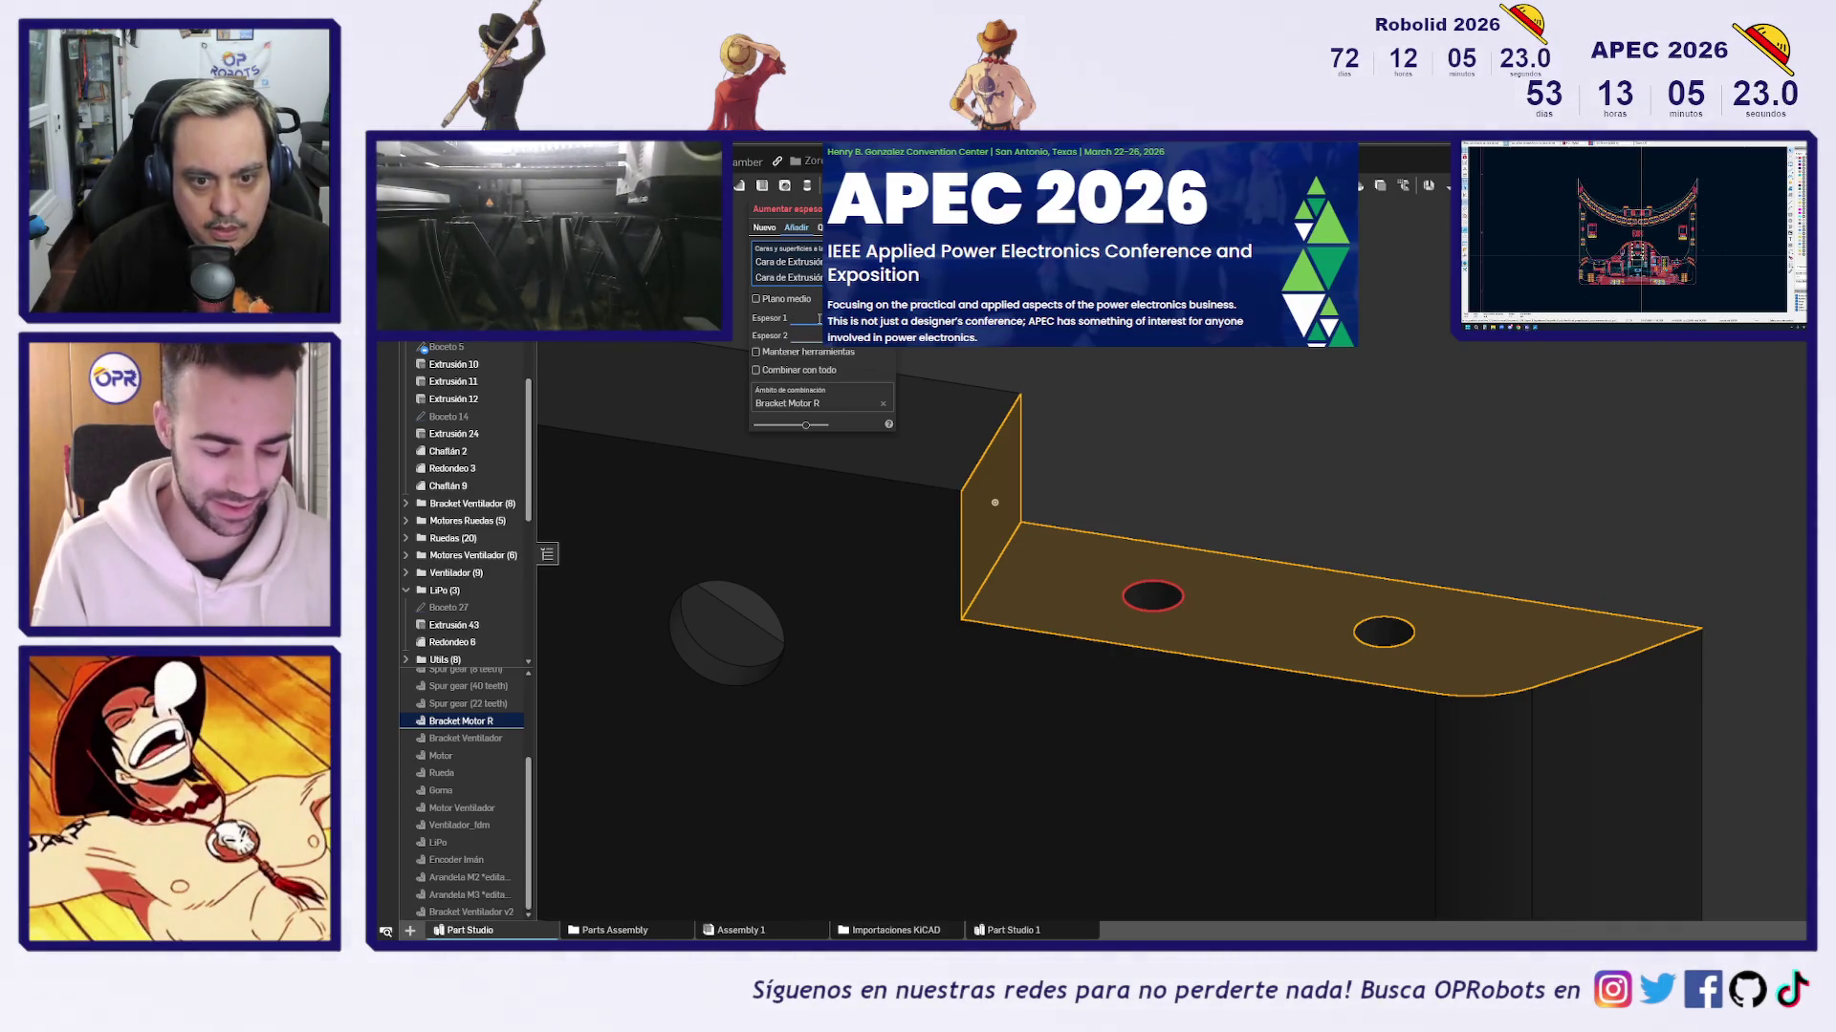
pyautogui.scroll(5, 954, 513)
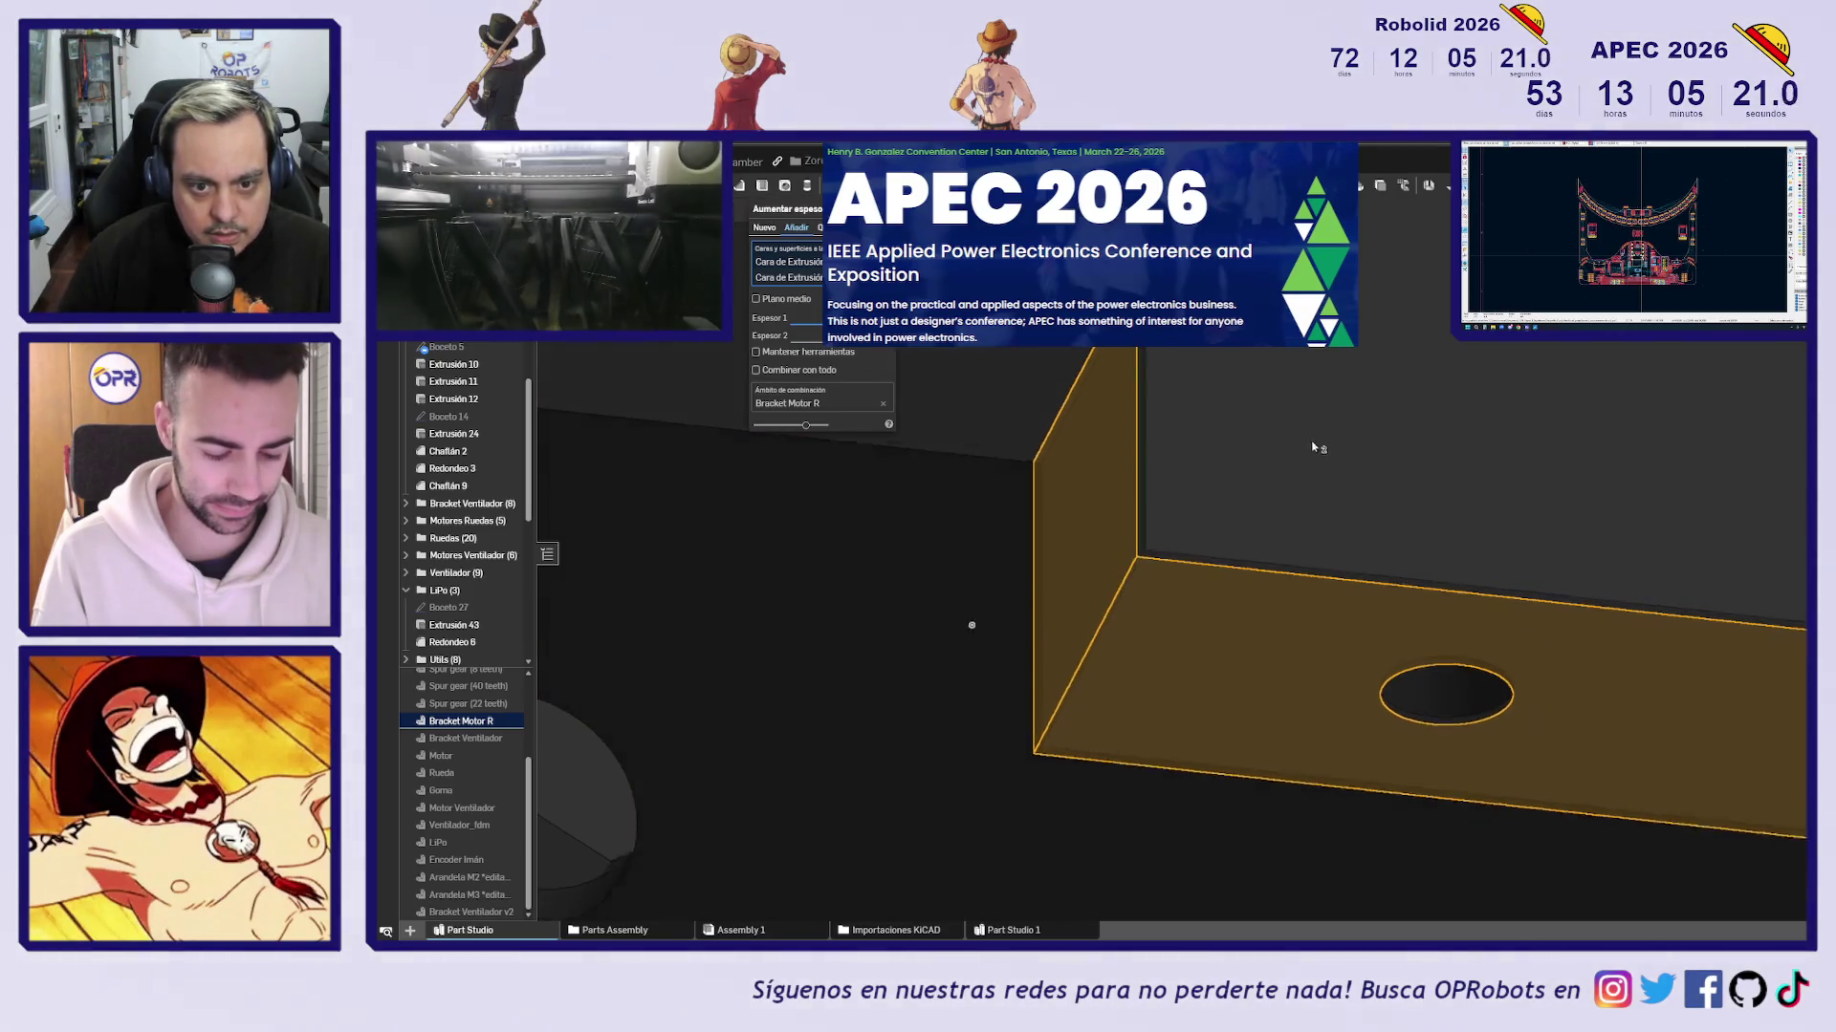
pyautogui.hotkey('shift', '1')
pyautogui.moveTo(1332, 411); pyautogui.dragTo(1310, 417, button='right')
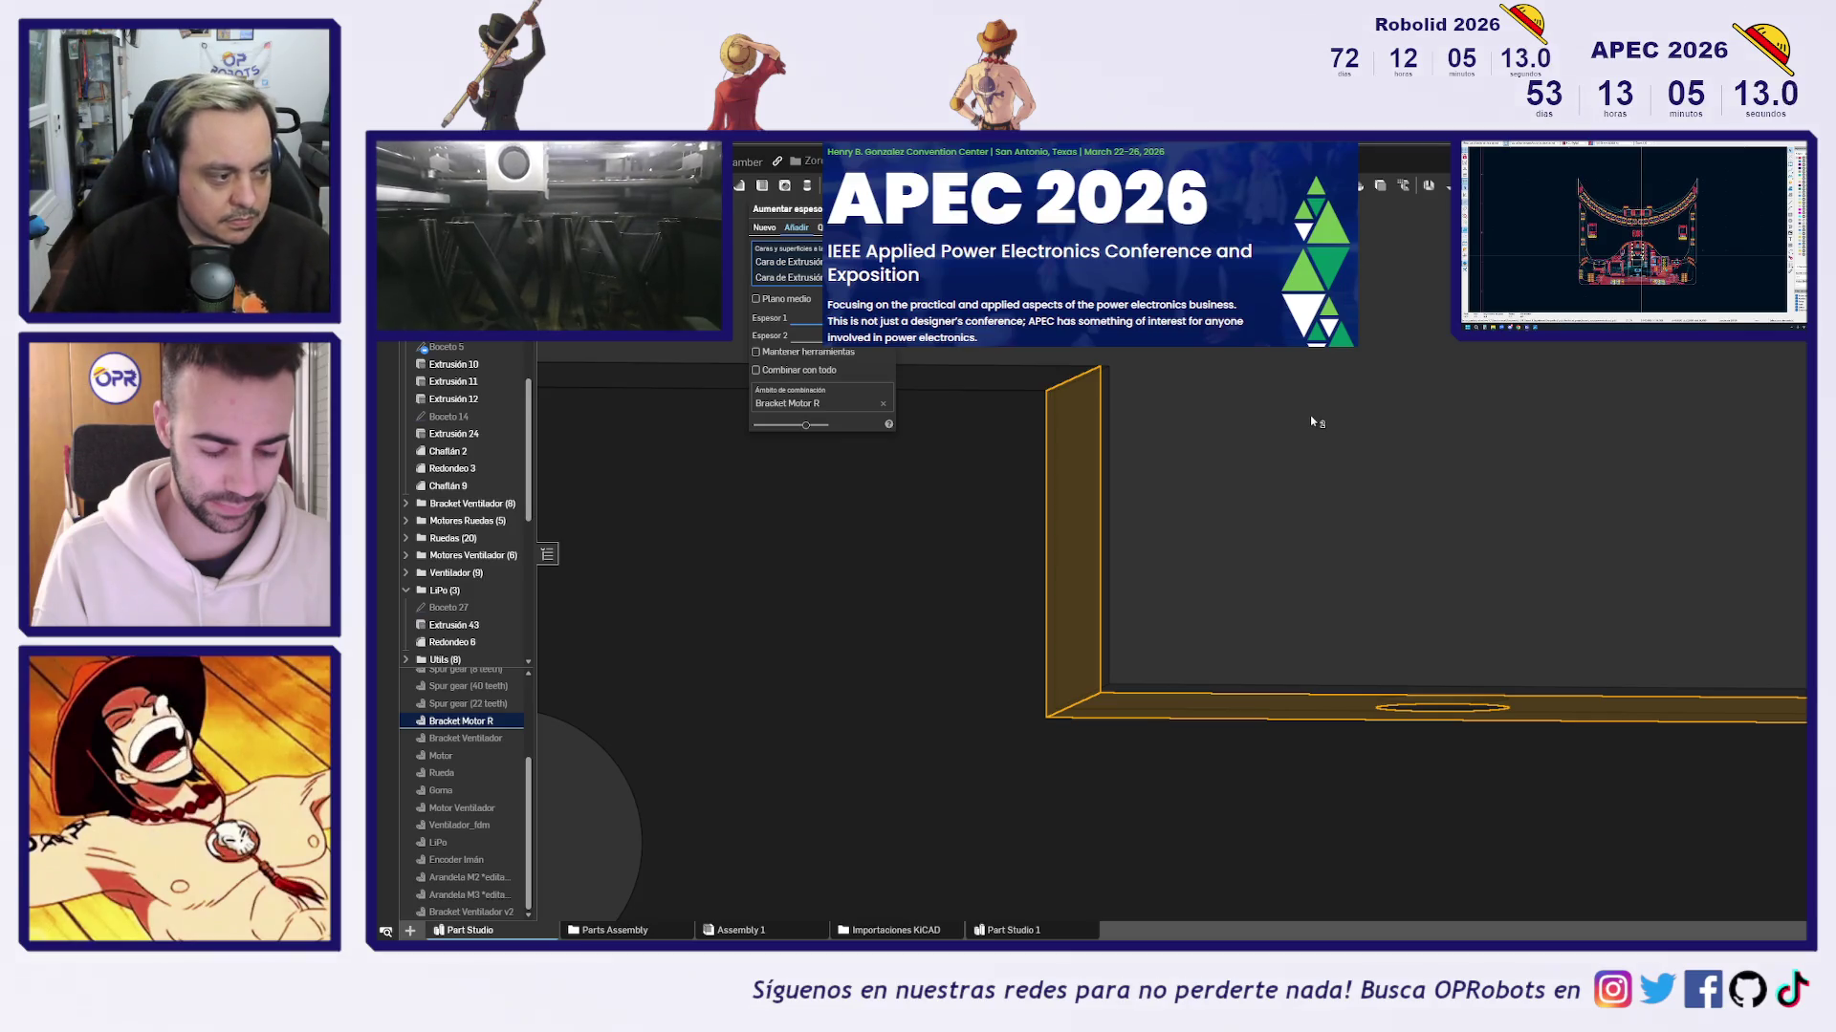
pyautogui.moveTo(1323, 529); pyautogui.dragTo(1253, 458, button='middle')
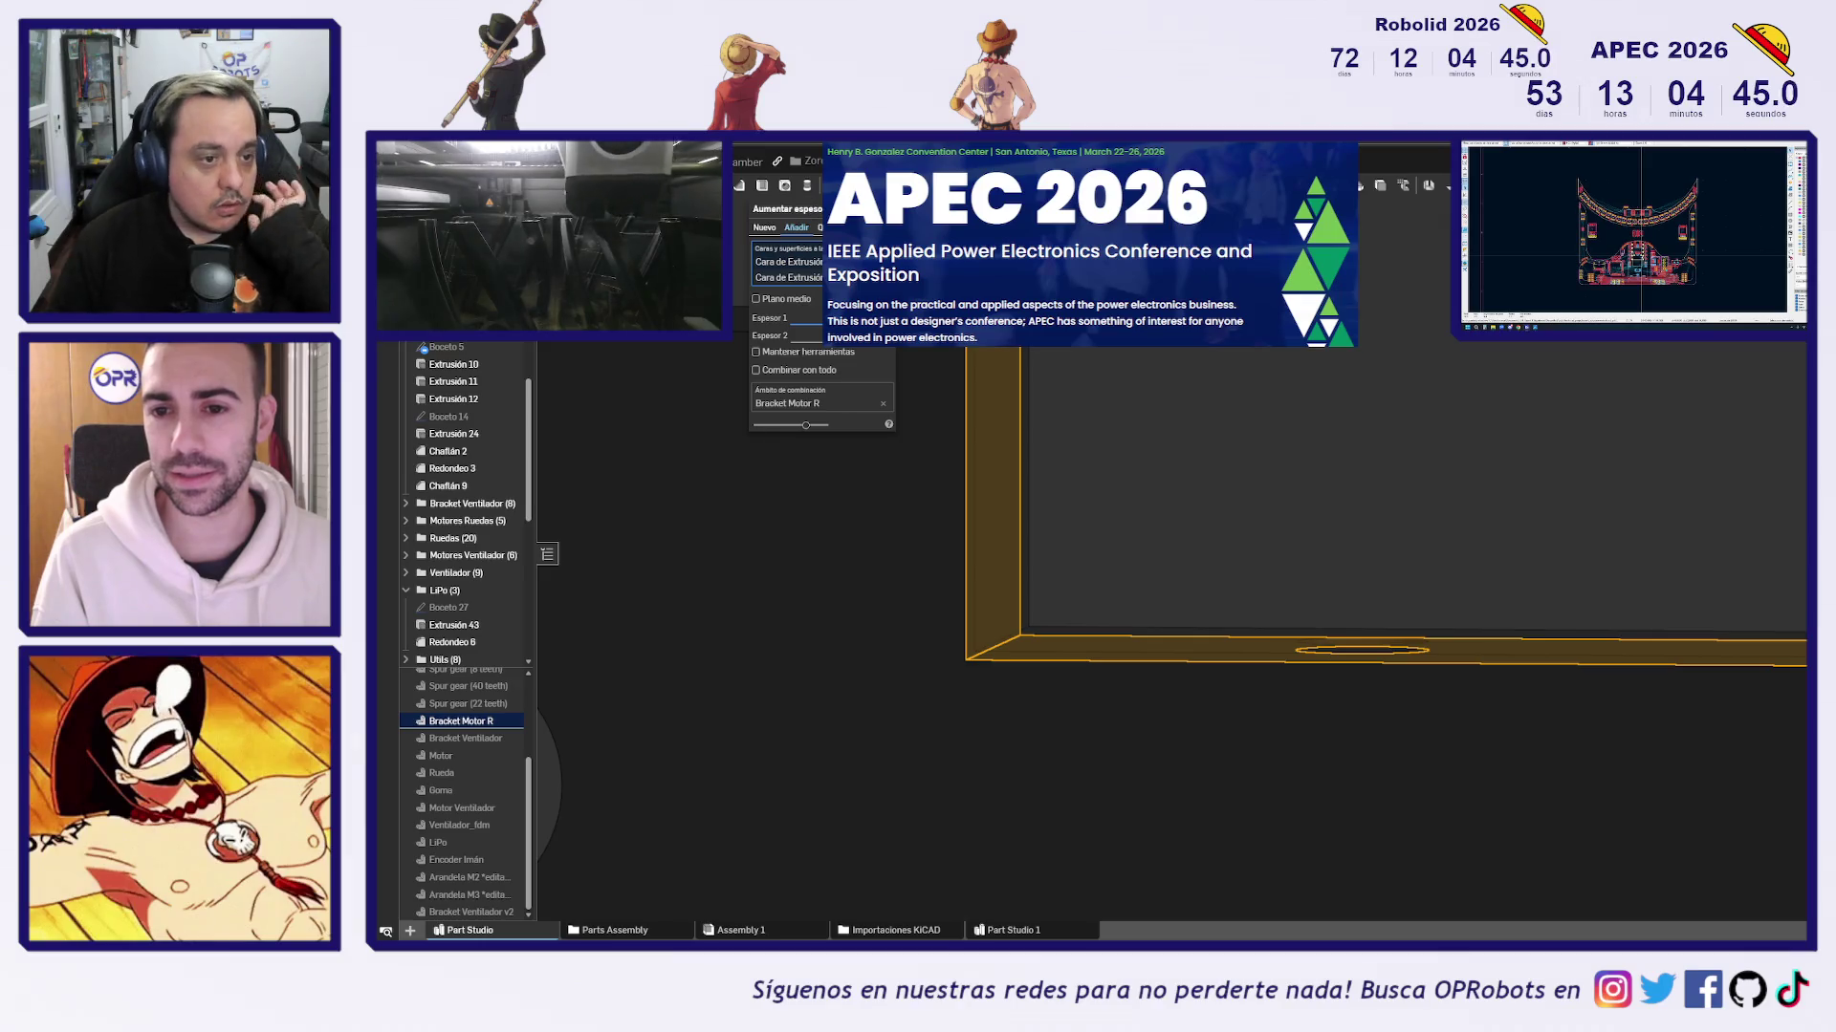
# Add the round boss face to the thicken, view it normal, then remove it again
pyautogui.scroll(5, 497, 488)
pyautogui.scroll(-5, 478, 510)
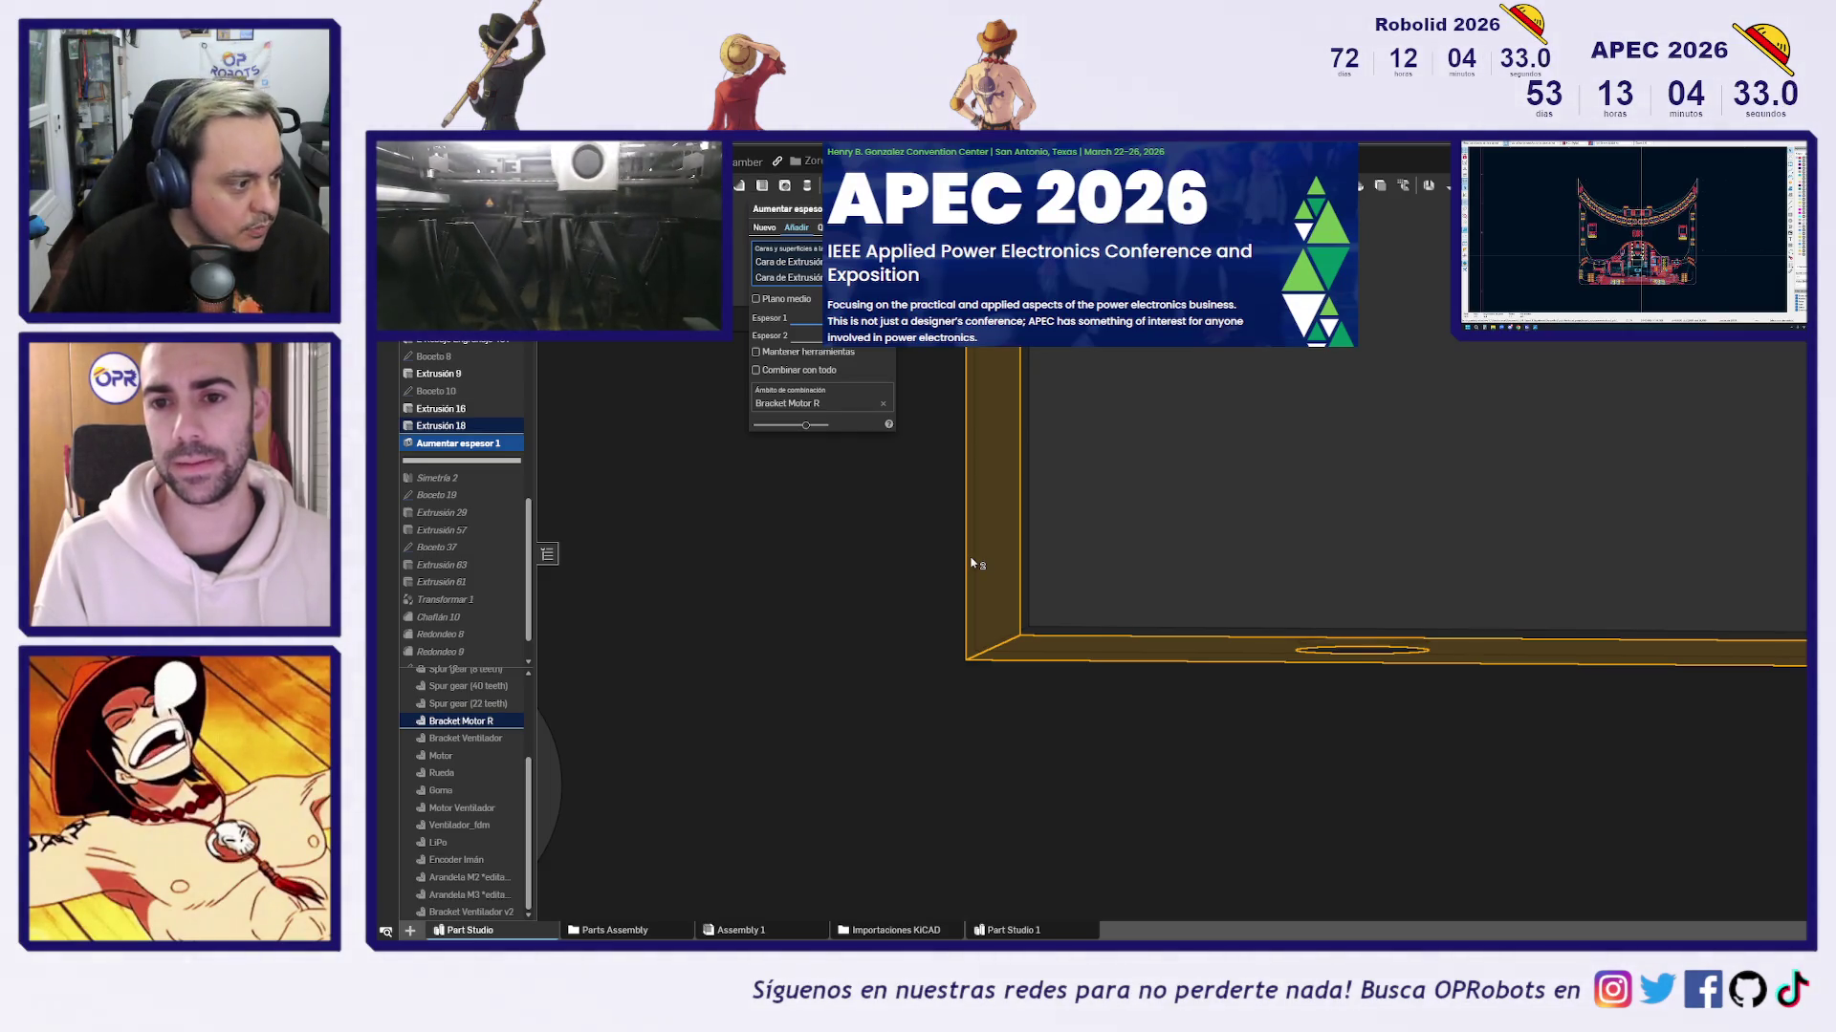
pyautogui.scroll(1, 1035, 647)
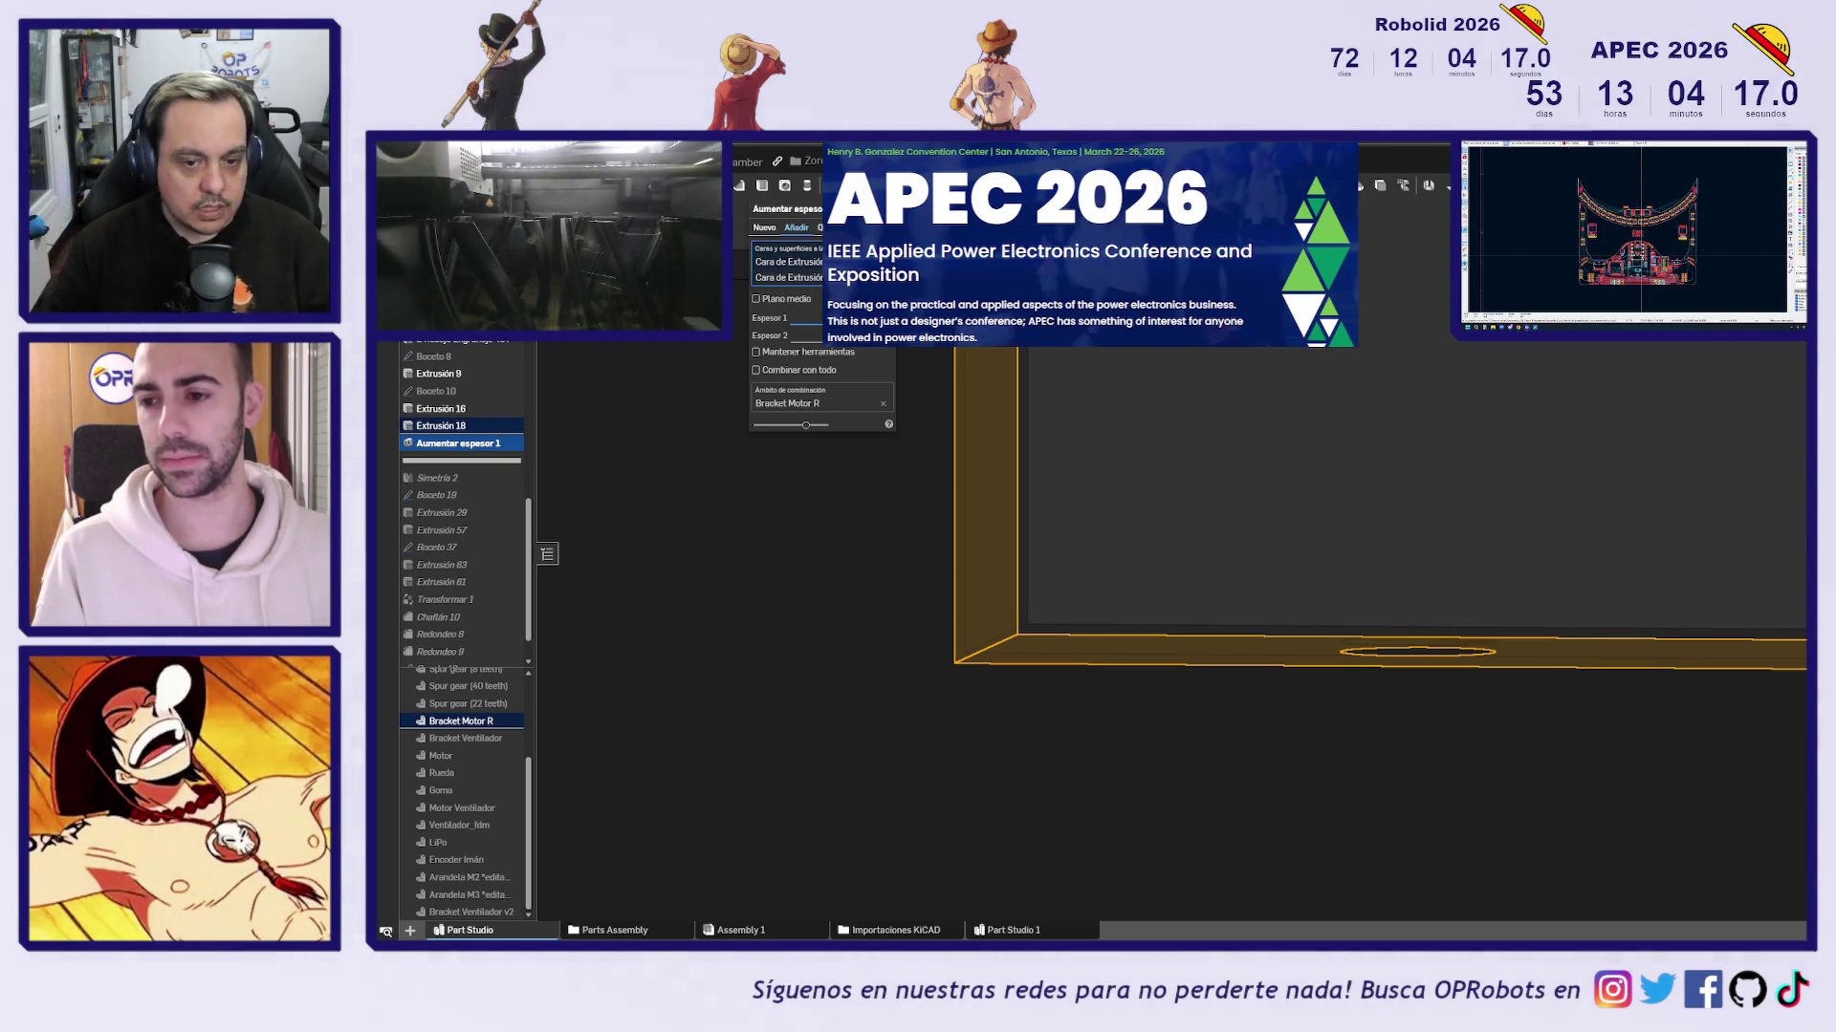
pyautogui.scroll(-3, 1123, 522)
pyautogui.moveTo(1122, 522)
pyautogui.mouseDown(button='right')
pyautogui.moveTo(1139, 506)
pyautogui.moveTo(1131, 520)
pyautogui.mouseUp(button='right')
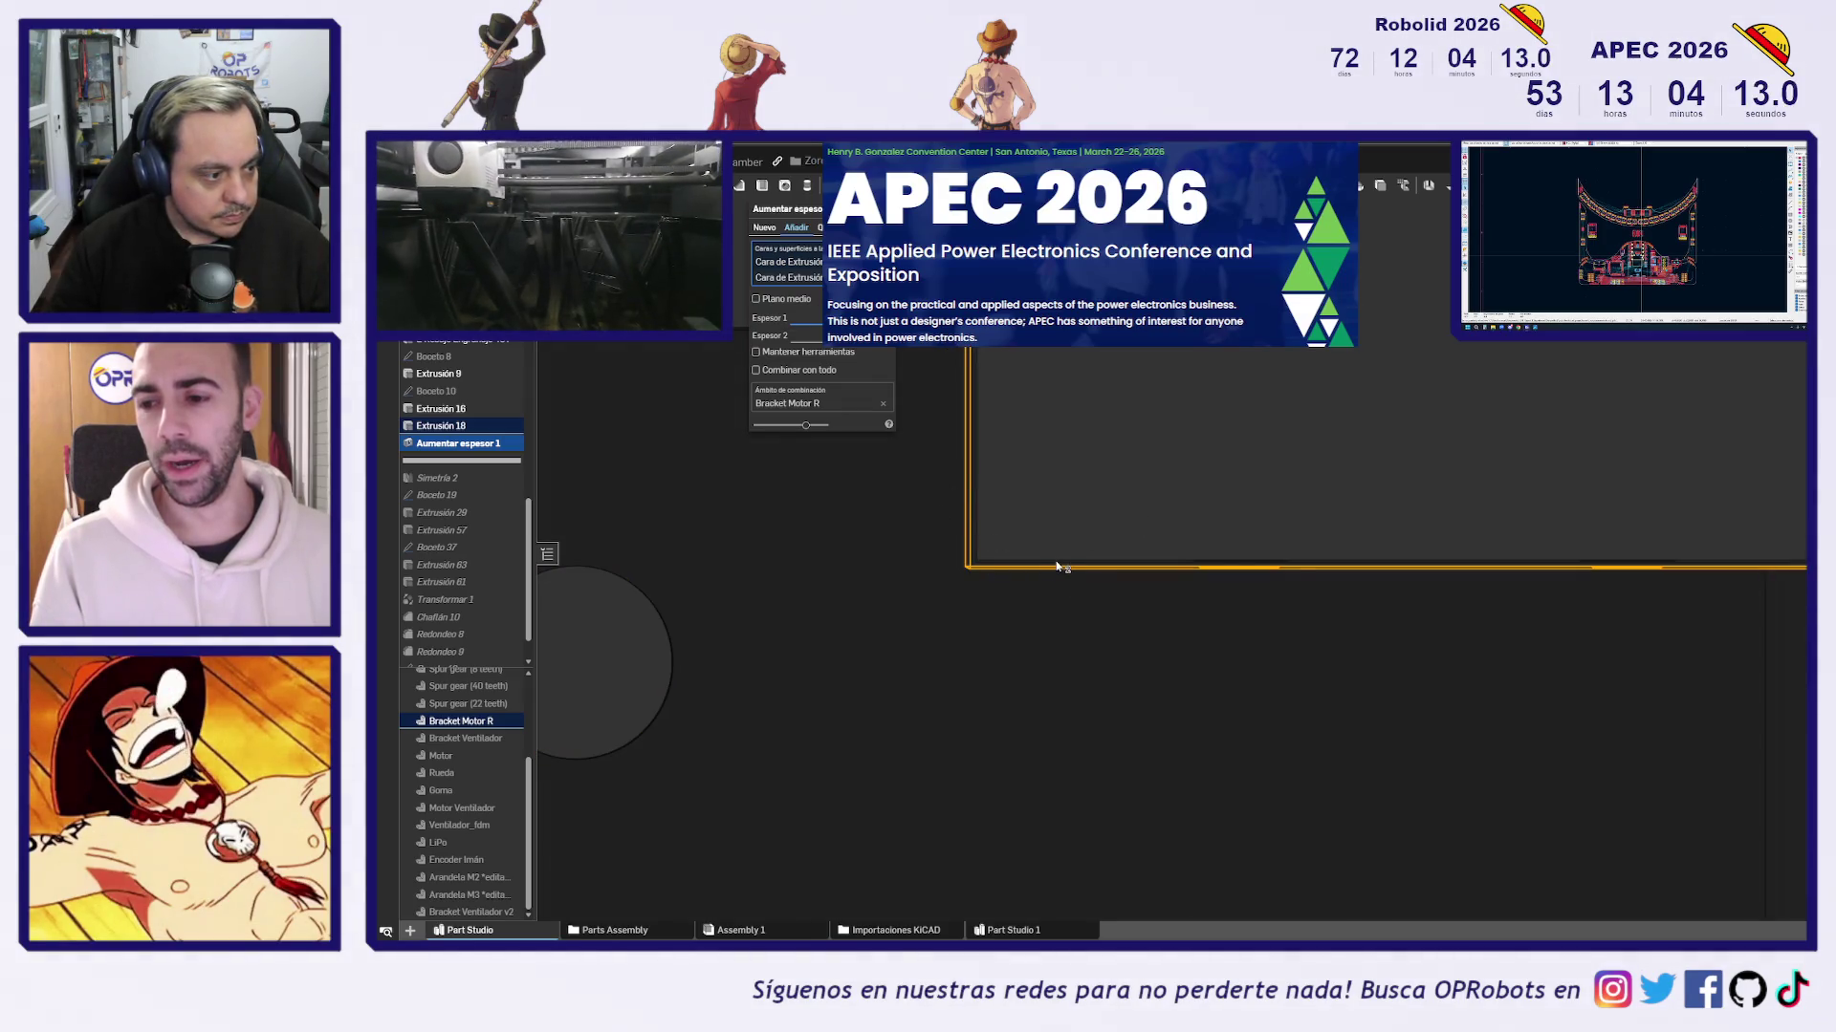
pyautogui.scroll(-3, 1098, 500)
pyautogui.moveTo(901, 608); pyautogui.dragTo(841, 621, button='right')
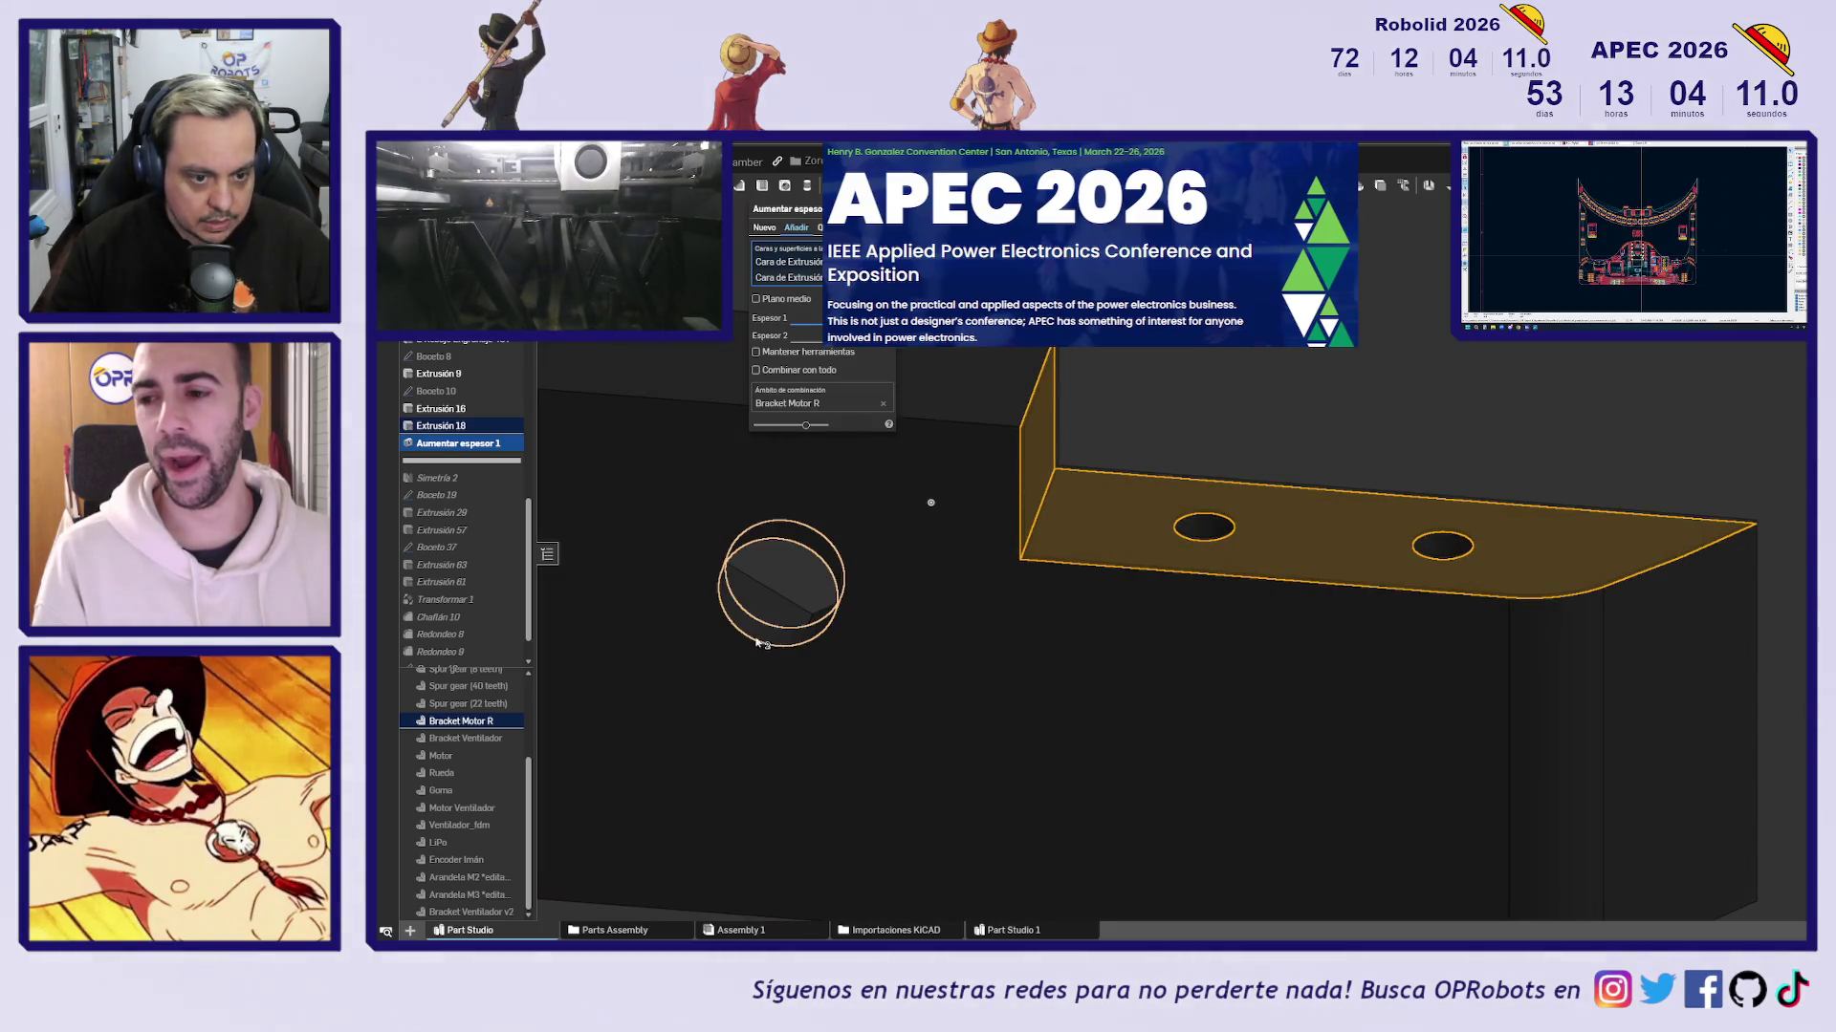
pyautogui.click(827, 620)
pyautogui.press('n')
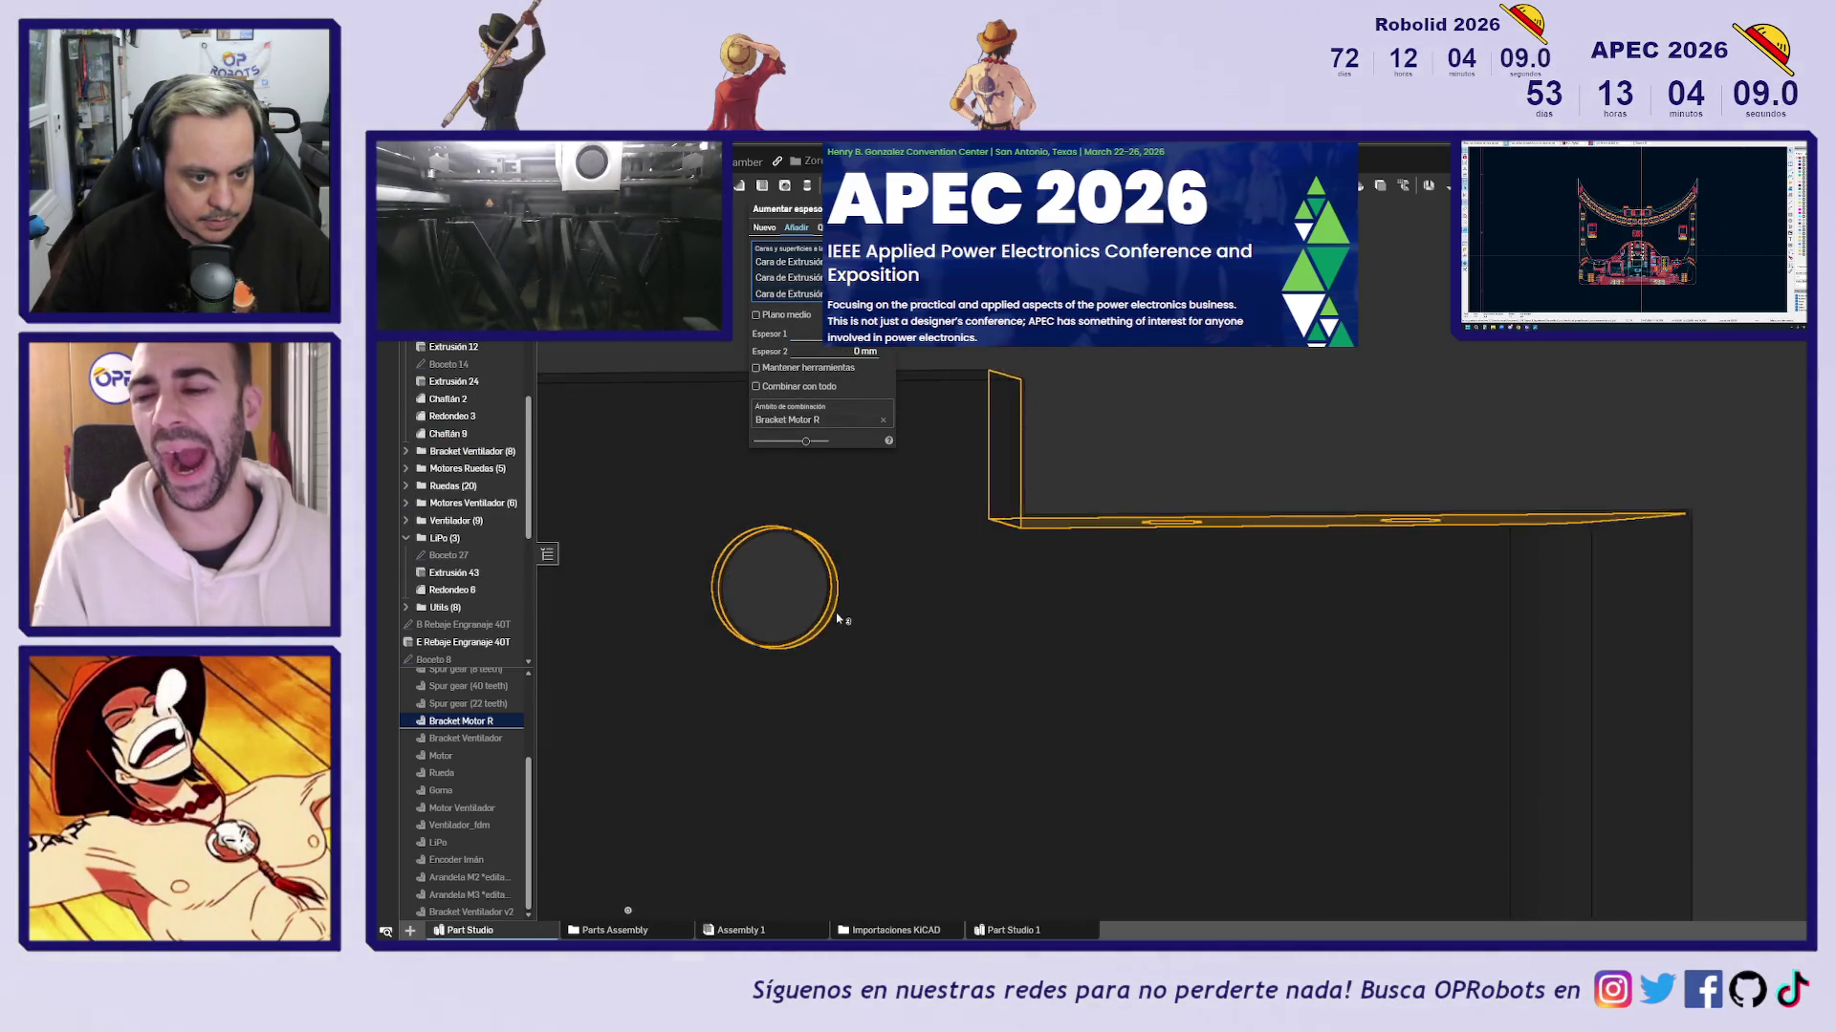
pyautogui.moveTo(746, 631)
pyautogui.mouseDown(button='right')
pyautogui.moveTo(984, 594)
pyautogui.moveTo(791, 676)
pyautogui.moveTo(909, 594)
pyautogui.moveTo(675, 692)
pyautogui.mouseUp(button='right')
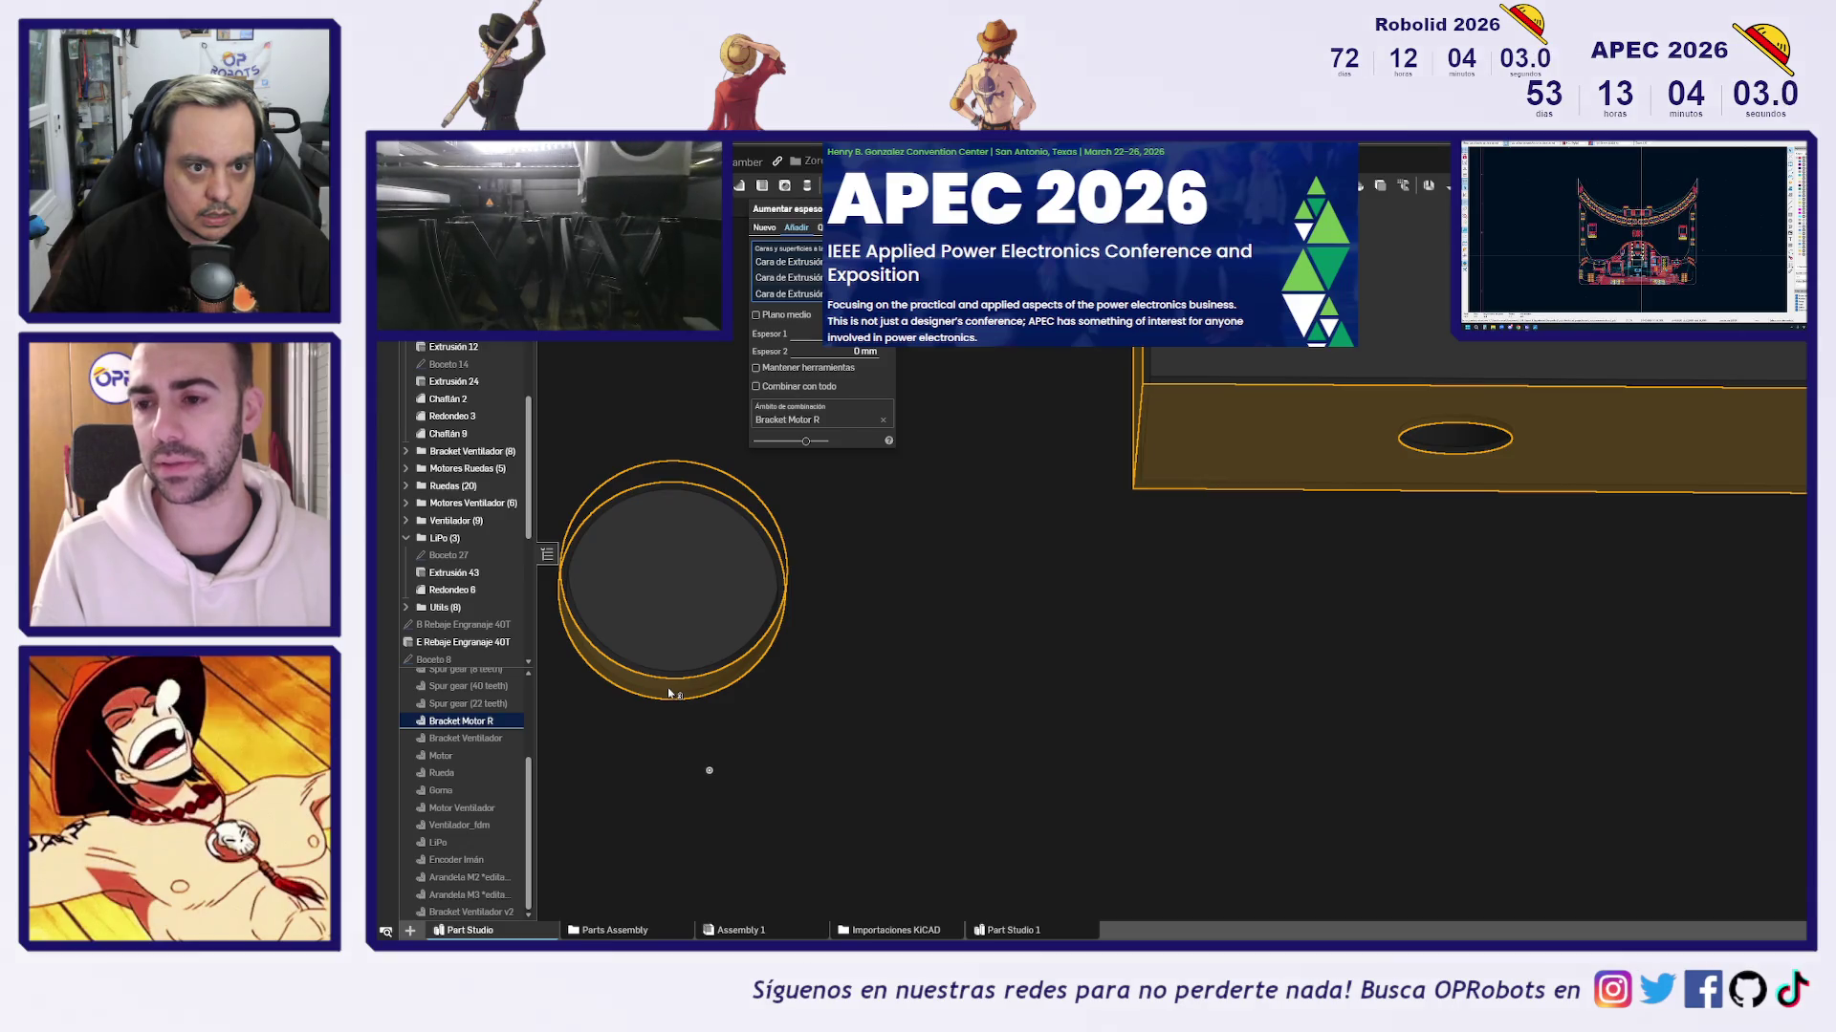
pyautogui.click(667, 687)
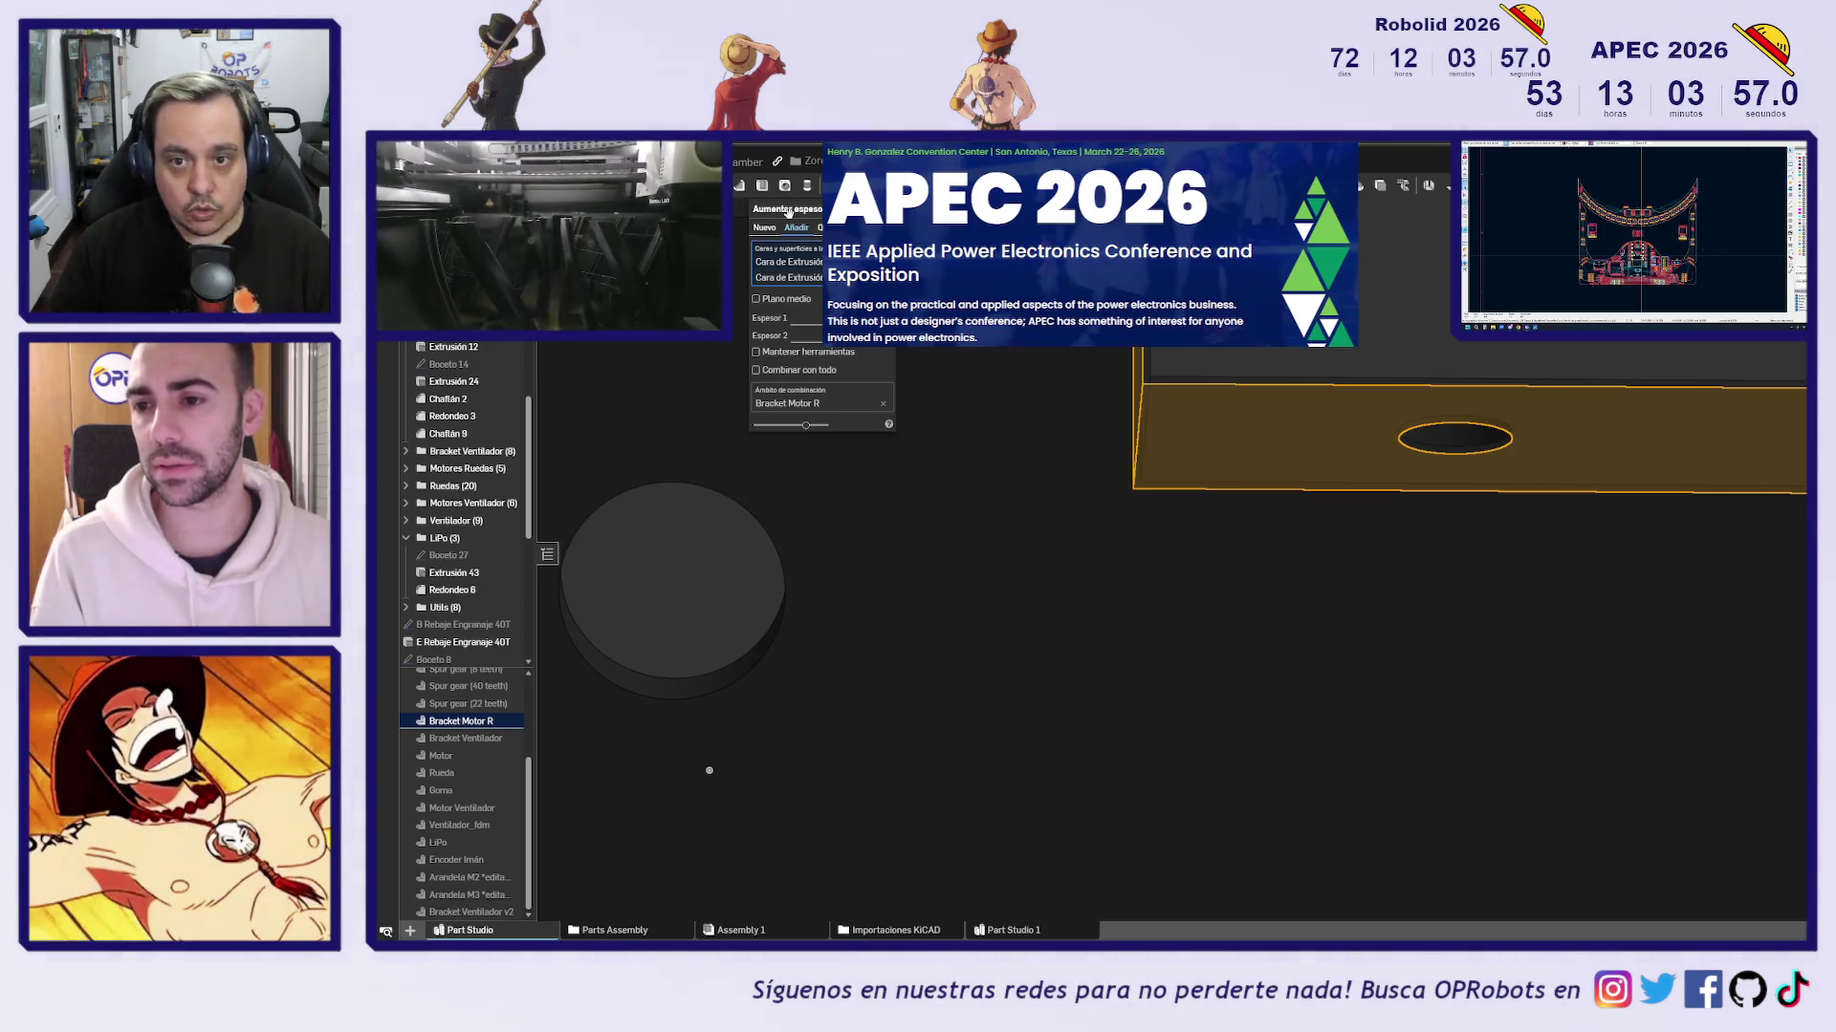
# Confirm the thicken to create the 'Aumentar espesor 1' feature
pyautogui.hotkey('alt', 'c')
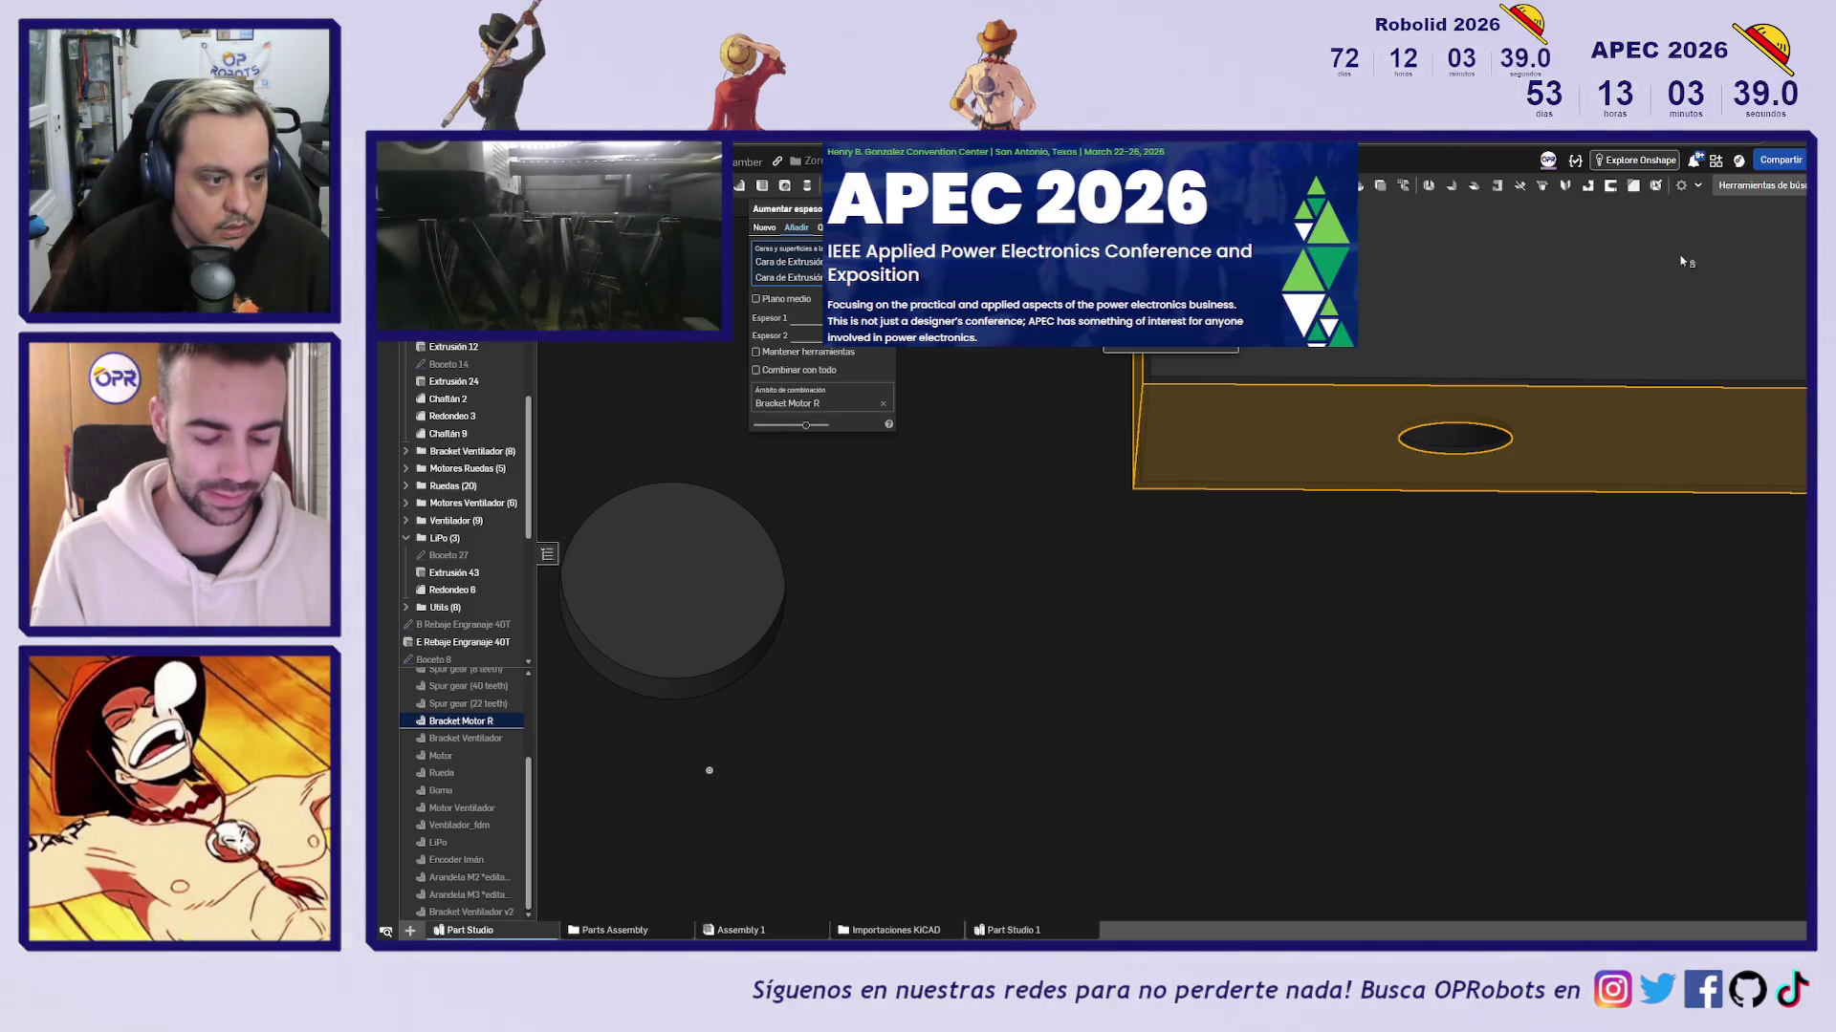
pyautogui.click(1769, 186)
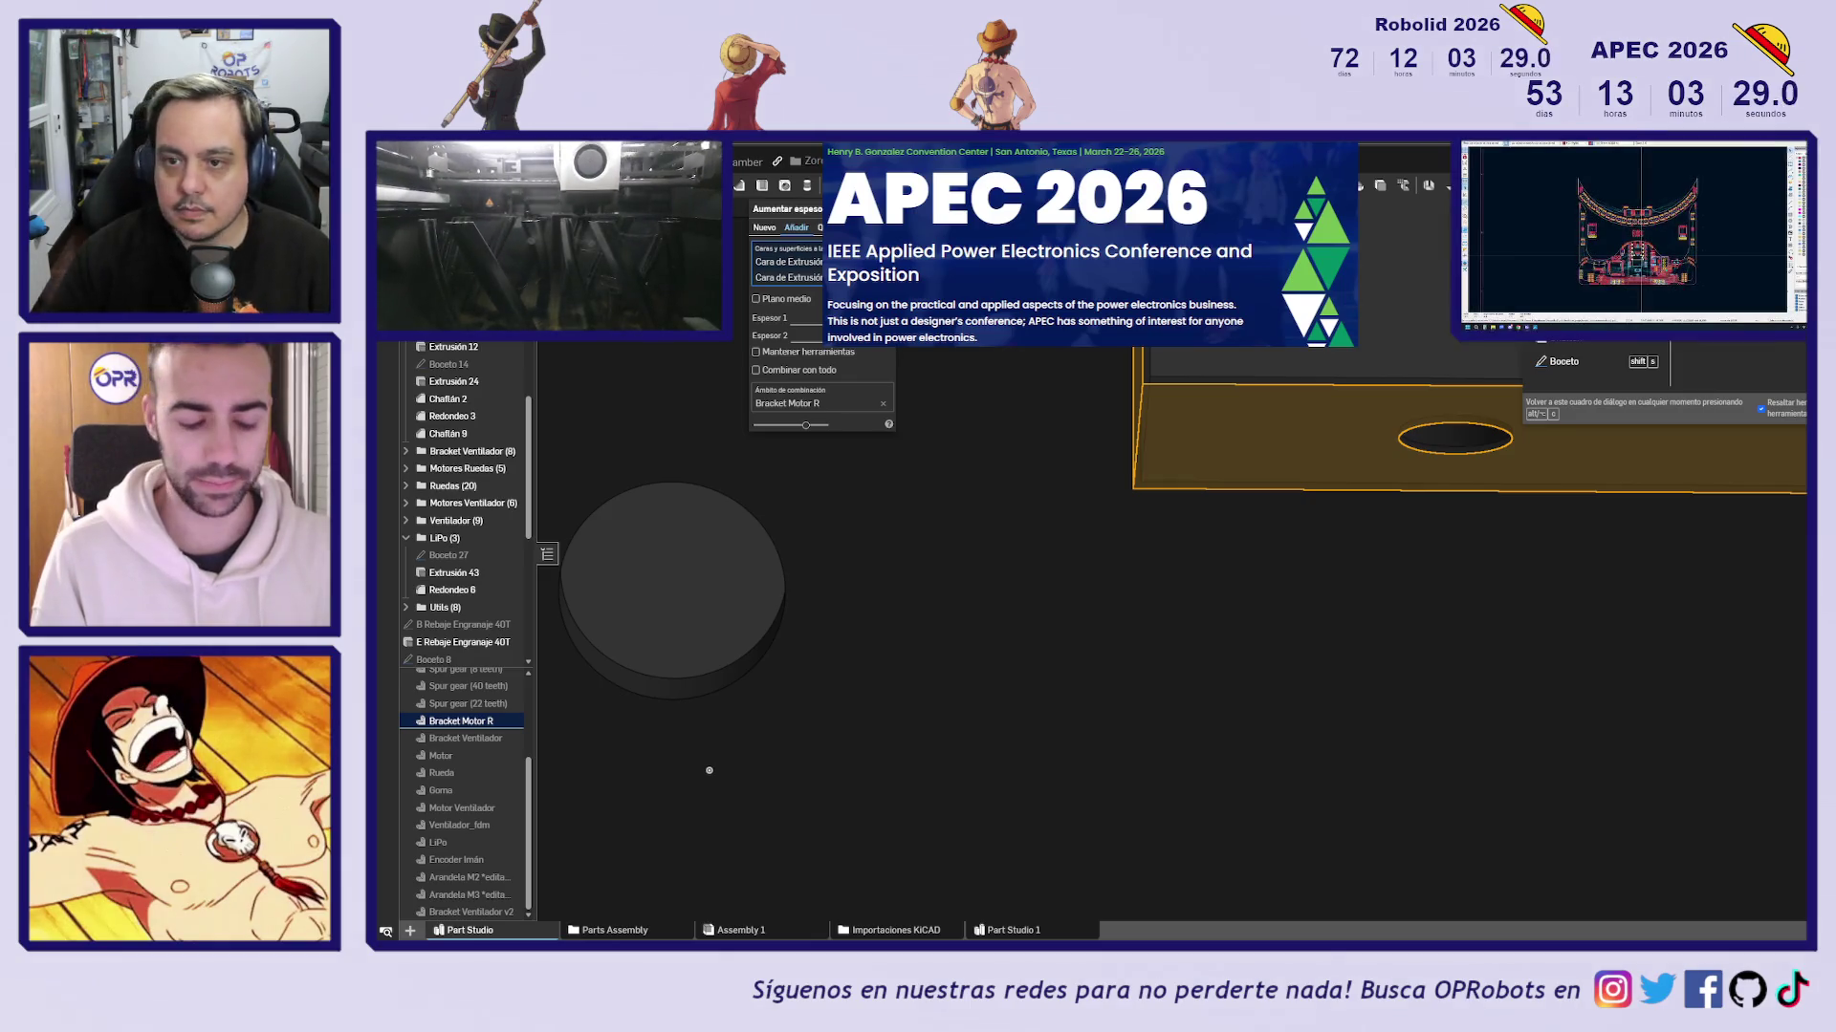
pyautogui.moveTo(1224, 525); pyautogui.dragTo(1231, 513, button='right')
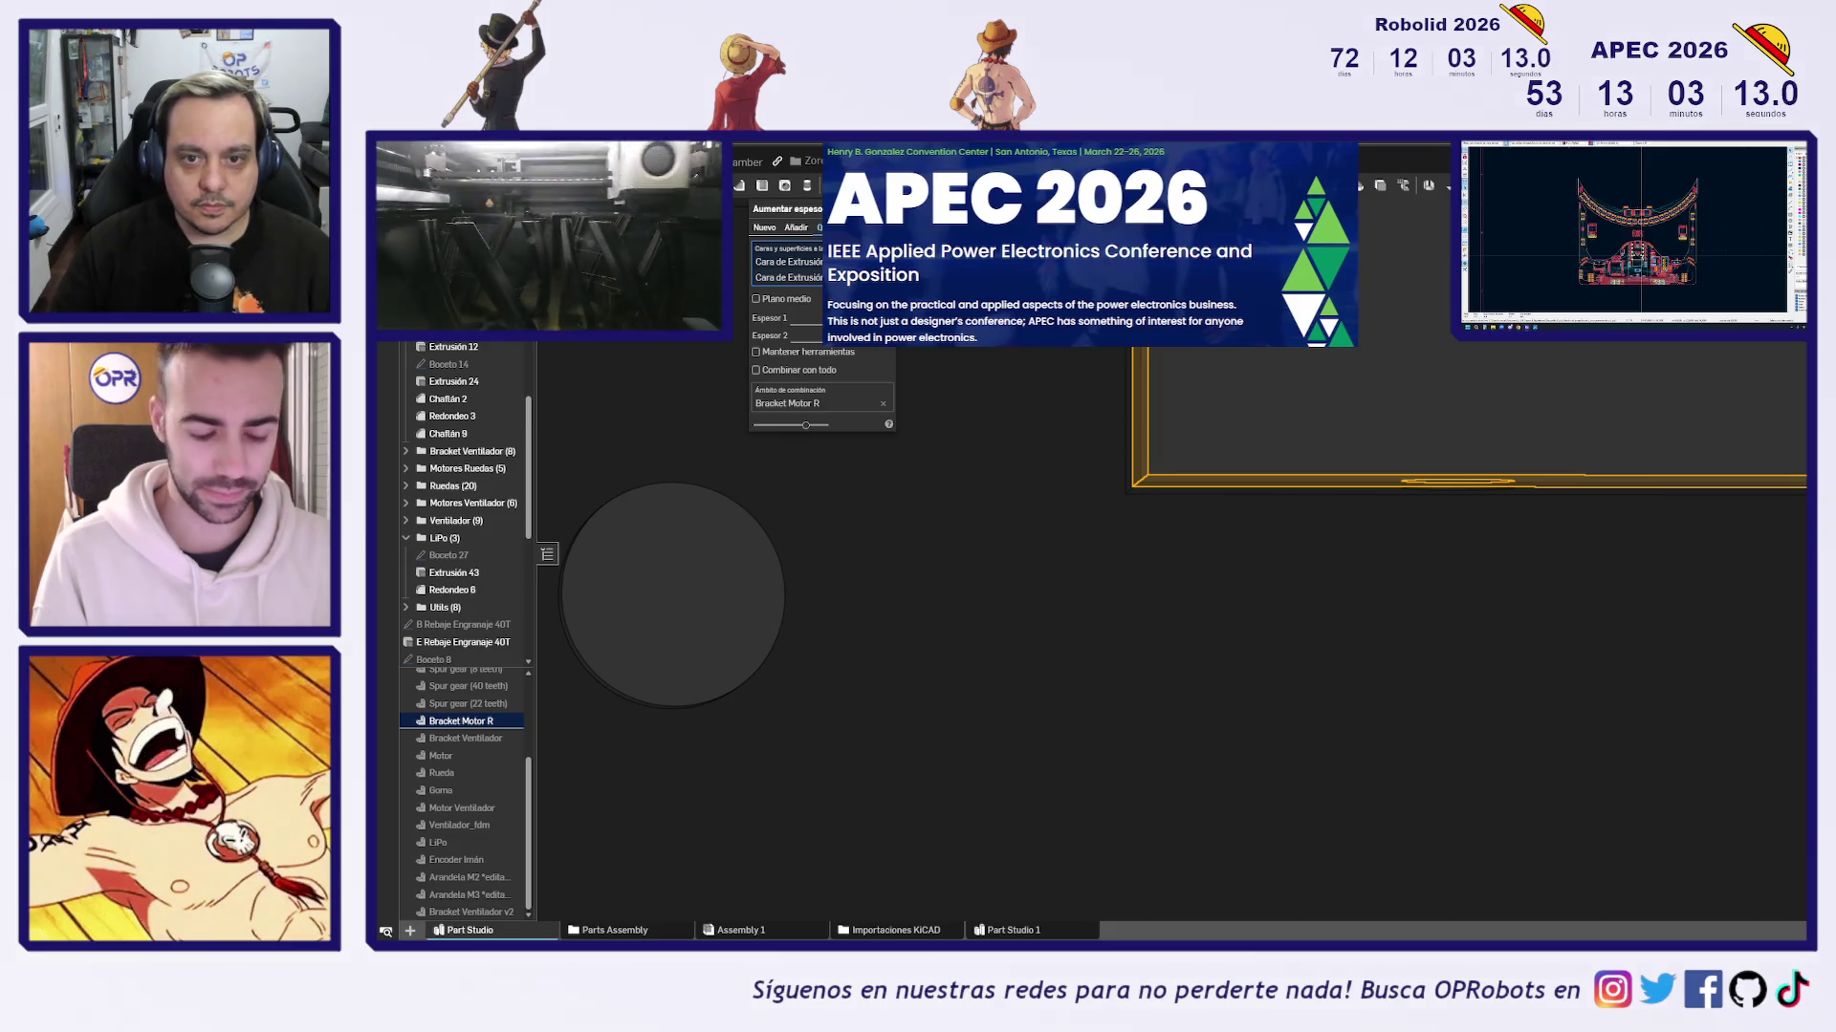
pyautogui.press('Return')
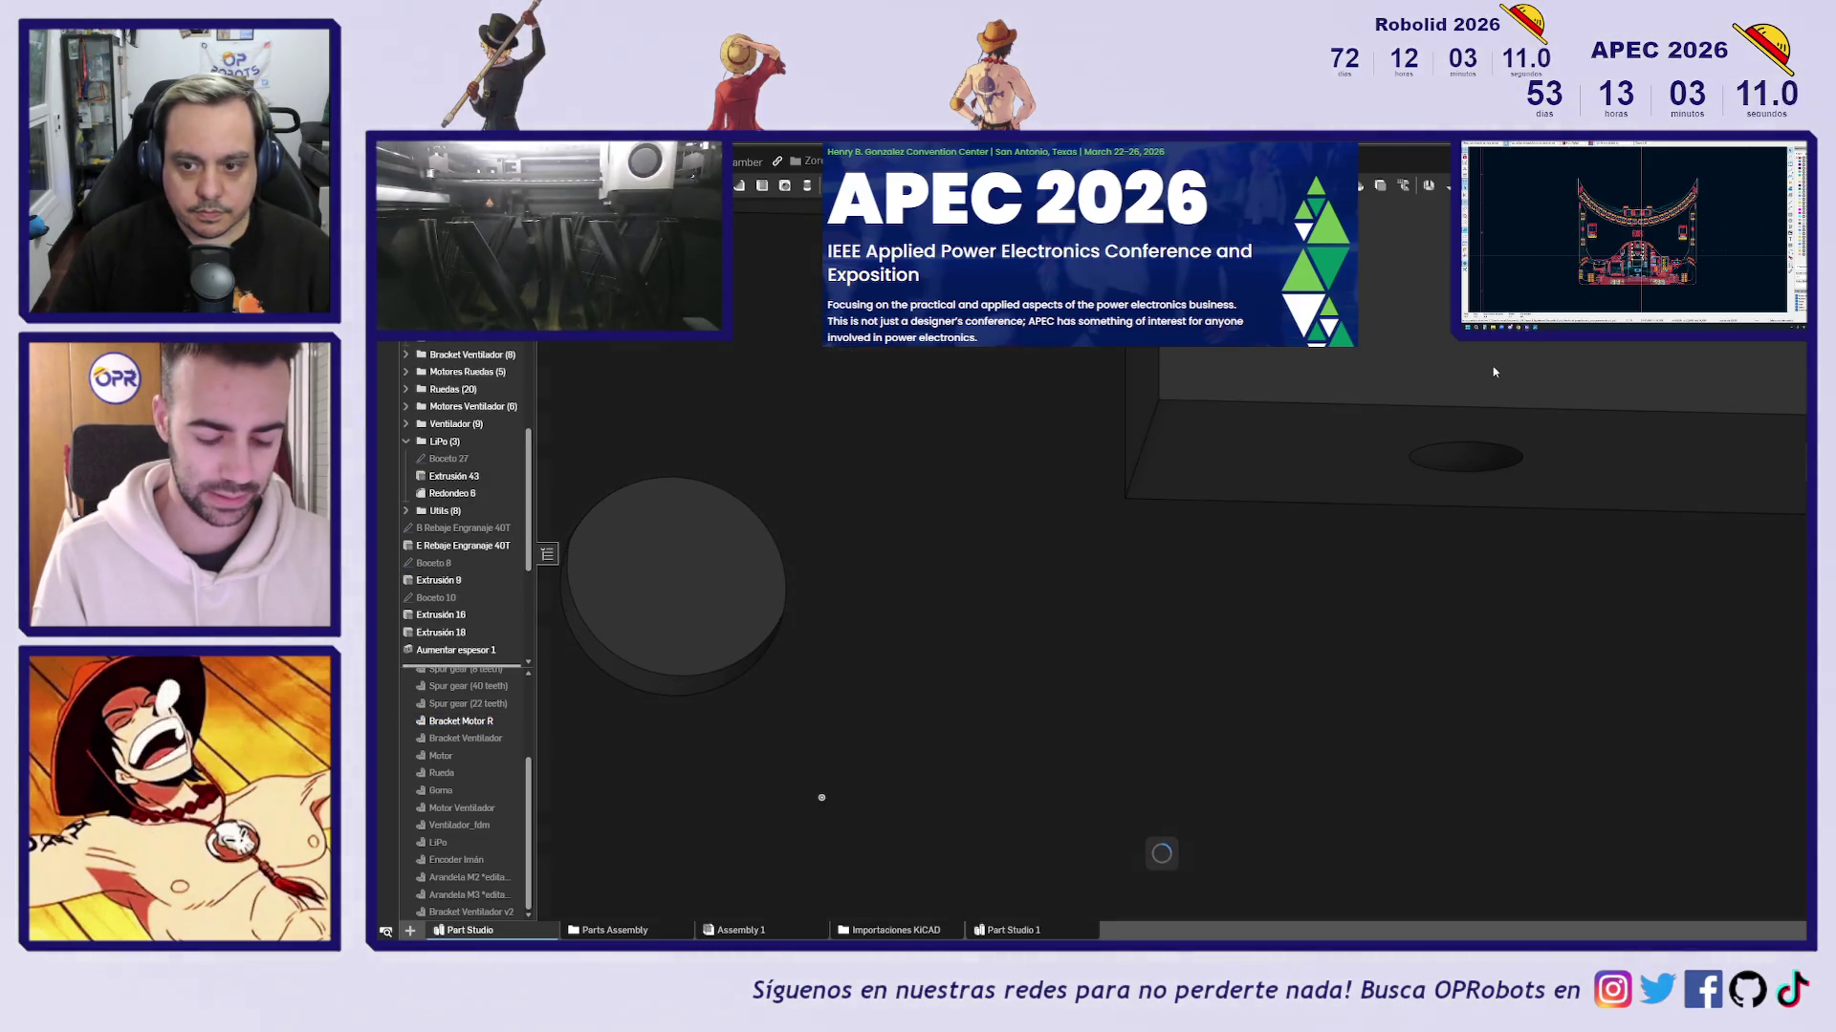
# Check the Extrusión 16 and Simetría 2 features, then roll the Bracket Motor R history to the end
pyautogui.scroll(-3, 1423, 368)
pyautogui.moveTo(1427, 353); pyautogui.dragTo(1310, 374, button='right')
pyautogui.scroll(-3, 1311, 374)
pyautogui.click(459, 615)
pyautogui.scroll(-3, 459, 617)
pyautogui.click(452, 436)
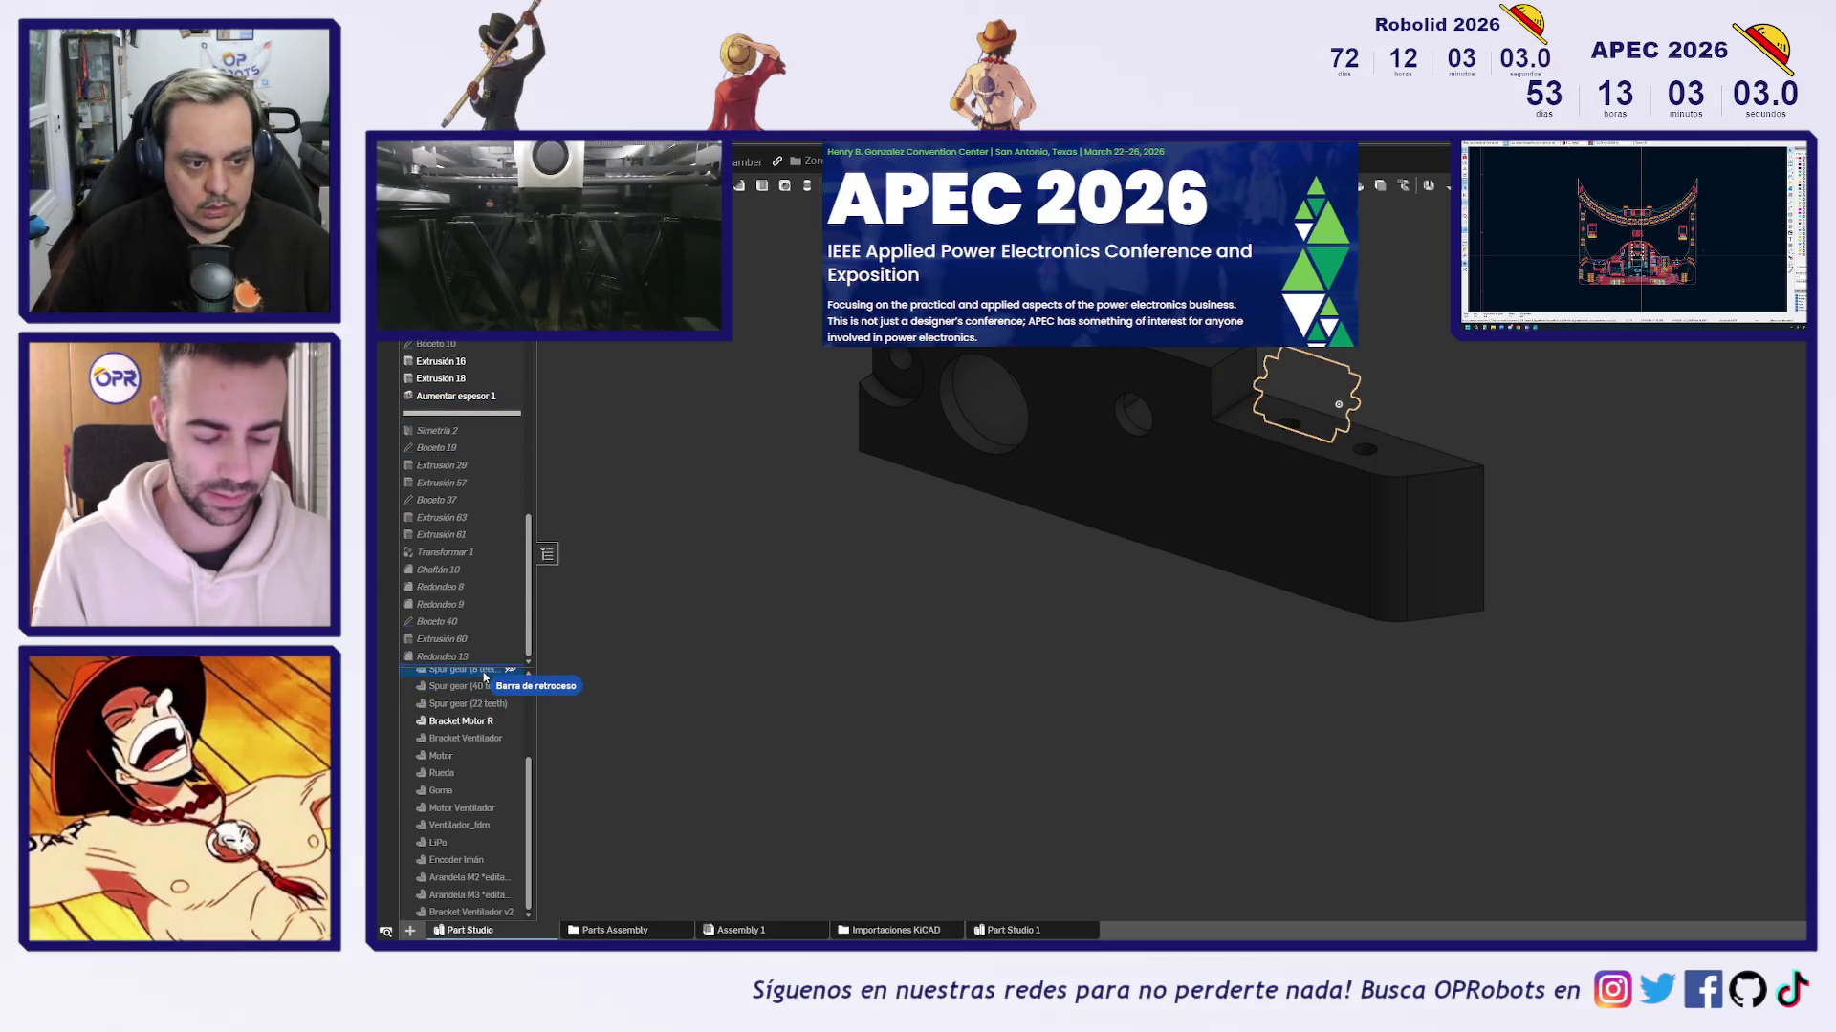
pyautogui.moveTo(485, 677); pyautogui.dragTo(483, 662)
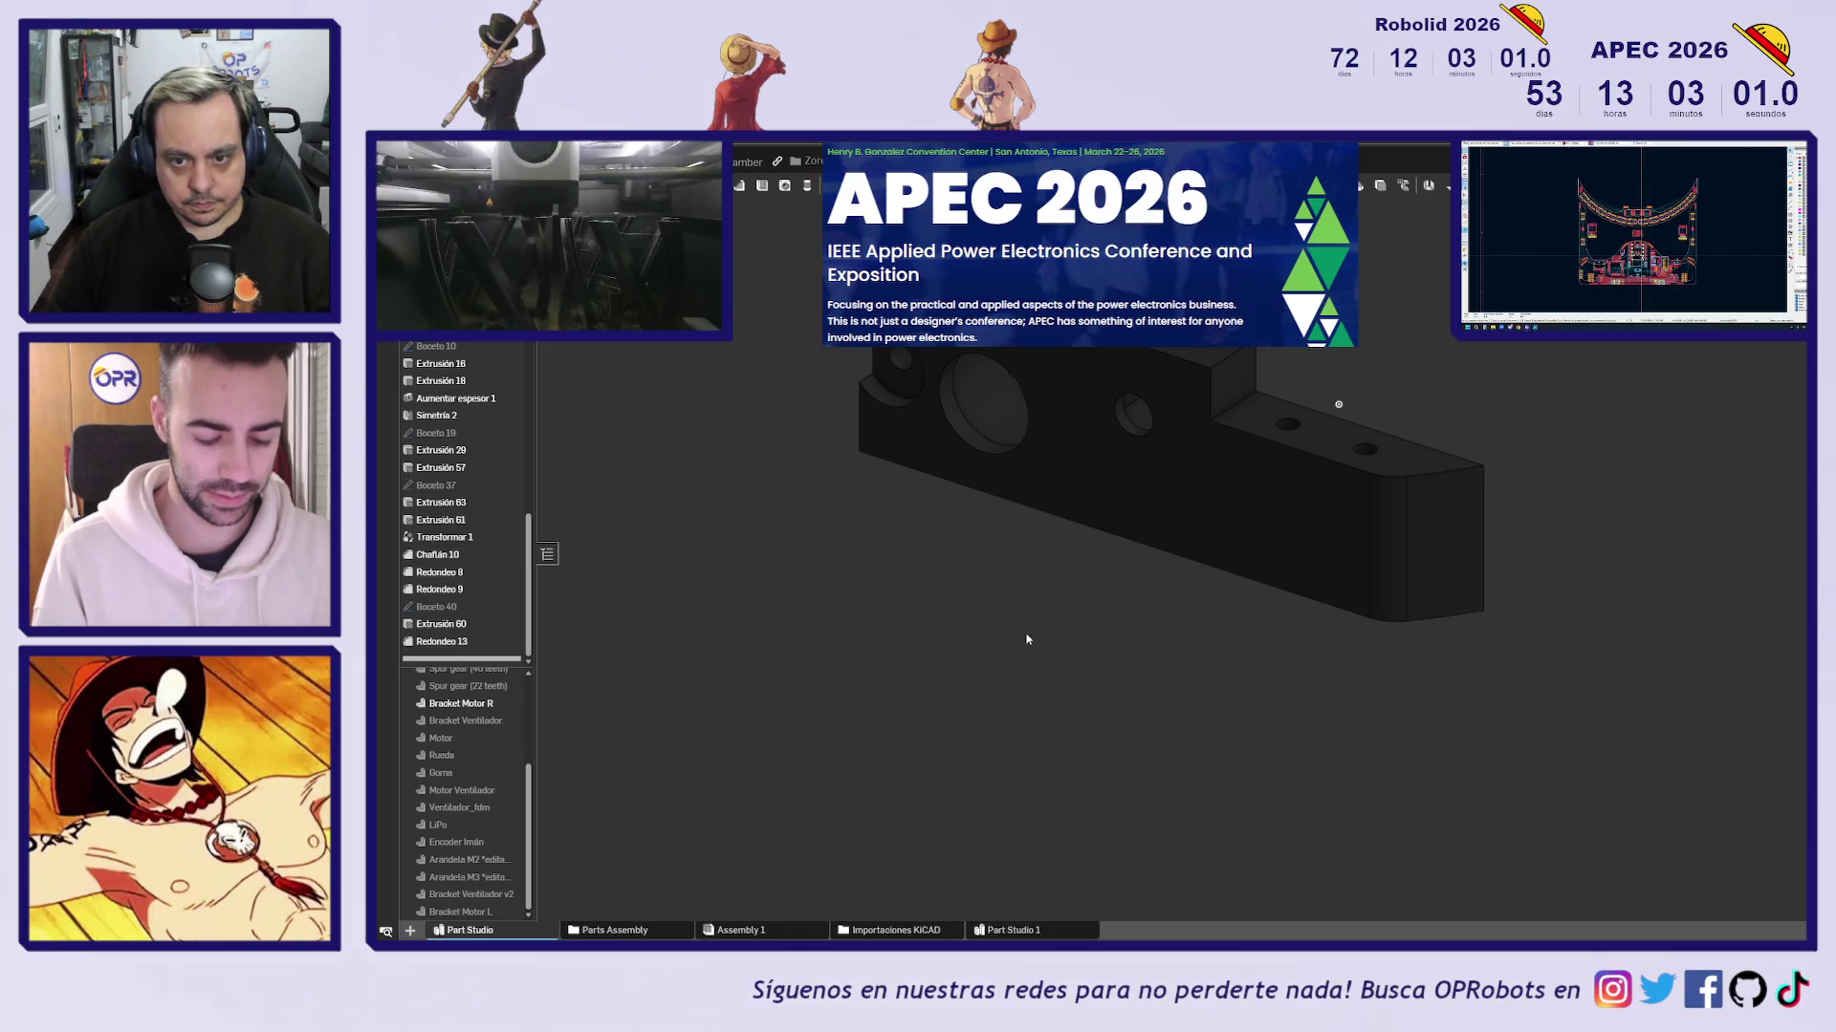
# View the bracket from the front and select the small boss hole's ring face to confirm its 2,85 radius
pyautogui.hotkey('shift', '1')
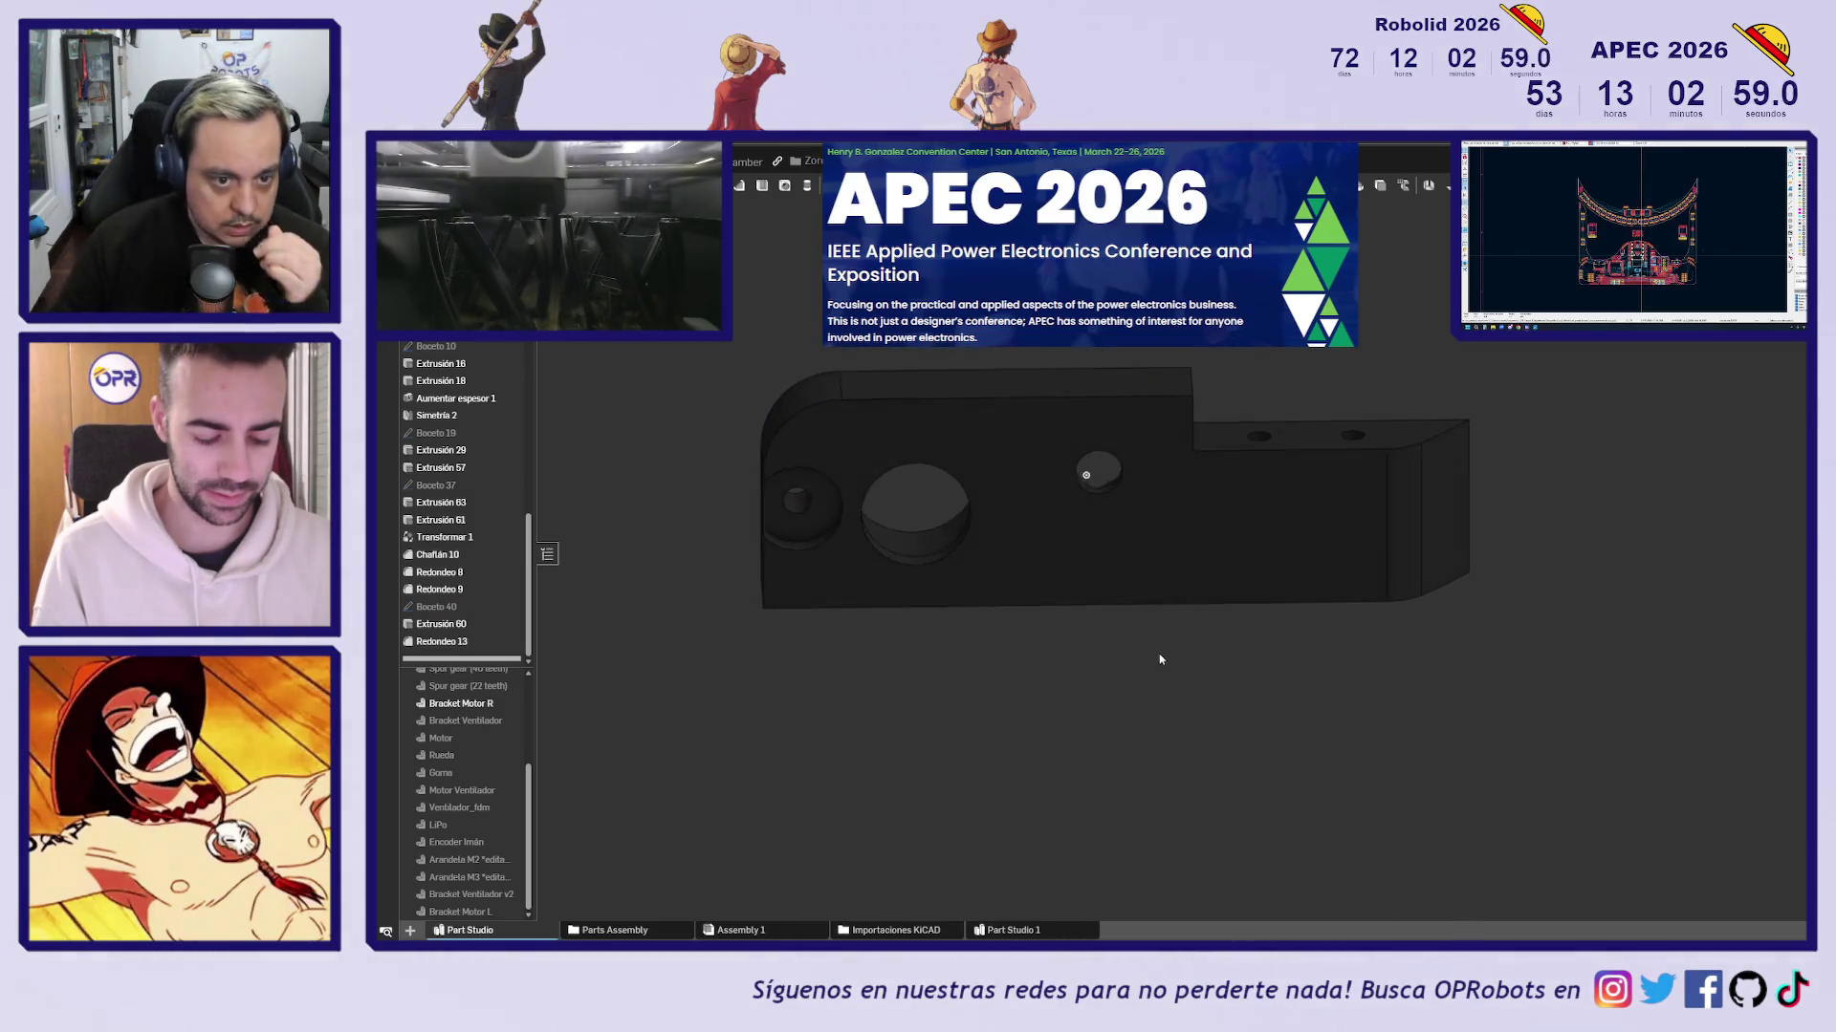
pyautogui.moveTo(1150, 627)
pyautogui.mouseDown(button='right')
pyautogui.moveTo(889, 559)
pyautogui.moveTo(917, 566)
pyautogui.mouseUp(button='right')
pyautogui.scroll(5, 875, 552)
pyautogui.click(931, 572)
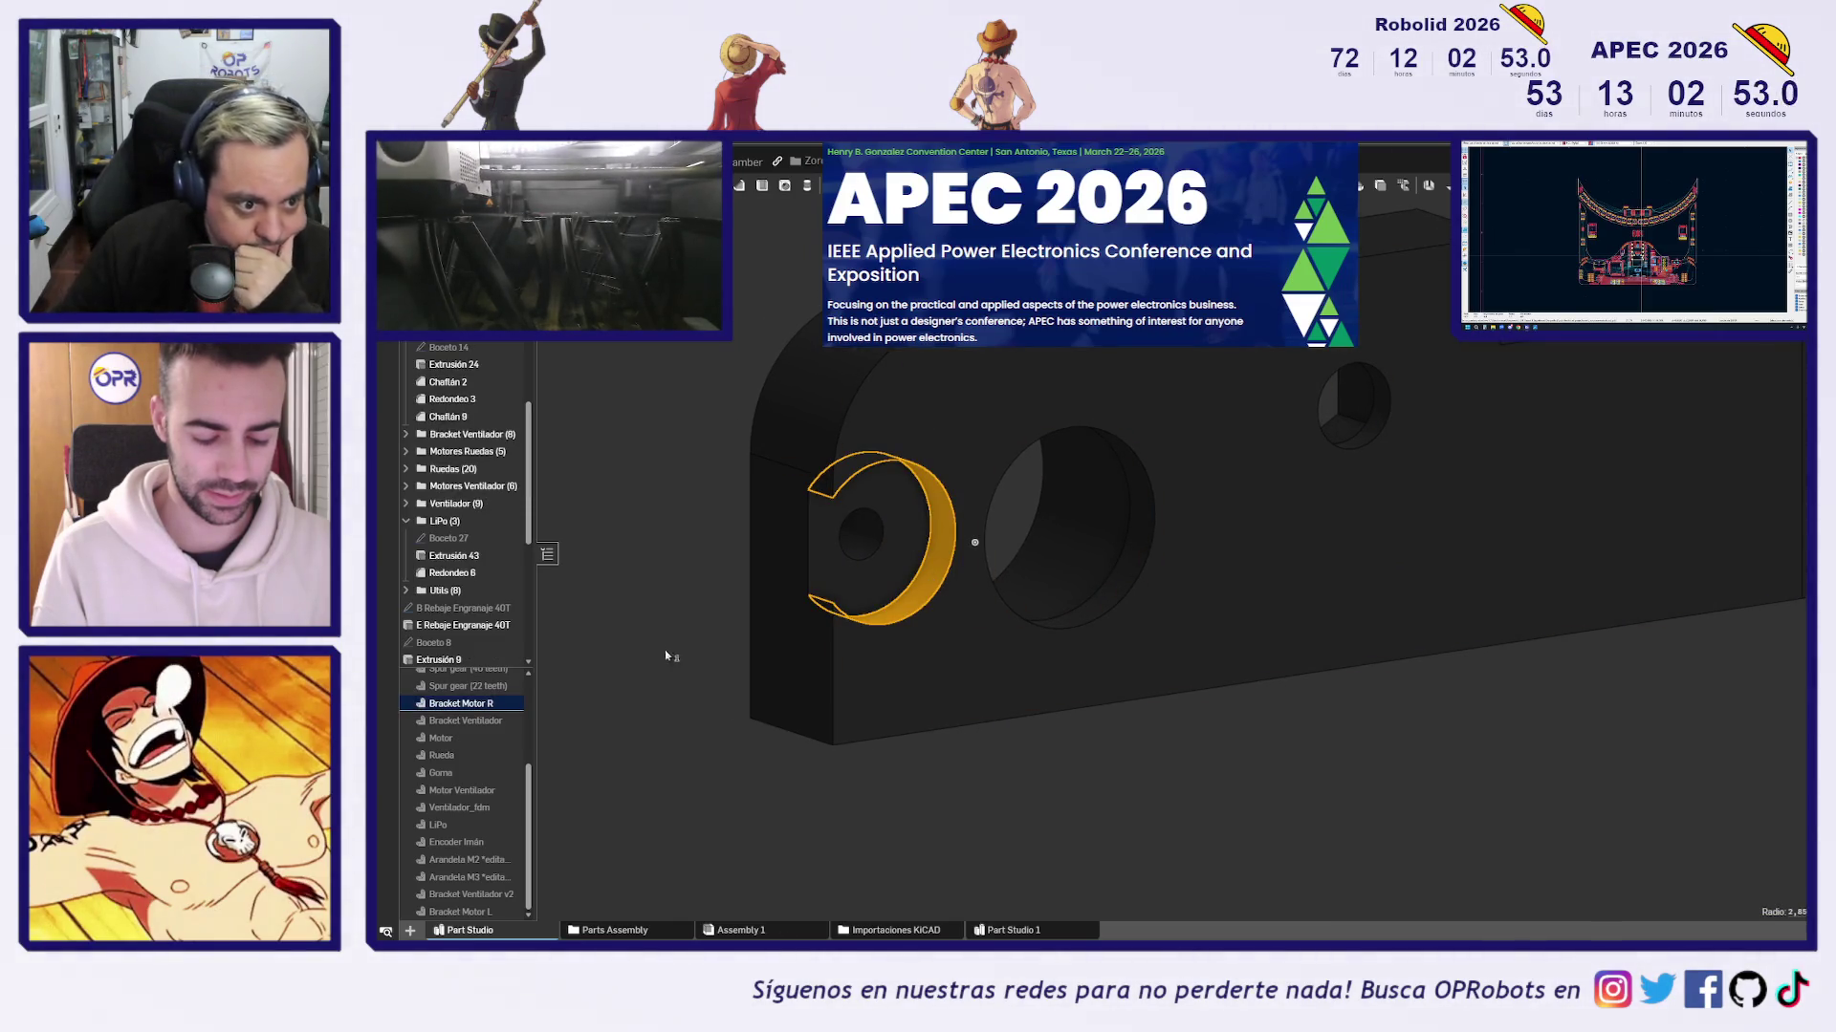
pyautogui.scroll(3, 491, 382)
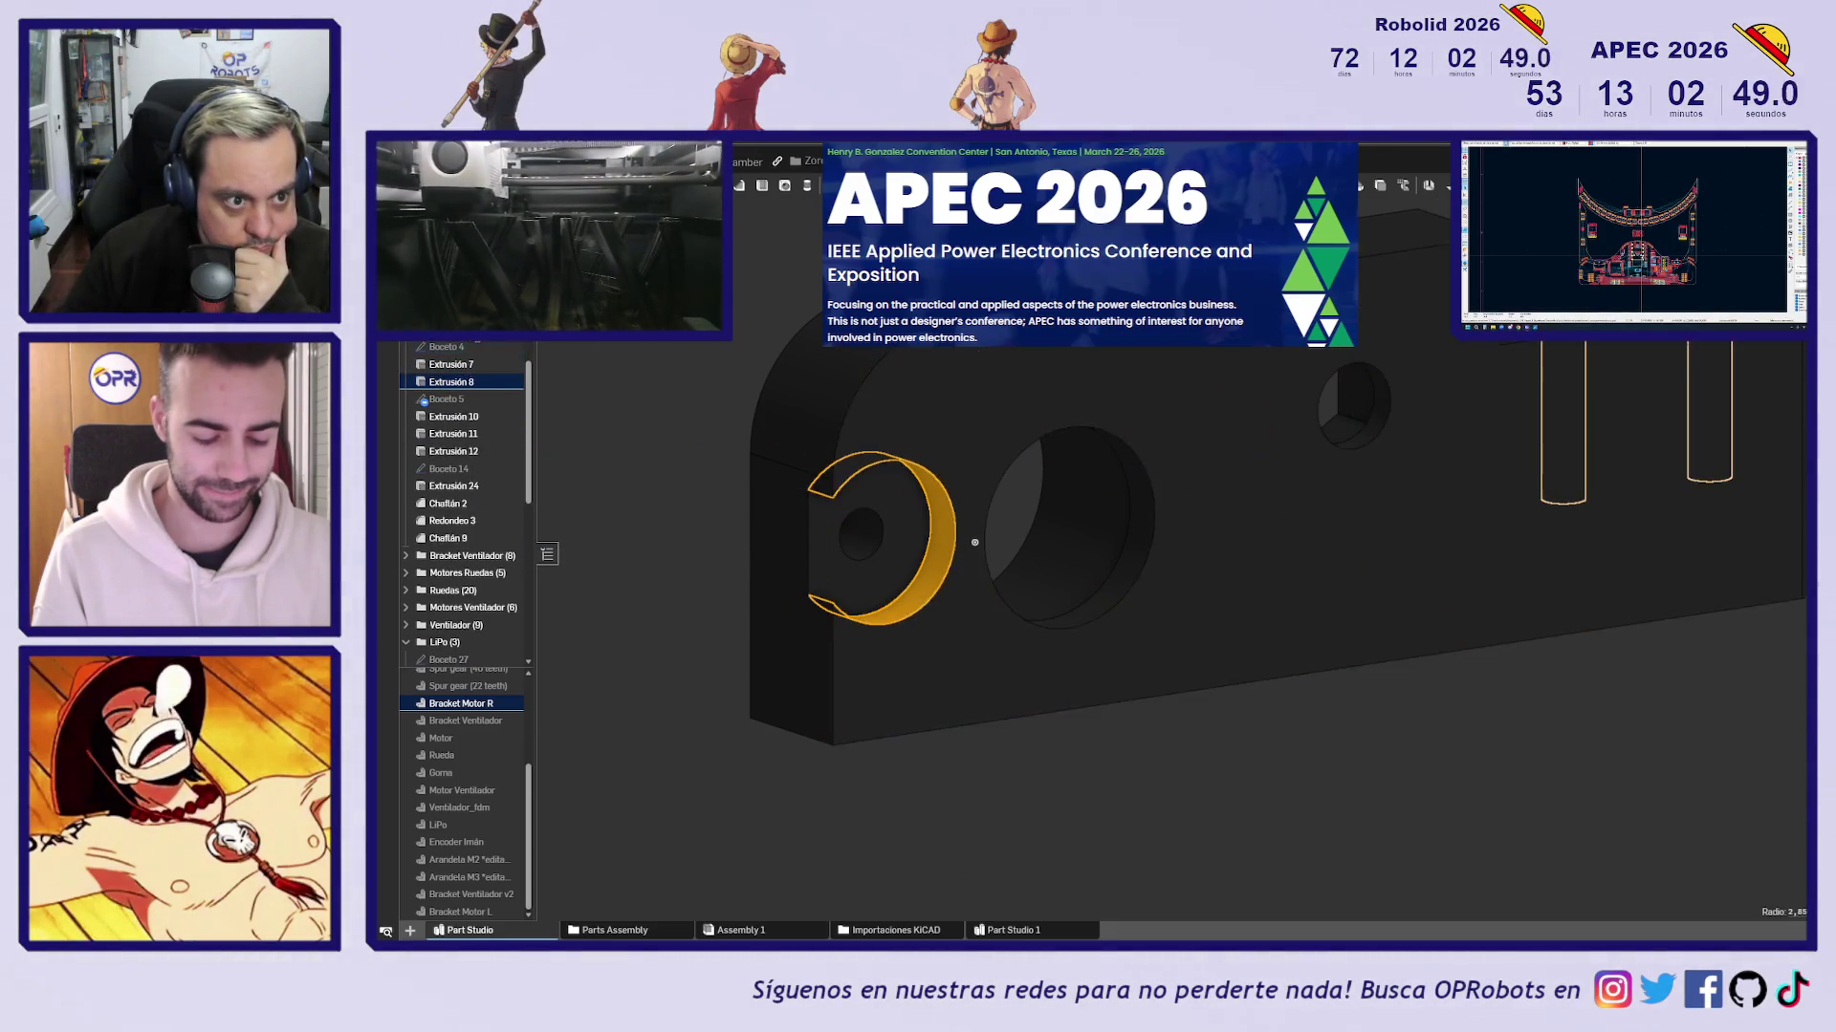
# Open Boceto 4 face-on and edit its Ø5,7 mm circle diameter dimension at the small pin
pyautogui.doubleClick(467, 349)
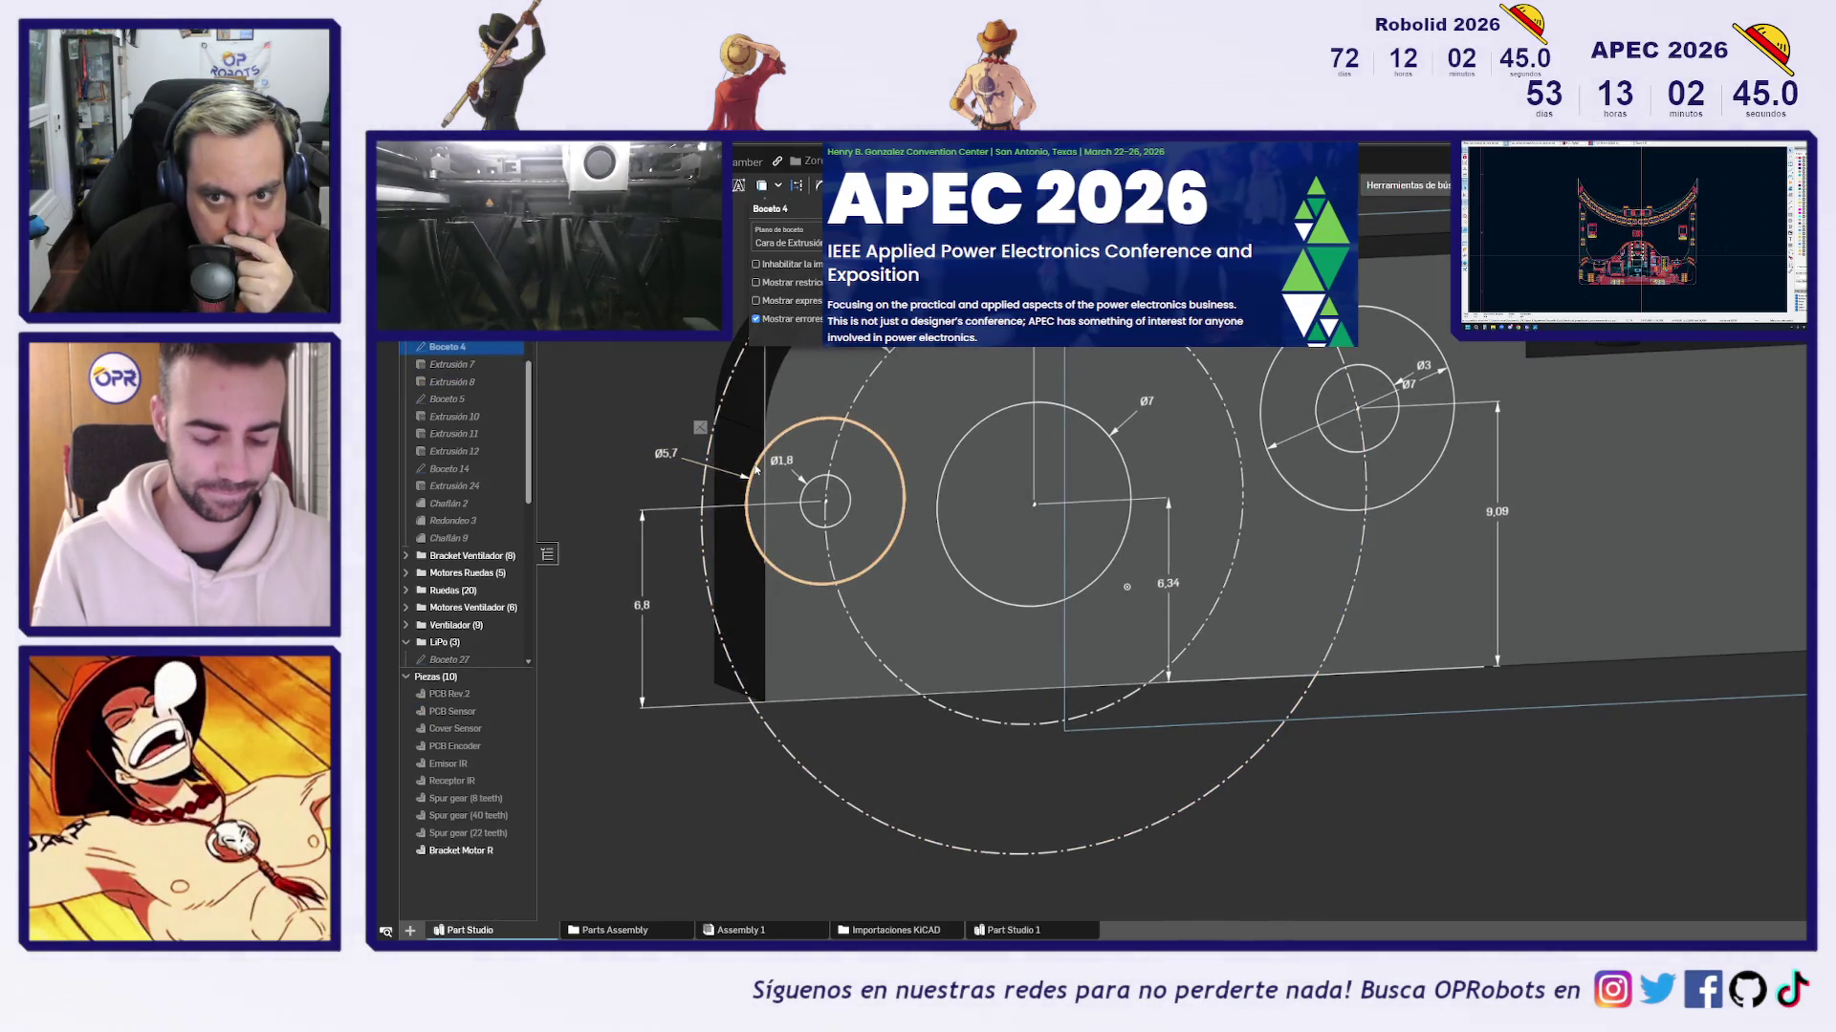
pyautogui.moveTo(669, 457)
pyautogui.mouseDown(button='right')
pyautogui.moveTo(607, 485)
pyautogui.moveTo(637, 485)
pyautogui.mouseUp(button='right')
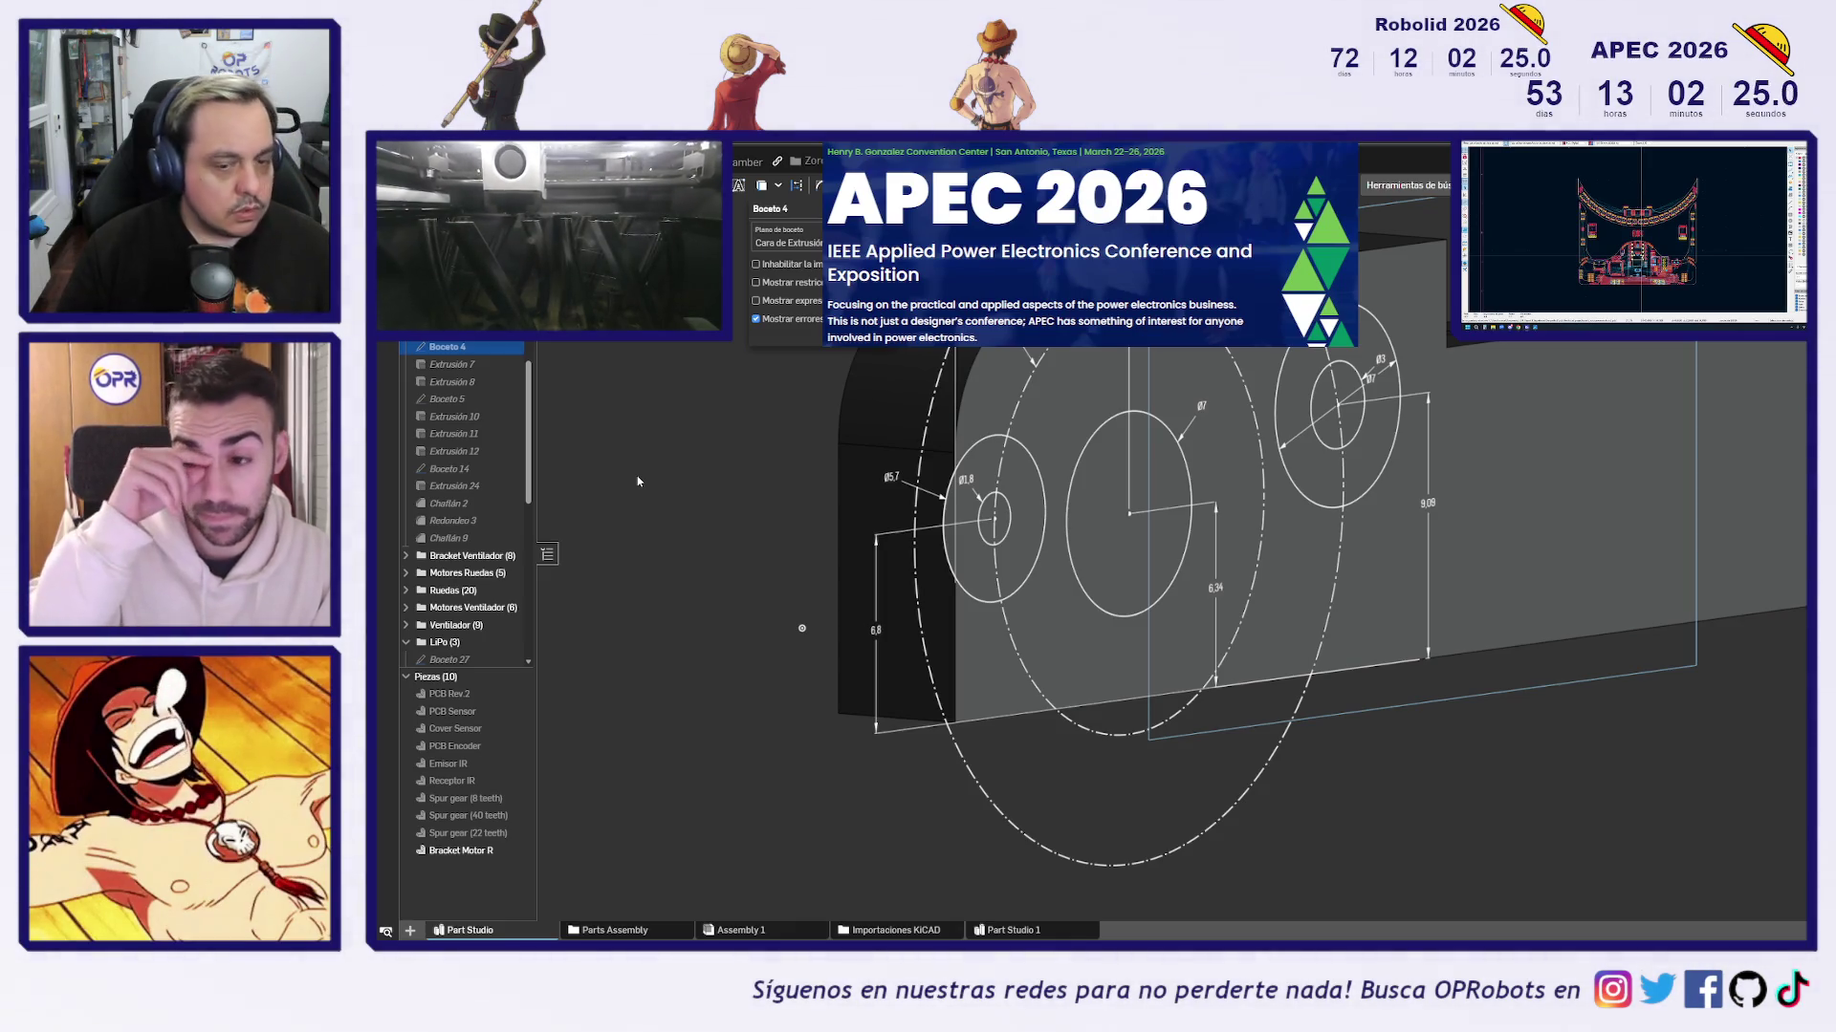
pyautogui.press('n')
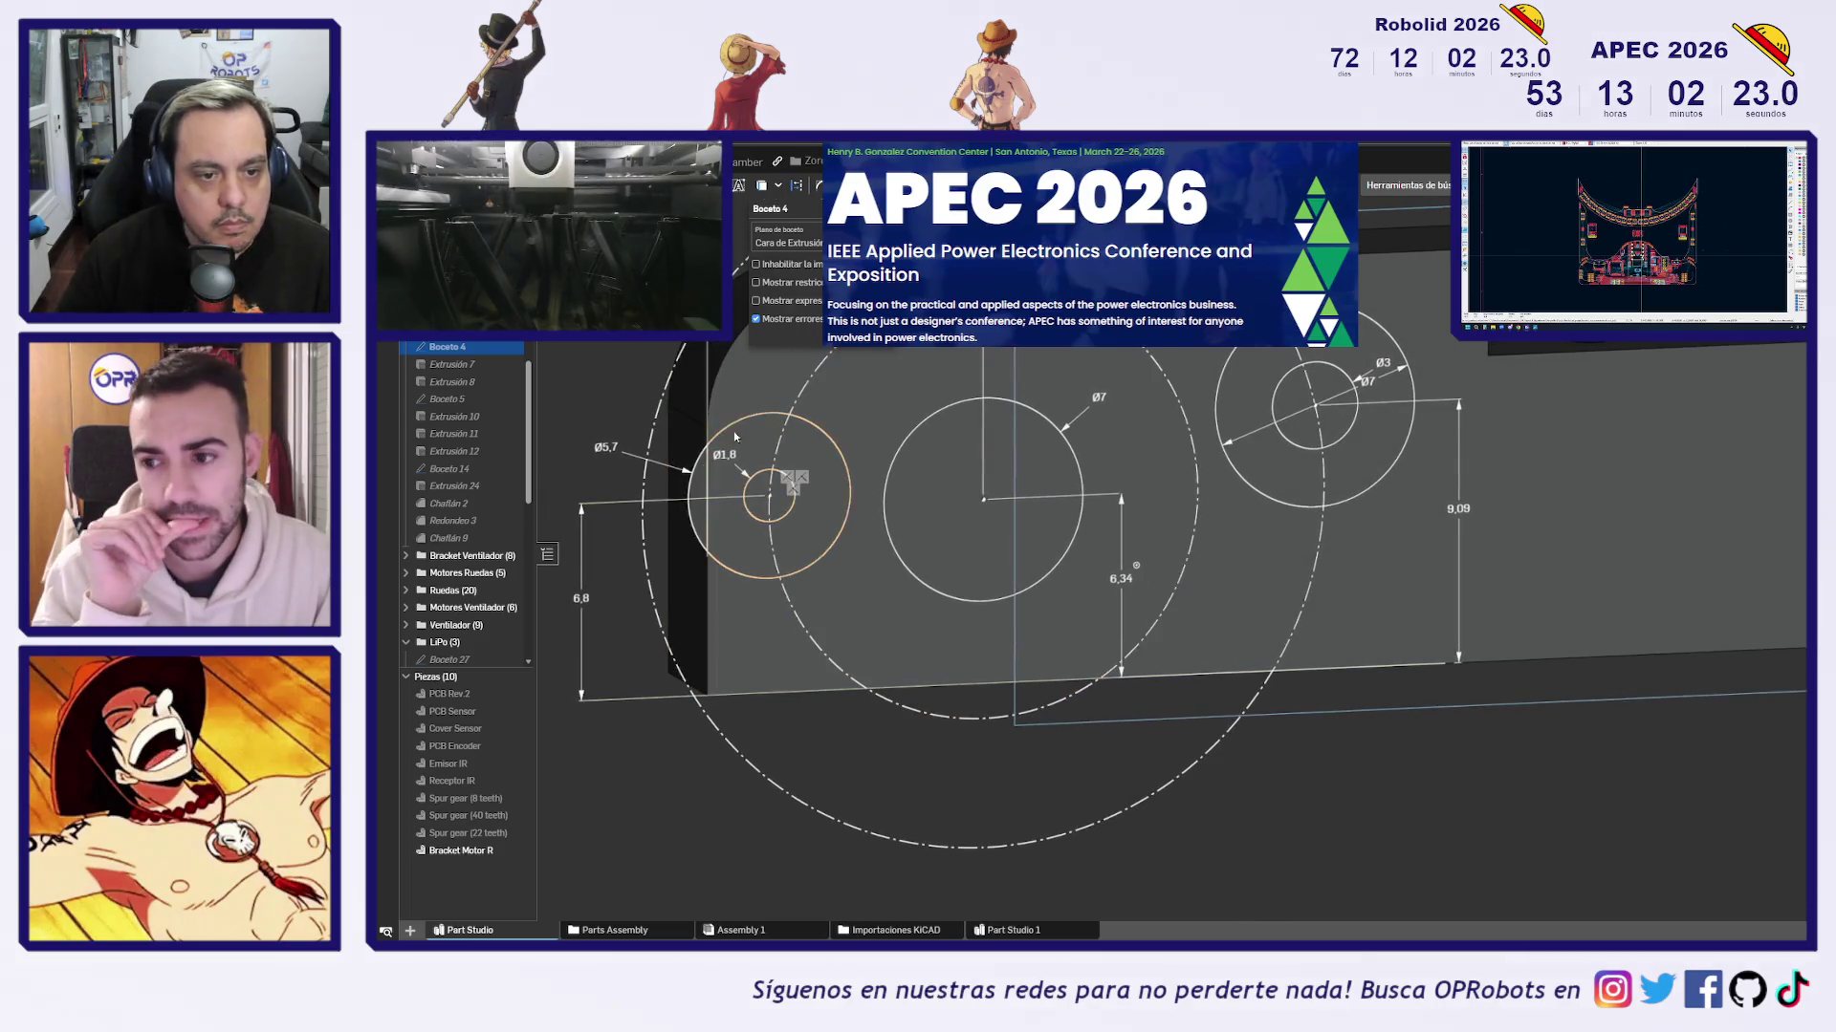
pyautogui.doubleClick(724, 489)
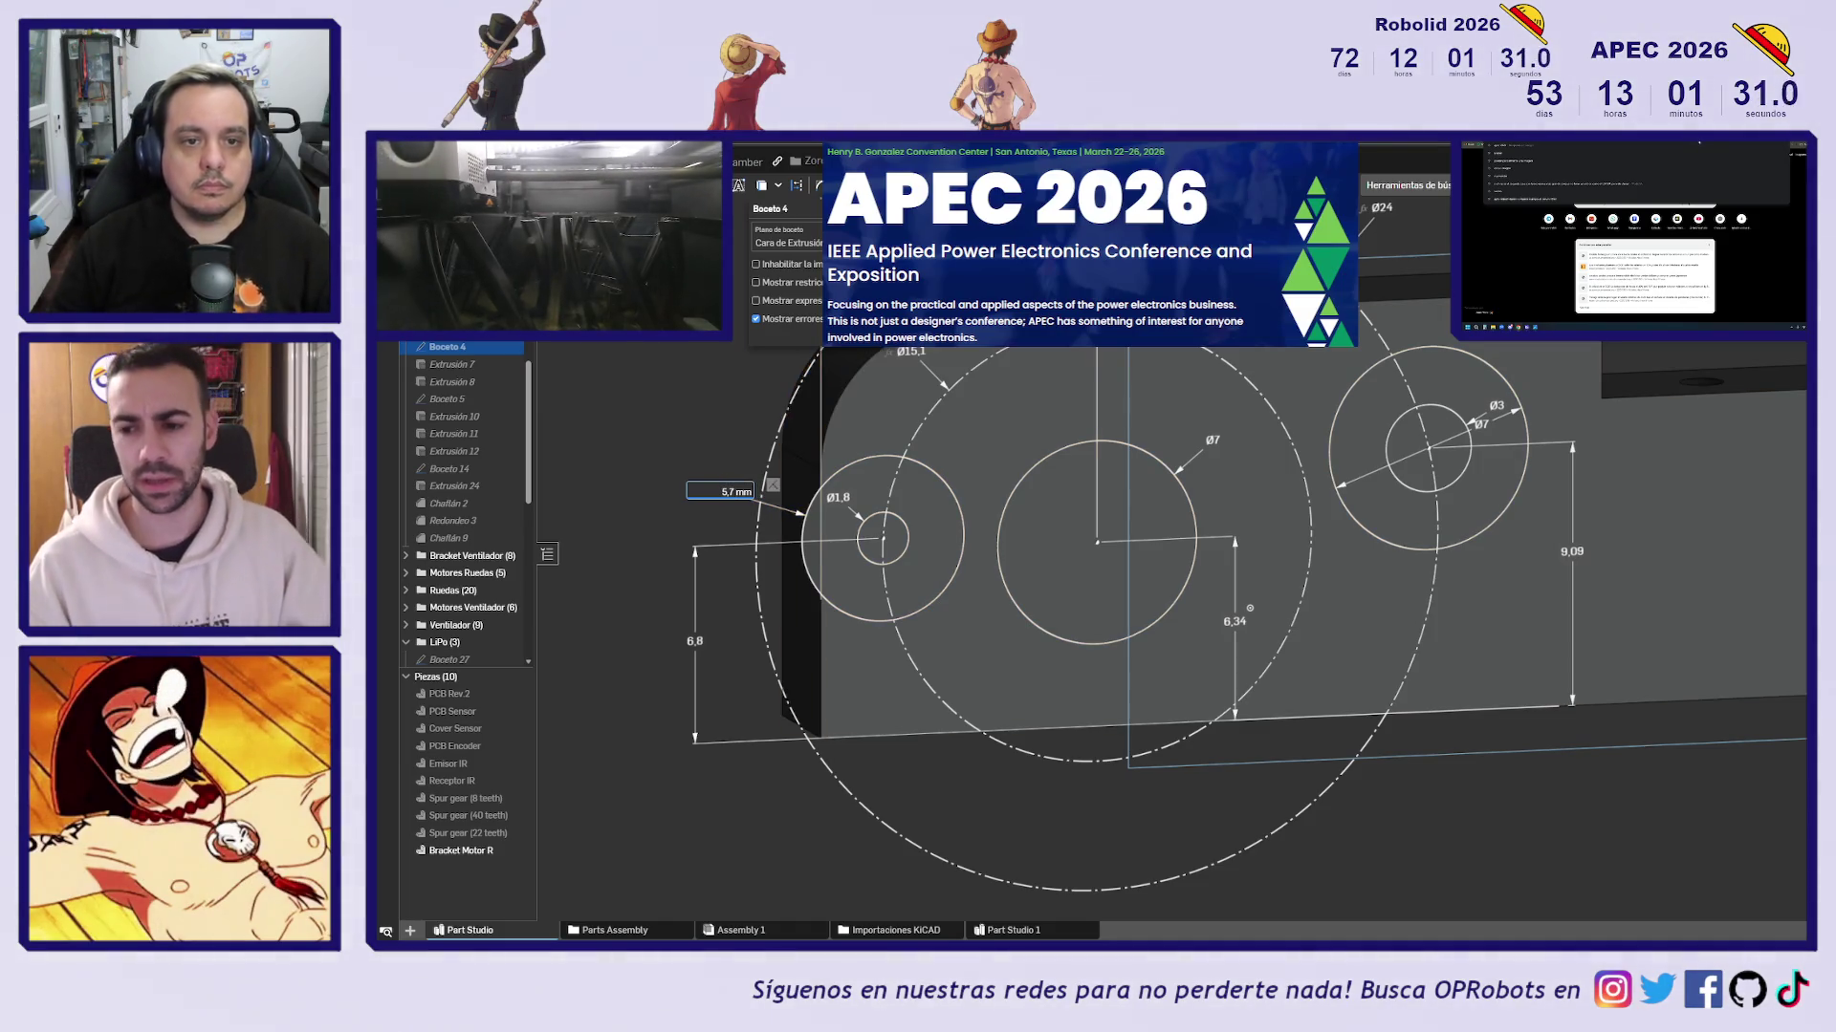
pyautogui.press('Return')
pyautogui.press('Return')
# Leave the sketch, orbit the bracket, and hide Bracket Motor R from the parts list
pyautogui.hotkey('shift', '7')
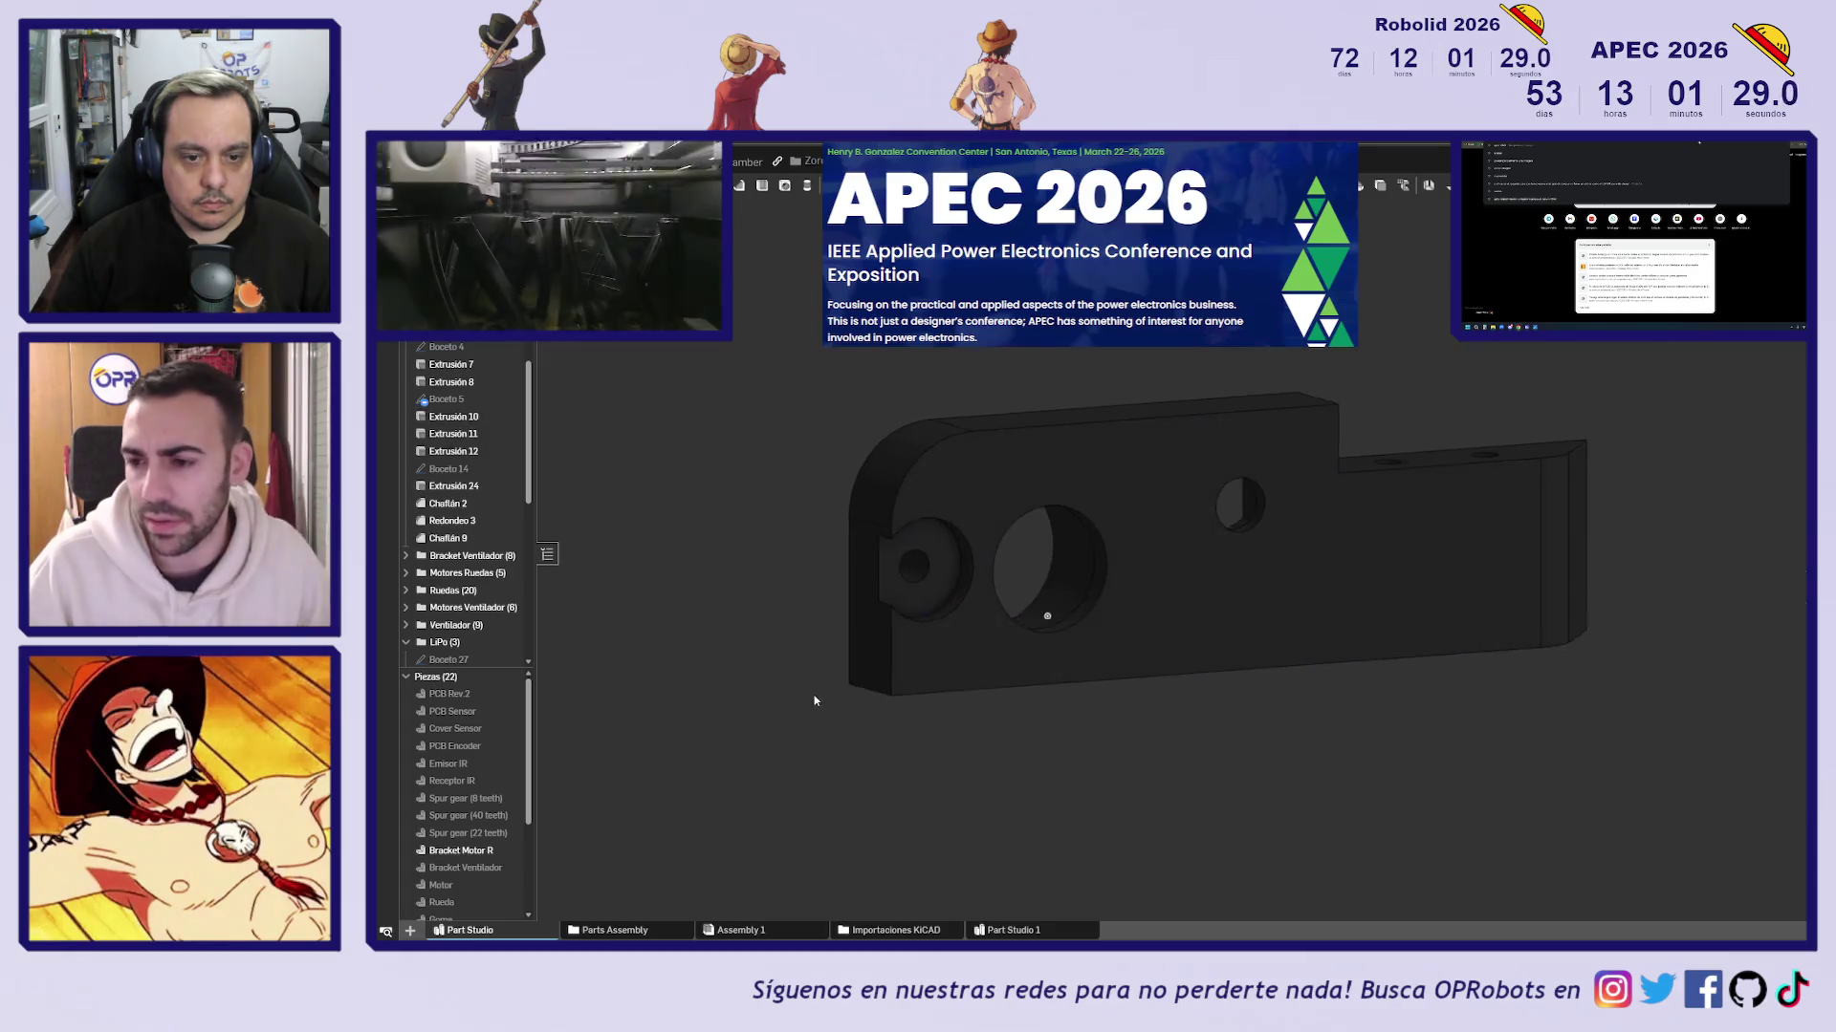
pyautogui.moveTo(792, 808)
pyautogui.mouseDown(button='right')
pyautogui.moveTo(895, 813)
pyautogui.moveTo(790, 817)
pyautogui.mouseUp(button='right')
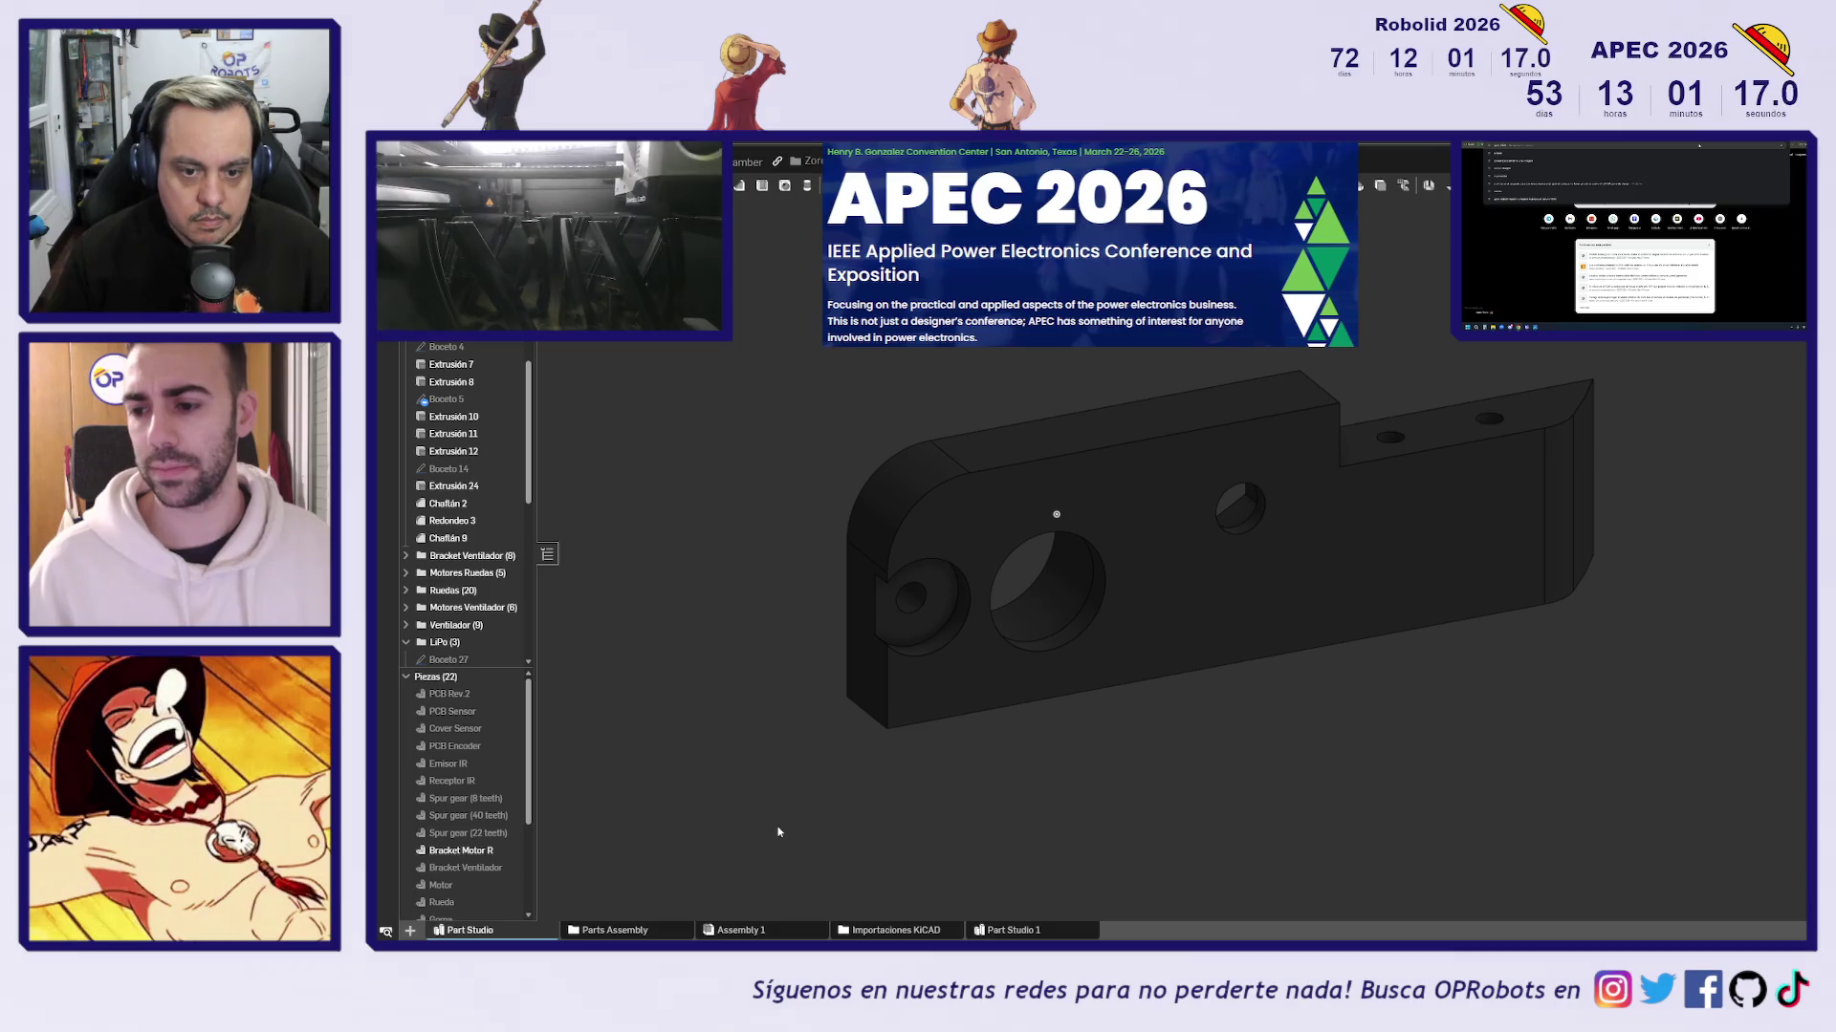
pyautogui.moveTo(772, 810)
pyautogui.mouseDown(button='right')
pyautogui.moveTo(909, 779)
pyautogui.moveTo(1086, 779)
pyautogui.moveTo(816, 778)
pyautogui.mouseUp(button='right')
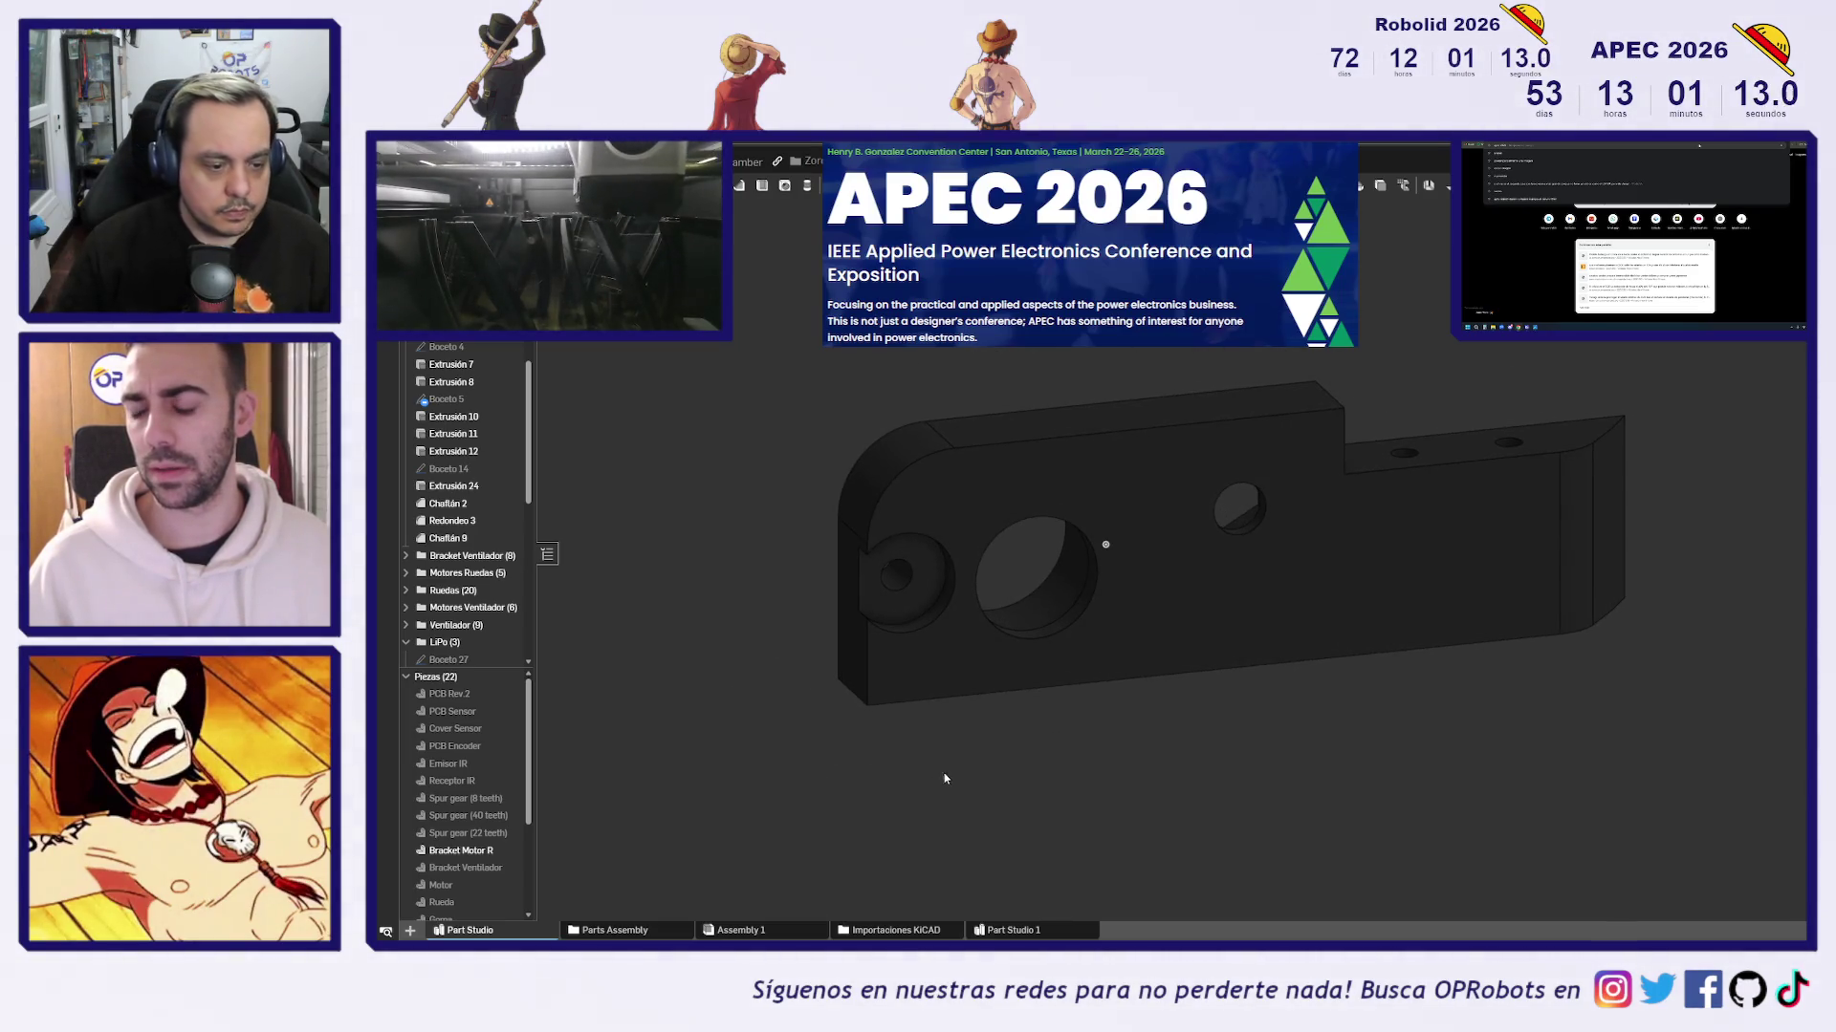
pyautogui.scroll(-3, 478, 783)
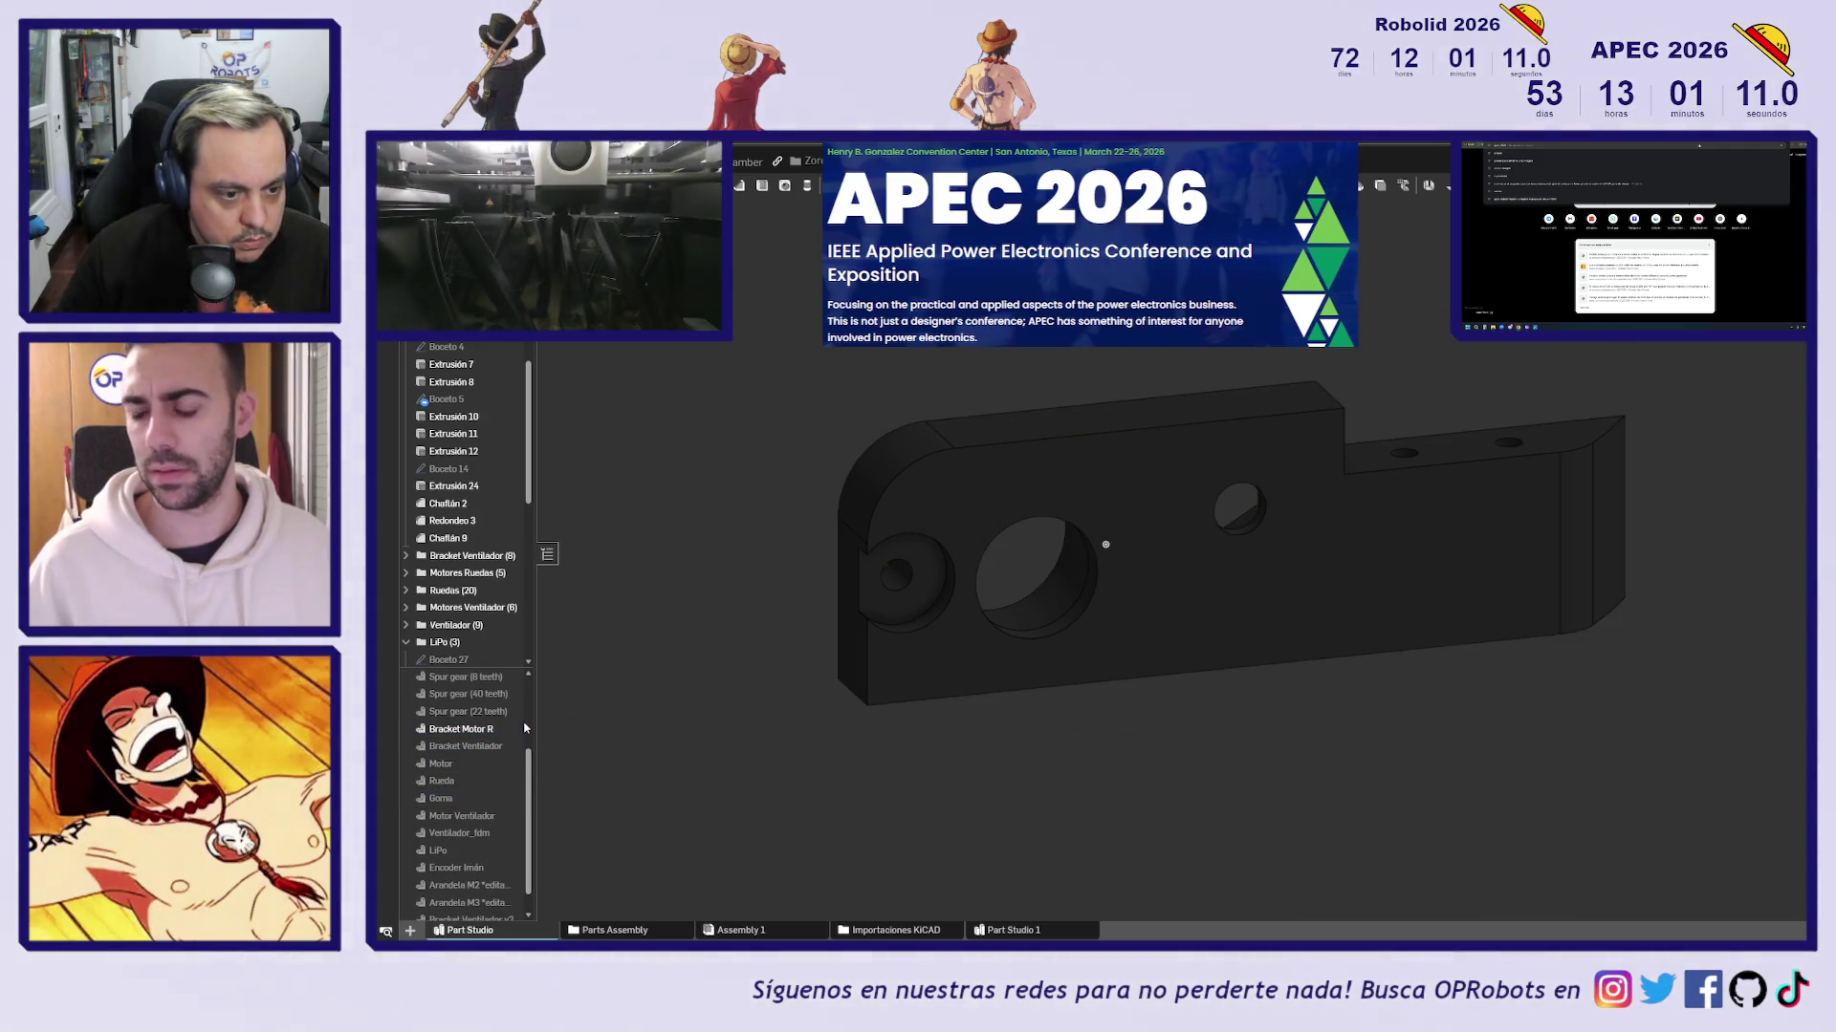
pyautogui.click(511, 729)
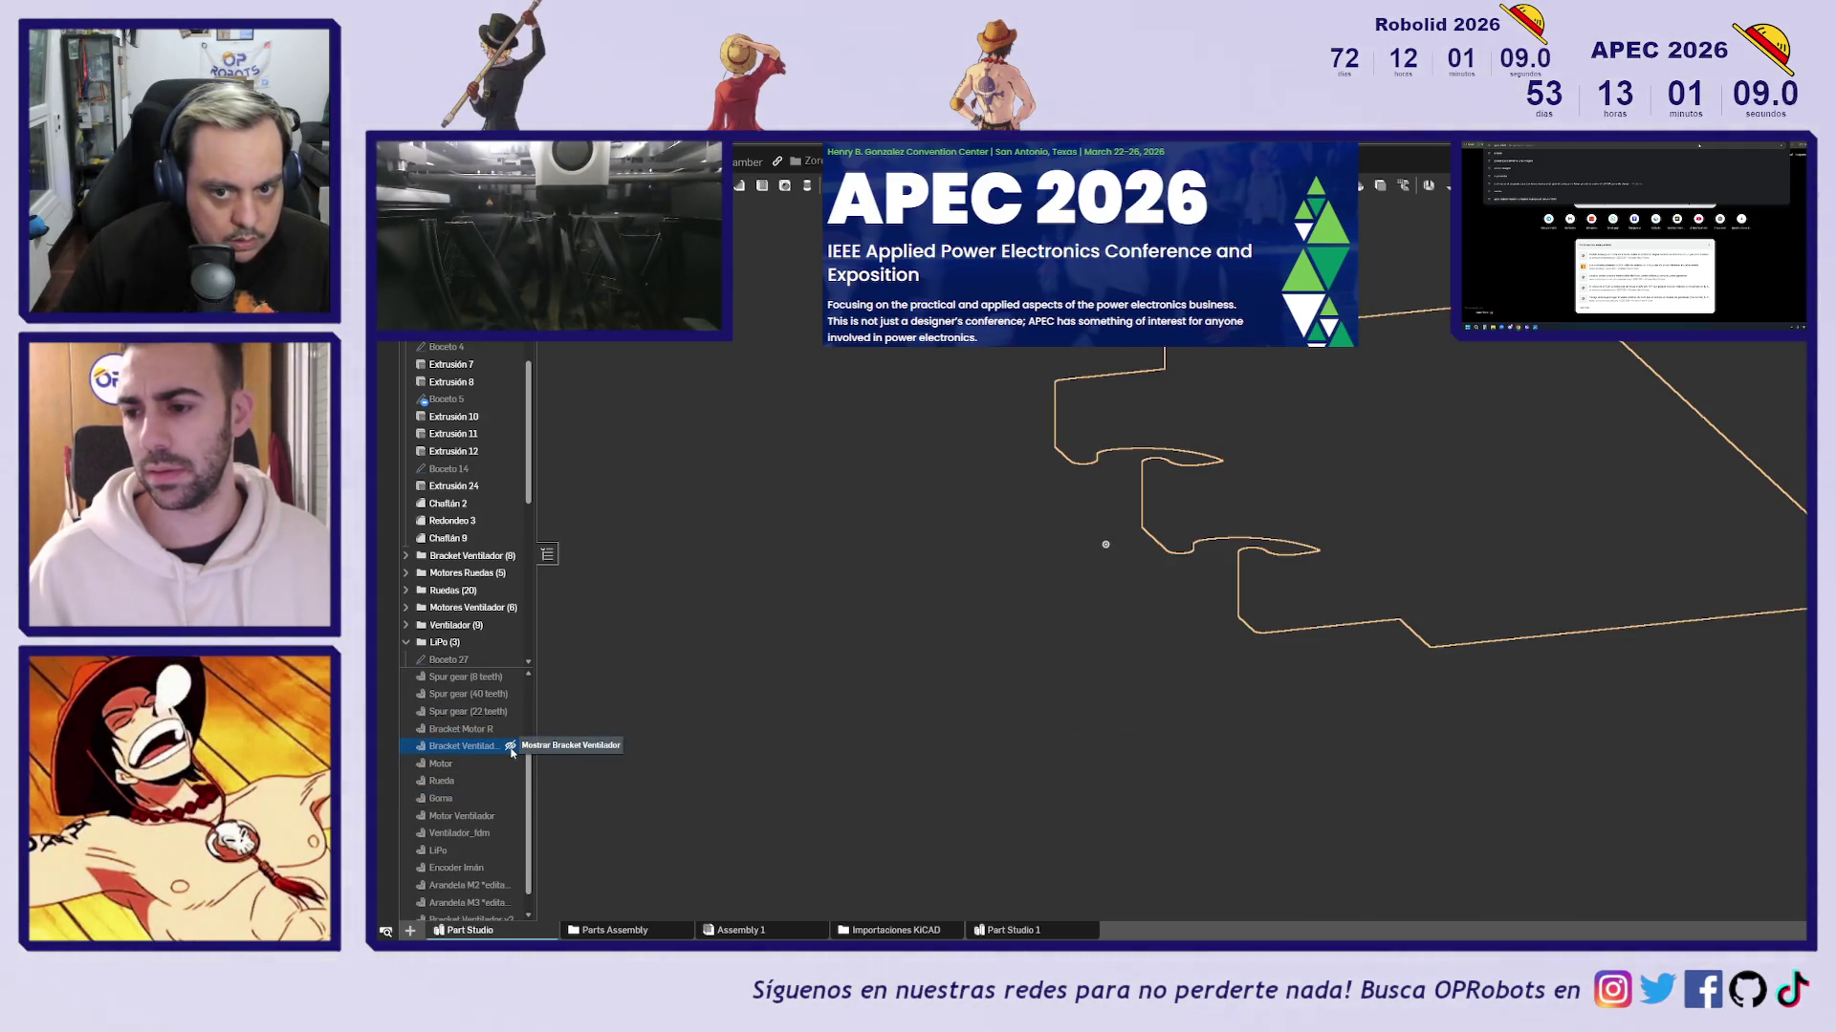
# Show Bracket Ventilador, briefly show Bracket Motor R to measure its cylinder, then hide it again
pyautogui.click(510, 747)
pyautogui.moveTo(550, 738)
pyautogui.mouseDown(button='right')
pyautogui.moveTo(954, 631)
pyautogui.moveTo(778, 697)
pyautogui.moveTo(788, 739)
pyautogui.mouseUp(button='right')
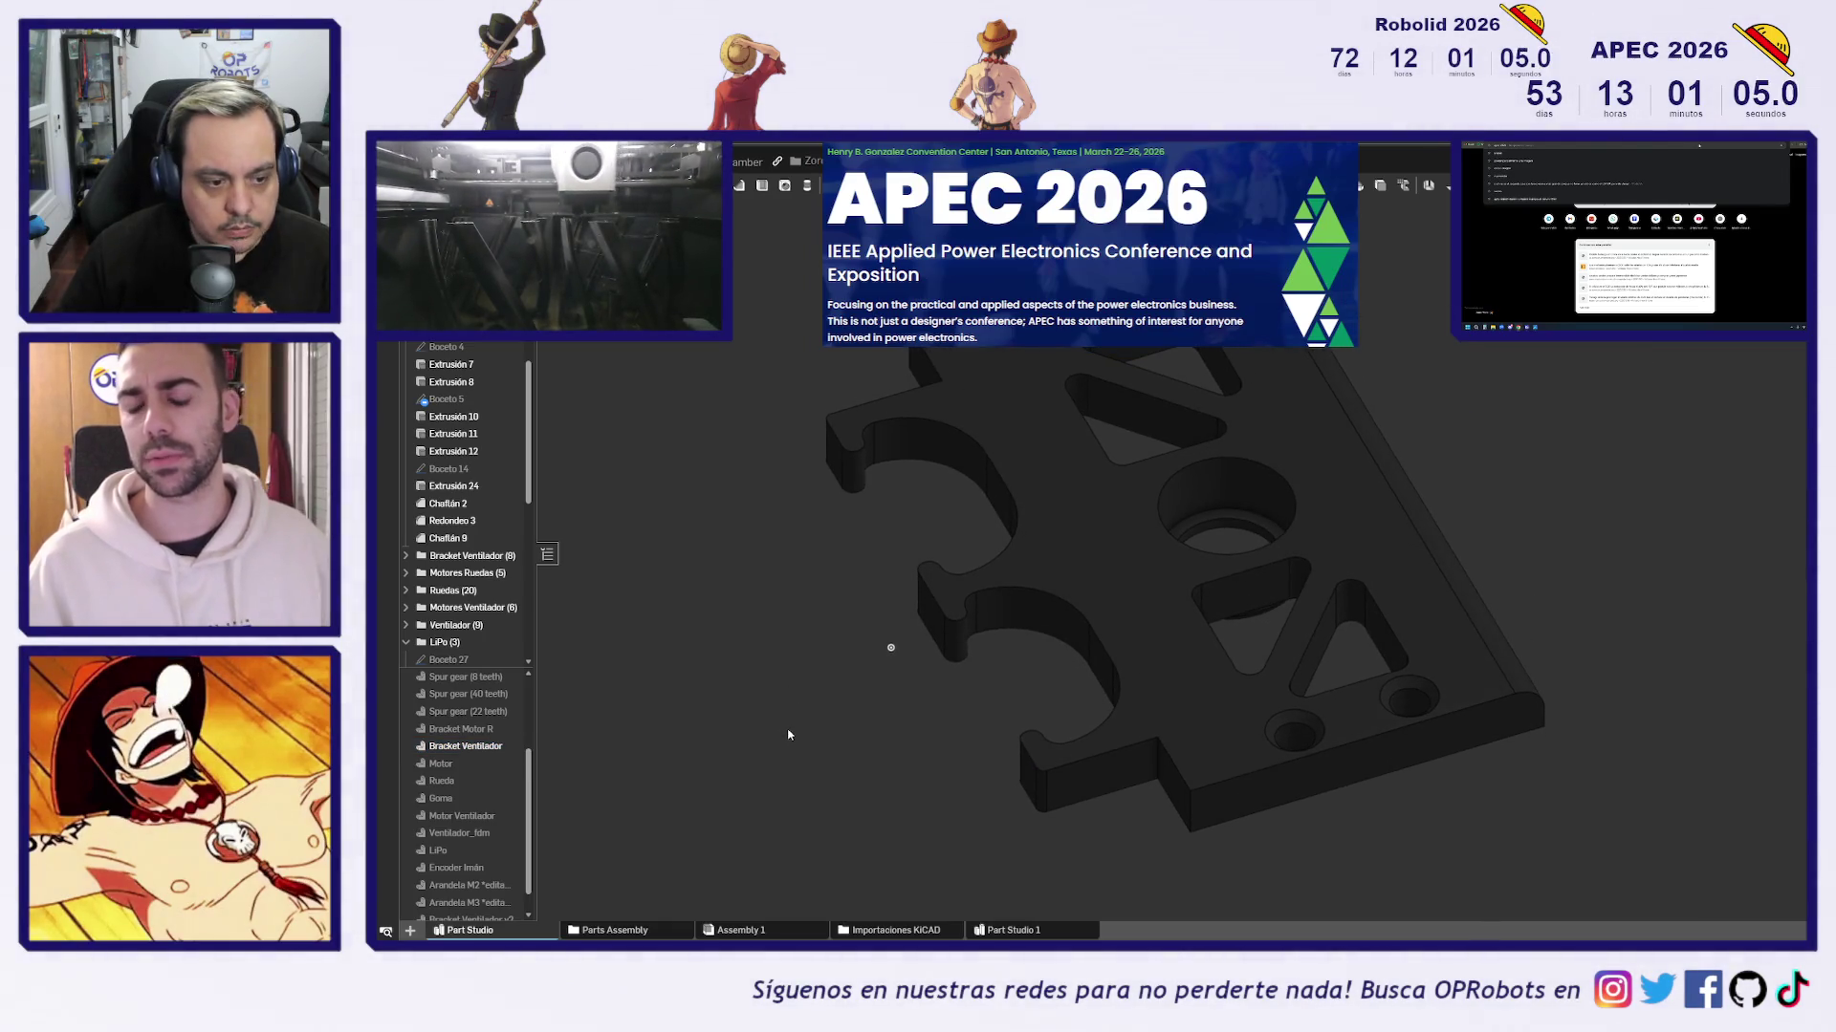
pyautogui.click(510, 730)
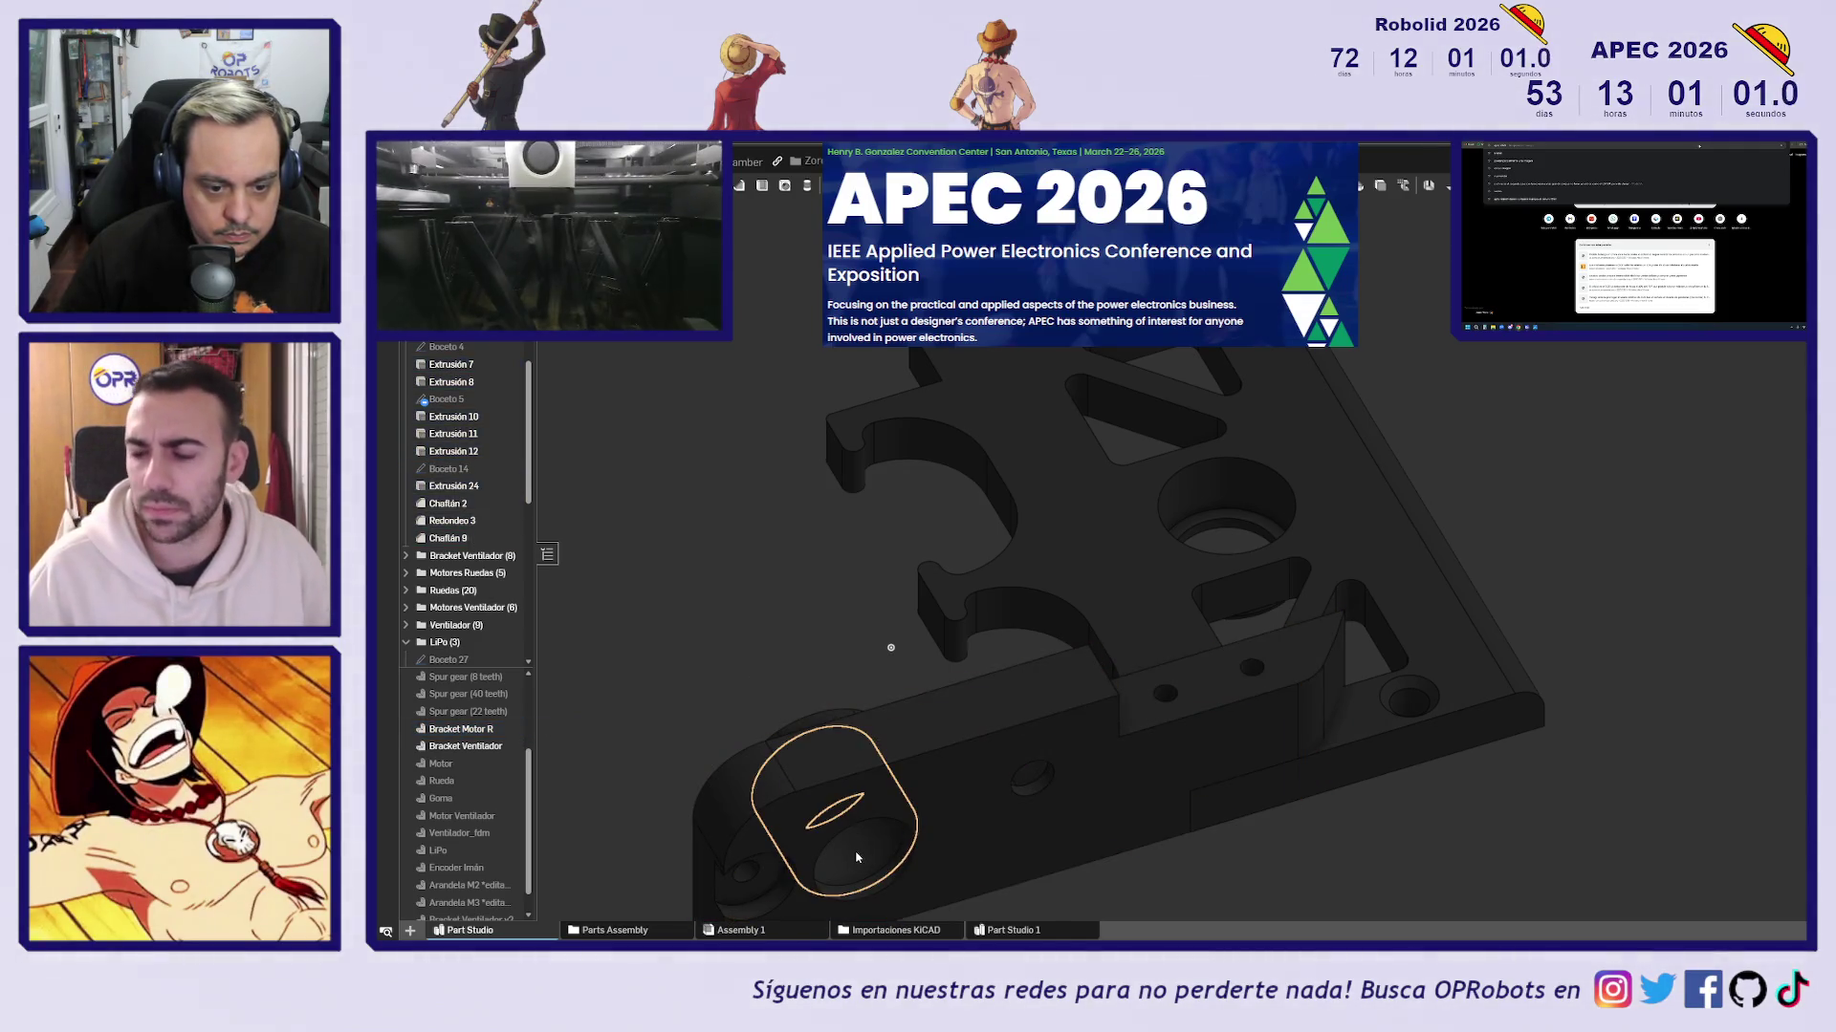
pyautogui.click(856, 857)
pyautogui.click(701, 656)
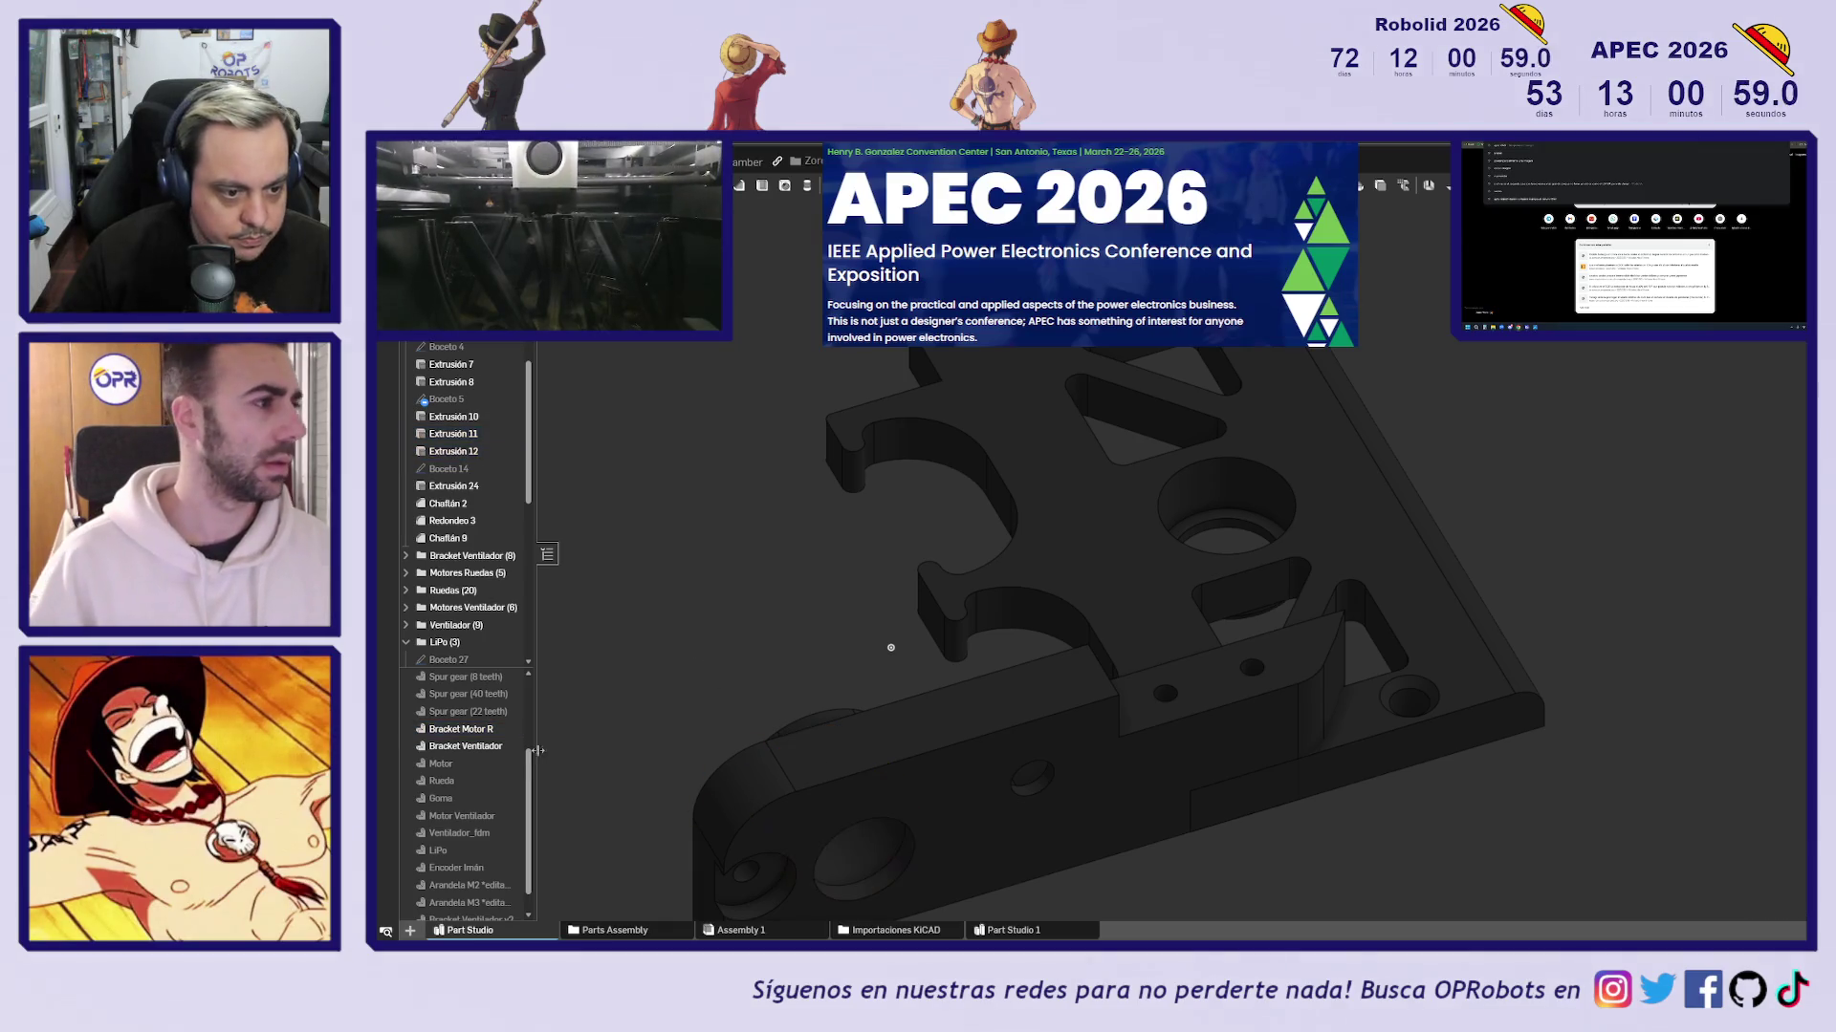
pyautogui.click(510, 730)
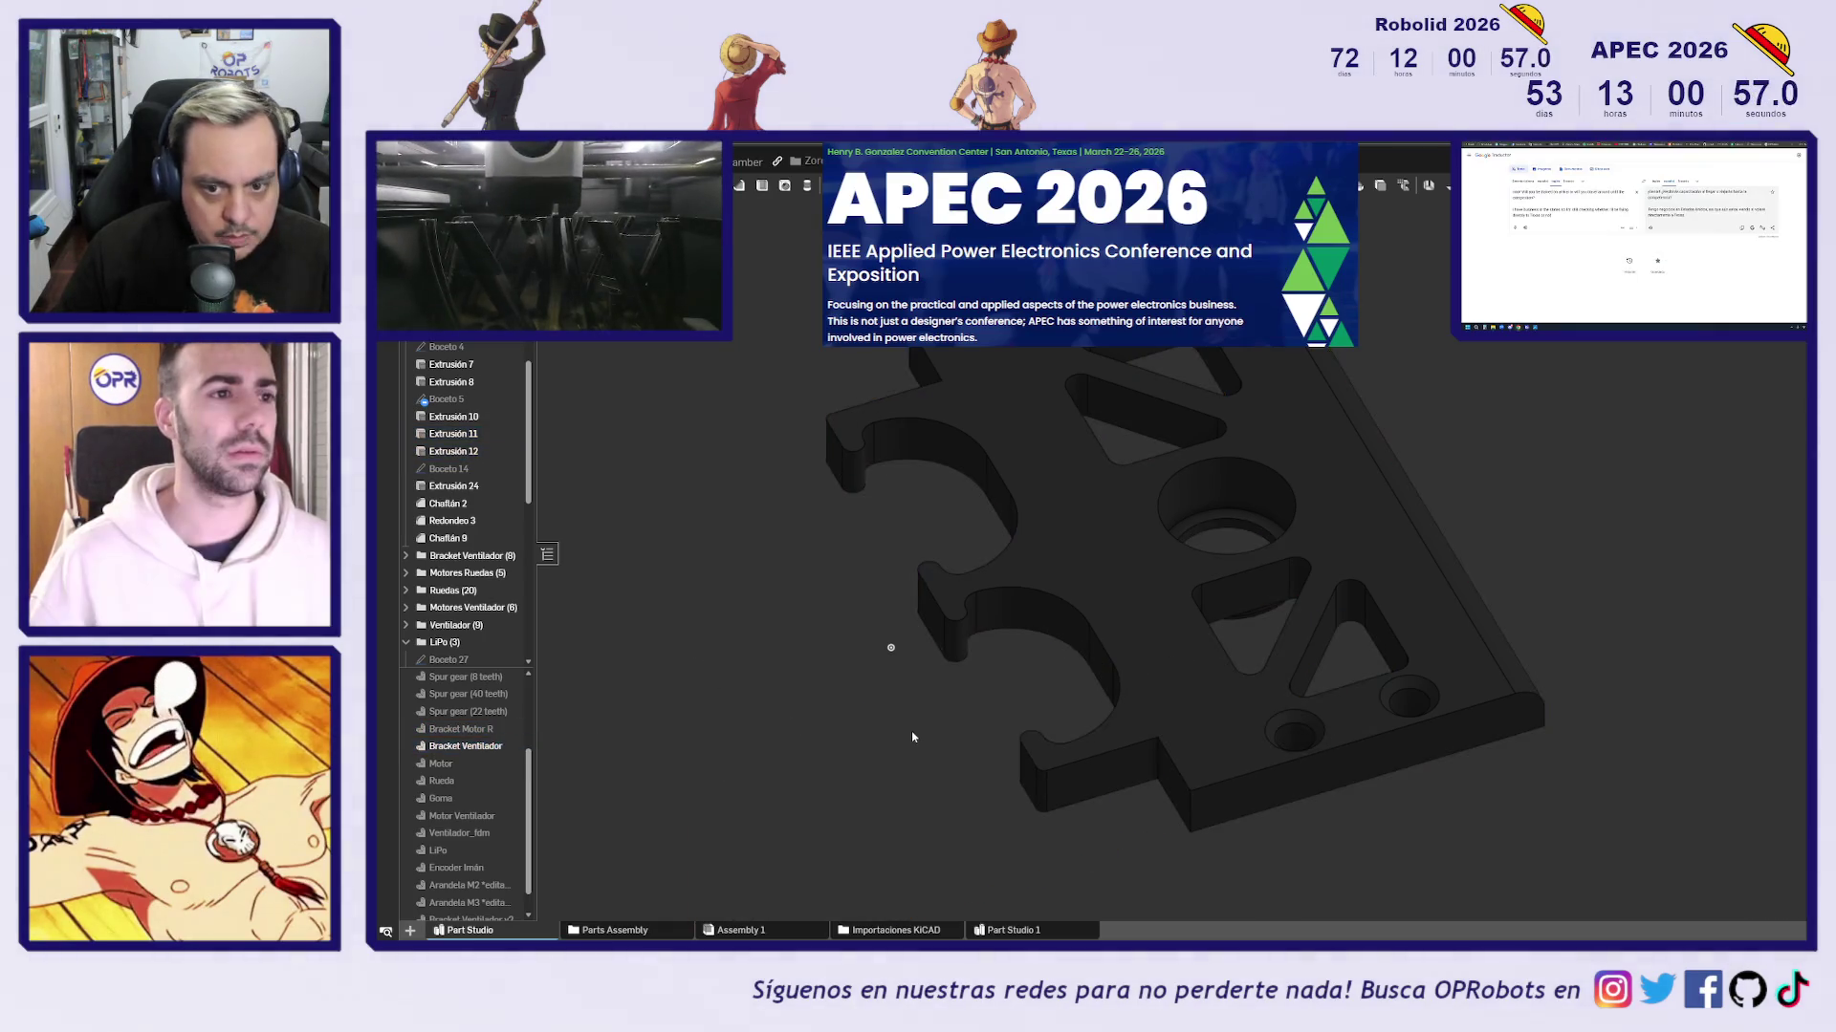
# Select the fan bracket's central boss face to confirm its 8.80 diameter
pyautogui.click(1227, 471)
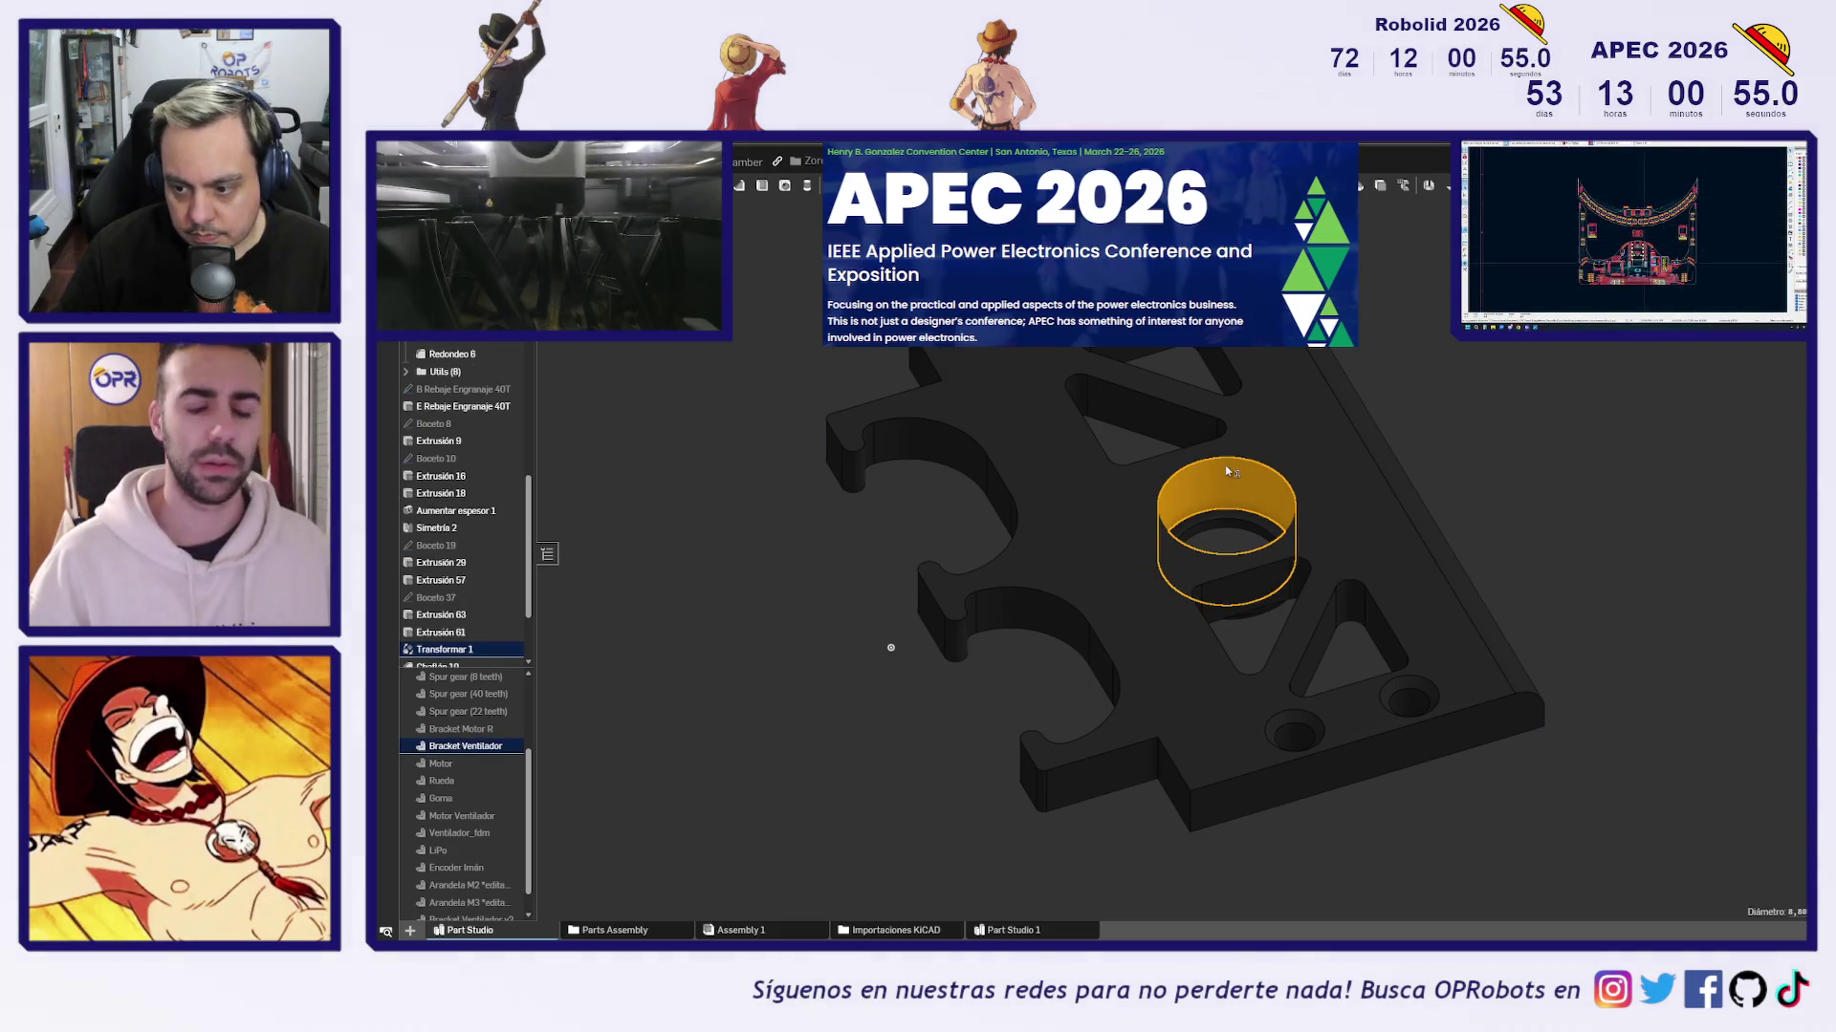
pyautogui.moveTo(1225, 468); pyautogui.dragTo(1138, 543, button='middle')
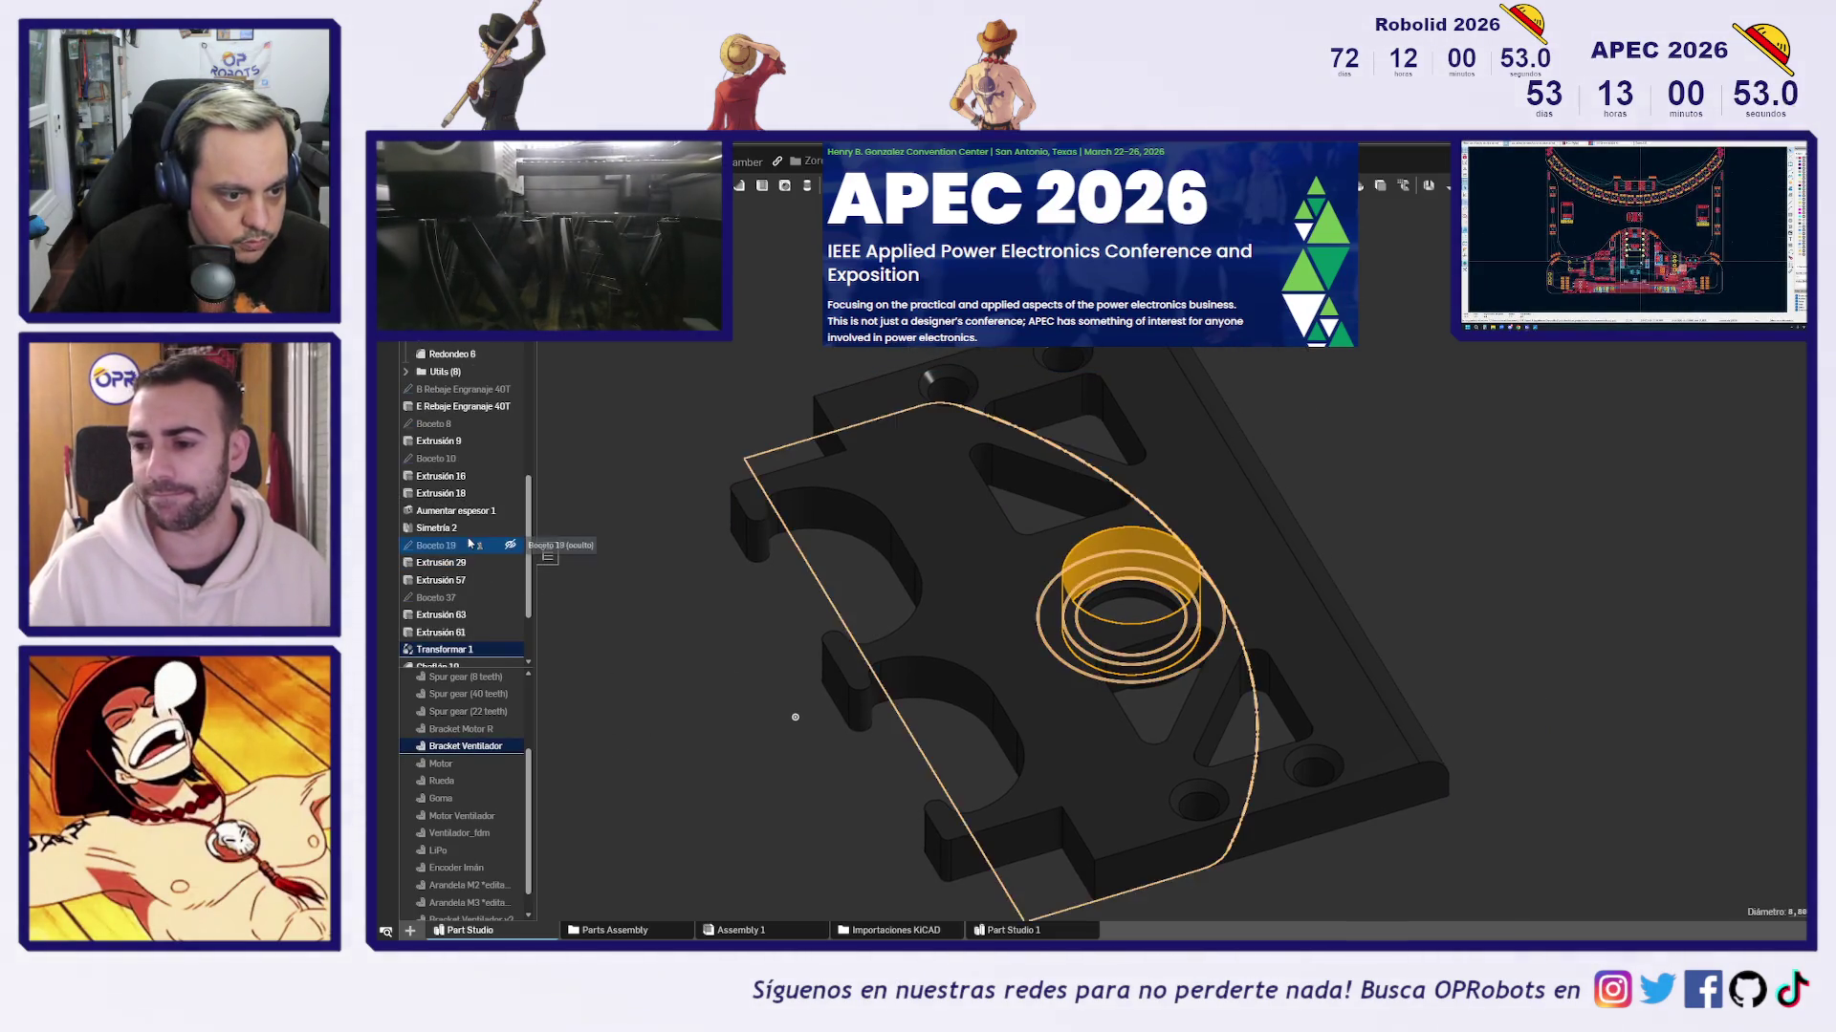
pyautogui.scroll(-3, 470, 543)
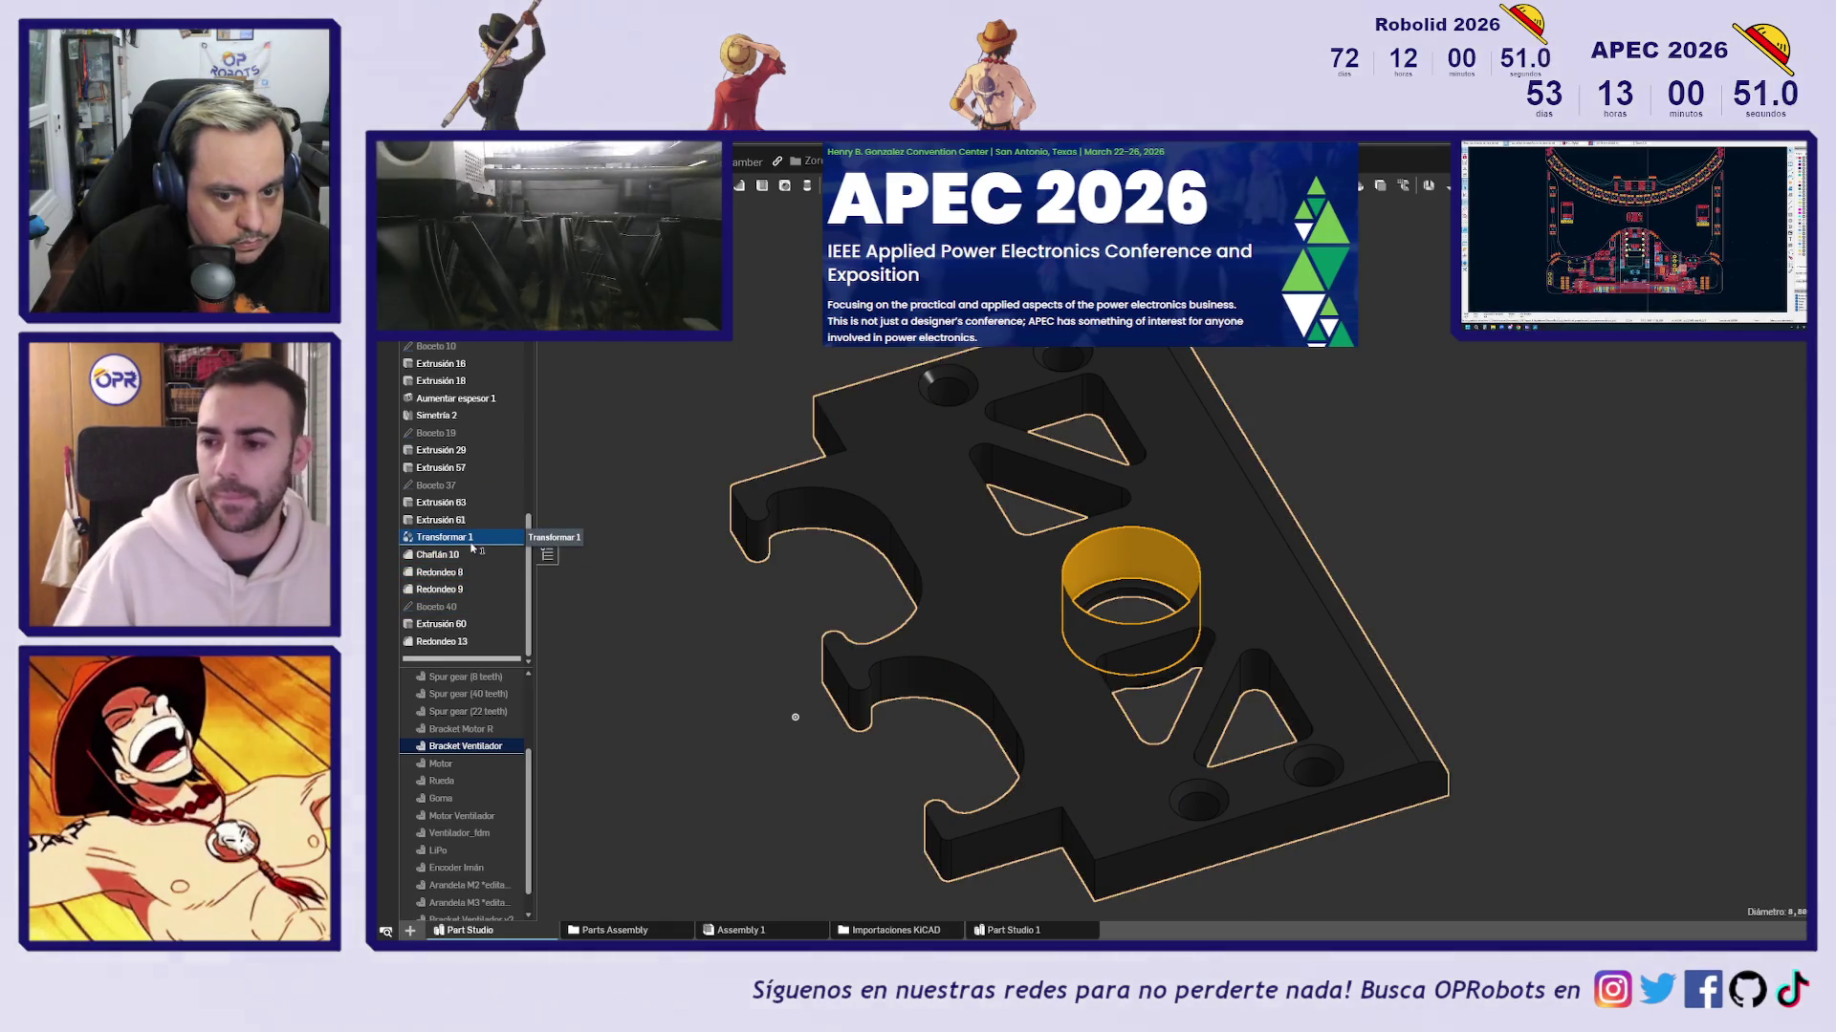
# Inspect the central circle of sketch Boceto 37 face-on, then close it
pyautogui.doubleClick(483, 488)
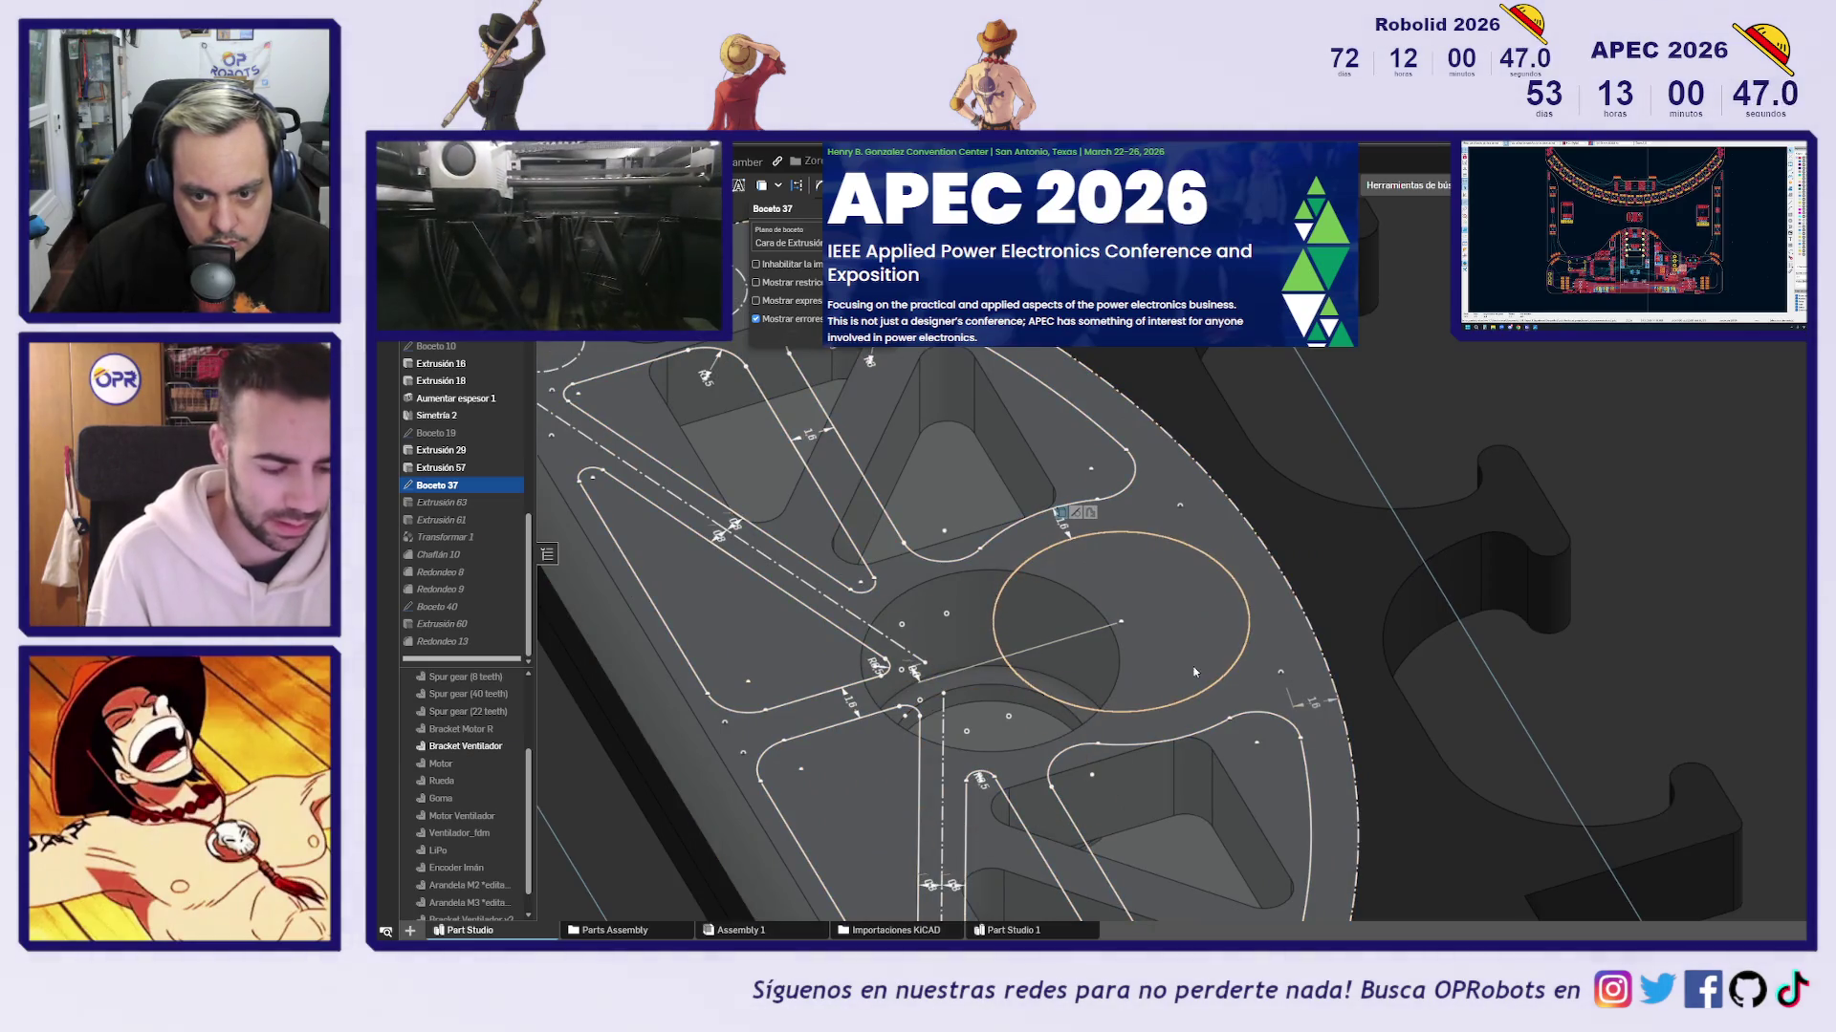
pyautogui.press('n')
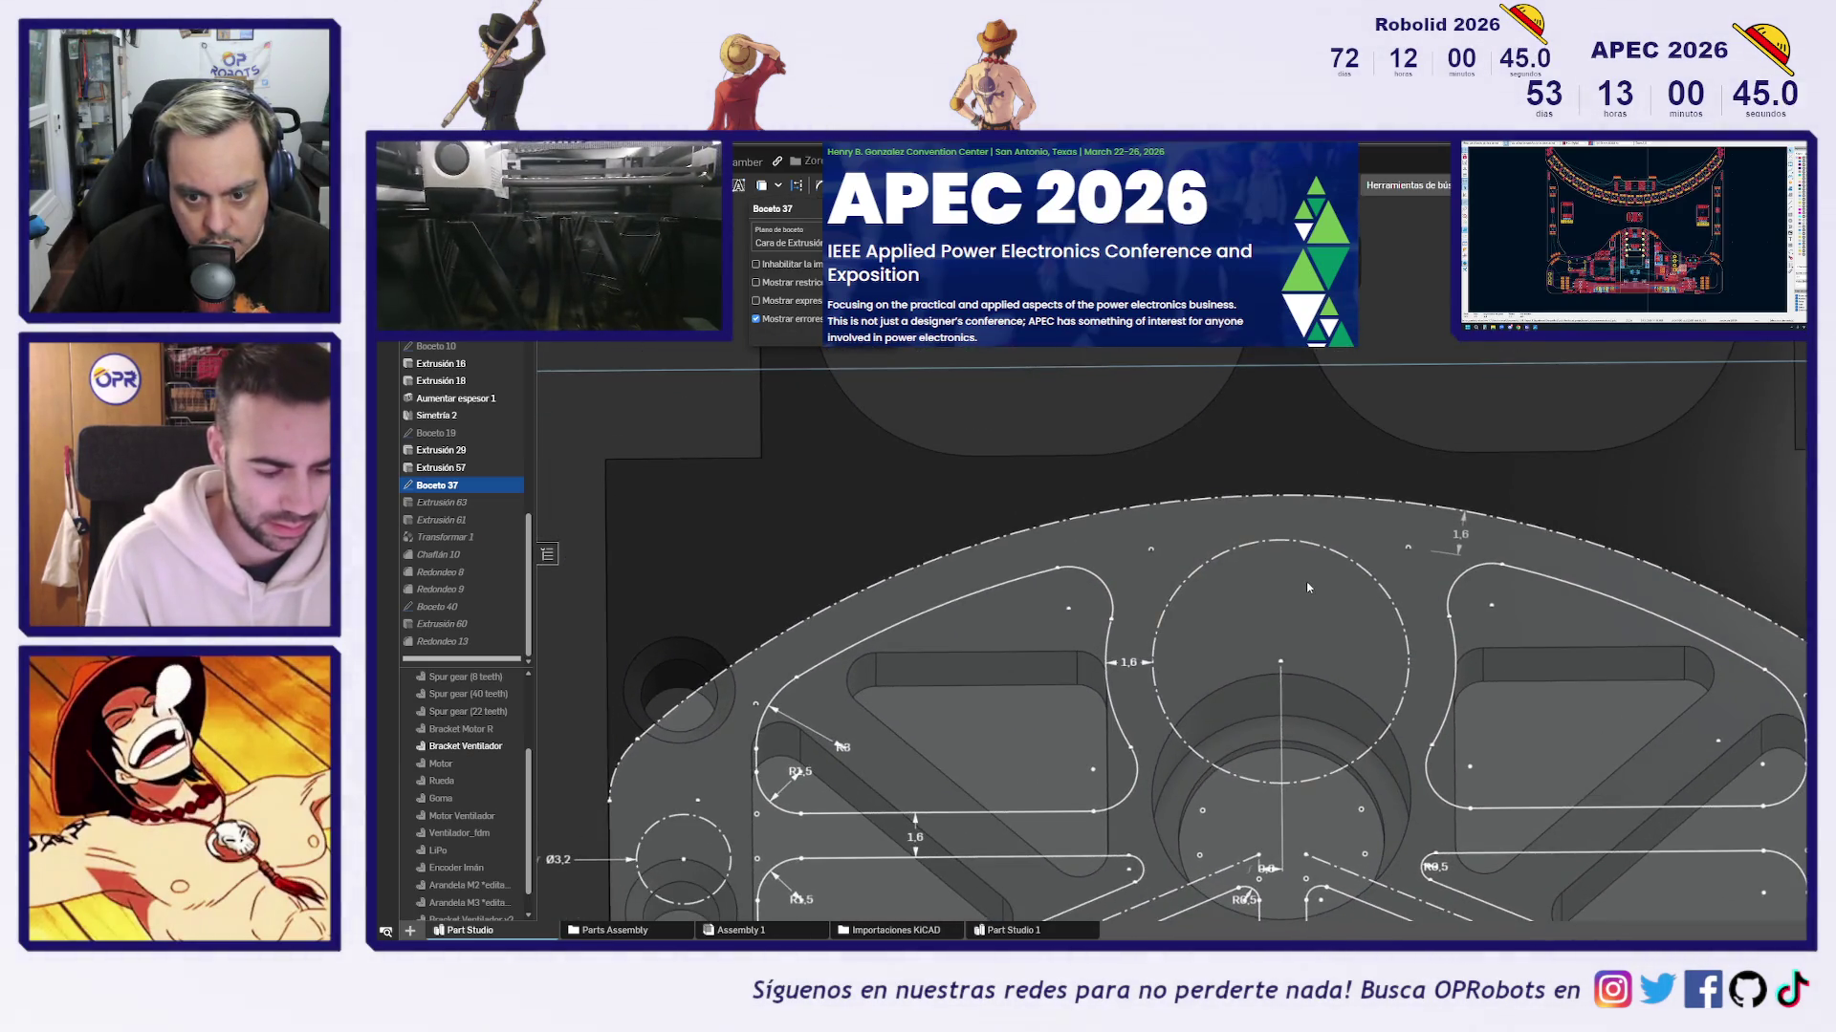
pyautogui.moveTo(1288, 598); pyautogui.dragTo(1218, 483, button='middle')
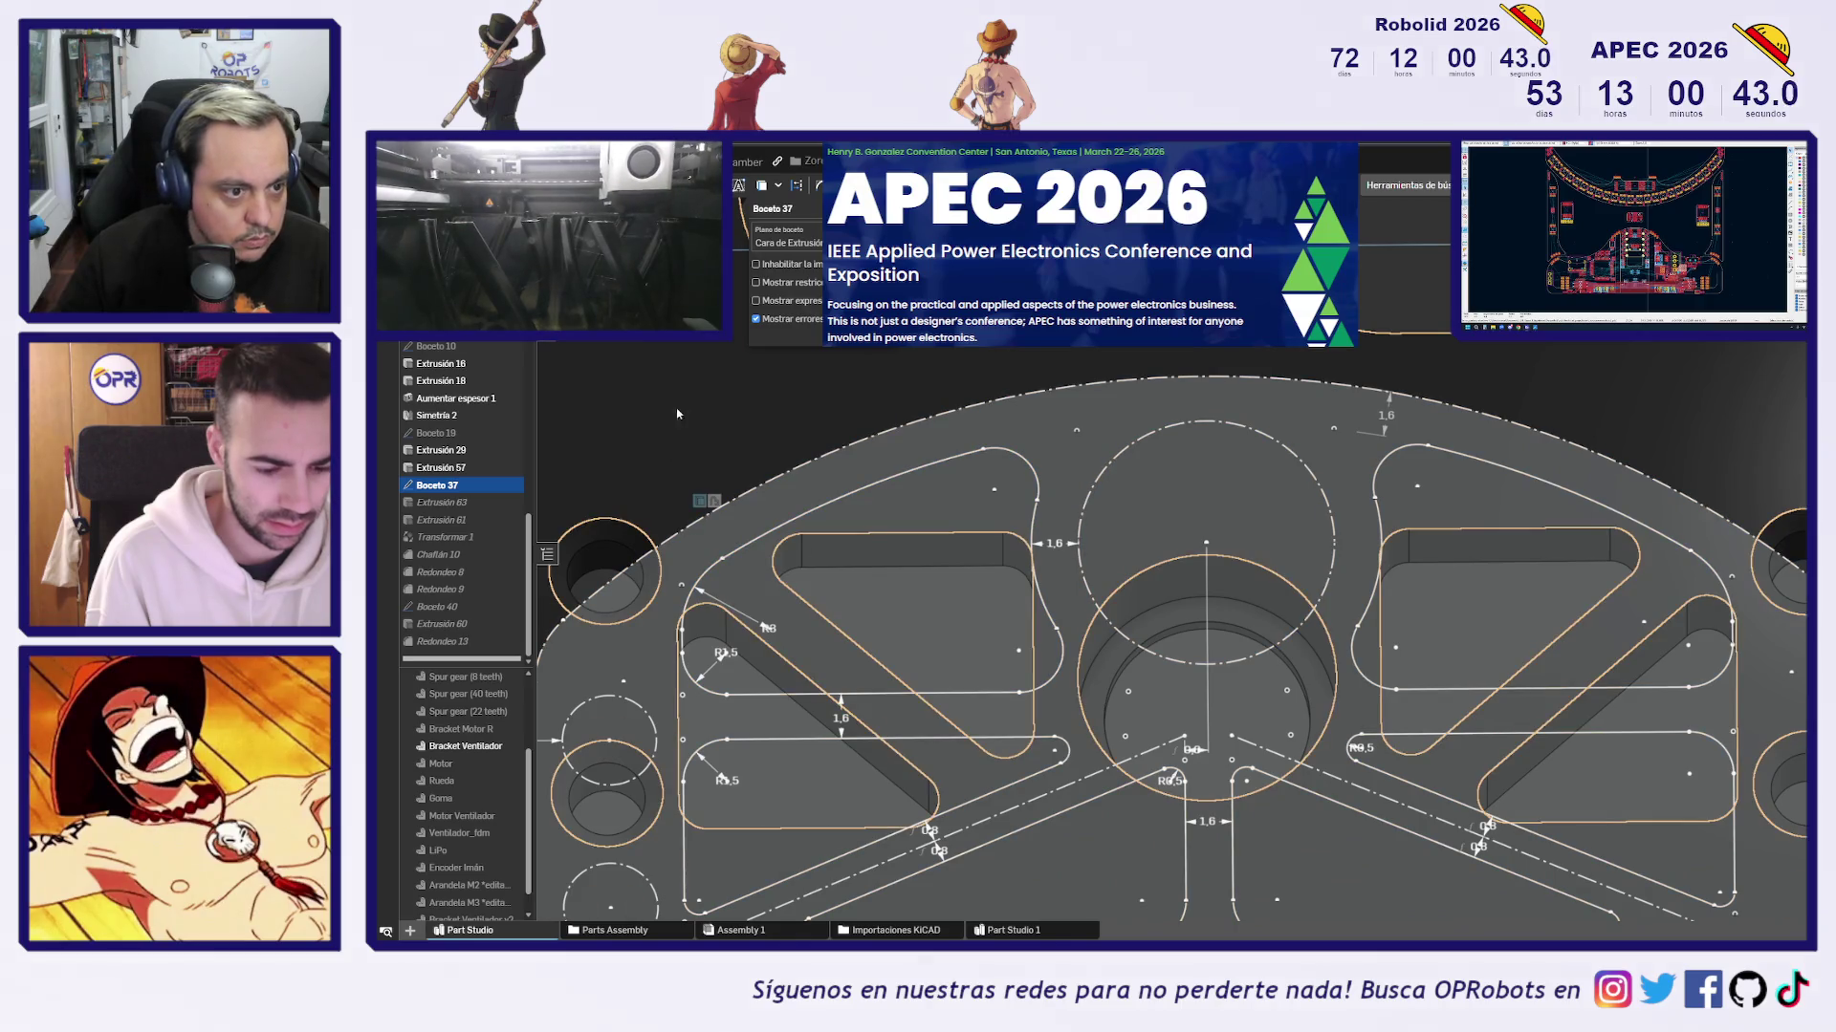
pyautogui.press('Return')
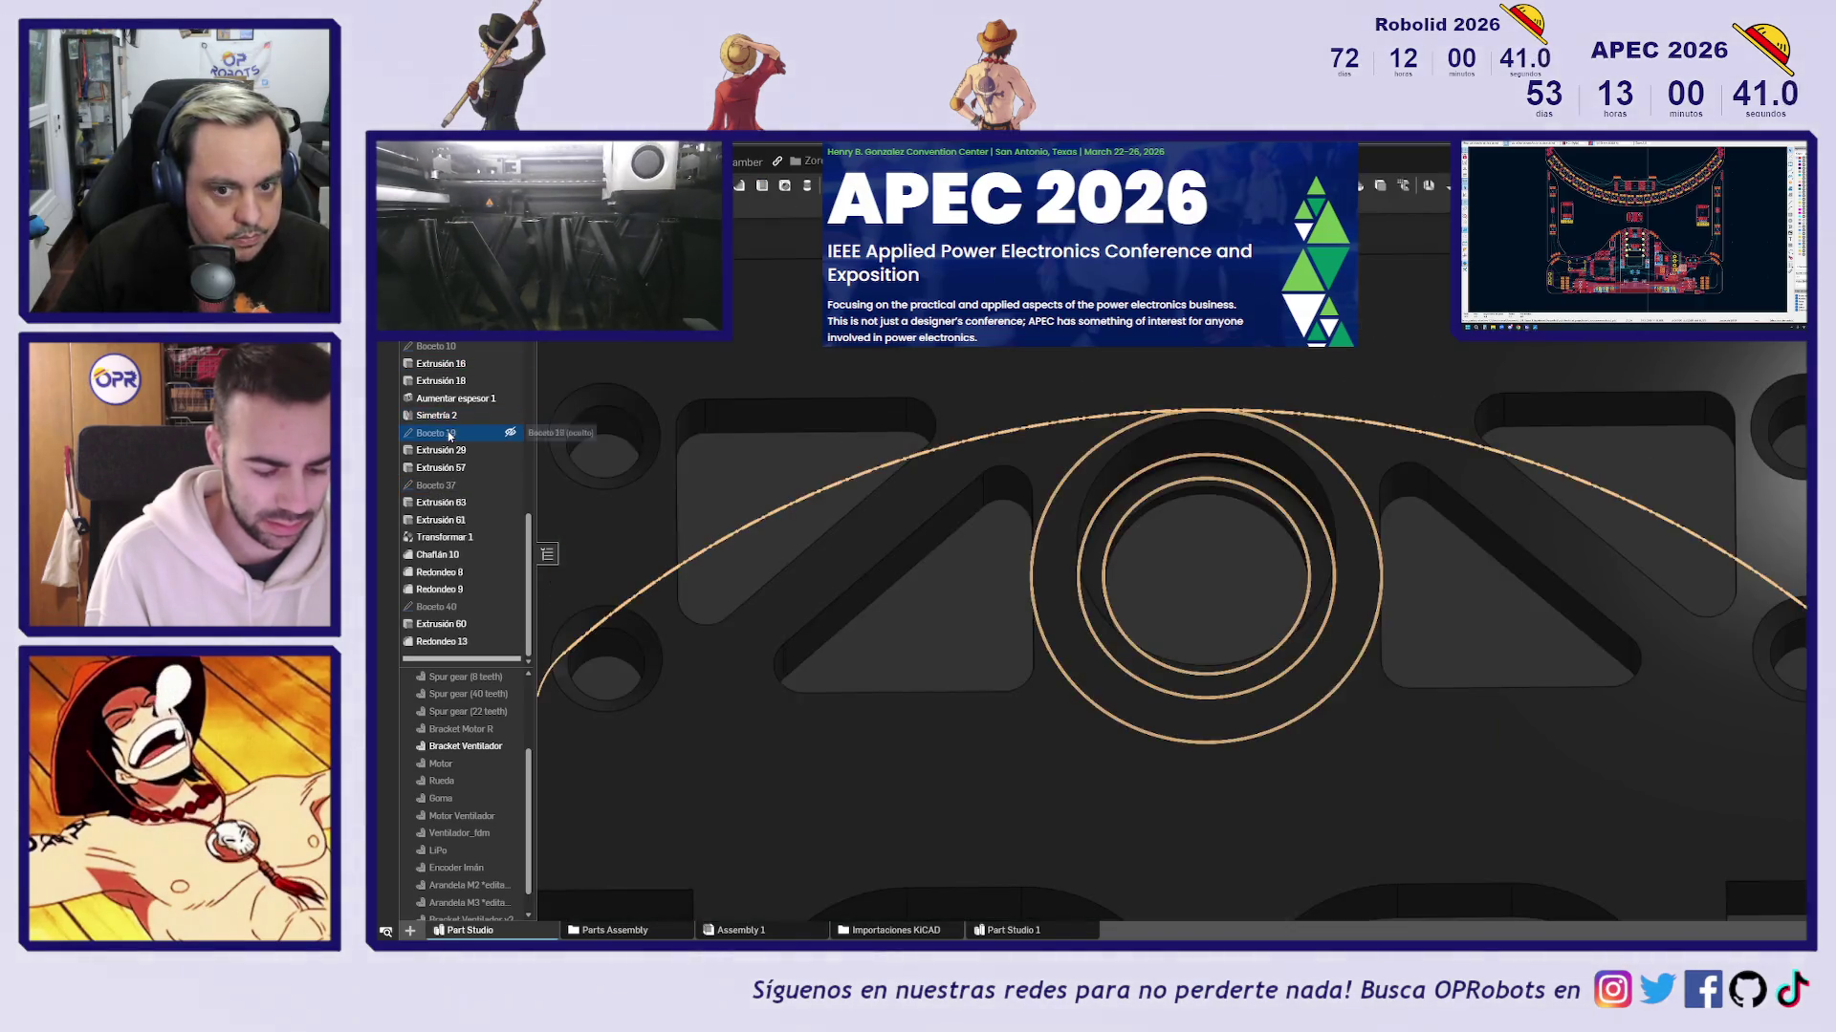
# Check Boceto 19's Ø7 circle, then open Boceto 8 and set its central circle to (8.6+0.1) mm
pyautogui.doubleClick(448, 434)
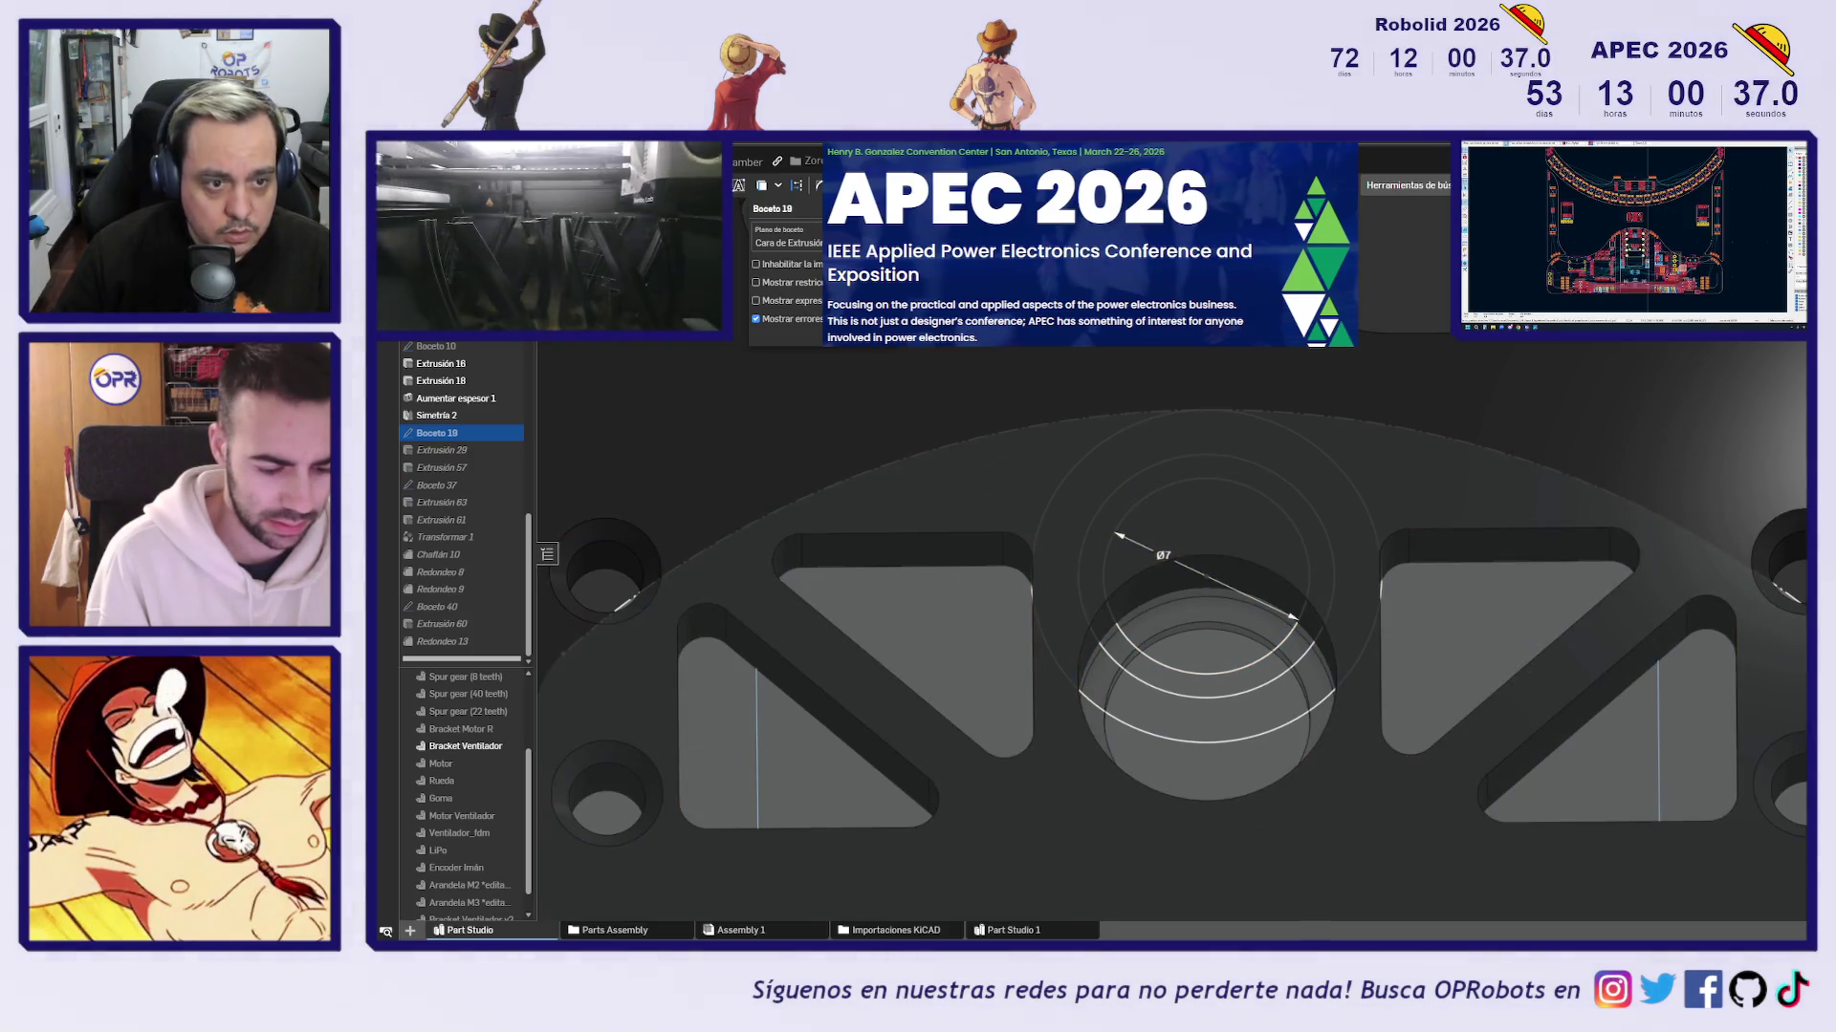
pyautogui.press('Return')
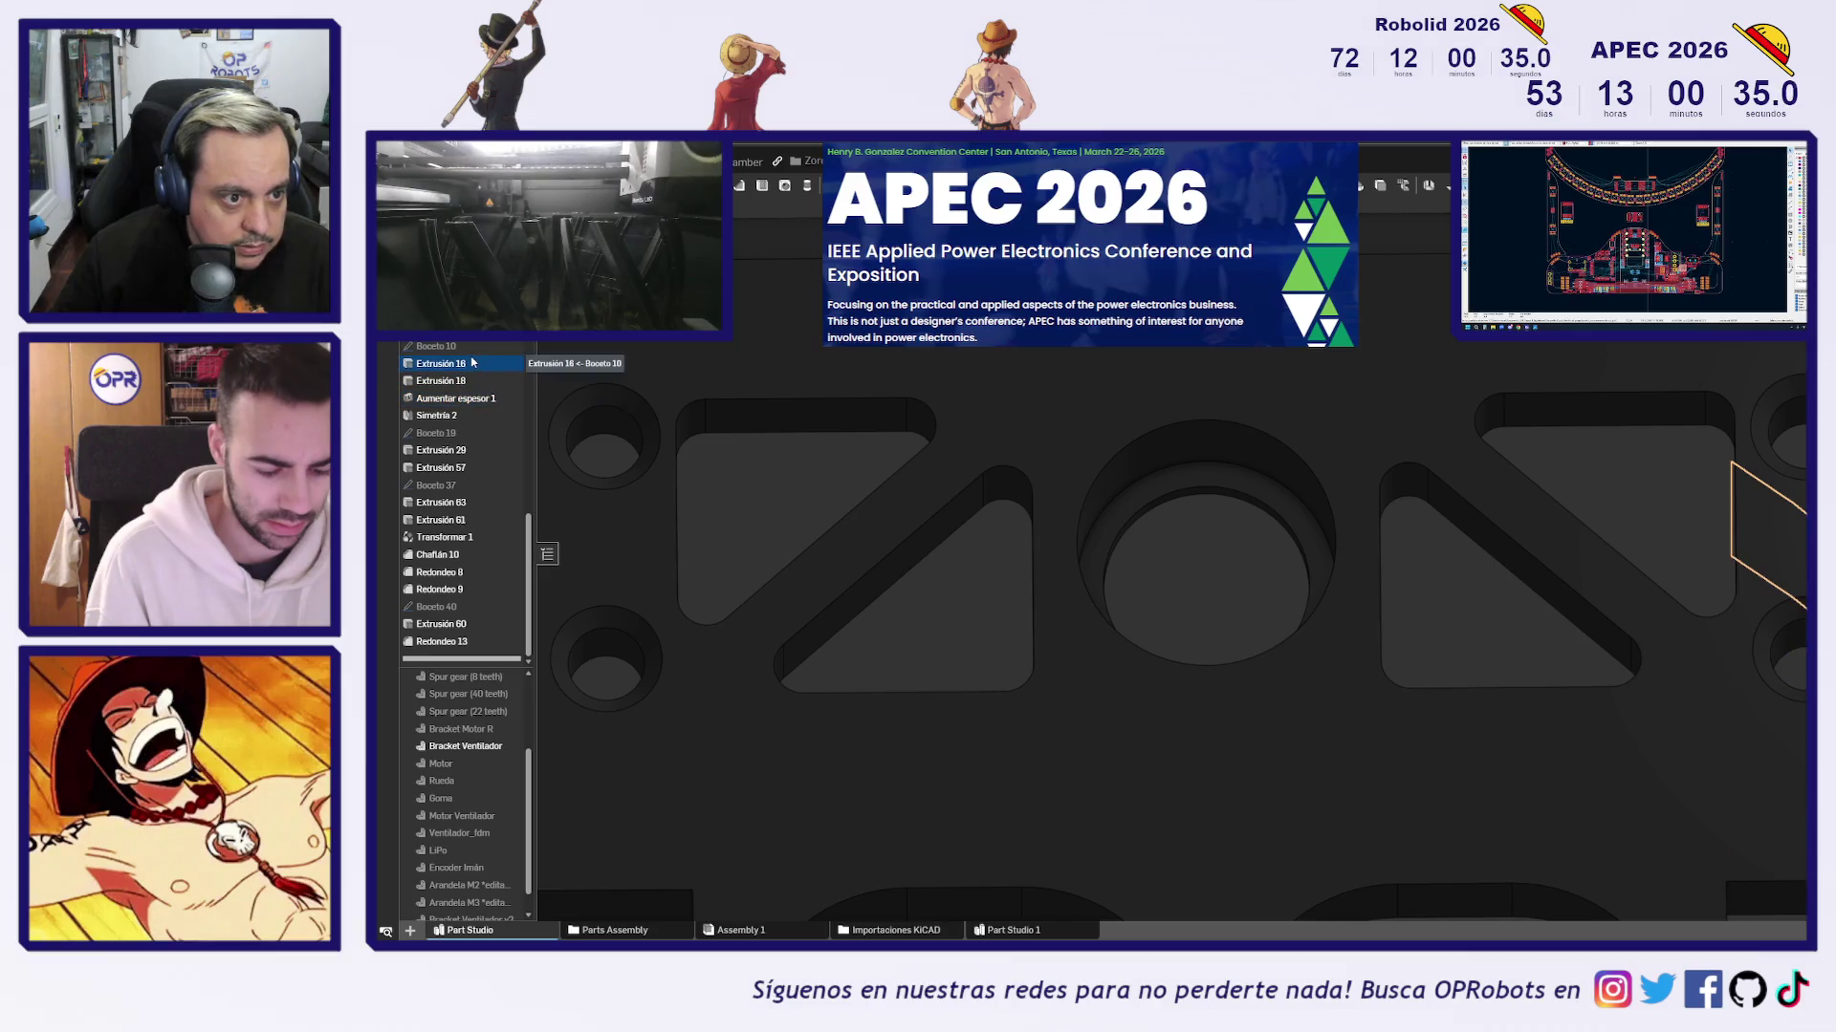
pyautogui.click(509, 346)
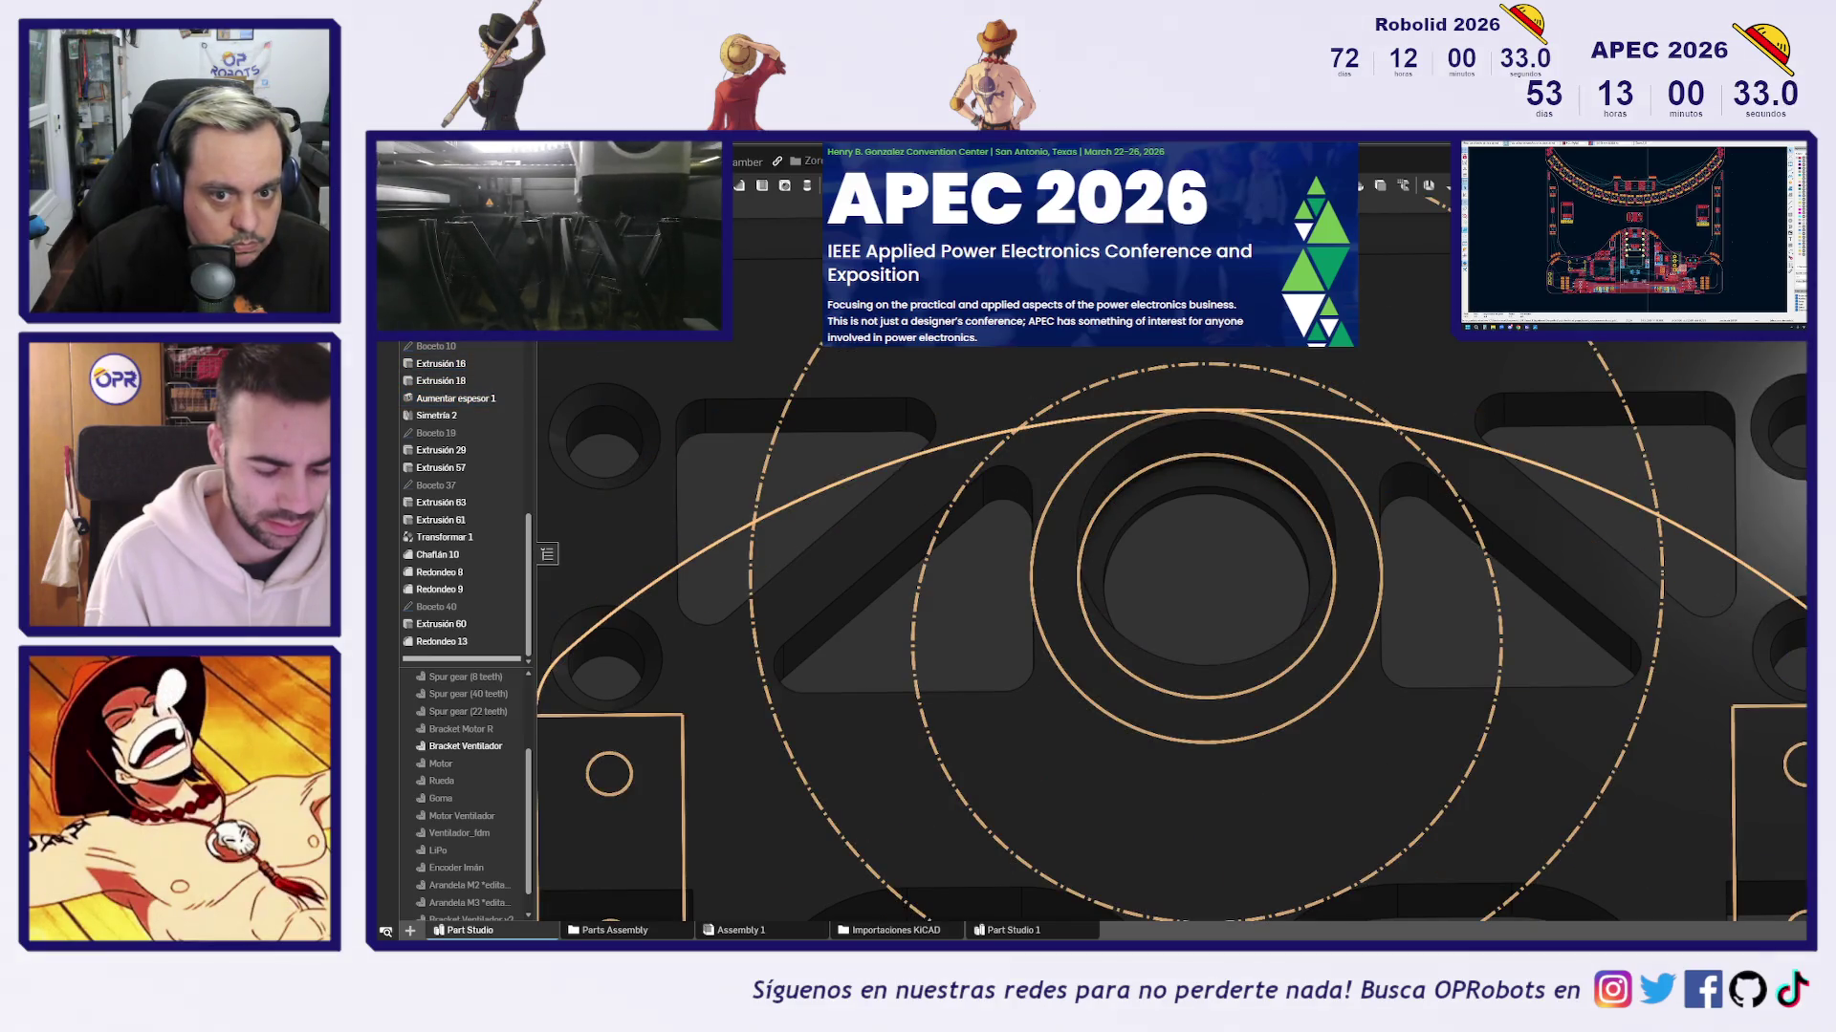
pyautogui.doubleClick(1252, 545)
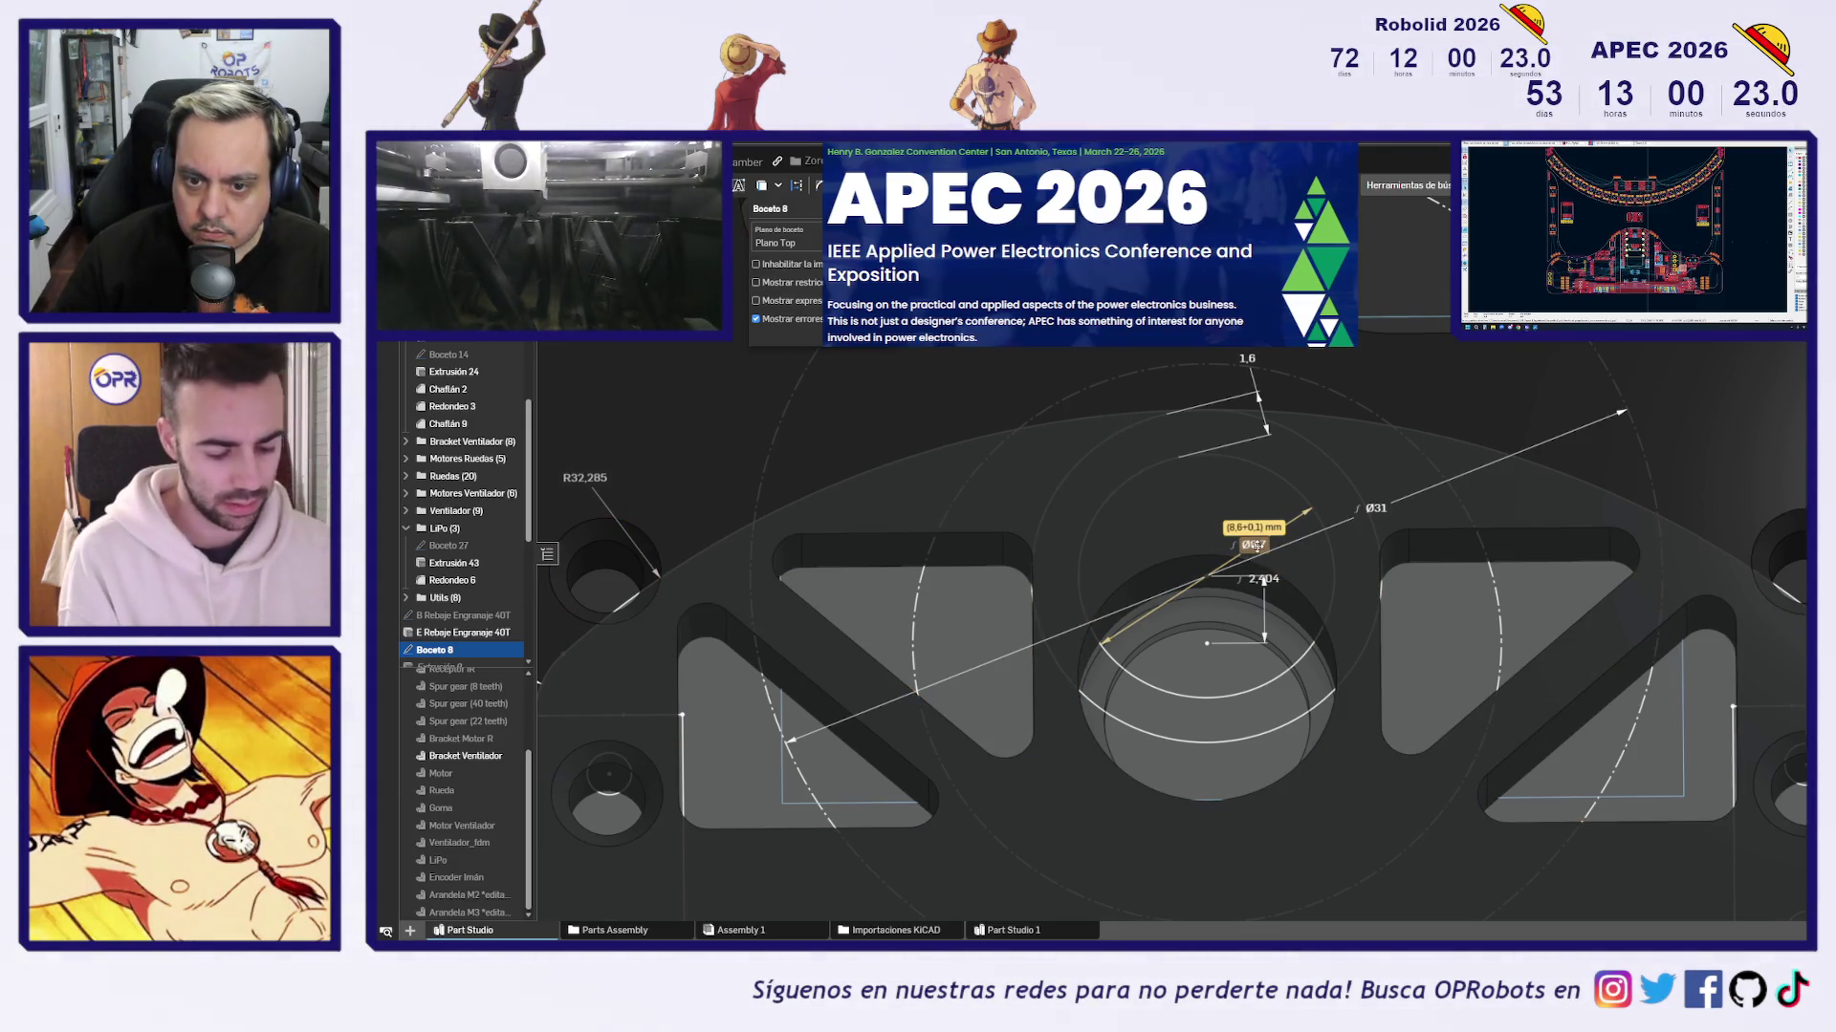
# Close Boceto 8 and select the central bore to read its new diameter
pyautogui.press('Return')
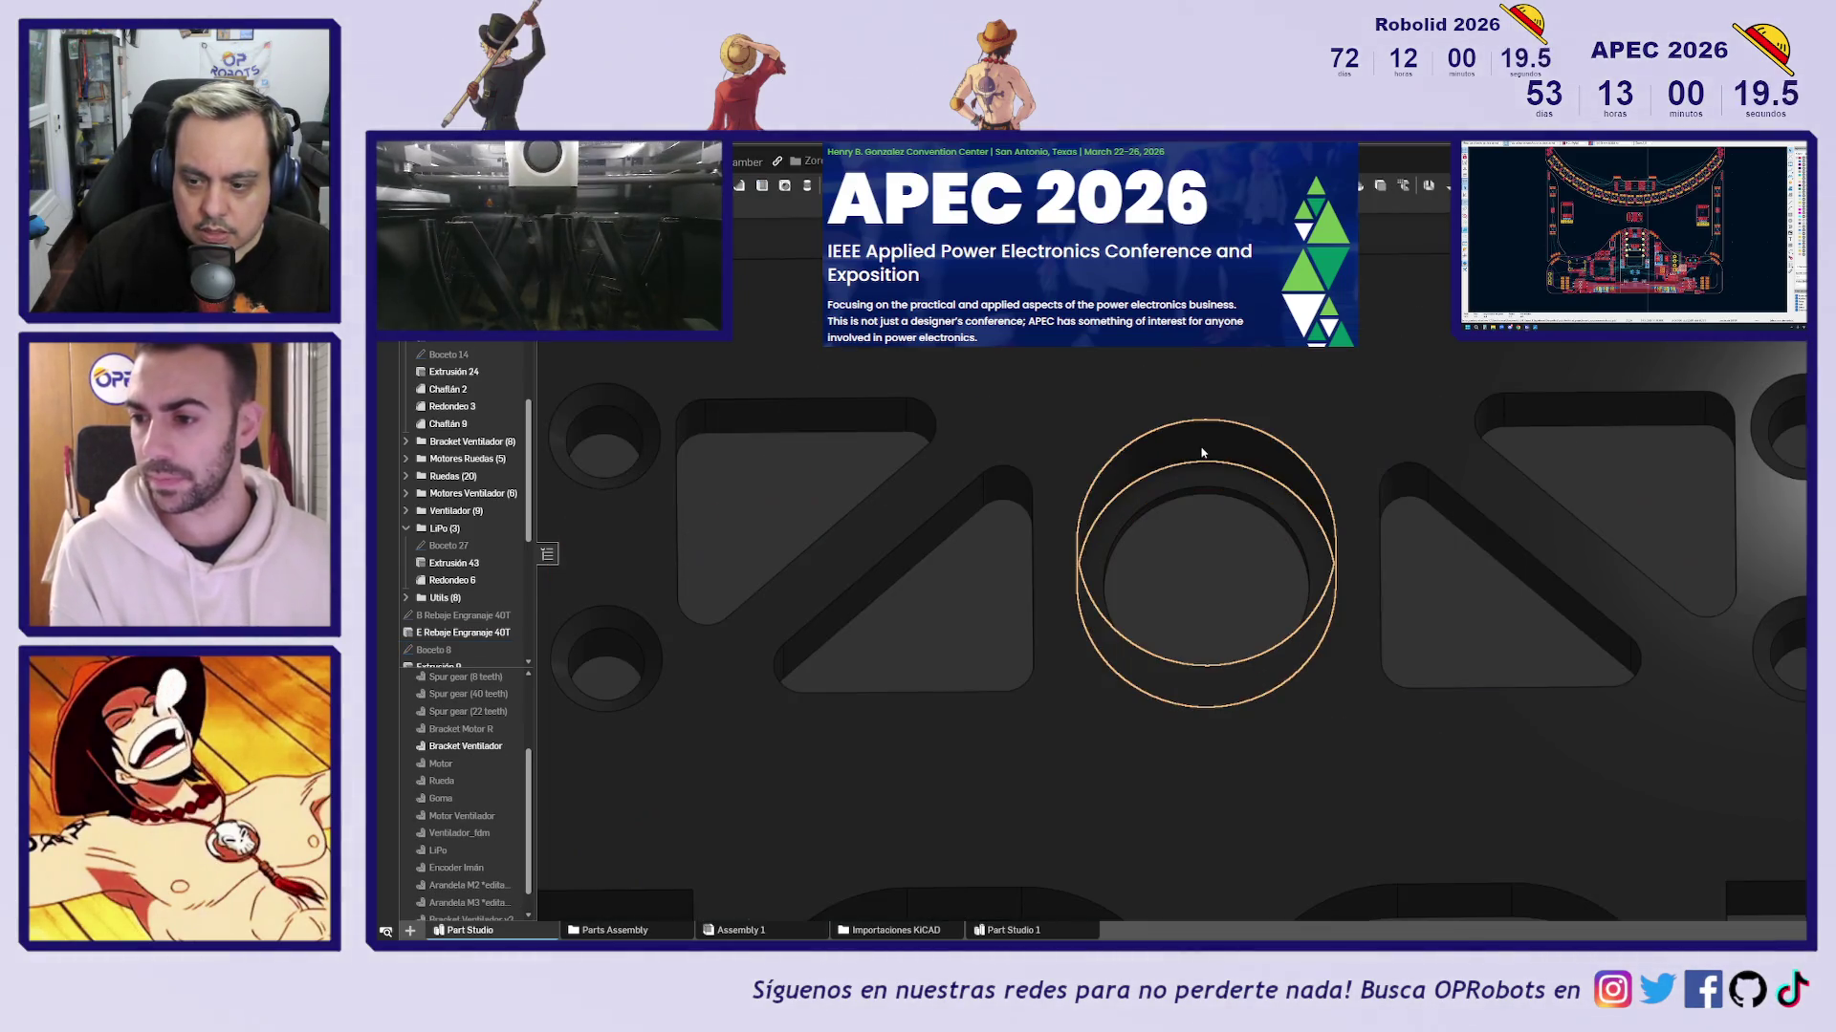
pyautogui.click(1202, 452)
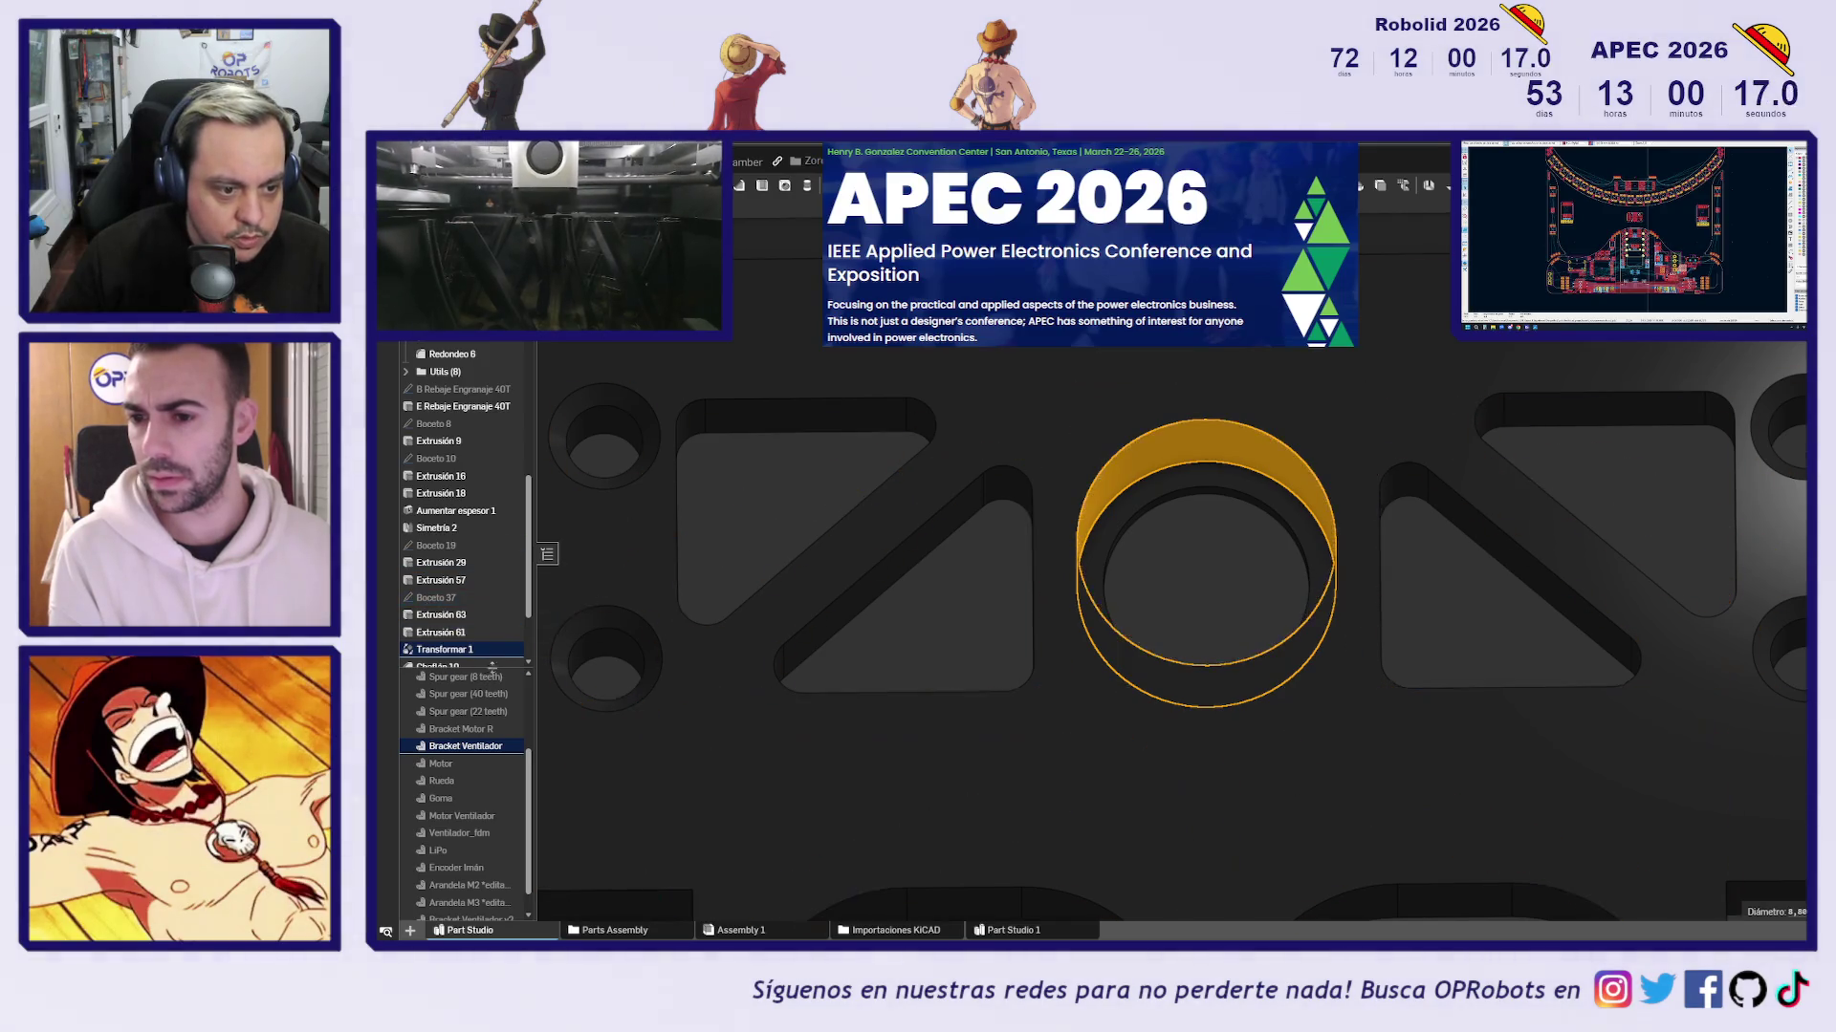
pyautogui.moveTo(502, 666); pyautogui.dragTo(491, 780)
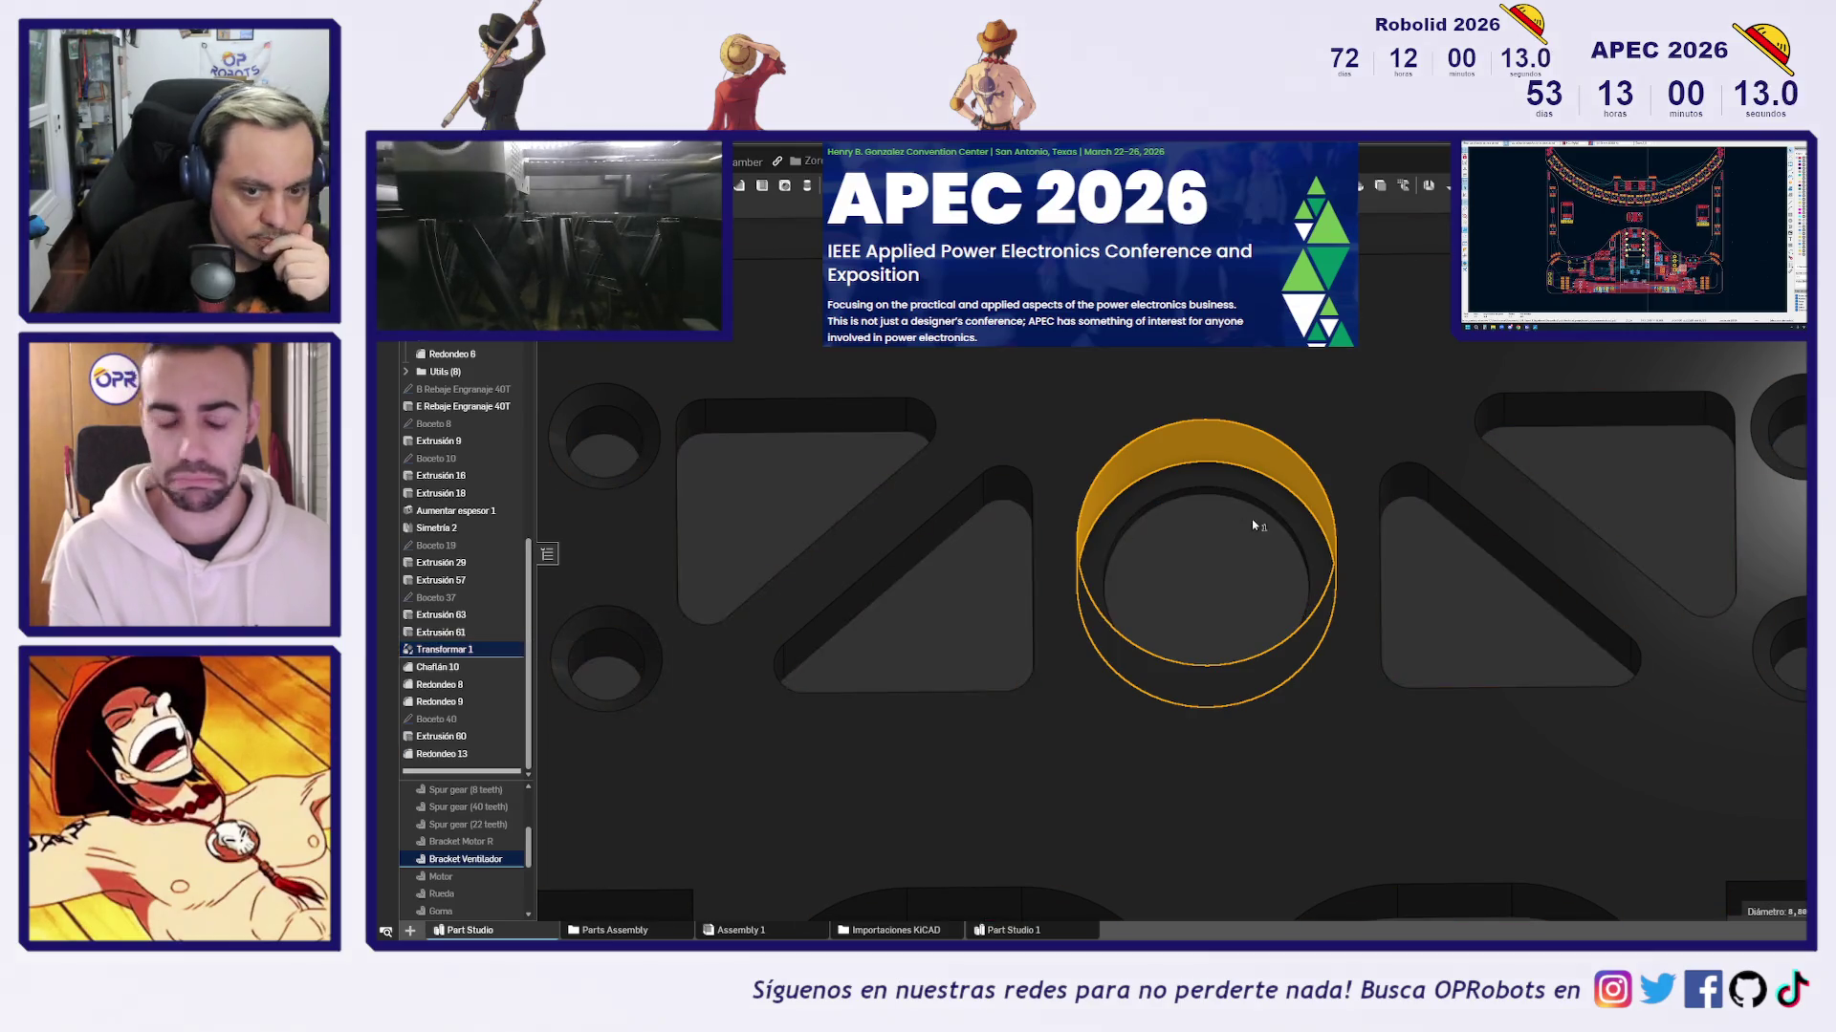
pyautogui.scroll(-3, 1205, 535)
# Recheck the 8.80 boss diameter from an isometric view, then hide the fan bracket plate
pyautogui.moveTo(1740, 512); pyautogui.dragTo(1126, 526, button='right')
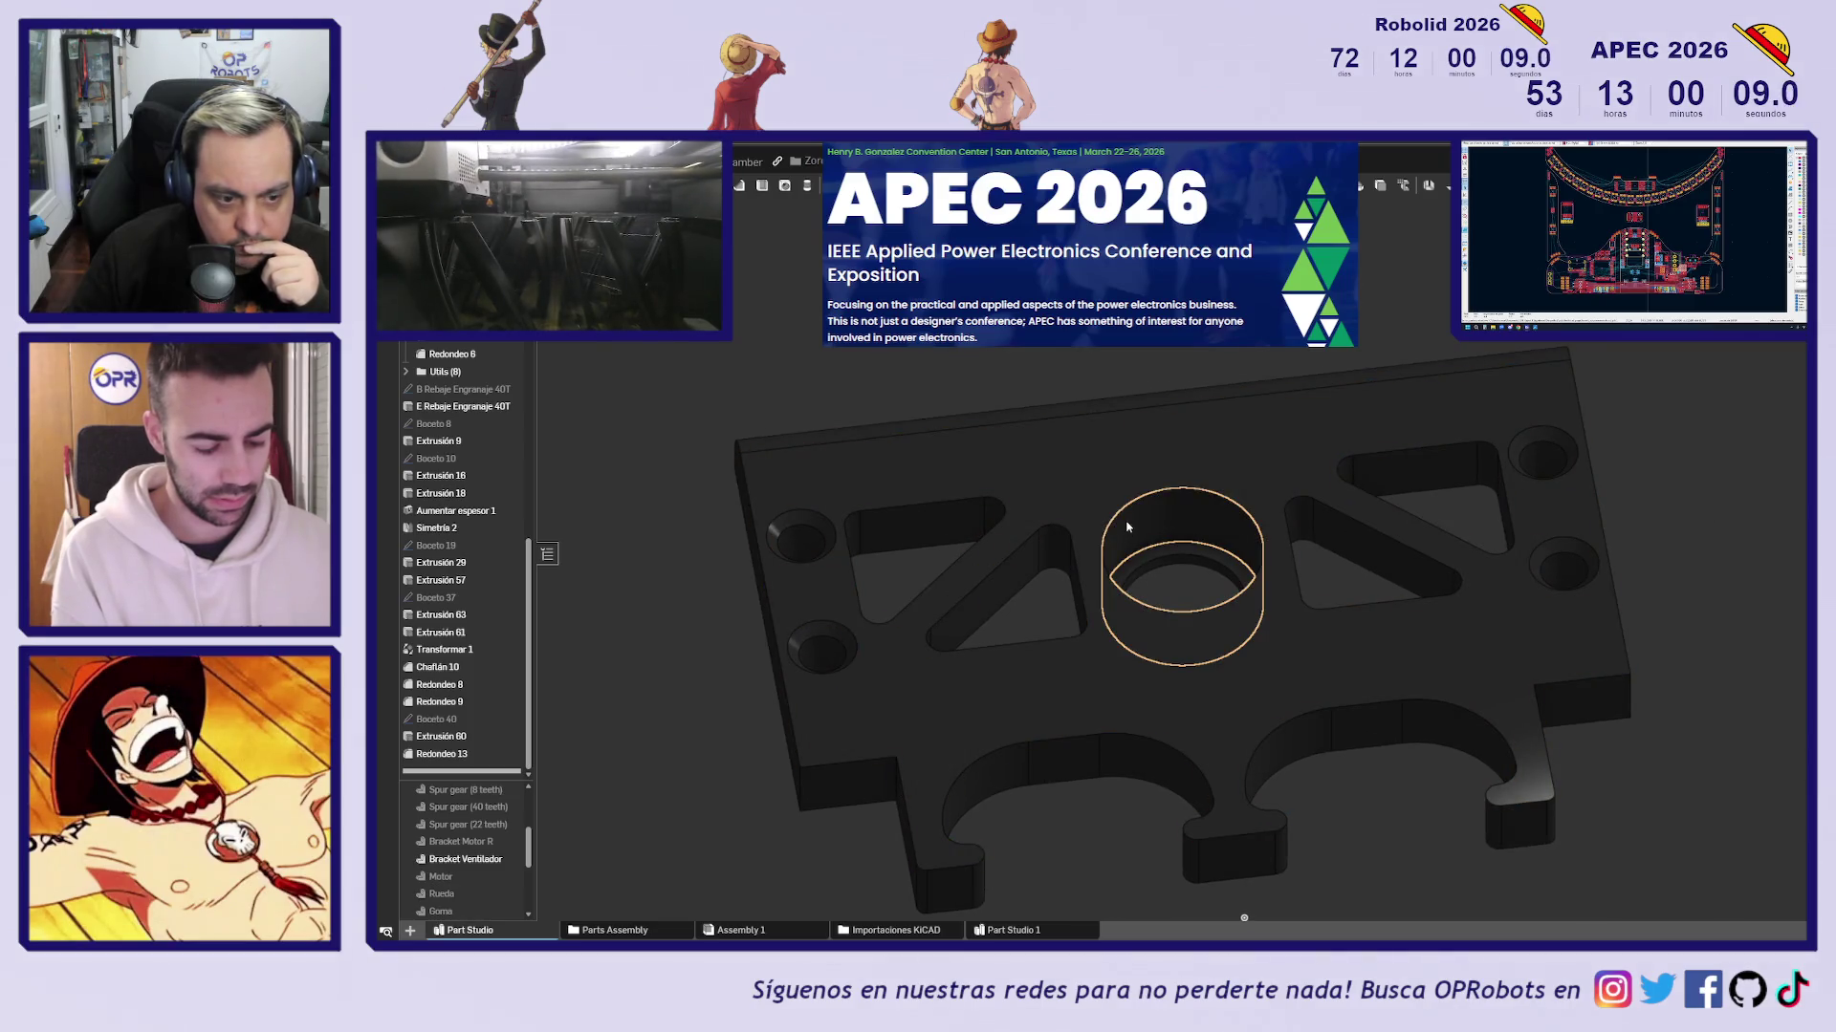
pyautogui.click(1128, 526)
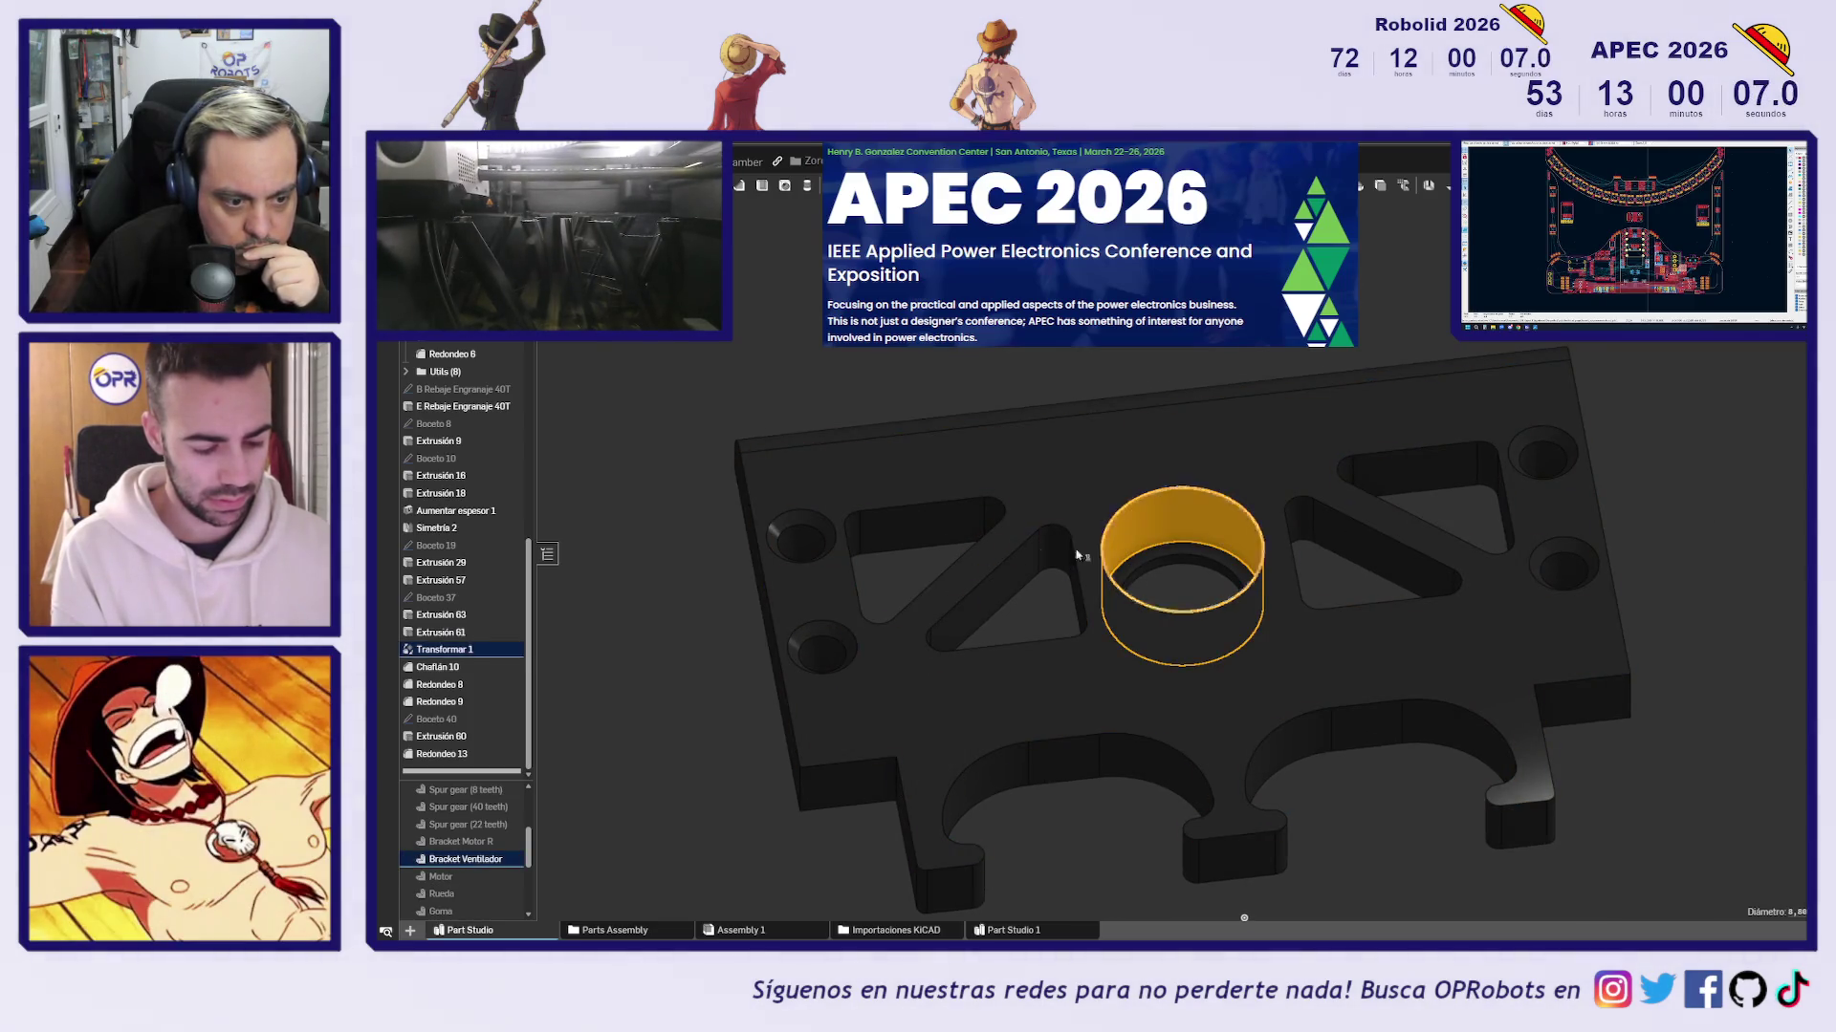
pyautogui.scroll(-2, 469, 842)
pyautogui.scroll(-2, 471, 849)
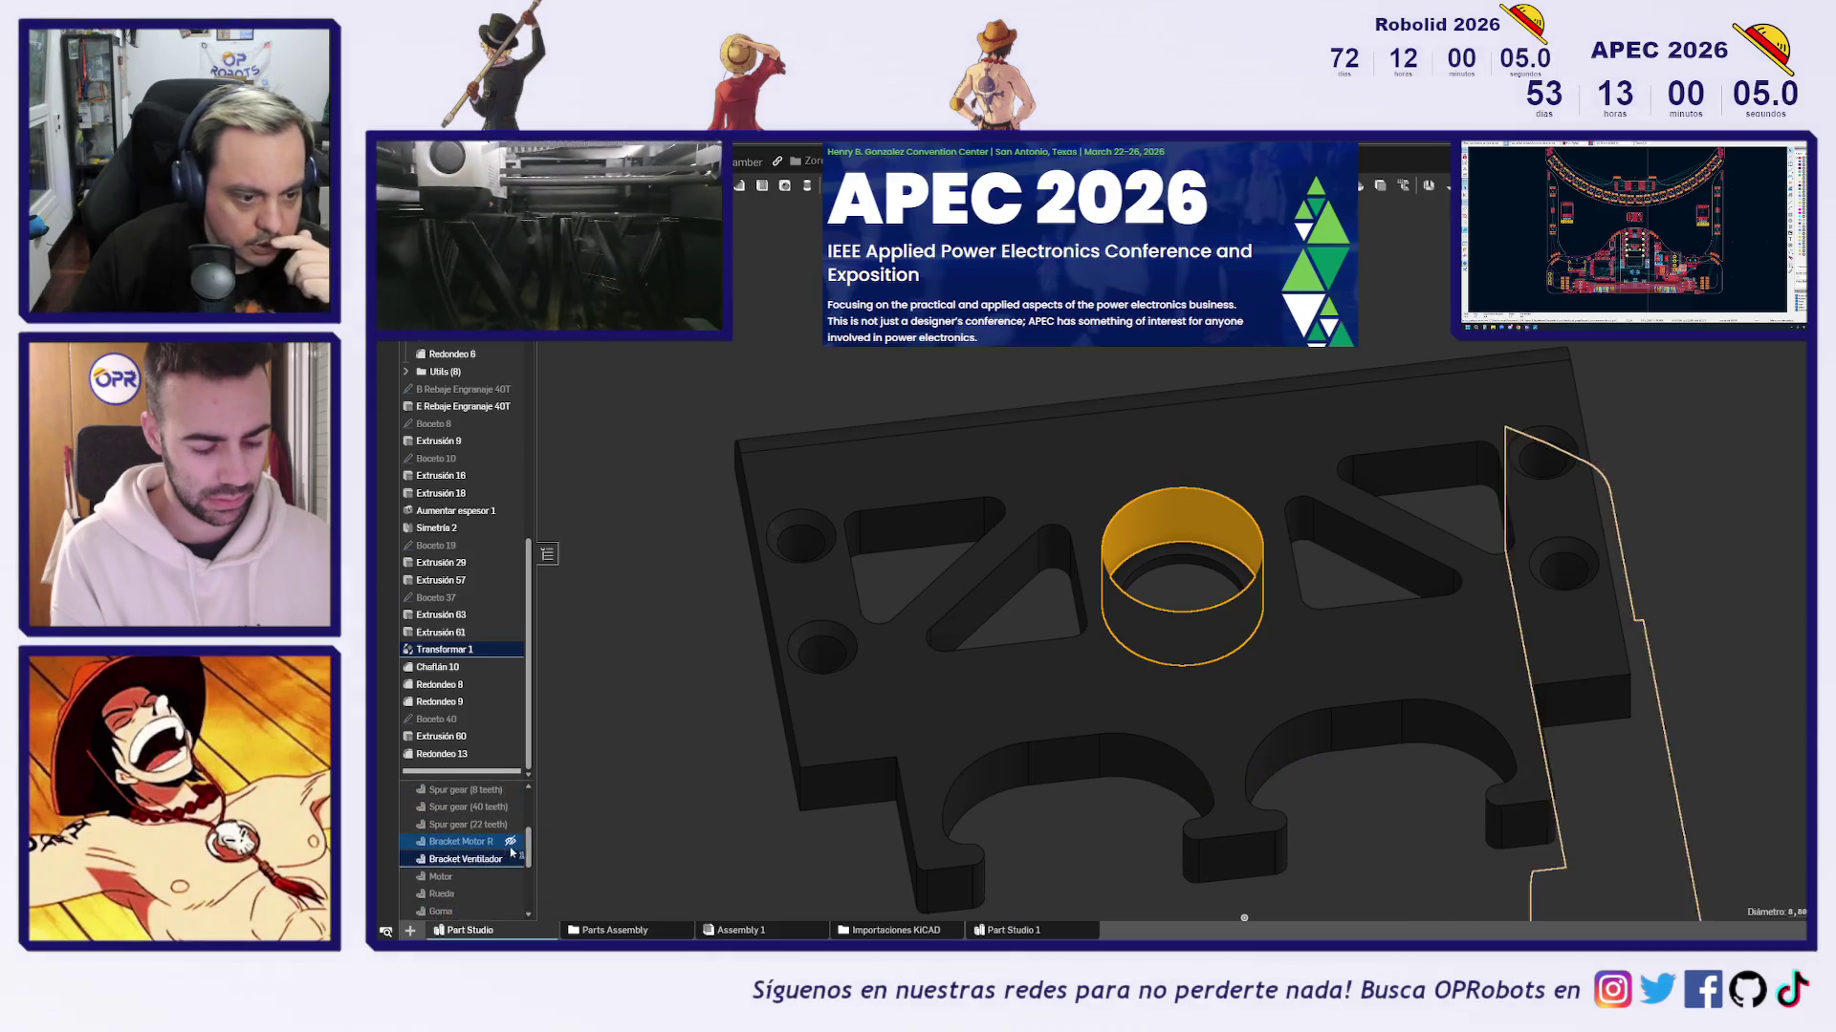
pyautogui.click(509, 858)
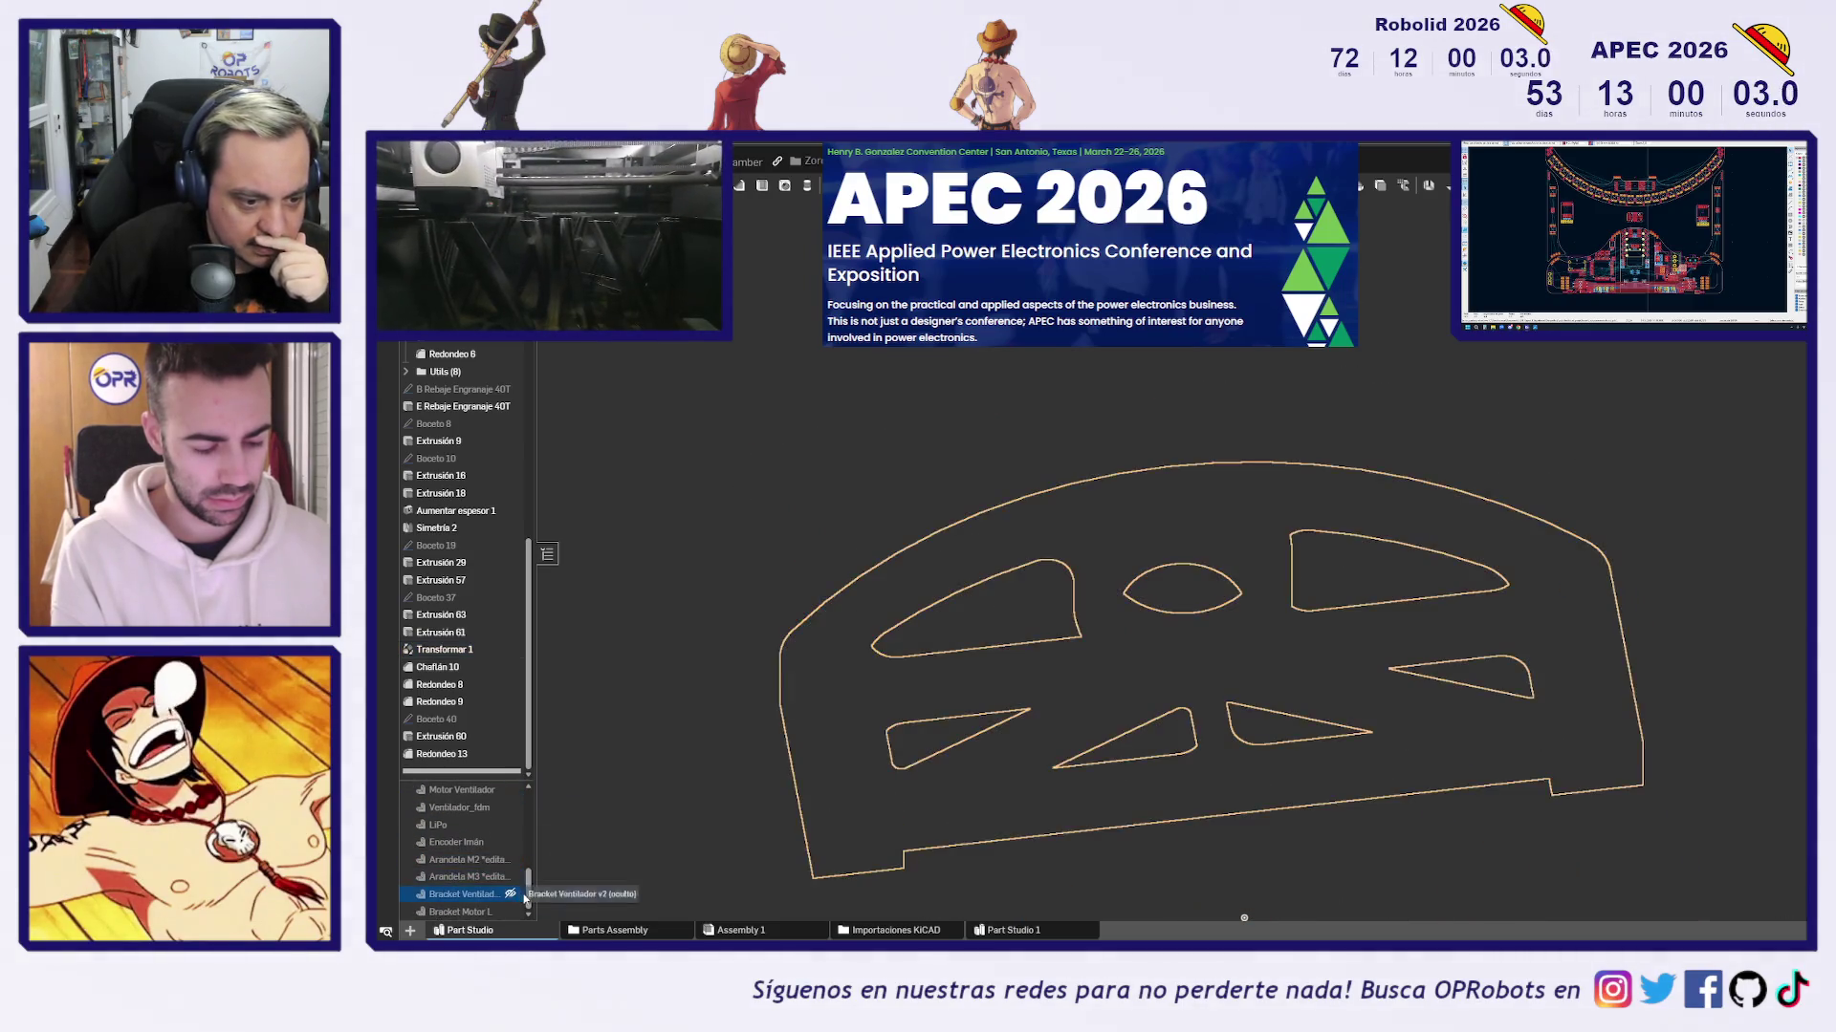
pyautogui.click(510, 894)
pyautogui.scroll(5, 1190, 457)
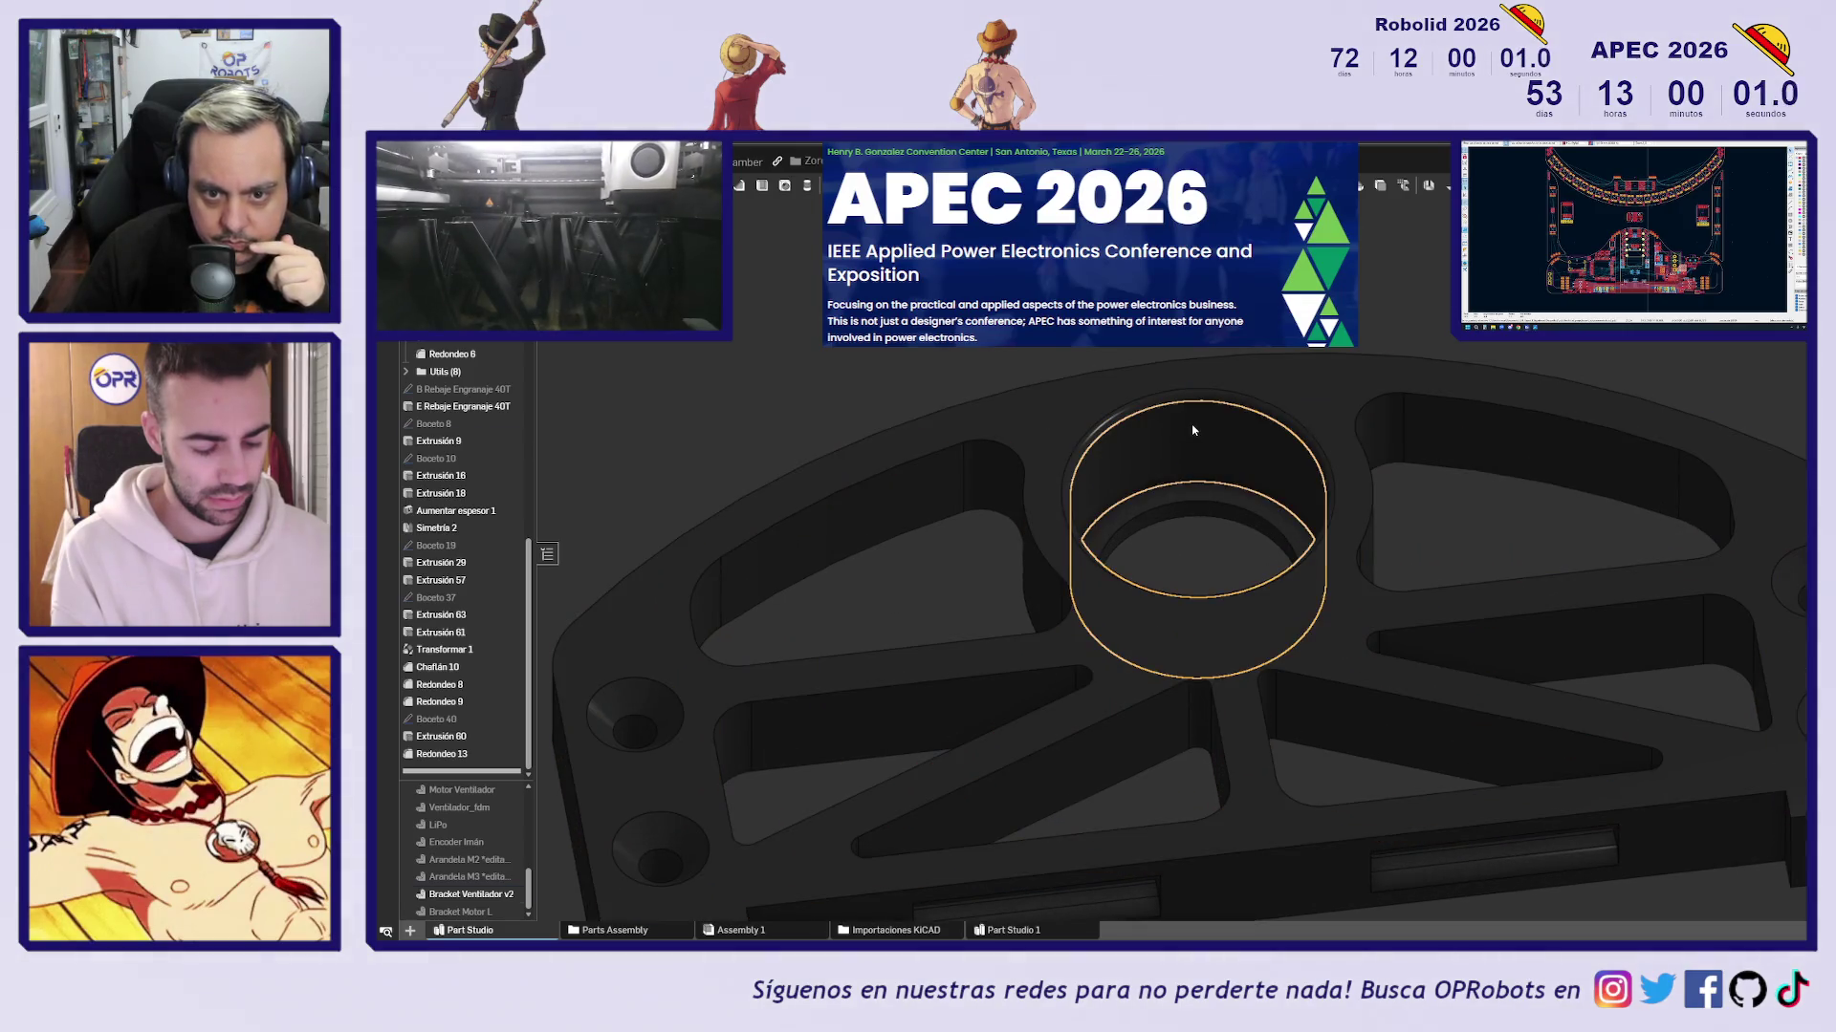
pyautogui.click(1193, 431)
pyautogui.moveTo(1185, 411); pyautogui.dragTo(1124, 354, button='right')
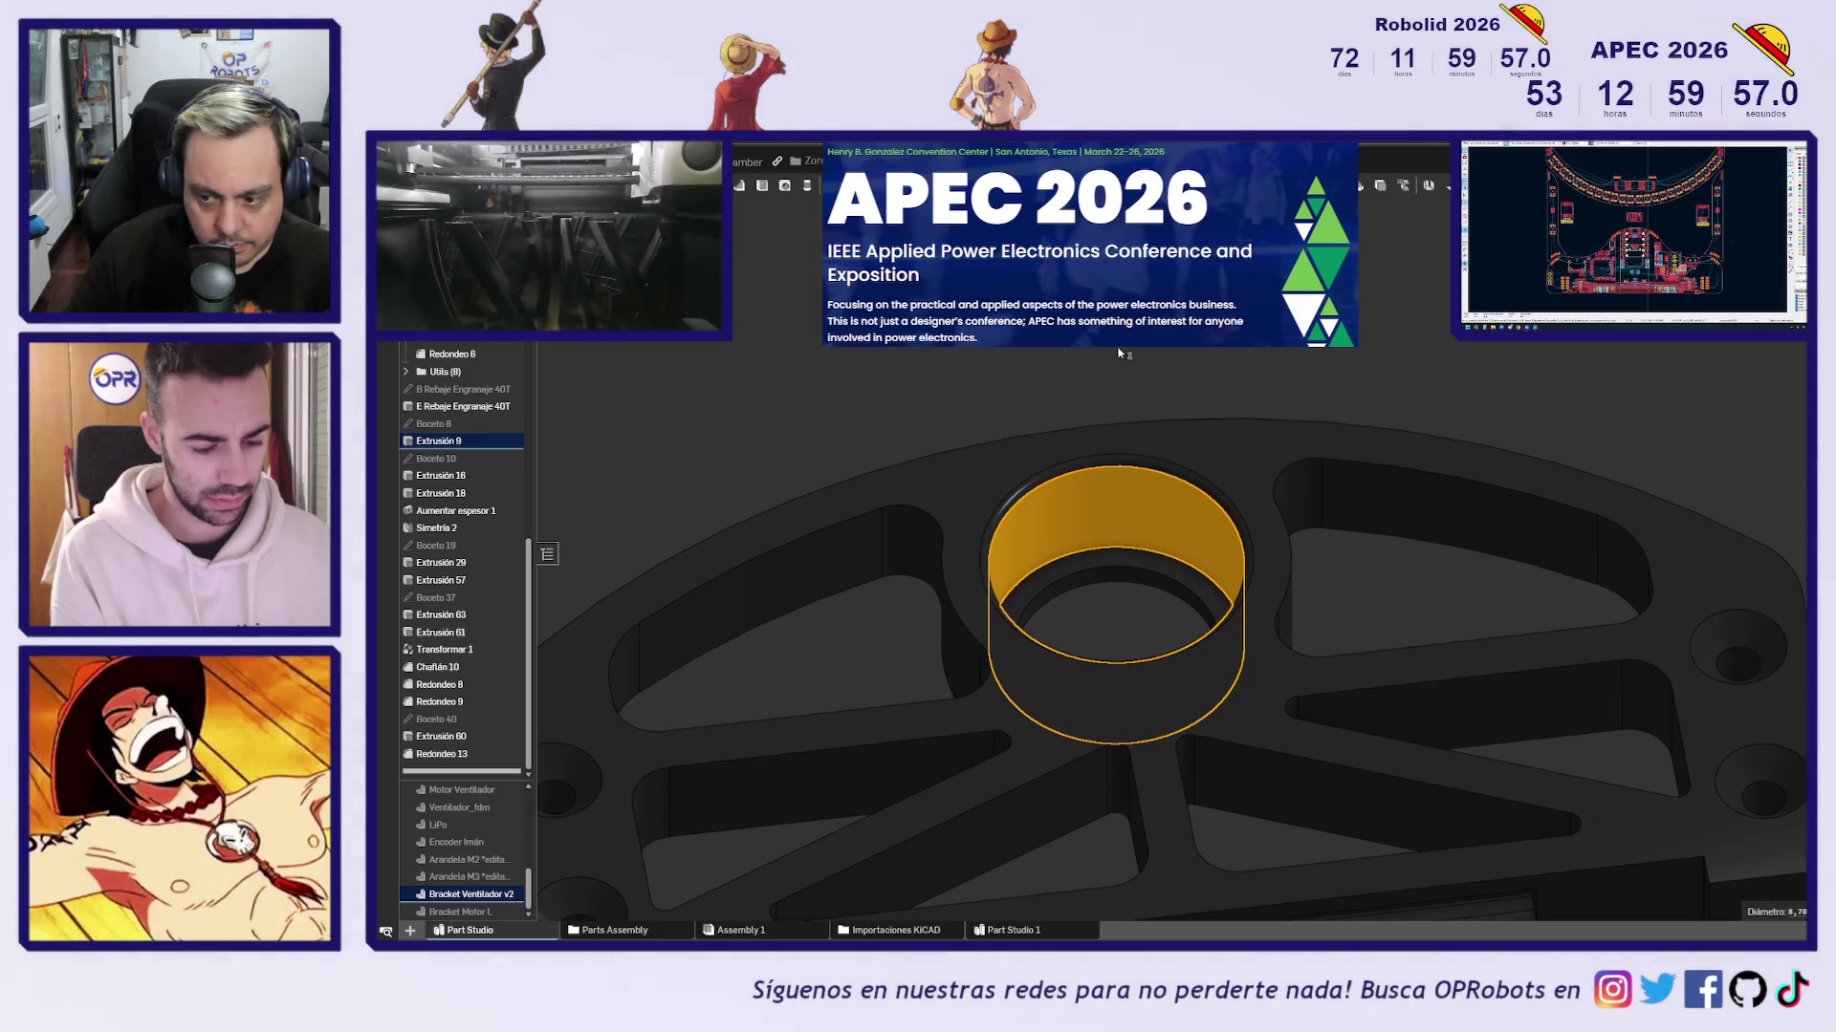
pyautogui.click(1119, 354)
pyautogui.scroll(-5, 1131, 348)
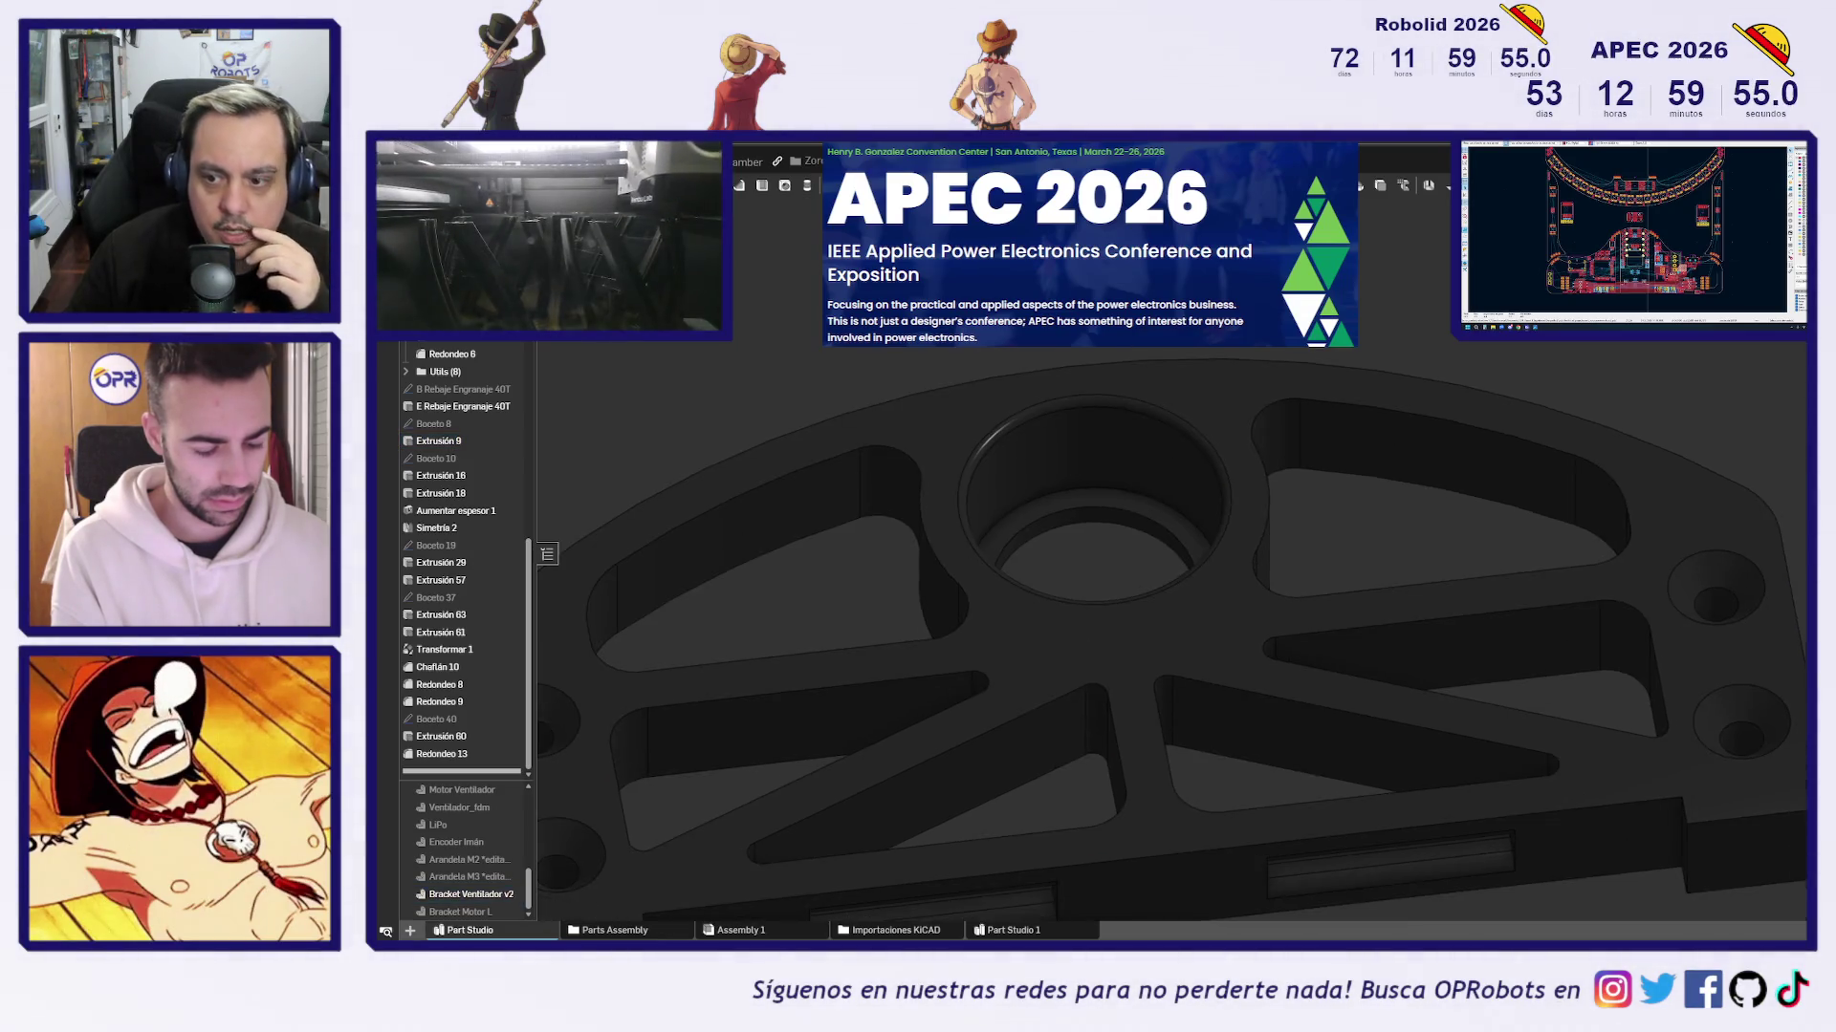
pyautogui.scroll(5, 782, 580)
pyautogui.click(781, 583)
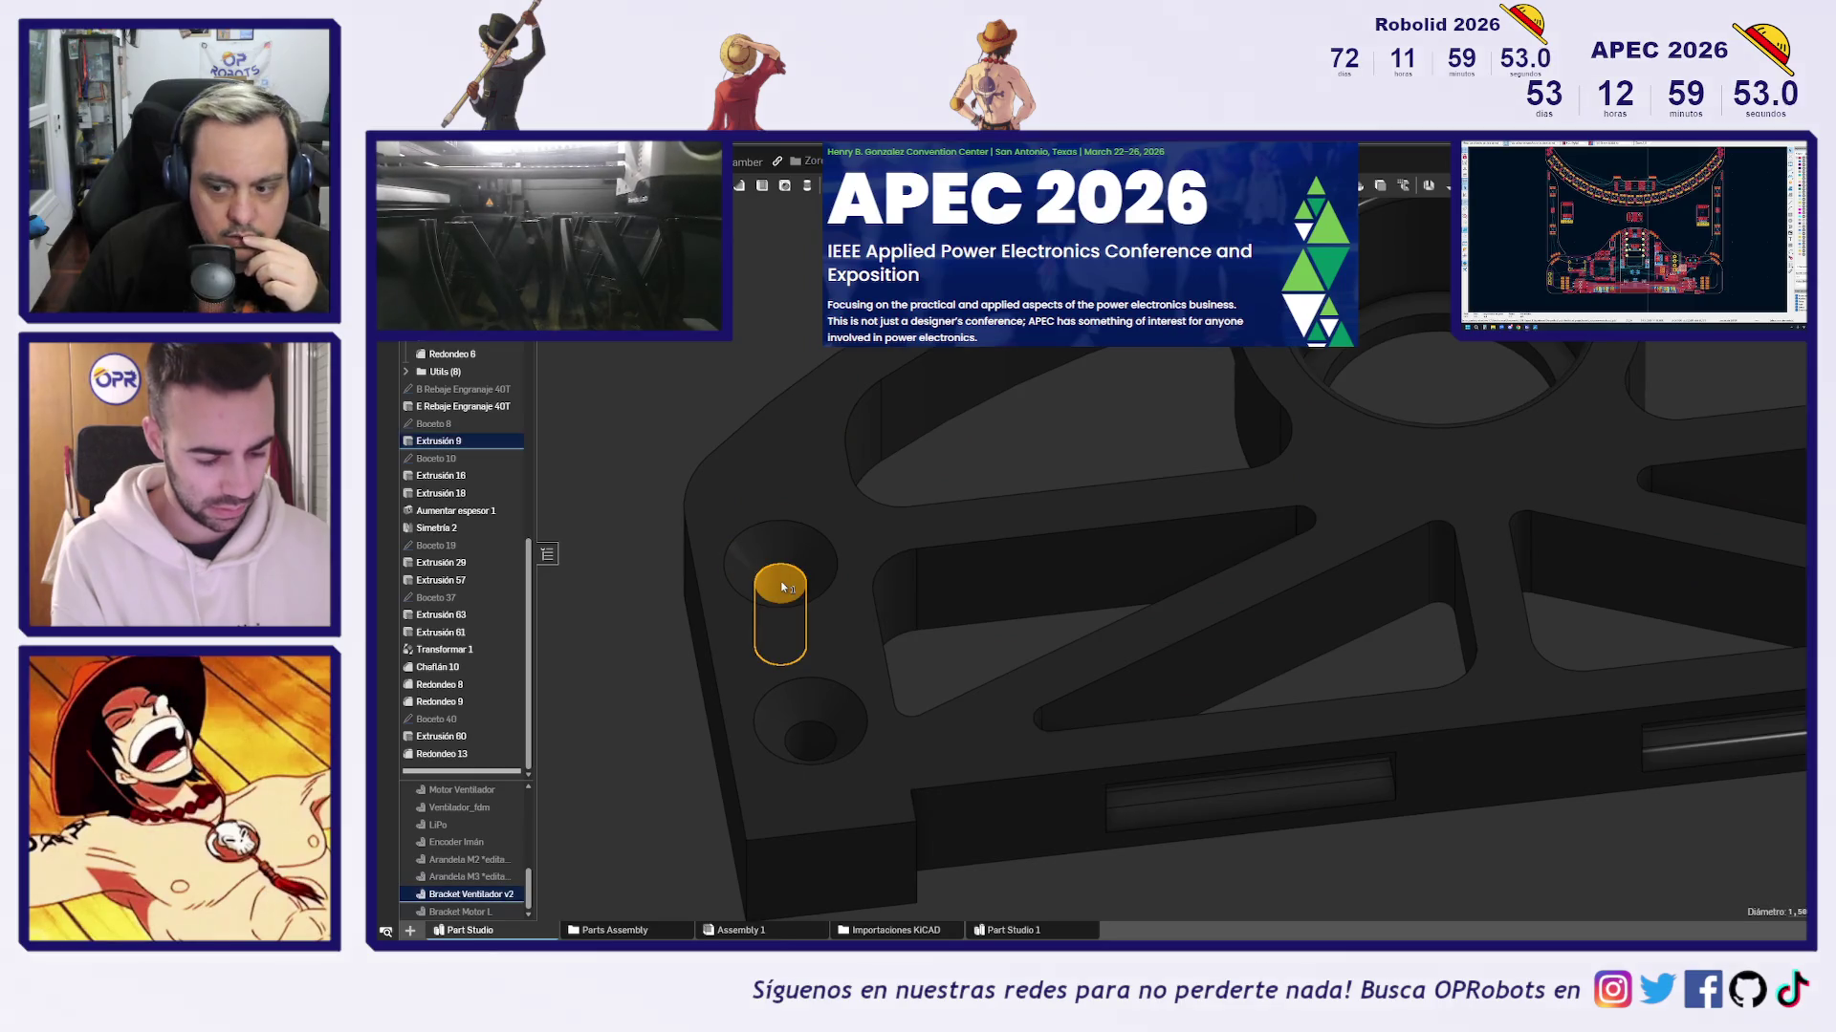
pyautogui.scroll(-2, 782, 586)
pyautogui.scroll(1, 780, 586)
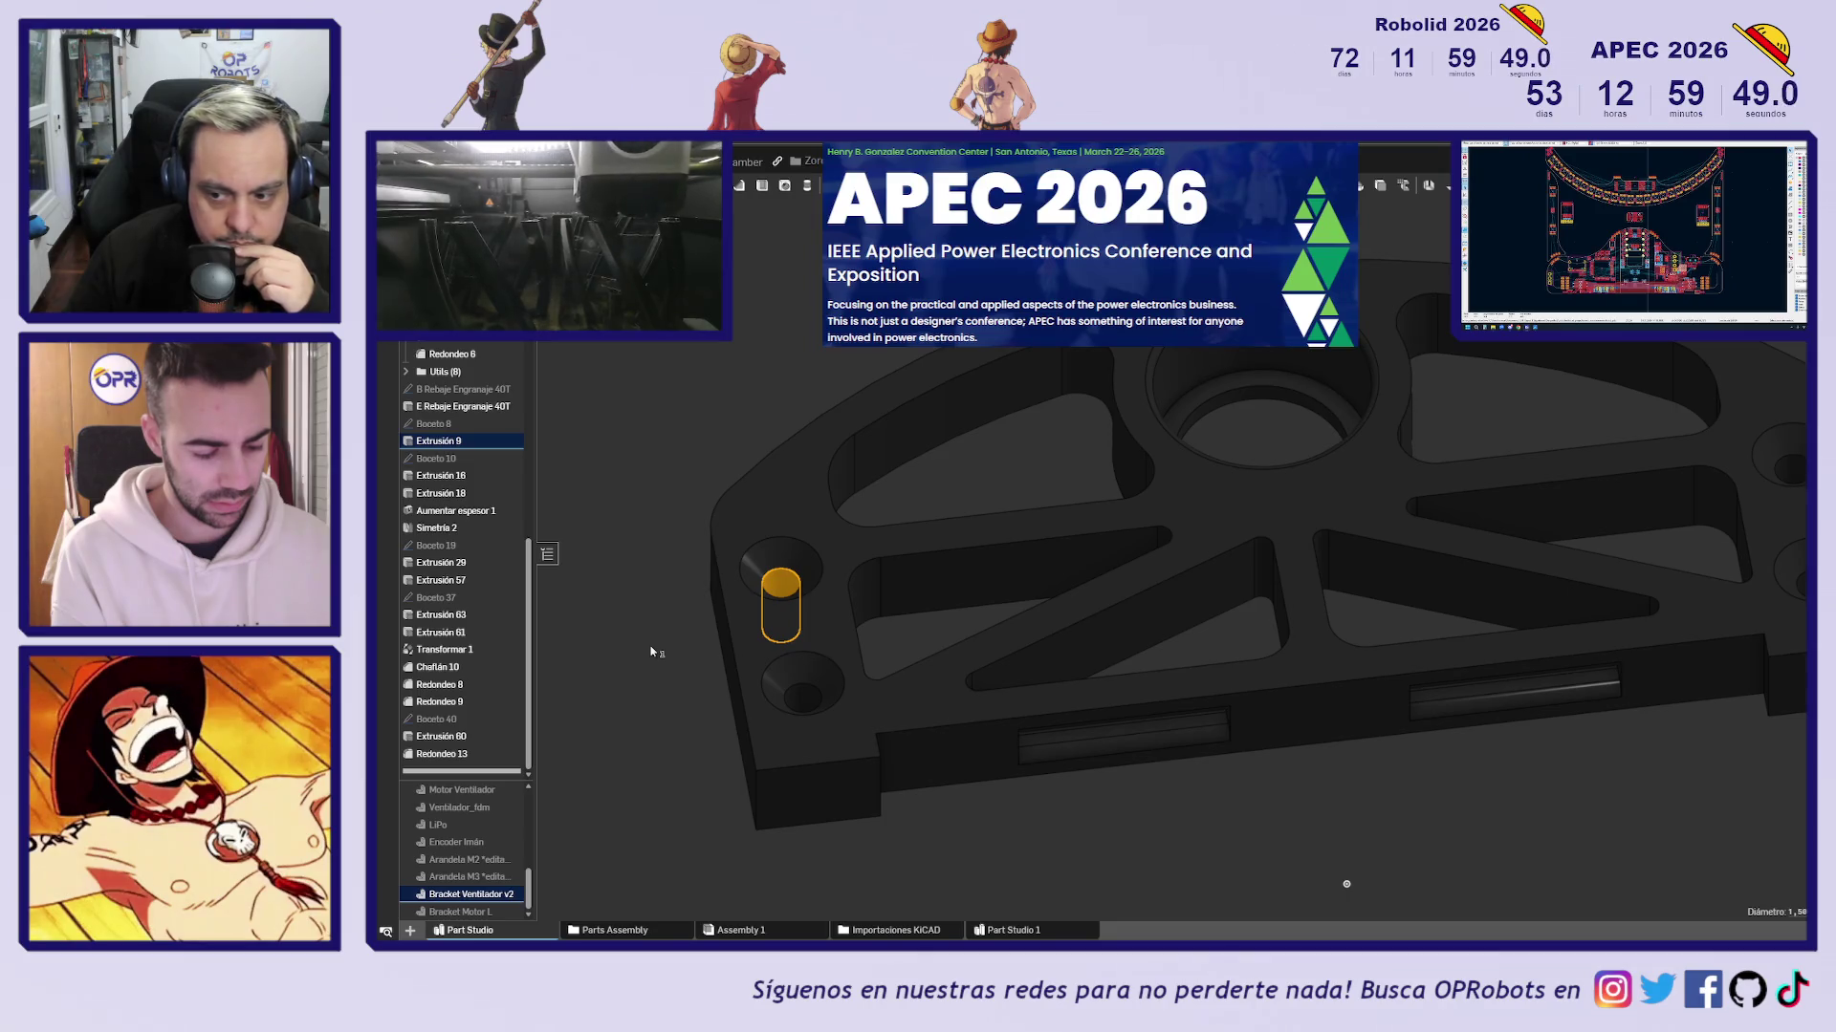
pyautogui.moveTo(651, 652)
pyautogui.mouseDown(button='right')
pyautogui.moveTo(696, 521)
pyautogui.moveTo(651, 705)
pyautogui.mouseUp(button='right')
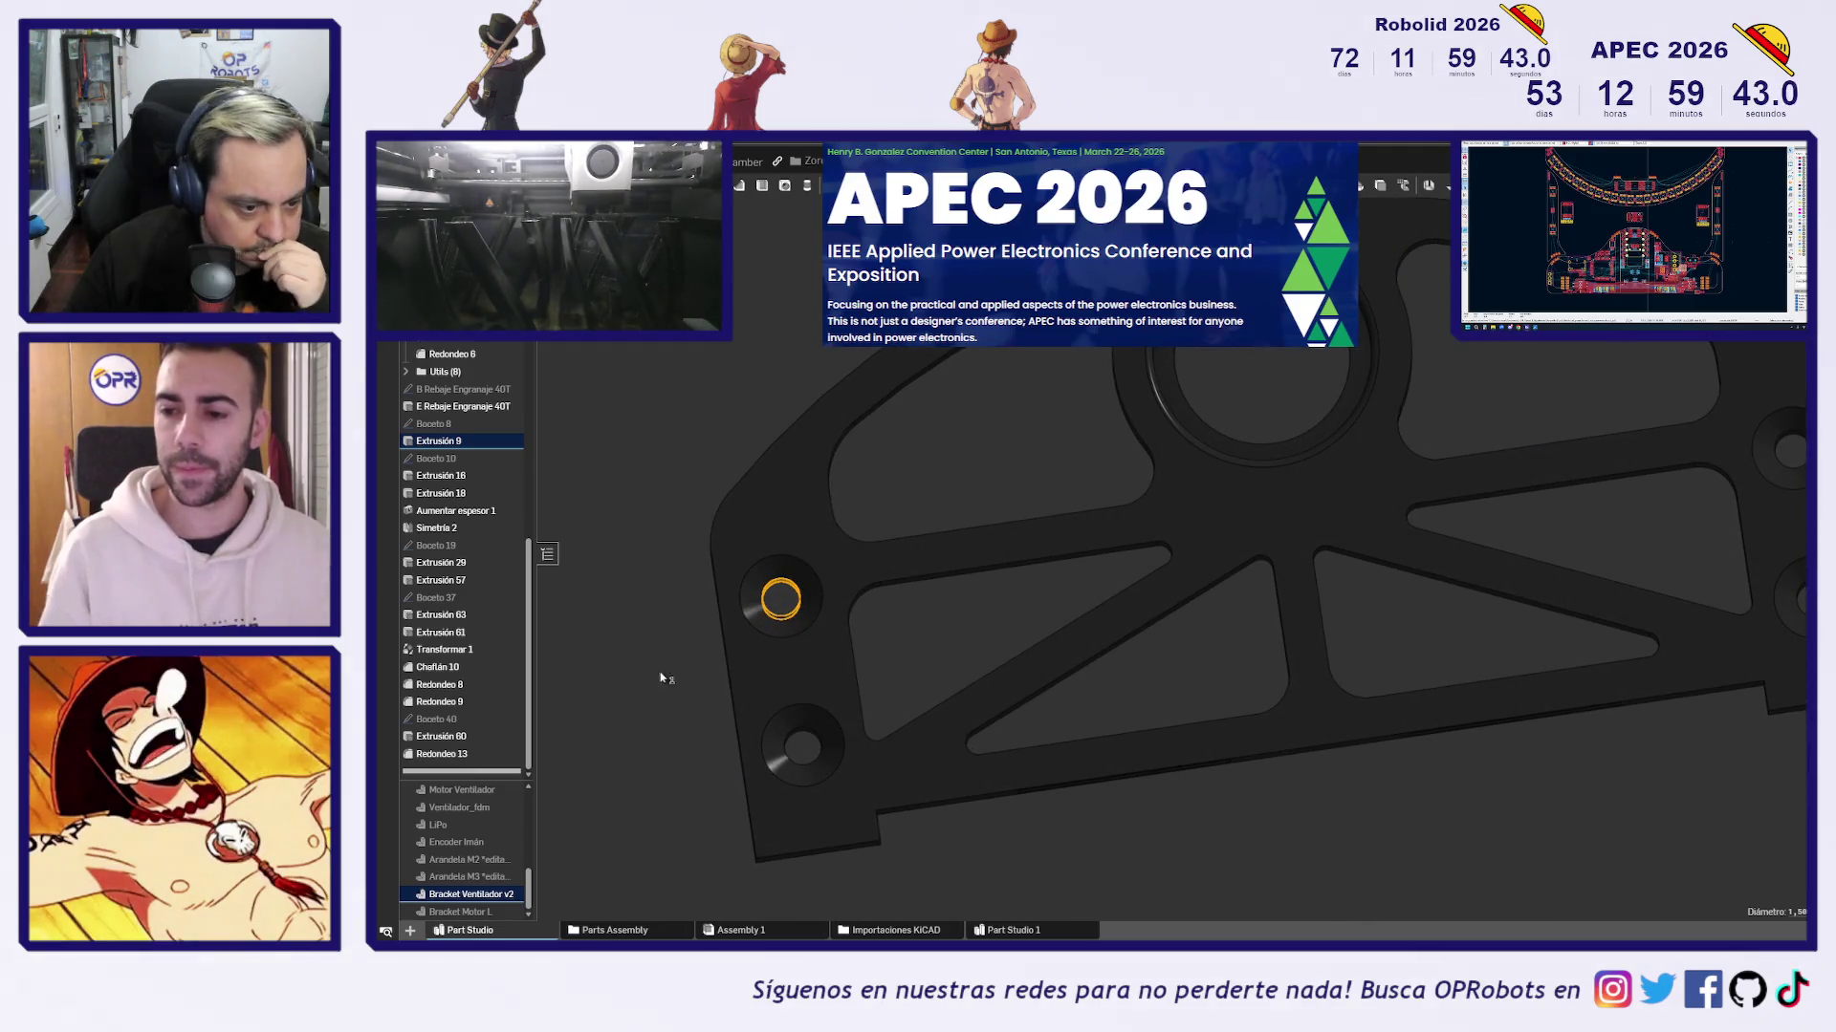
pyautogui.scroll(-3, 640, 760)
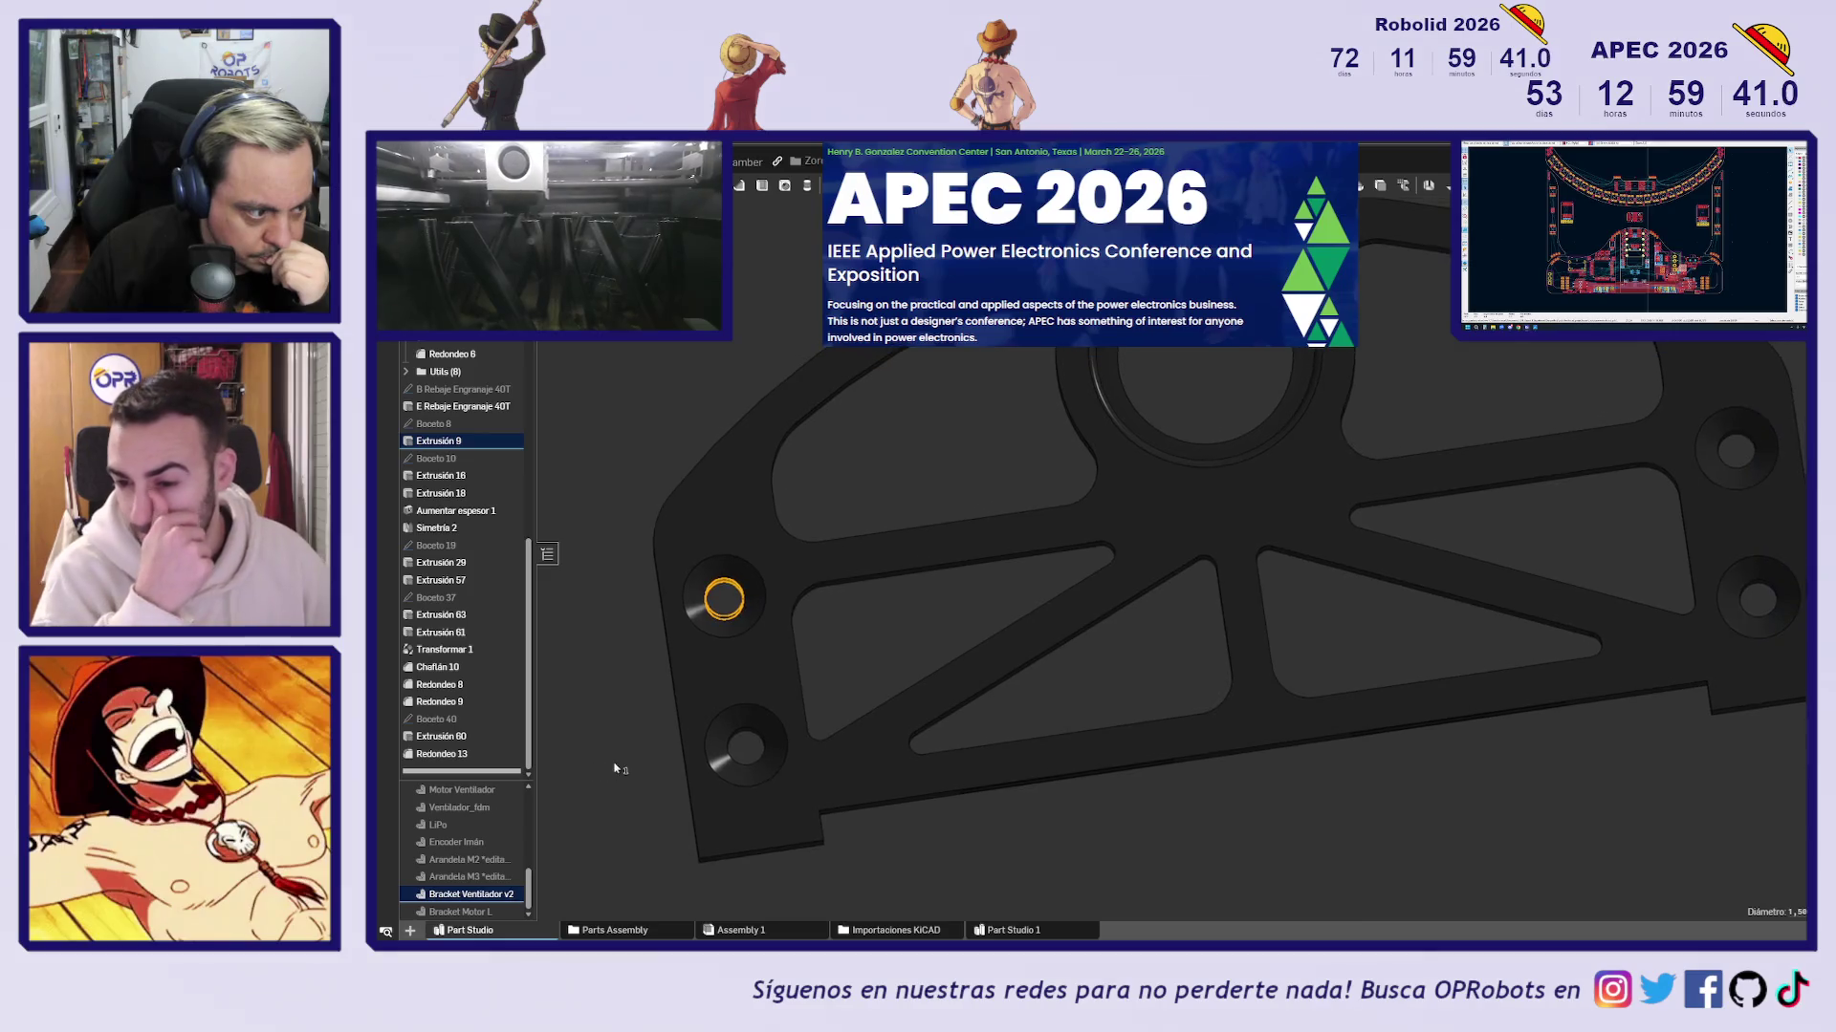
pyautogui.moveTo(606, 780)
pyautogui.mouseDown(button='right')
pyautogui.moveTo(631, 656)
pyautogui.moveTo(688, 664)
pyautogui.moveTo(680, 713)
pyautogui.moveTo(726, 603)
pyautogui.moveTo(685, 717)
pyautogui.moveTo(607, 719)
pyautogui.mouseUp(button='right')
pyautogui.scroll(5, 727, 583)
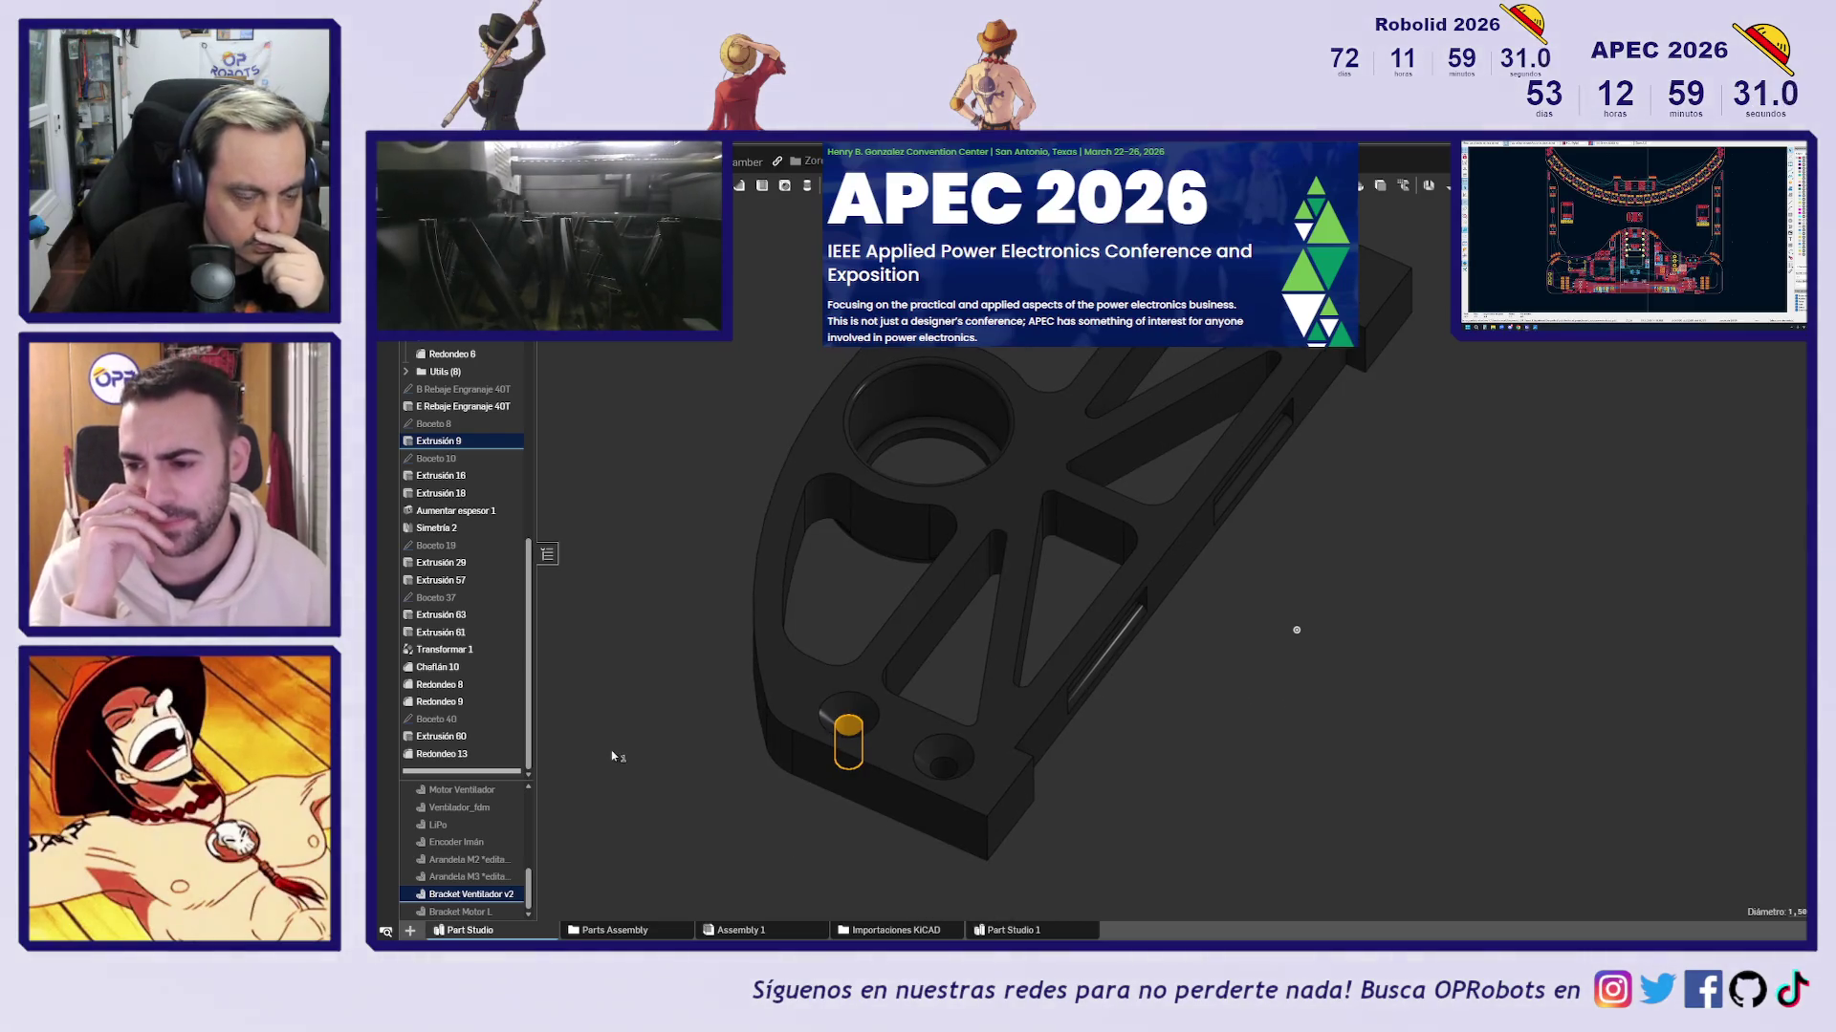
pyautogui.scroll(3, 493, 853)
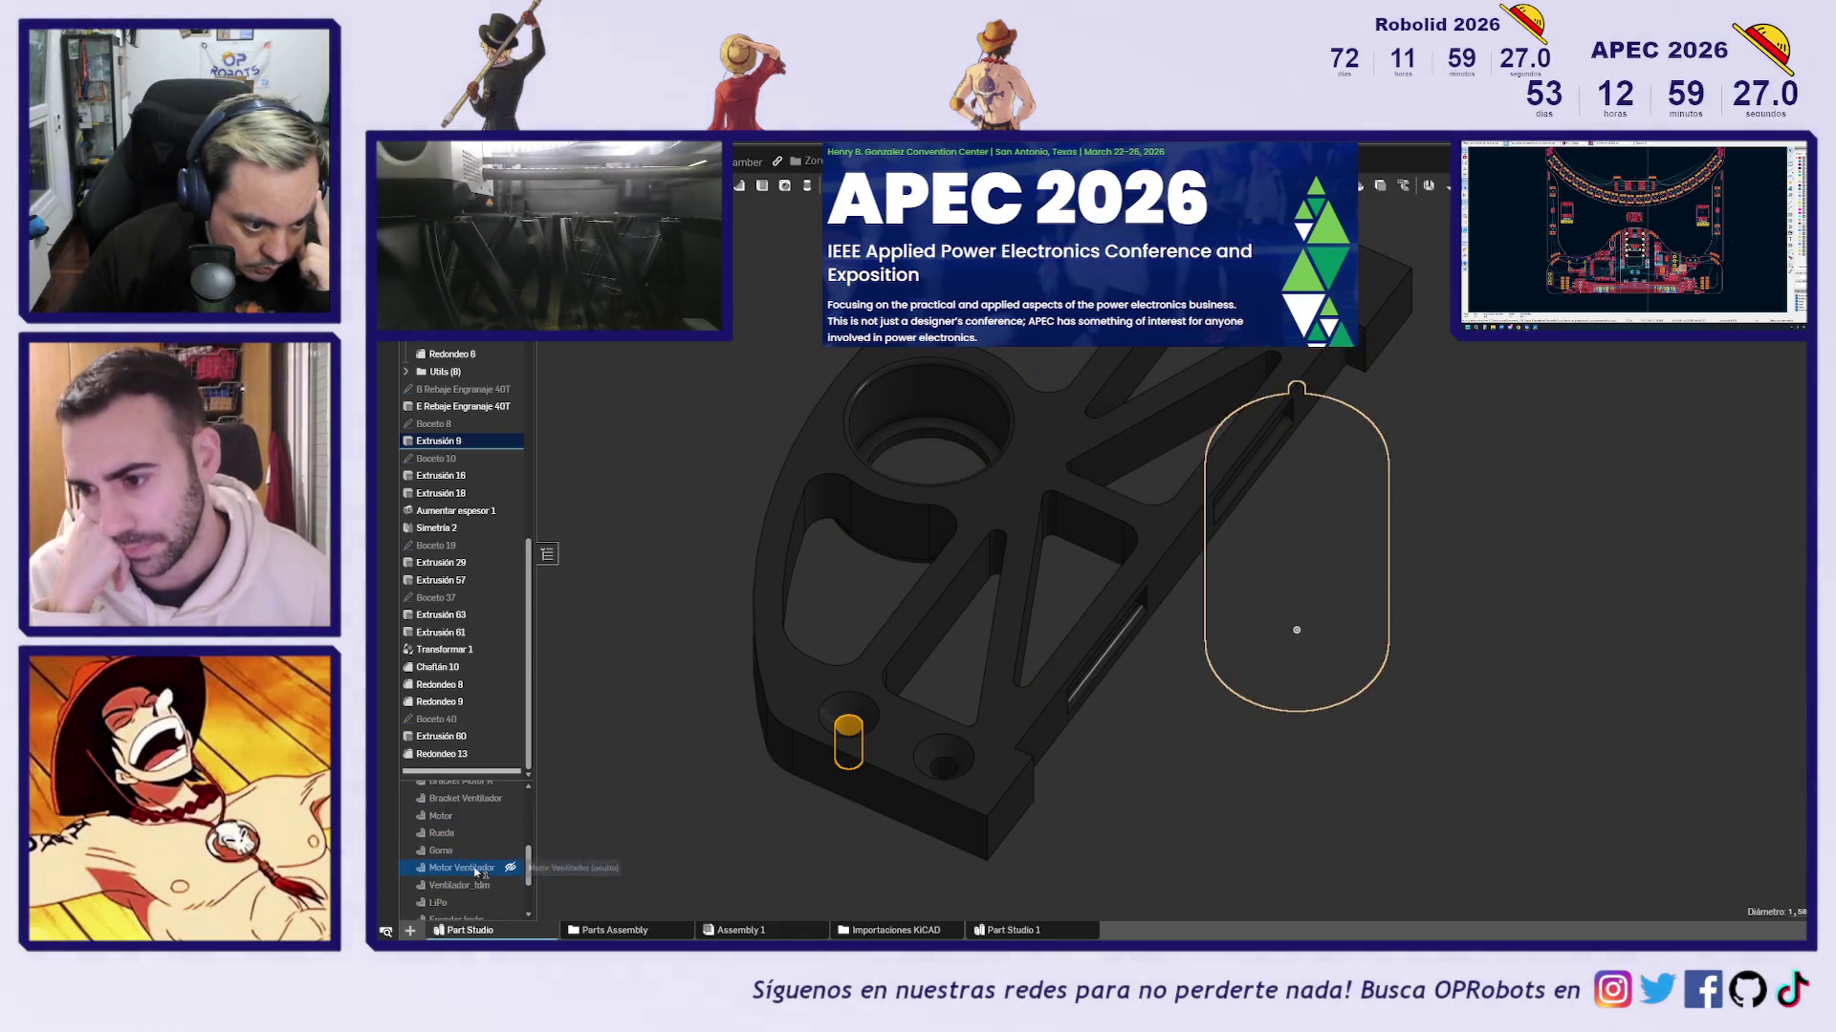
pyautogui.click(510, 833)
# Hide Bracket Ventilador and show the Rueda wheel and the 40-tooth spur gear
pyautogui.scroll(-2, 508, 861)
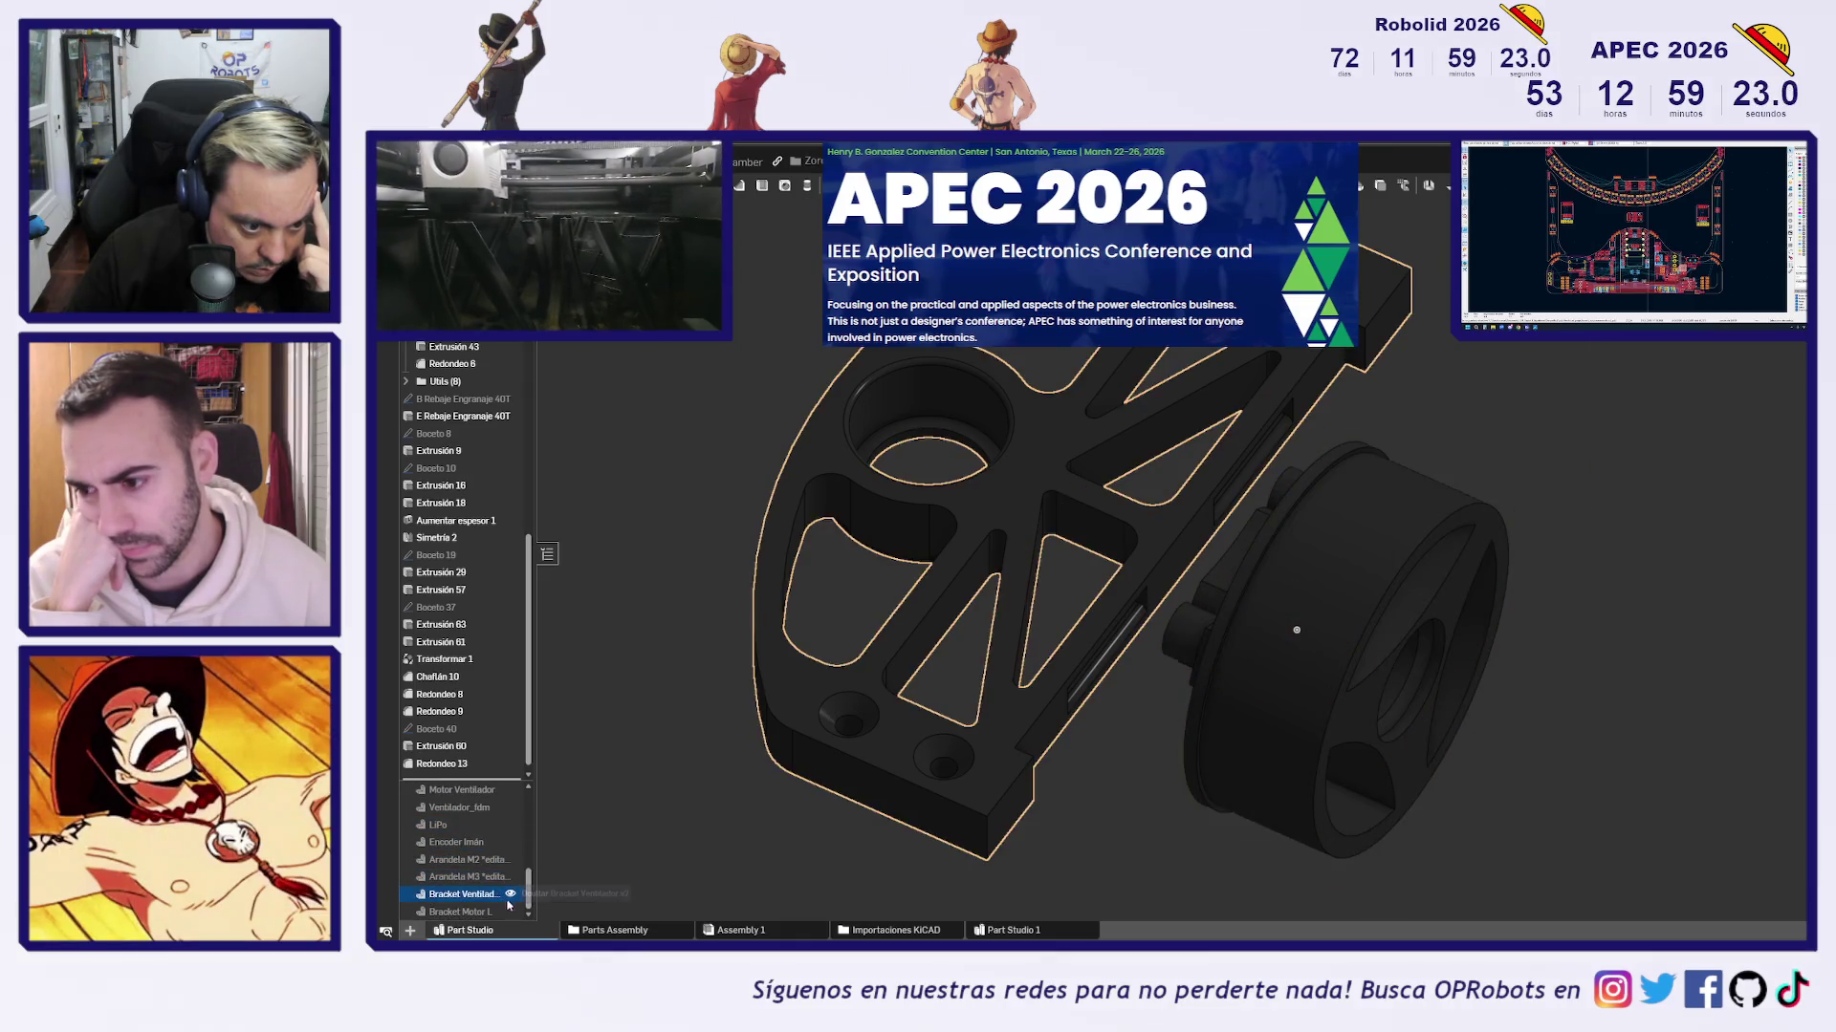
pyautogui.click(510, 894)
pyautogui.moveTo(1069, 753); pyautogui.dragTo(896, 634, button='right')
pyautogui.scroll(2, 500, 868)
pyautogui.scroll(2, 500, 865)
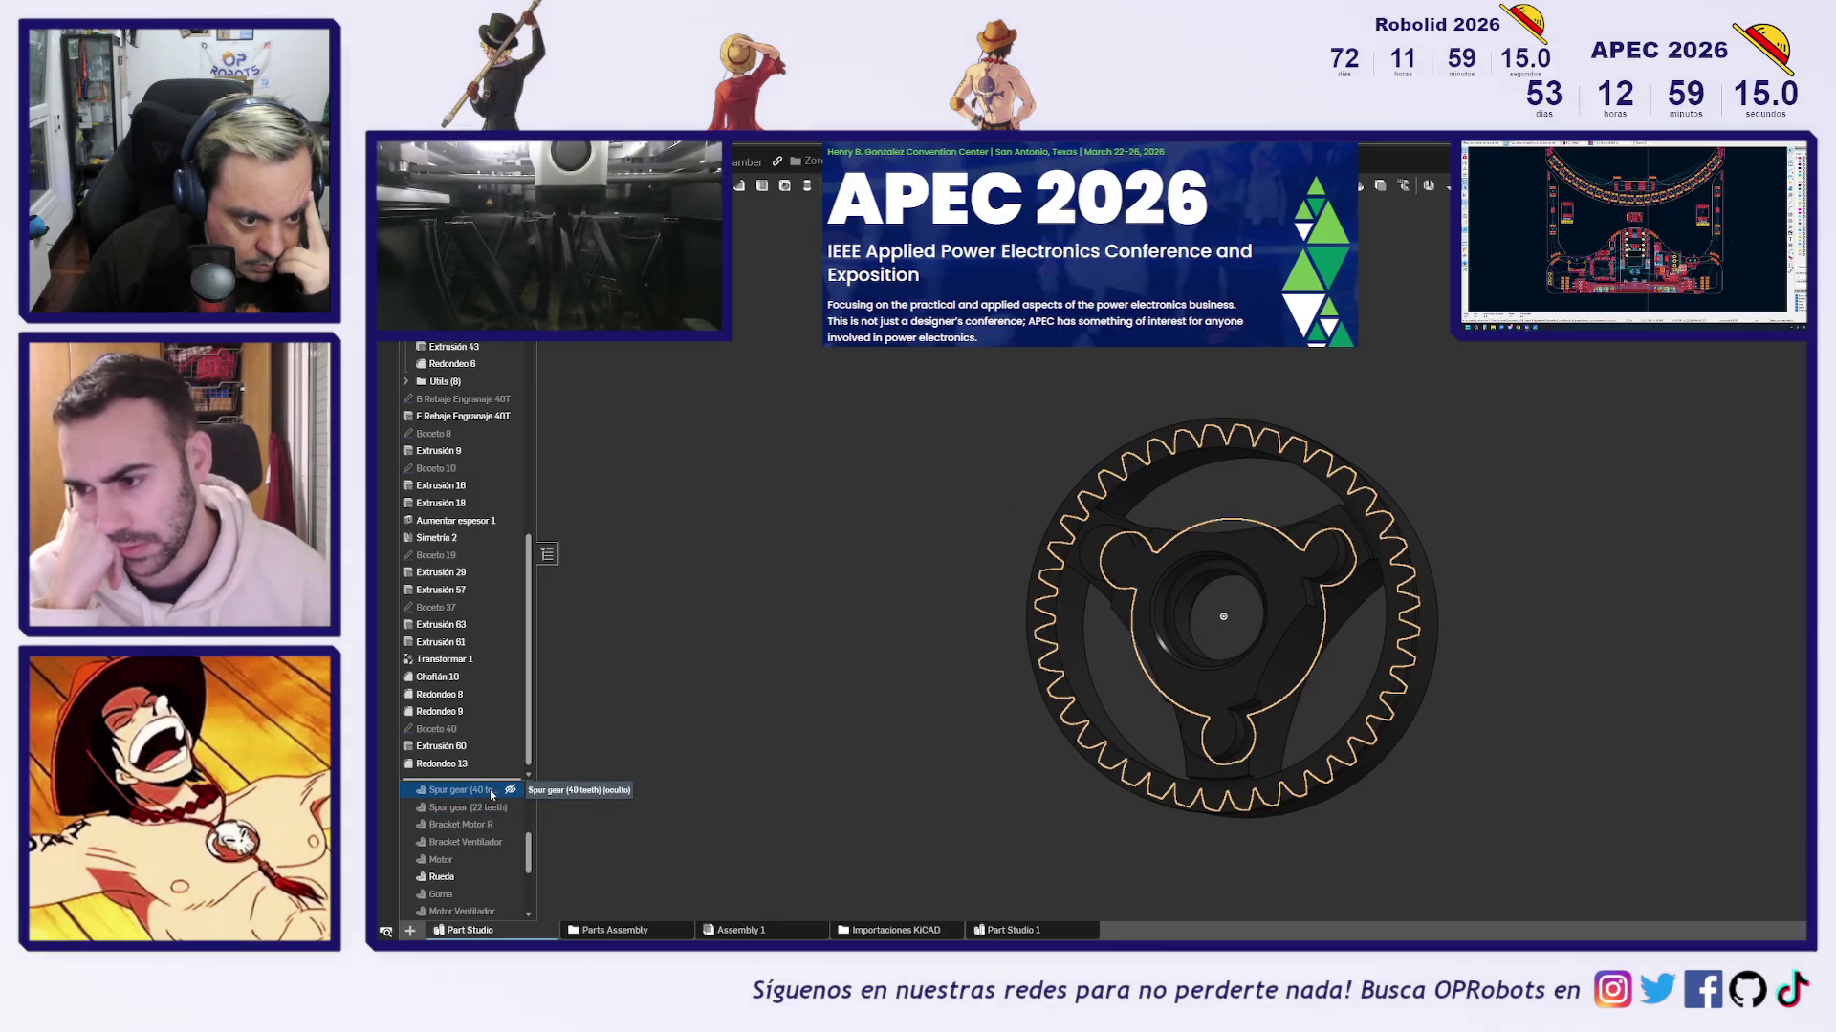
pyautogui.click(509, 790)
pyautogui.moveTo(729, 779); pyautogui.dragTo(839, 797, button='right')
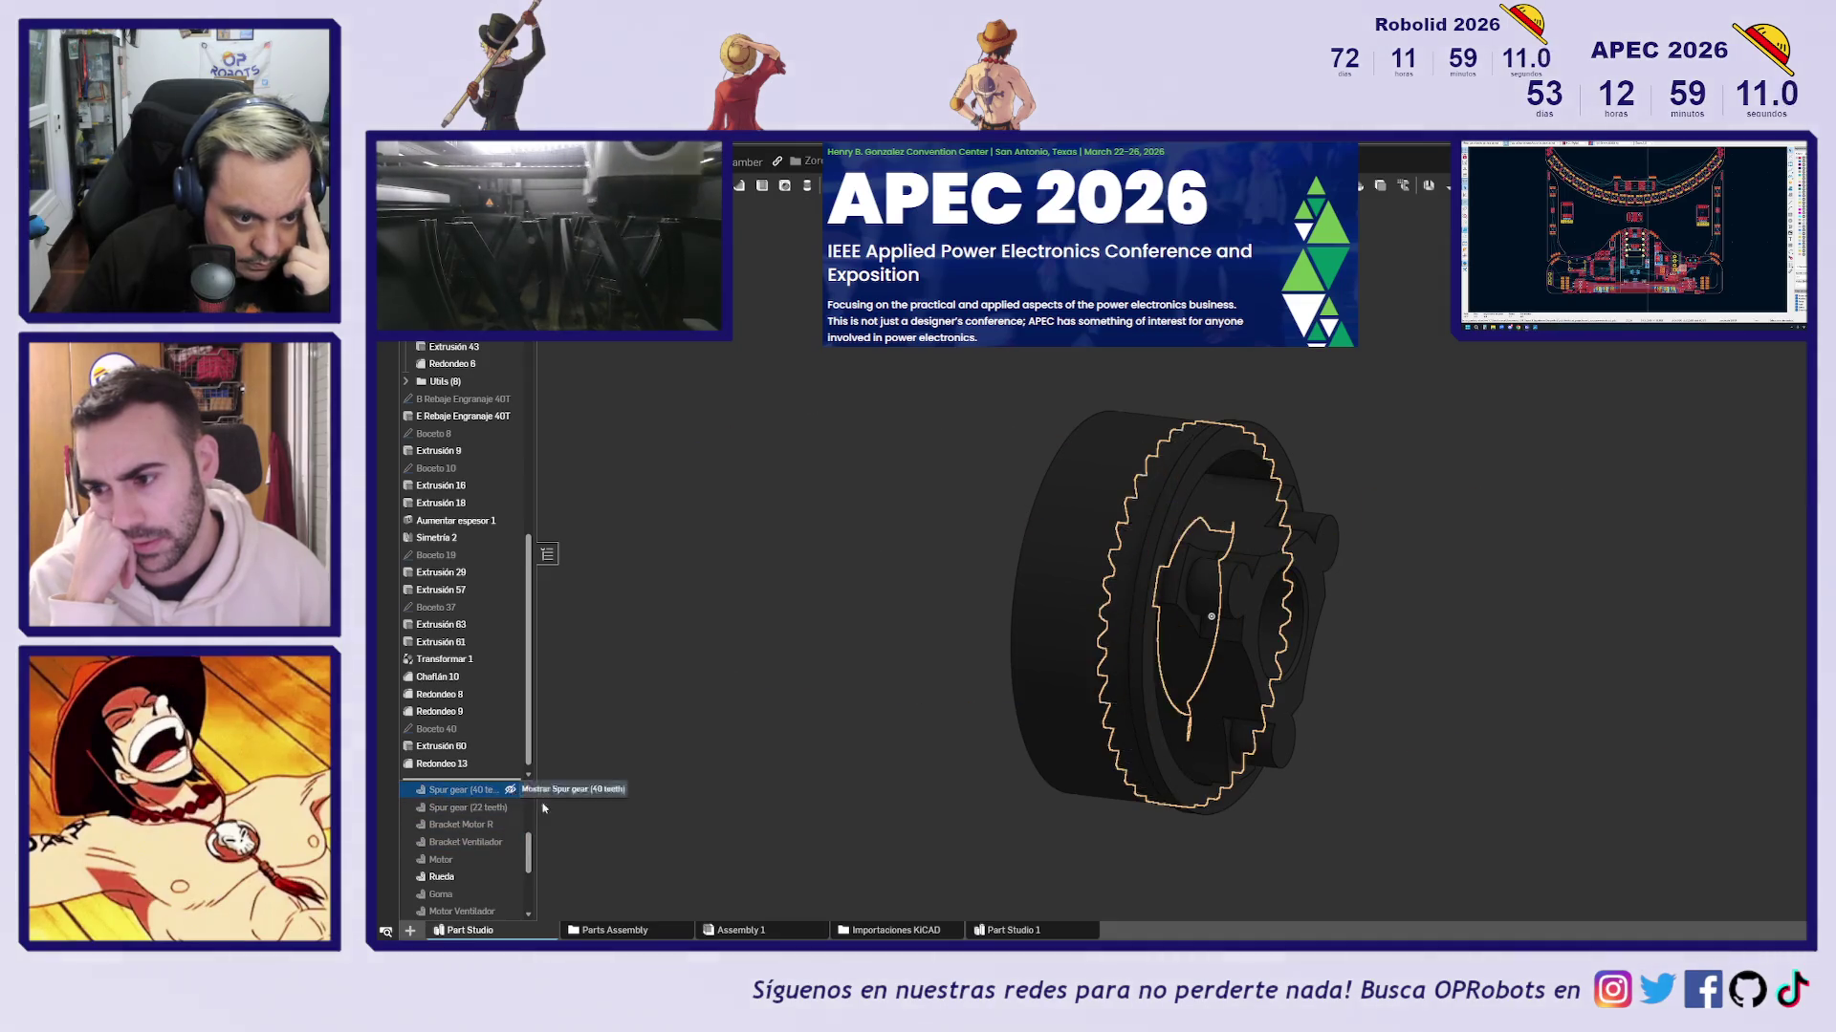
# Switch to the Full Assembly and rotate it toward the gearmotor
pyautogui.hotkey('ctrl', 'Tab')
pyautogui.moveTo(1156, 519)
pyautogui.mouseDown(button='right')
pyautogui.moveTo(937, 554)
pyautogui.moveTo(1100, 536)
pyautogui.mouseUp(button='right')
pyautogui.scroll(5, 1154, 505)
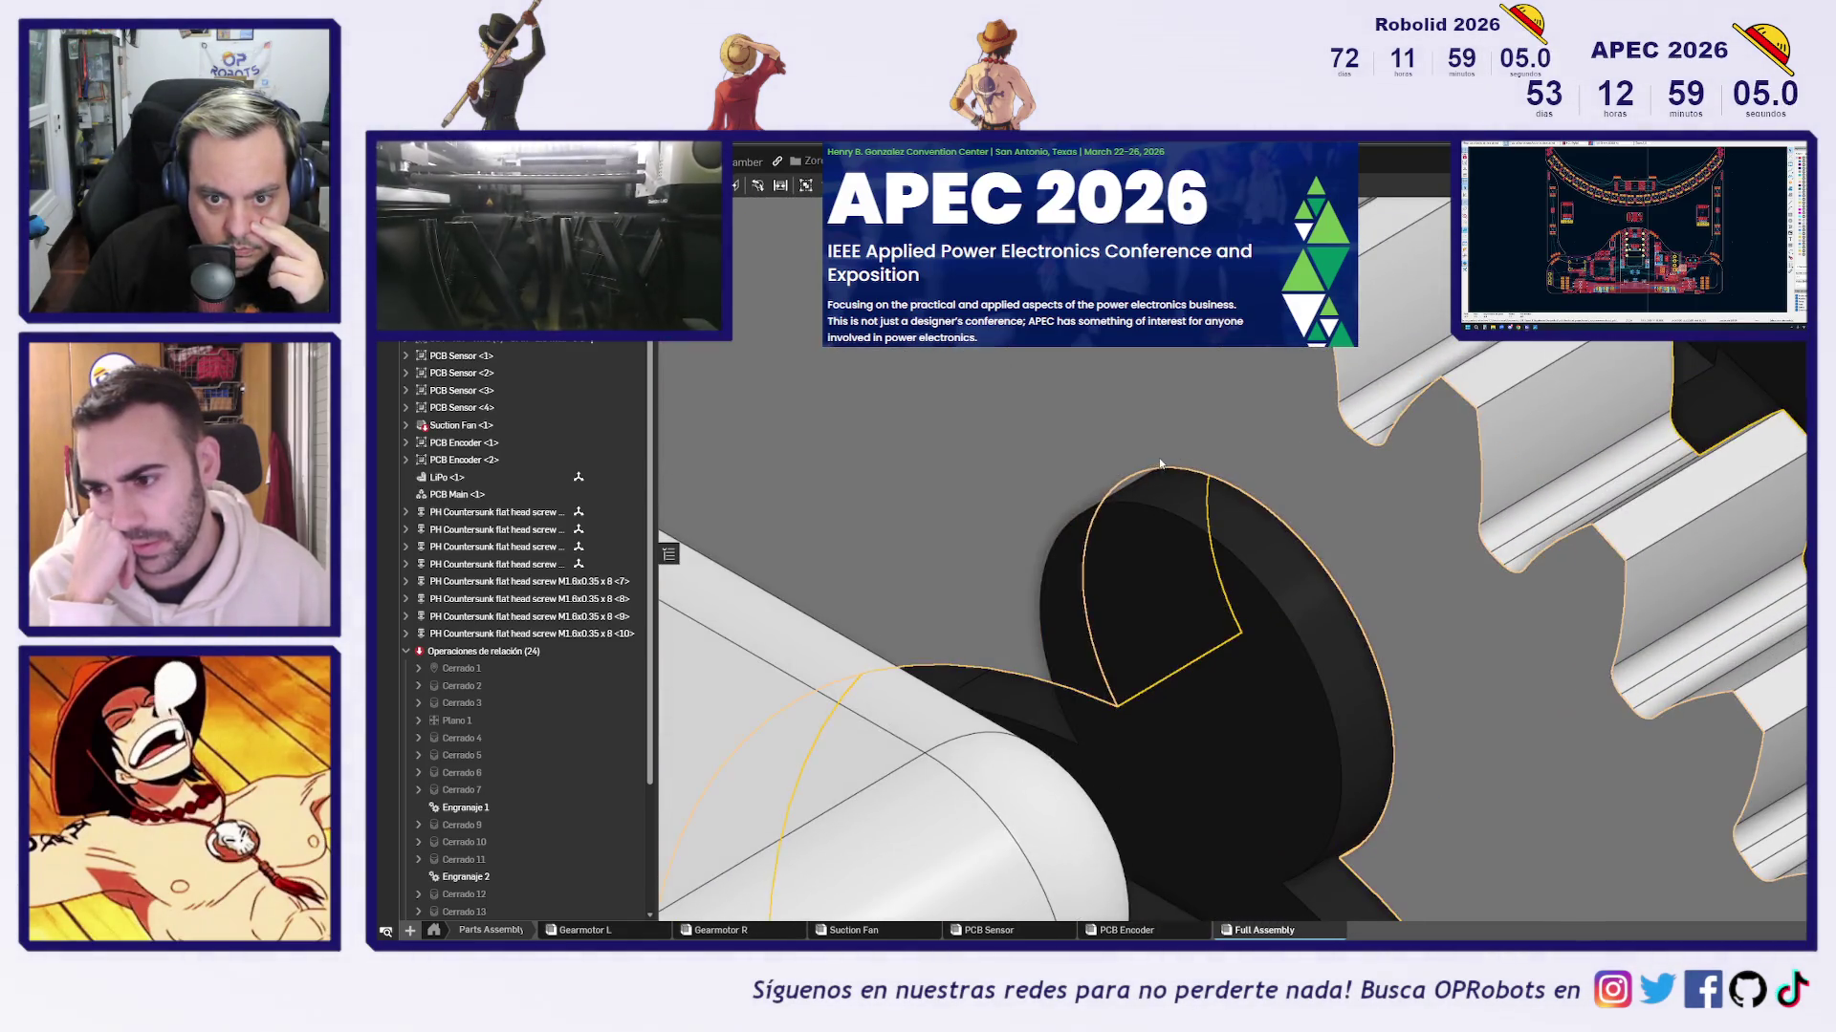
# Read the gearmotor shaft end's radius from its edge and rim face, then return to the wheel Part Studio
pyautogui.click(1184, 470)
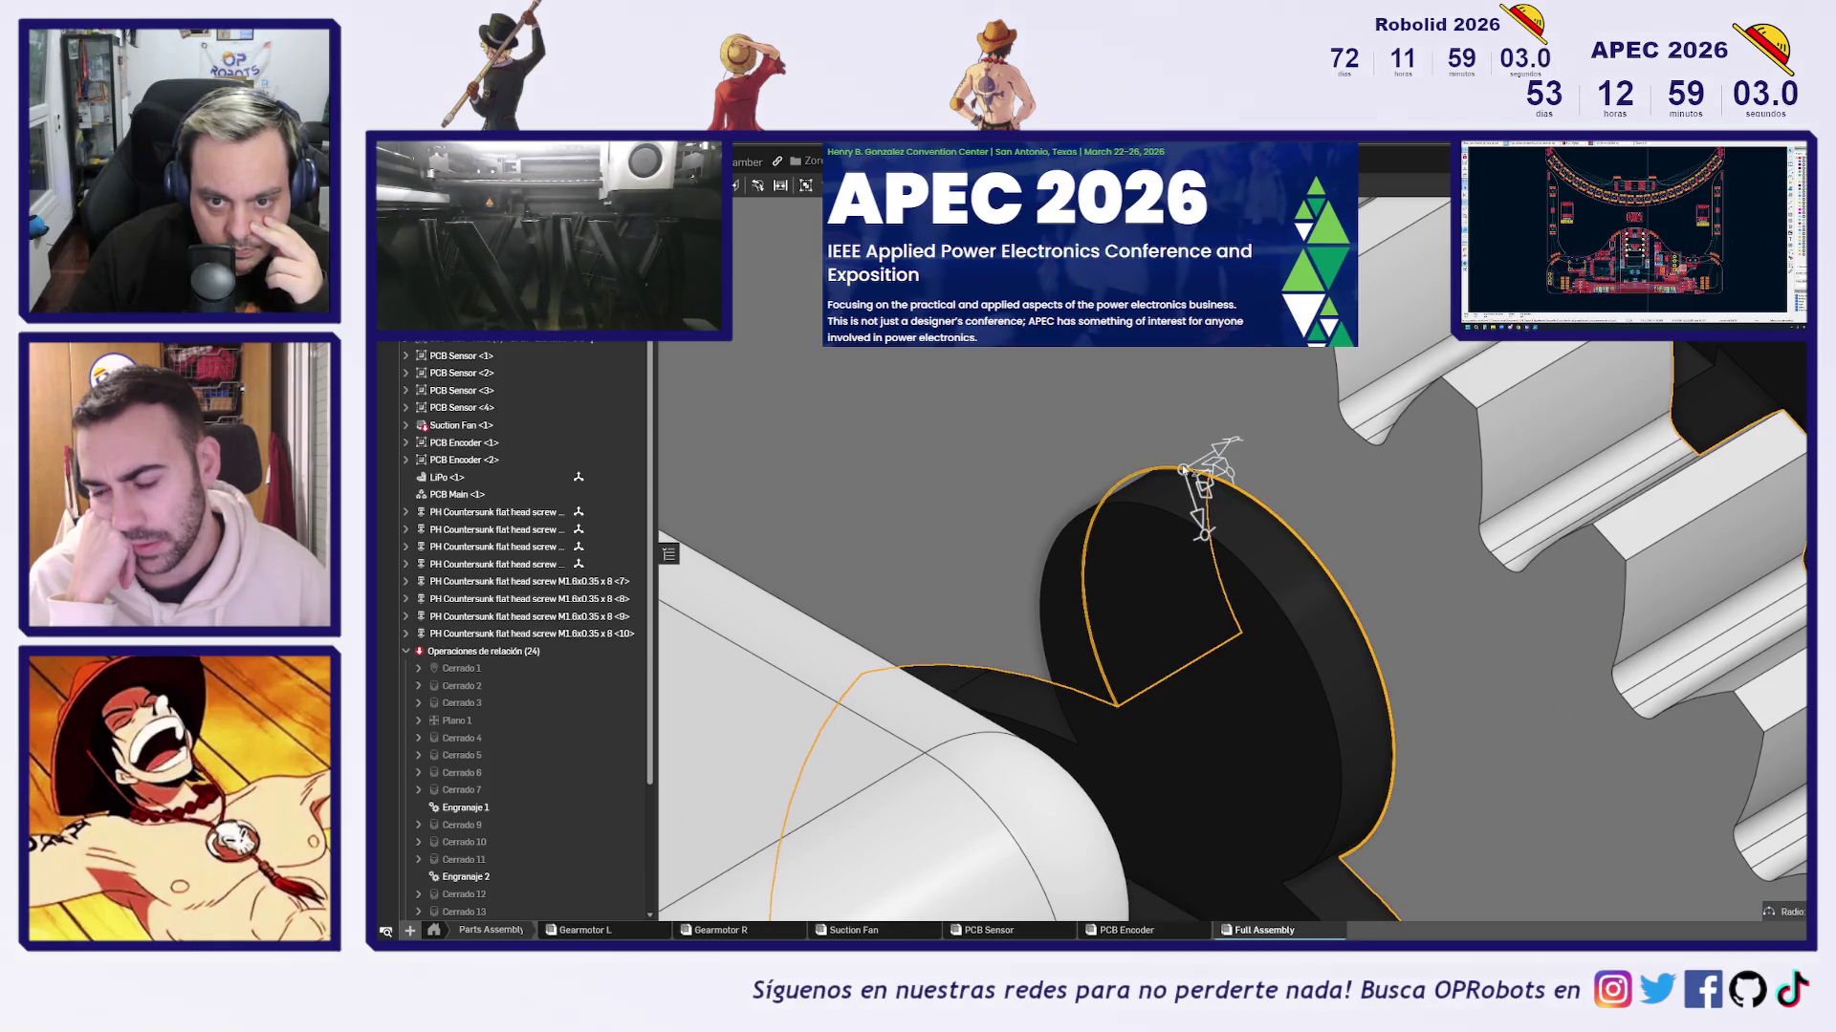
pyautogui.moveTo(1184, 470)
pyautogui.mouseDown(button='right')
pyautogui.moveTo(1504, 402)
pyautogui.moveTo(1261, 500)
pyautogui.mouseUp(button='right')
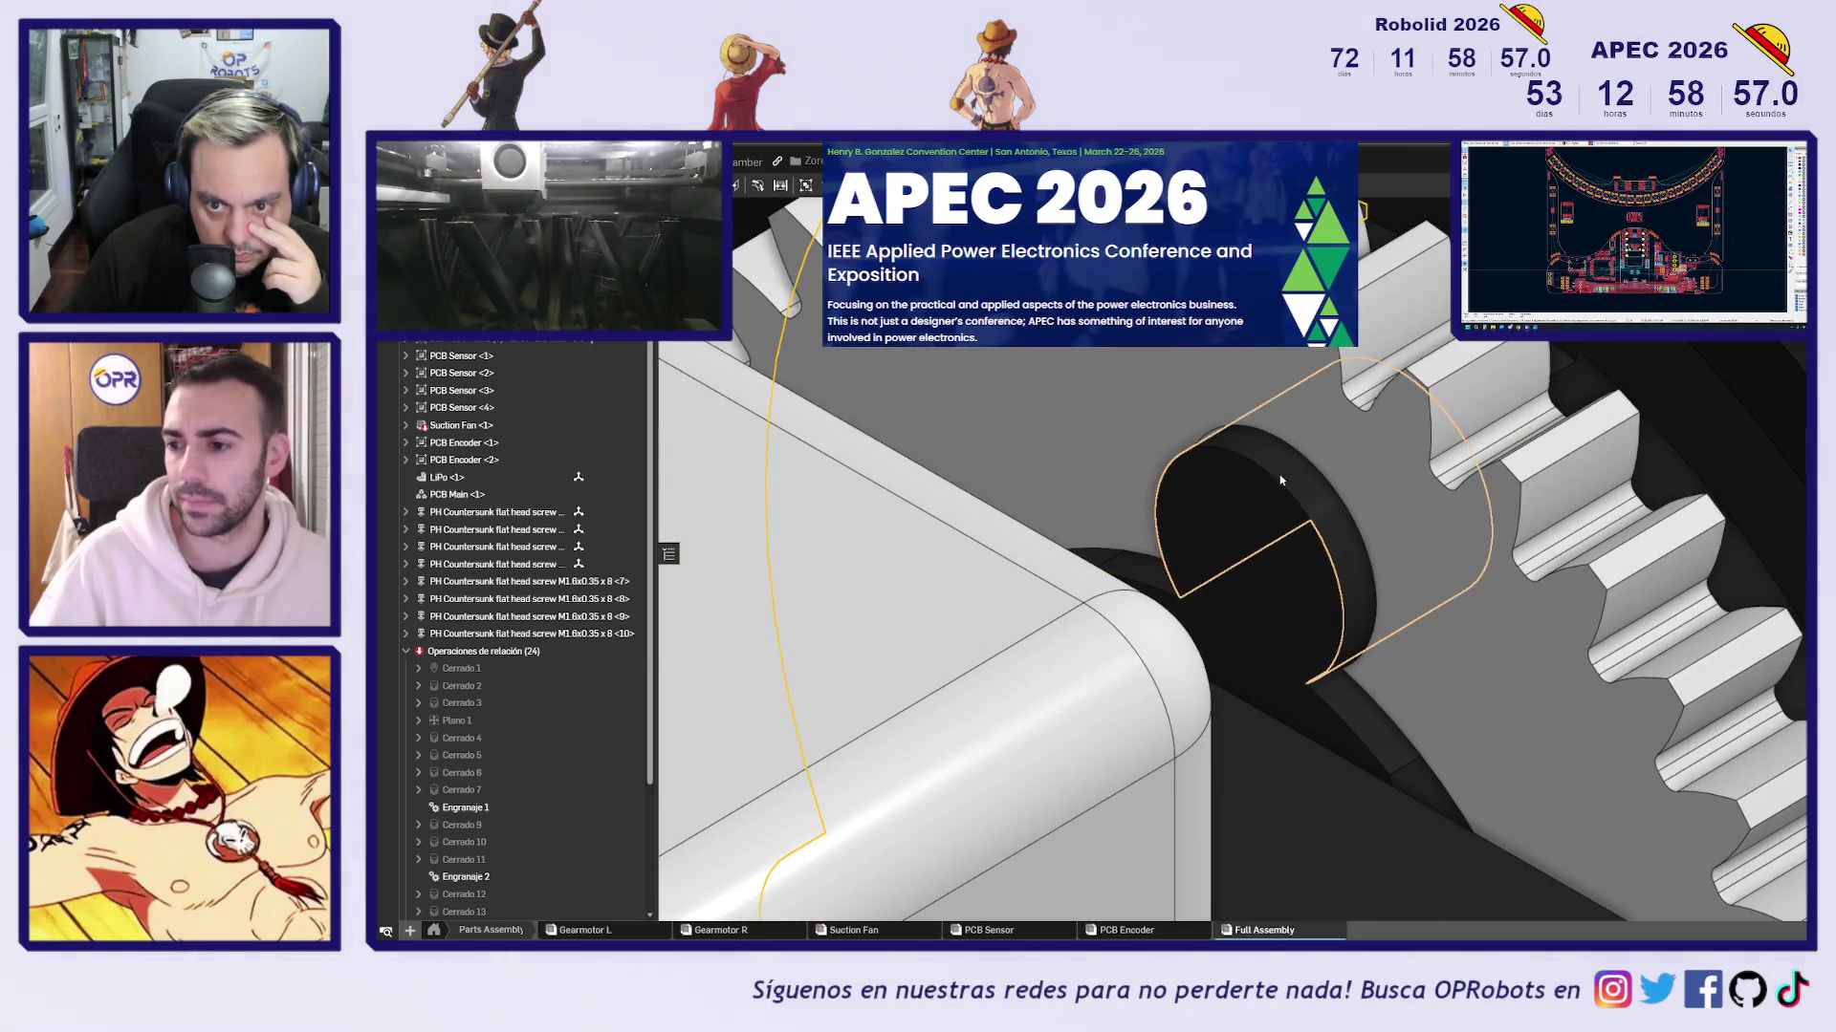
pyautogui.click(1288, 478)
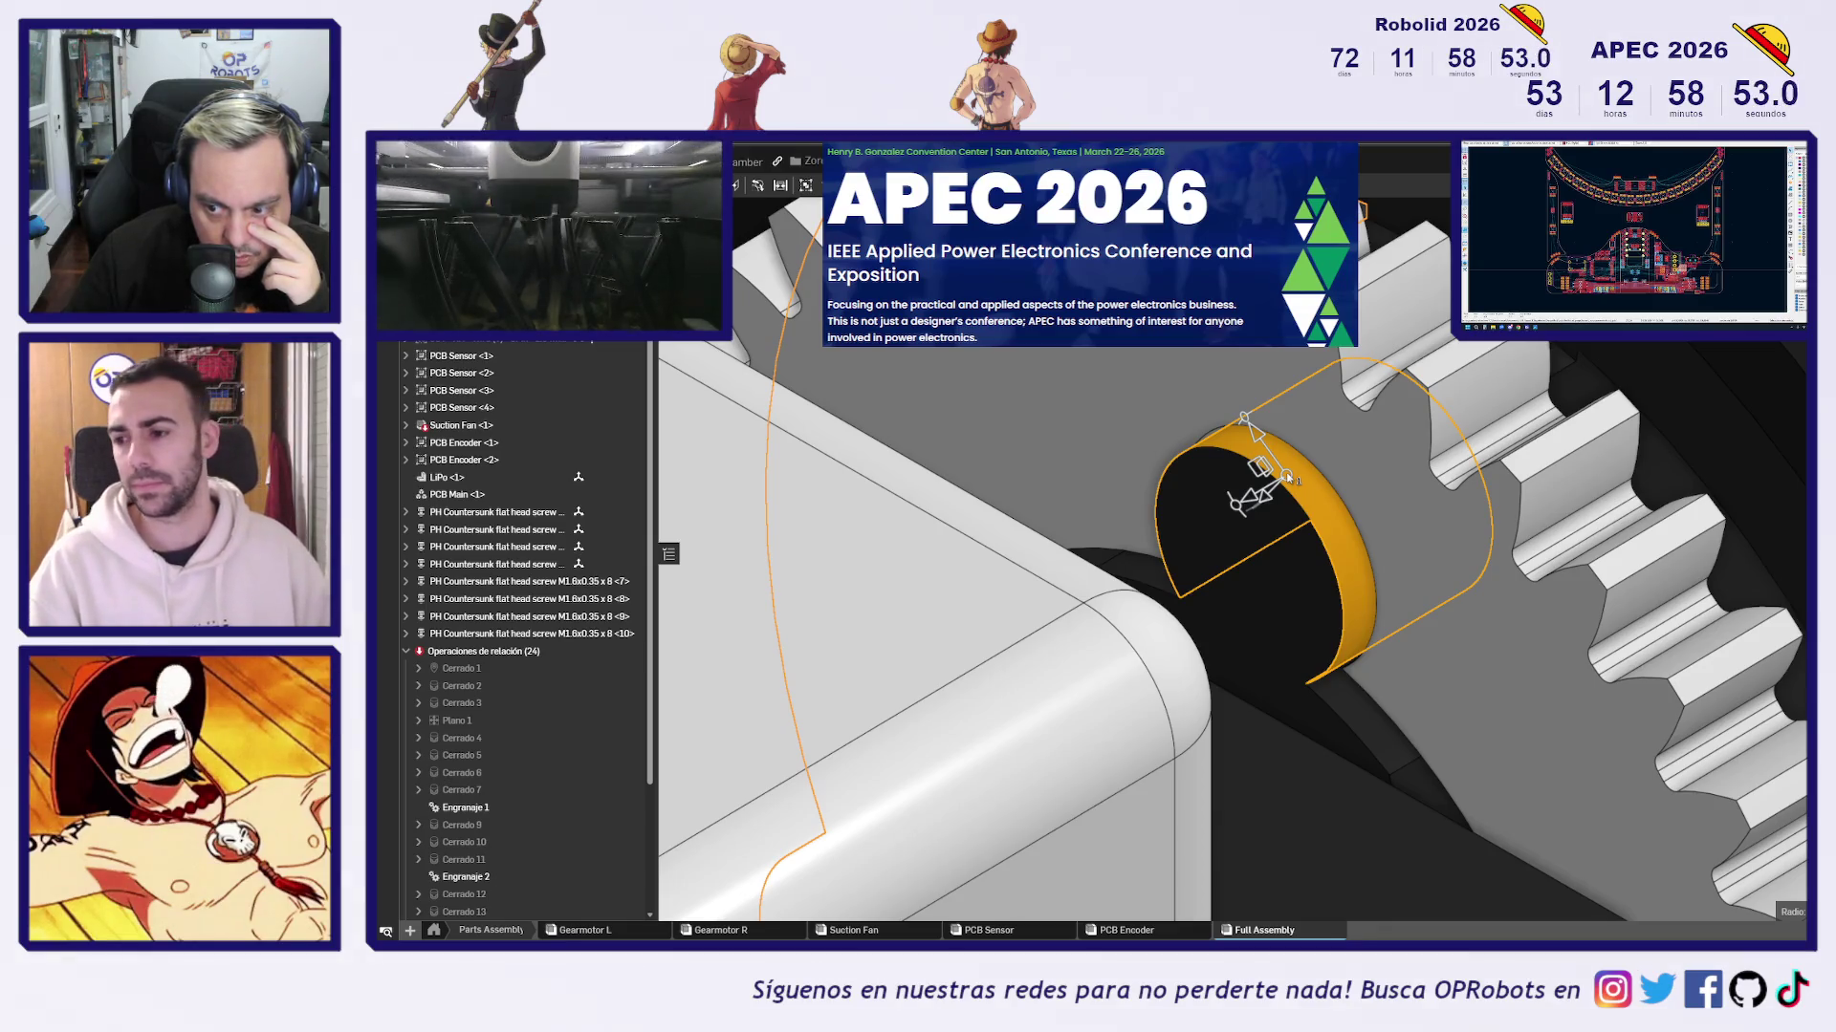
pyautogui.scroll(-5, 1287, 472)
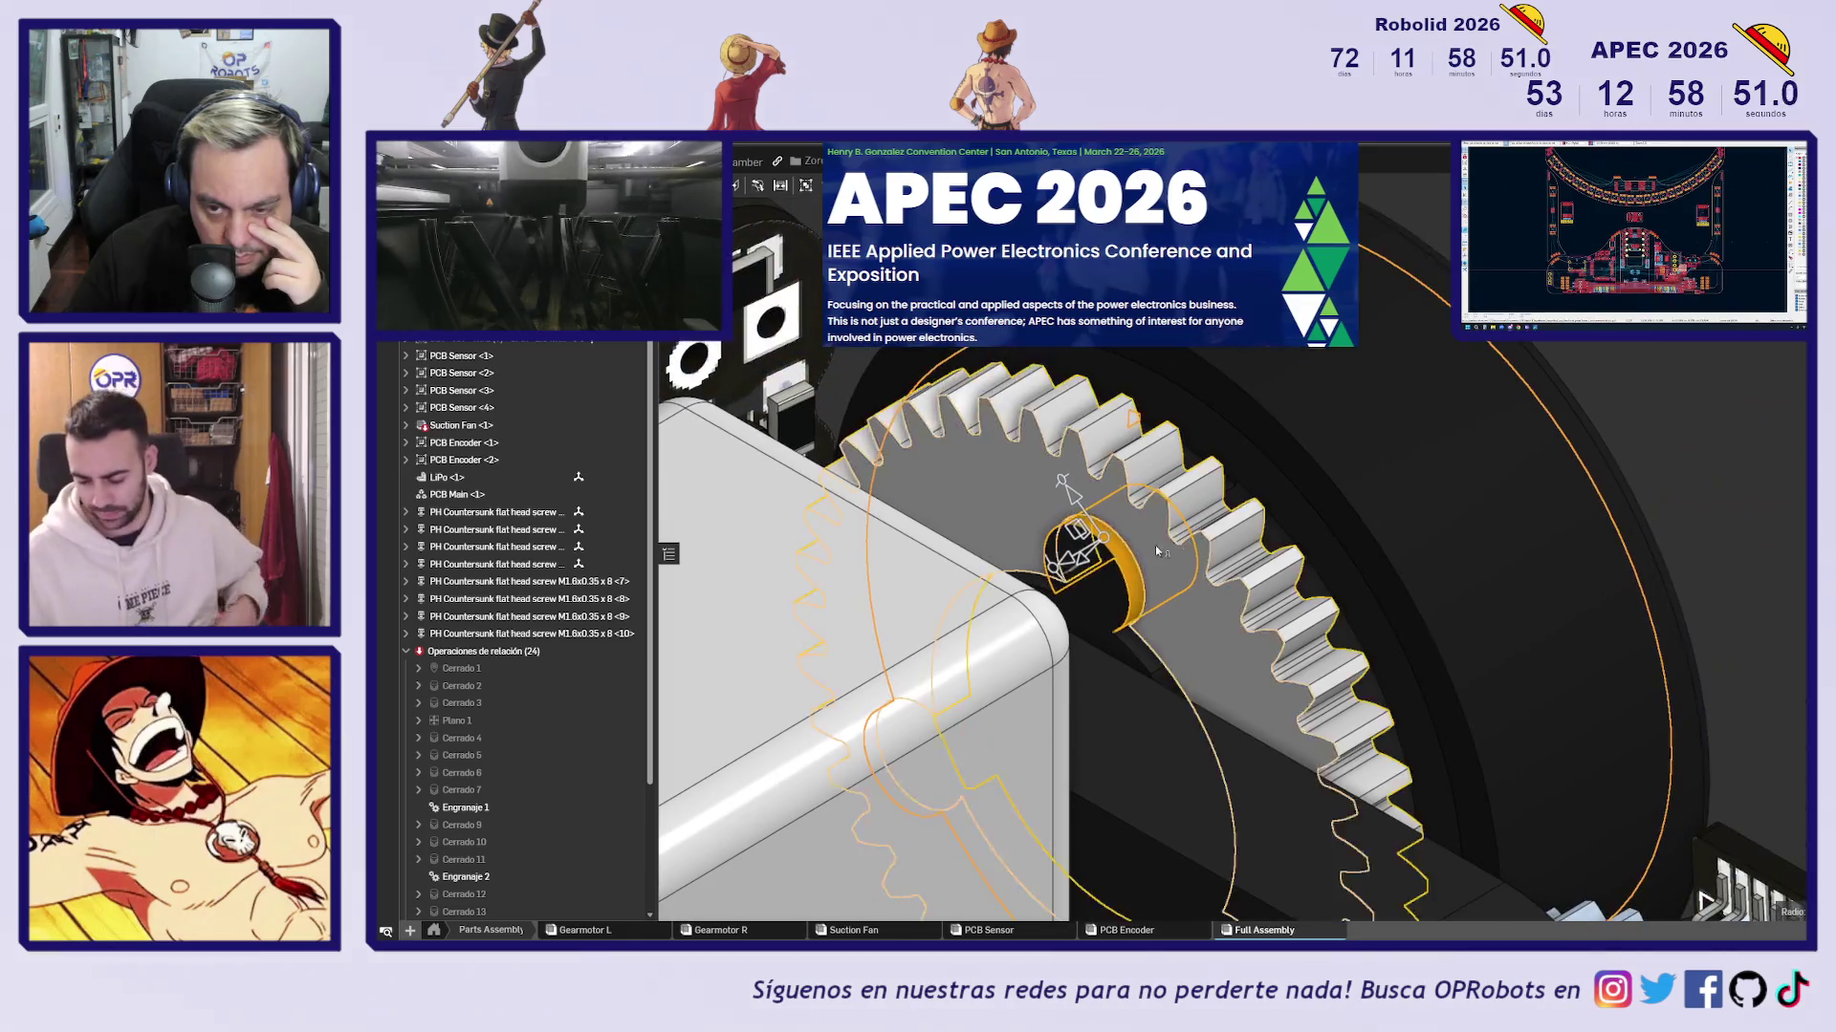
pyautogui.click(1655, 356)
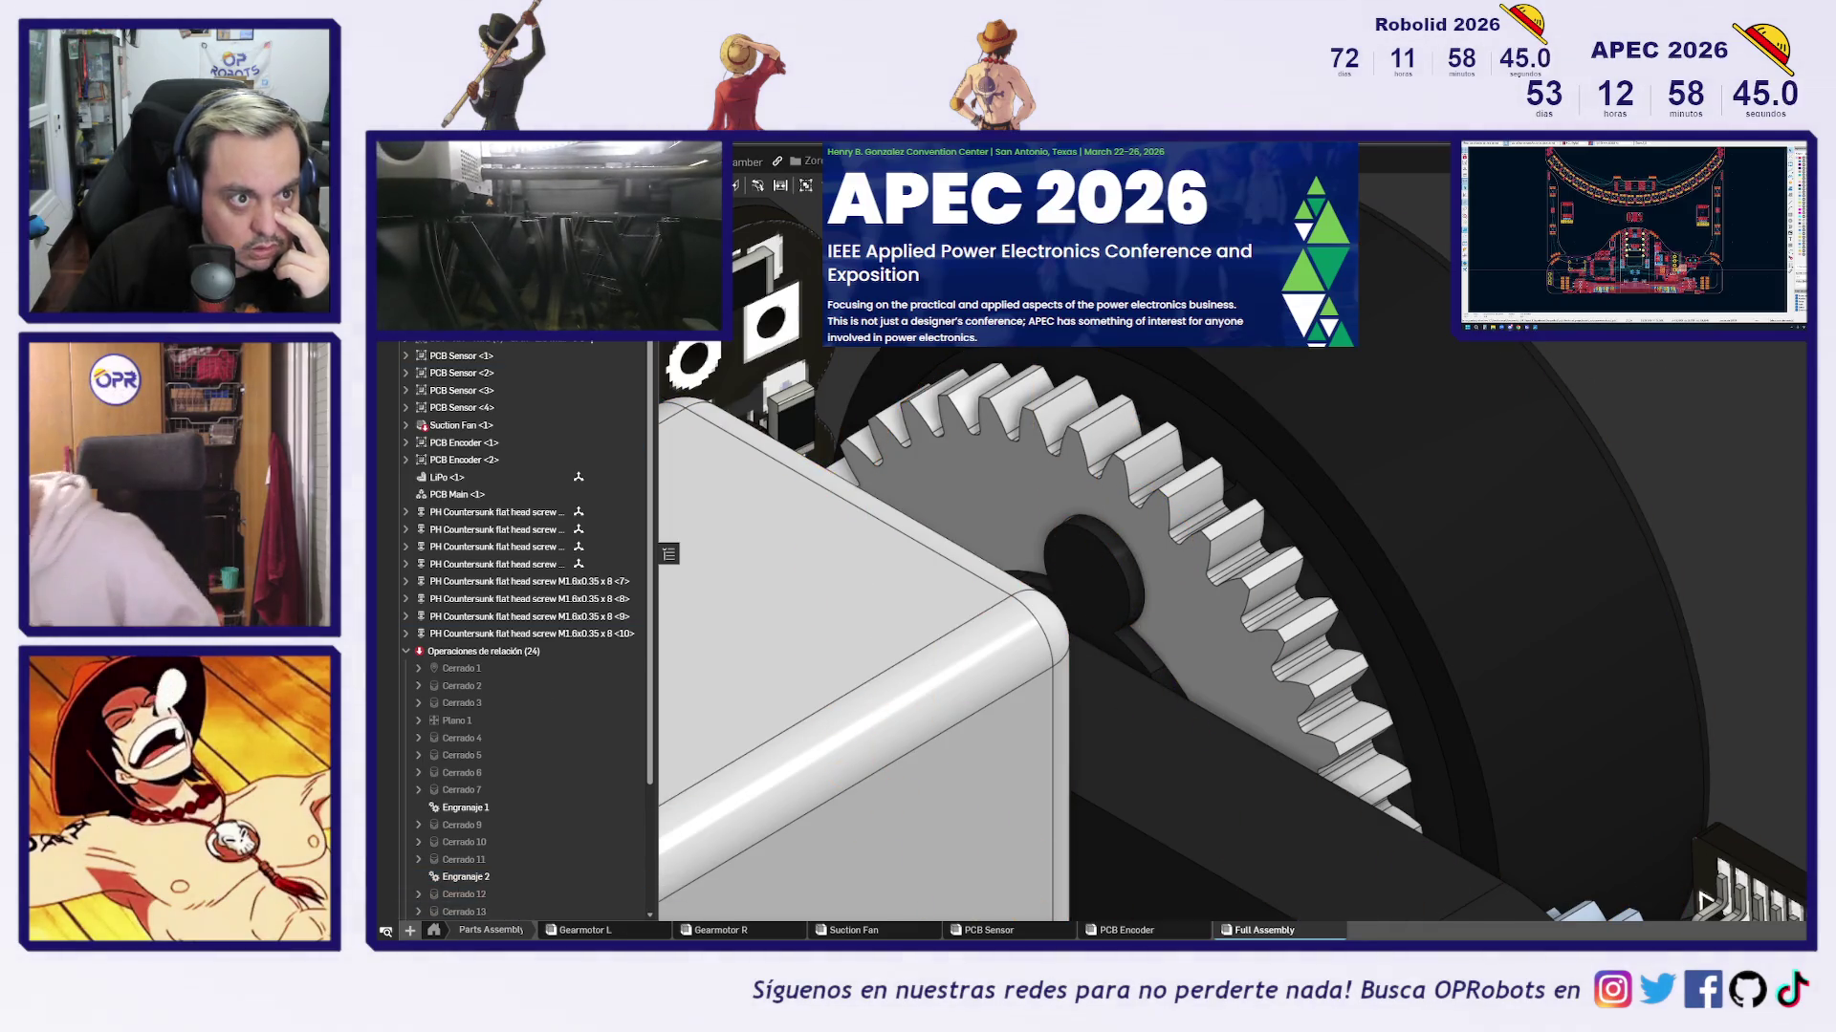
pyautogui.hotkey('ctrl', 'Tab')
pyautogui.scroll(2, 524, 557)
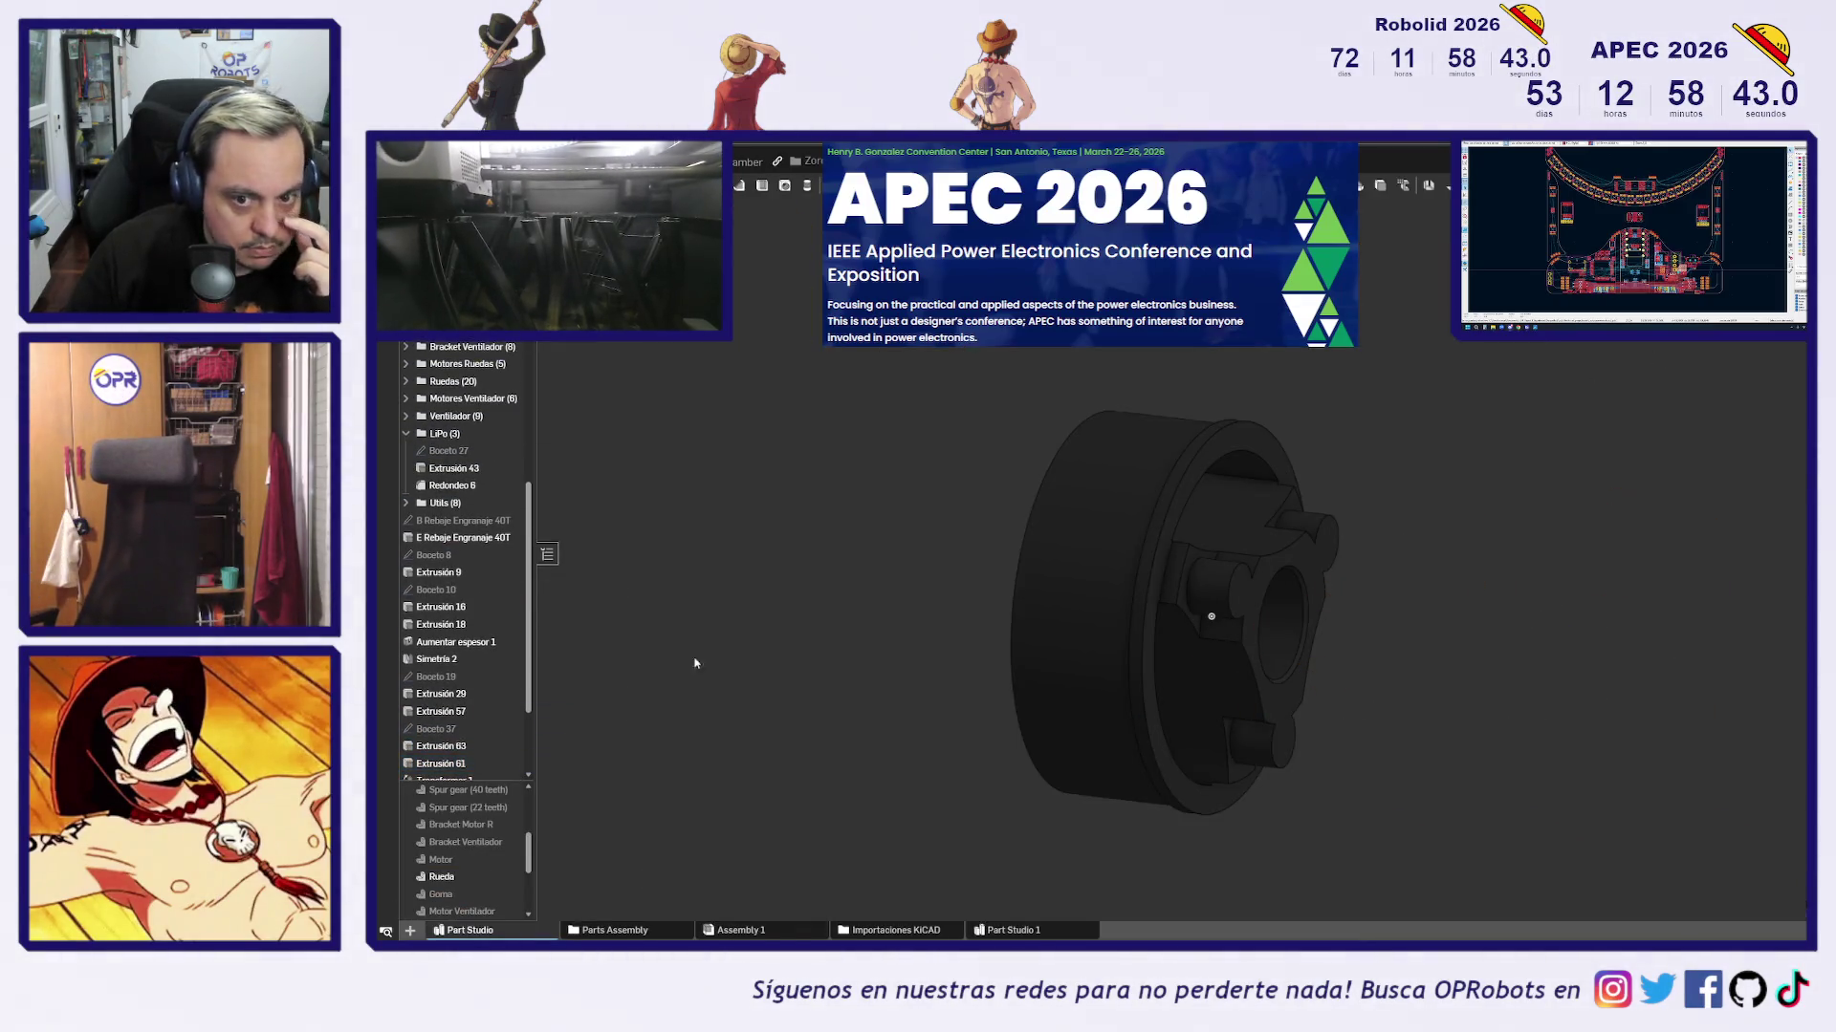
pyautogui.click(1238, 594)
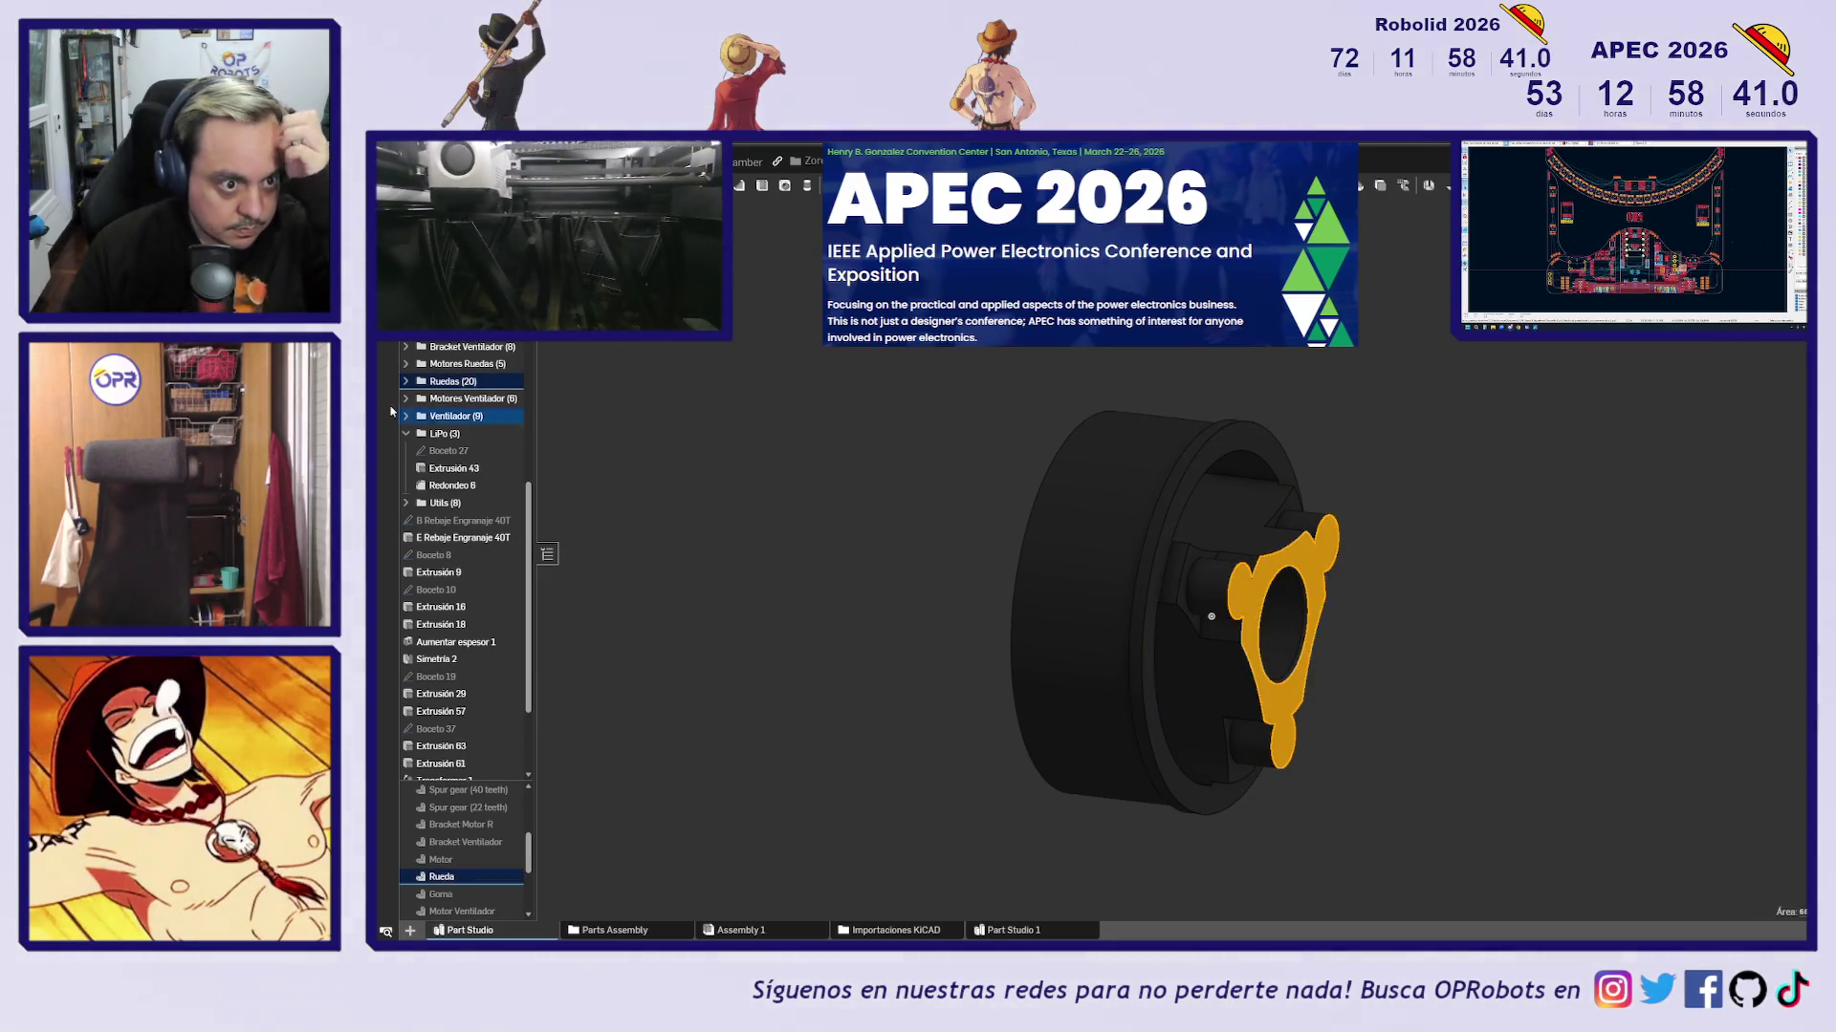
pyautogui.click(406, 433)
pyautogui.scroll(-1, 407, 411)
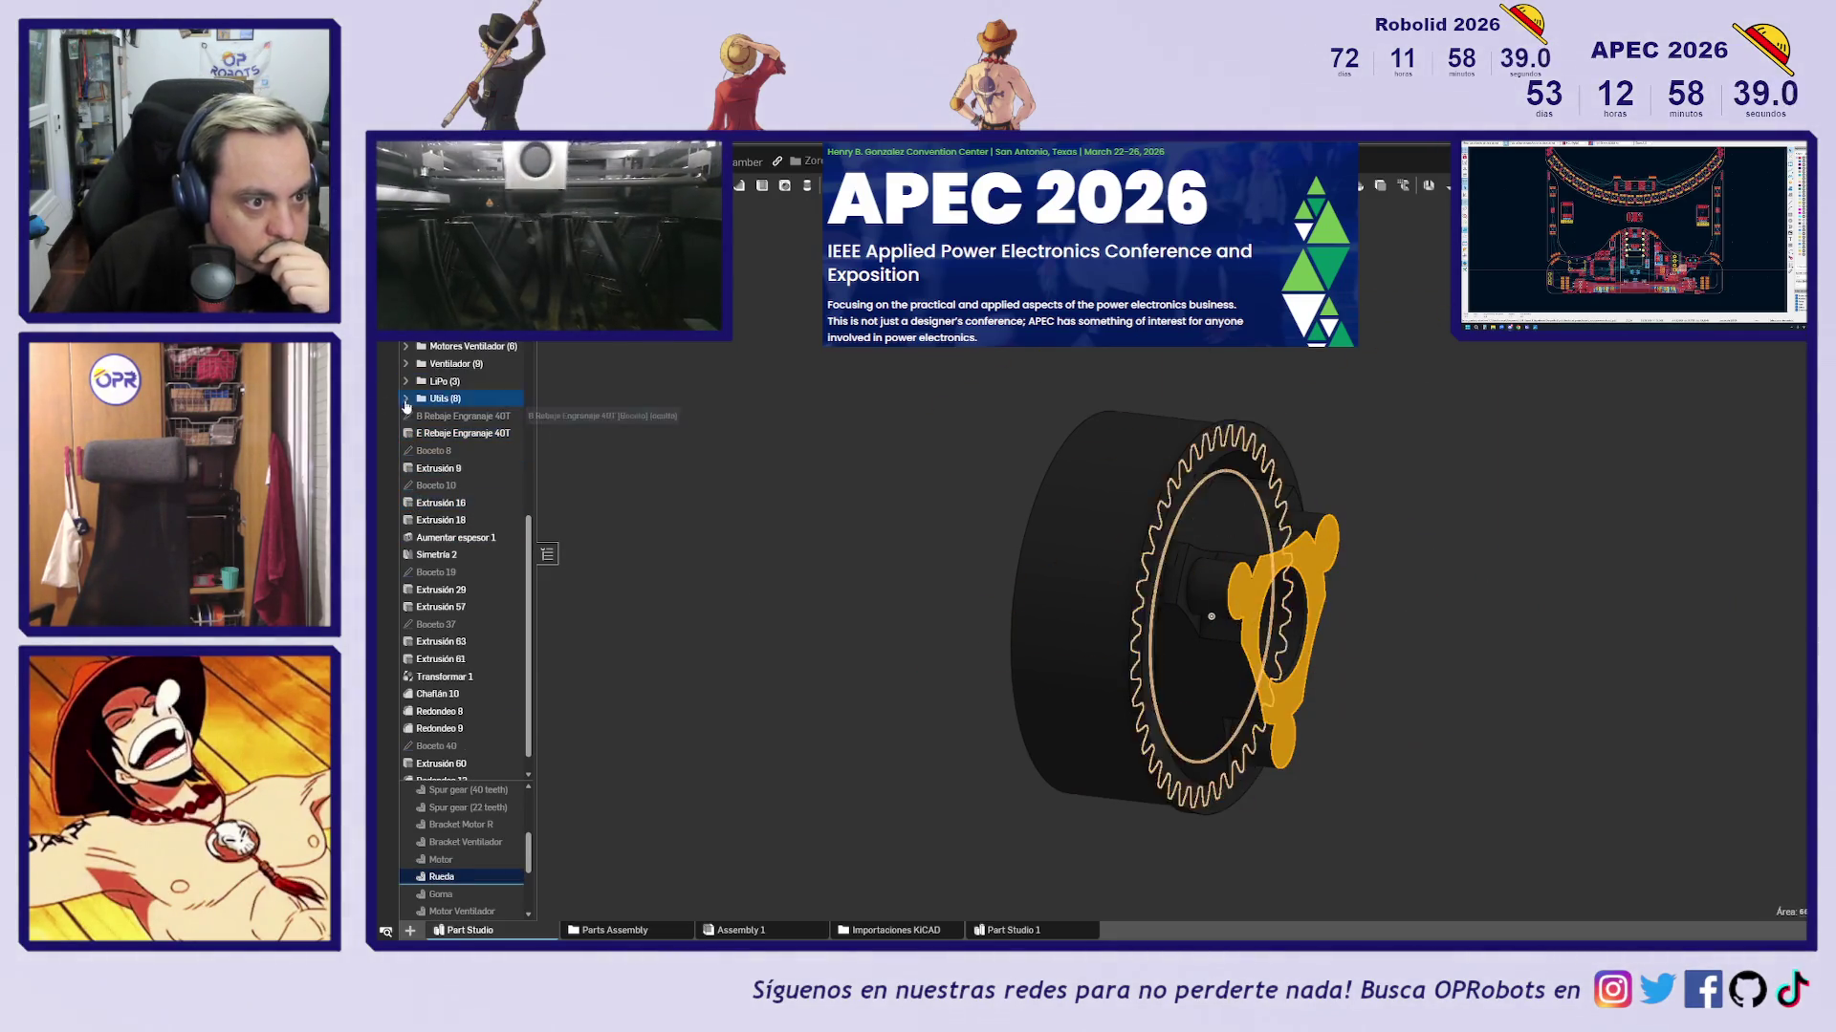
pyautogui.scroll(6, 430, 404)
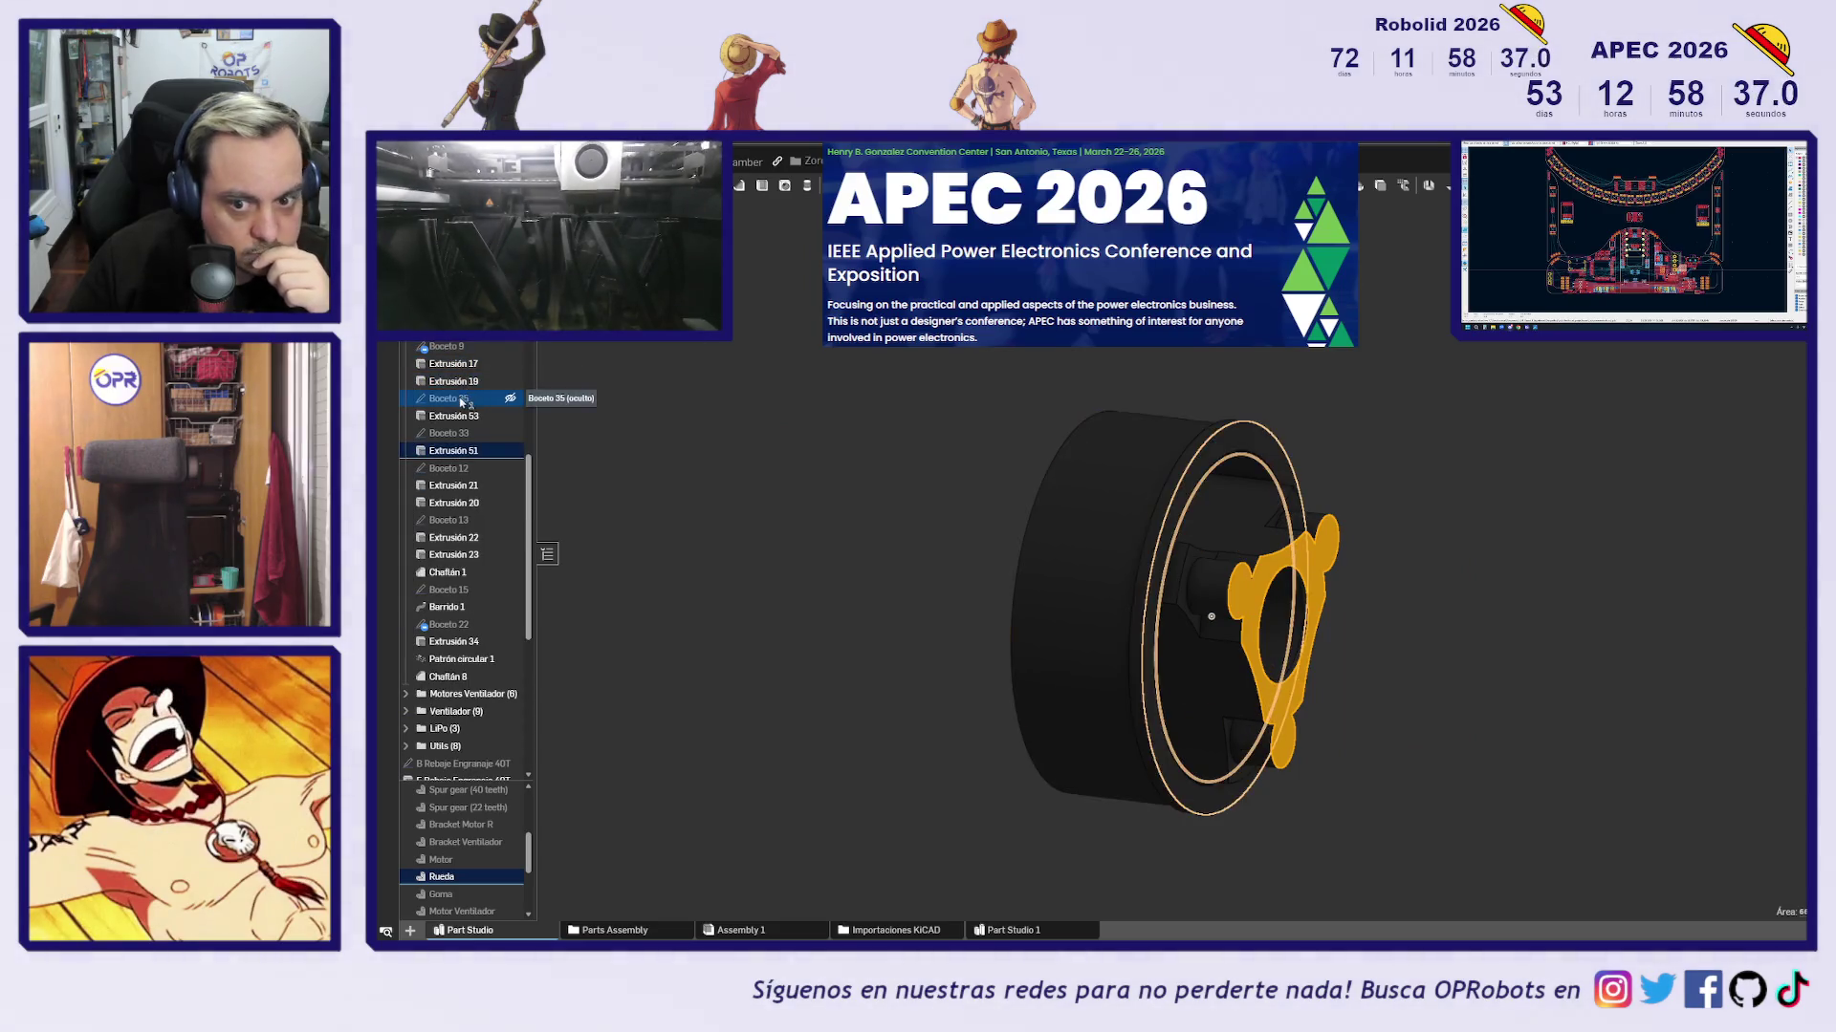
pyautogui.click(473, 447)
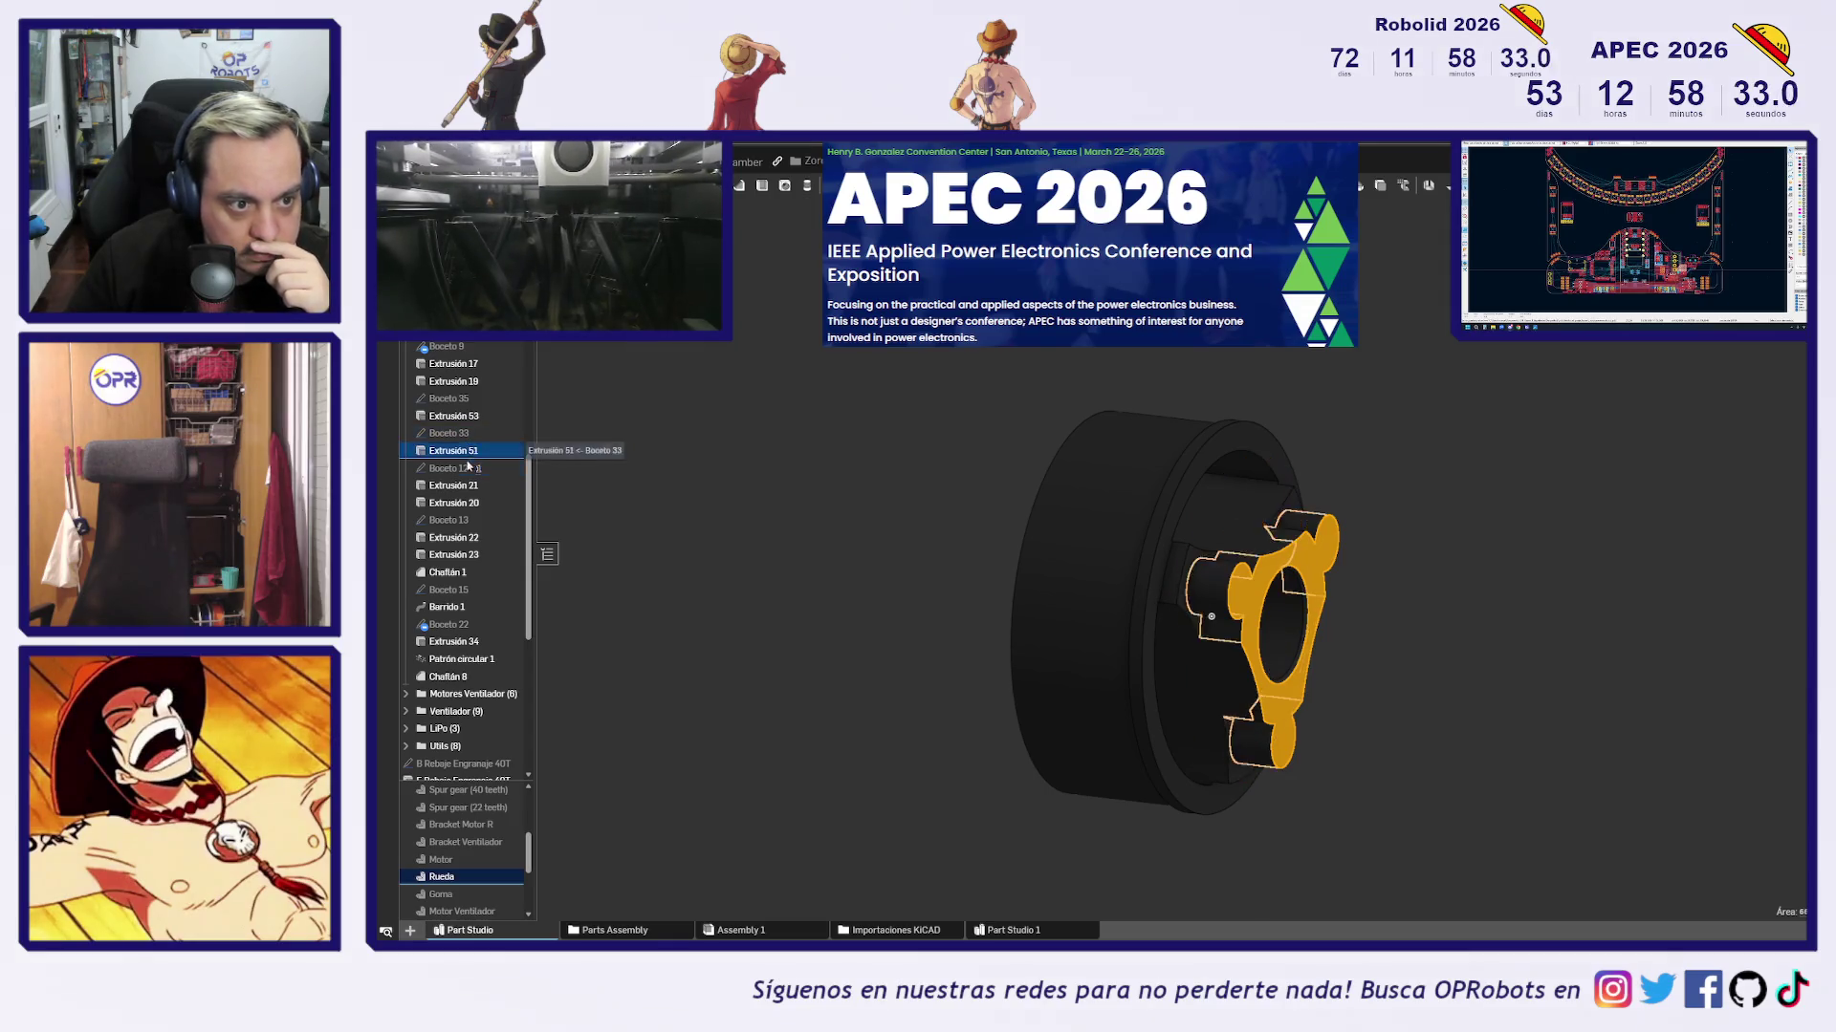
pyautogui.click(463, 435)
# Change Boceto 33's 0.05 clearance dimension to (-0,1/2) mm and close the sketch
pyautogui.doubleClick(462, 435)
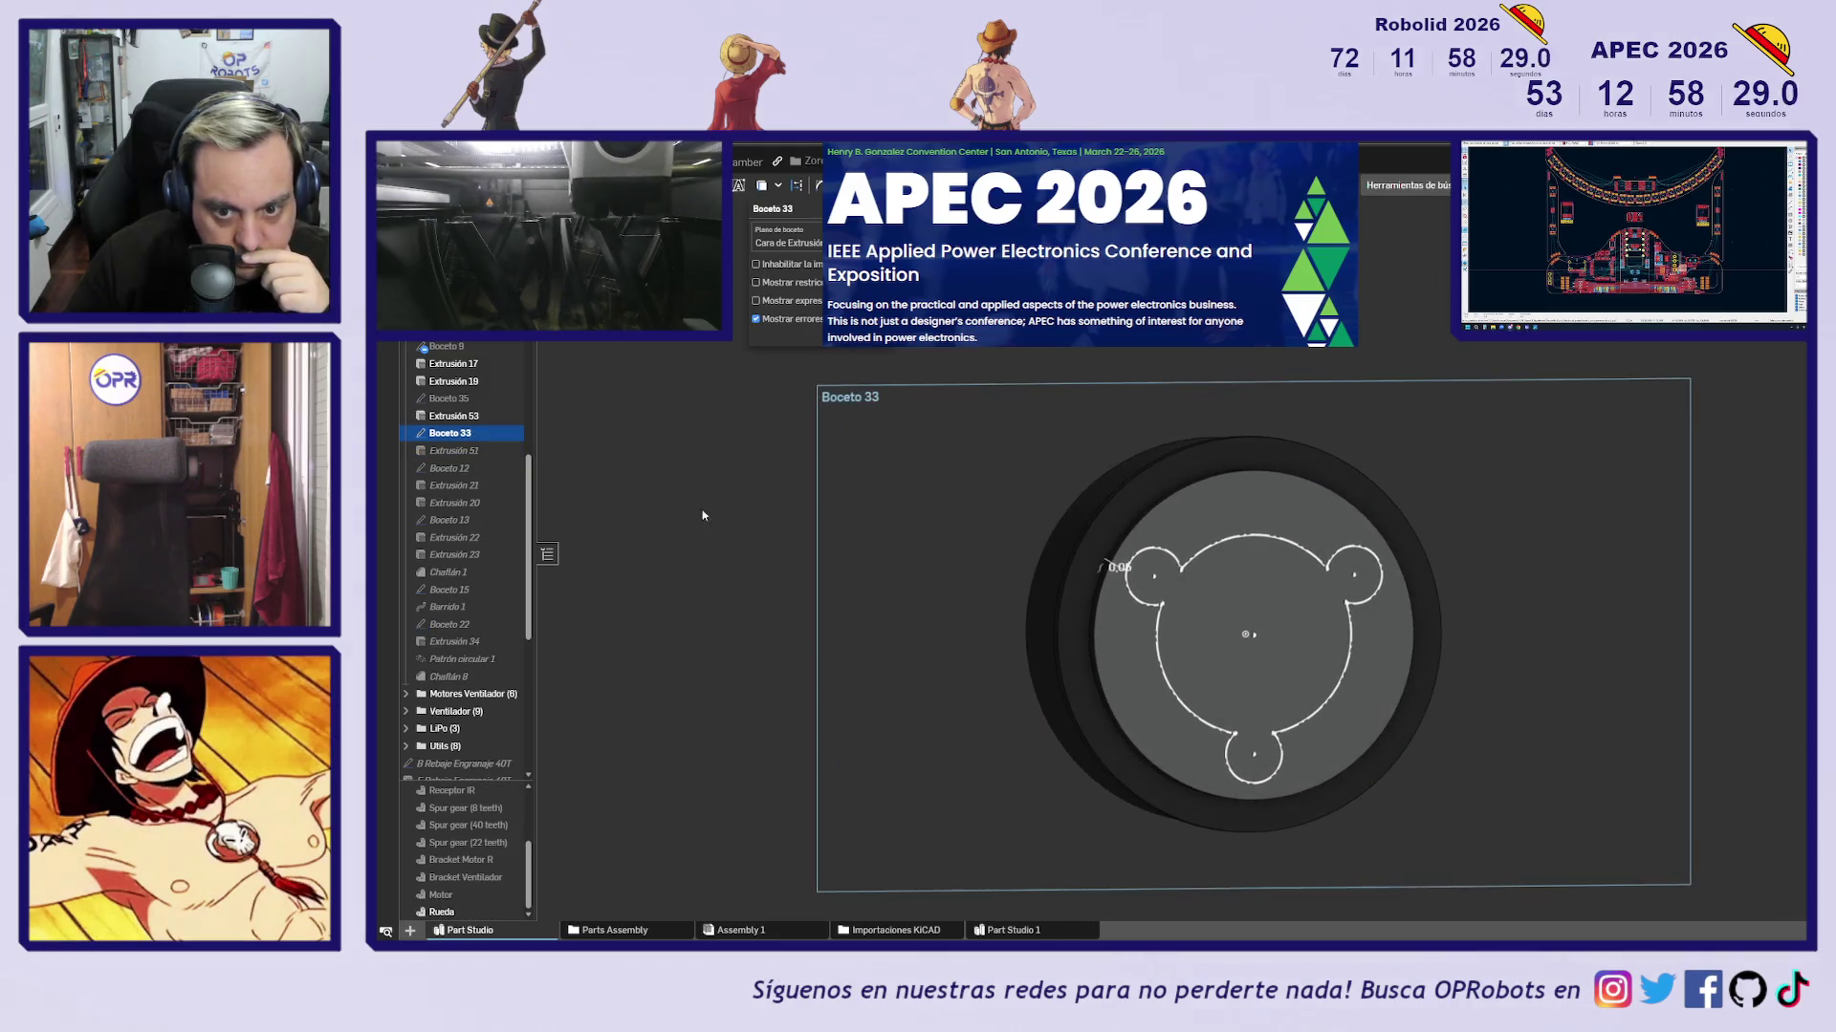
pyautogui.scroll(5, 1163, 579)
pyautogui.scroll(3, 1115, 575)
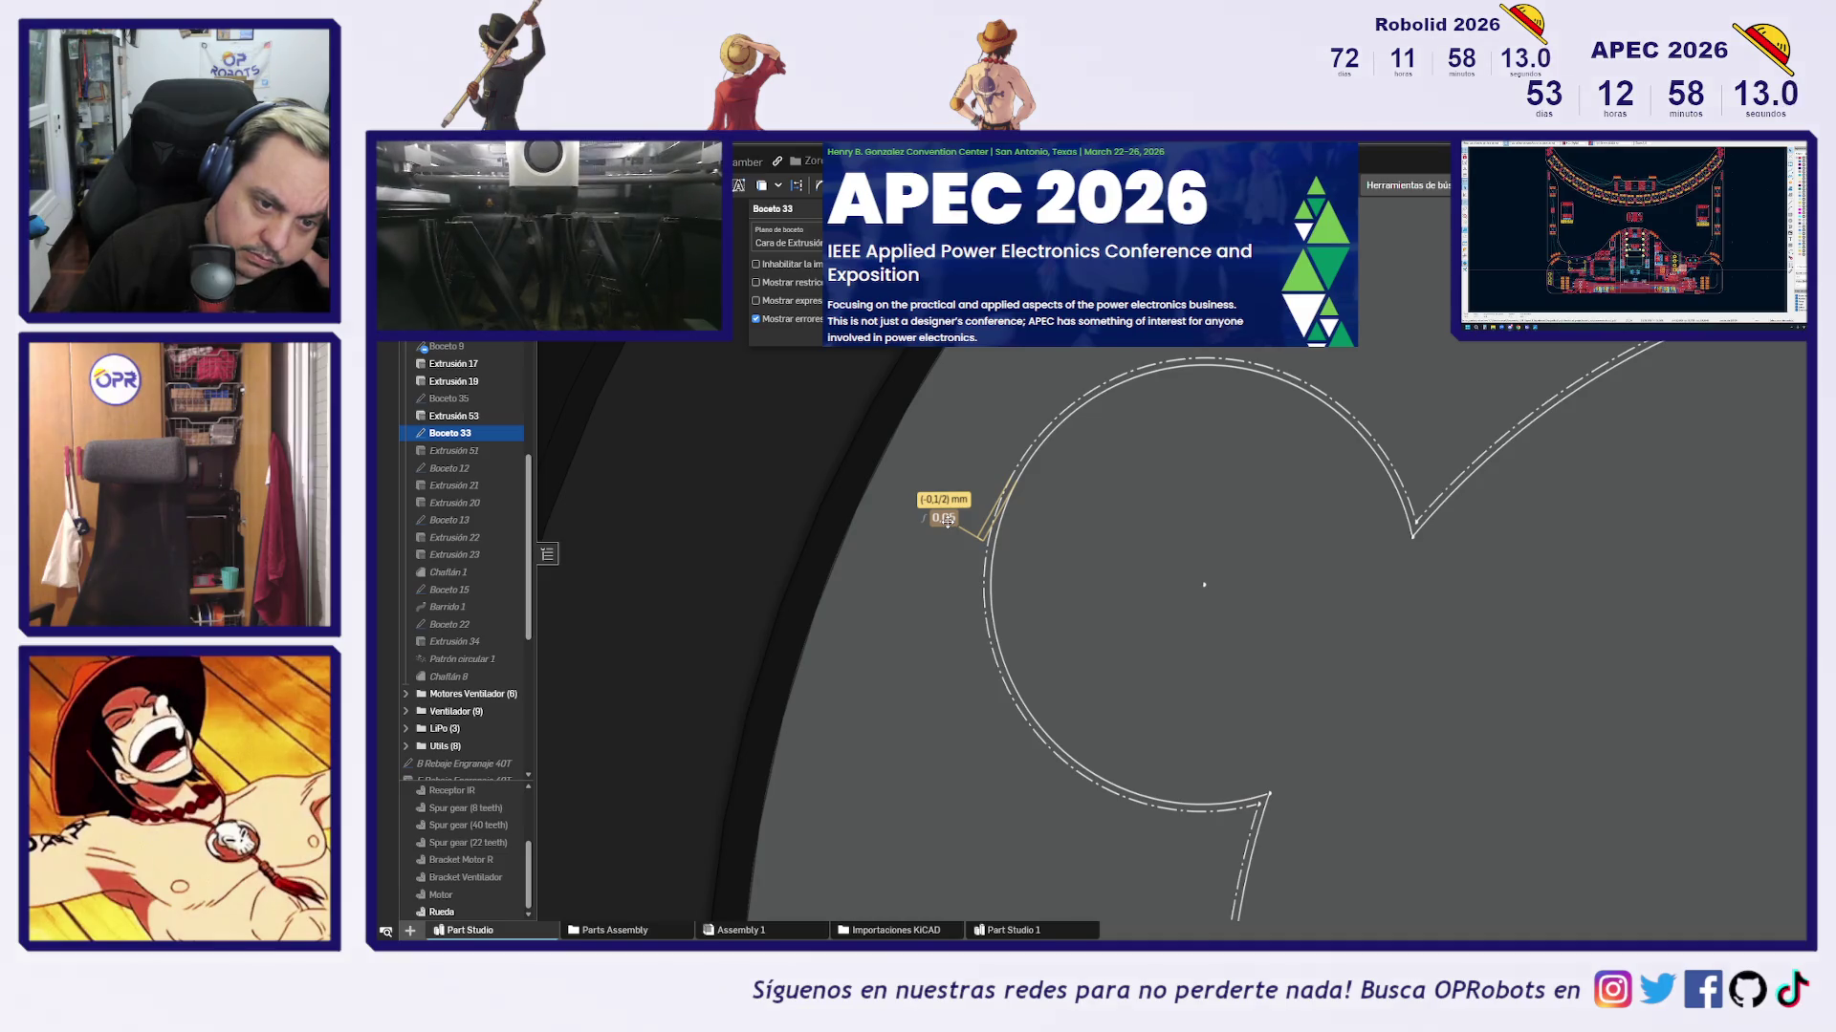
pyautogui.doubleClick(944, 519)
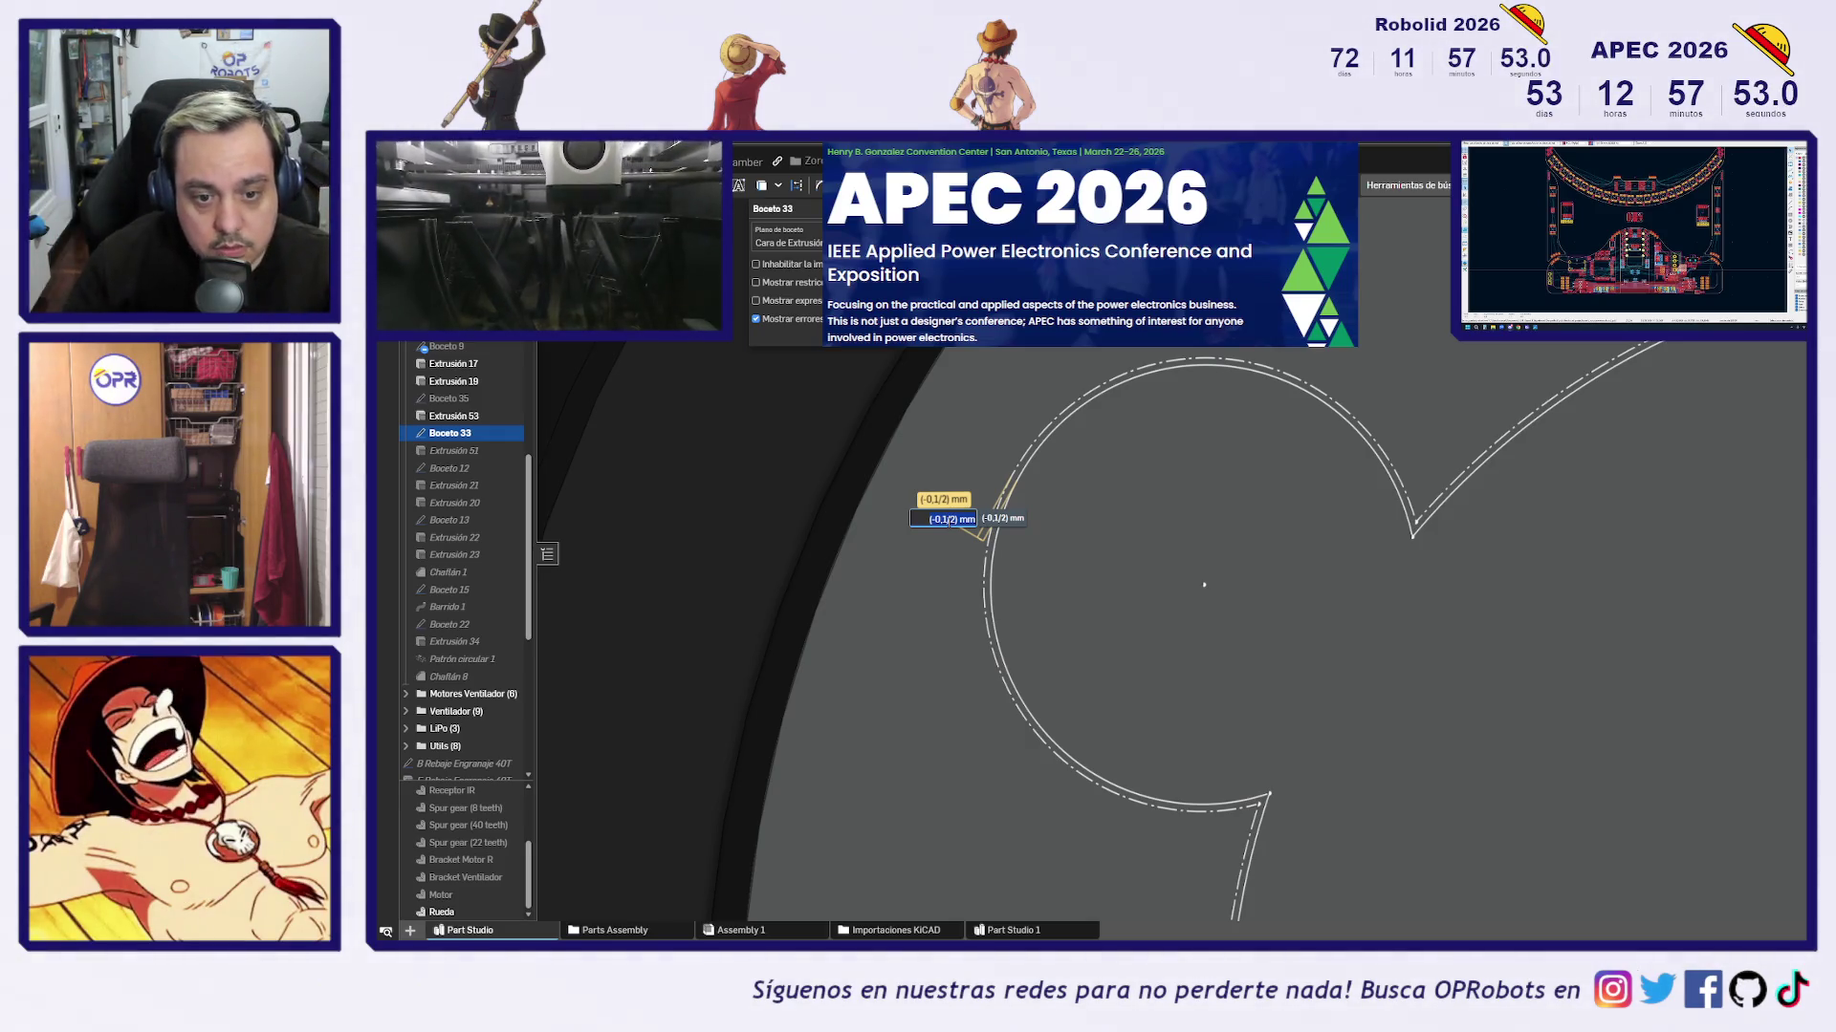
pyautogui.scroll(-2, 947, 521)
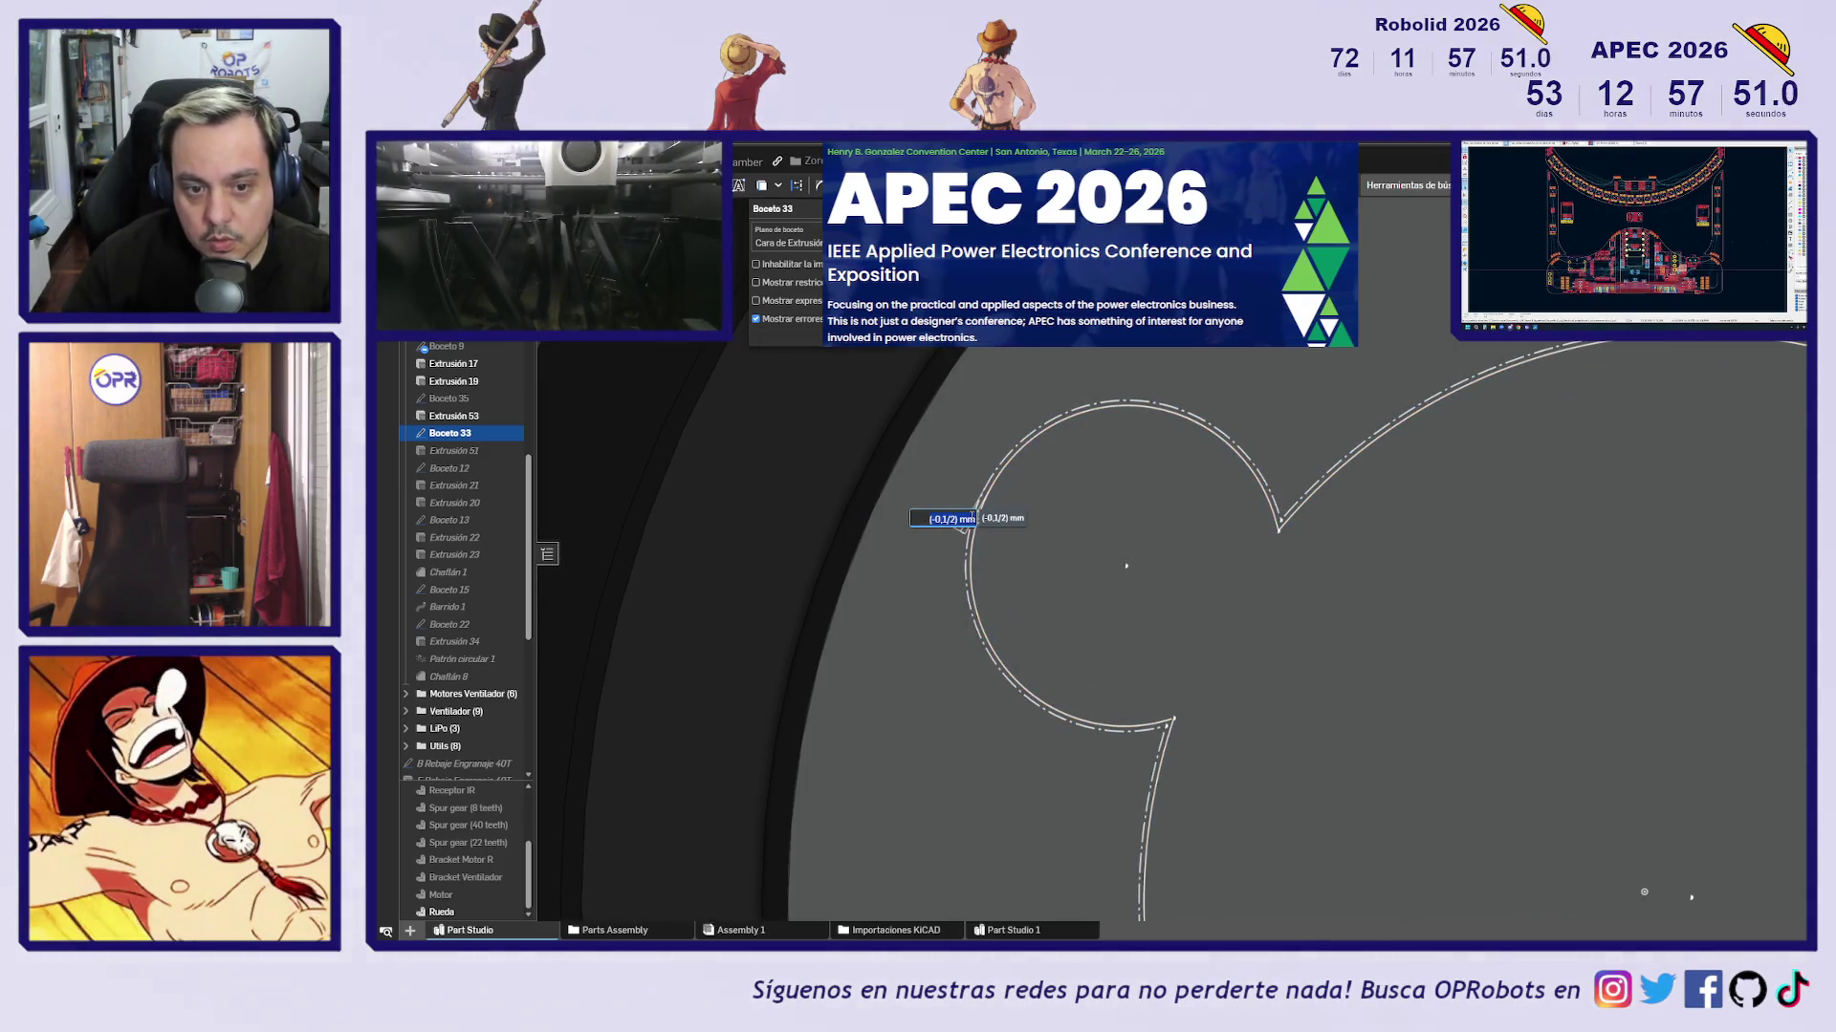
pyautogui.scroll(-2, 942, 536)
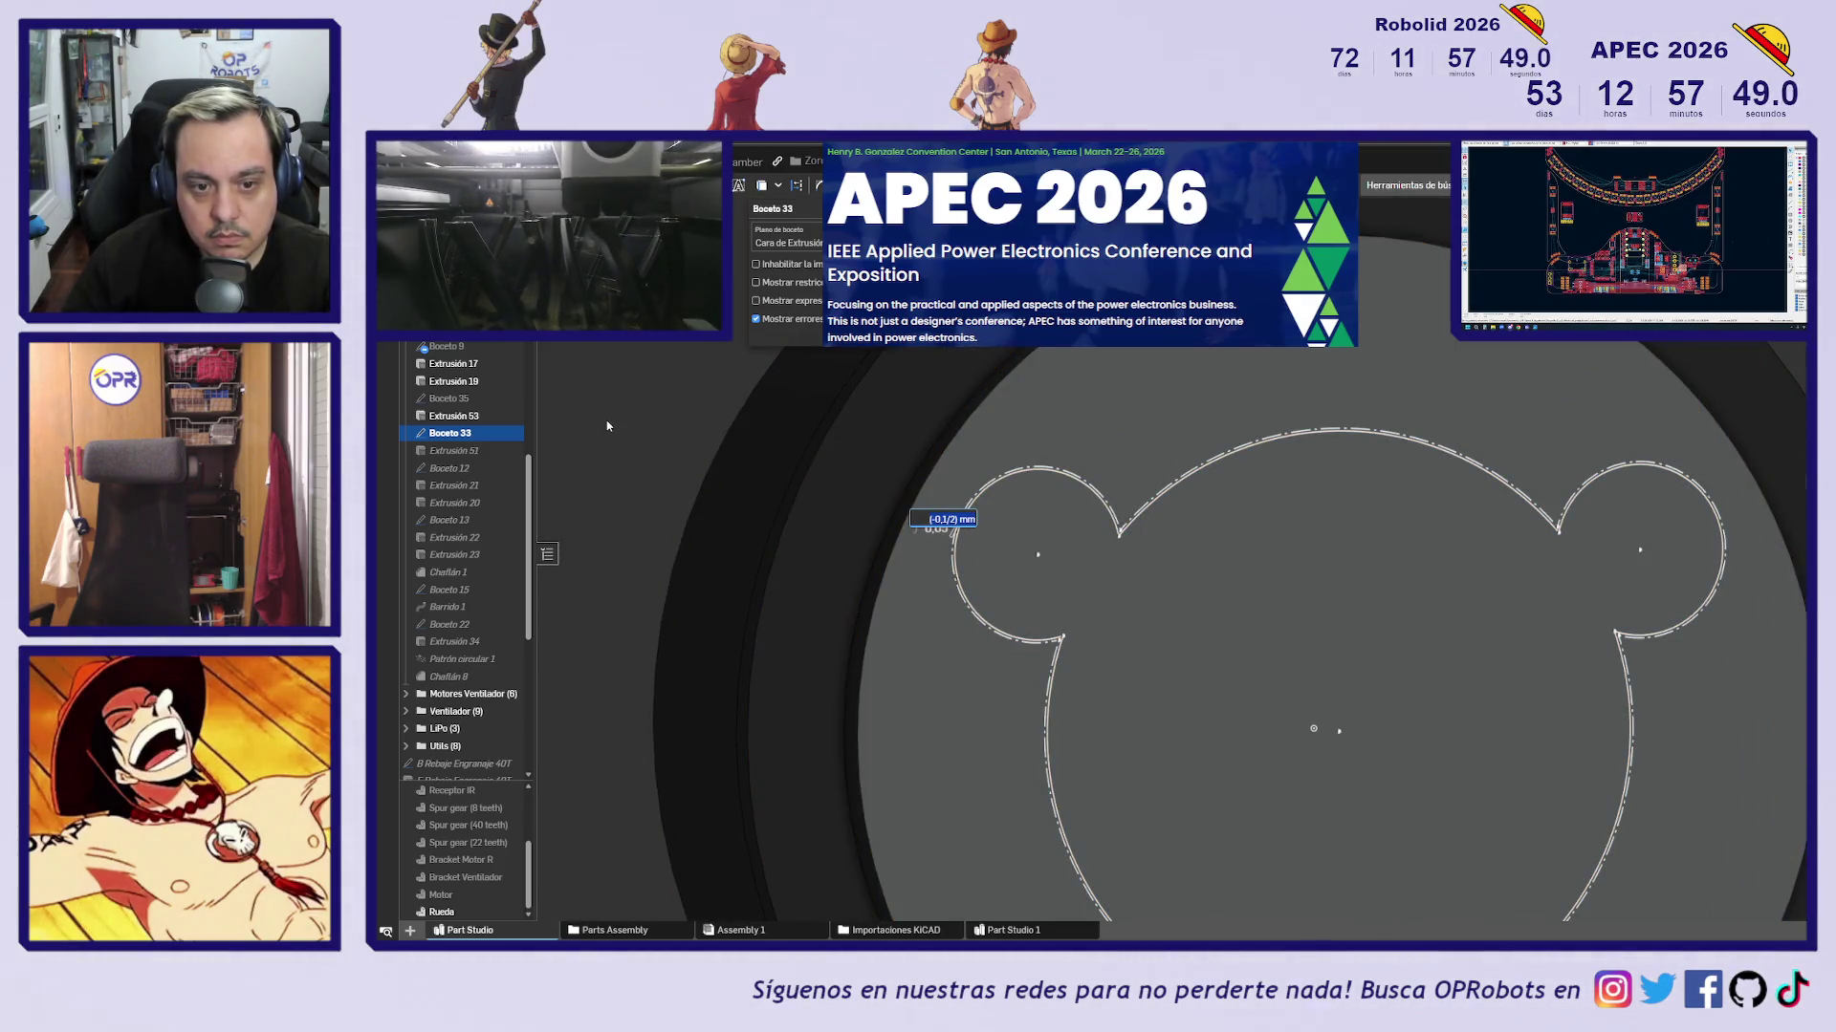
pyautogui.press('Escape')
pyautogui.press('Return')
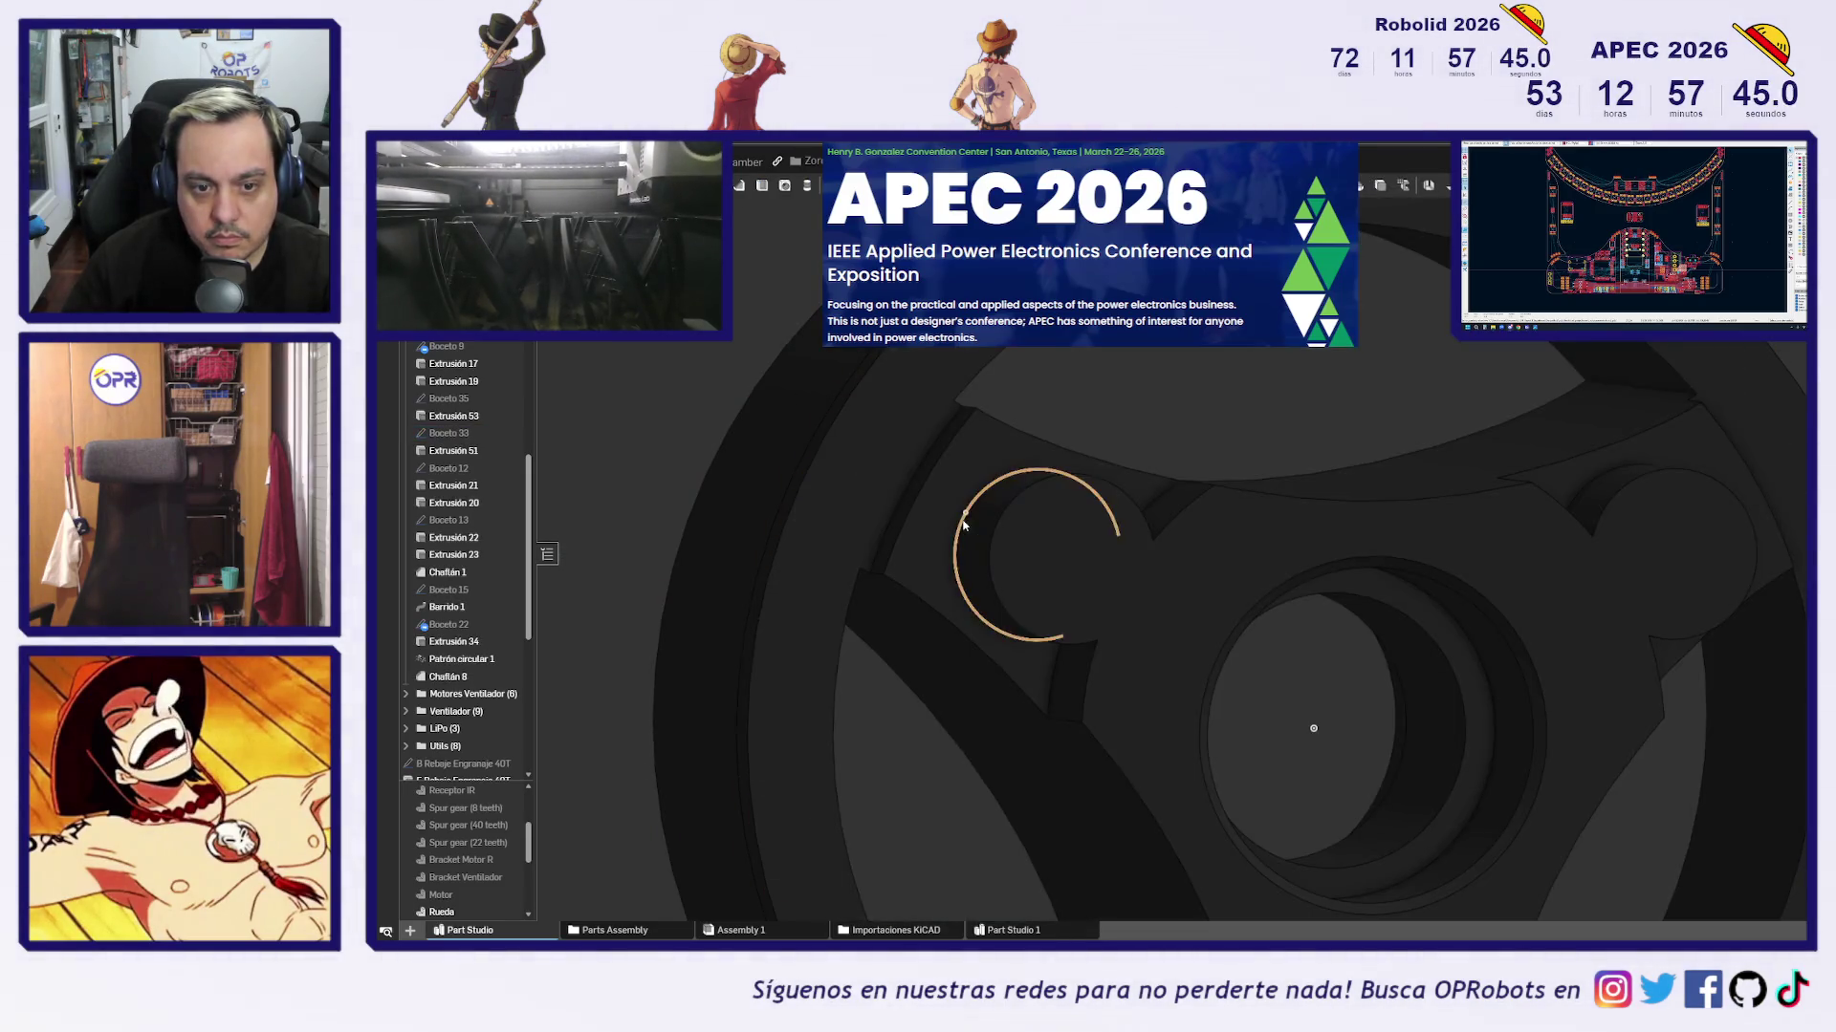
pyautogui.scroll(-3, 1086, 592)
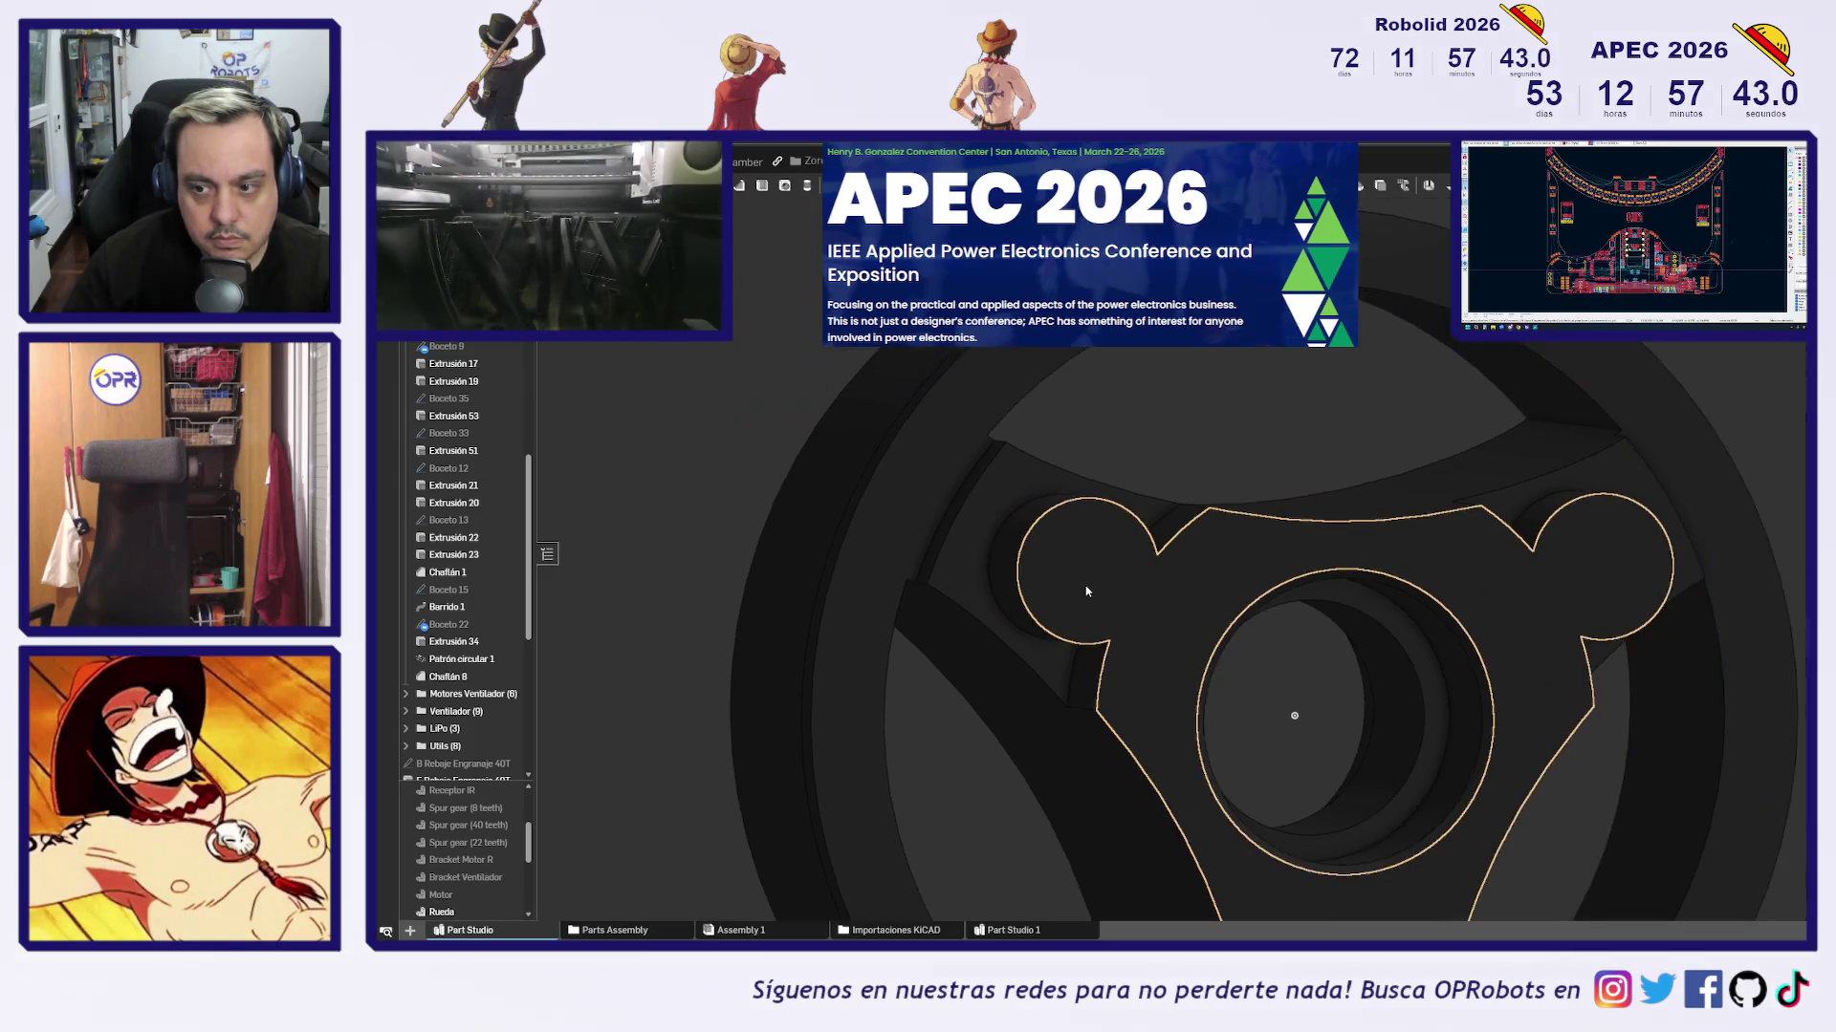
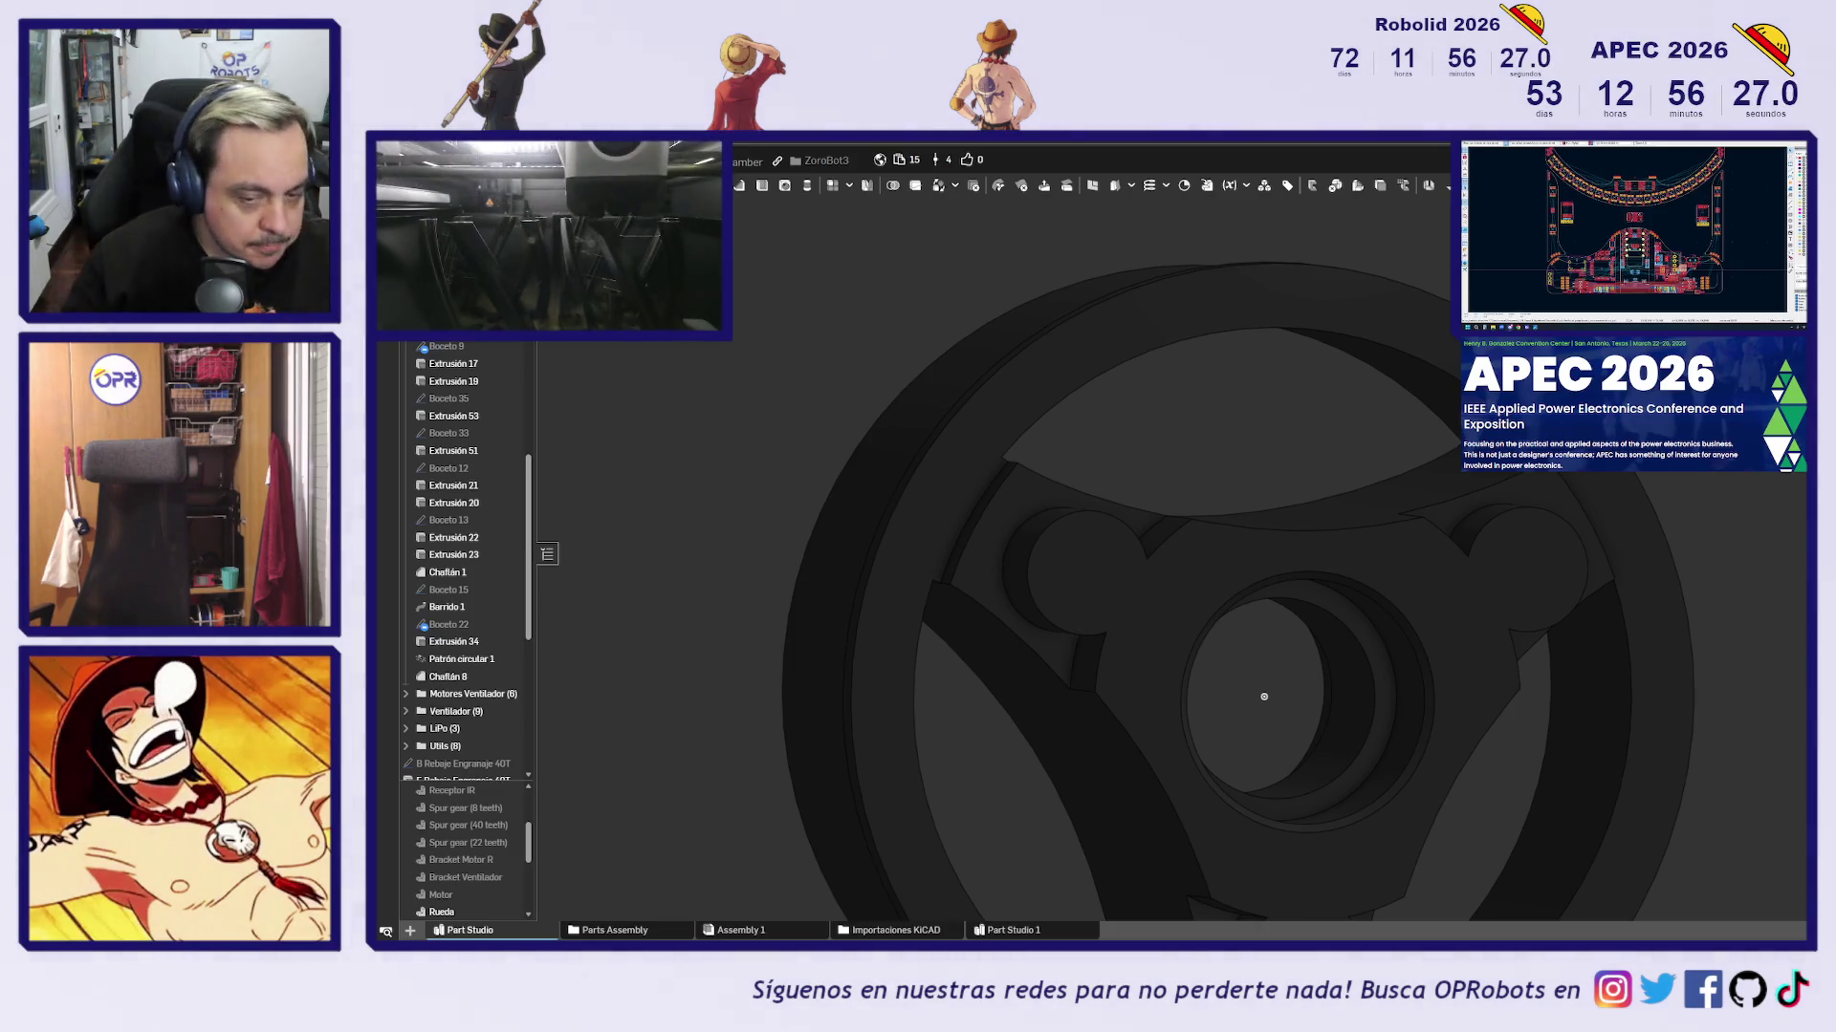
# Orbit the wheel and select its hub bore face to check the bore diameter
pyautogui.scroll(-3, 1262, 697)
pyautogui.scroll(4, 1282, 622)
pyautogui.scroll(-3, 1228, 664)
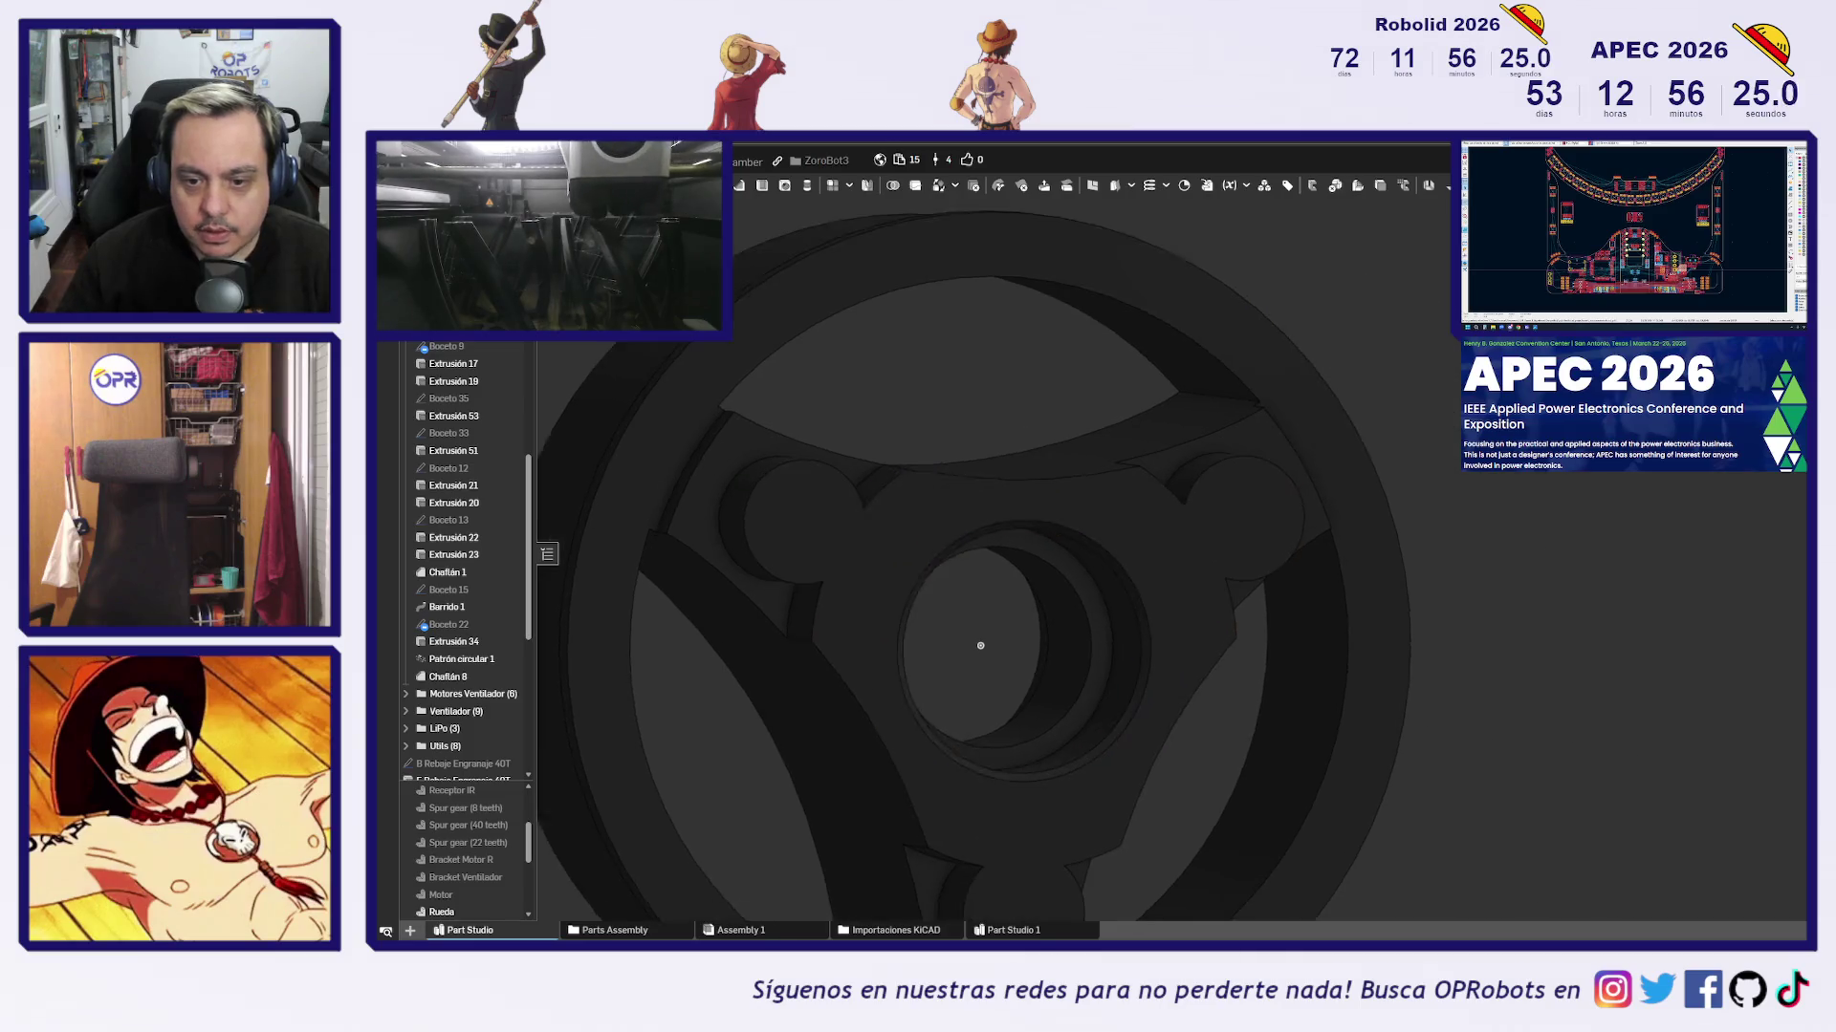
pyautogui.moveTo(1176, 564); pyautogui.dragTo(1217, 519, button='right')
pyautogui.scroll(3, 1209, 521)
pyautogui.click(1198, 524)
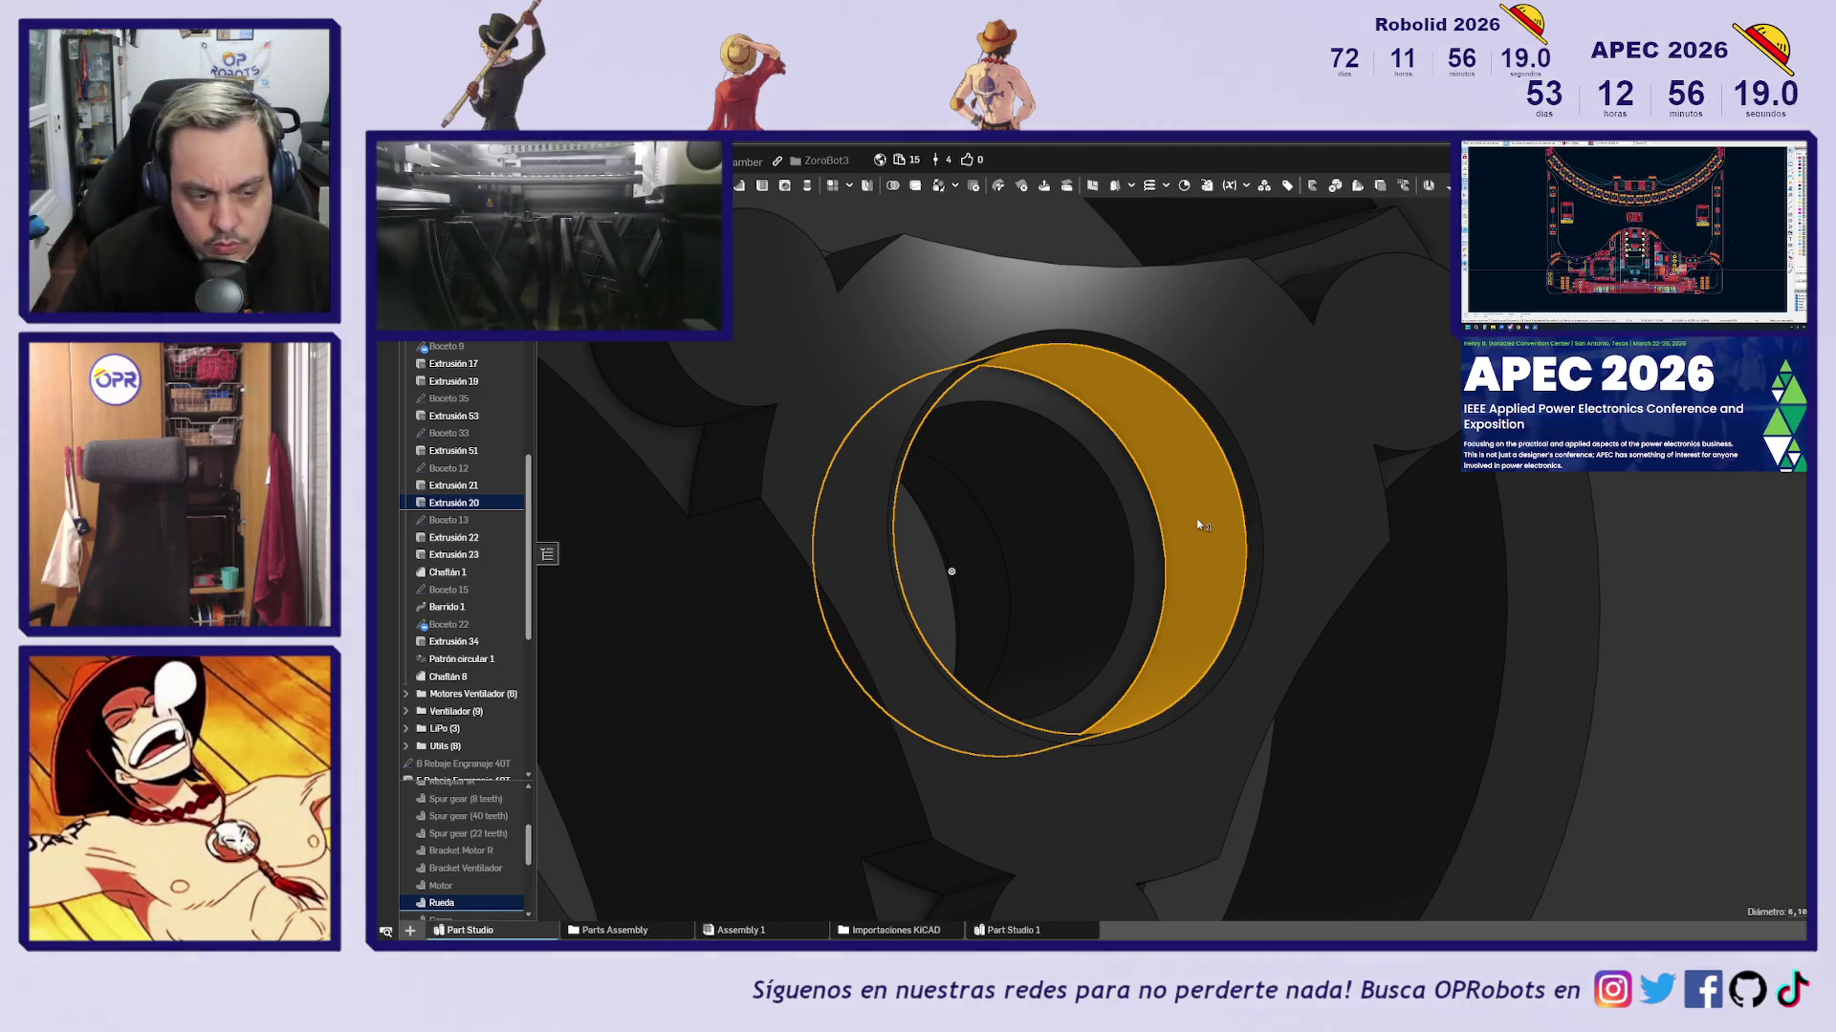
pyautogui.scroll(-3, 1197, 524)
pyautogui.moveTo(1200, 524)
pyautogui.mouseDown(button='right')
pyautogui.moveTo(1375, 539)
pyautogui.moveTo(1106, 577)
pyautogui.mouseUp(button='right')
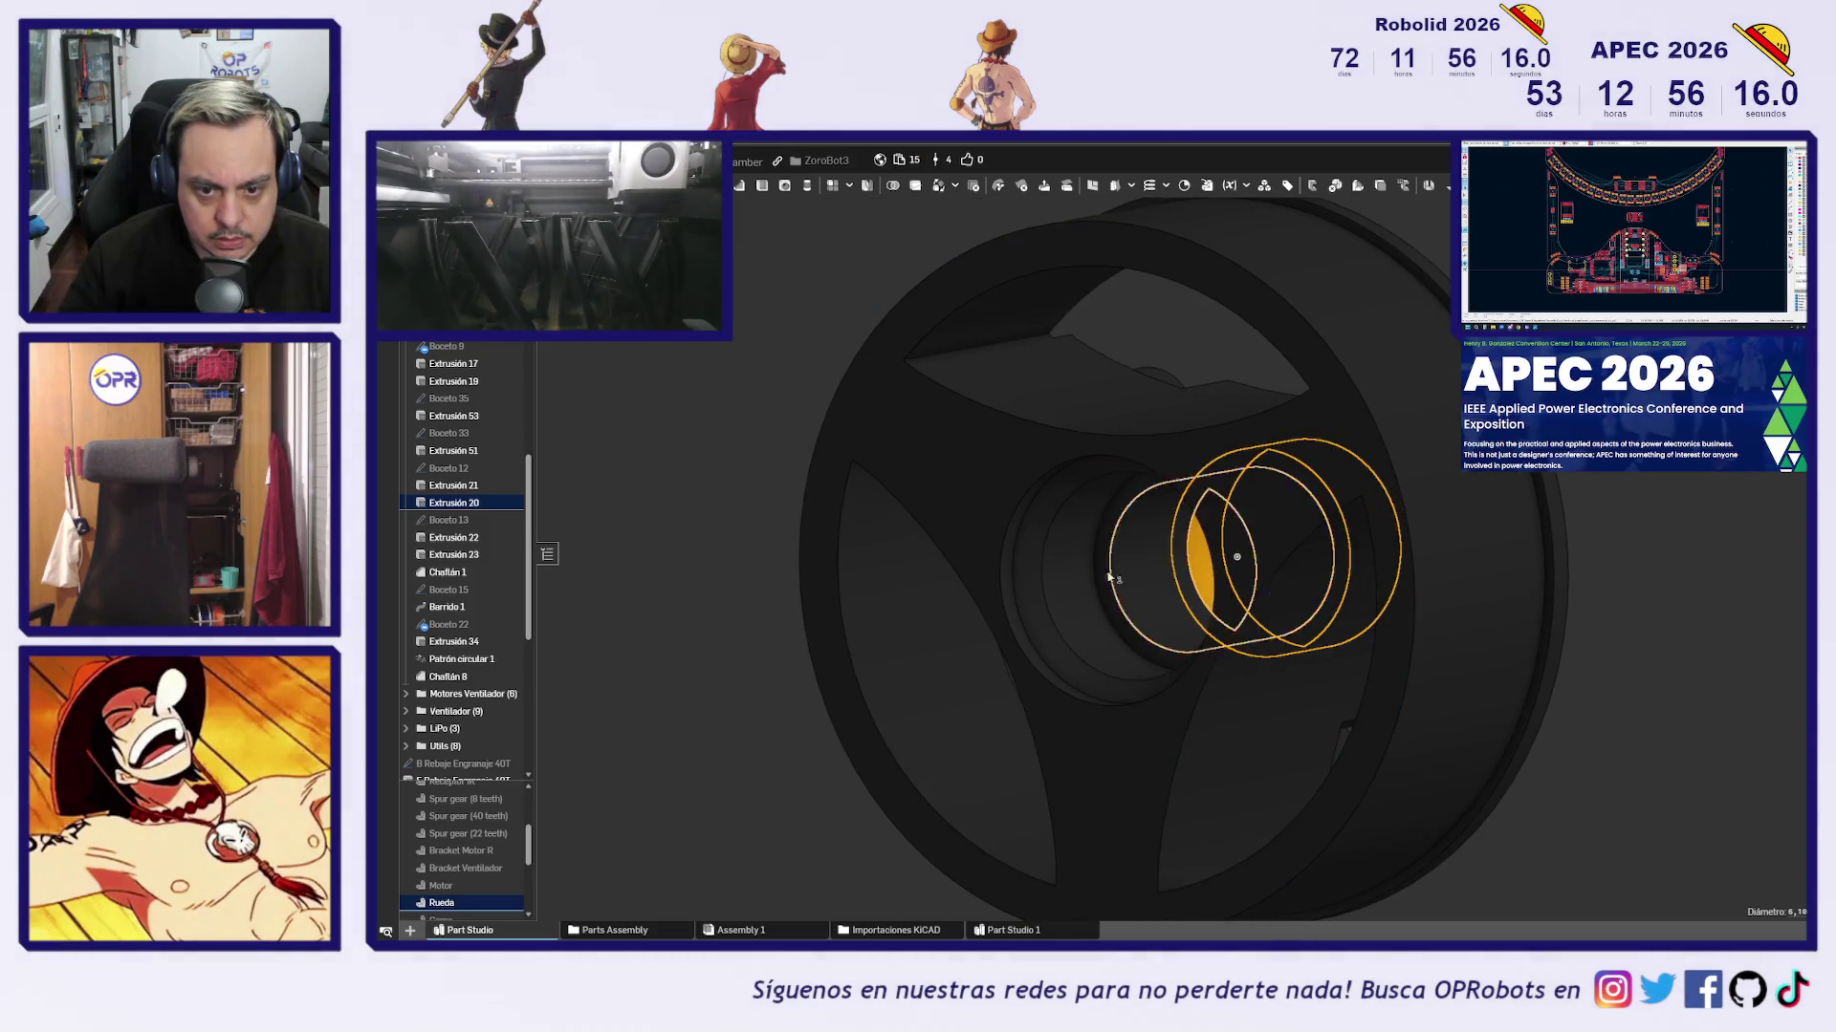
pyautogui.press('space')
pyautogui.click(1056, 580)
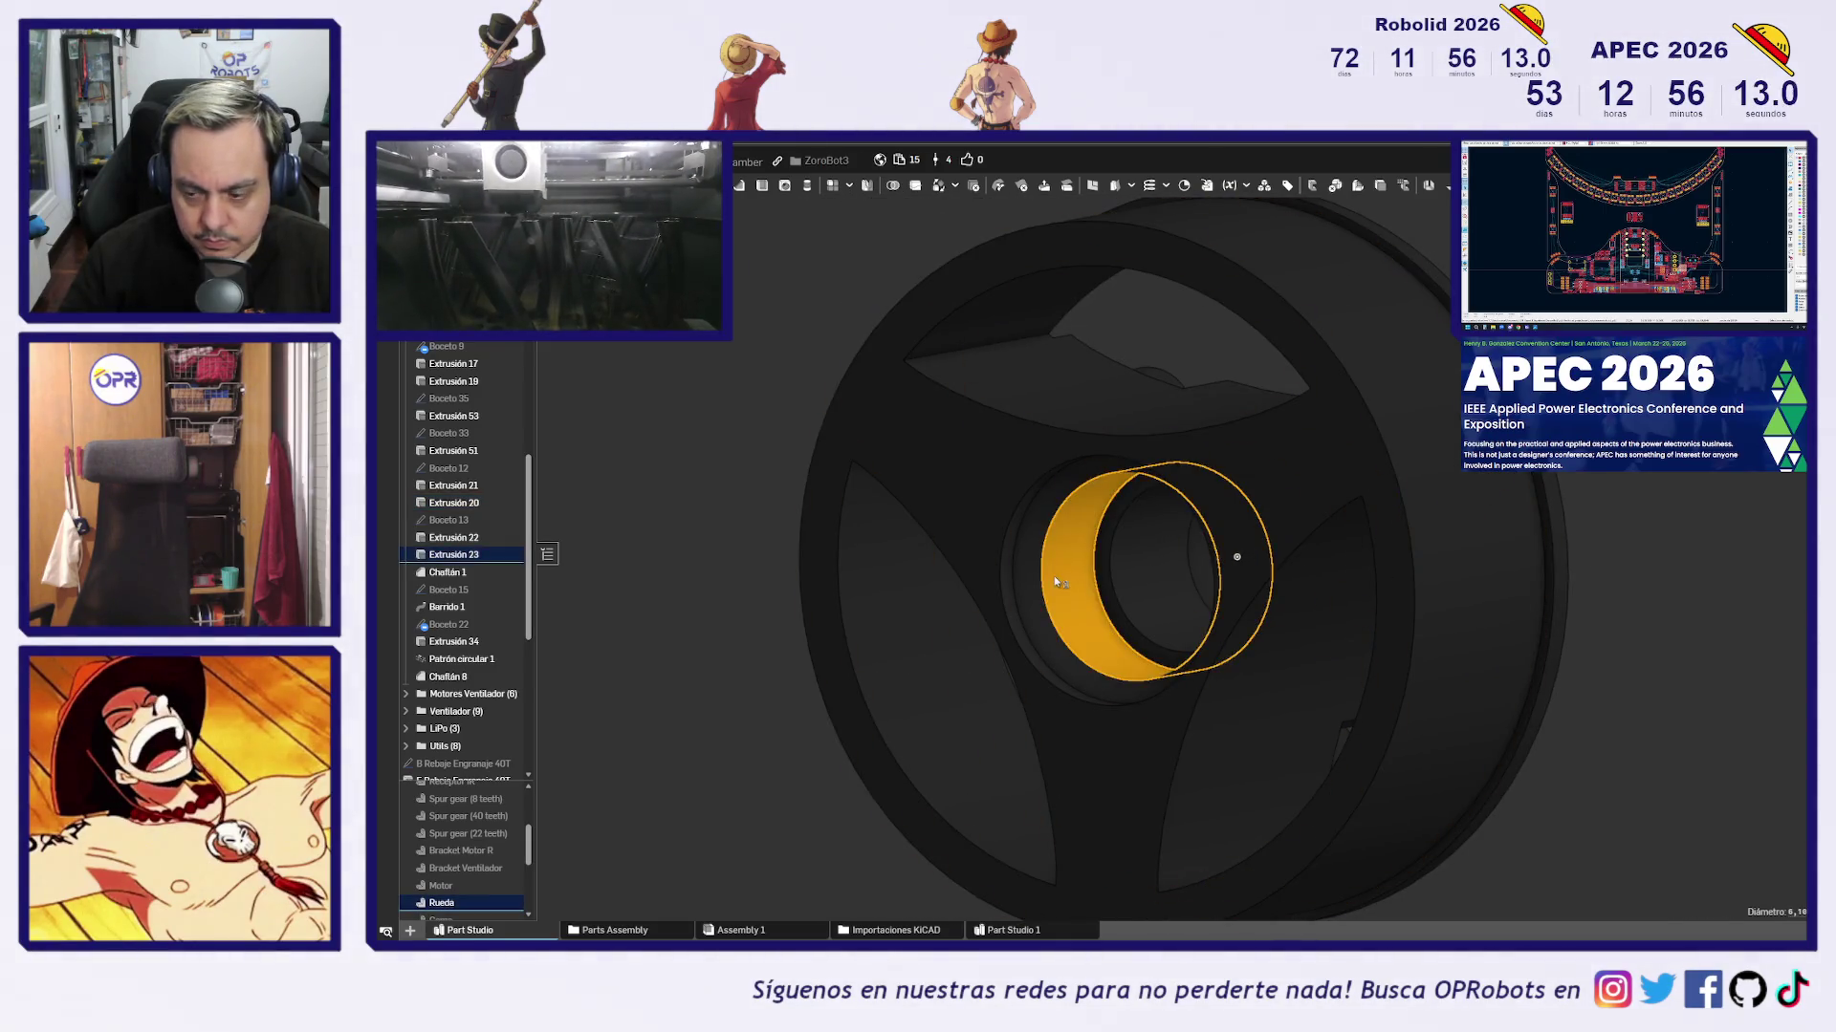
# Select the wheel's outer rim from another angle to read its diameter
pyautogui.moveTo(1573, 525)
pyautogui.mouseDown(button='right')
pyautogui.moveTo(1432, 516)
pyautogui.moveTo(1623, 507)
pyautogui.mouseUp(button='right')
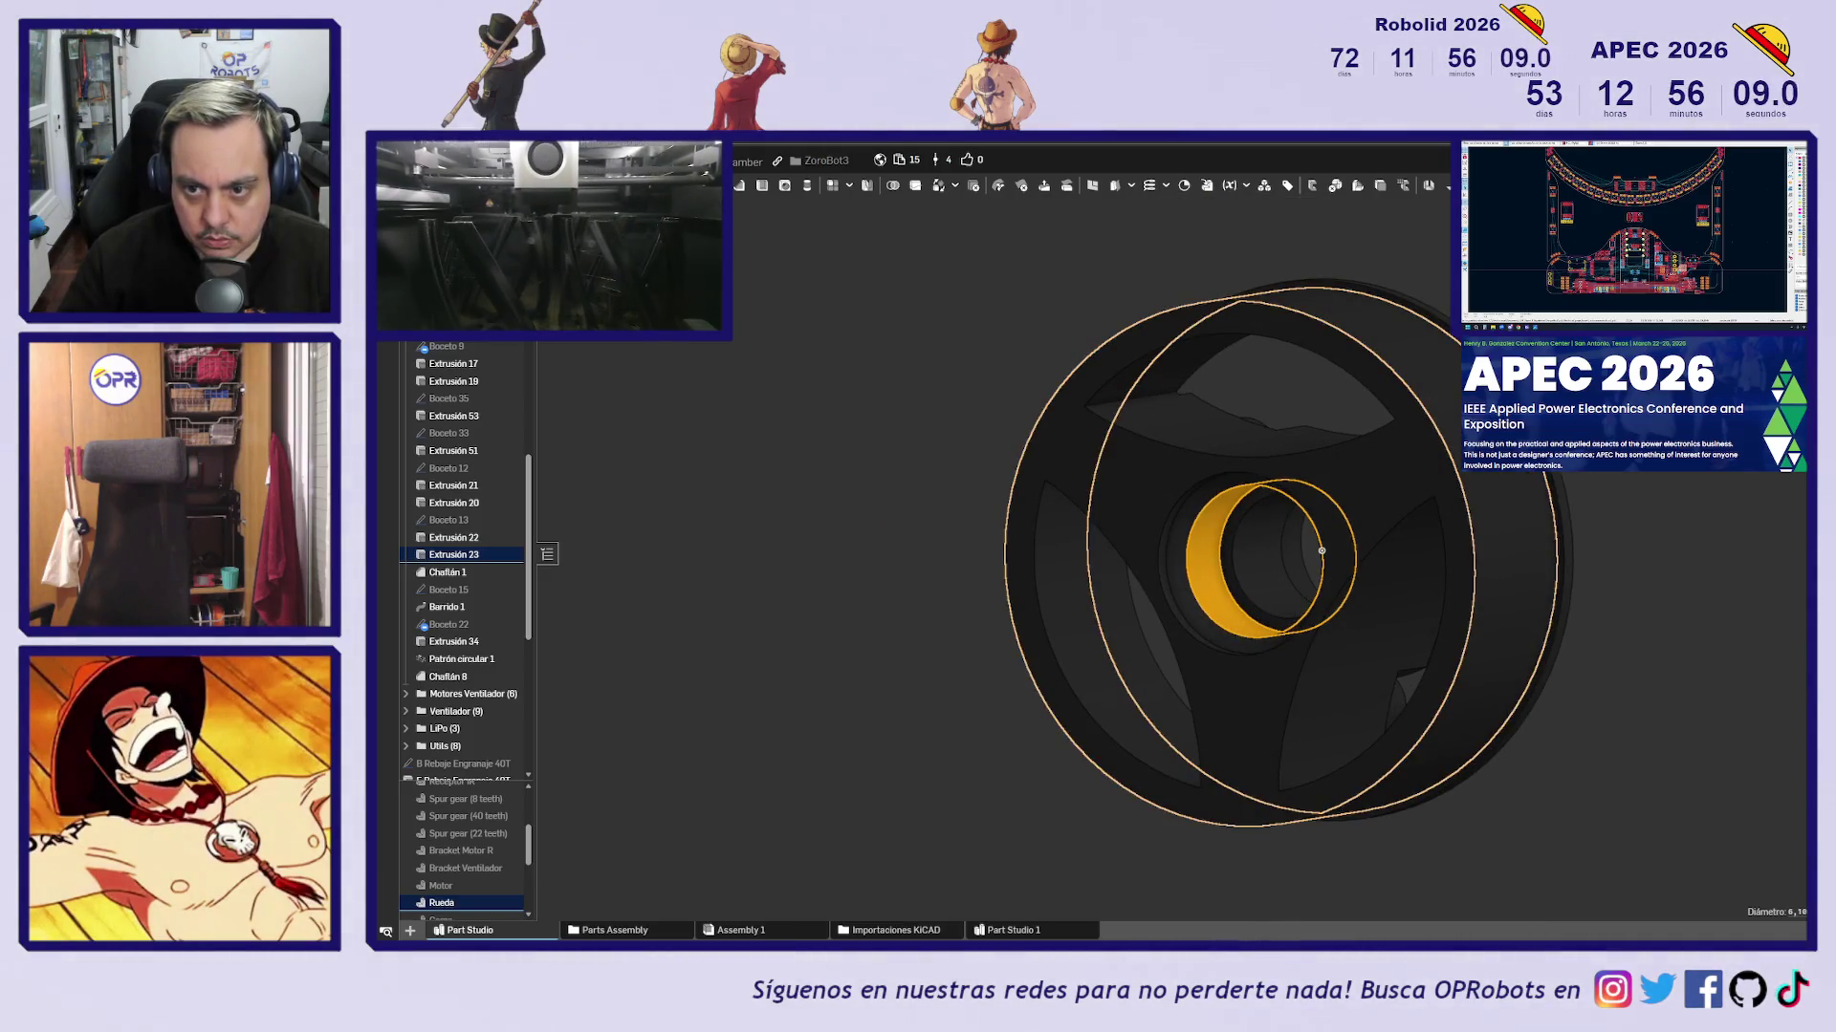
pyautogui.press('space')
pyautogui.click(1460, 418)
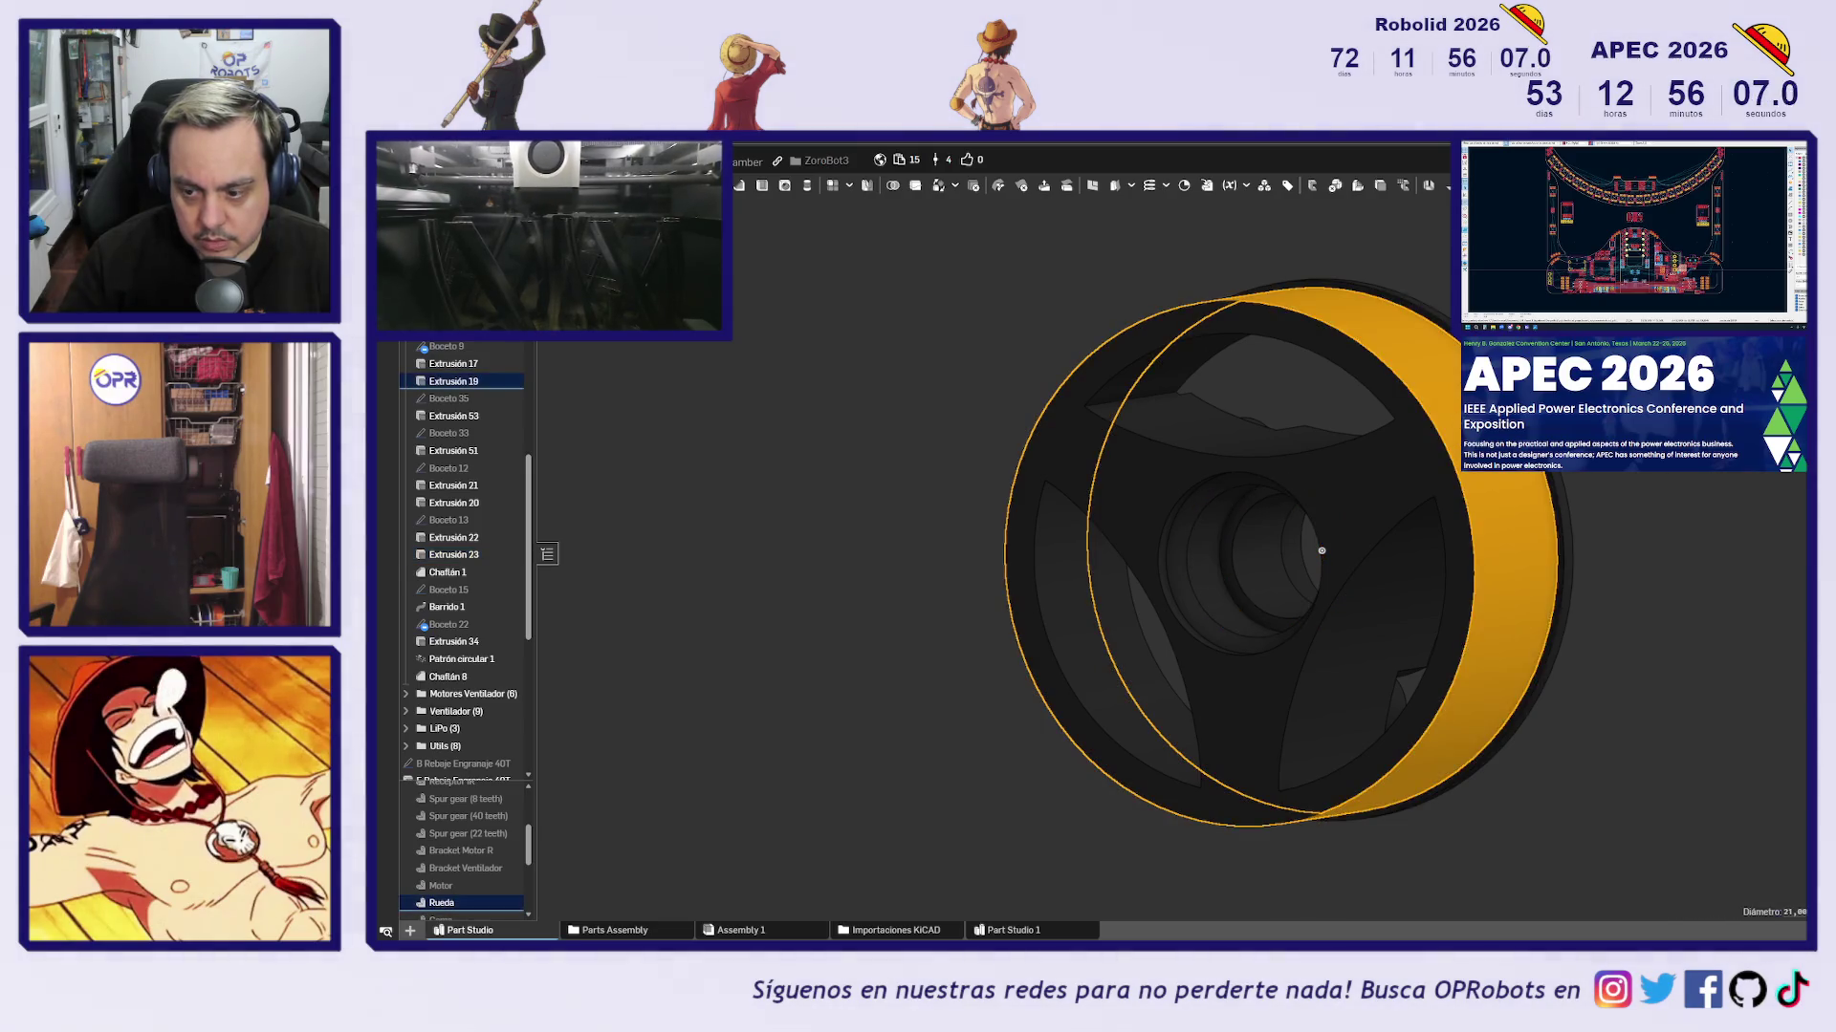
pyautogui.moveTo(1460, 417)
pyautogui.mouseDown(button='right')
pyautogui.moveTo(1578, 450)
pyautogui.moveTo(1491, 458)
pyautogui.moveTo(1708, 500)
pyautogui.moveTo(1540, 532)
pyautogui.moveTo(1536, 504)
pyautogui.moveTo(1552, 524)
pyautogui.mouseUp(button='right')
pyautogui.press('space')
# Show Ventilador_fdm and Encoder Imán in turn to inspect them, then hide each again
pyautogui.scroll(-1, 443, 865)
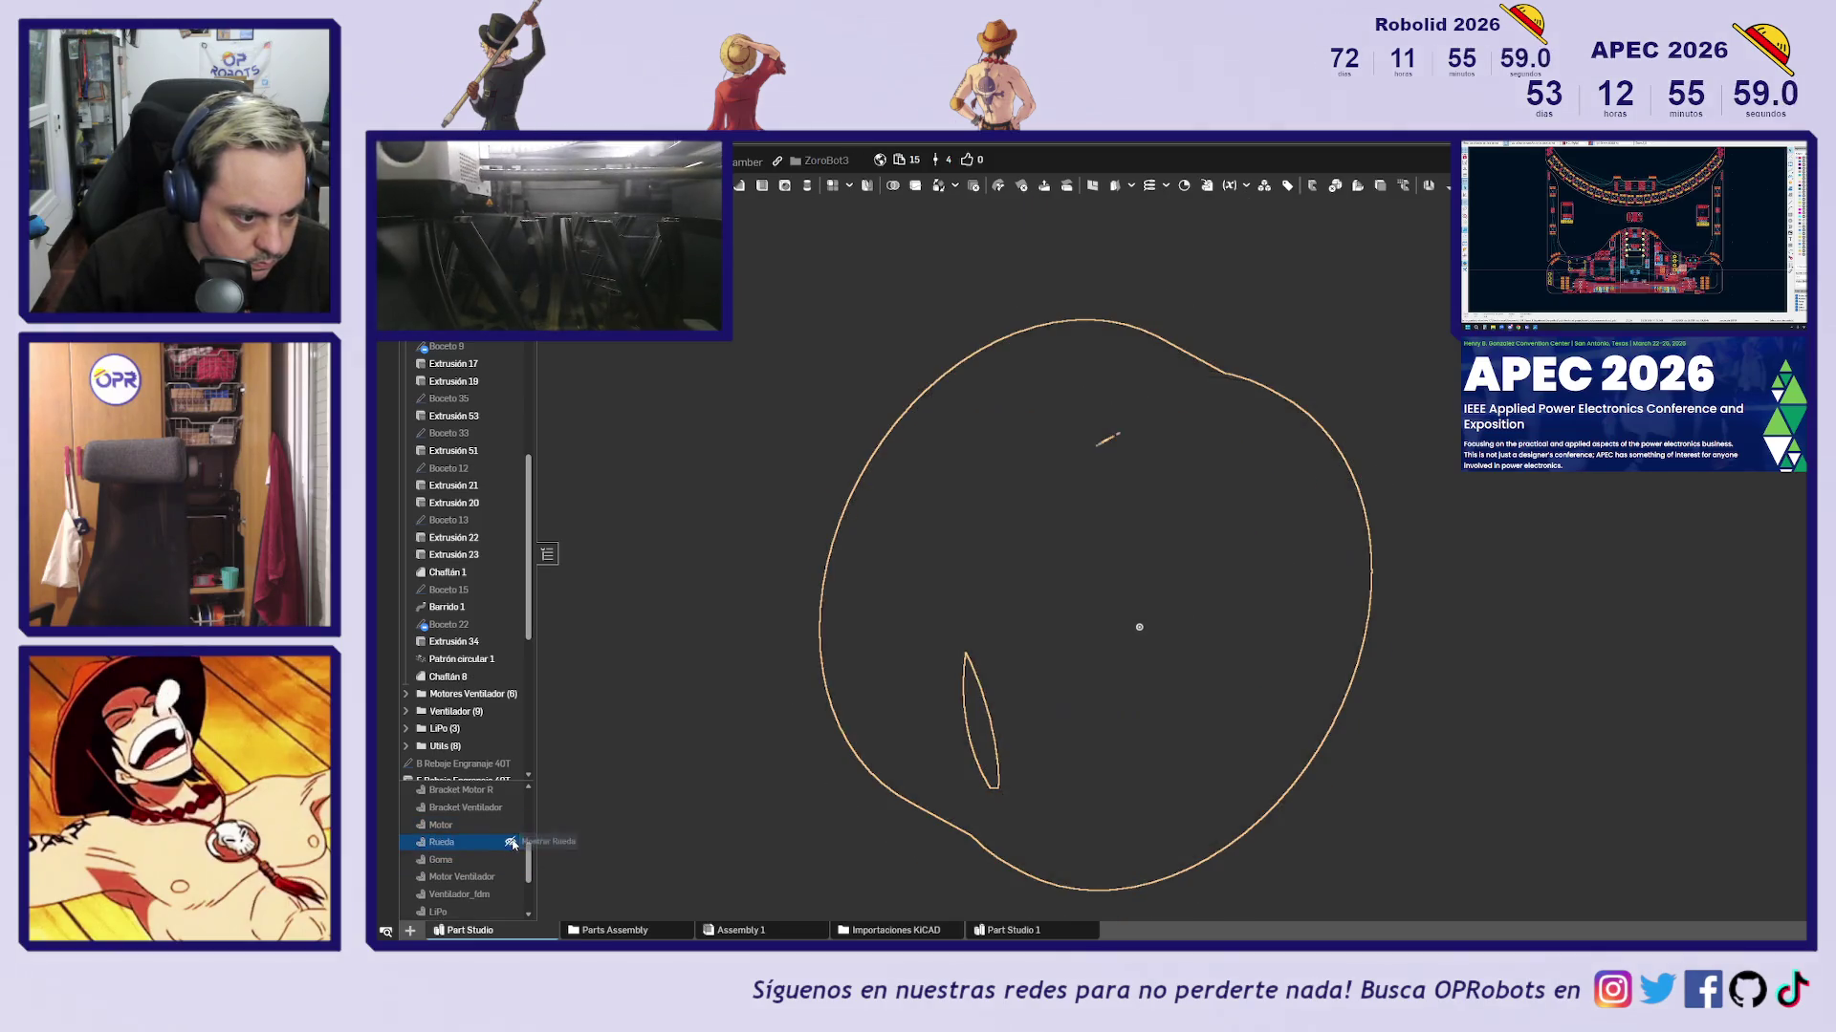
pyautogui.scroll(-1, 511, 870)
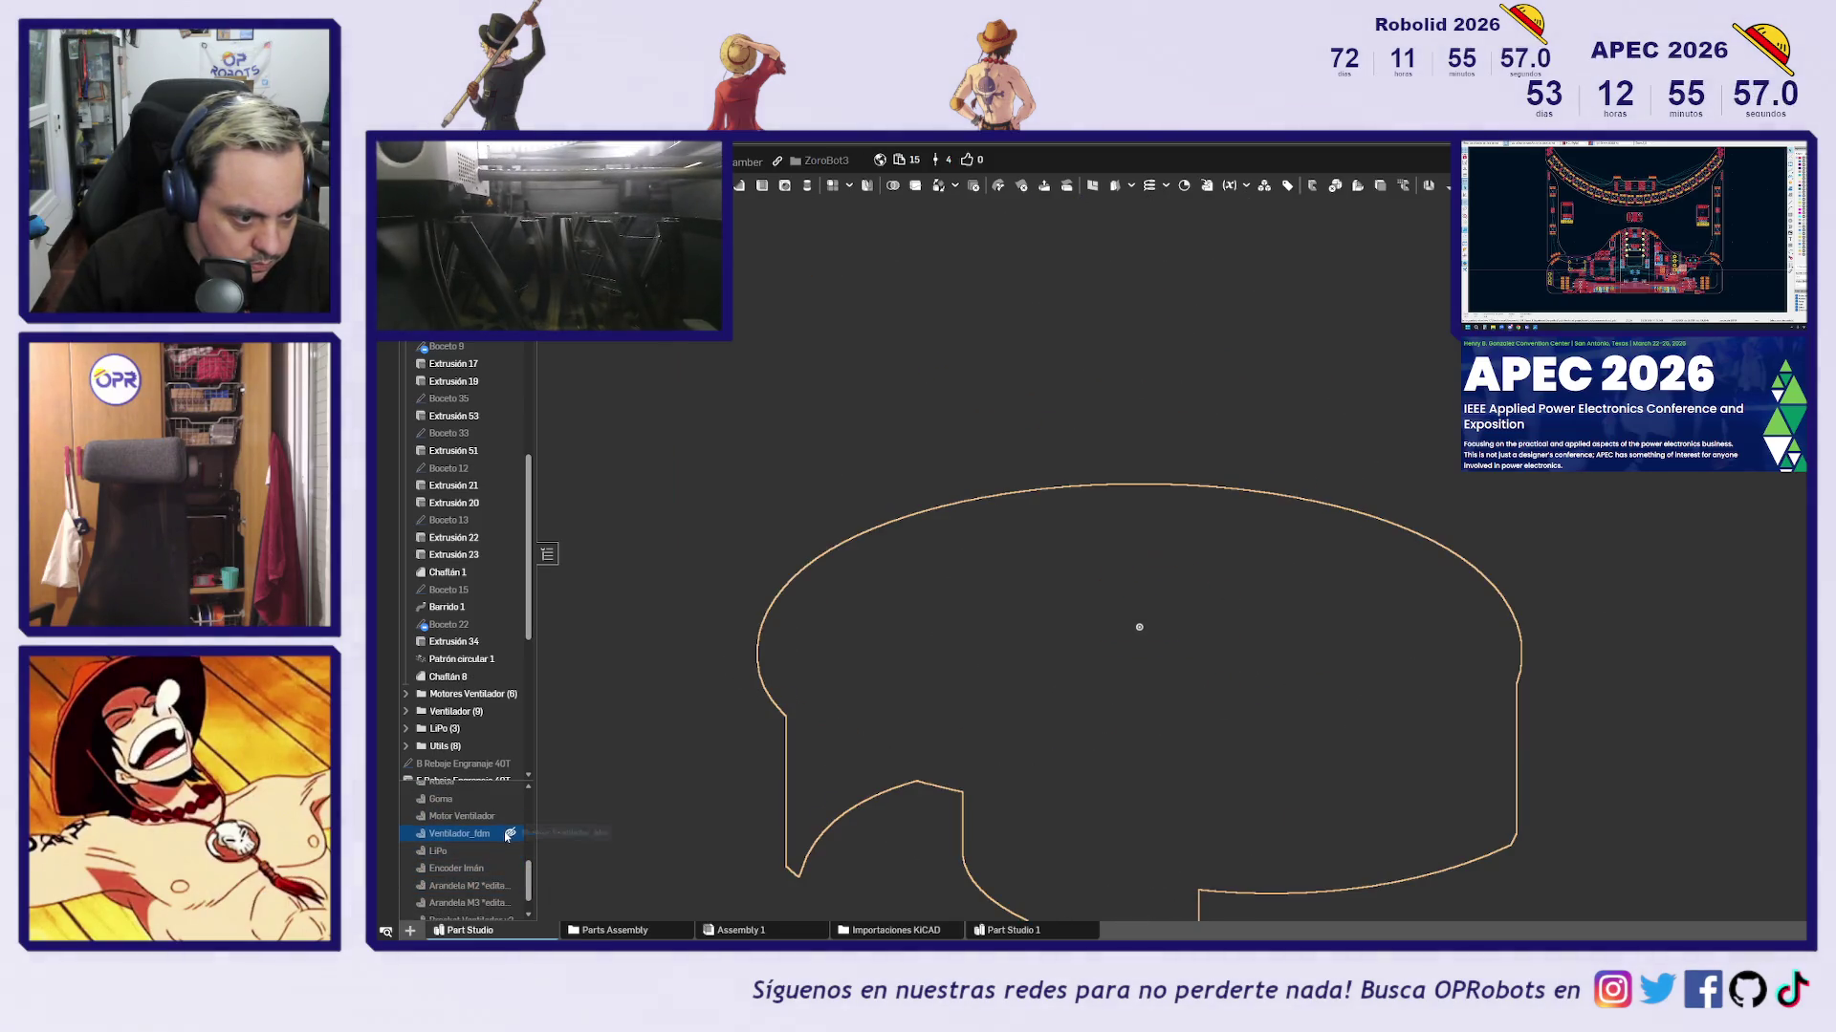
pyautogui.click(513, 835)
pyautogui.scroll(-5, 1145, 571)
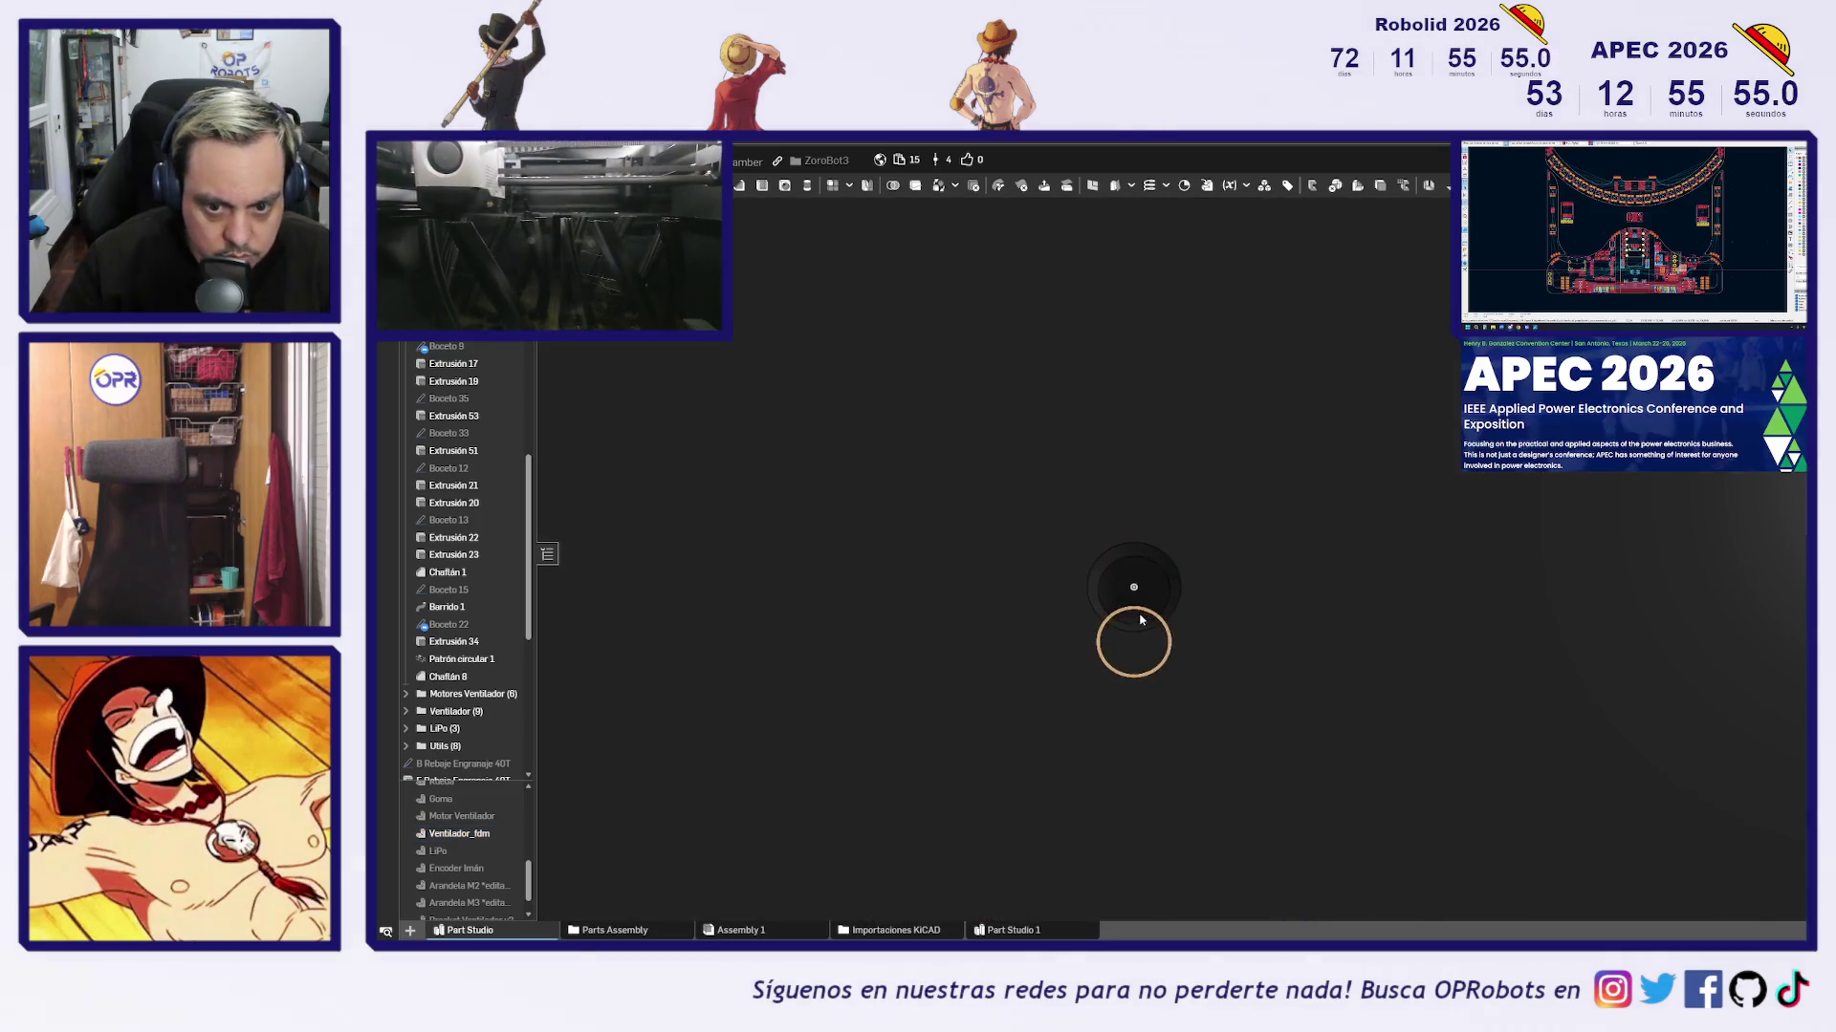
pyautogui.click(1144, 568)
pyautogui.scroll(-3, 1143, 568)
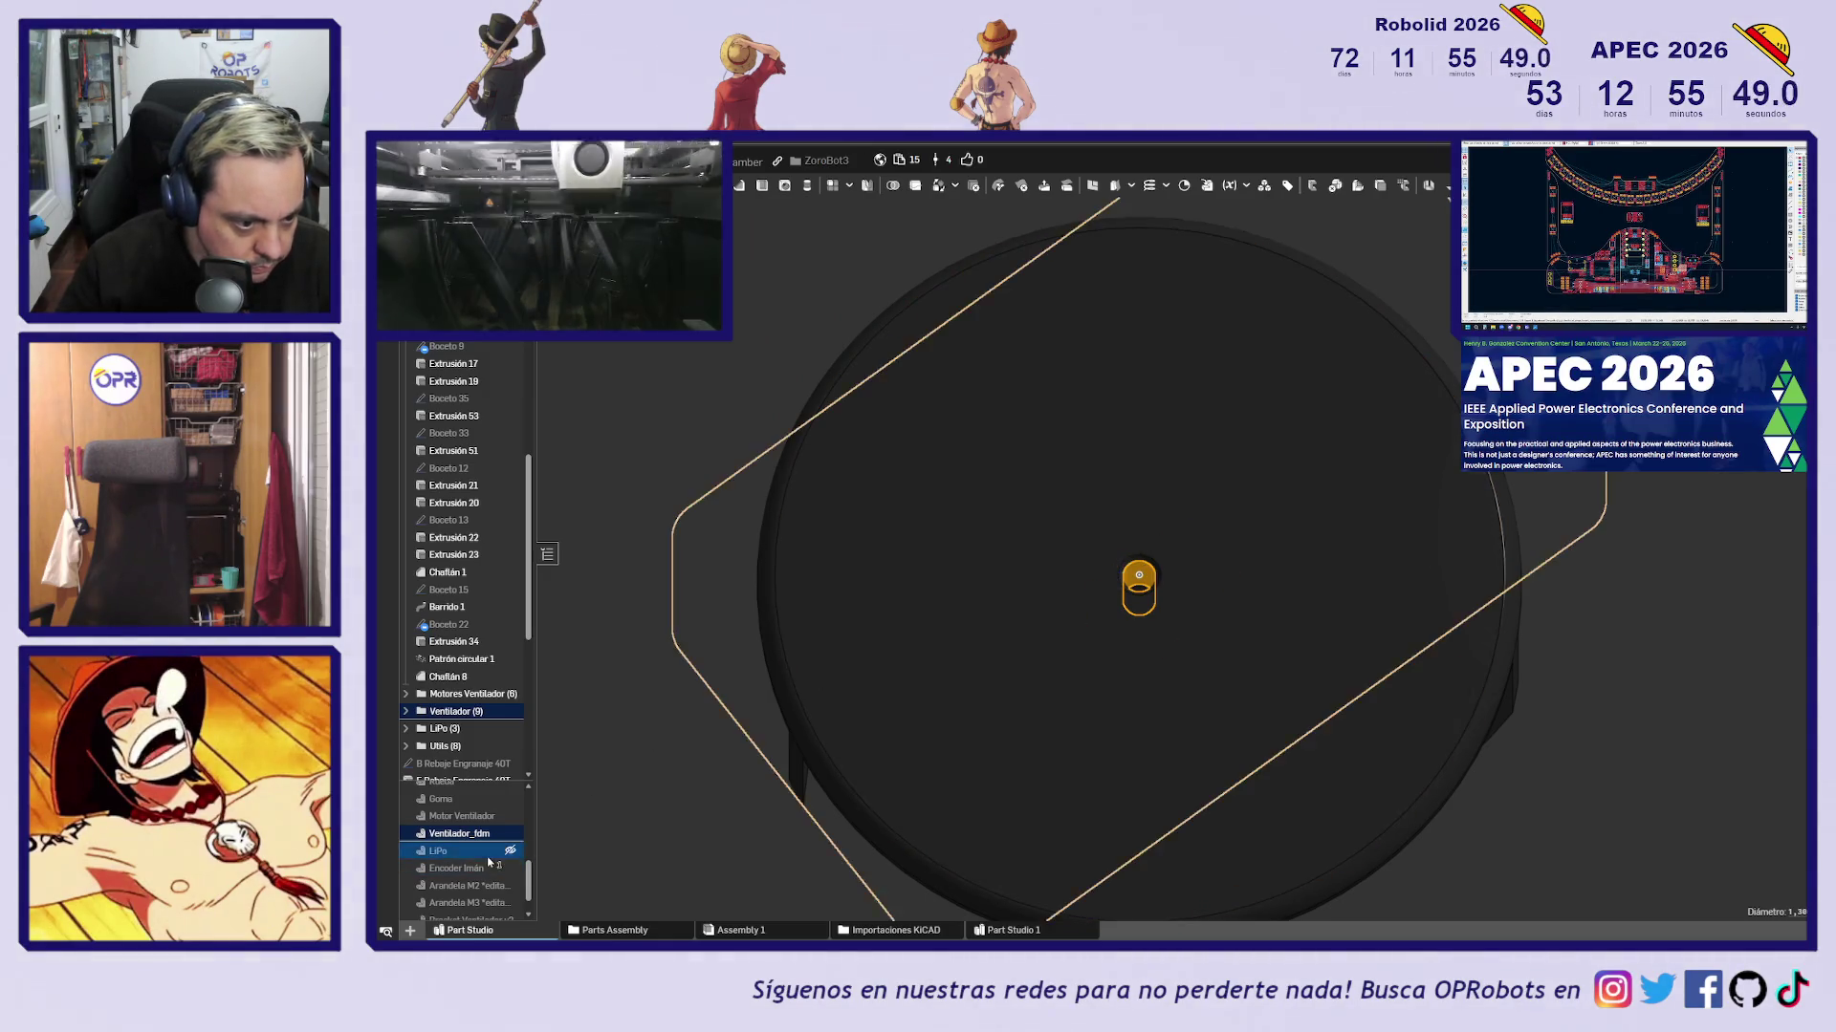
pyautogui.click(511, 833)
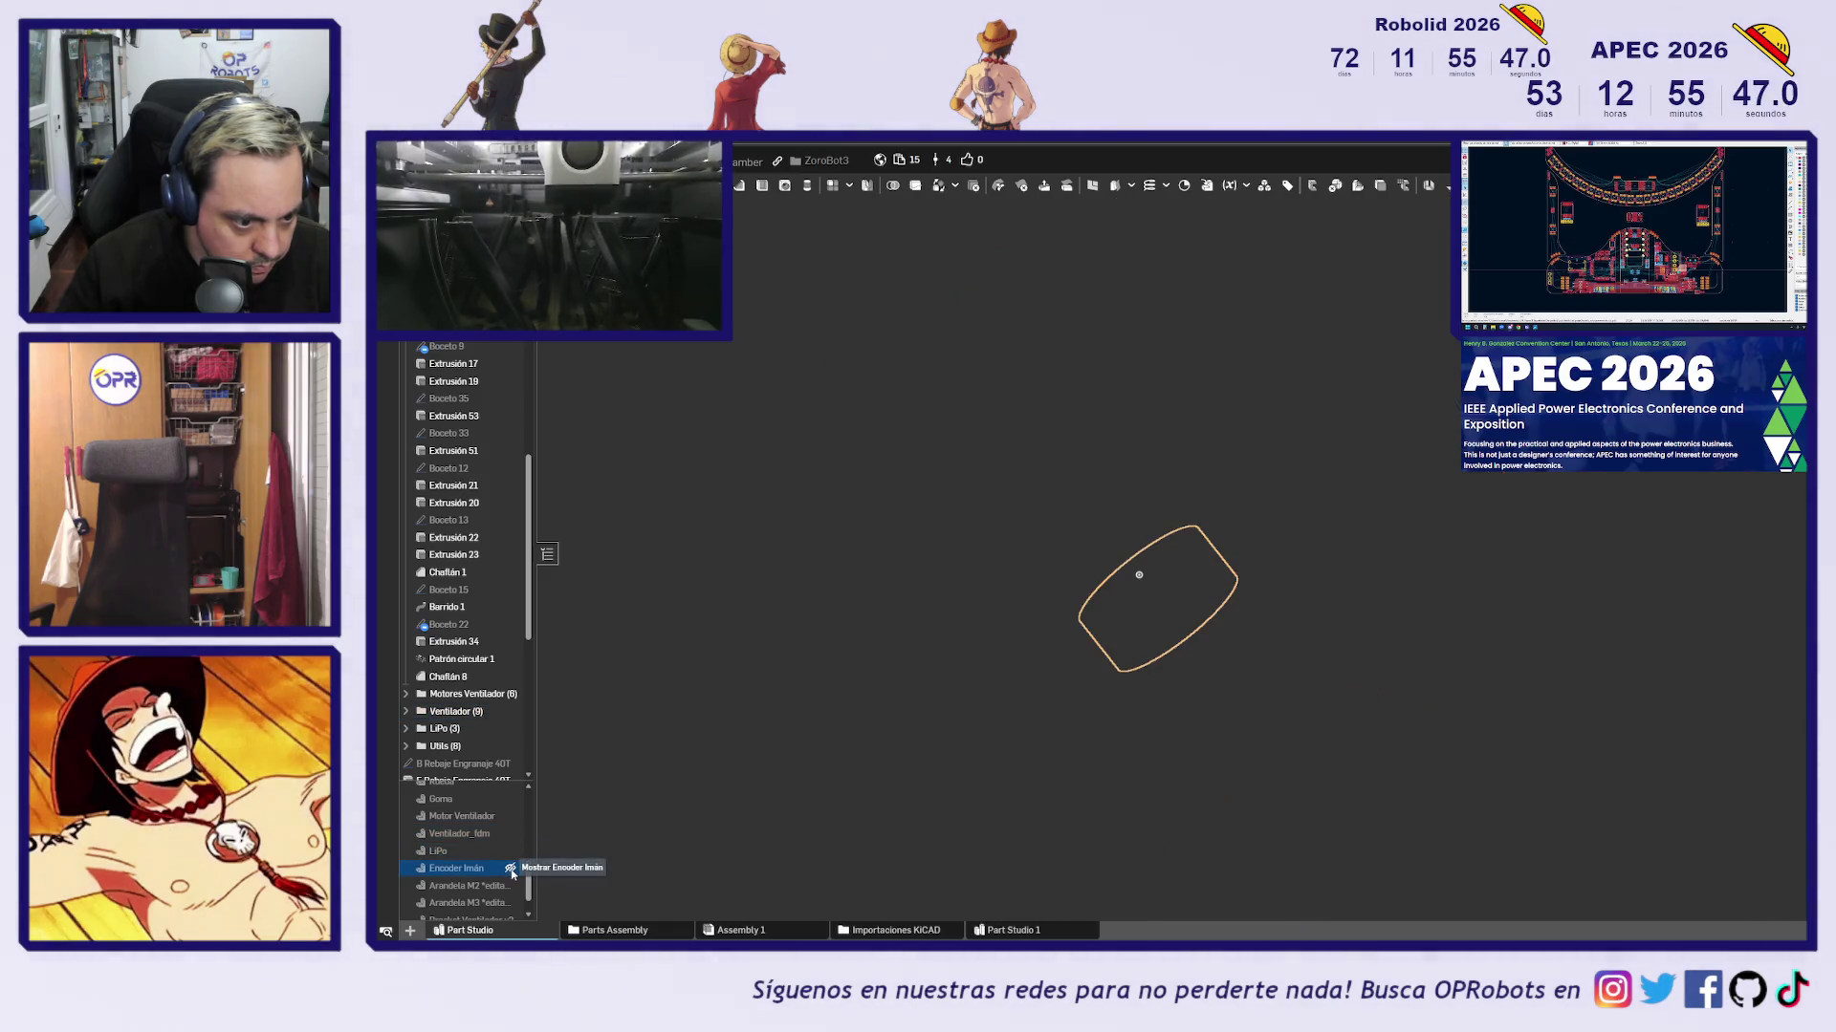
pyautogui.click(511, 869)
pyautogui.moveTo(918, 736)
pyautogui.mouseDown(button='right')
pyautogui.moveTo(799, 749)
pyautogui.moveTo(504, 875)
pyautogui.mouseUp(button='right')
pyautogui.click(509, 869)
# Show and re-hide the Arandela M2 and Arandela M3 washers one at a time
pyautogui.scroll(-1, 504, 866)
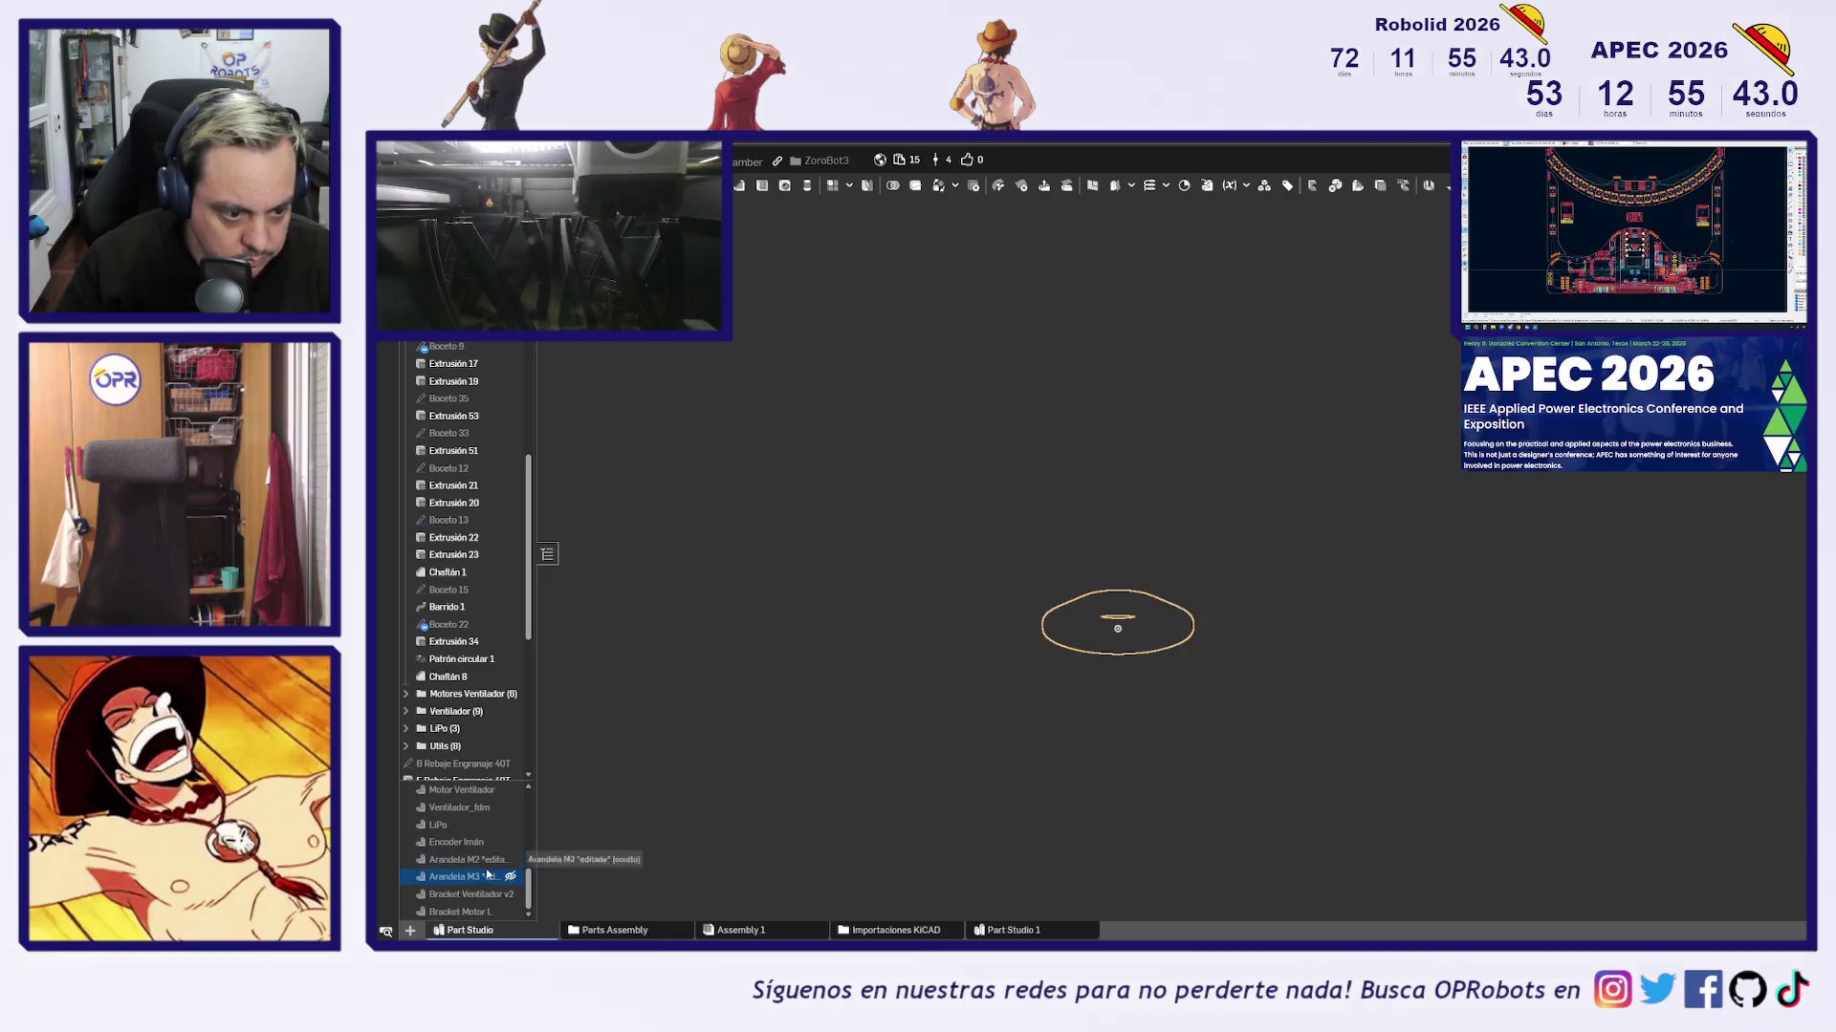
pyautogui.click(510, 861)
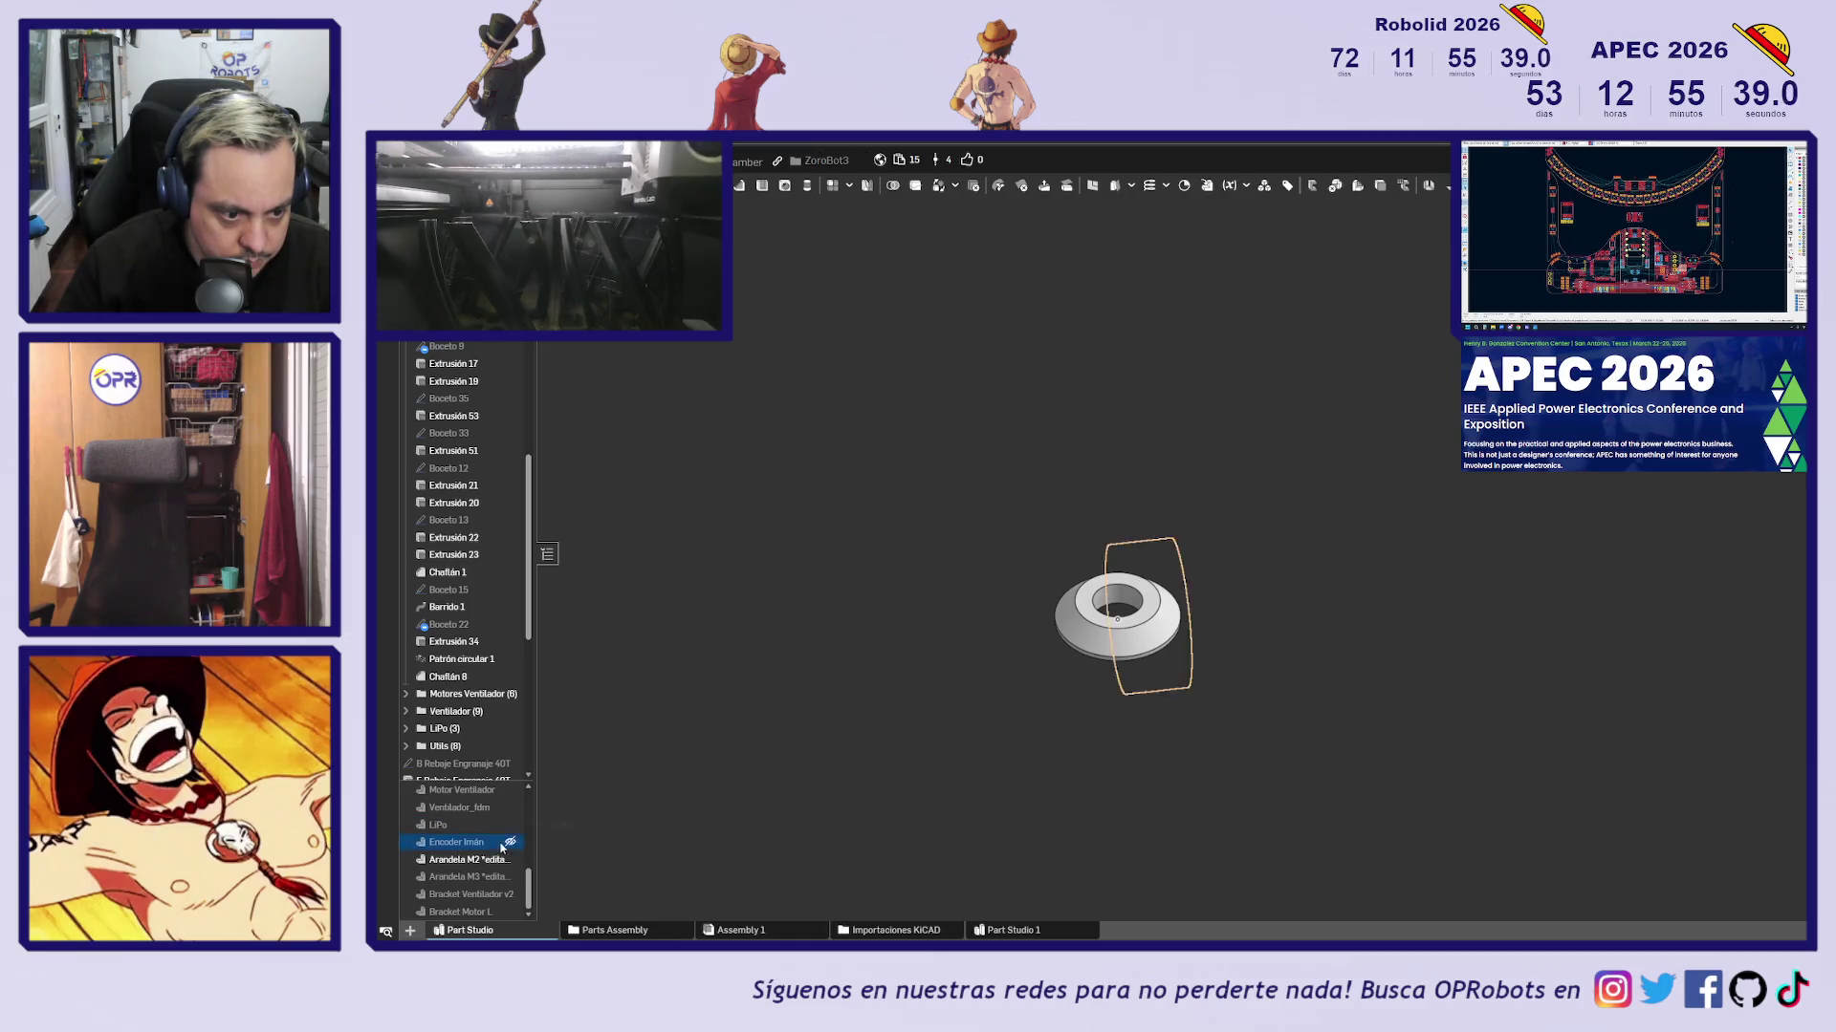
pyautogui.click(510, 860)
pyautogui.click(510, 877)
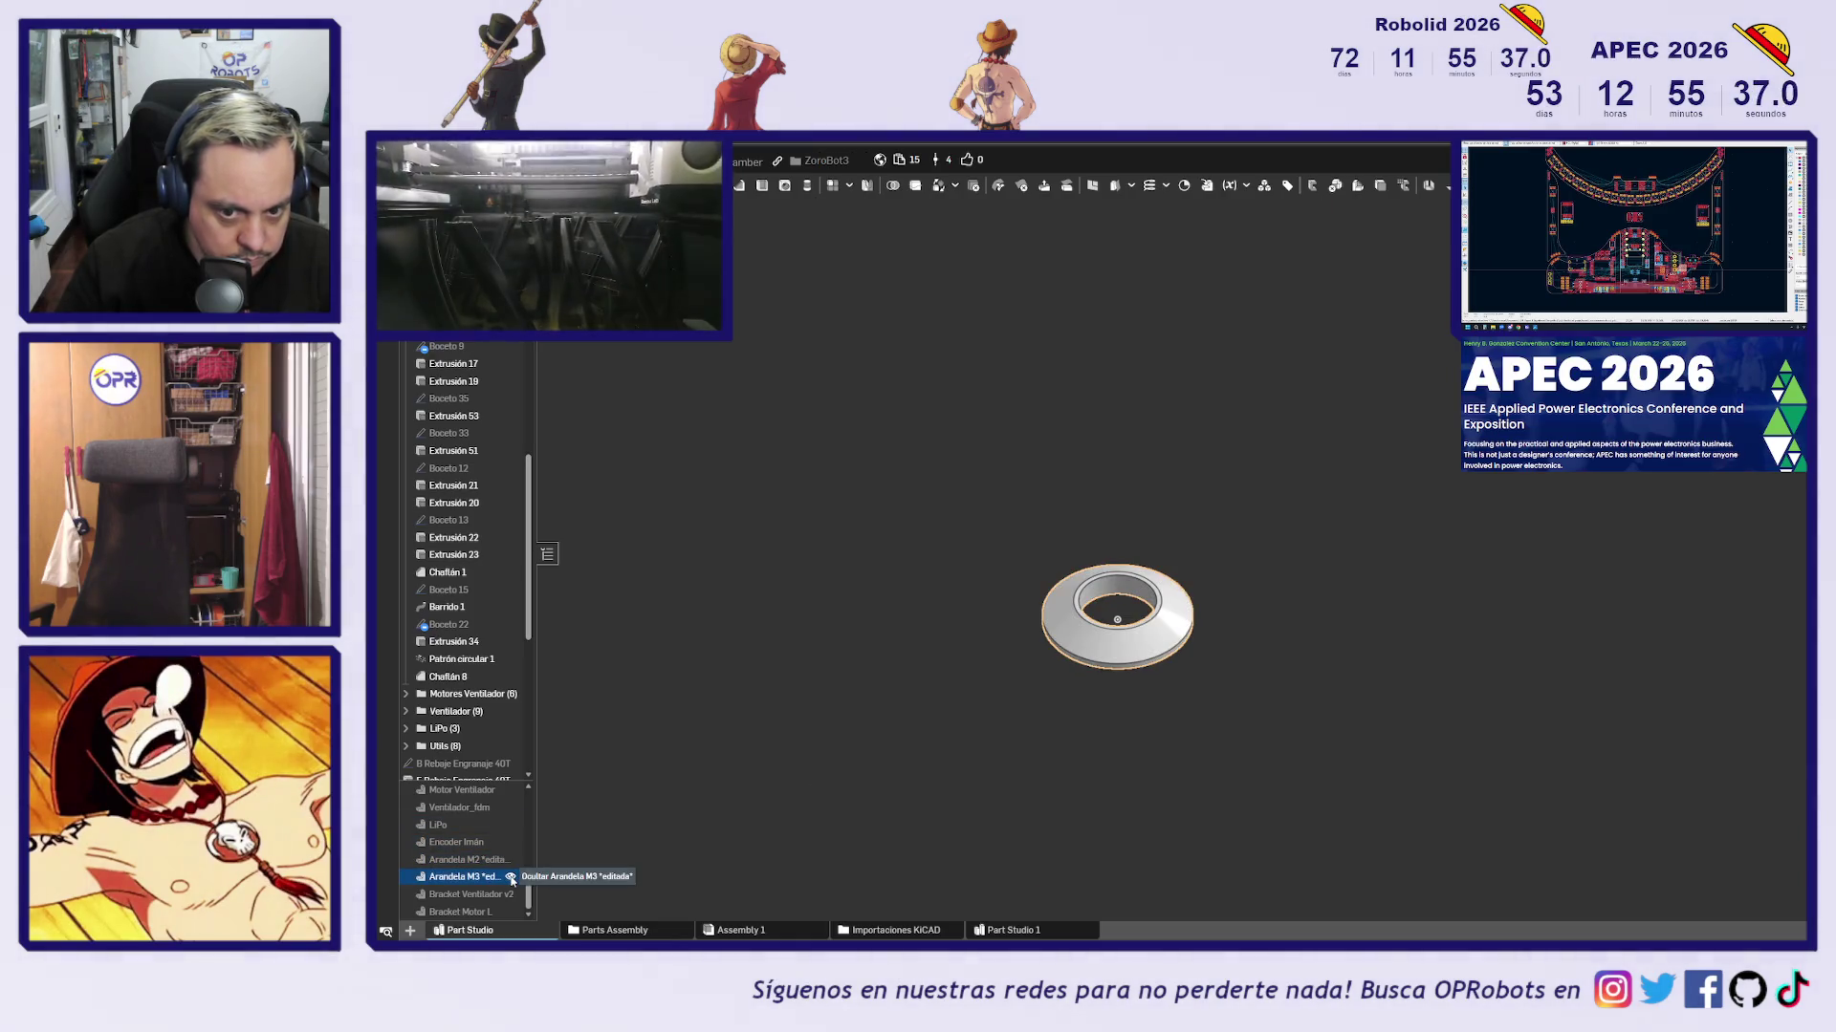
pyautogui.click(510, 878)
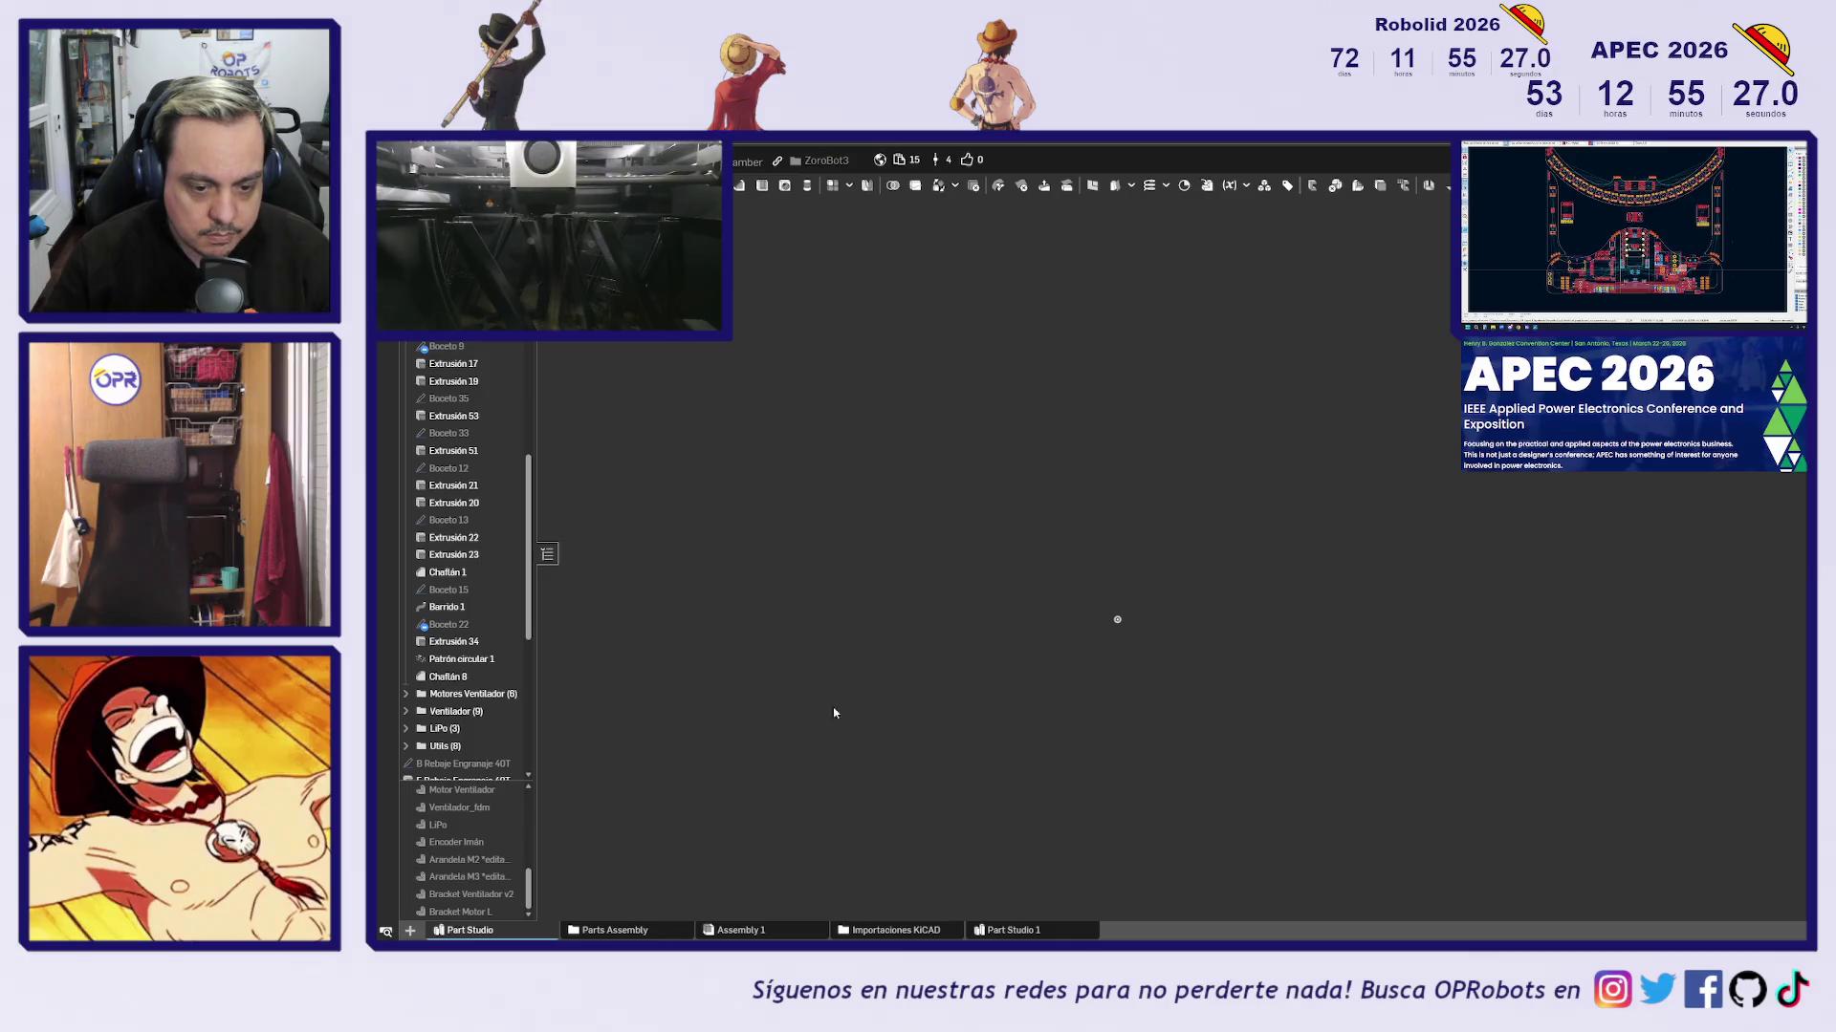
pyautogui.click(761, 933)
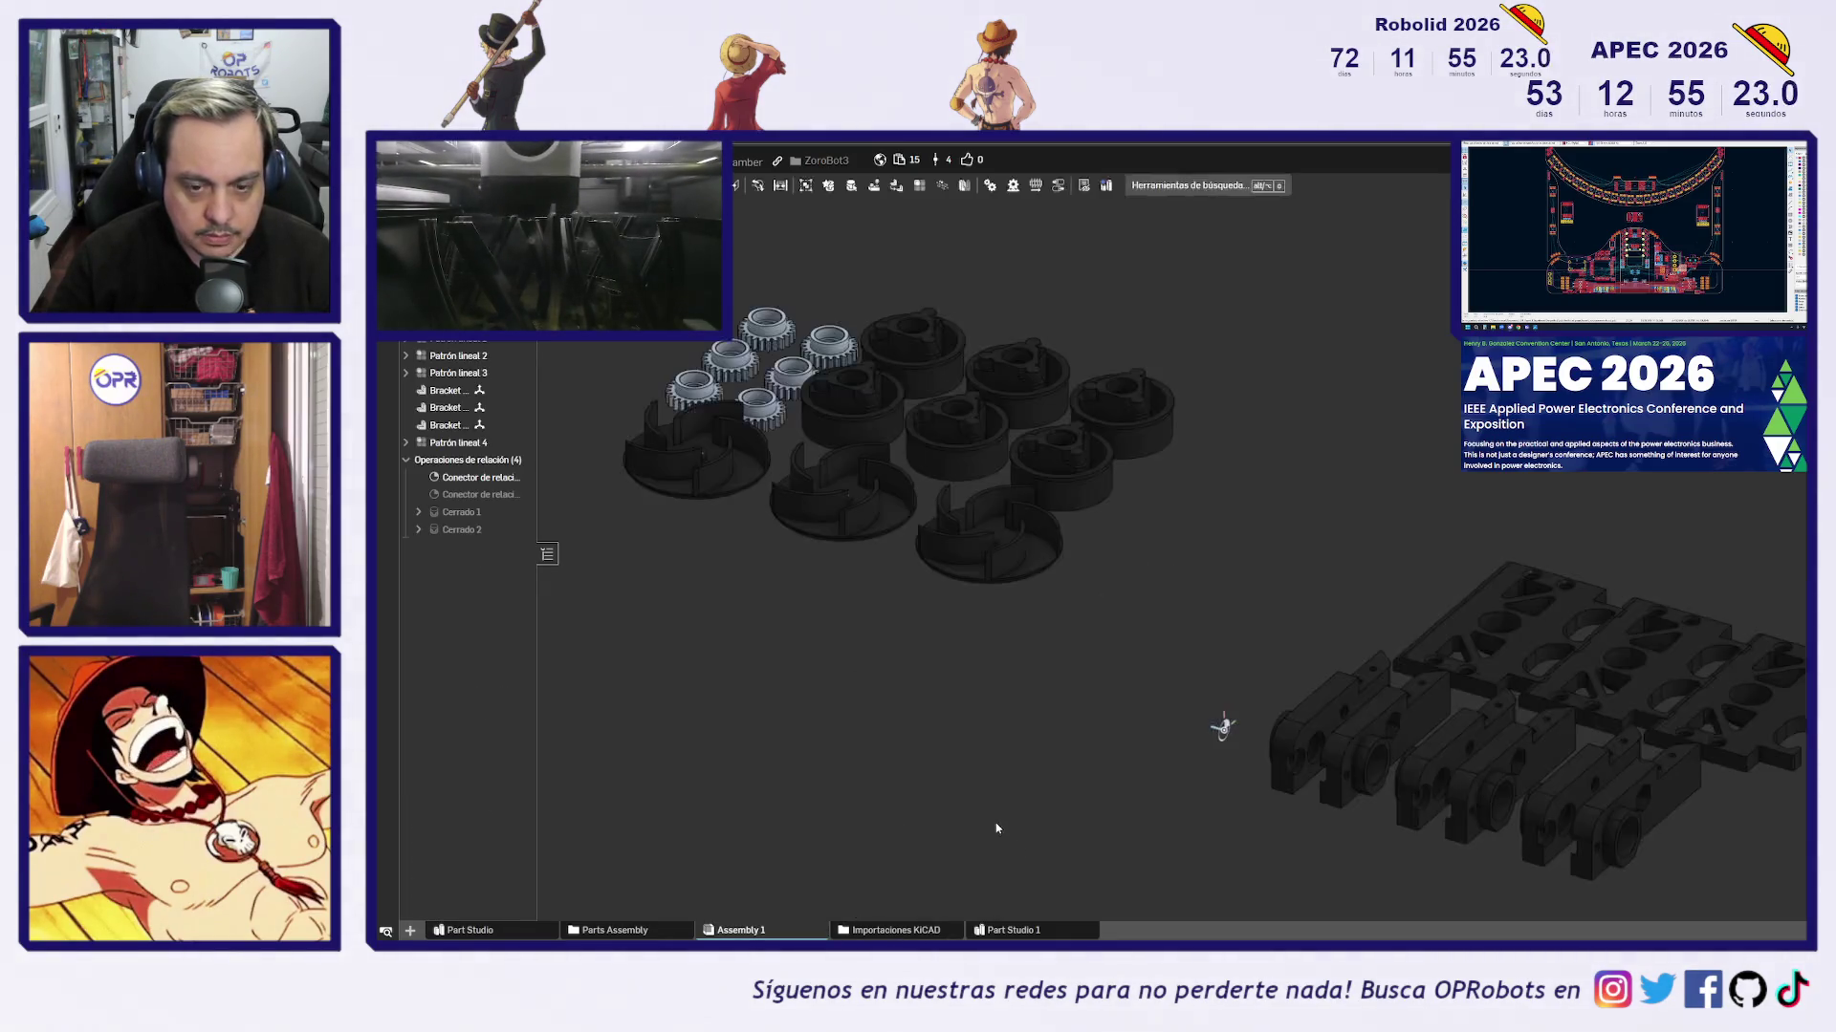
# View Assembly 1 from the top, tilt and pan it, and widen the parts list to show full names
pyautogui.scroll(-3, 1017, 808)
pyautogui.hotkey('shift', '5')
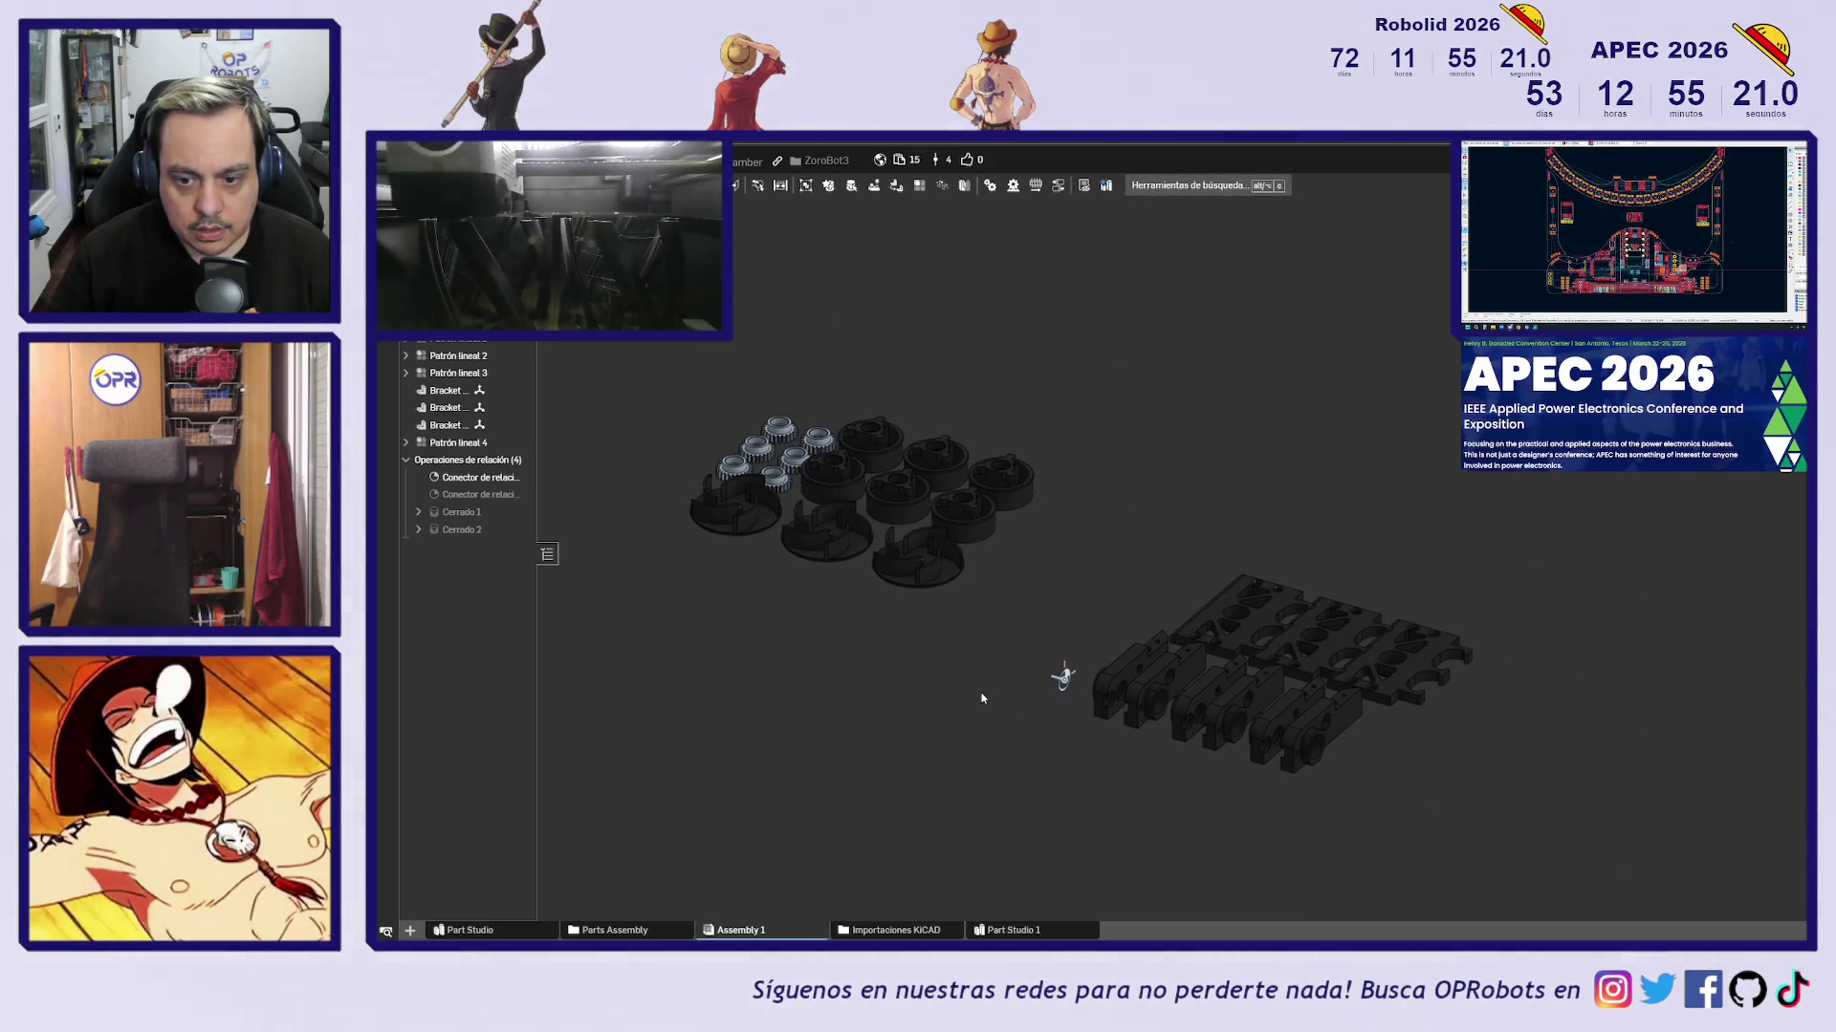
pyautogui.moveTo(1015, 767)
pyautogui.mouseDown(button='right')
pyautogui.moveTo(1052, 705)
pyautogui.moveTo(1032, 513)
pyautogui.moveTo(1031, 748)
pyautogui.mouseUp(button='right')
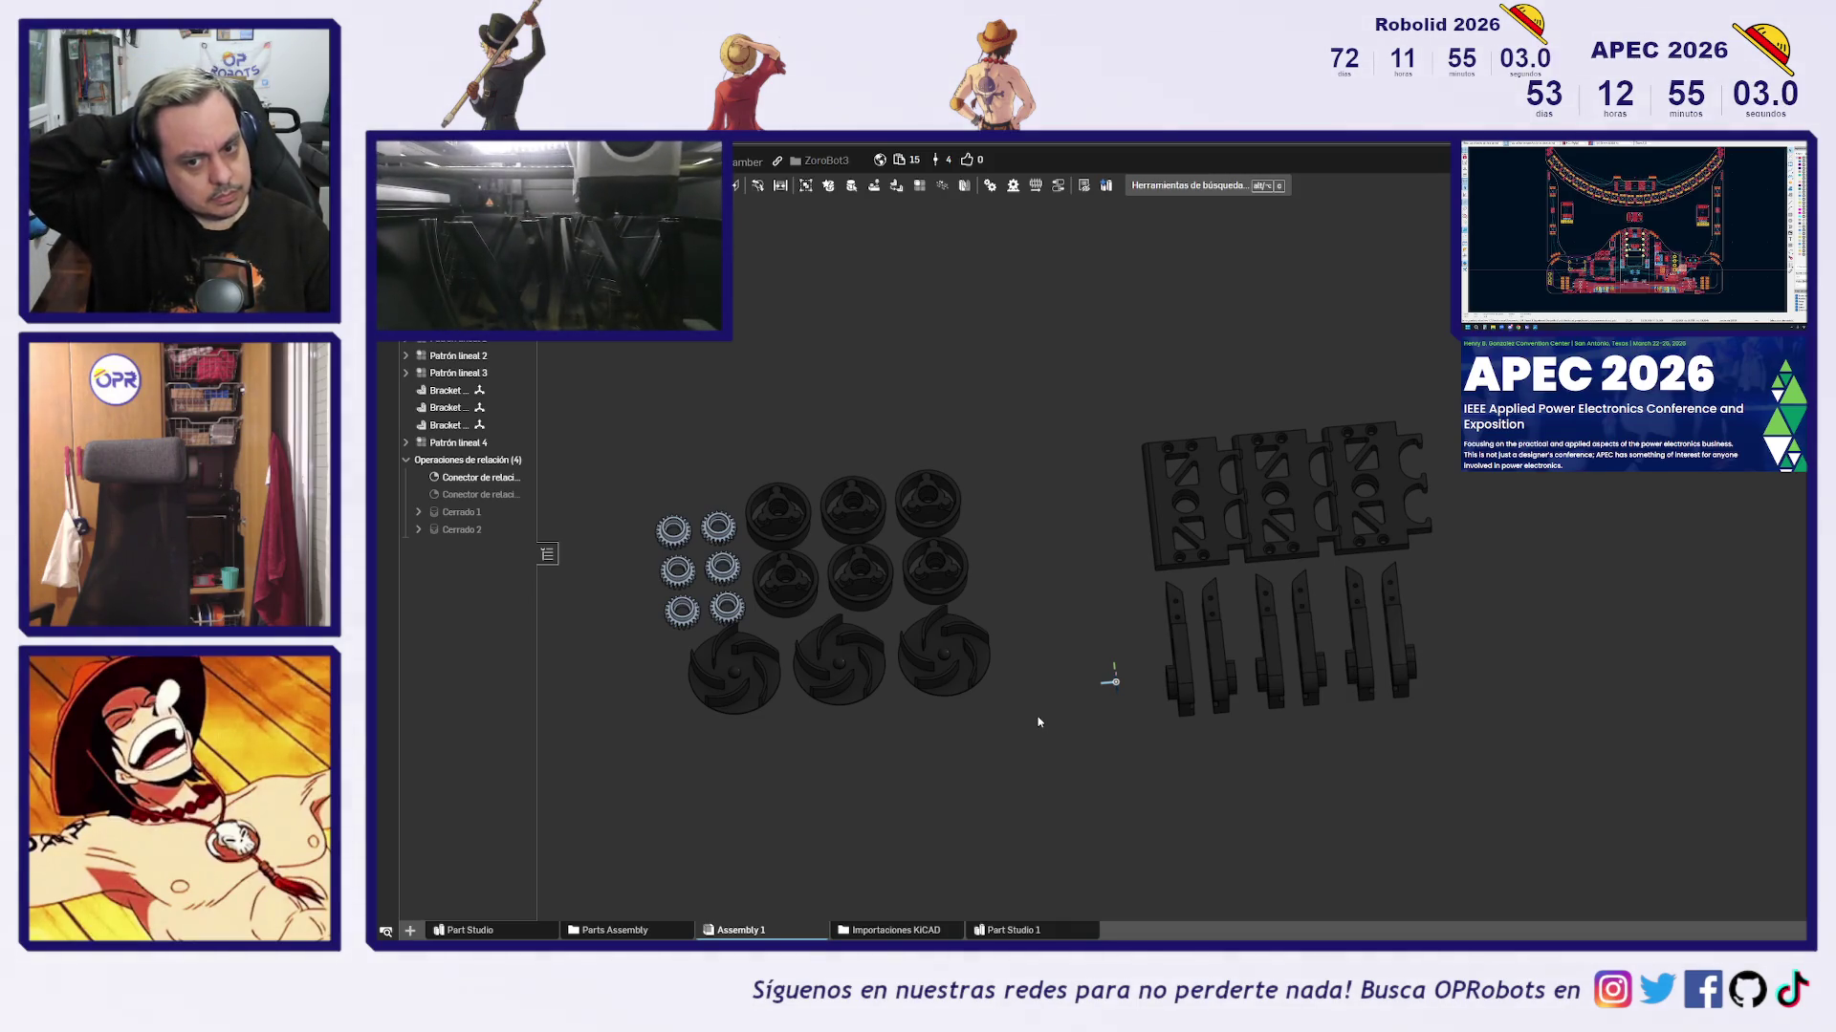
pyautogui.moveTo(1035, 733); pyautogui.dragTo(1069, 754, button='middle')
pyautogui.moveTo(1075, 749); pyautogui.dragTo(1073, 733, button='right')
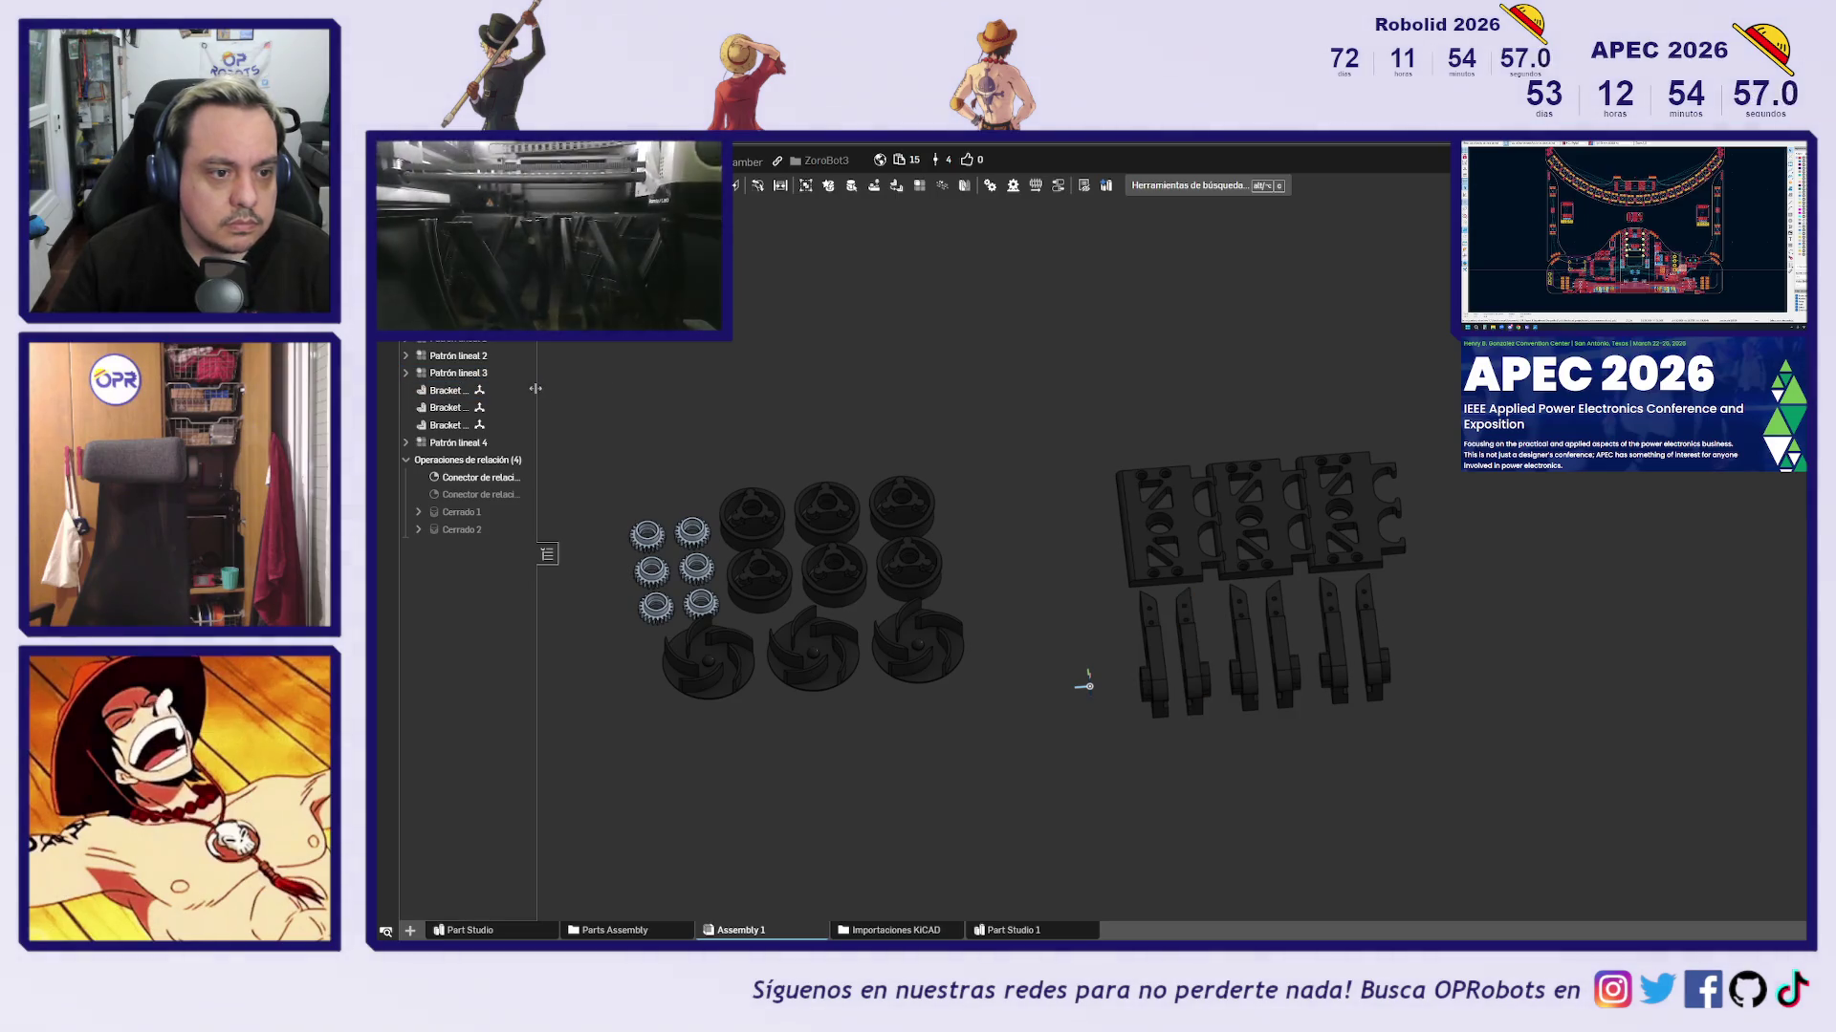
pyautogui.moveTo(537, 393); pyautogui.dragTo(670, 398)
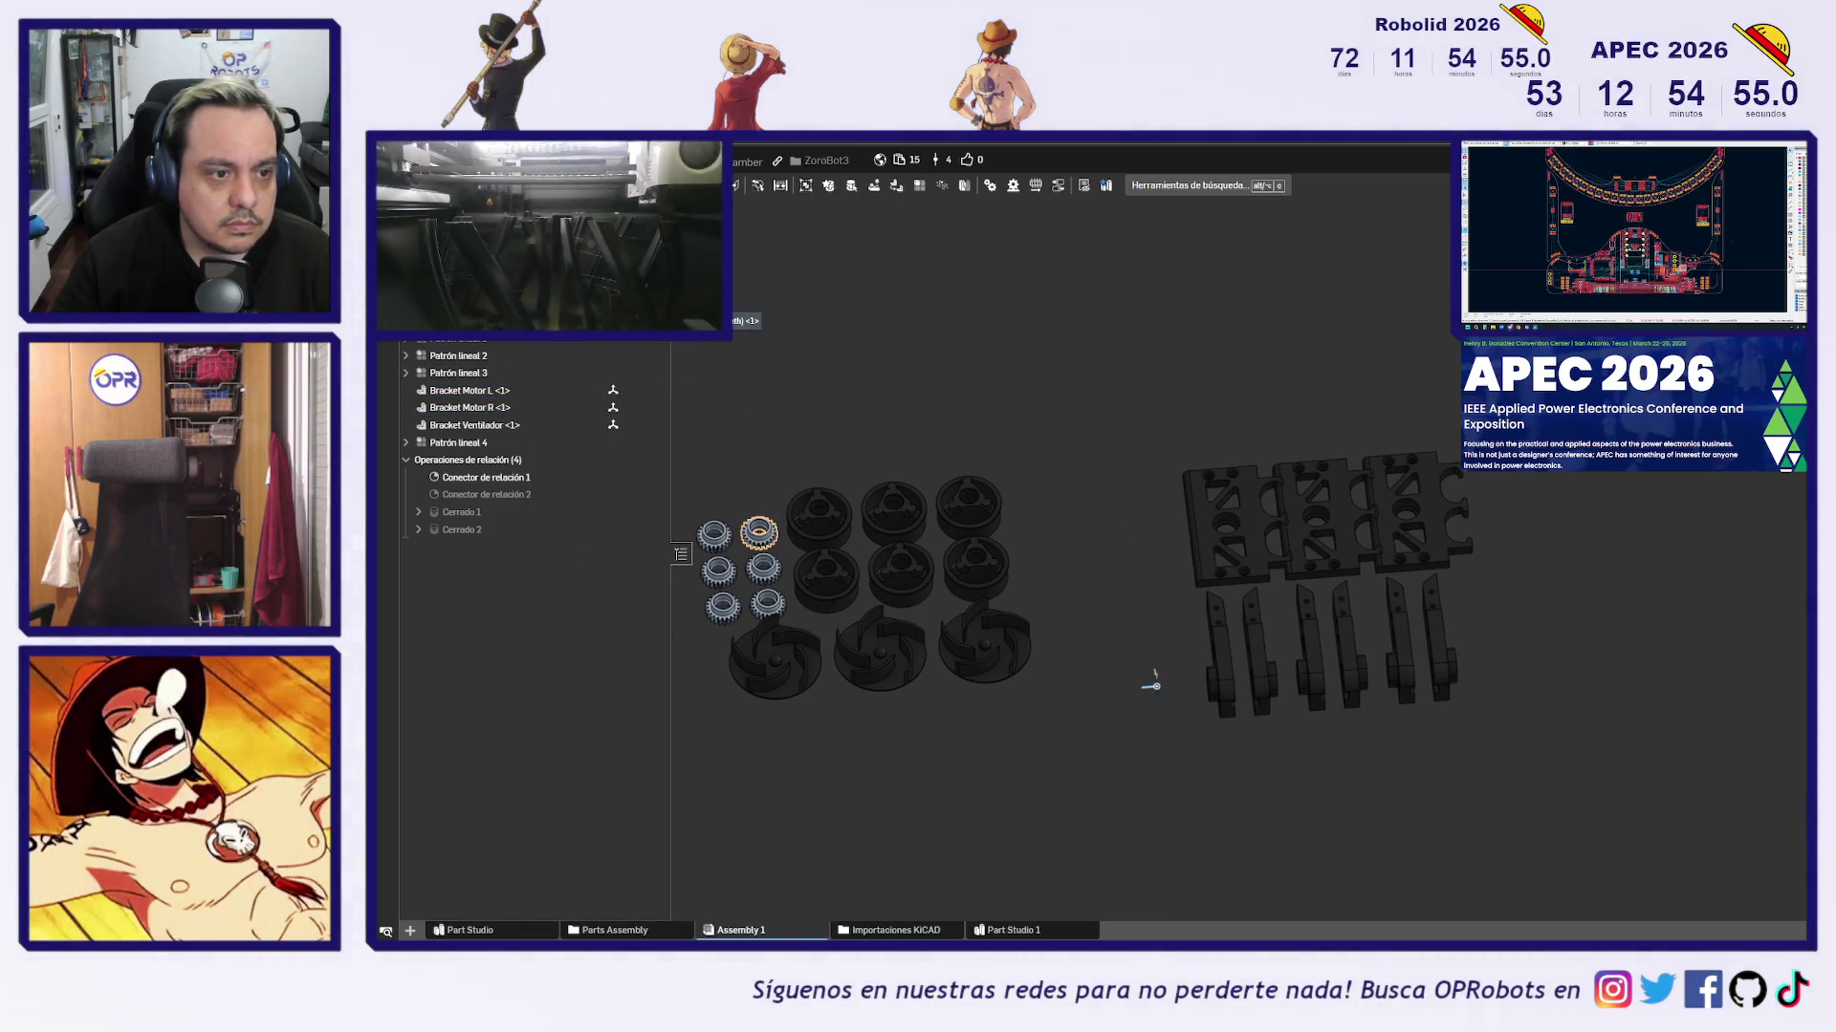
pyautogui.rightClick(481, 427)
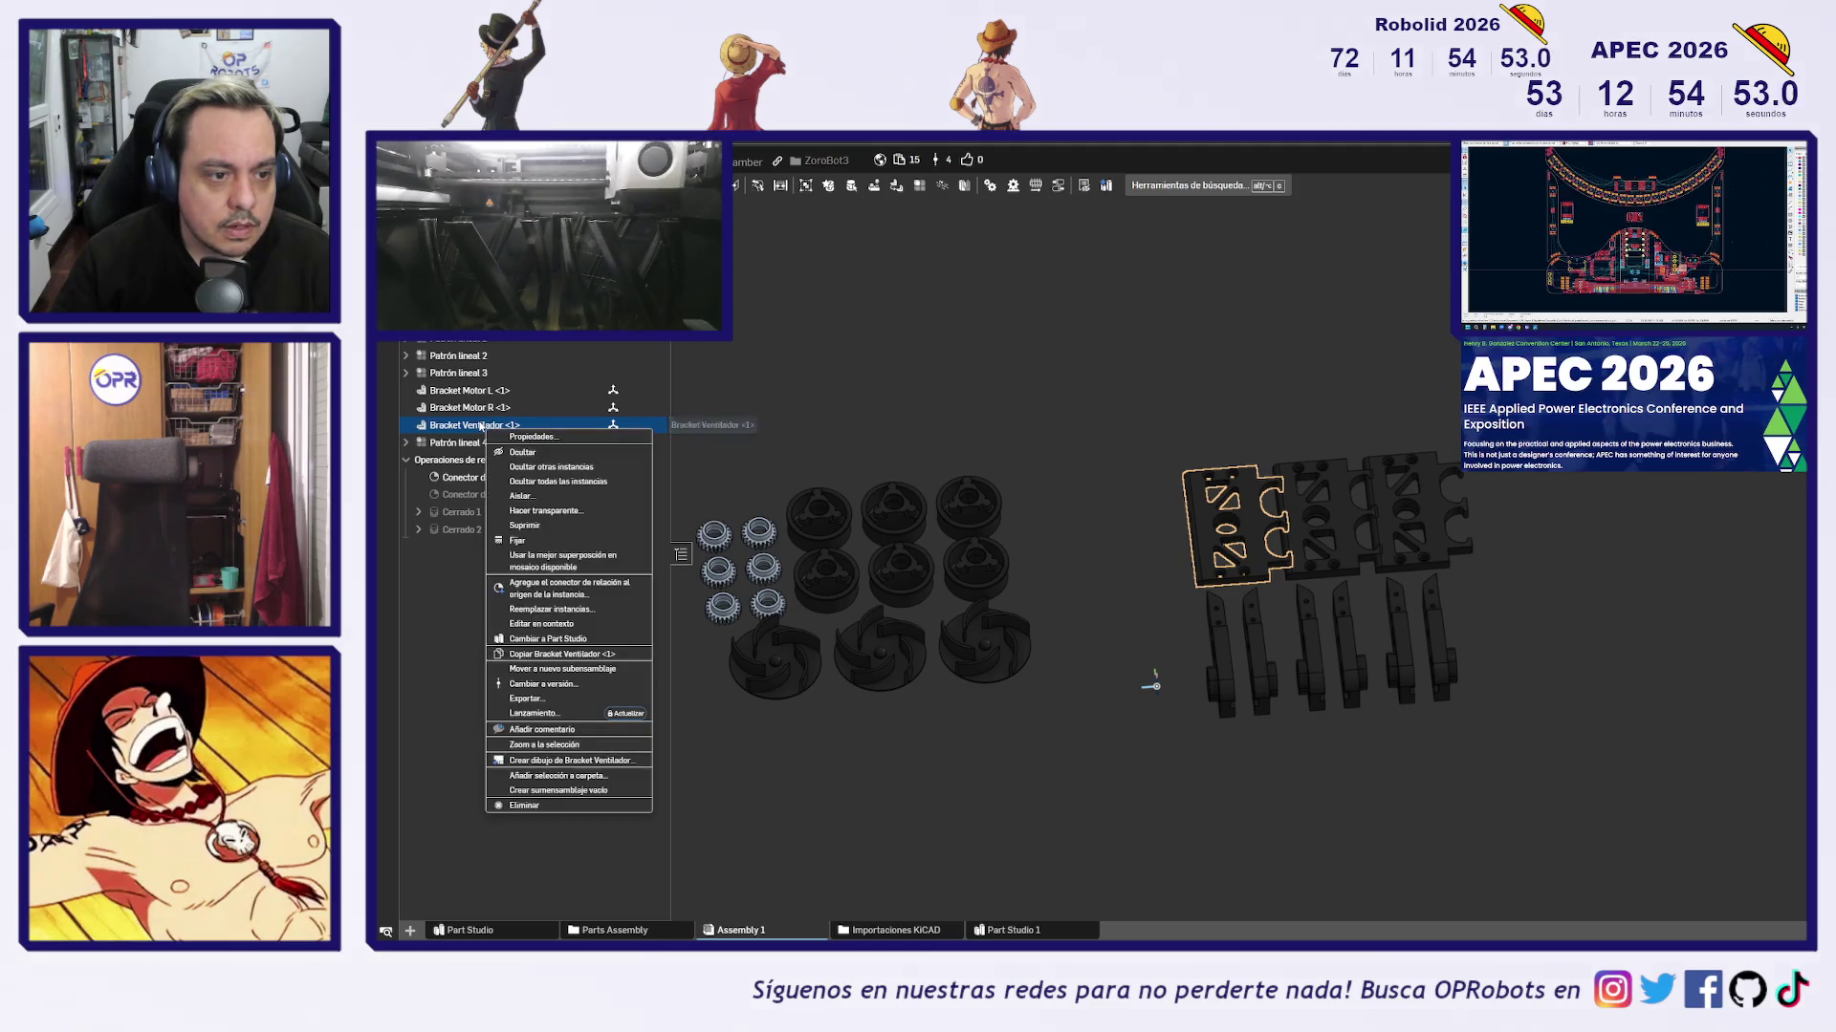
# Replace all Bracket Ventilador instances with Bracket Ventilador v2 from the Part Studio
pyautogui.click(601, 611)
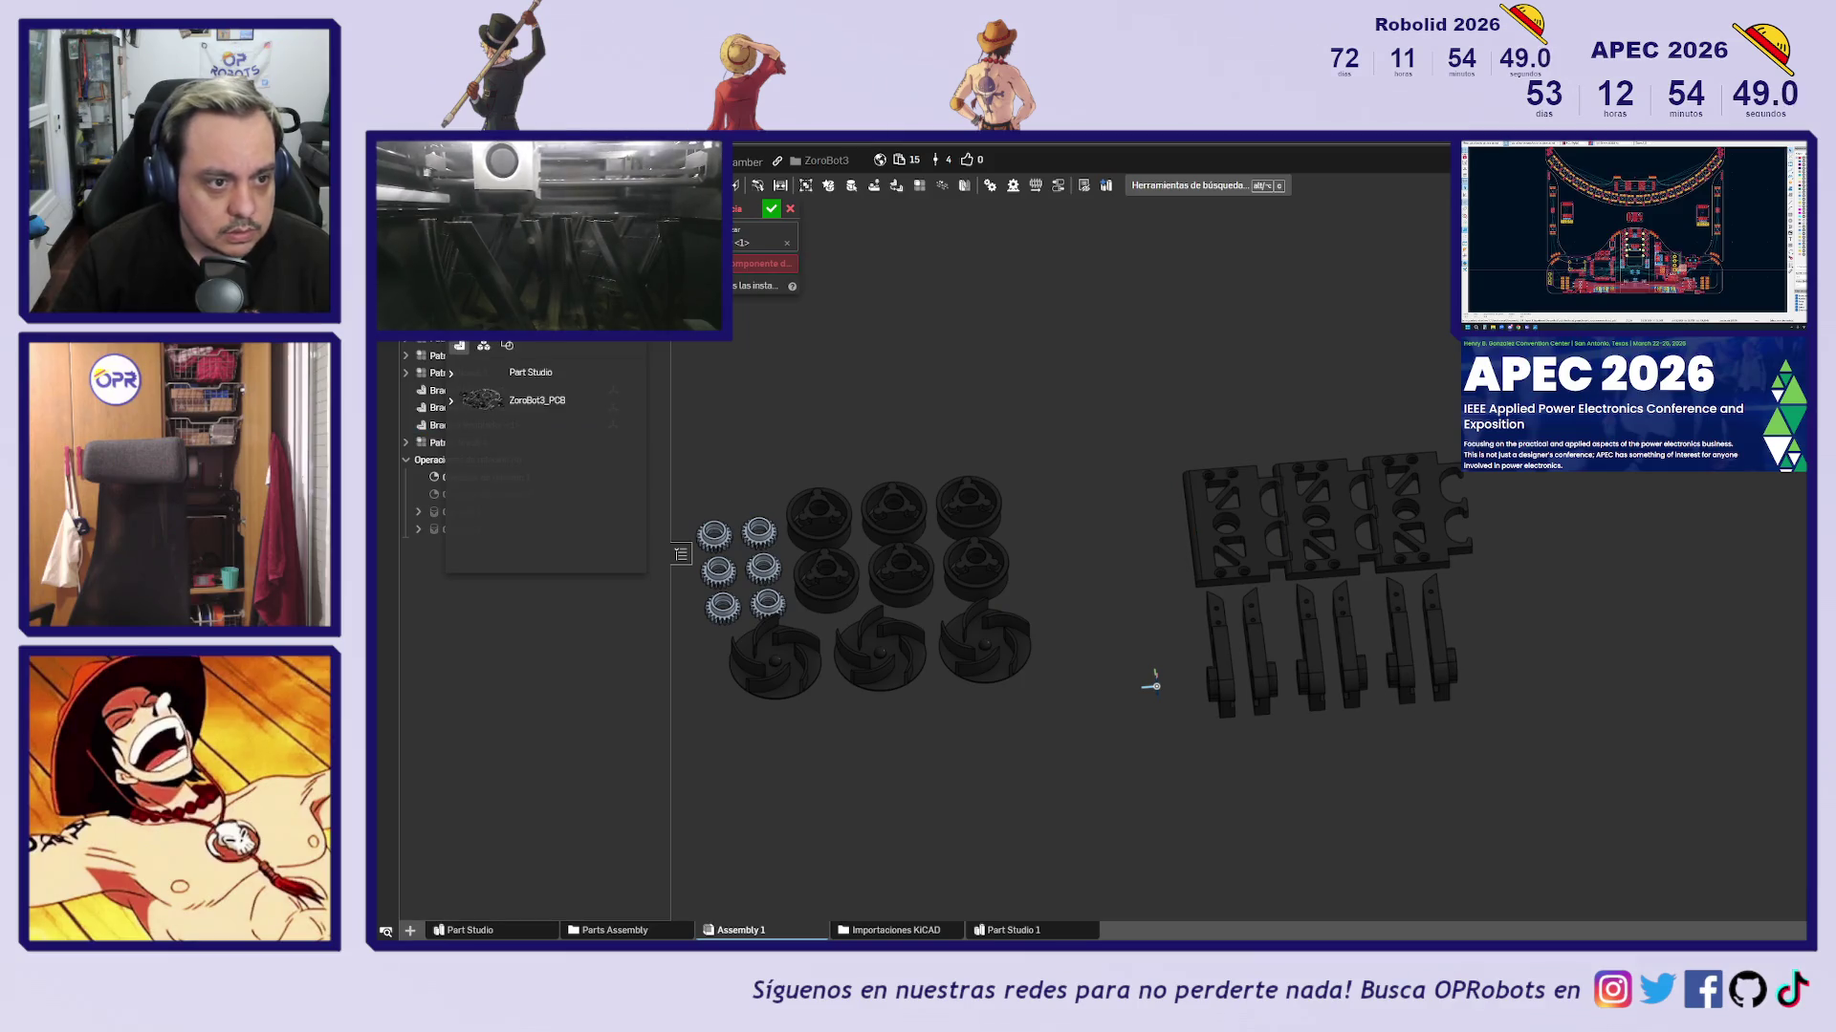
pyautogui.click(452, 378)
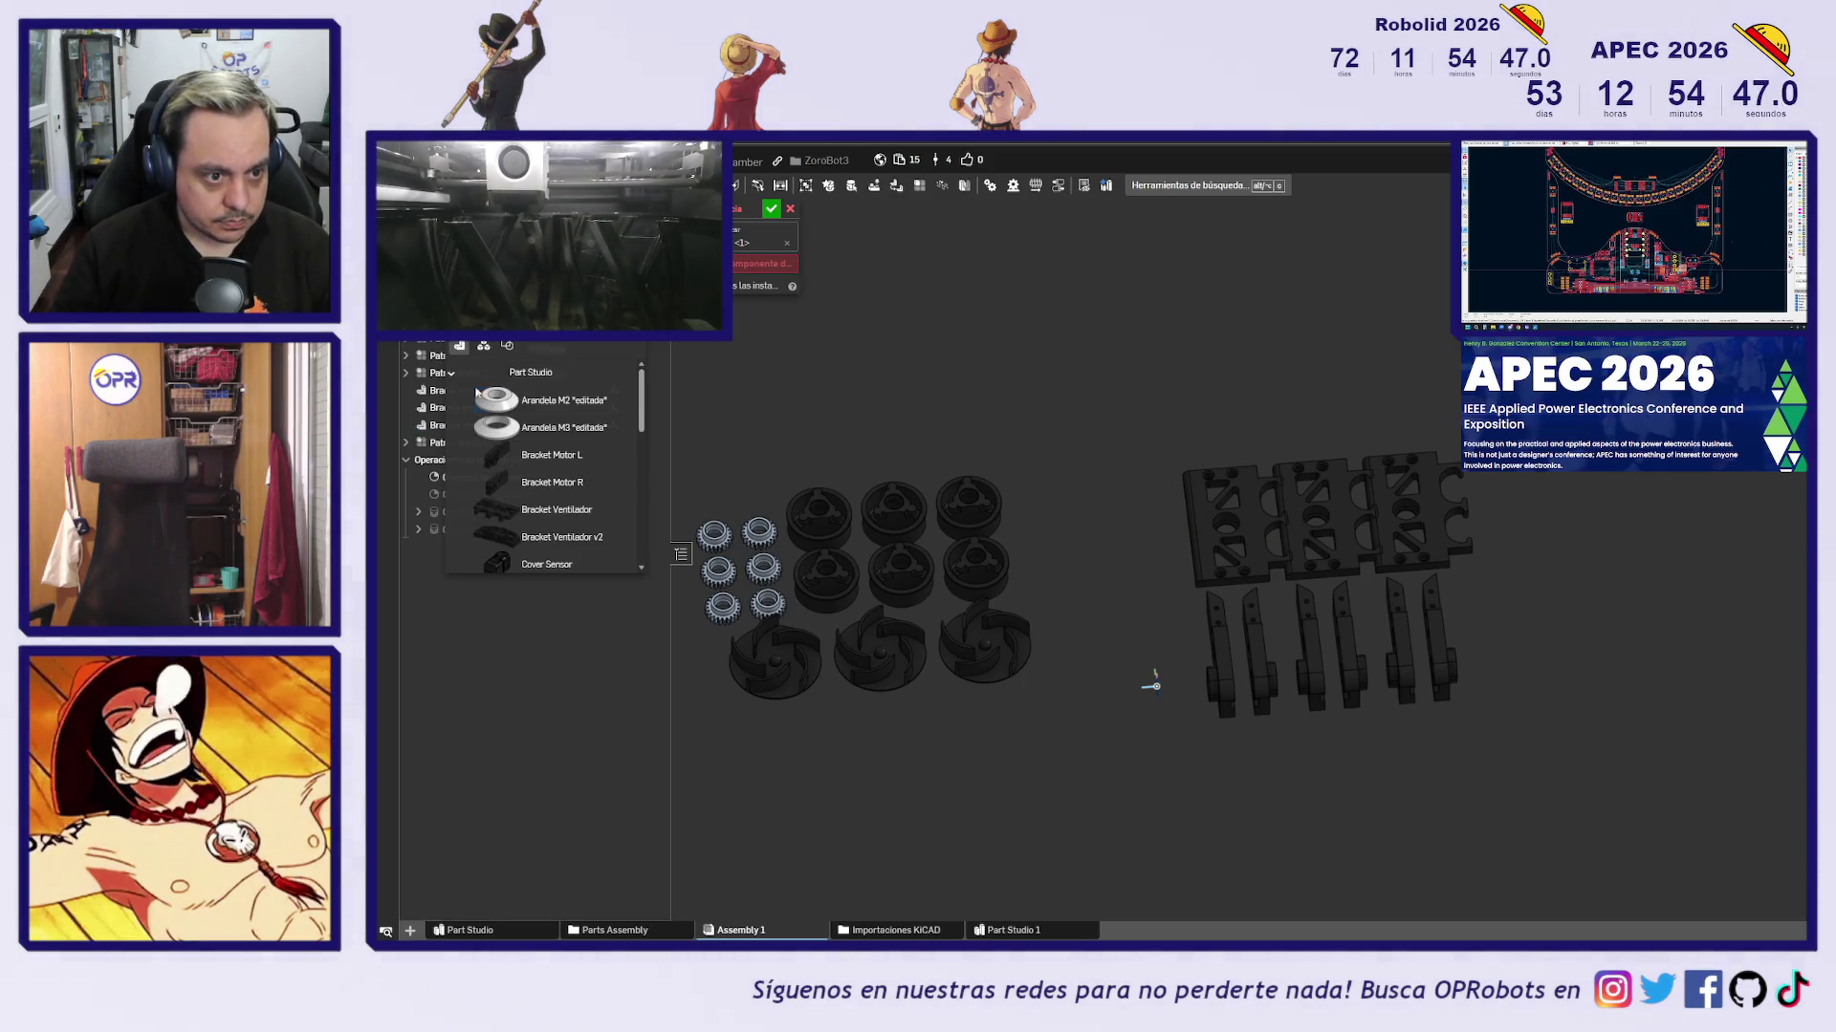
pyautogui.click(577, 534)
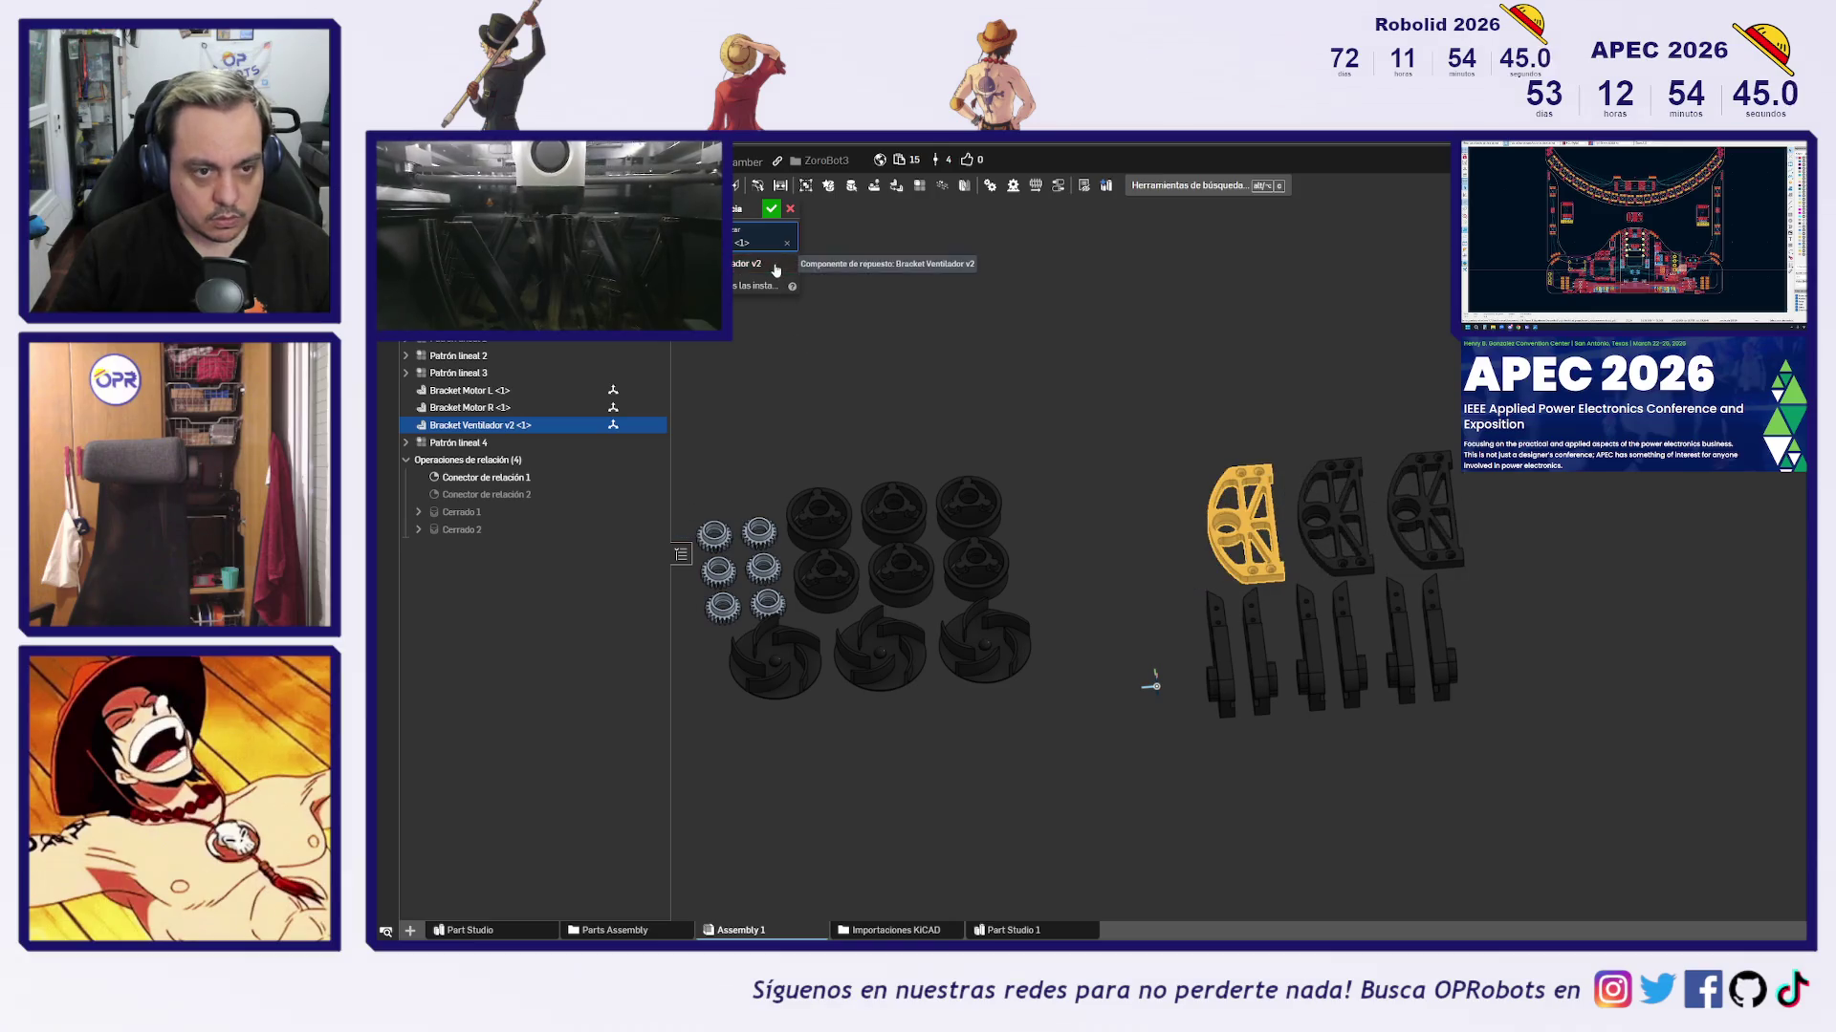
pyautogui.click(770, 209)
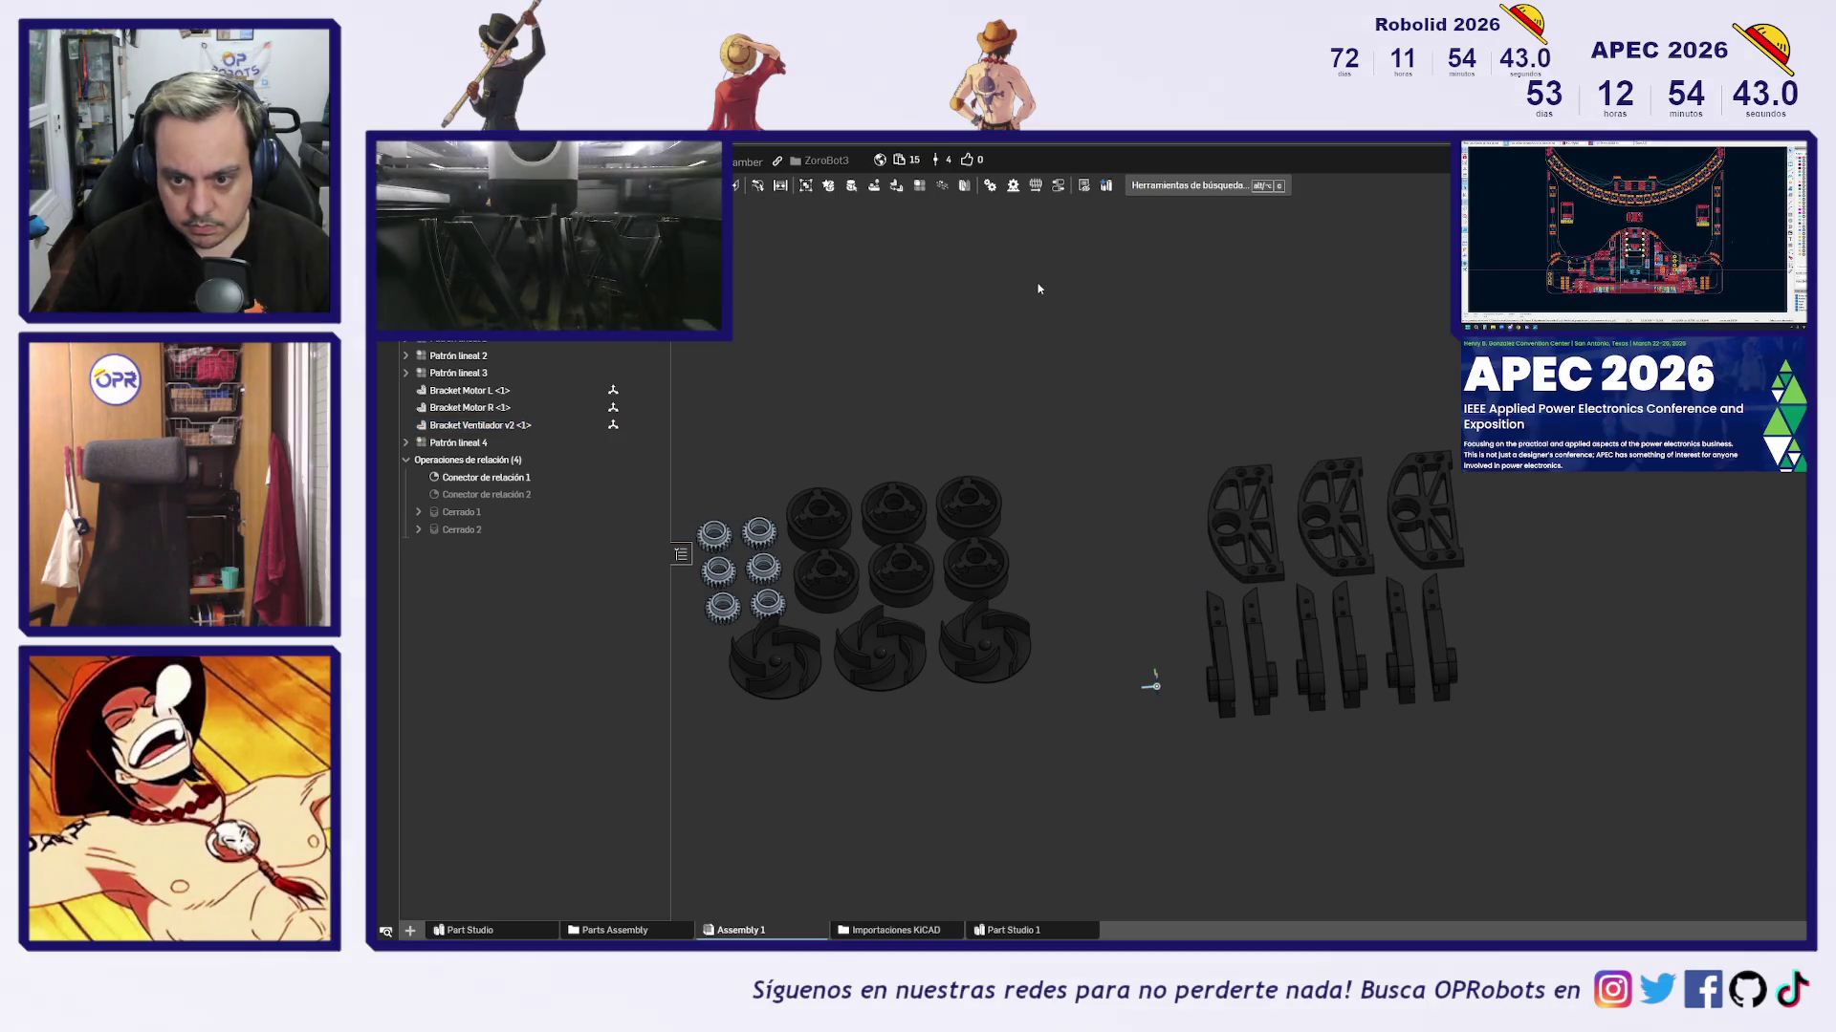
# Cycle through front, top and isometric views, fitting all parts, to survey the brackets
pyautogui.scroll(4, 1600, 514)
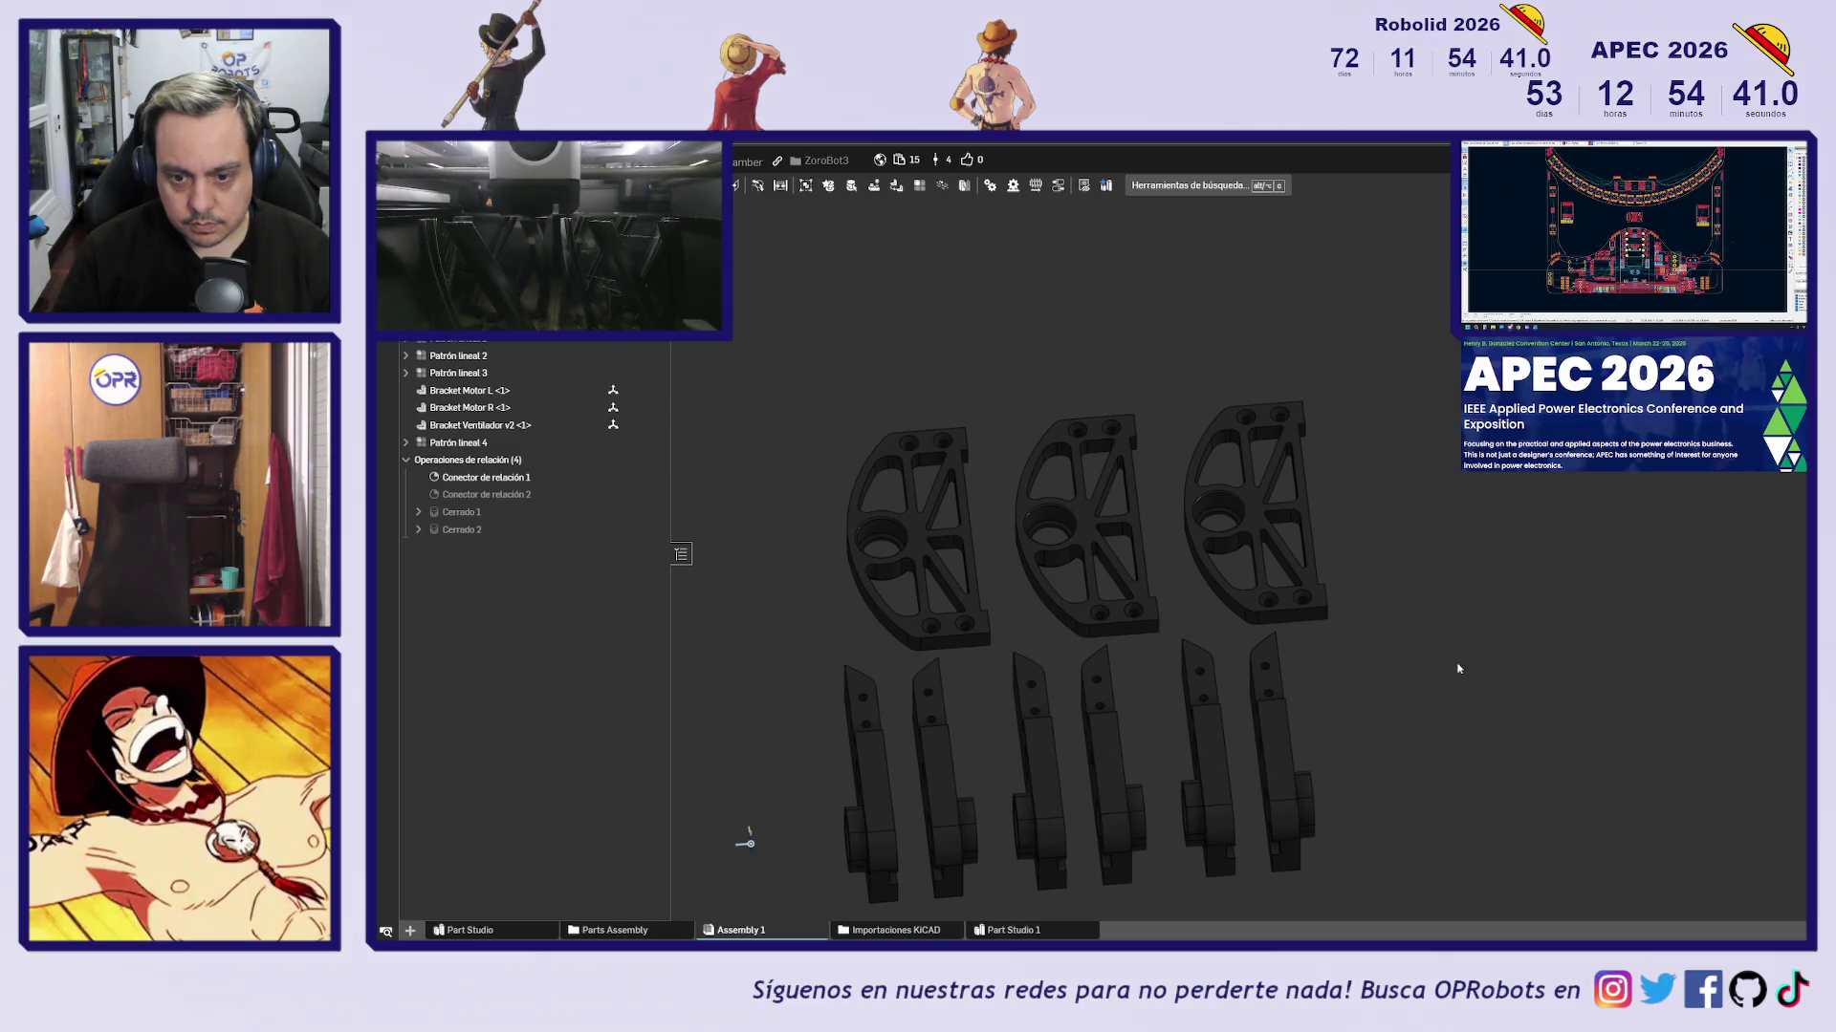
pyautogui.hotkey('shift', '1')
pyautogui.hotkey('shift', '5')
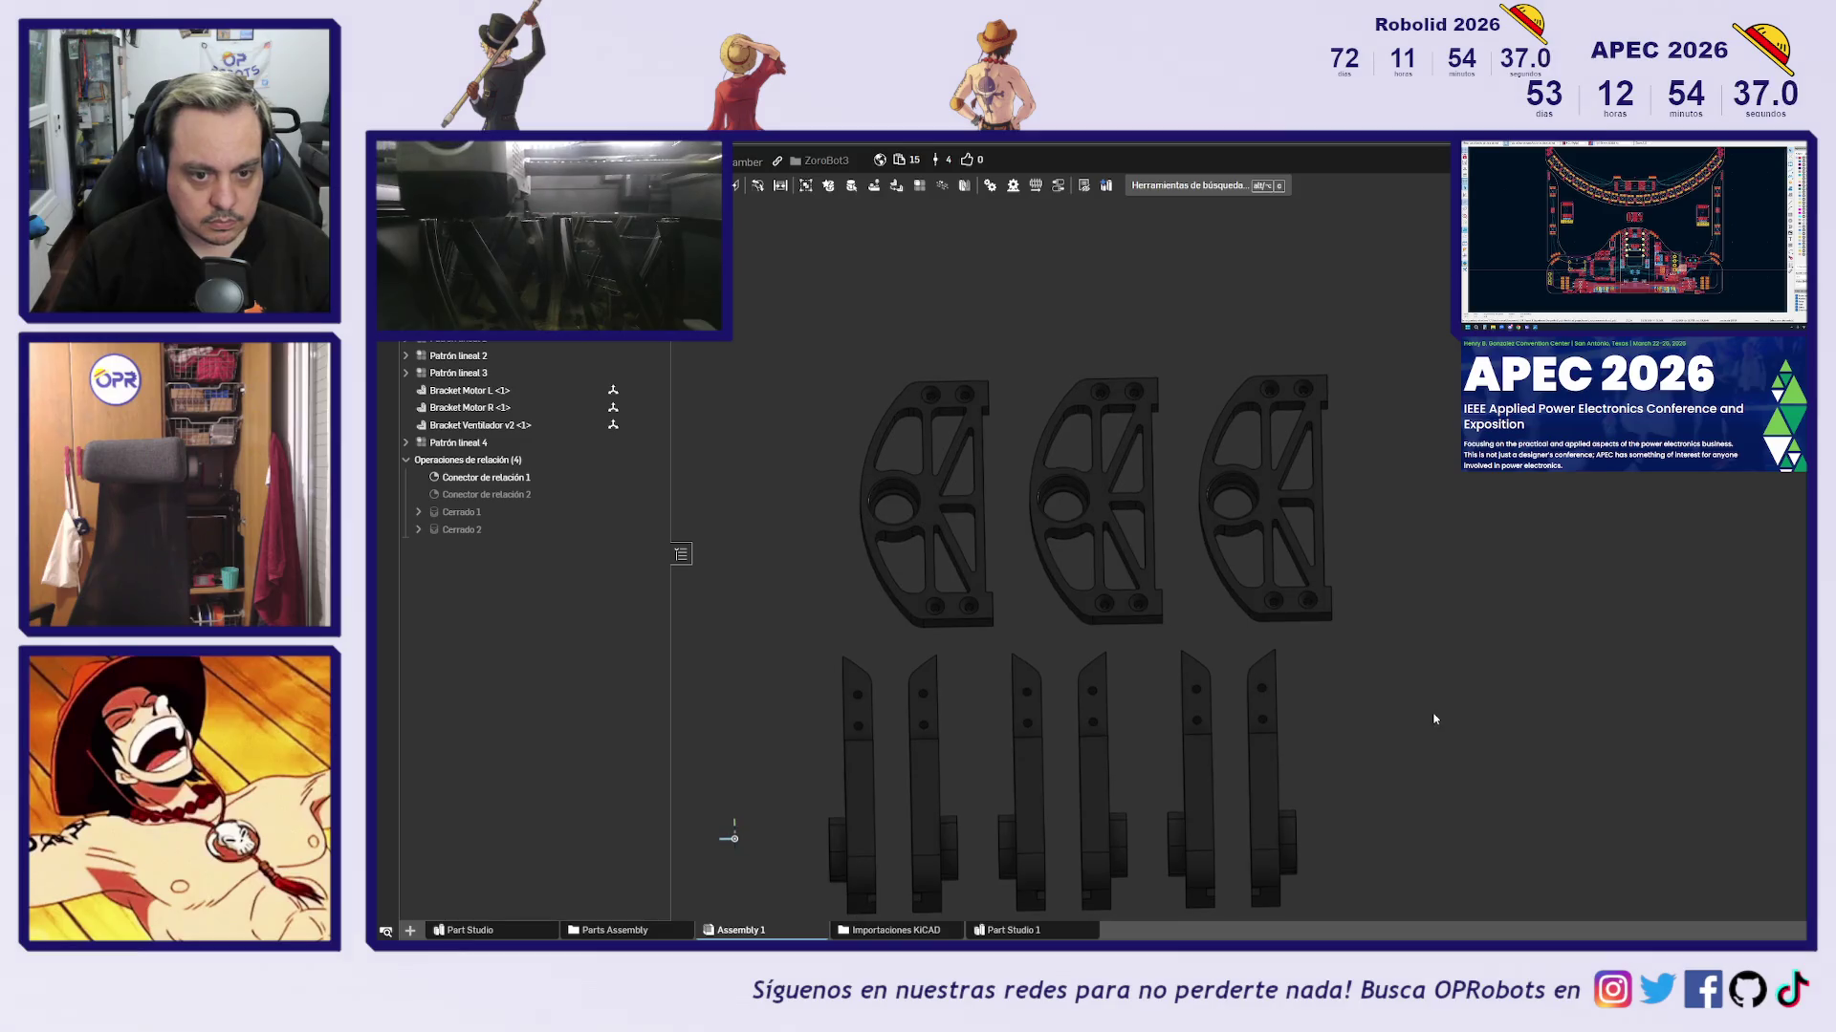
pyautogui.press('f')
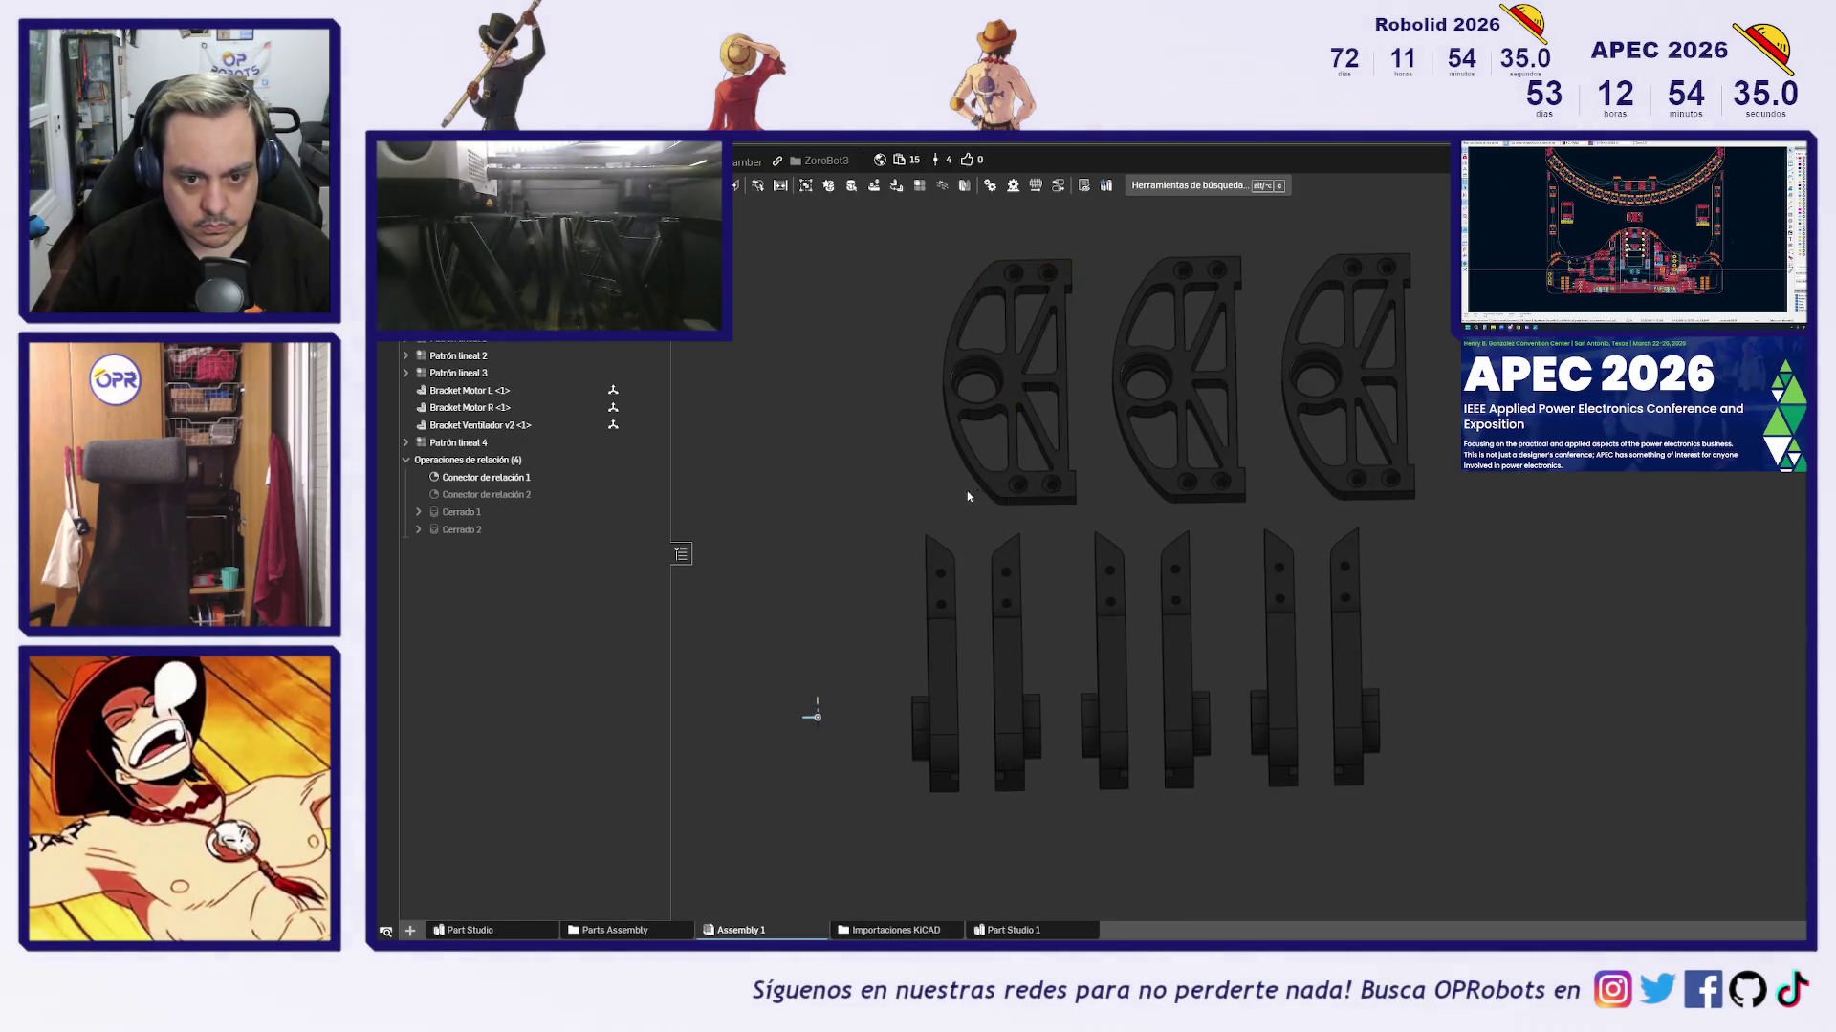
pyautogui.press('Right')
pyautogui.press('Right')
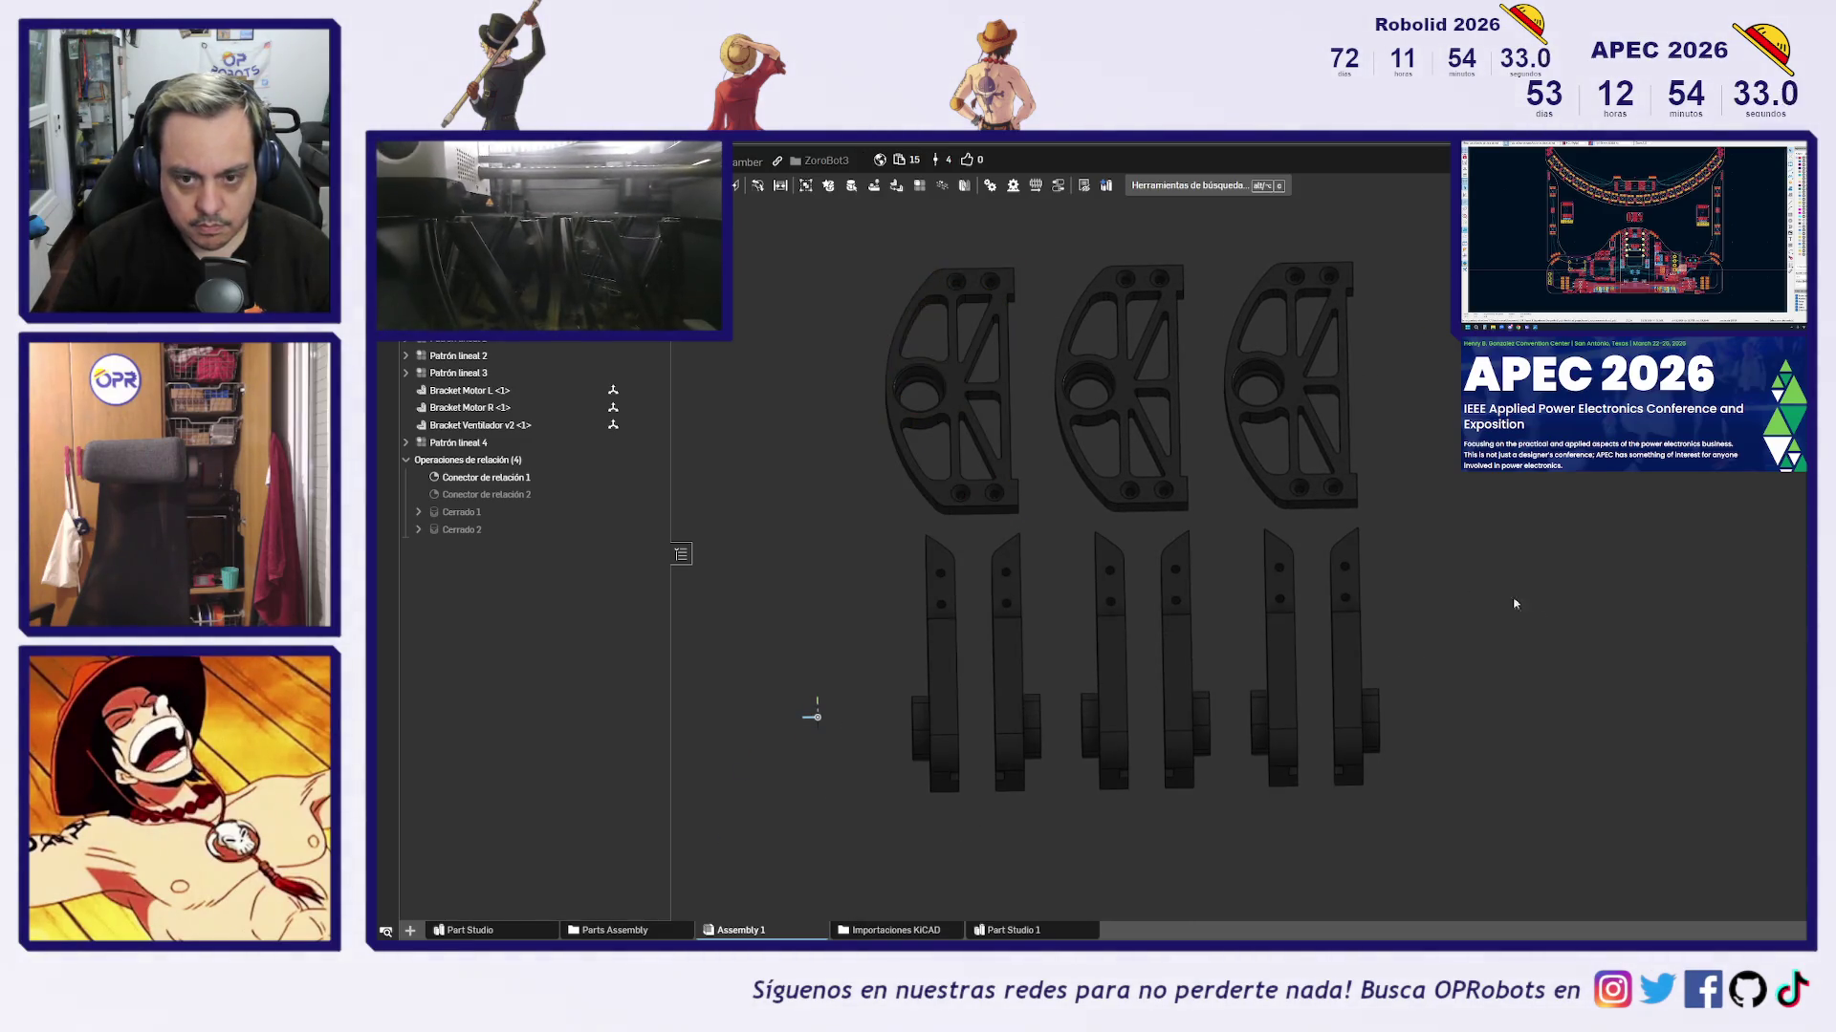
pyautogui.hotkey('shift', '1')
pyautogui.hotkey('shift', '7')
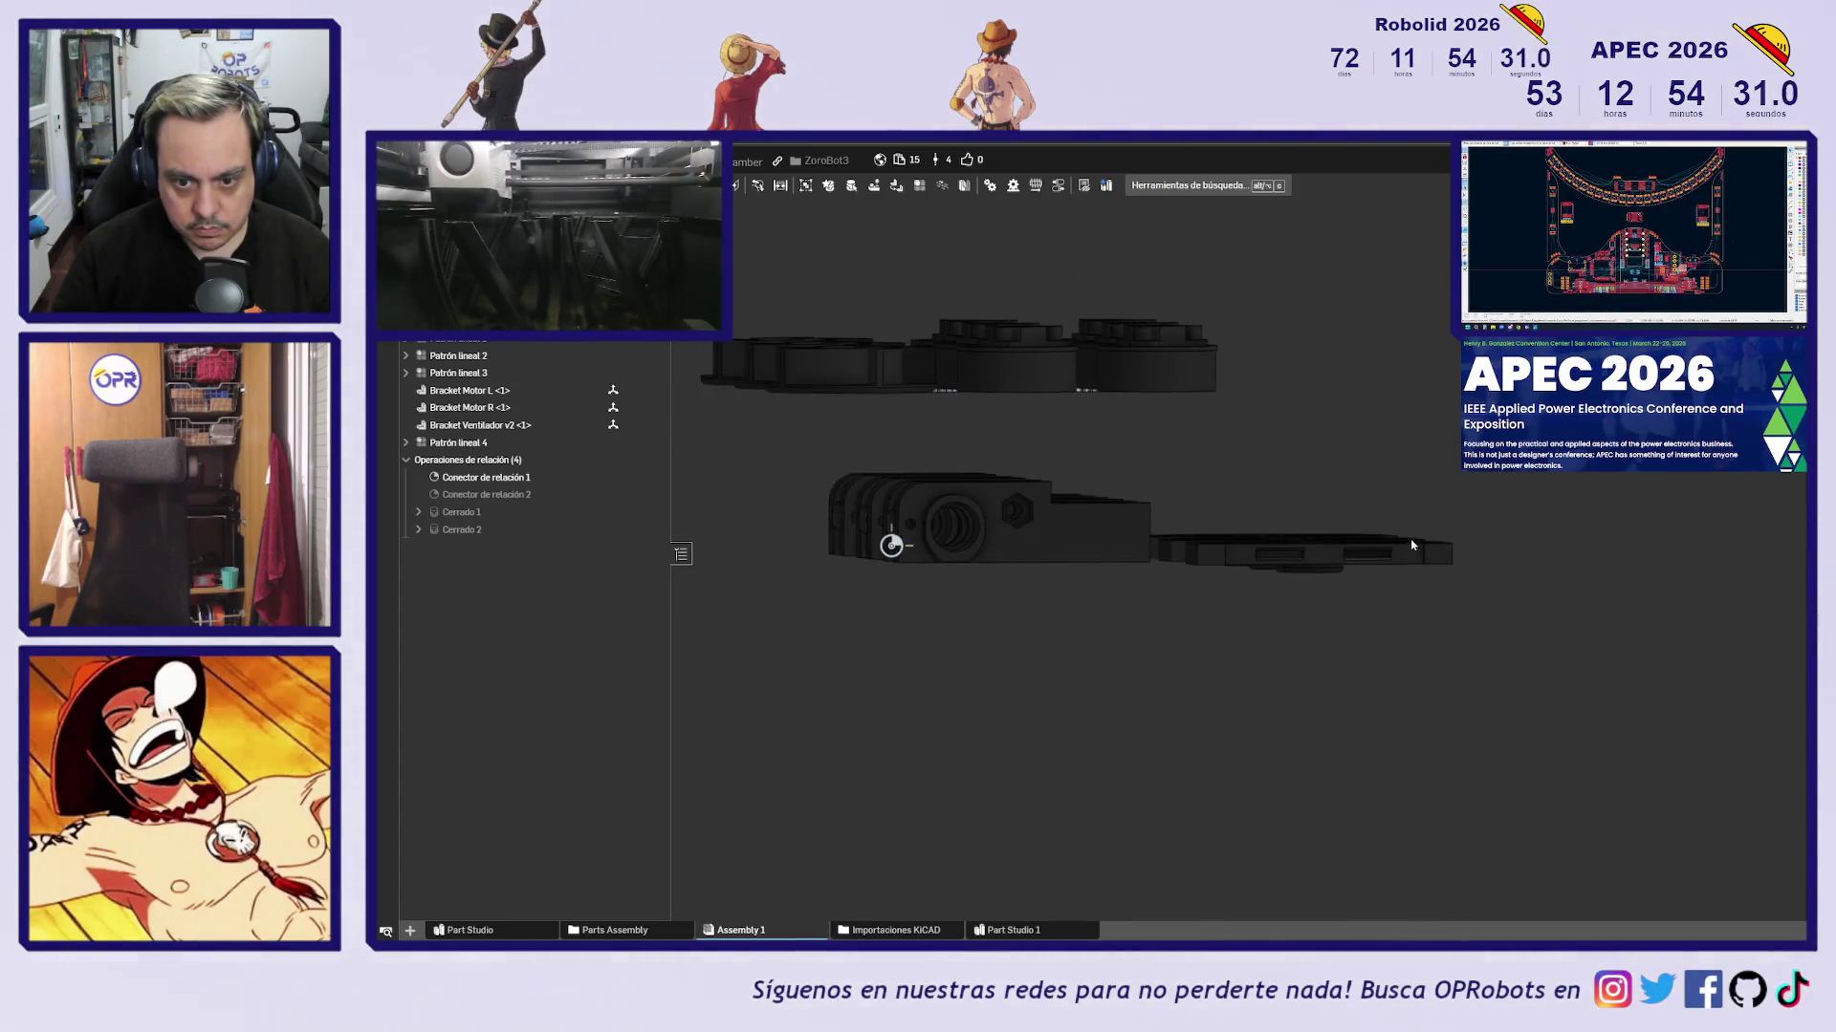
pyautogui.moveTo(1489, 599); pyautogui.dragTo(1415, 607, button='right')
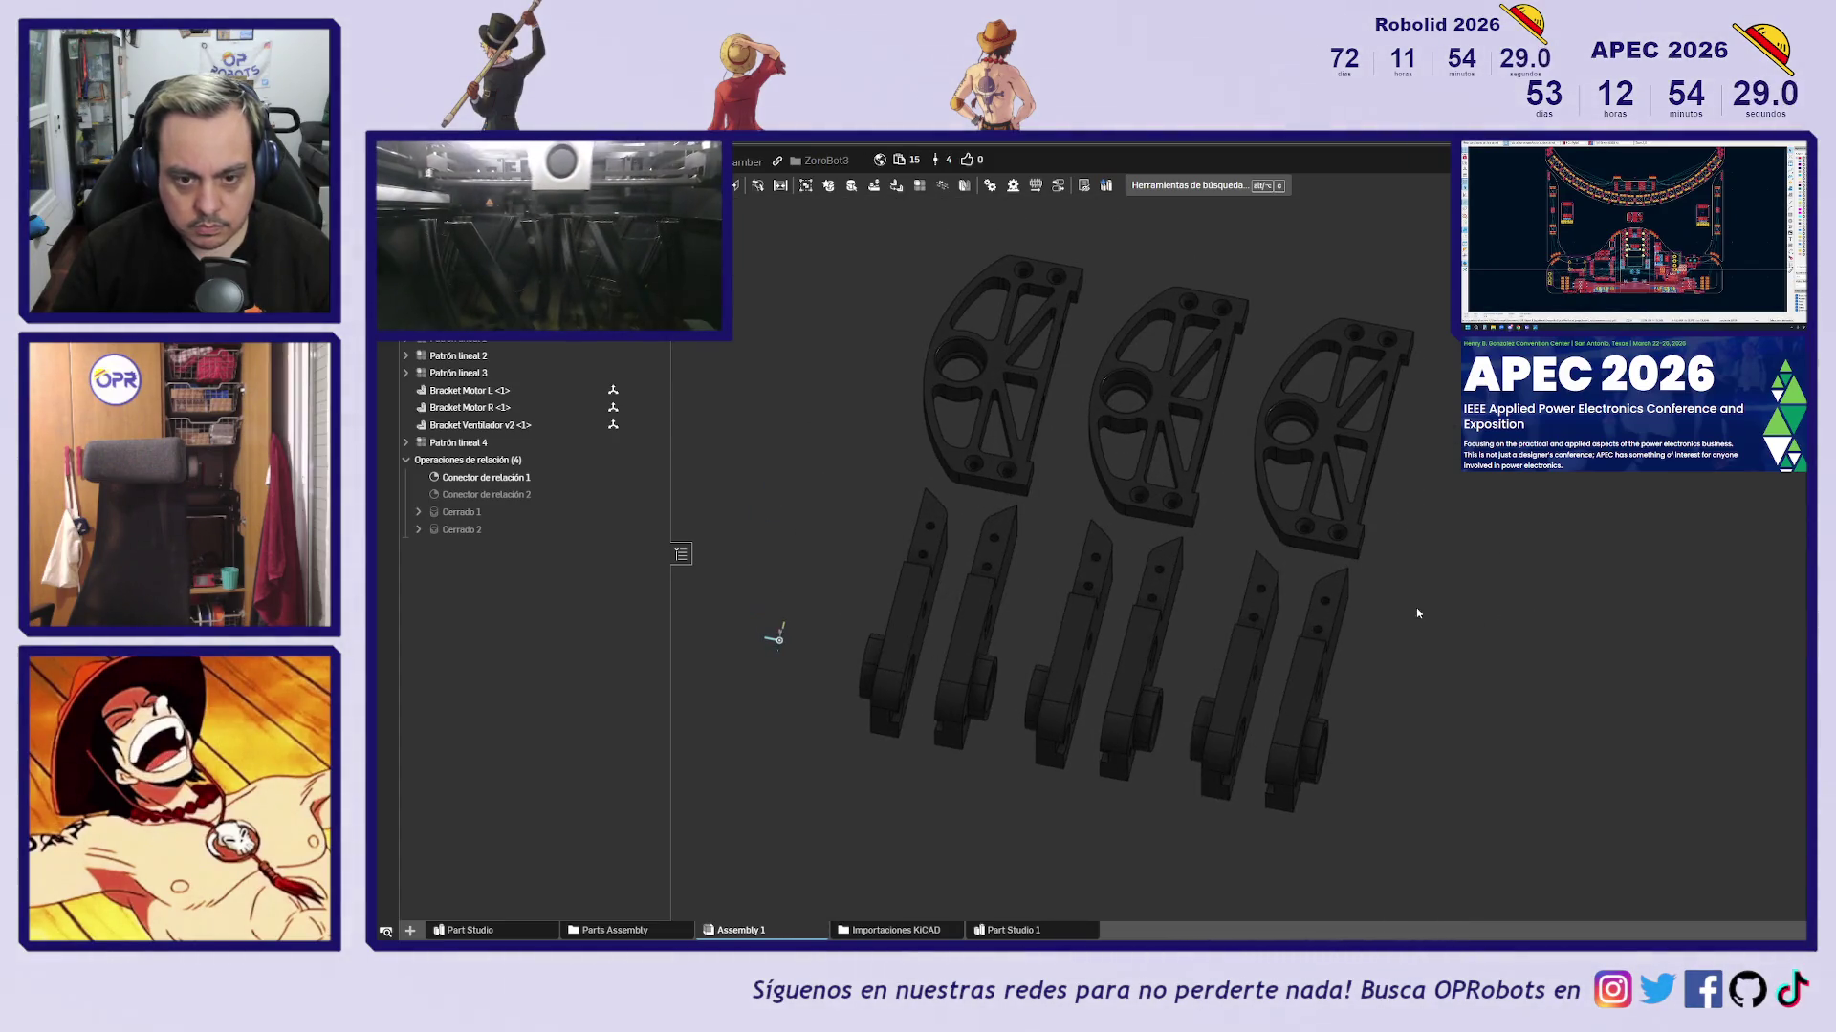
pyautogui.press('f')
pyautogui.hotkey('shift', '1')
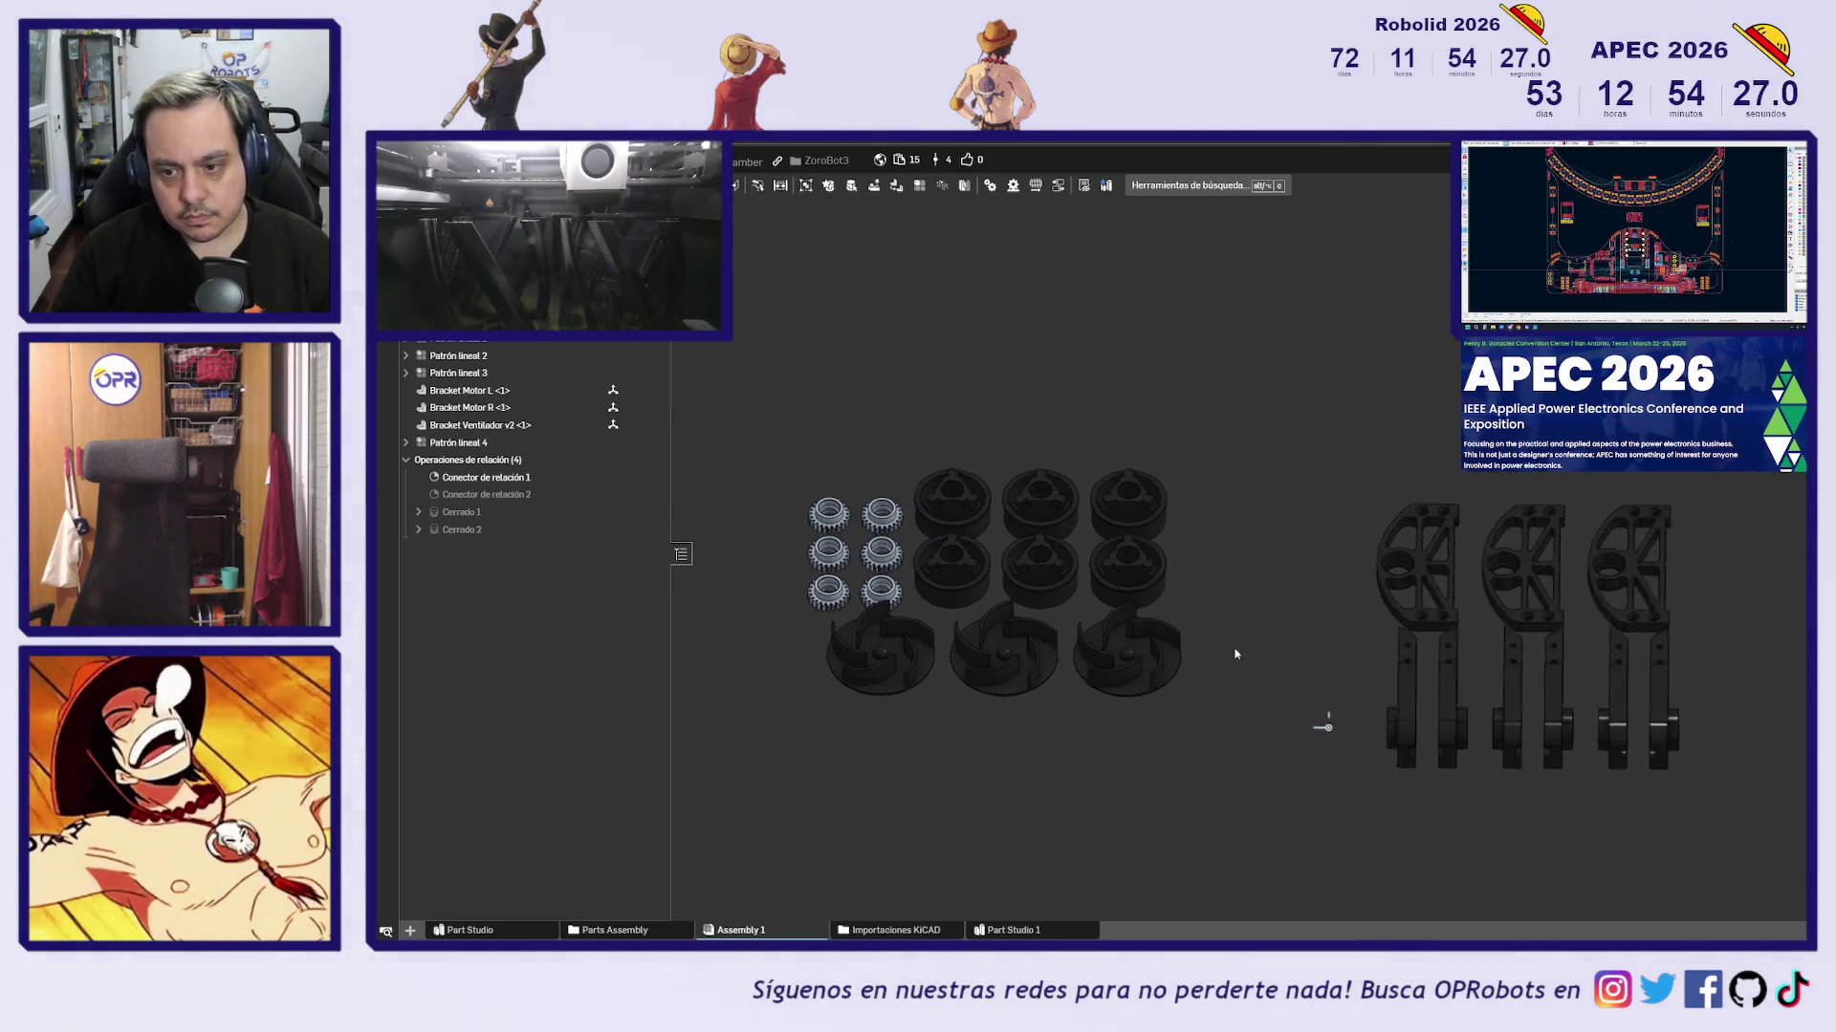
pyautogui.hotkey('shift', '5')
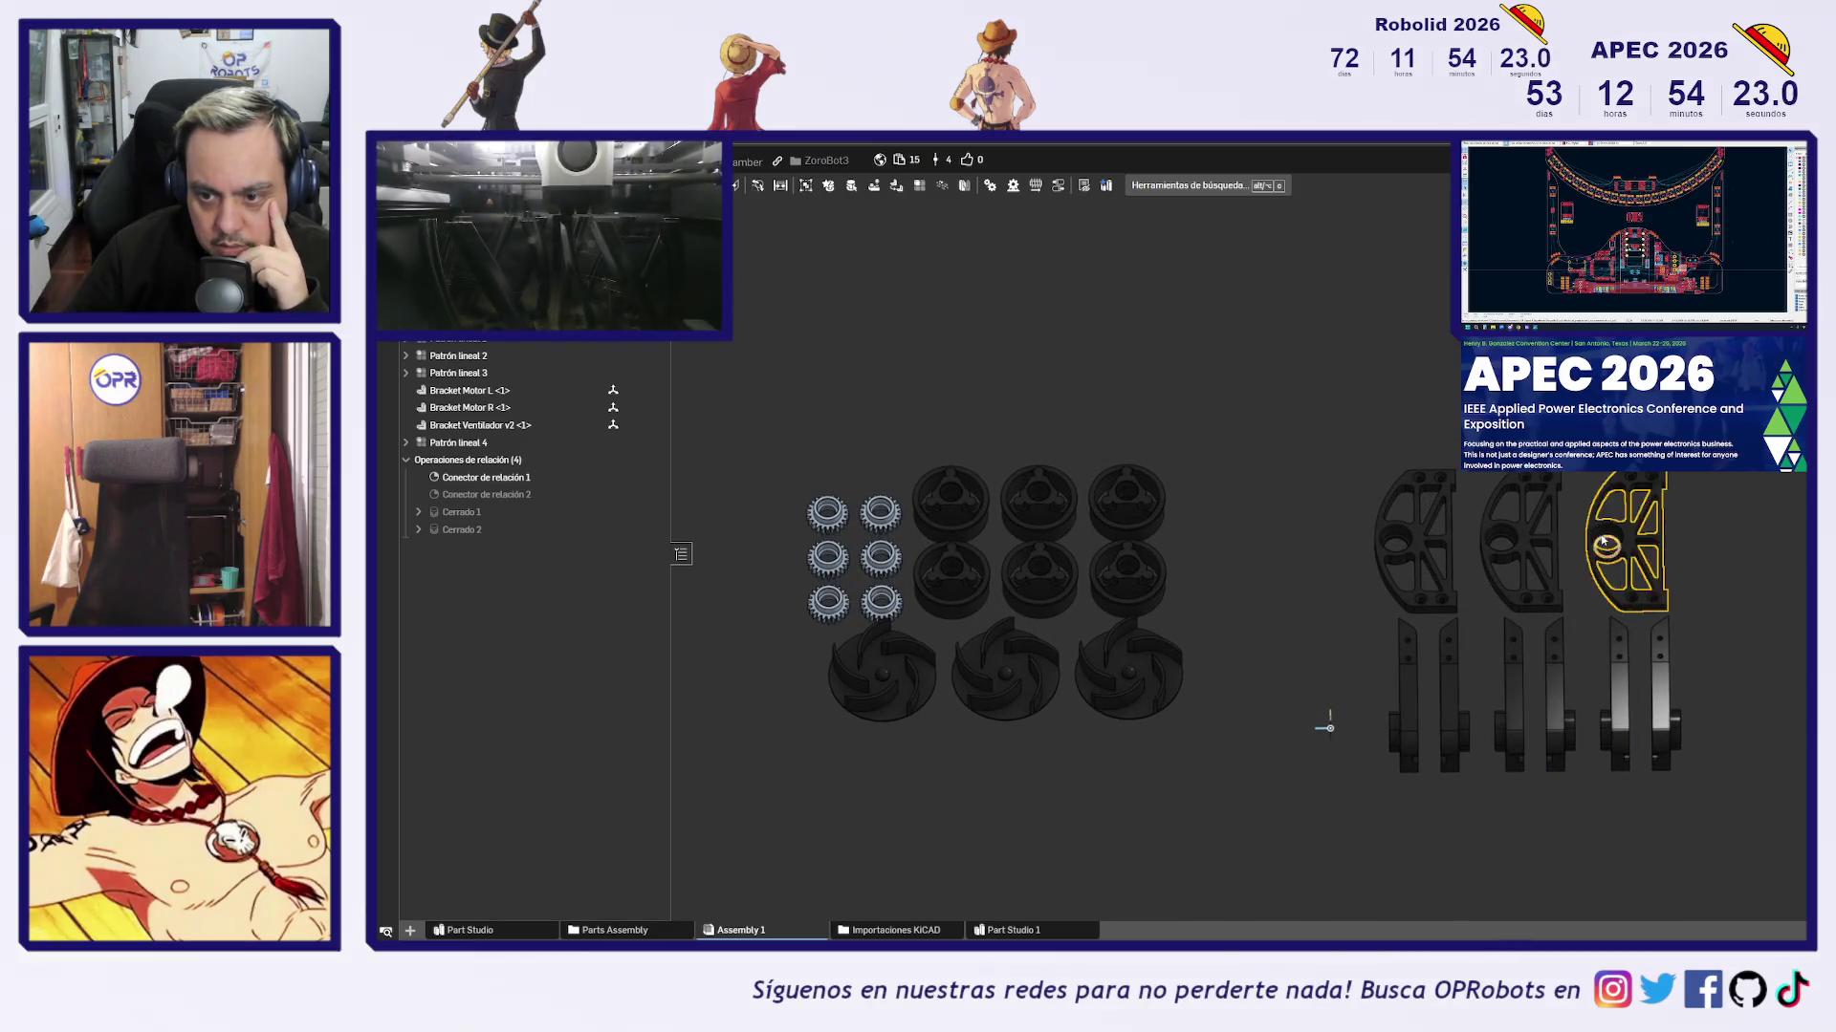
pyautogui.moveTo(1297, 625)
pyautogui.mouseDown(button='middle')
pyautogui.moveTo(1253, 594)
pyautogui.moveTo(1290, 653)
pyautogui.mouseUp(button='middle')
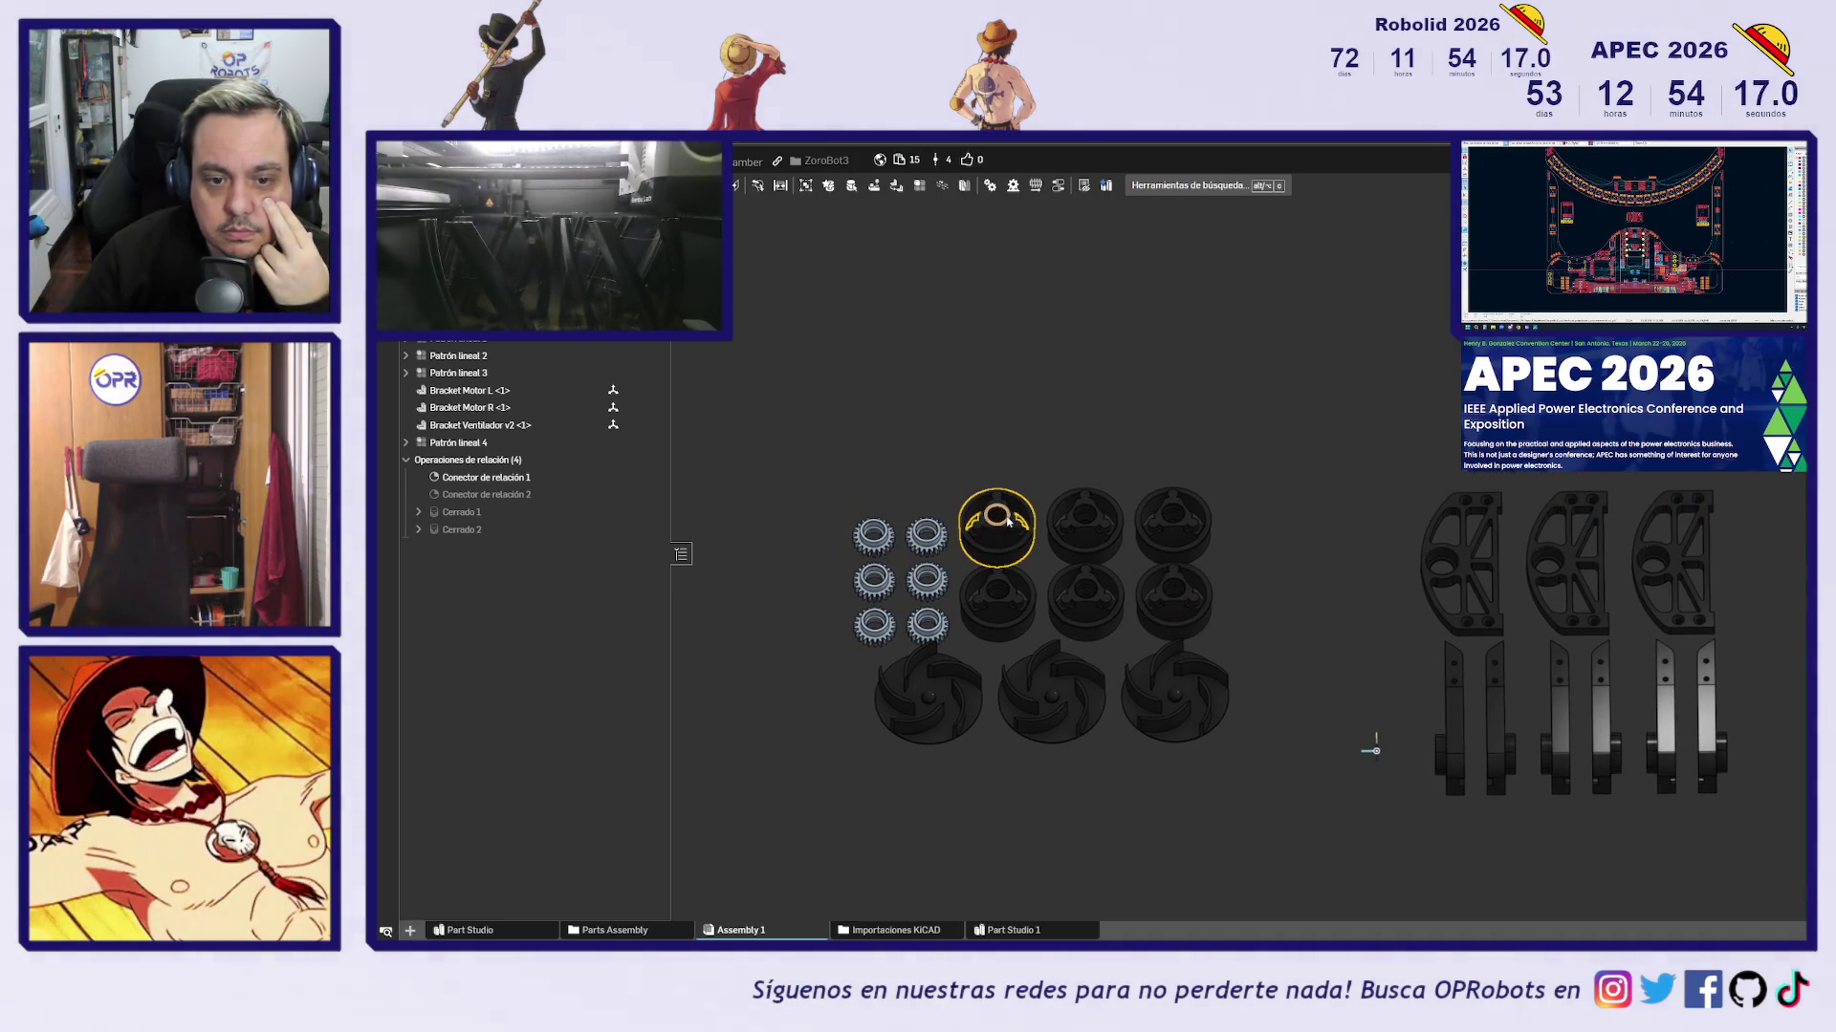
# Shift the gears, wheels and impellers group slightly lower-left and recentre the view
pyautogui.moveTo(1009, 521)
pyautogui.mouseDown()
pyautogui.moveTo(1058, 438)
pyautogui.moveTo(991, 555)
pyautogui.mouseUp()
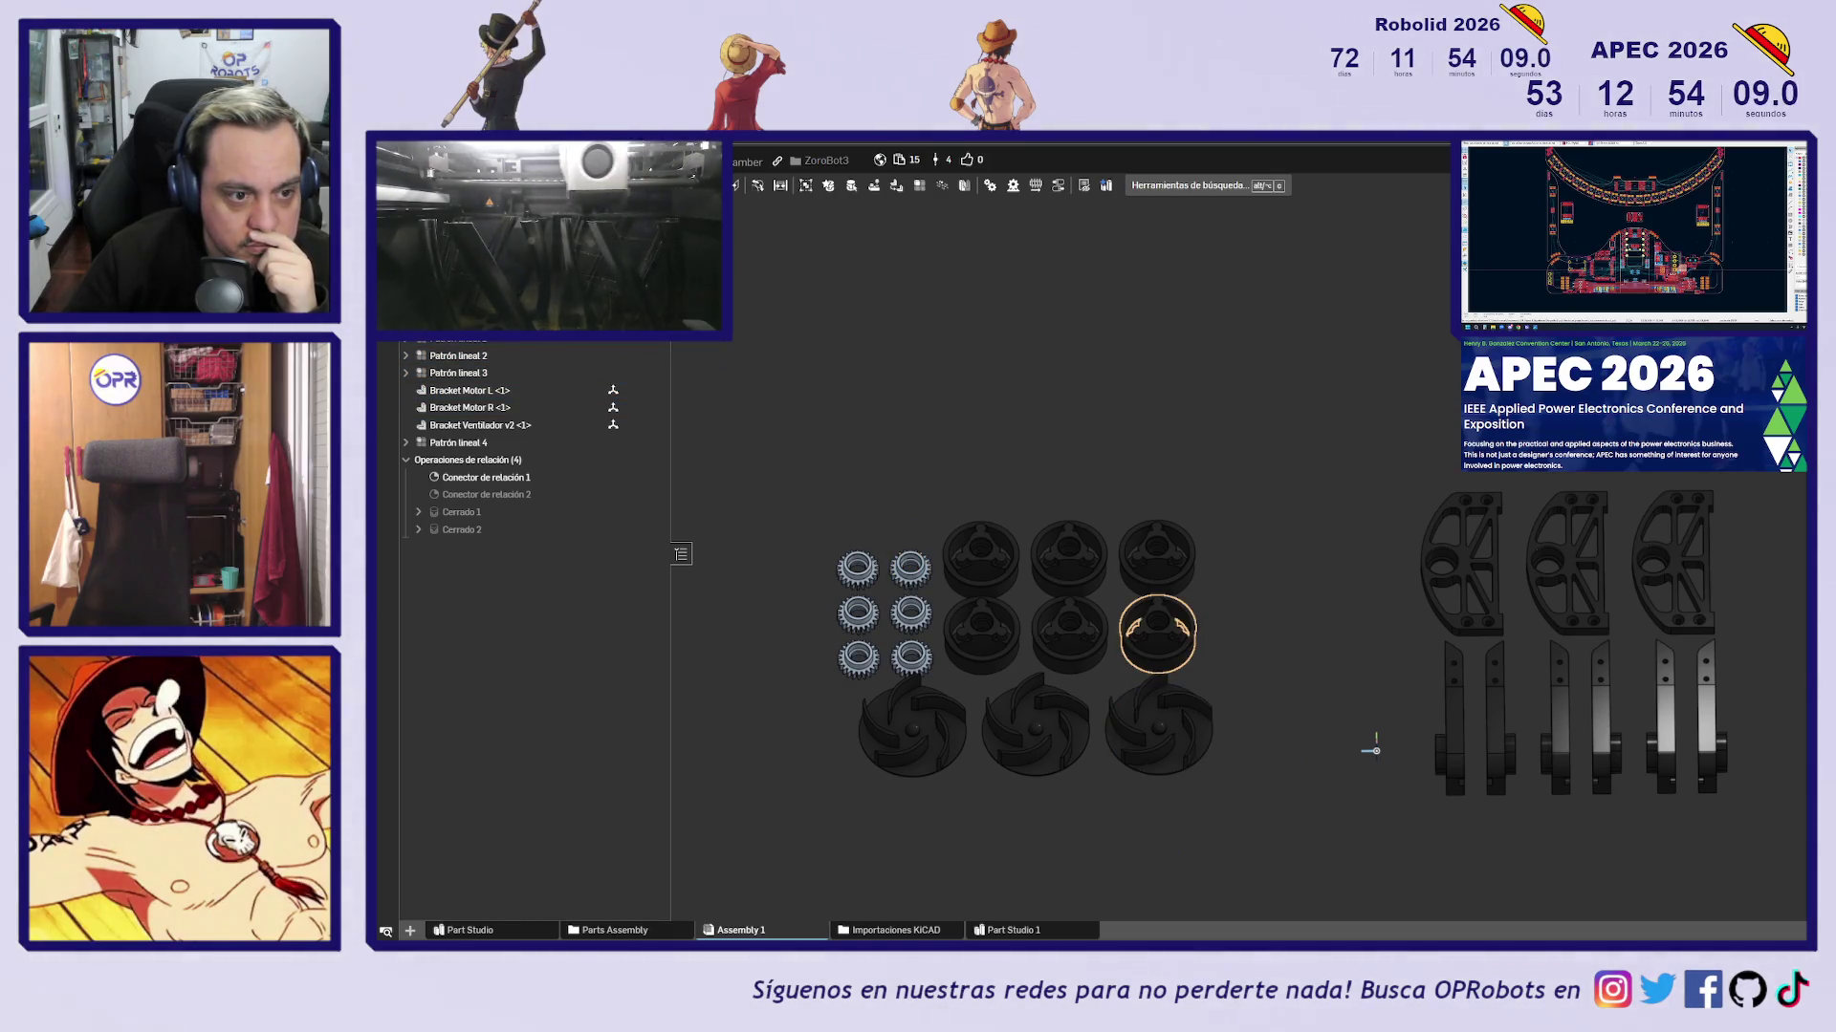
pyautogui.moveTo(488, 515)
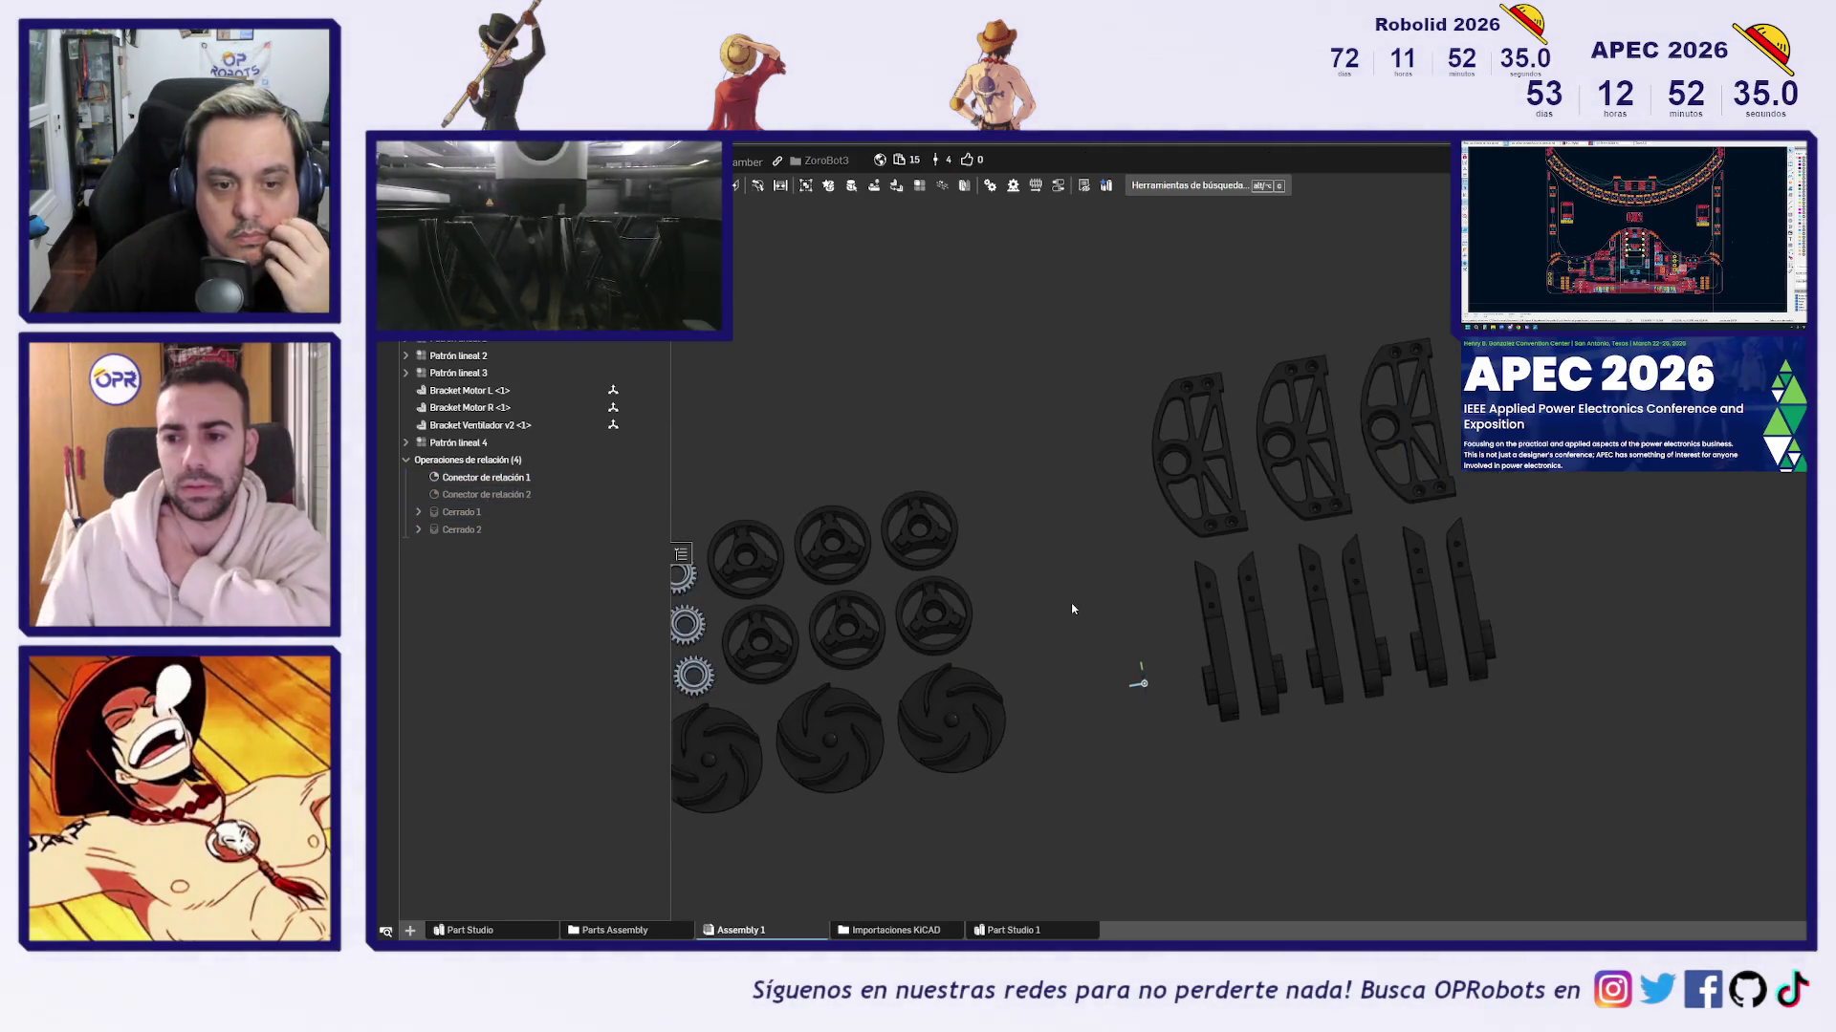
pyautogui.moveTo(1071, 609)
pyautogui.mouseDown(button='middle')
pyautogui.moveTo(1167, 532)
pyautogui.moveTo(1249, 545)
pyautogui.mouseUp(button='middle')
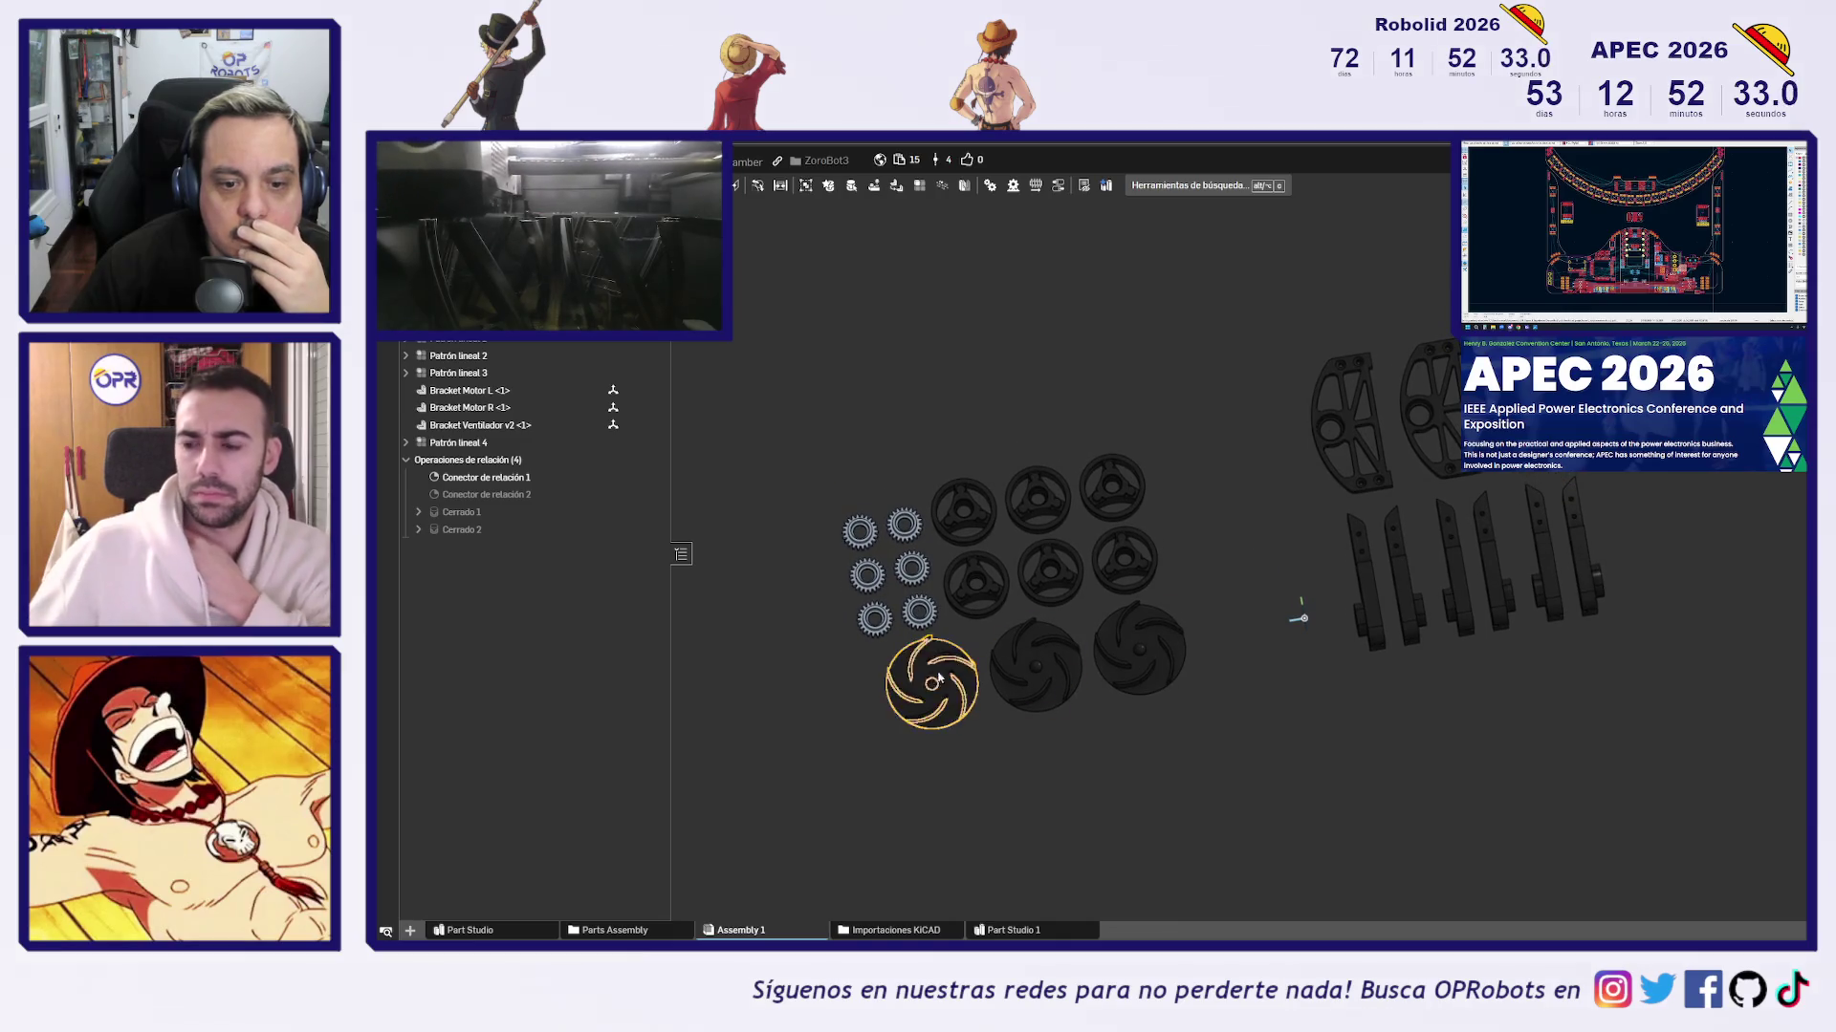
# Delete the fastened mates Cerrado 1 and Cerrado 2
pyautogui.scroll(1, 808, 709)
pyautogui.click(463, 526)
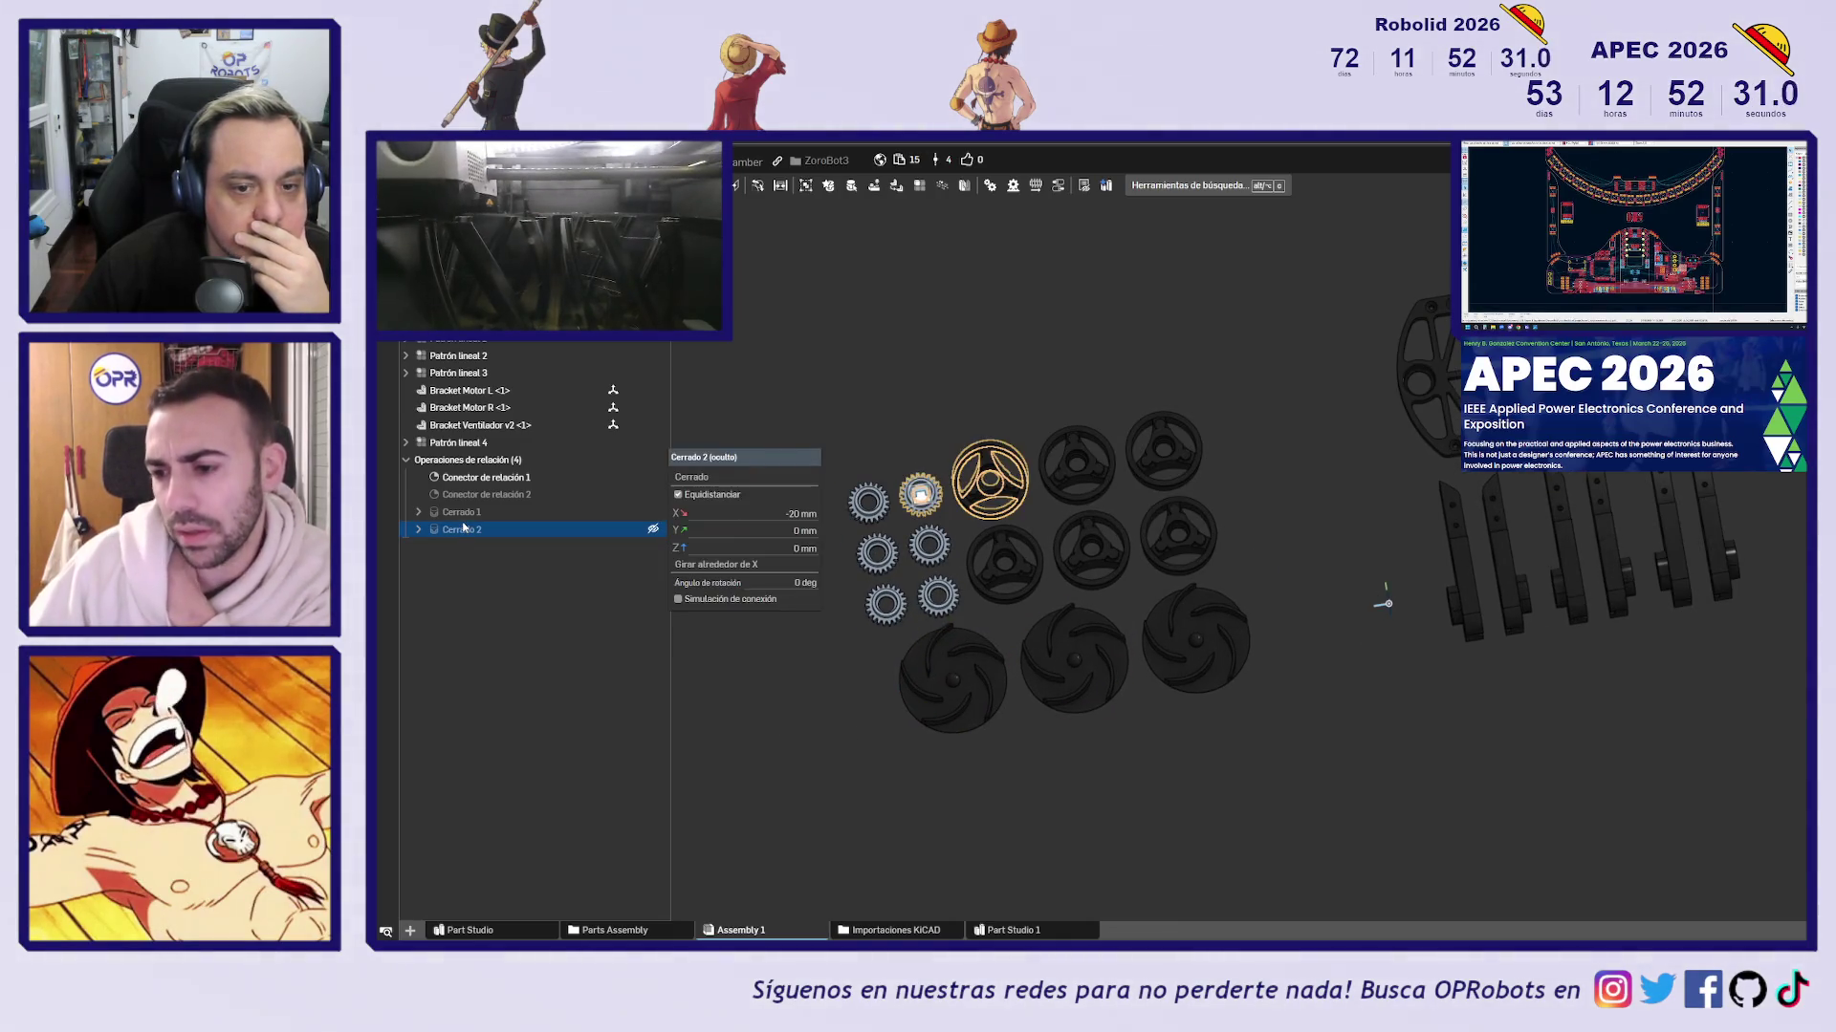
pyautogui.click(469, 513)
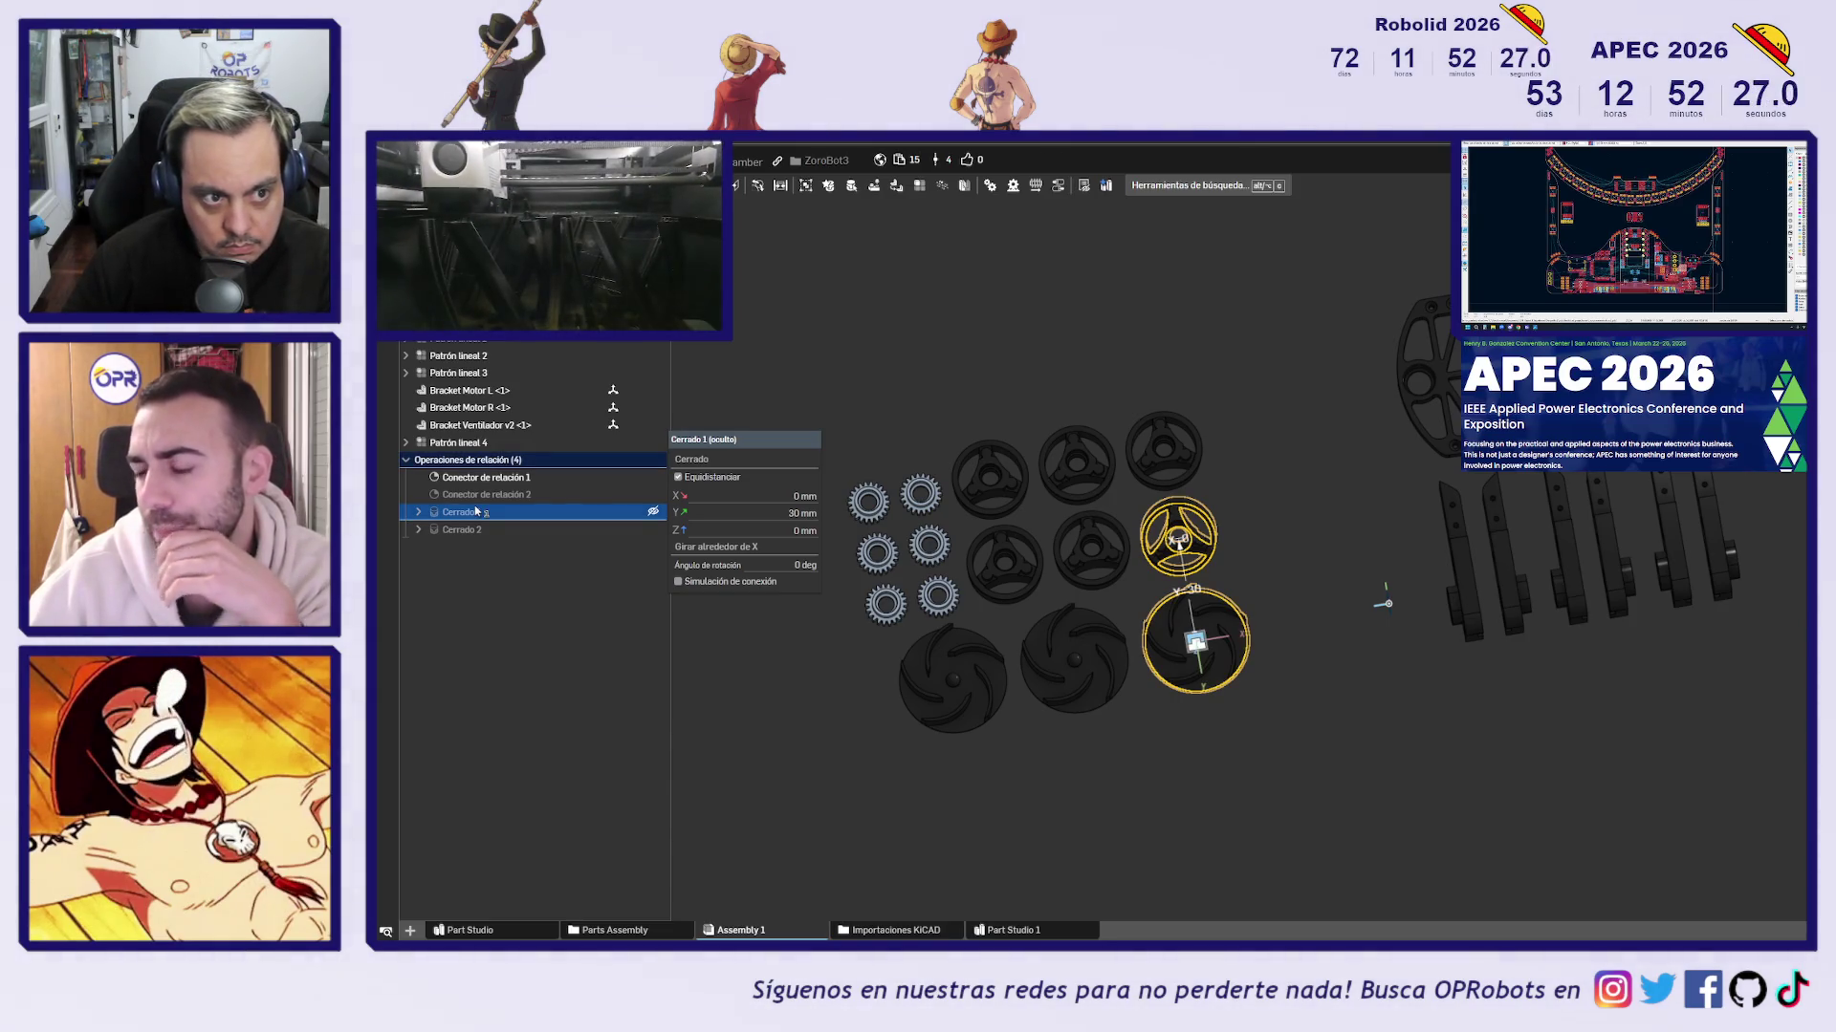
pyautogui.press('Delete')
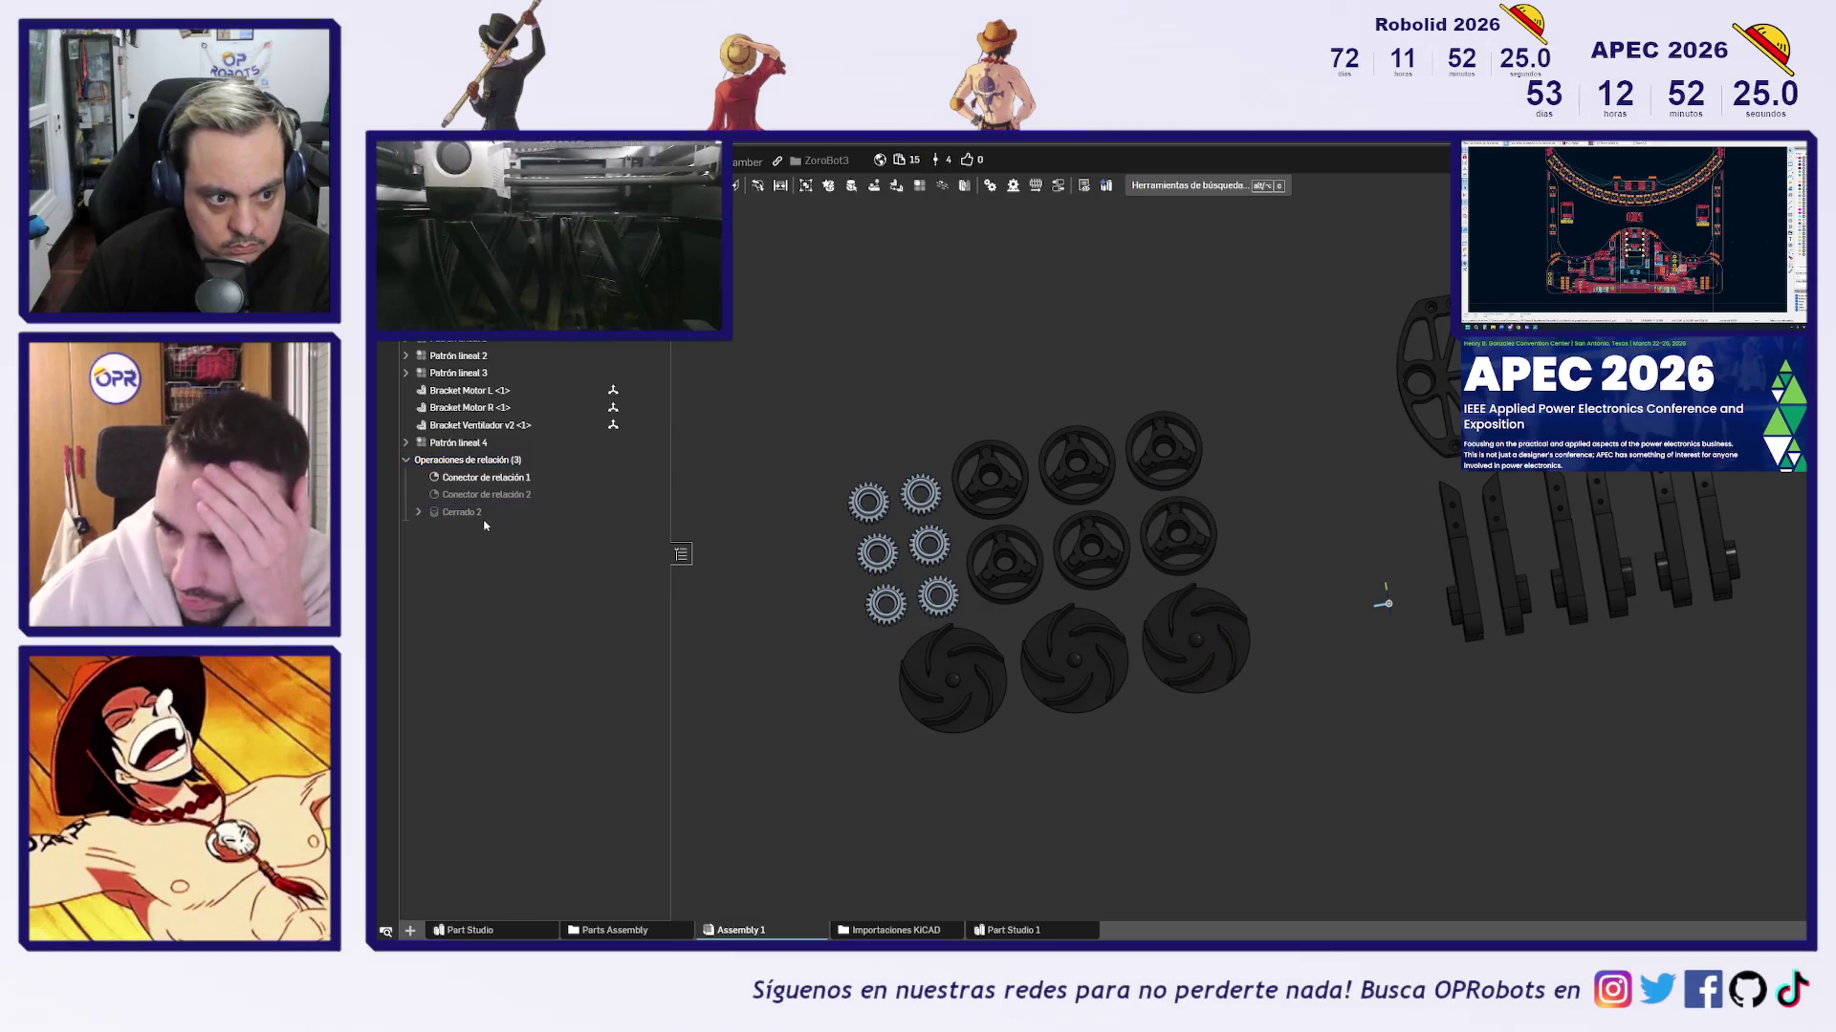
pyautogui.click(474, 513)
pyautogui.press('Delete')
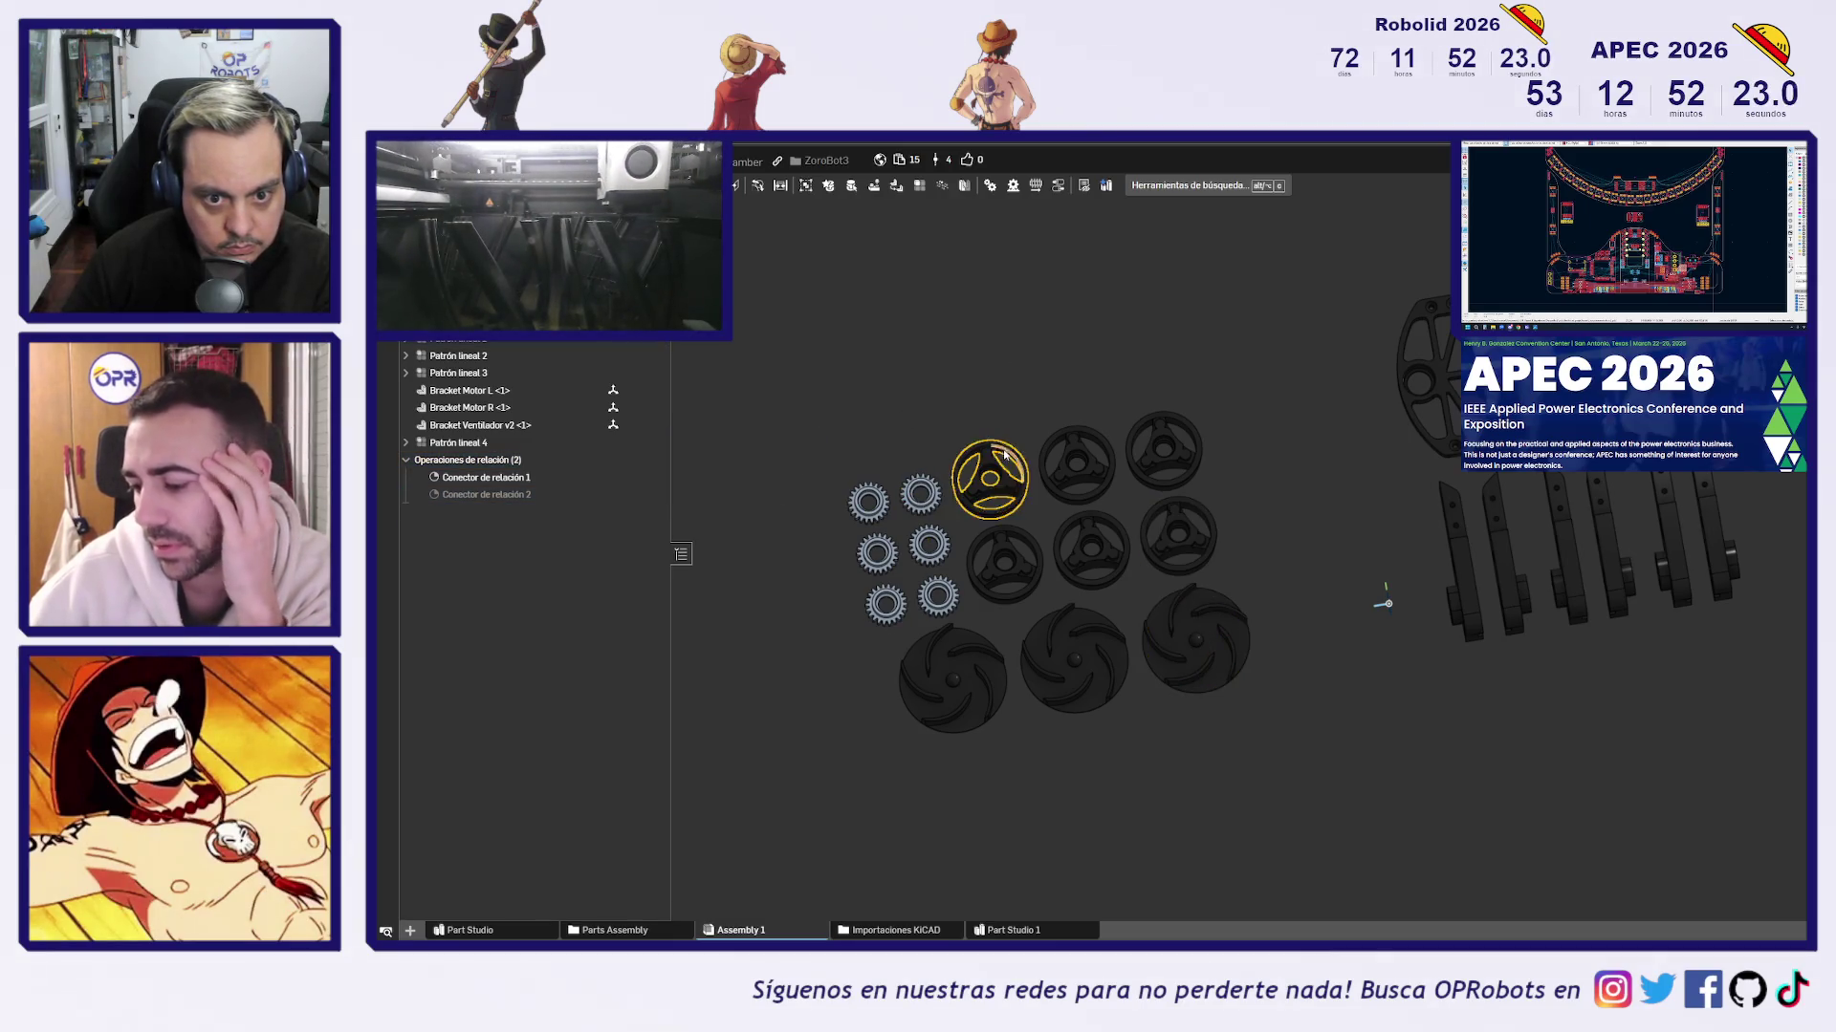
# Move the wheels and impellers apart and delete the six small gears with their patterns
pyautogui.moveTo(993, 478); pyautogui.dragTo(1076, 369)
pyautogui.moveTo(1244, 653)
pyautogui.mouseDown()
pyautogui.moveTo(1162, 710)
pyautogui.moveTo(1137, 738)
pyautogui.moveTo(1151, 747)
pyautogui.mouseUp()
pyautogui.moveTo(929, 546); pyautogui.dragTo(904, 551)
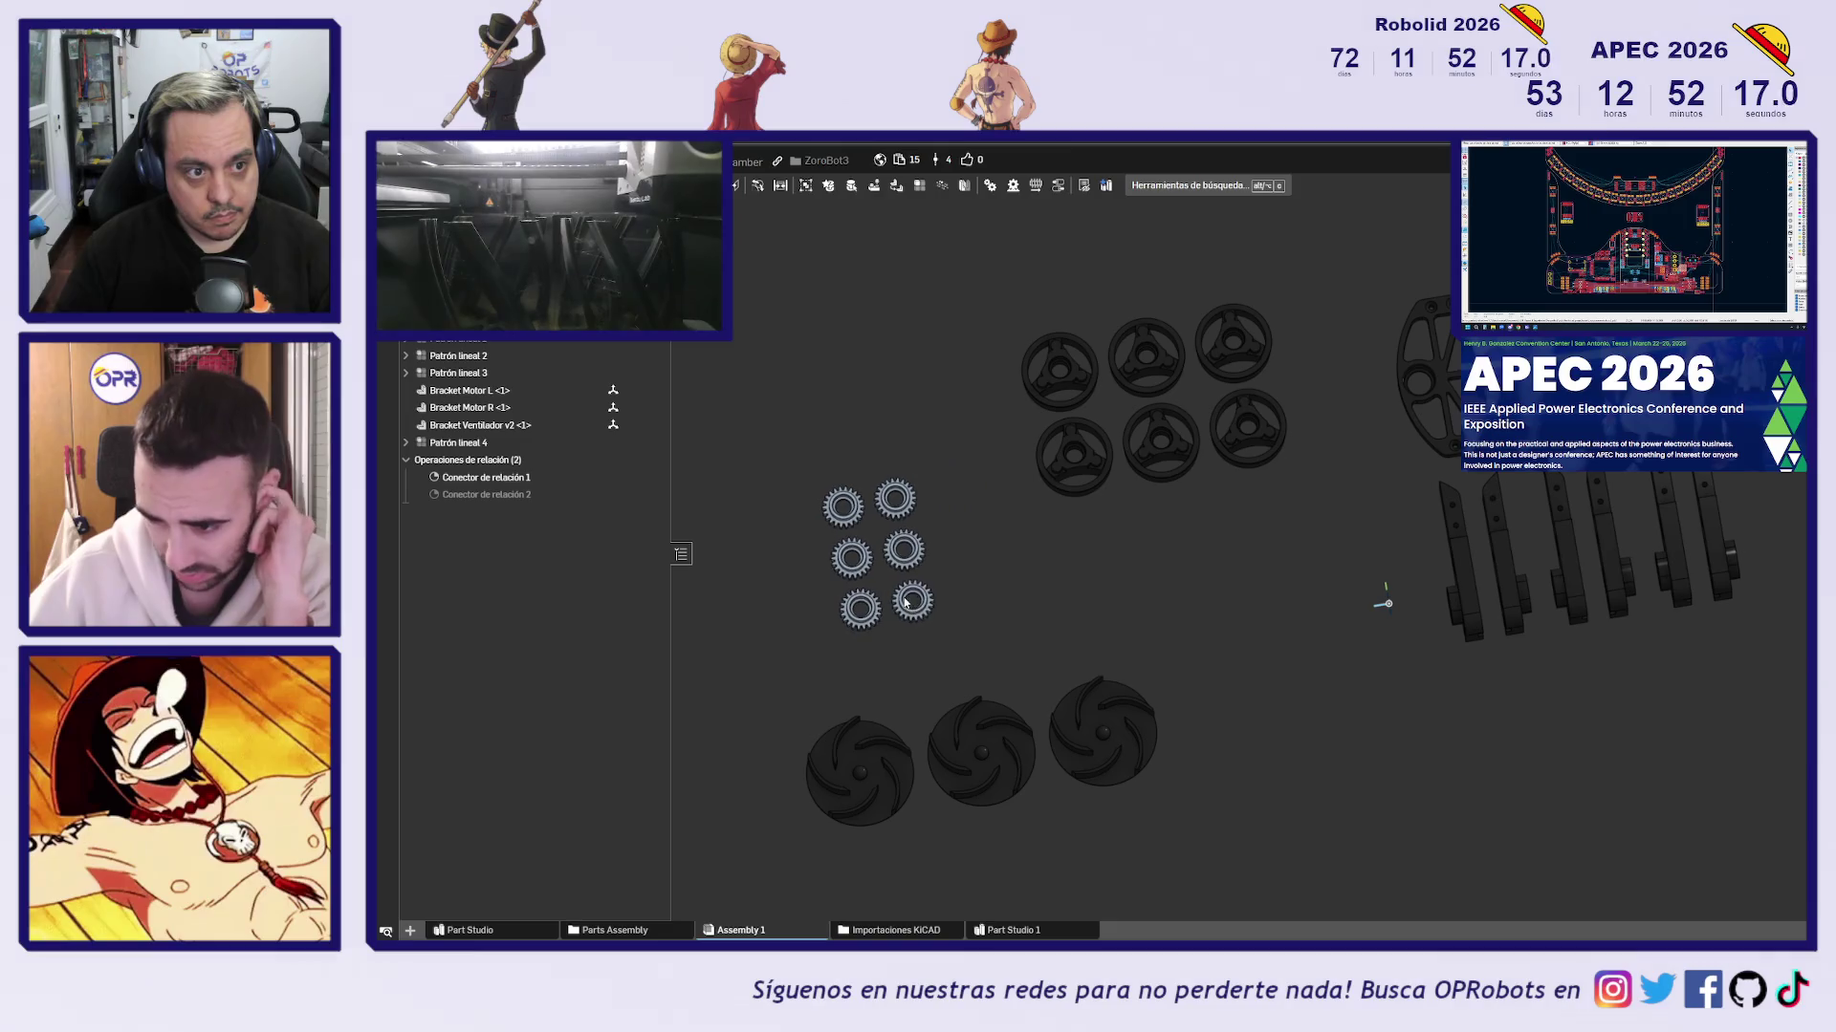
pyautogui.click(895, 498)
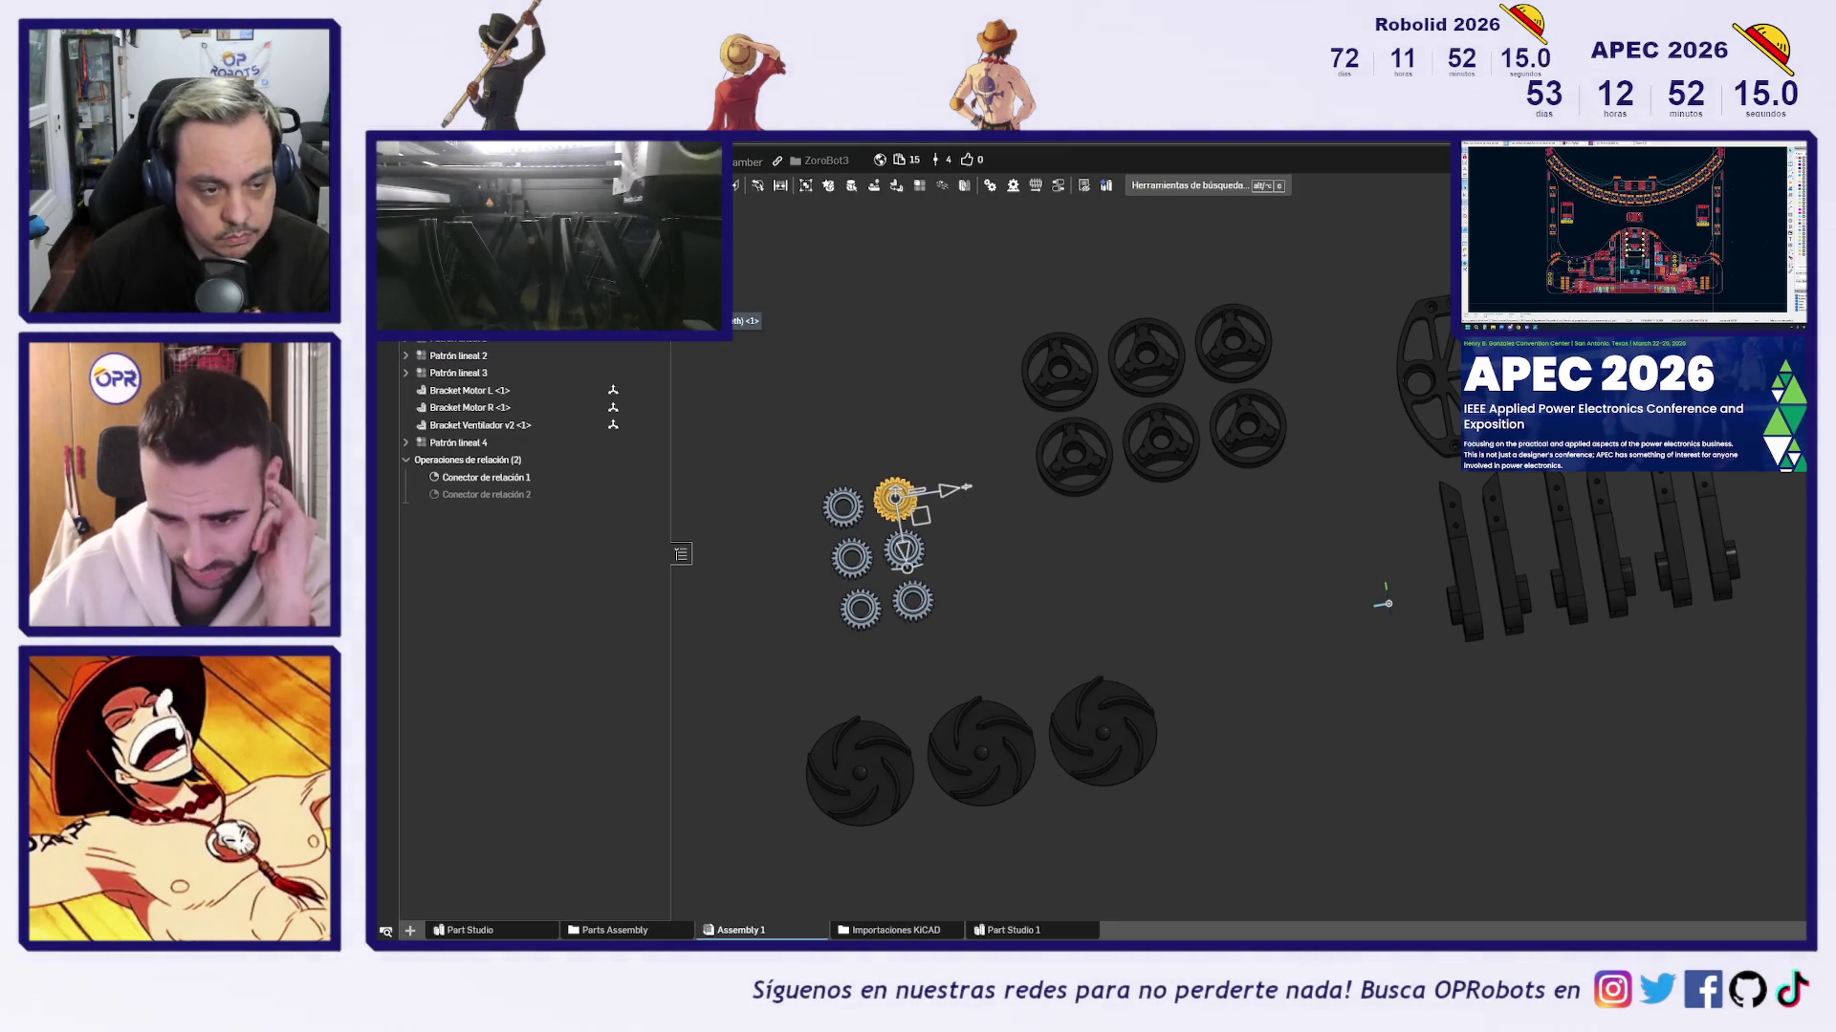
pyautogui.press('Delete')
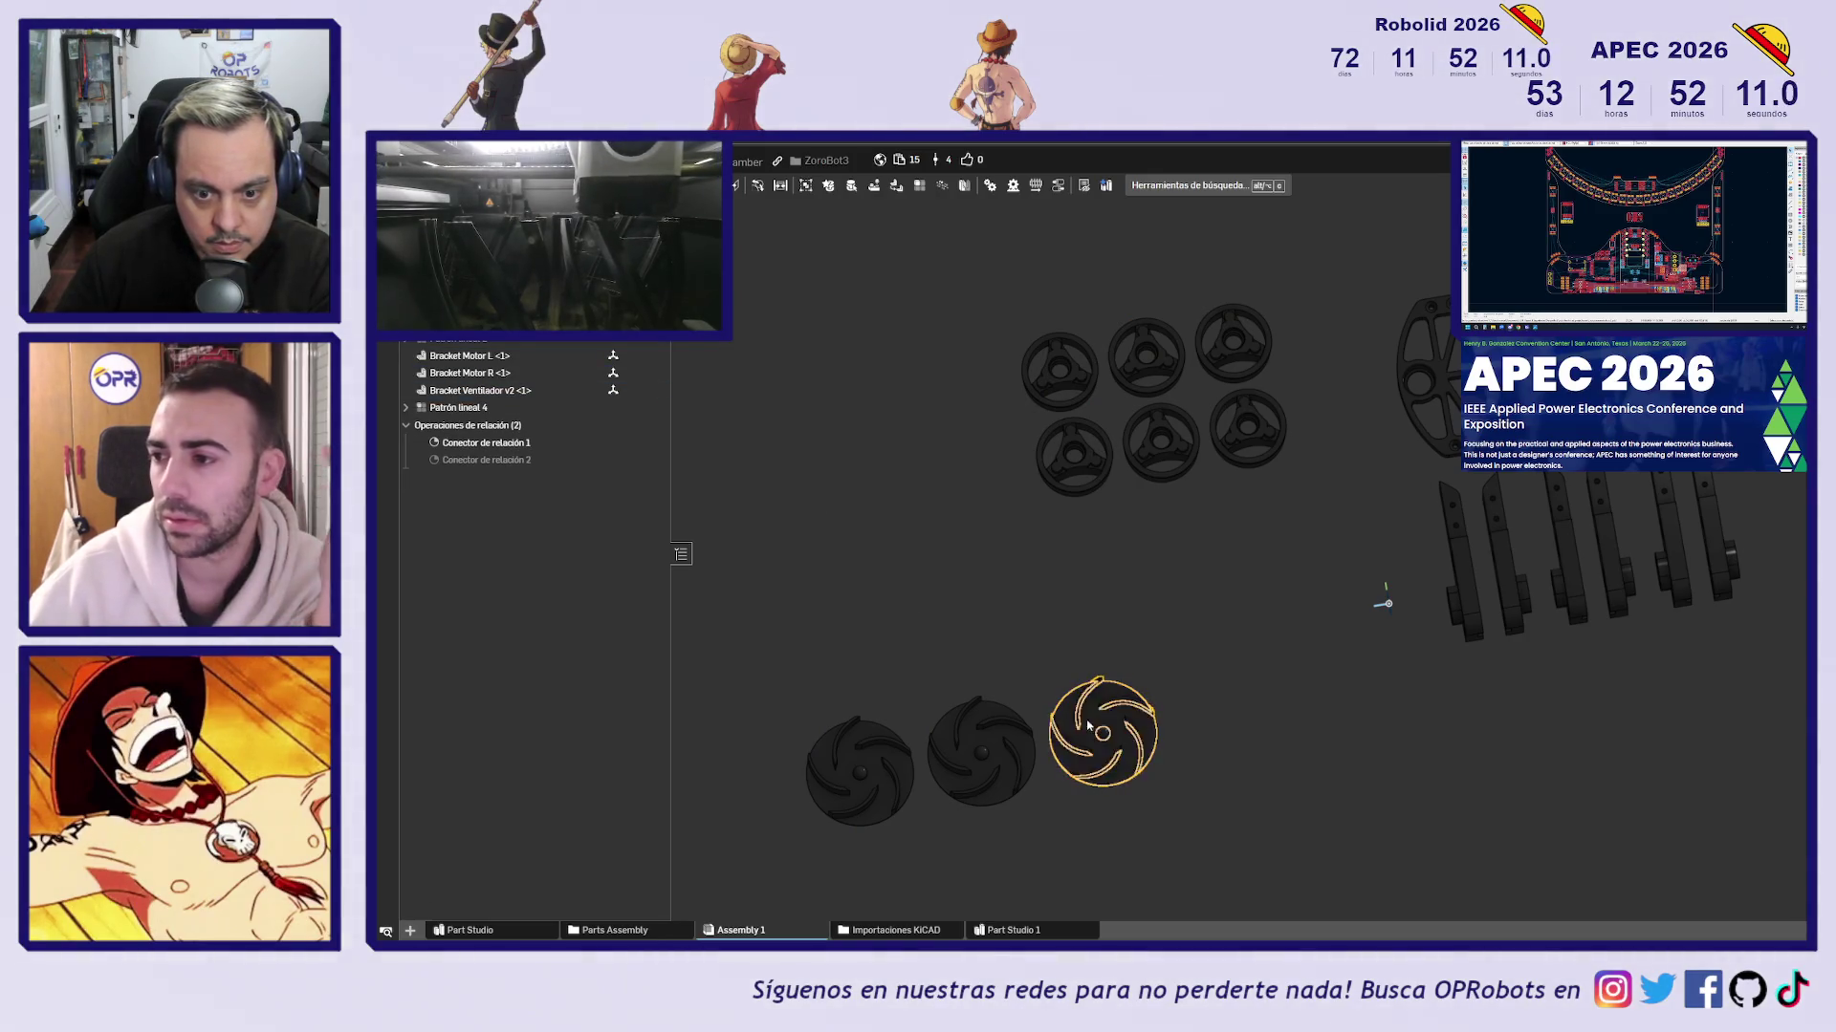
pyautogui.moveTo(1081, 698)
pyautogui.mouseDown()
pyautogui.moveTo(966, 744)
pyautogui.moveTo(1192, 705)
pyautogui.moveTo(1142, 757)
pyautogui.moveTo(1167, 727)
pyautogui.mouseUp()
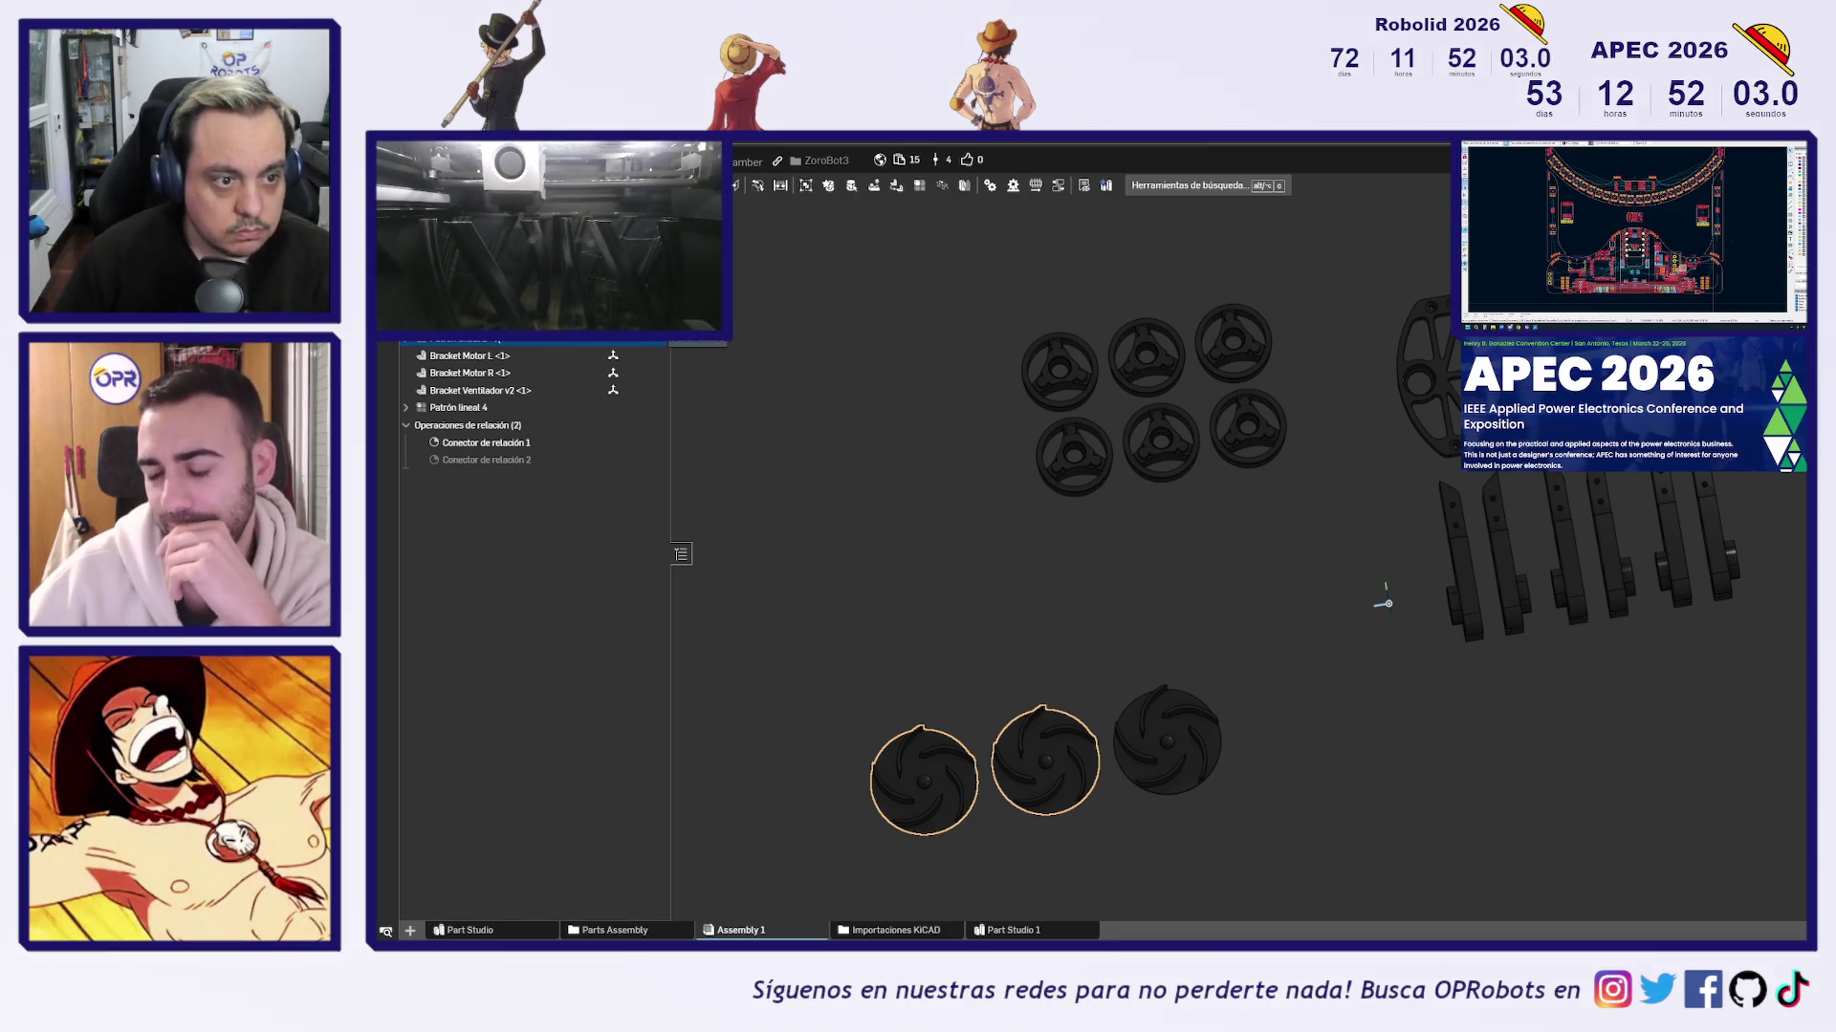
pyautogui.doubleClick(459, 338)
pyautogui.write('6')
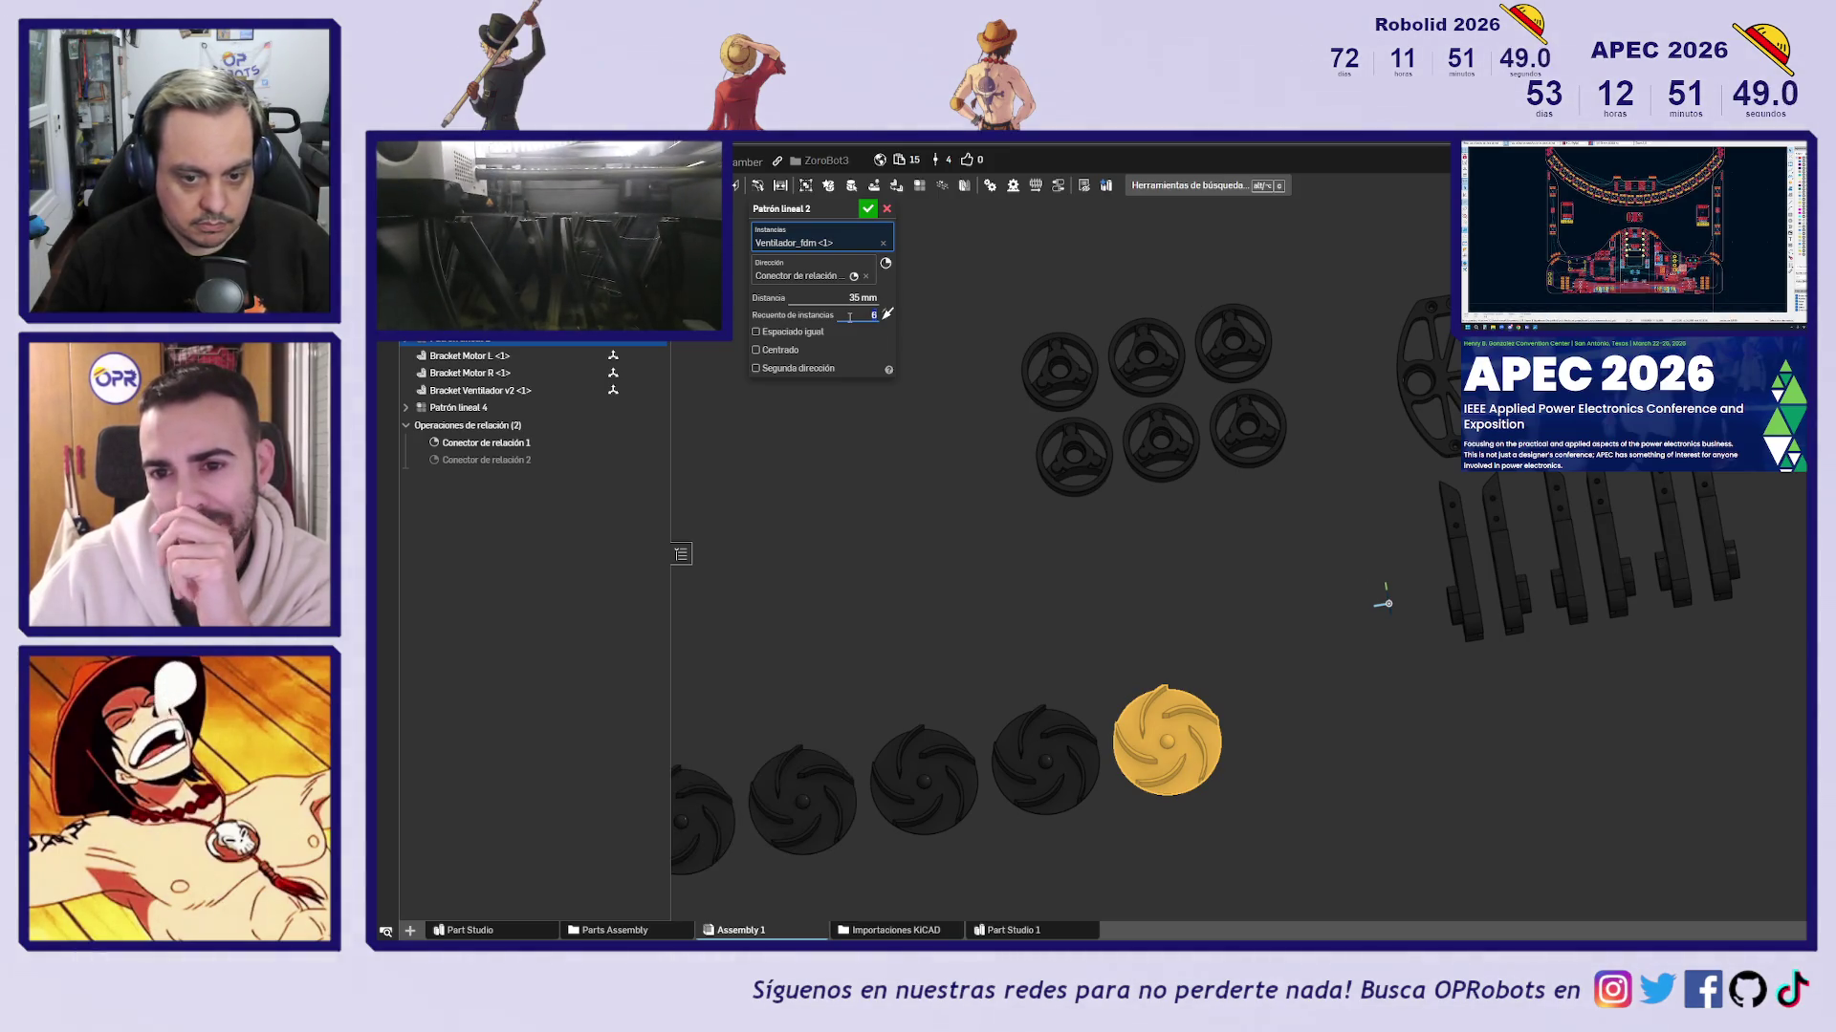
# Cancel the Patrón lineal 2 edit, leaving the impeller pattern unchanged
pyautogui.scroll(-3, 872, 421)
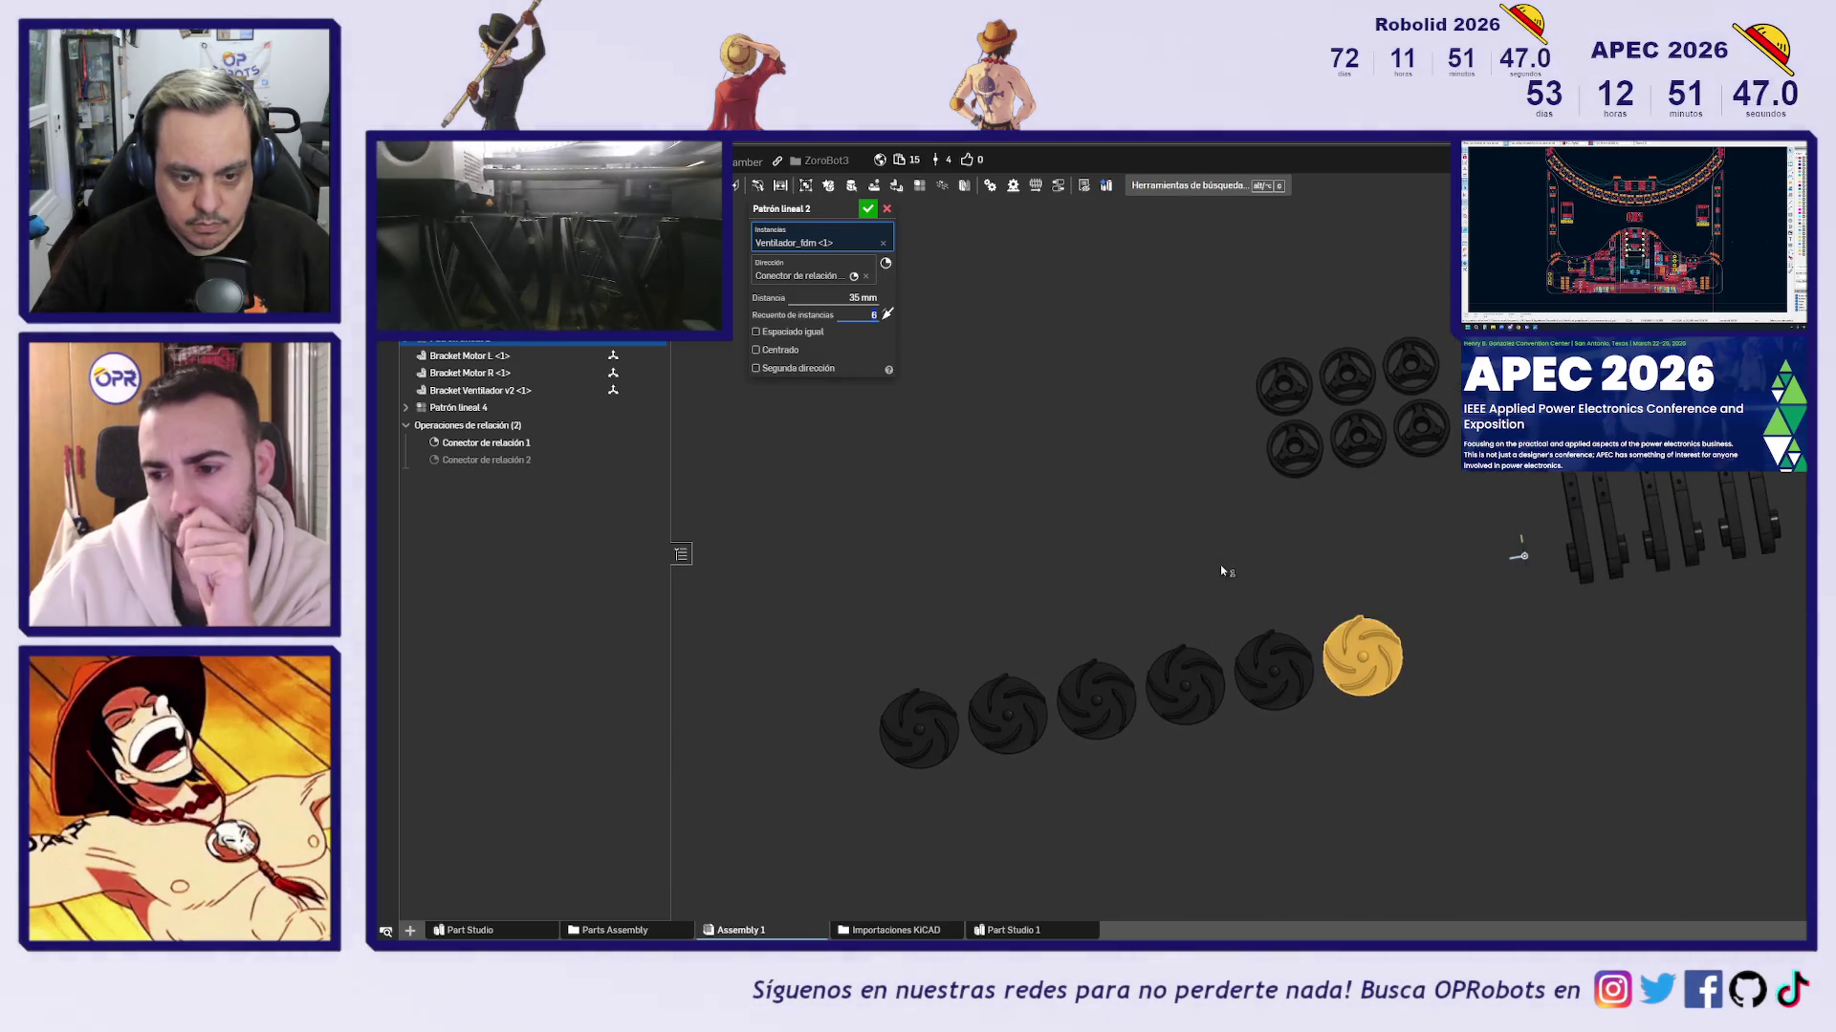
pyautogui.click(887, 209)
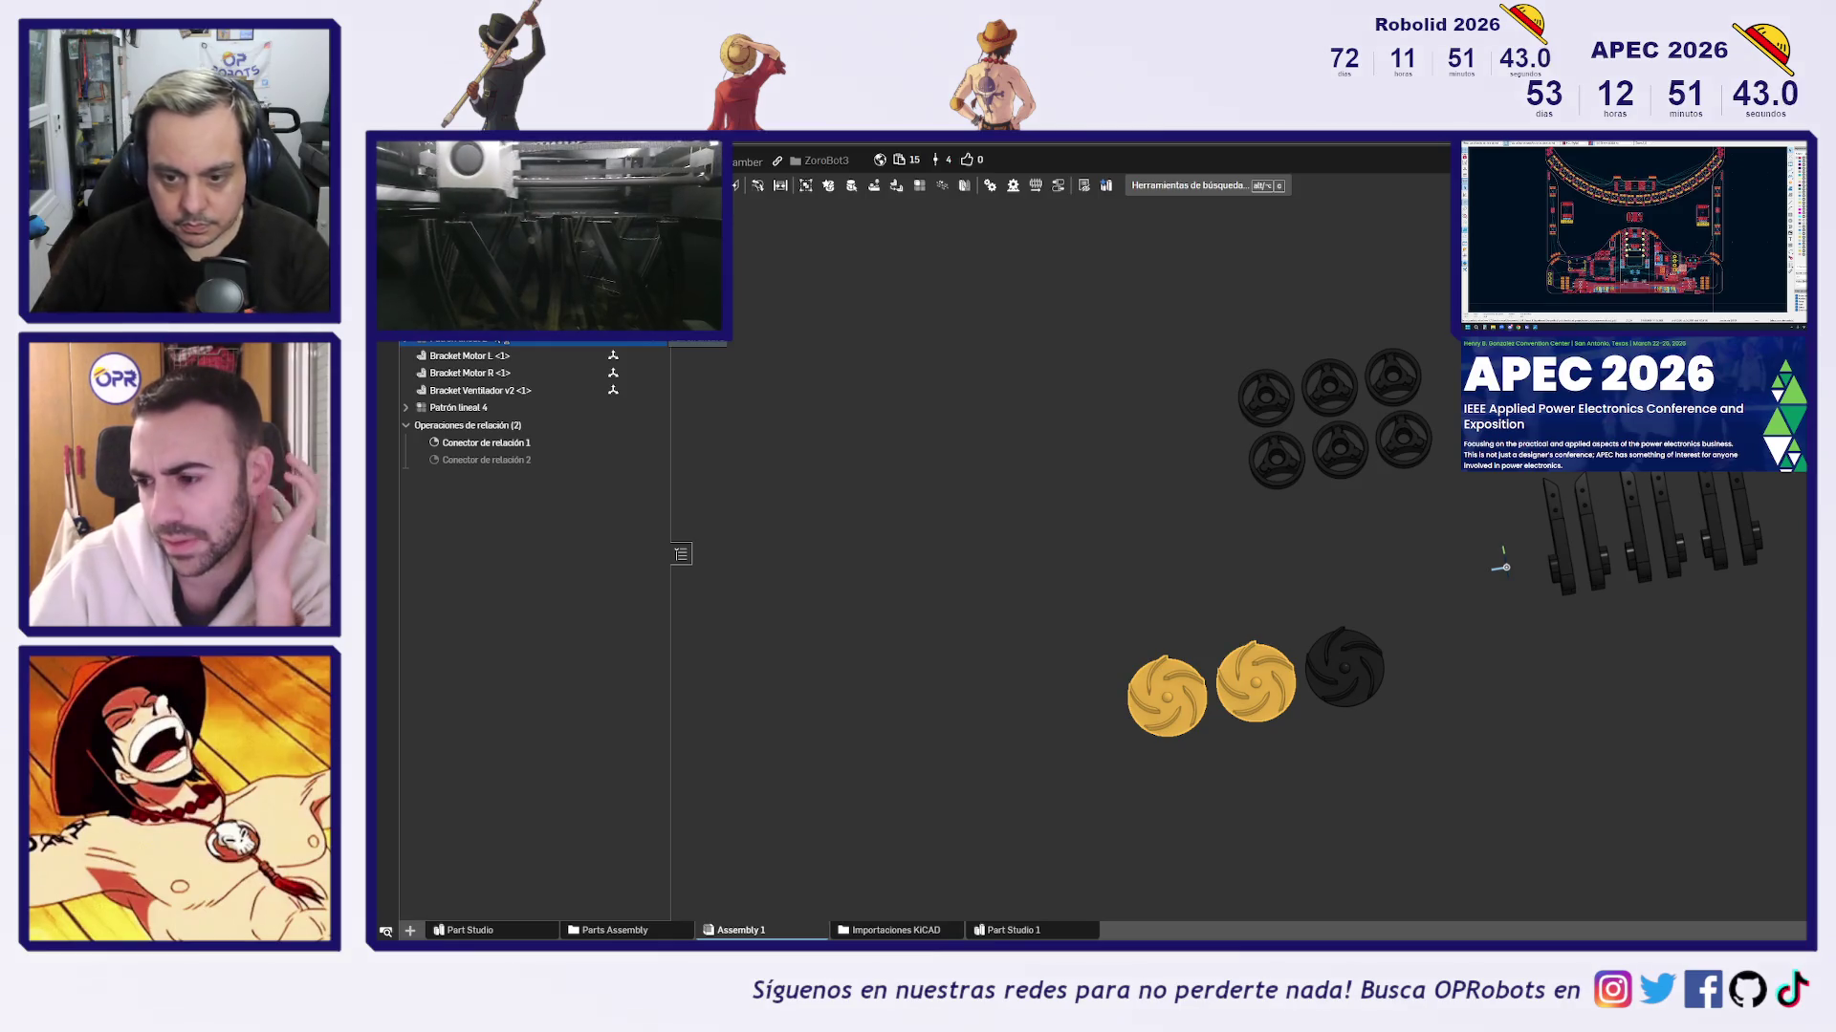
# Delete the two extra impeller copies, then inspect the assembly from an isometric view
pyautogui.press('f')
pyautogui.scroll(1, 1096, 576)
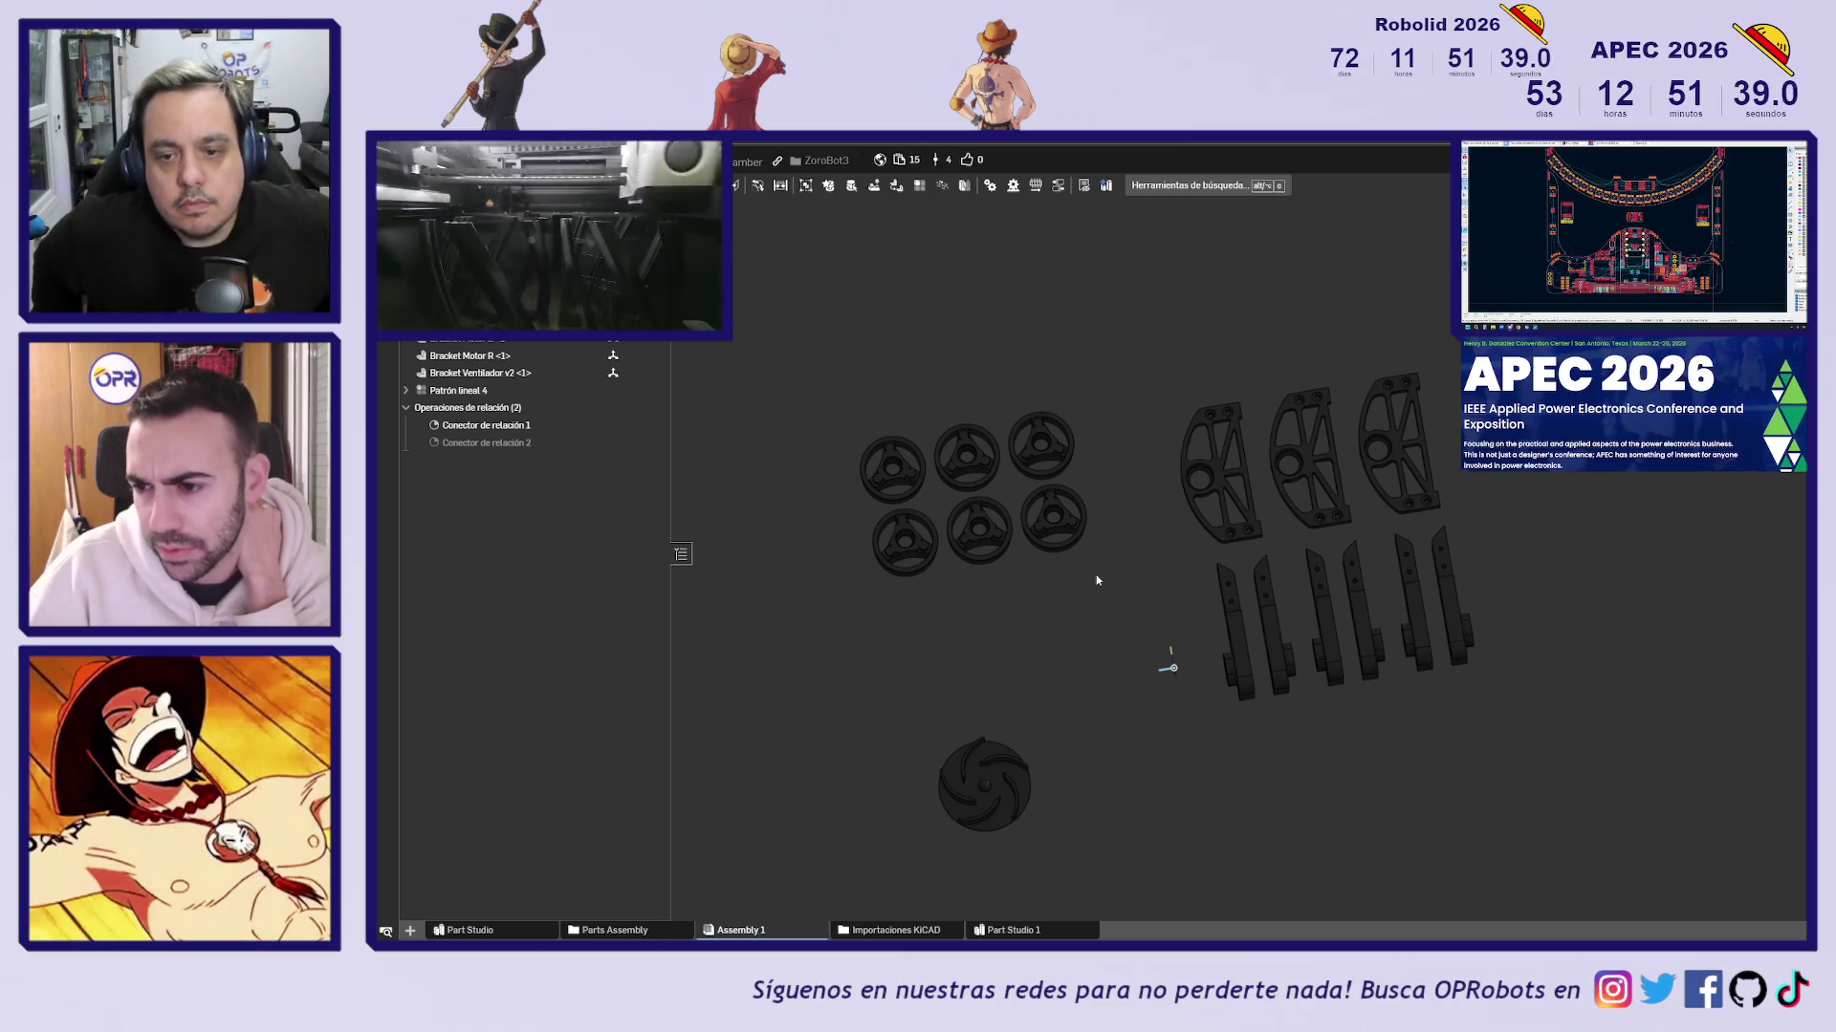
pyautogui.hotkey('shift', '7')
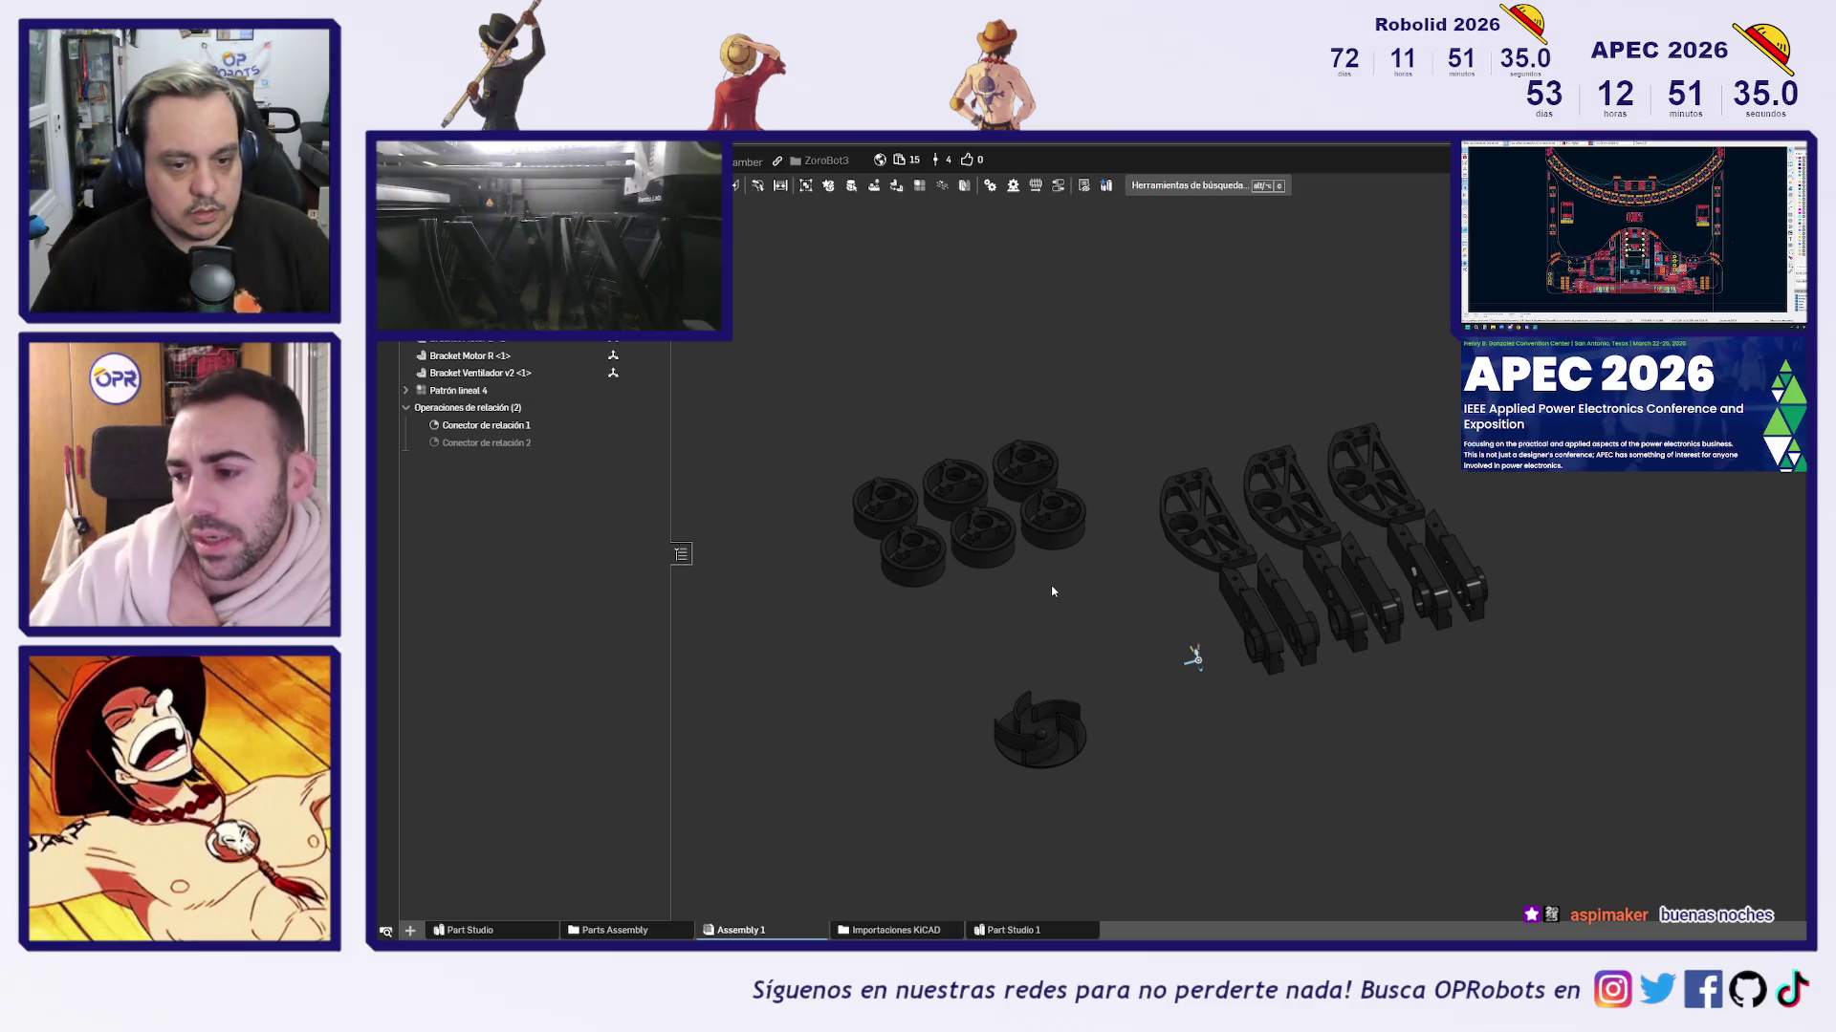
pyautogui.scroll(3, 1103, 549)
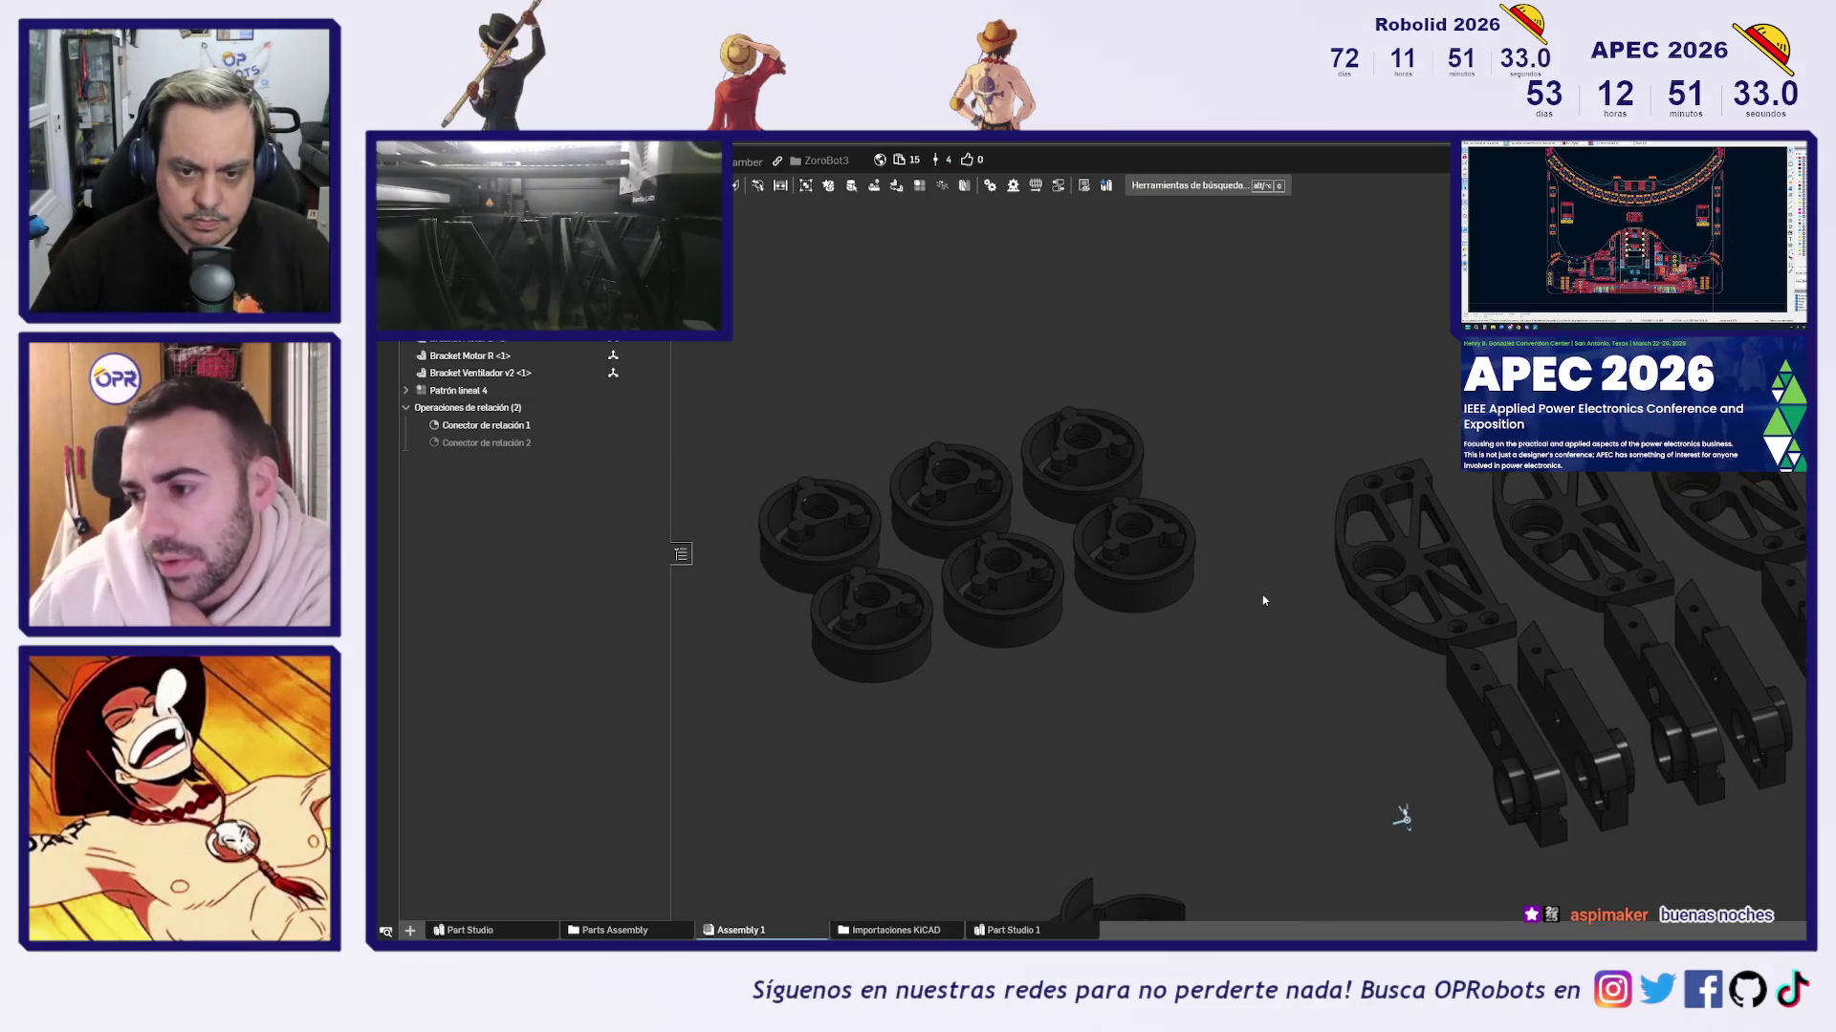
pyautogui.scroll(-2, 1204, 588)
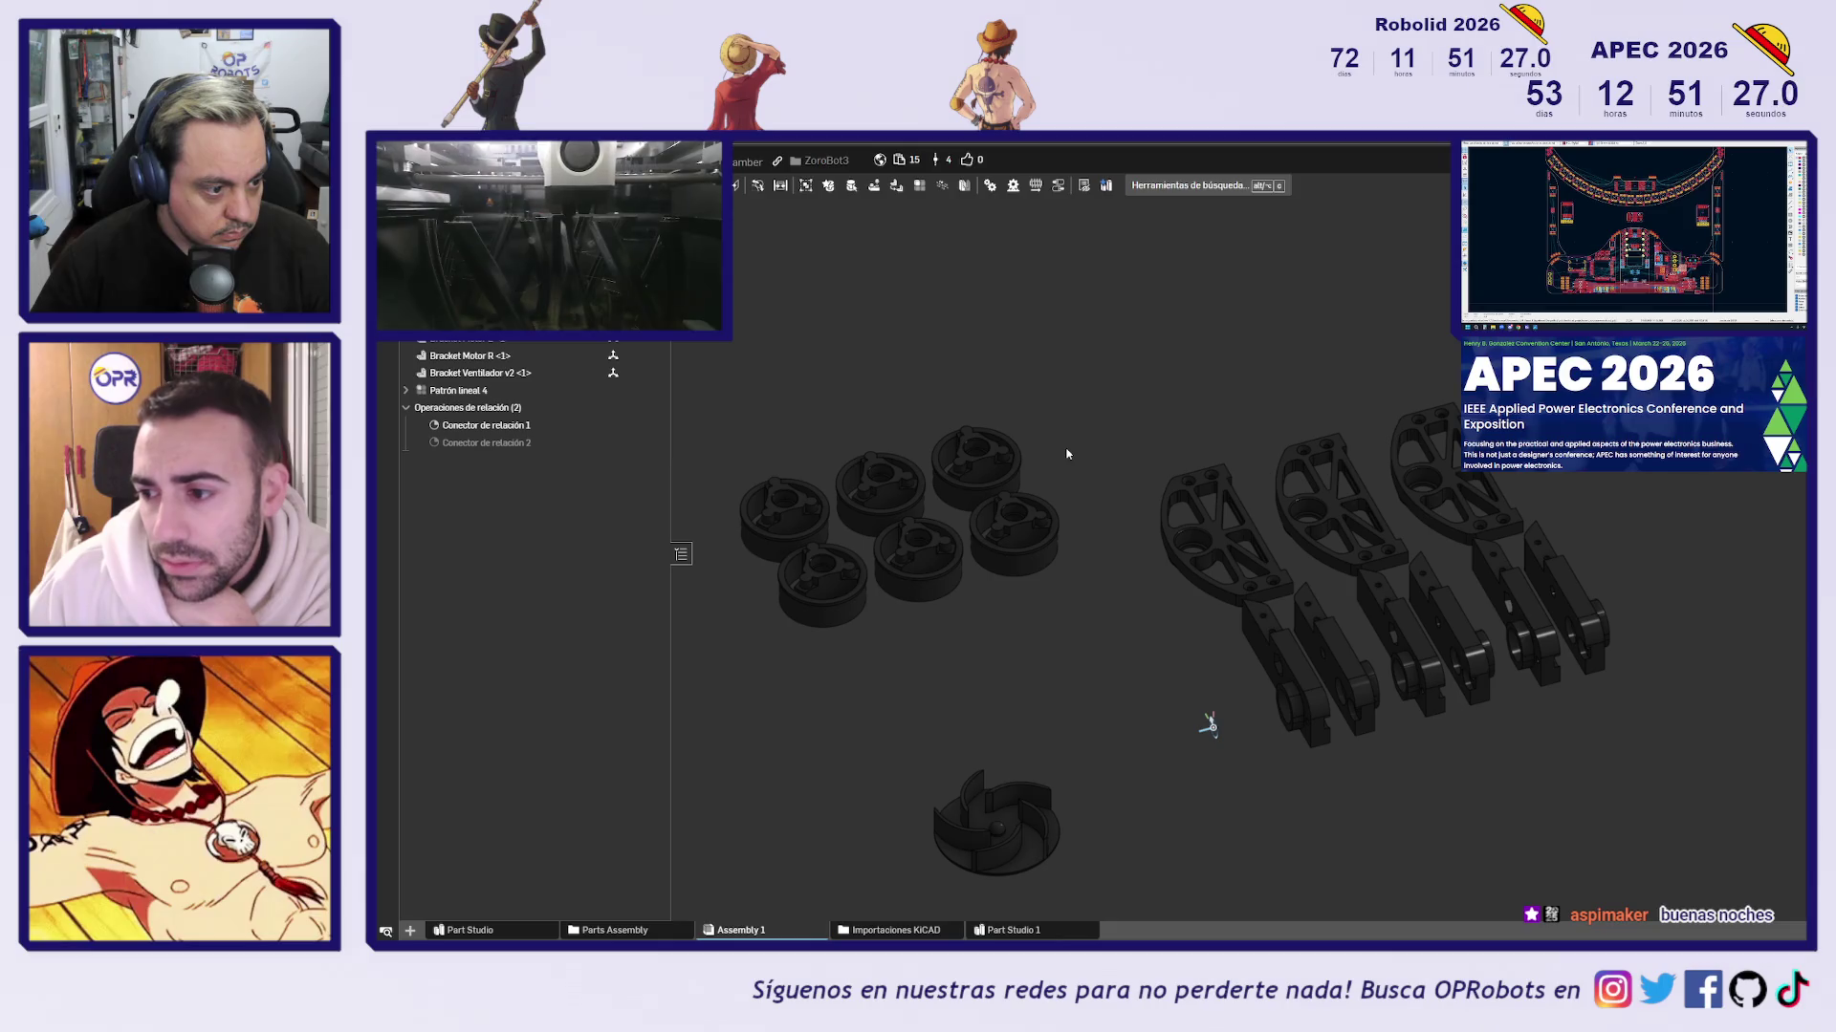
pyautogui.moveTo(1068, 456); pyautogui.dragTo(1230, 641, button='middle')
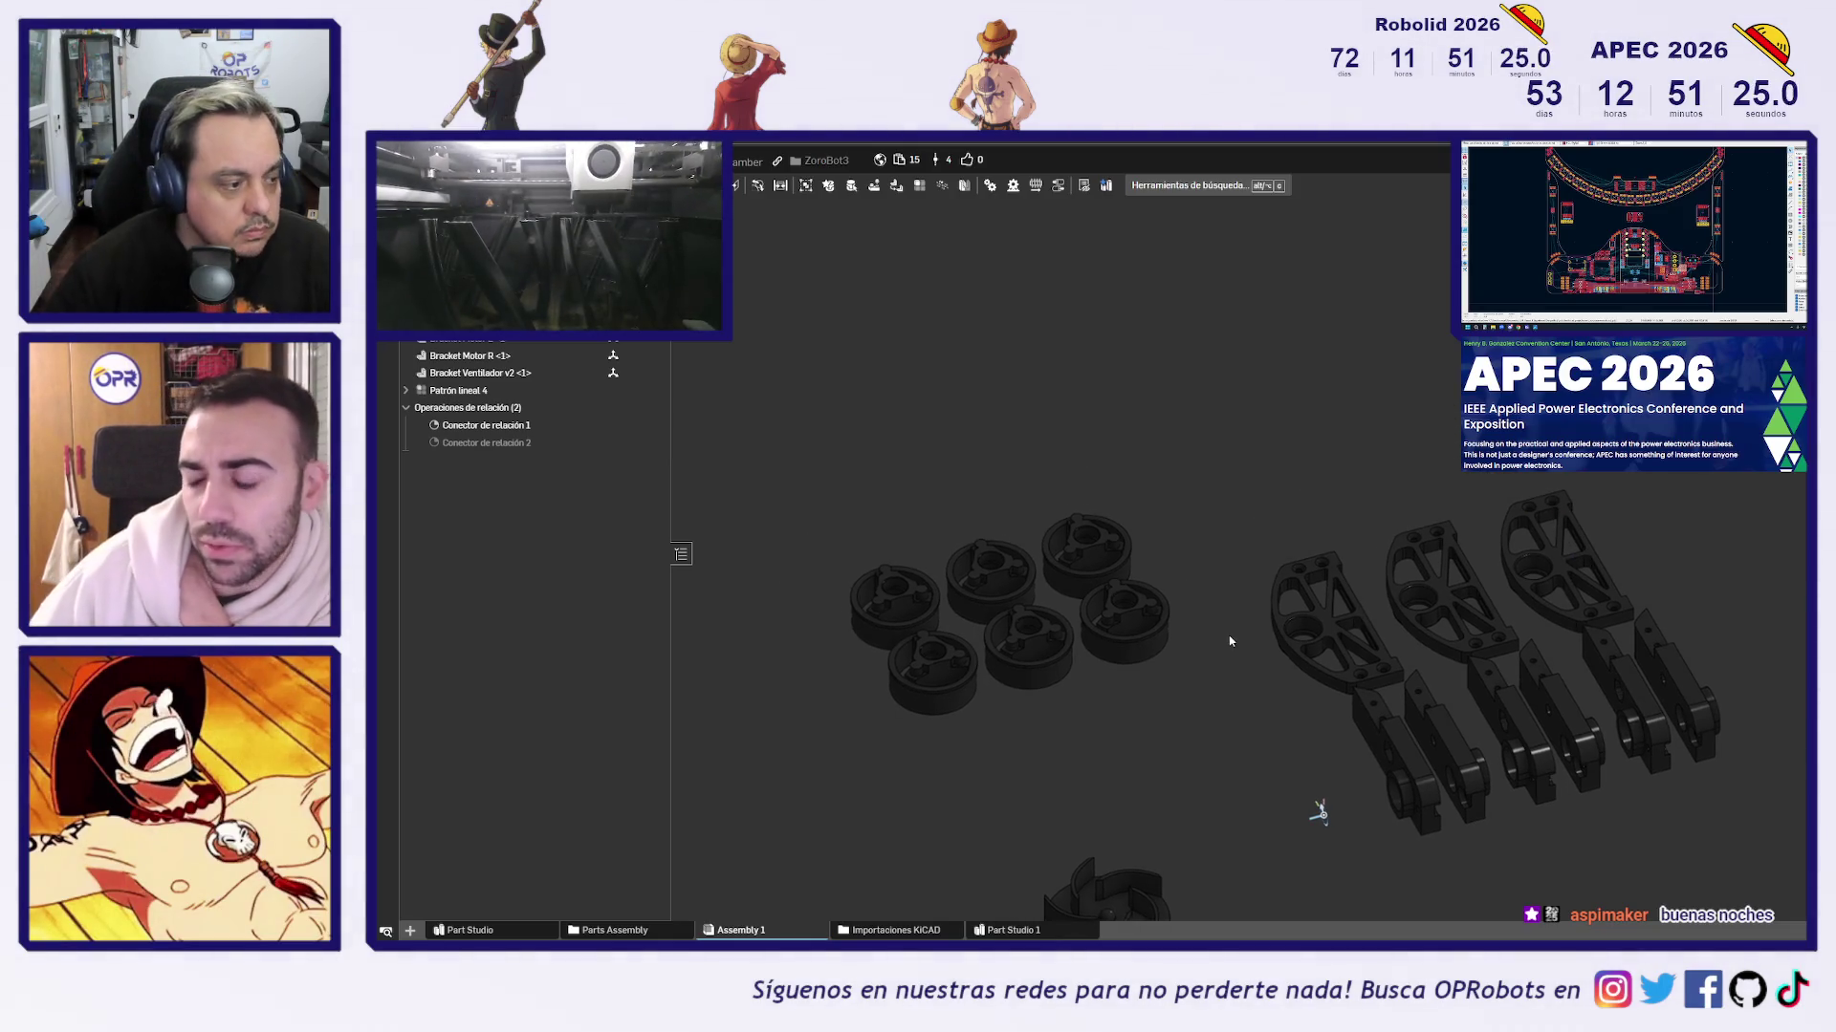
pyautogui.moveTo(1217, 680)
pyautogui.mouseDown(button='right')
pyautogui.moveTo(1217, 663)
pyautogui.moveTo(1230, 692)
pyautogui.mouseUp(button='right')
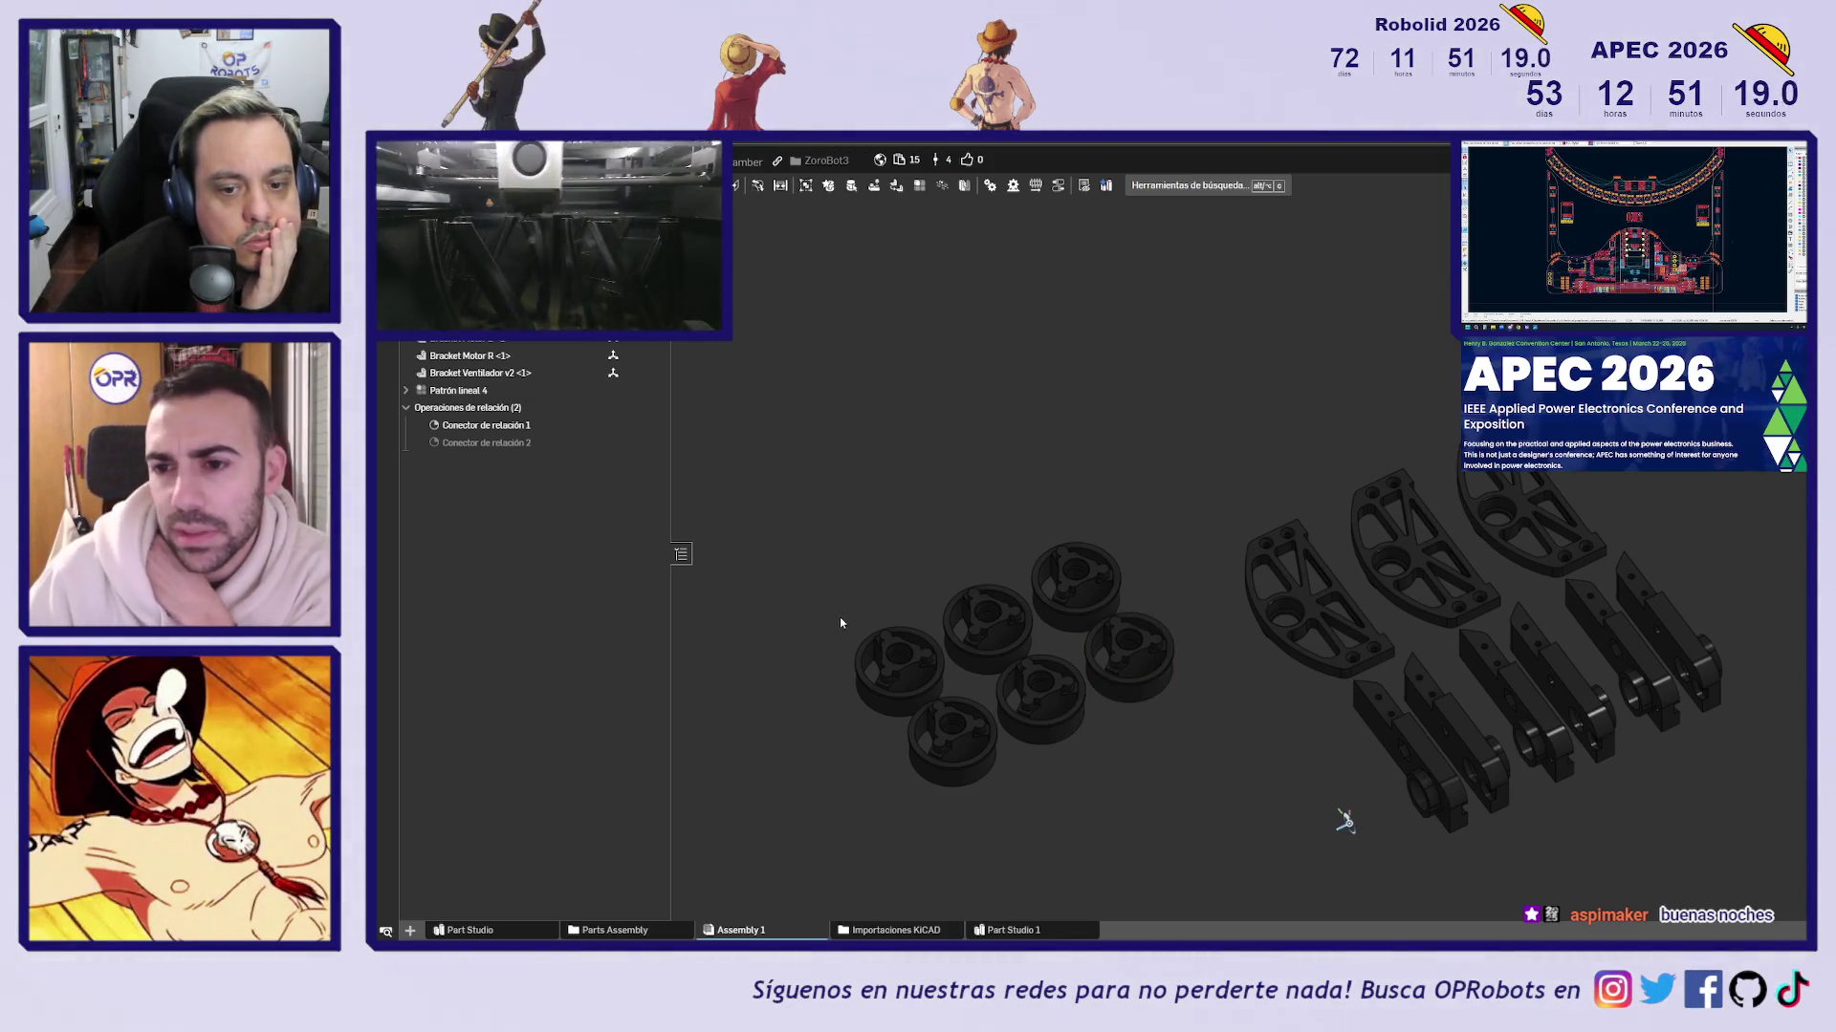
pyautogui.moveTo(819, 627)
pyautogui.mouseDown(button='right')
pyautogui.moveTo(823, 545)
pyautogui.moveTo(810, 602)
pyautogui.mouseUp(button='right')
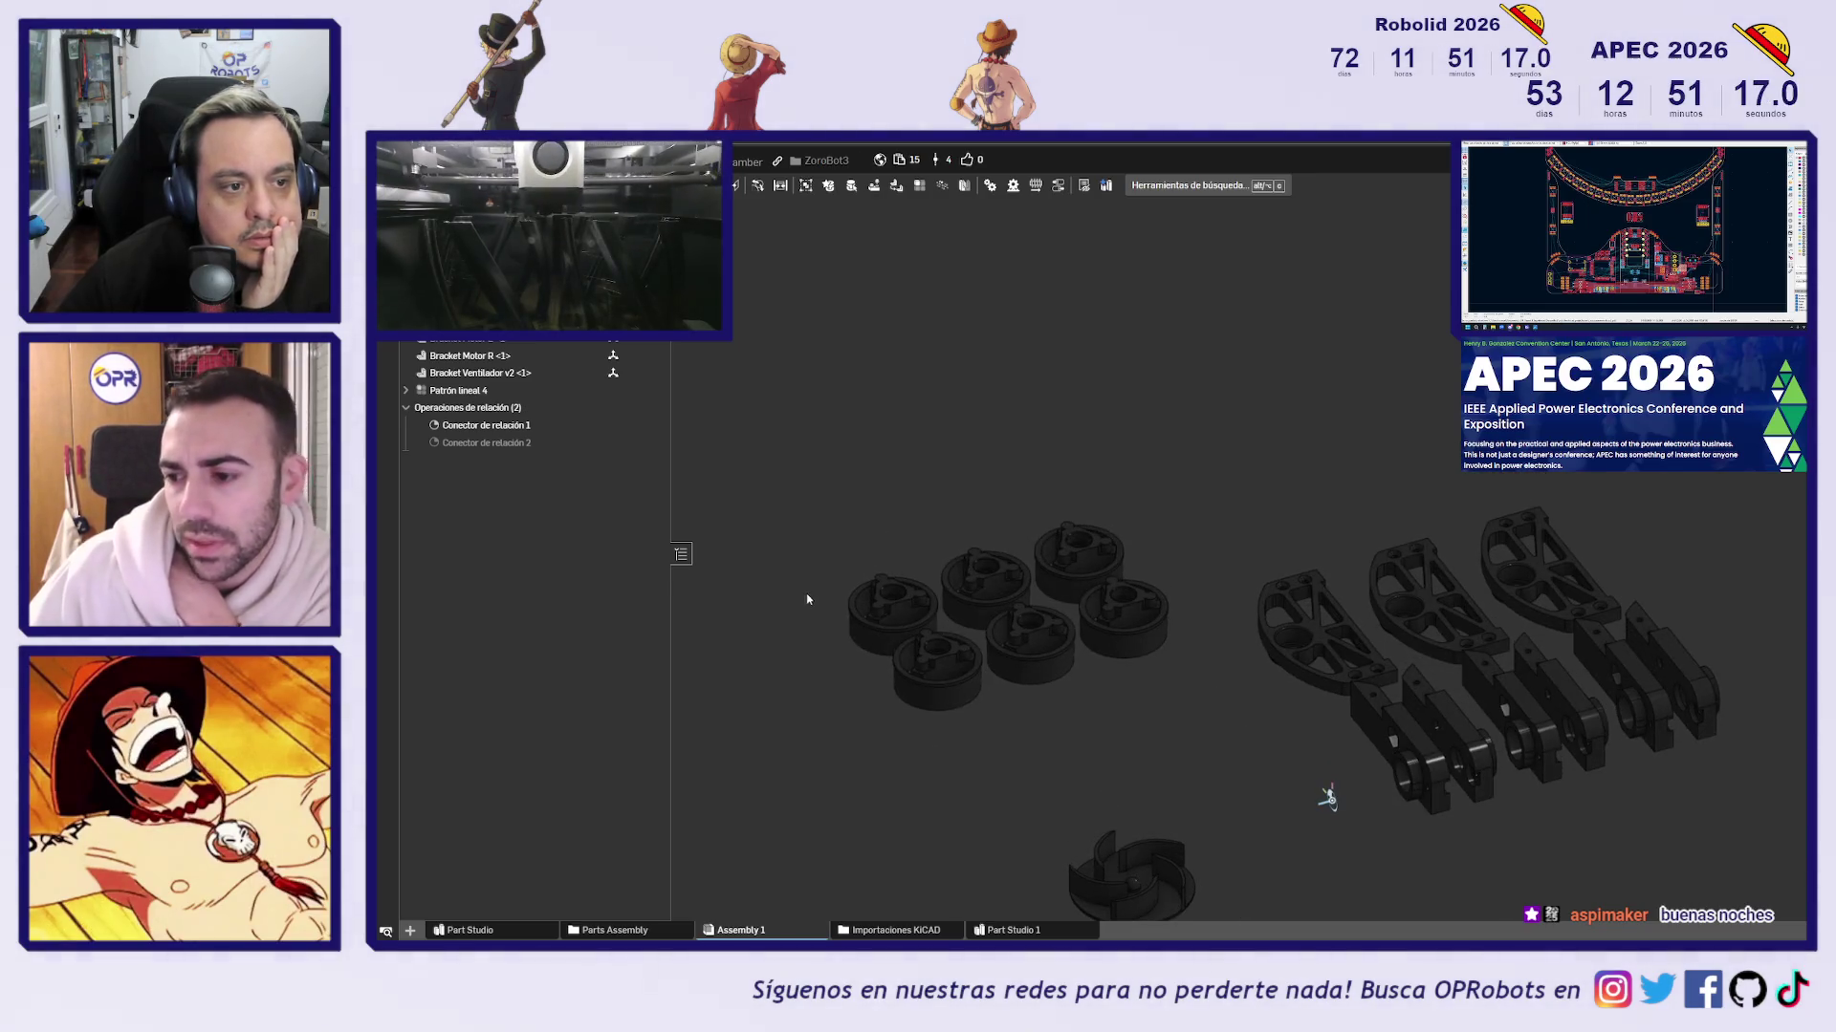
# Place the inserted Rueda wheel beside the existing wheel and view both from below
pyautogui.click(1052, 590)
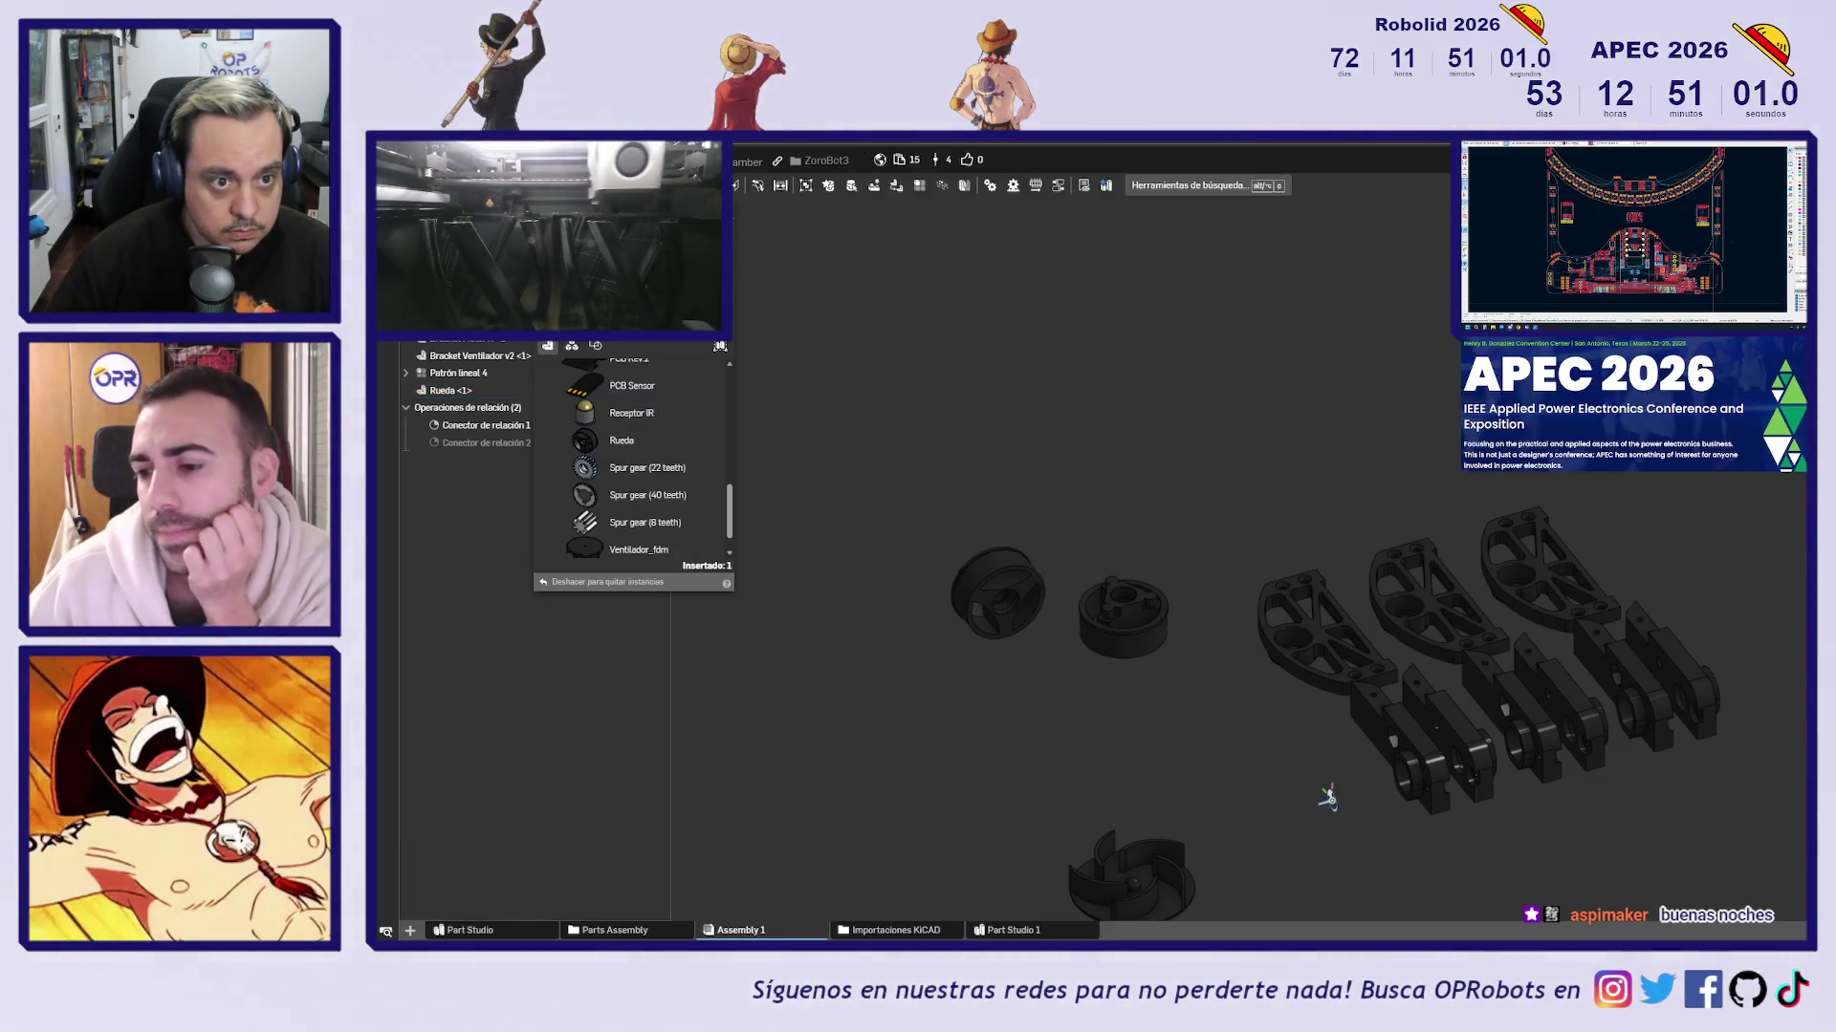
pyautogui.press('Escape')
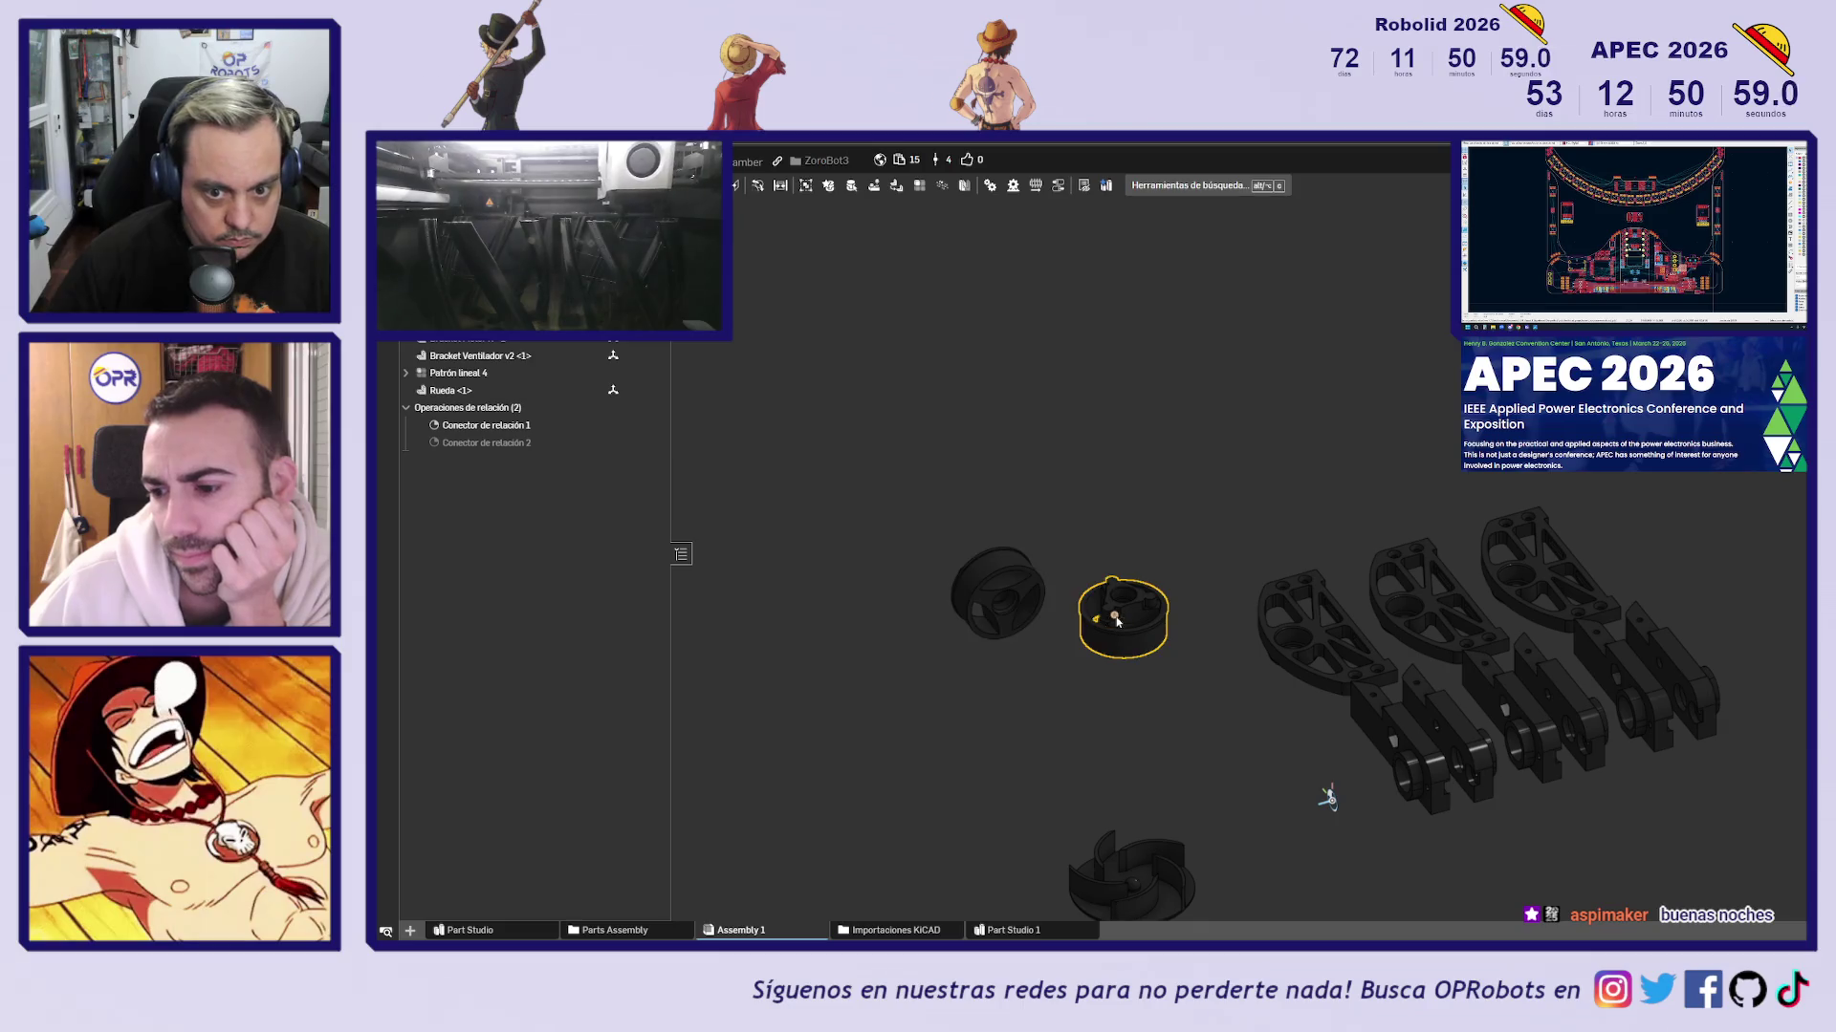
pyautogui.click(1126, 626)
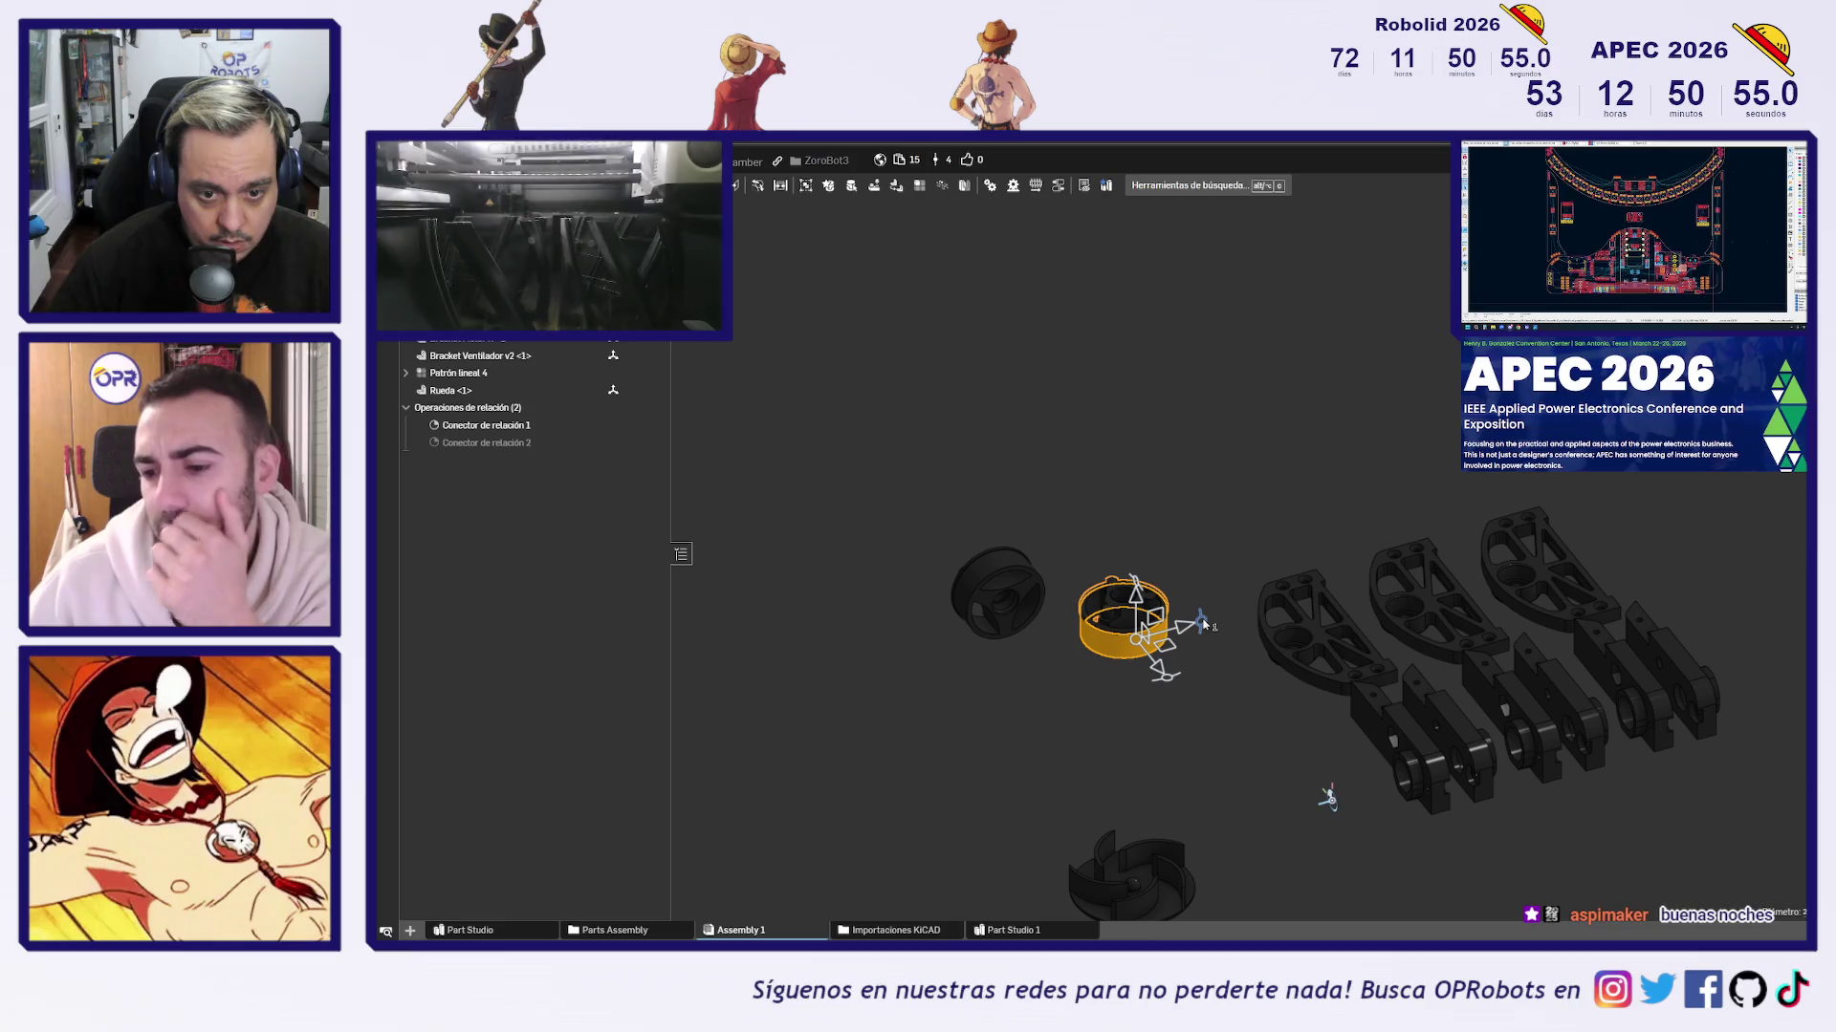
pyautogui.click(1048, 667)
pyautogui.scroll(5, 1175, 665)
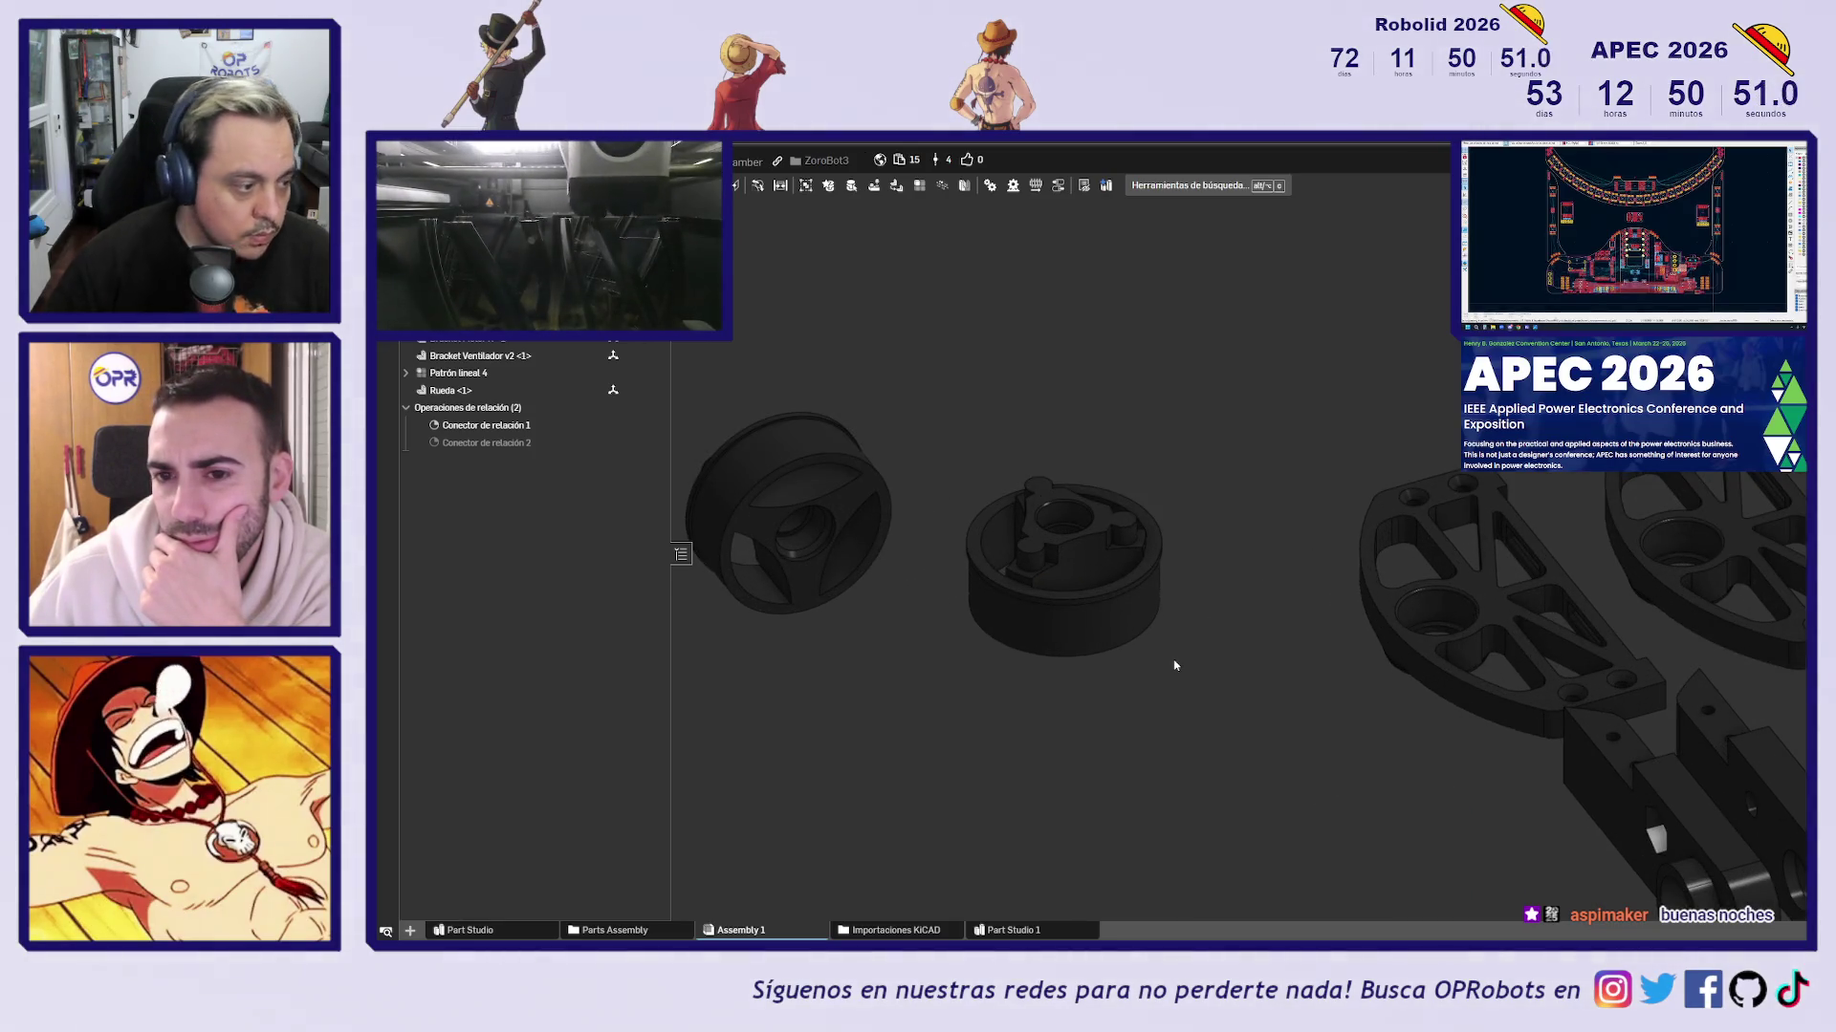
pyautogui.moveTo(1184, 715)
pyautogui.mouseDown(button='right')
pyautogui.moveTo(1215, 682)
pyautogui.moveTo(1193, 498)
pyautogui.moveTo(857, 504)
pyautogui.mouseUp(button='right')
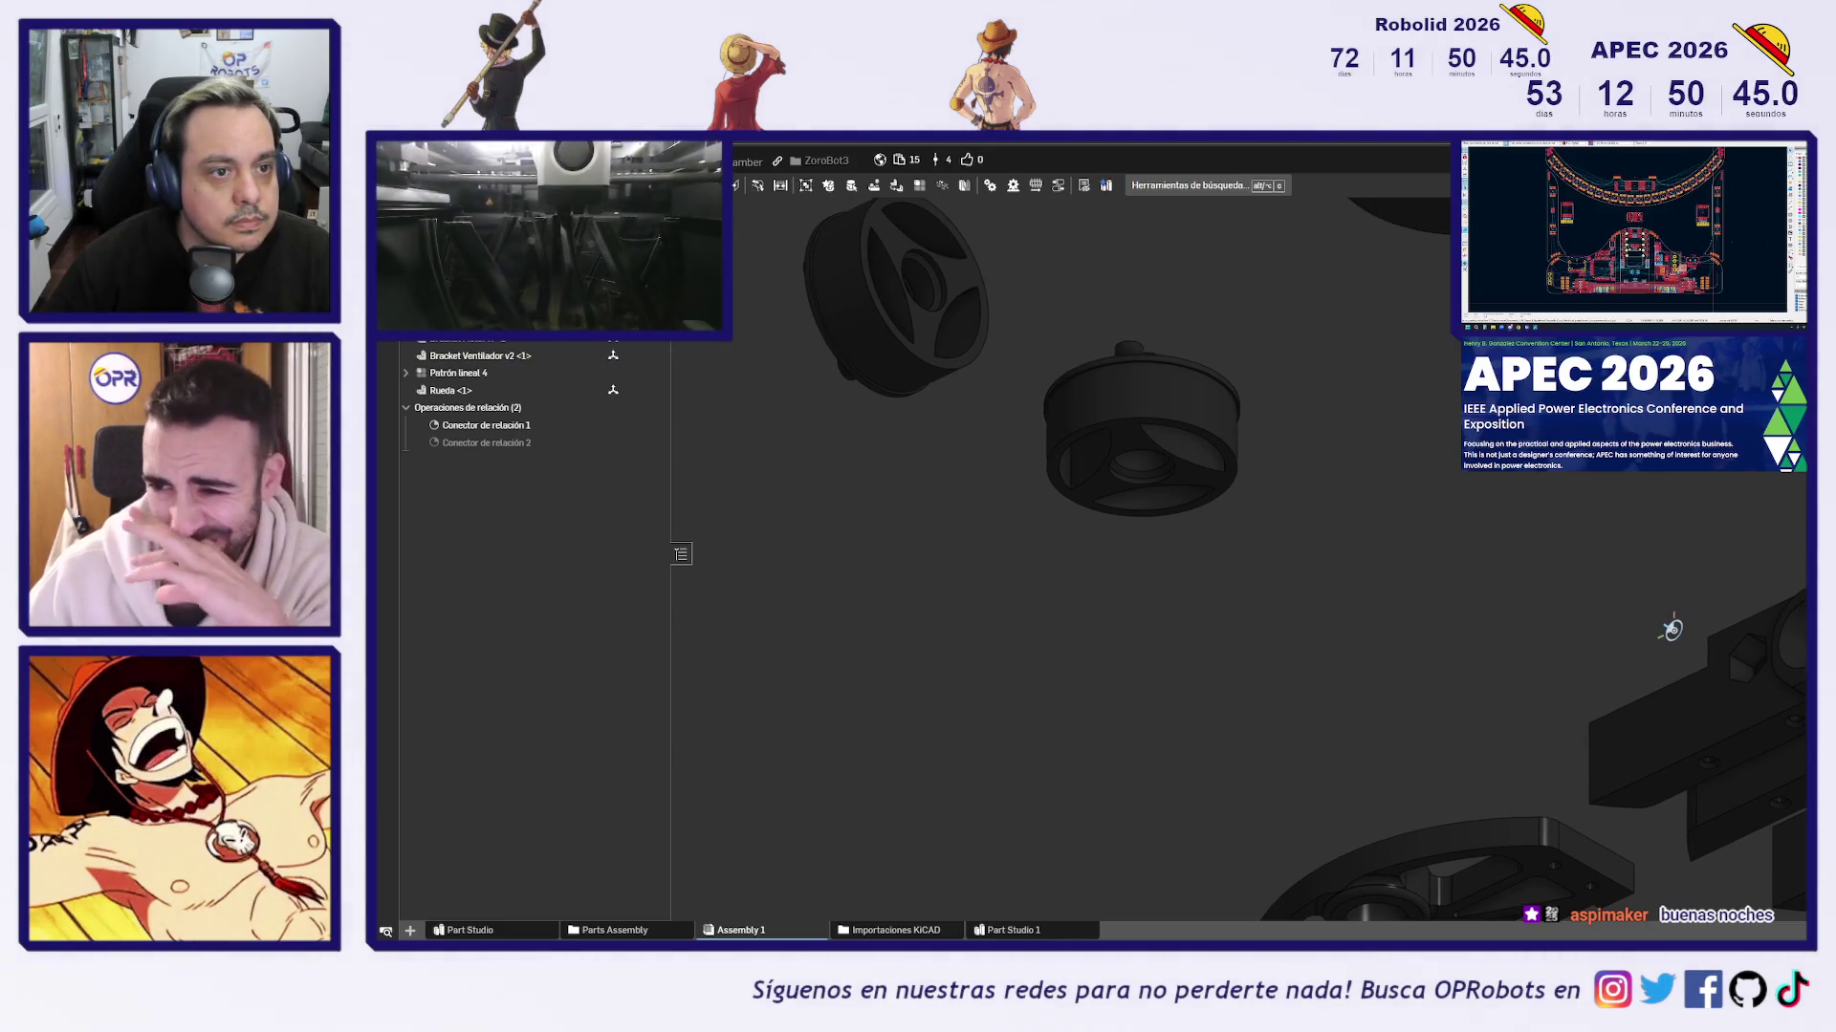
# Start a fastened mate between the two wheels, flipped, with a -1 mm Z offset
pyautogui.press('f')
pyautogui.scroll(3, 1137, 416)
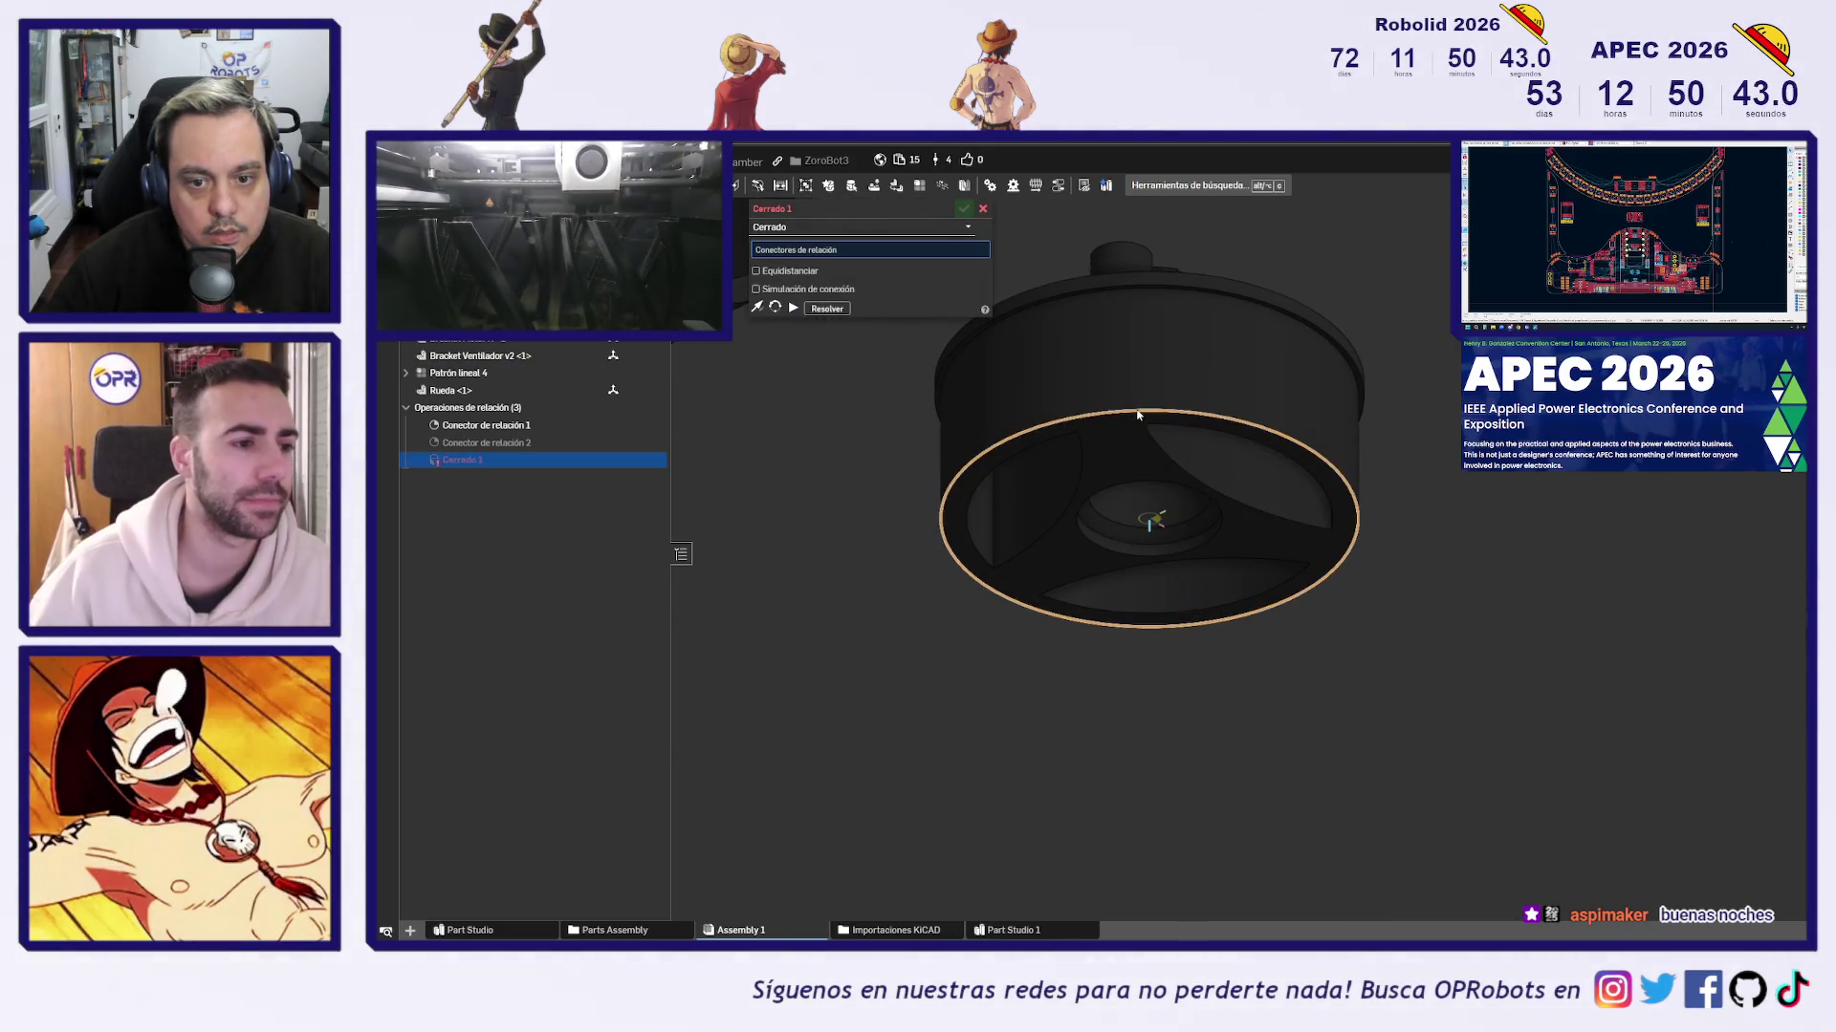
pyautogui.click(1138, 416)
pyautogui.scroll(-3, 1137, 416)
pyautogui.moveTo(1138, 416); pyautogui.dragTo(1138, 520, button='right')
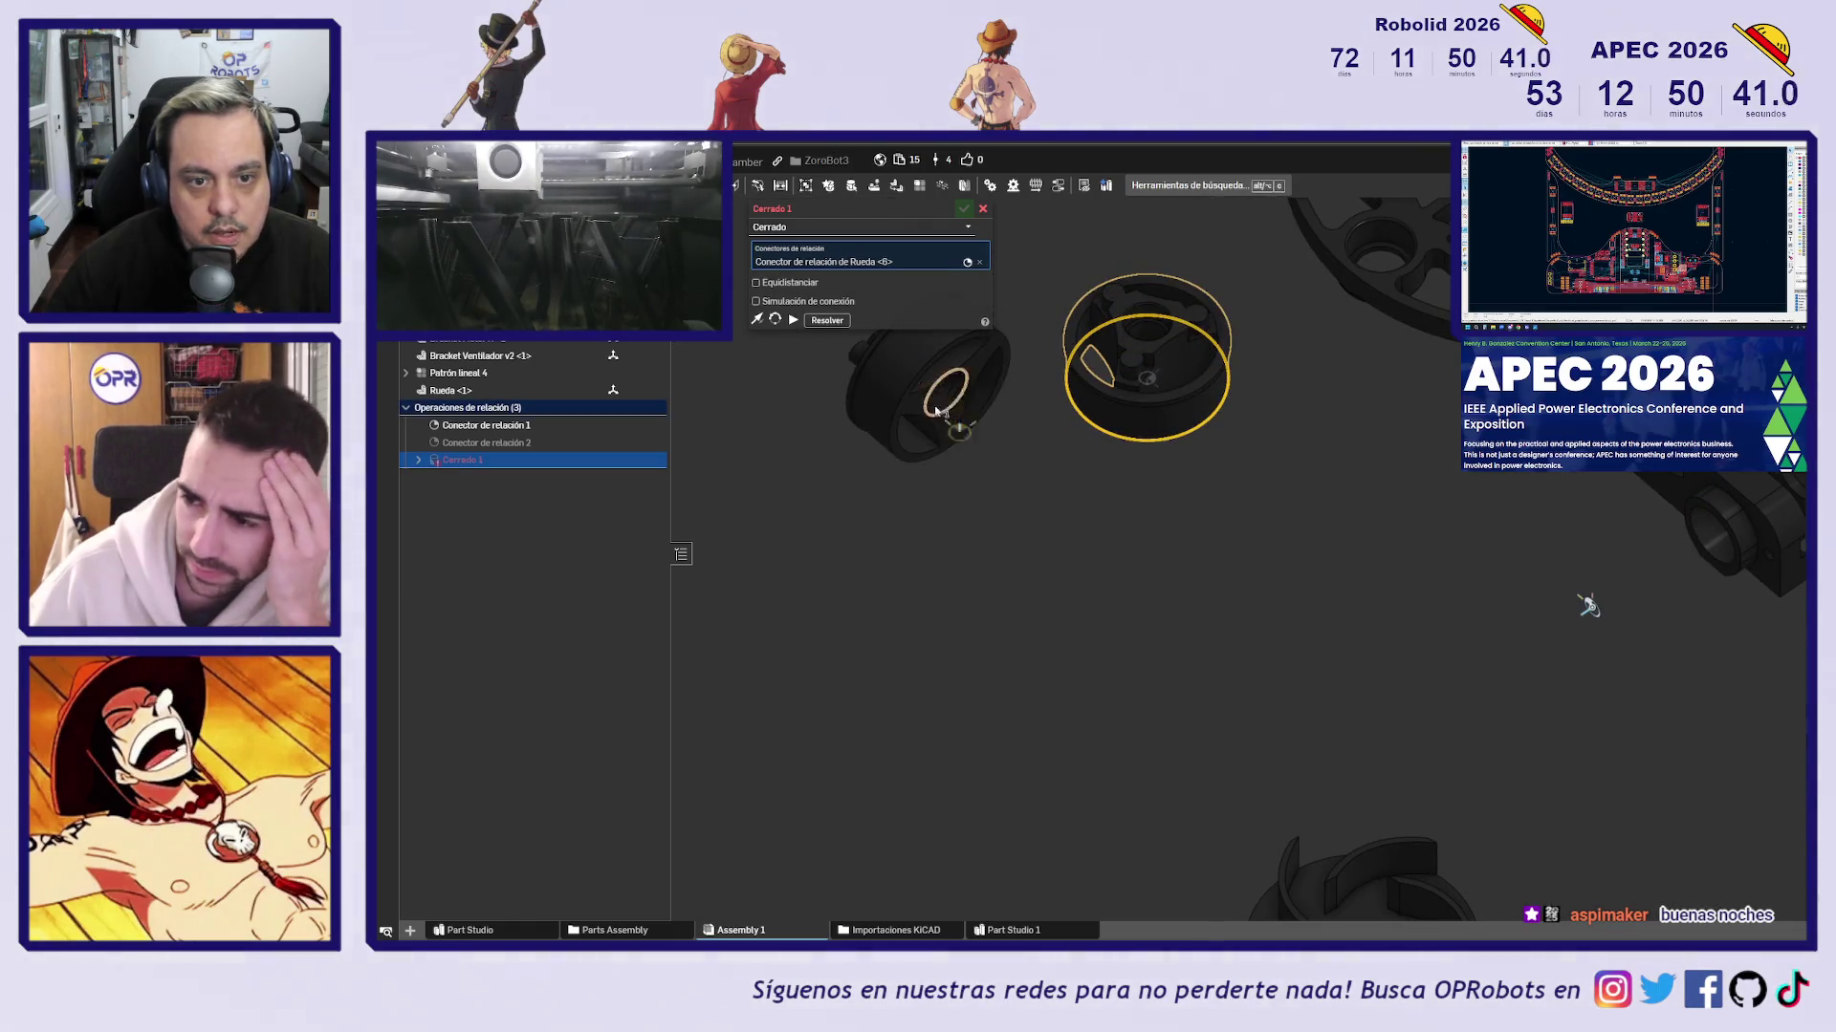
pyautogui.scroll(3, 977, 440)
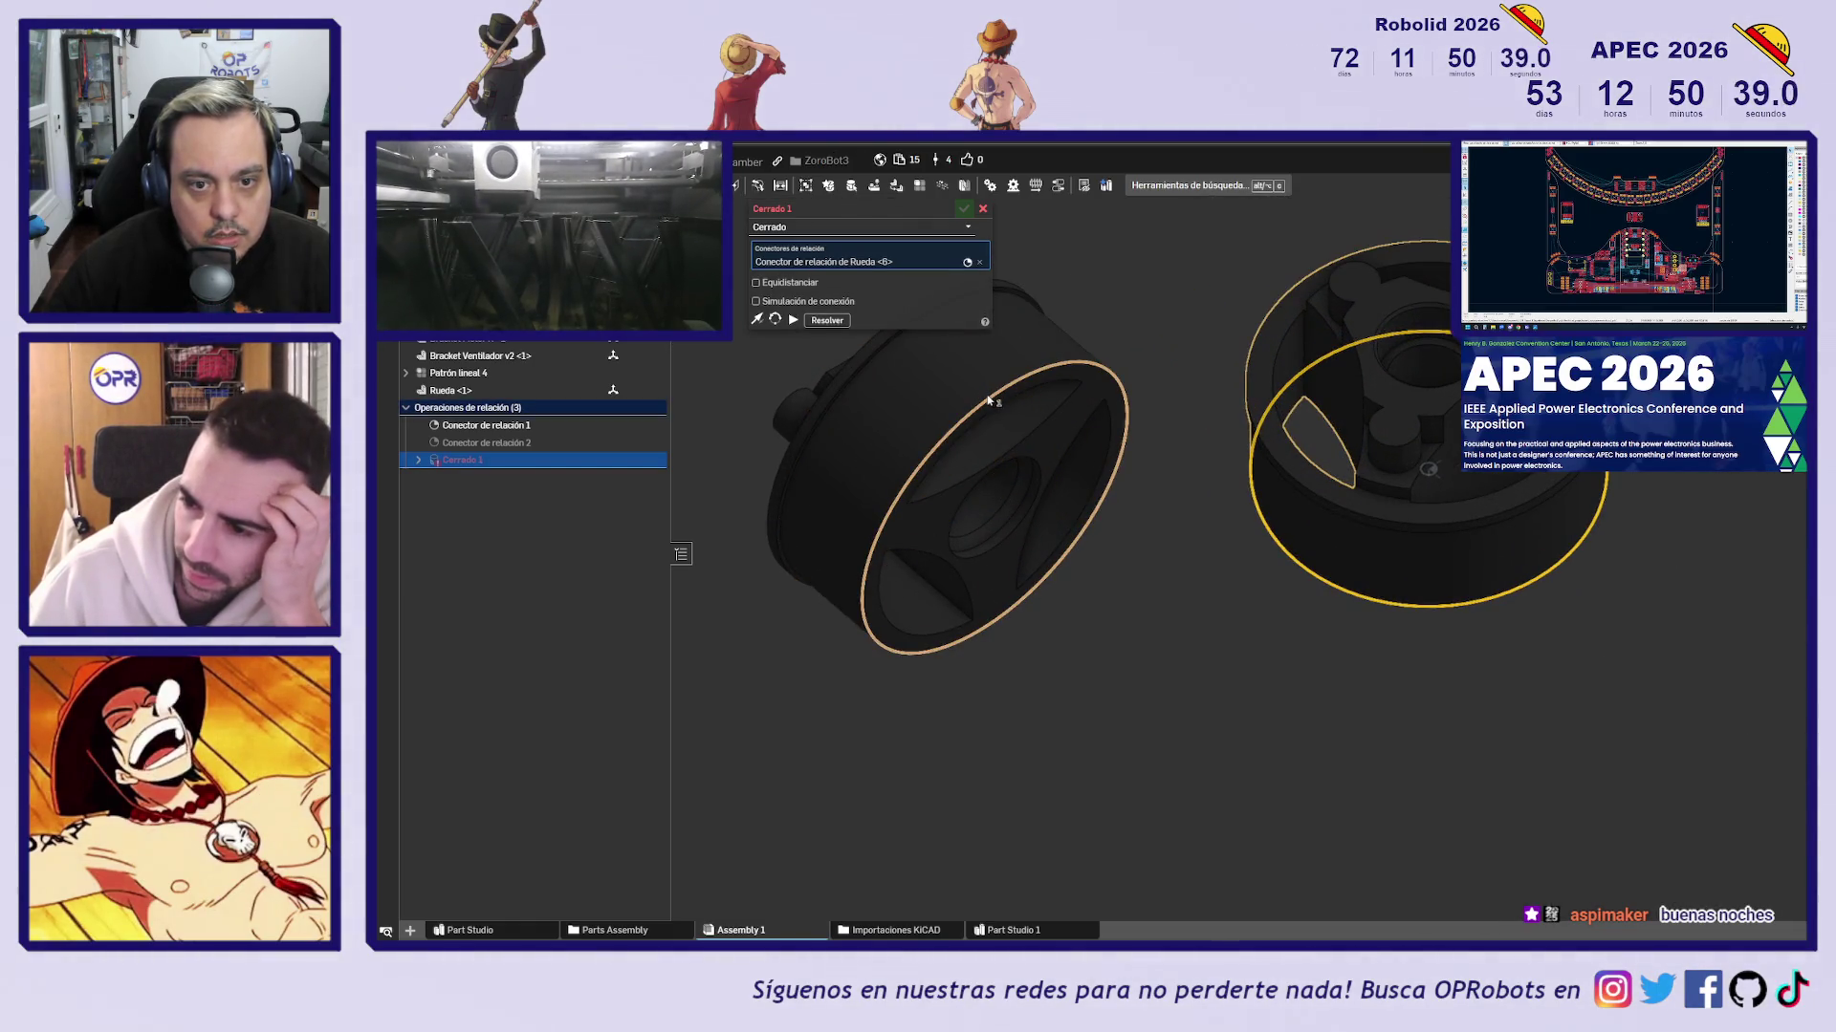
pyautogui.click(990, 401)
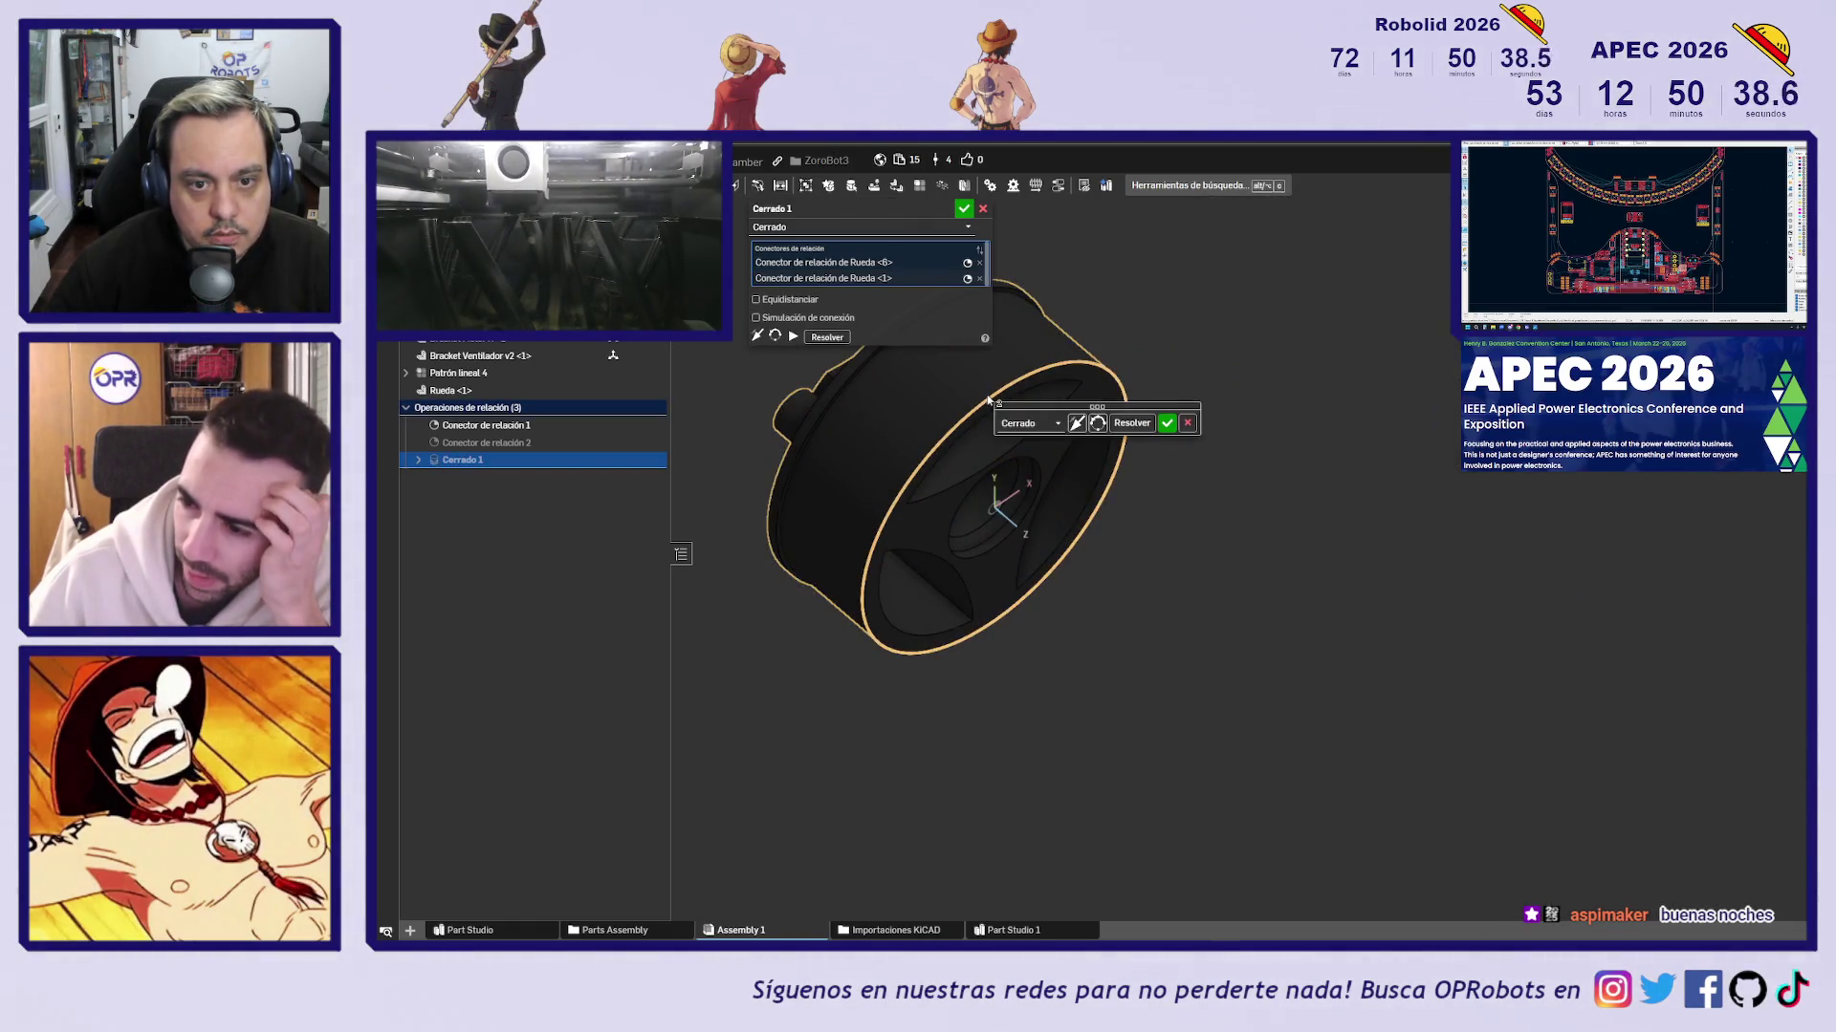
pyautogui.click(1077, 424)
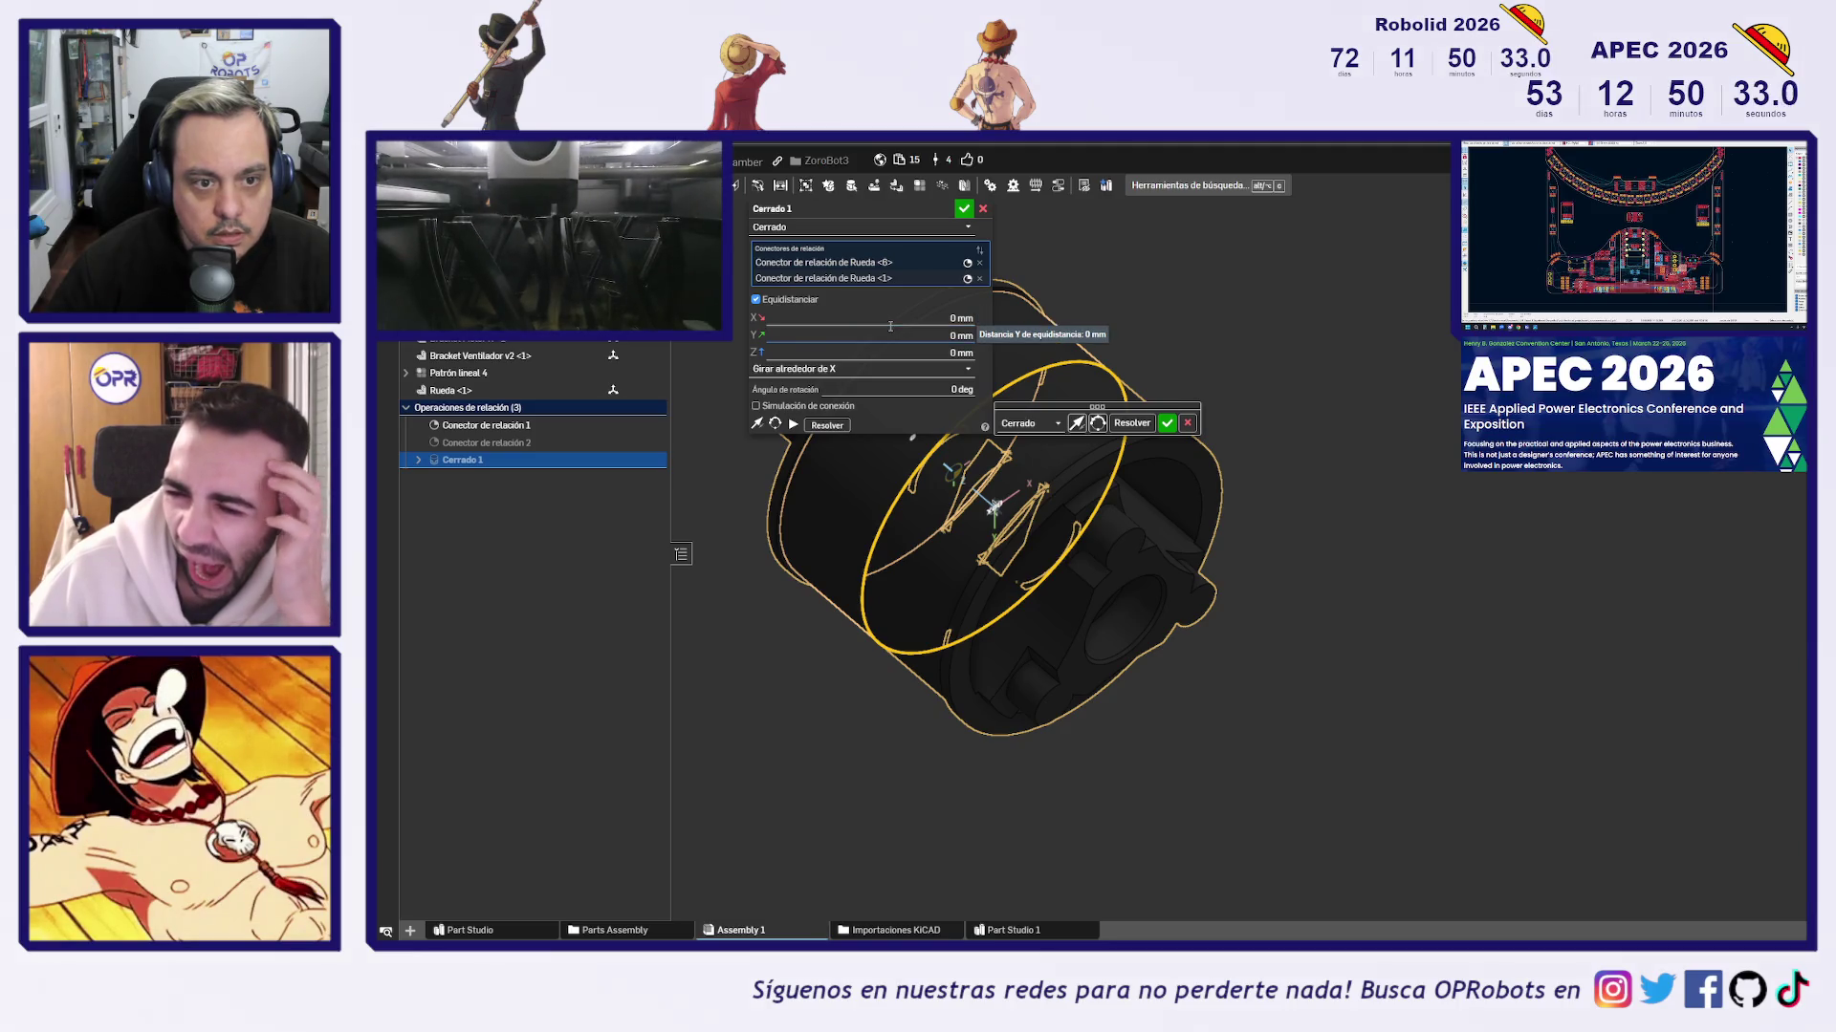
pyautogui.click(891, 353)
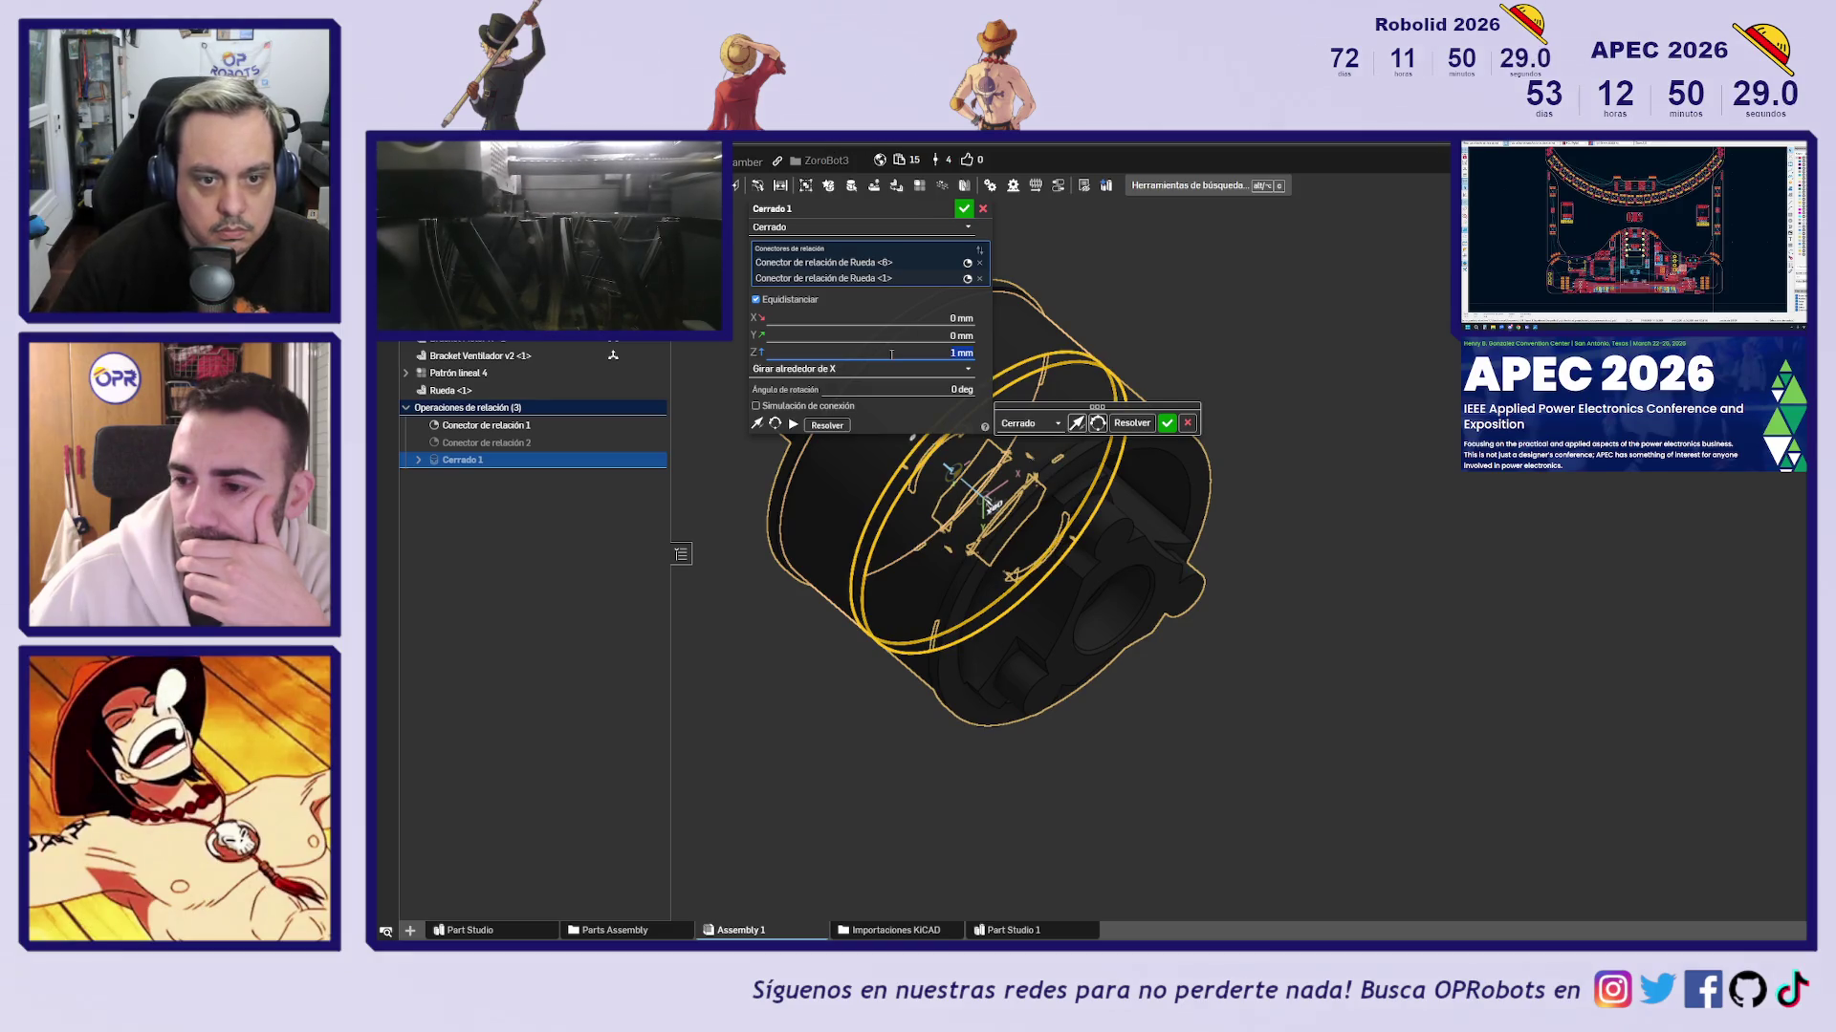
pyautogui.press('Return')
pyautogui.moveTo(897, 742); pyautogui.dragTo(961, 708, button='right')
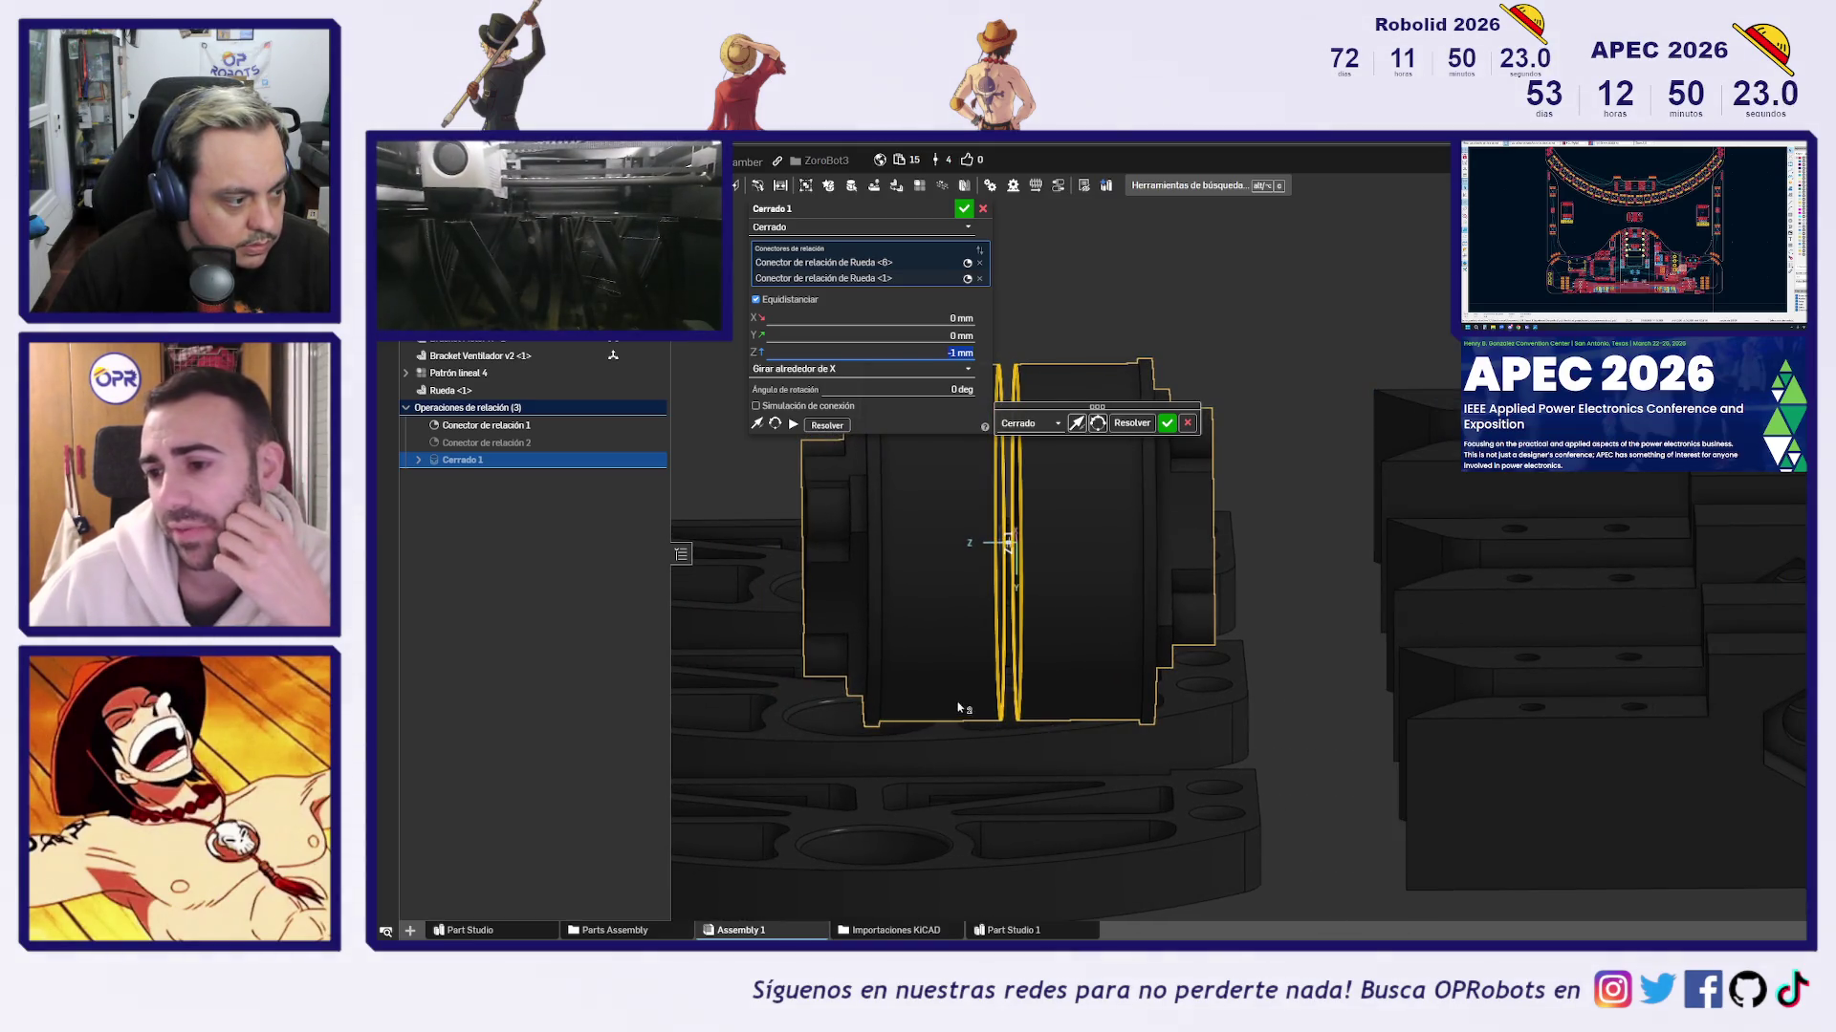
pyautogui.moveTo(960, 707); pyautogui.dragTo(1109, 794, button='right')
pyautogui.moveTo(1109, 793); pyautogui.dragTo(1013, 727, button='middle')
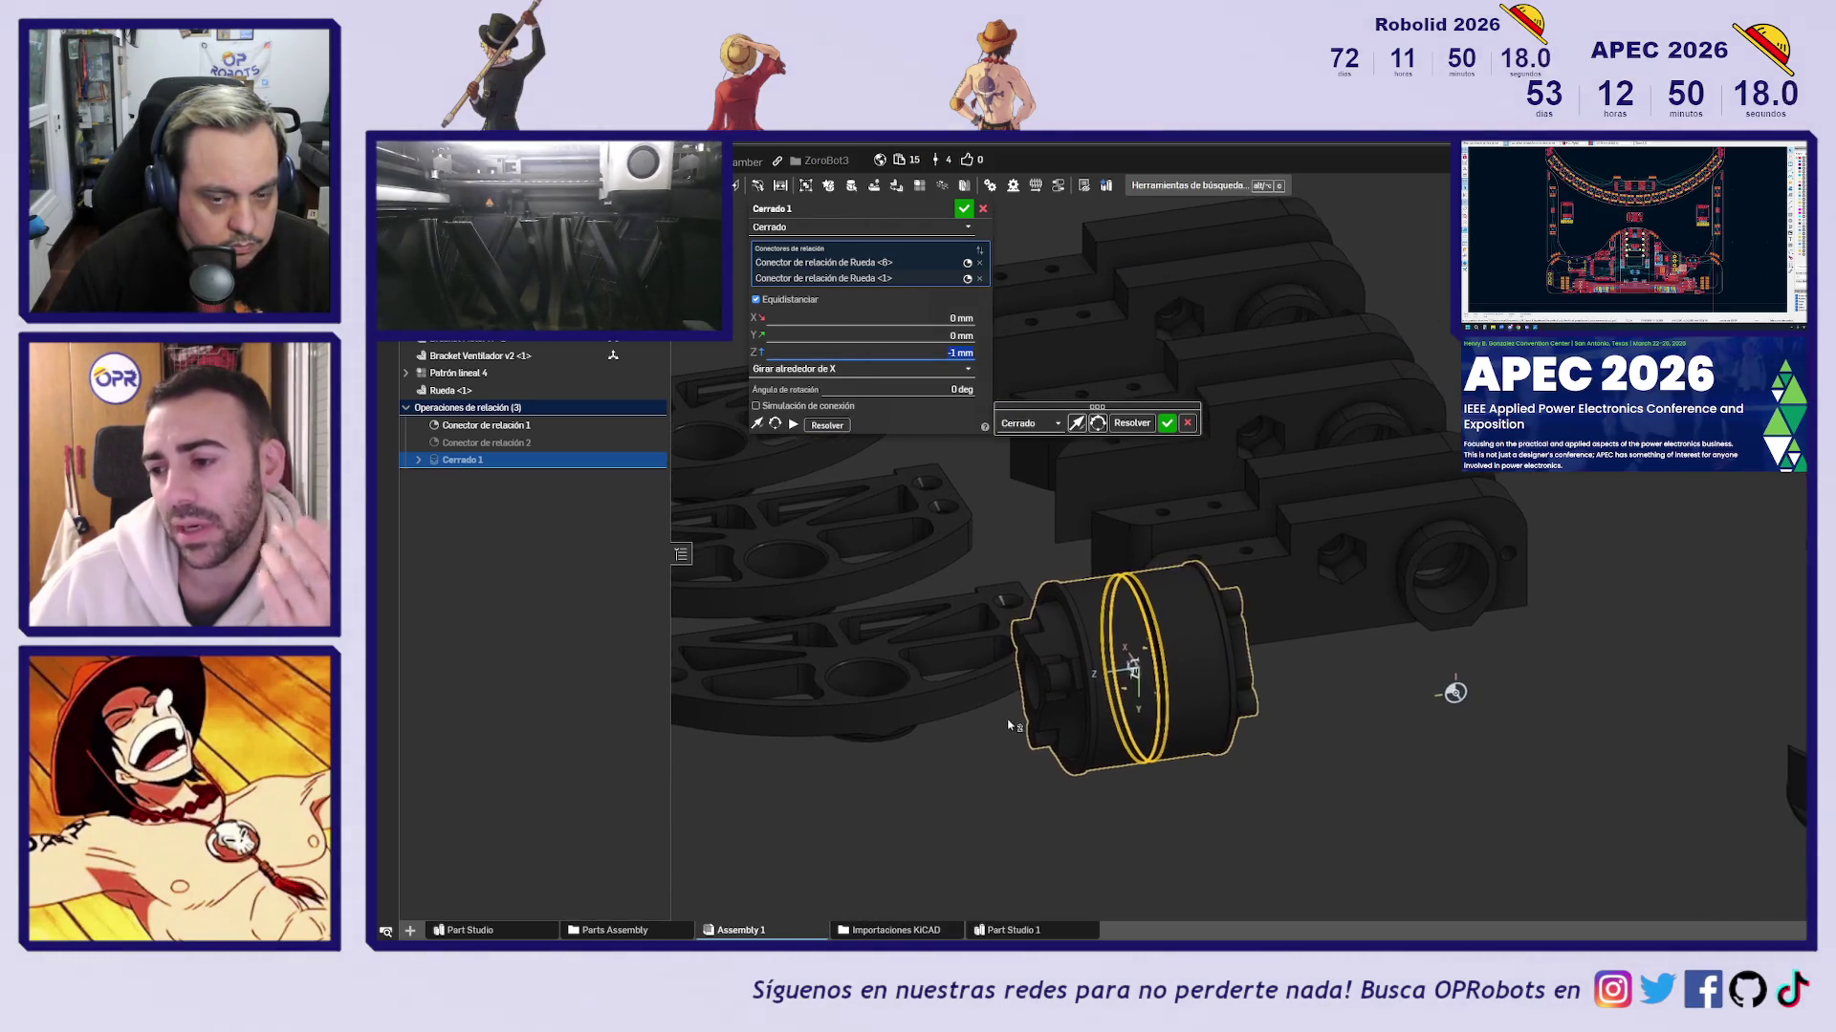
# Re-pick both wheel connector edges, reorient the secondary axis, and confirm the fastened mate
pyautogui.click(979, 262)
pyautogui.click(979, 262)
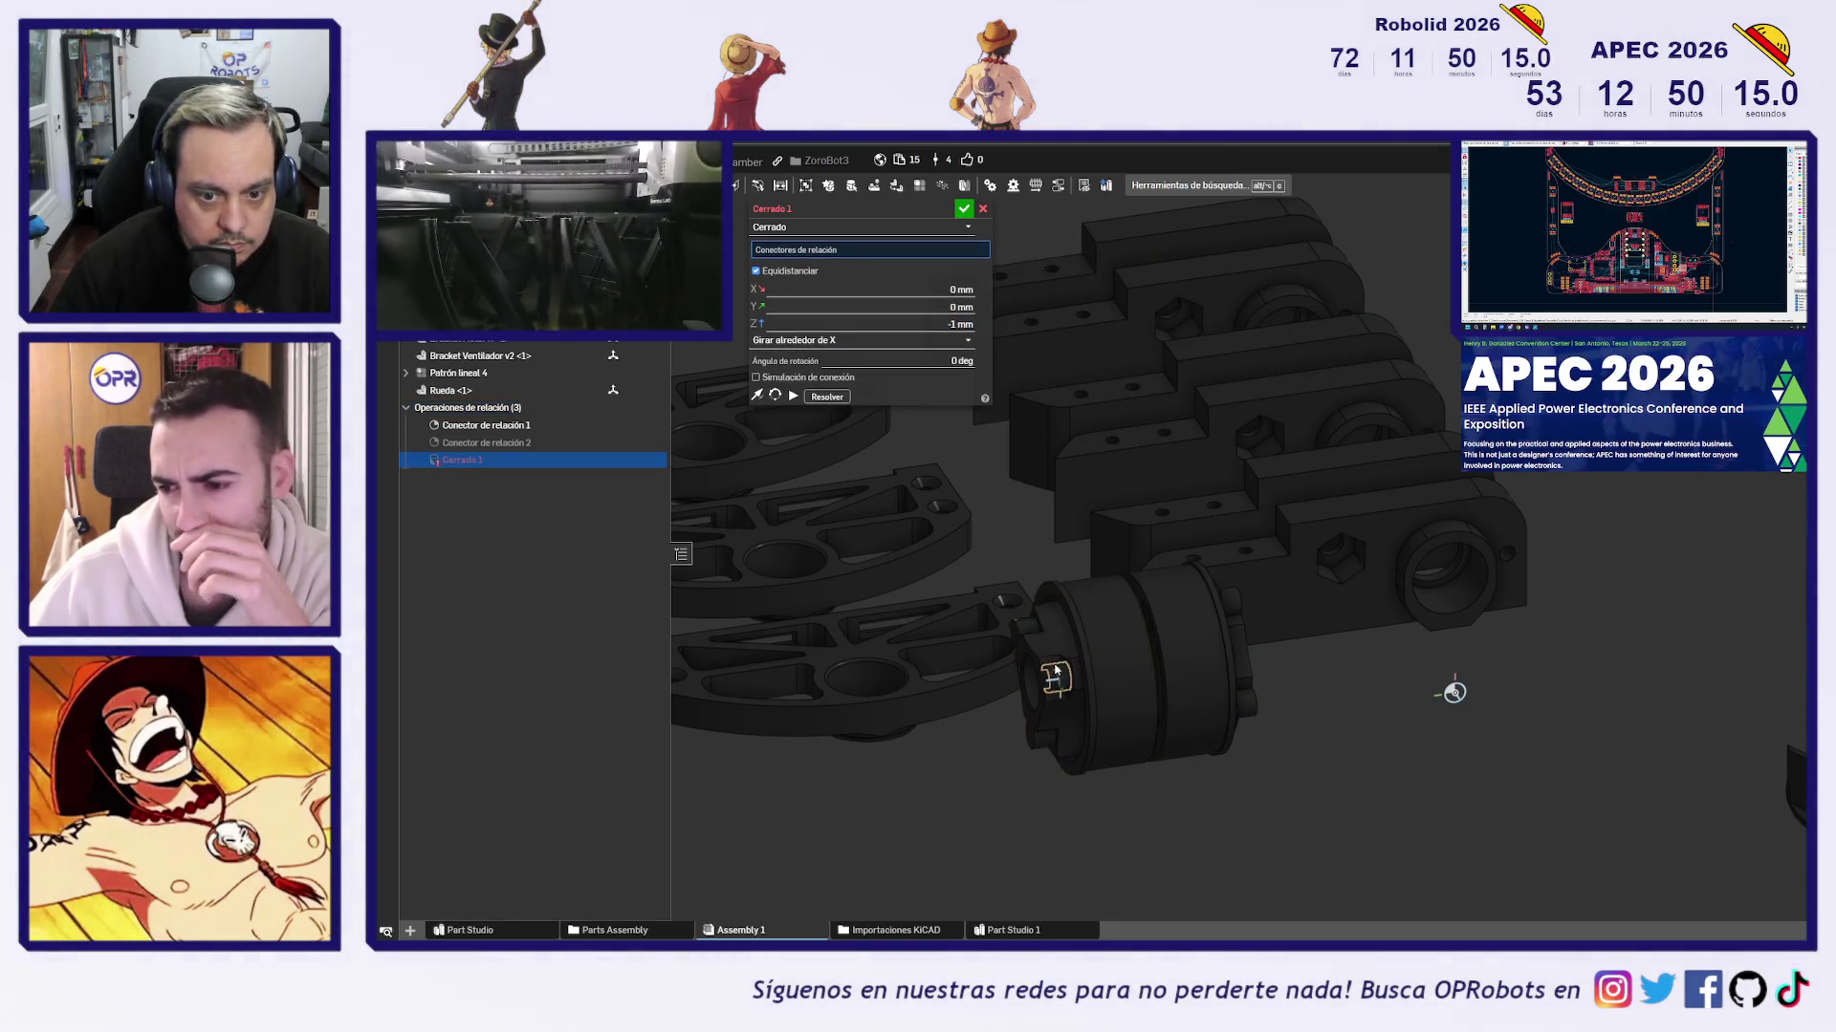
pyautogui.scroll(4, 1055, 669)
pyautogui.click(1012, 652)
pyautogui.moveTo(1013, 653); pyautogui.dragTo(1186, 779, button='right')
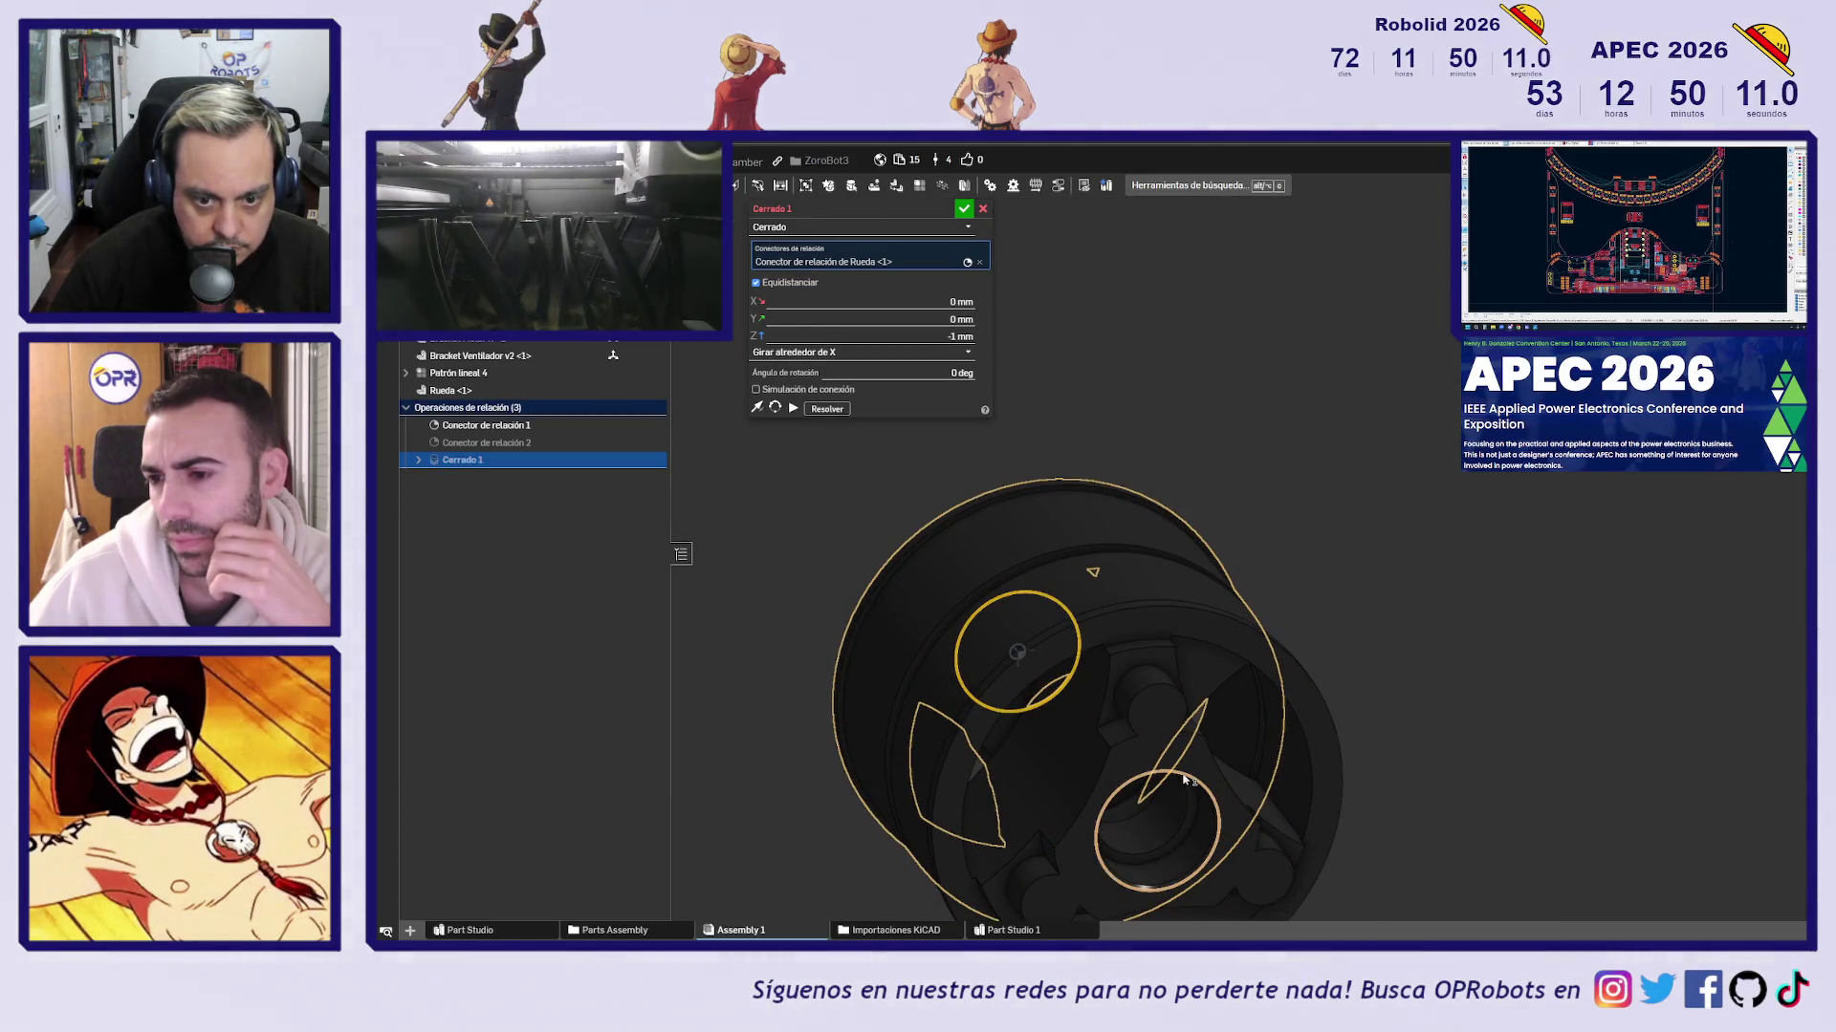
pyautogui.click(1185, 779)
pyautogui.moveTo(1363, 638)
pyautogui.mouseDown(button='right')
pyautogui.moveTo(1243, 573)
pyautogui.moveTo(1373, 492)
pyautogui.moveTo(1429, 500)
pyautogui.moveTo(1424, 456)
pyautogui.mouseUp(button='right')
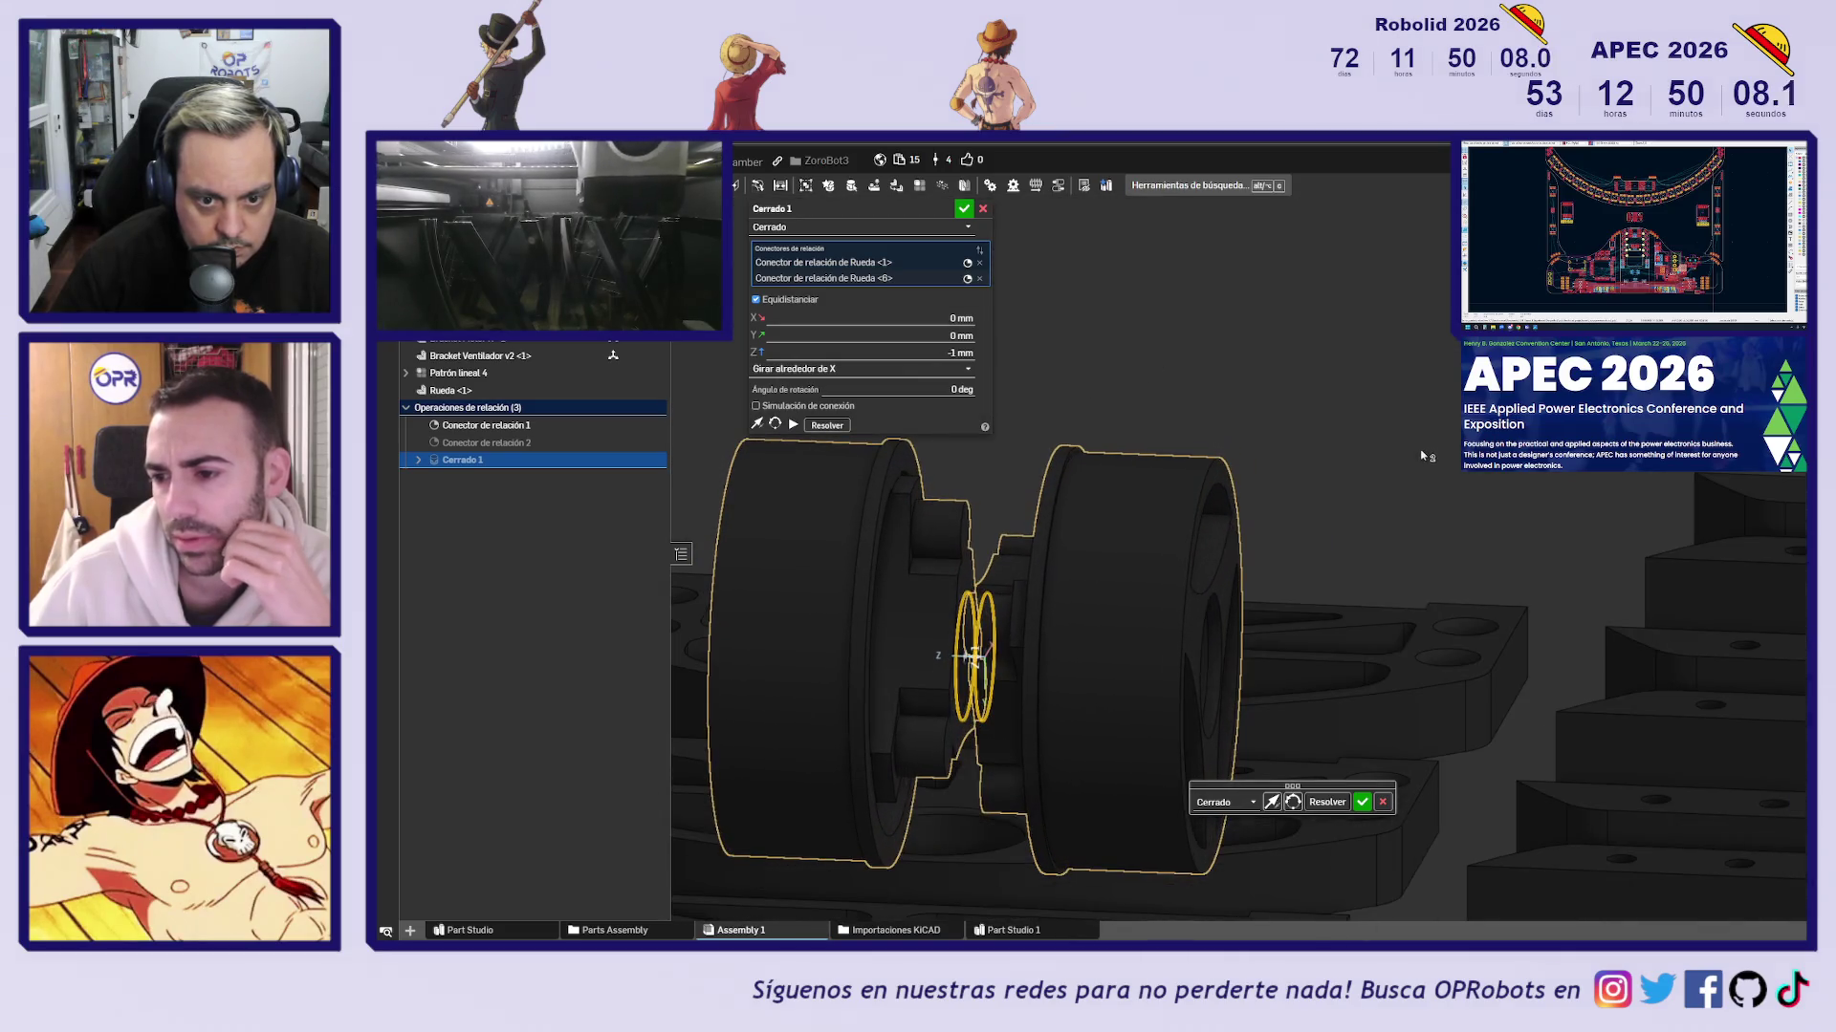
pyautogui.click(1293, 803)
pyautogui.moveTo(1292, 803)
pyautogui.mouseDown(button='right')
pyautogui.moveTo(1374, 705)
pyautogui.moveTo(1356, 588)
pyautogui.moveTo(1381, 602)
pyautogui.mouseUp(button='right')
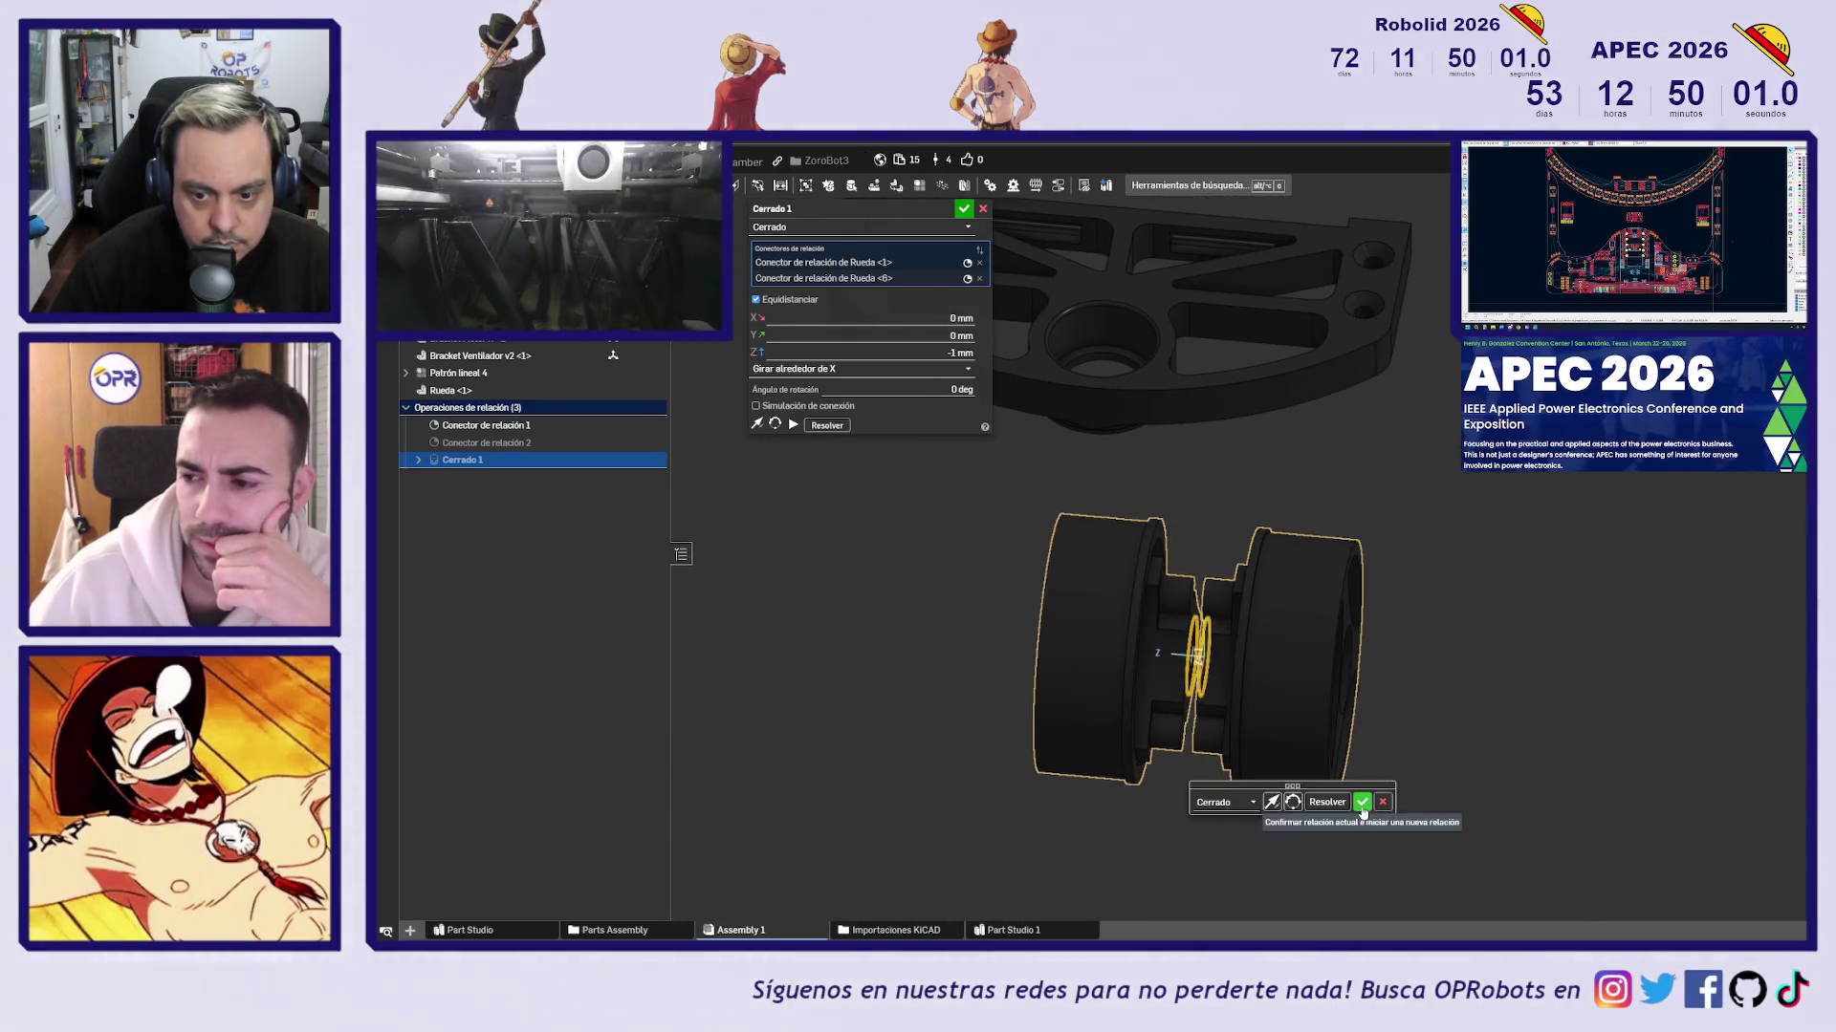
pyautogui.click(1362, 807)
pyautogui.scroll(5, 1181, 665)
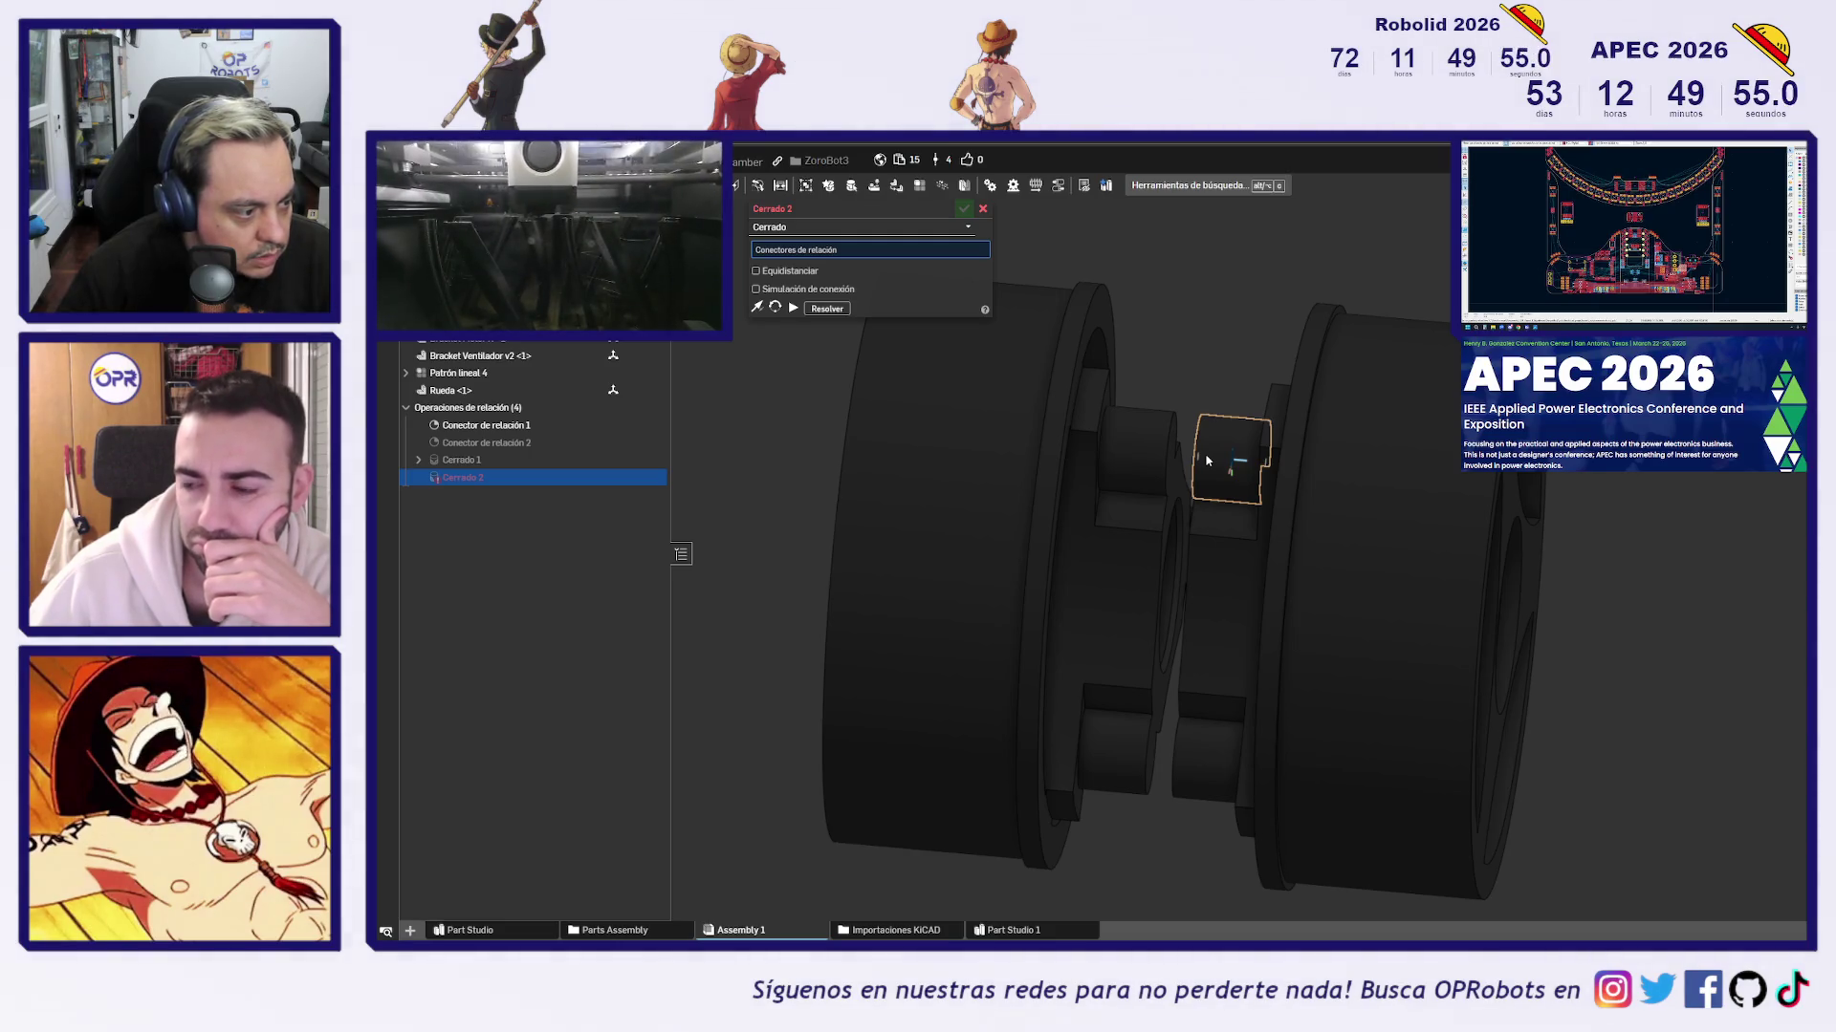
# Rotate the fastened wheel pair 90 degrees and drag it next to the brackets
pyautogui.scroll(-5, 1436, 537)
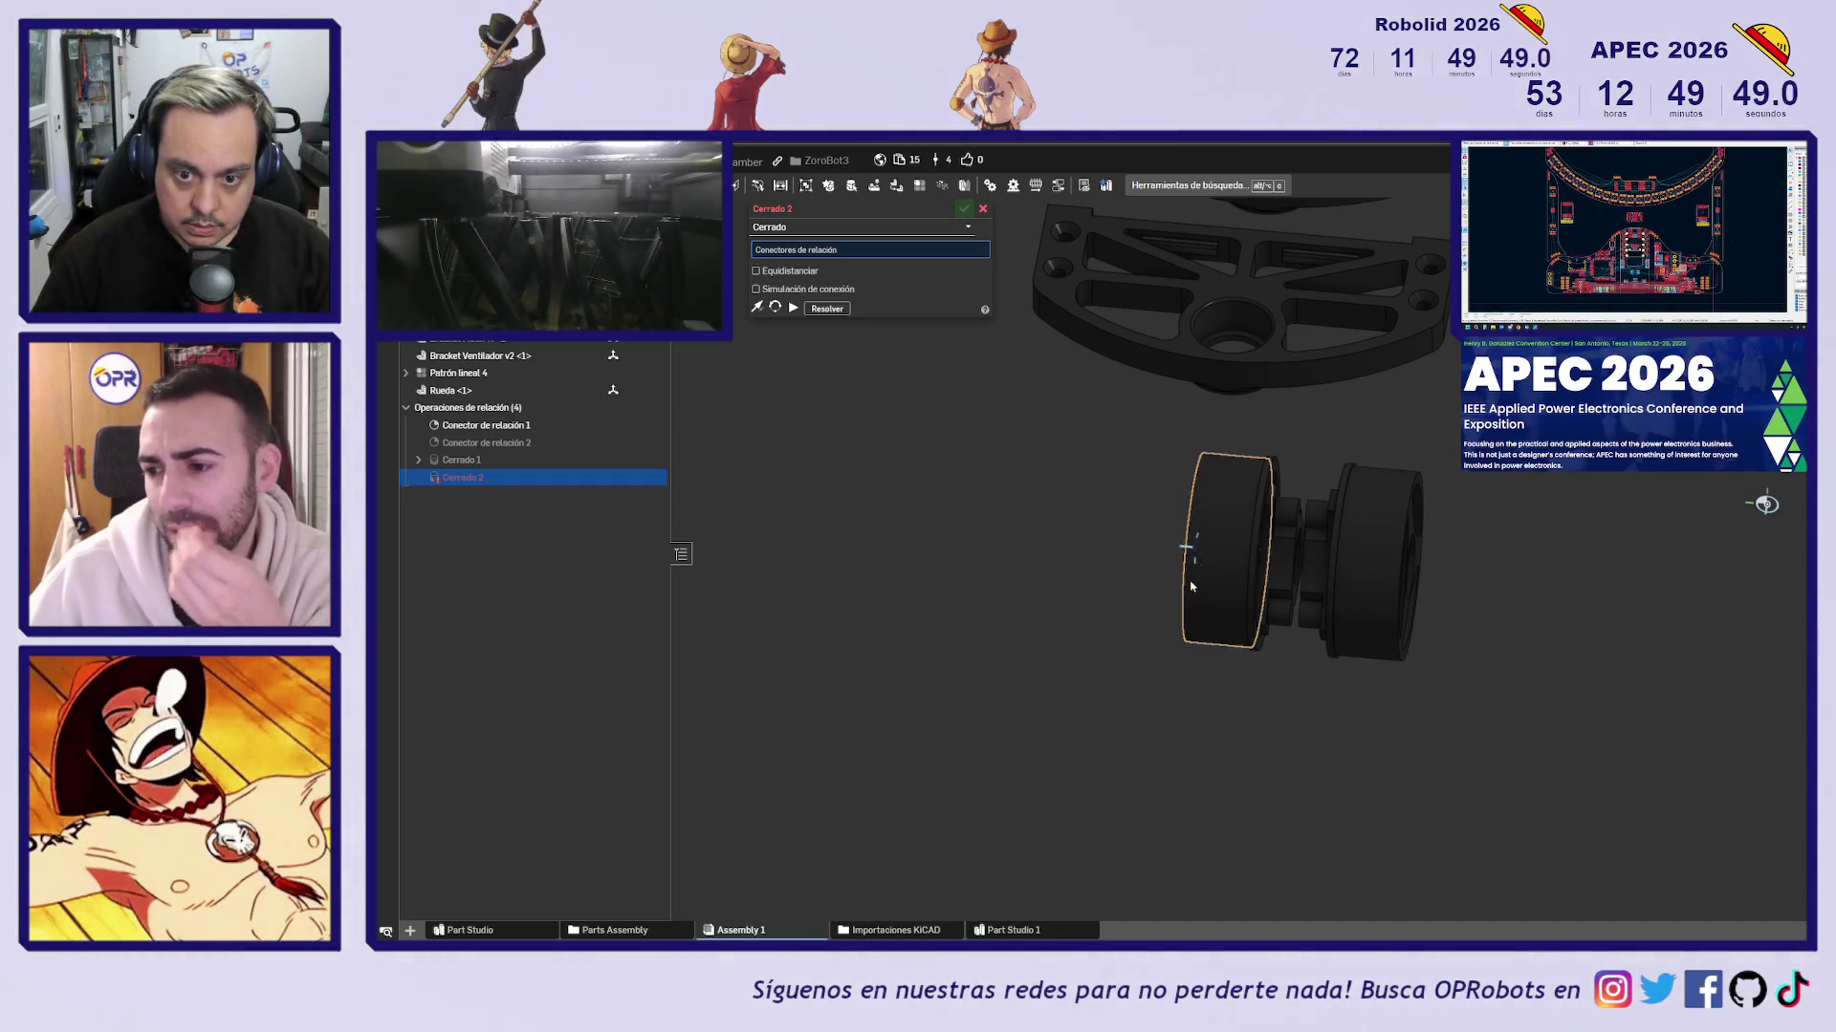
pyautogui.press('Escape')
pyautogui.click(1216, 570)
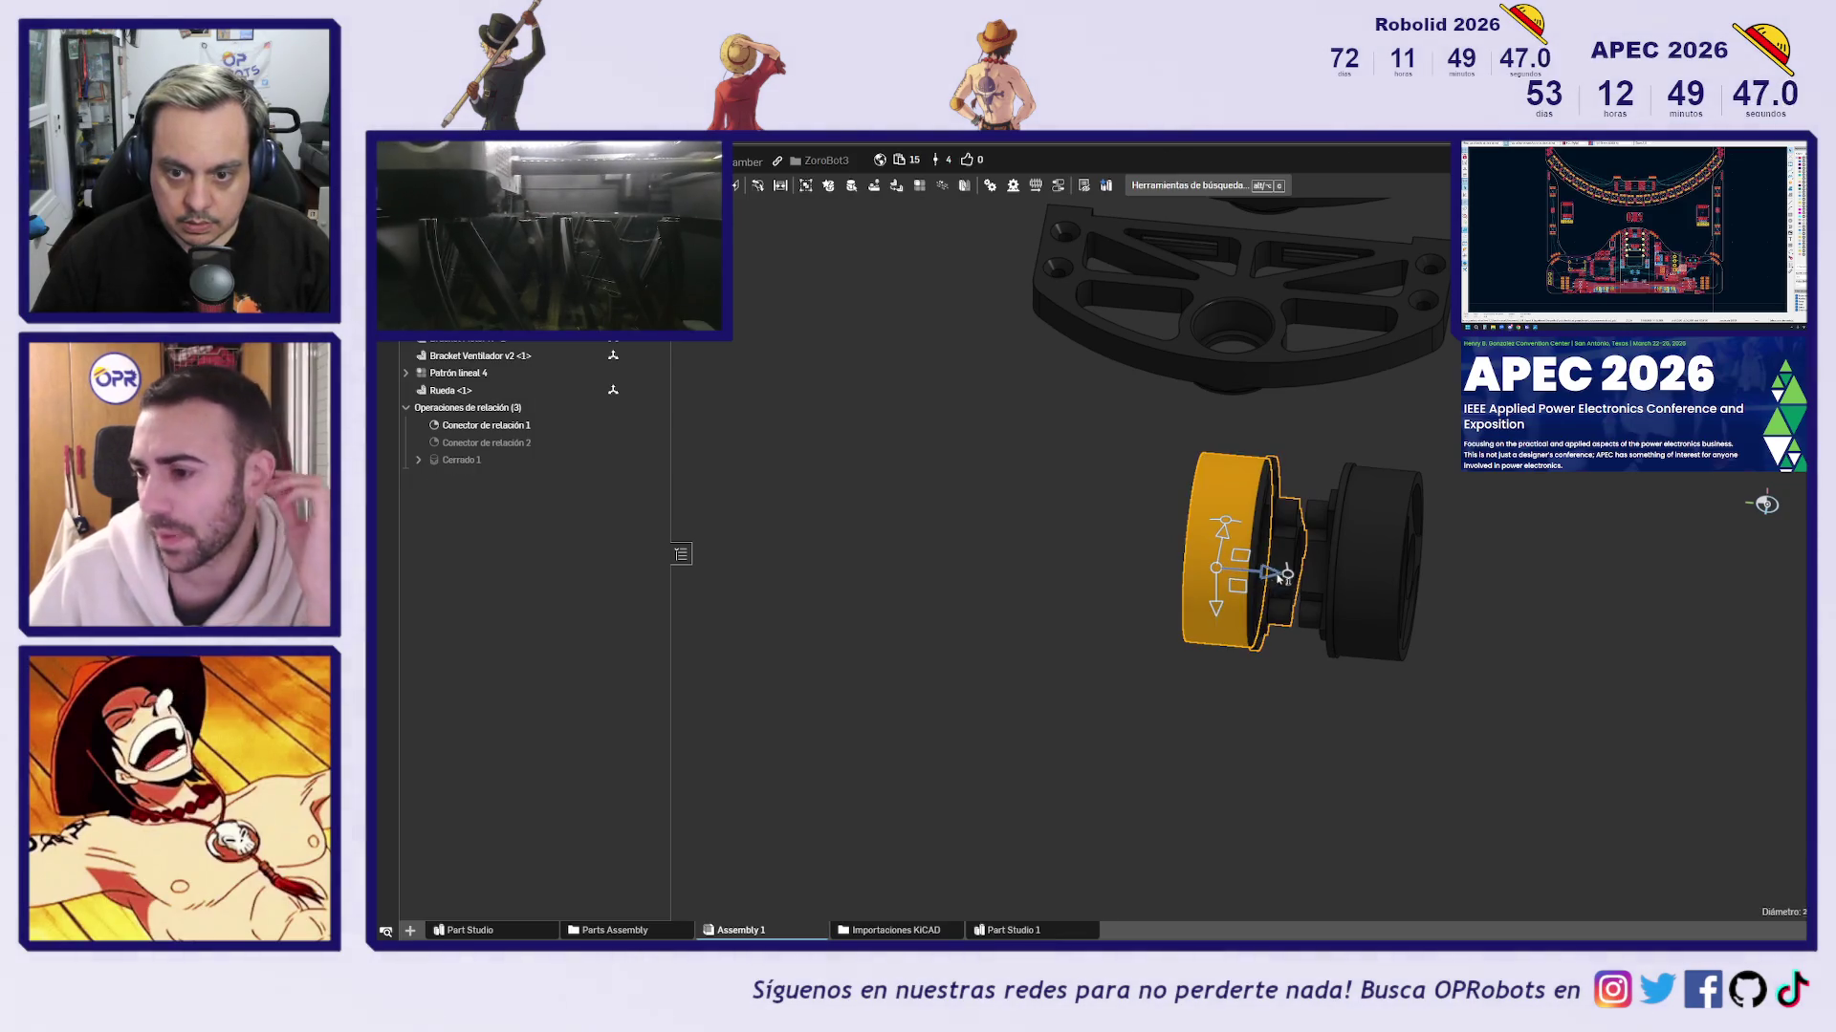
pyautogui.moveTo(1339, 677)
pyautogui.mouseDown(button='right')
pyautogui.moveTo(1311, 672)
pyautogui.moveTo(1295, 697)
pyautogui.moveTo(1015, 587)
pyautogui.mouseUp(button='right')
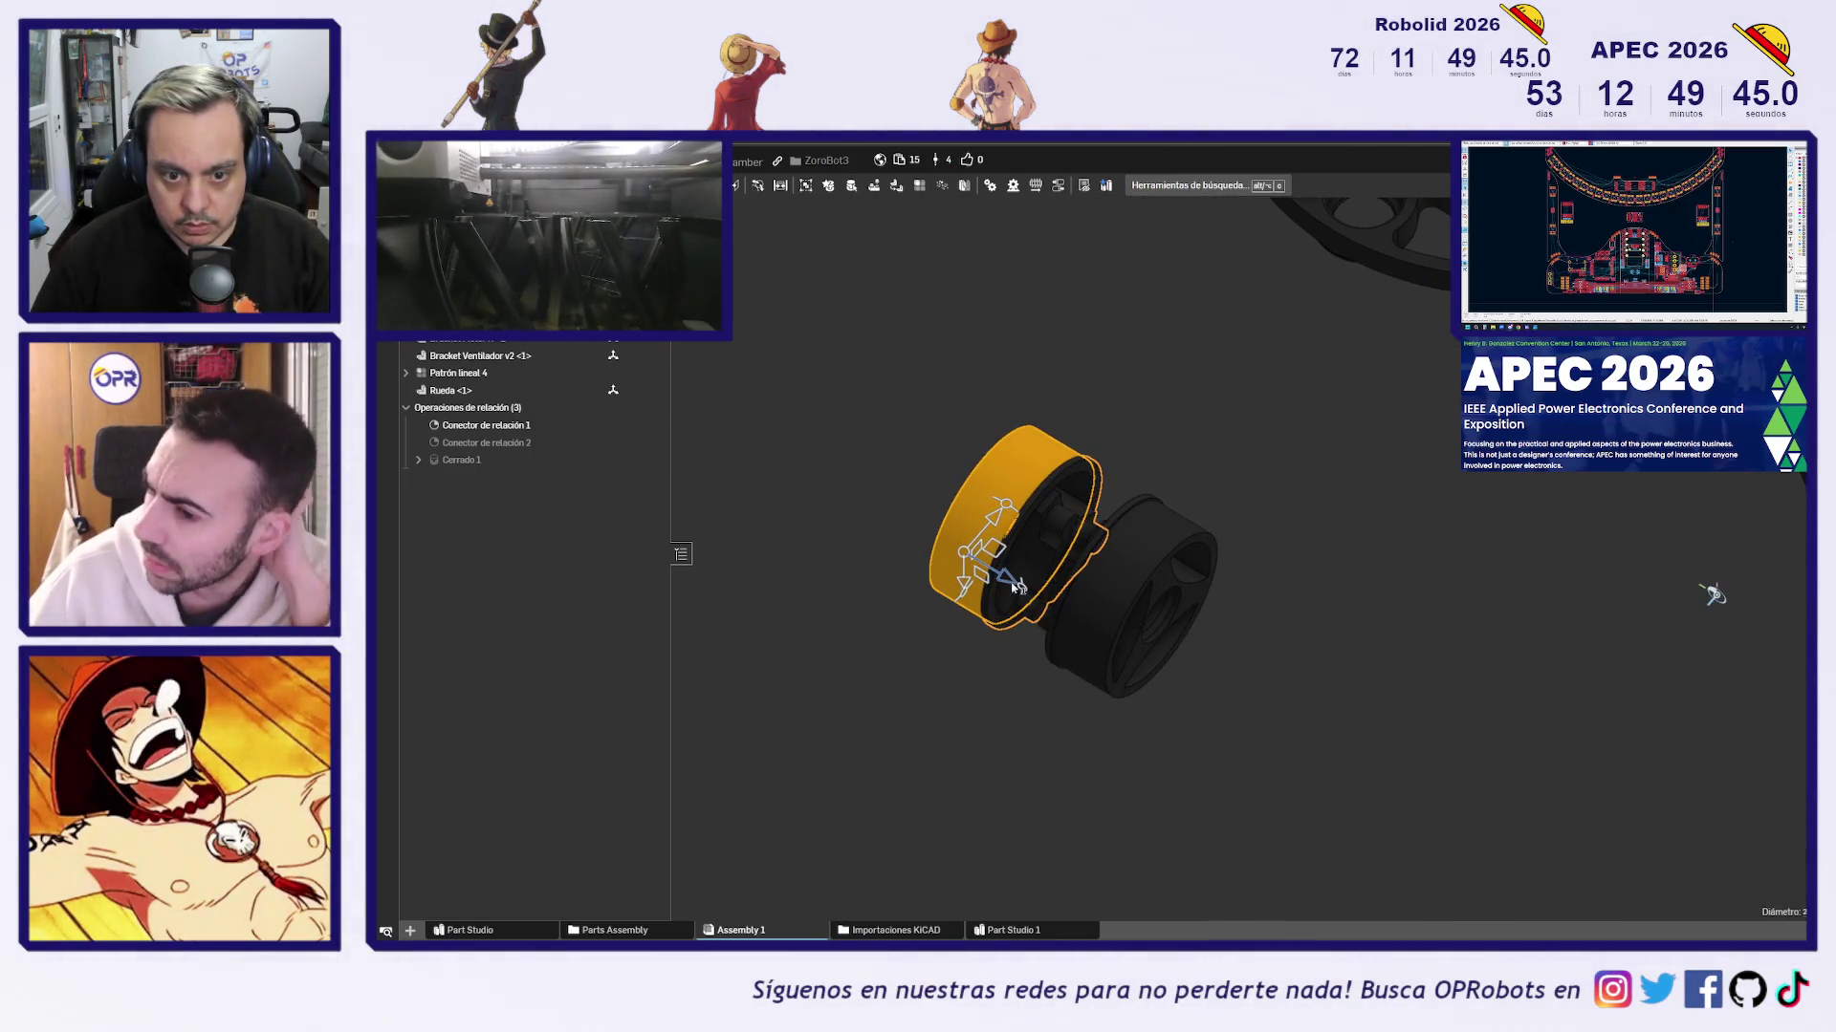
pyautogui.moveTo(1021, 591); pyautogui.dragTo(1013, 575)
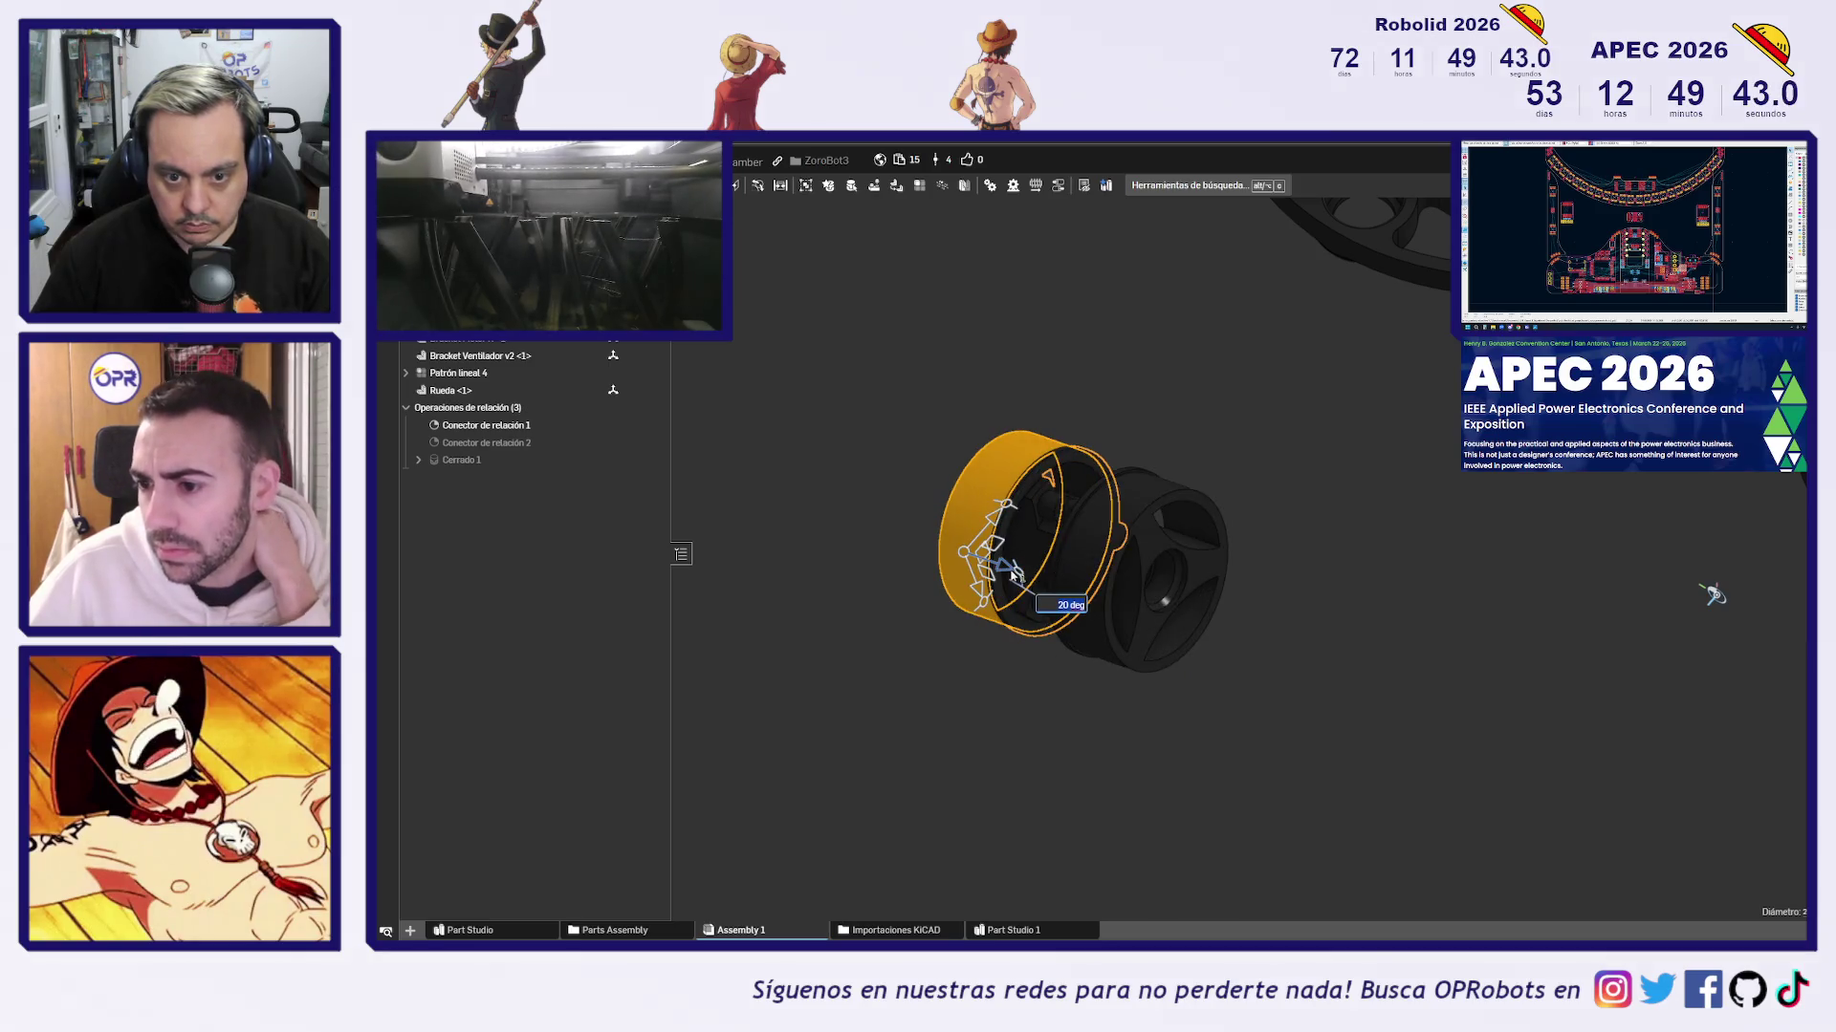
pyautogui.write('90')
pyautogui.press('Return')
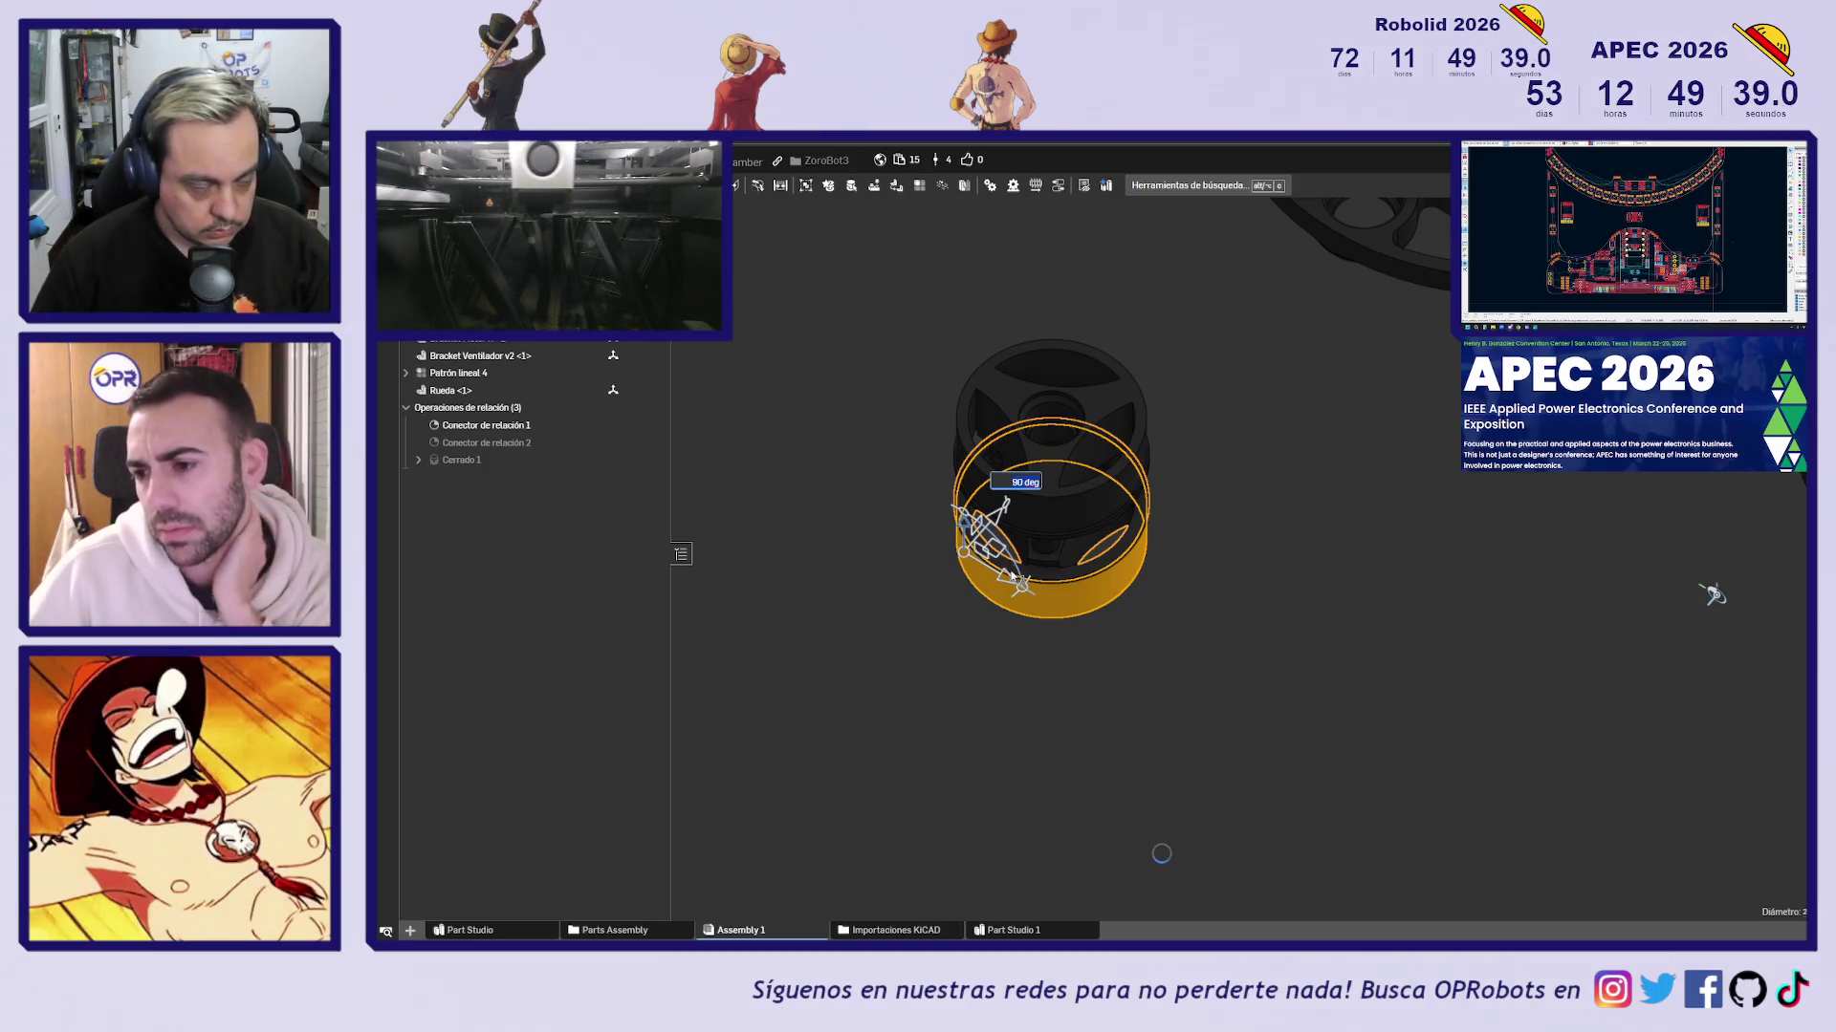
pyautogui.moveTo(1281, 574)
pyautogui.mouseDown(button='right')
pyautogui.moveTo(1524, 553)
pyautogui.moveTo(1233, 688)
pyautogui.moveTo(1195, 625)
pyautogui.mouseUp(button='right')
pyautogui.moveTo(1054, 448); pyautogui.dragTo(1089, 564)
pyautogui.moveTo(1054, 529); pyautogui.dragTo(1322, 594, button='right')
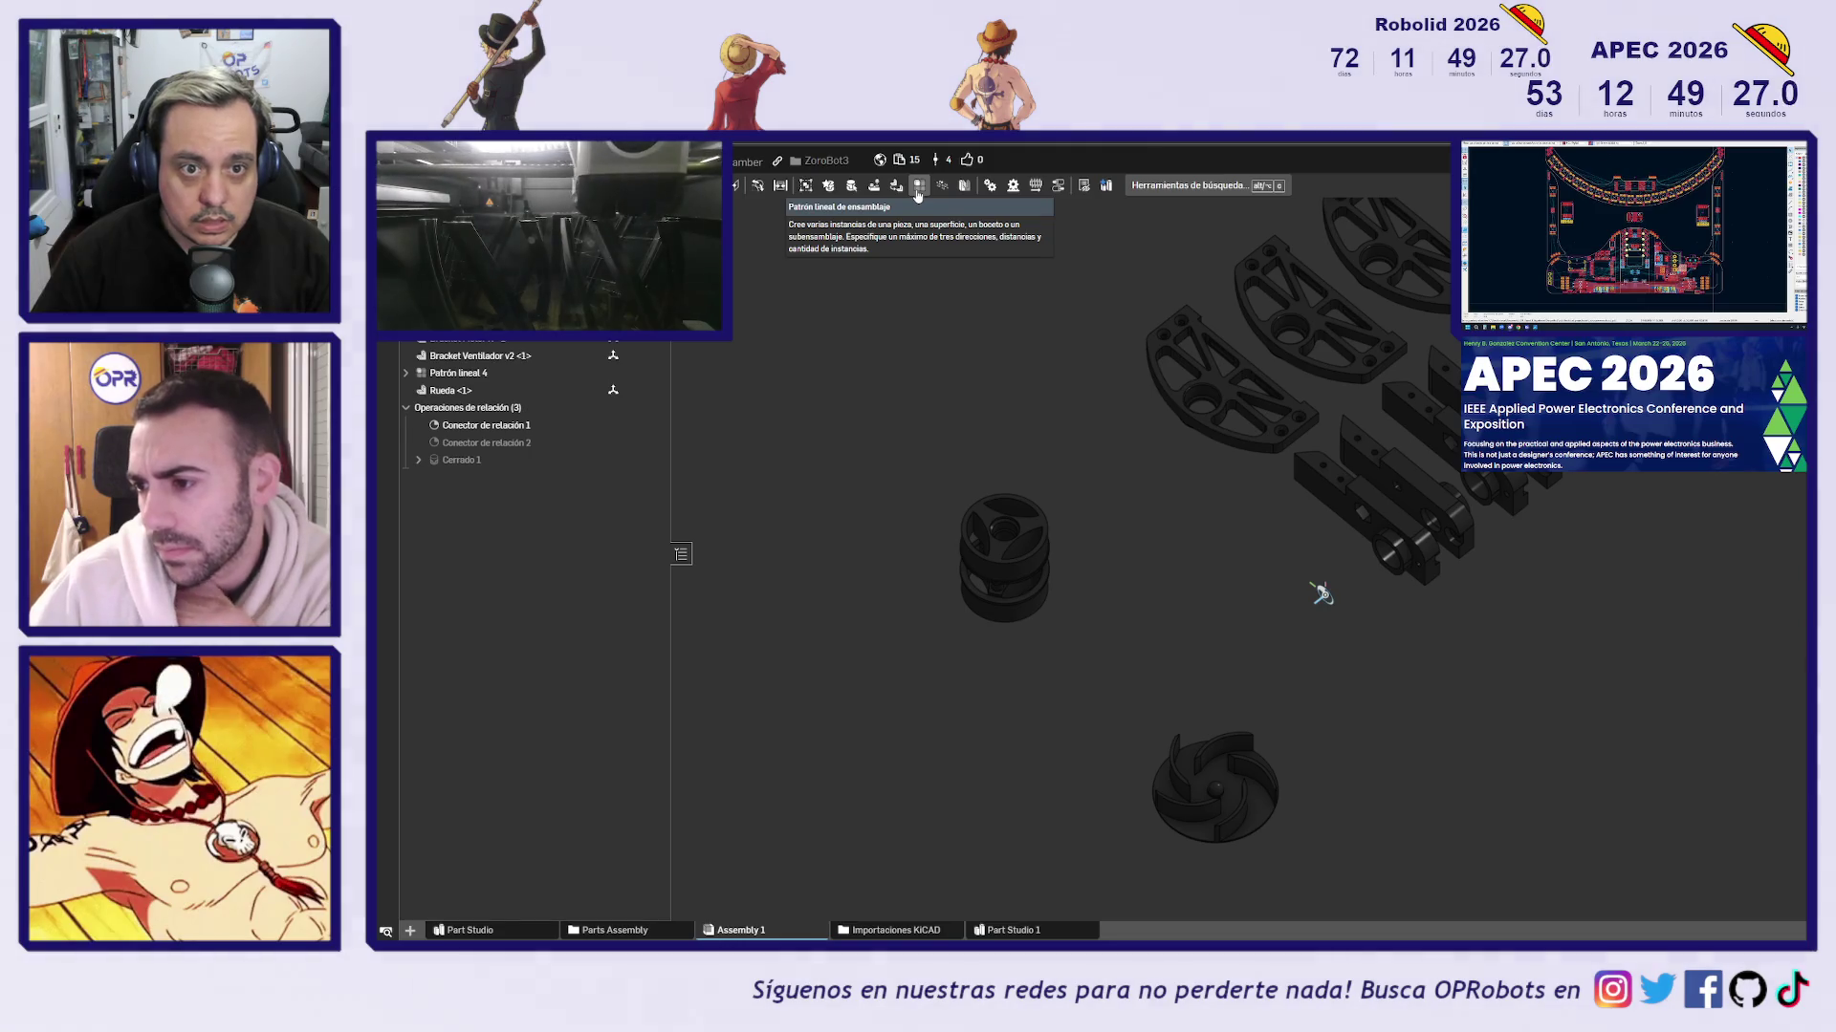
# Set up a linear pattern of both Rueda wheels along the bracket edge with 3 instances
pyautogui.click(918, 189)
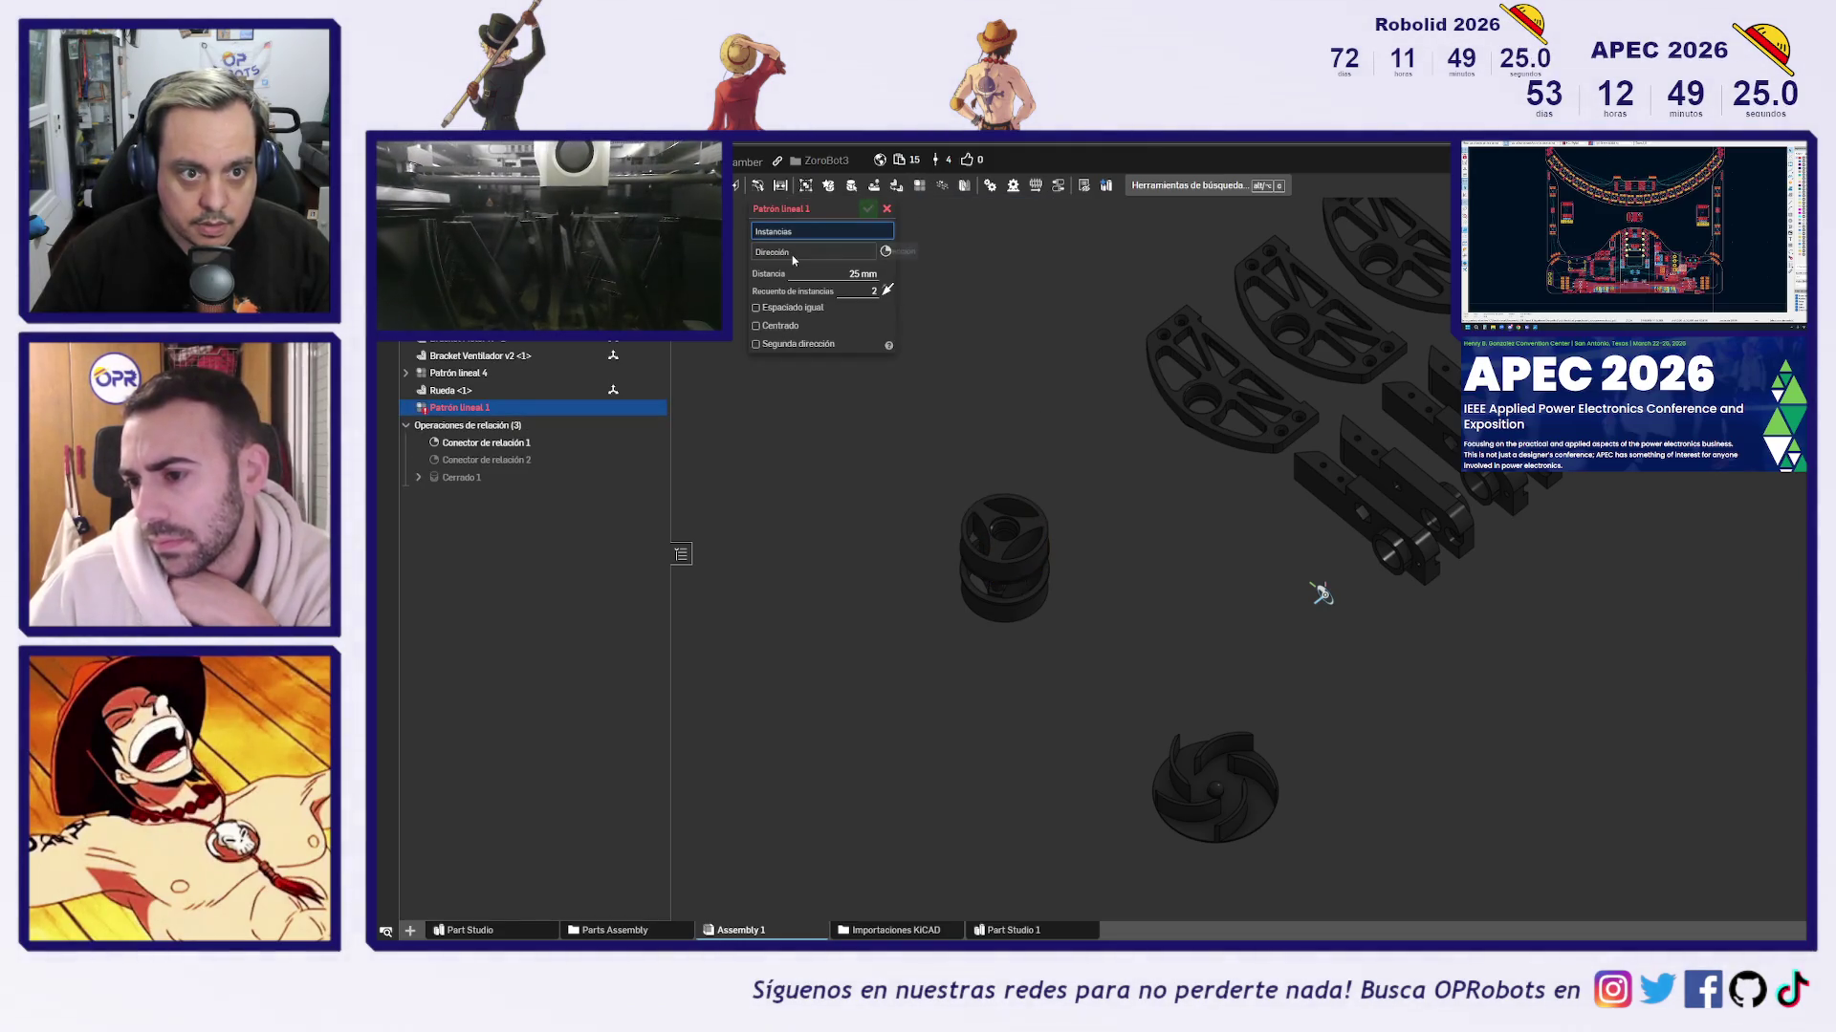
pyautogui.click(993, 620)
pyautogui.click(1004, 511)
pyautogui.click(823, 283)
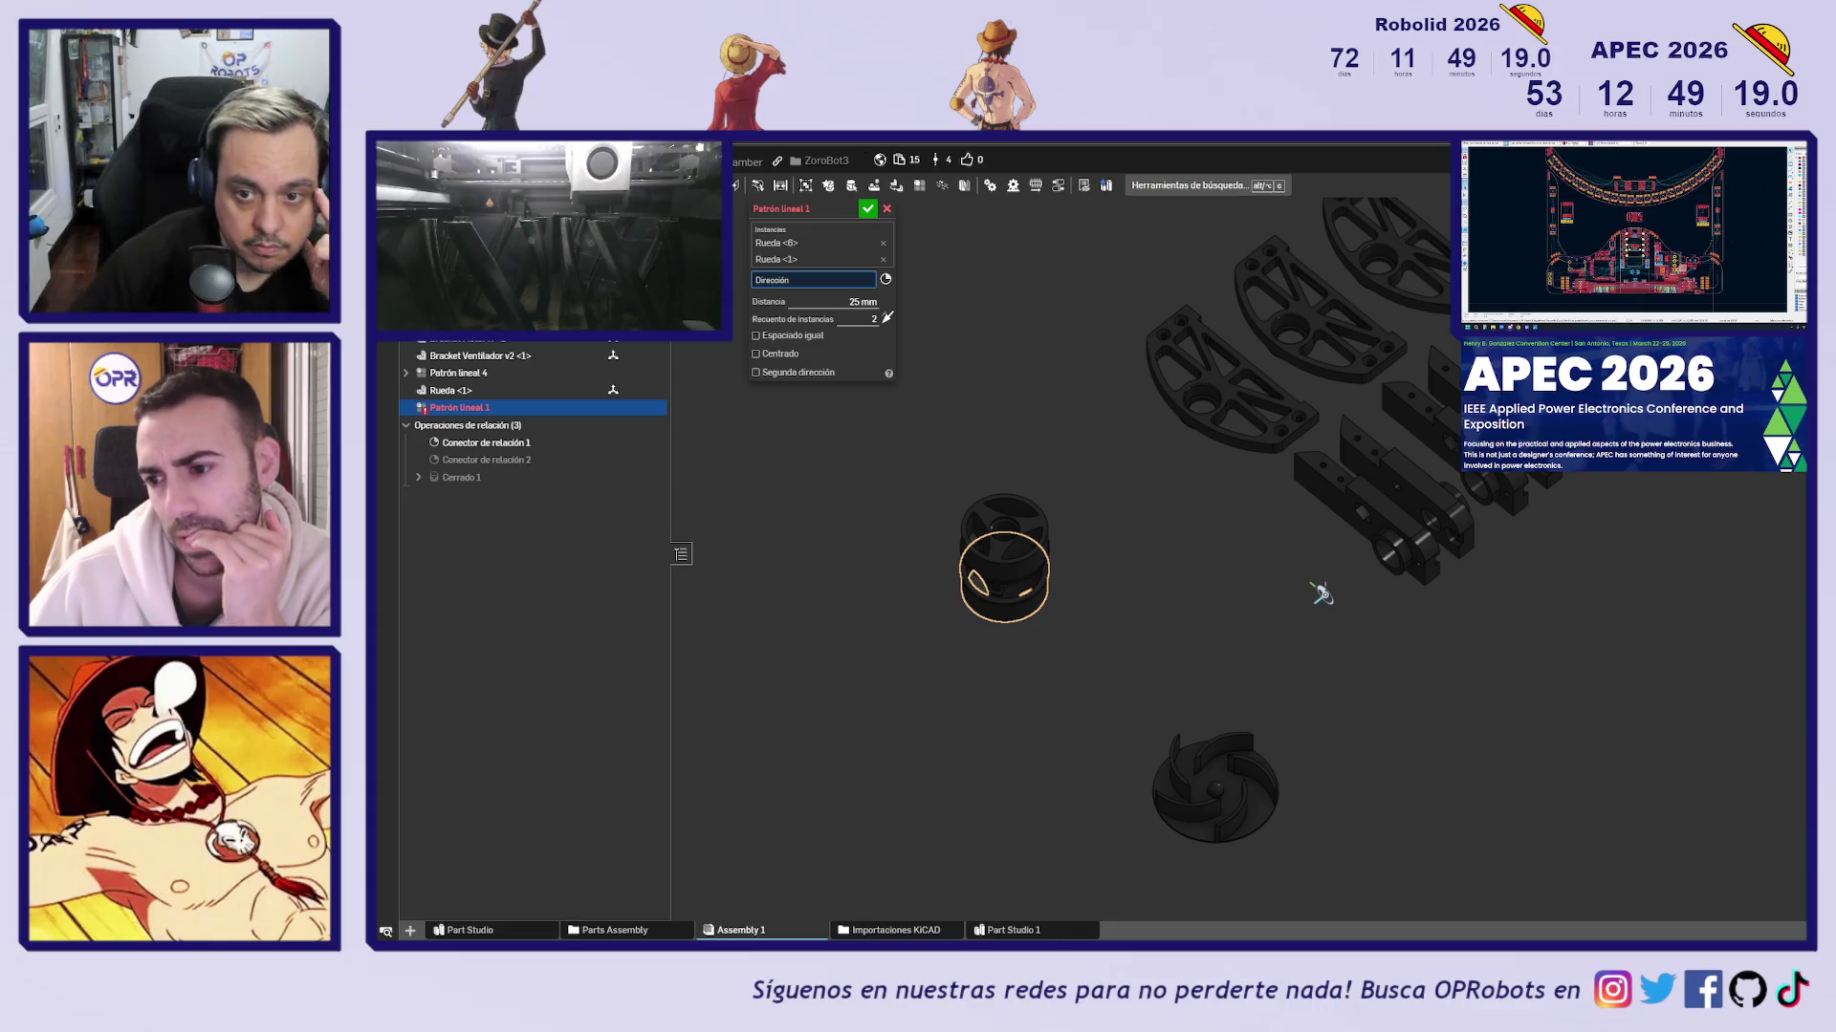
pyautogui.click(1299, 431)
pyautogui.click(867, 332)
# Check the pattern in a side view, then discard the linear pattern
pyautogui.moveTo(1121, 605)
pyautogui.mouseDown(button='right')
pyautogui.moveTo(1163, 607)
pyautogui.moveTo(1106, 536)
pyautogui.moveTo(1195, 612)
pyautogui.mouseUp(button='right')
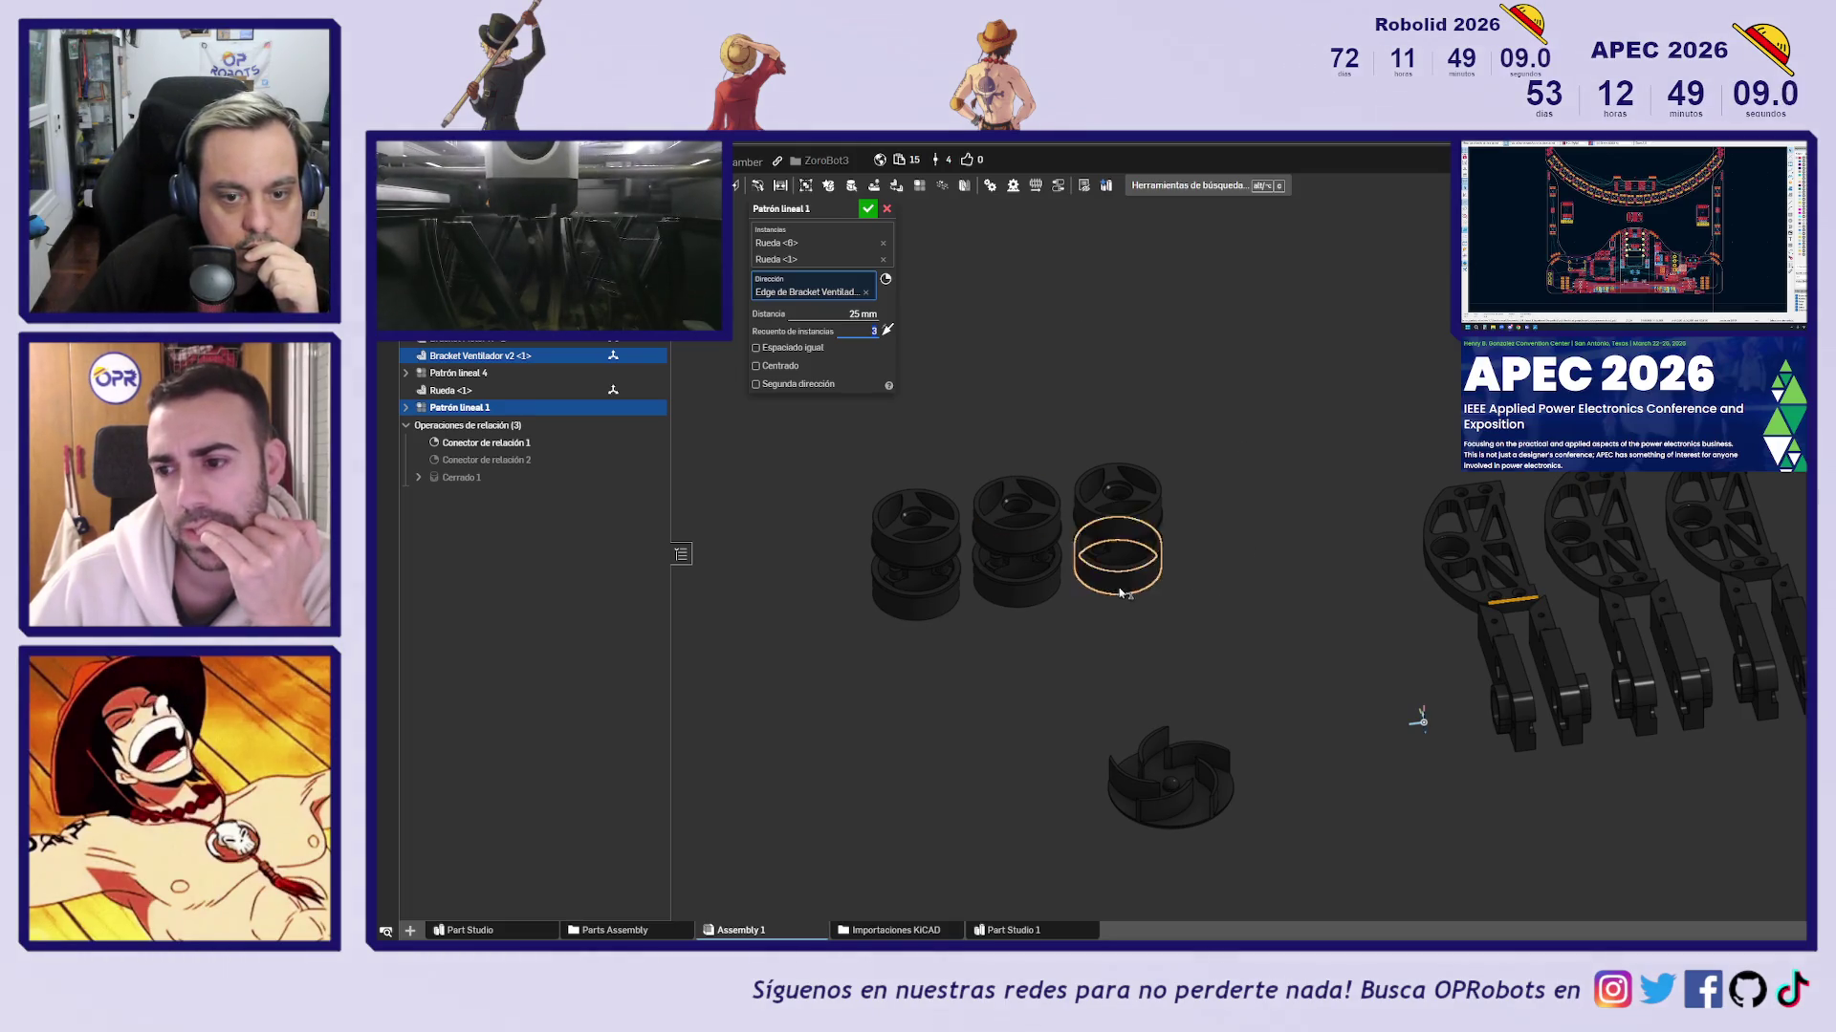
pyautogui.scroll(5, 858, 565)
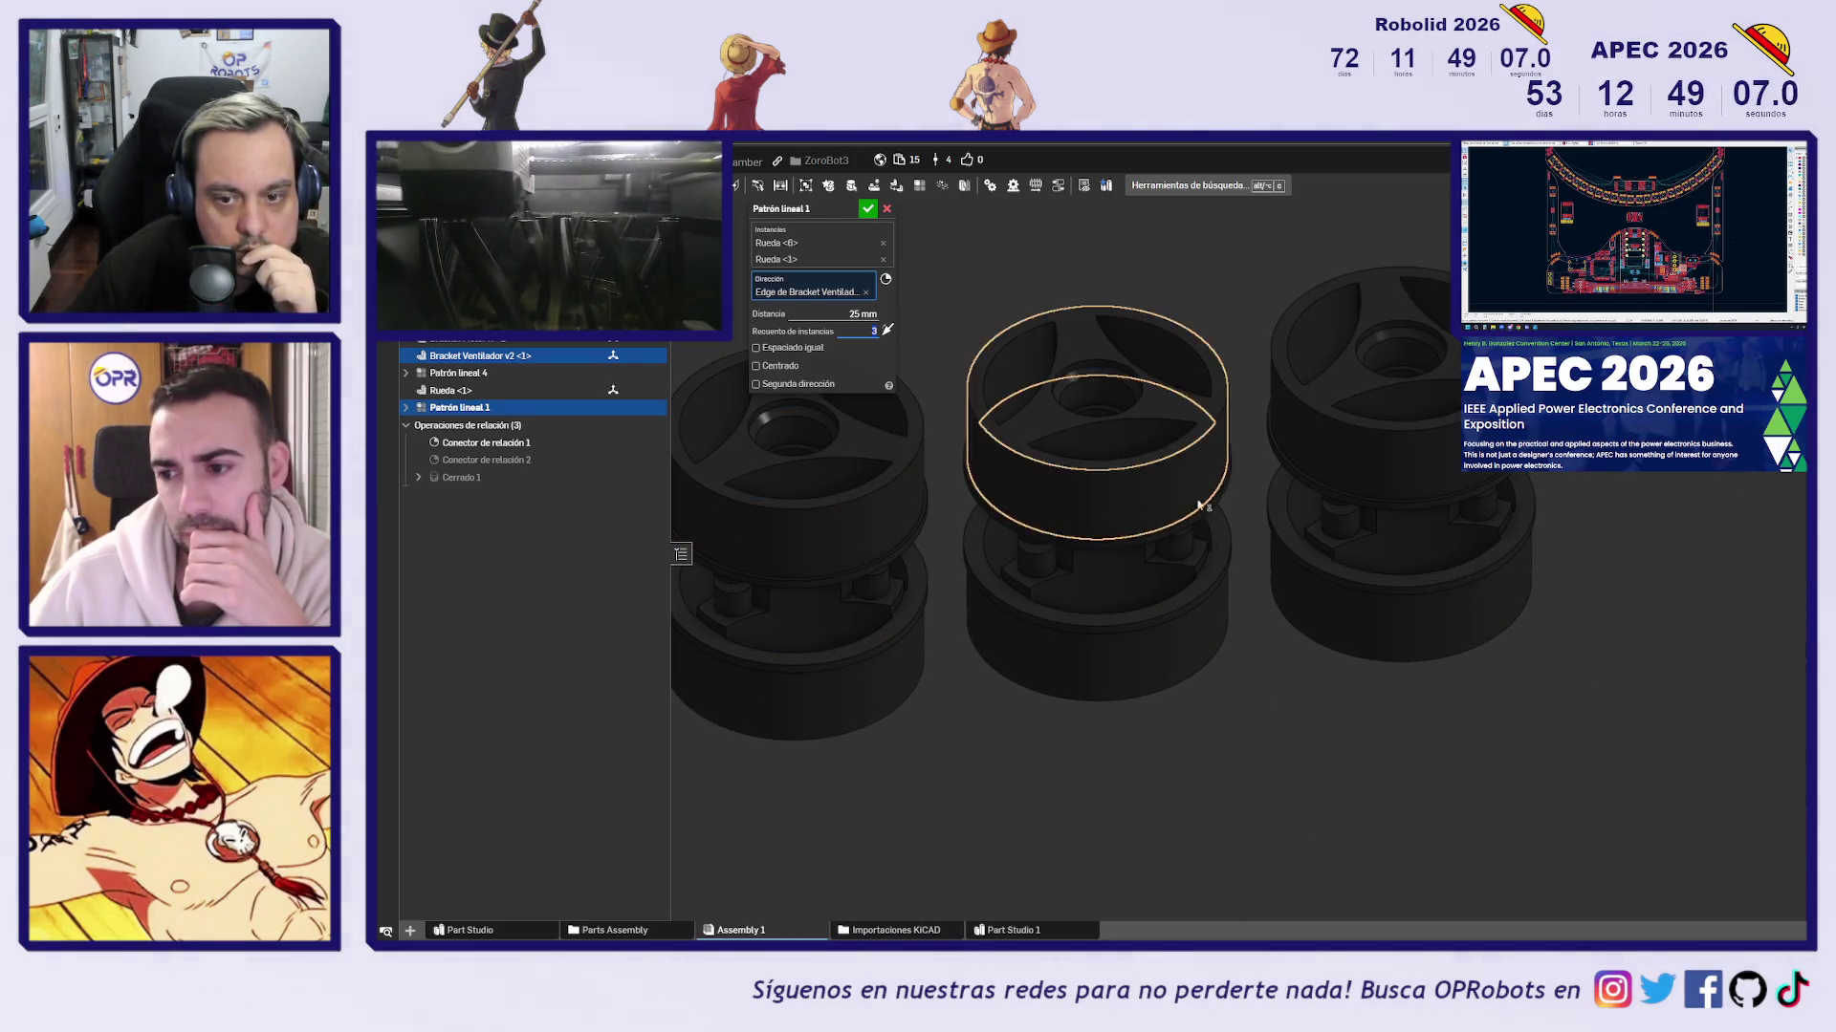
pyautogui.hotkey('shift', '1')
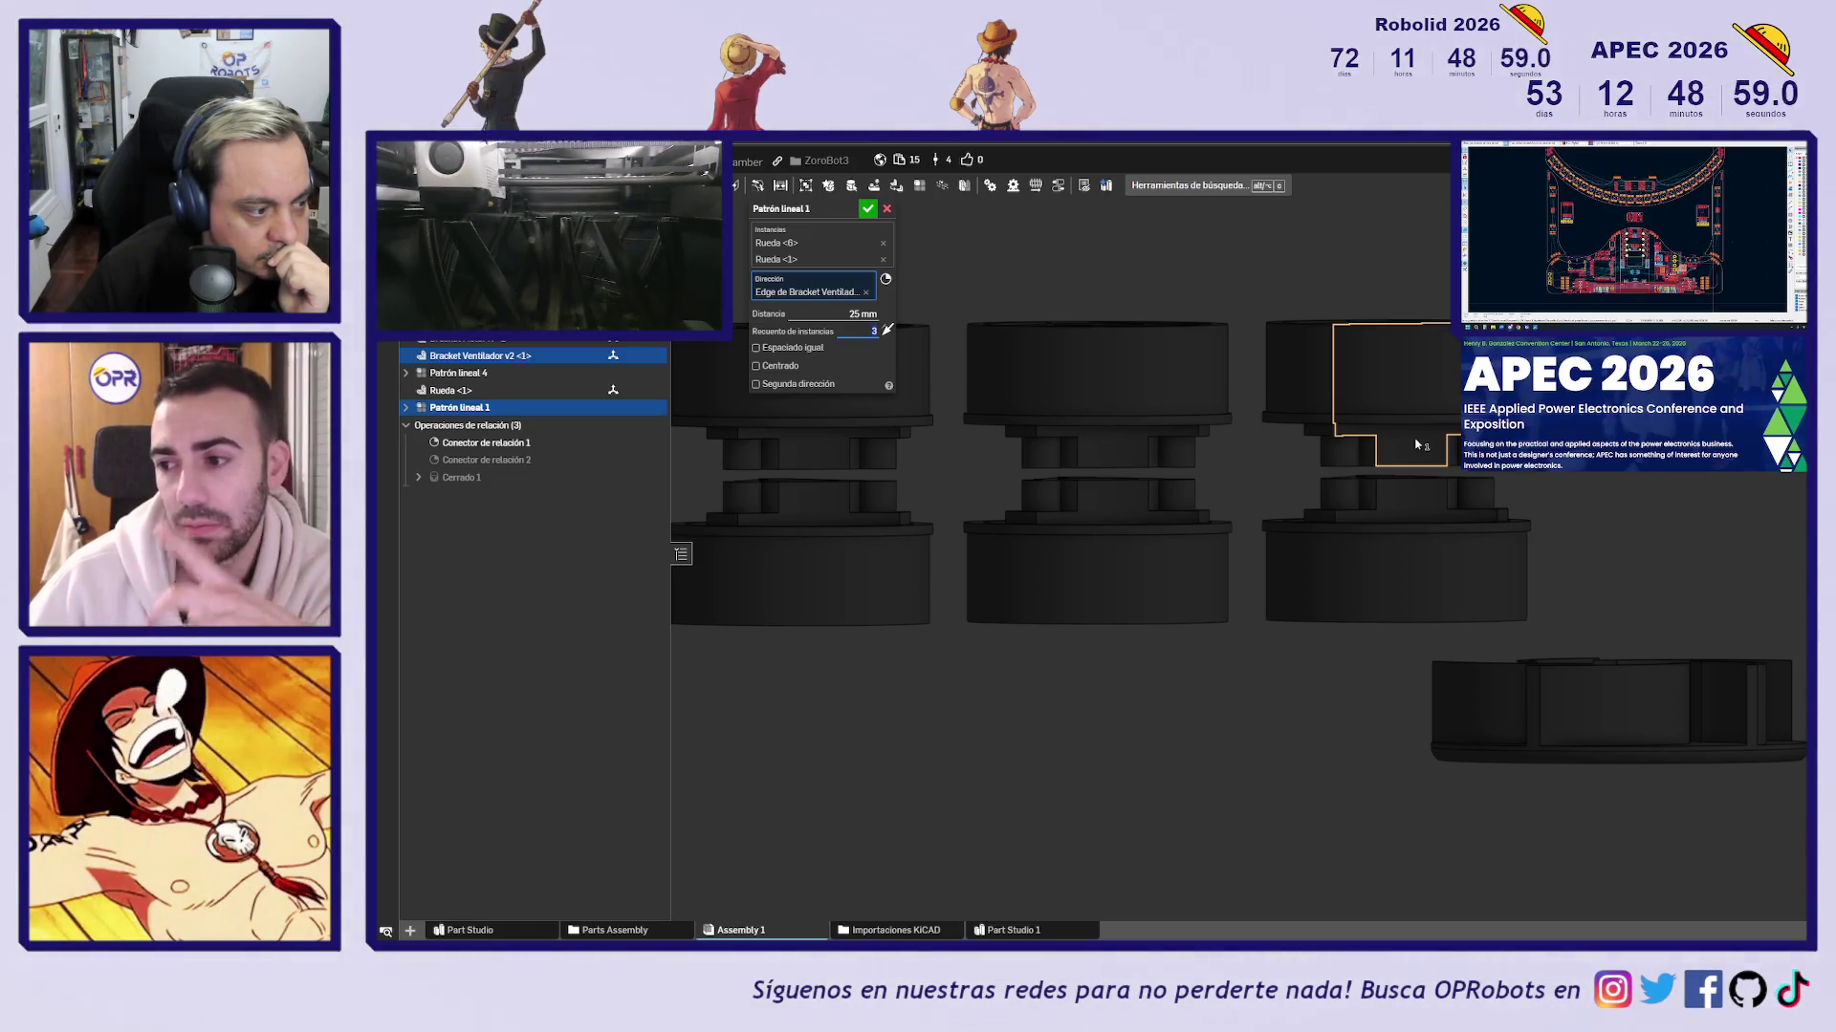
pyautogui.scroll(-3, 1240, 621)
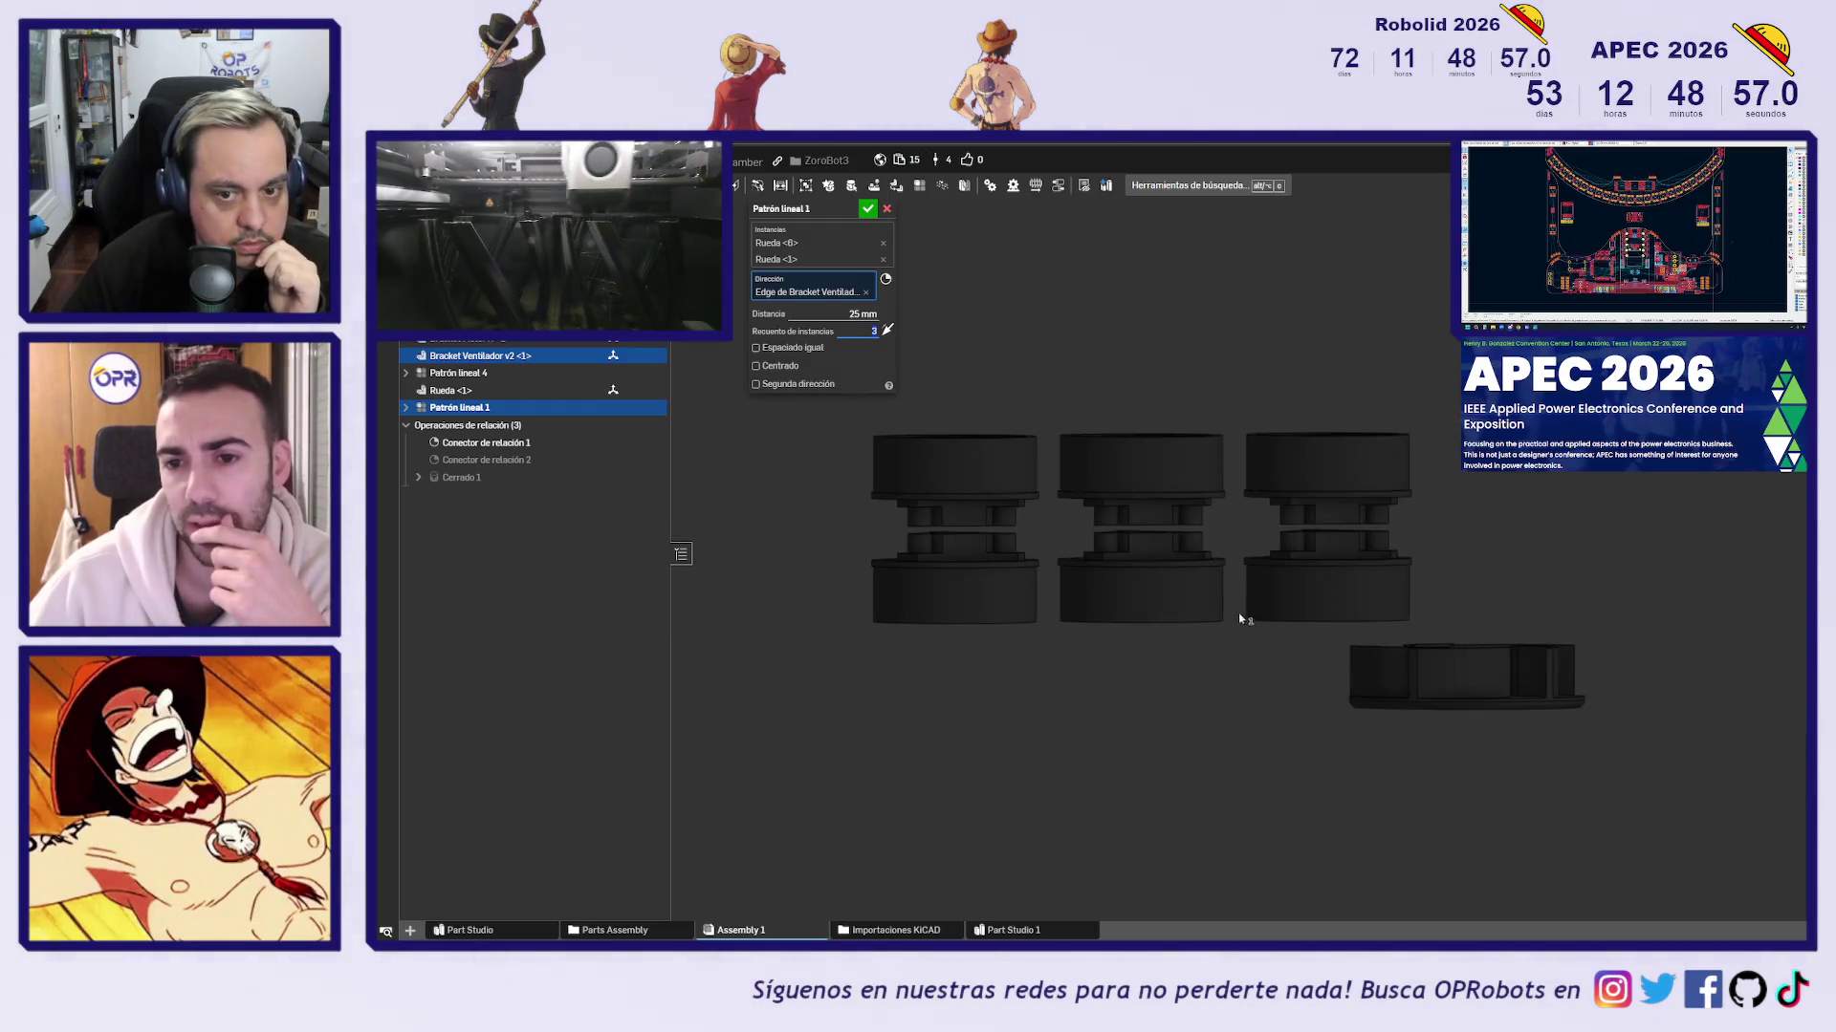
pyautogui.click(888, 210)
pyautogui.moveTo(1373, 348)
pyautogui.mouseDown(button='right')
pyautogui.moveTo(1494, 572)
pyautogui.moveTo(1485, 534)
pyautogui.mouseUp(button='right')
# Orbit the assembly so the fan and motor brackets fill the view
pyautogui.moveTo(1420, 684); pyautogui.dragTo(1163, 717, button='right')
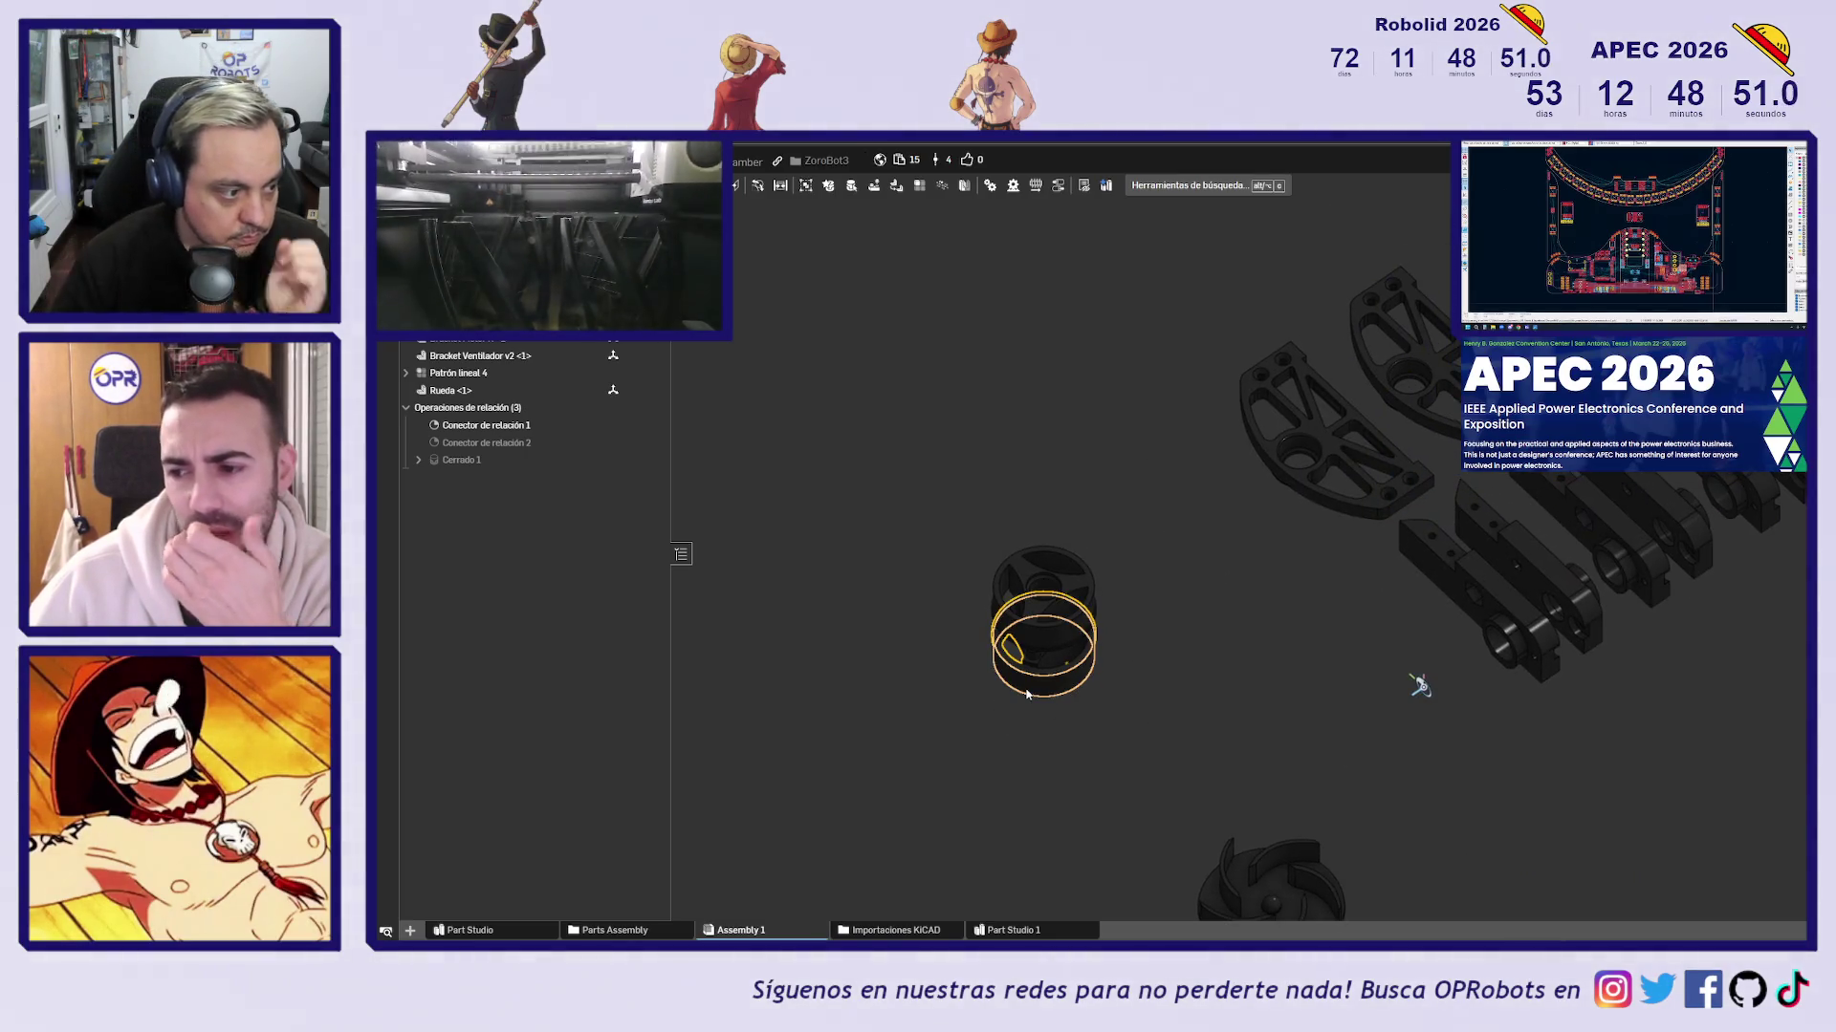
pyautogui.moveTo(1151, 705); pyautogui.dragTo(1236, 713, button='right')
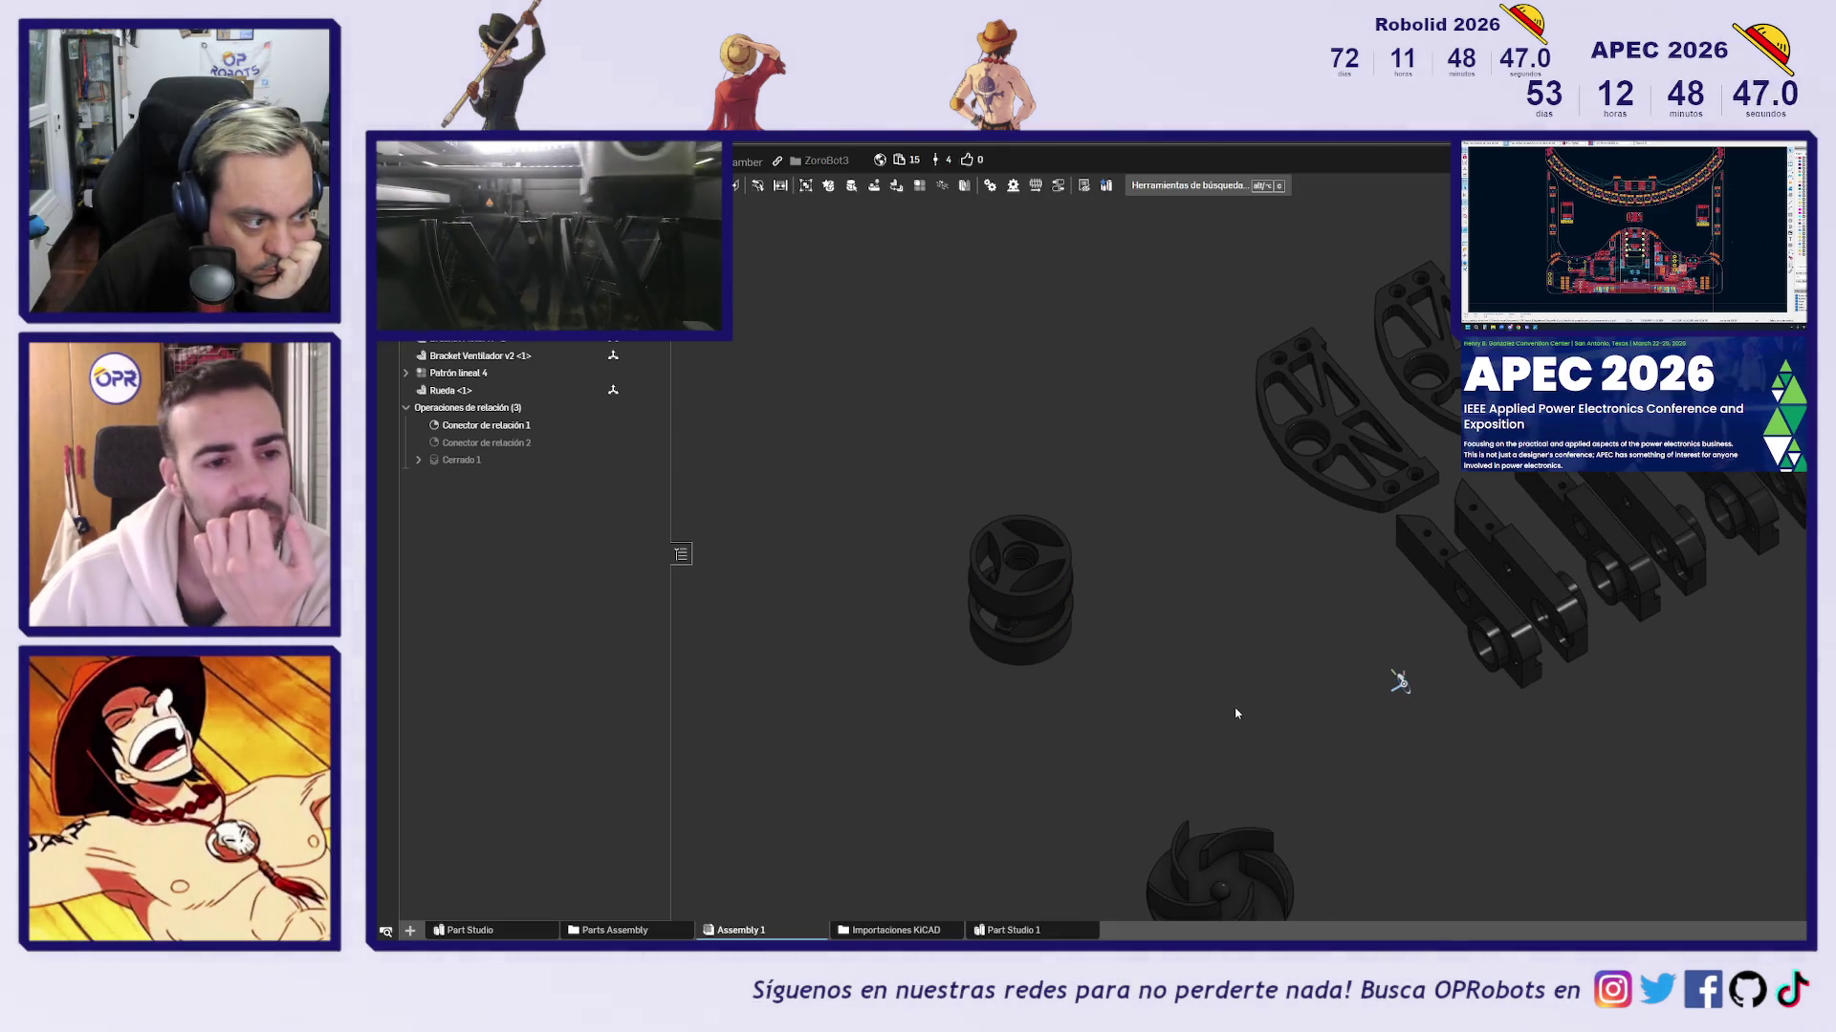
pyautogui.moveTo(1236, 713)
pyautogui.mouseDown(button='right')
pyautogui.moveTo(1262, 643)
pyautogui.moveTo(1234, 691)
pyautogui.mouseUp(button='right')
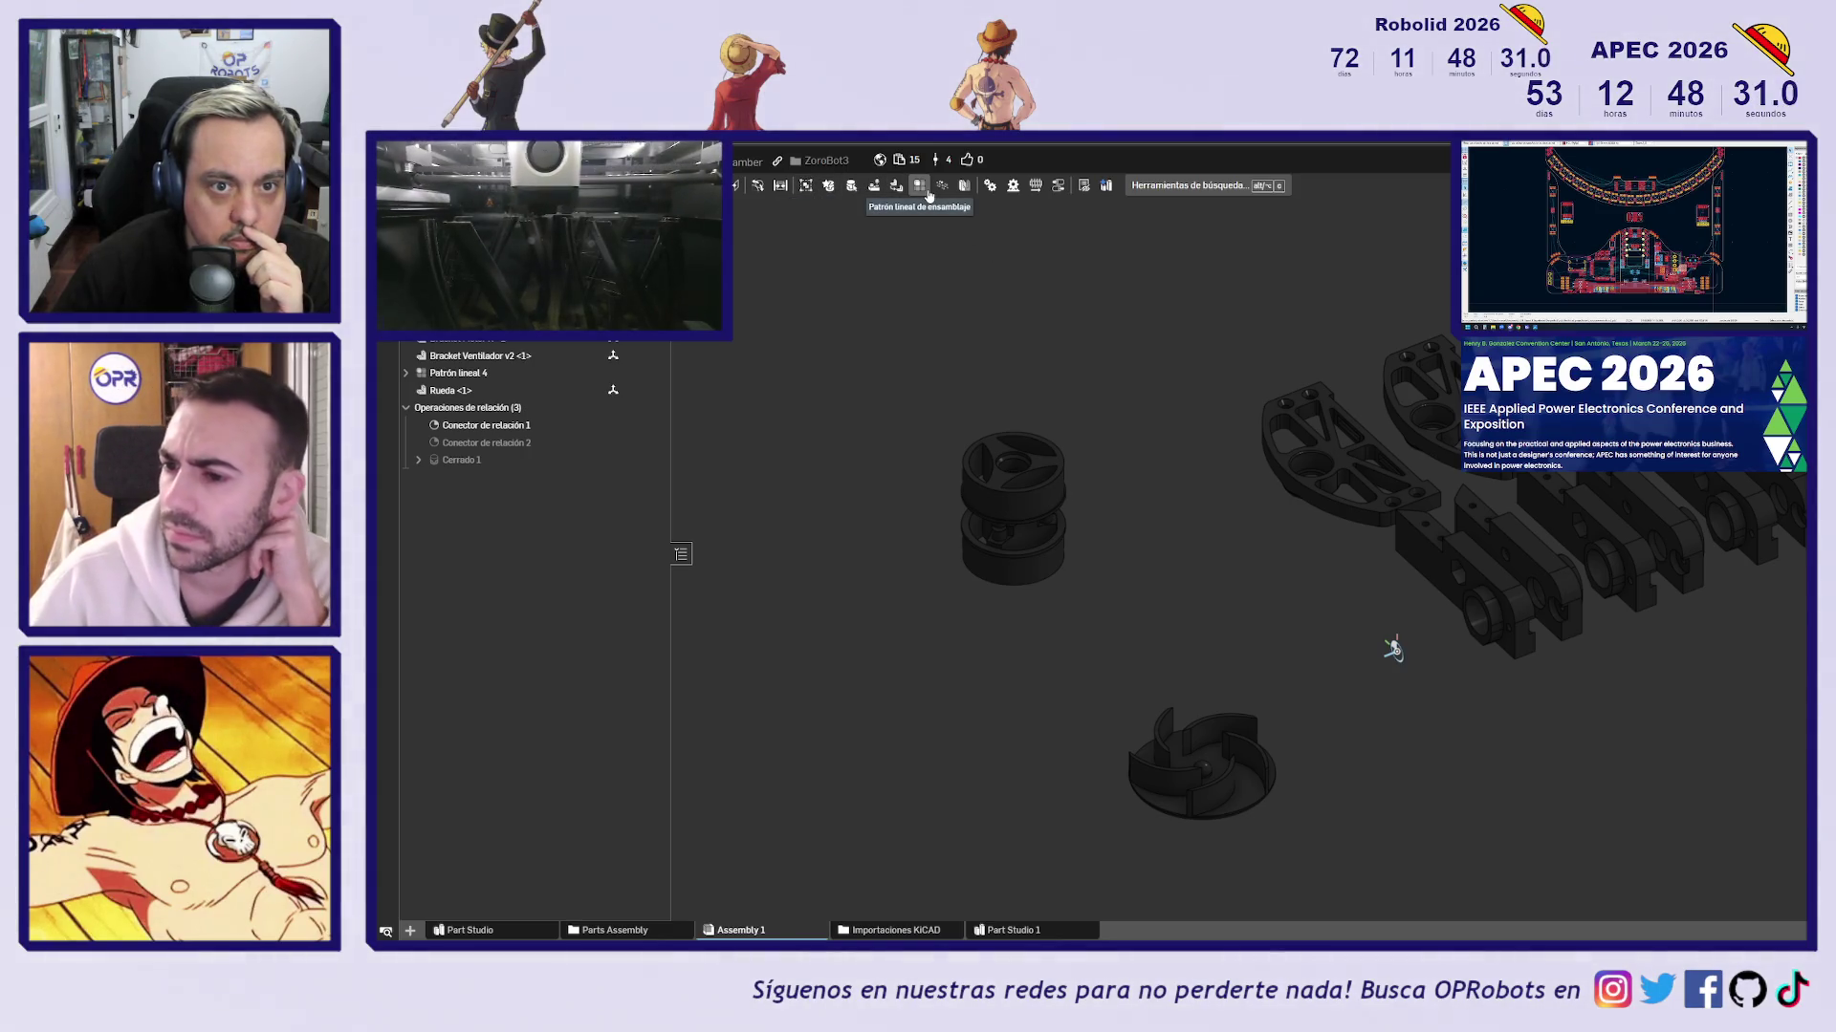
# Inspect the brackets, try box-selecting them, and switch to a straight-on front view
pyautogui.scroll(5, 1269, 565)
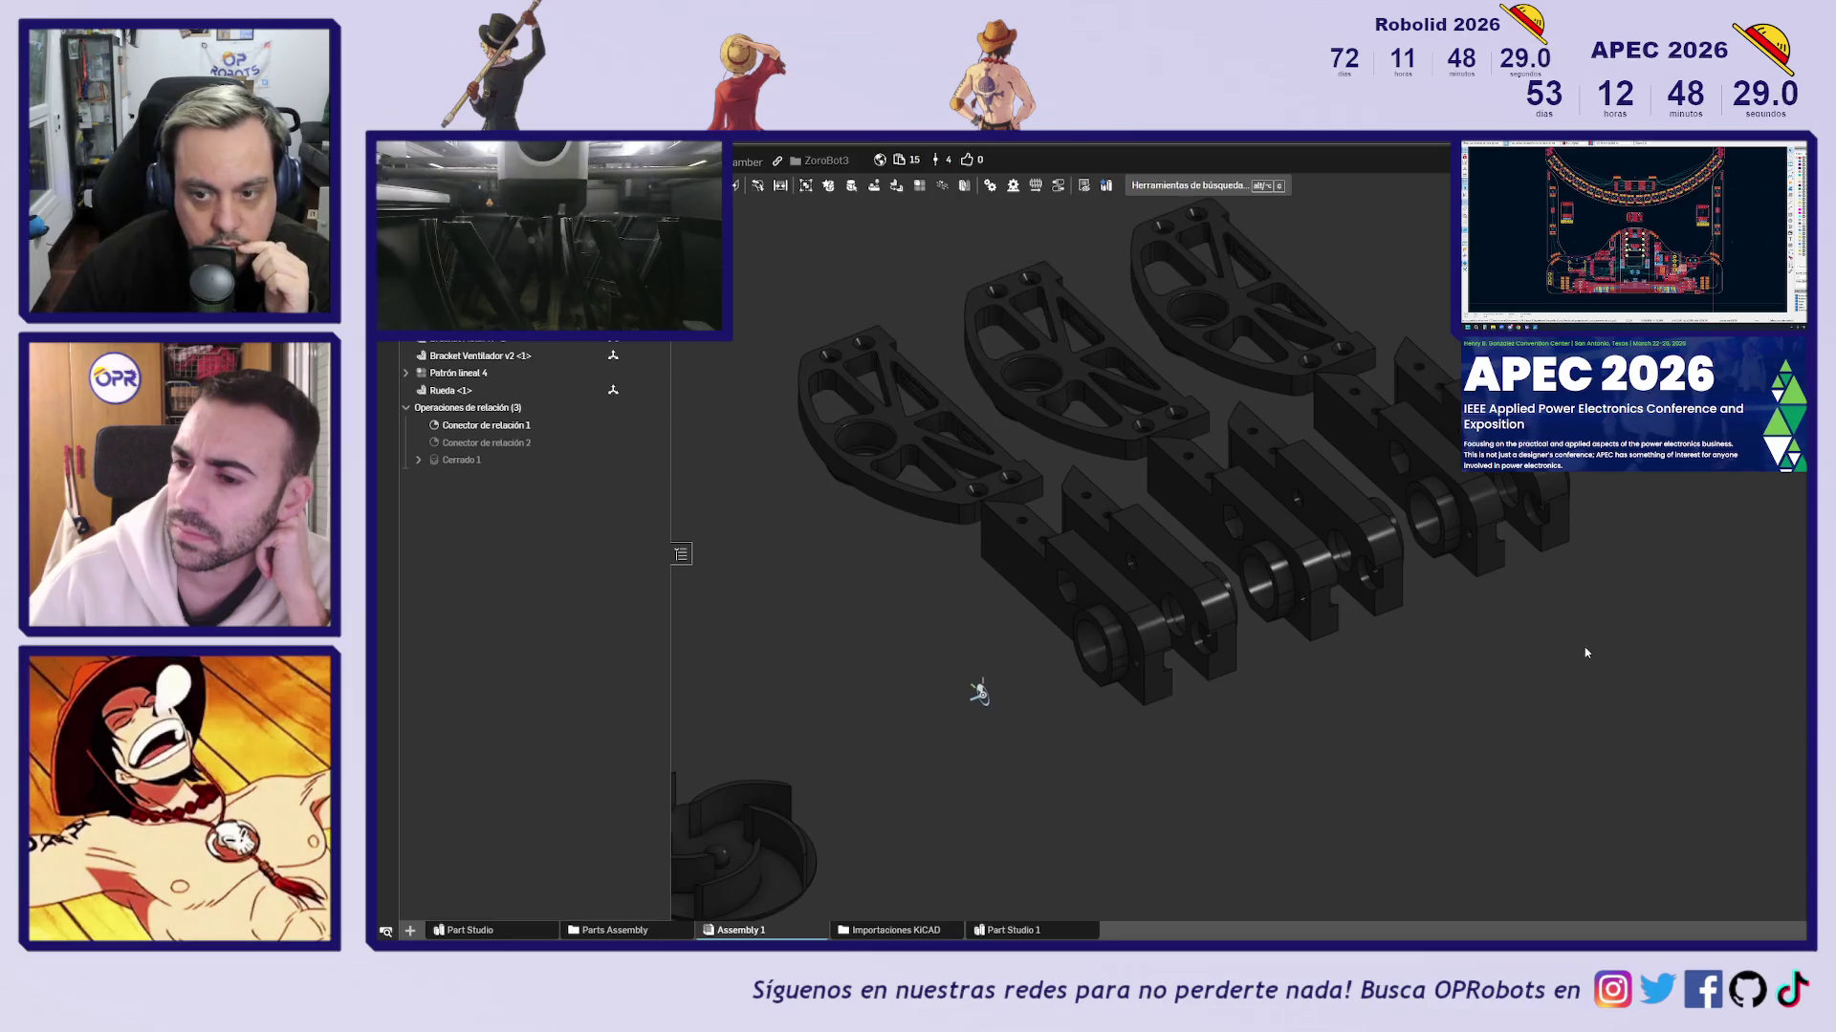
pyautogui.moveTo(1491, 651)
pyautogui.mouseDown(button='right')
pyautogui.moveTo(1536, 658)
pyautogui.moveTo(1558, 627)
pyautogui.mouseUp(button='right')
pyautogui.scroll(-3, 1375, 637)
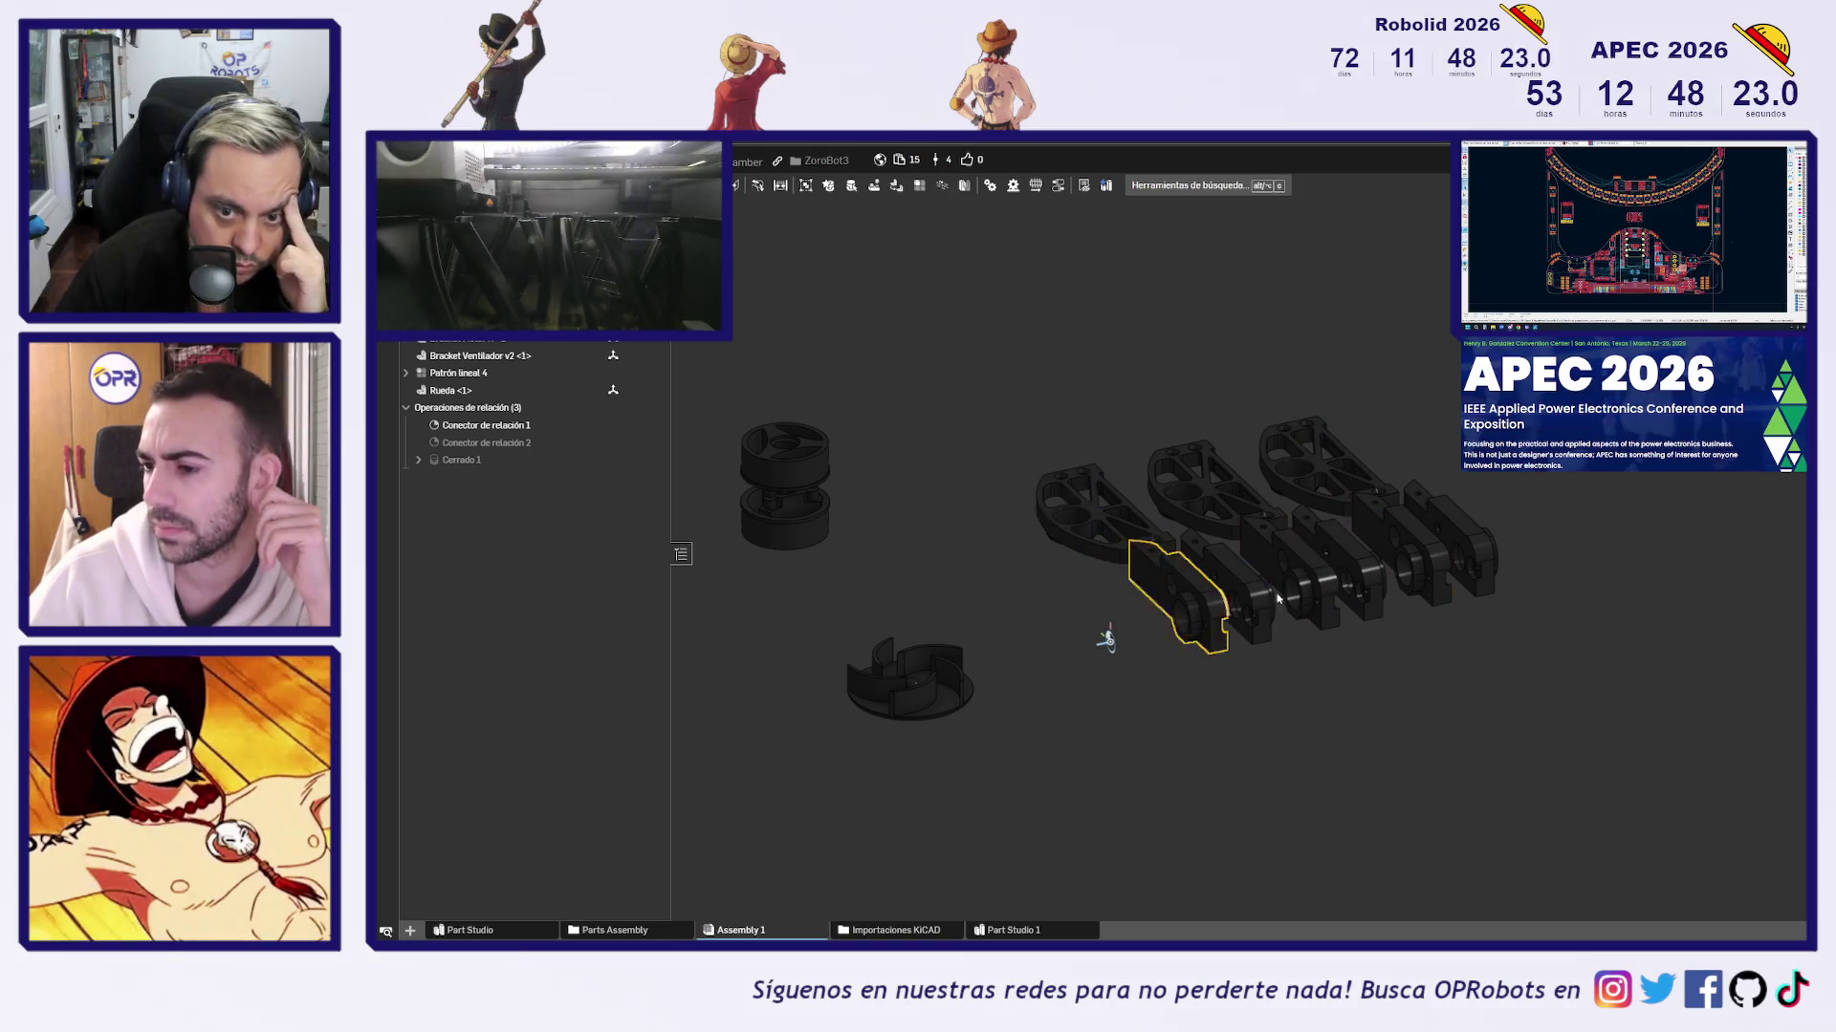
pyautogui.moveTo(984, 410); pyautogui.dragTo(1583, 663)
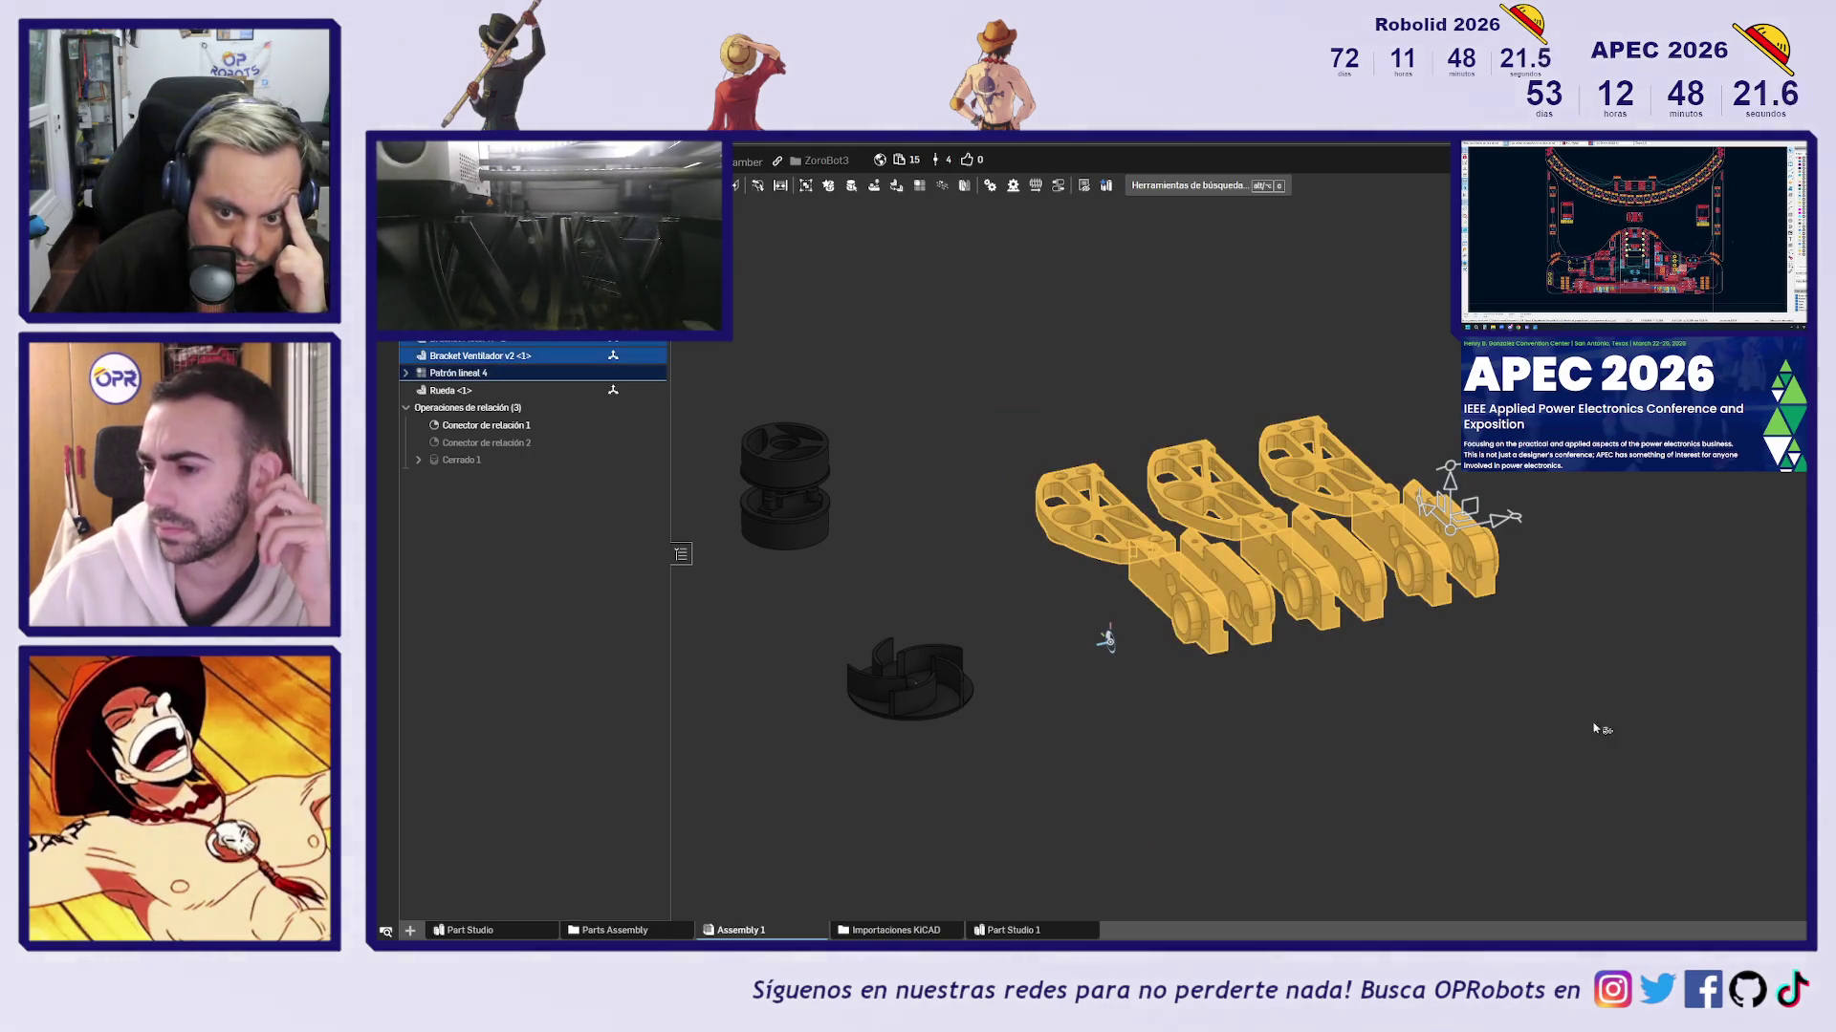
pyautogui.click(1455, 715)
pyautogui.moveTo(1012, 493); pyautogui.dragTo(1233, 643)
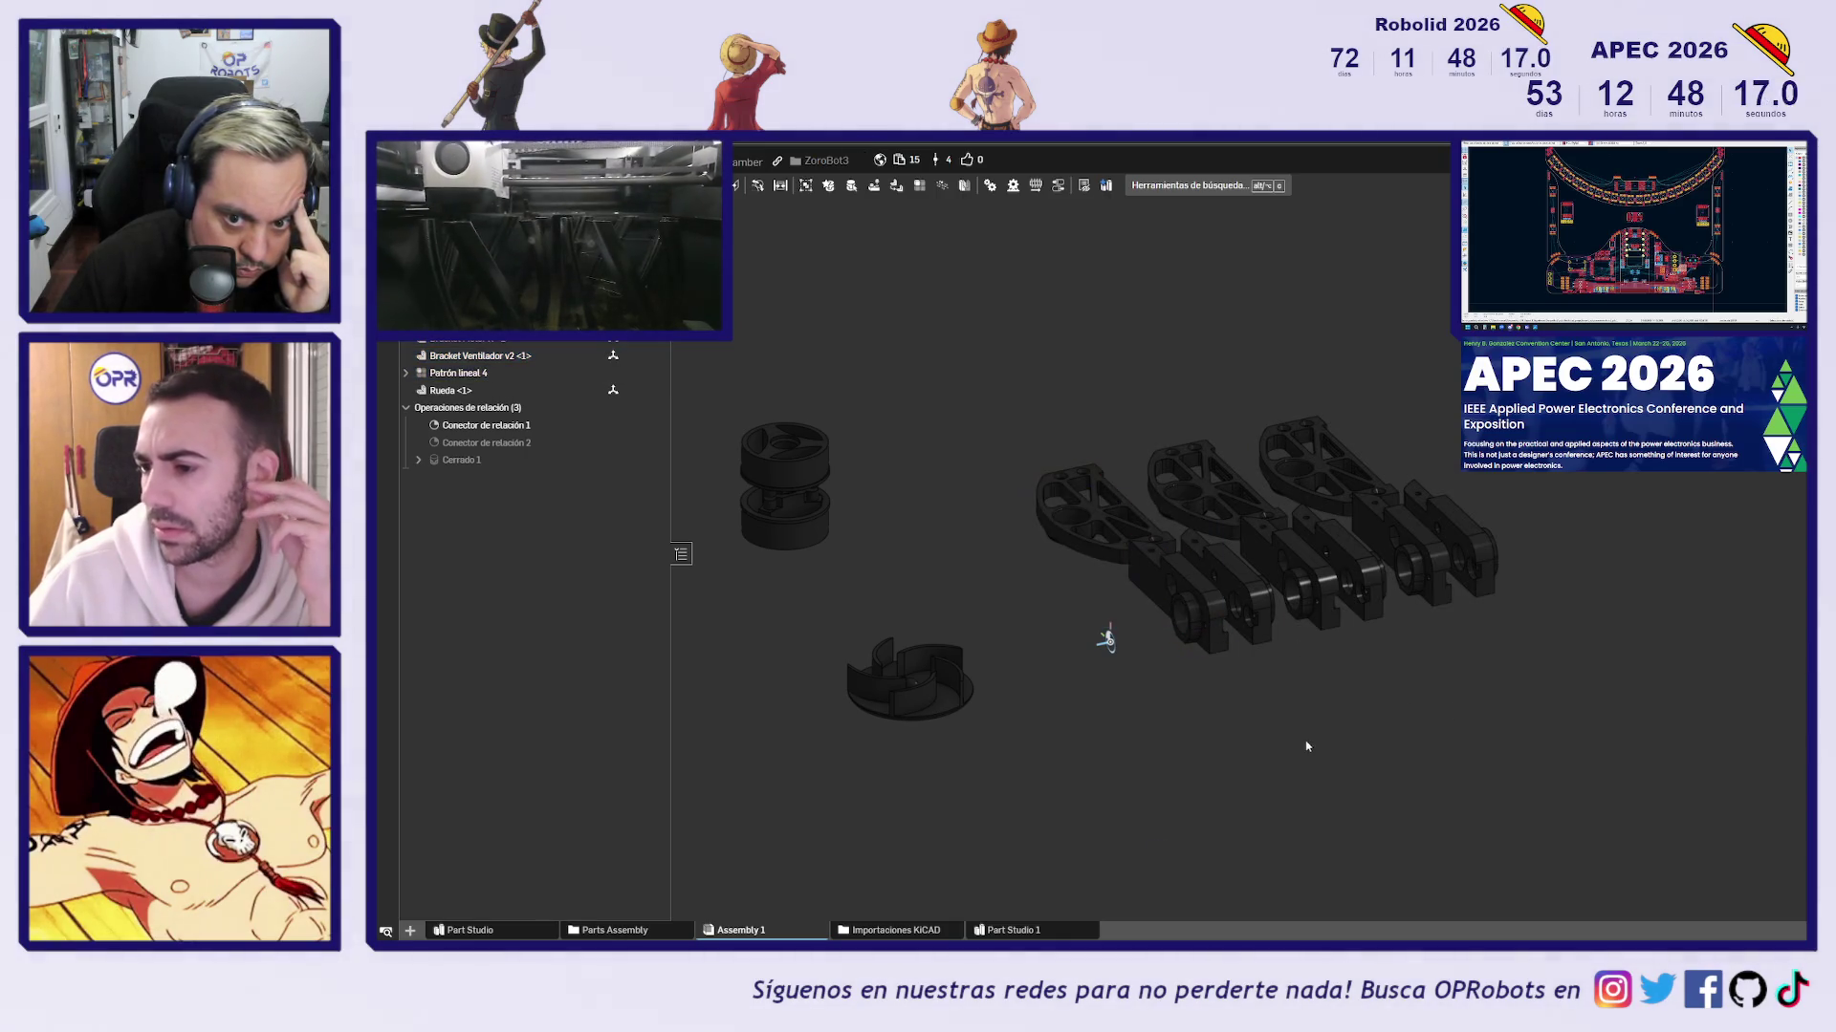
pyautogui.hotkey('shift', '1')
# Select all the Patrón lineal 4 bracket parts from the feature tree
pyautogui.moveTo(1062, 316); pyautogui.dragTo(1252, 755)
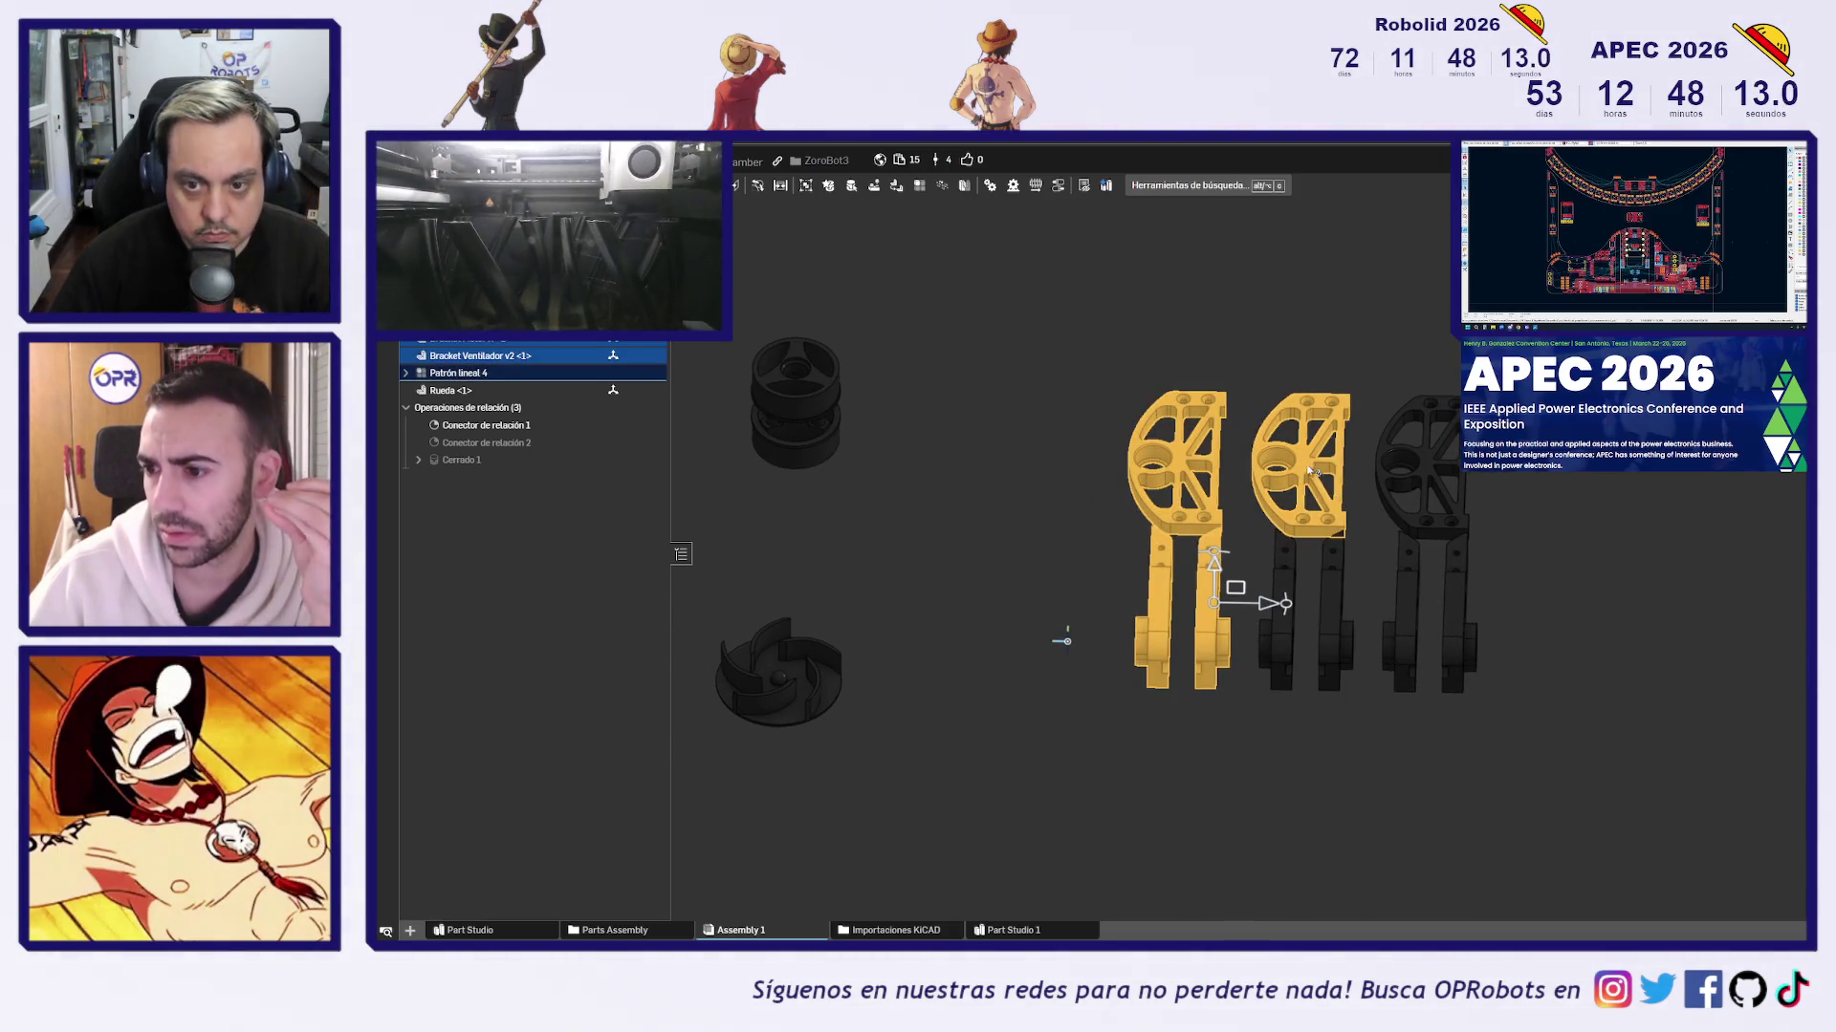
pyautogui.moveTo(1073, 334); pyautogui.dragTo(1238, 755)
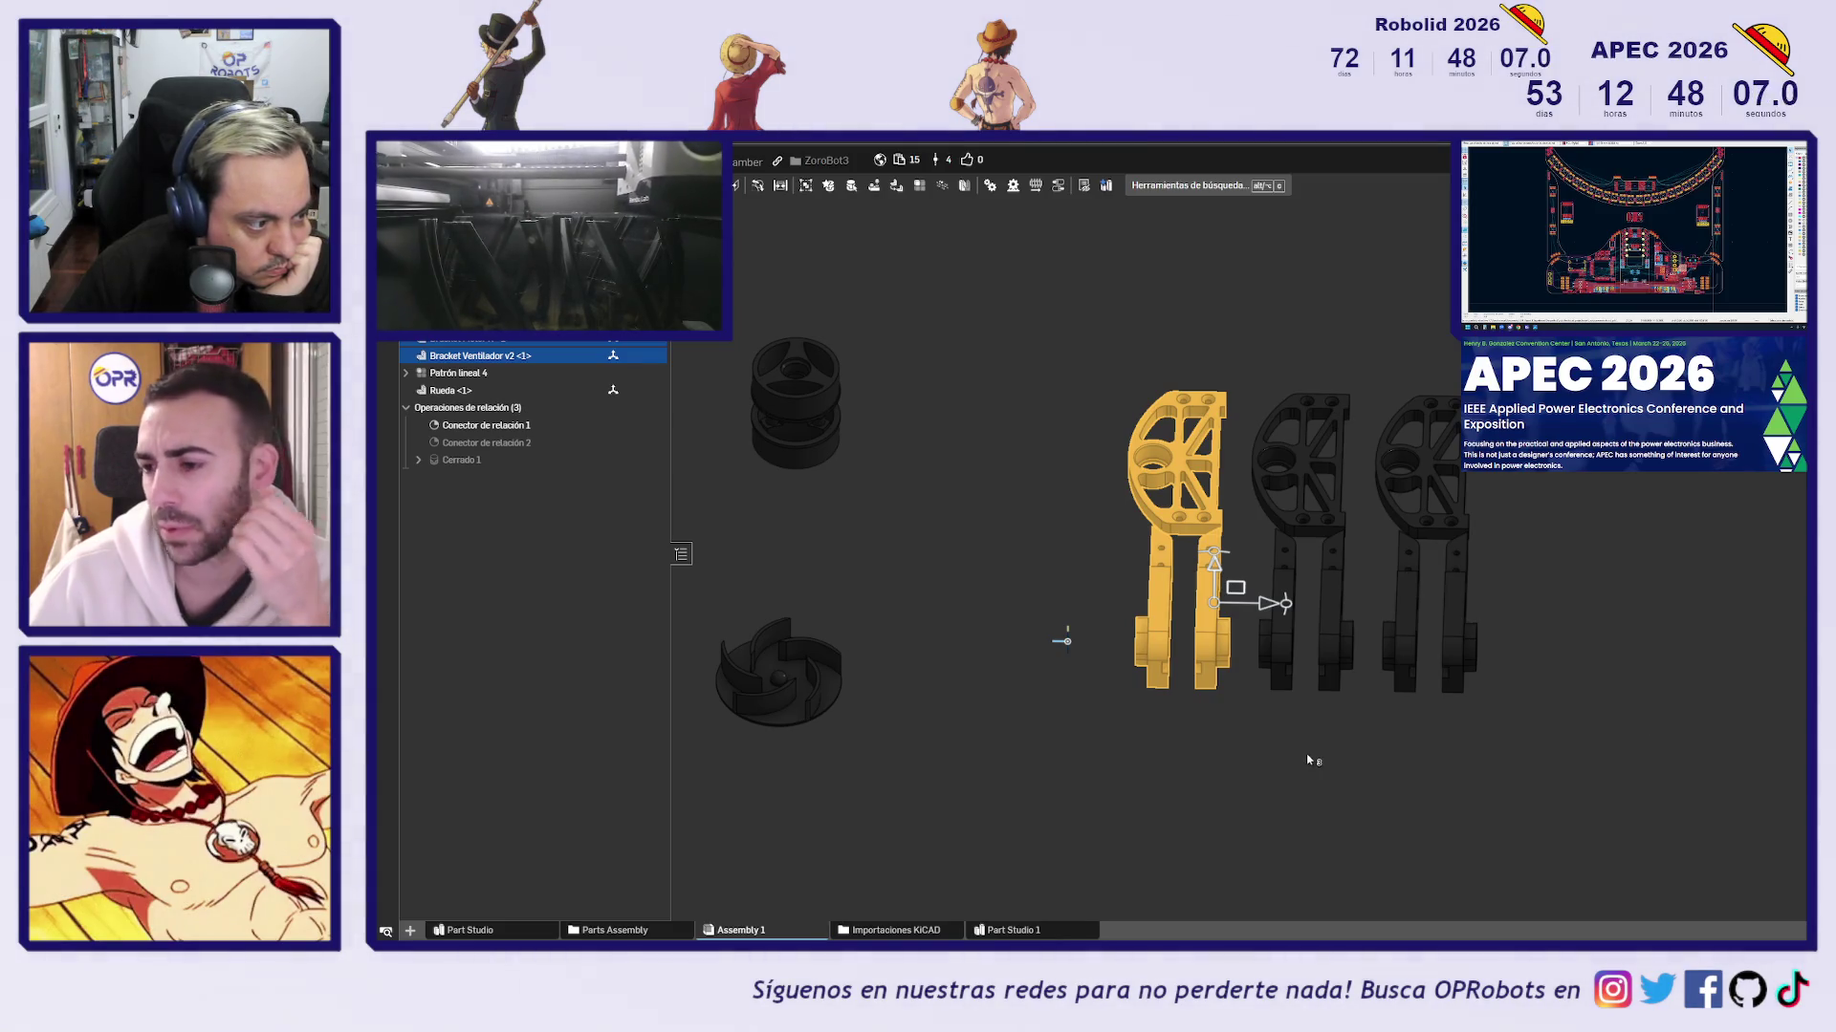
pyautogui.moveTo(1262, 799); pyautogui.dragTo(1311, 765, button='right')
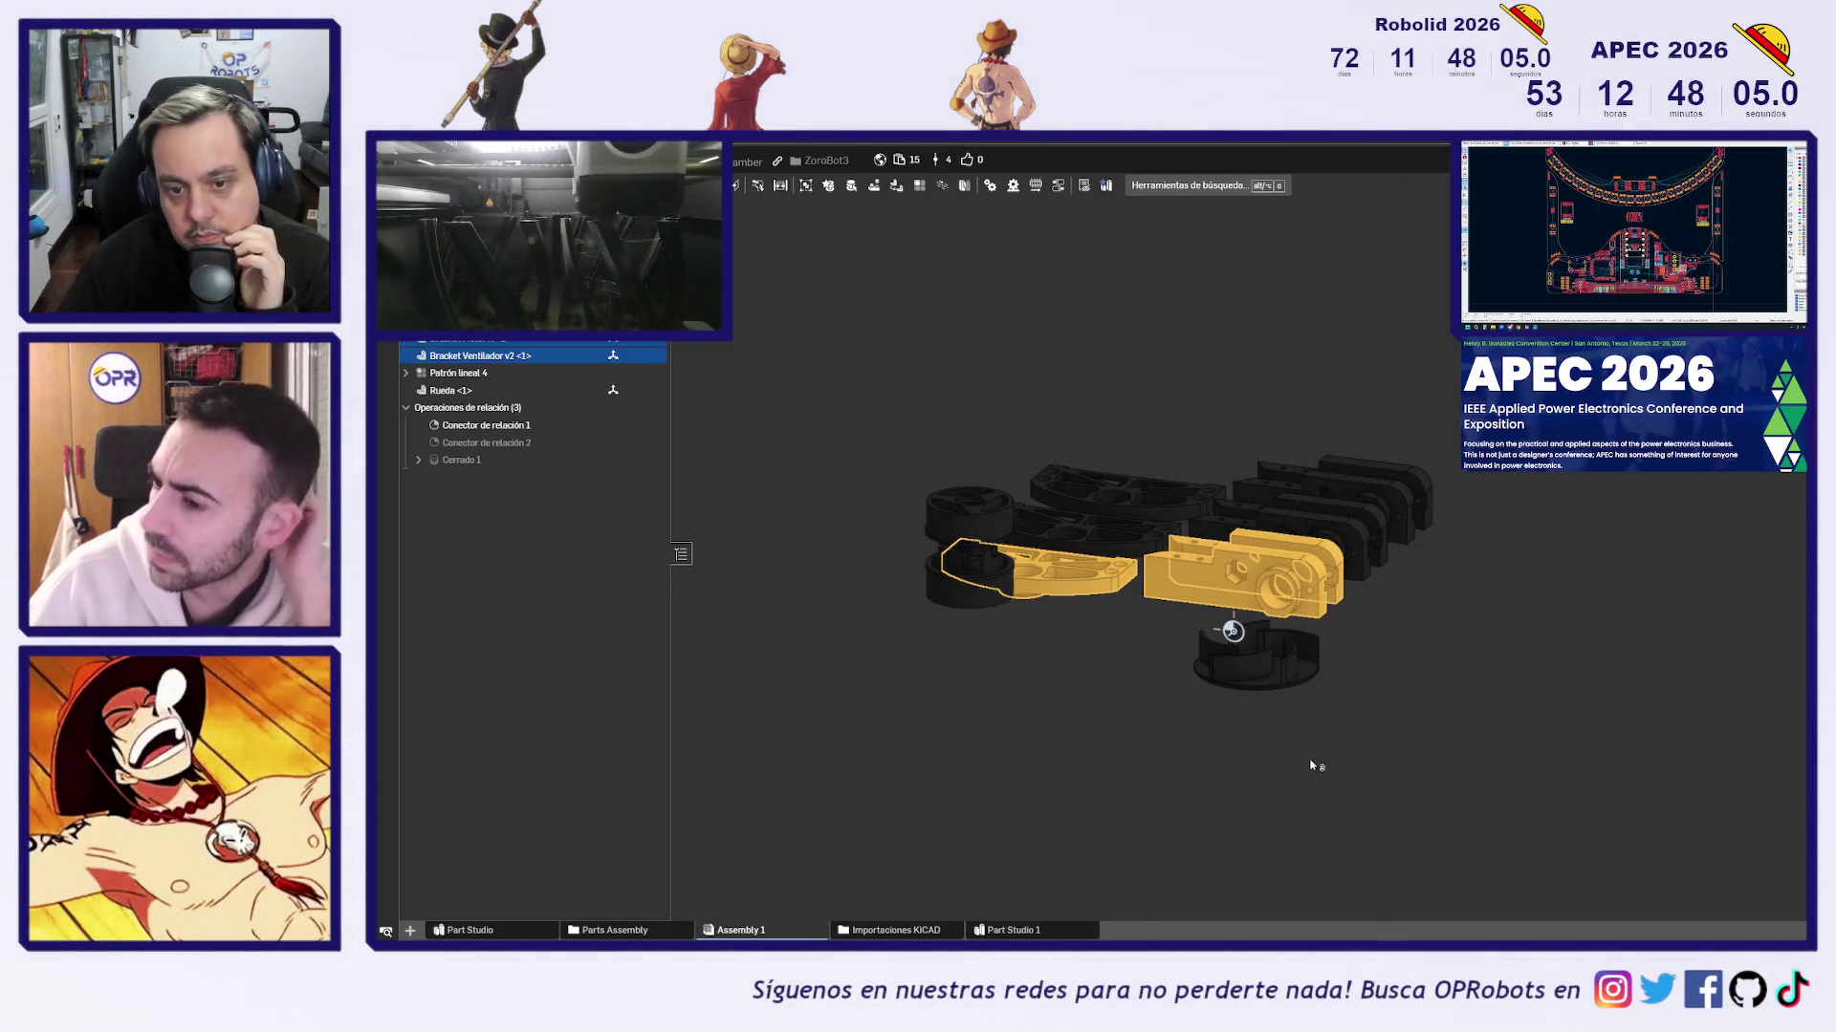
pyautogui.moveTo(1515, 688); pyautogui.dragTo(1494, 712, button='right')
pyautogui.click(1493, 712)
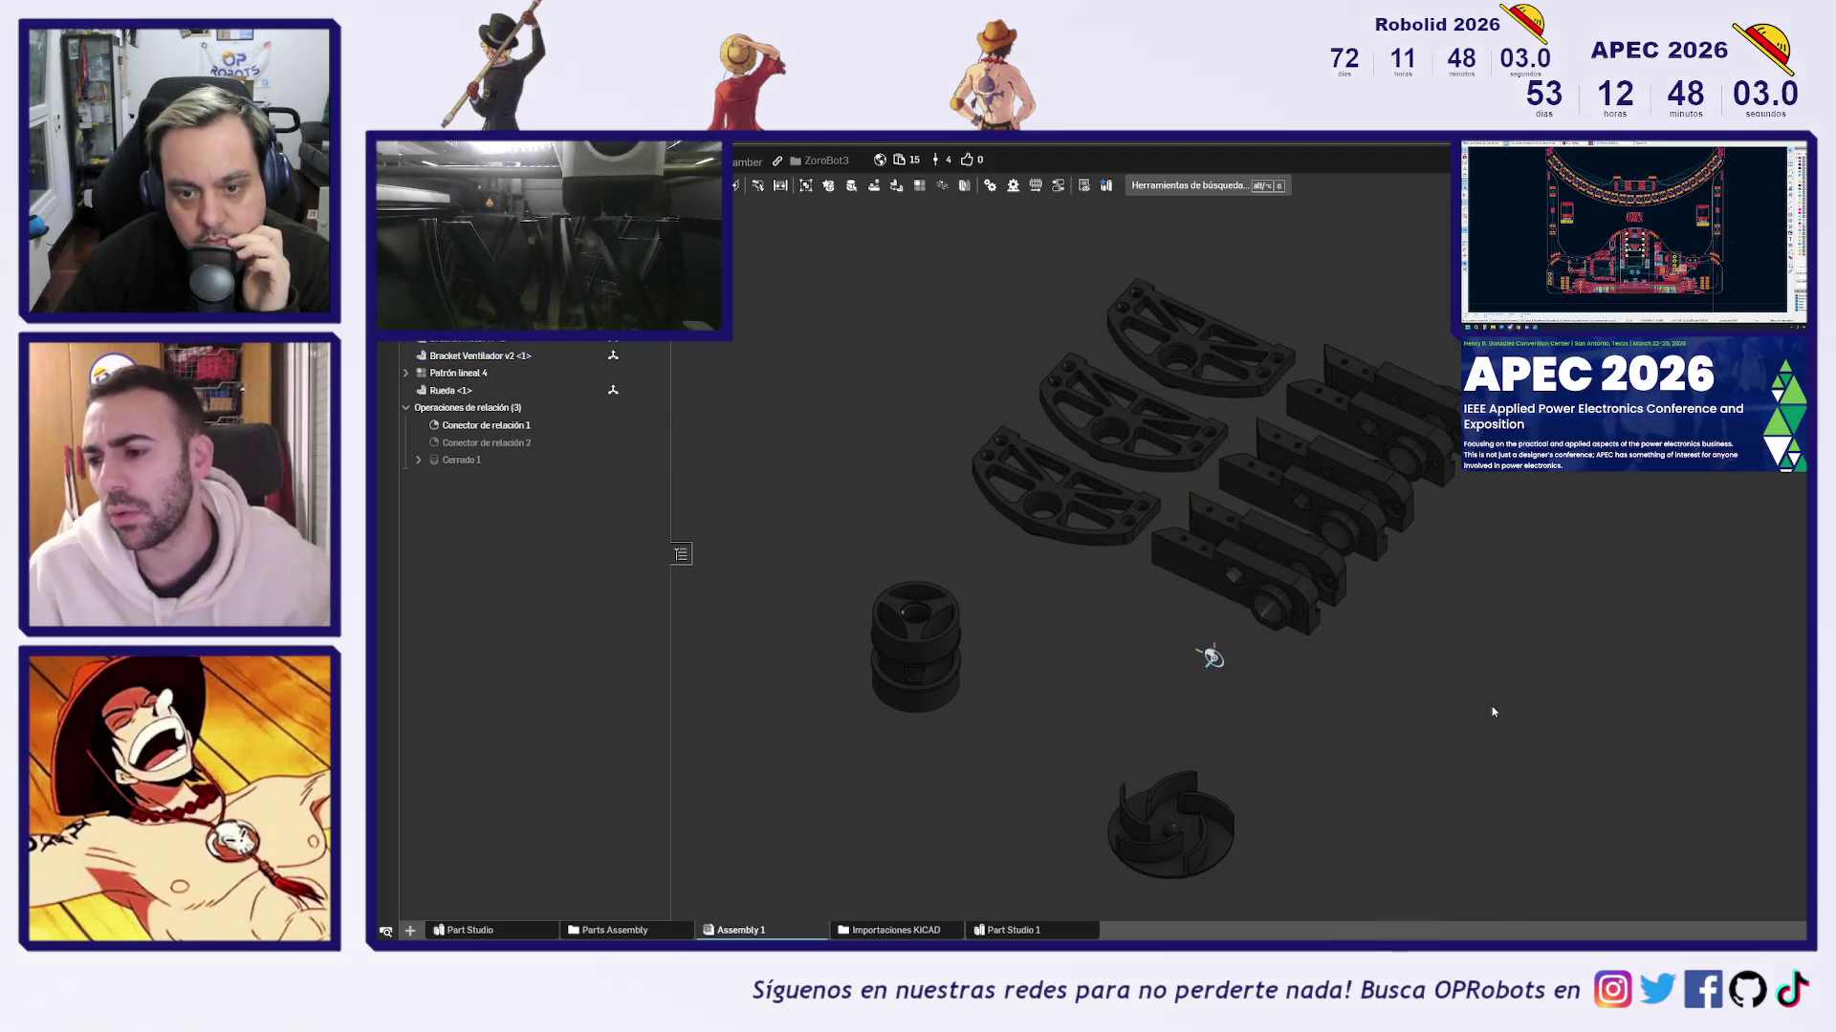
pyautogui.moveTo(1267, 715)
pyautogui.mouseDown(button='right')
pyautogui.moveTo(1319, 704)
pyautogui.moveTo(1300, 745)
pyautogui.moveTo(1266, 753)
pyautogui.moveTo(1254, 685)
pyautogui.moveTo(1303, 705)
pyautogui.moveTo(1217, 790)
pyautogui.moveTo(1225, 736)
pyautogui.moveTo(1216, 752)
pyautogui.mouseUp(button='right')
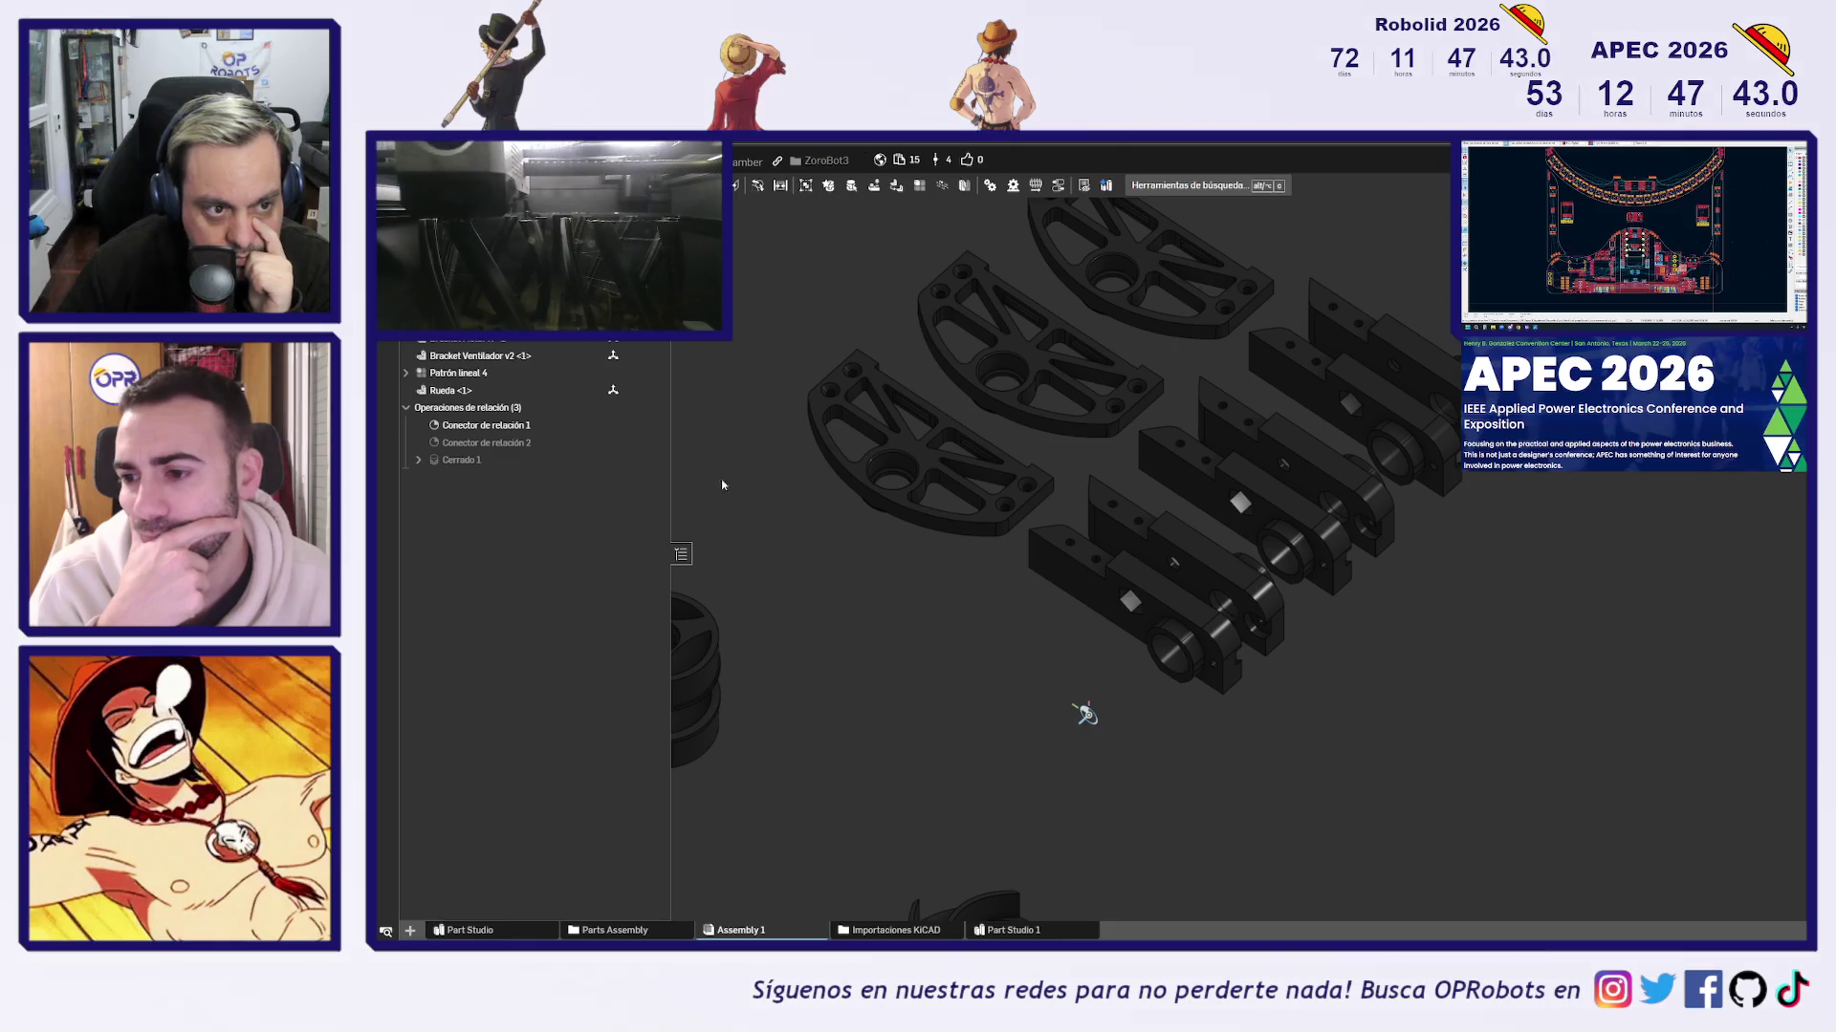
pyautogui.click(496, 377)
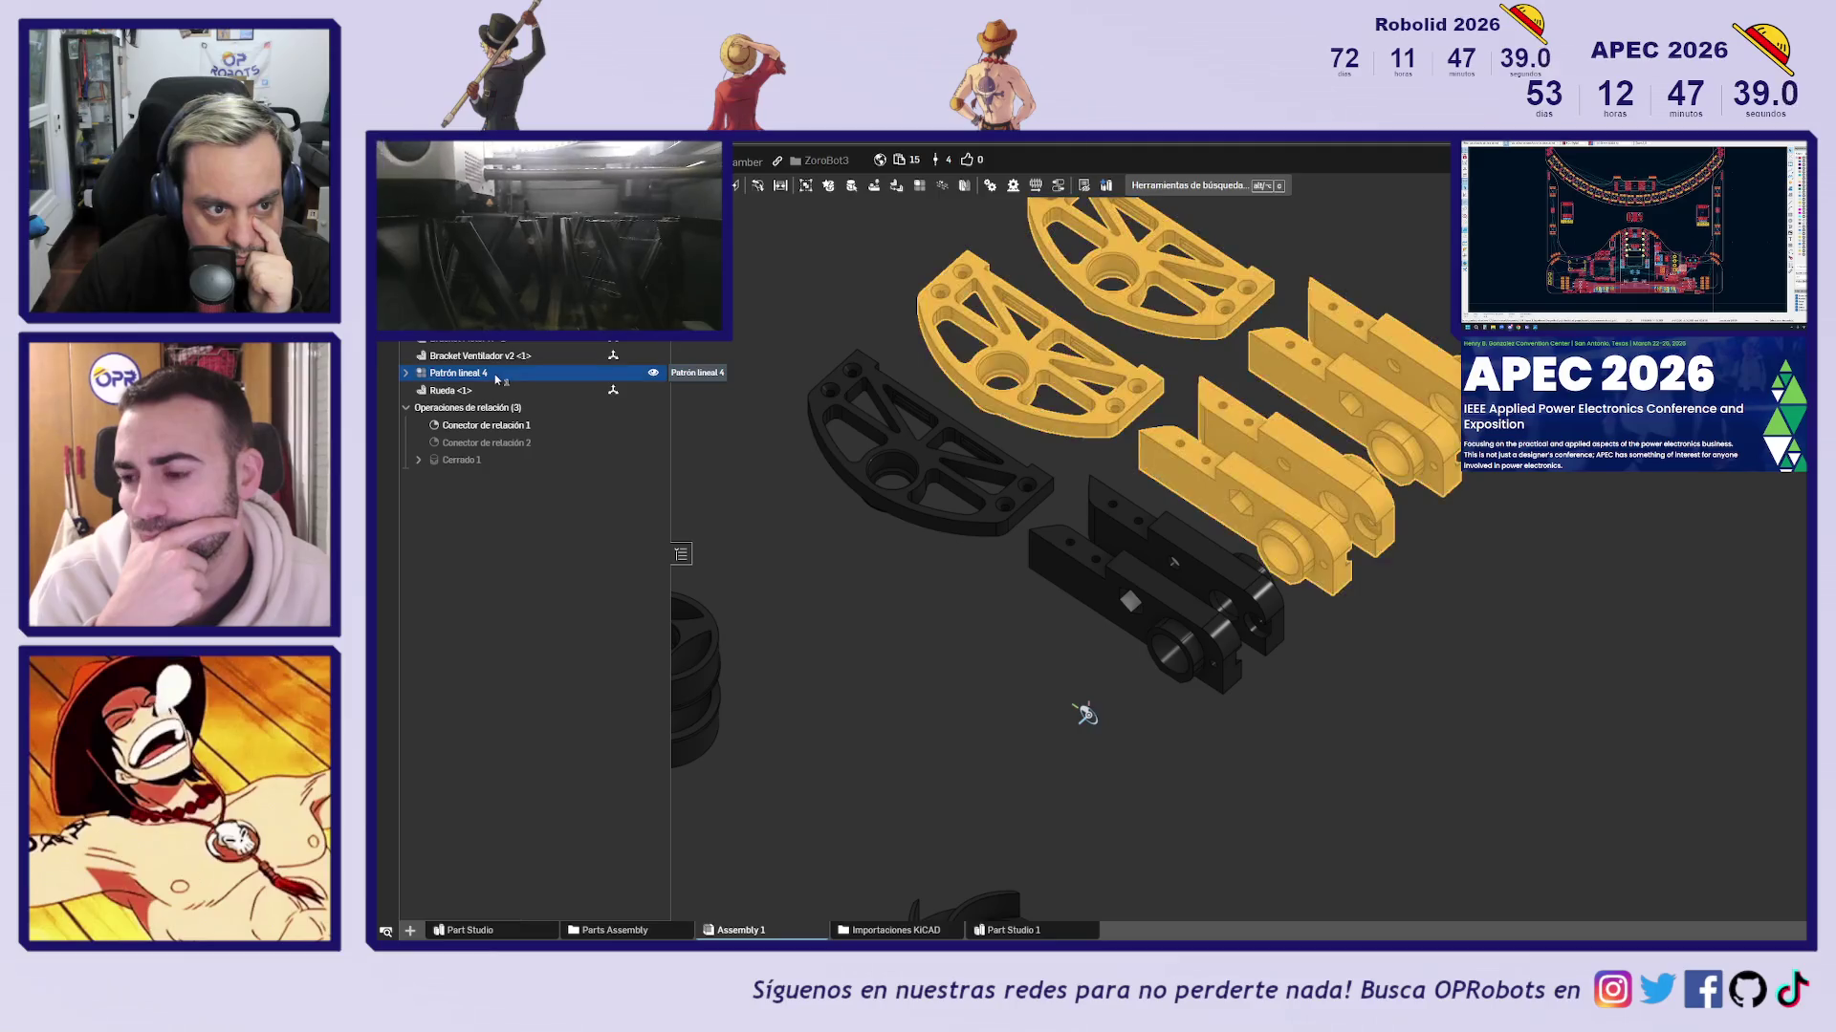
# Delete the Patrón lineal 4 copies and move the lower arm part away
pyautogui.press('Delete')
pyautogui.moveTo(864, 585); pyautogui.dragTo(969, 618, button='middle')
pyautogui.moveTo(1190, 631)
pyautogui.mouseDown()
pyautogui.moveTo(1072, 622)
pyautogui.moveTo(1084, 643)
pyautogui.moveTo(1195, 609)
pyautogui.moveTo(1074, 629)
pyautogui.mouseUp()
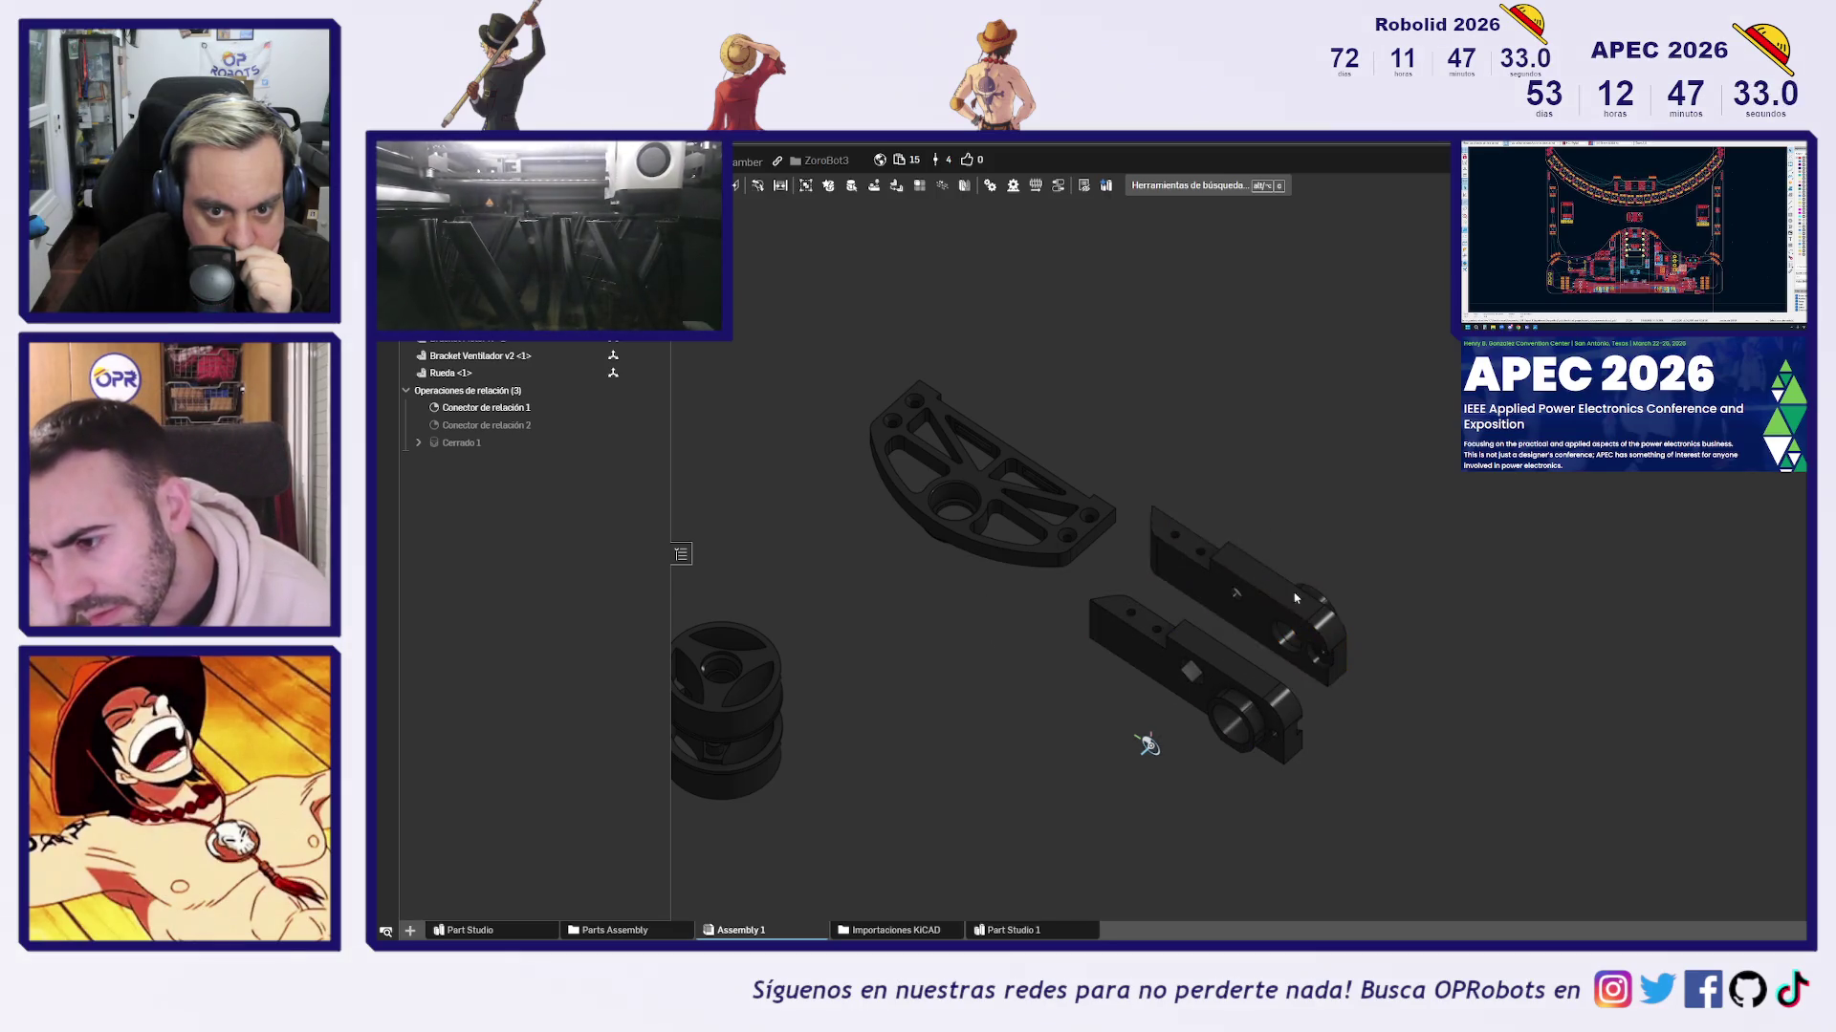
pyautogui.moveTo(1074, 629)
pyautogui.mouseDown(button='middle')
pyautogui.moveTo(1241, 599)
pyautogui.moveTo(1196, 532)
pyautogui.moveTo(1167, 630)
pyautogui.mouseUp(button='middle')
# Rotate Bracket Ventilador v2 by 180 degrees about its axis
pyautogui.click(1147, 492)
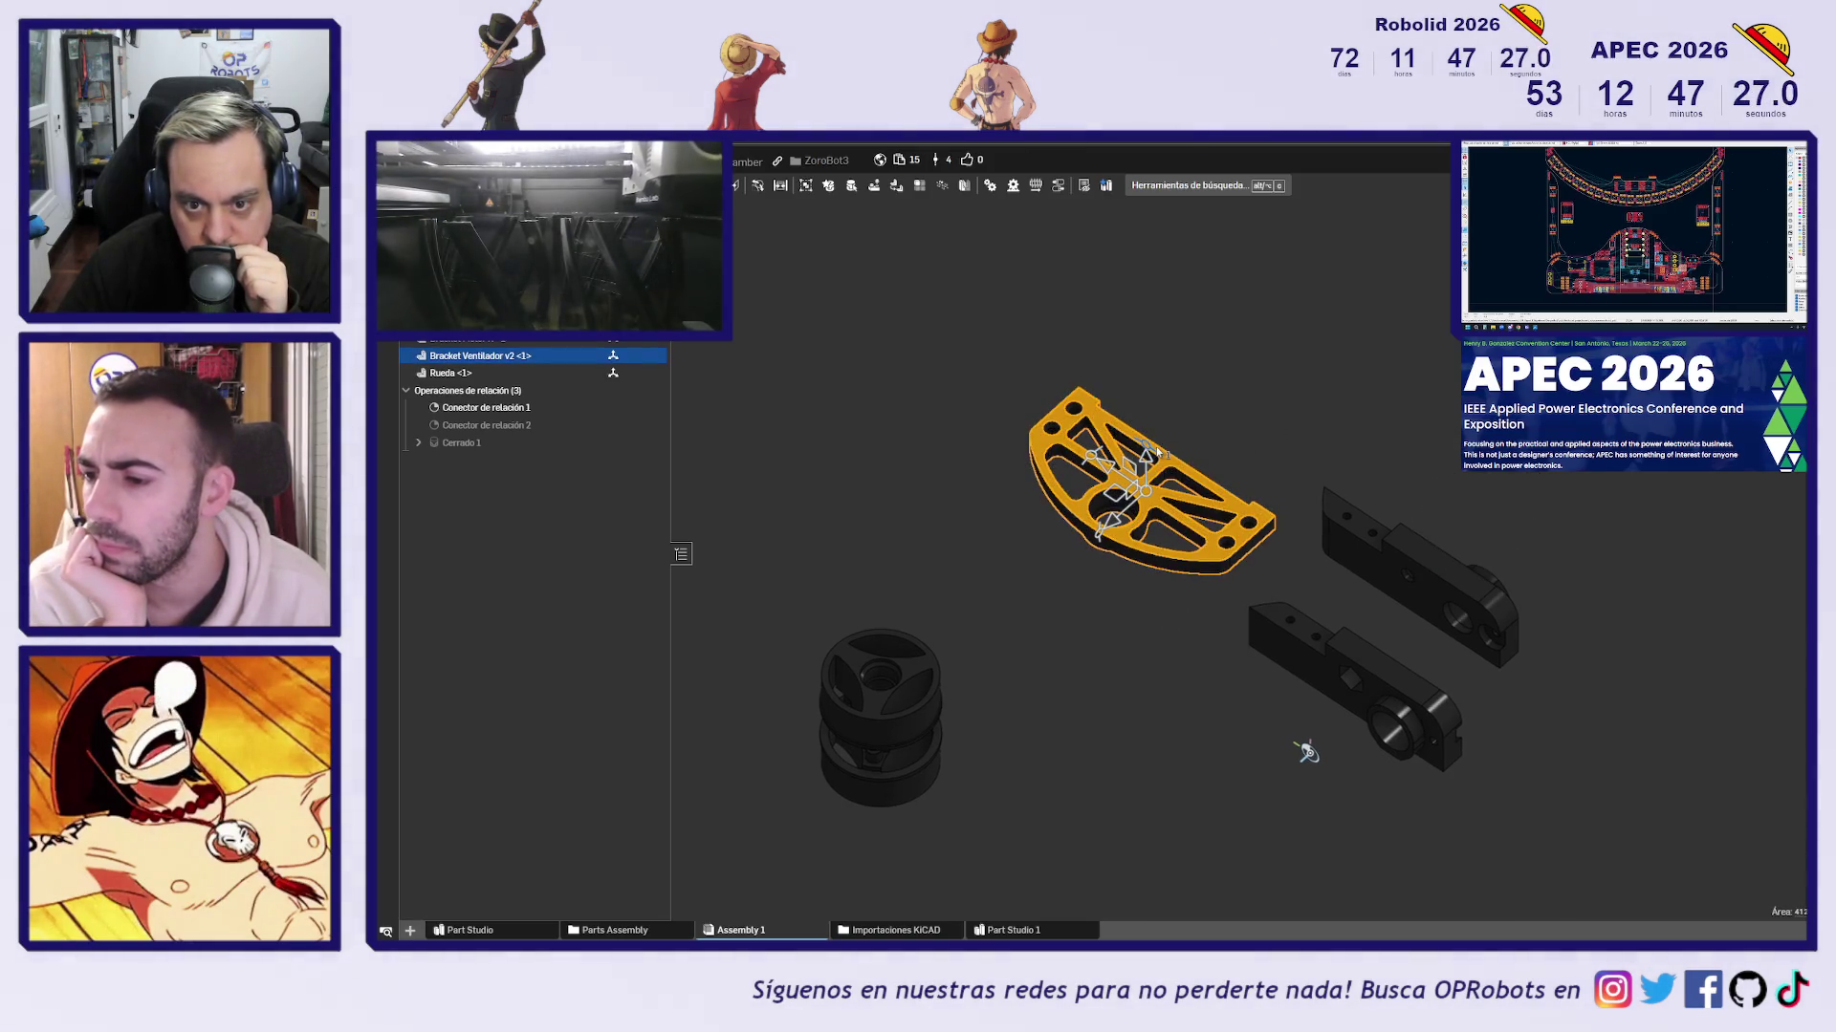
pyautogui.moveTo(1109, 519)
pyautogui.mouseDown()
pyautogui.moveTo(1051, 560)
pyautogui.moveTo(1240, 435)
pyautogui.mouseUp()
pyautogui.press('Return')
# Move the two motor brackets beside the left bracket part
pyautogui.click(1262, 440)
pyautogui.moveTo(1262, 440)
pyautogui.mouseDown(button='right')
pyautogui.moveTo(1209, 410)
pyautogui.moveTo(1224, 400)
pyautogui.moveTo(1324, 478)
pyautogui.moveTo(1217, 622)
pyautogui.moveTo(1196, 704)
pyautogui.moveTo(1252, 721)
pyautogui.moveTo(1159, 664)
pyautogui.moveTo(1216, 682)
pyautogui.moveTo(1185, 685)
pyautogui.moveTo(1213, 819)
pyautogui.moveTo(1295, 717)
pyautogui.moveTo(1320, 744)
pyautogui.mouseUp(button='right')
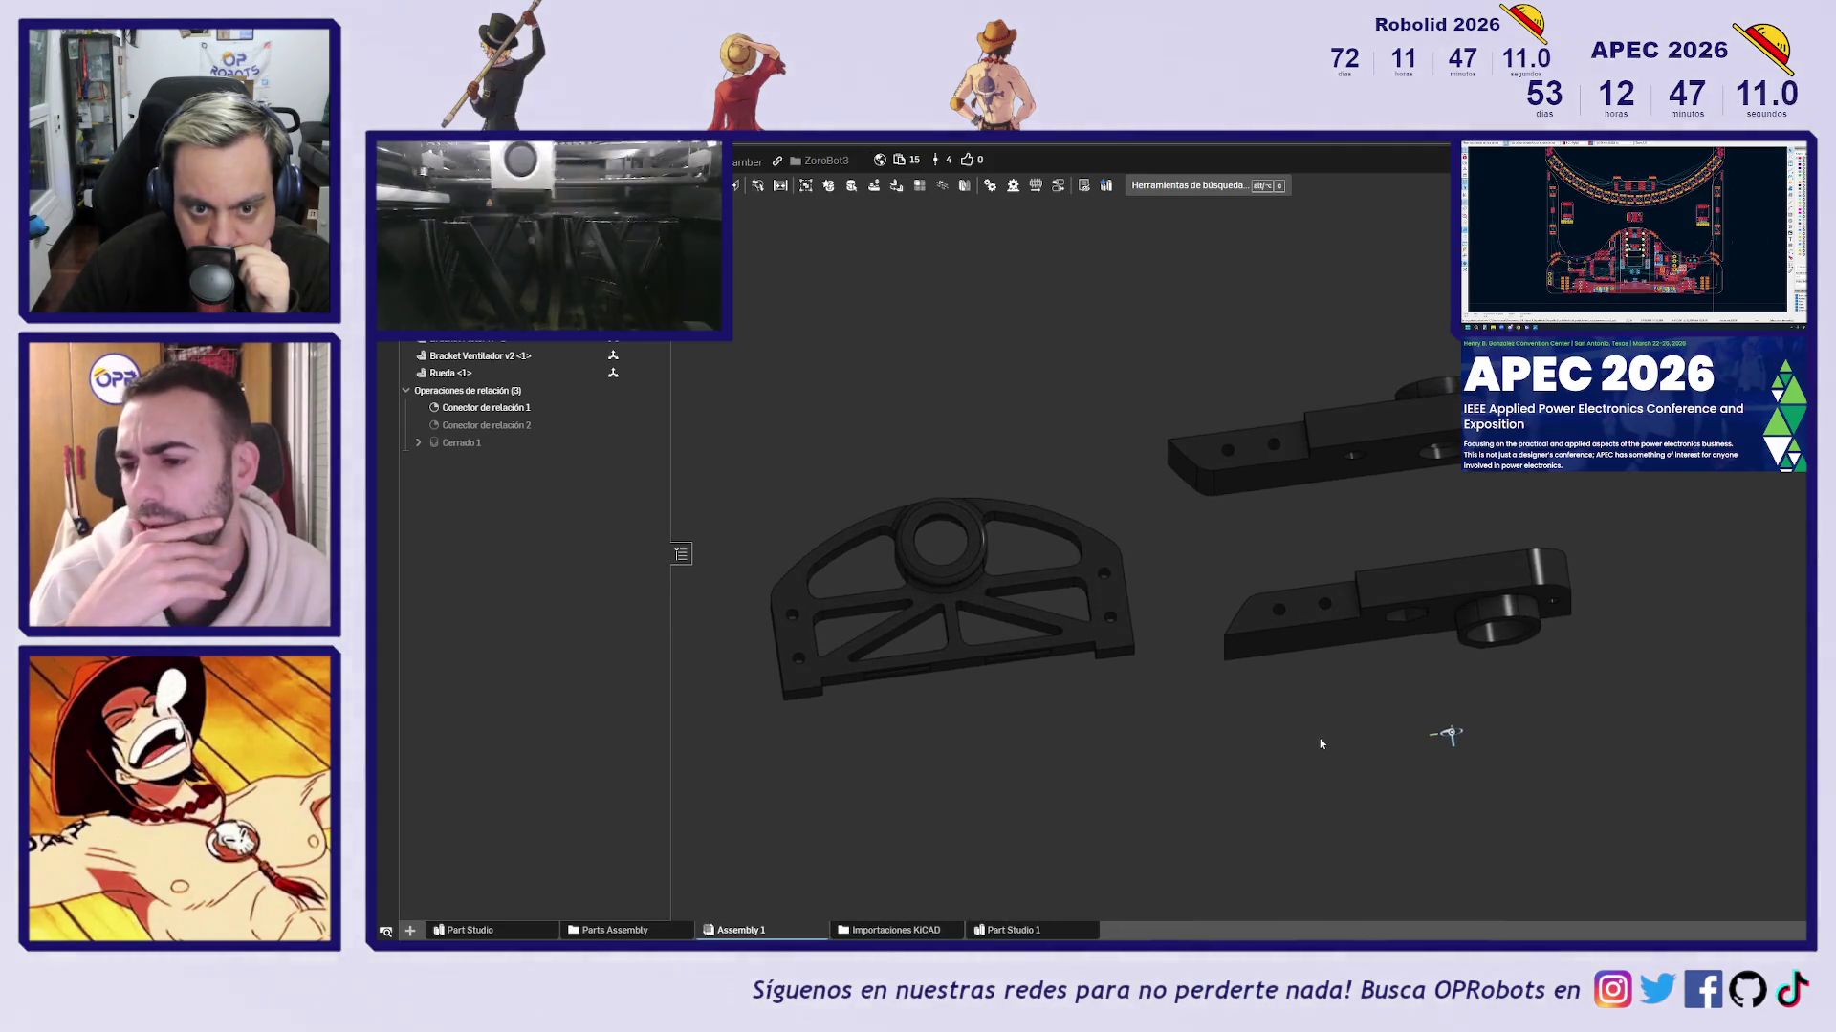
pyautogui.moveTo(1343, 600)
pyautogui.mouseDown()
pyautogui.moveTo(1085, 691)
pyautogui.moveTo(860, 708)
pyautogui.moveTo(1198, 689)
pyautogui.mouseUp()
pyautogui.moveTo(1198, 690)
pyautogui.mouseDown(button='right')
pyautogui.moveTo(1229, 656)
pyautogui.moveTo(1135, 612)
pyautogui.mouseUp(button='right')
pyautogui.moveTo(954, 662); pyautogui.dragTo(961, 586)
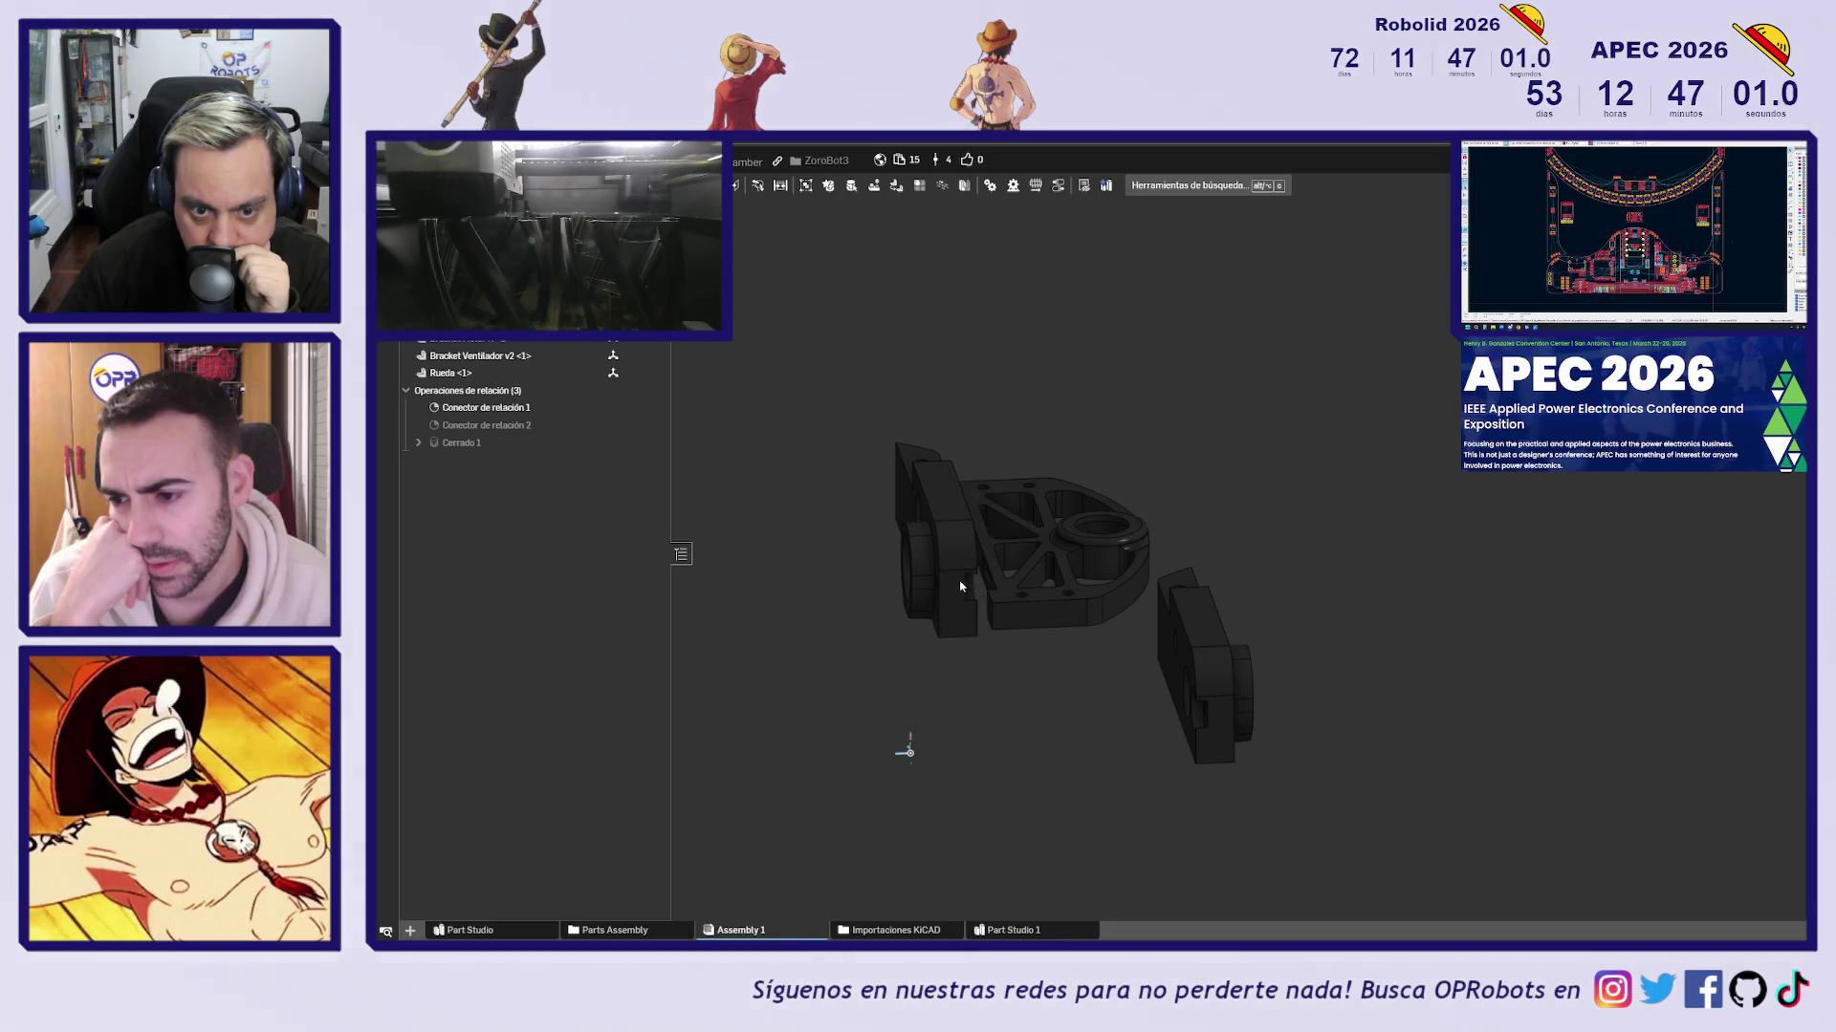
pyautogui.moveTo(1221, 697)
pyautogui.mouseDown()
pyautogui.moveTo(844, 594)
pyautogui.moveTo(841, 557)
pyautogui.moveTo(856, 569)
pyautogui.mouseUp()
# Move the long bar onto the left bracket and zoom in on the group
pyautogui.moveTo(1205, 701)
pyautogui.mouseDown(button='right')
pyautogui.moveTo(1193, 729)
pyautogui.moveTo(1352, 735)
pyautogui.mouseUp(button='right')
pyautogui.scroll(5, 1193, 729)
pyautogui.moveTo(1205, 546)
pyautogui.mouseDown()
pyautogui.moveTo(946, 725)
pyautogui.moveTo(856, 725)
pyautogui.moveTo(867, 737)
pyautogui.mouseUp()
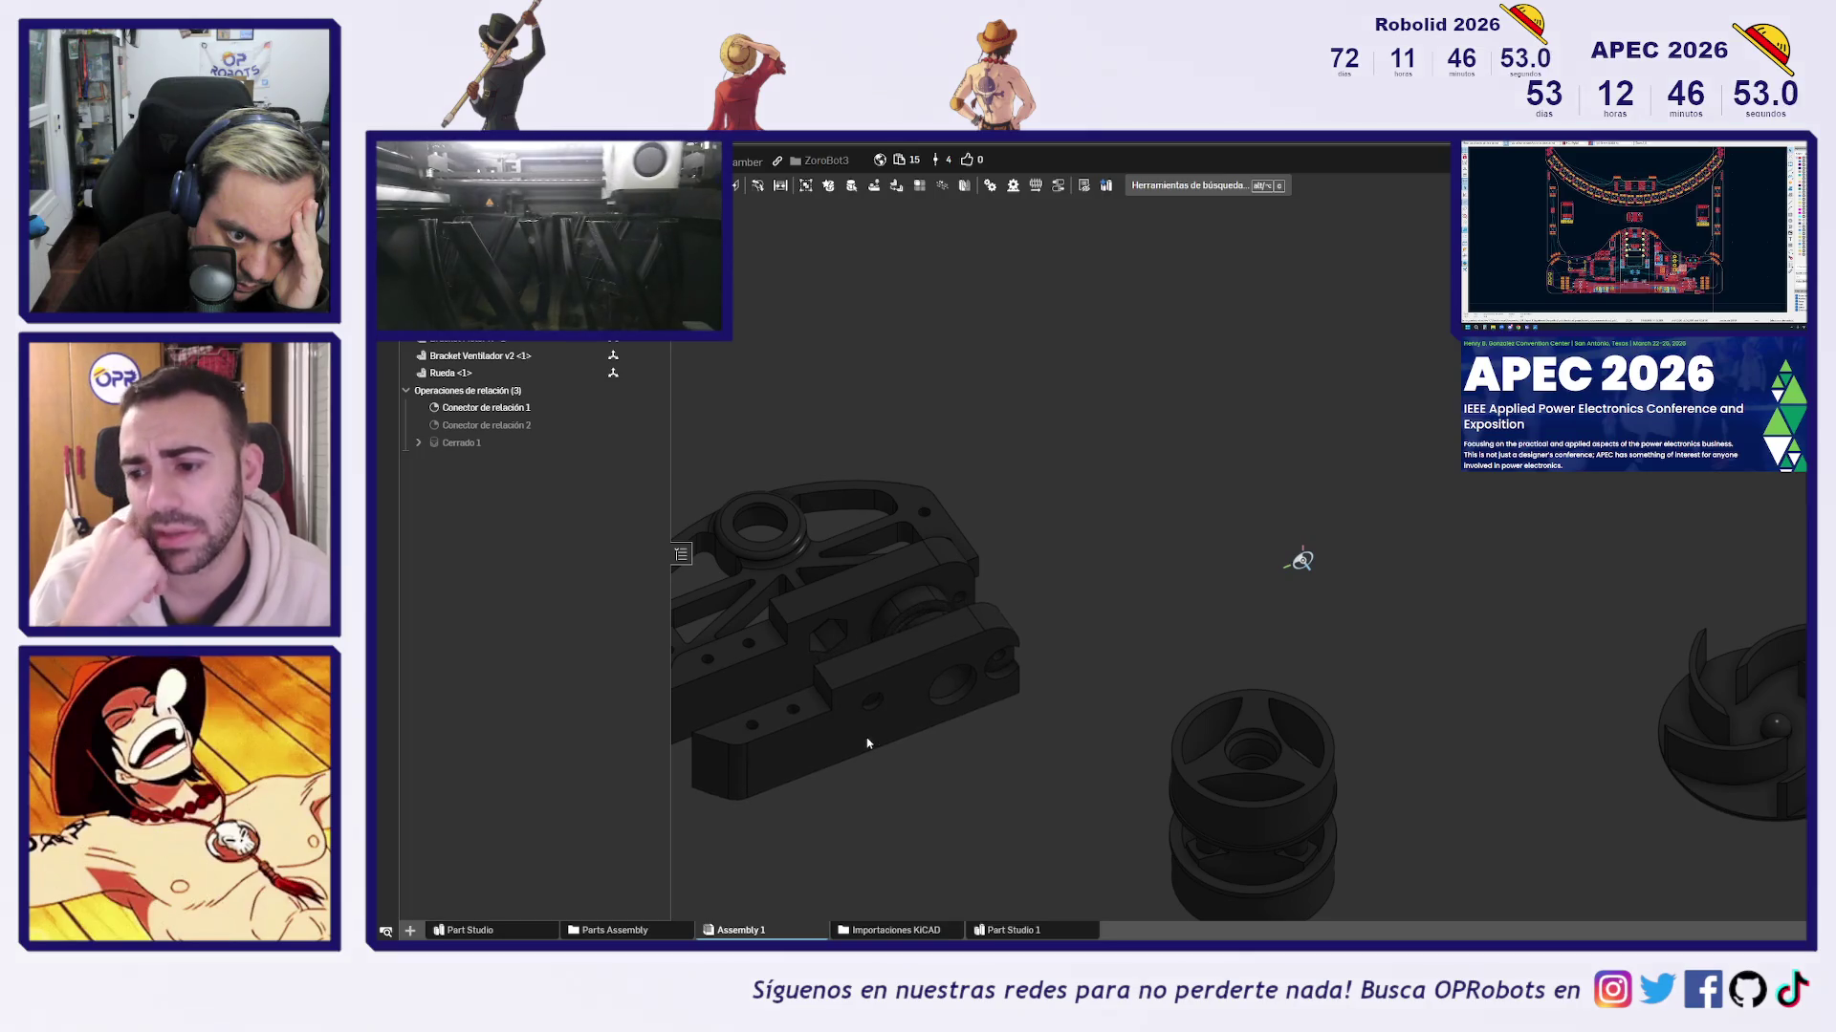
pyautogui.moveTo(865, 738)
pyautogui.mouseDown(button='right')
pyautogui.moveTo(1145, 582)
pyautogui.moveTo(1172, 586)
pyautogui.moveTo(1274, 491)
pyautogui.moveTo(1264, 433)
pyautogui.mouseUp(button='right')
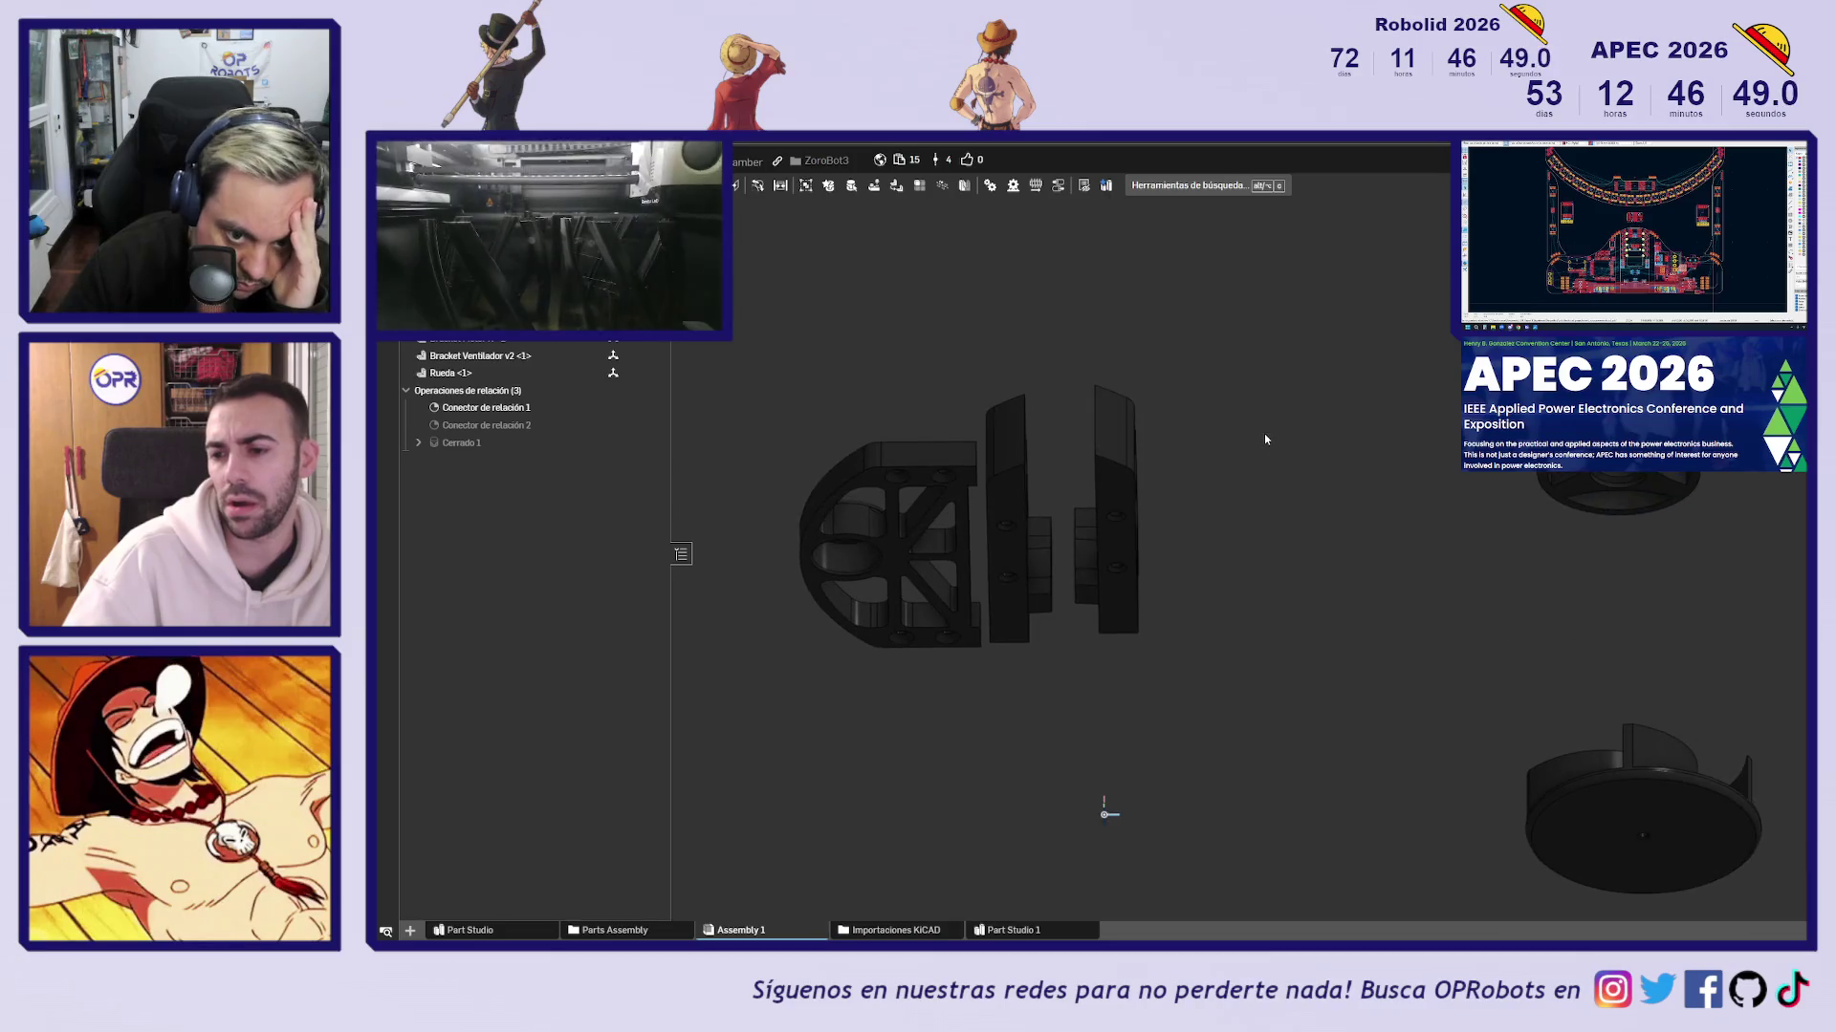
pyautogui.moveTo(1127, 571); pyautogui.dragTo(1278, 536, button='right')
pyautogui.scroll(5, 1279, 537)
pyautogui.moveTo(1072, 423); pyautogui.dragTo(1013, 344, button='right')
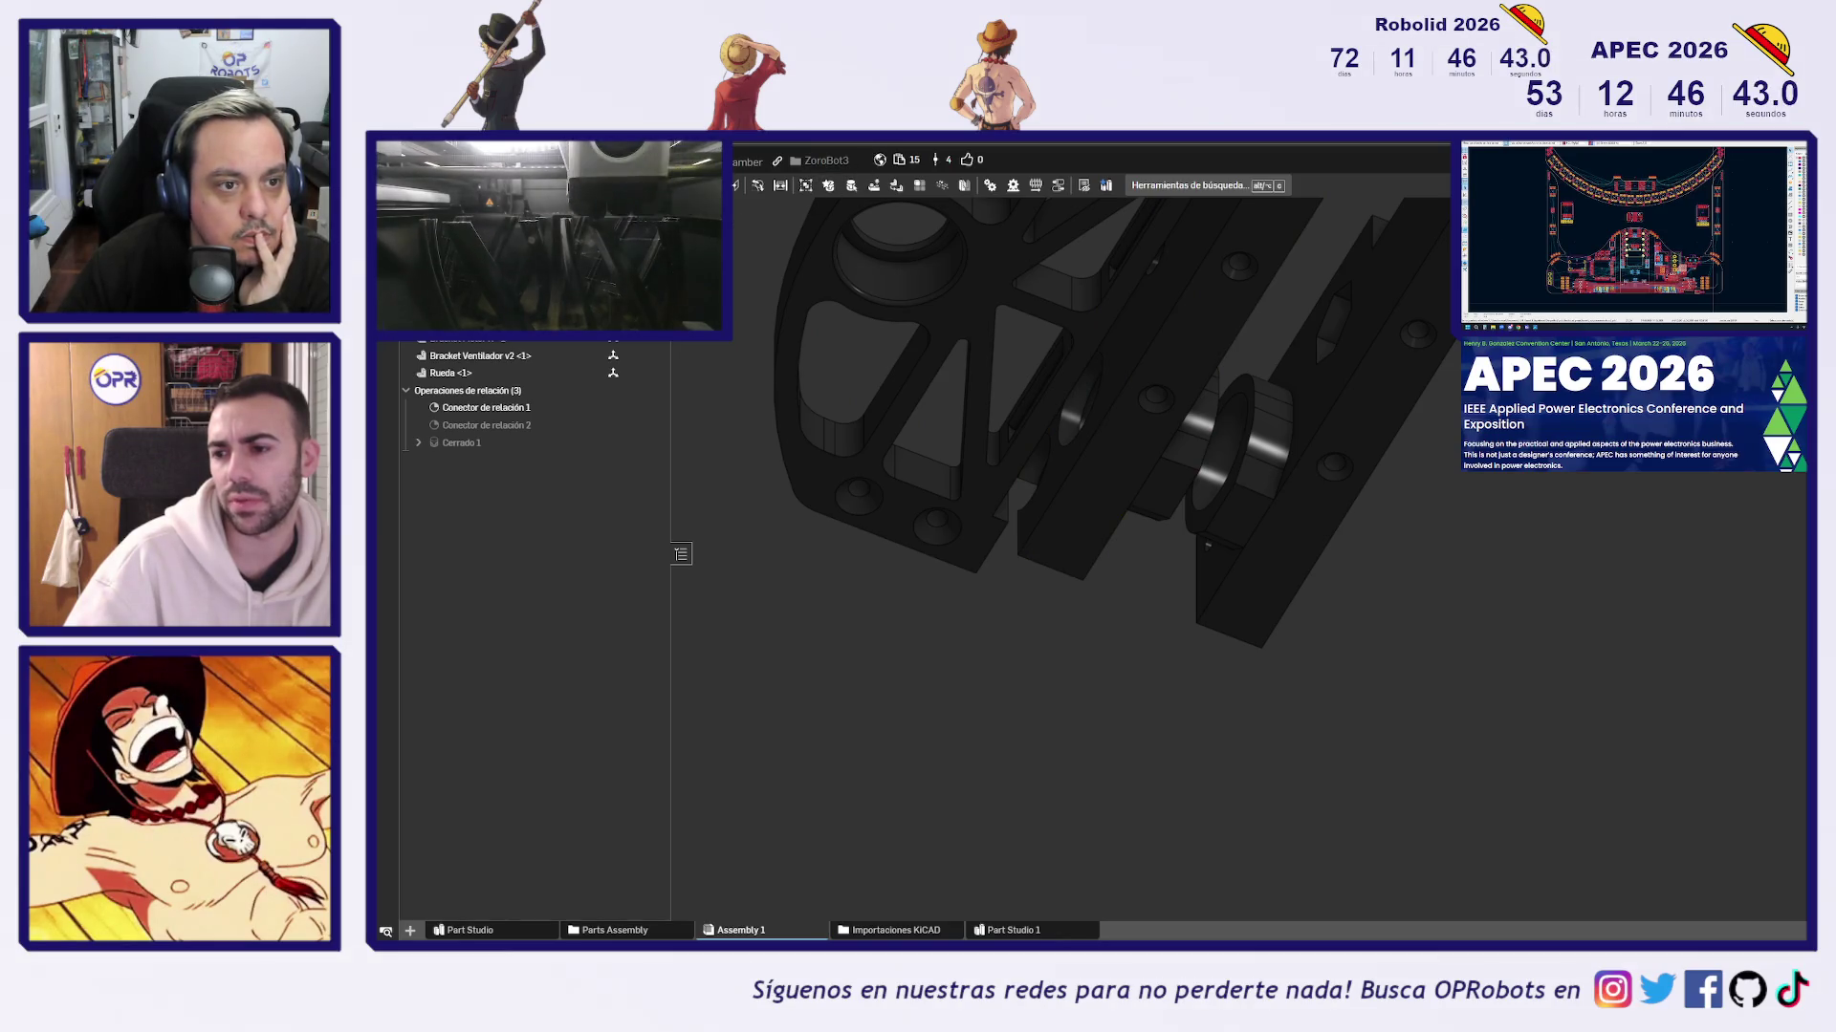
pyautogui.scroll(5, 1025, 555)
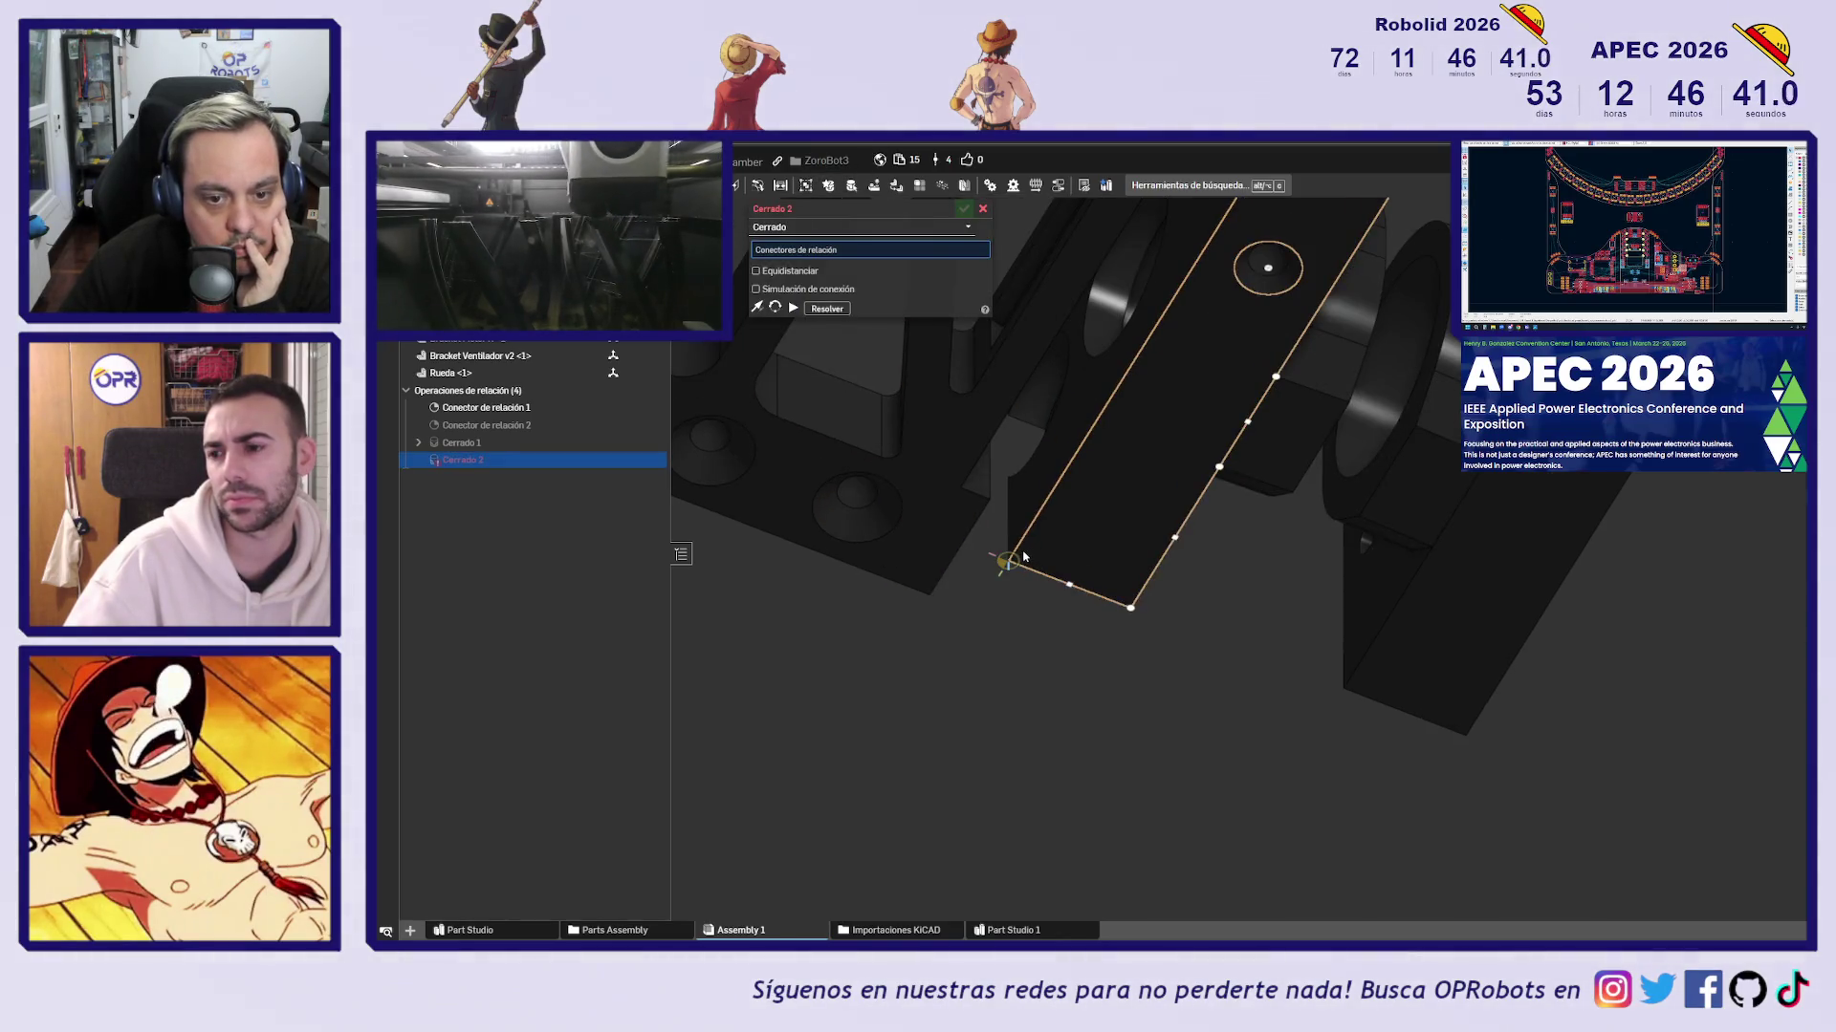
# Fasten the right motor bracket to the fan bracket as Cerrado 2 with a 2 mm X offset
pyautogui.click(933, 581)
pyautogui.click(932, 584)
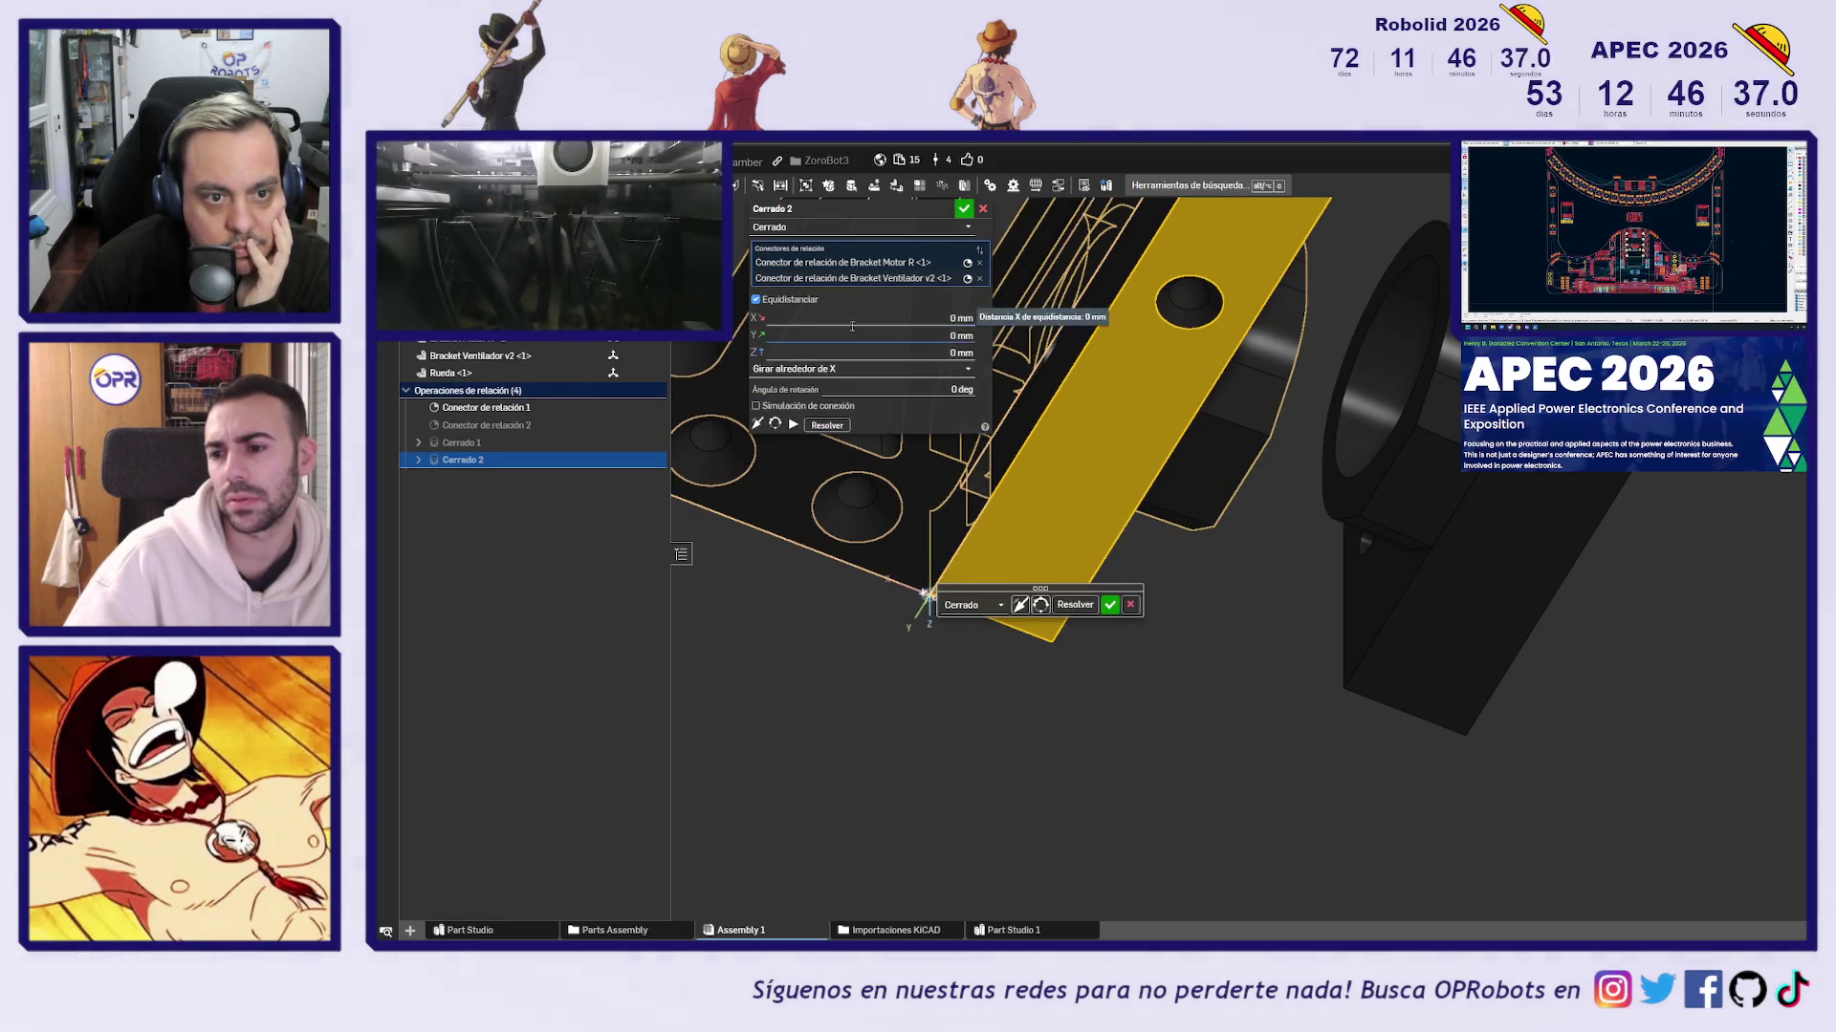
pyautogui.click(861, 318)
pyautogui.write('-2')
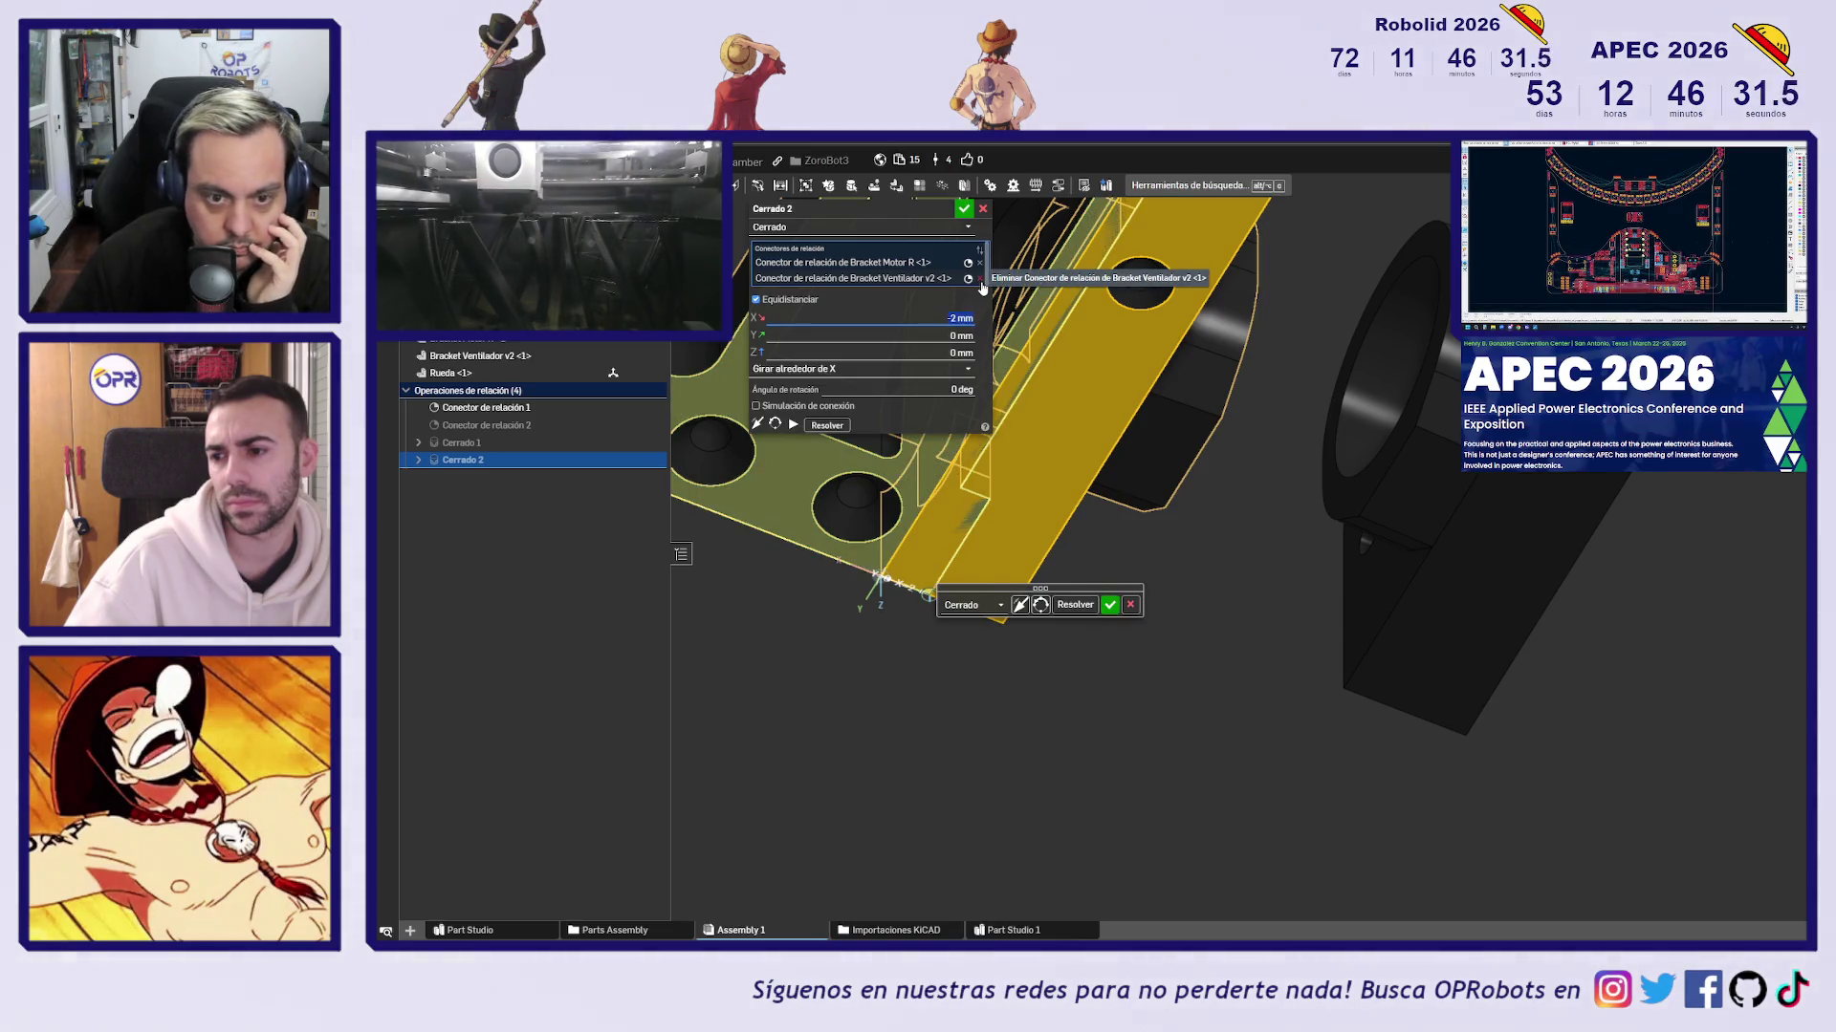
pyautogui.moveTo(981, 287)
pyautogui.mouseDown(button='right')
pyautogui.moveTo(1100, 526)
pyautogui.moveTo(1207, 675)
pyautogui.mouseUp(button='right')
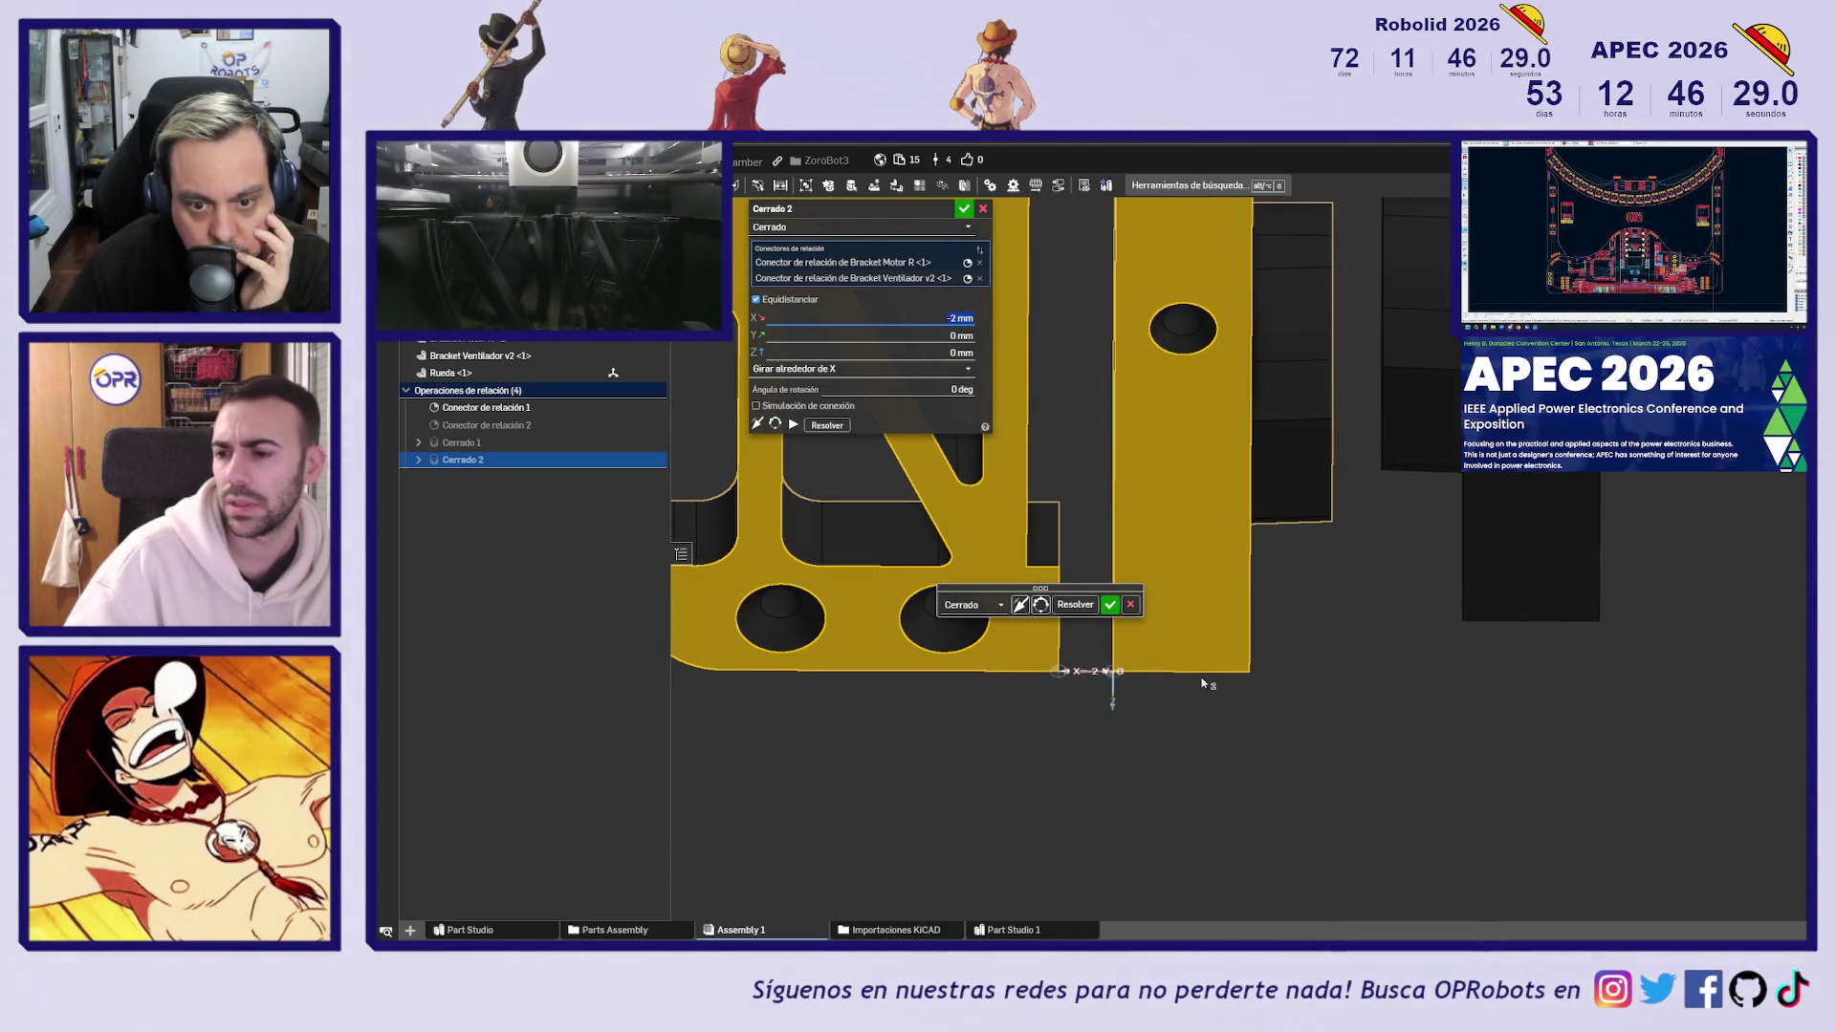
pyautogui.click(1109, 604)
# Fasten the left motor bracket to the right one as Cerrado 3, offset -8 mm in X
pyautogui.moveTo(1160, 613)
pyautogui.mouseDown(button='right')
pyautogui.moveTo(1270, 586)
pyautogui.moveTo(1262, 598)
pyautogui.moveTo(1343, 611)
pyautogui.mouseUp(button='right')
pyautogui.click(1307, 610)
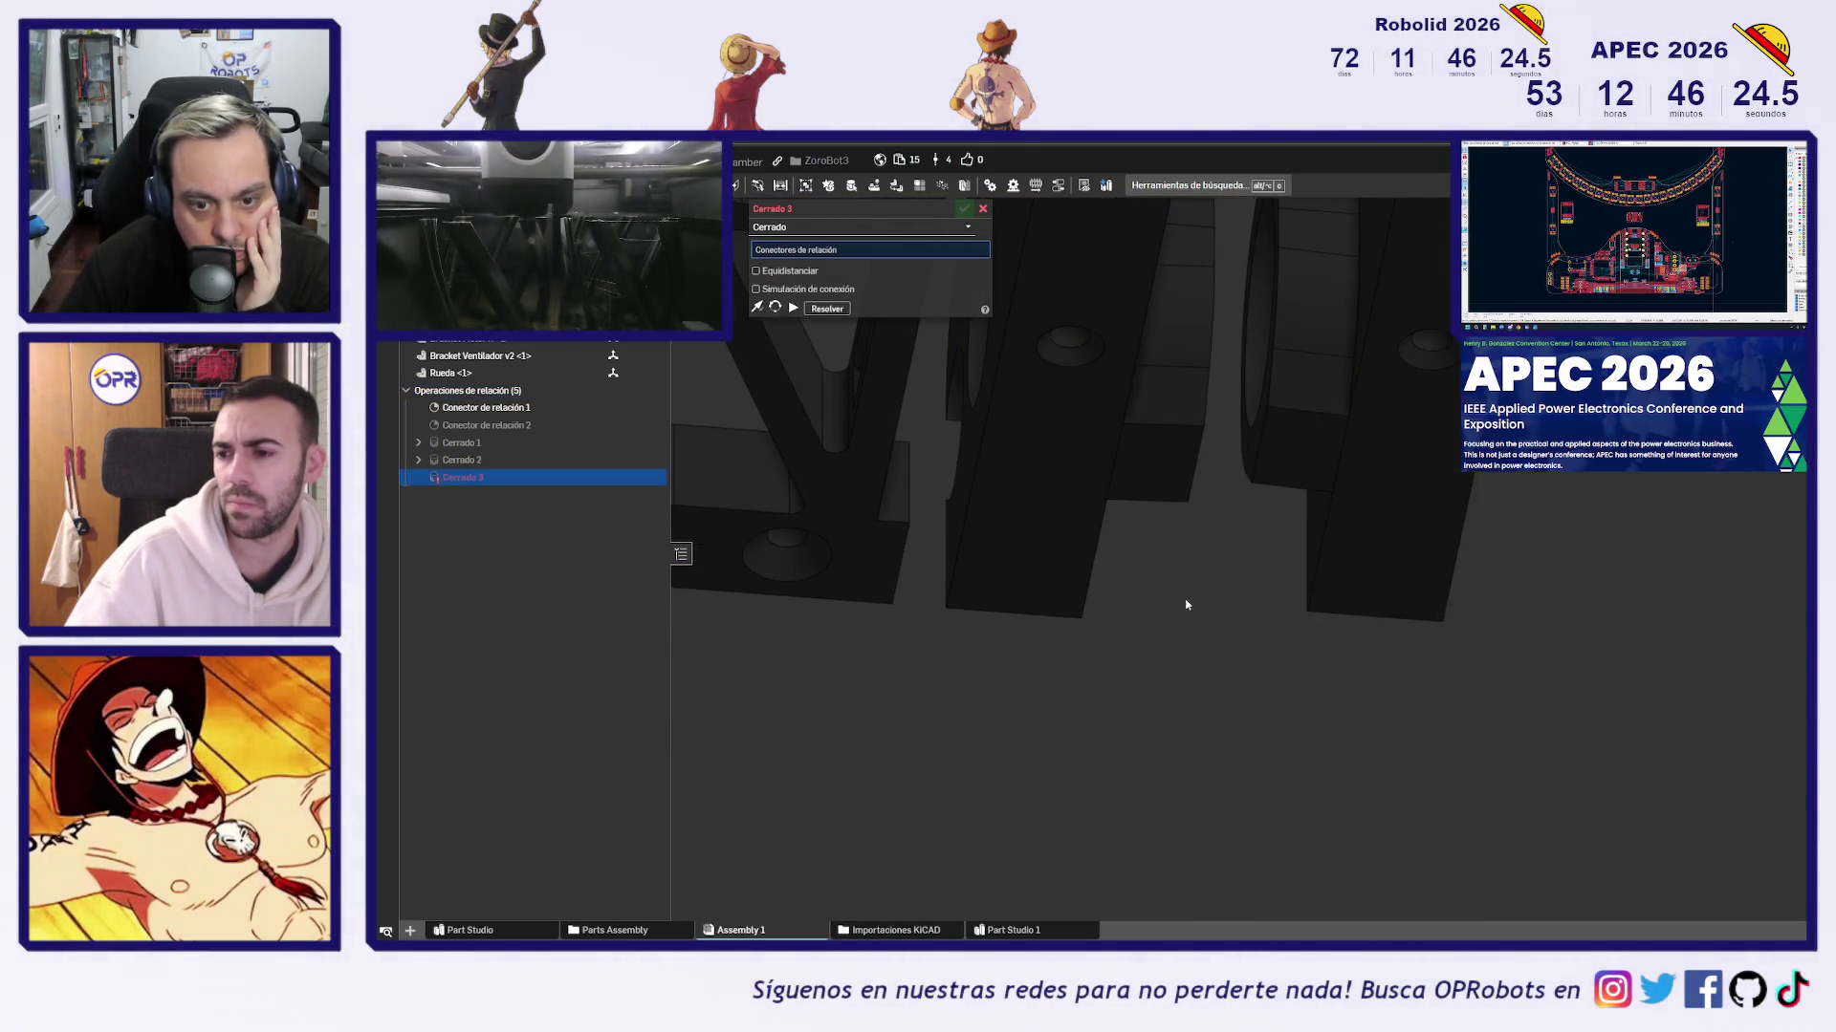
pyautogui.click(1074, 613)
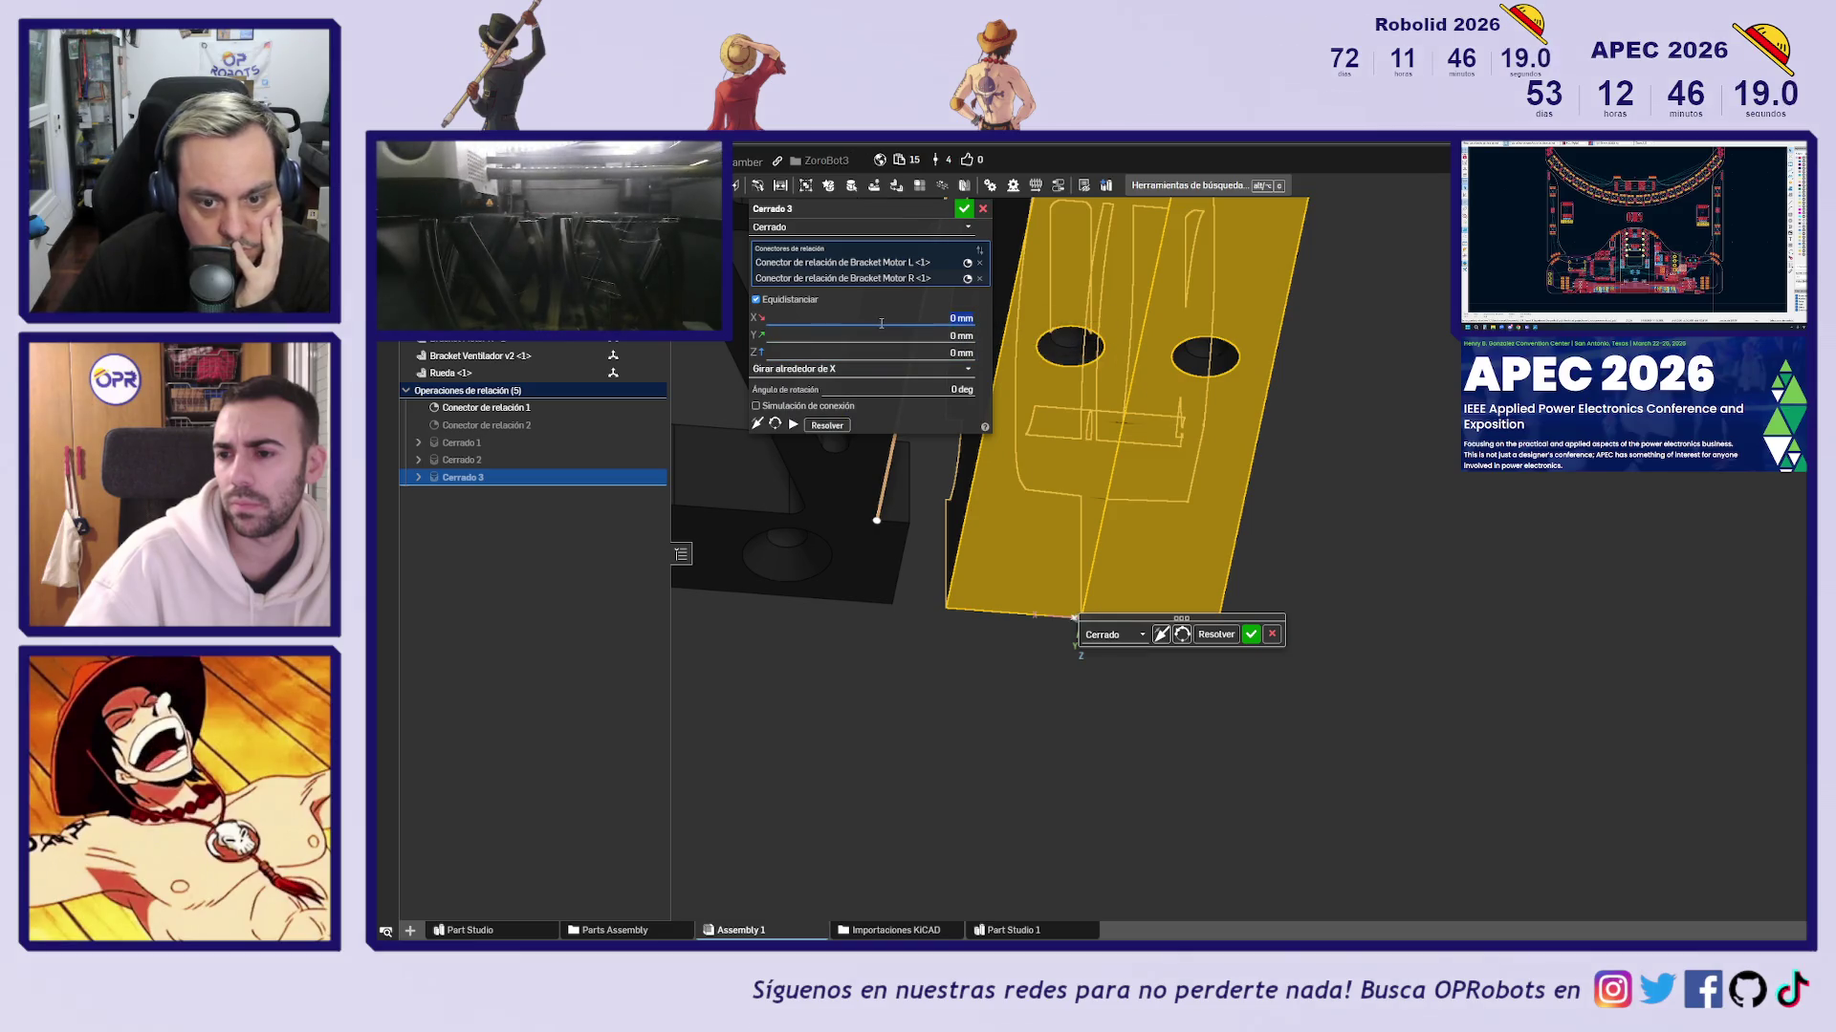
pyautogui.press('Return')
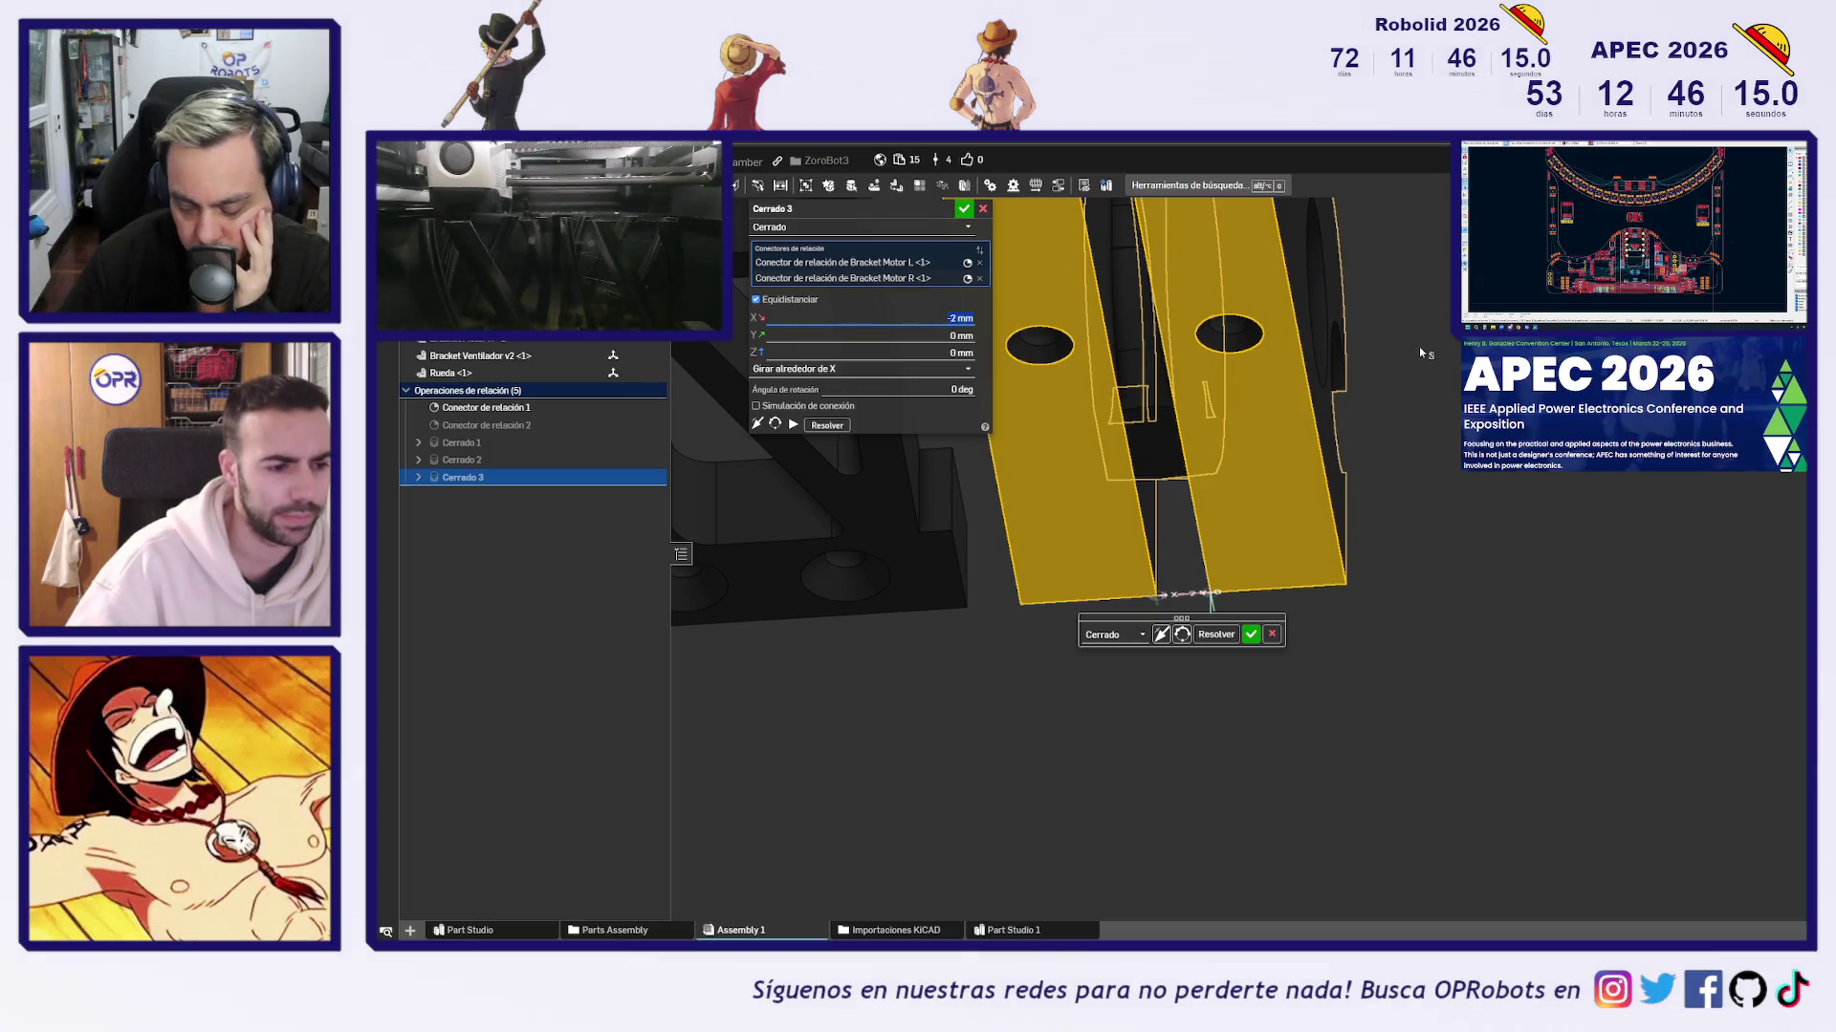
pyautogui.write('-4')
pyautogui.press('Return')
pyautogui.moveTo(1421, 353); pyautogui.dragTo(1371, 621, button='right')
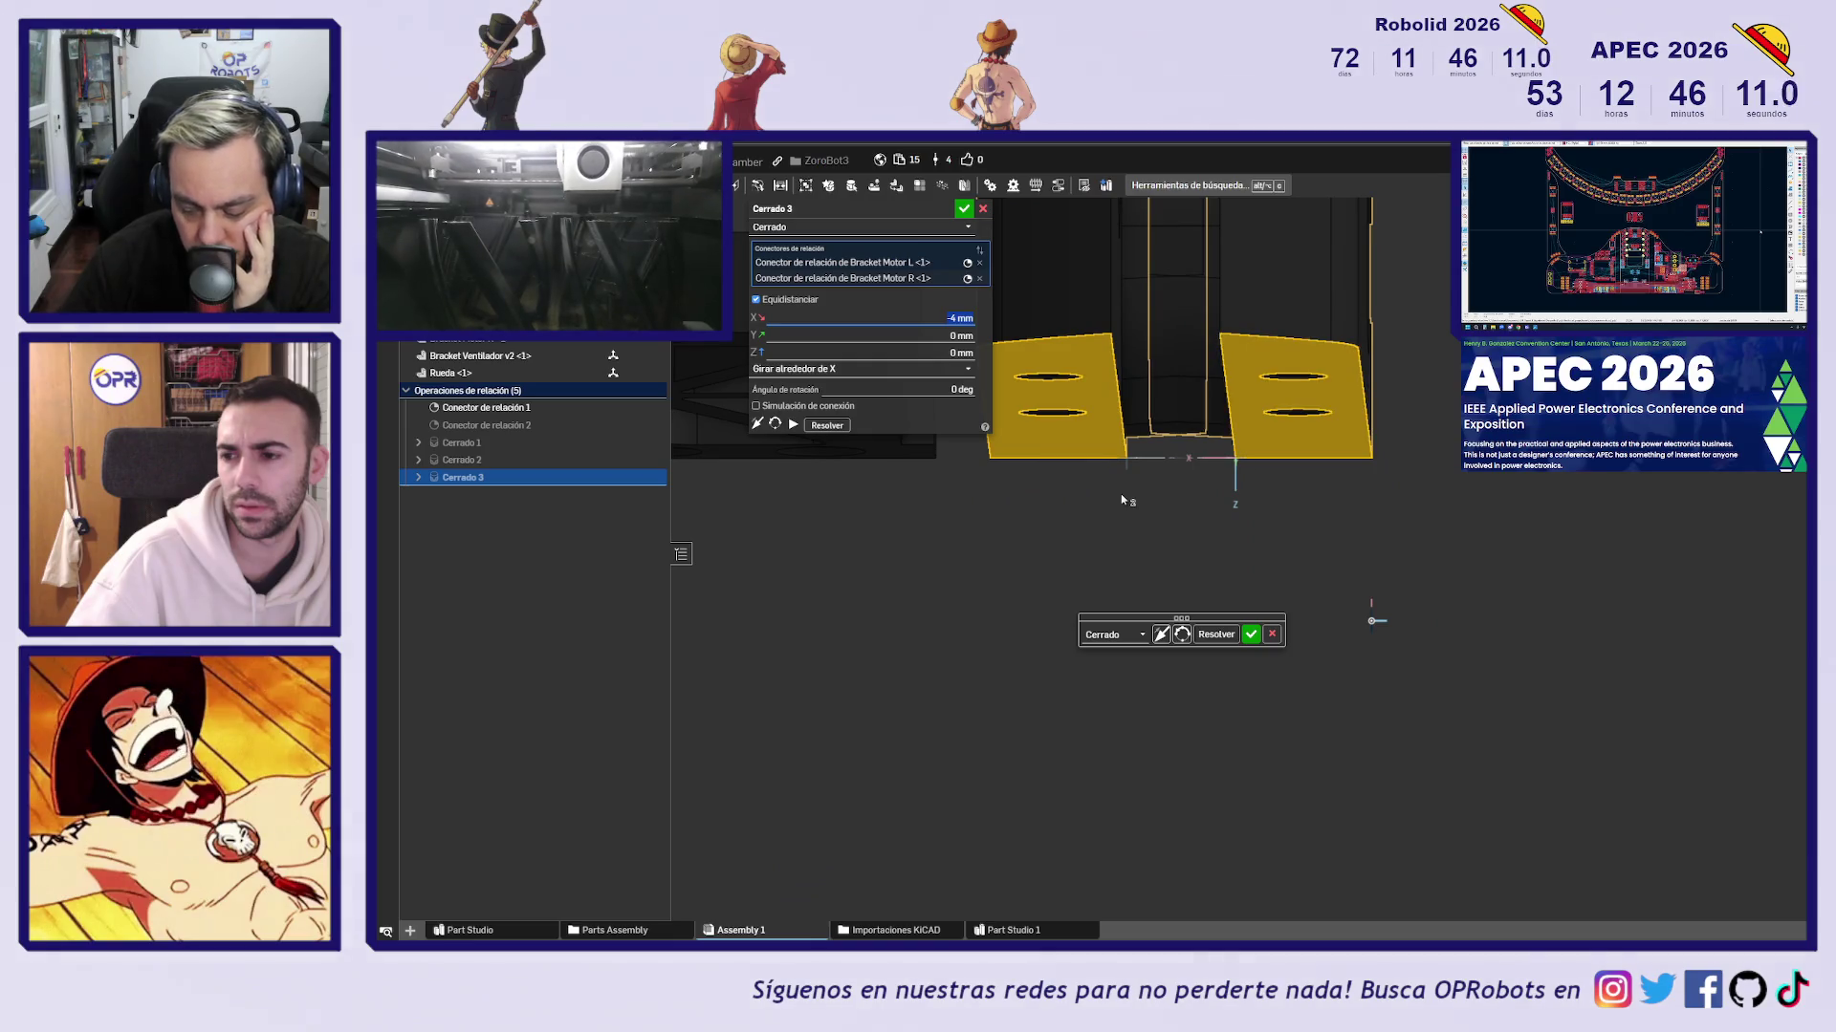
pyautogui.write('-8')
pyautogui.press('Return')
pyautogui.moveTo(1120, 493)
pyautogui.mouseDown(button='right')
pyautogui.moveTo(1543, 538)
pyautogui.moveTo(1527, 579)
pyautogui.moveTo(1468, 585)
pyautogui.moveTo(1465, 634)
pyautogui.mouseUp(button='right')
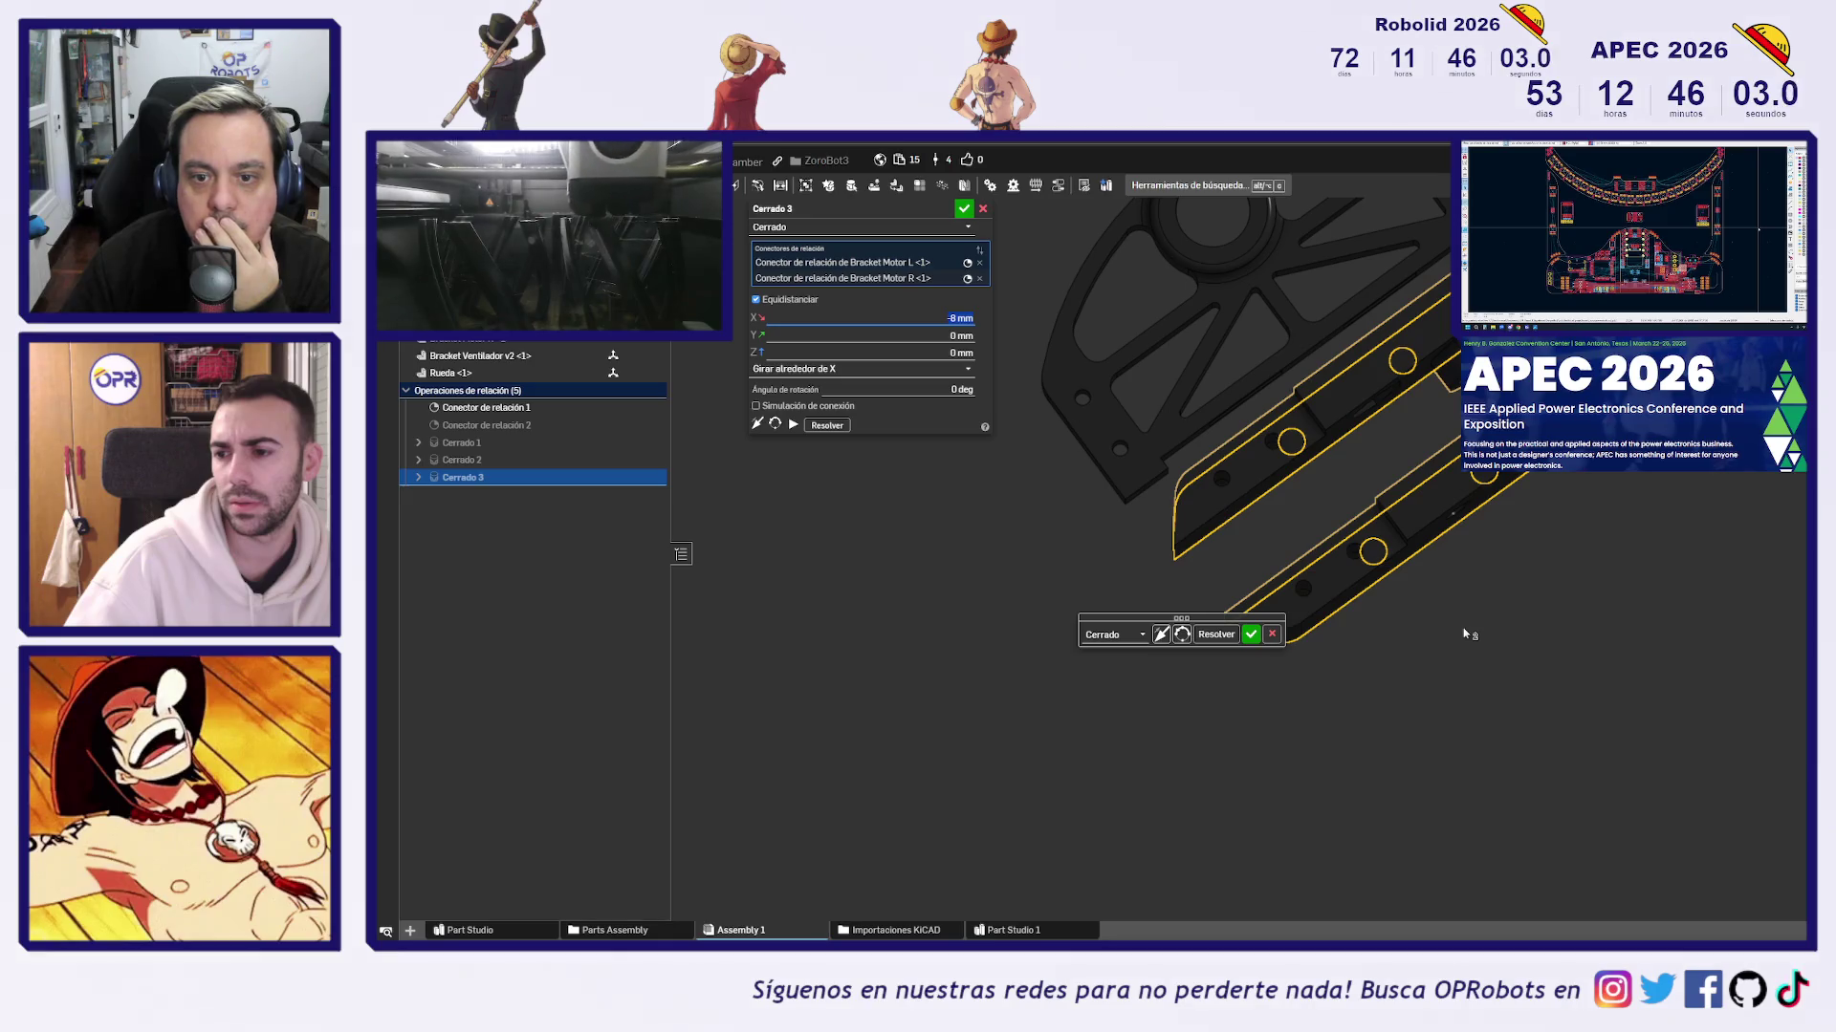
pyautogui.click(1250, 633)
# Cancel and delete the empty Cerrado 4 mate
pyautogui.moveTo(1655, 546)
pyautogui.mouseDown(button='right')
pyautogui.moveTo(1638, 570)
pyautogui.moveTo(1688, 524)
pyautogui.moveTo(1533, 634)
pyautogui.moveTo(1557, 565)
pyautogui.moveTo(1529, 613)
pyautogui.moveTo(1581, 615)
pyautogui.moveTo(1566, 548)
pyautogui.moveTo(1547, 703)
pyautogui.mouseUp(button='right')
pyautogui.moveTo(1602, 627)
pyautogui.mouseDown(button='right')
pyautogui.moveTo(1471, 762)
pyautogui.moveTo(1574, 685)
pyautogui.moveTo(1639, 668)
pyautogui.moveTo(1639, 492)
pyautogui.moveTo(1077, 342)
pyautogui.moveTo(1385, 841)
pyautogui.moveTo(1393, 697)
pyautogui.moveTo(984, 479)
pyautogui.moveTo(911, 581)
pyautogui.moveTo(1167, 390)
pyautogui.moveTo(975, 750)
pyautogui.moveTo(872, 711)
pyautogui.moveTo(1192, 619)
pyautogui.moveTo(1221, 545)
pyautogui.moveTo(1212, 561)
pyautogui.mouseUp(button='right')
pyautogui.press('Escape')
pyautogui.click(571, 494)
pyautogui.press('Delete')
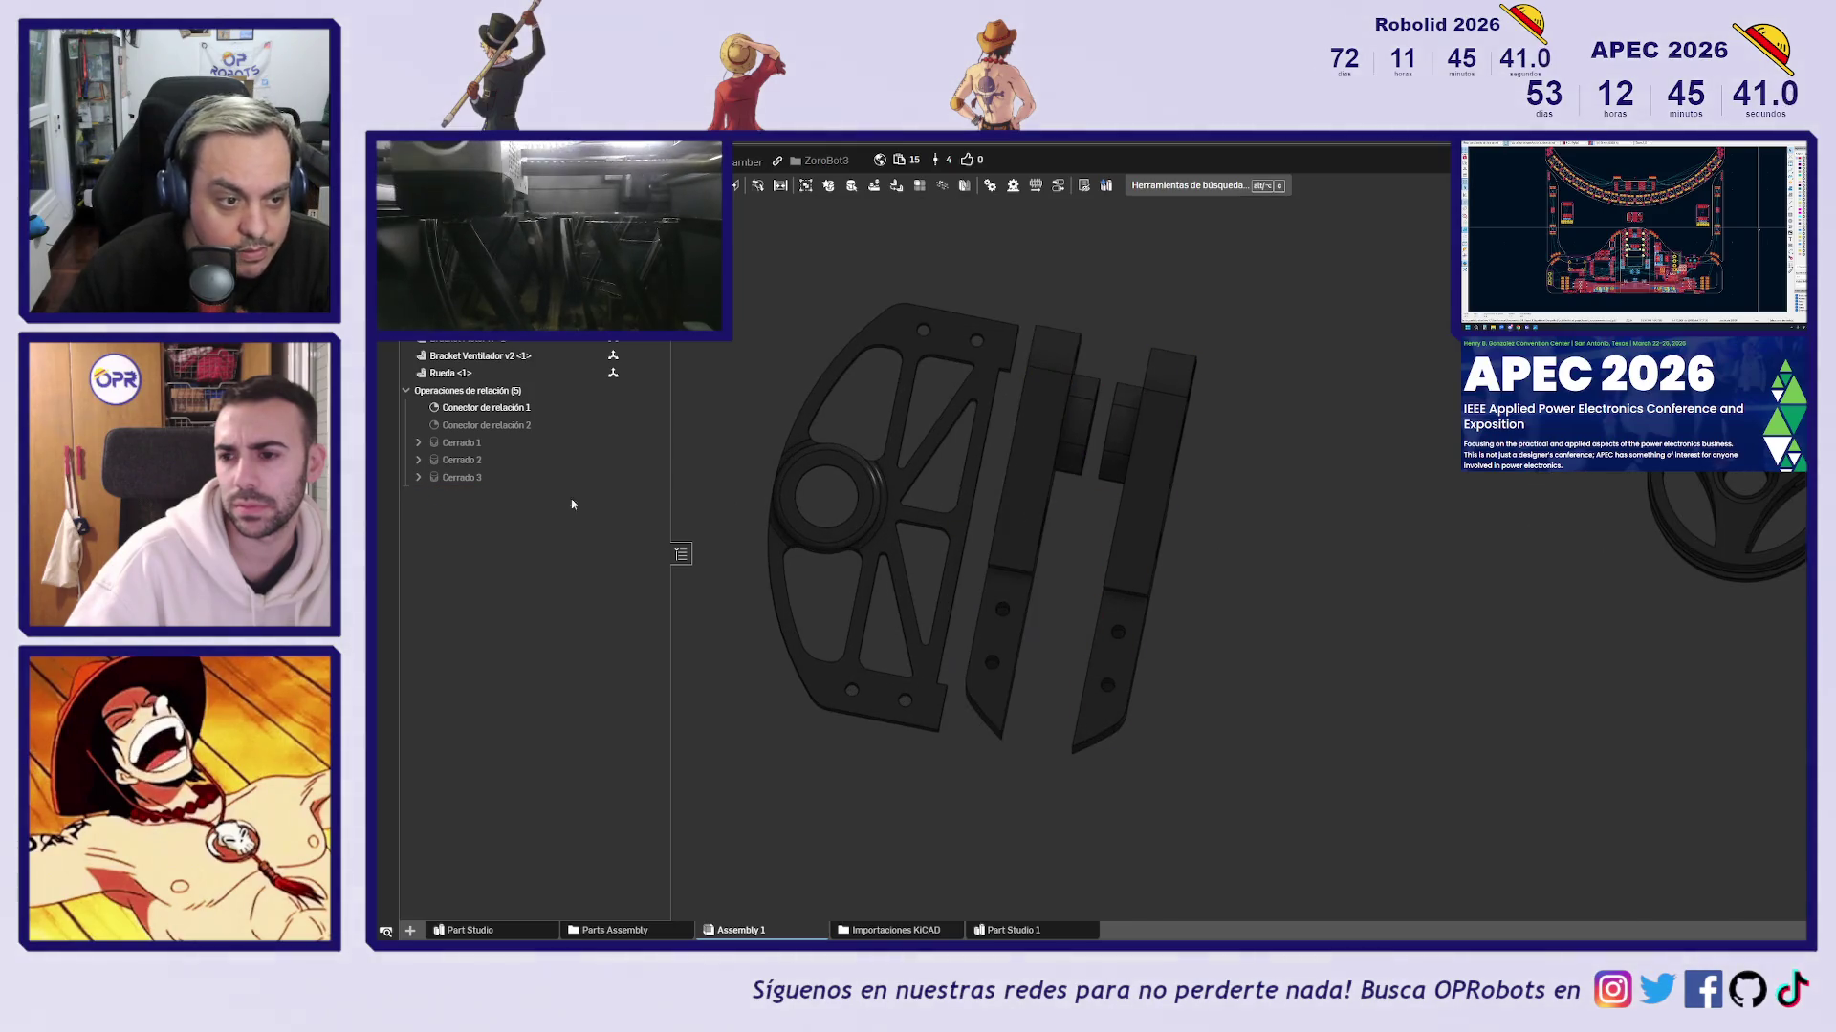
# Delete the Cerrado 3 and Cerrado 2 fastened mates
pyautogui.doubleClick(518, 478)
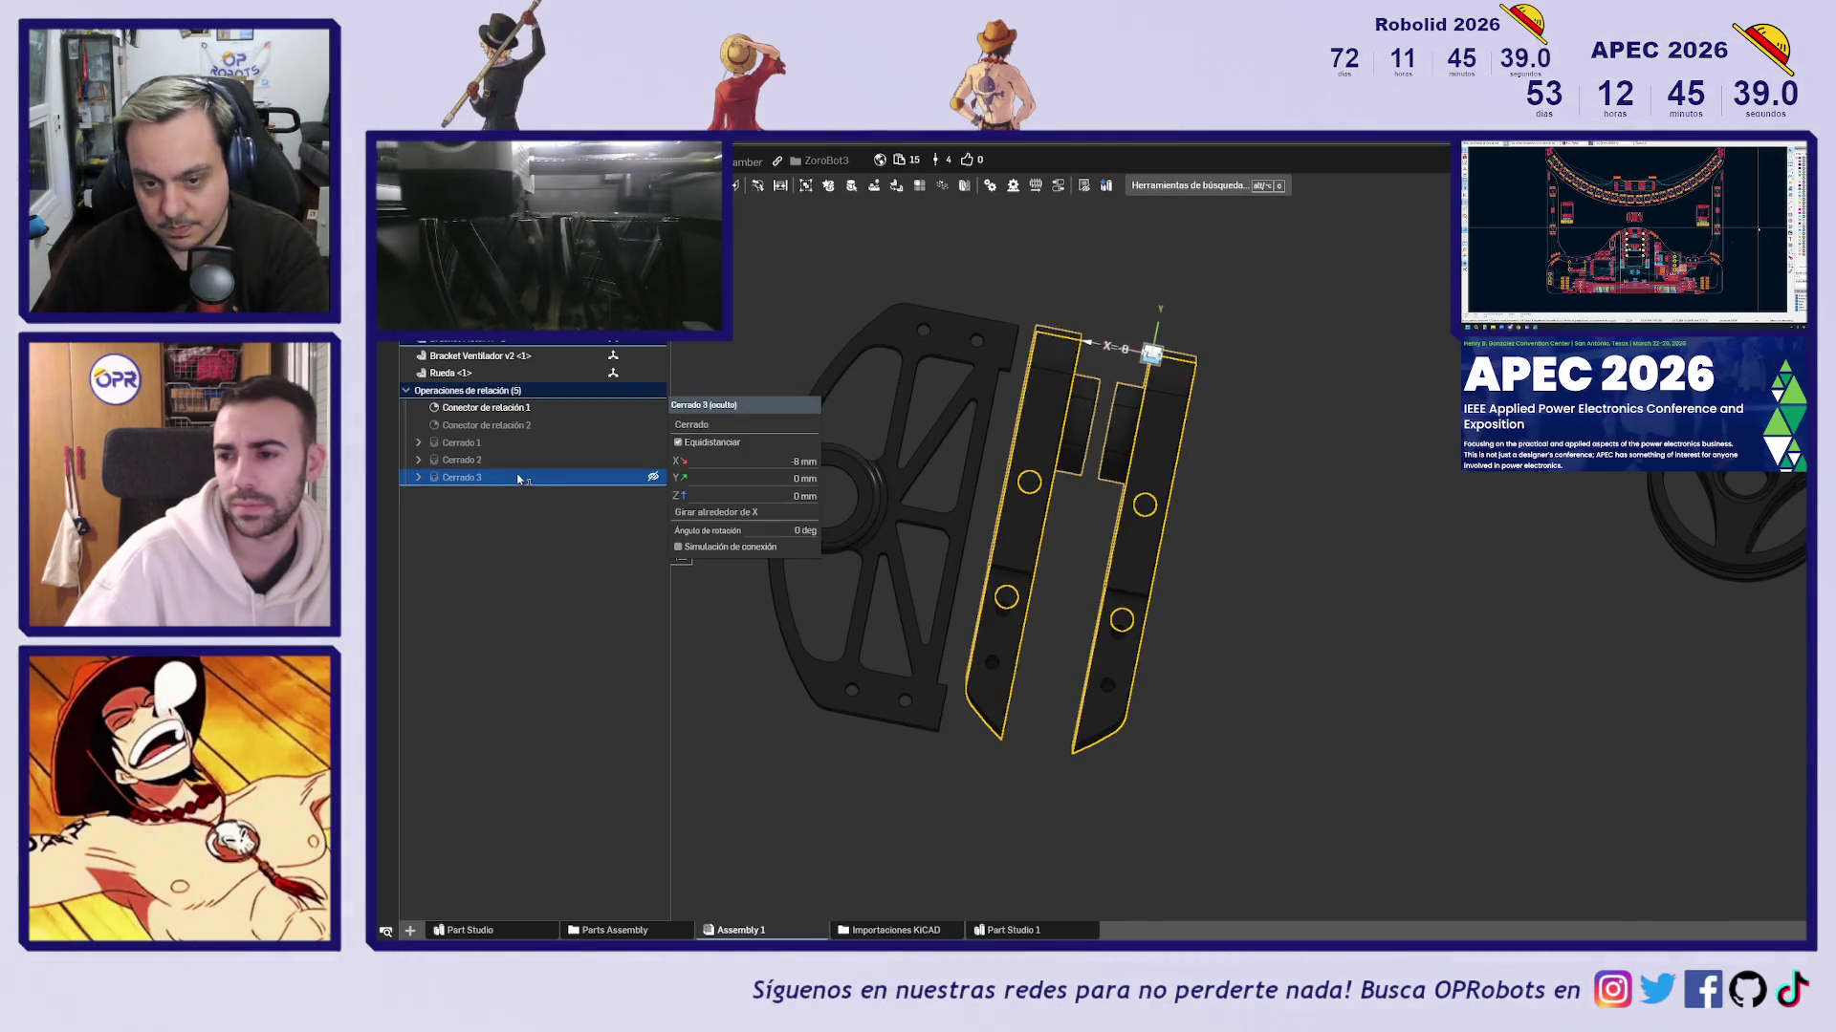
pyautogui.press('Delete')
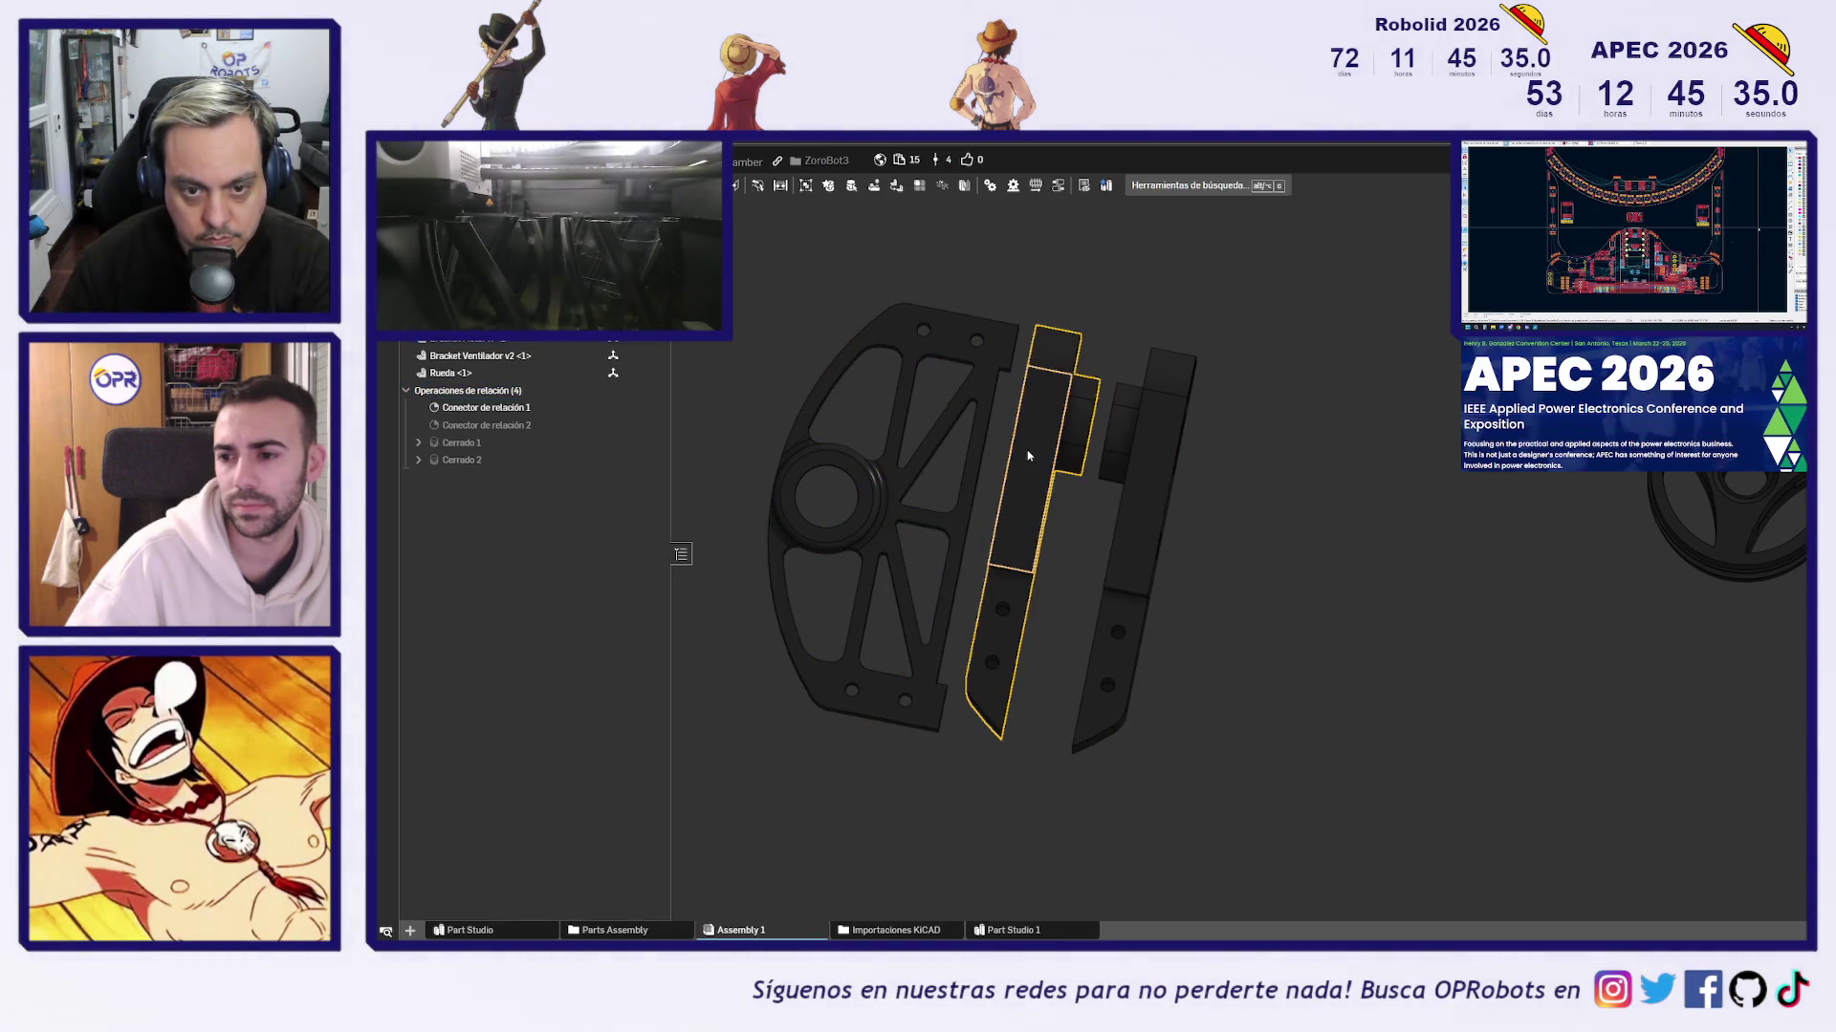
pyautogui.click(1004, 460)
pyautogui.click(507, 461)
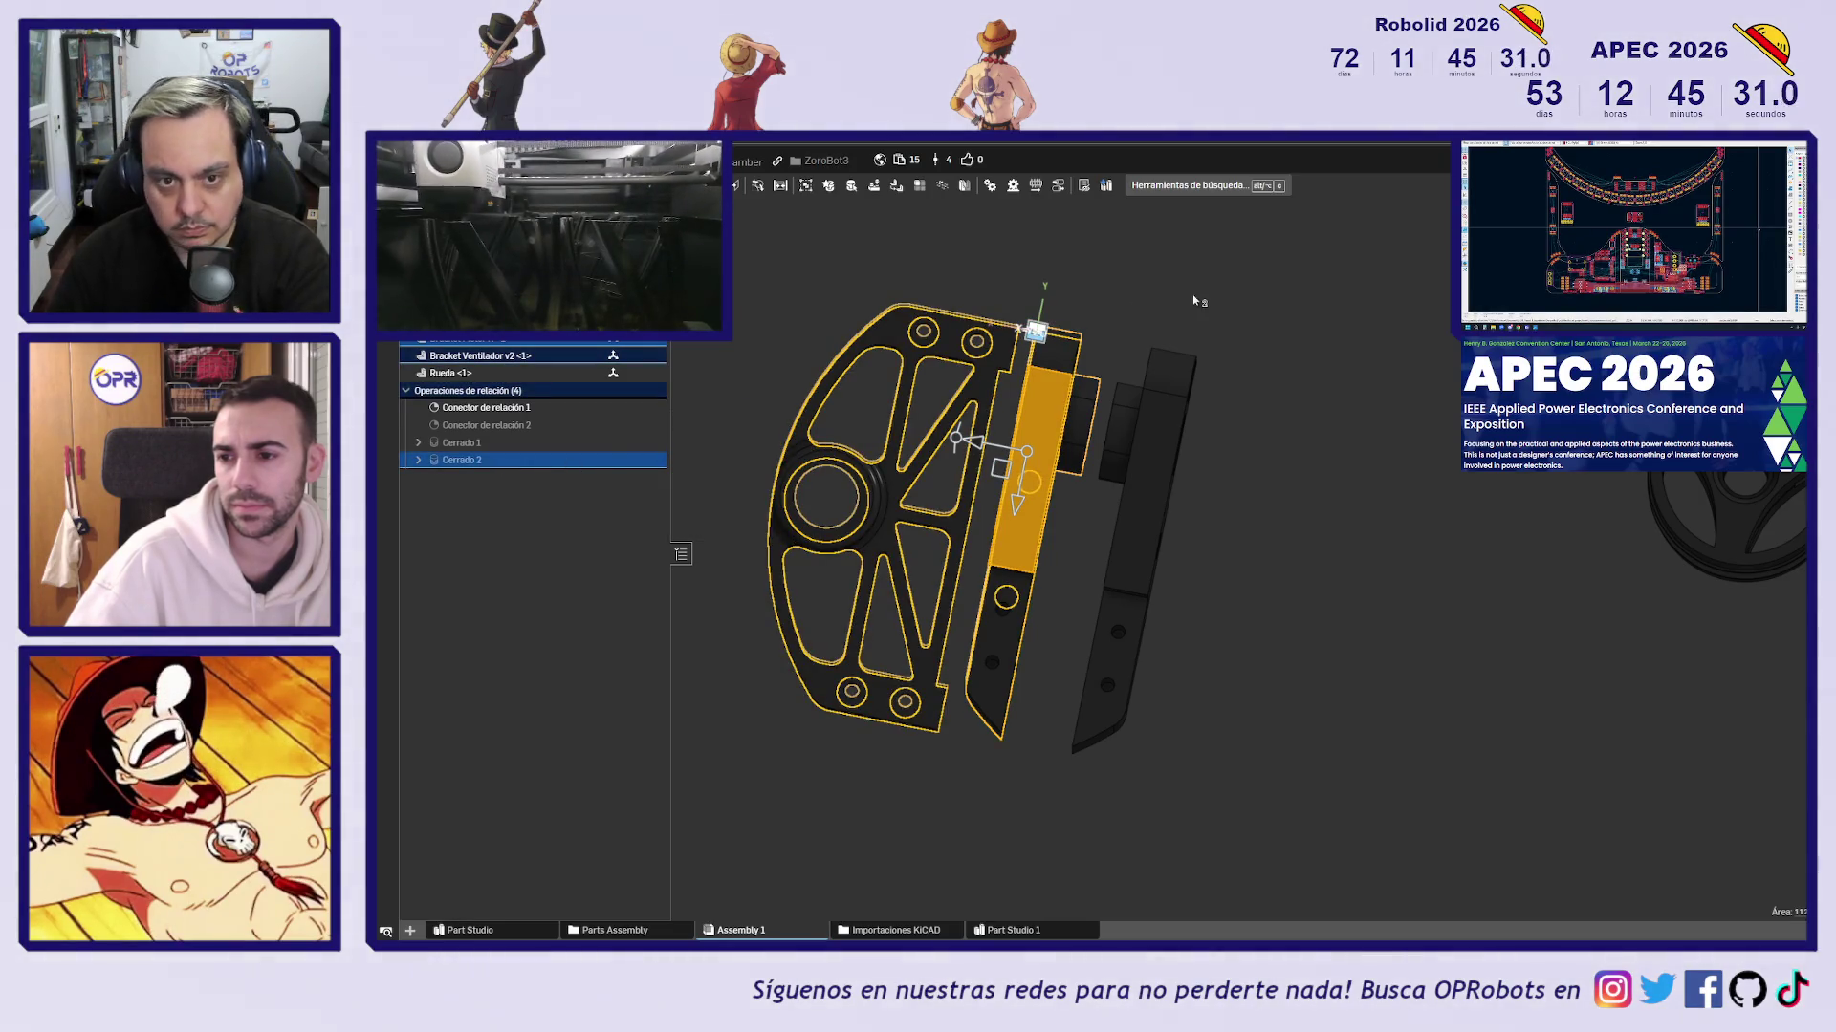
pyautogui.press('Delete')
pyautogui.hotkey('ctrl', 'z')
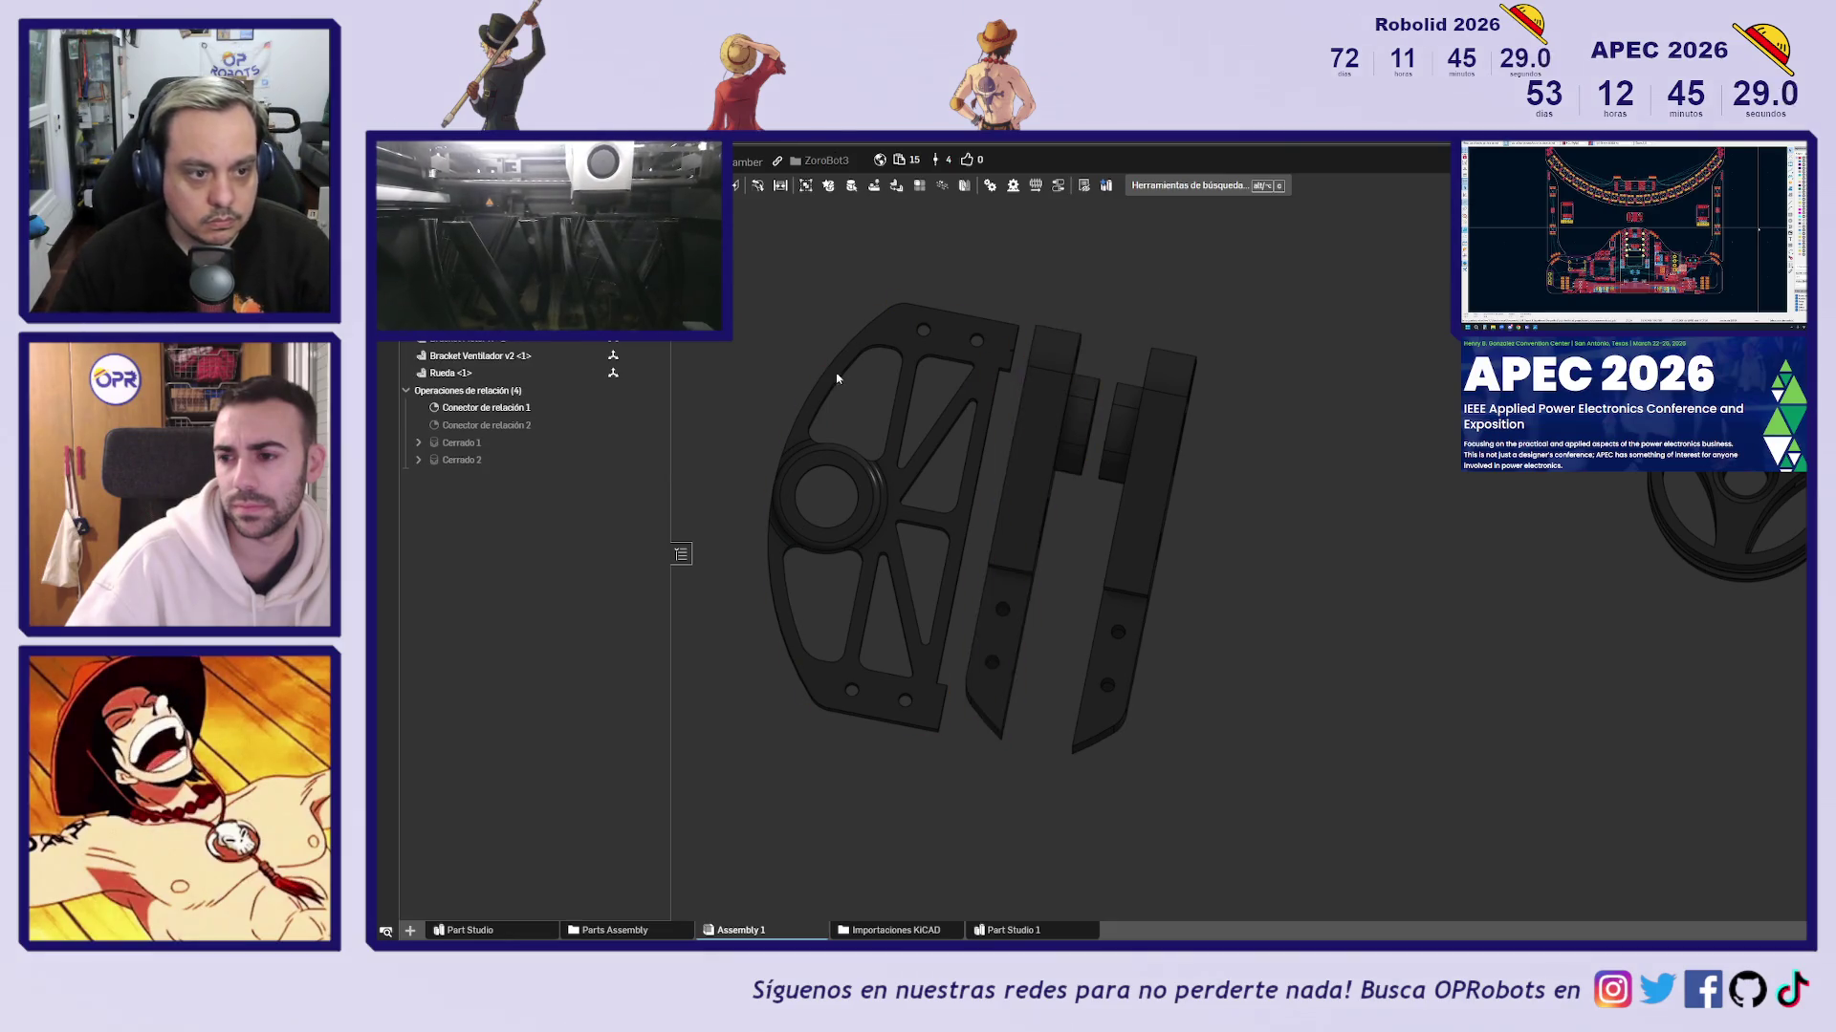
pyautogui.press('Delete')
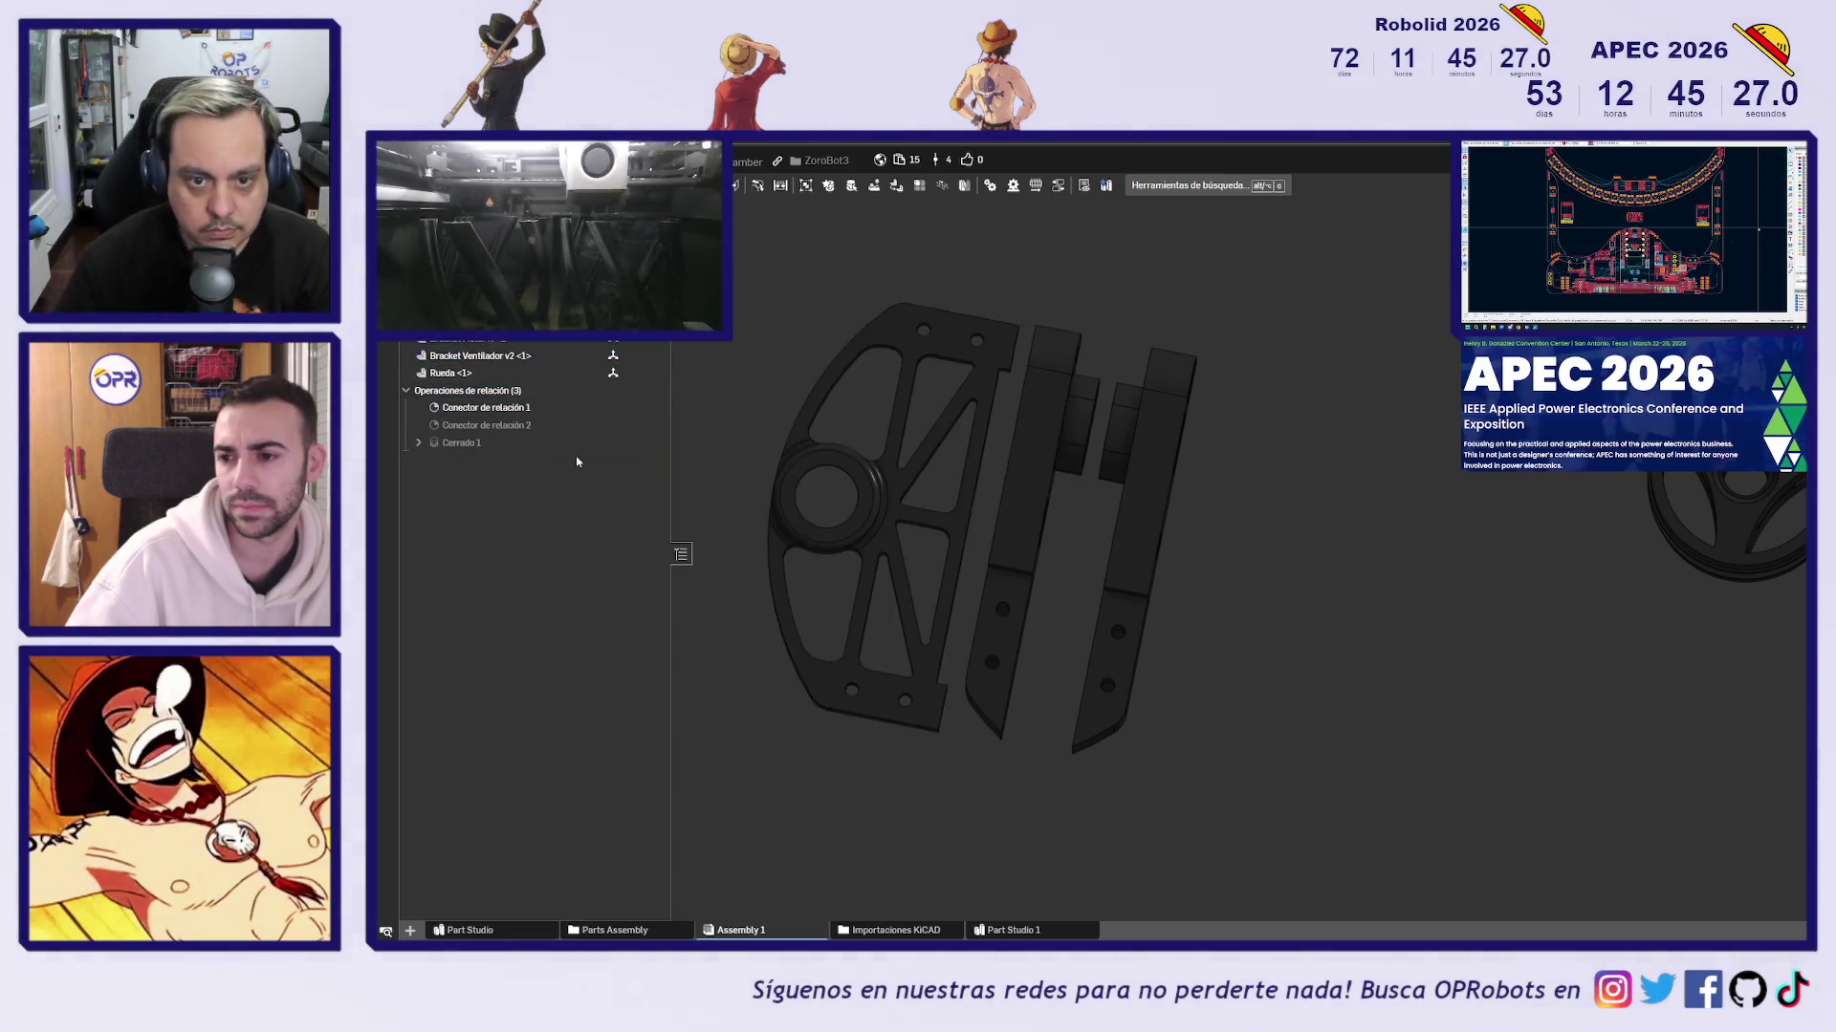
# Rotate the middle bracket 180 degrees and check the flipped orientation
pyautogui.click(1044, 415)
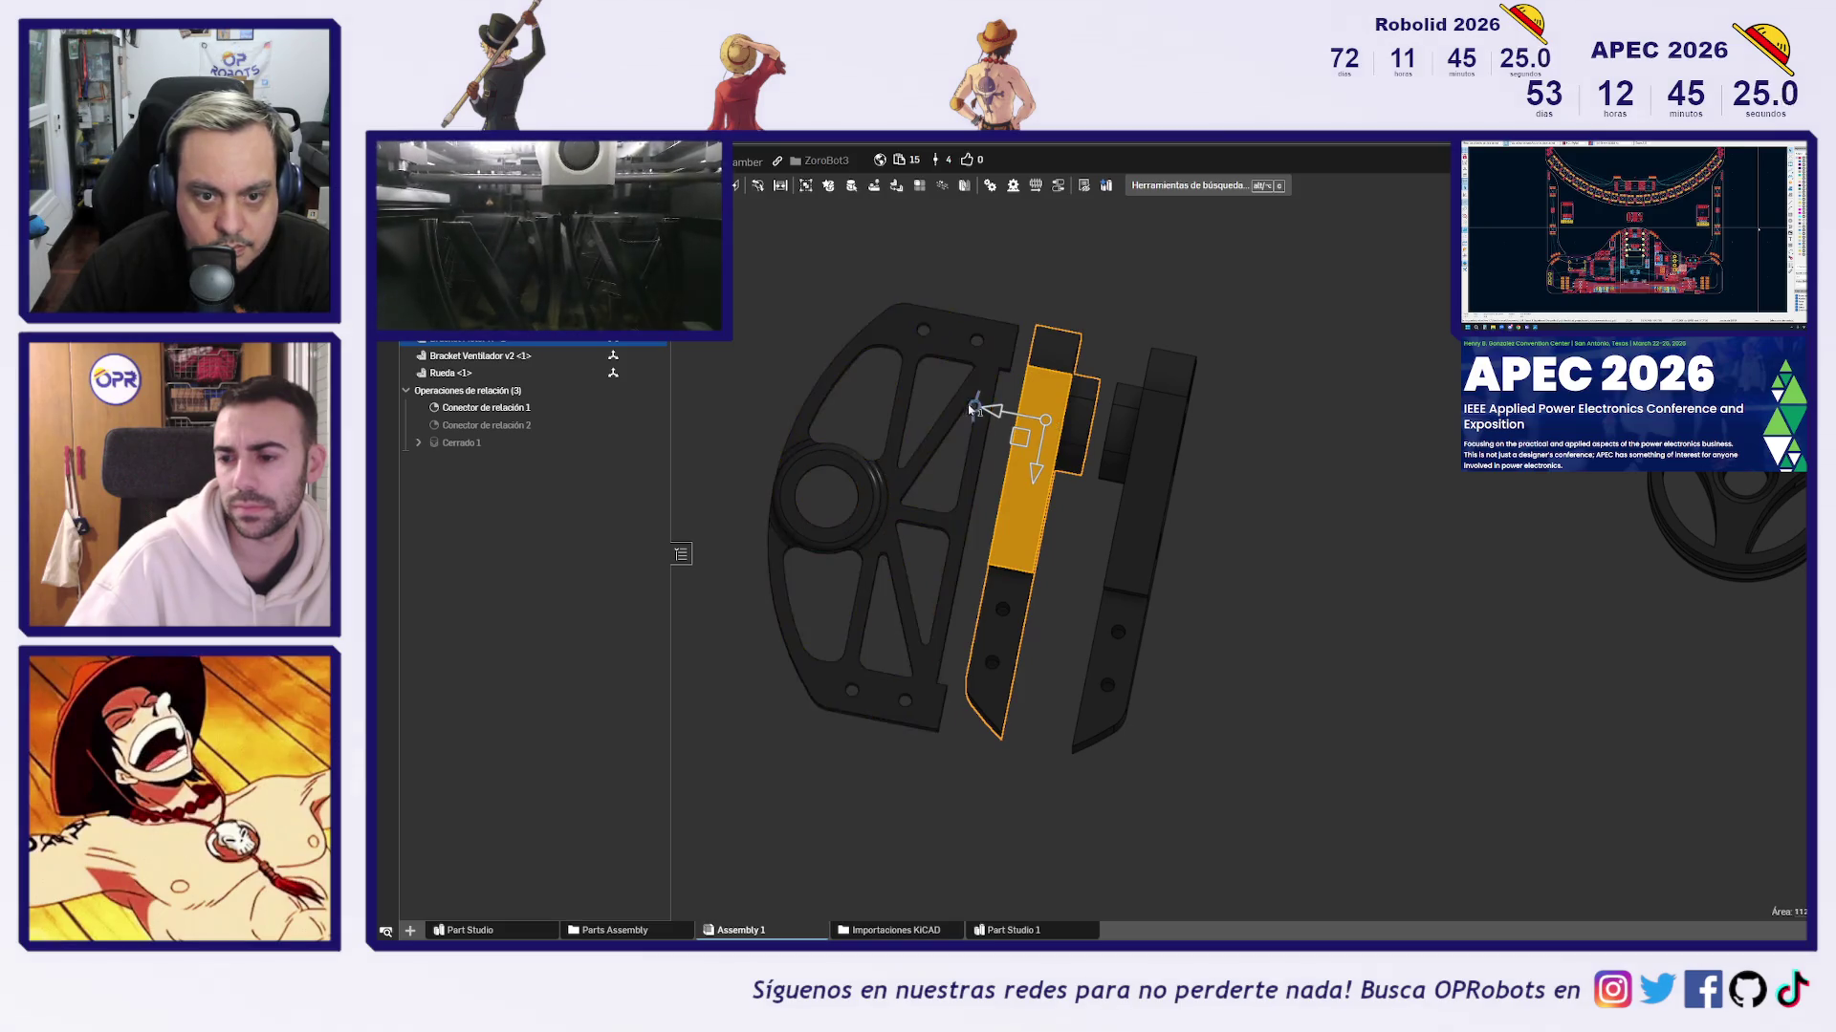
pyautogui.moveTo(971, 484)
pyautogui.mouseDown()
pyautogui.moveTo(1032, 521)
pyautogui.moveTo(1158, 462)
pyautogui.mouseUp()
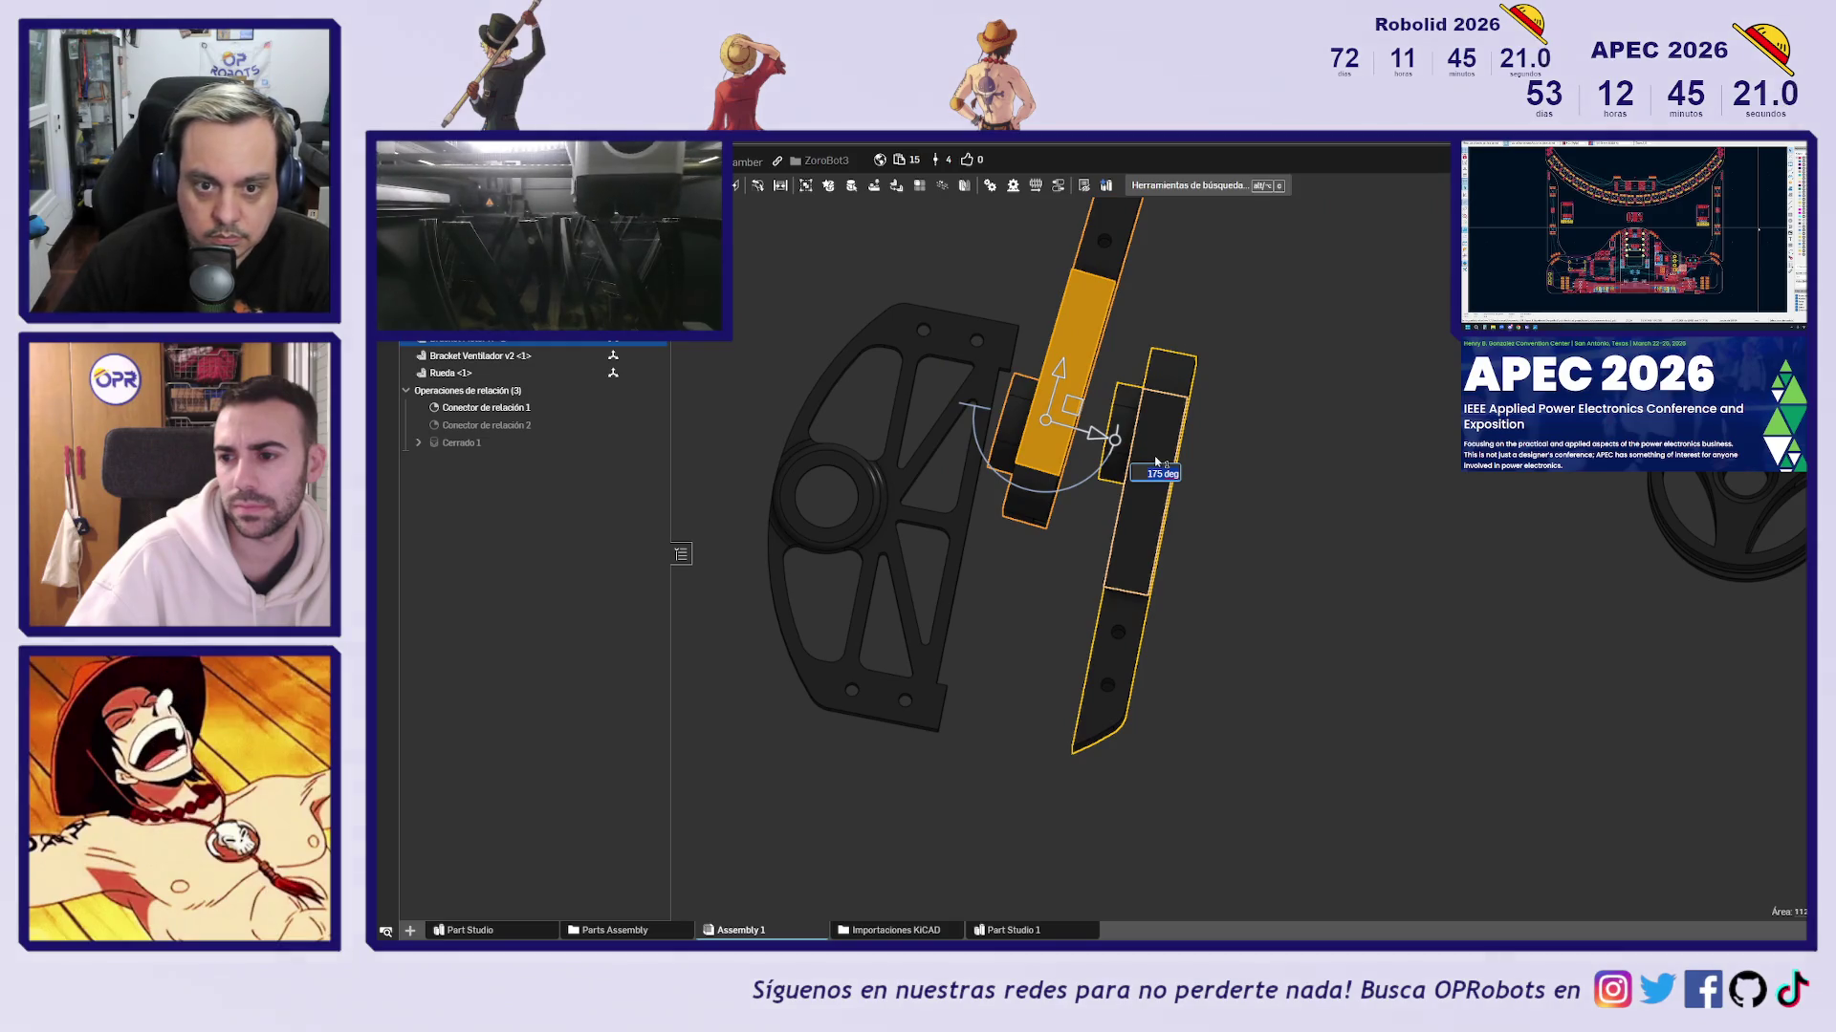
pyautogui.write('0')
pyautogui.press('Return')
pyautogui.moveTo(1156, 463)
pyautogui.mouseDown(button='right')
pyautogui.moveTo(1188, 348)
pyautogui.moveTo(1166, 404)
pyautogui.moveTo(1508, 668)
pyautogui.moveTo(1489, 627)
pyautogui.moveTo(1530, 583)
pyautogui.moveTo(1446, 689)
pyautogui.moveTo(994, 501)
pyautogui.mouseUp(button='right')
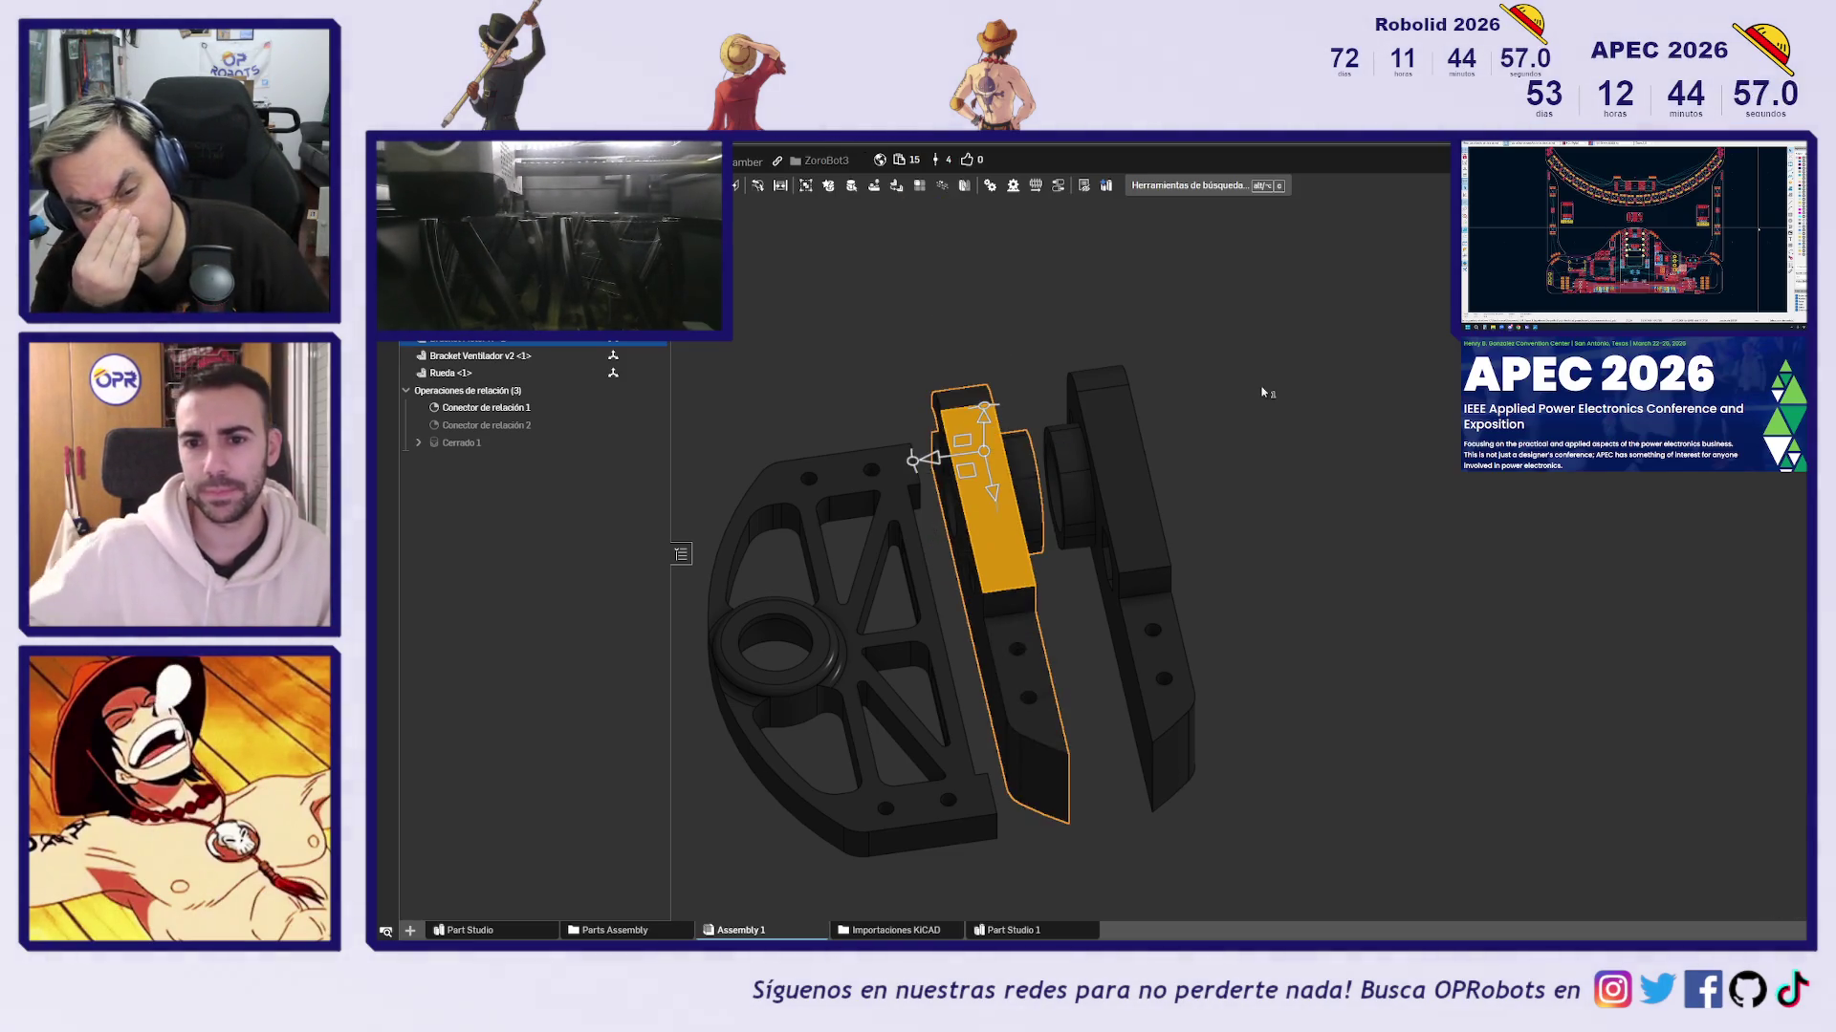
# Undo and redo recent changes to restore the brackets' earlier placement
pyautogui.hotkey('ctrl', 'z')
pyautogui.hotkey('ctrl', 'z')
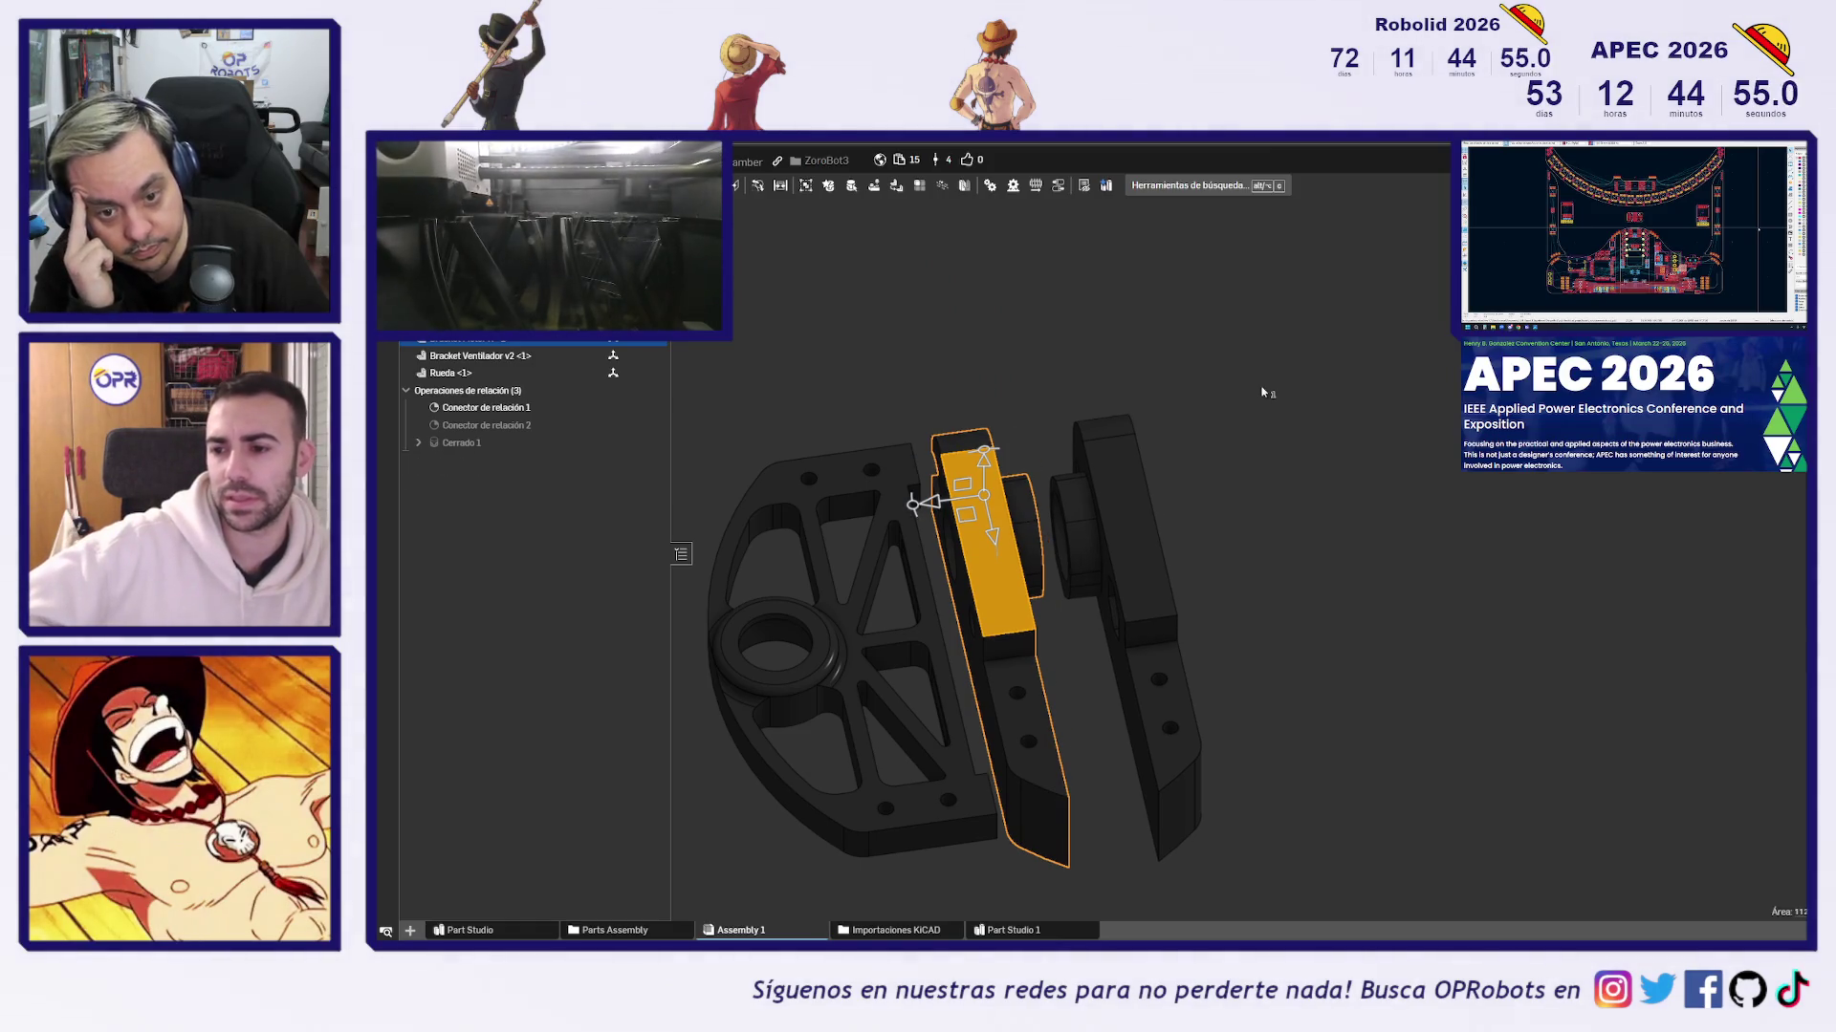
pyautogui.hotkey('ctrl', 'z')
pyautogui.hotkey('ctrl', 'z')
pyautogui.hotkey('ctrl', 'z')
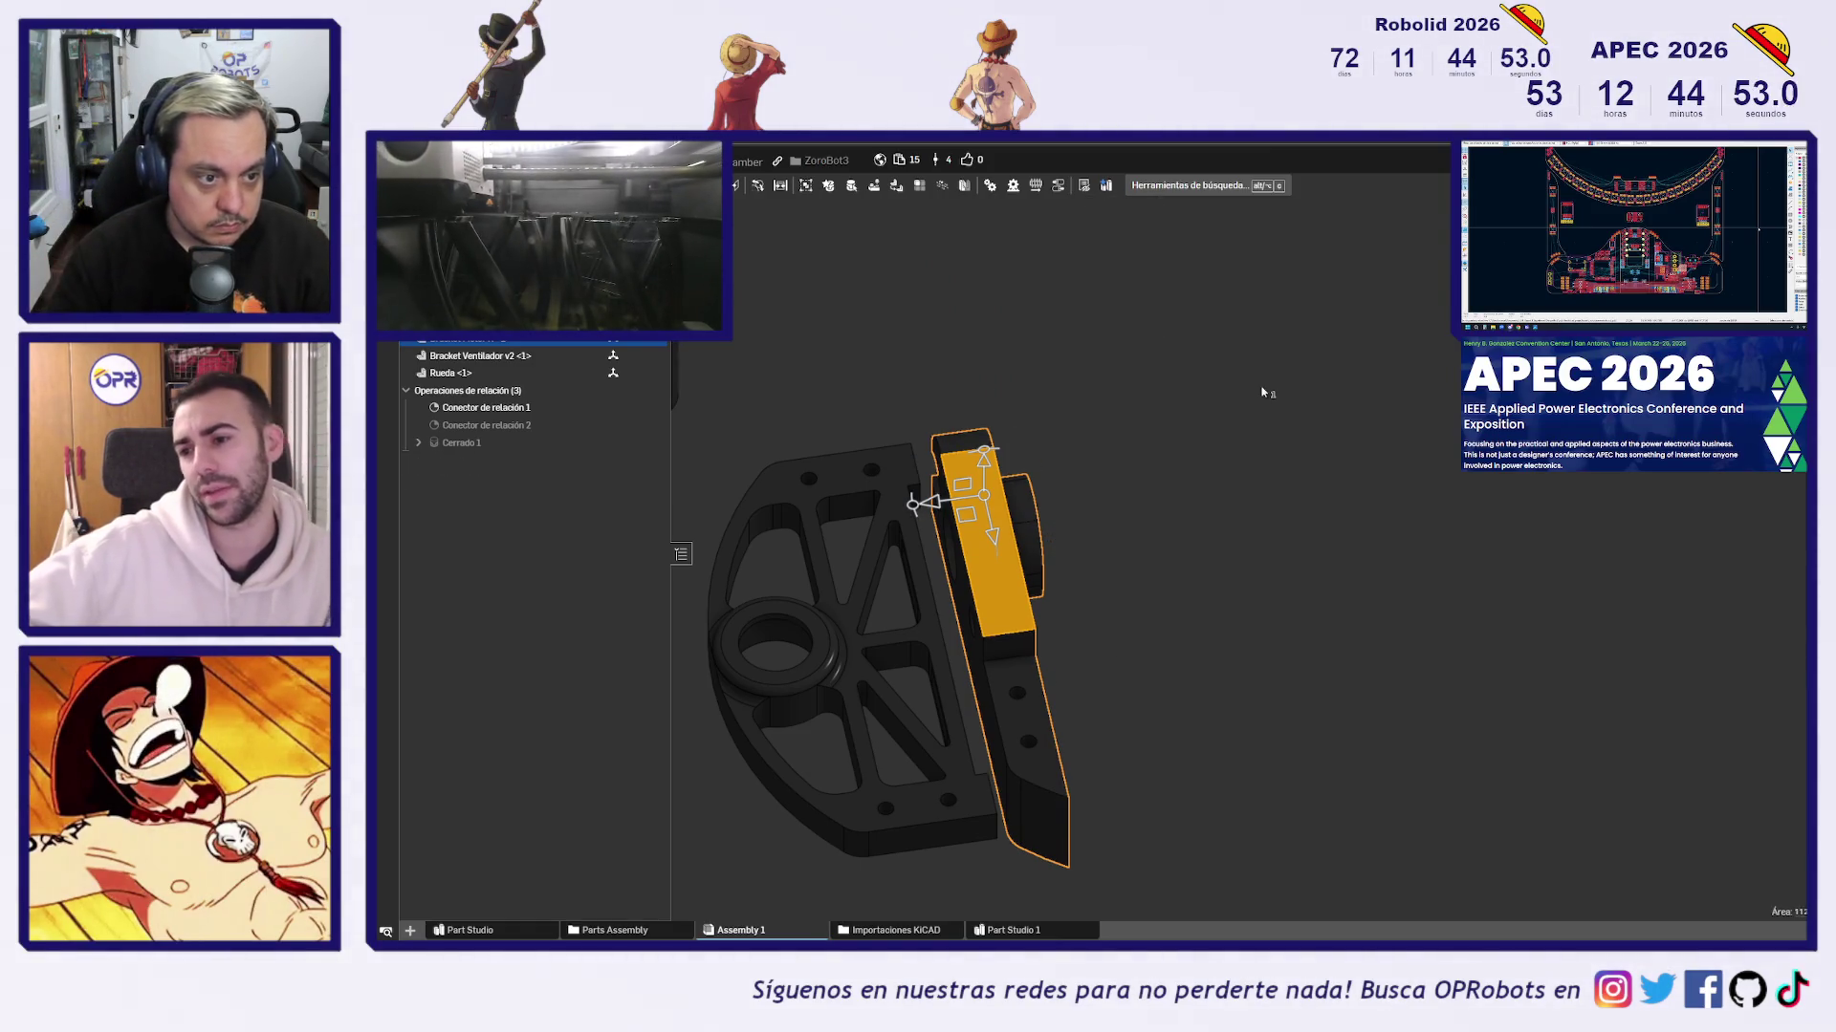
pyautogui.hotkey('ctrl', 'z')
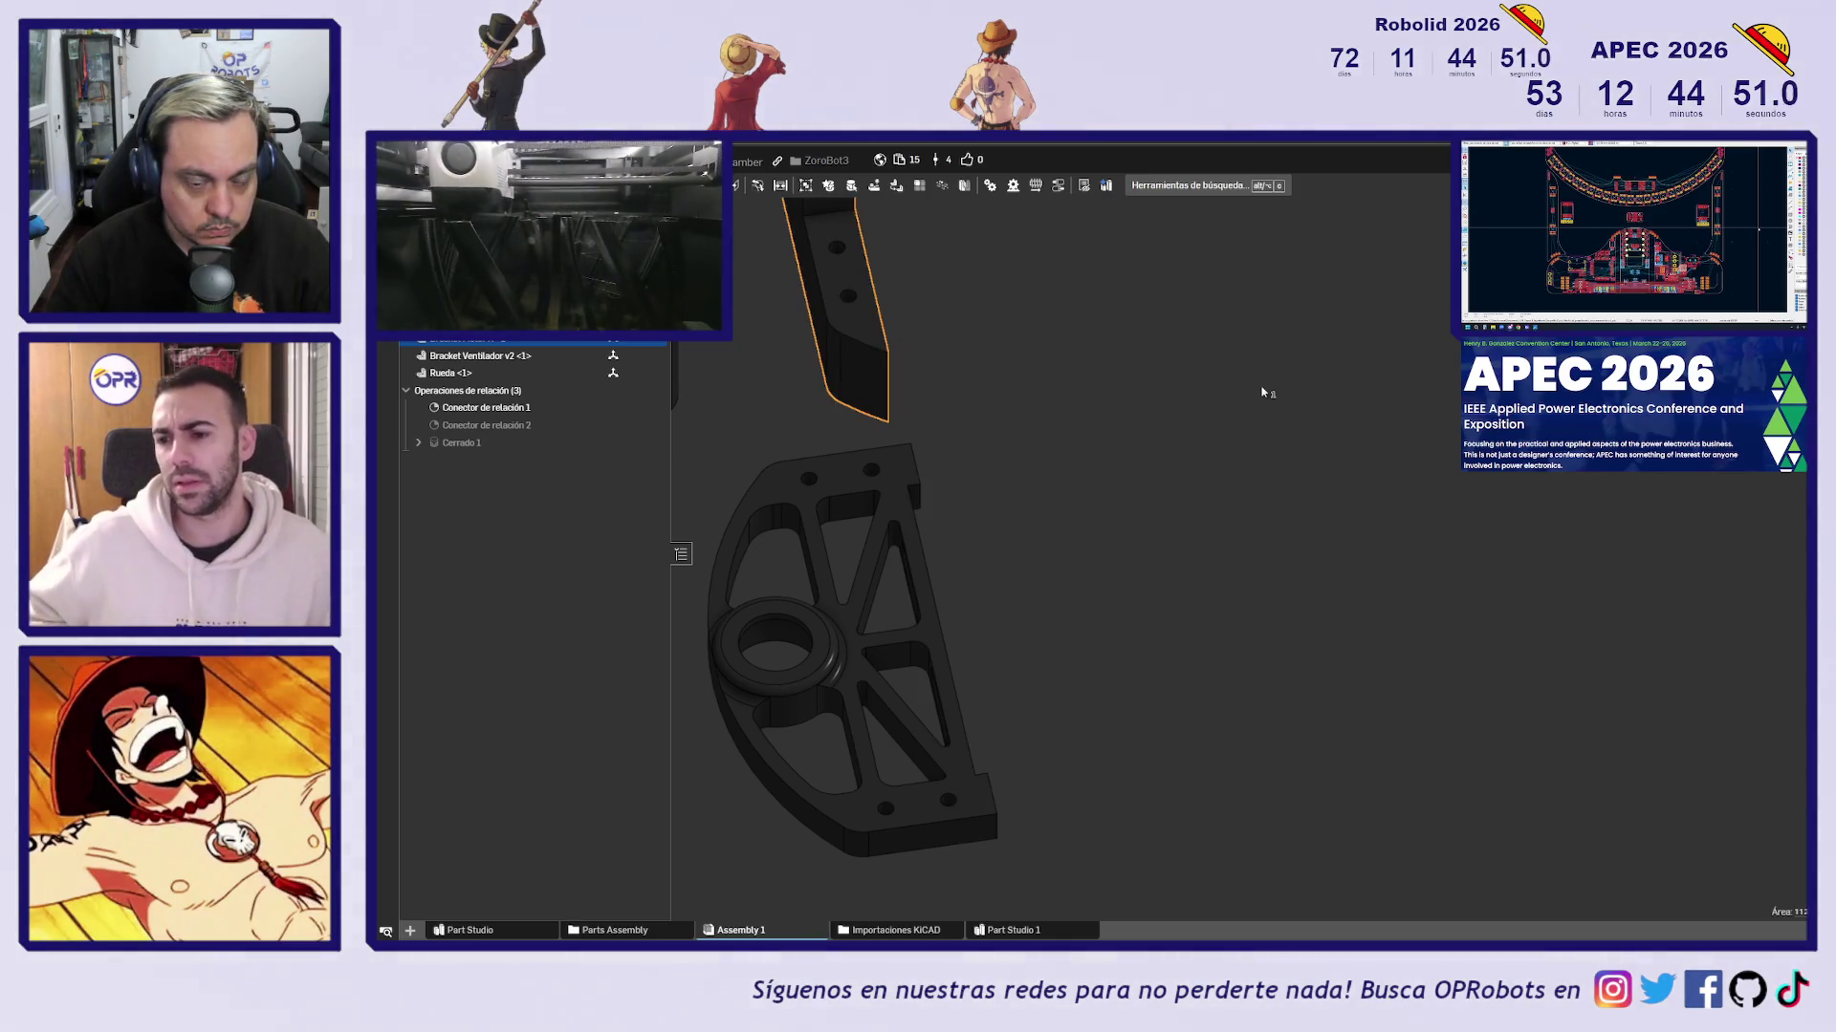
pyautogui.hotkey('ctrl', 'y')
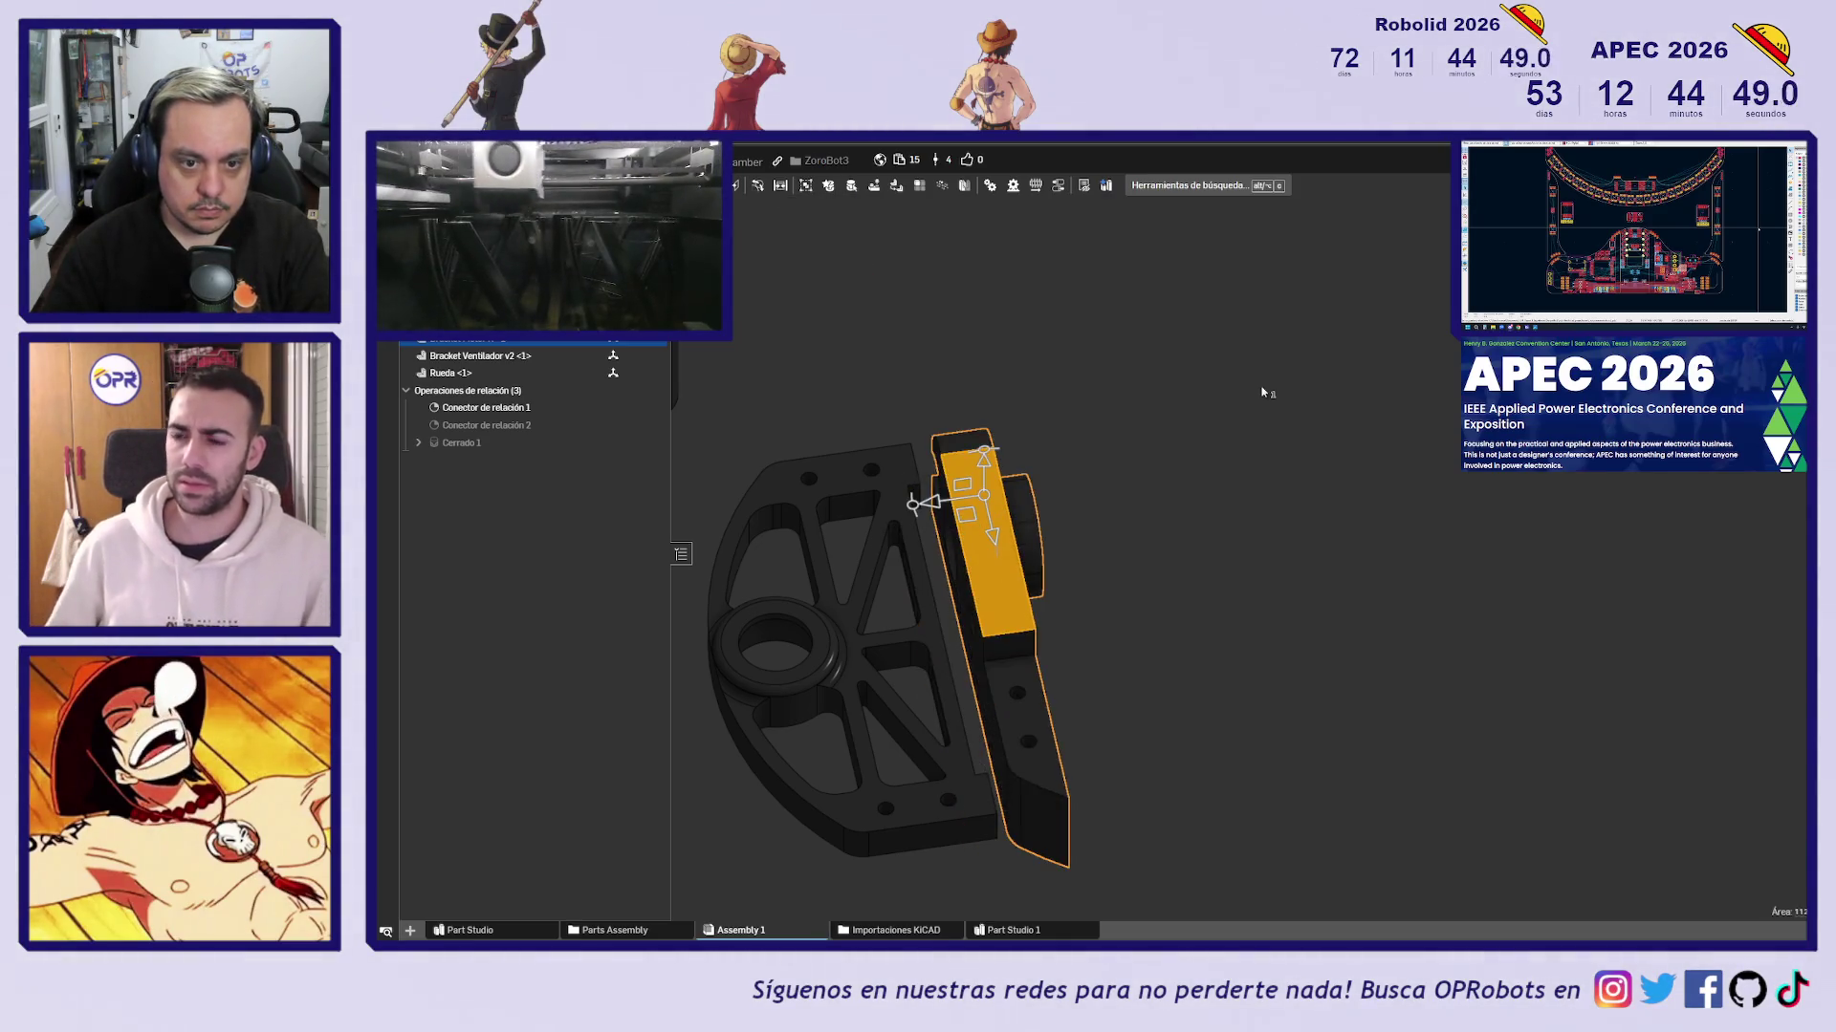
pyautogui.hotkey('ctrl', 'y')
pyautogui.hotkey('ctrl', 'y')
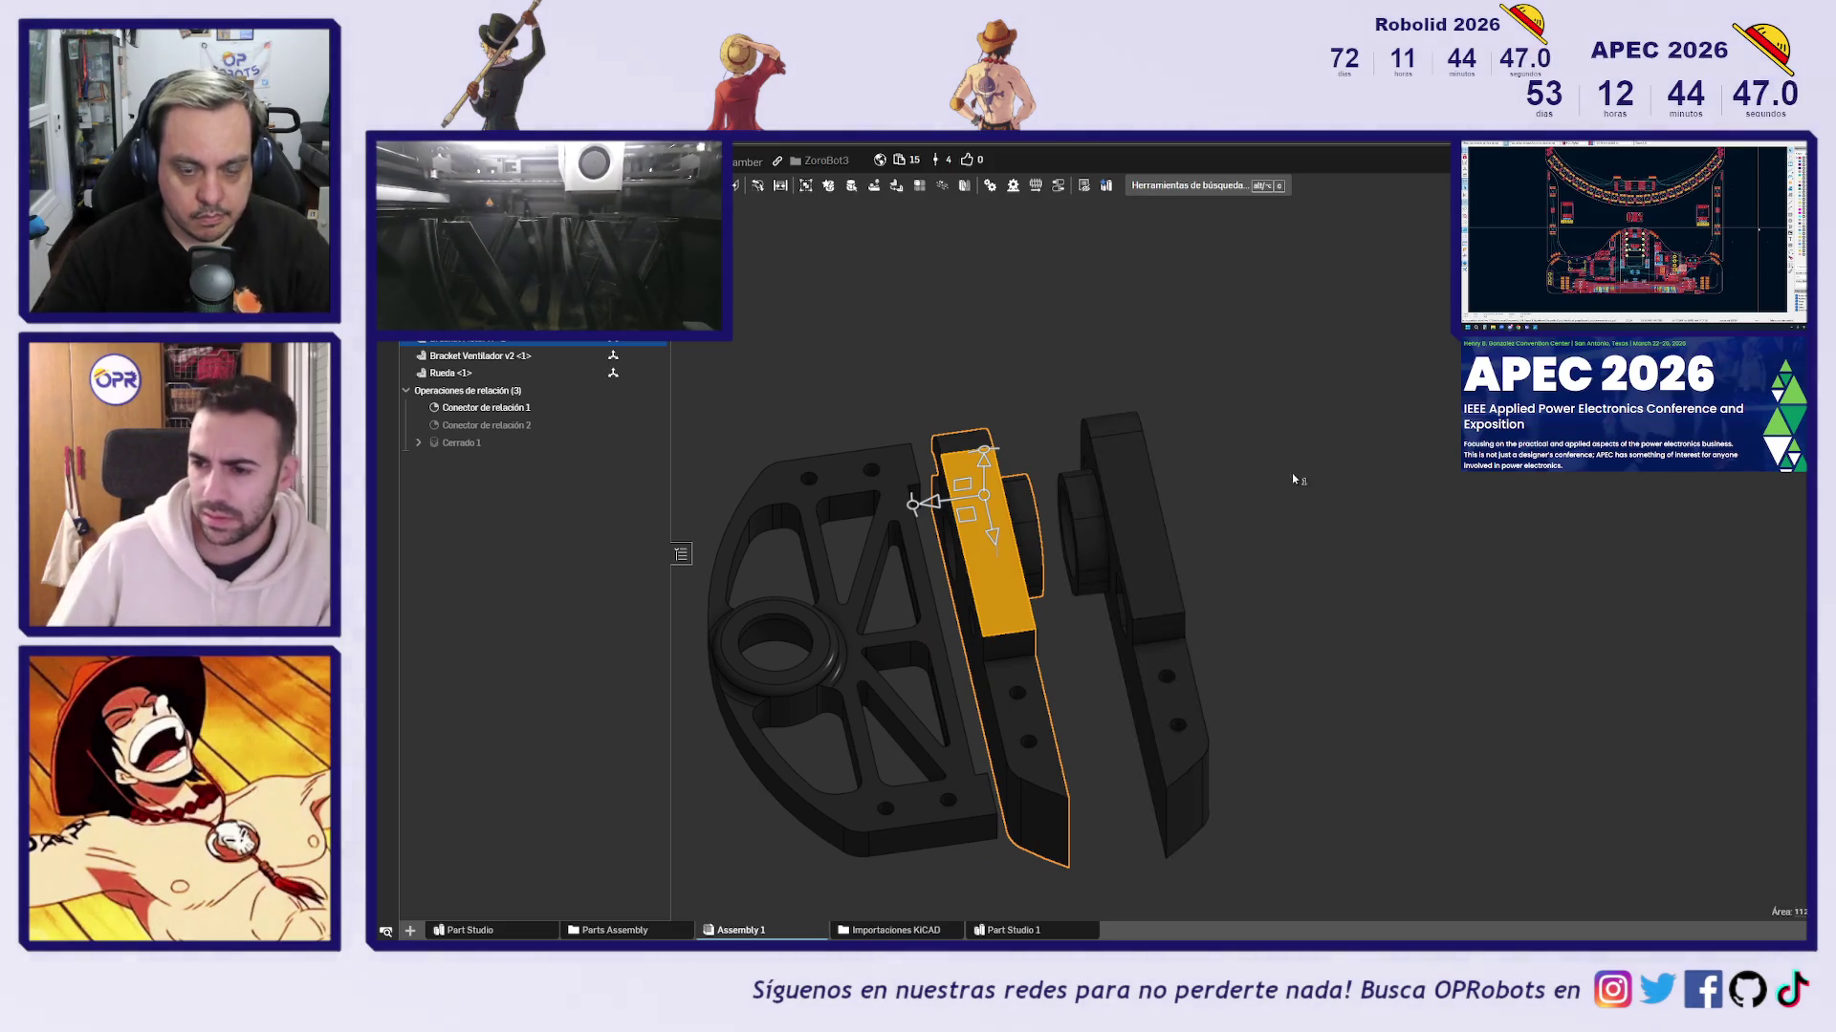
pyautogui.click(1290, 472)
pyautogui.hotkey('shift', '1')
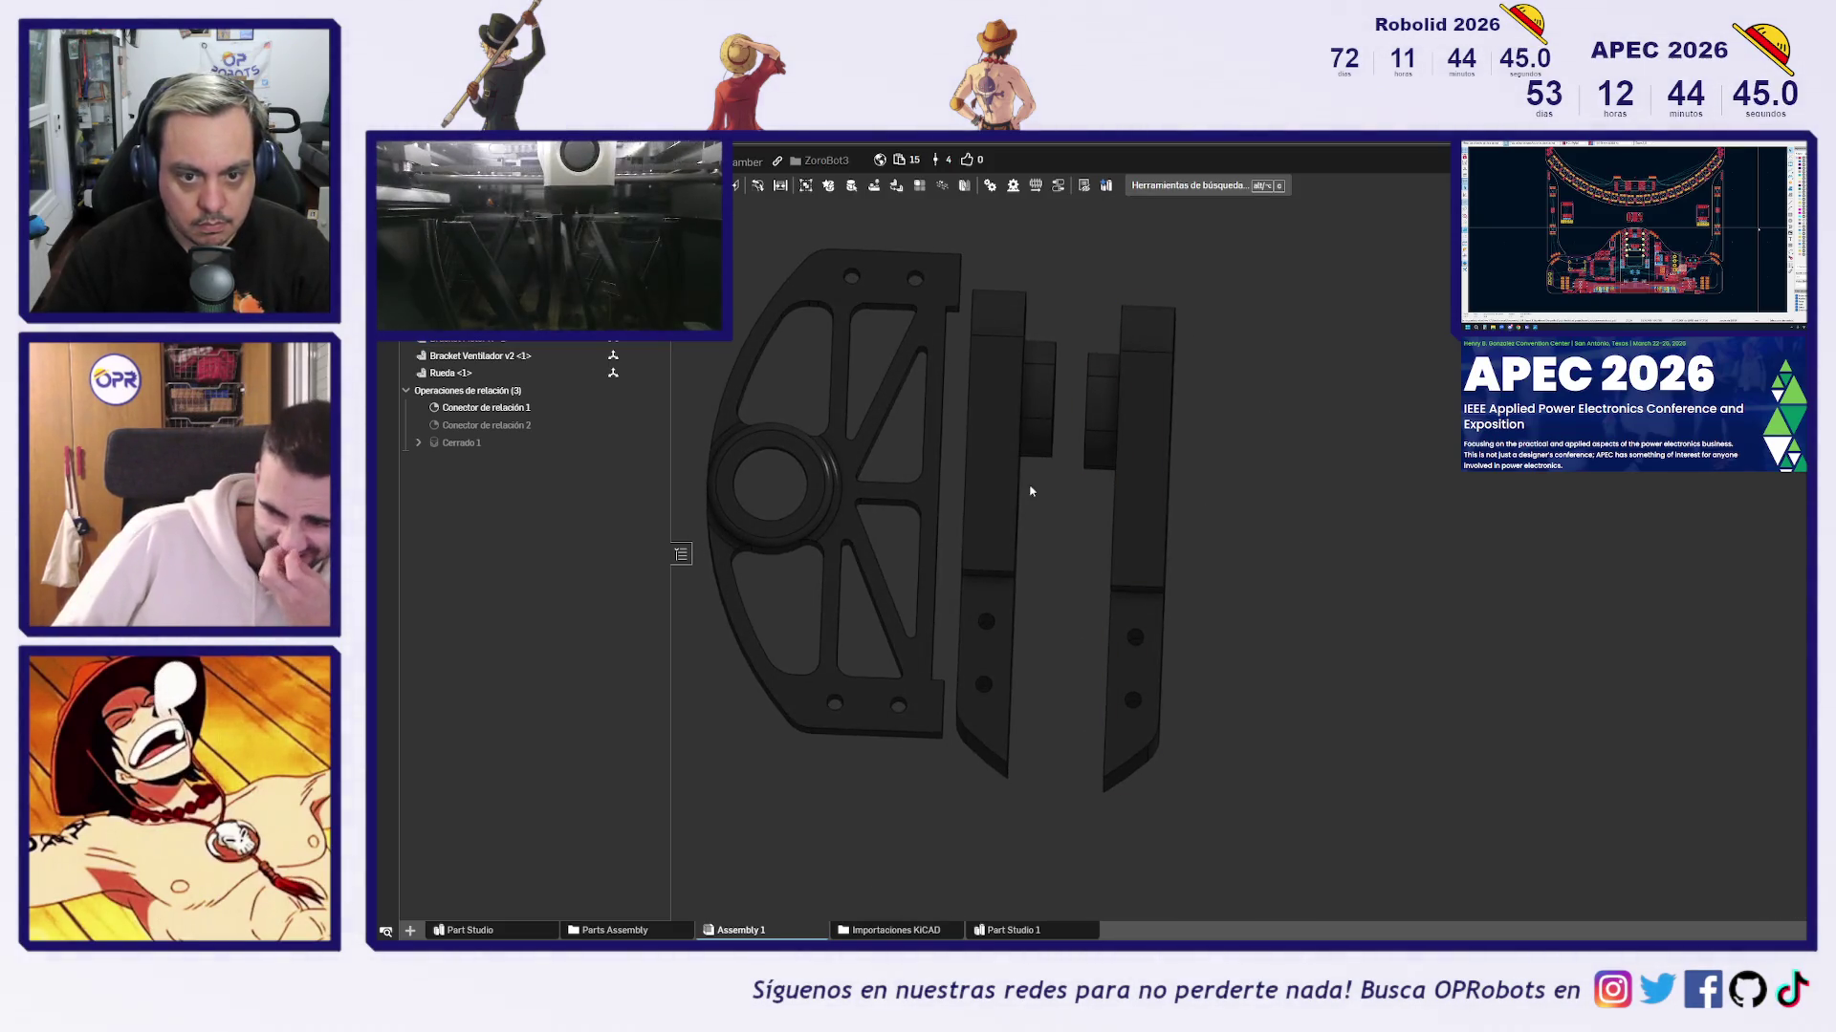
pyautogui.hotkey('ctrl', 'y')
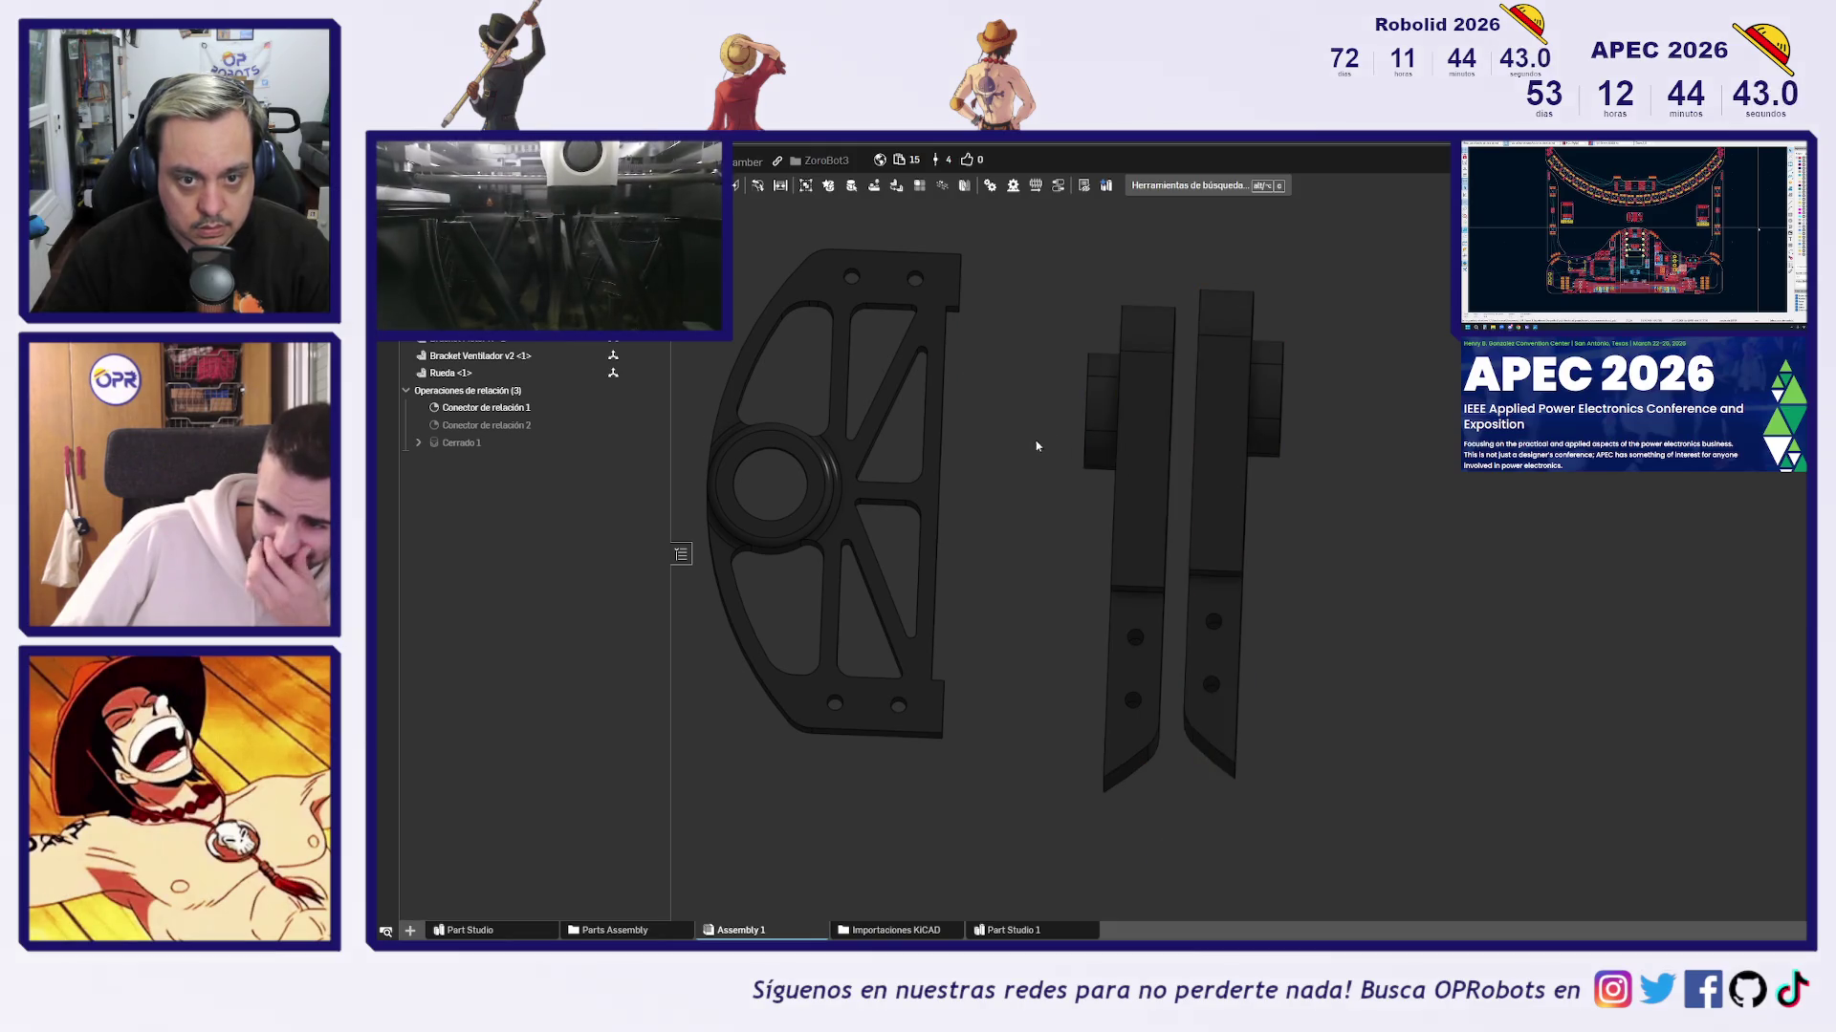
pyautogui.hotkey('ctrl', 'y')
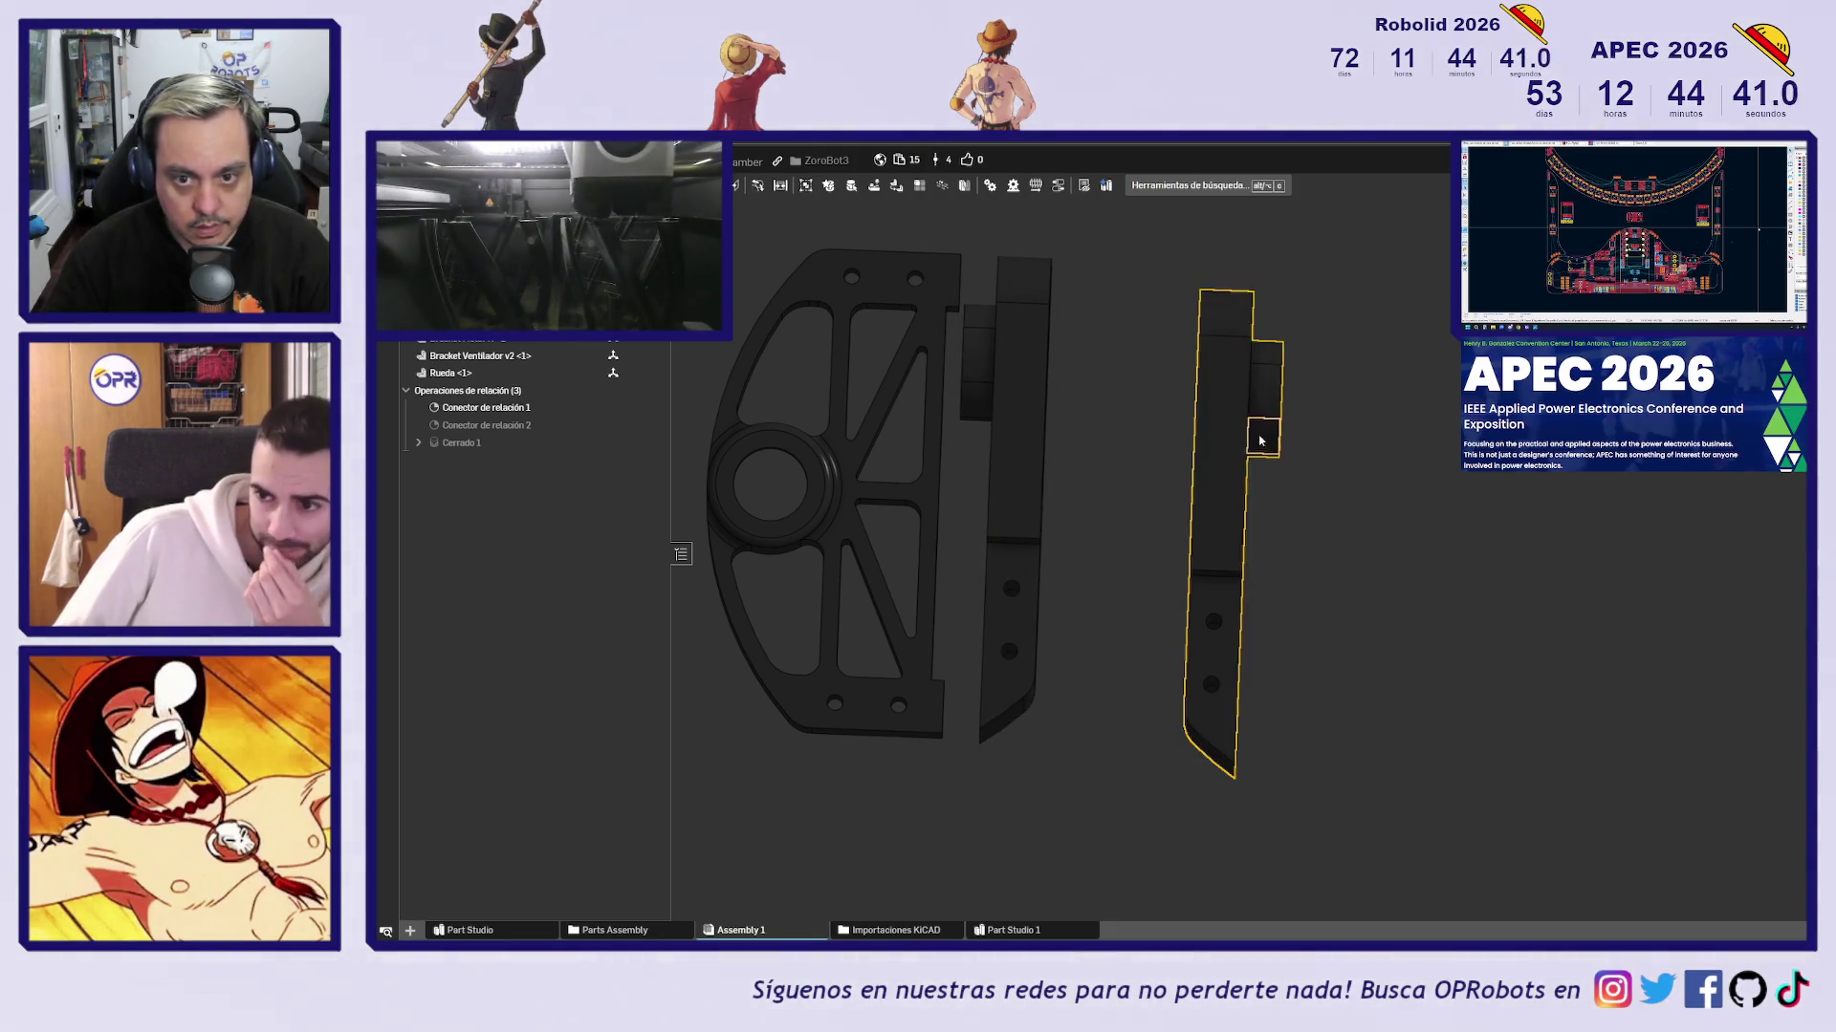
pyautogui.hotkey('ctrl', 'y')
# Switch to an isometric view and start a new fastened mate with F
pyautogui.hotkey('shift', '7')
pyautogui.moveTo(1303, 404)
pyautogui.mouseDown(button='right')
pyautogui.moveTo(1123, 889)
pyautogui.moveTo(1157, 746)
pyautogui.mouseUp(button='right')
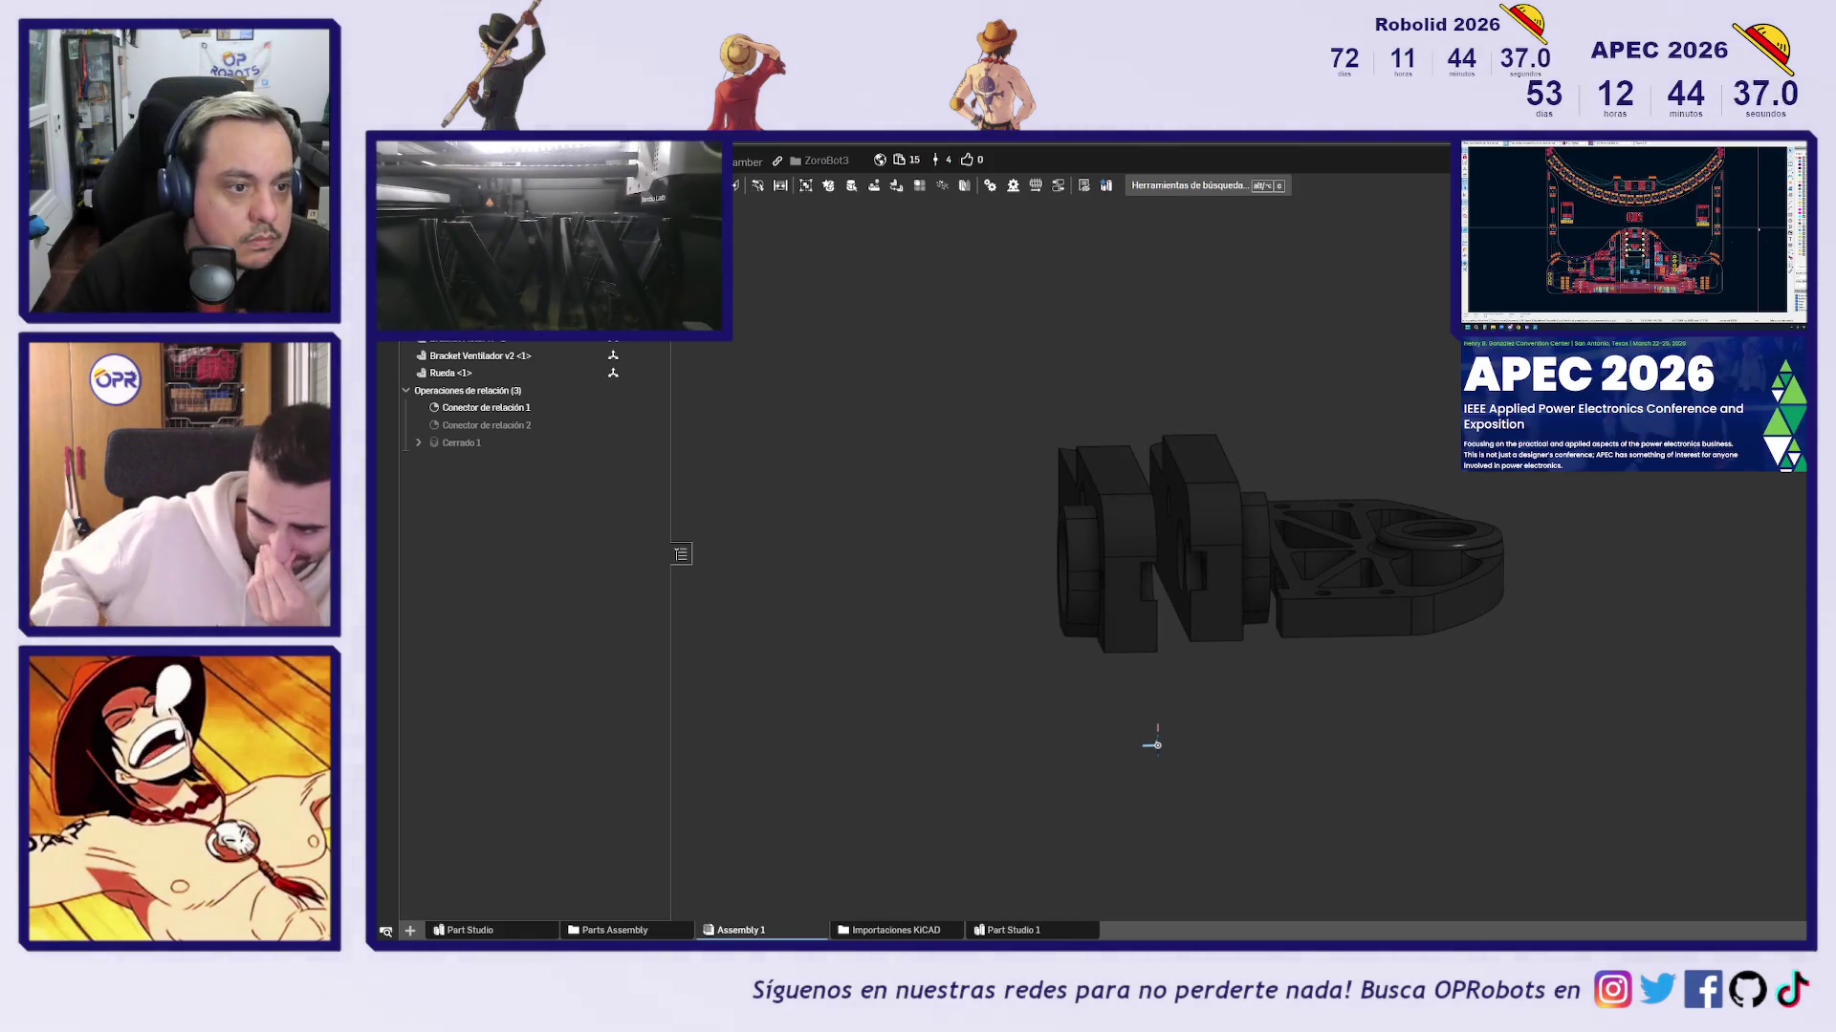
pyautogui.press('f')
pyautogui.scroll(5, 1157, 746)
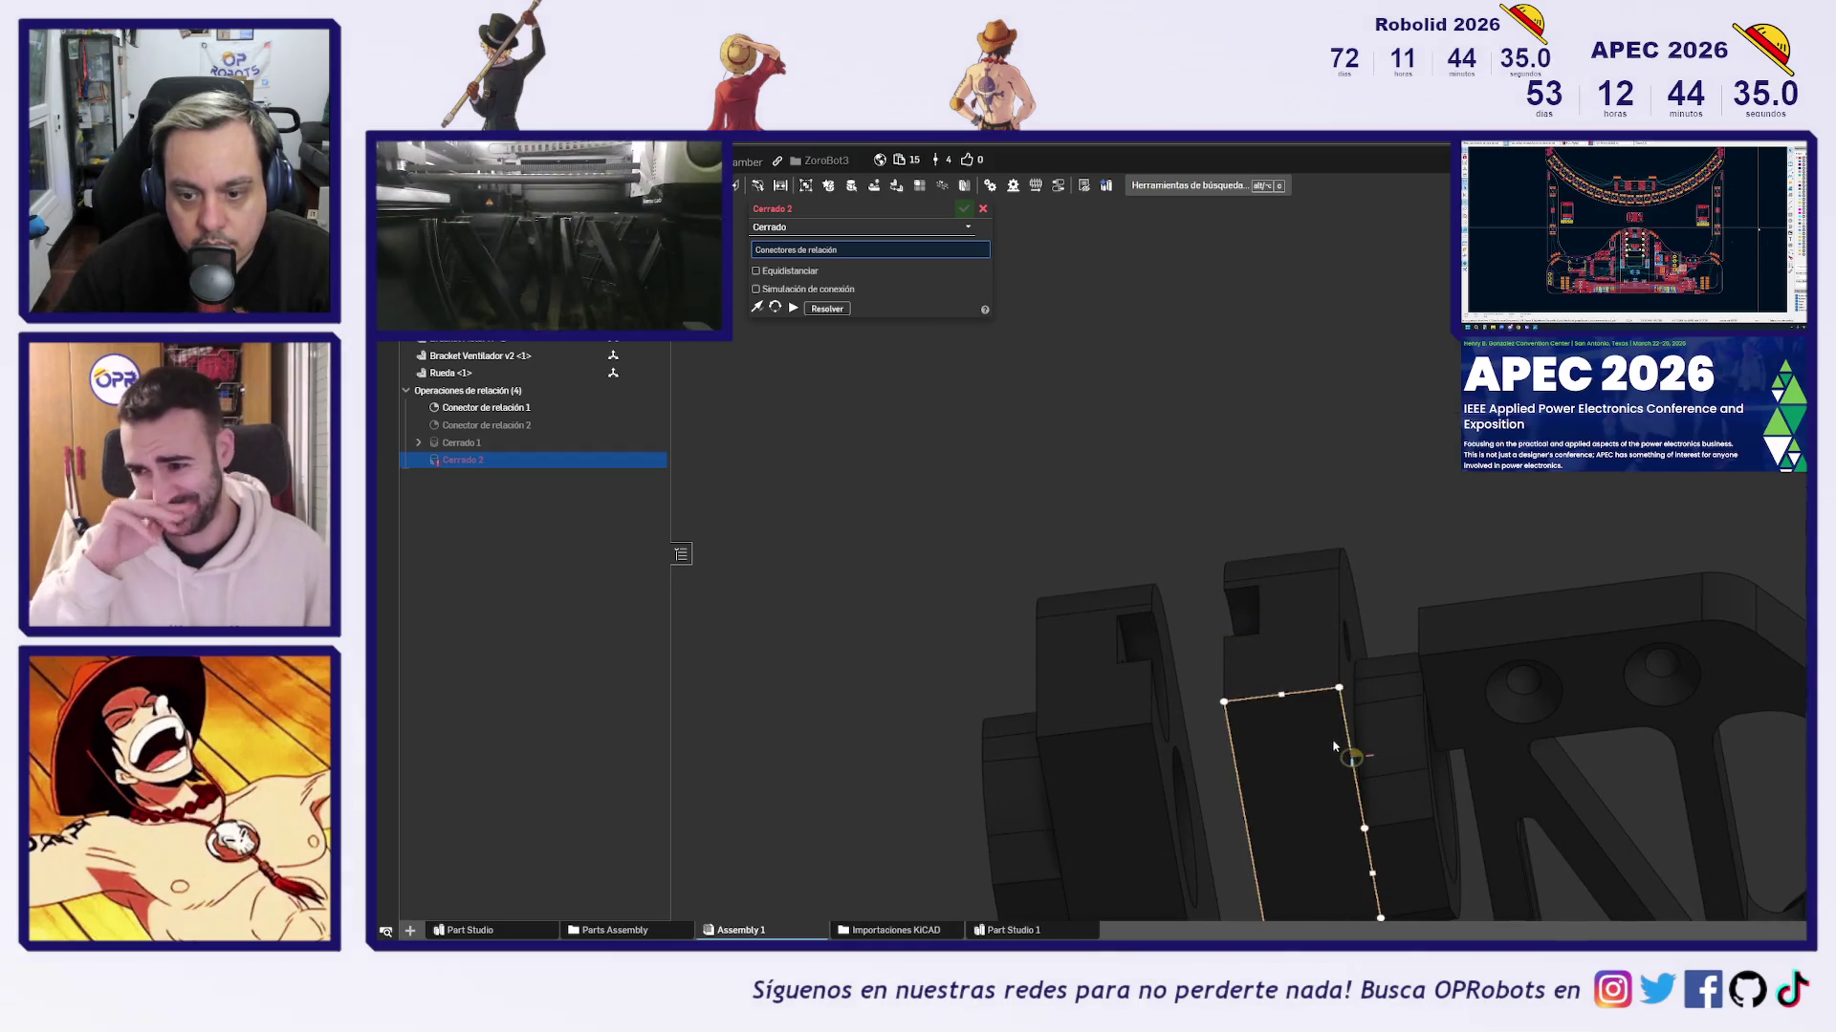
# Fasten Bracket Motor L to Bracket Ventilador v2 with Equidistanciar at 4 mm in X
pyautogui.click(1327, 712)
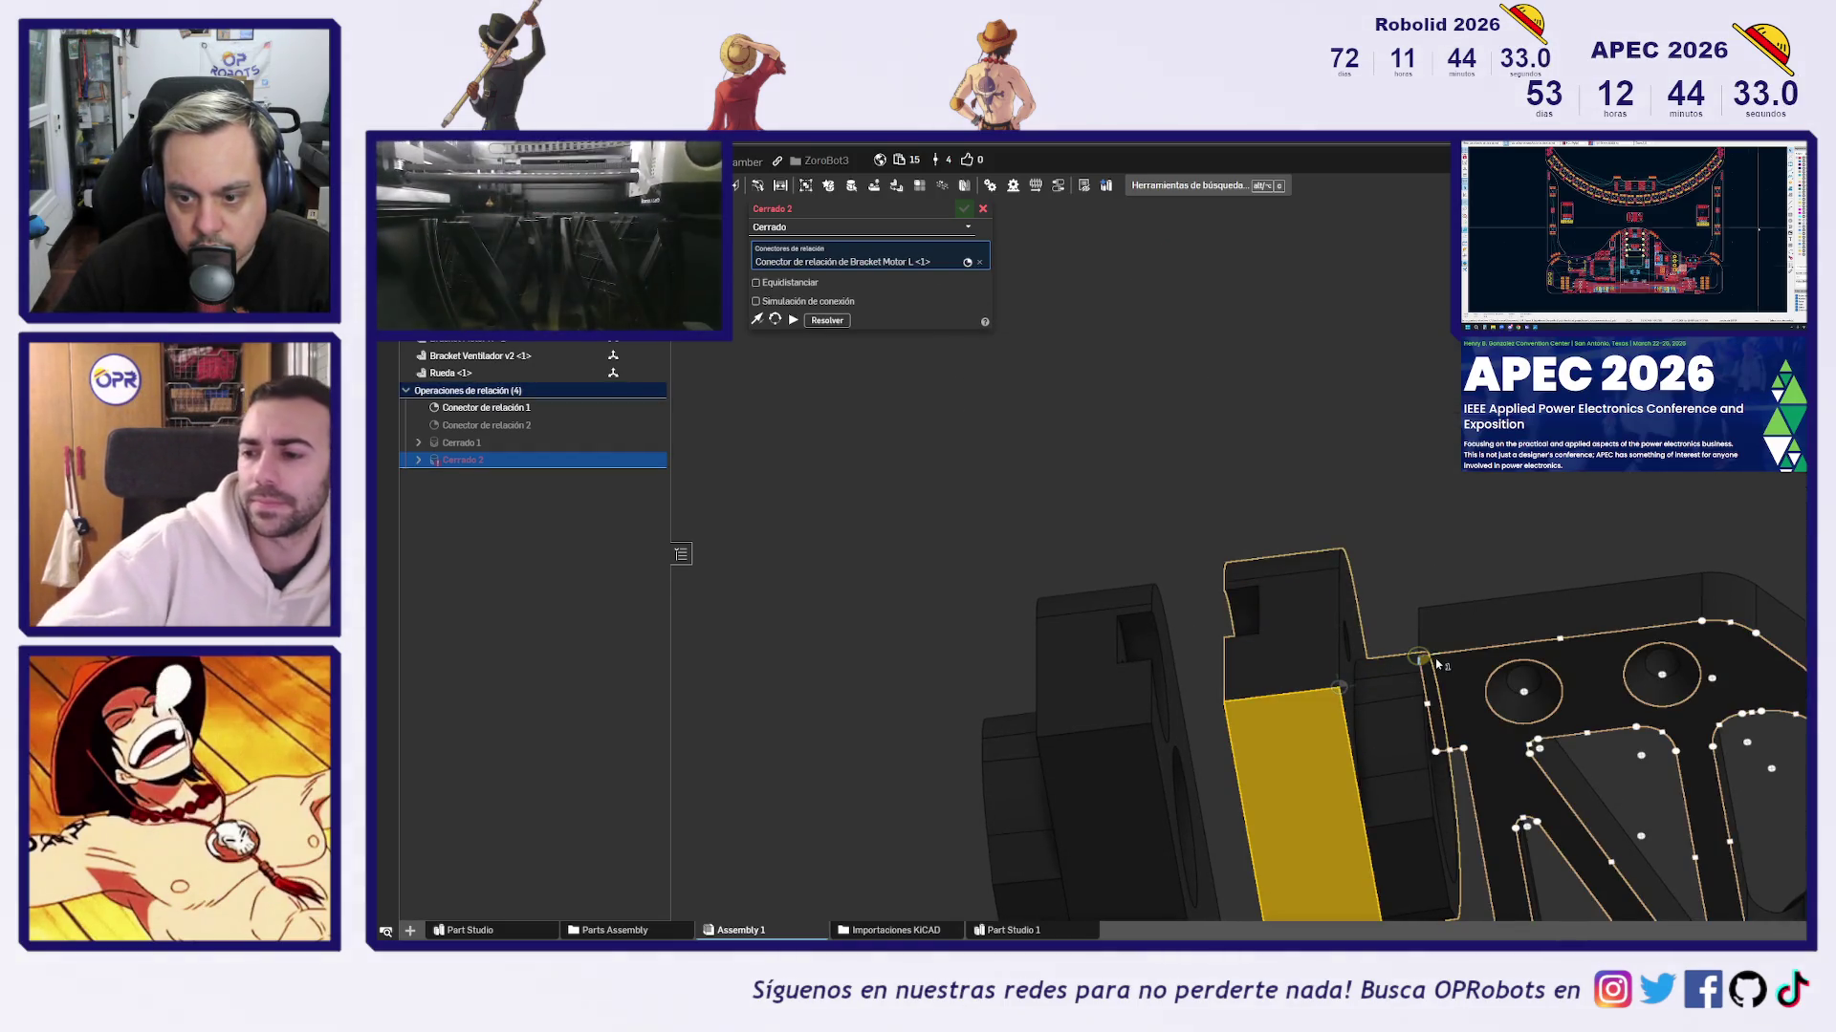
pyautogui.click(1436, 662)
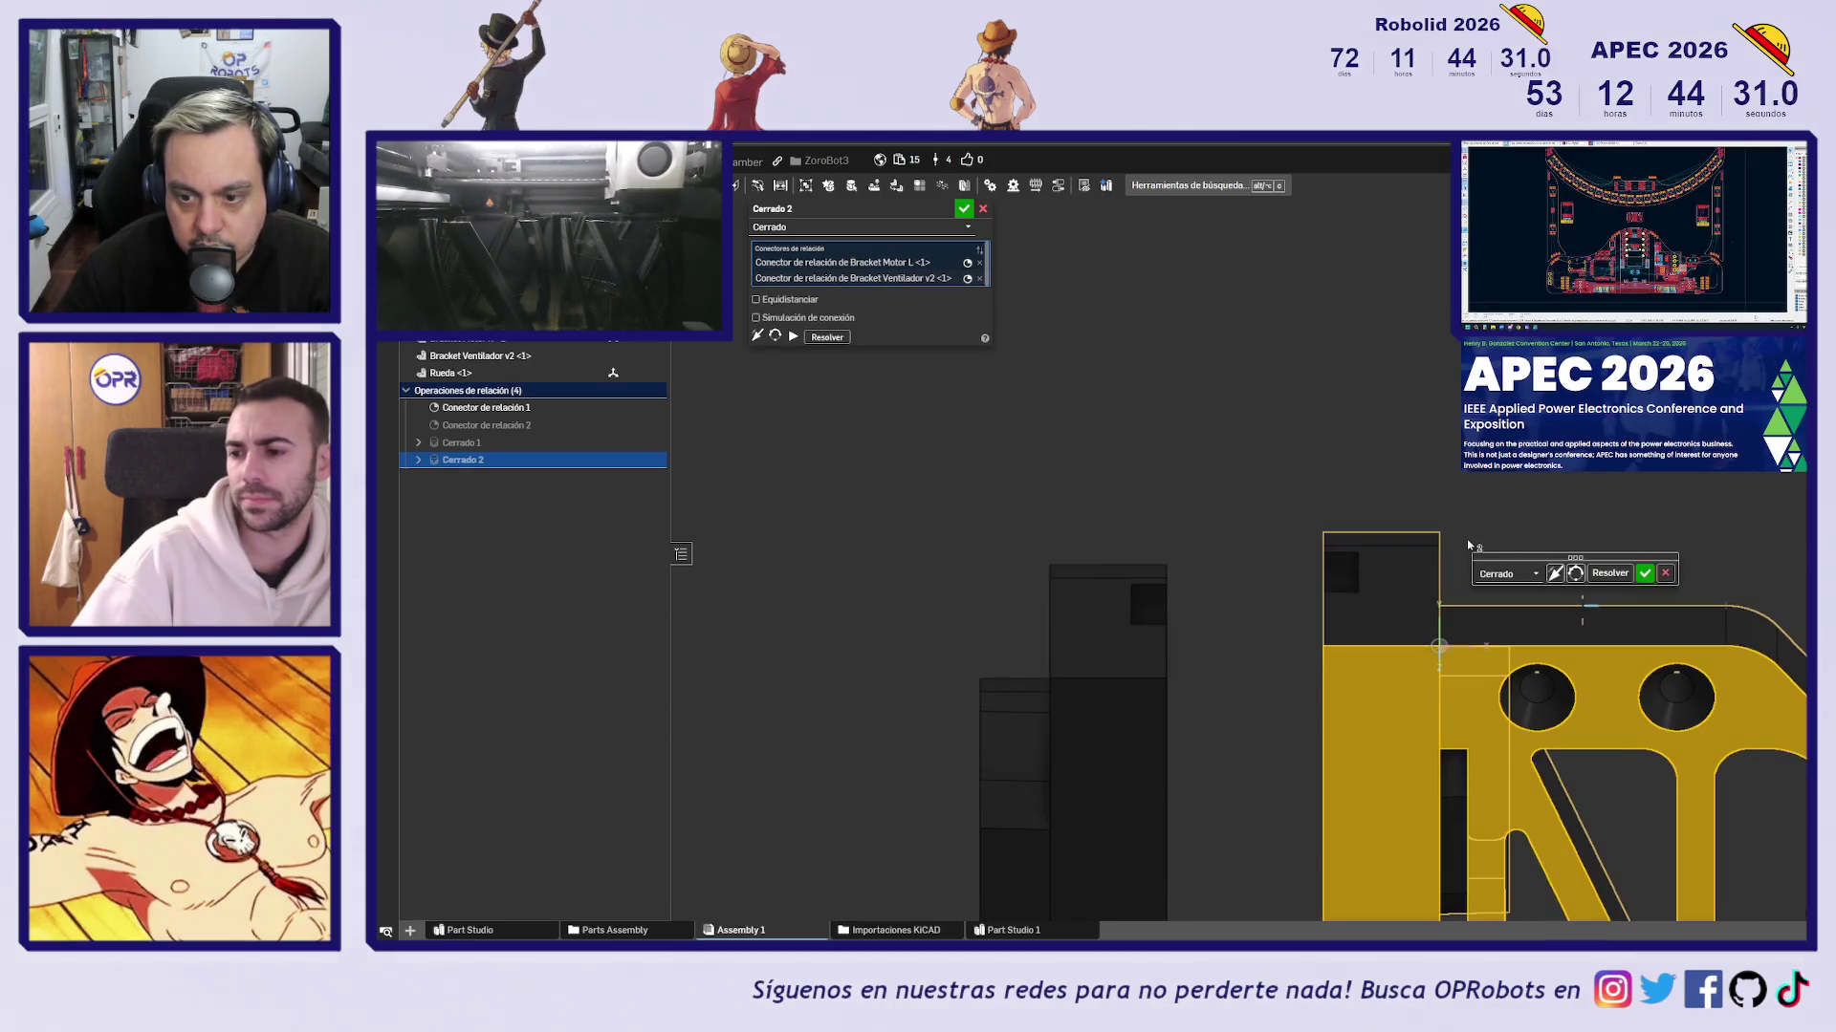
pyautogui.click(755, 299)
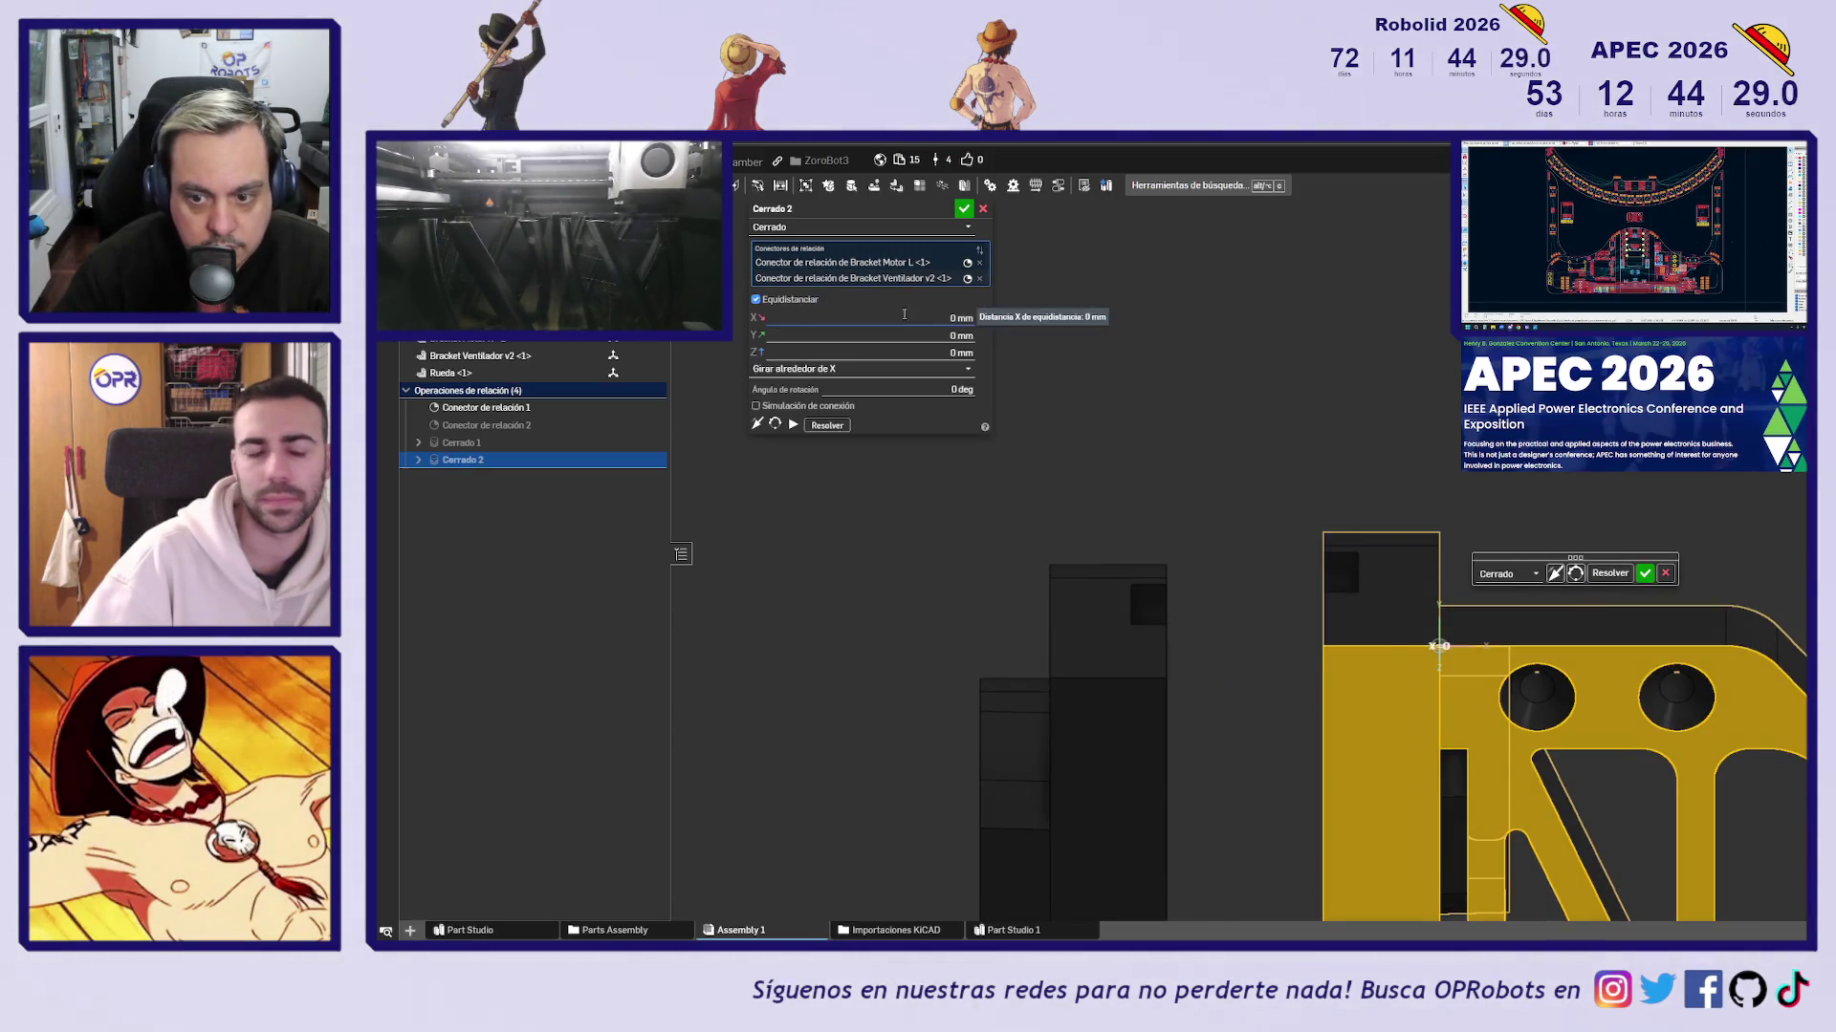
pyautogui.click(850, 322)
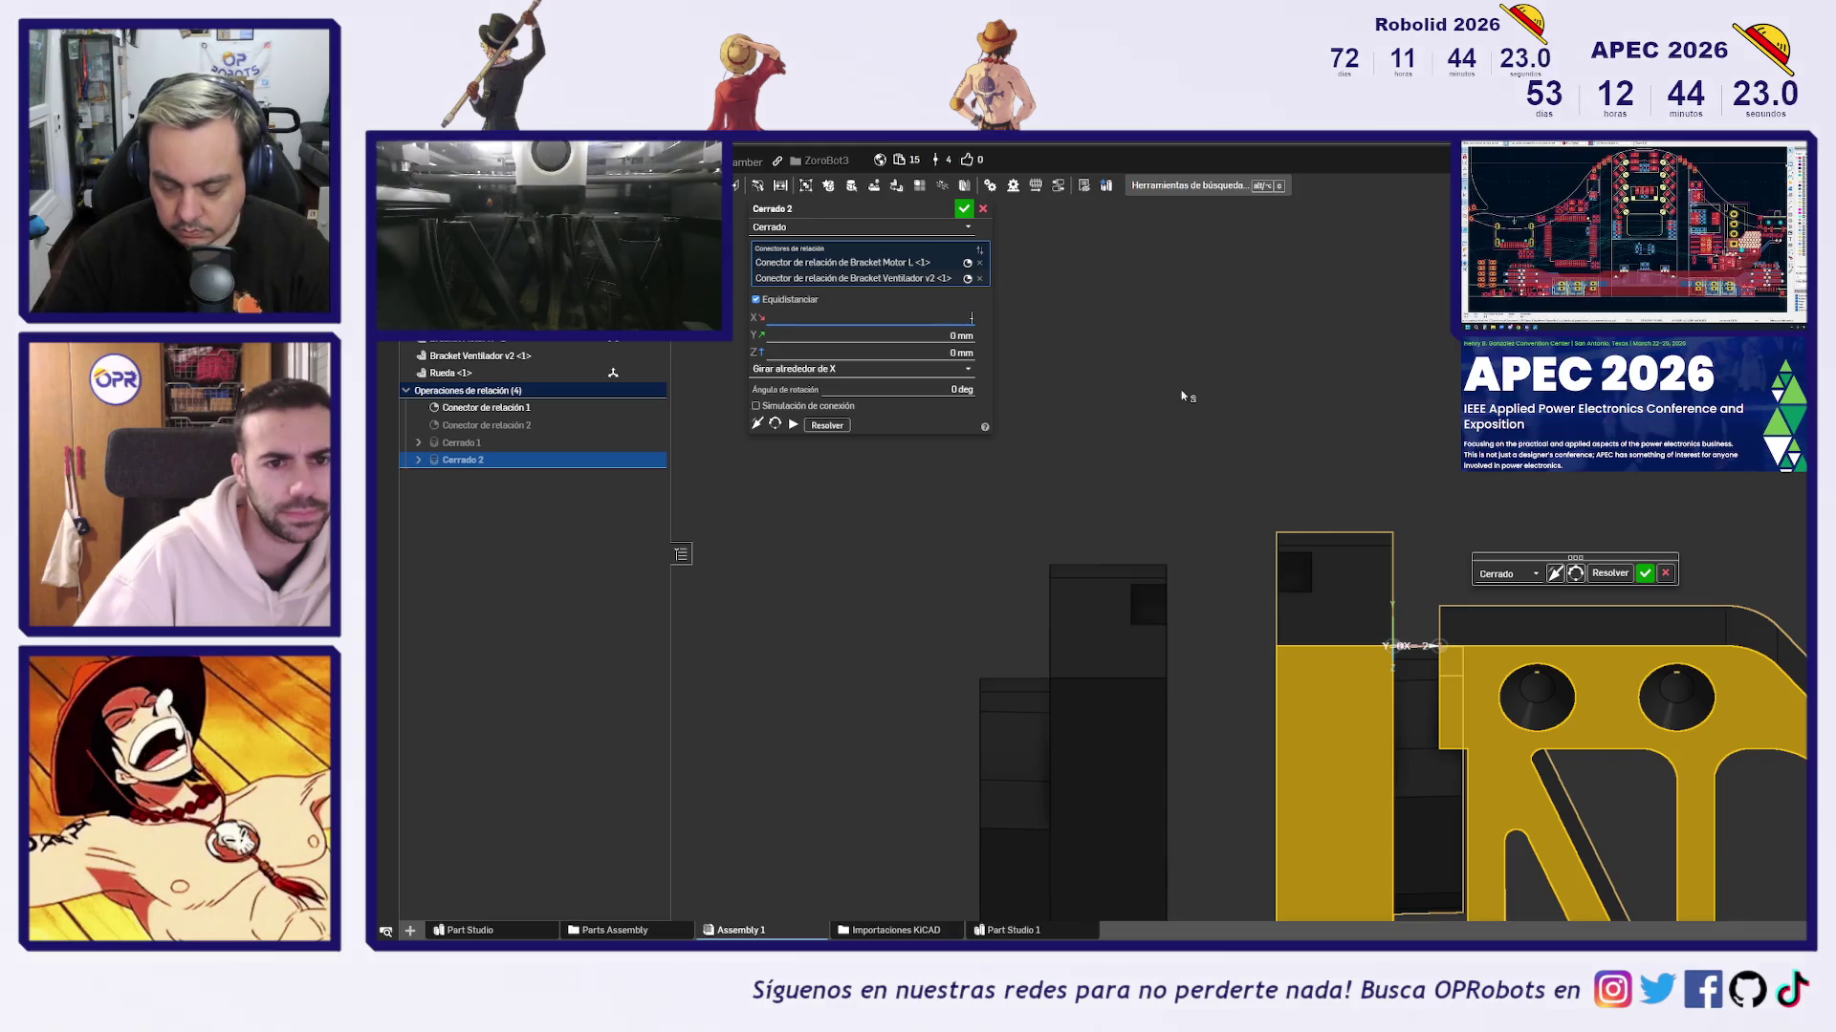
pyautogui.write('-4')
pyautogui.moveTo(1431, 418); pyautogui.dragTo(1484, 556, button='right')
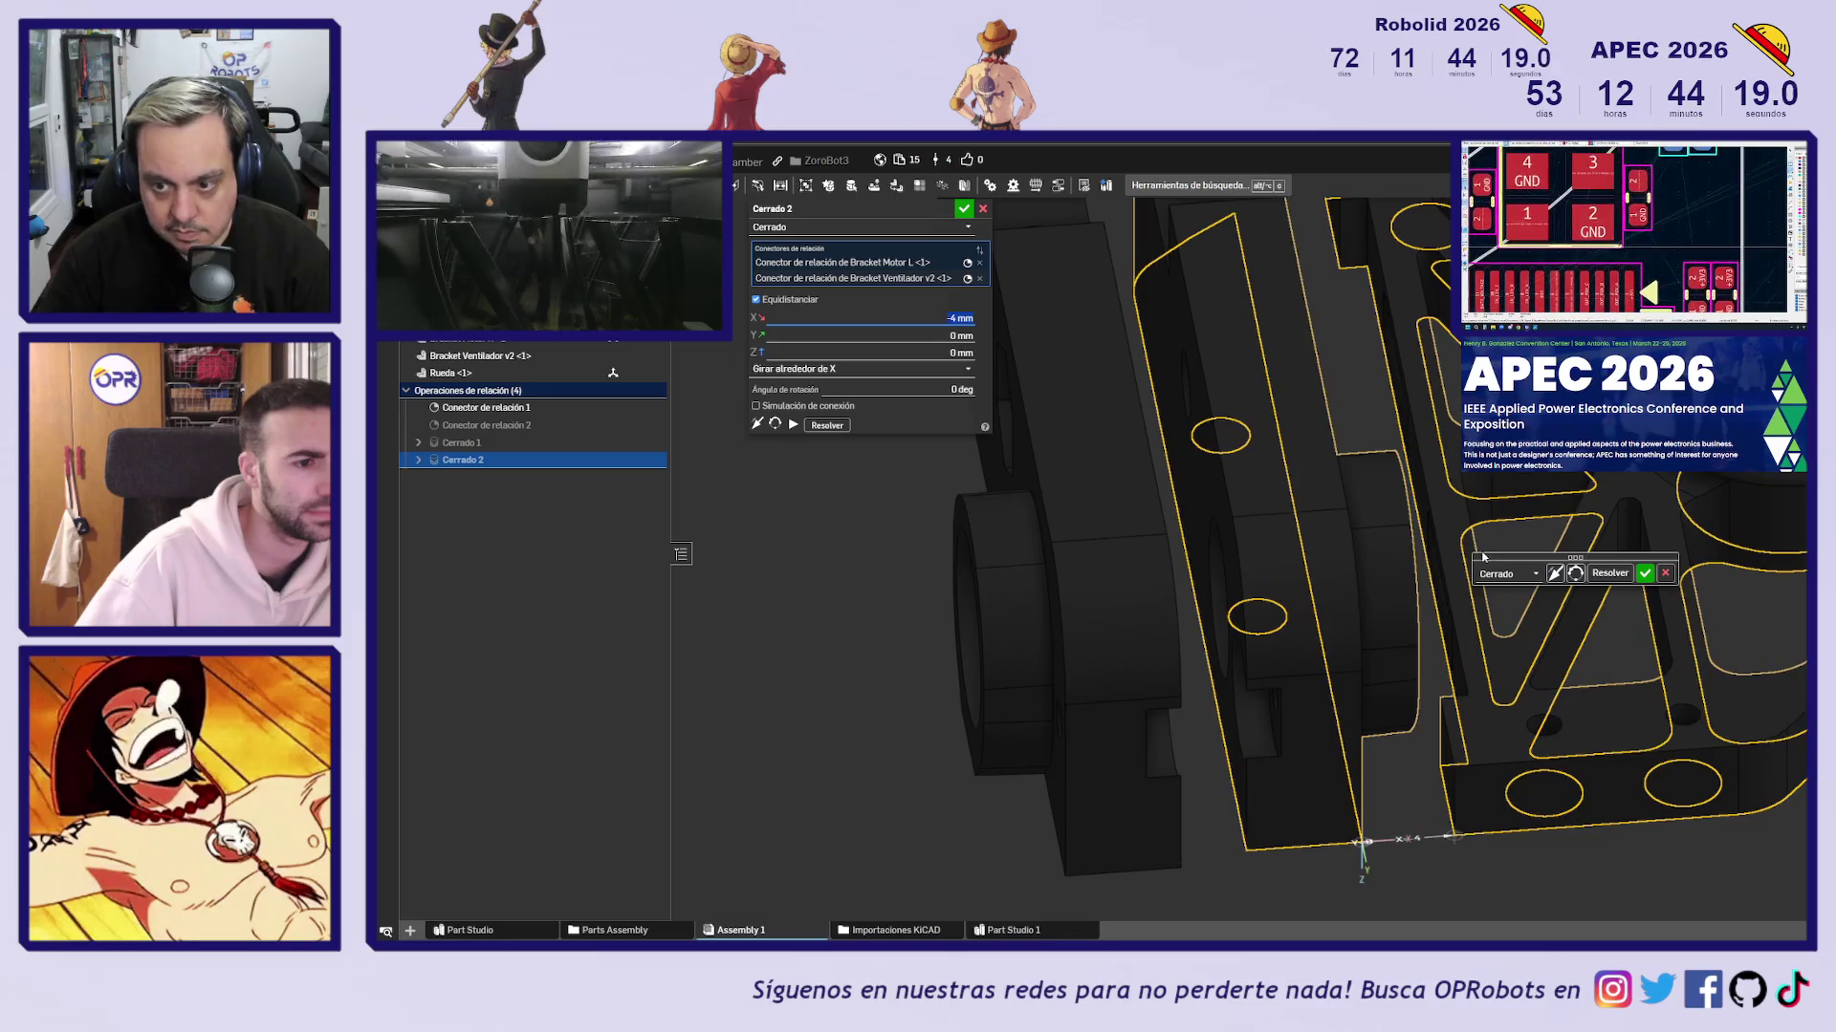
pyautogui.click(1651, 573)
# Fasten Bracket Motor R to Bracket Motor L with a 2 mm X offset
pyautogui.moveTo(1363, 767)
pyautogui.mouseDown(button='right')
pyautogui.moveTo(1352, 668)
pyautogui.moveTo(1114, 443)
pyautogui.mouseUp(button='right')
pyautogui.click(1146, 444)
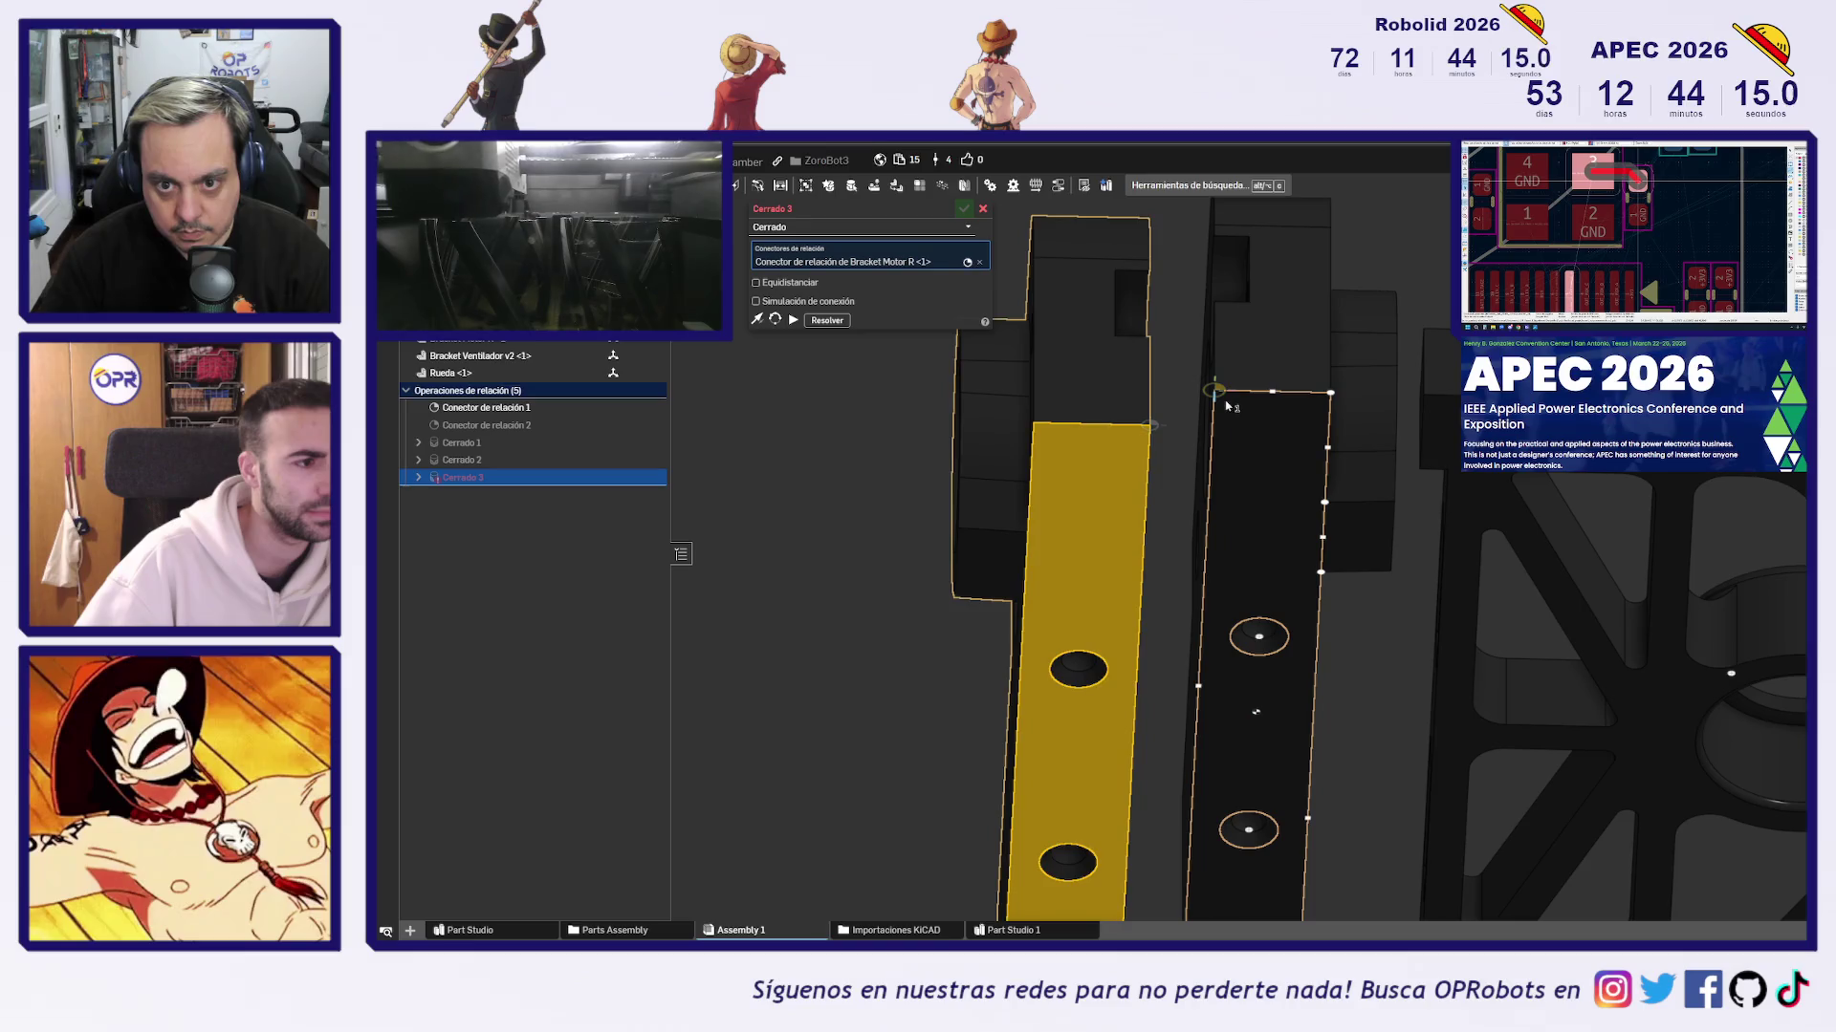
pyautogui.click(1227, 405)
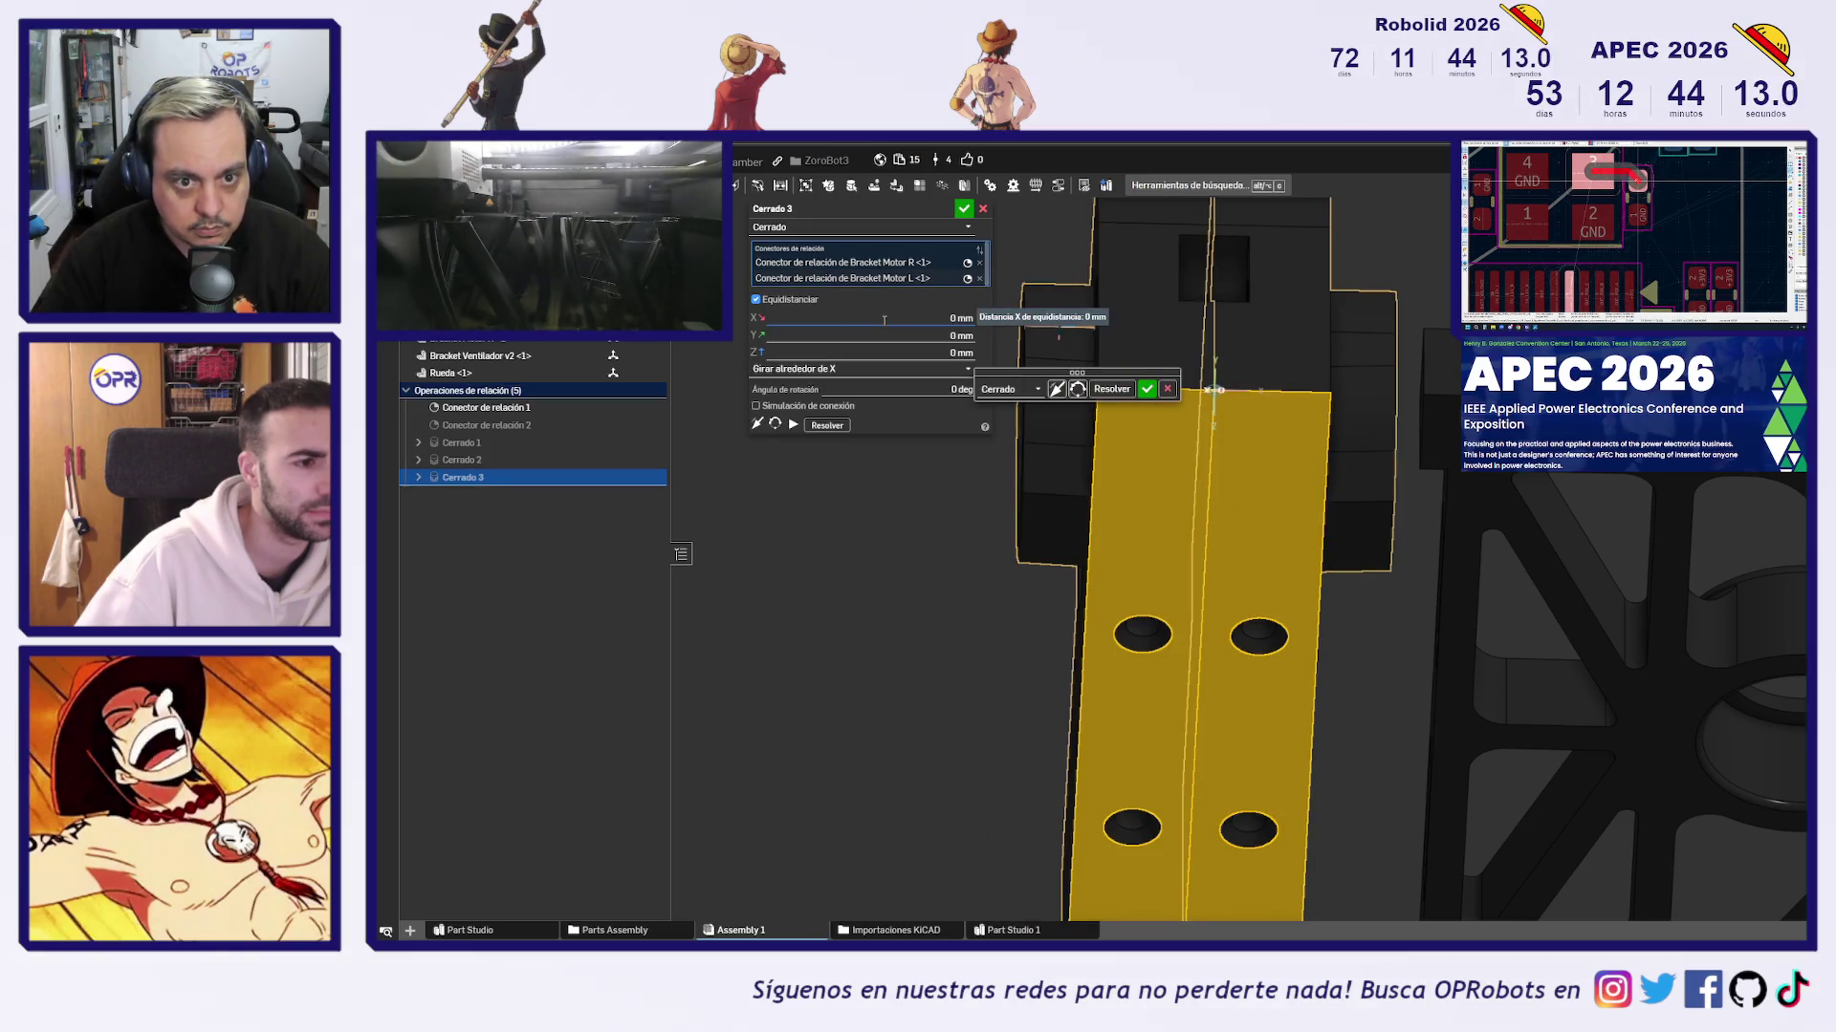
pyautogui.click(884, 320)
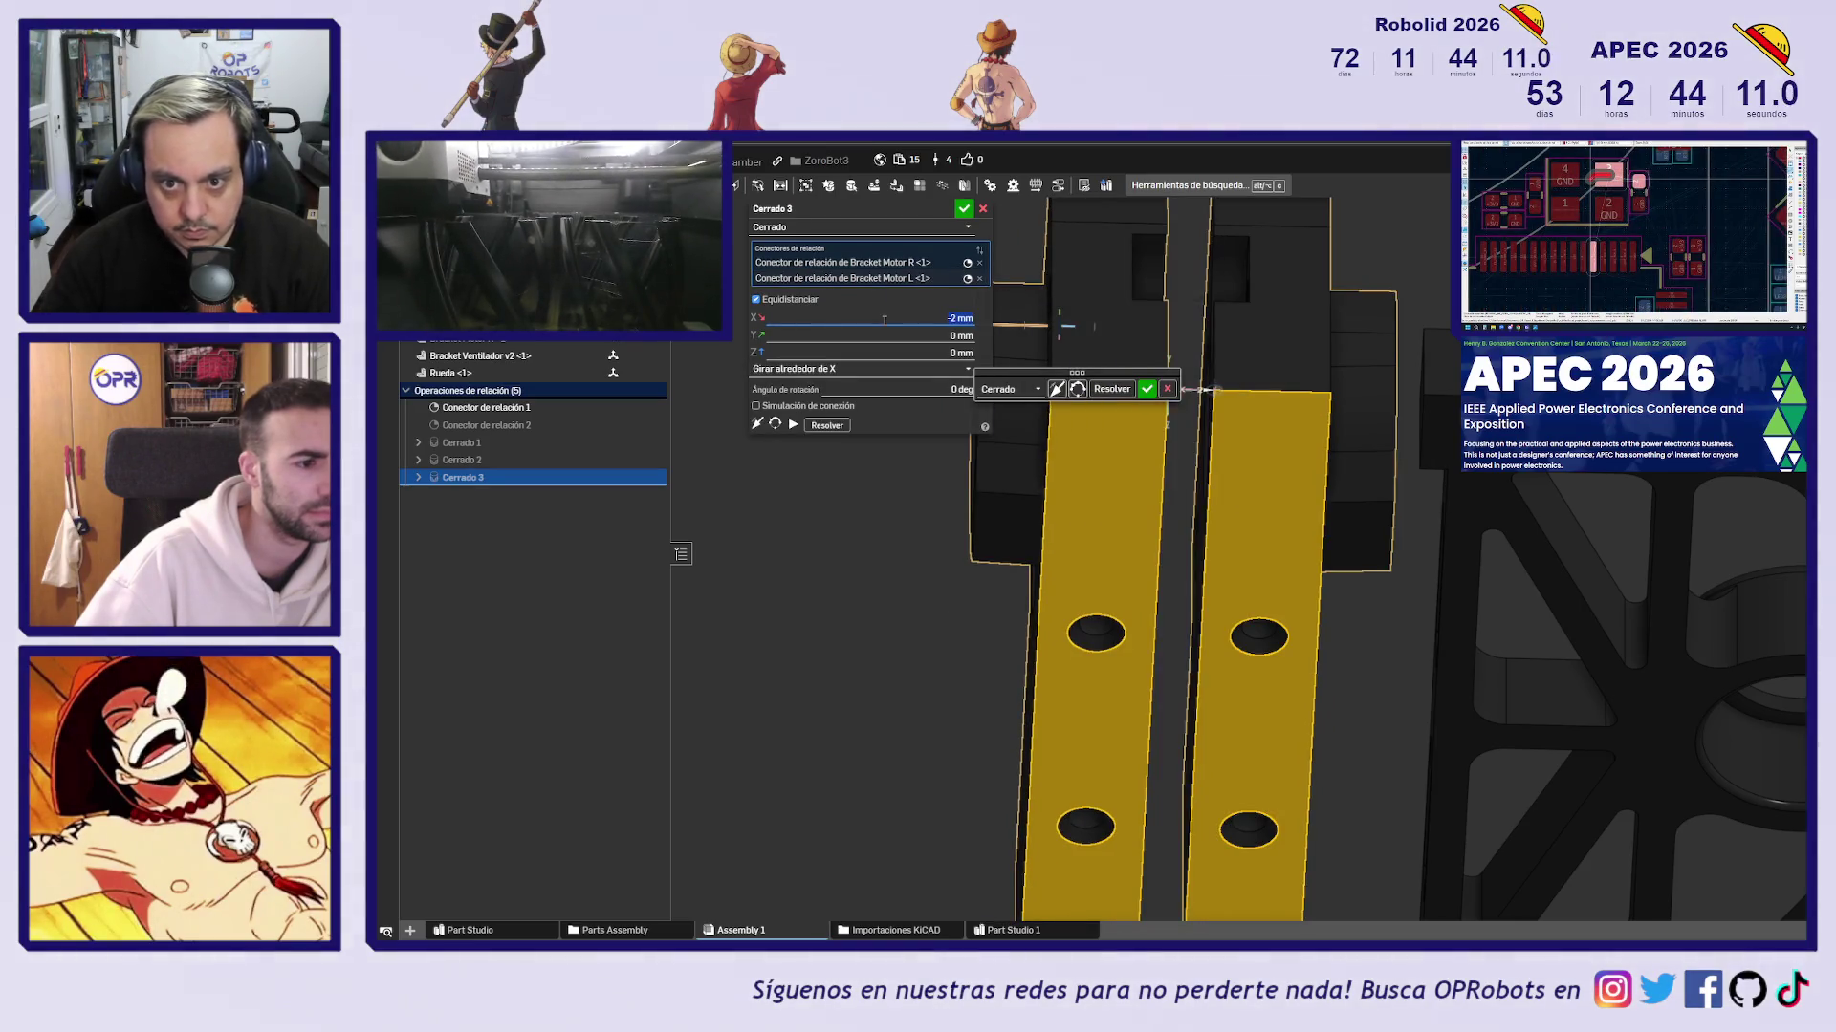
pyautogui.scroll(-3, 1242, 478)
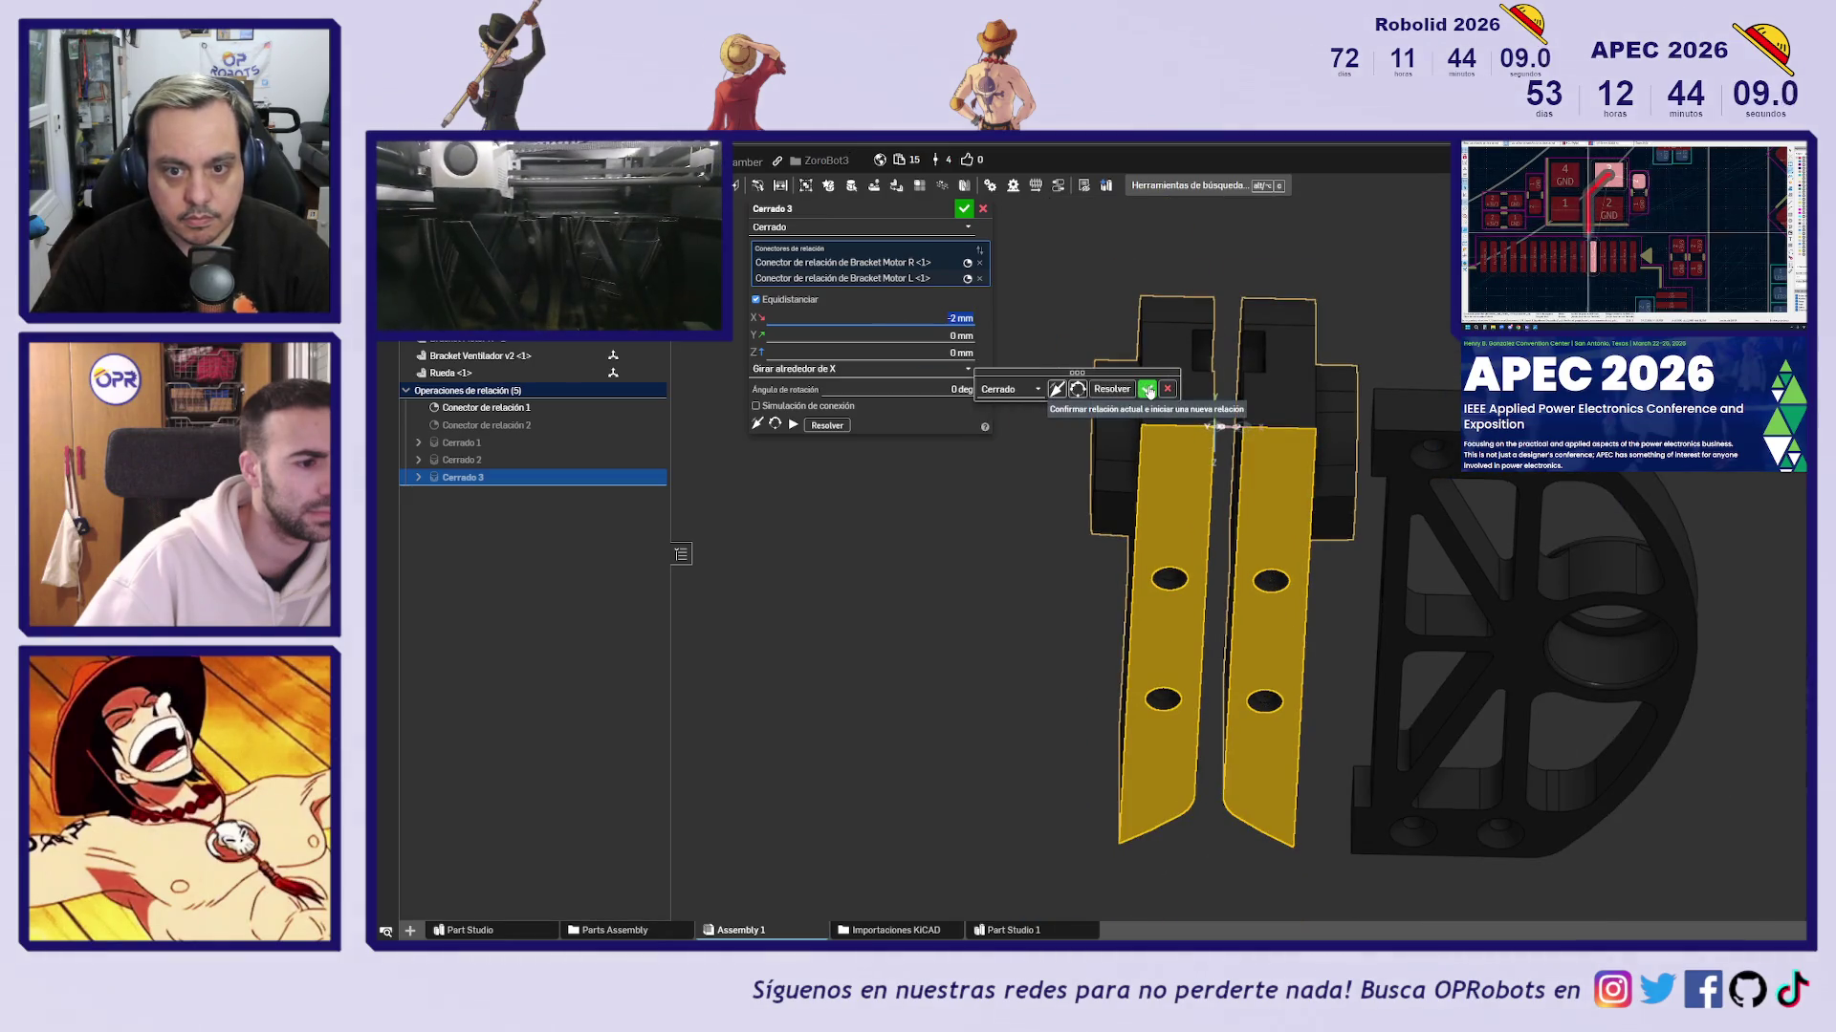
pyautogui.click(1146, 388)
pyautogui.moveTo(1334, 403)
pyautogui.mouseDown(button='right')
pyautogui.moveTo(1471, 500)
pyautogui.moveTo(762, 569)
pyautogui.moveTo(909, 472)
pyautogui.moveTo(1315, 480)
pyautogui.moveTo(980, 198)
pyautogui.mouseUp(button='right')
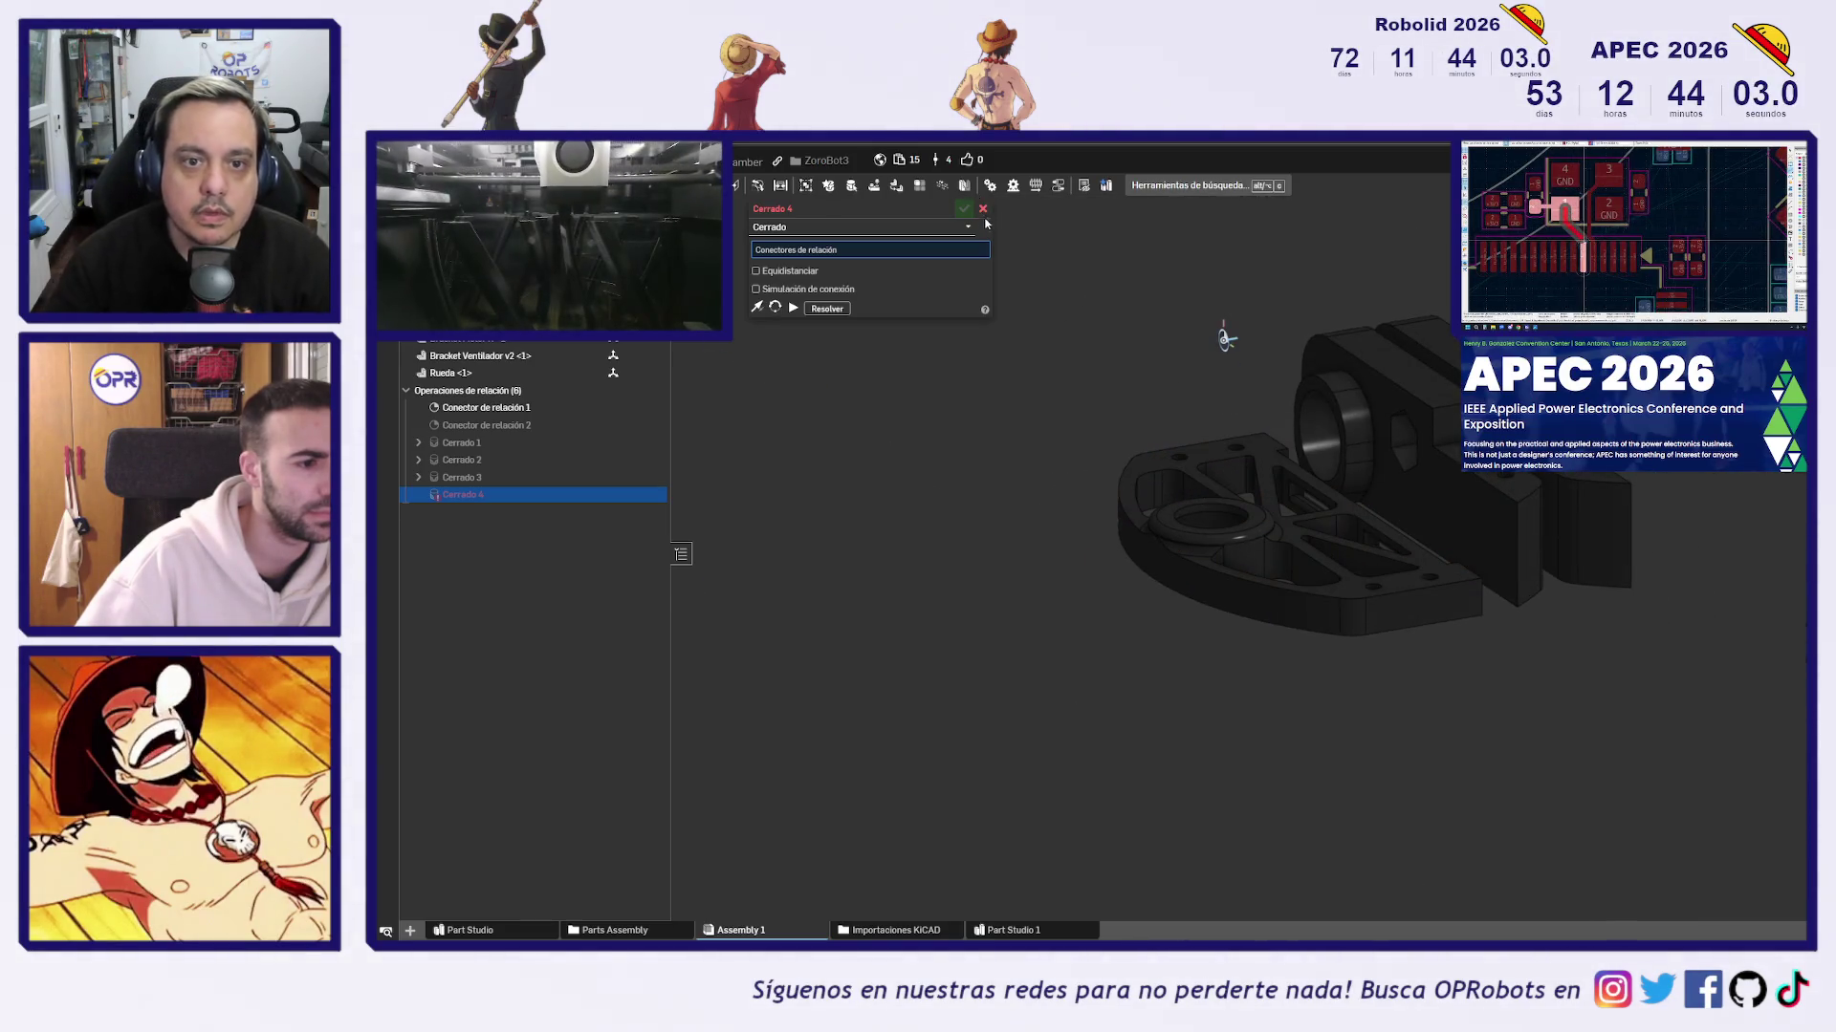
# Replace the empty mate with Cerrado 4 fastening the Rueda to Bracket Motor R at -20 mm X
pyautogui.click(983, 208)
pyautogui.moveTo(1192, 324)
pyautogui.mouseDown(button='right')
pyautogui.moveTo(1073, 676)
pyautogui.moveTo(1156, 525)
pyautogui.moveTo(1194, 557)
pyautogui.mouseUp(button='right')
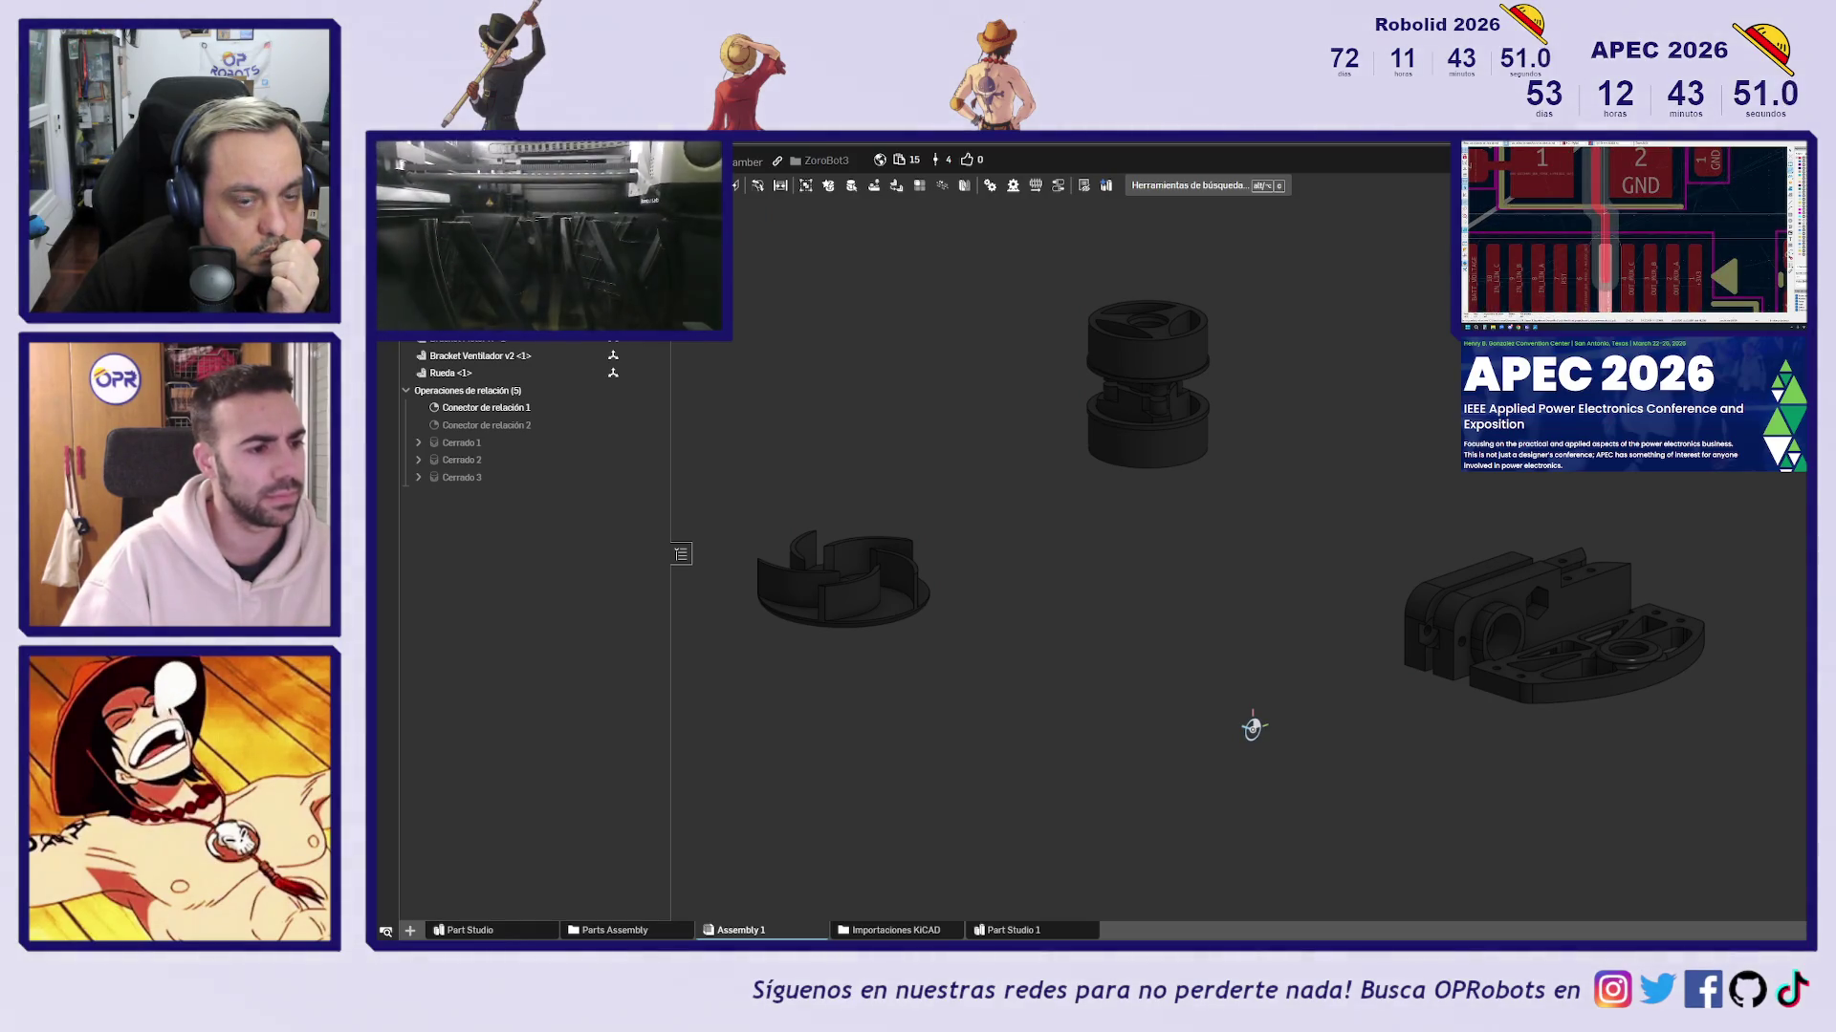
pyautogui.press('f')
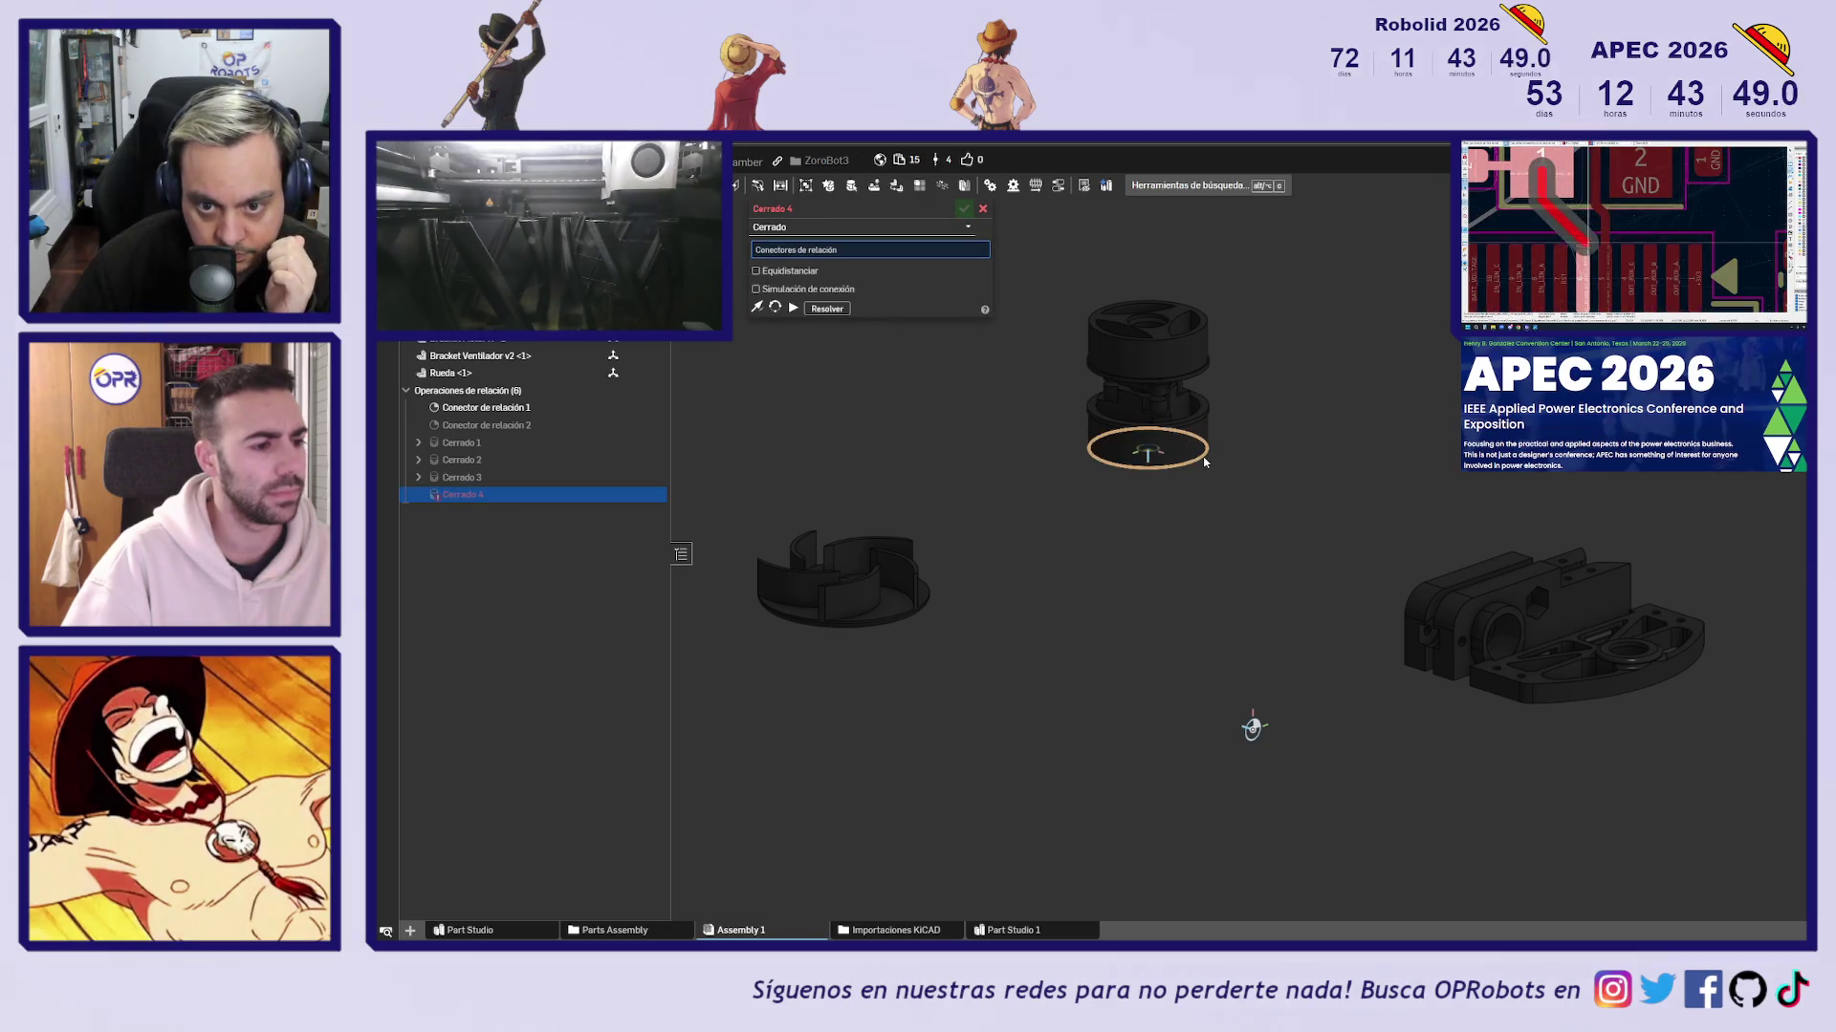
pyautogui.click(1199, 463)
pyautogui.moveTo(1329, 500)
pyautogui.mouseDown(button='right')
pyautogui.moveTo(1402, 459)
pyautogui.moveTo(1455, 594)
pyautogui.mouseUp(button='right')
pyautogui.scroll(5, 1352, 738)
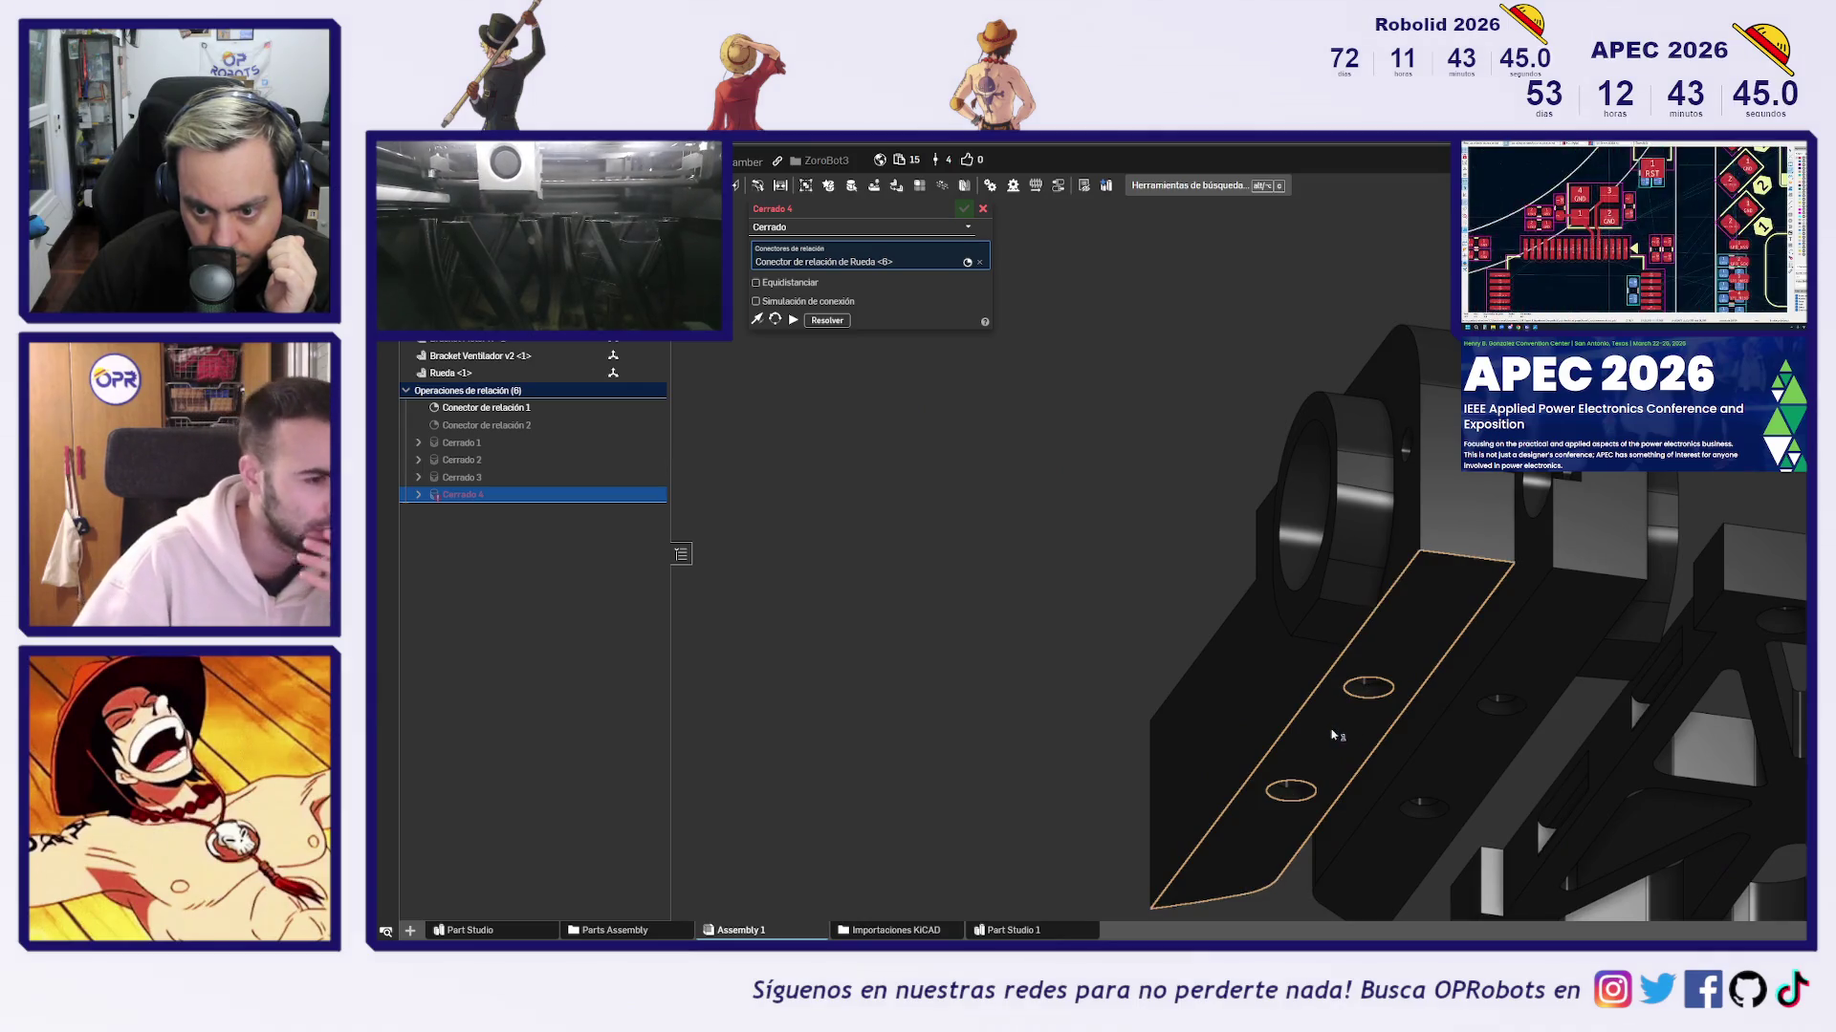
pyautogui.click(1342, 732)
pyautogui.scroll(-5, 1242, 741)
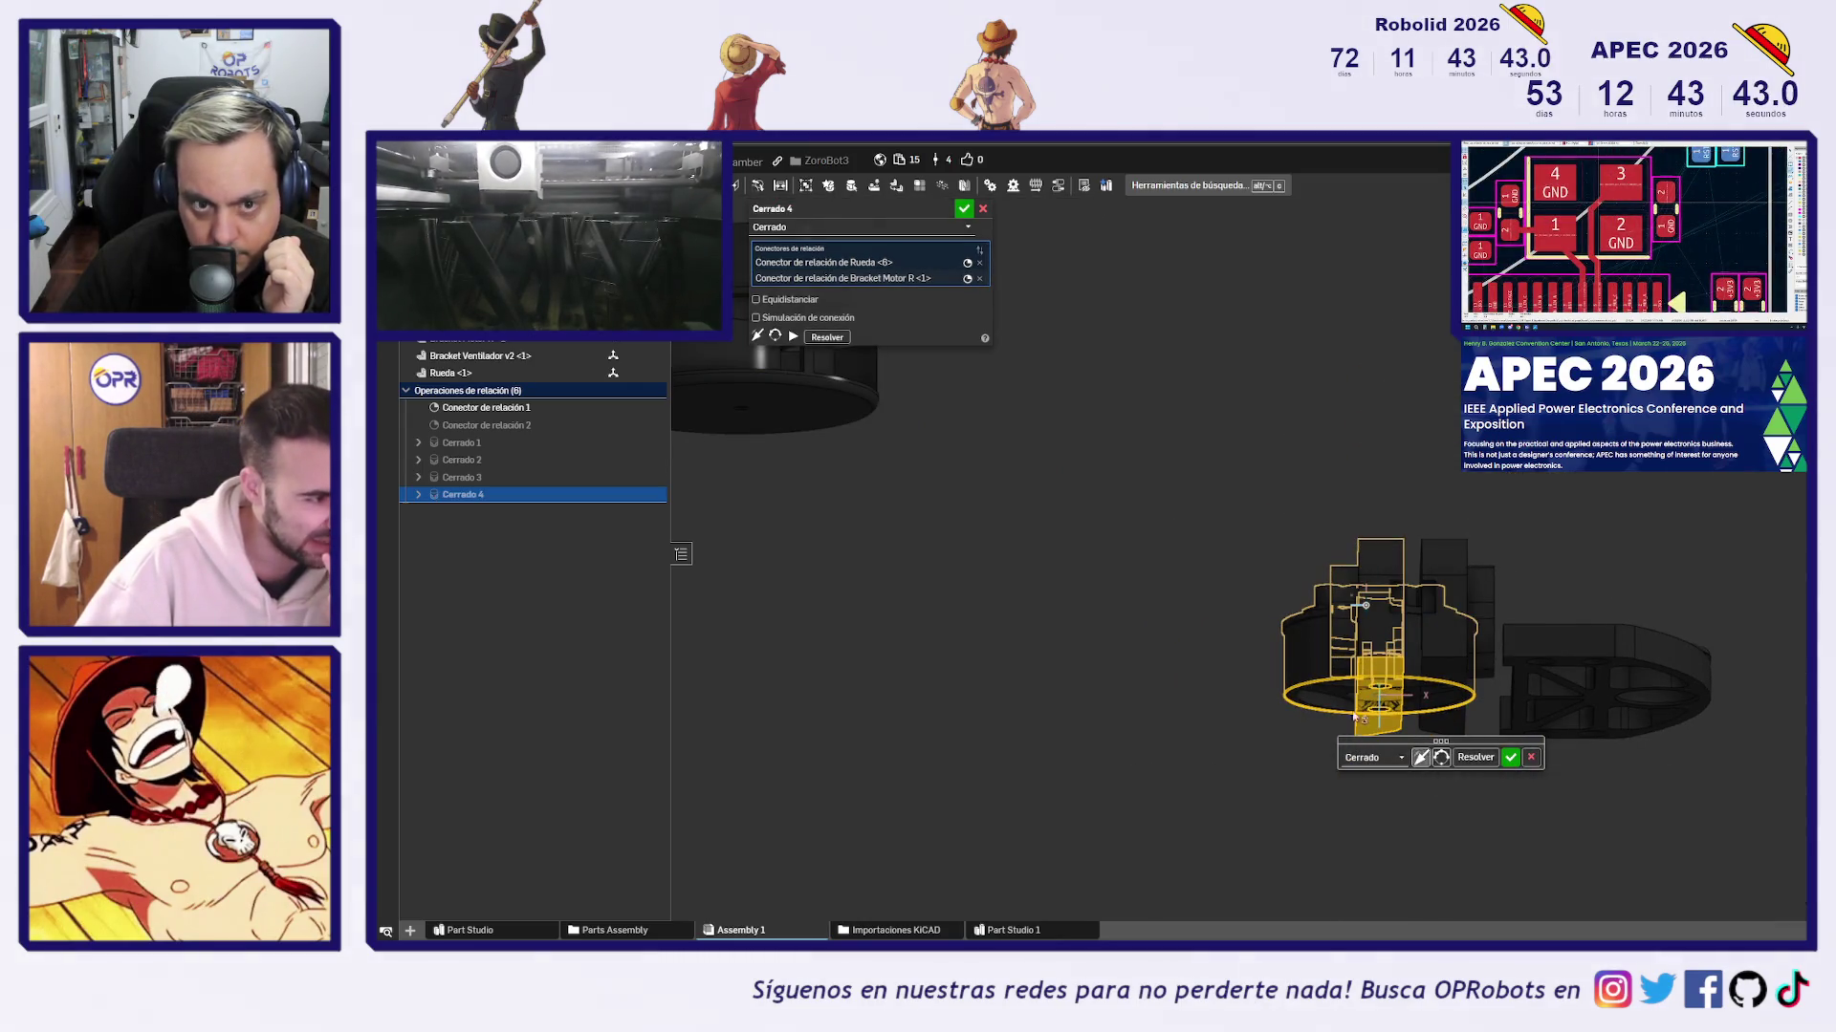
pyautogui.click(757, 300)
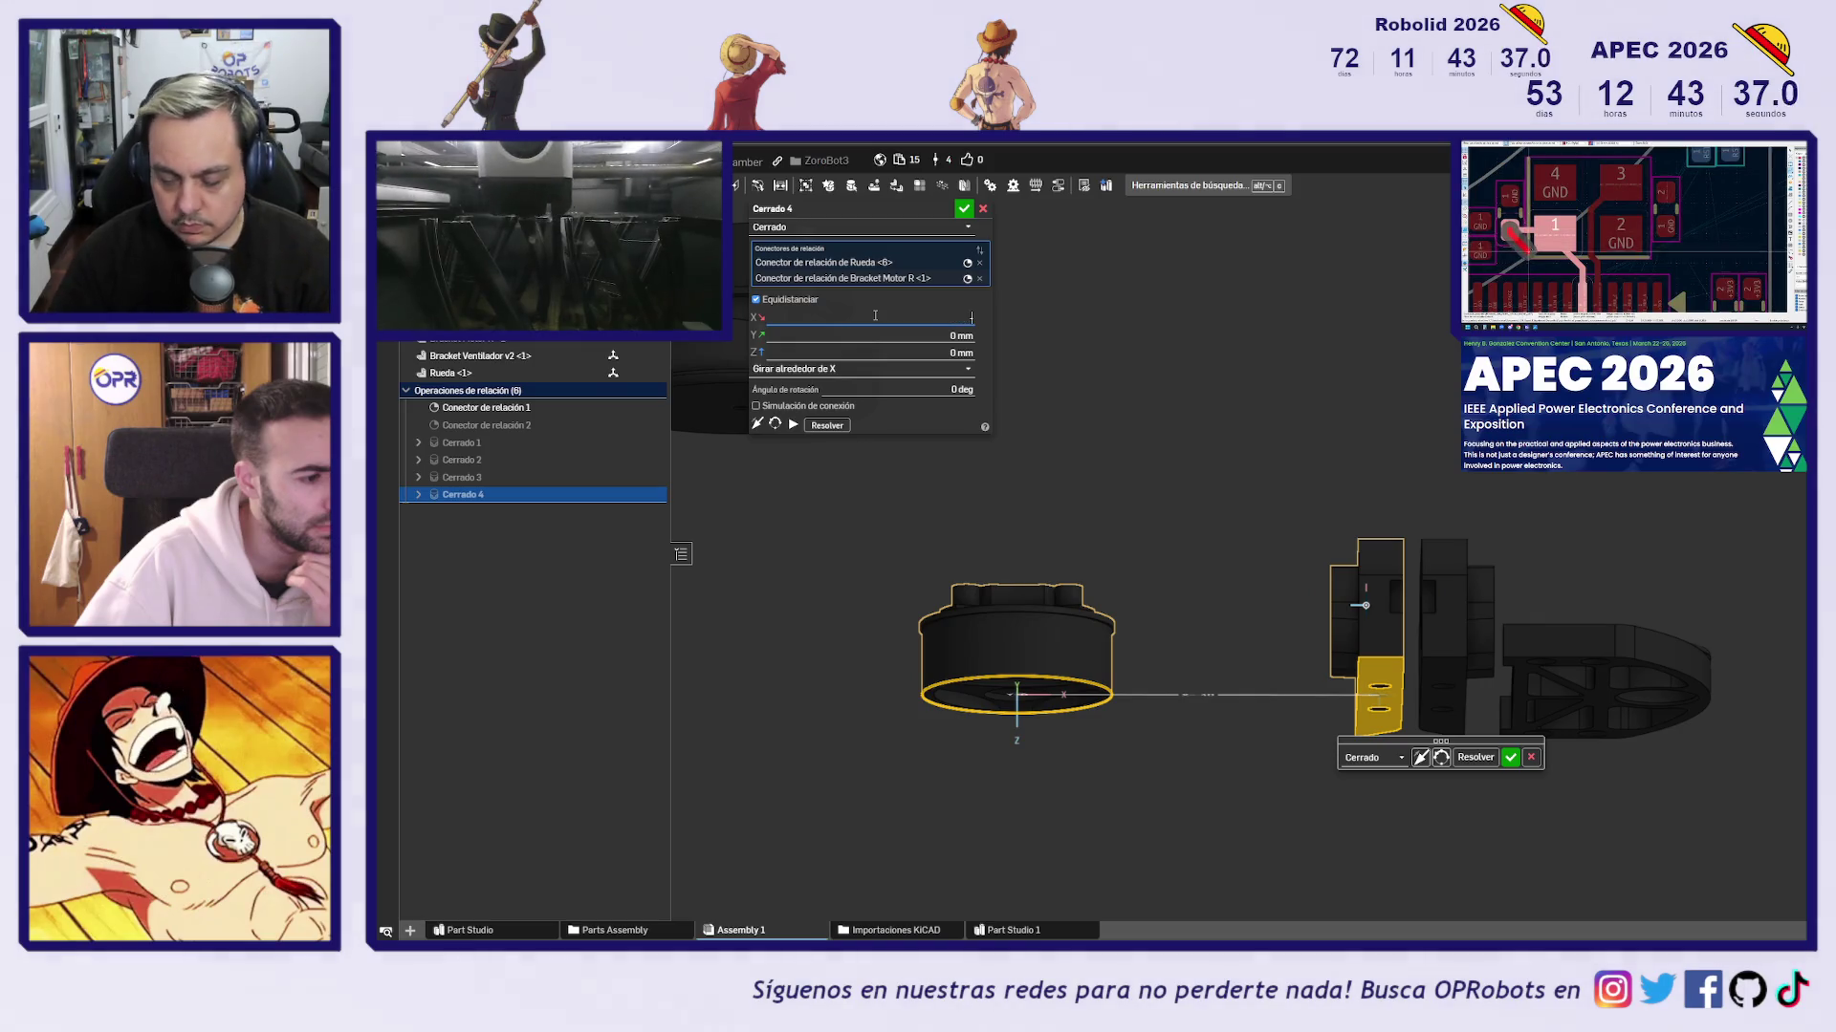
pyautogui.write('-20')
pyautogui.press('Return')
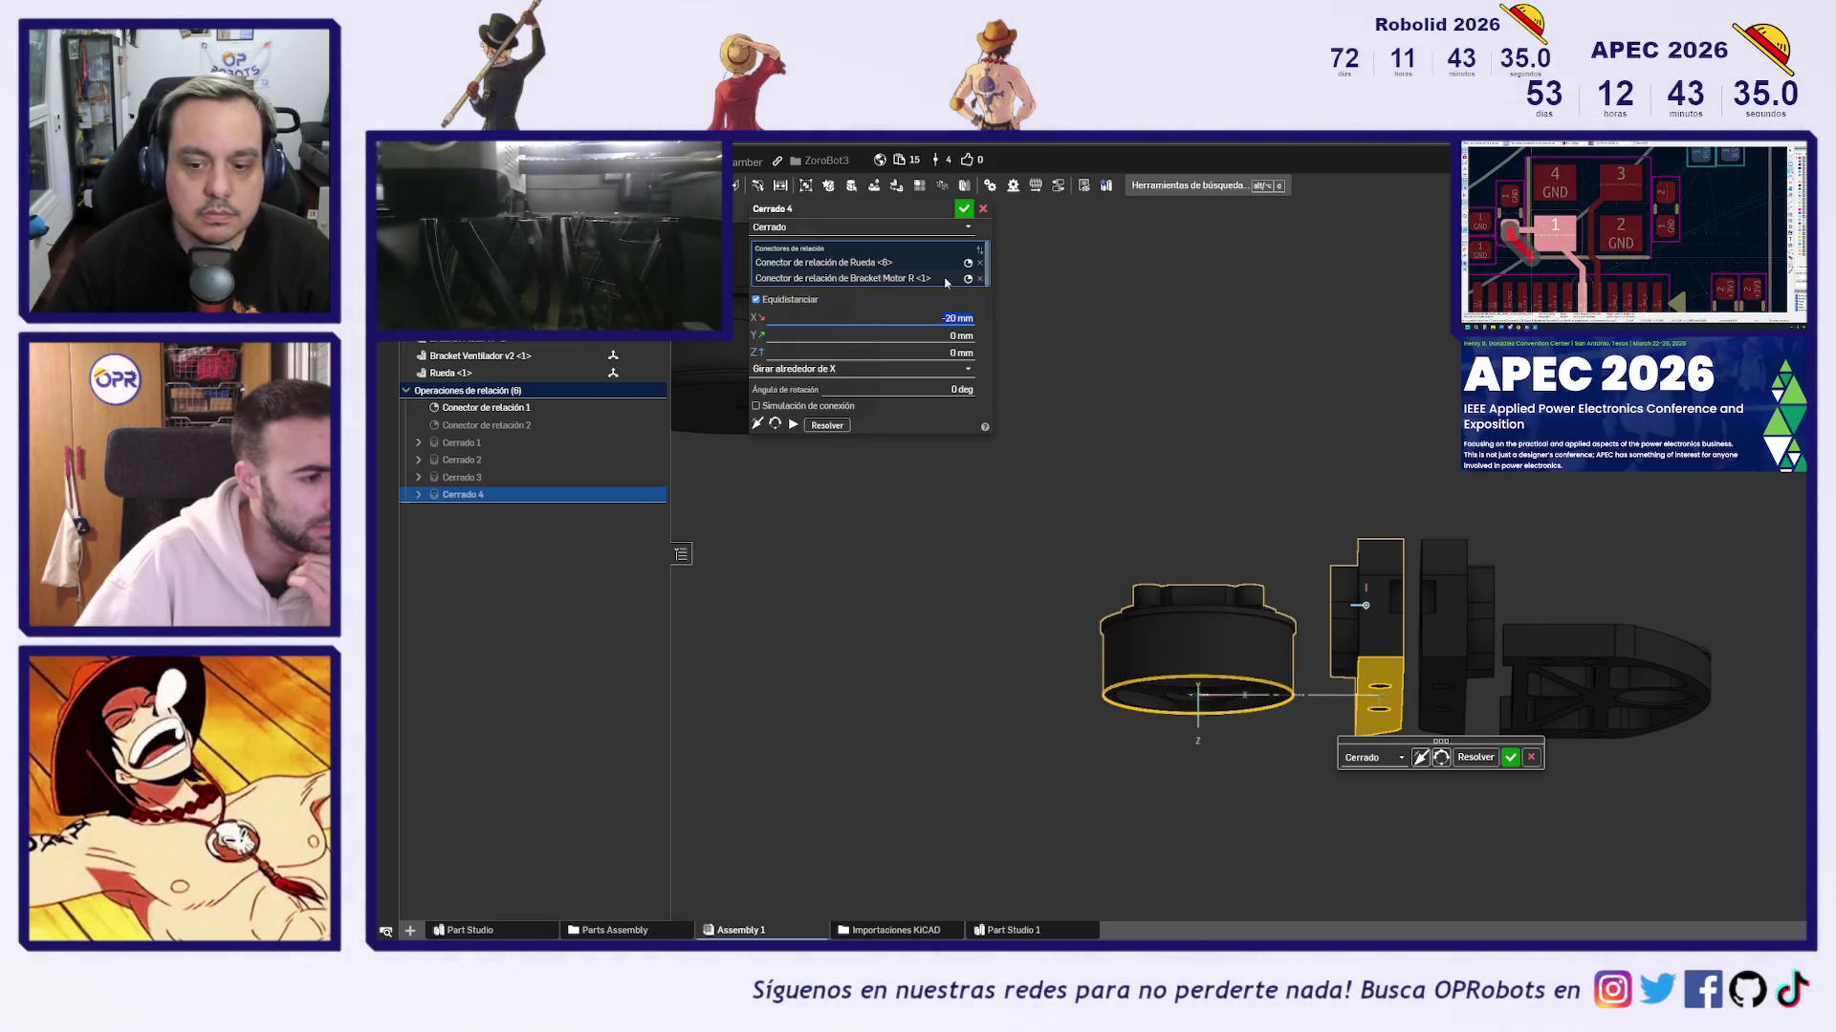
pyautogui.click(1510, 757)
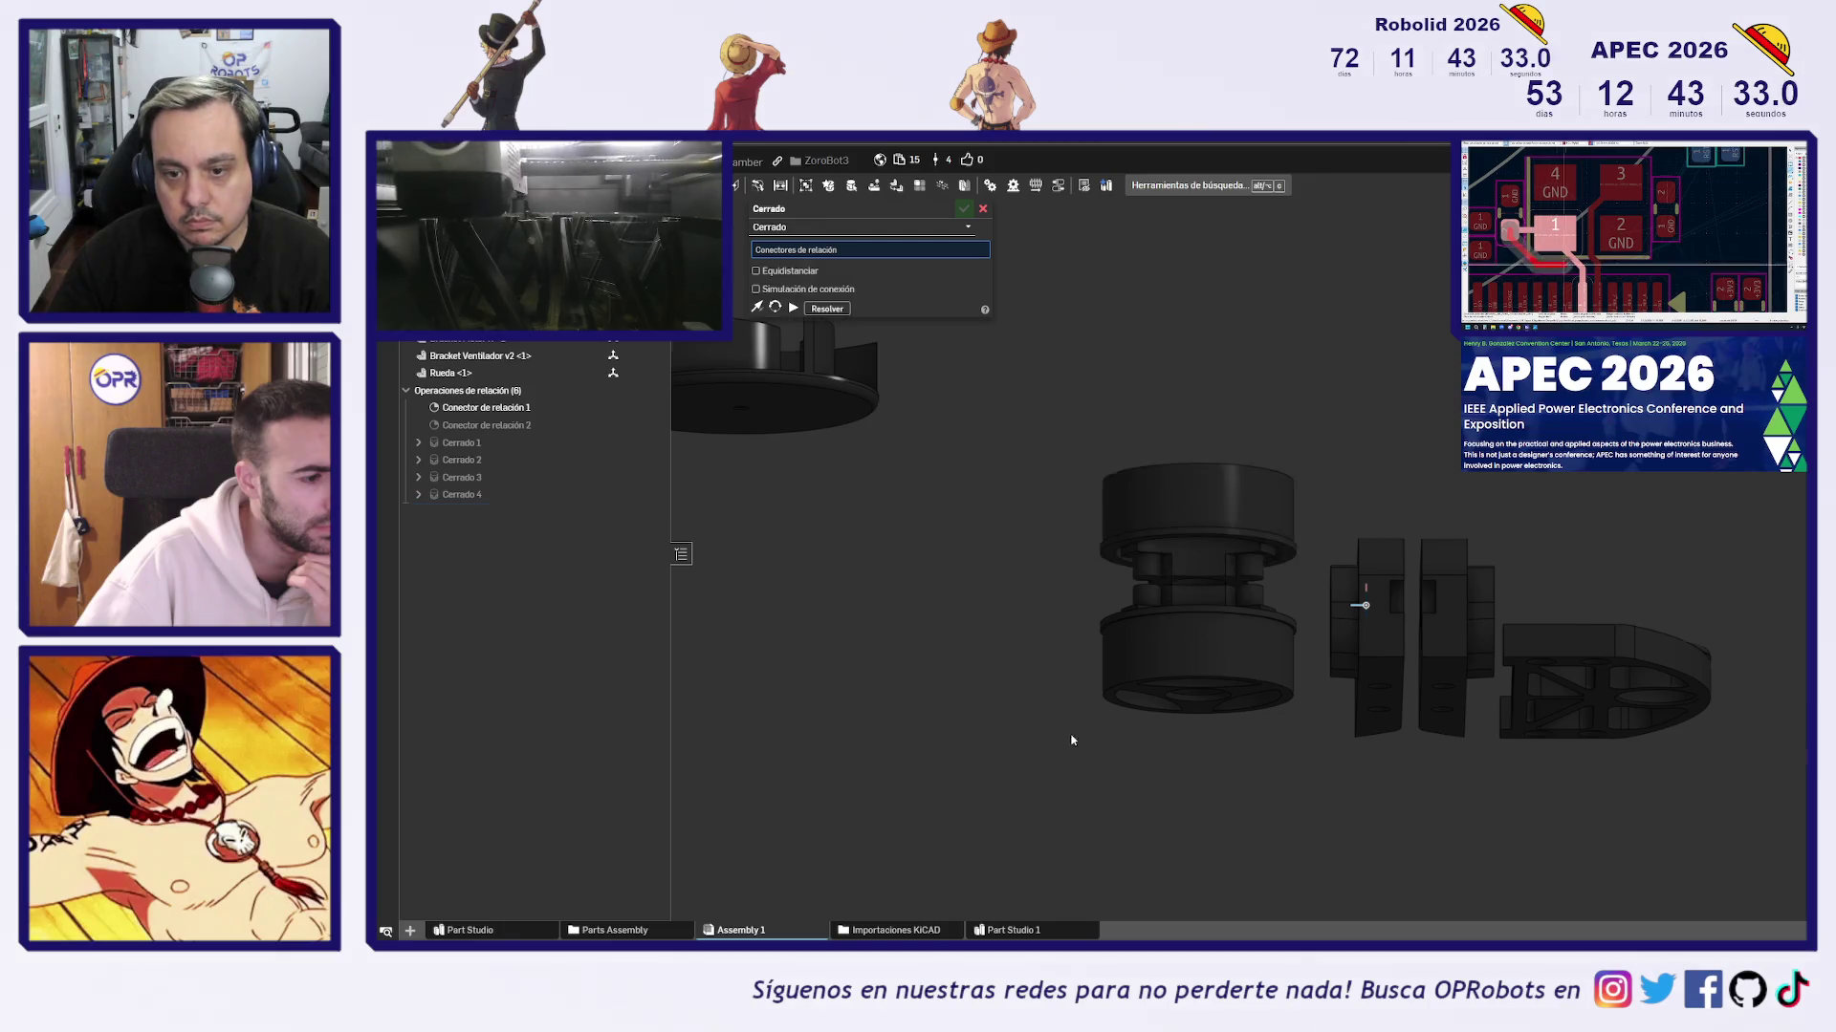
# Fasten the Ventilador_fdm connector to the Rueda connector with a -30 mm X offset
pyautogui.moveTo(1072, 741); pyautogui.dragTo(1259, 663, button='middle')
pyautogui.click(1042, 402)
pyautogui.scroll(3, 1303, 650)
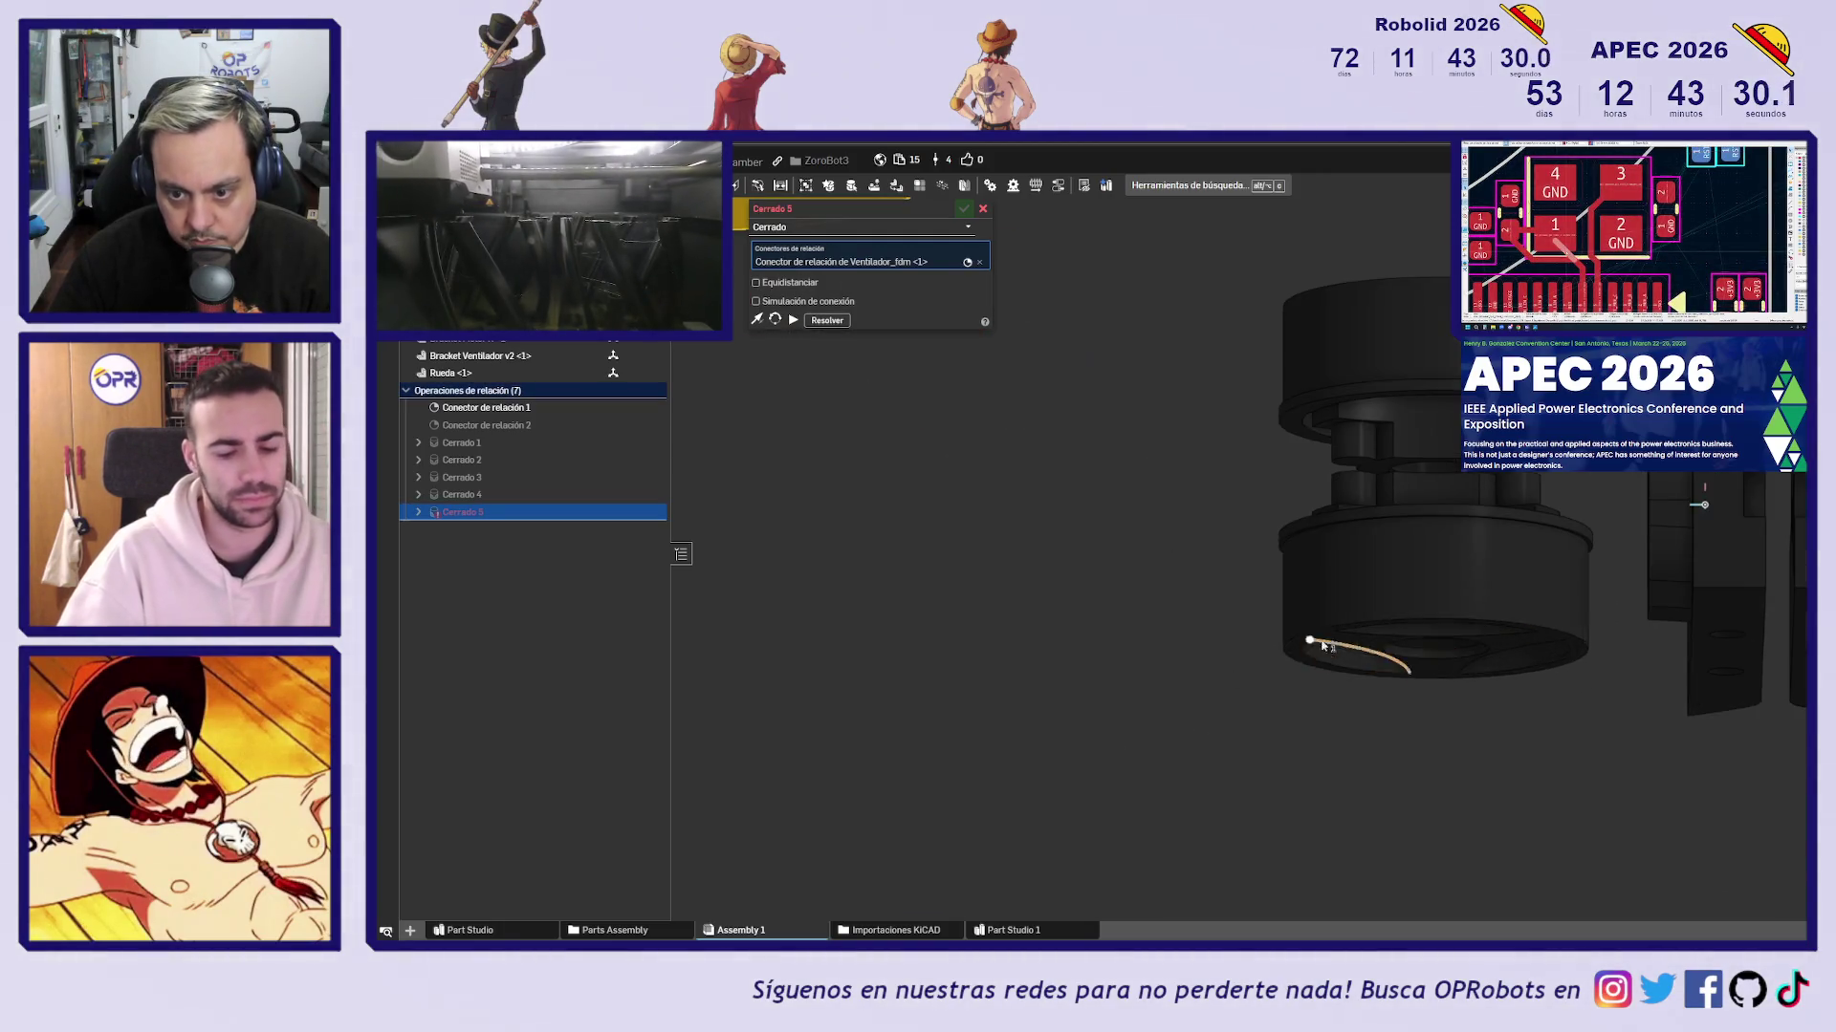
pyautogui.click(1396, 623)
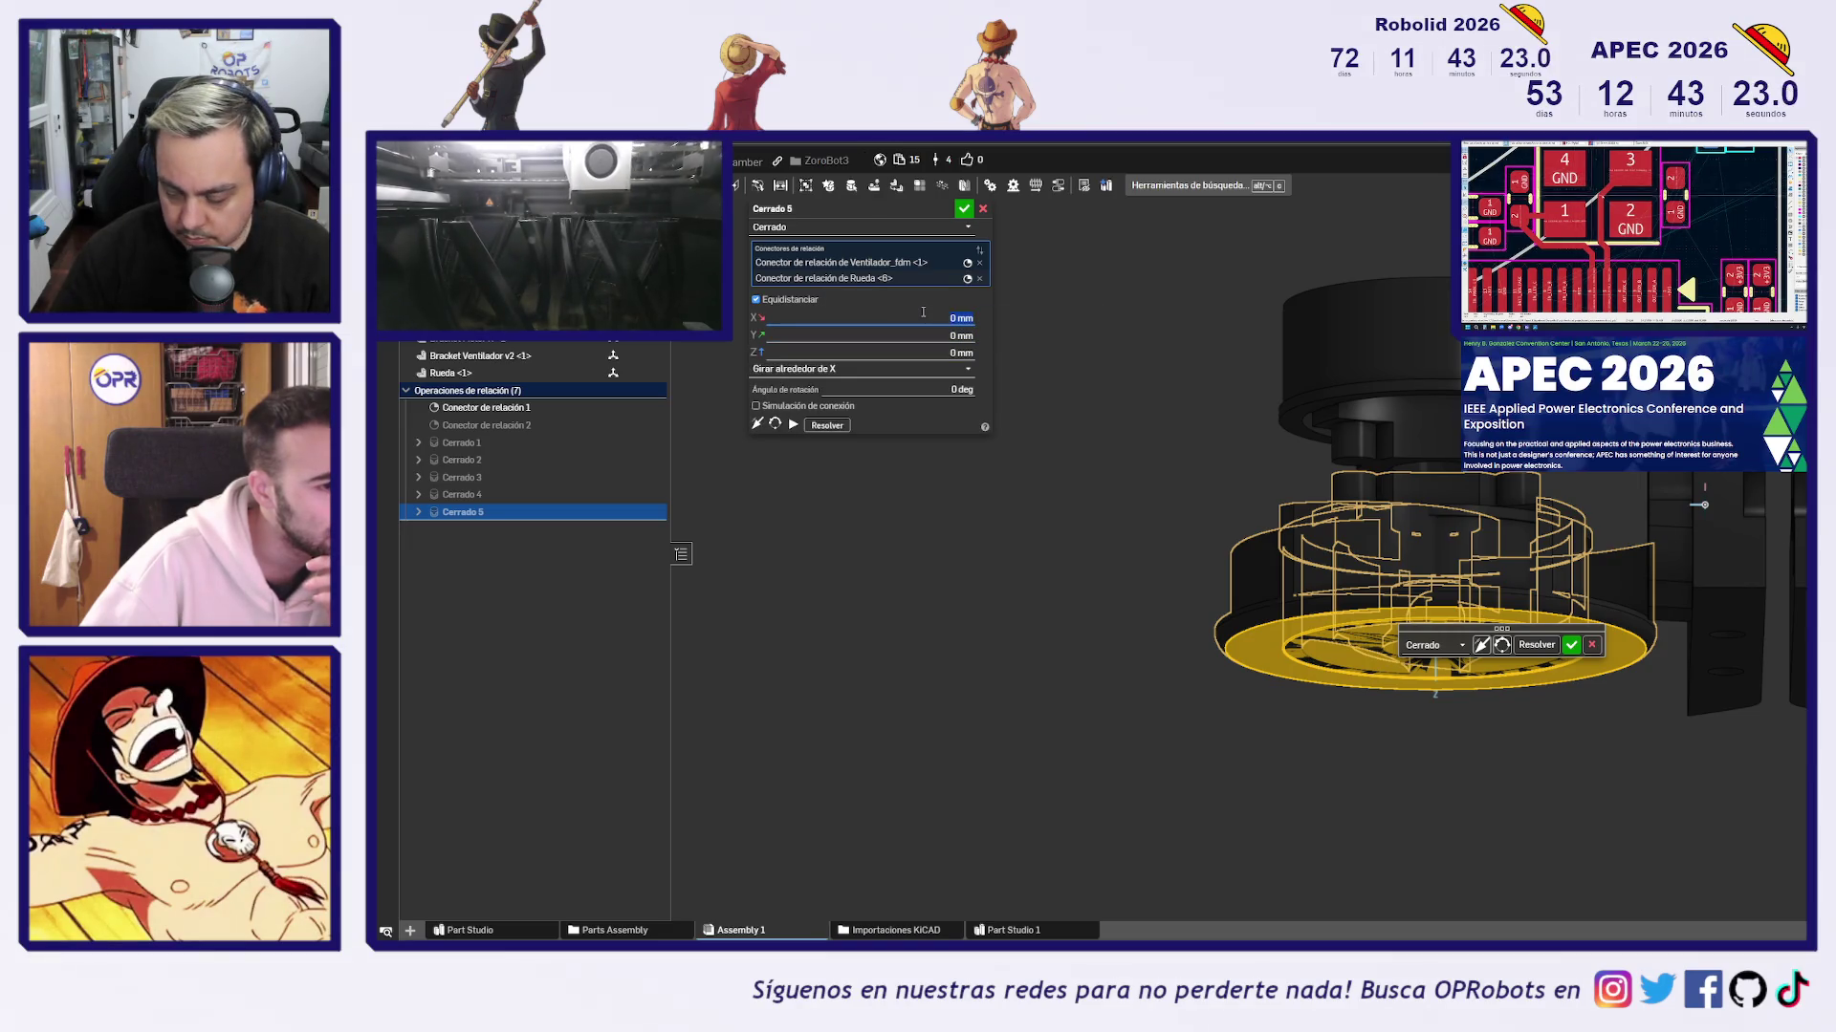
pyautogui.write('-30')
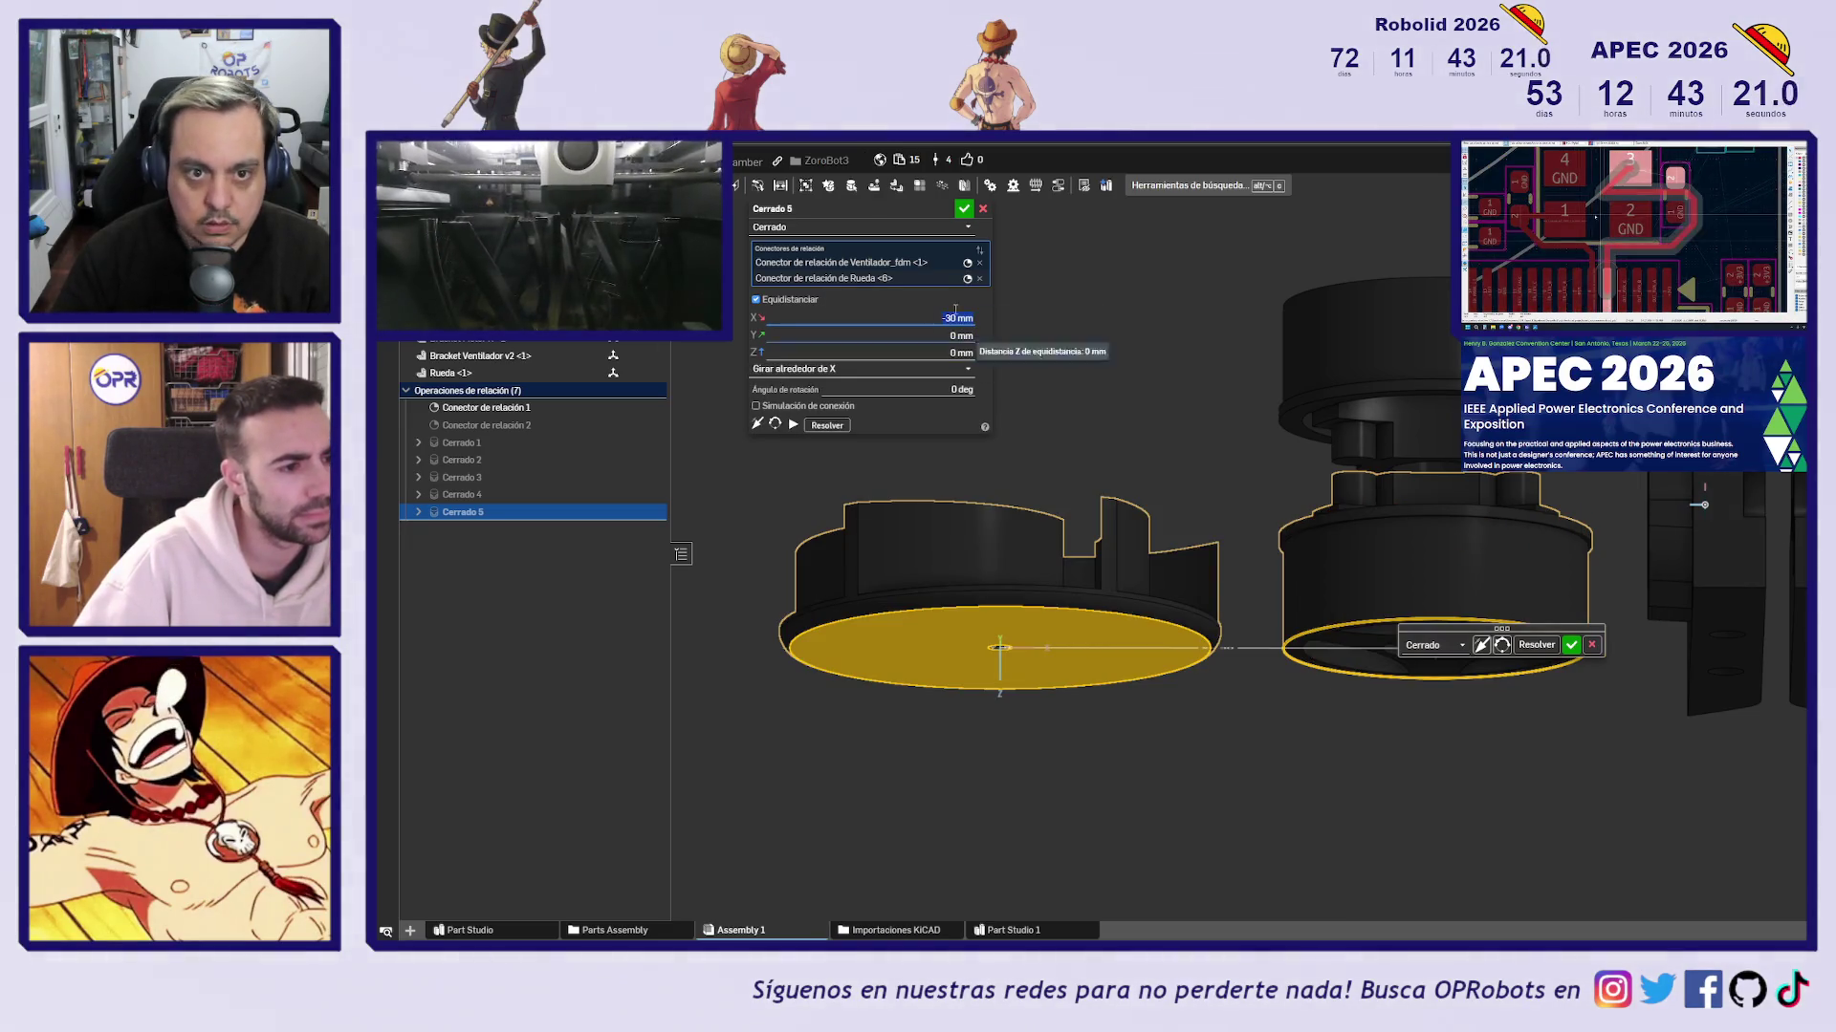
pyautogui.press('Return')
pyautogui.scroll(-5, 1139, 392)
pyautogui.moveTo(1138, 392)
pyautogui.mouseDown(button='right')
pyautogui.moveTo(1160, 414)
pyautogui.moveTo(1070, 483)
pyautogui.mouseUp(button='right')
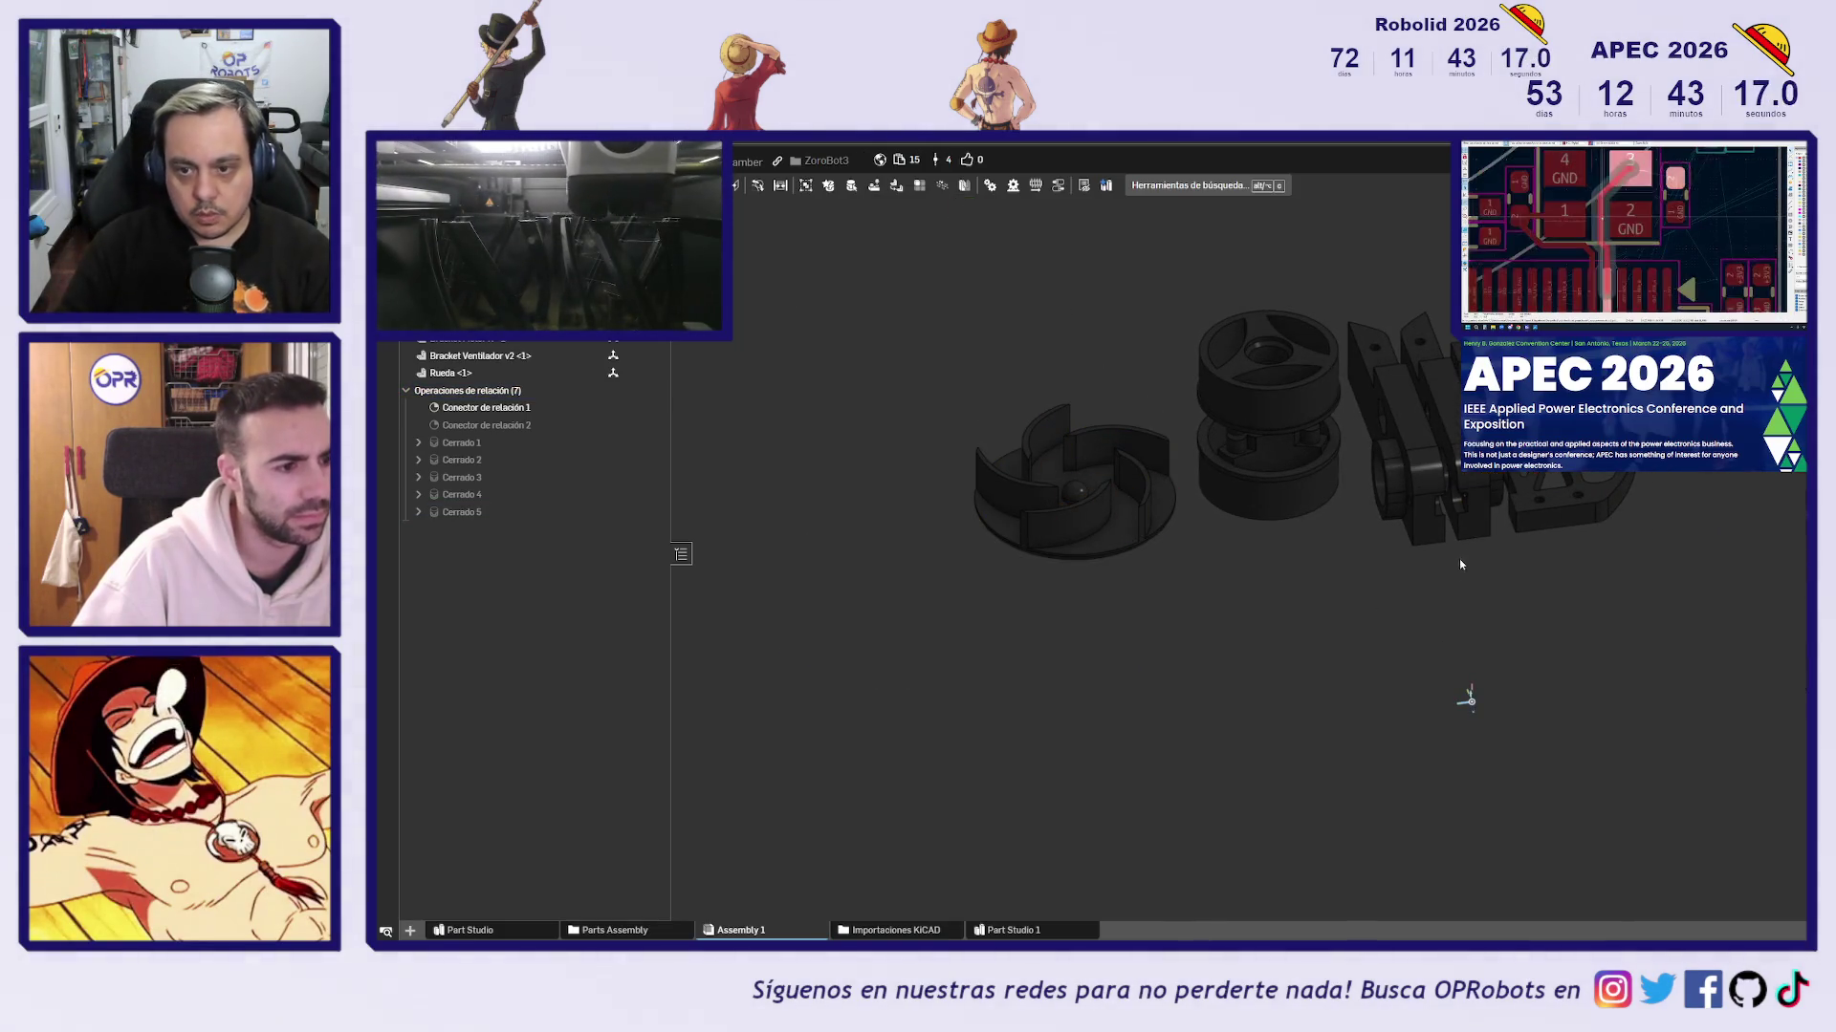
# Pan and orbit Assembly 1 to see the impeller, wheel and bracket from several angles
pyautogui.moveTo(1459, 569)
pyautogui.mouseDown(button='middle')
pyautogui.moveTo(1491, 659)
pyautogui.moveTo(1553, 703)
pyautogui.mouseUp(button='middle')
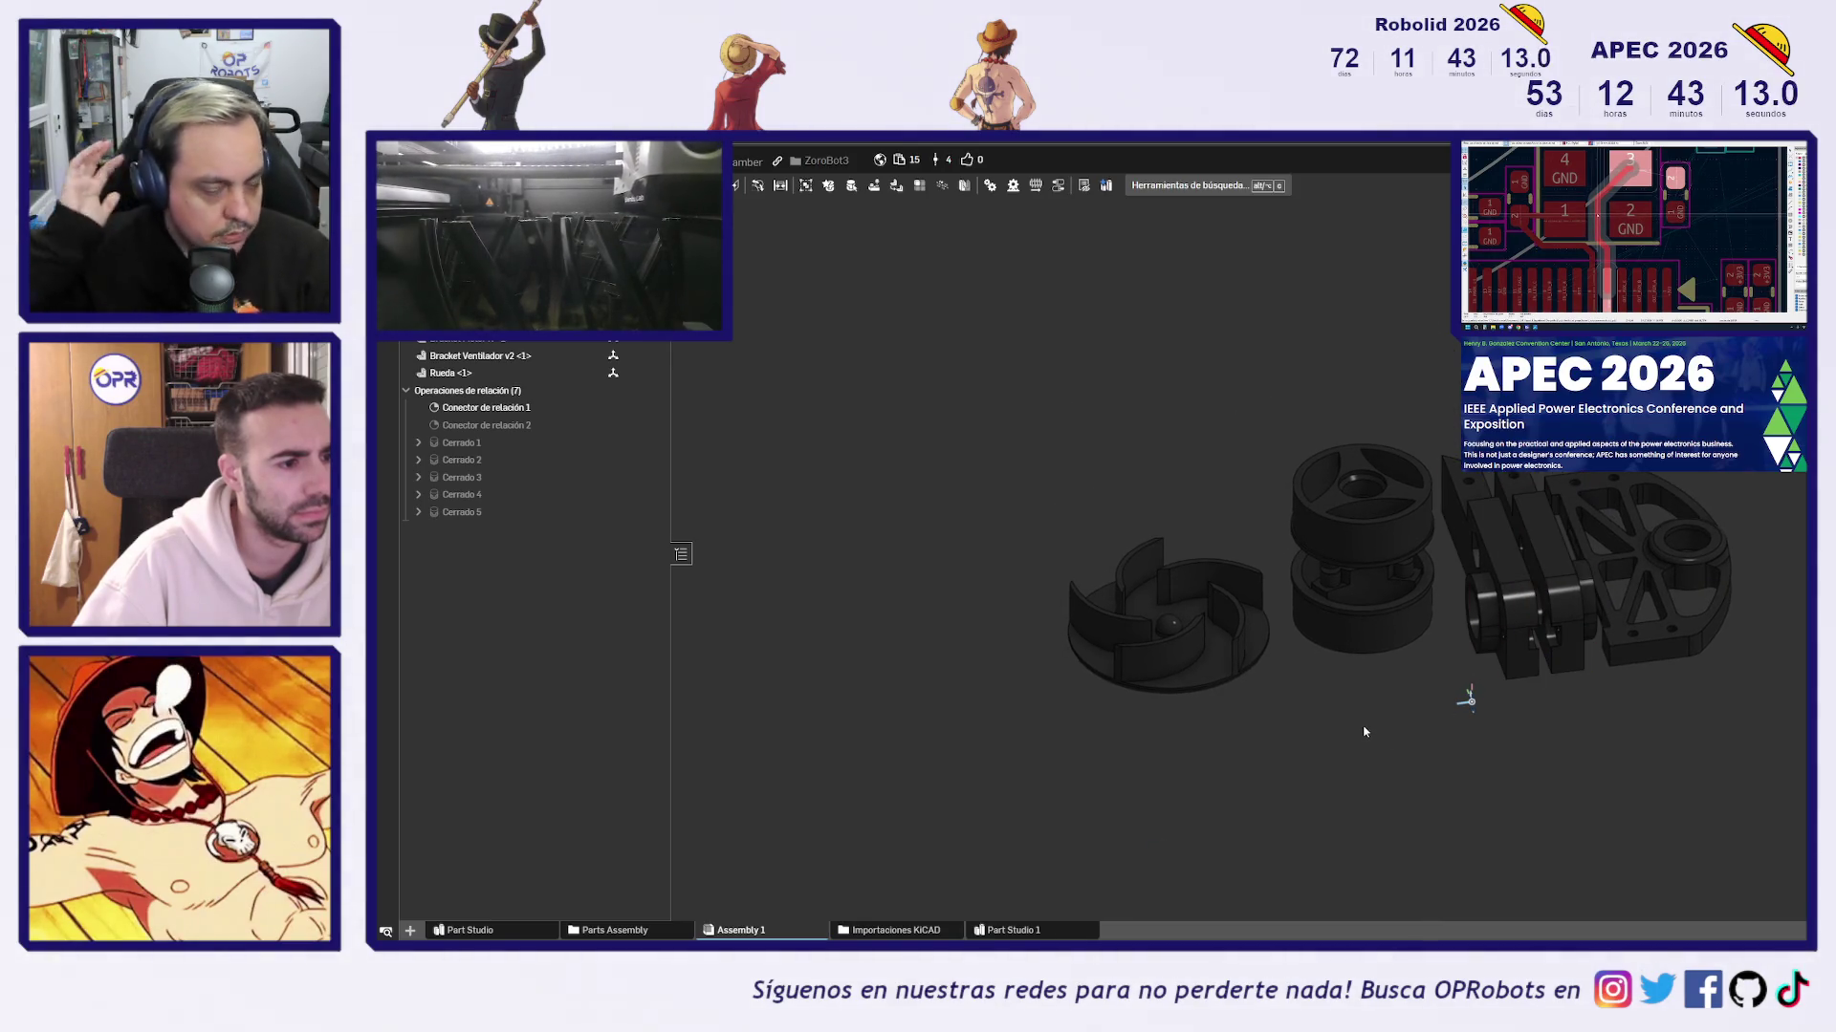
pyautogui.moveTo(1358, 669)
pyautogui.mouseDown(button='right')
pyautogui.moveTo(1626, 704)
pyautogui.moveTo(1492, 689)
pyautogui.moveTo(1570, 688)
pyautogui.moveTo(1590, 730)
pyautogui.moveTo(1492, 755)
pyautogui.mouseUp(button='right')
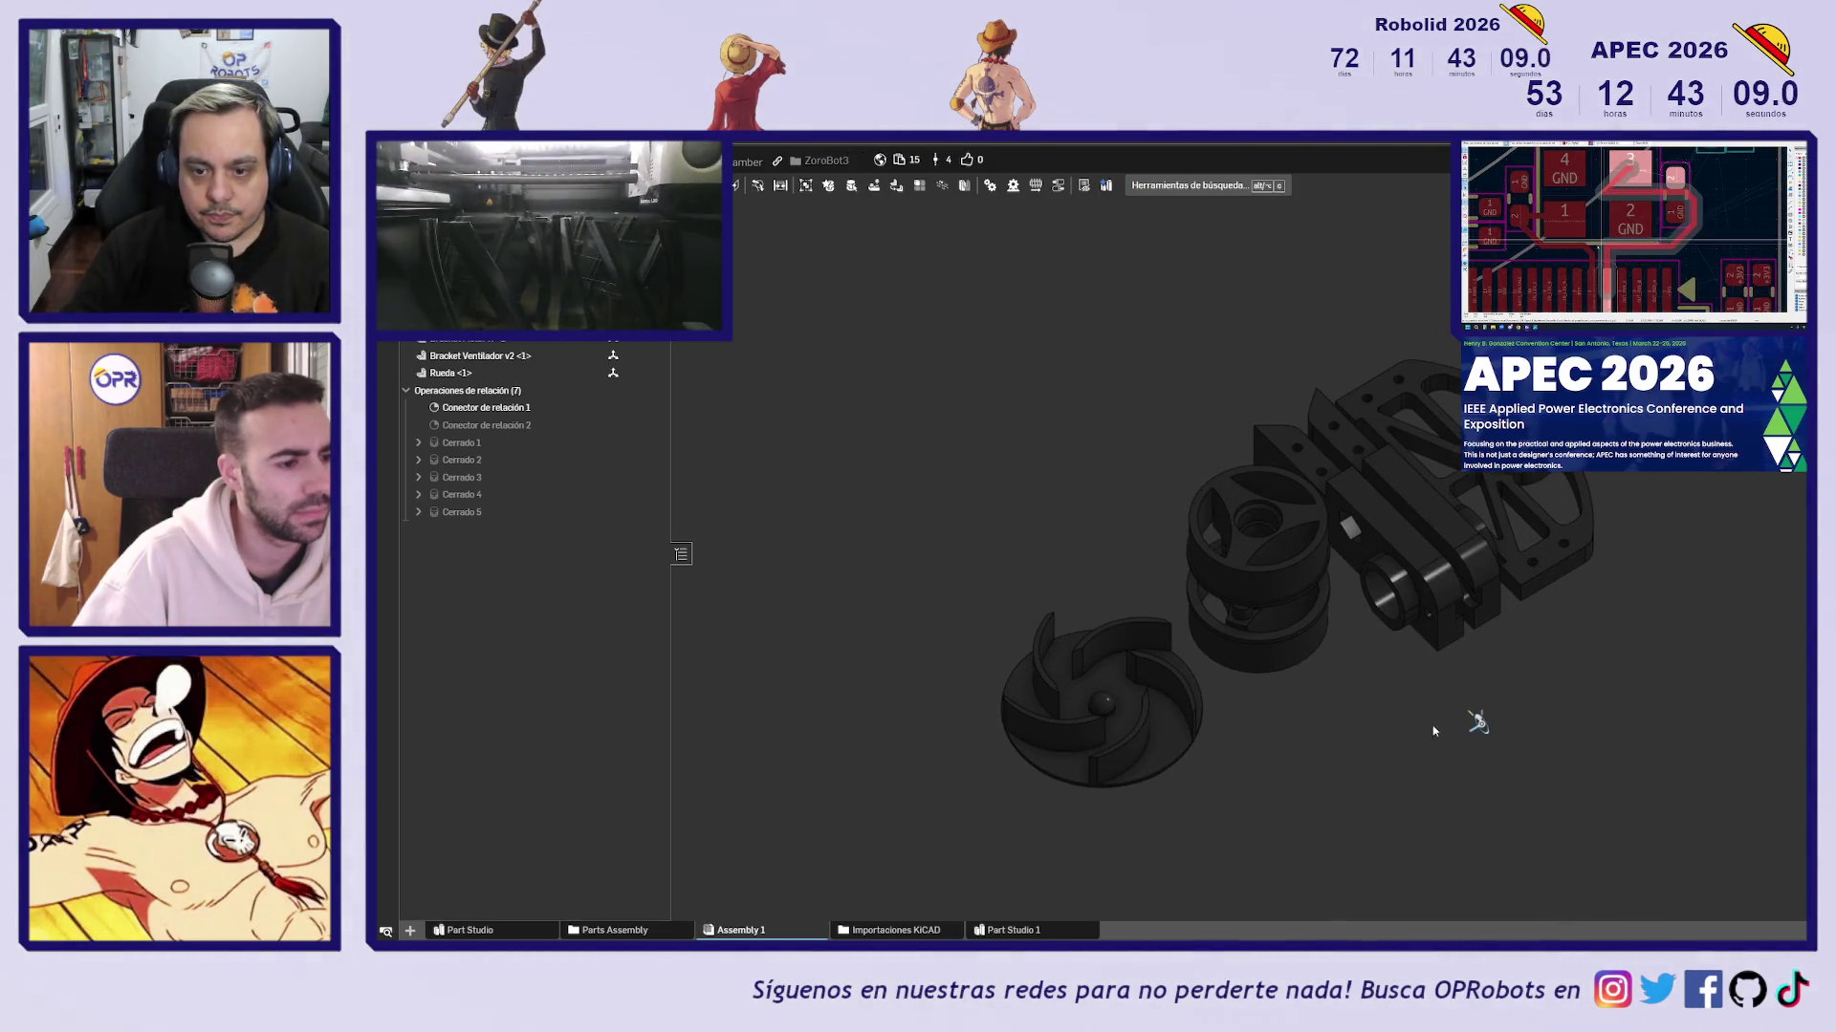
pyautogui.moveTo(1375, 719); pyautogui.dragTo(1206, 734, button='middle')
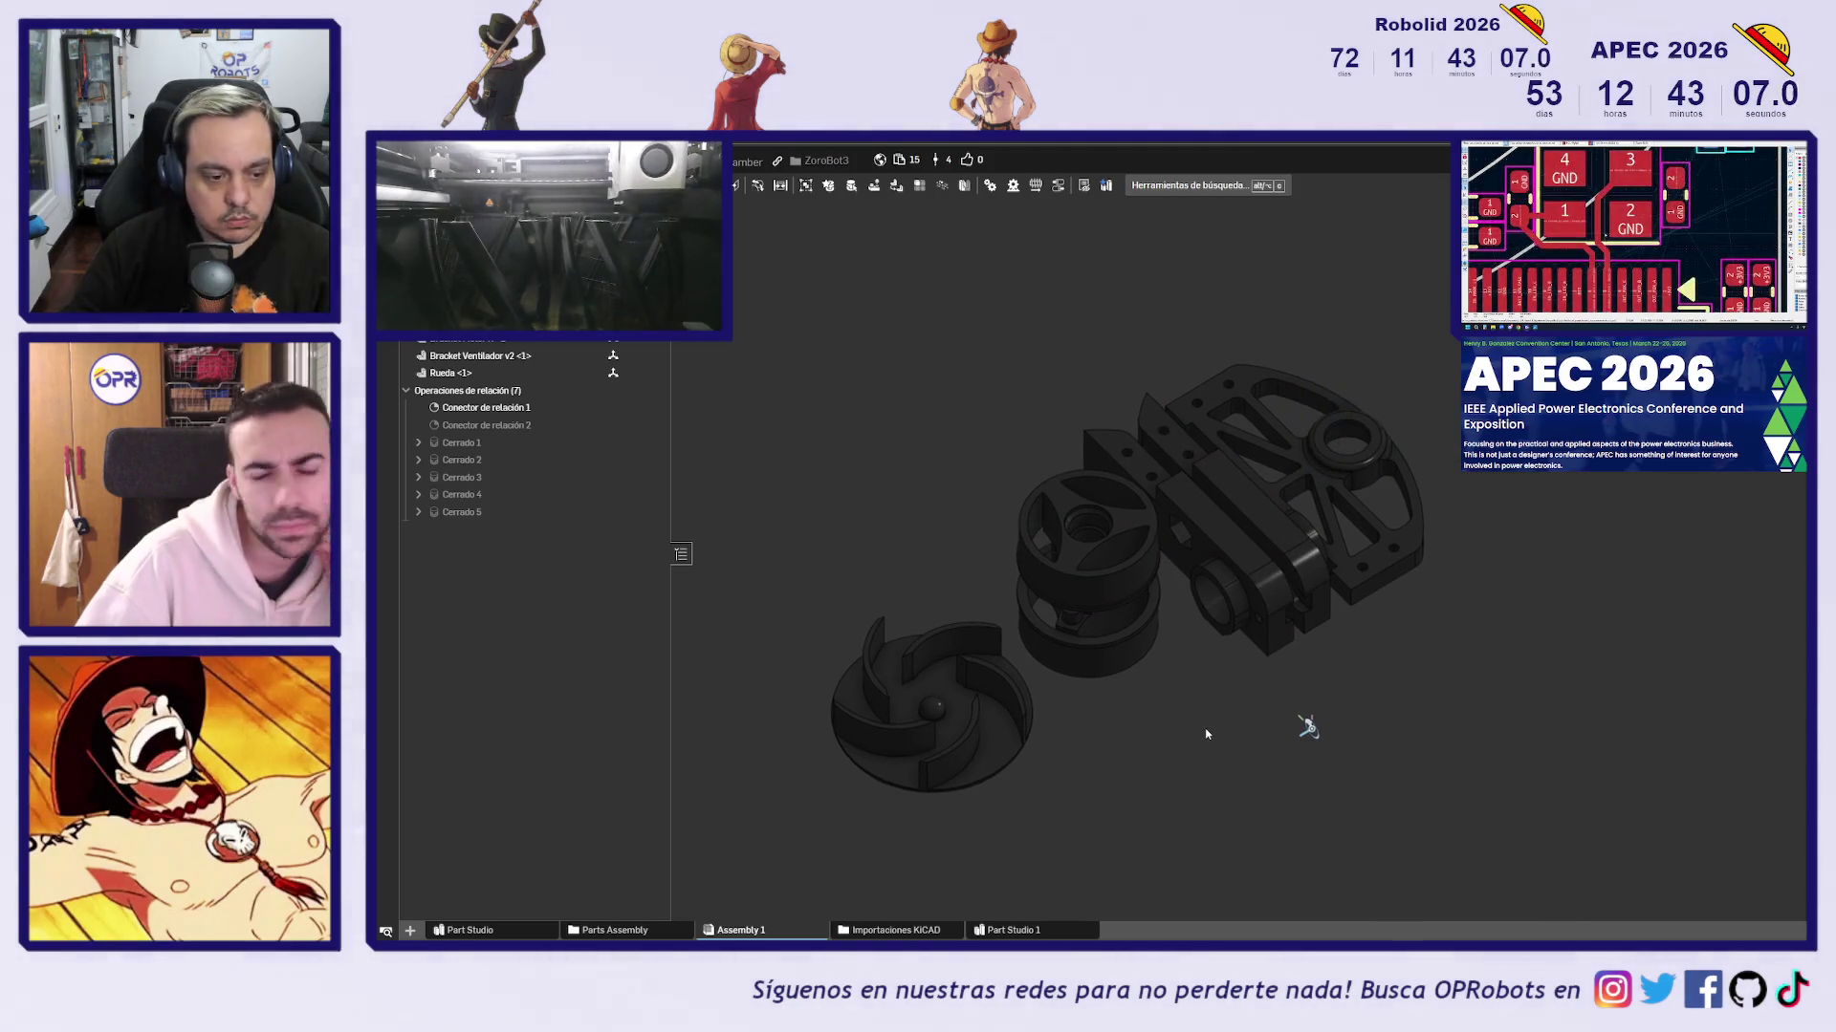
pyautogui.moveTo(1200, 734); pyautogui.dragTo(1188, 740, button='right')
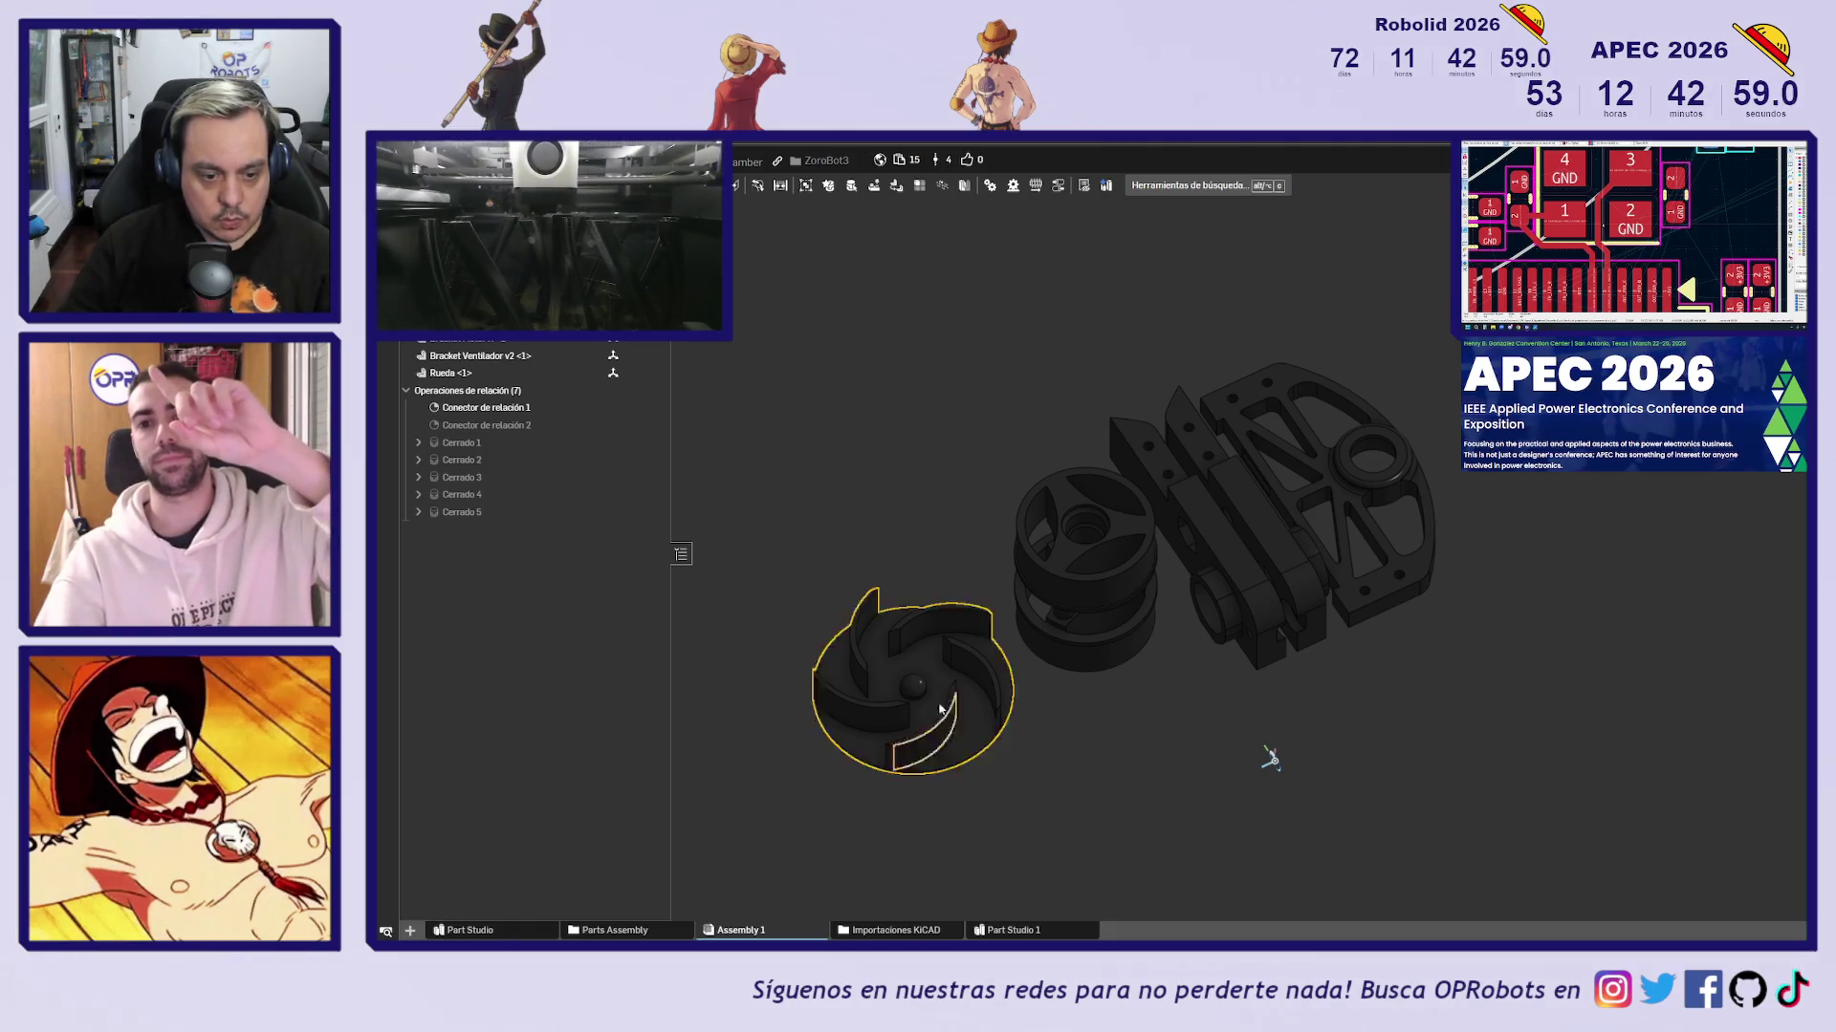
pyautogui.moveTo(1175, 759); pyautogui.dragTo(1229, 697, button='right')
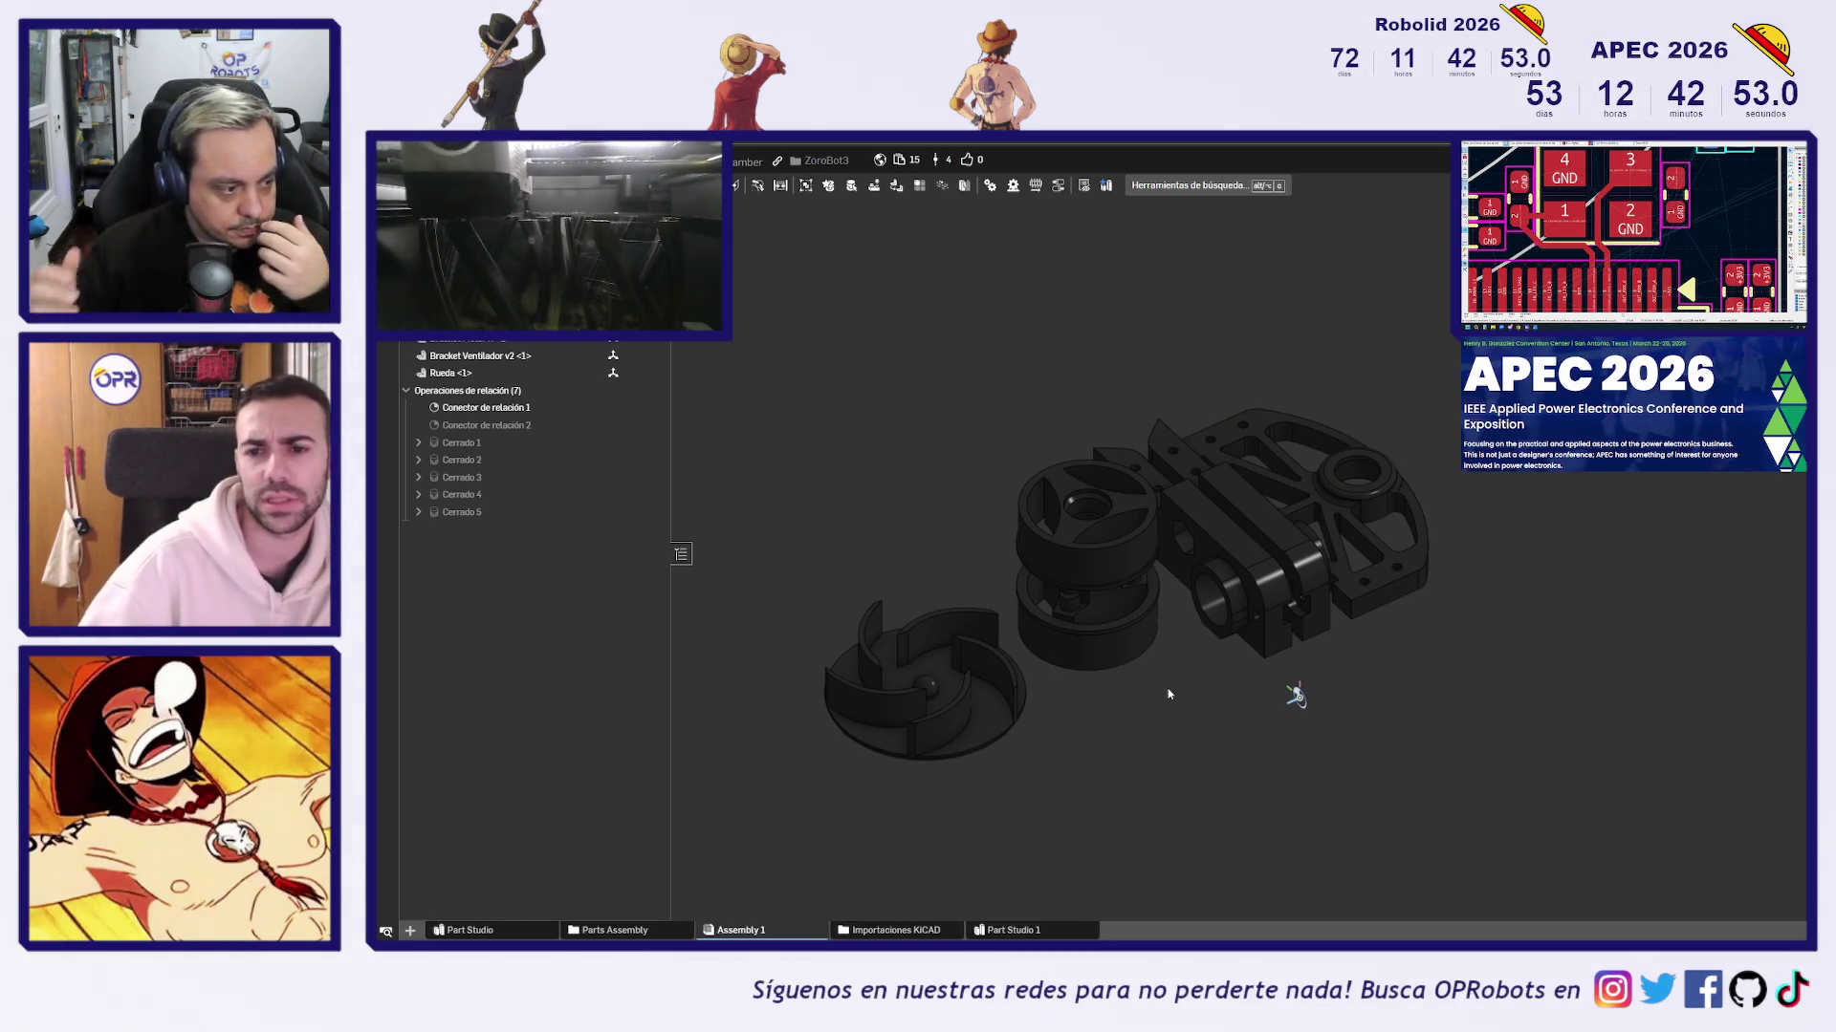
# Snap Assembly 1 to the front view, adjust it slightly, then go to the Part Studio
pyautogui.hotkey('shift', '1')
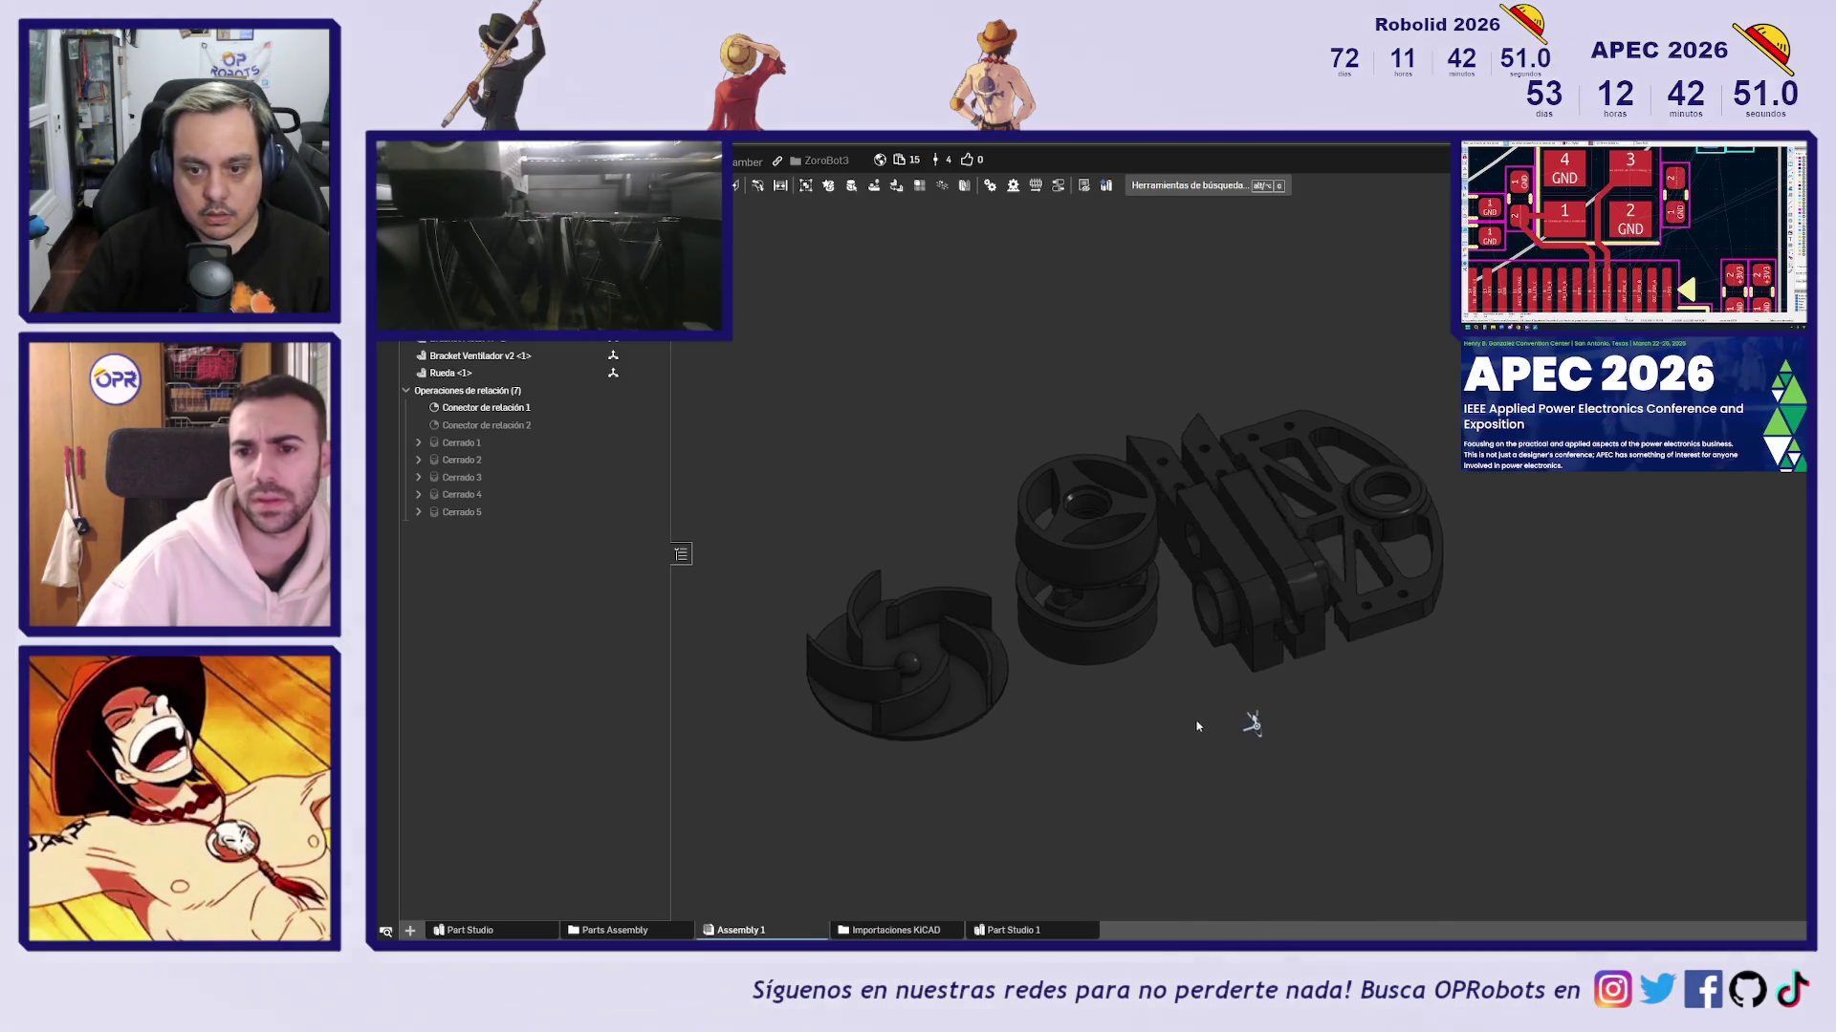
pyautogui.moveTo(1165, 745); pyautogui.dragTo(1164, 738, button='right')
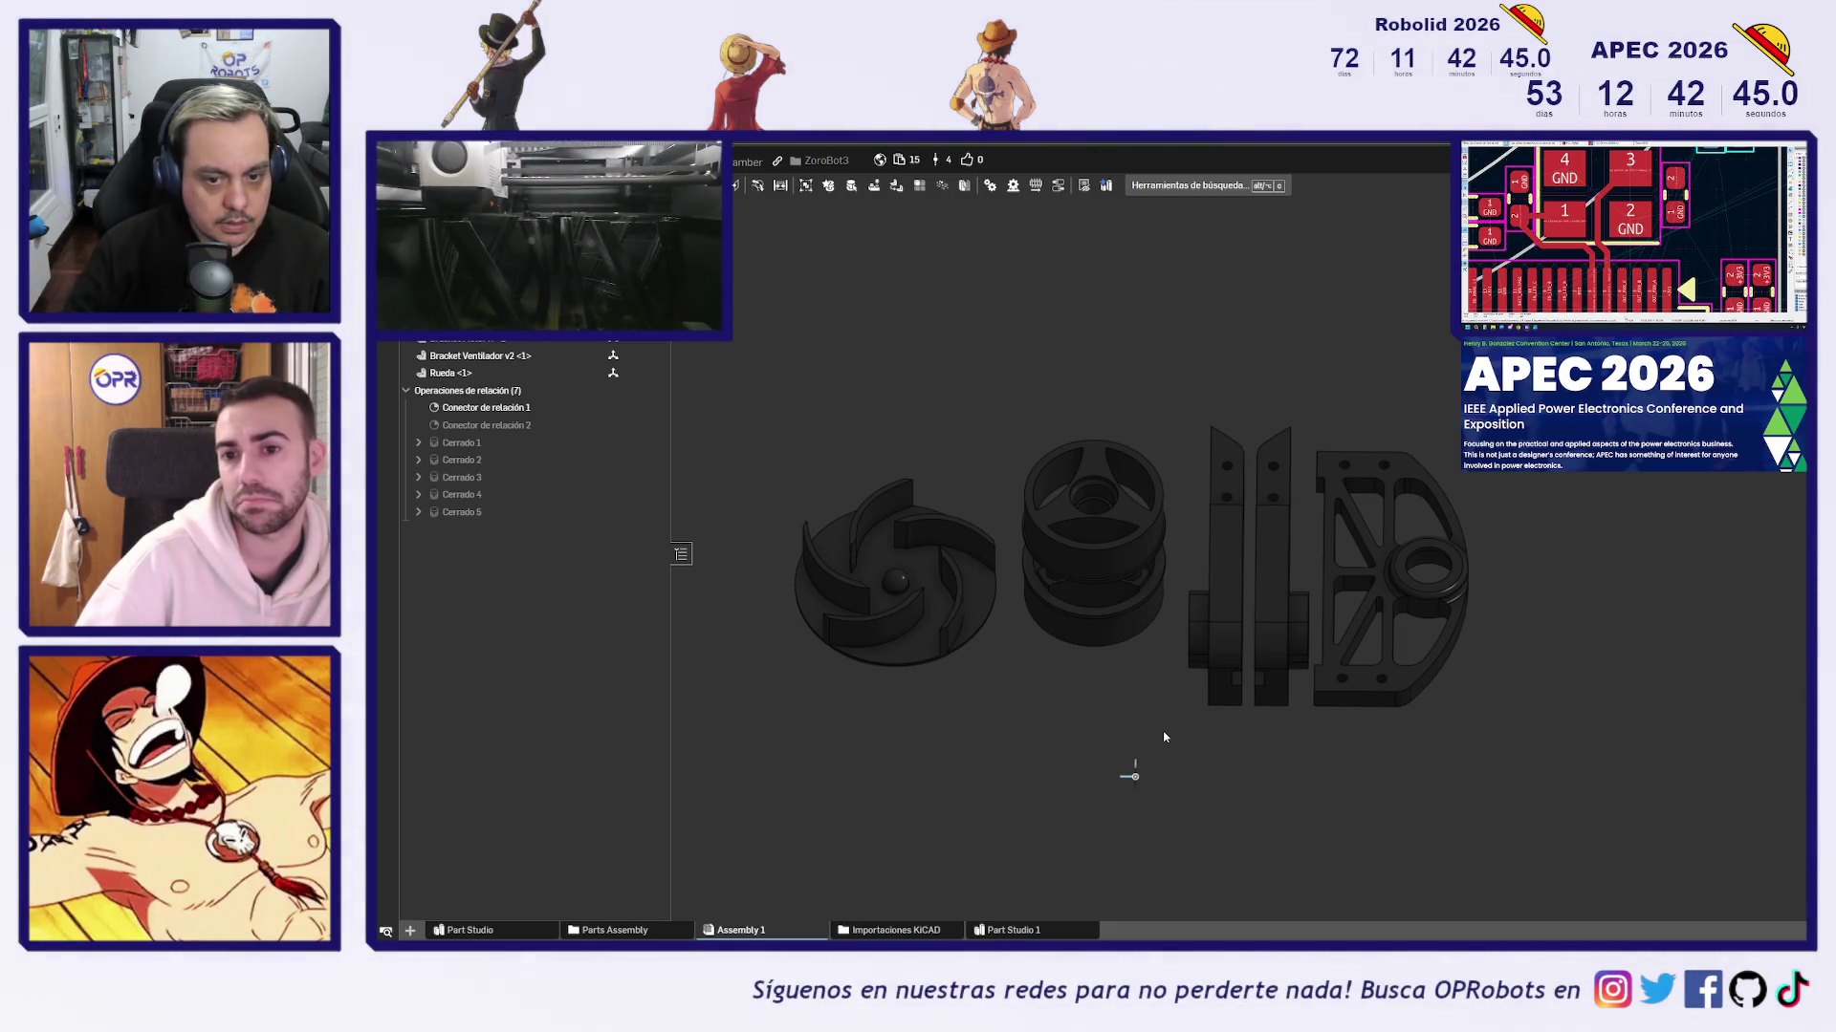
pyautogui.moveTo(1103, 741); pyautogui.dragTo(1283, 672, button='middle')
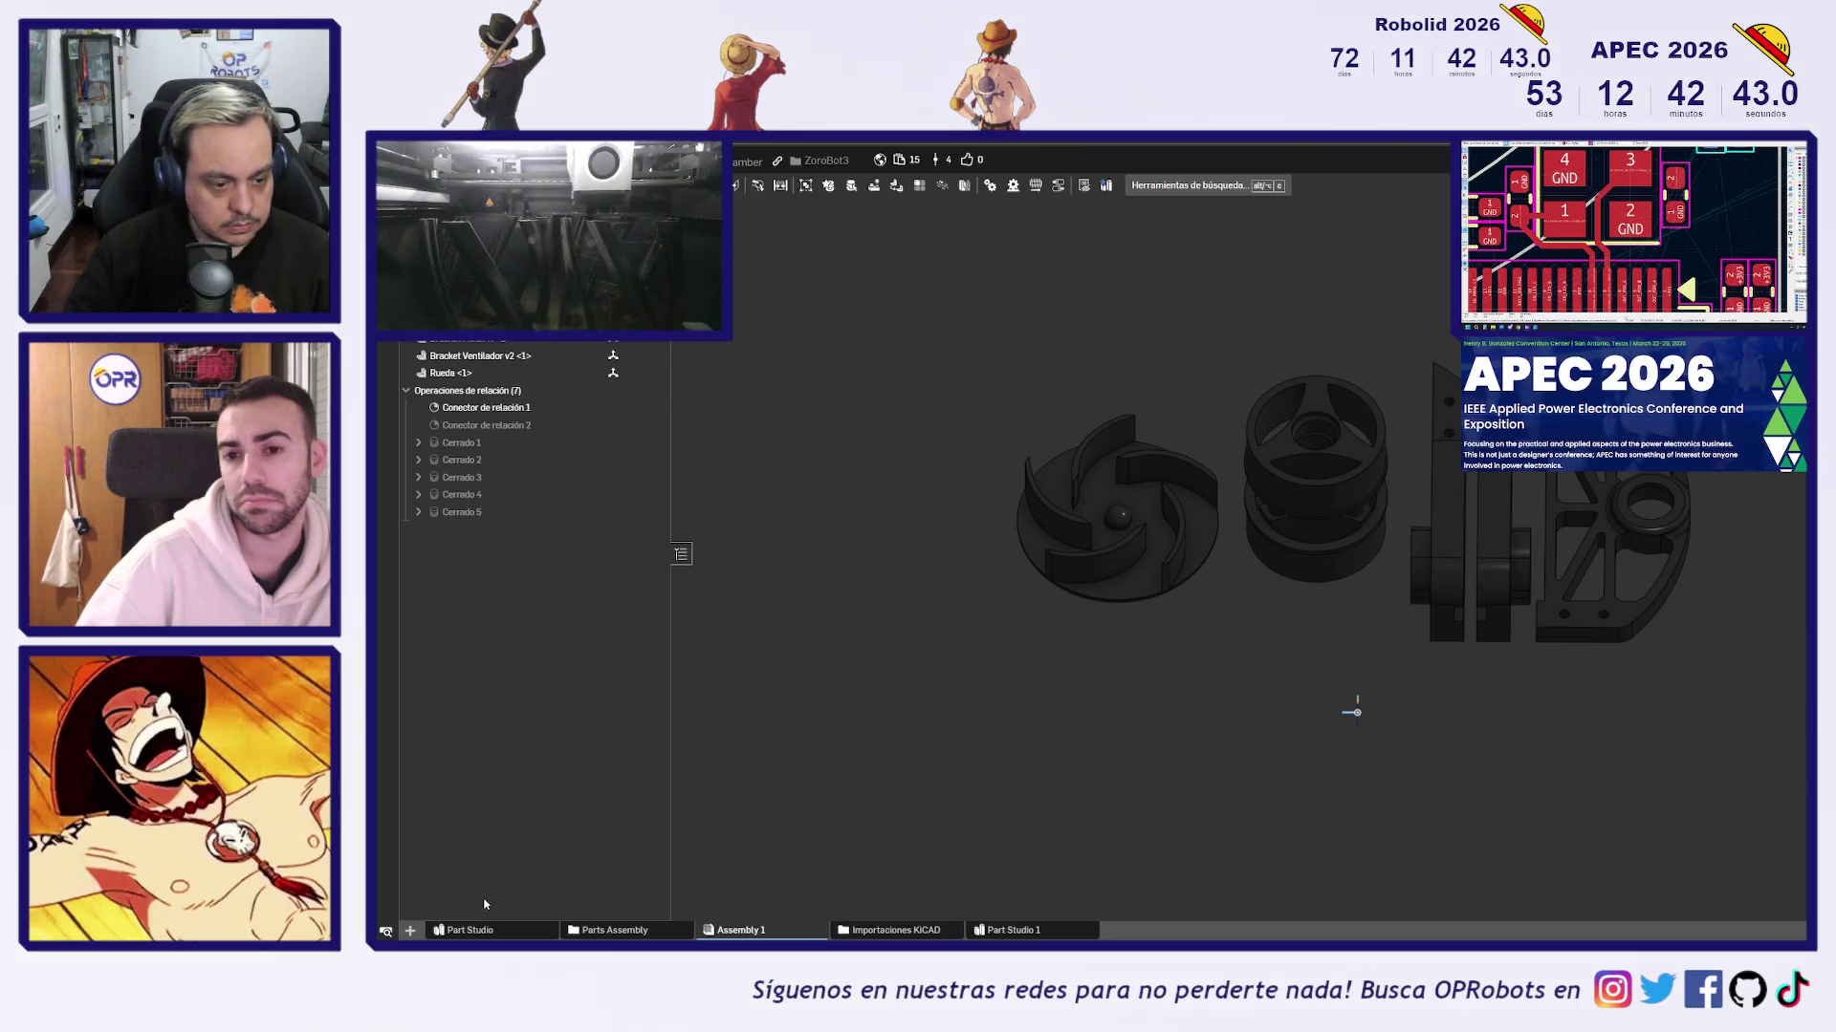
pyautogui.click(456, 932)
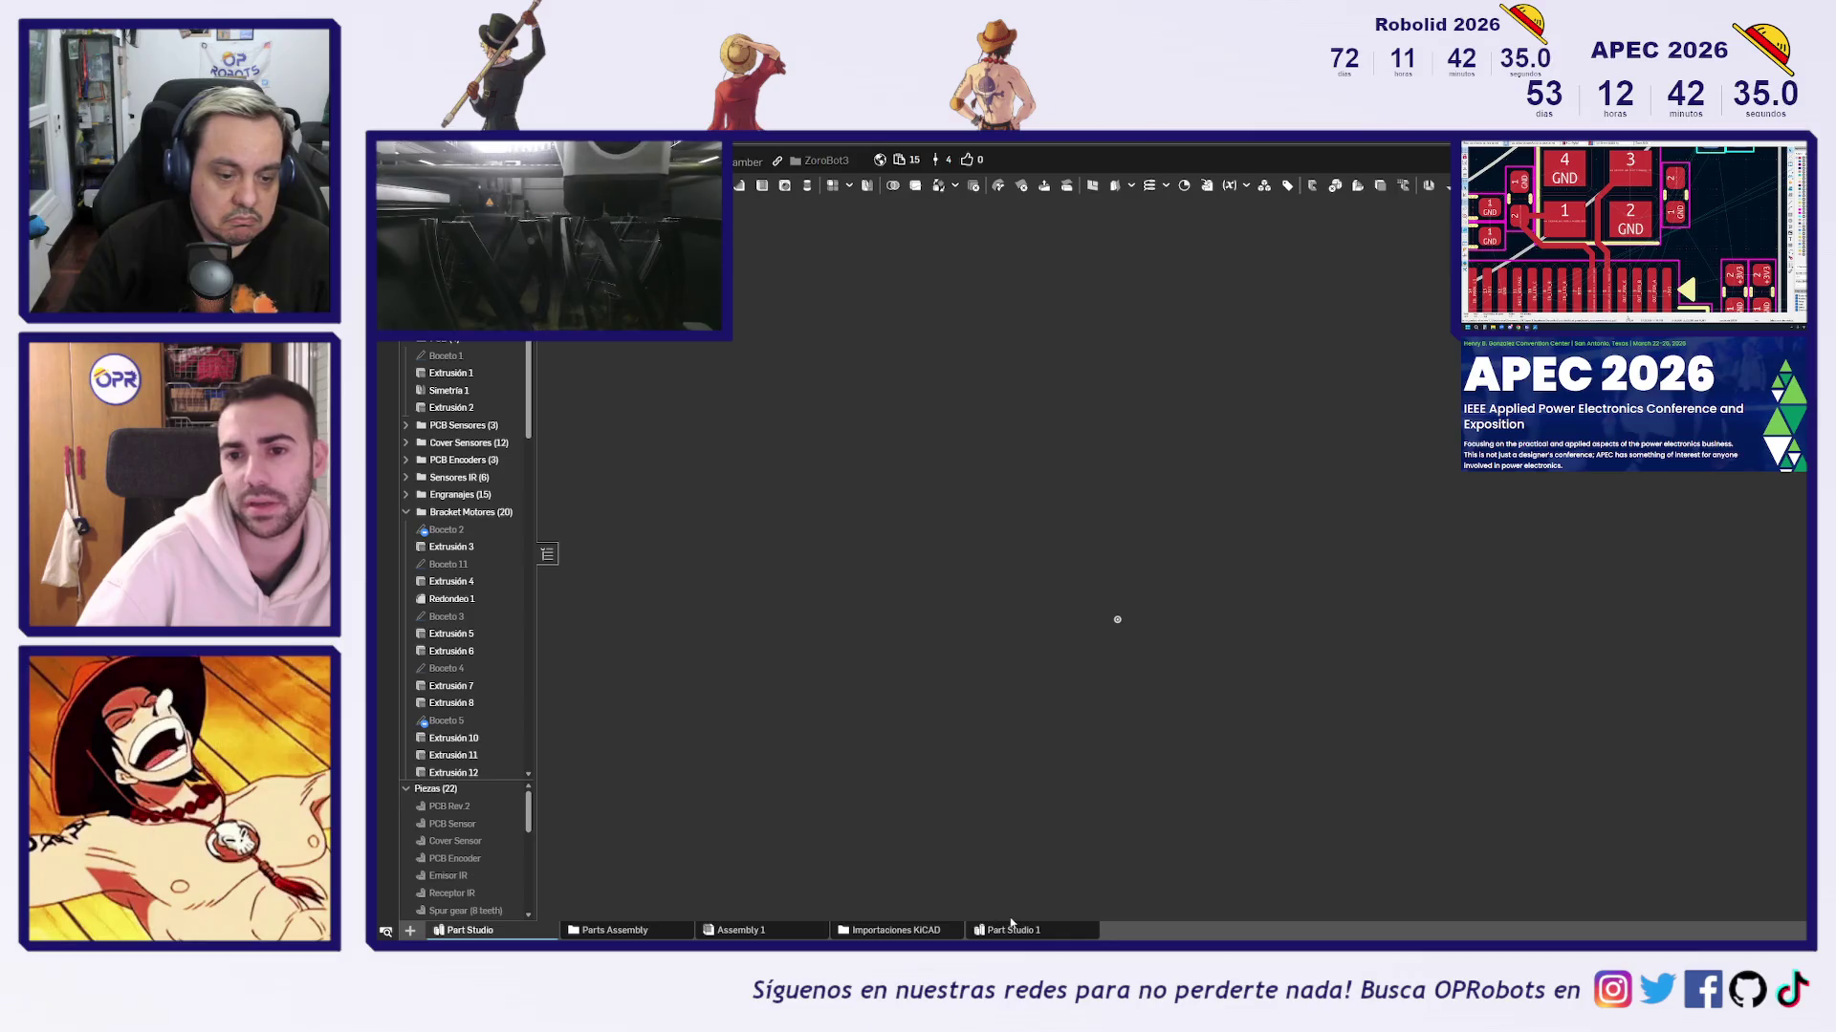
# Back in Assembly 1, view the parts from the front, isometric and higher-angle presets
pyautogui.click(770, 932)
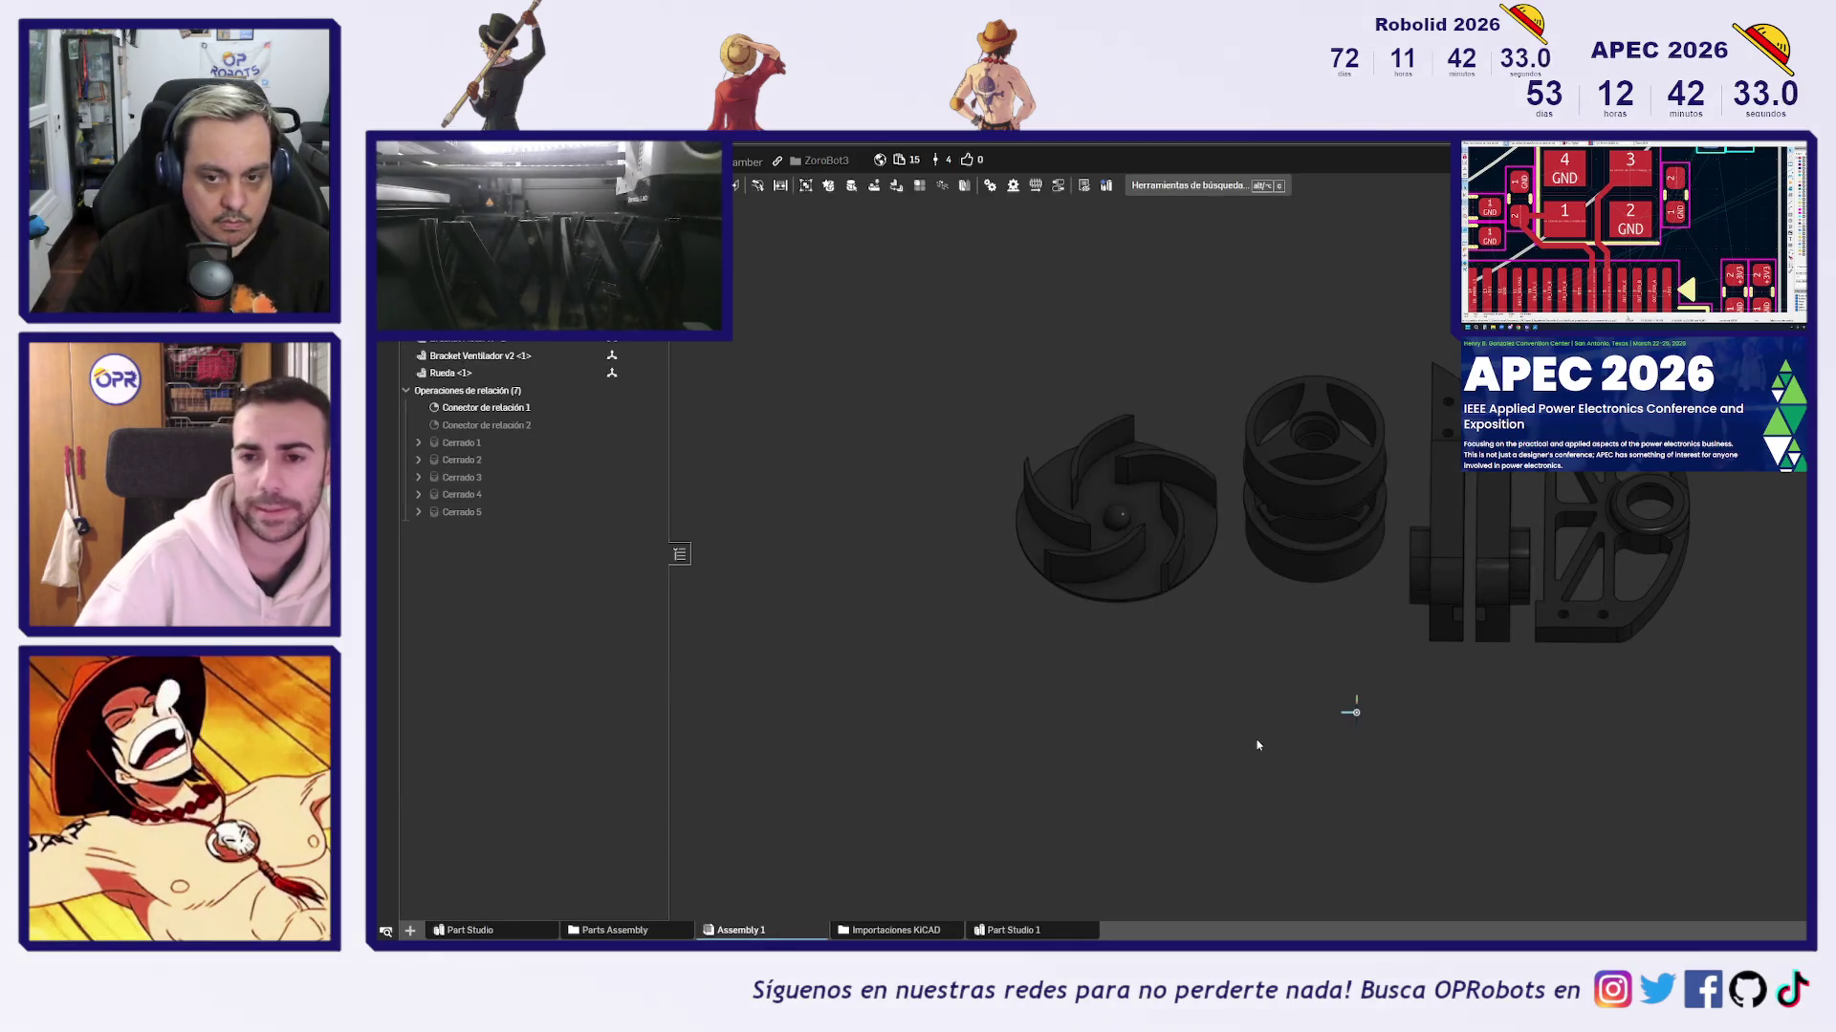
pyautogui.moveTo(1219, 696); pyautogui.dragTo(1047, 730, button='middle')
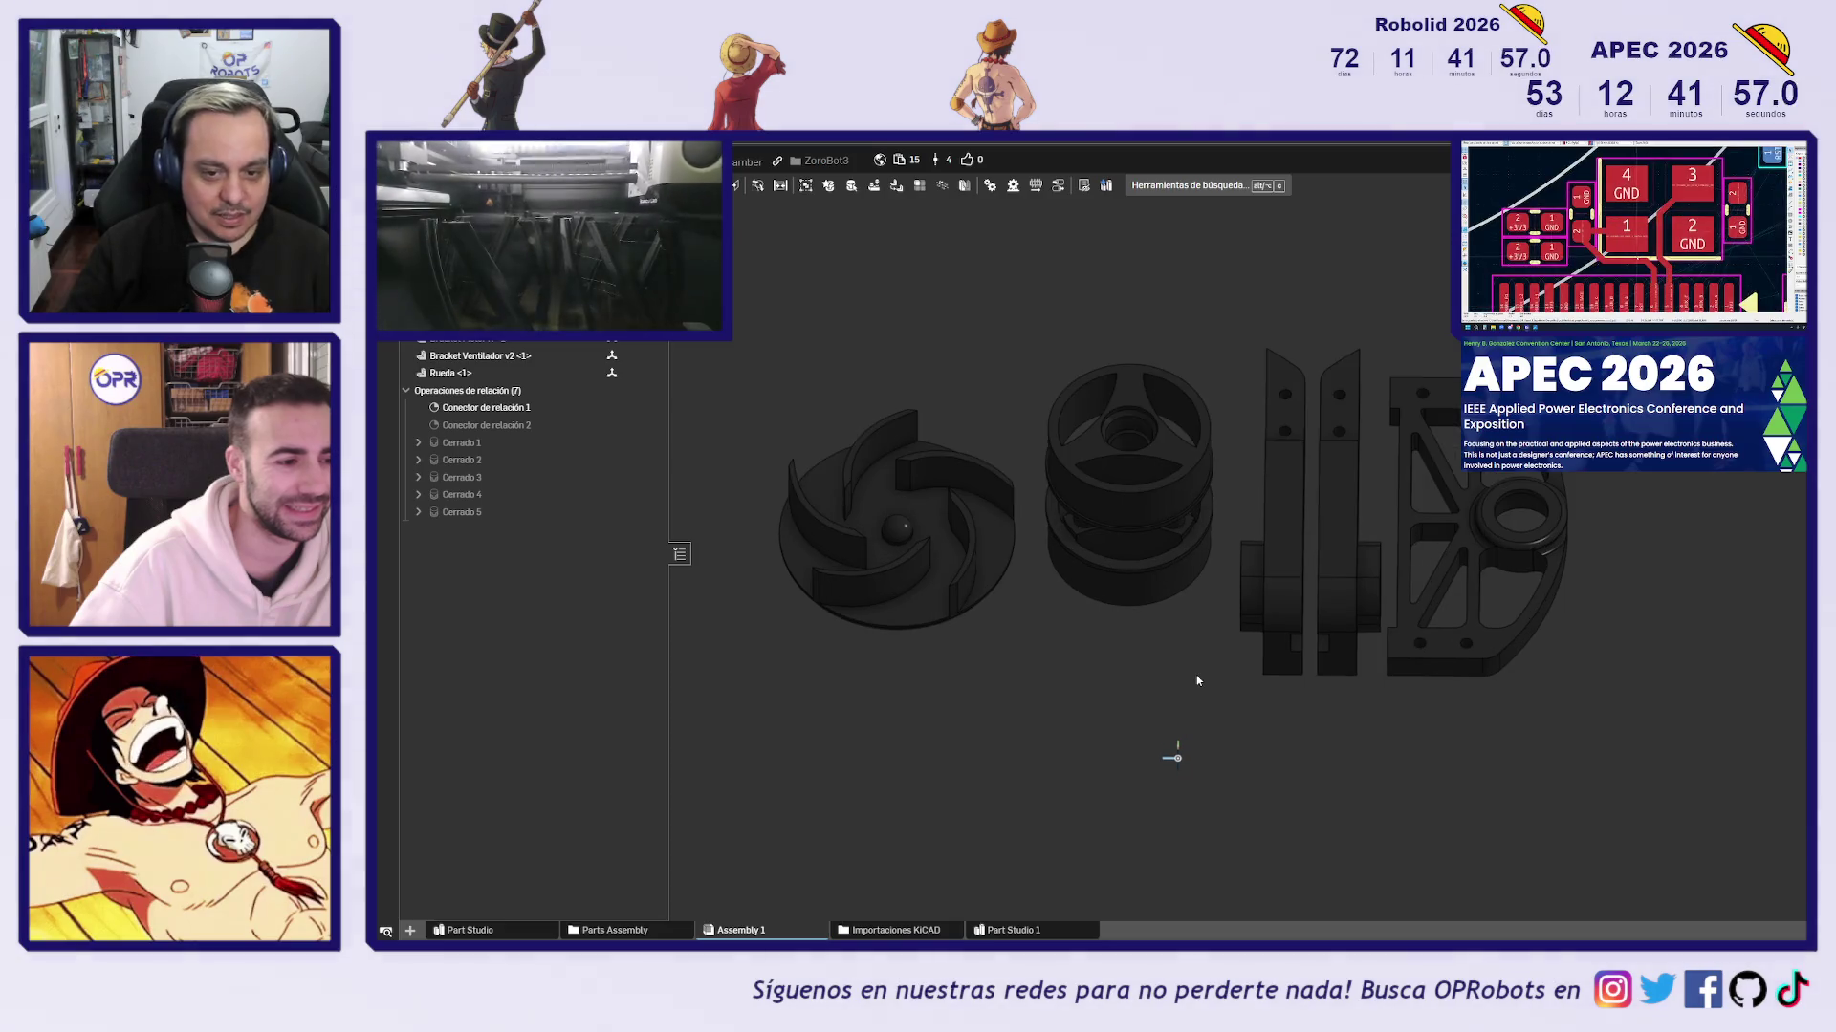
pyautogui.moveTo(1196, 675); pyautogui.dragTo(1209, 661, button='right')
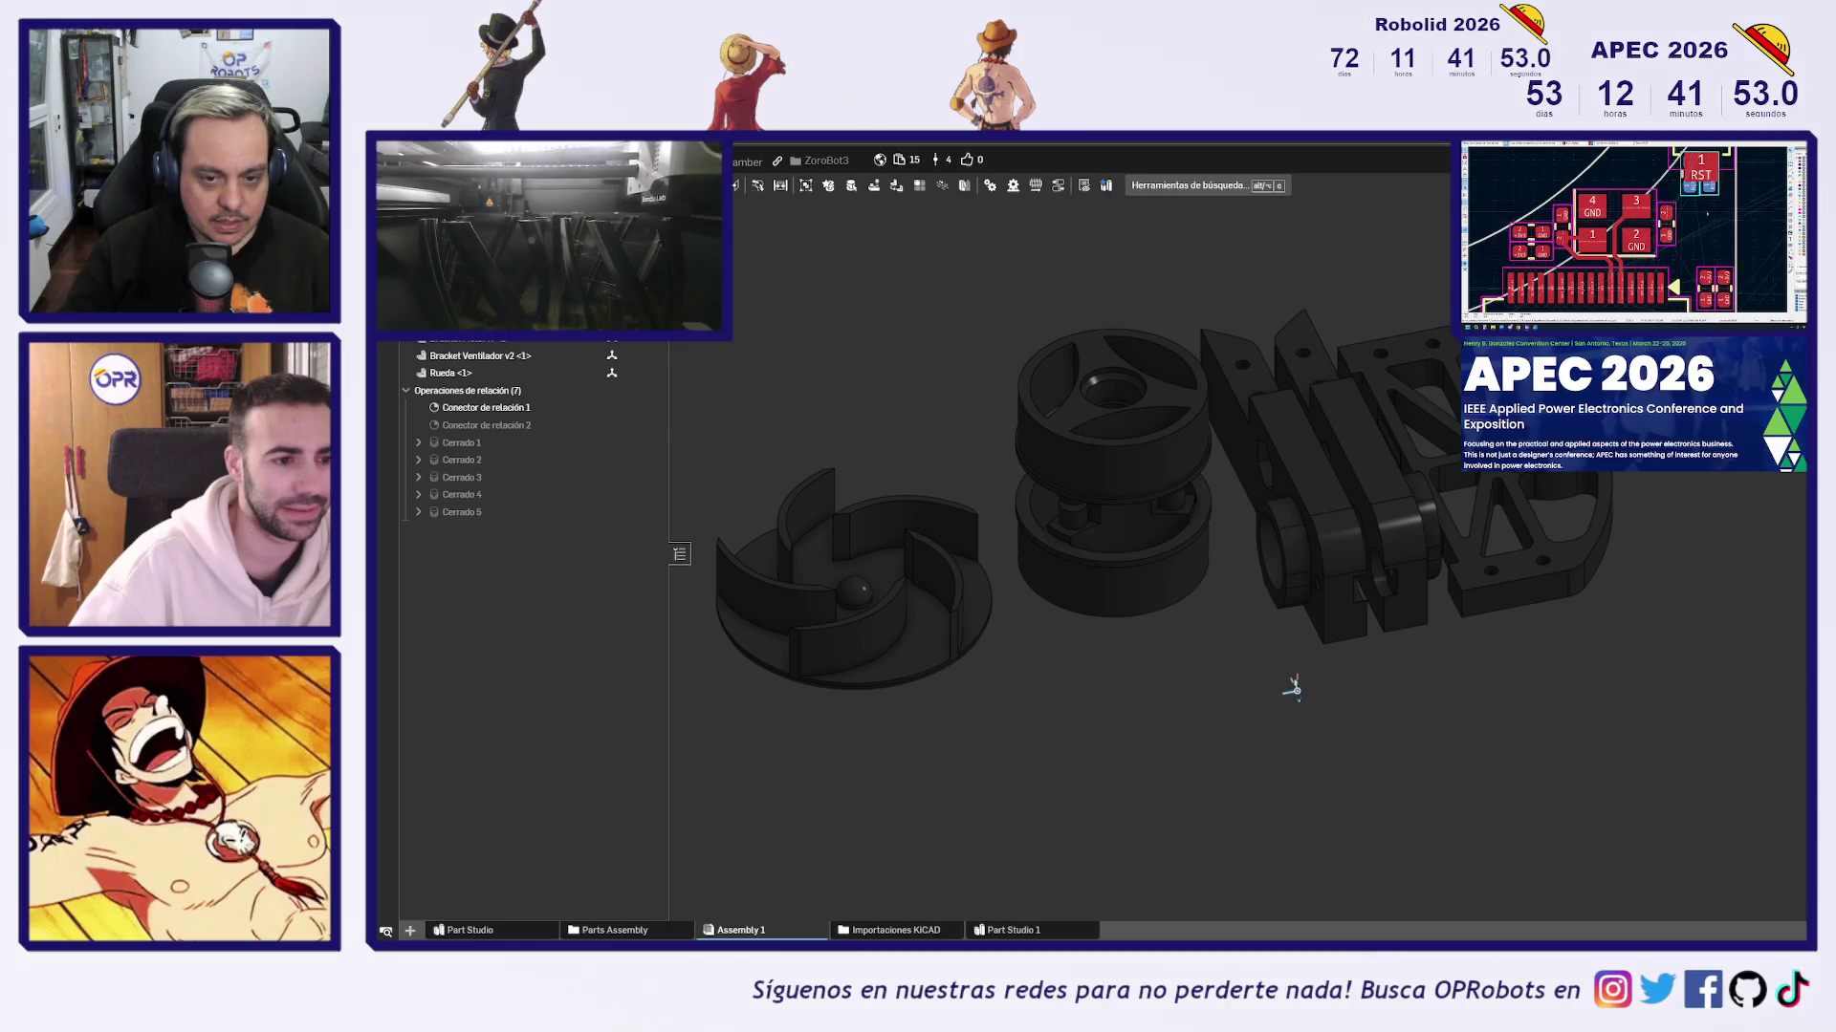
pyautogui.hotkey('shift', '1')
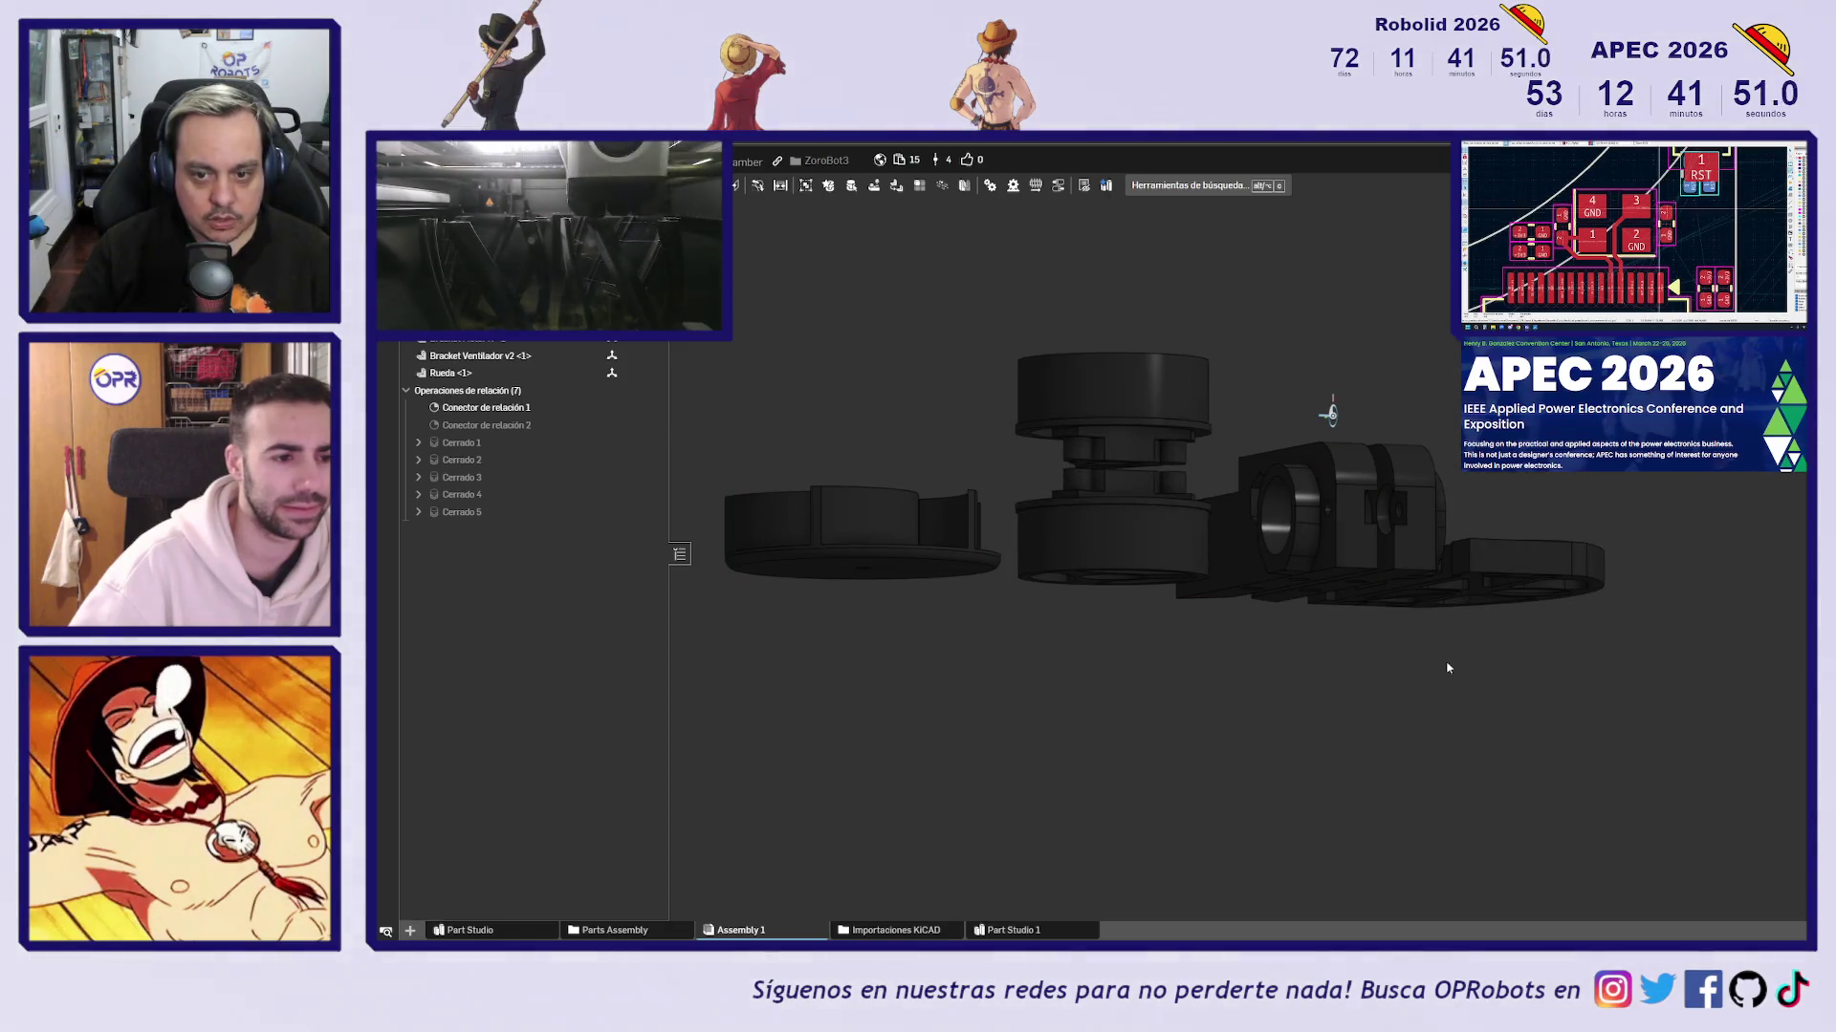
pyautogui.hotkey('shift', '7')
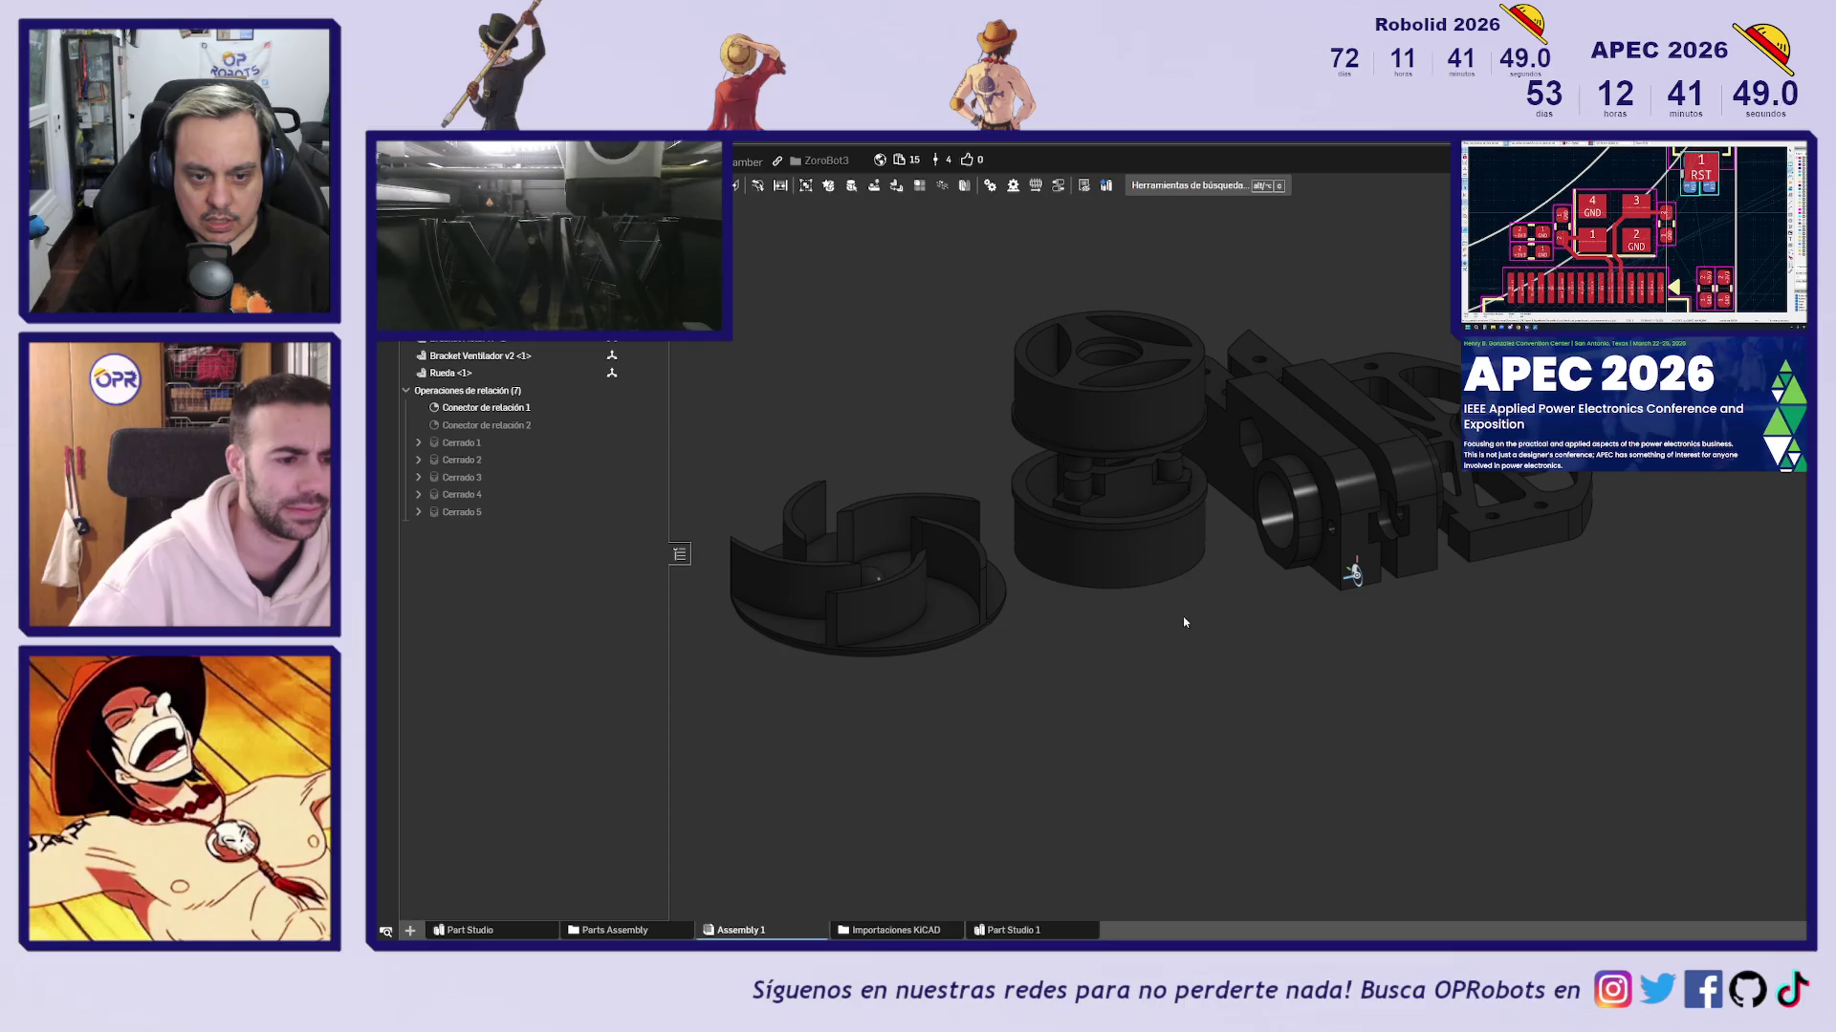
pyautogui.hotkey('shift', '8')
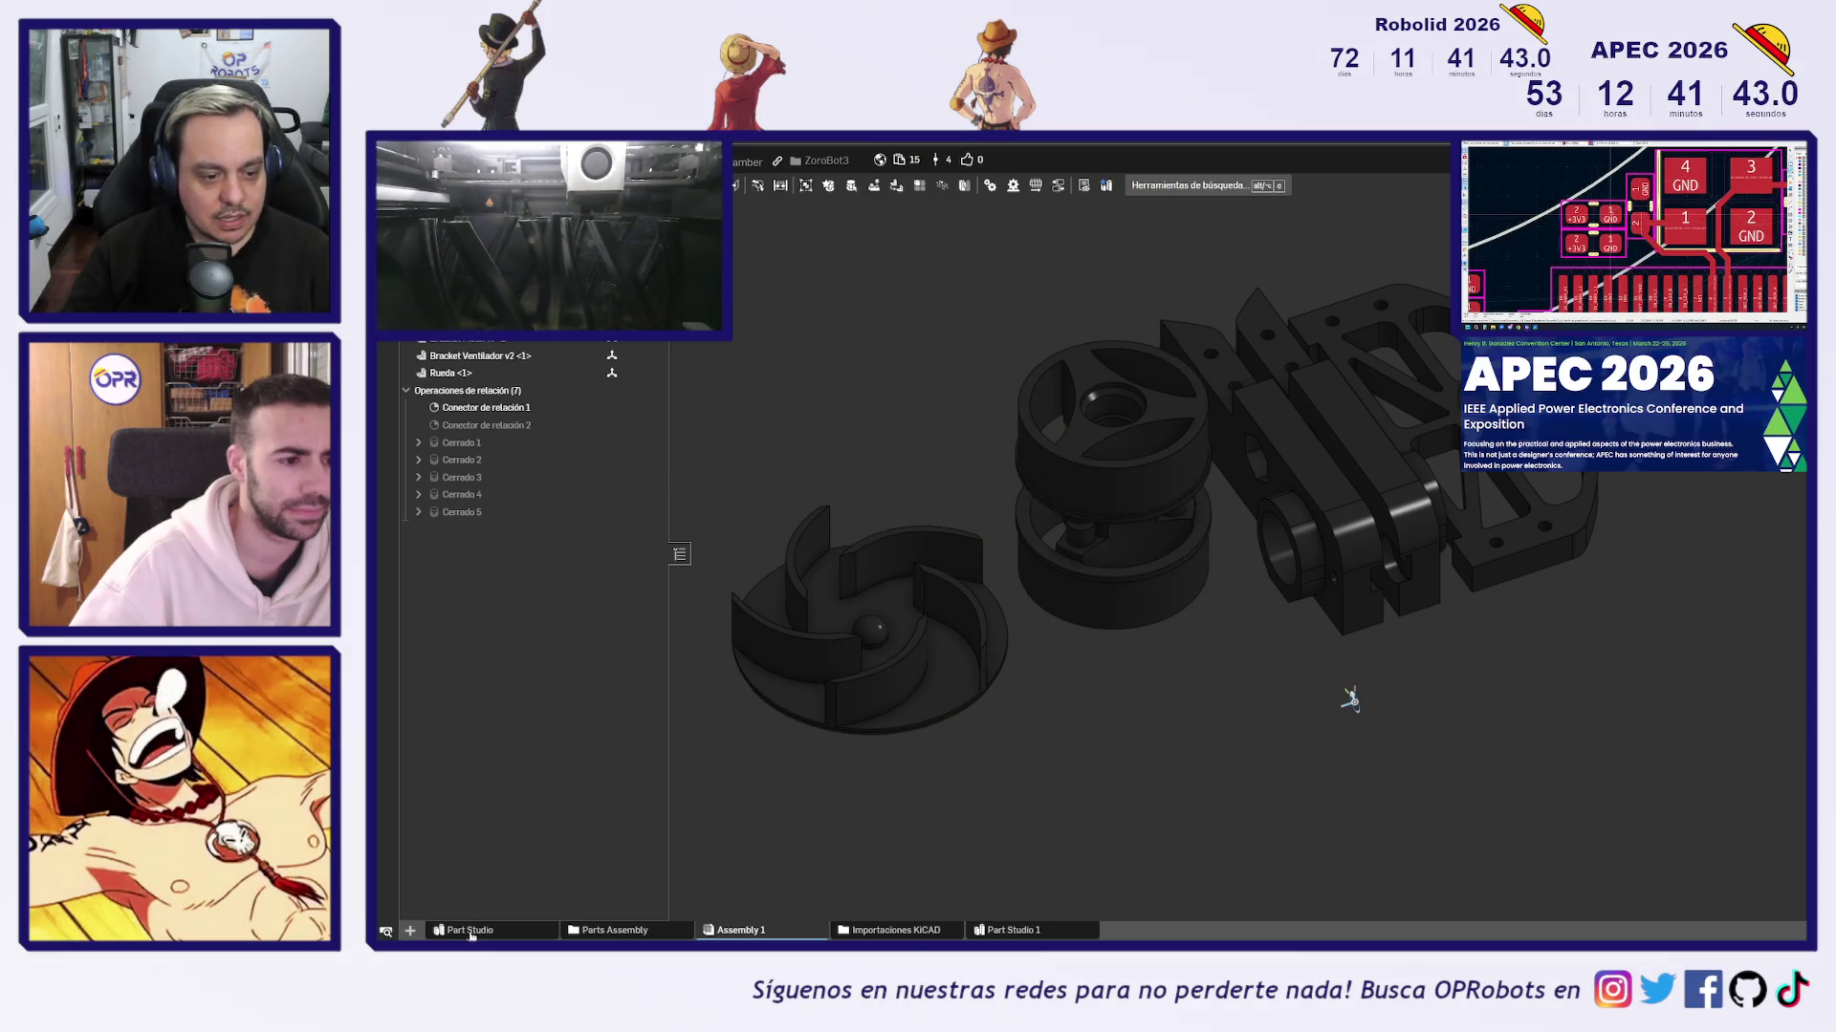
pyautogui.moveTo(481, 935)
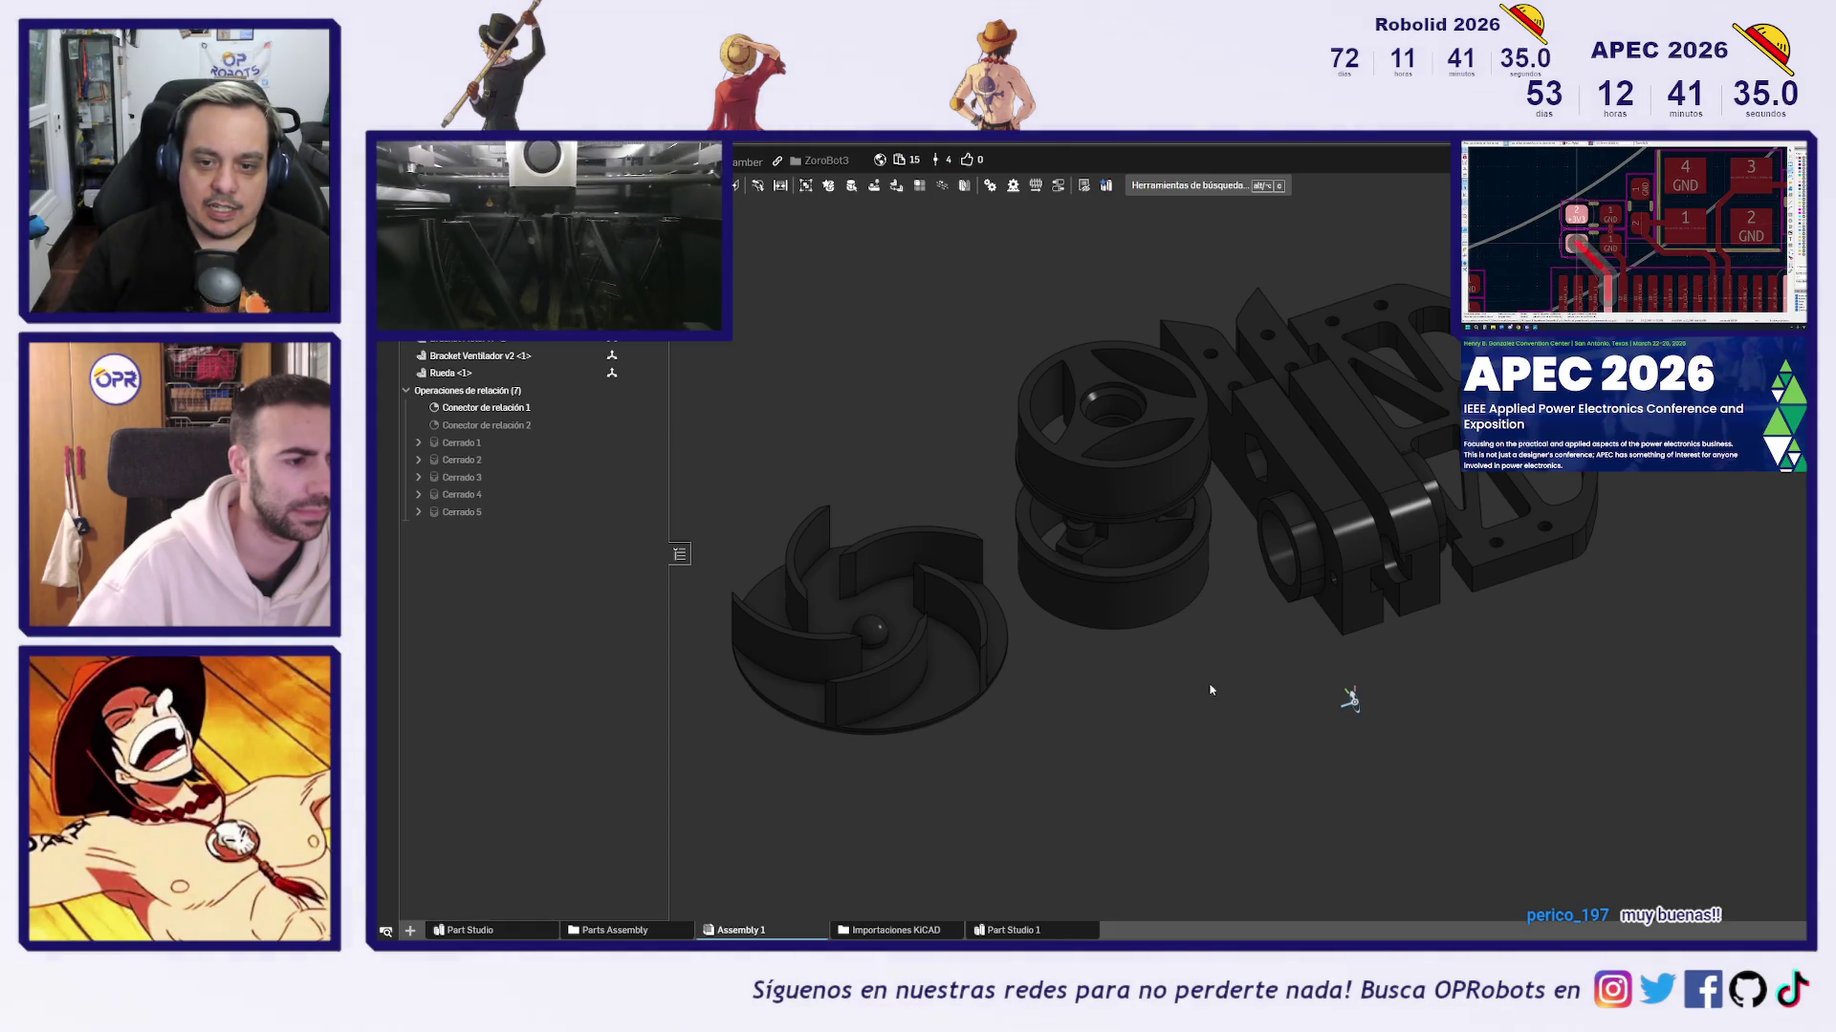
pyautogui.moveTo(1210, 689); pyautogui.dragTo(1293, 703, button='middle')
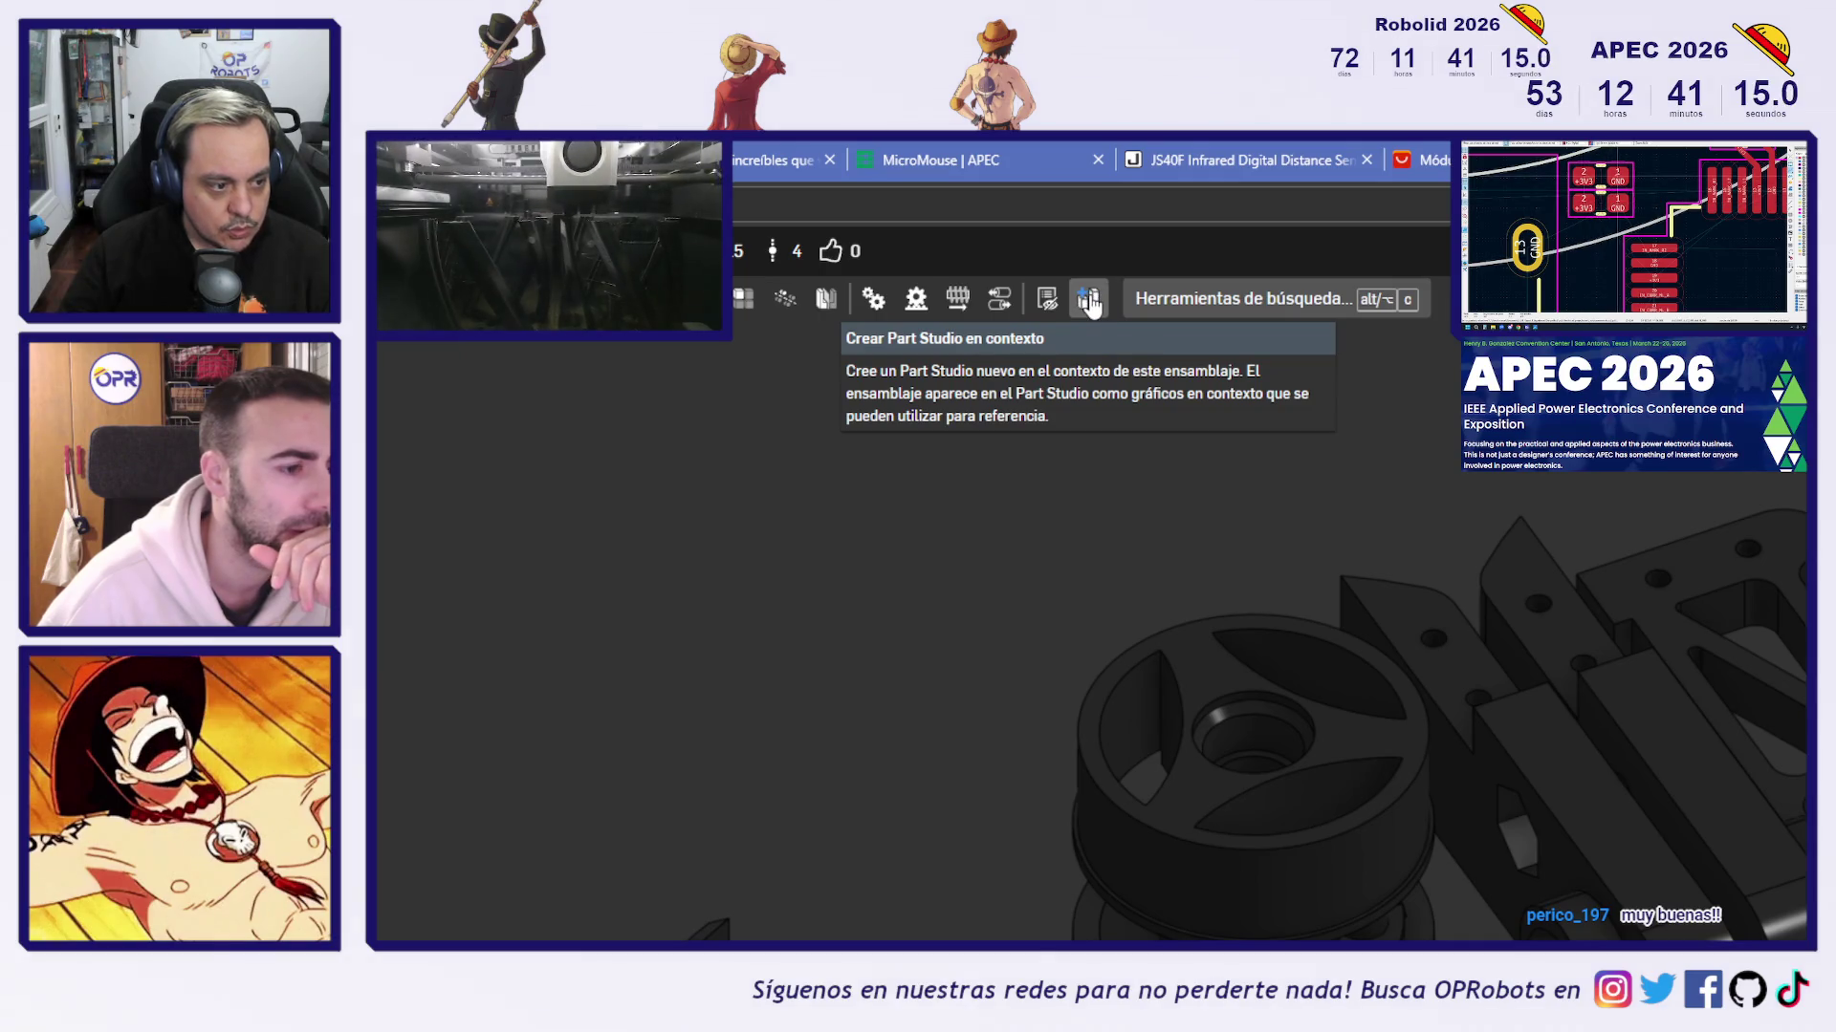
# Create a new Part Studio in the context of Assembly 1, with the assembly parts faded as reference
pyautogui.click(1089, 302)
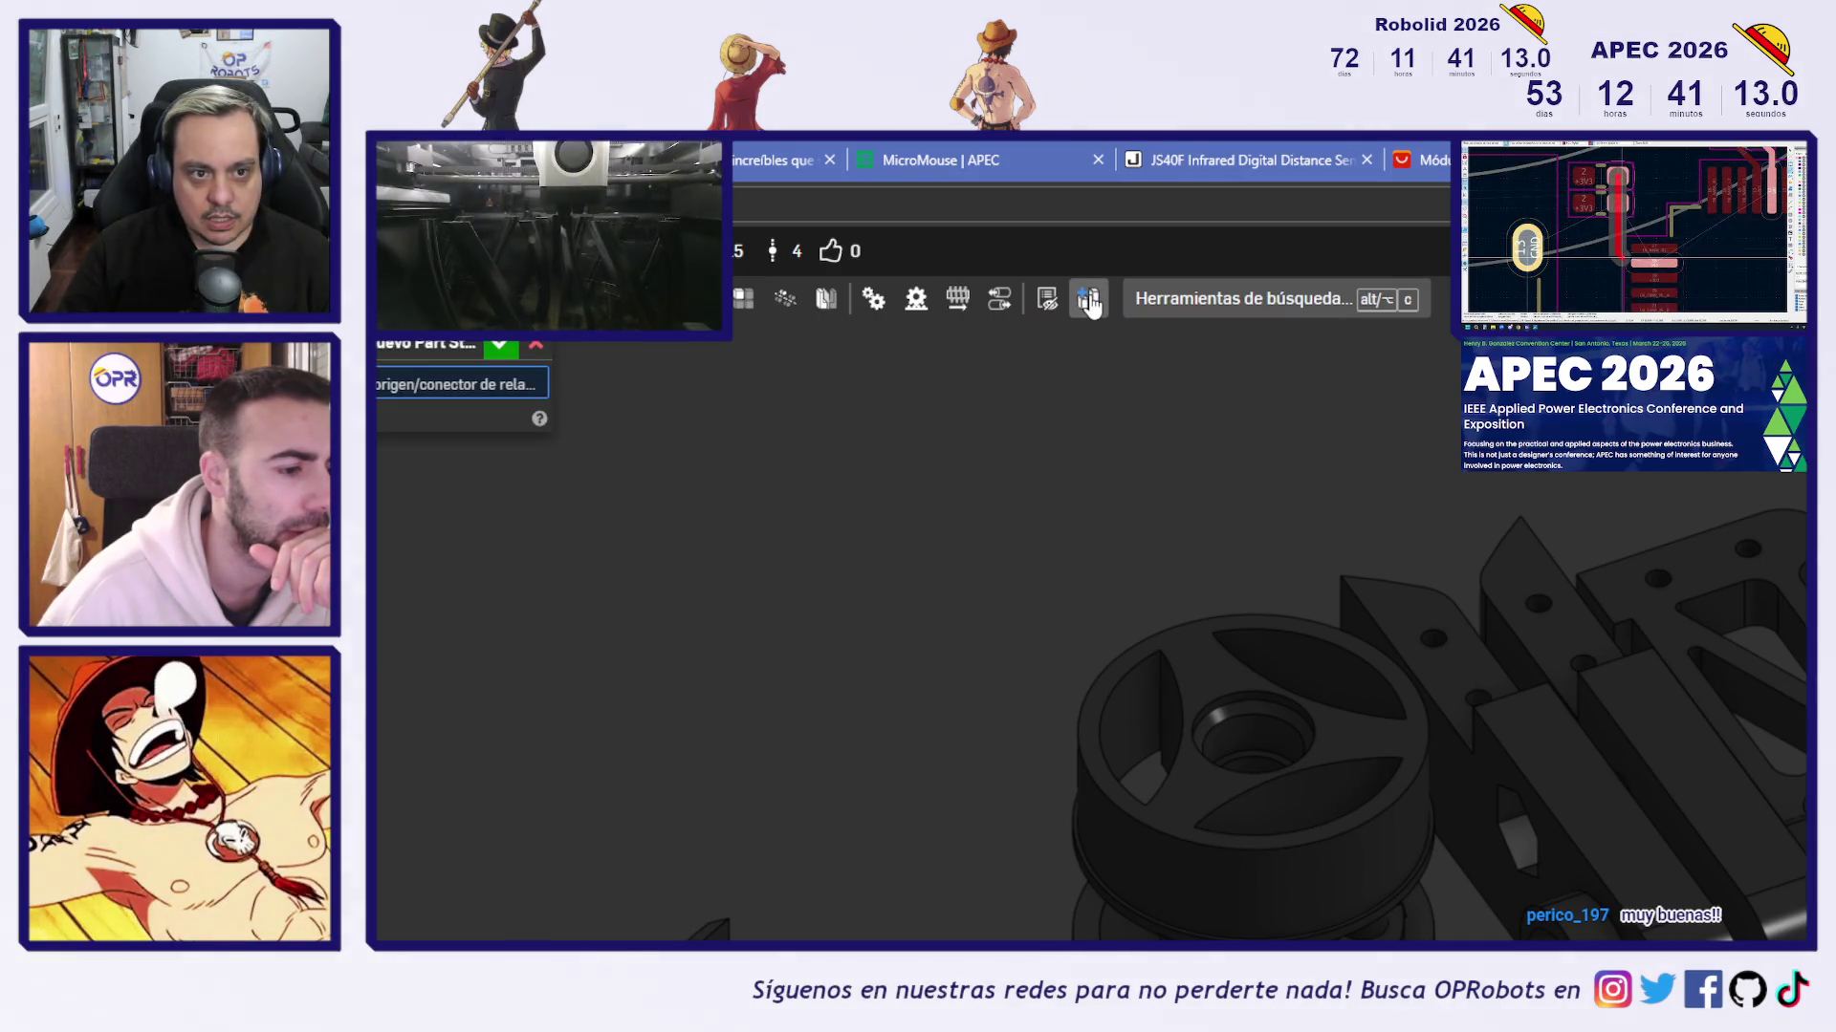
pyautogui.moveTo(945, 920)
pyautogui.mouseDown(button='right')
pyautogui.moveTo(1424, 853)
pyautogui.moveTo(1100, 549)
pyautogui.moveTo(1443, 779)
pyautogui.mouseUp(button='right')
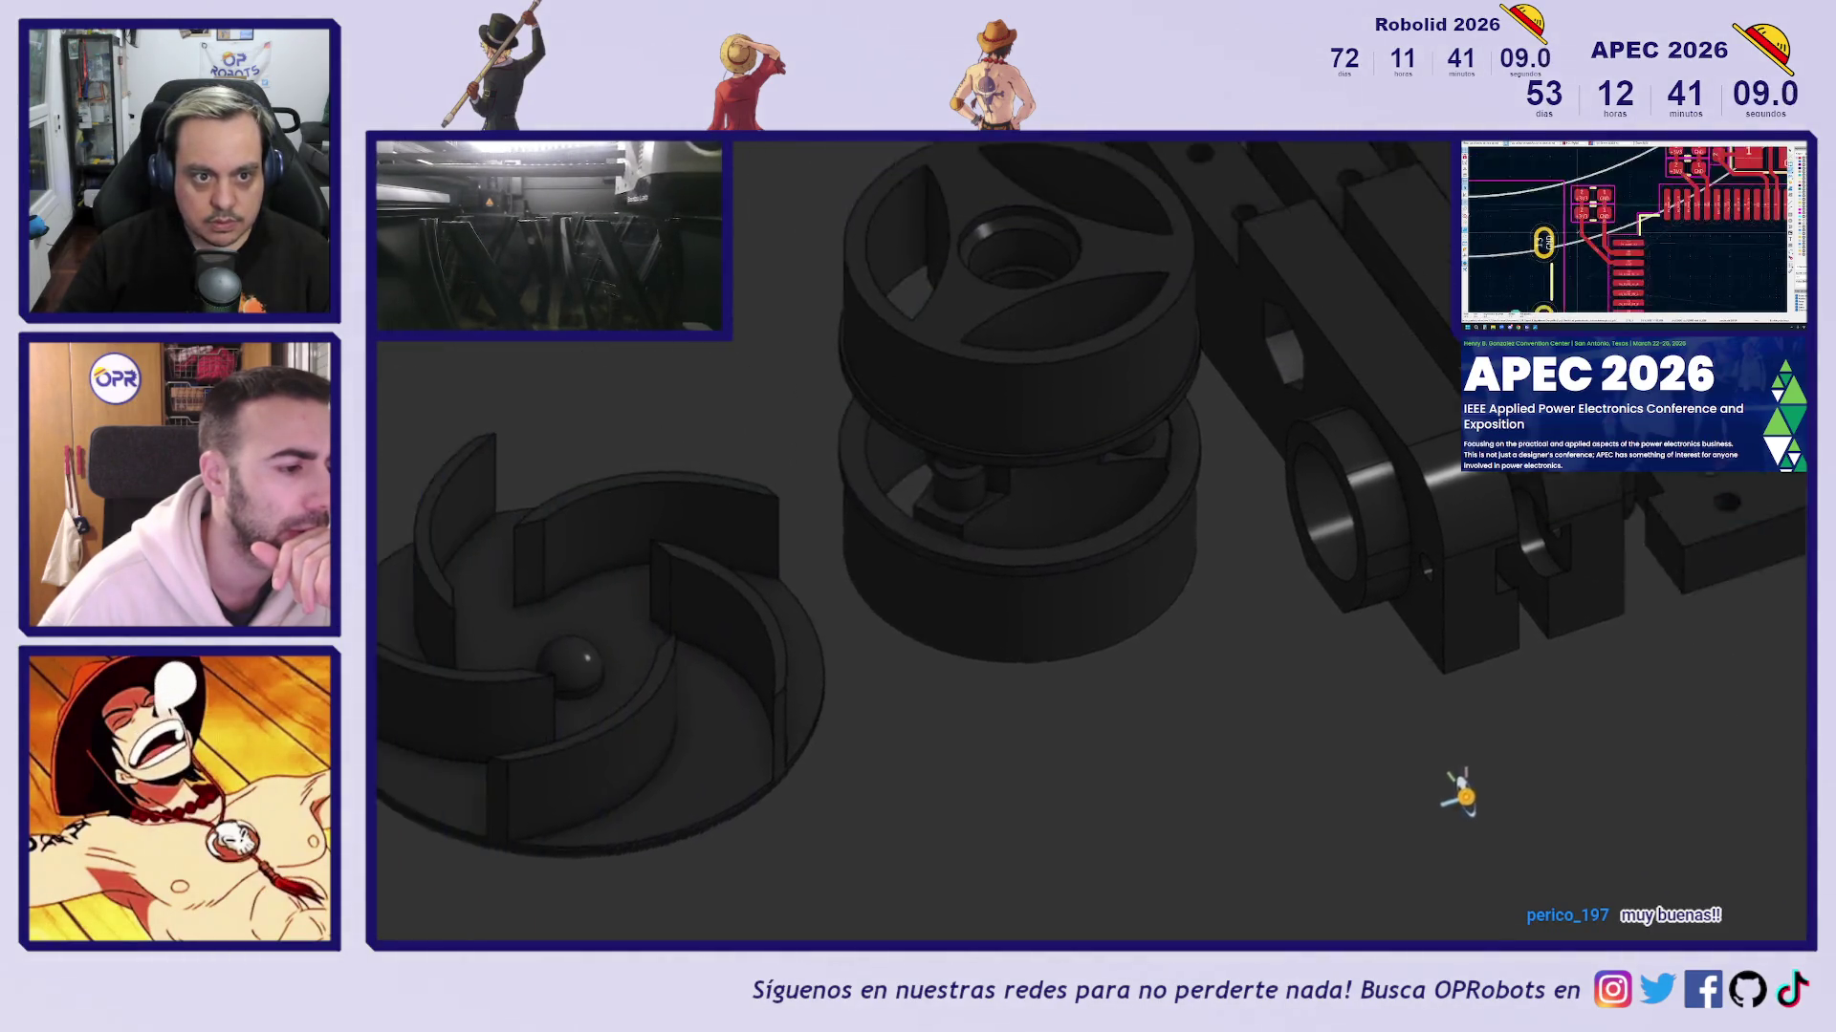
pyautogui.click(743, 152)
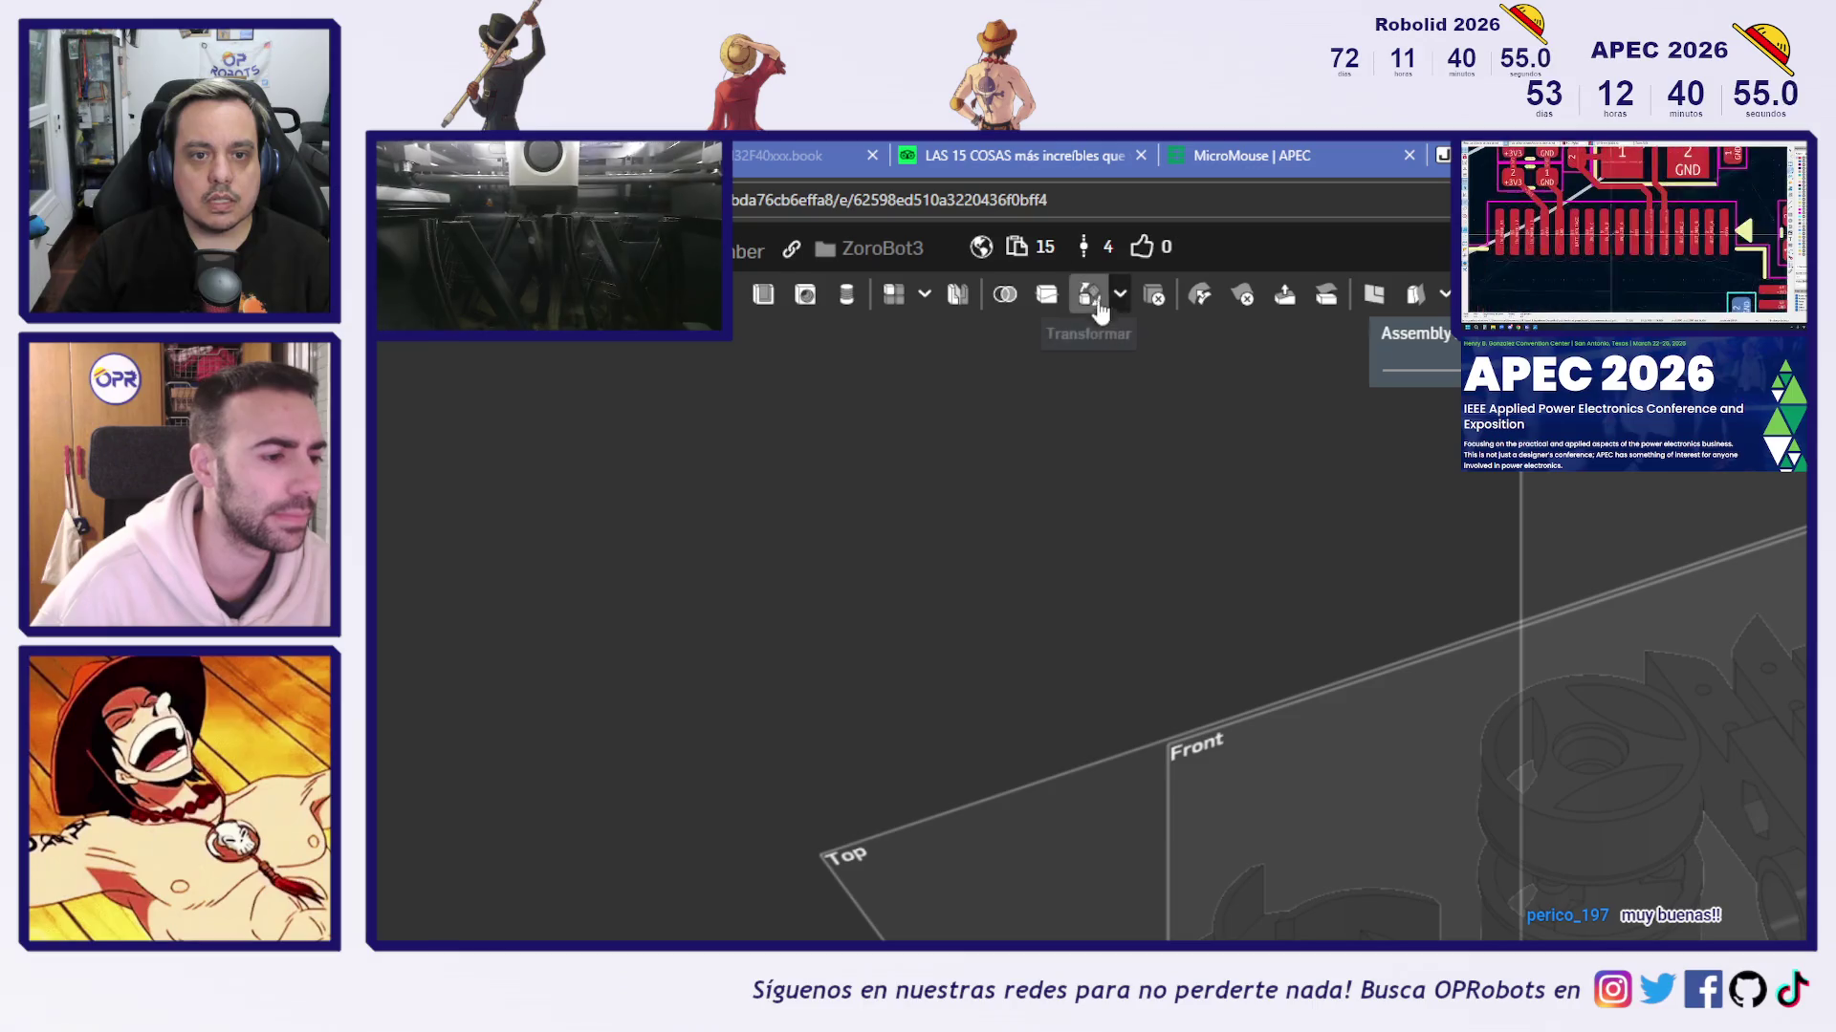
# Start a Transform and select the impeller, wheel cylinders and both bracket parts
pyautogui.click(1090, 296)
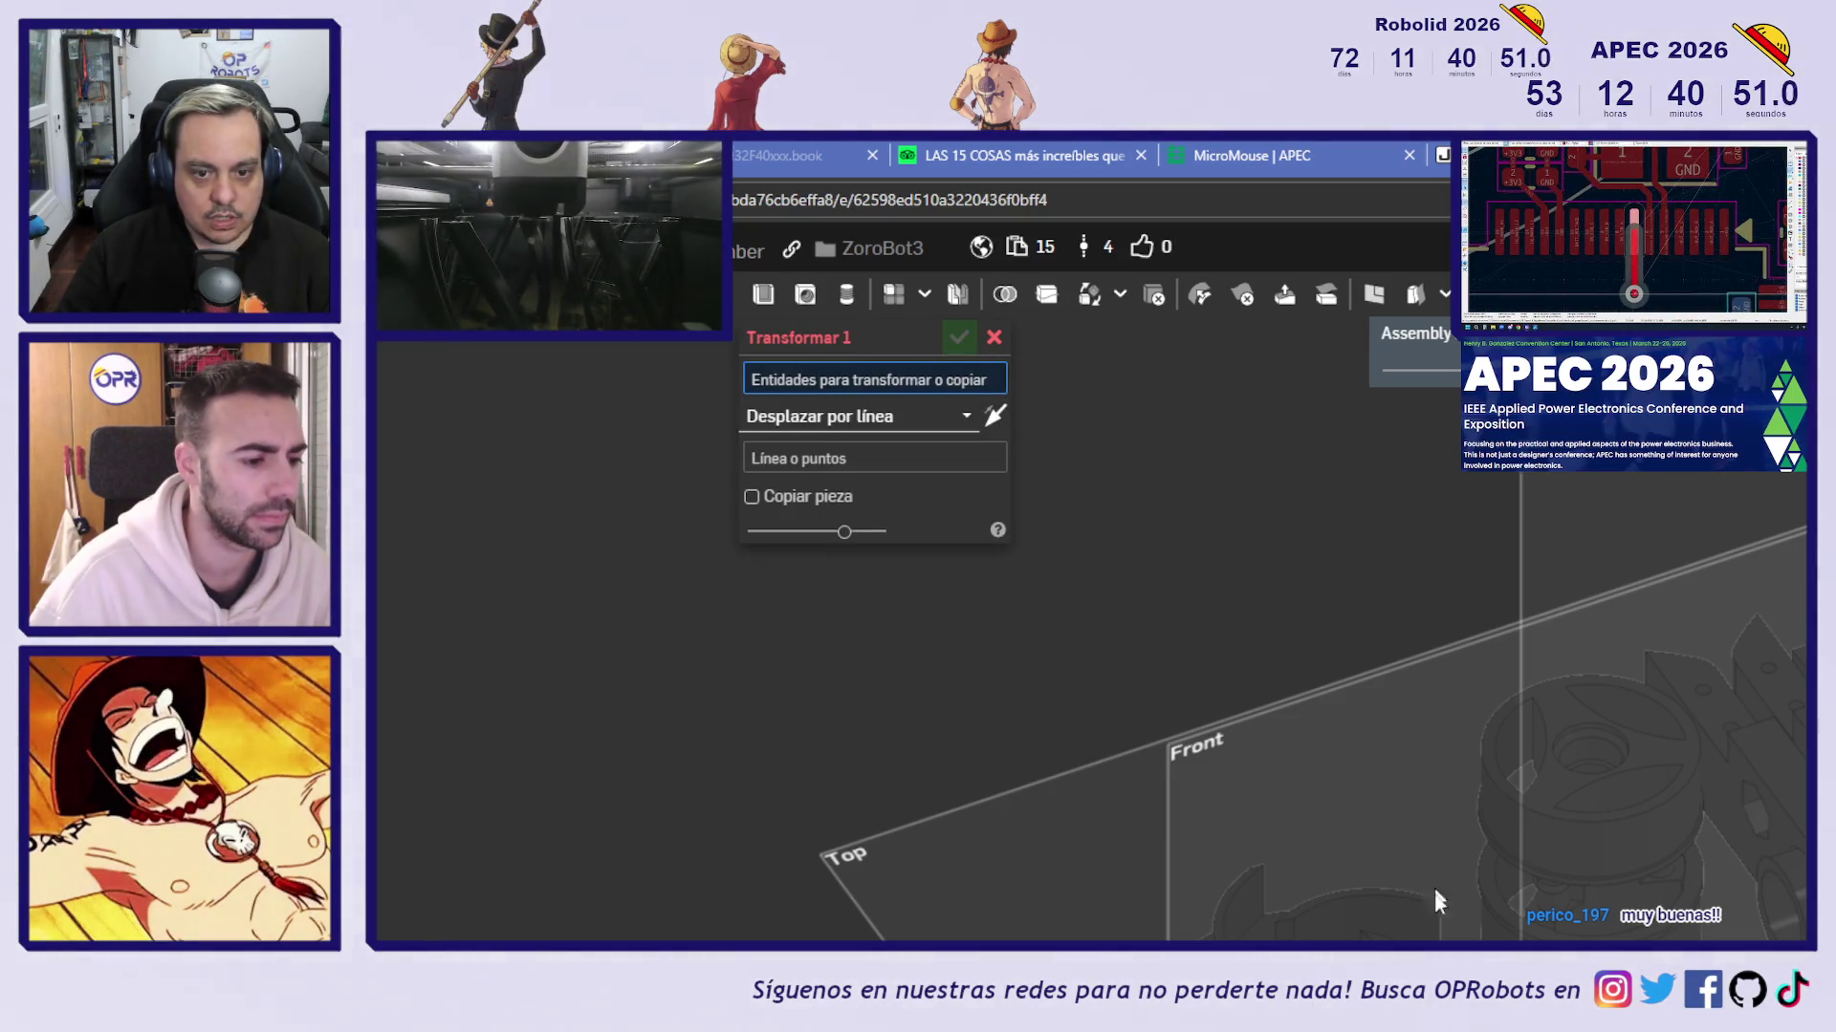
pyautogui.click(1147, 621)
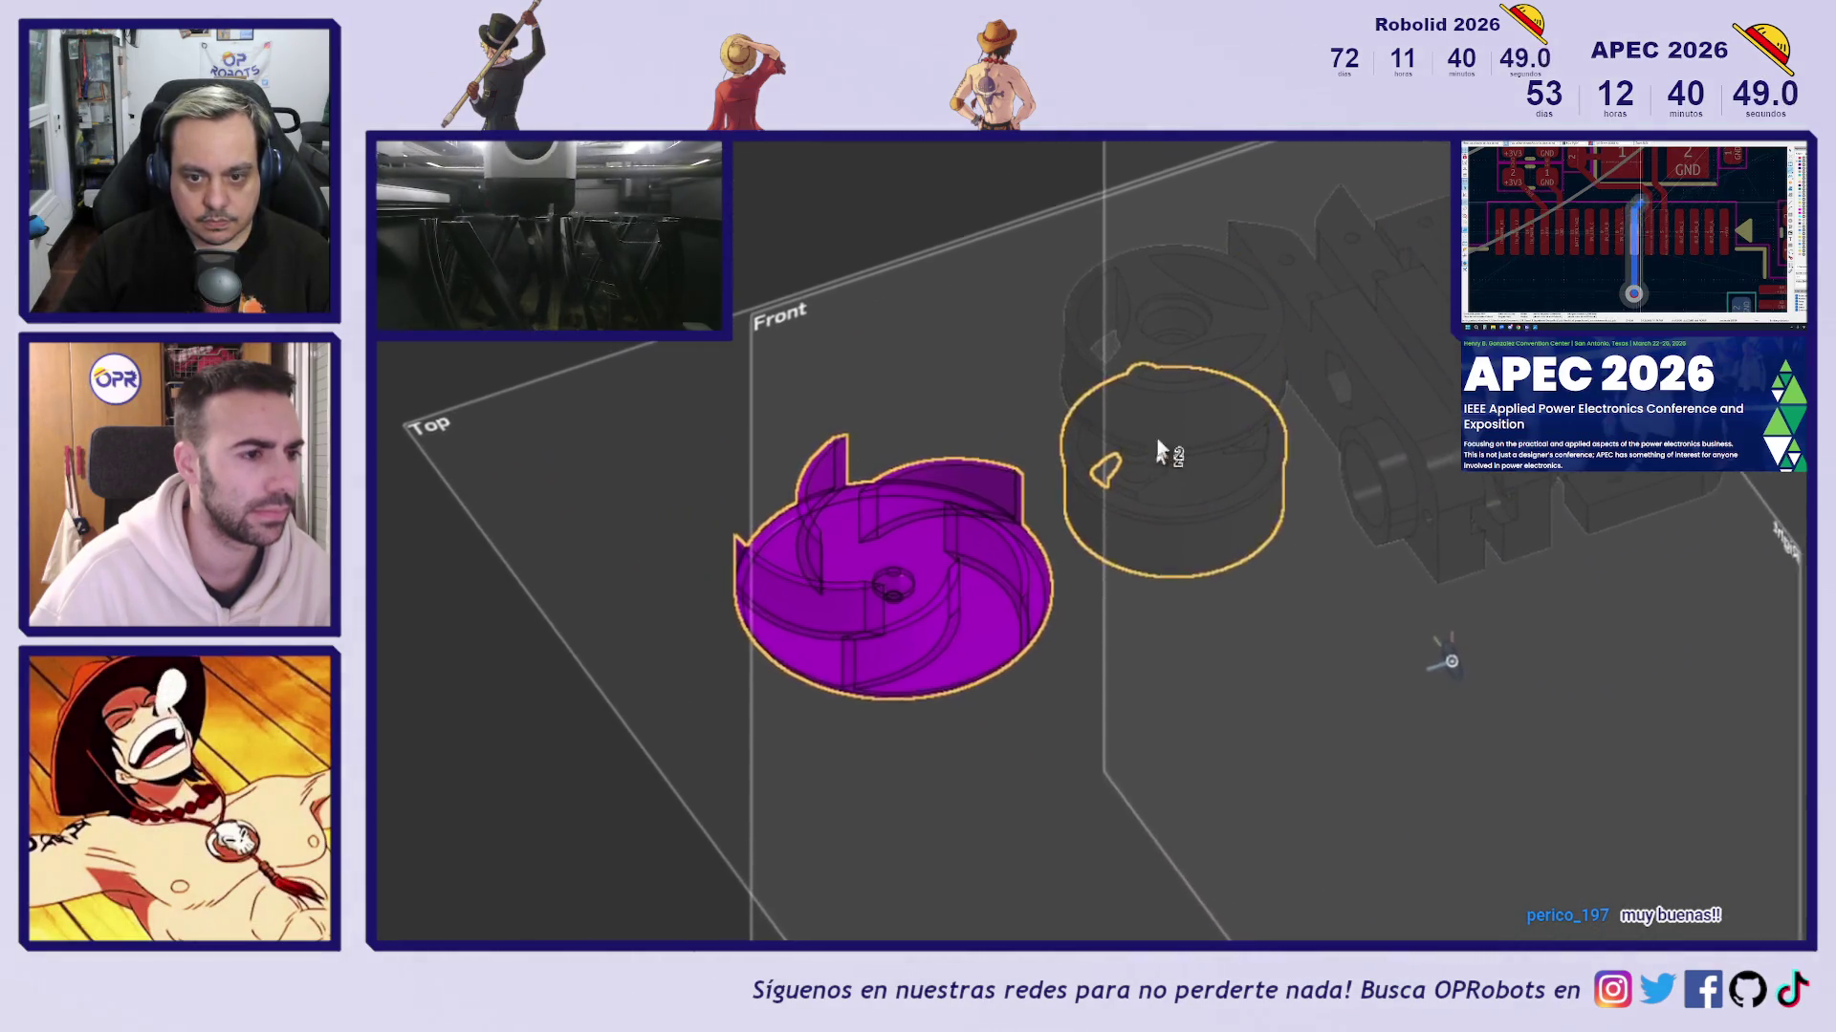
pyautogui.click(1124, 483)
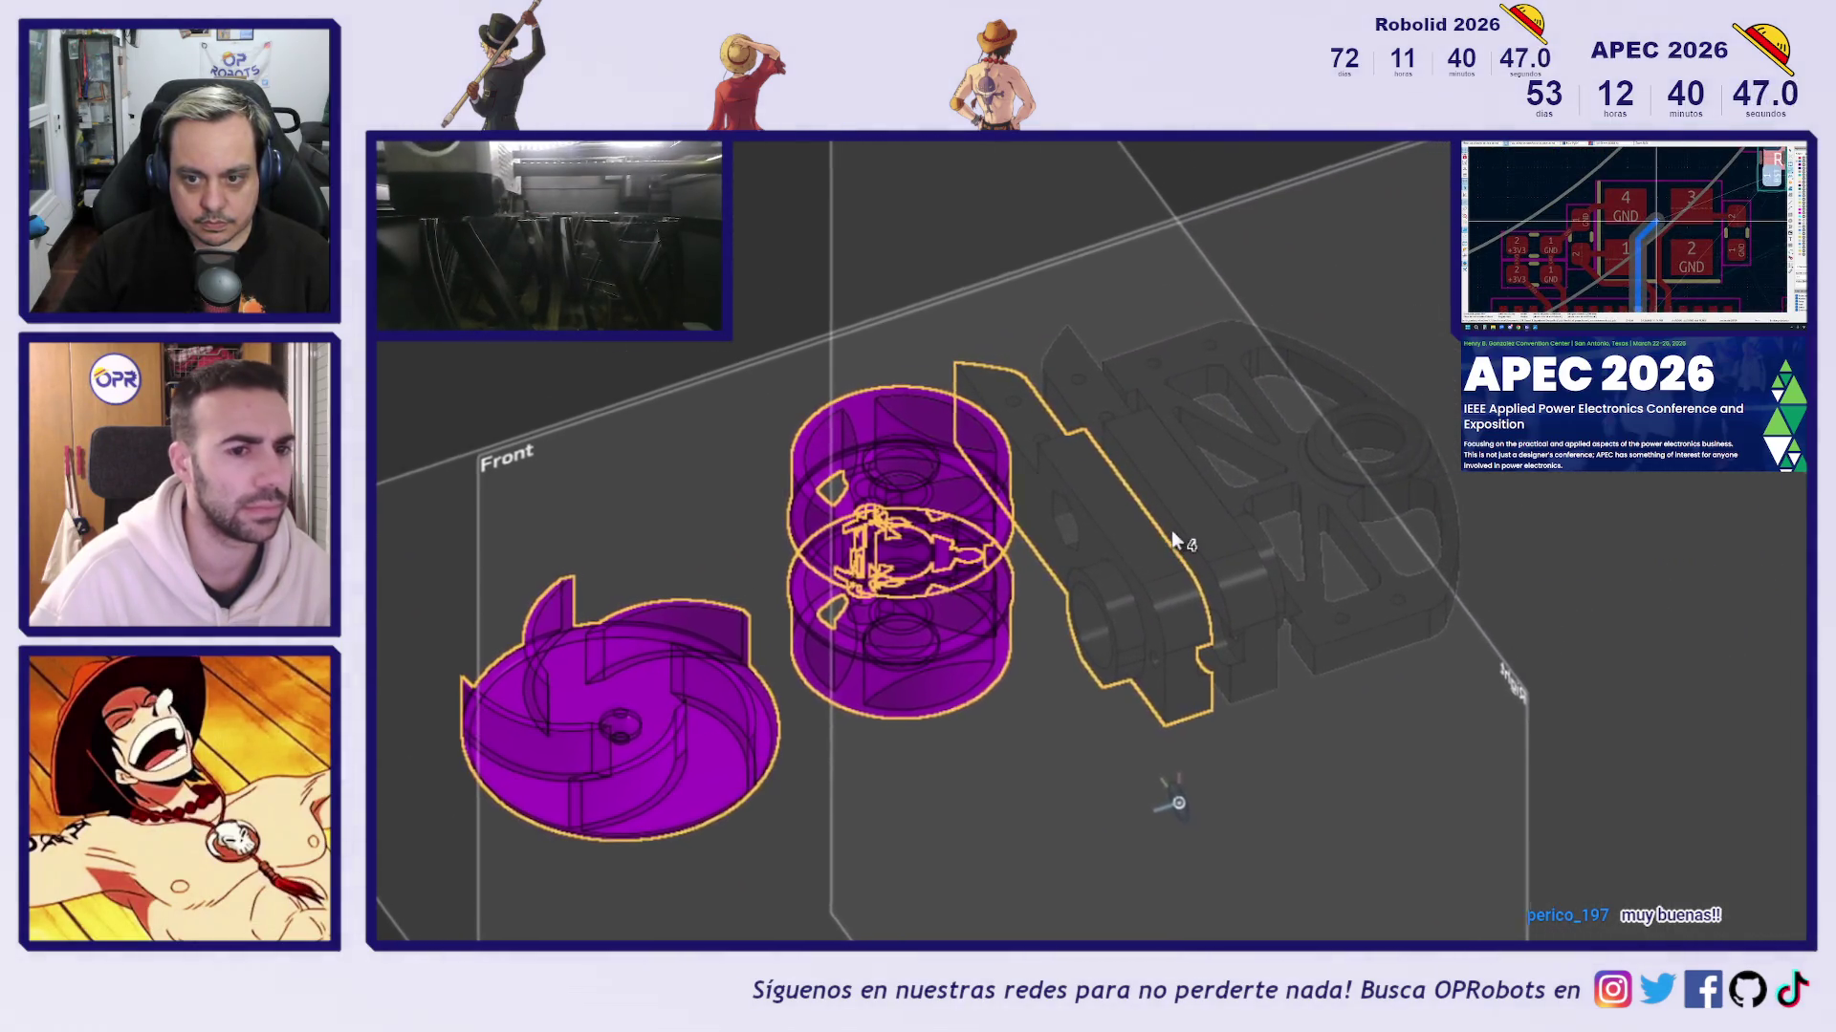
pyautogui.click(1176, 541)
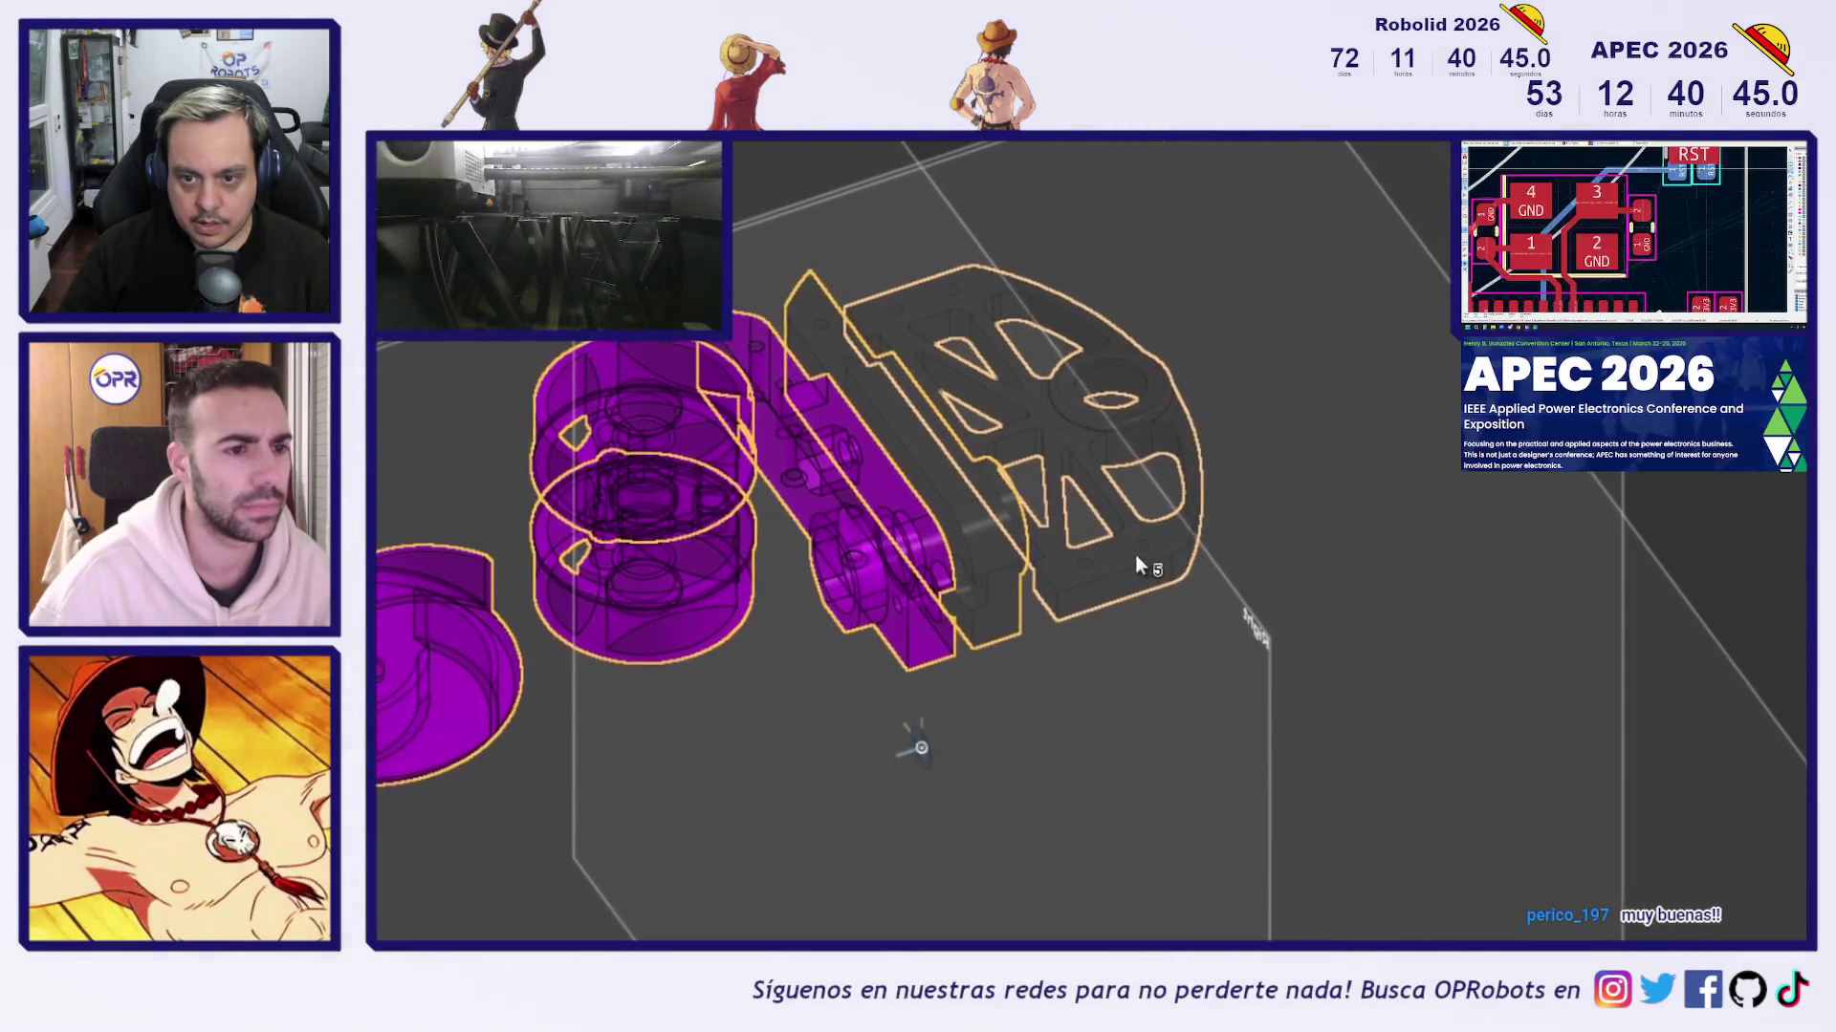
pyautogui.click(1104, 543)
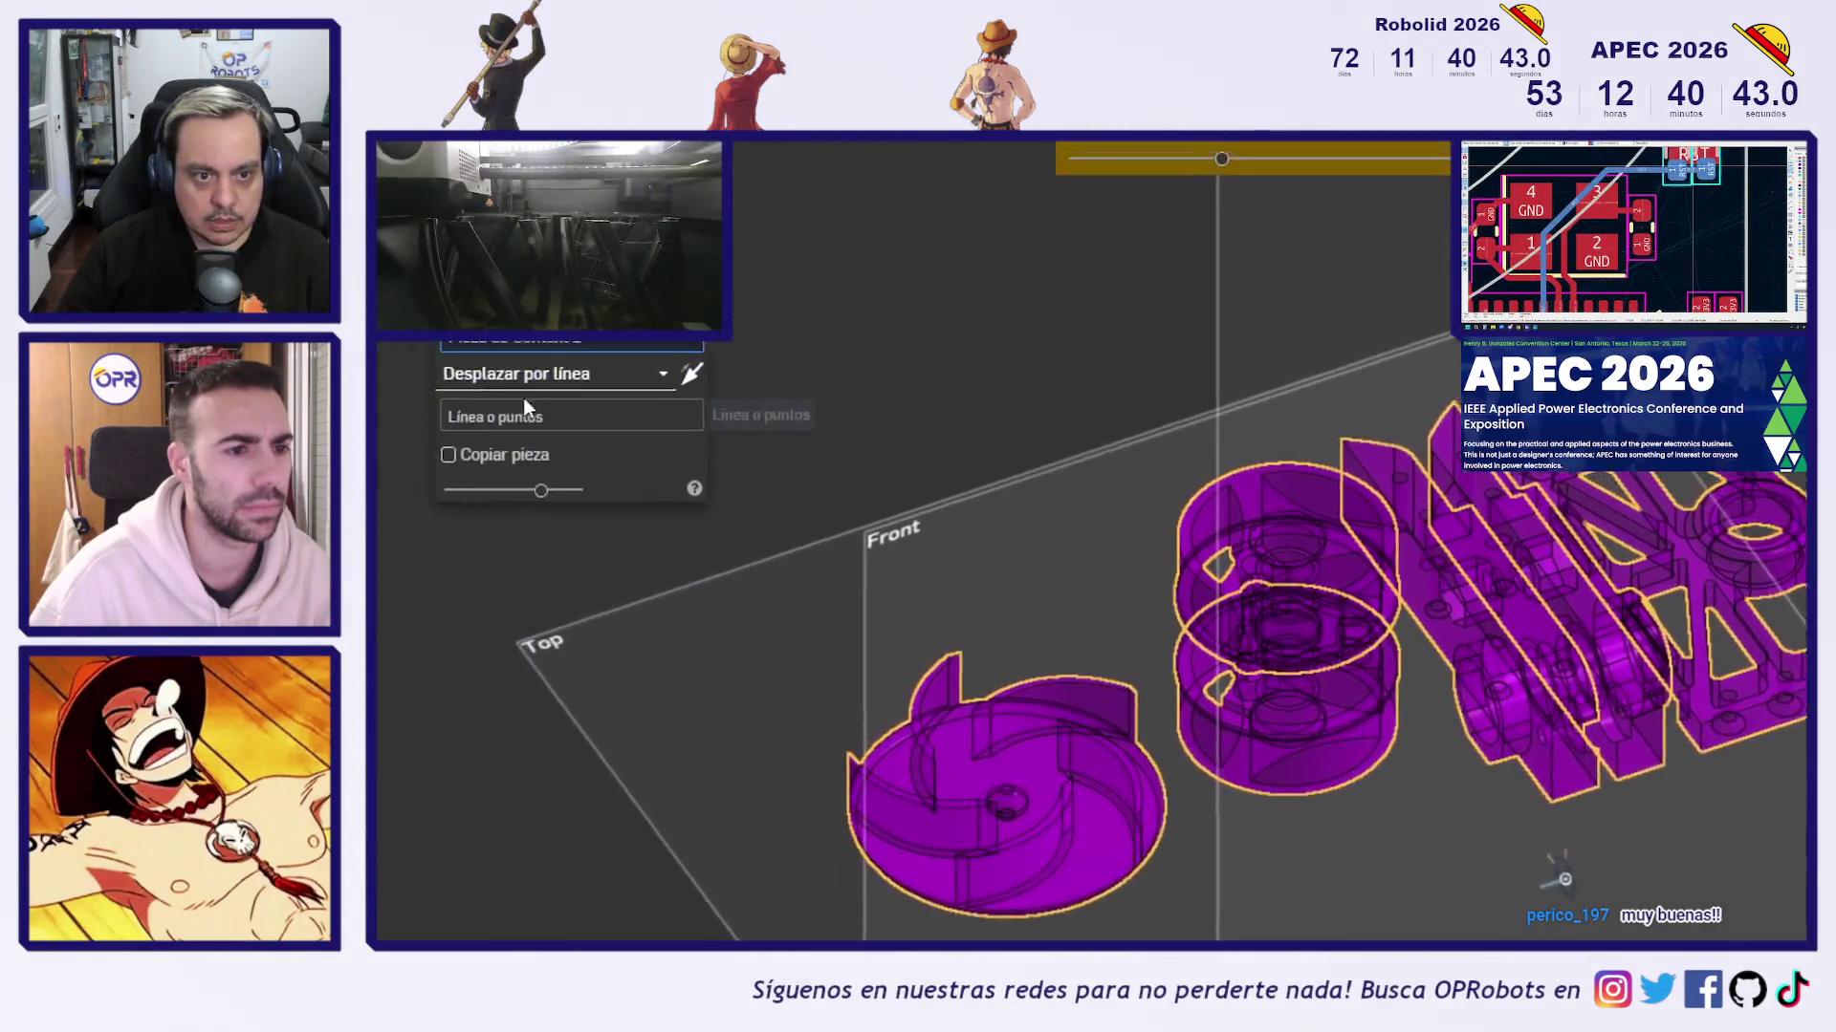
# Set the transform type to Copiar en posición, confirm it, and exit the assembly context
pyautogui.click(507, 373)
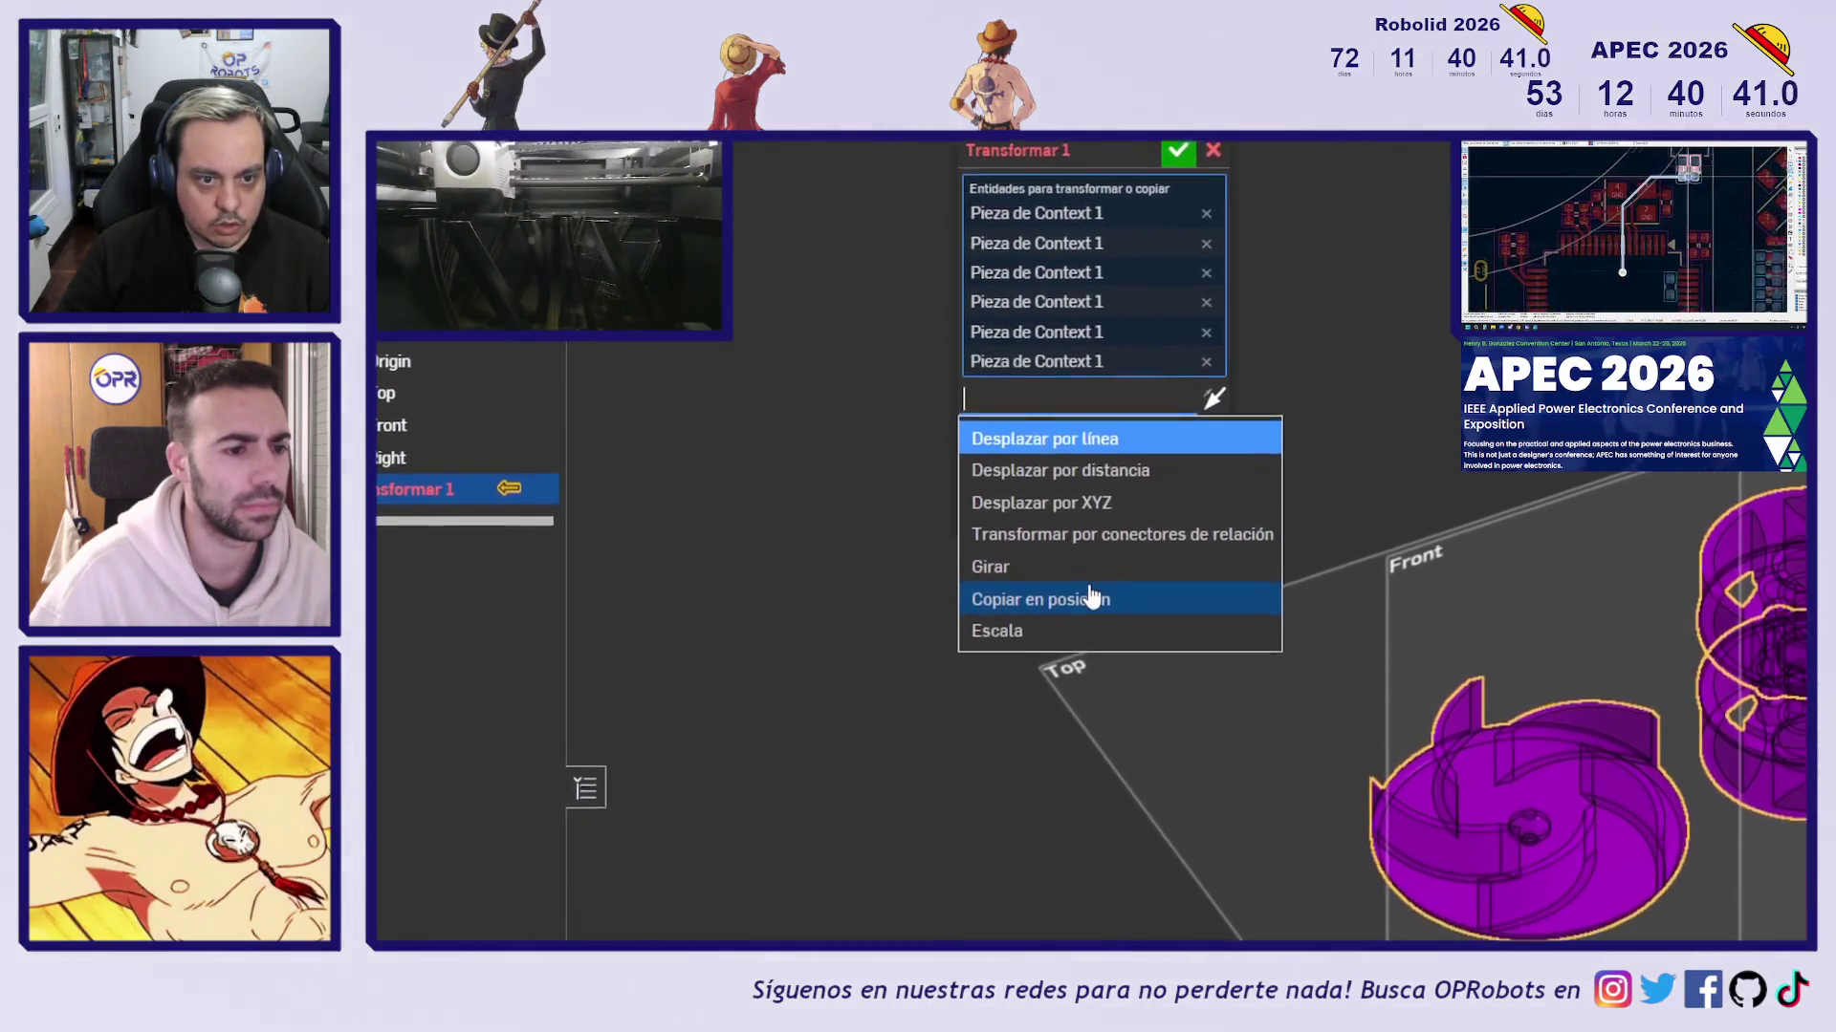
pyautogui.click(1092, 597)
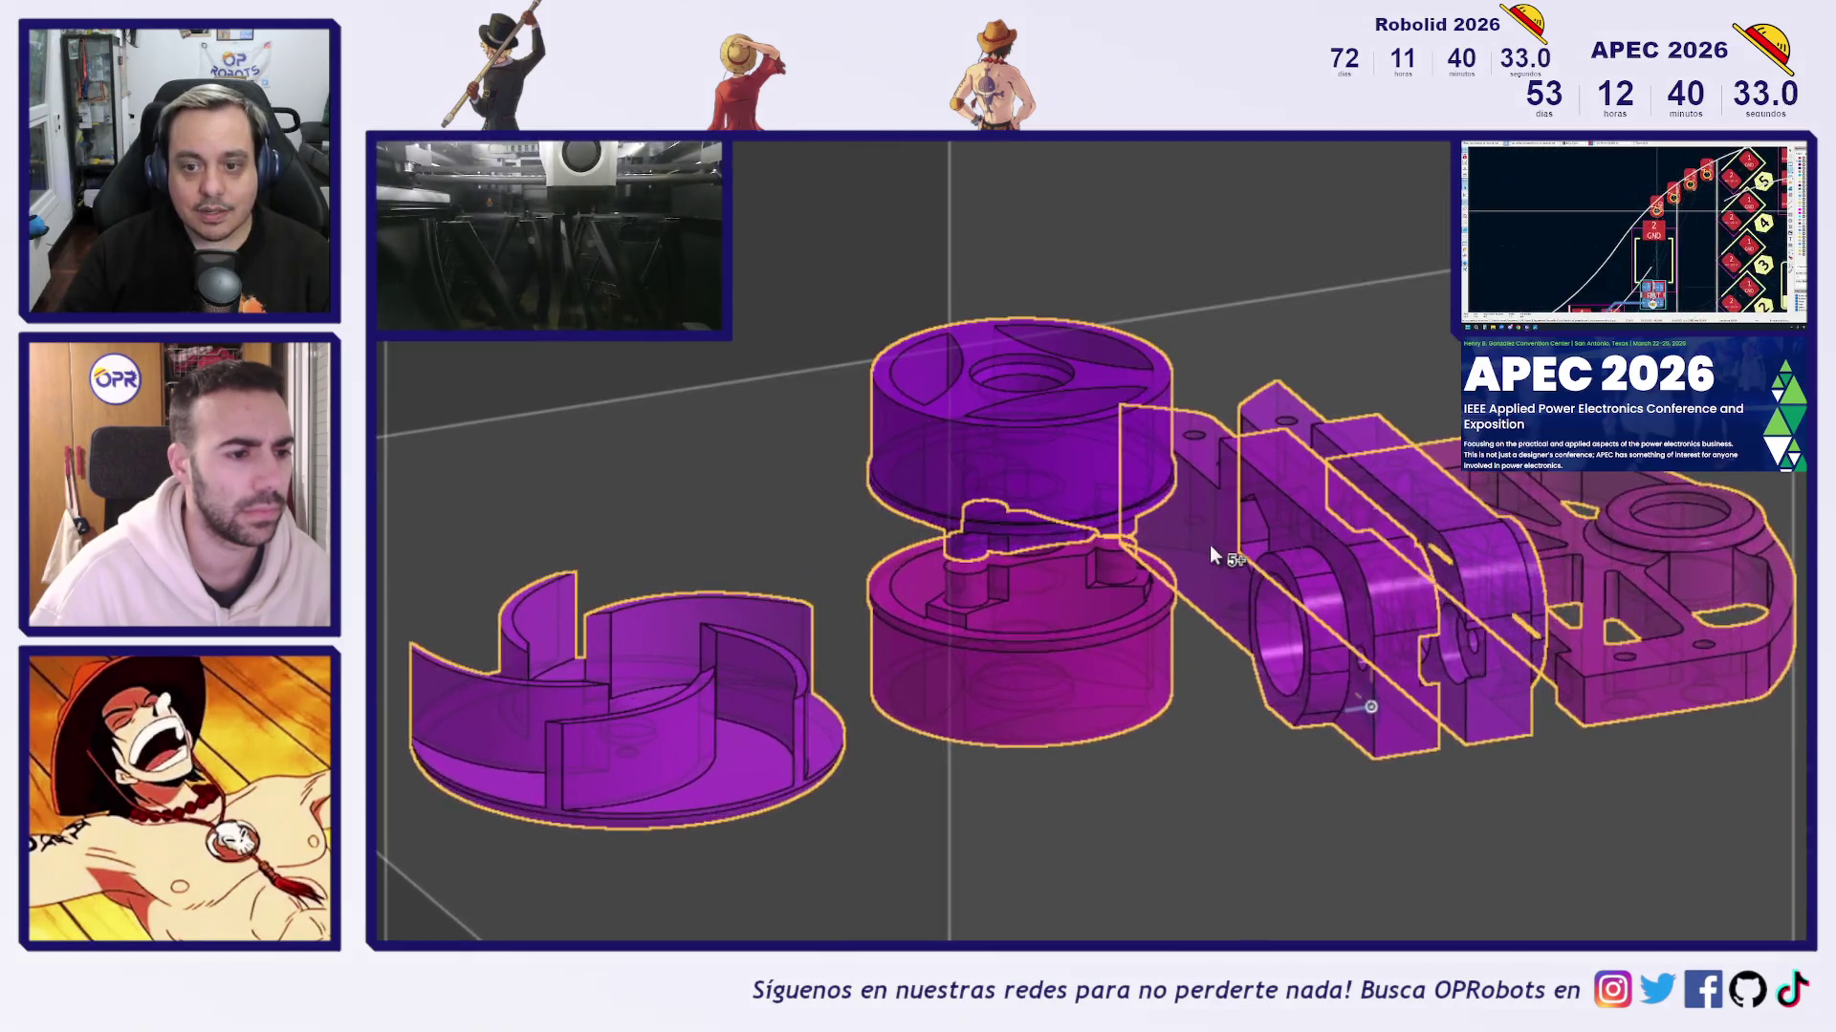
pyautogui.press('1')
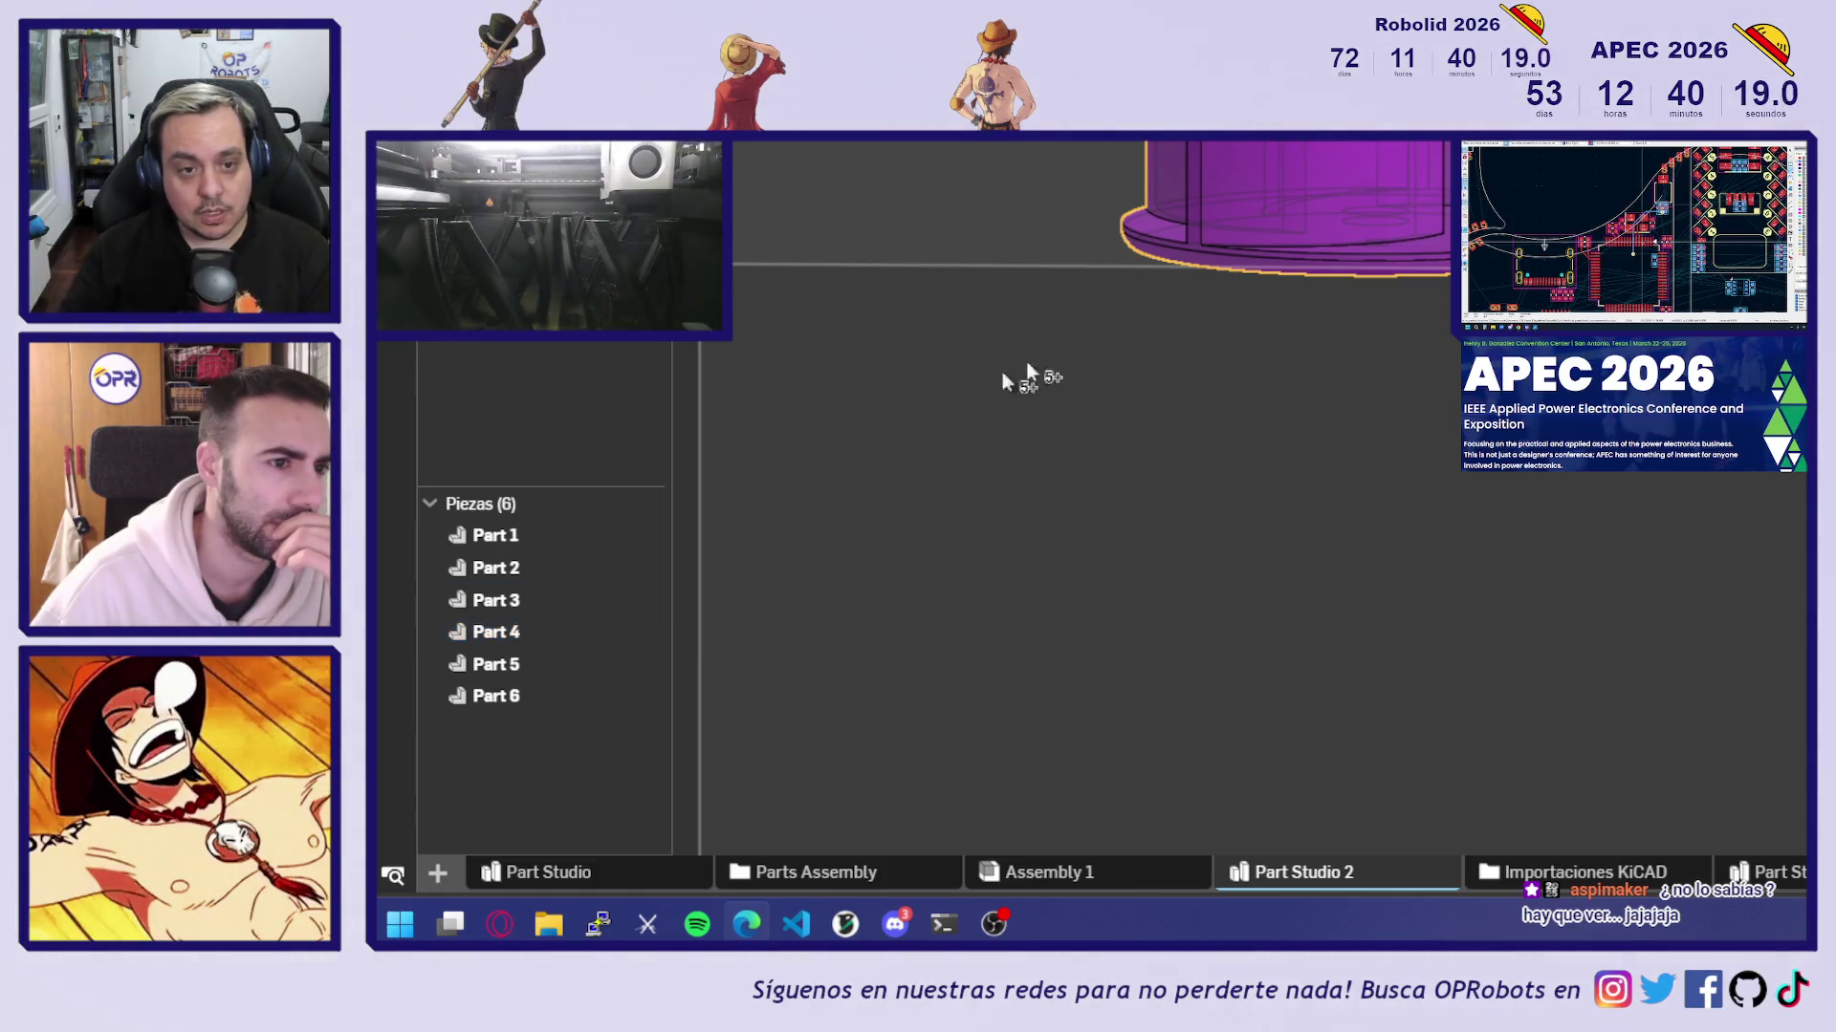
pyautogui.click(1107, 255)
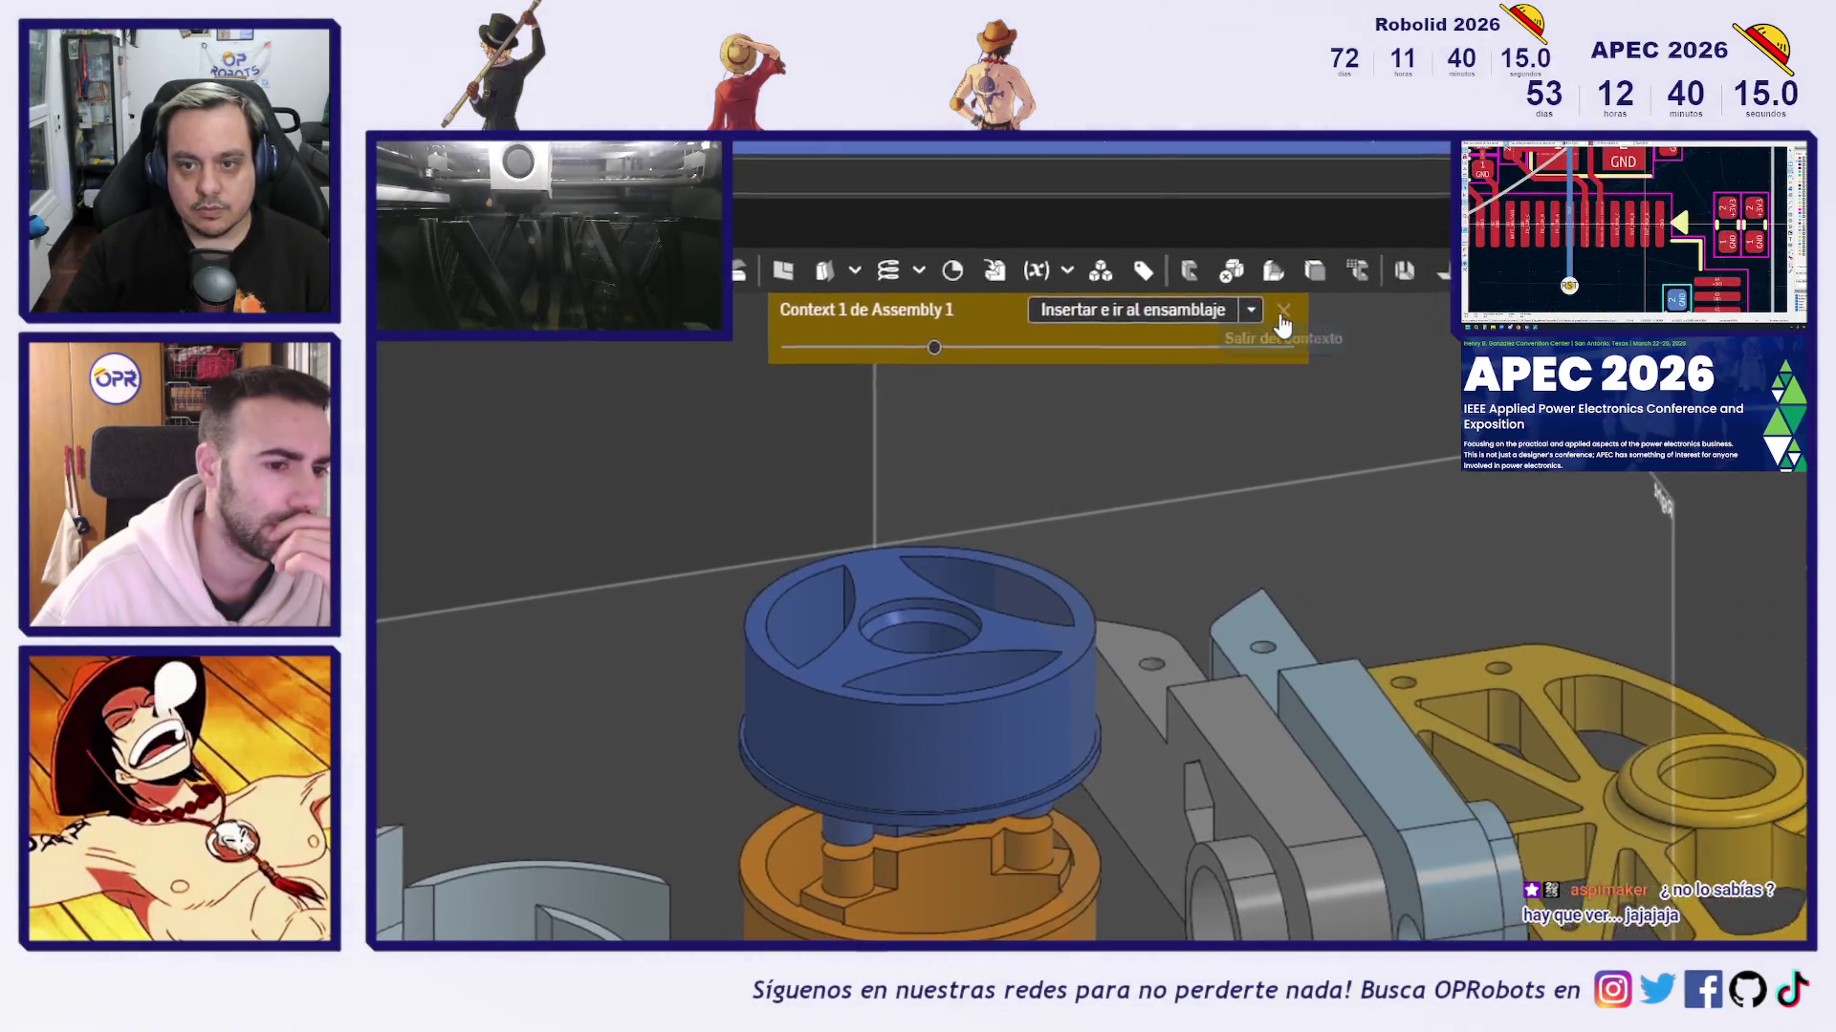
pyautogui.click(1173, 330)
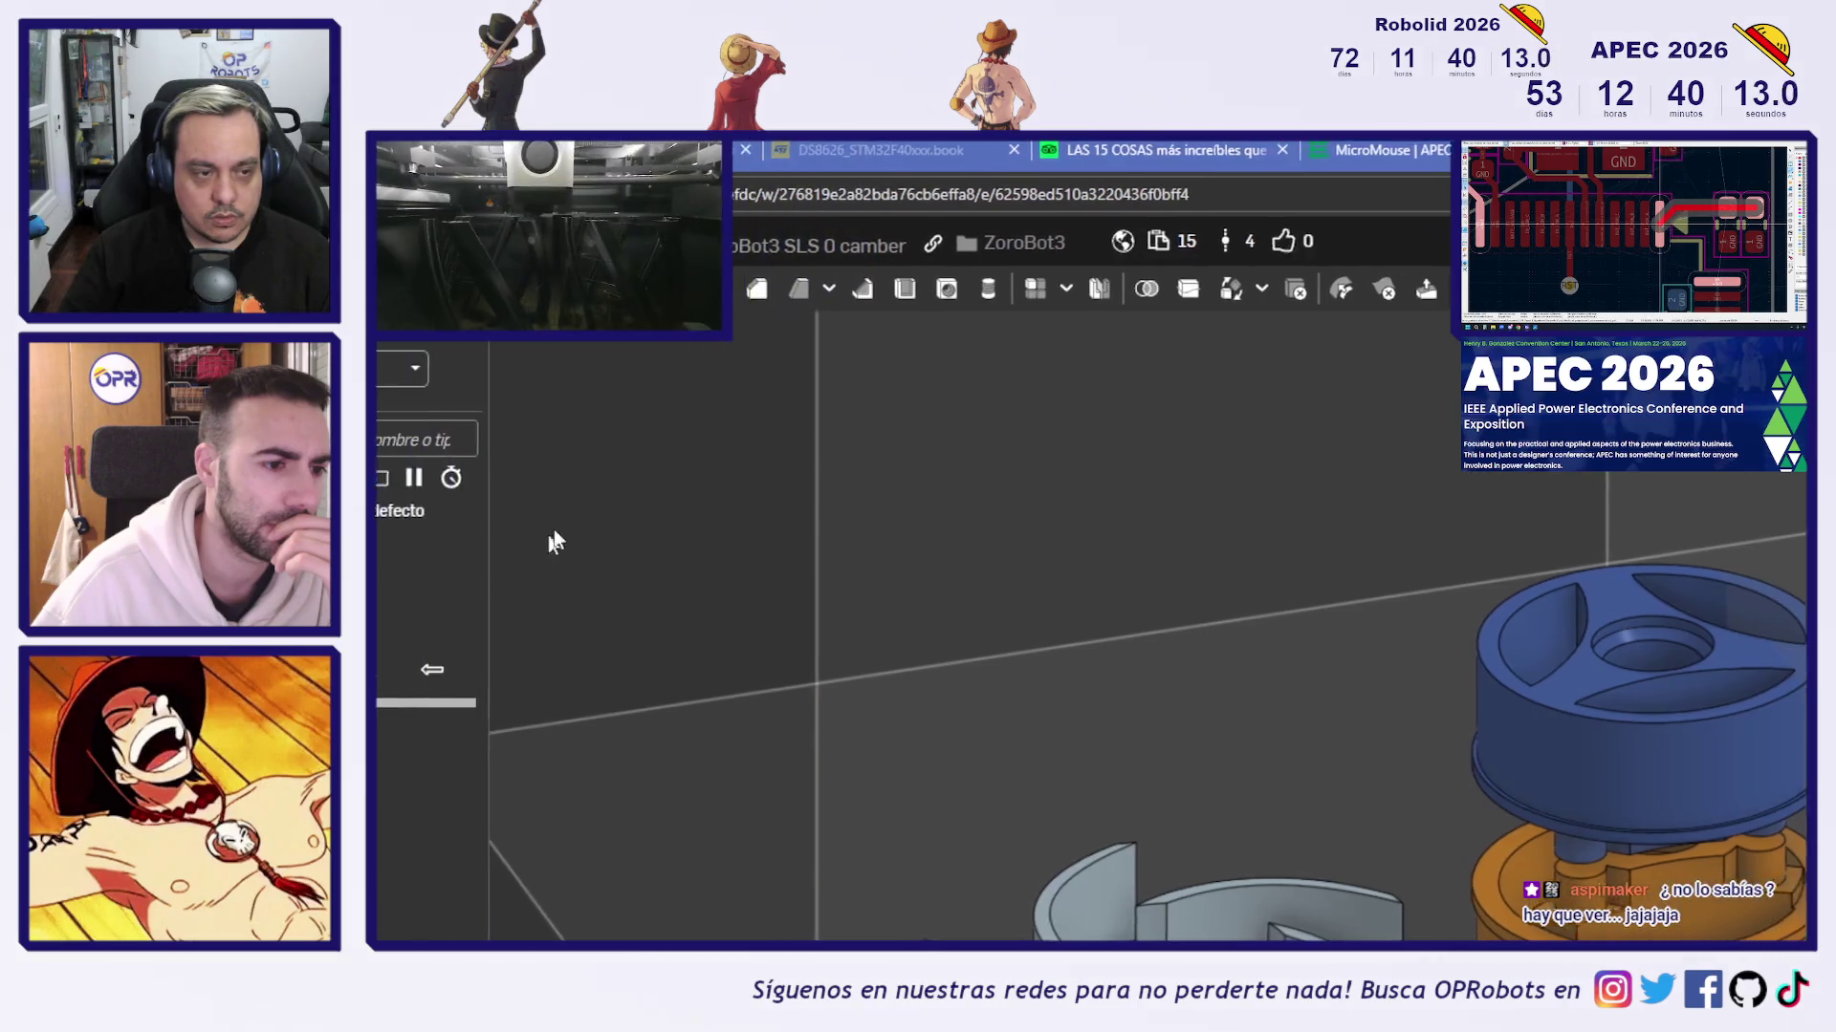
# Hide the Top, Front and Right planes and fit all parts in the view
pyautogui.scroll(-3, 1253, 564)
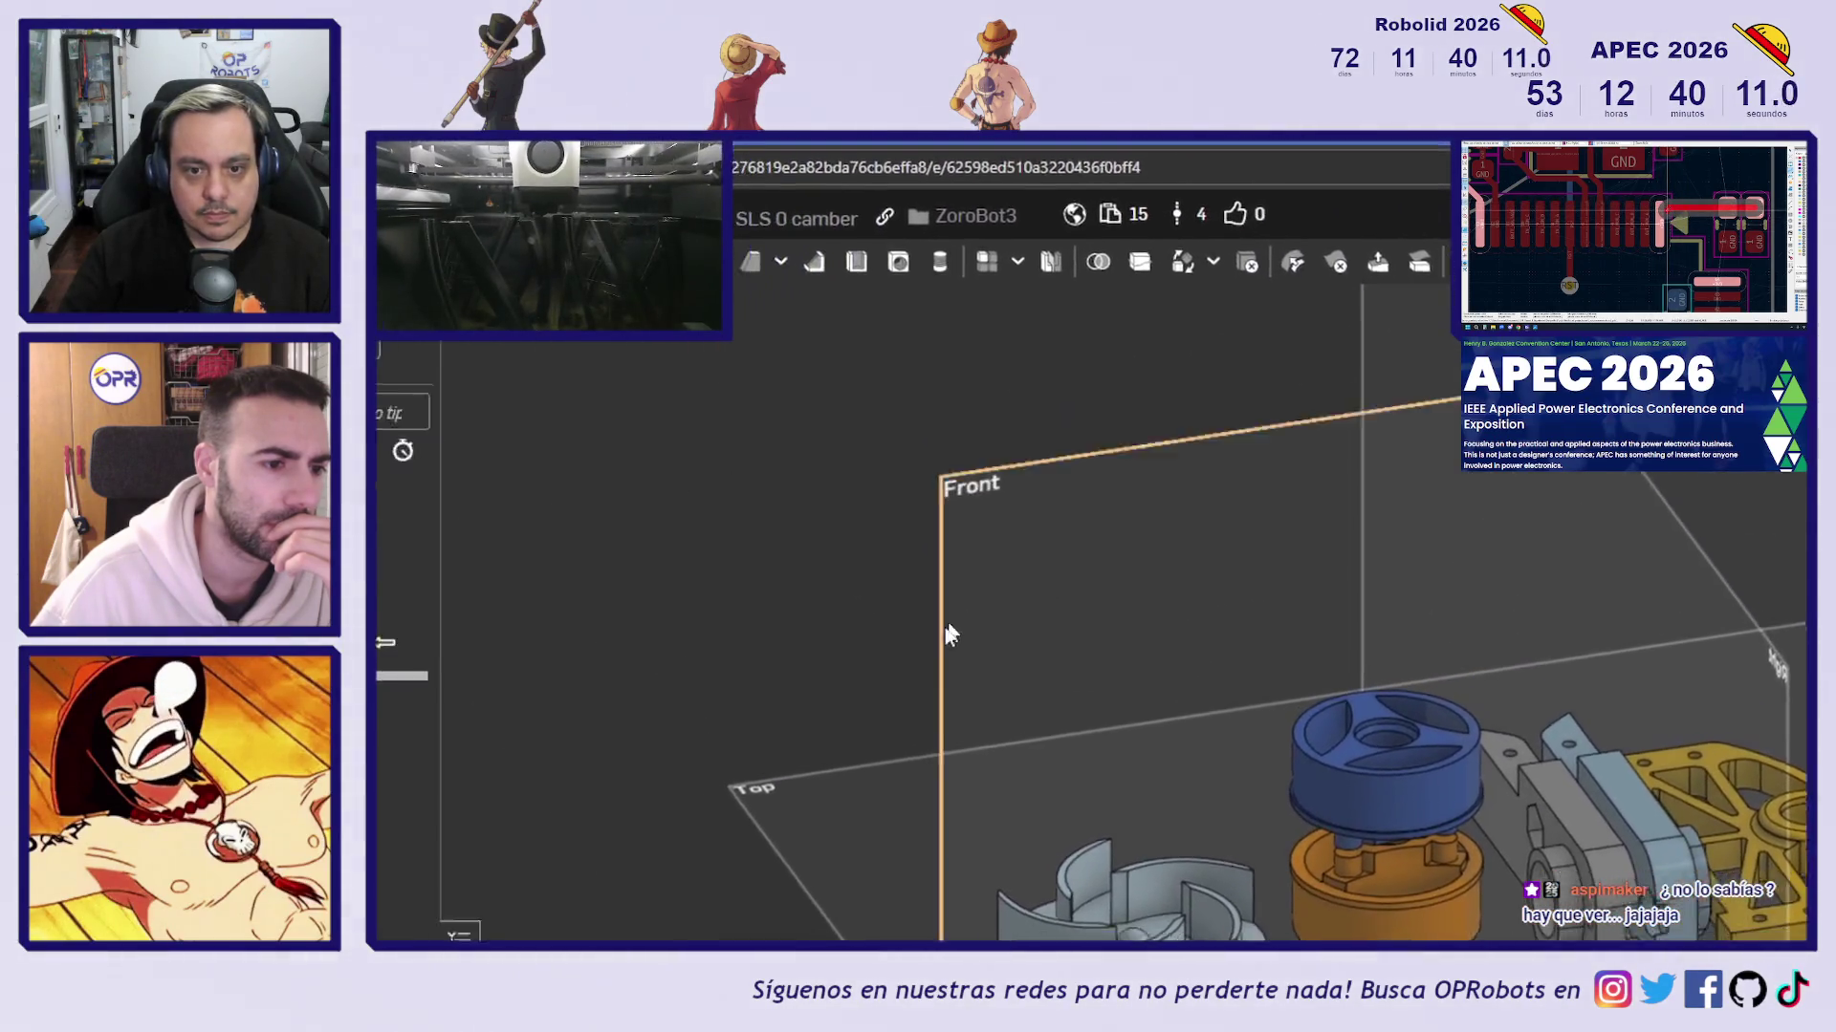
pyautogui.click(634, 534)
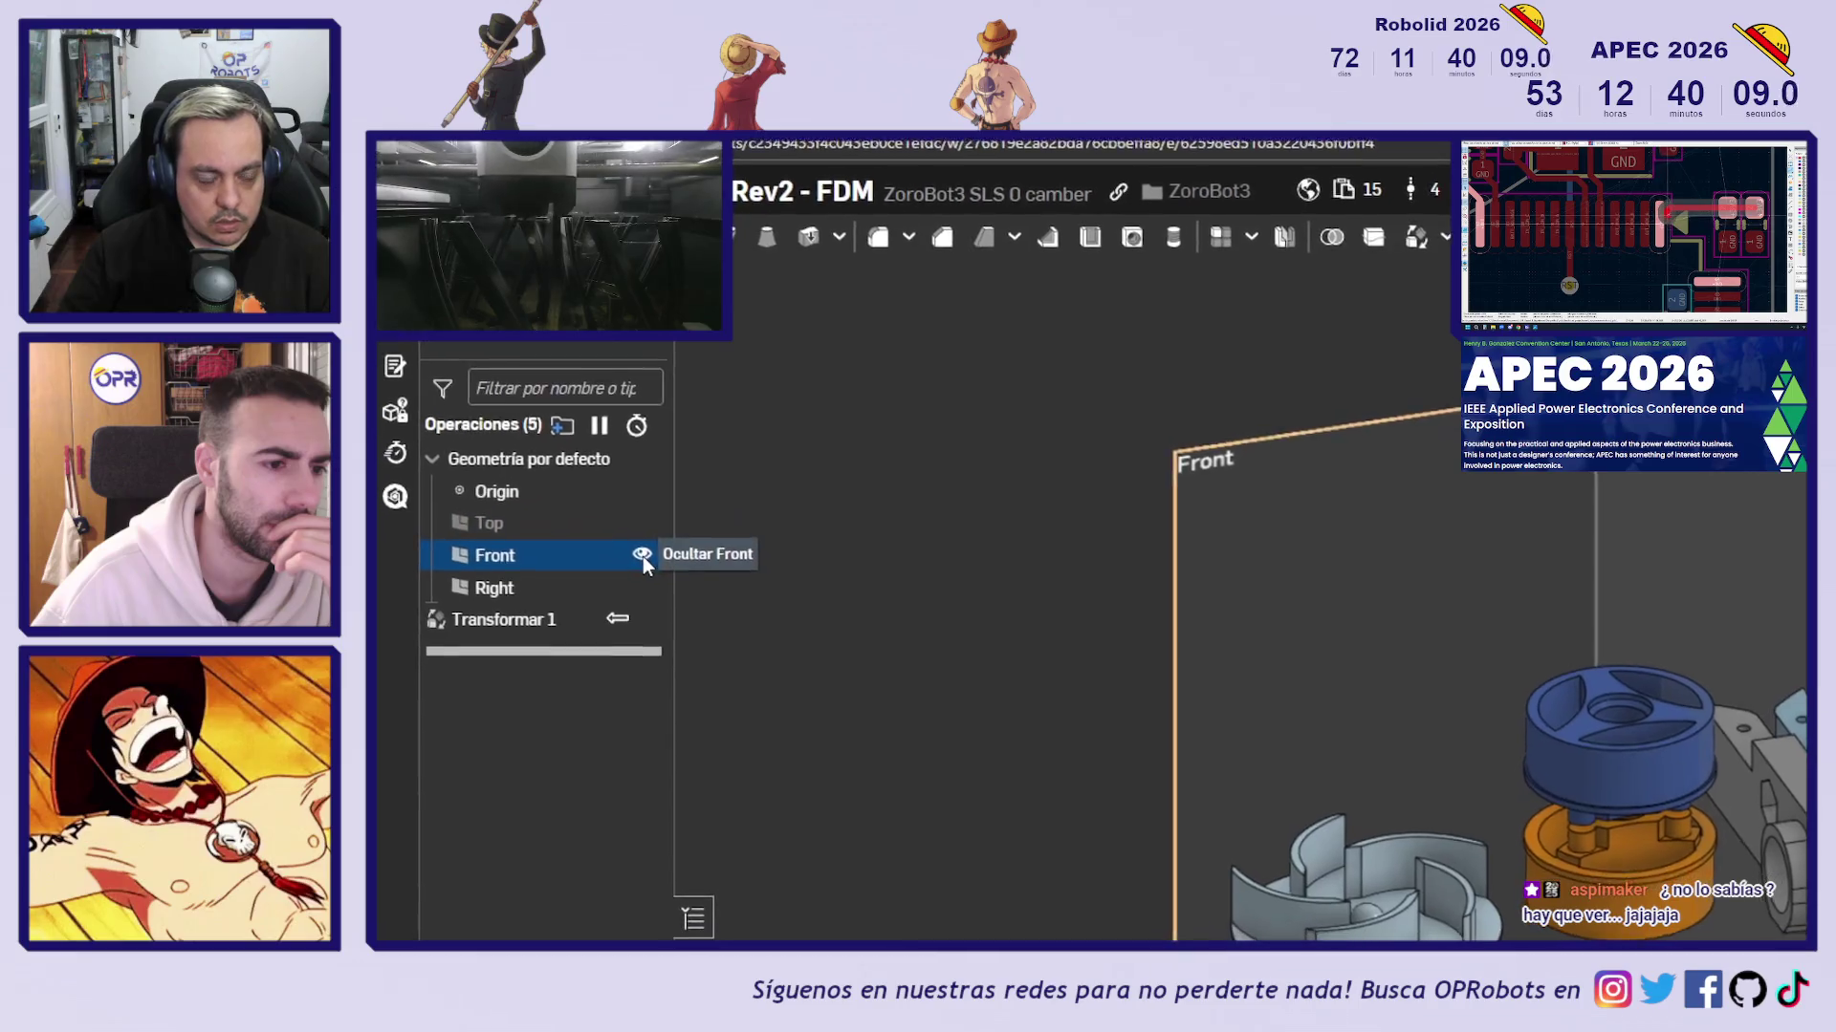
pyautogui.click(640, 554)
pyautogui.click(645, 568)
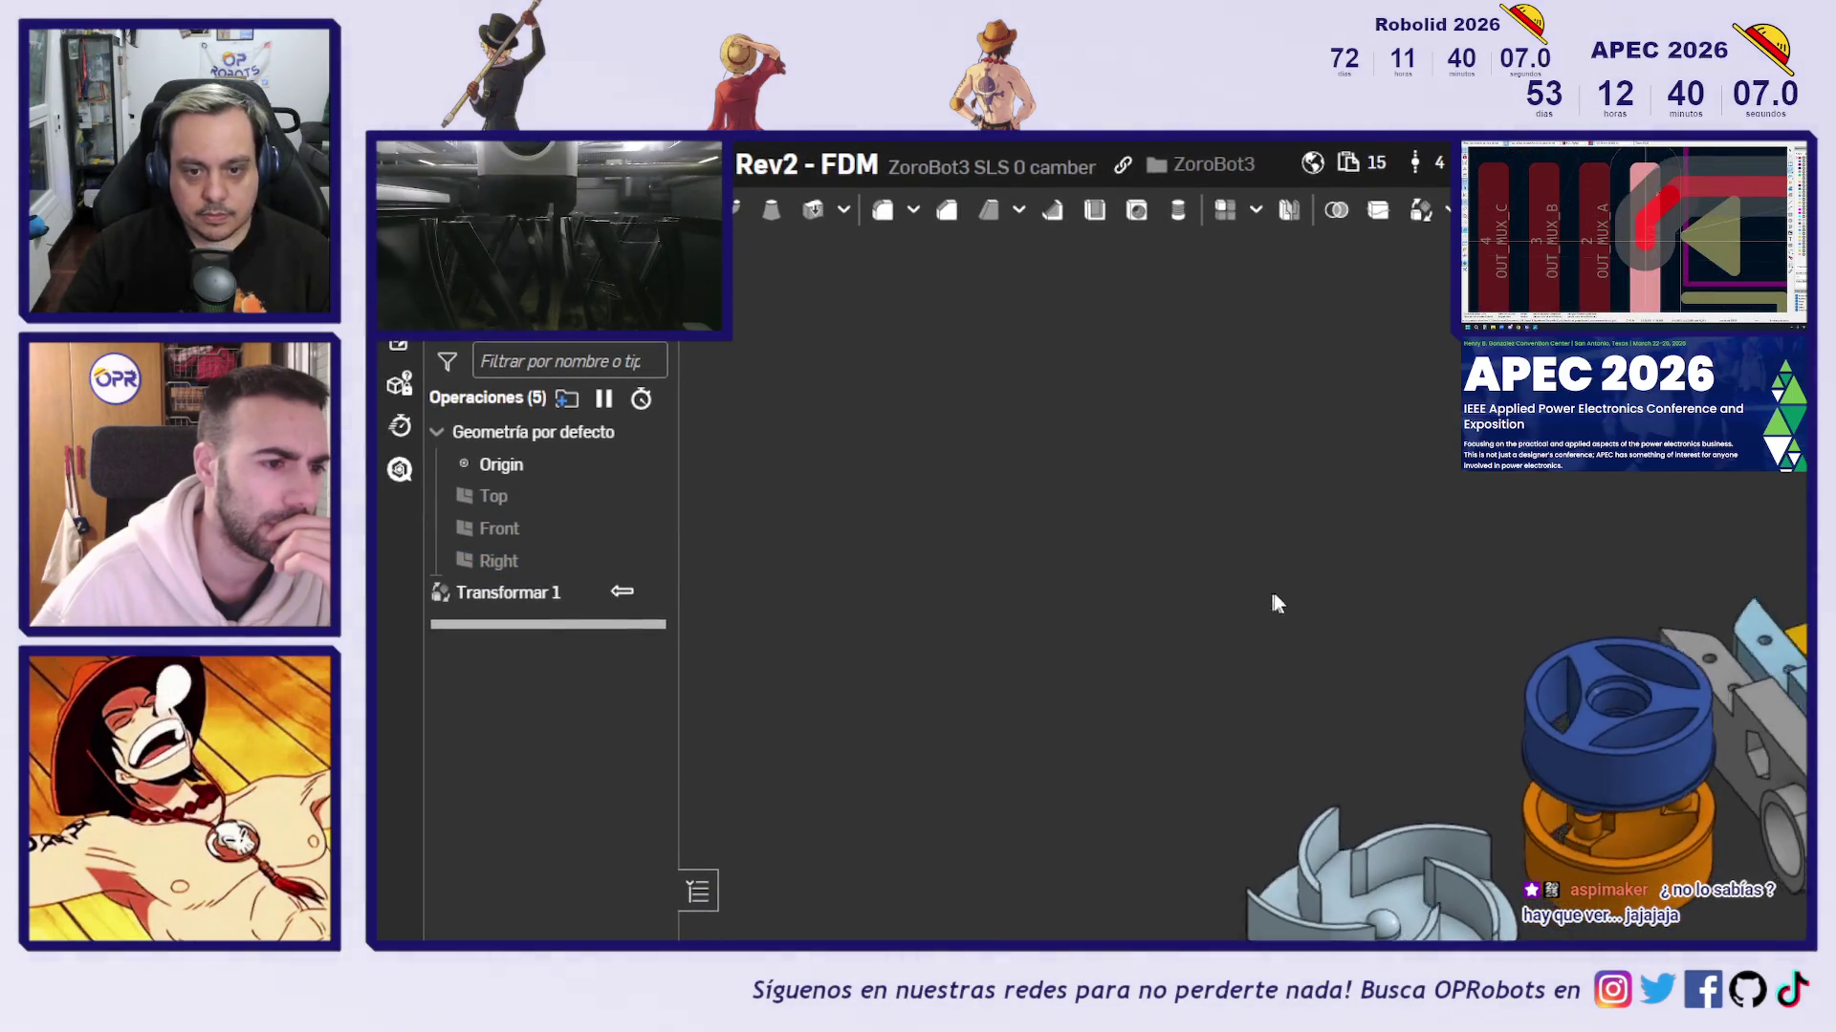
pyautogui.press('f')
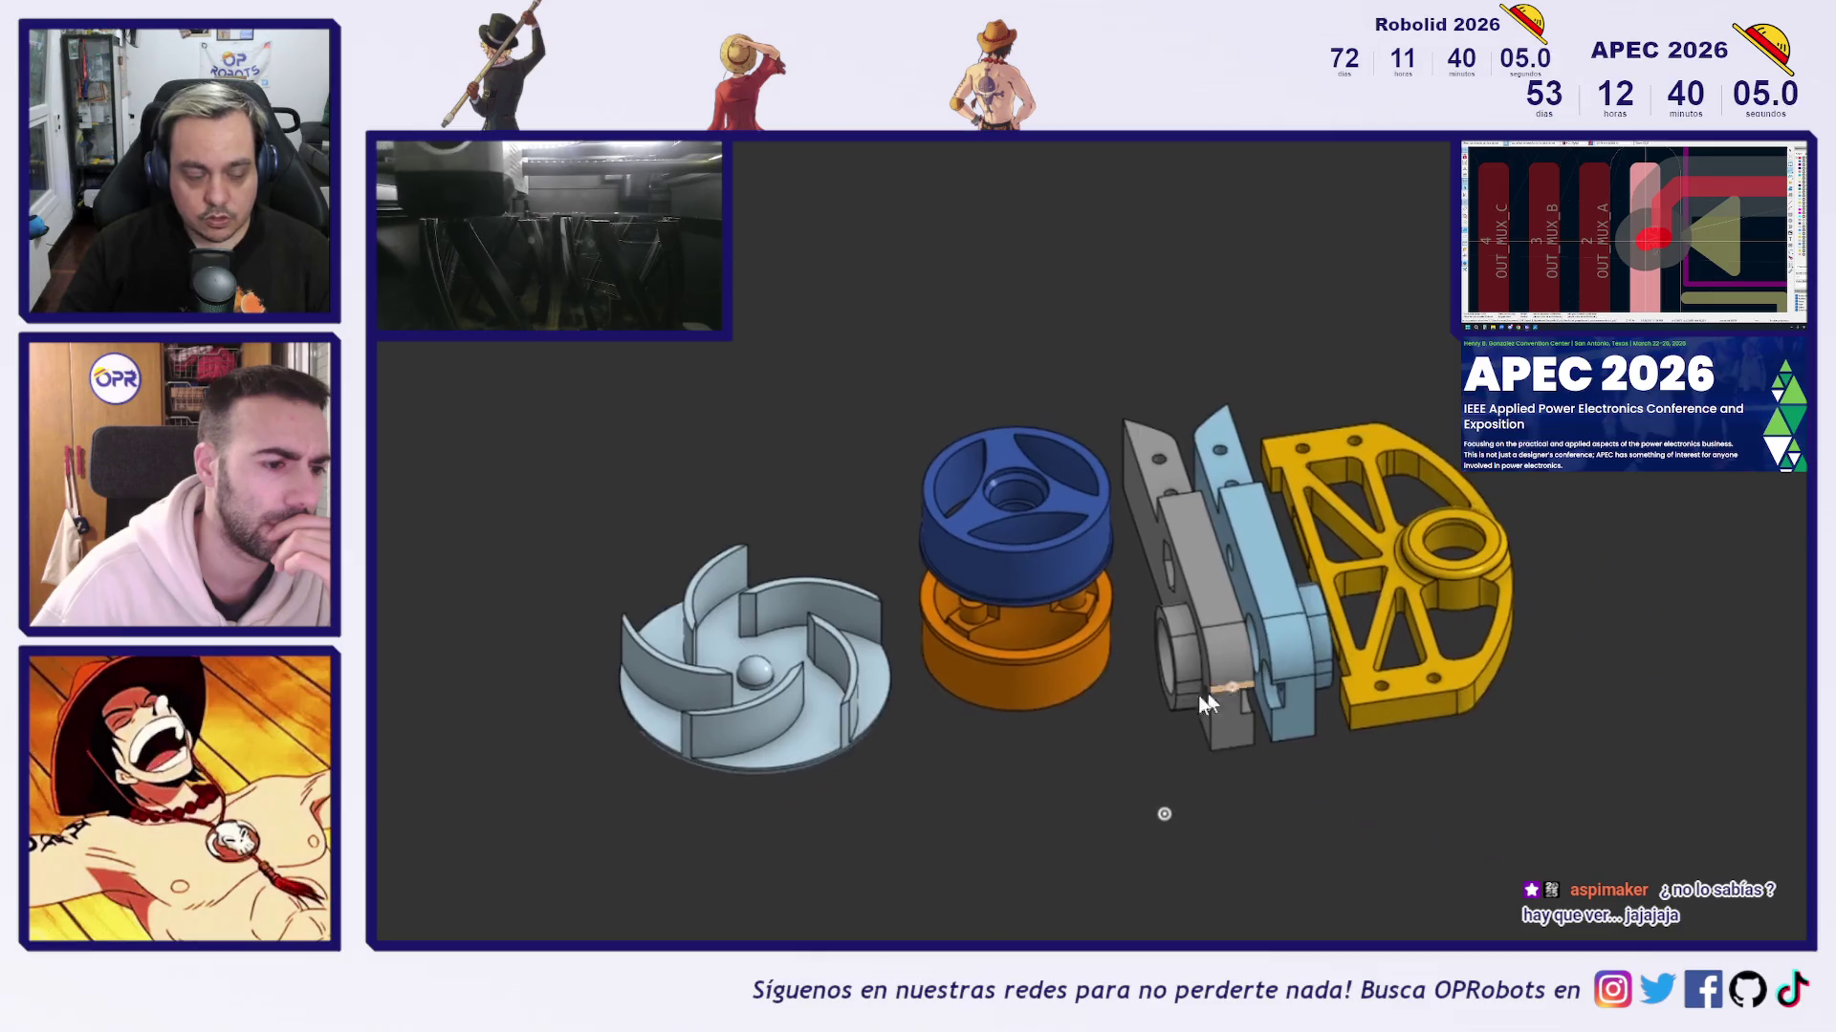
# Centre on the orange cup, view the impeller from the side, then return to Assembly 1
pyautogui.scroll(3, 1136, 605)
pyautogui.scroll(-2, 956, 612)
pyautogui.moveTo(809, 623); pyautogui.dragTo(1082, 546, button='middle')
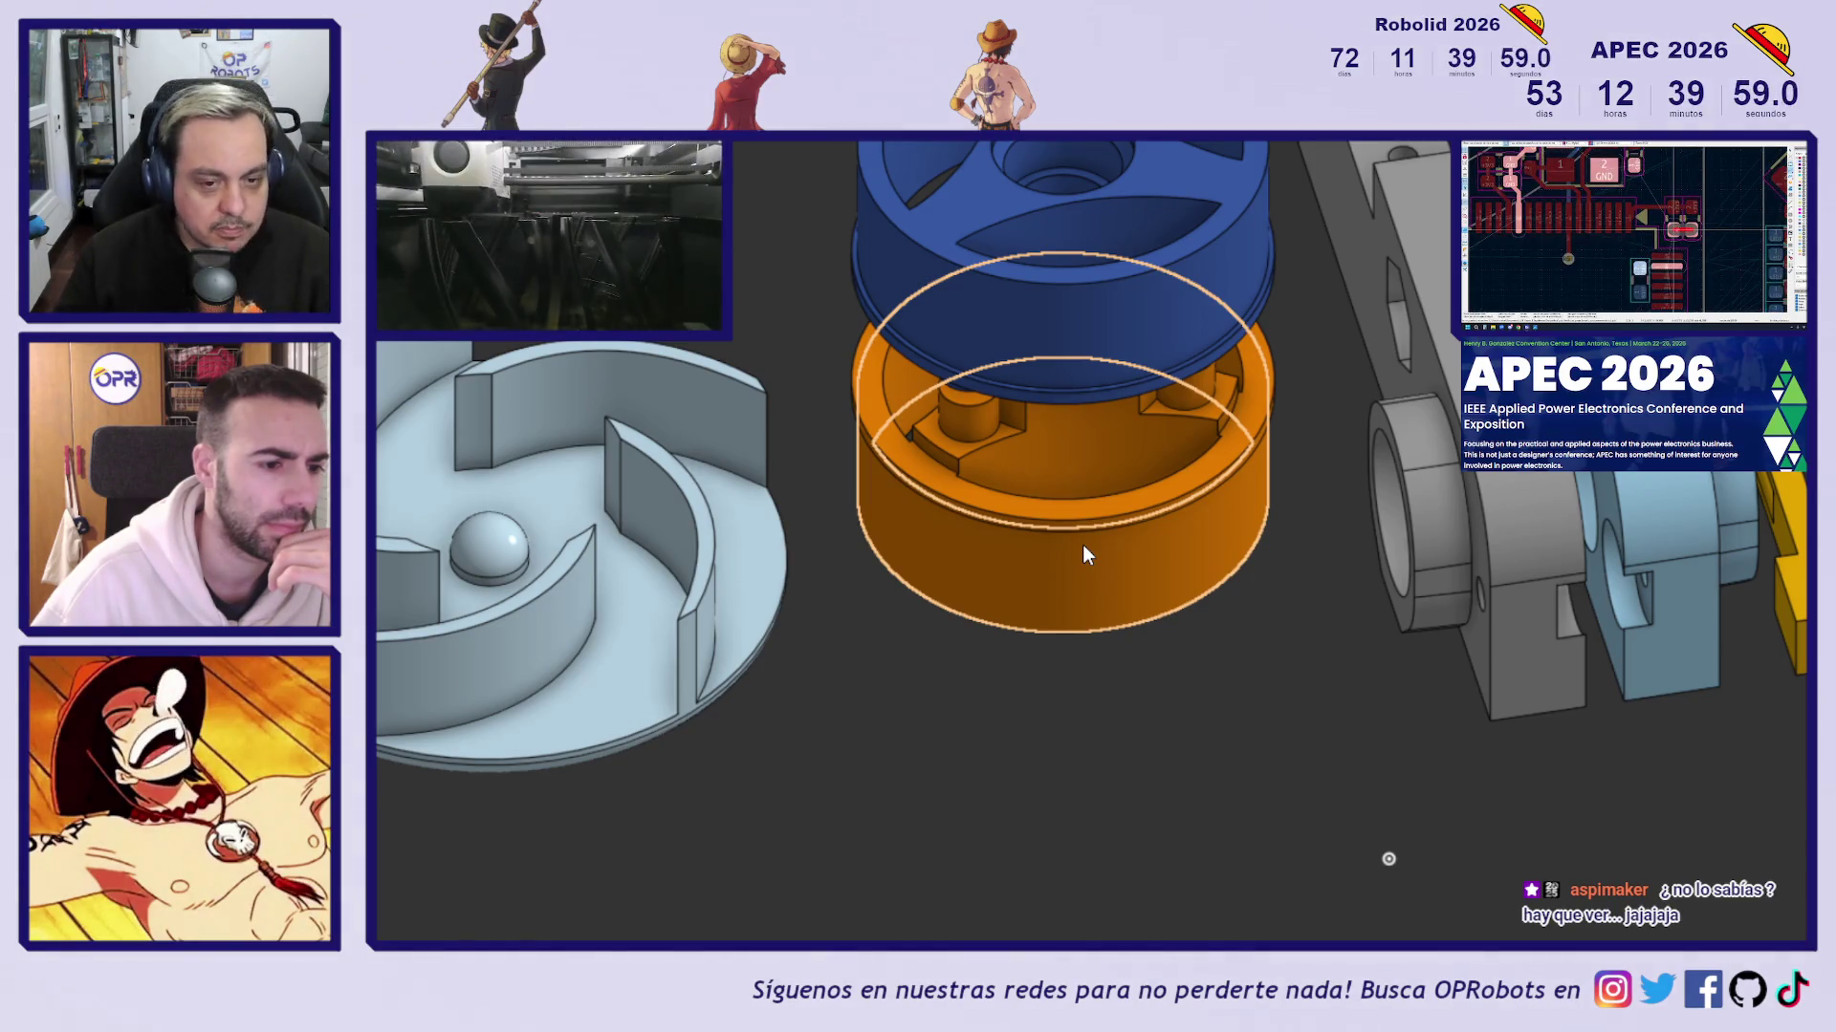
pyautogui.moveTo(1196, 788)
pyautogui.mouseDown(button='middle')
pyautogui.moveTo(1667, 797)
pyautogui.moveTo(1708, 614)
pyautogui.moveTo(1690, 771)
pyautogui.mouseUp(button='middle')
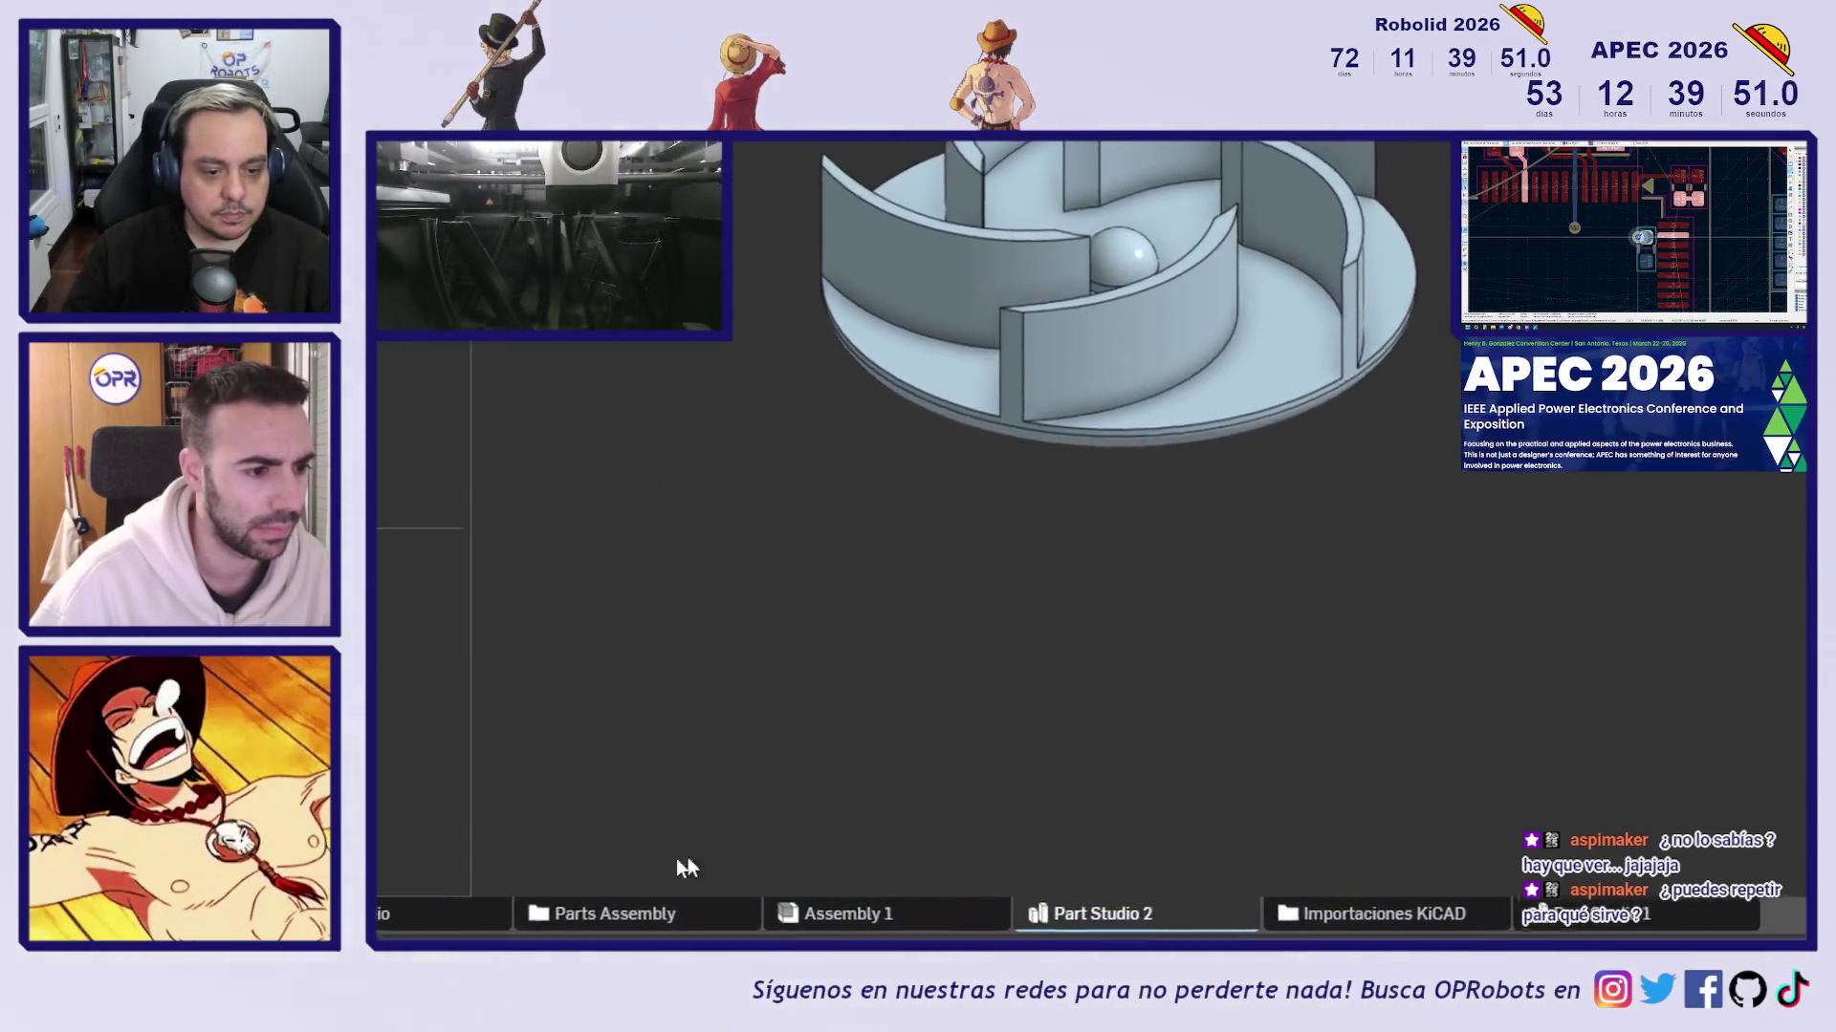
pyautogui.click(1081, 870)
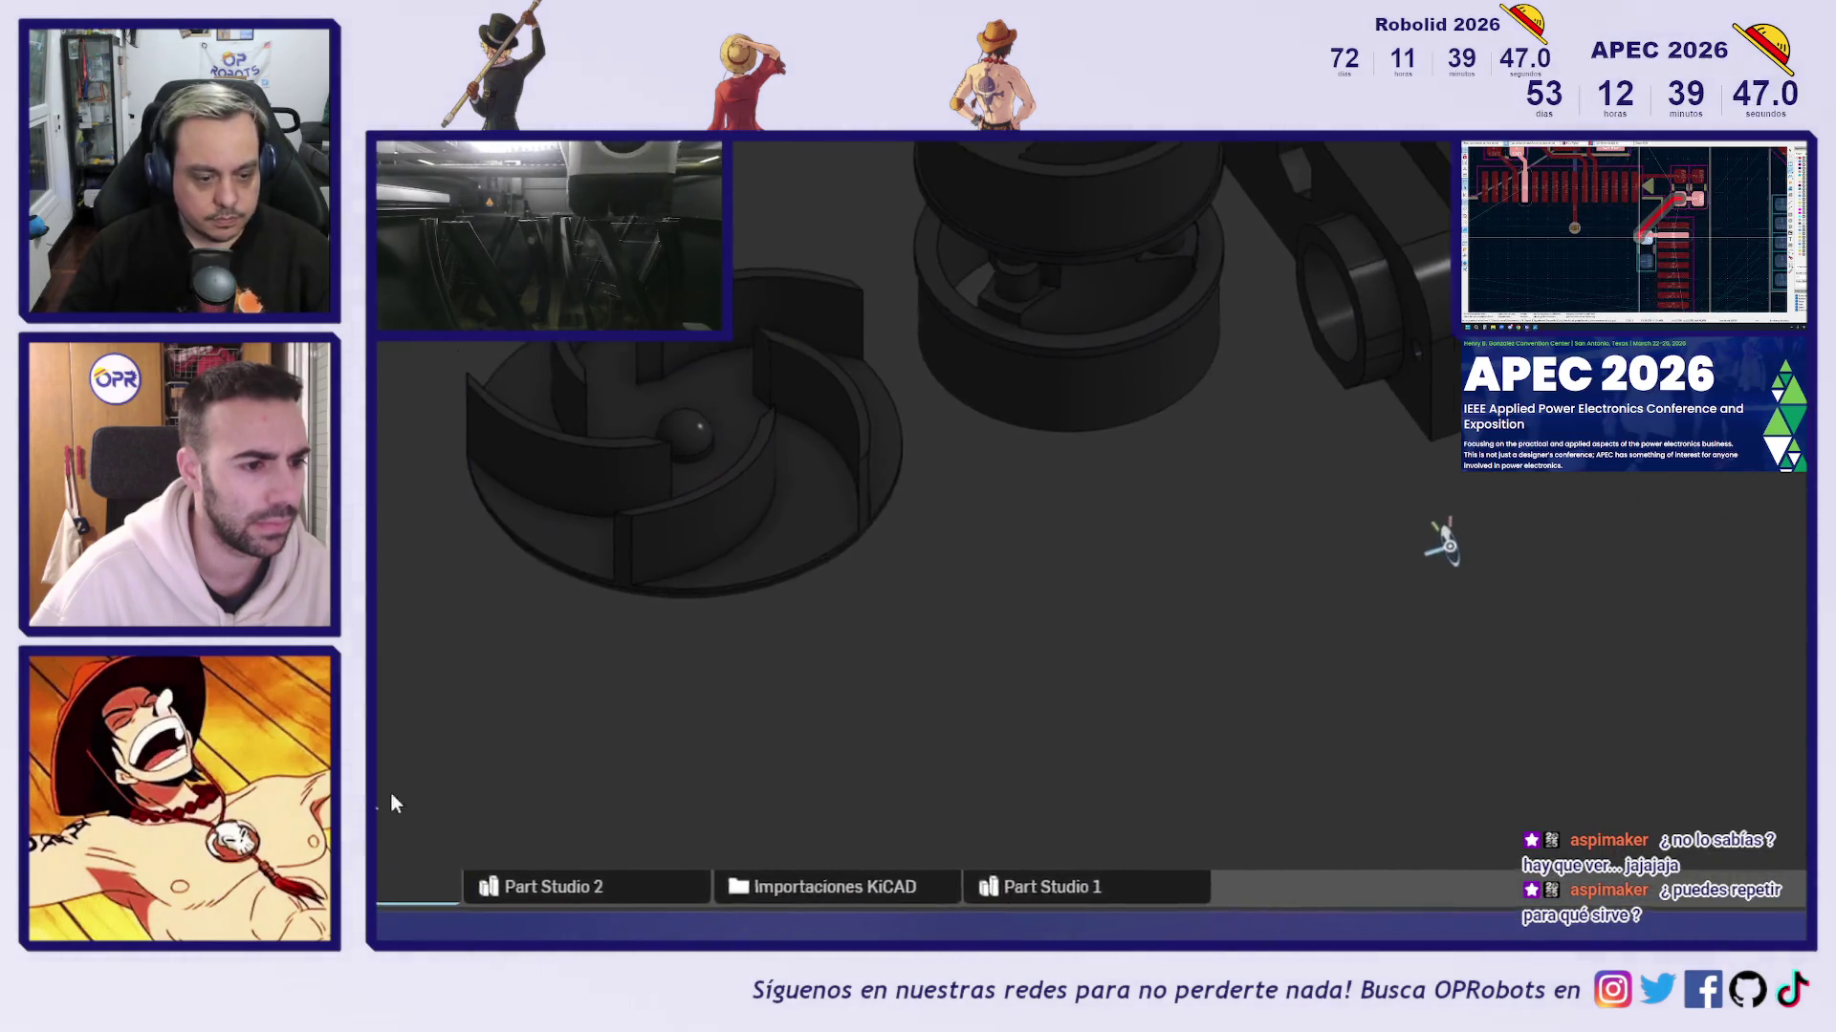
# In the first Part Studio, show the Rueda and Ventilador_fdm parts
pyautogui.click(553, 865)
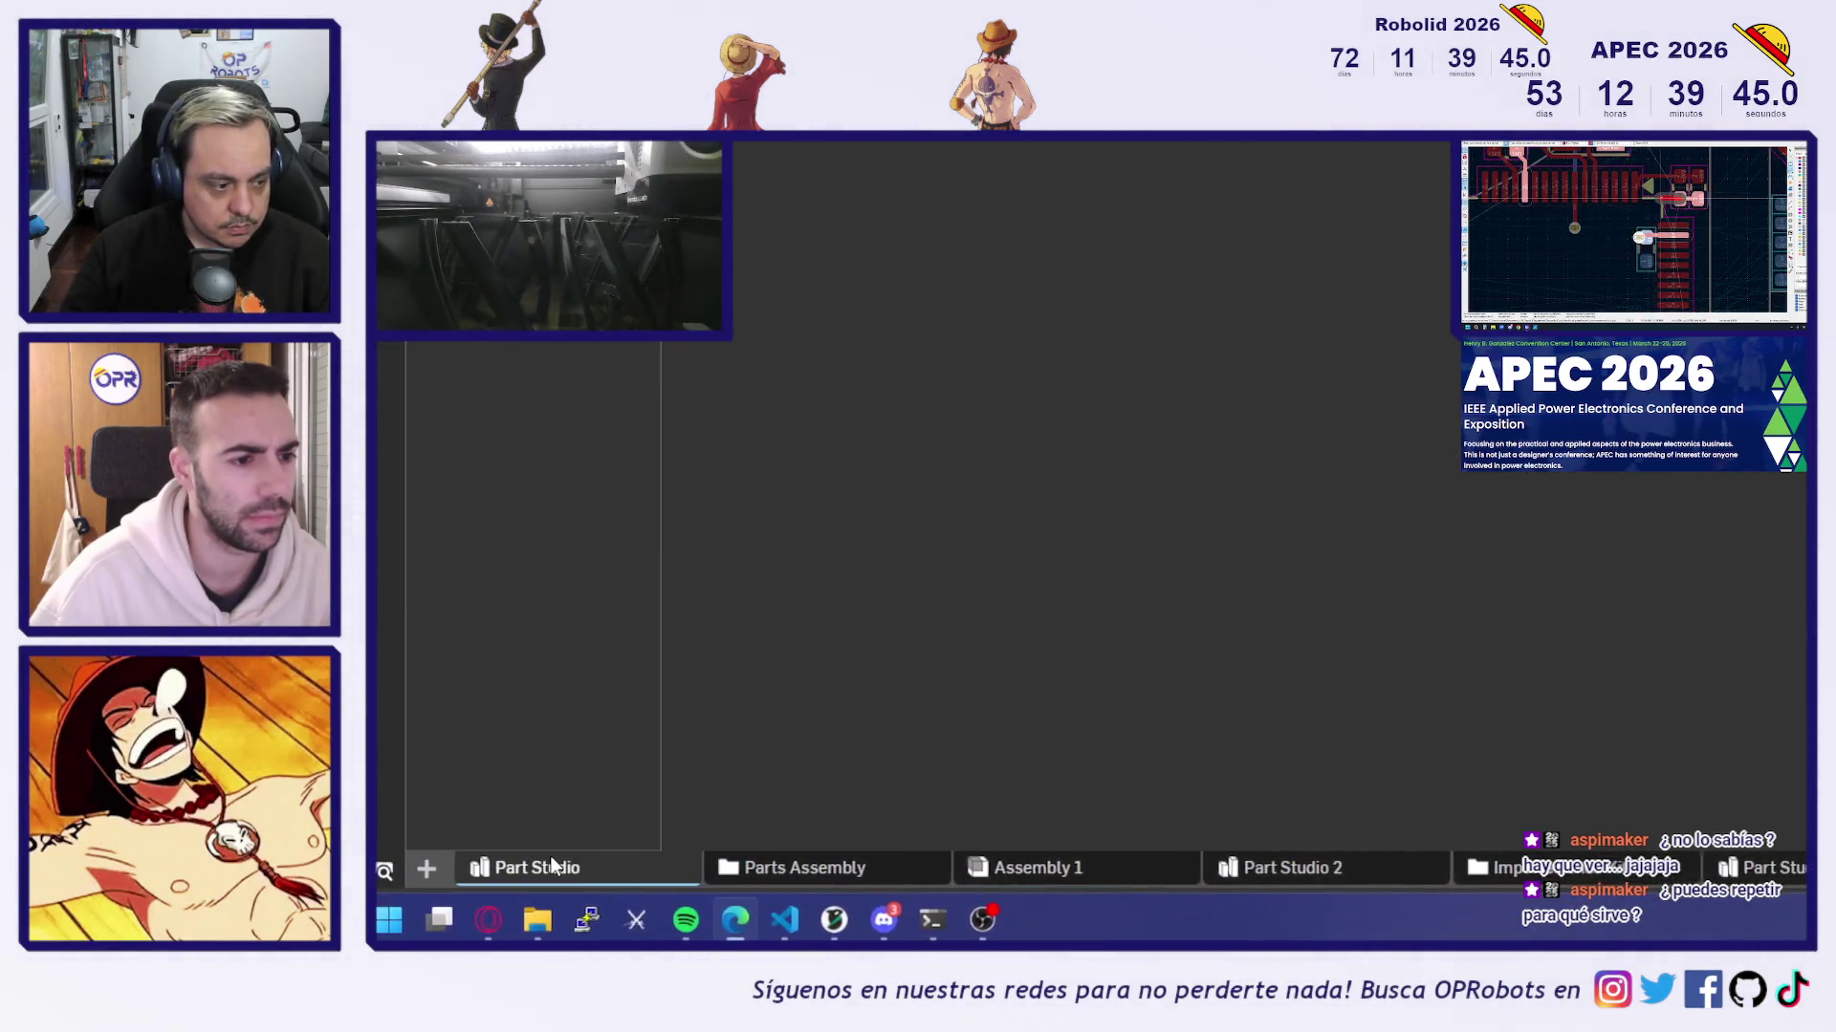
pyautogui.scroll(-5, 600, 738)
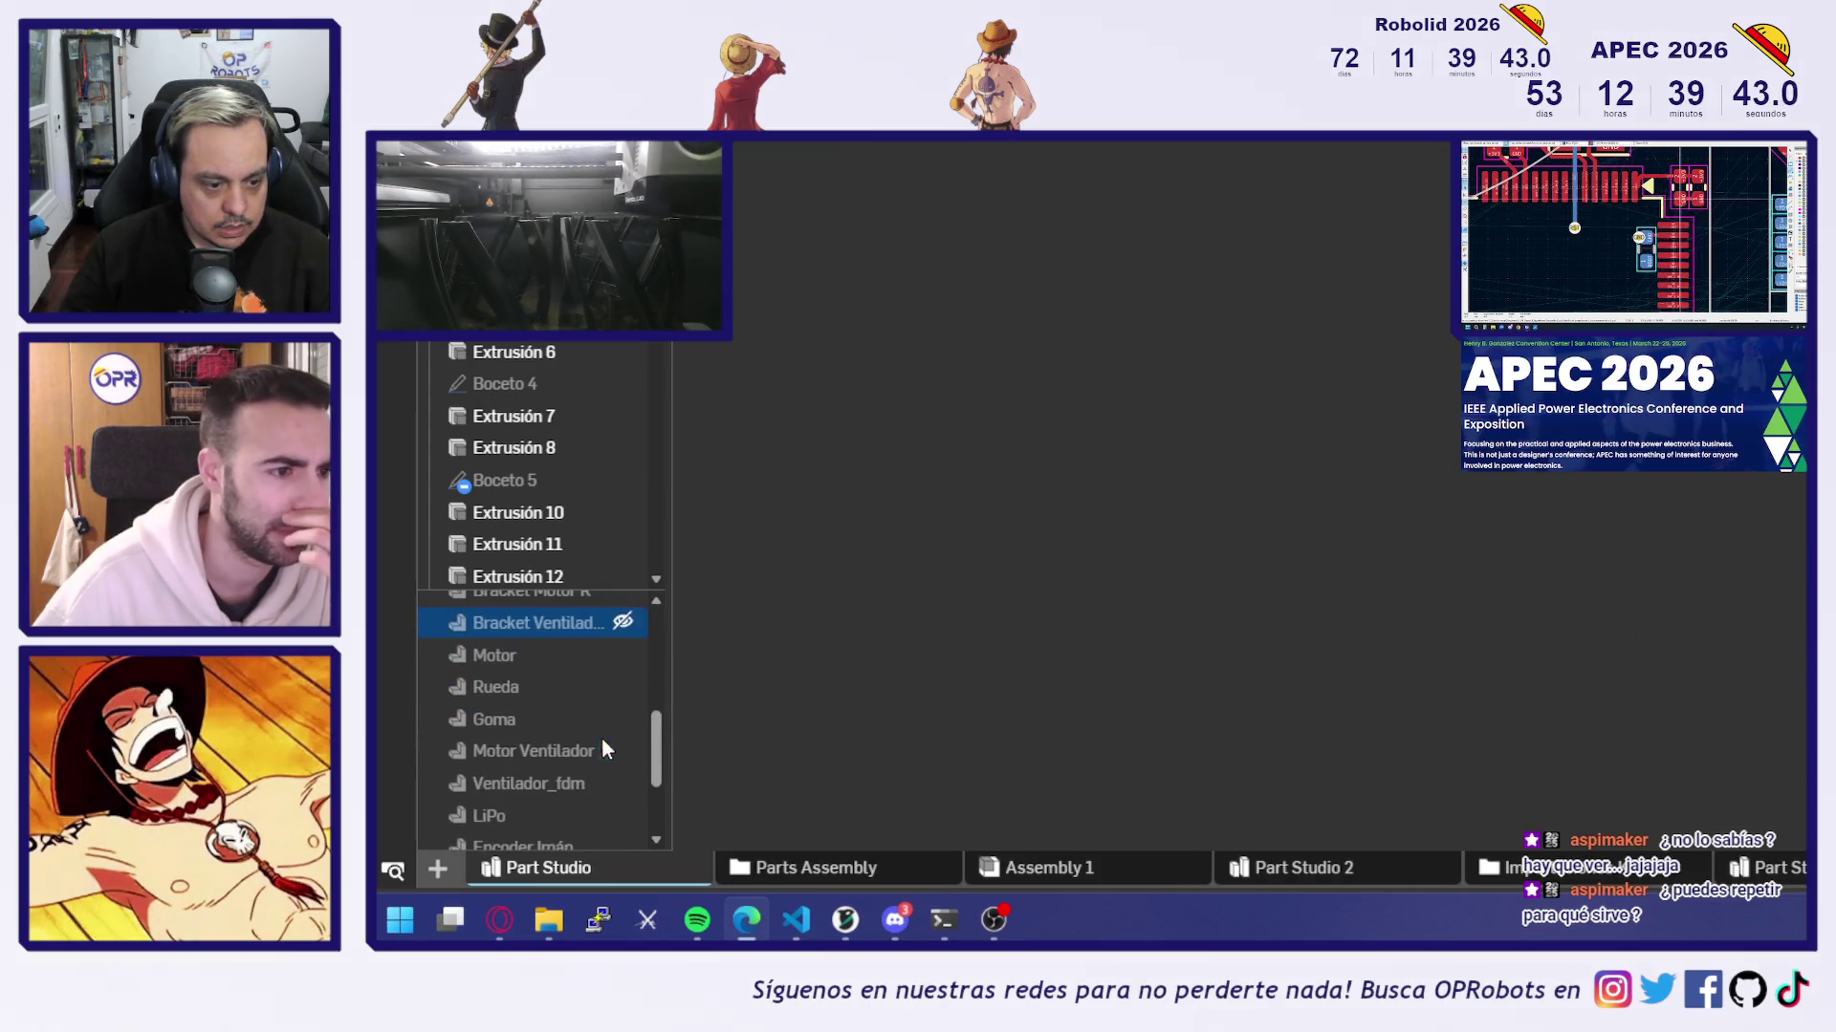
pyautogui.click(622, 688)
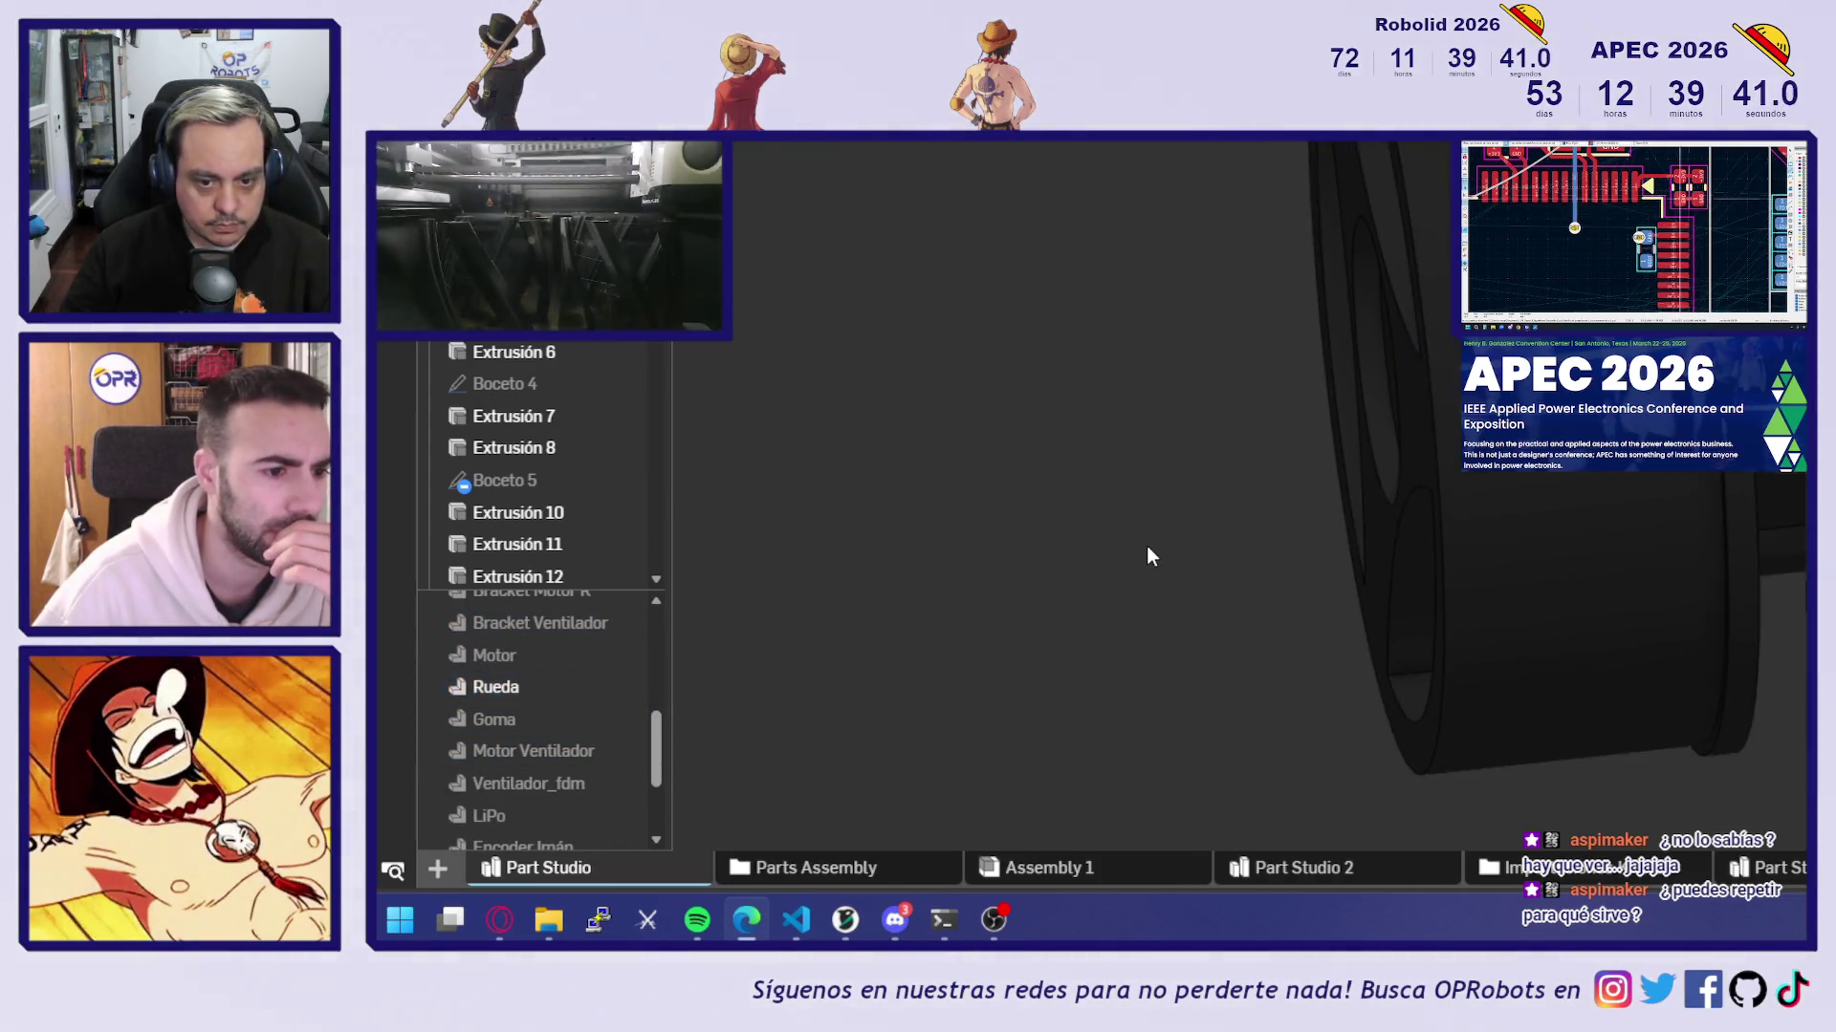
pyautogui.scroll(-1, 619, 764)
pyautogui.click(624, 670)
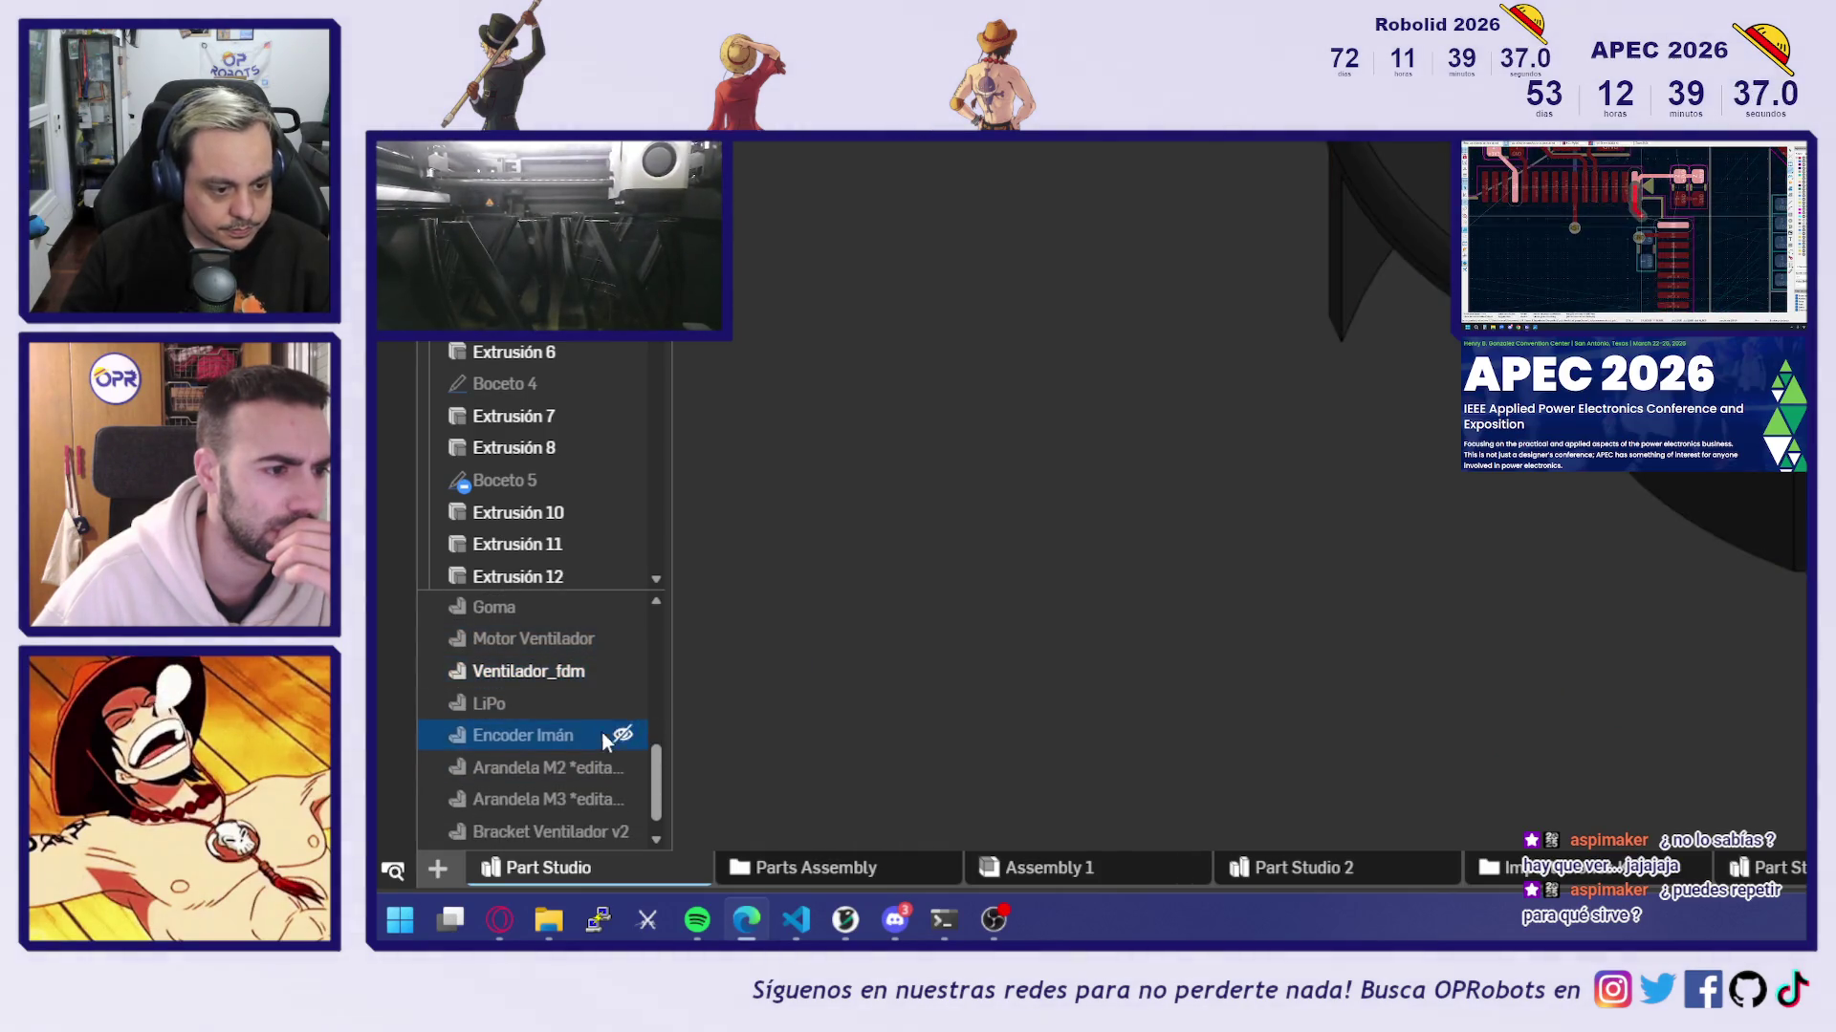
# Show the Bracket Motor R and Bracket Ventilador v2 parts and orbit around the motor bracket
pyautogui.scroll(-1, 604, 741)
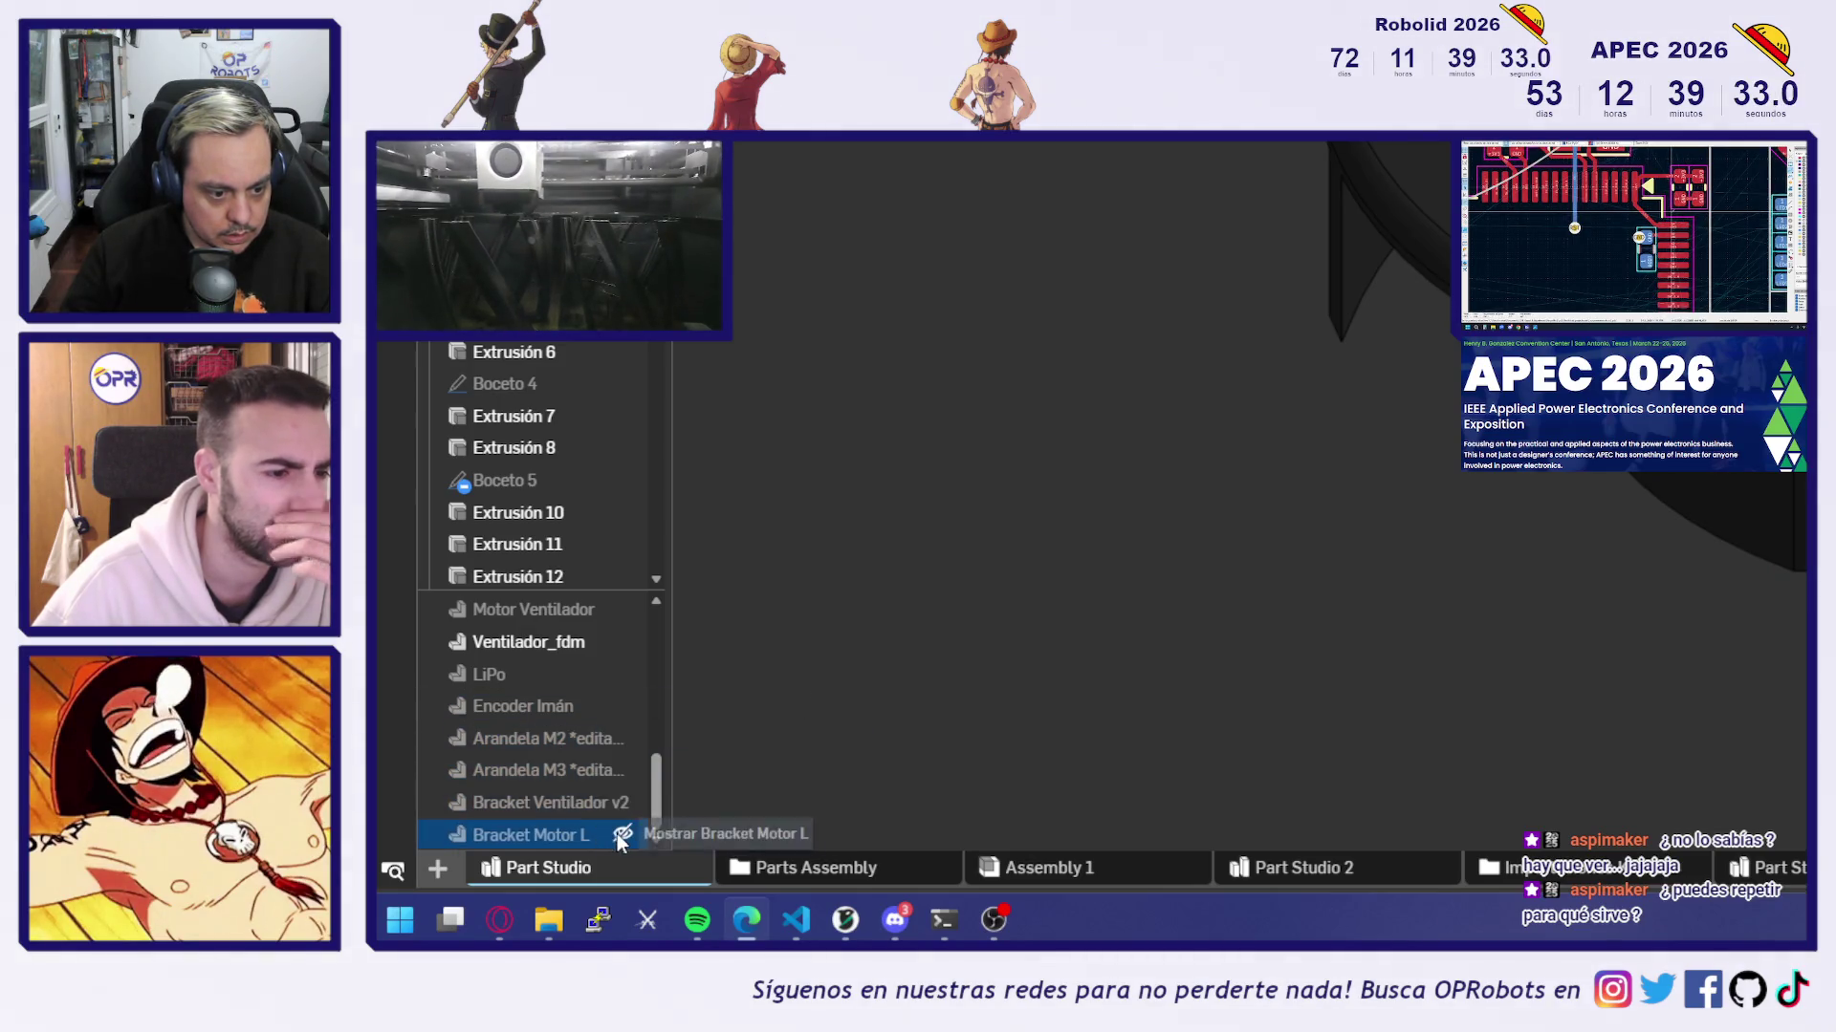
pyautogui.scroll(3, 602, 727)
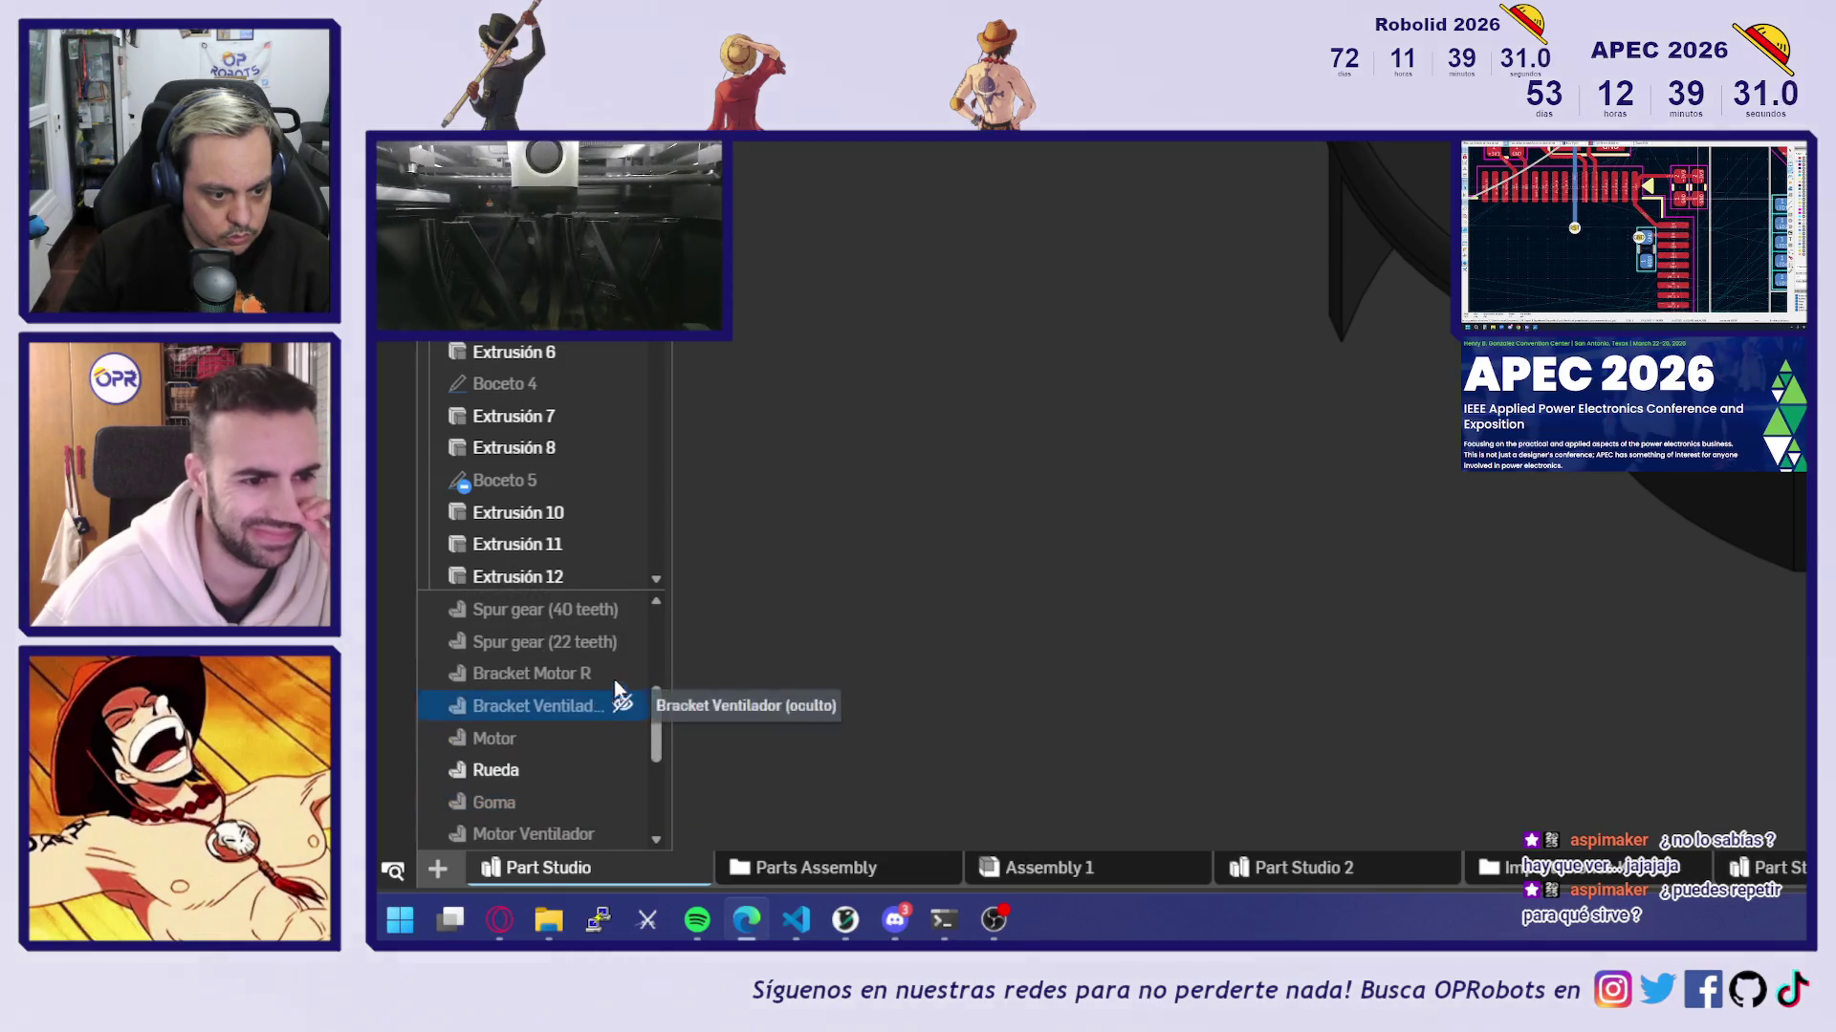
pyautogui.click(623, 673)
pyautogui.moveTo(1120, 473)
pyautogui.mouseDown(button='right')
pyautogui.moveTo(1371, 449)
pyautogui.moveTo(1196, 483)
pyautogui.mouseUp(button='right')
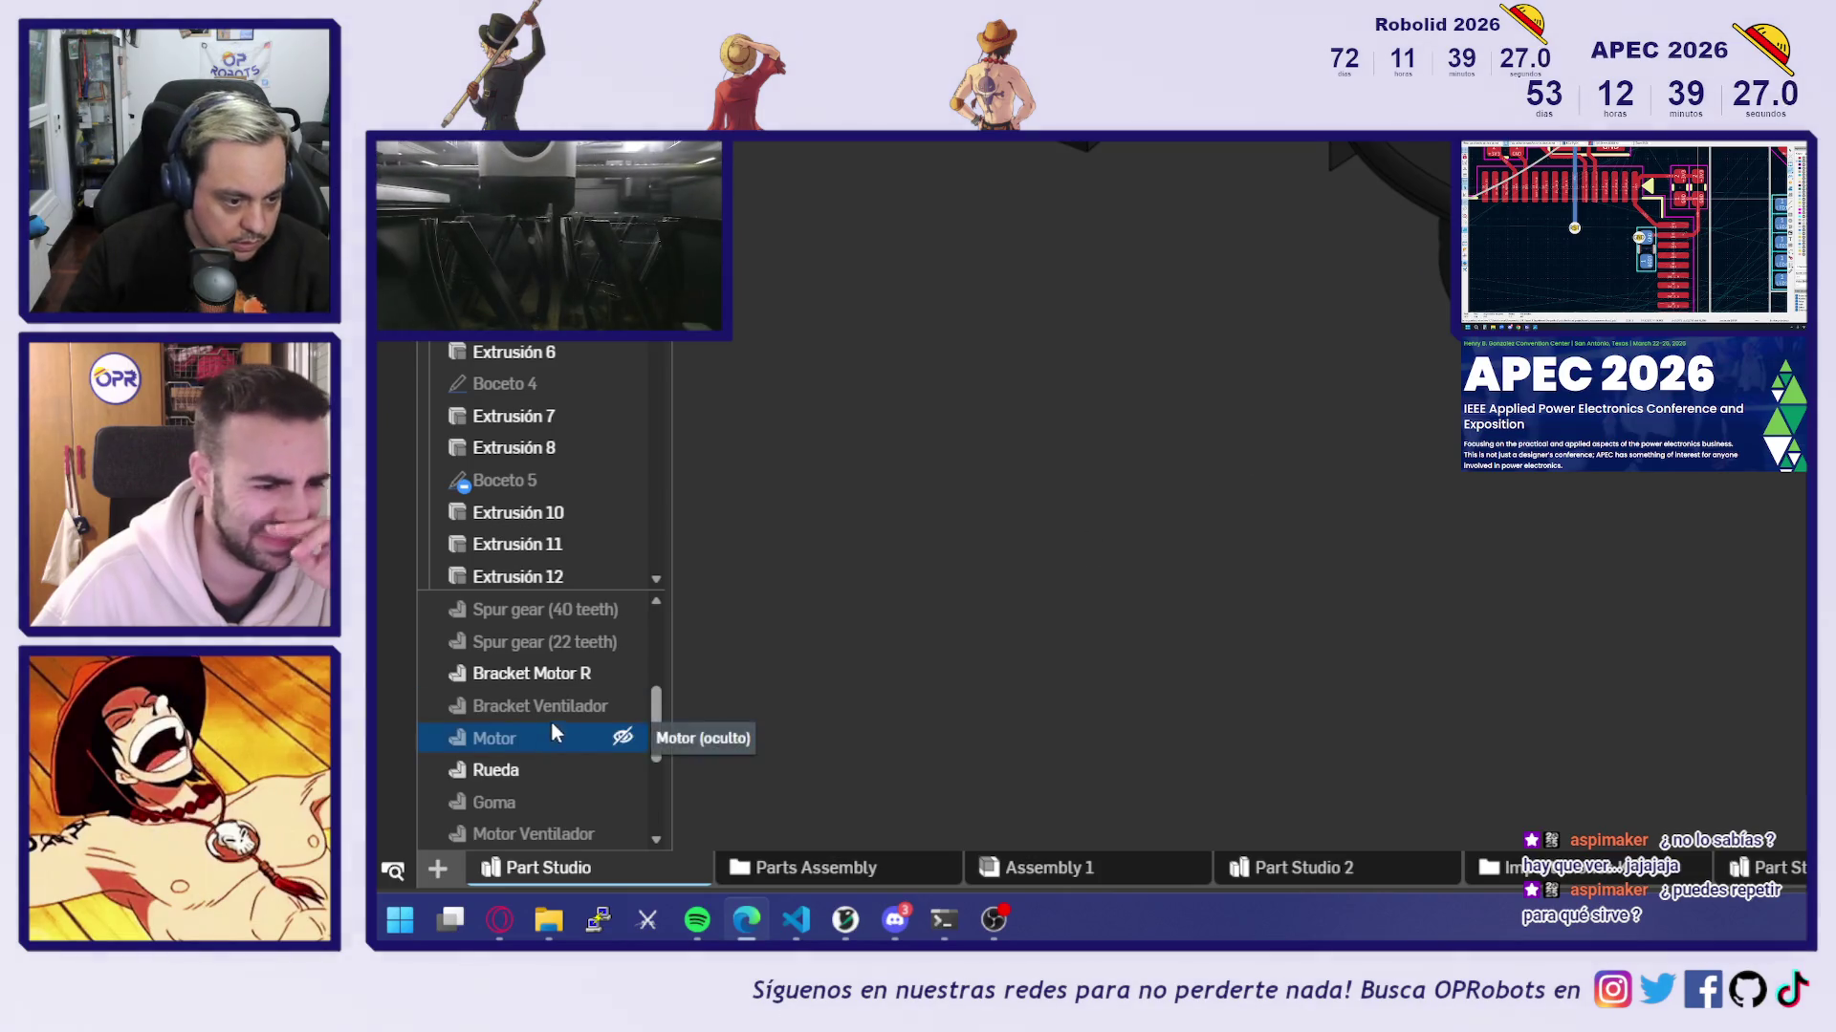
pyautogui.scroll(-3, 574, 727)
pyautogui.click(623, 802)
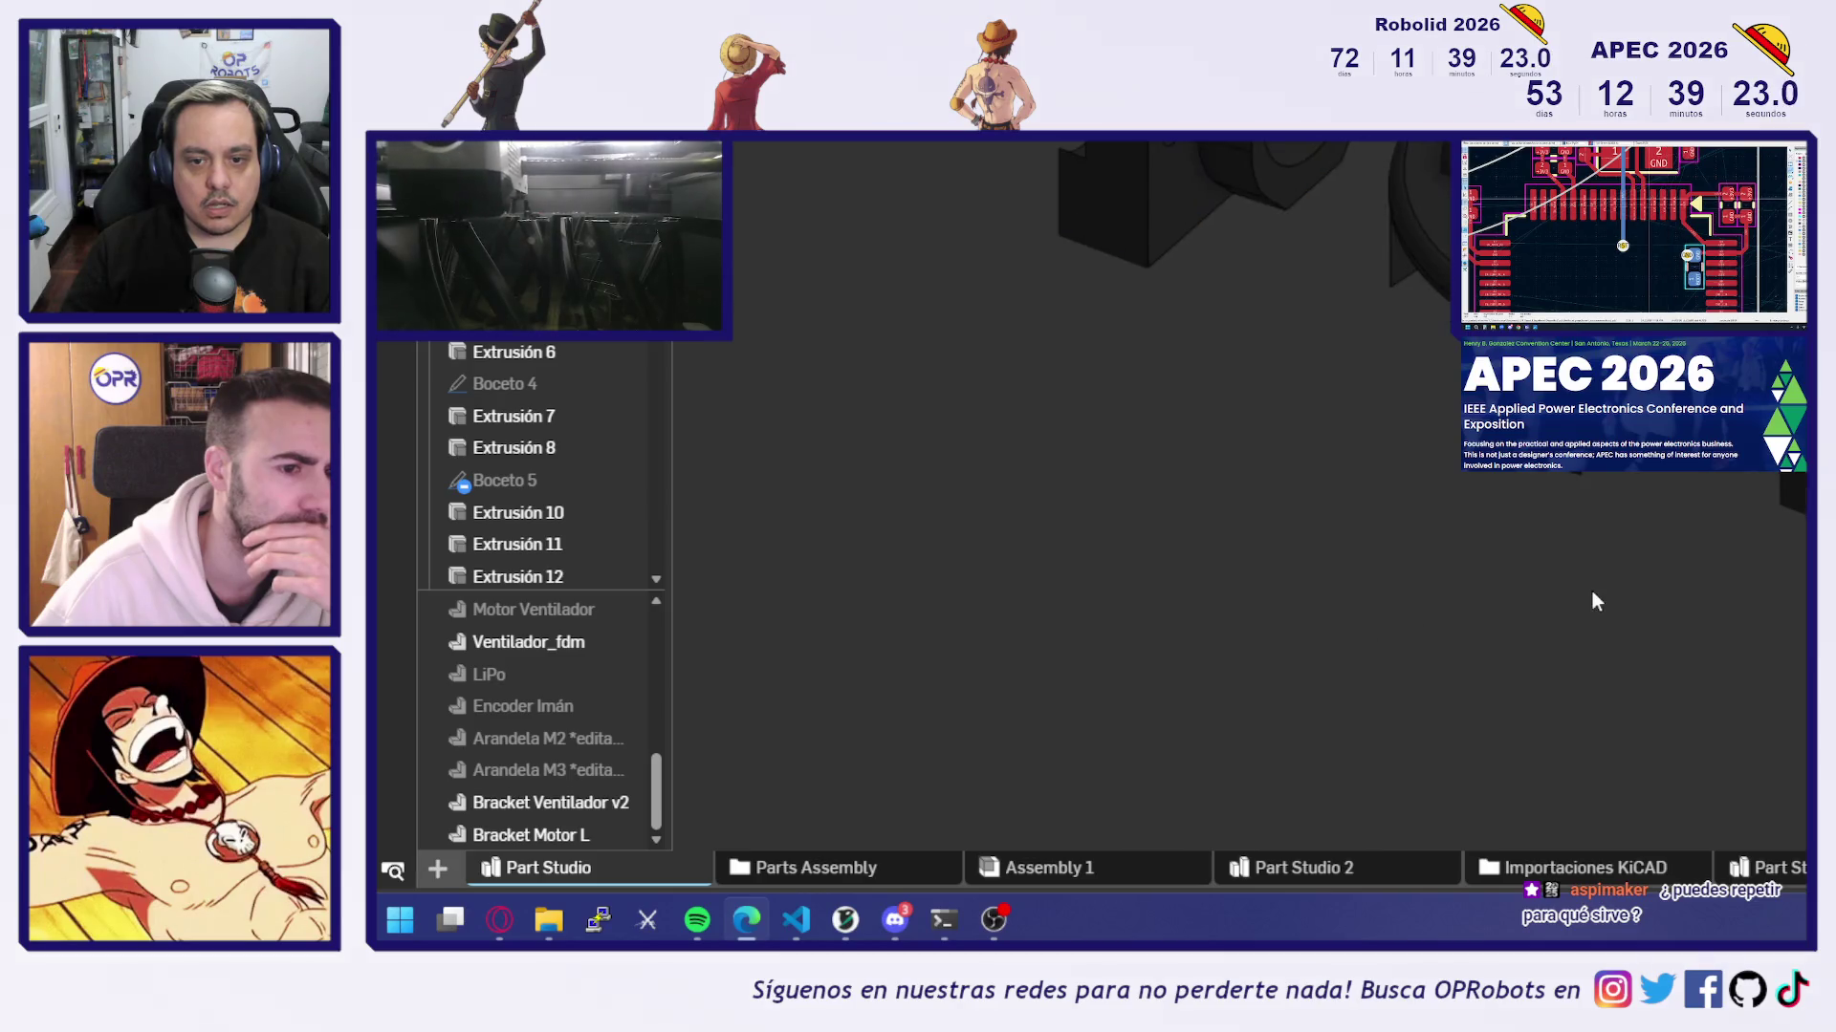
pyautogui.scroll(5, 1029, 542)
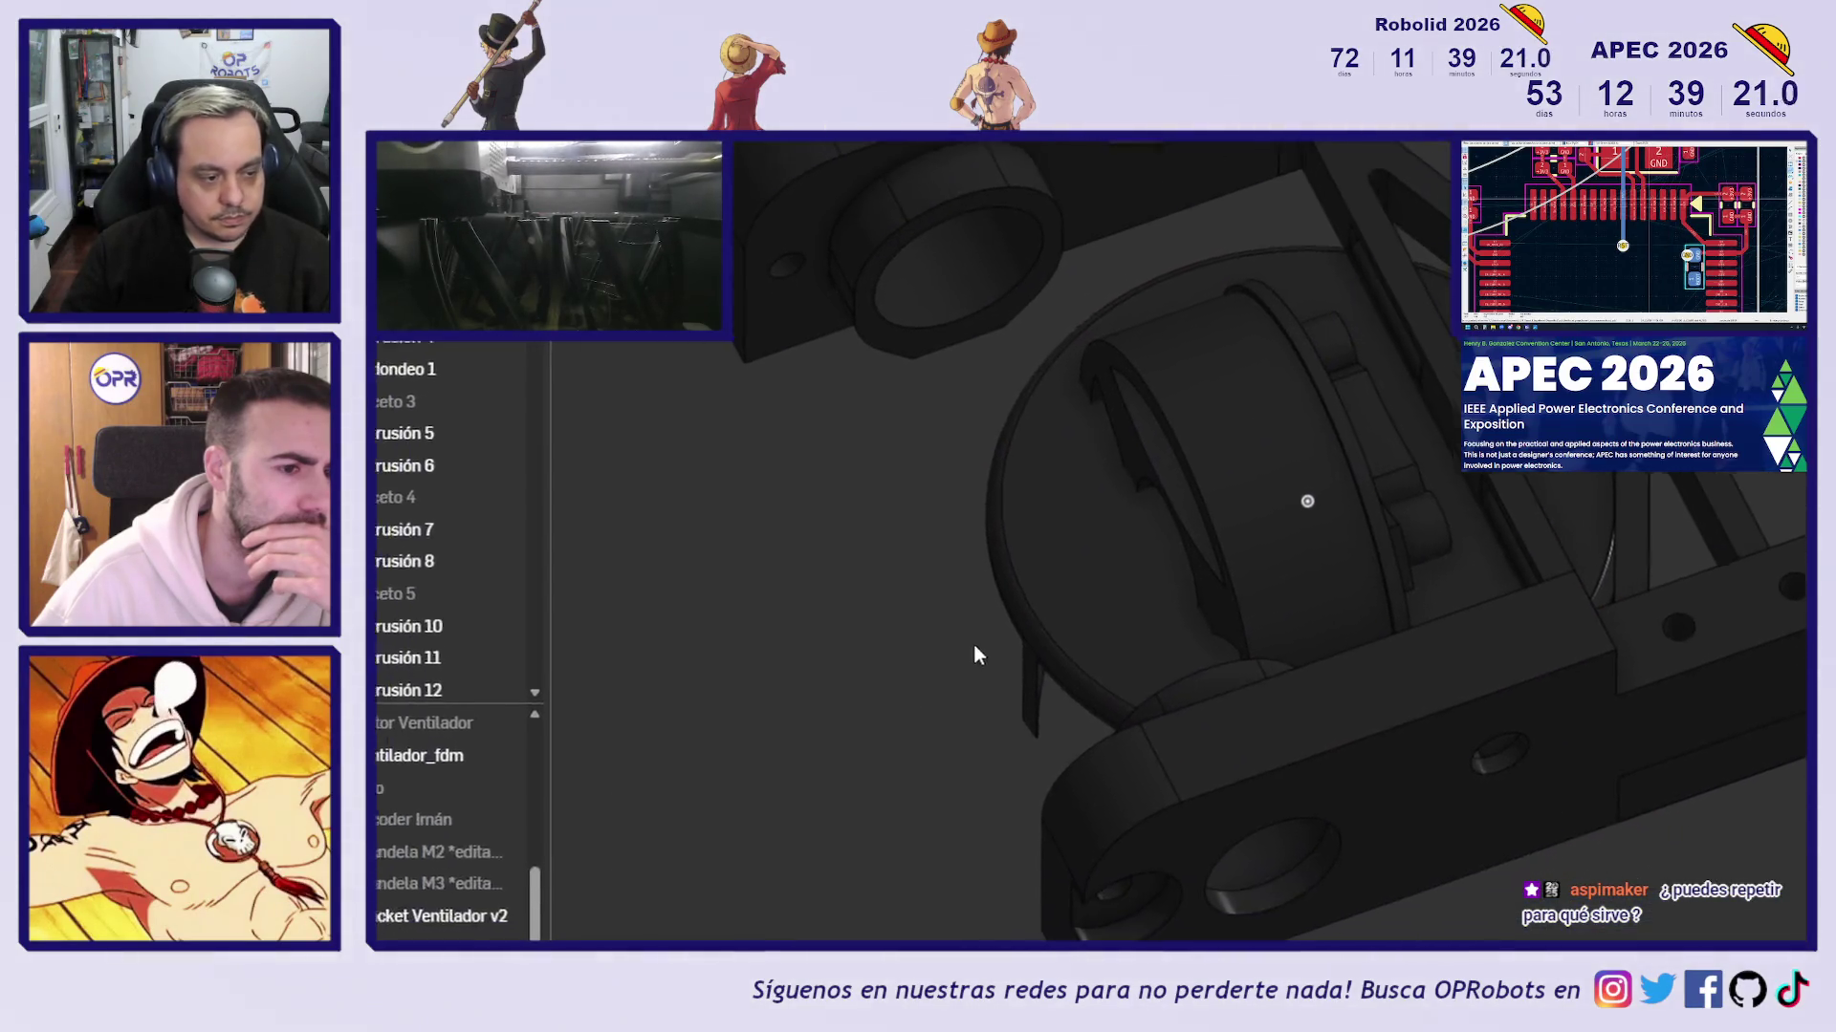
pyautogui.scroll(-5, 765, 745)
pyautogui.moveTo(821, 786)
pyautogui.mouseDown(button='right')
pyautogui.moveTo(921, 676)
pyautogui.moveTo(1047, 639)
pyautogui.mouseUp(button='right')
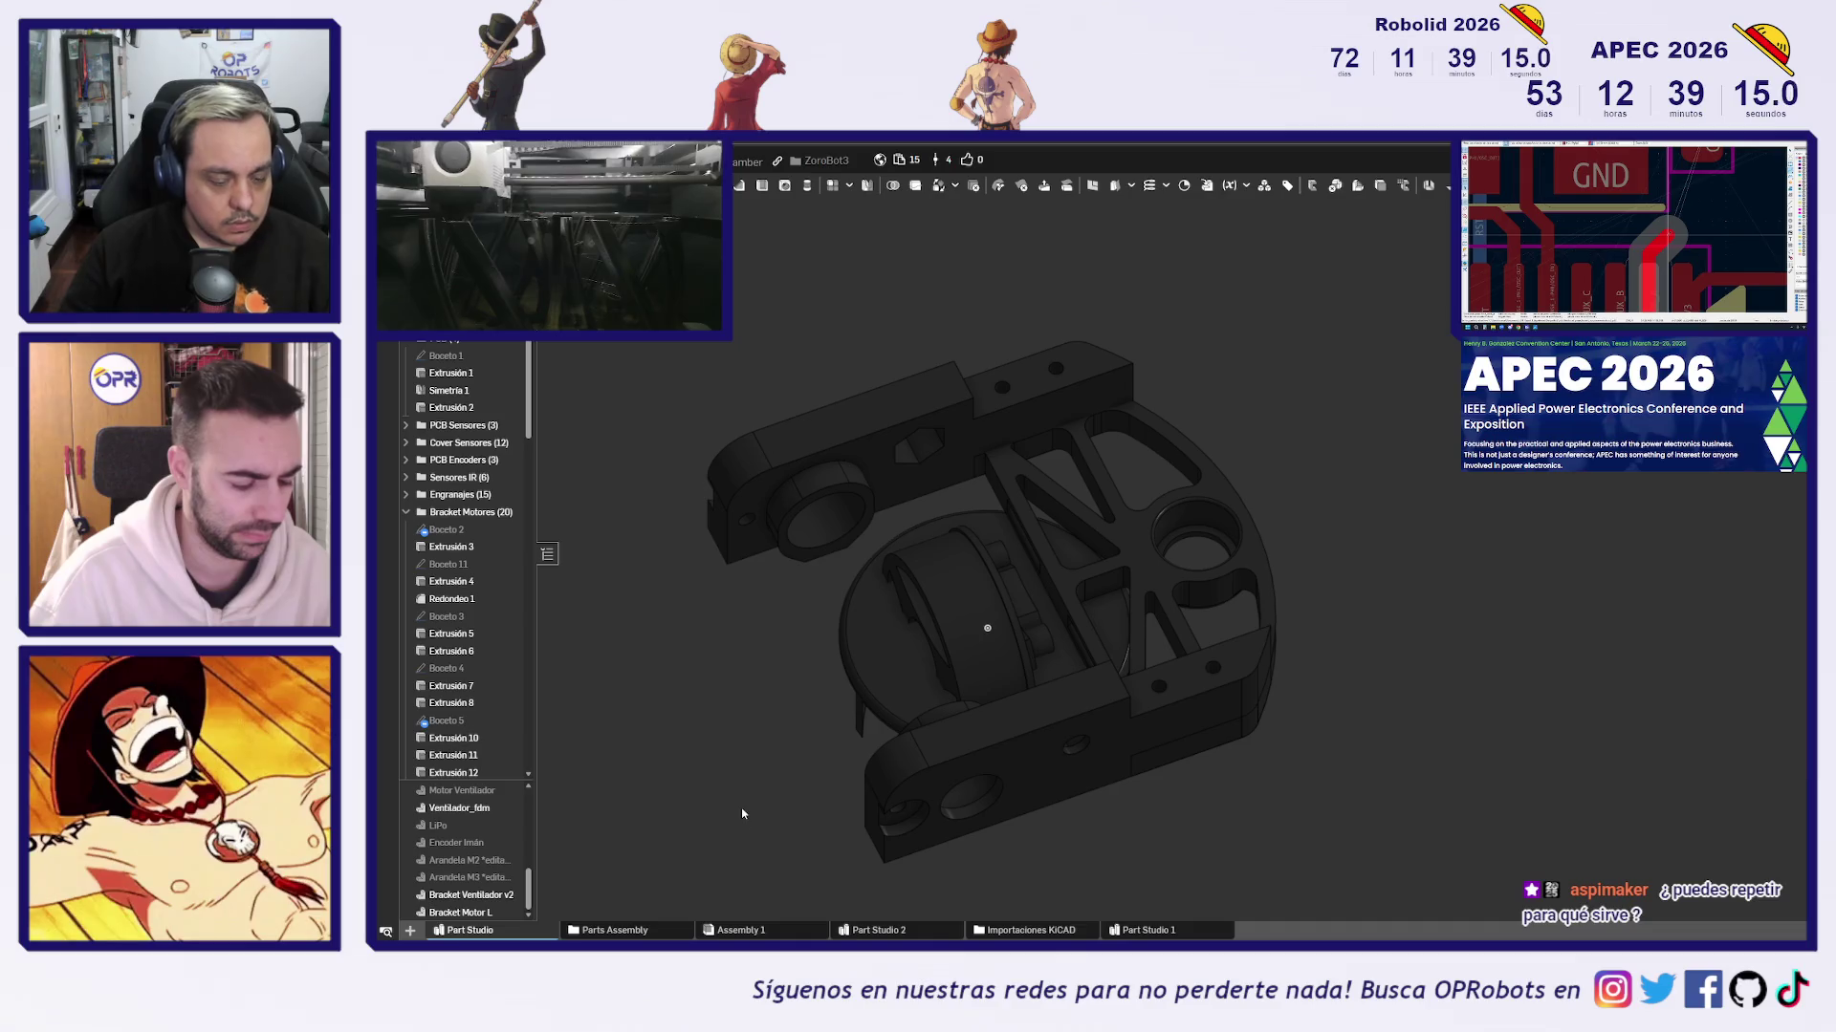
# In Assembly 1, try selecting the brackets and the Rueda wheel, then clear the selection
pyautogui.click(754, 932)
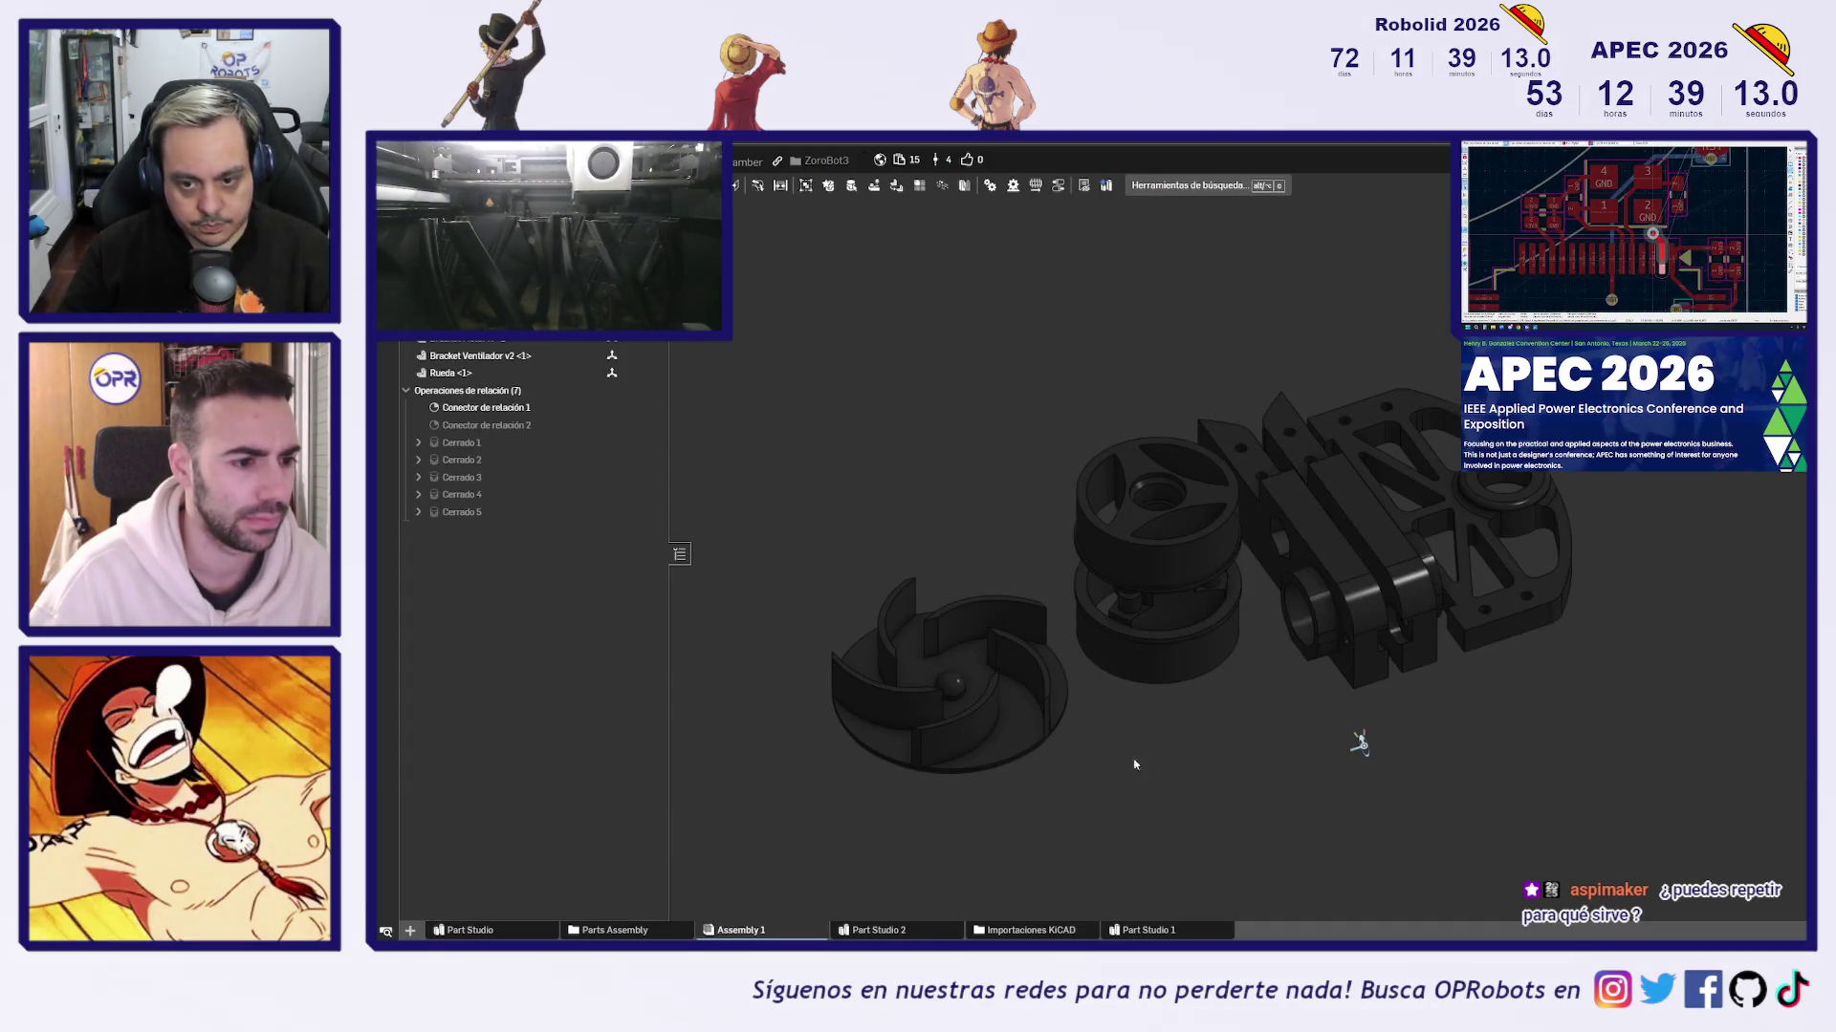
pyautogui.moveTo(1327, 742)
pyautogui.mouseDown(button='right')
pyautogui.moveTo(1303, 708)
pyautogui.moveTo(1217, 746)
pyautogui.mouseUp(button='right')
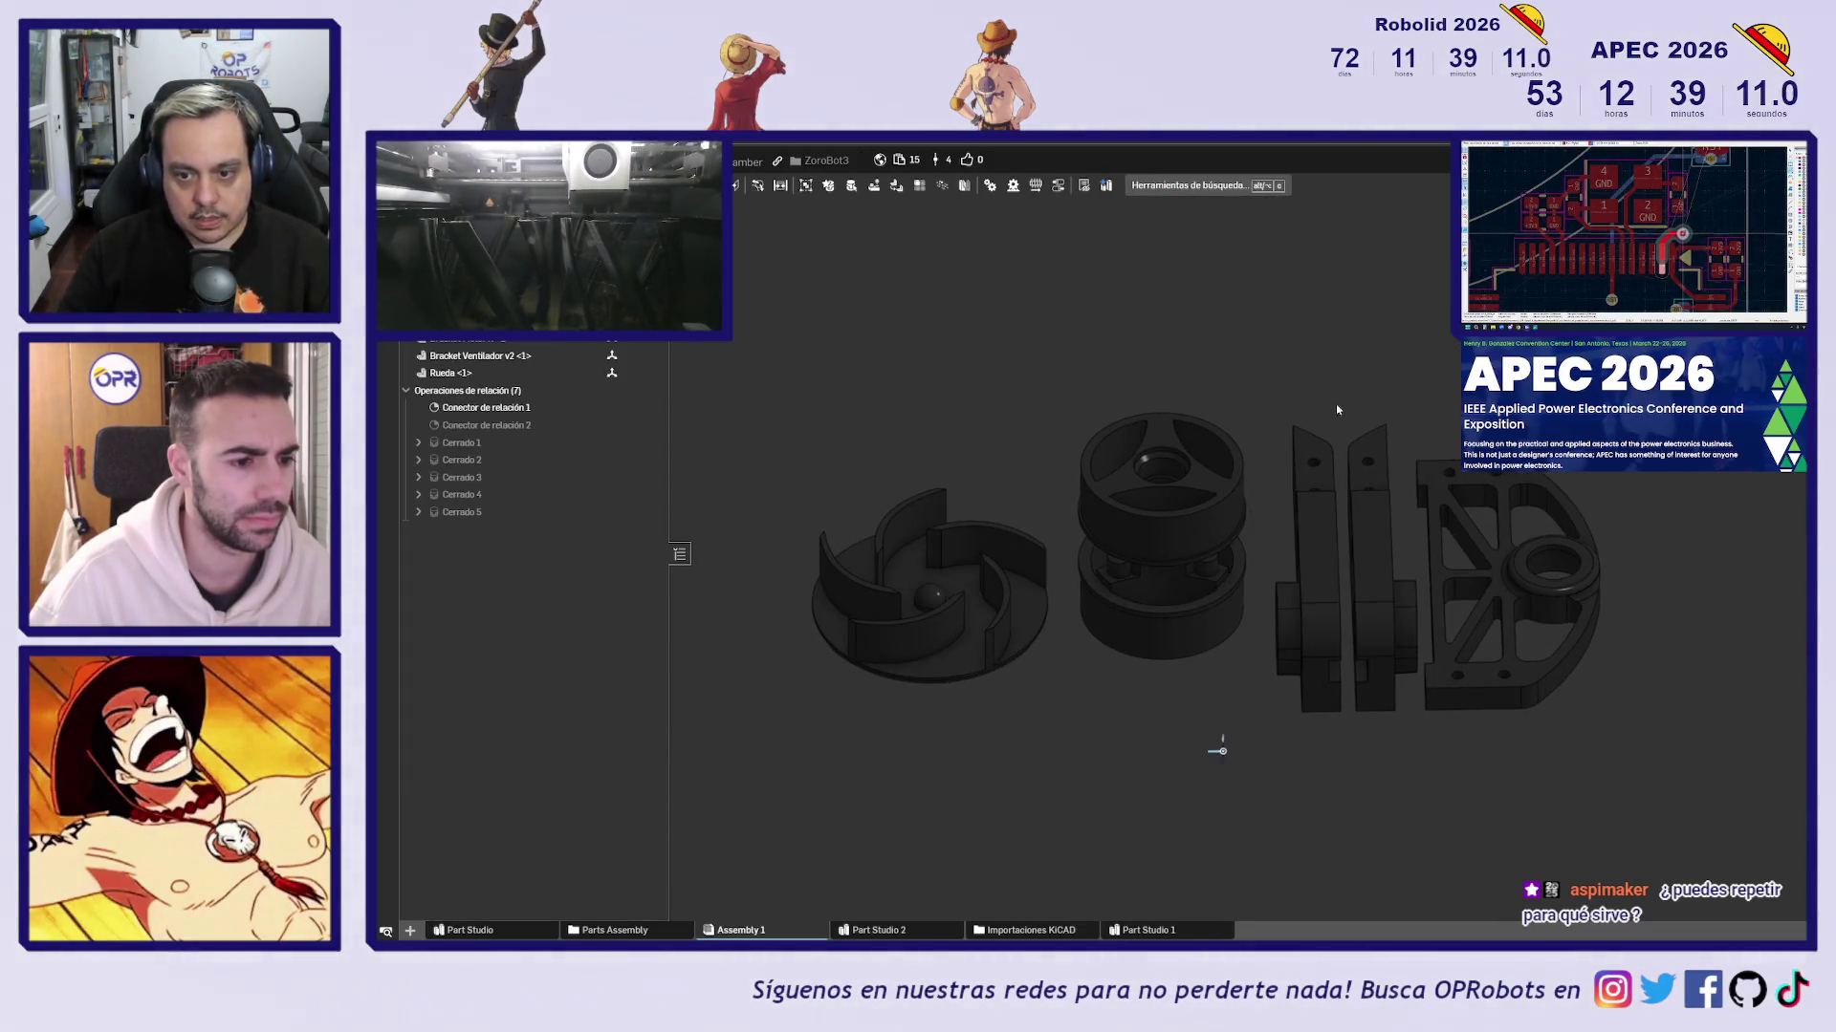
pyautogui.scroll(8, 1296, 784)
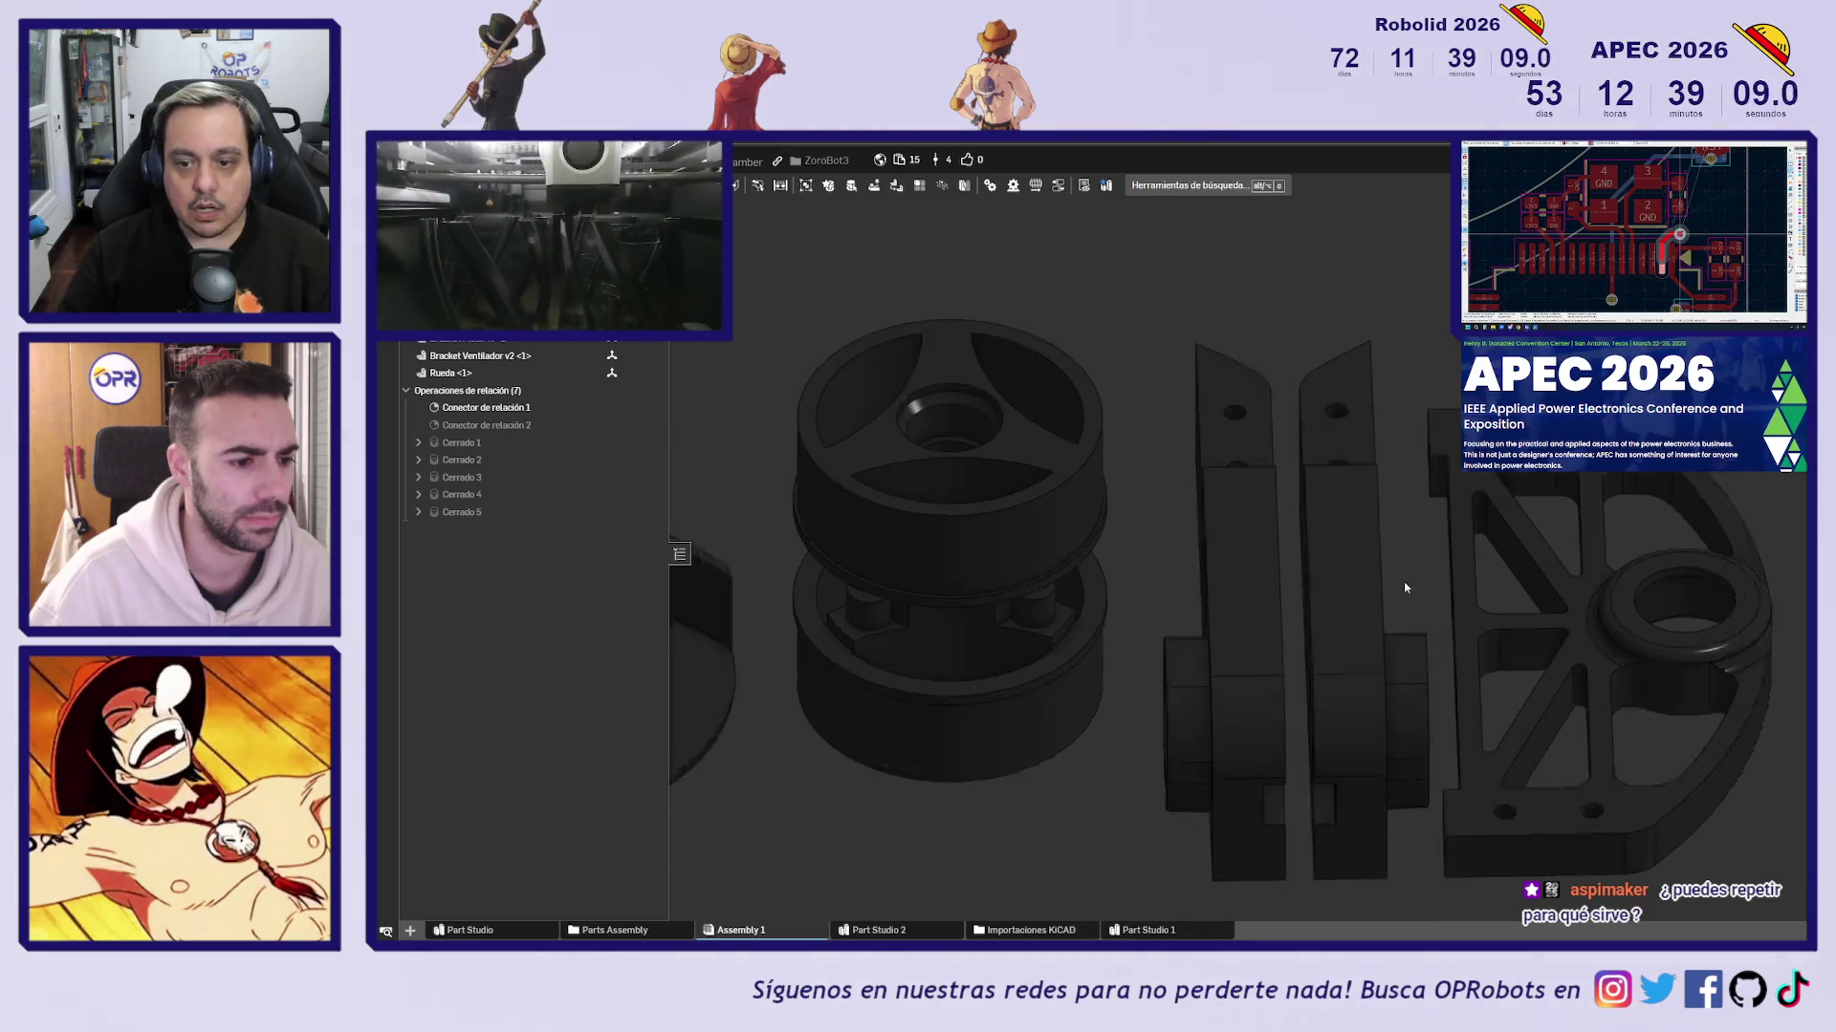
pyautogui.scroll(-10, 1260, 784)
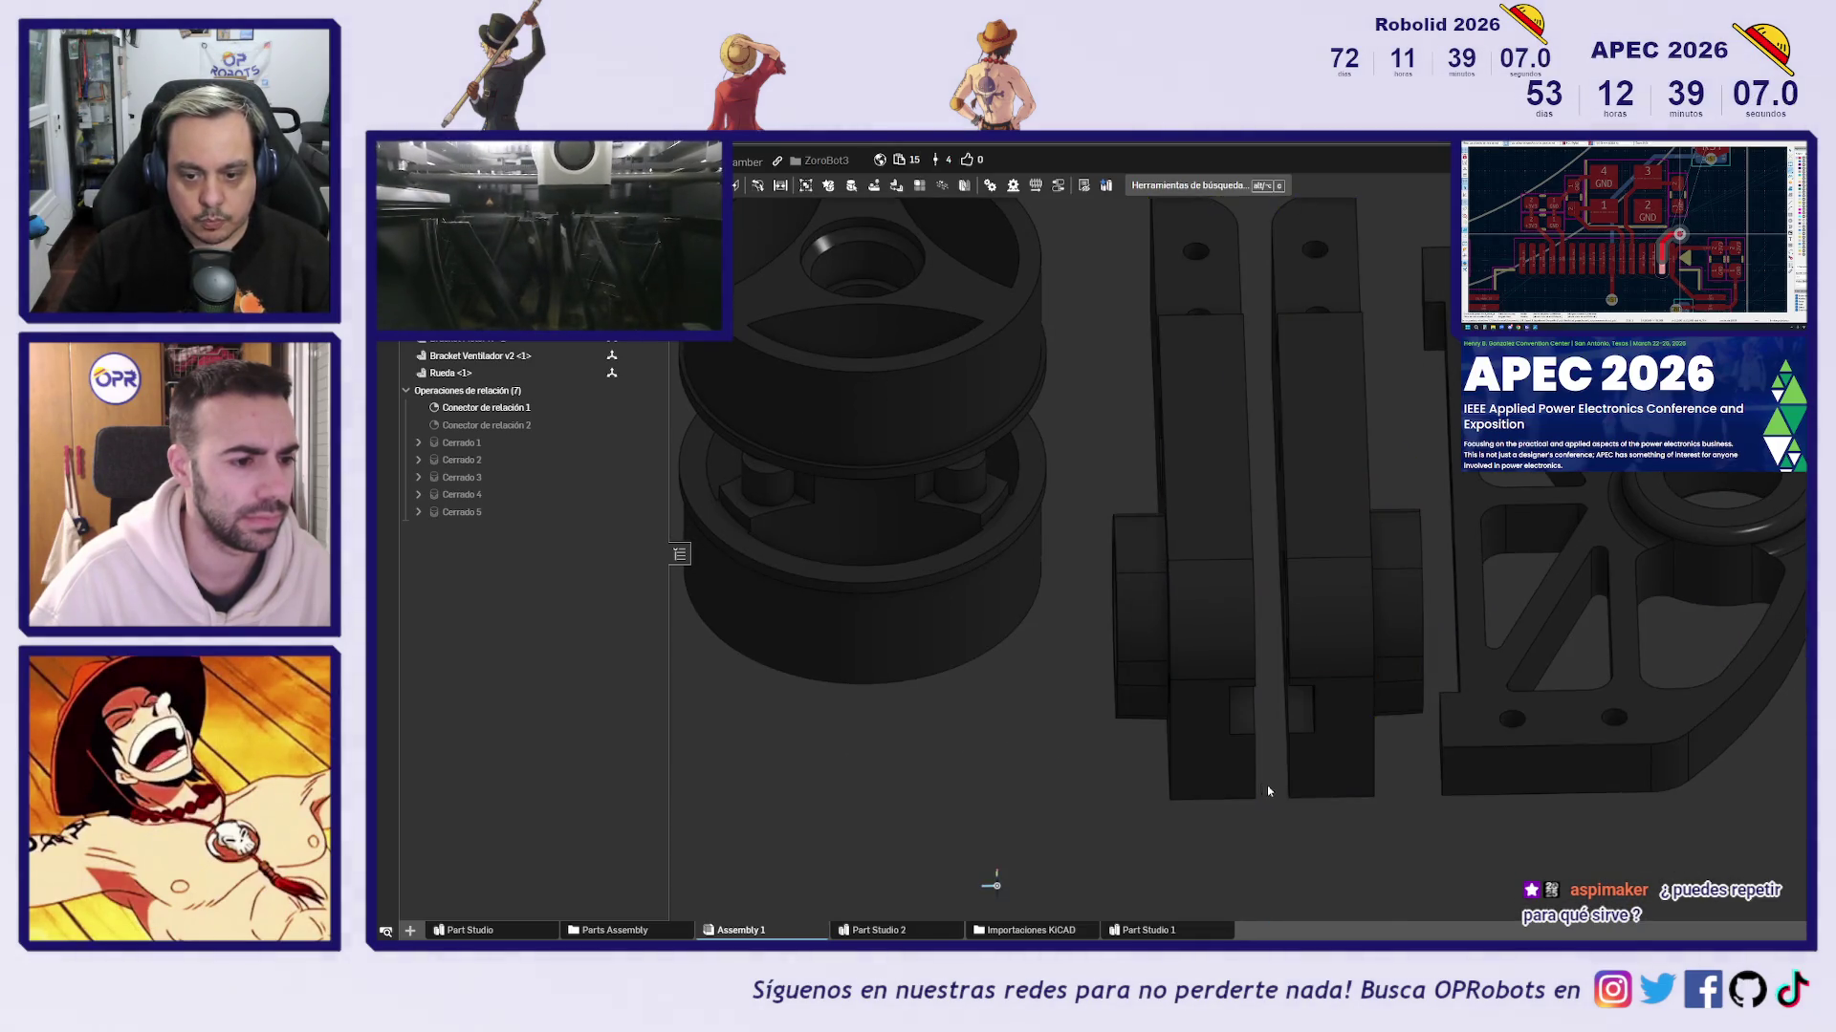
pyautogui.moveTo(1175, 496)
pyautogui.mouseDown()
pyautogui.moveTo(1352, 690)
pyautogui.moveTo(1517, 812)
pyautogui.mouseUp()
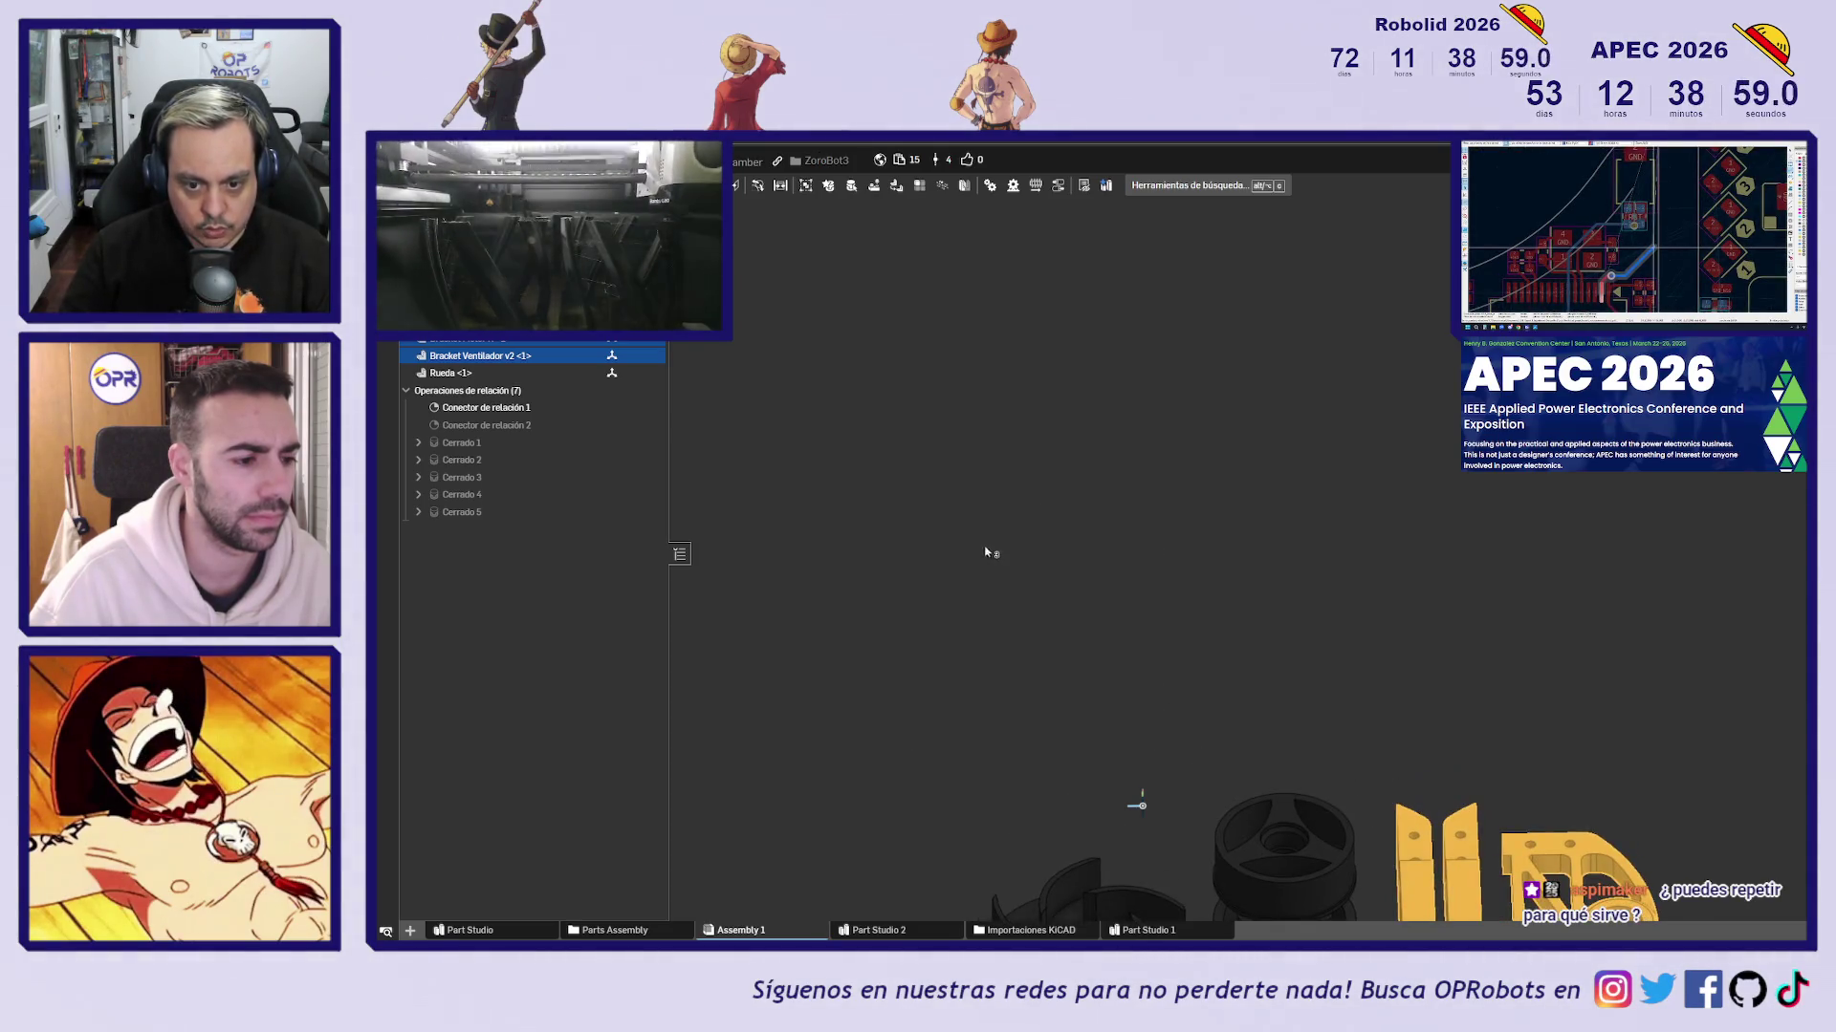
pyautogui.click(1016, 441)
pyautogui.click(1138, 659)
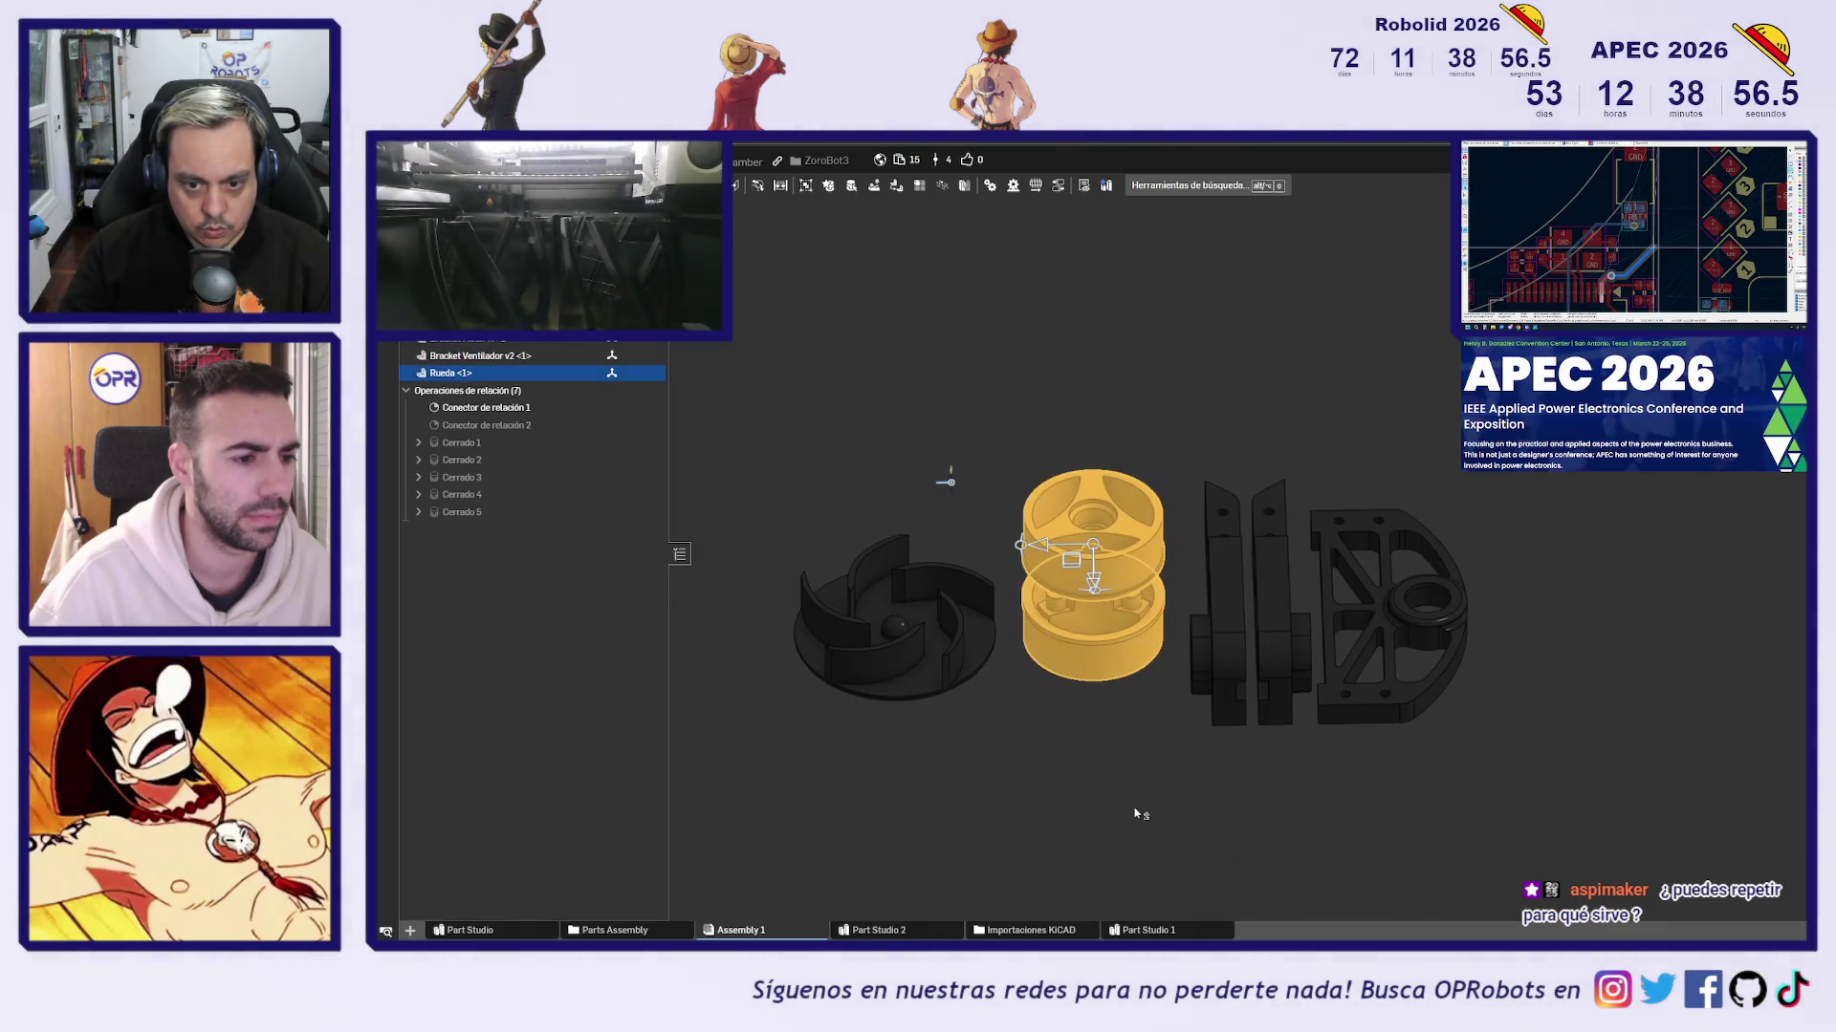
pyautogui.click(810, 435)
# Reorient to the front view, box-select both bracket parts and open their context menu
pyautogui.scroll(3, 1118, 622)
pyautogui.moveTo(1262, 554)
pyautogui.mouseDown(button='right')
pyautogui.moveTo(1184, 779)
pyautogui.moveTo(1187, 756)
pyautogui.moveTo(1360, 729)
pyautogui.mouseUp(button='right')
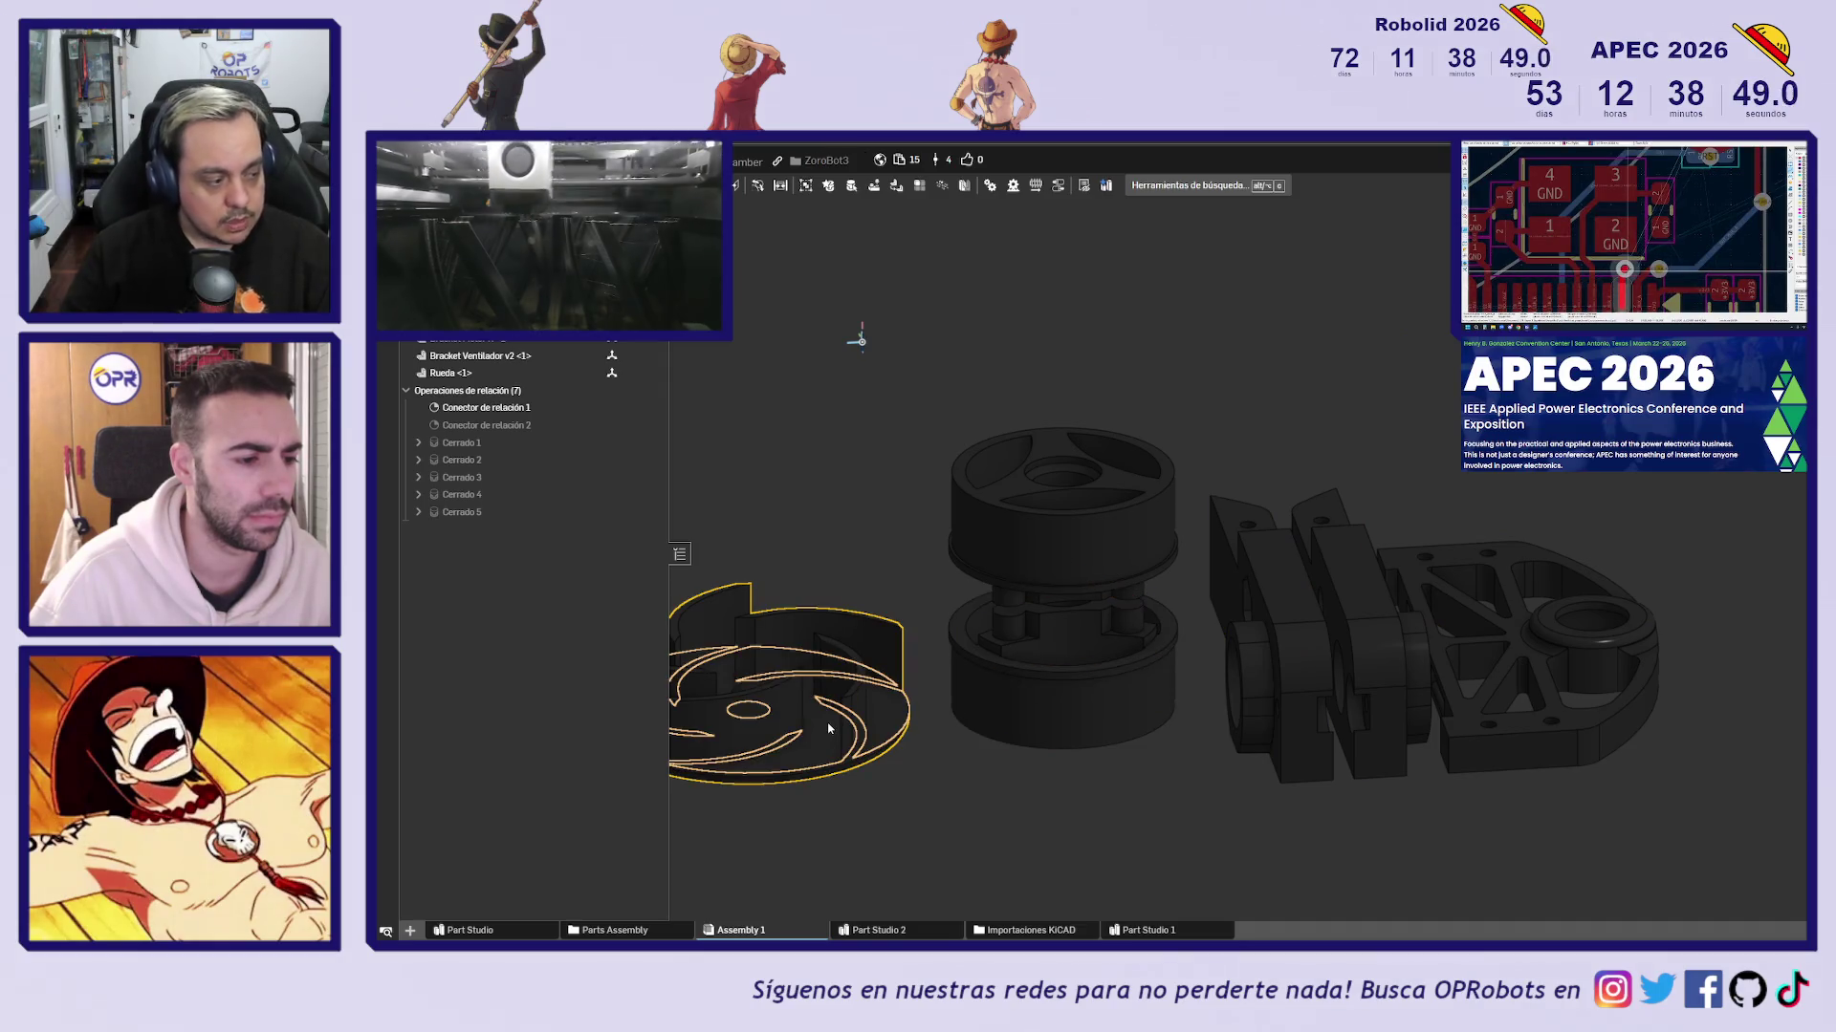
pyautogui.scroll(5, 1004, 669)
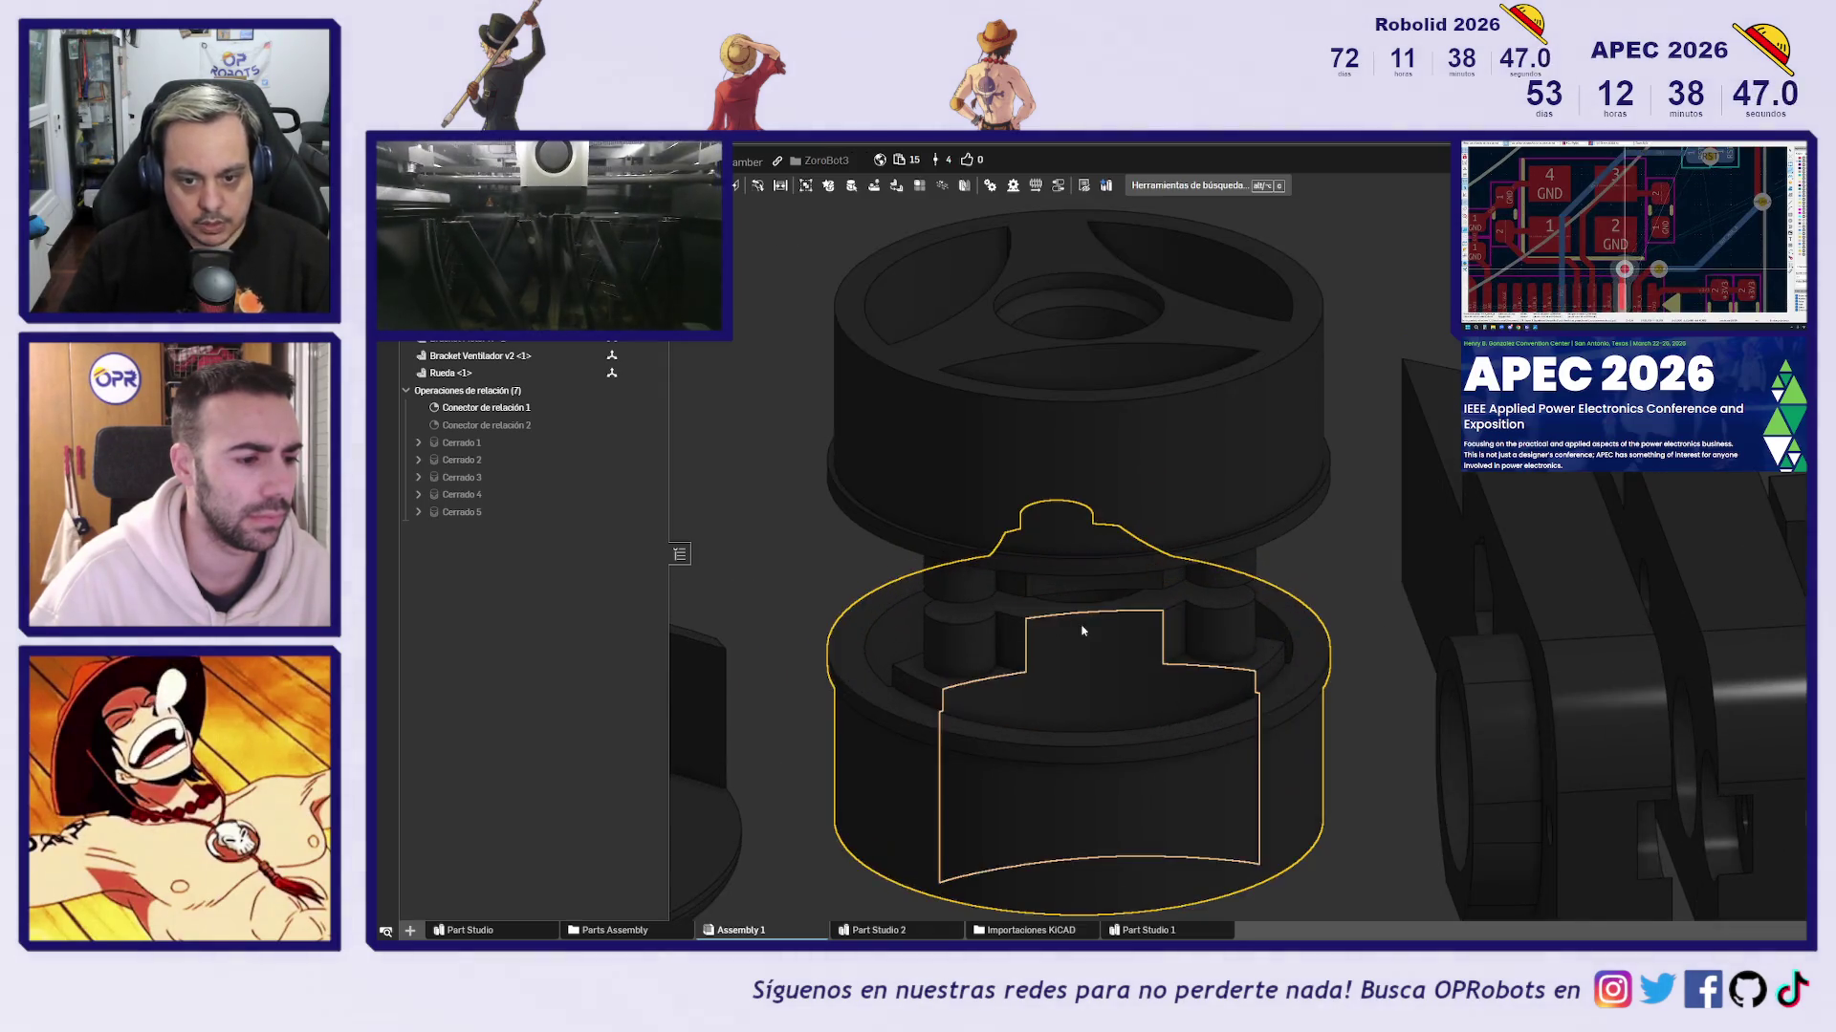
pyautogui.scroll(-5, 1114, 648)
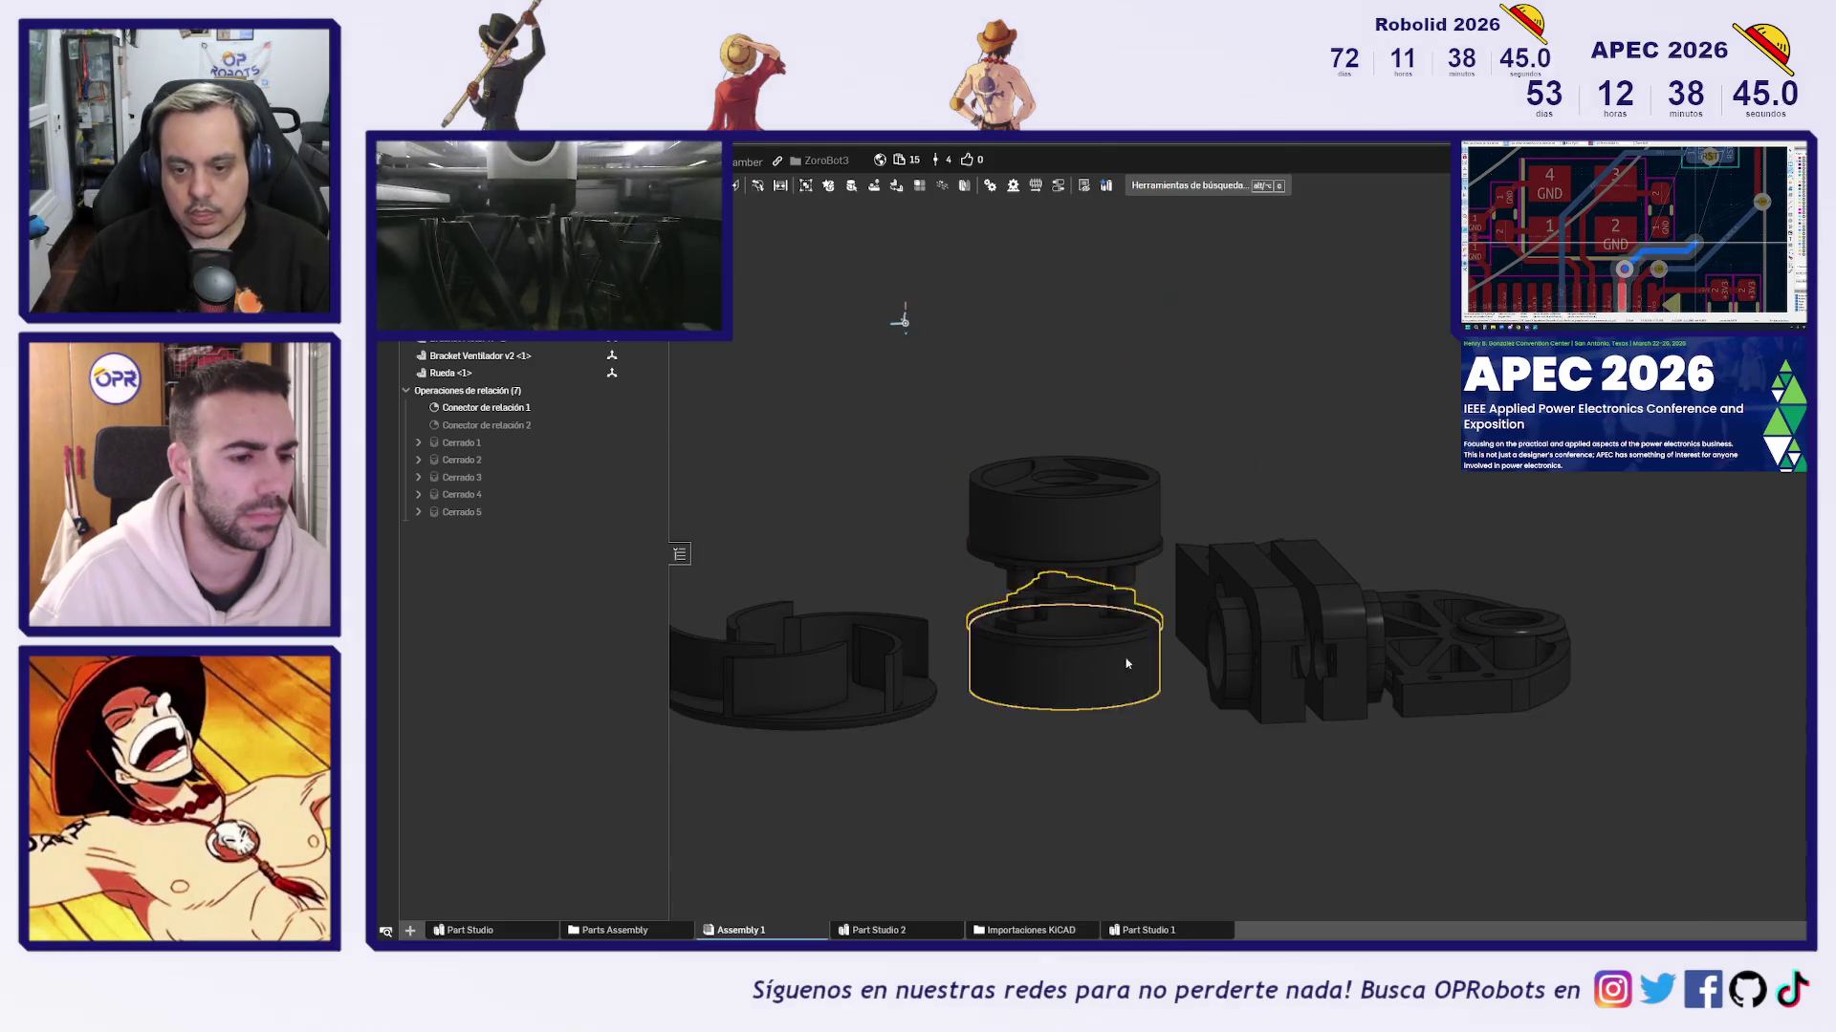
pyautogui.moveTo(1164, 756)
pyautogui.mouseDown(button='right')
pyautogui.moveTo(1213, 697)
pyautogui.moveTo(1208, 737)
pyautogui.mouseUp(button='right')
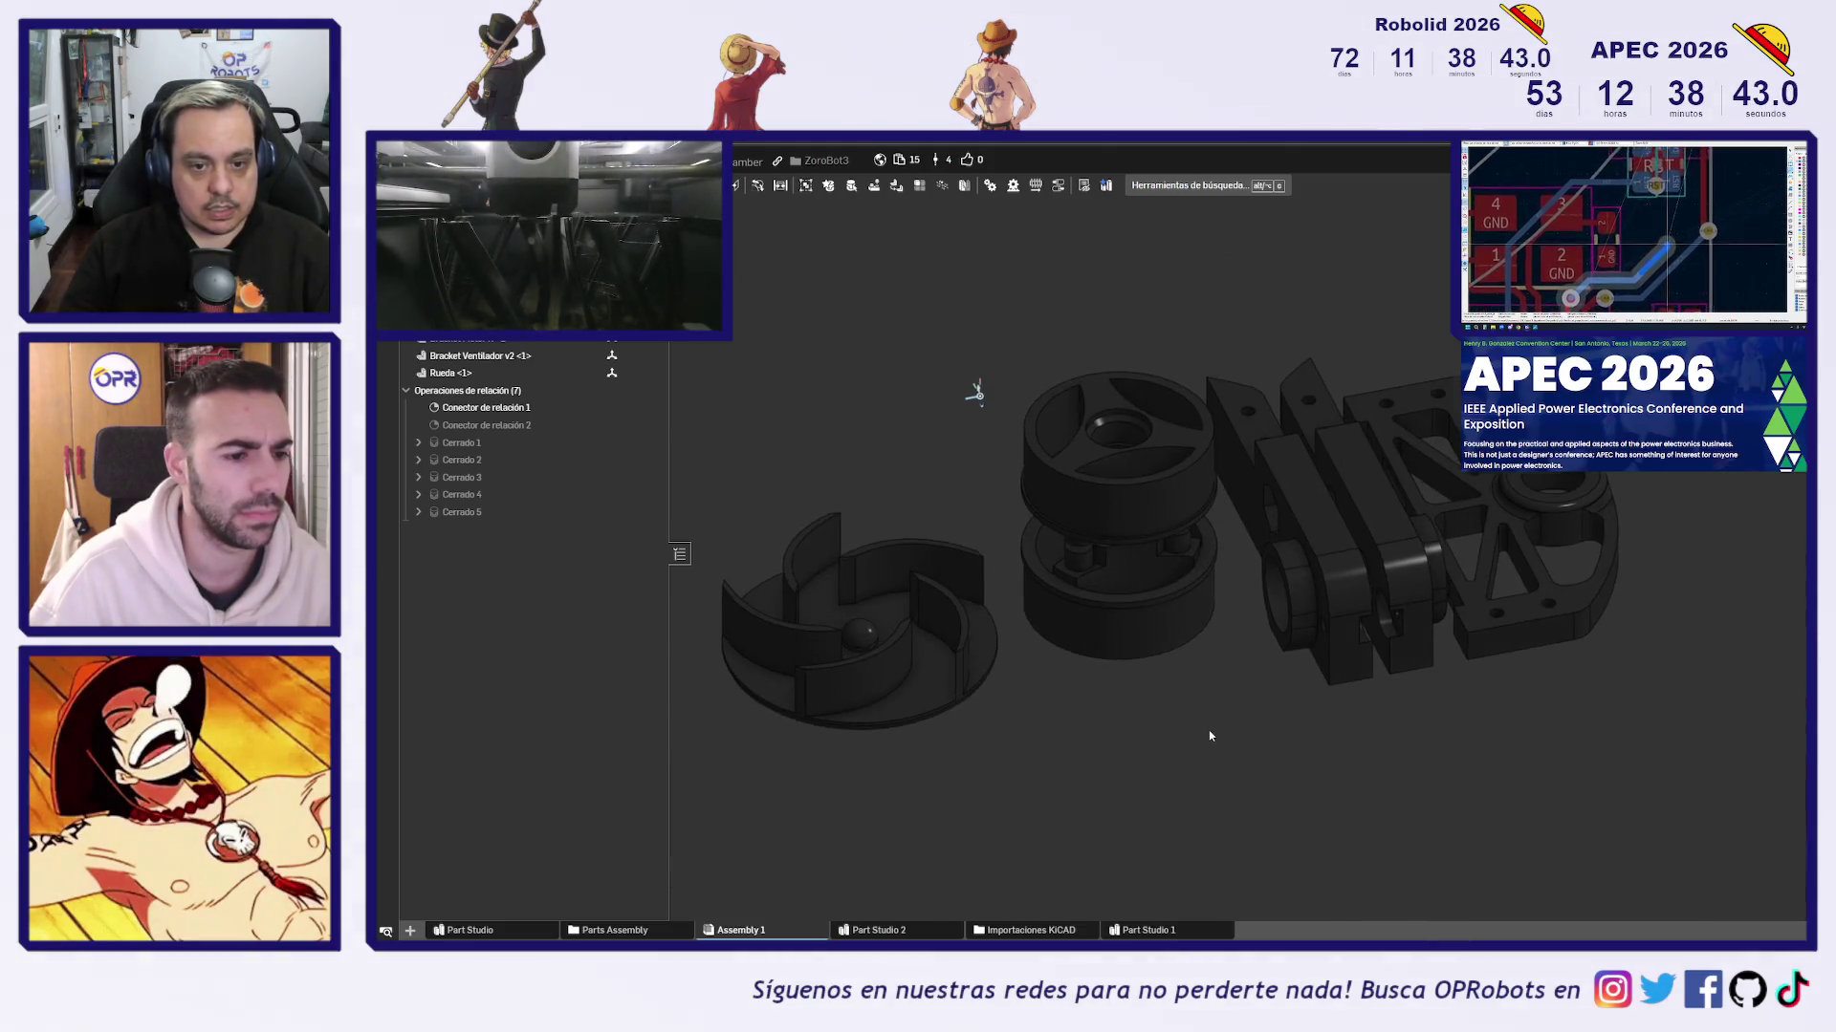
pyautogui.moveTo(754, 356)
pyautogui.mouseDown()
pyautogui.moveTo(1553, 626)
pyautogui.moveTo(1495, 736)
pyautogui.mouseUp()
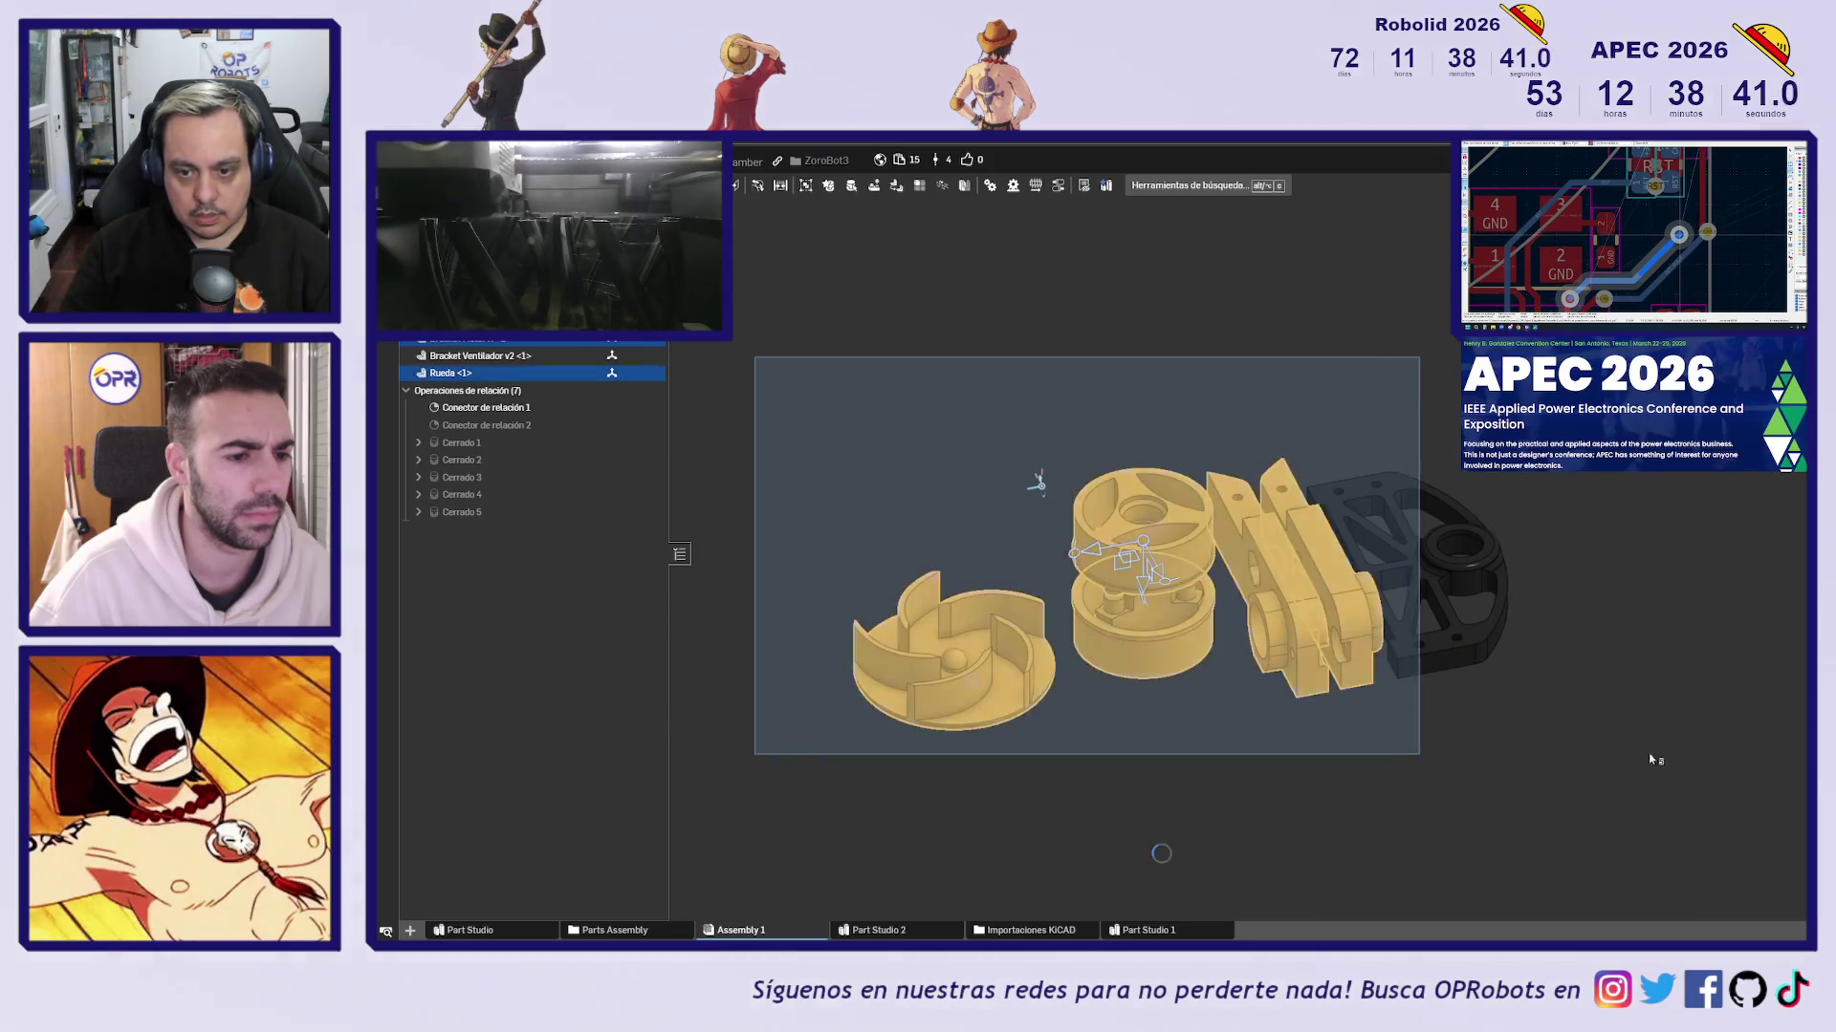
pyautogui.hotkey('shift', '1')
pyautogui.moveTo(1216, 423)
pyautogui.mouseDown()
pyautogui.moveTo(1497, 706)
pyautogui.moveTo(1598, 759)
pyautogui.mouseUp()
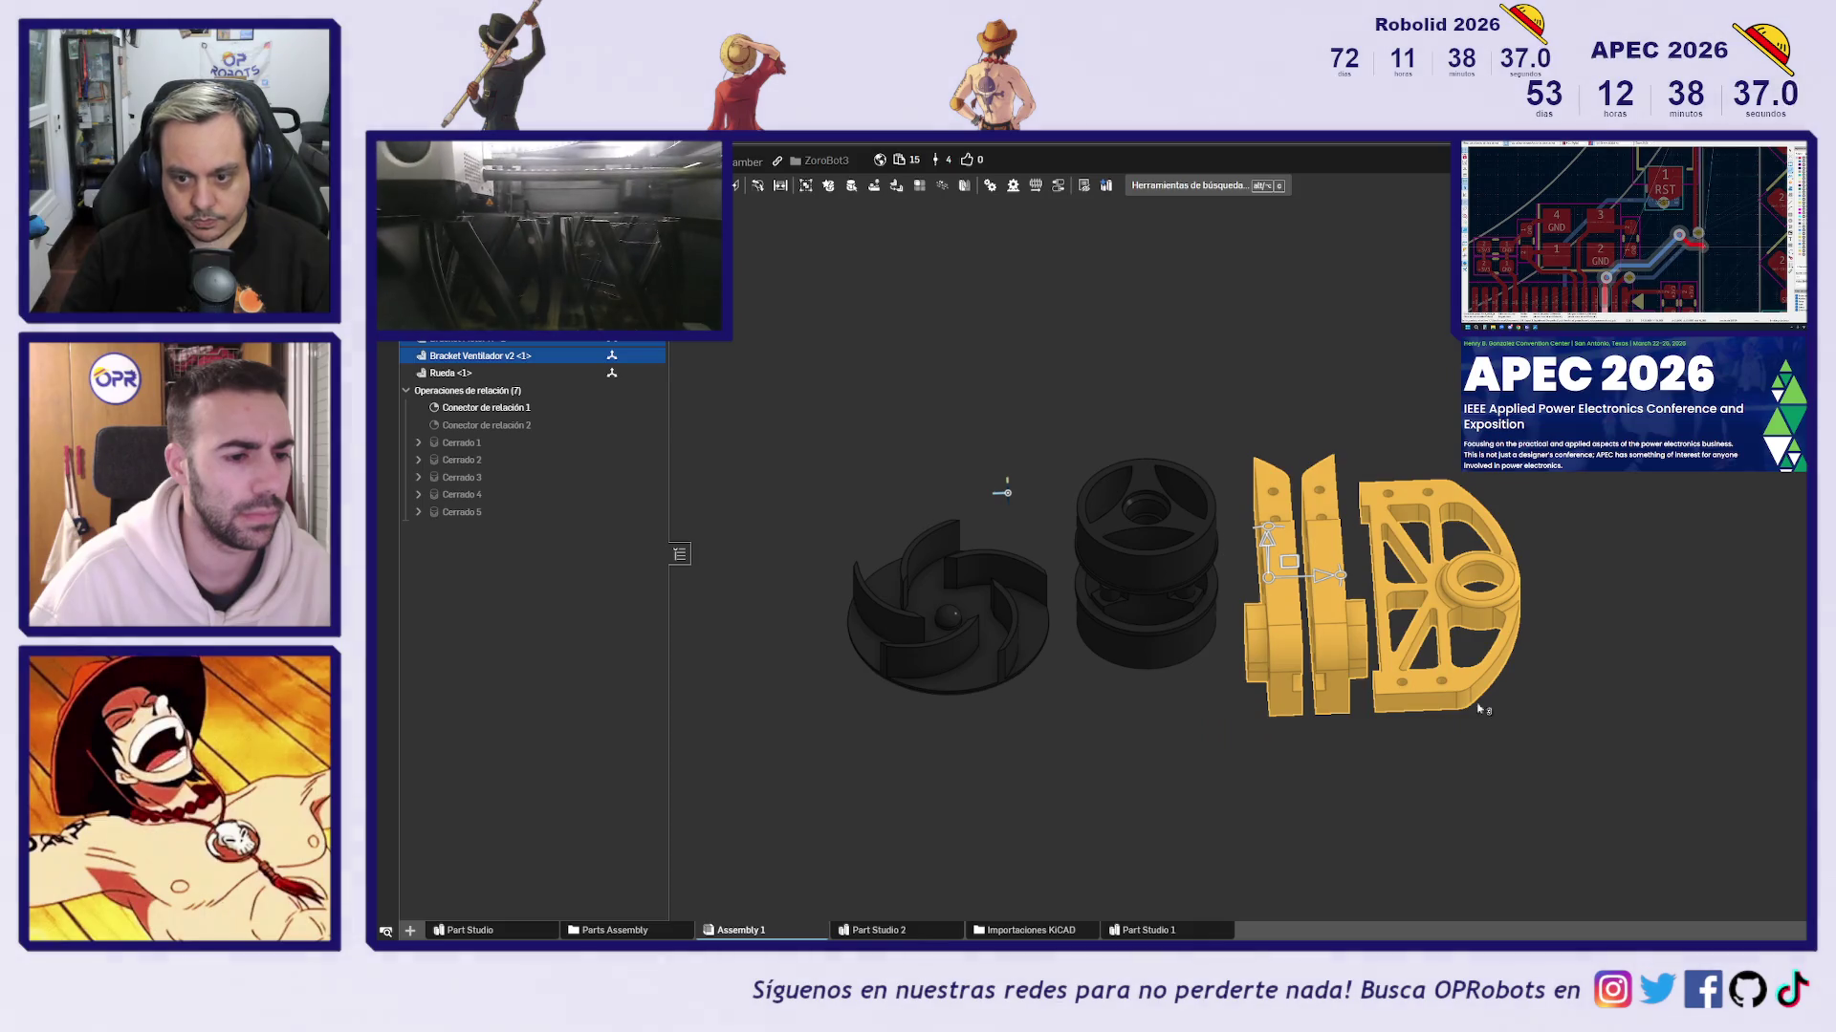
pyautogui.rightClick(1324, 621)
# Export the selected brackets as STEP named 'Test Assembly', each part as its own file
pyautogui.click(1367, 481)
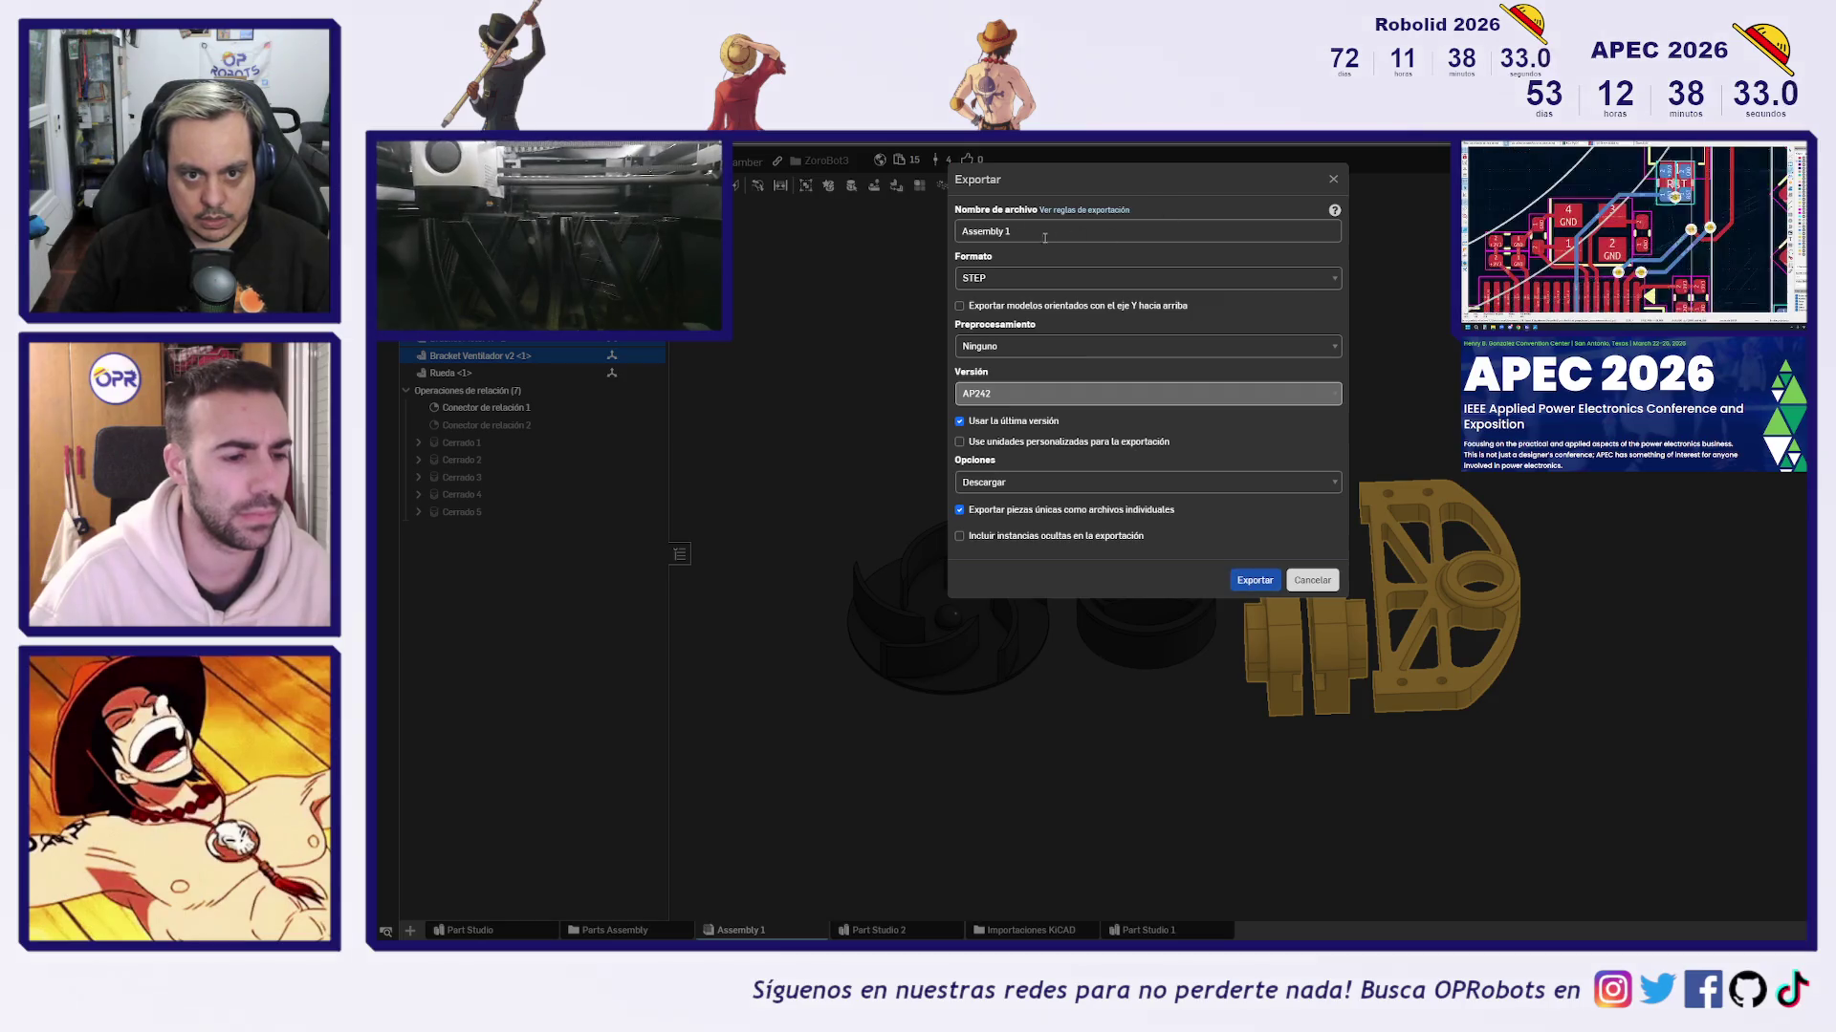
pyautogui.click(1043, 238)
pyautogui.write('Tes')
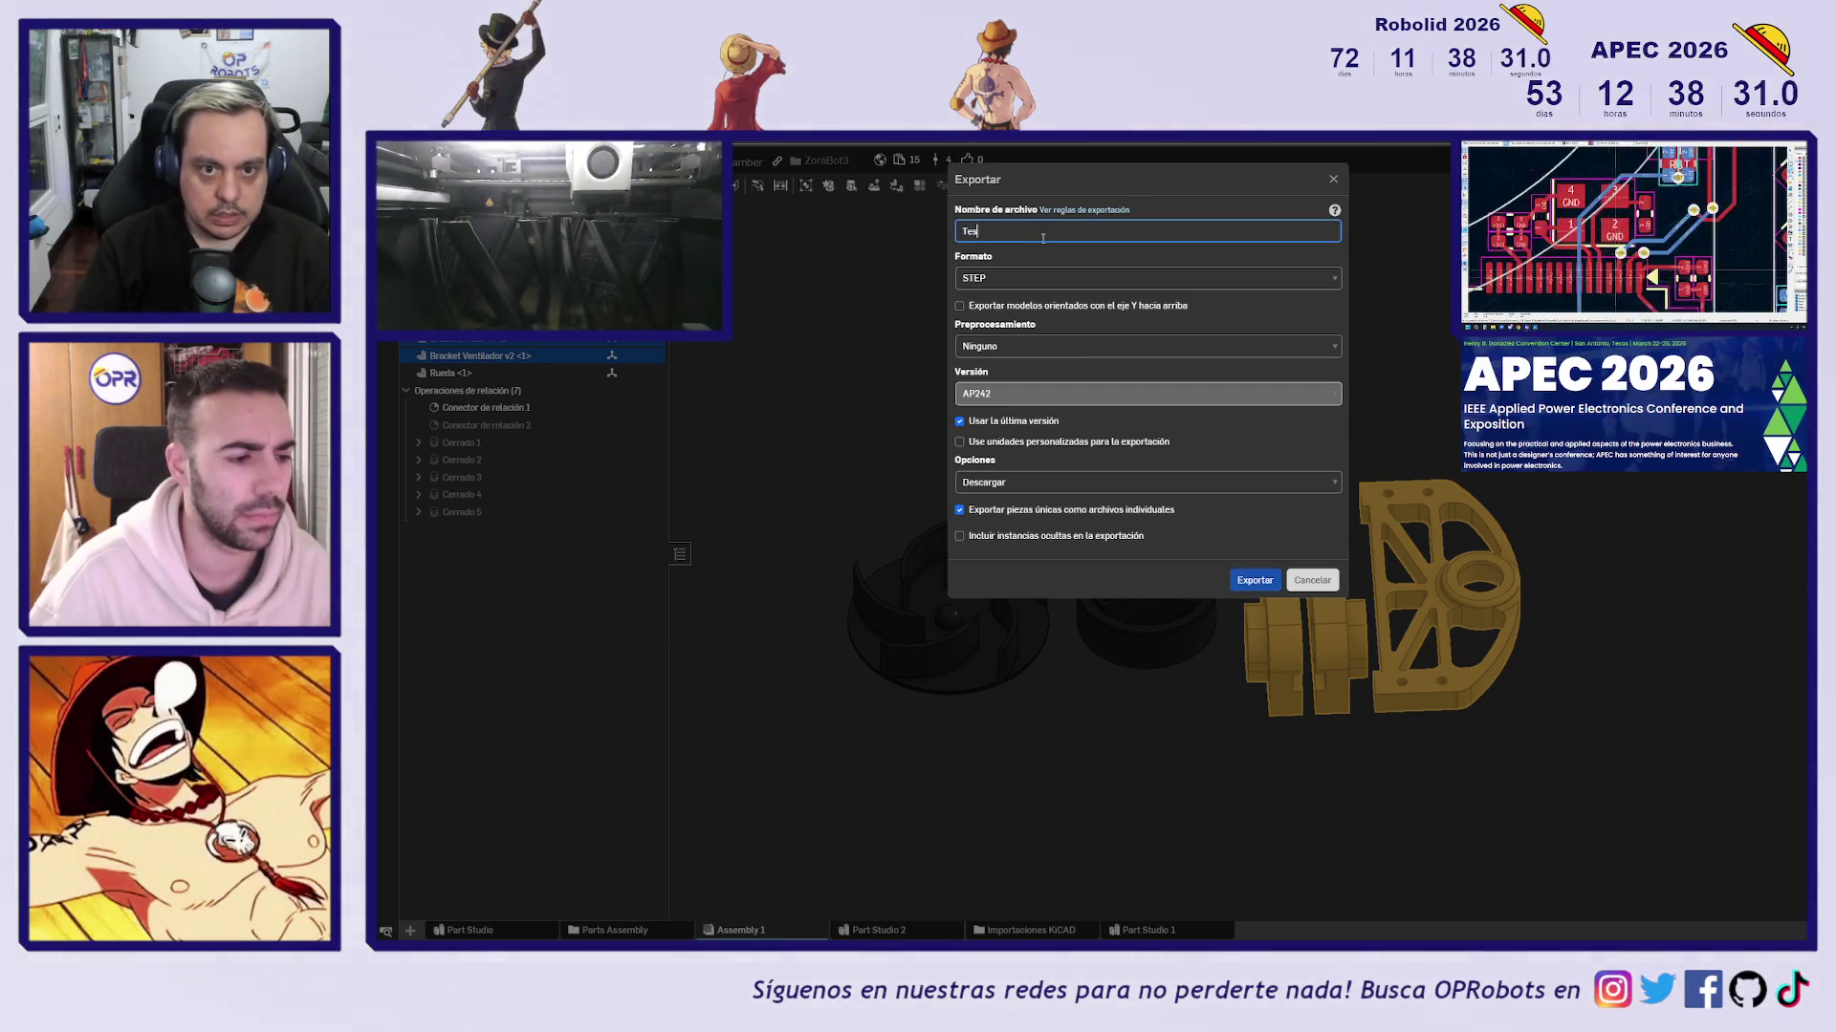
pyautogui.write('t Asemb')
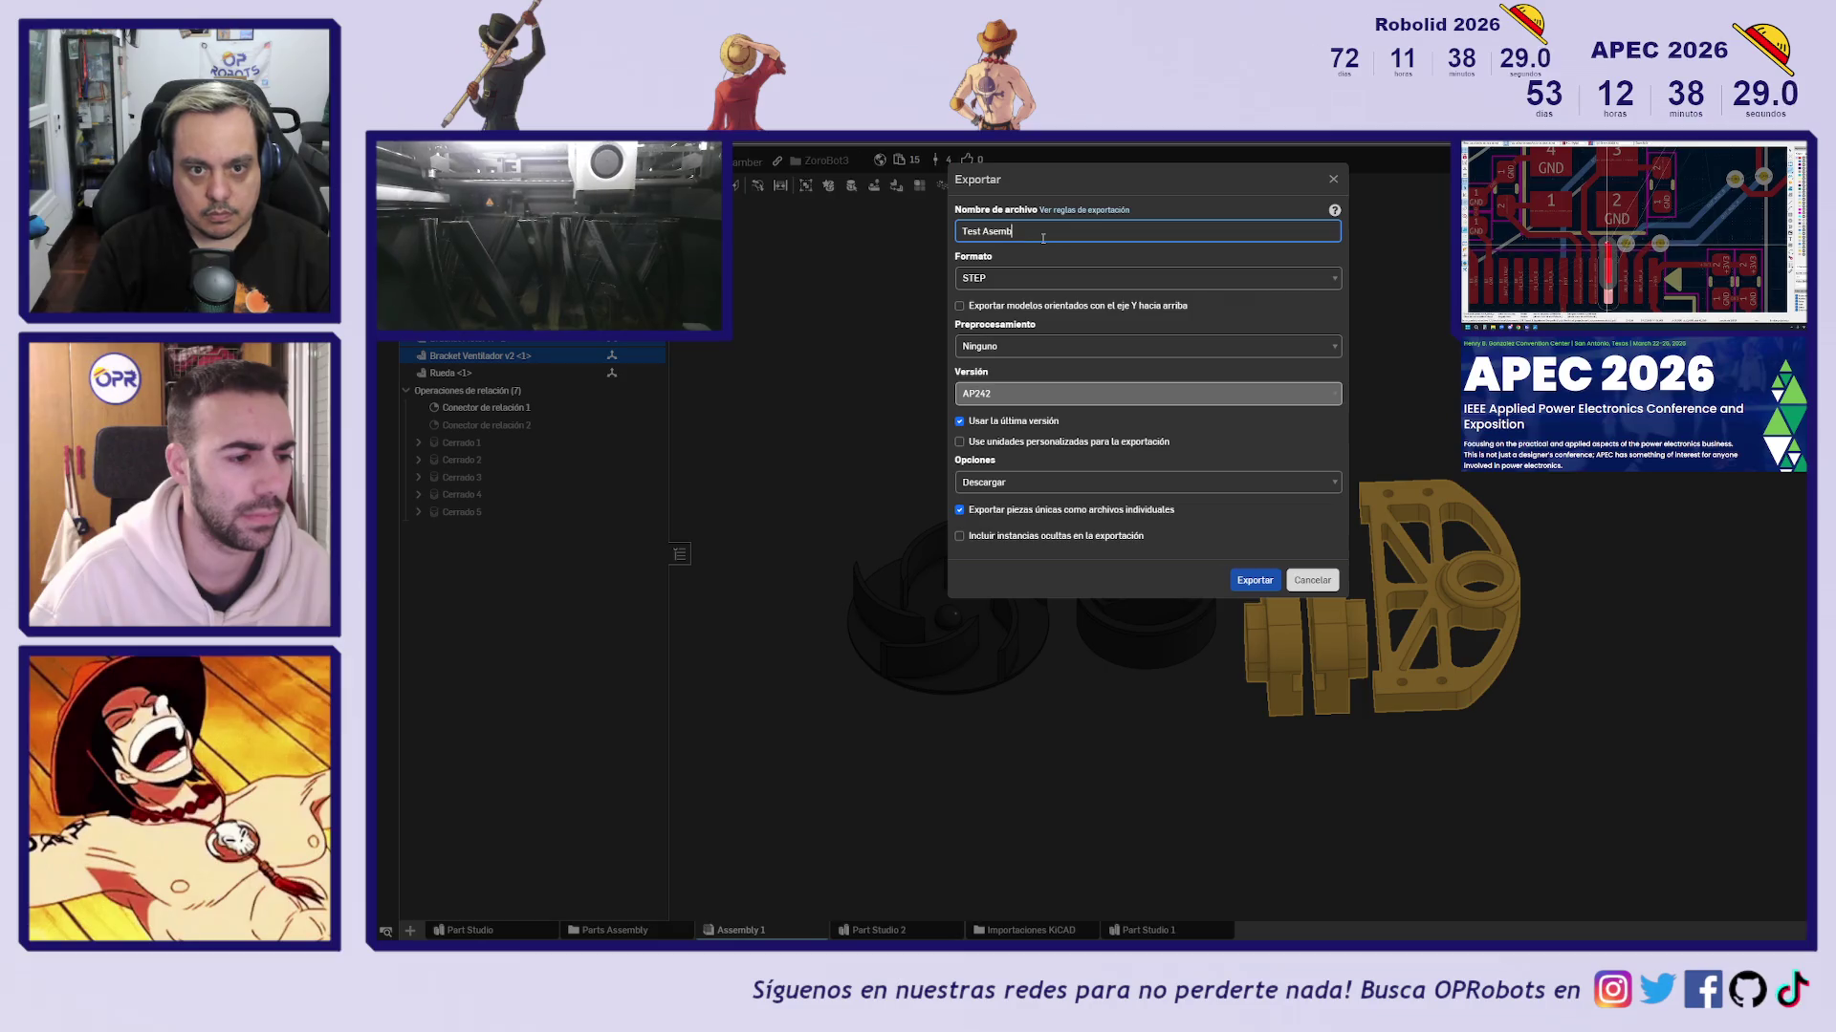
pyautogui.press('BackSpace')
pyautogui.press('BackSpace')
pyautogui.press('BackSpace')
pyautogui.write('sembly')
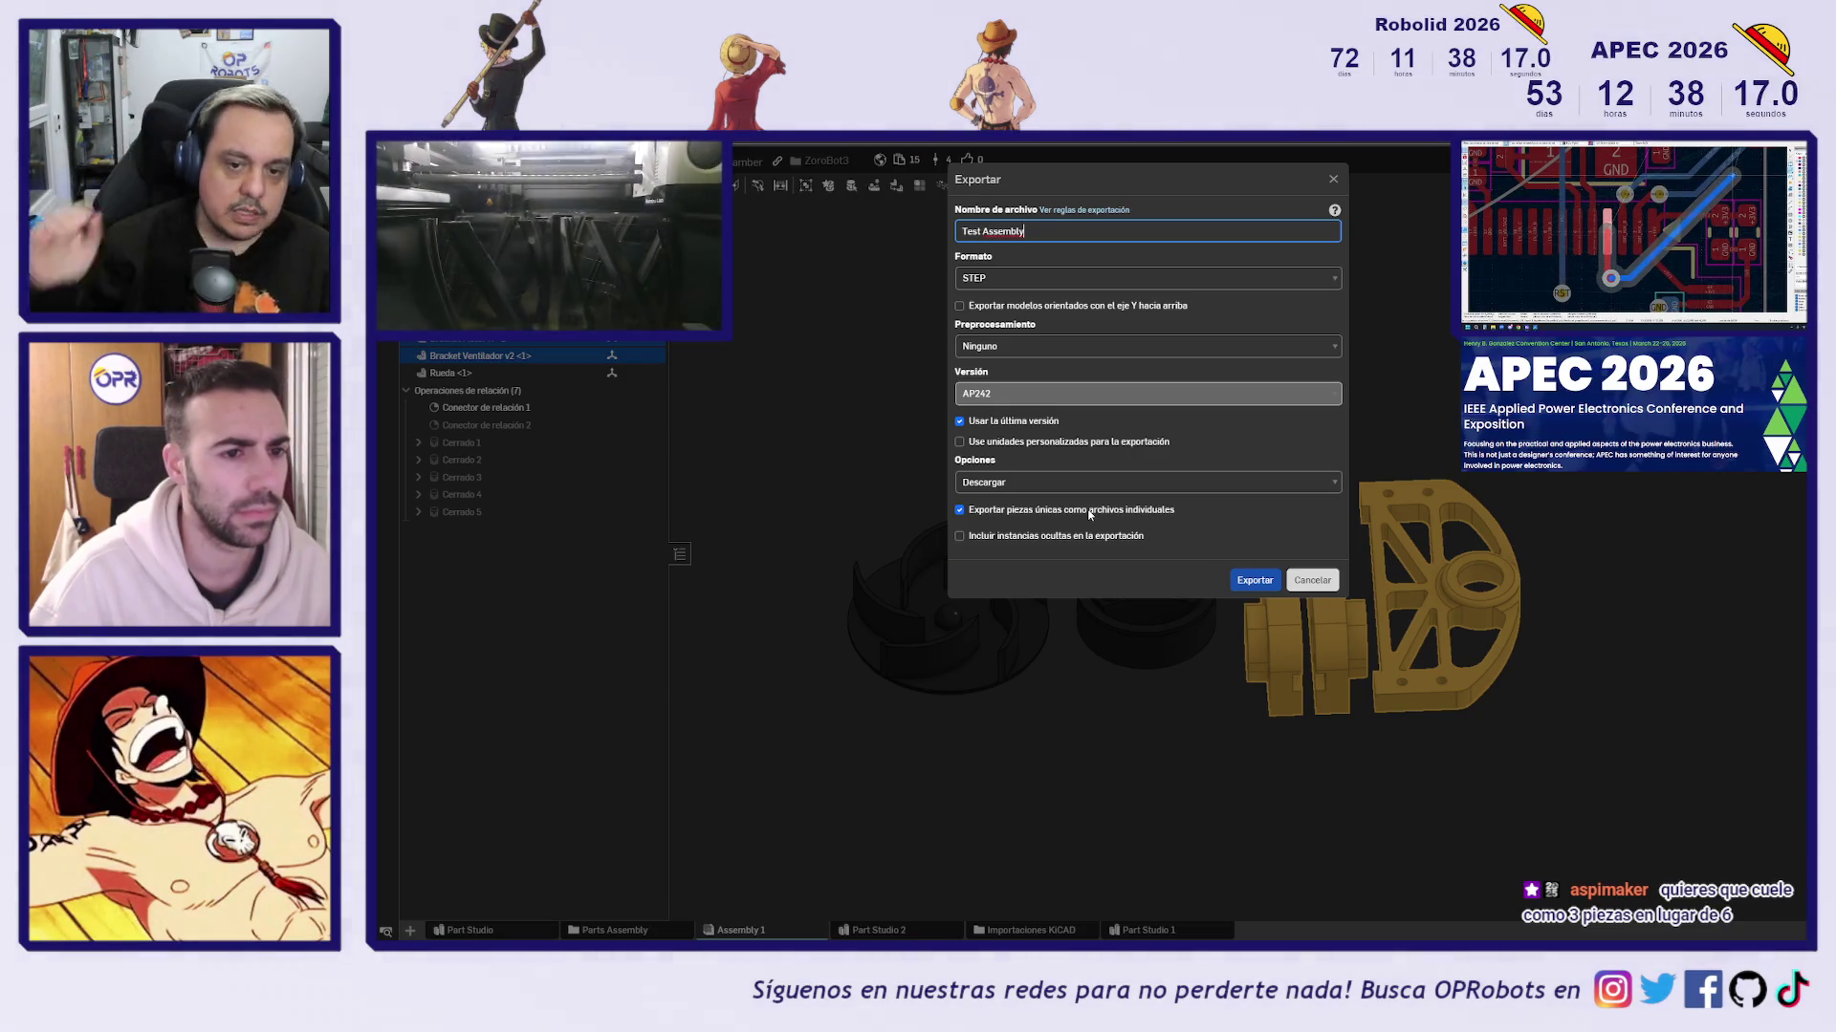
pyautogui.click(1252, 580)
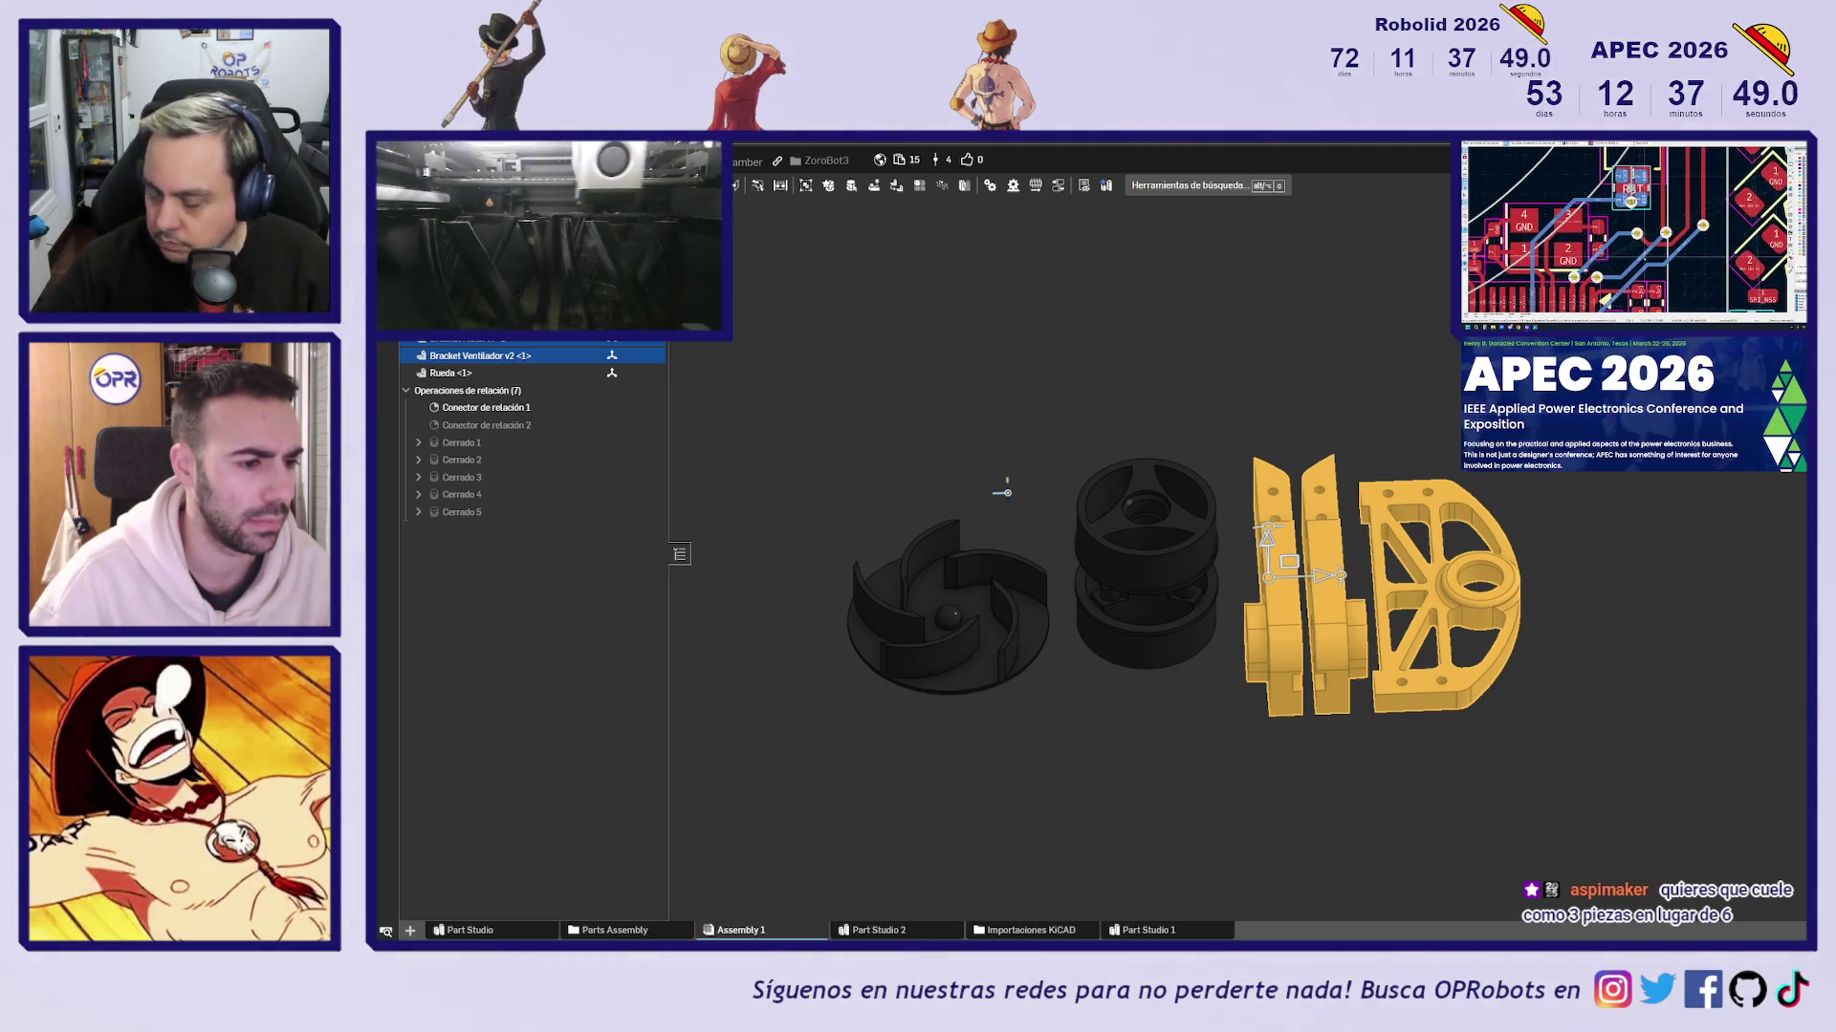
pyautogui.hotkey('alt', 'Tab')
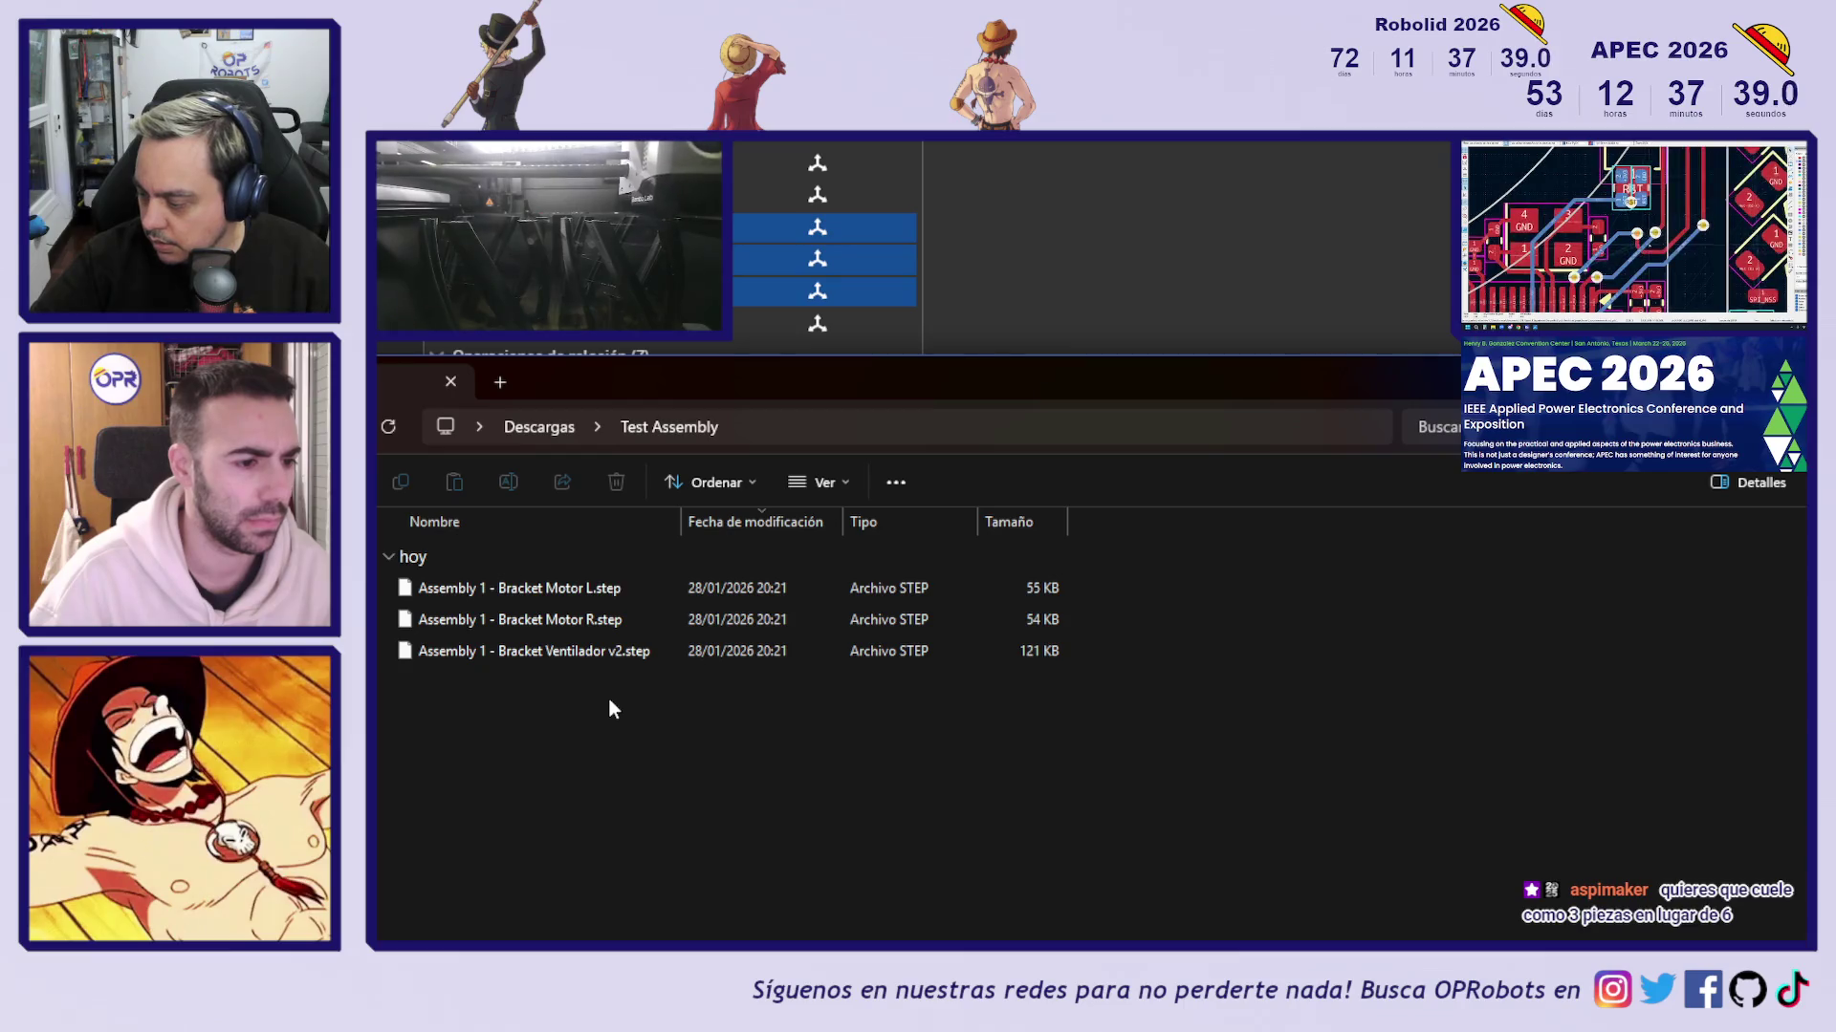
# Switch away from the Test Assembly download folder to the other application window
pyautogui.hotkey('alt', 'Tab')
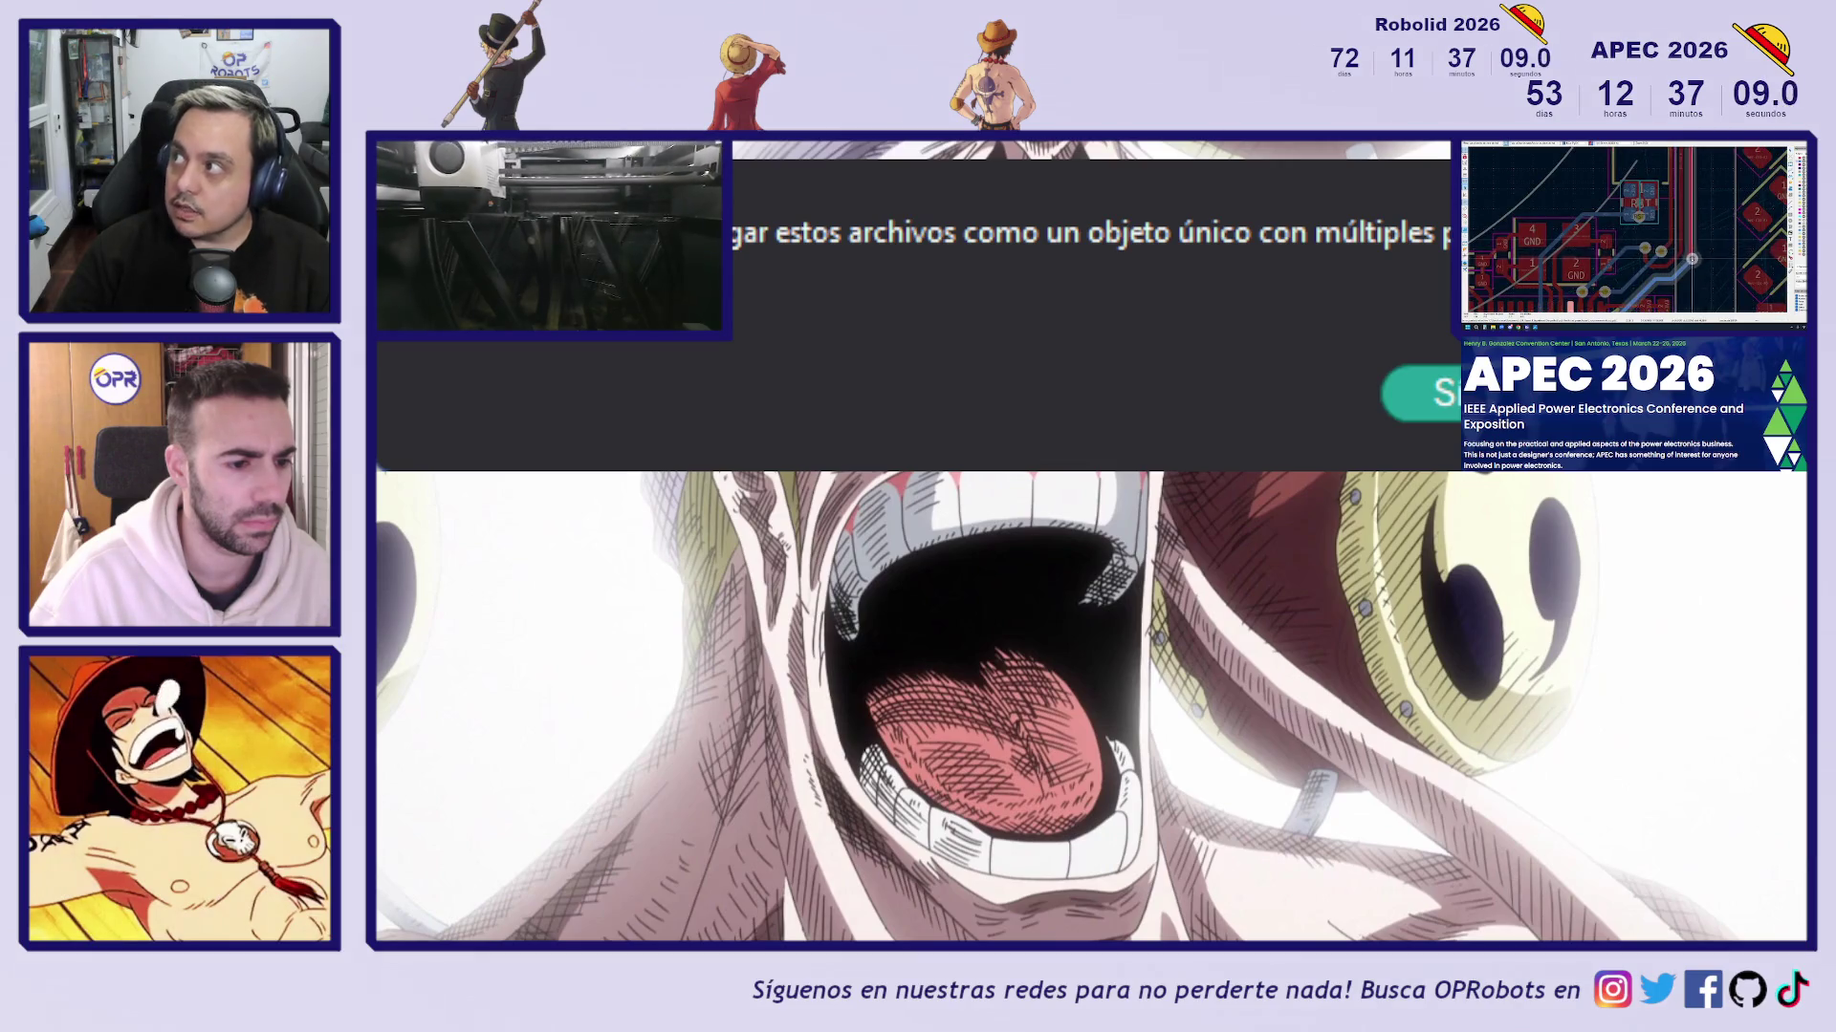
# Accept loading the three bracket files as one object and view the bracket from above
pyautogui.press('Return')
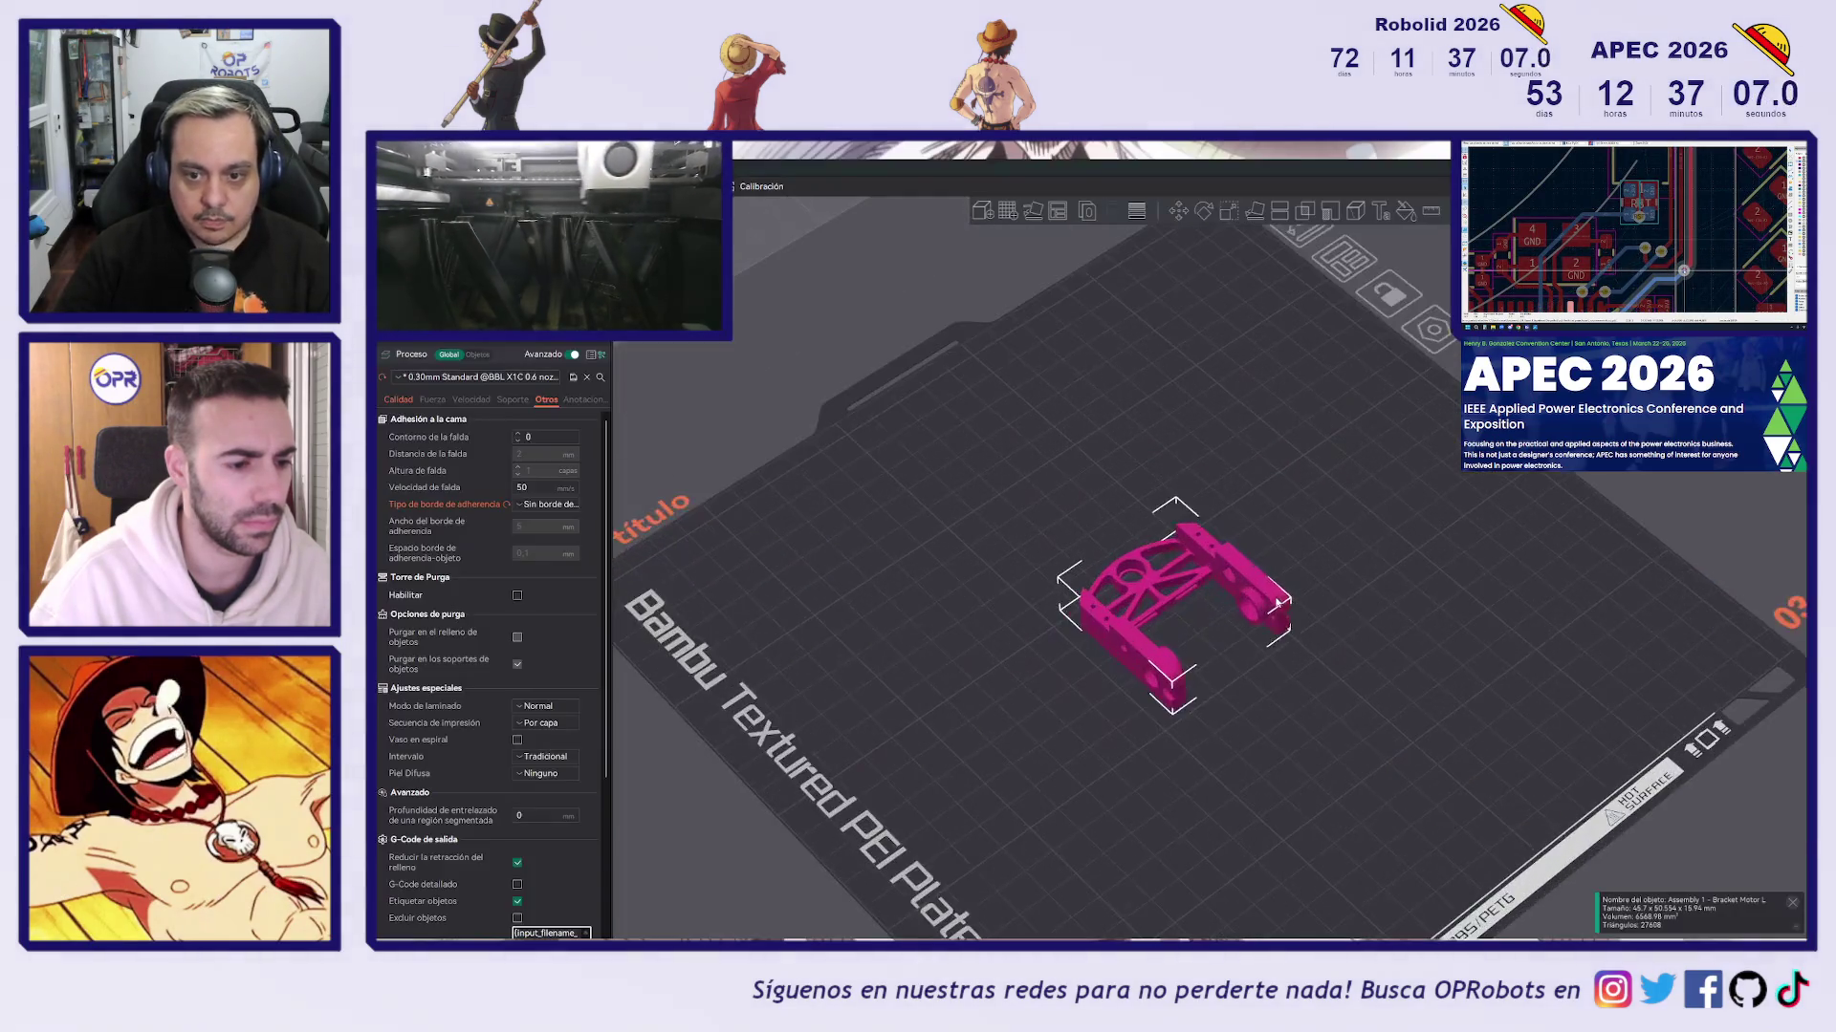
pyautogui.scroll(5, 1203, 653)
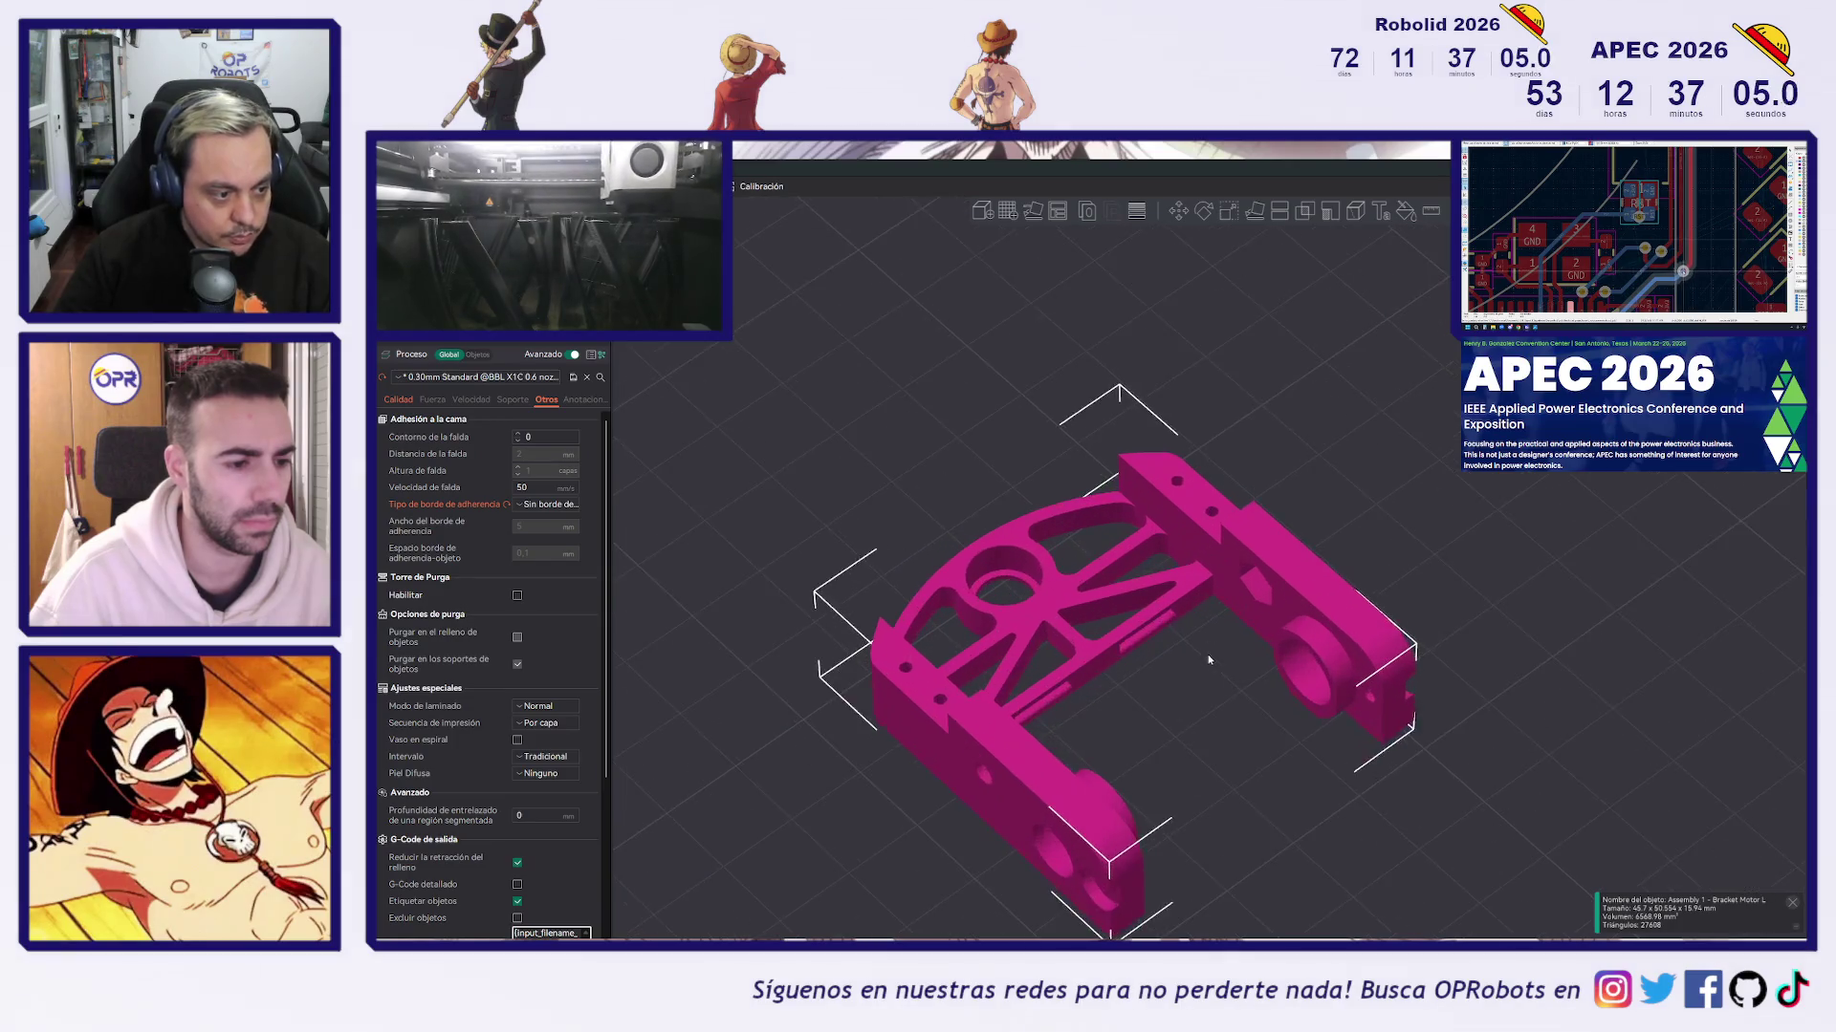
pyautogui.moveTo(1211, 716)
pyautogui.mouseDown()
pyautogui.moveTo(1237, 667)
pyautogui.moveTo(1205, 631)
pyautogui.mouseUp()
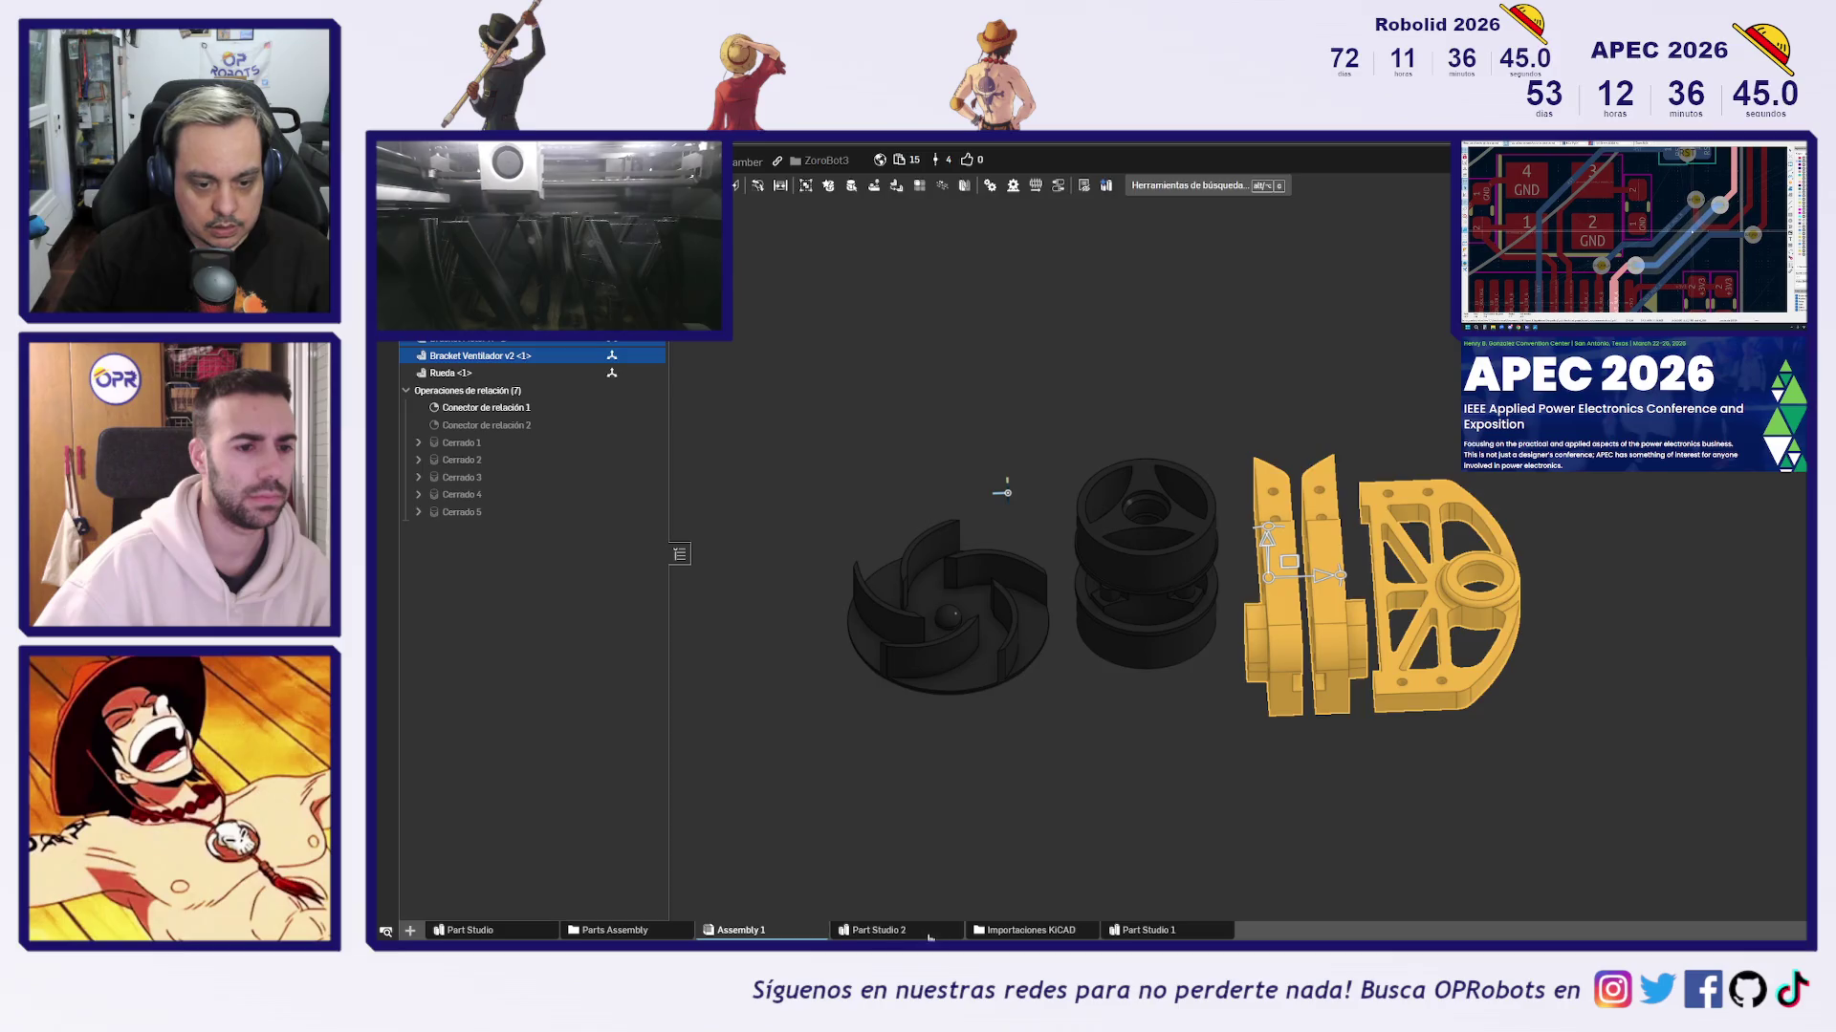
# In Part Studio 2, select Parts 4, 5 and 6 in the parts list
pyautogui.click(920, 934)
pyautogui.moveTo(1403, 642)
pyautogui.mouseDown(button='right')
pyautogui.moveTo(1314, 748)
pyautogui.moveTo(1282, 758)
pyautogui.mouseUp(button='right')
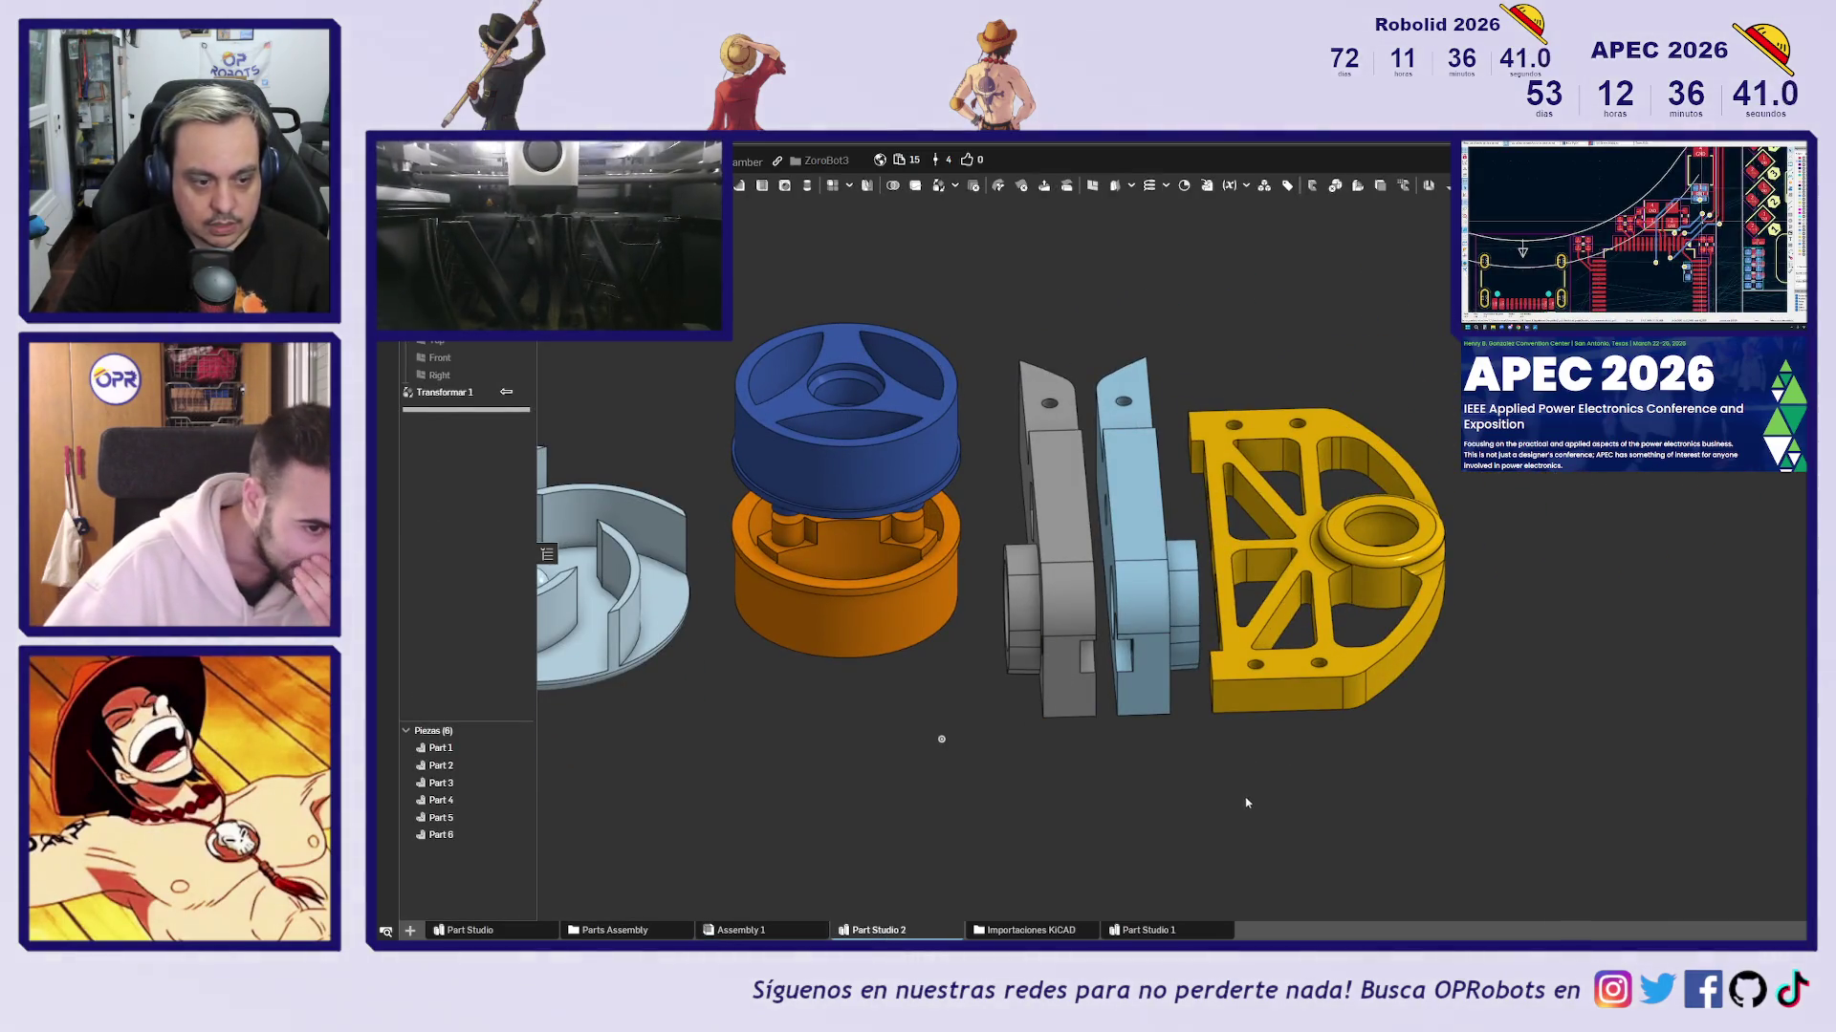
pyautogui.click(444, 801)
pyautogui.keyDown('shift'); pyautogui.click(453, 817); pyautogui.keyUp('shift')
pyautogui.keyDown('shift'); pyautogui.click(457, 836); pyautogui.keyUp('shift')
pyautogui.rightClick(457, 835)
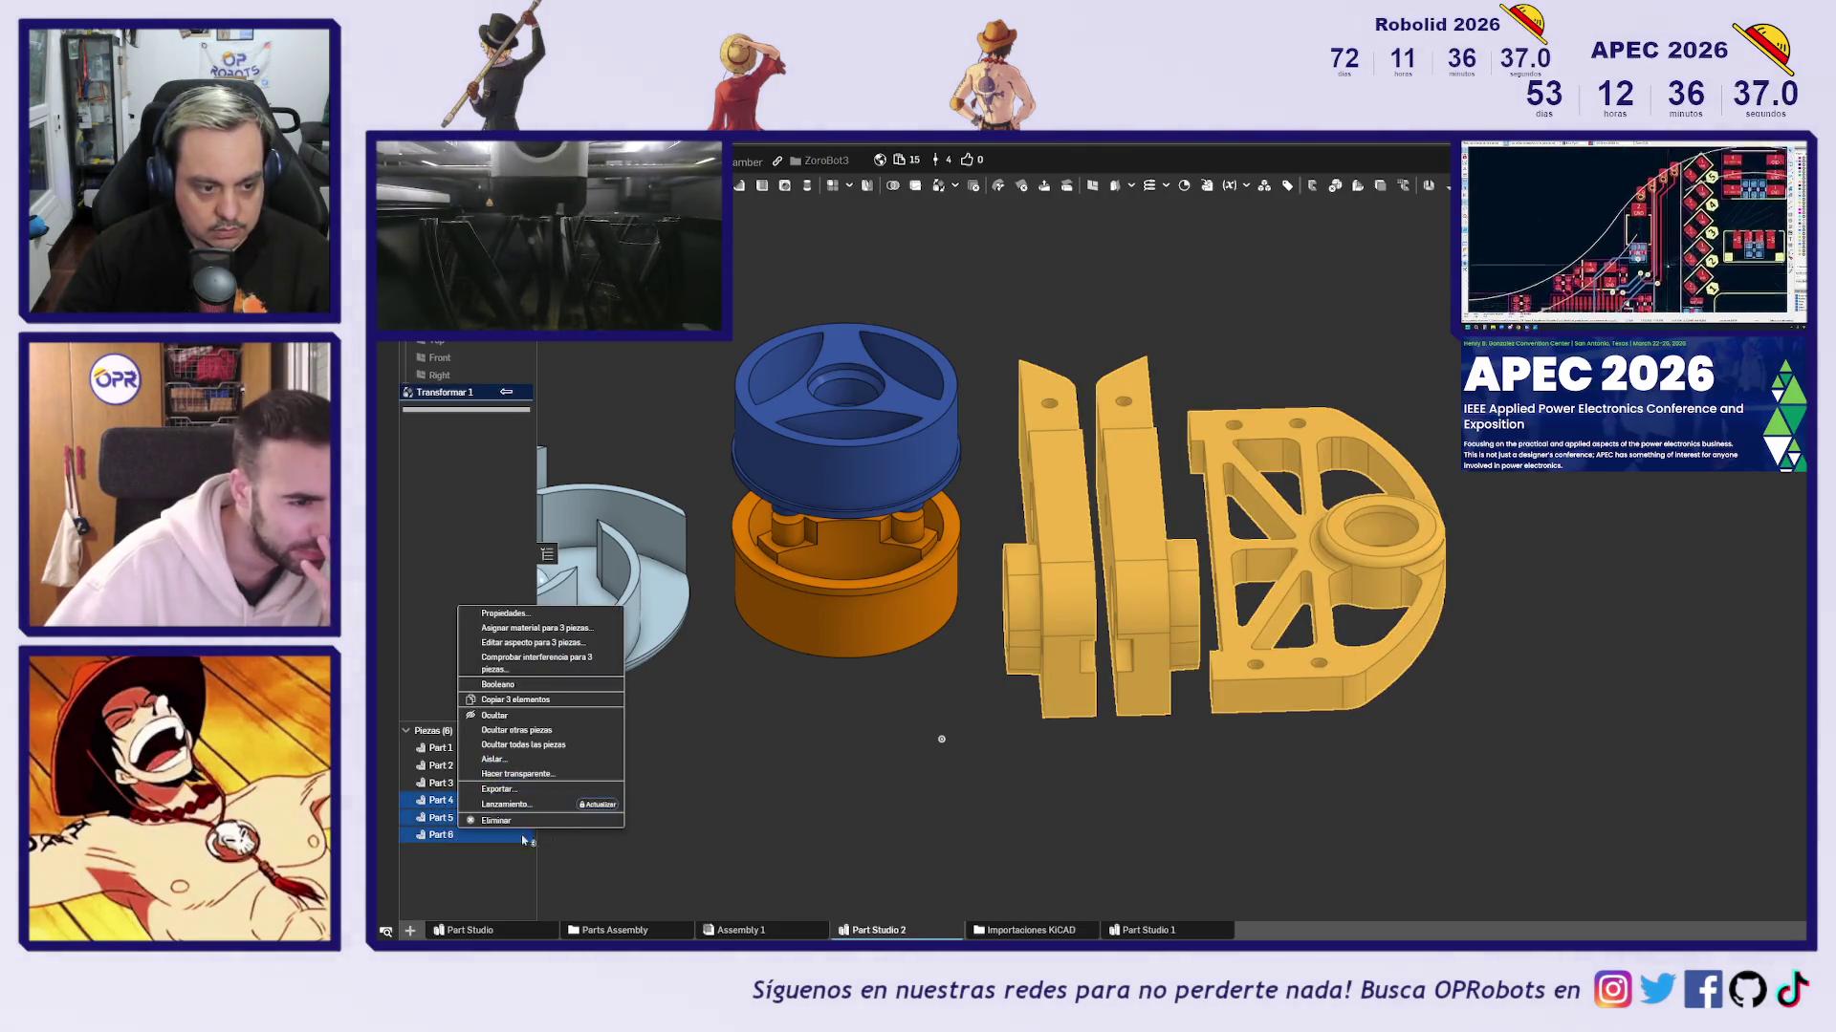
# Export the three selected parts as STEP files named 'Test'
pyautogui.click(517, 788)
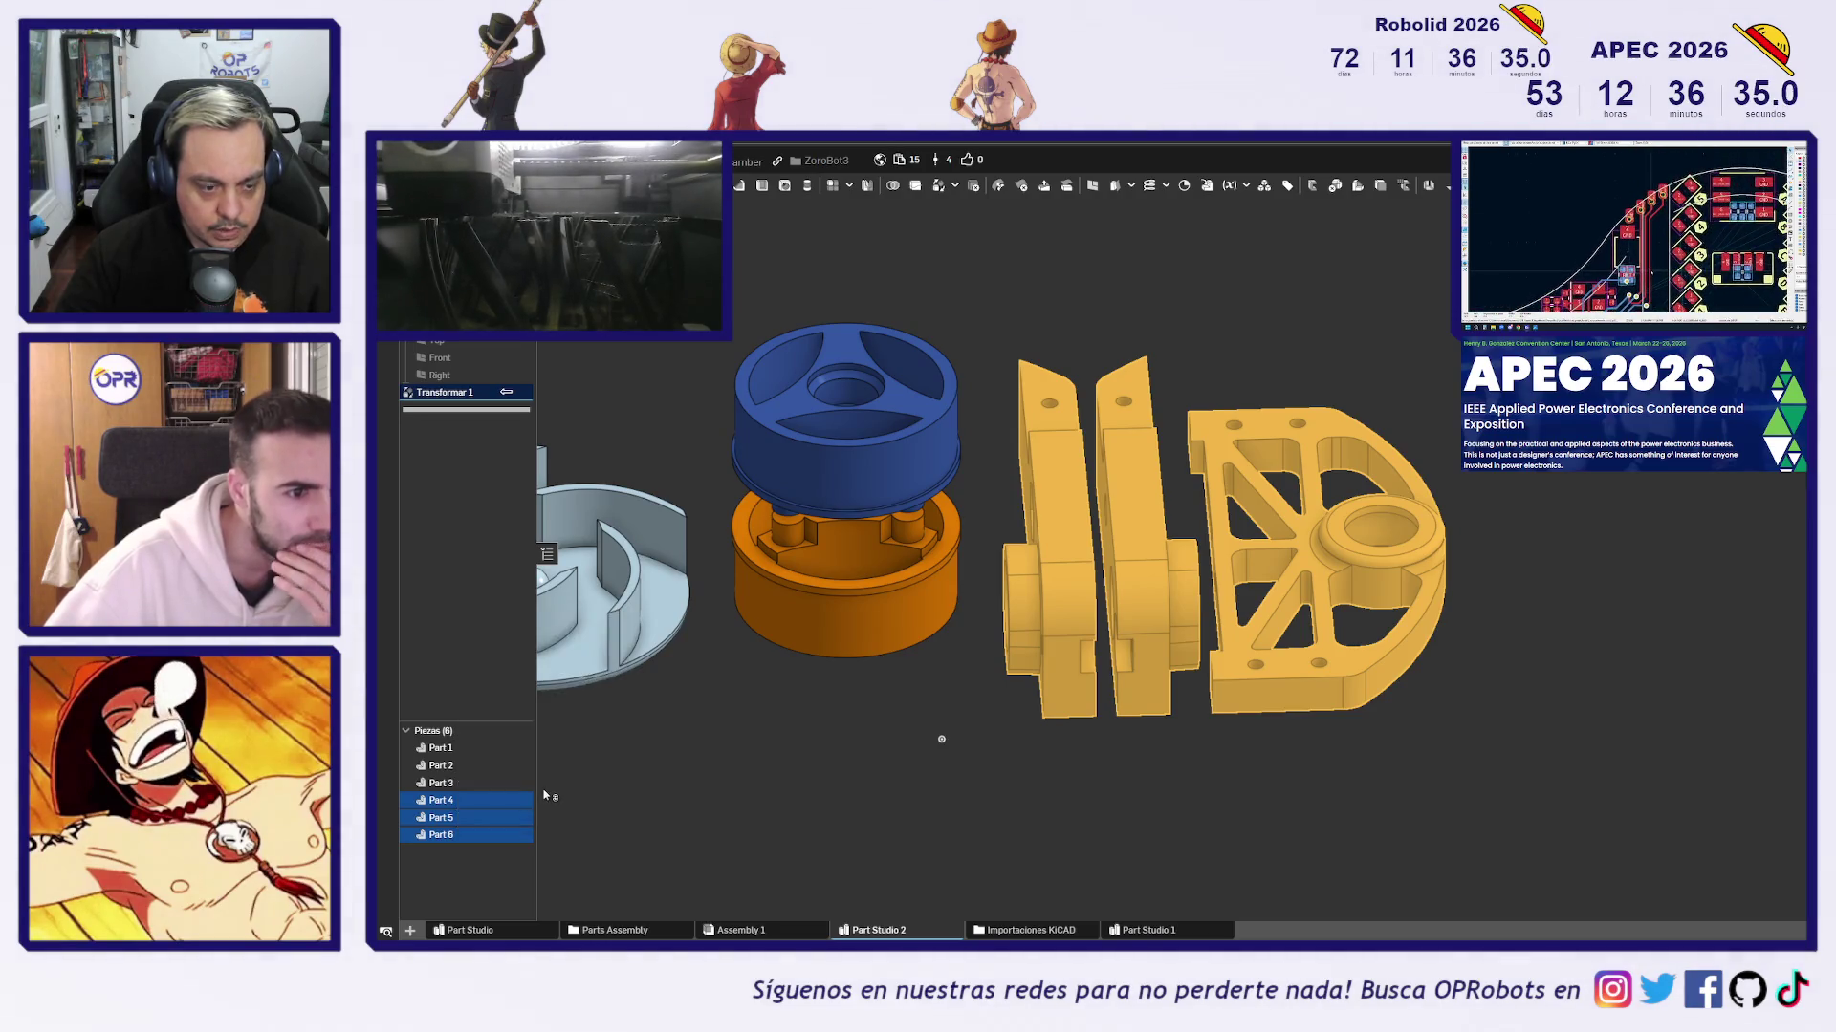
pyautogui.click(1039, 236)
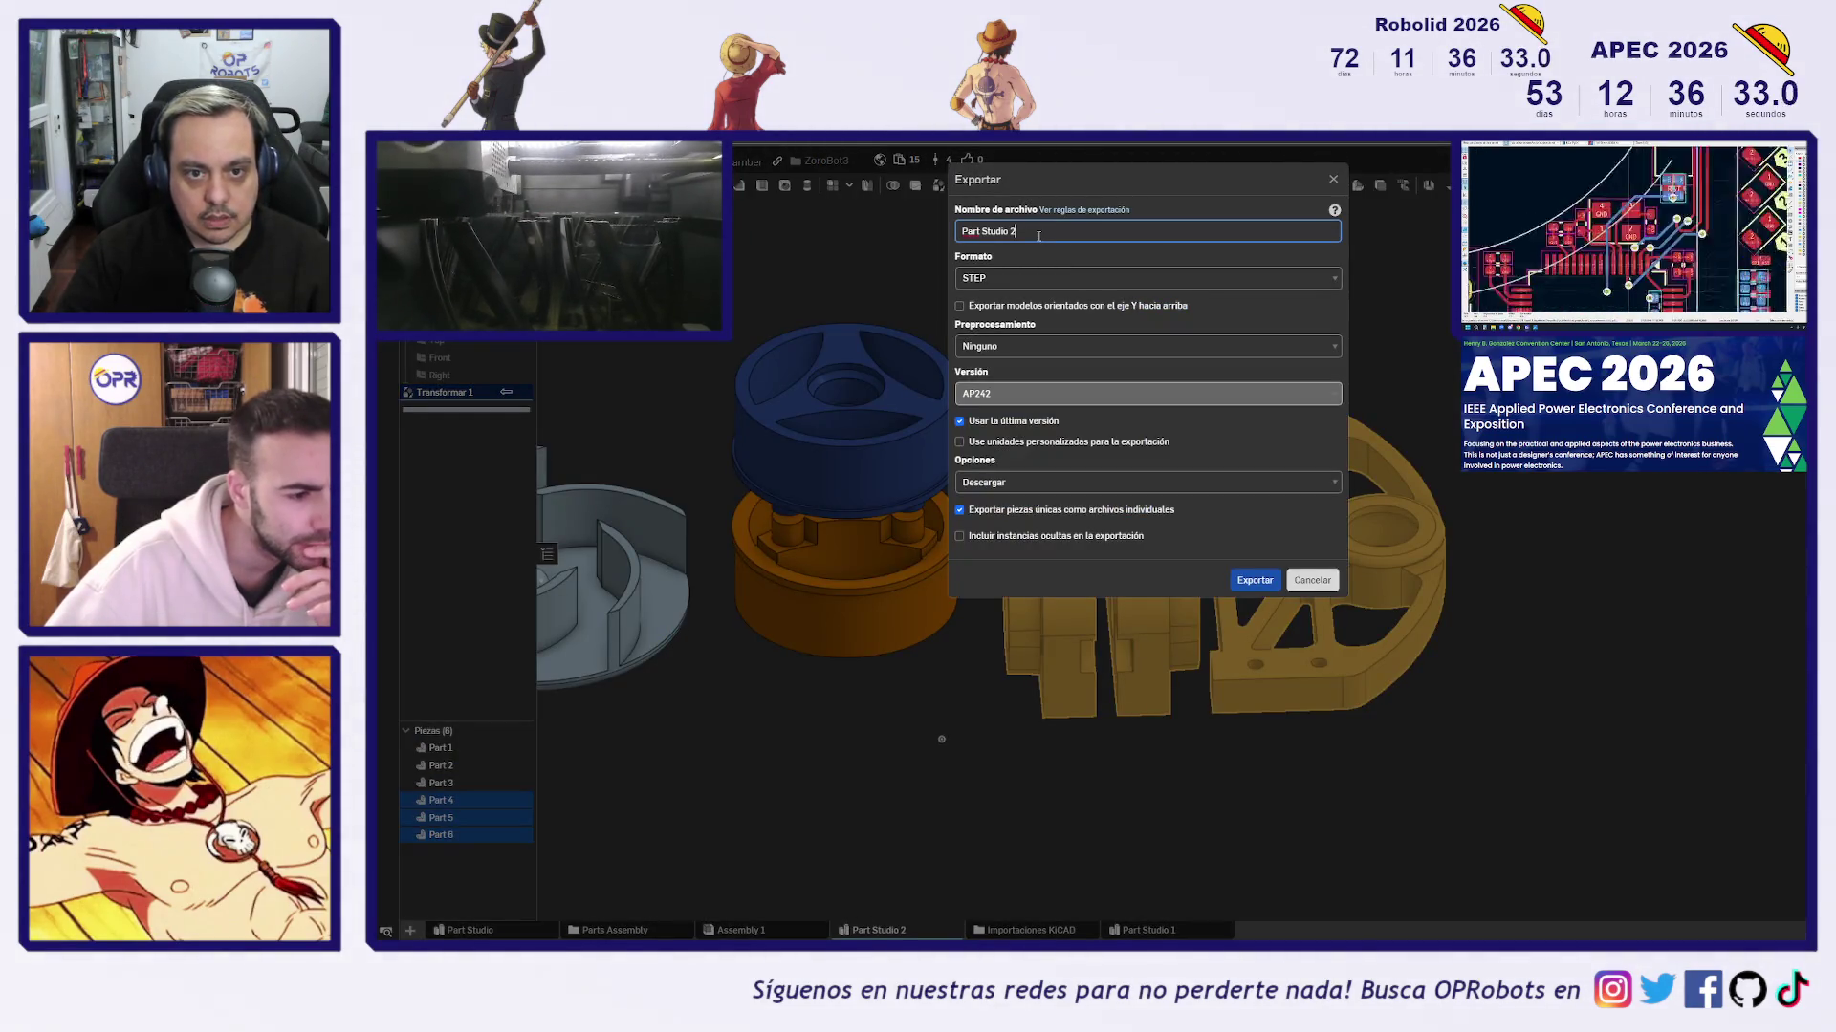
pyautogui.write('Test')
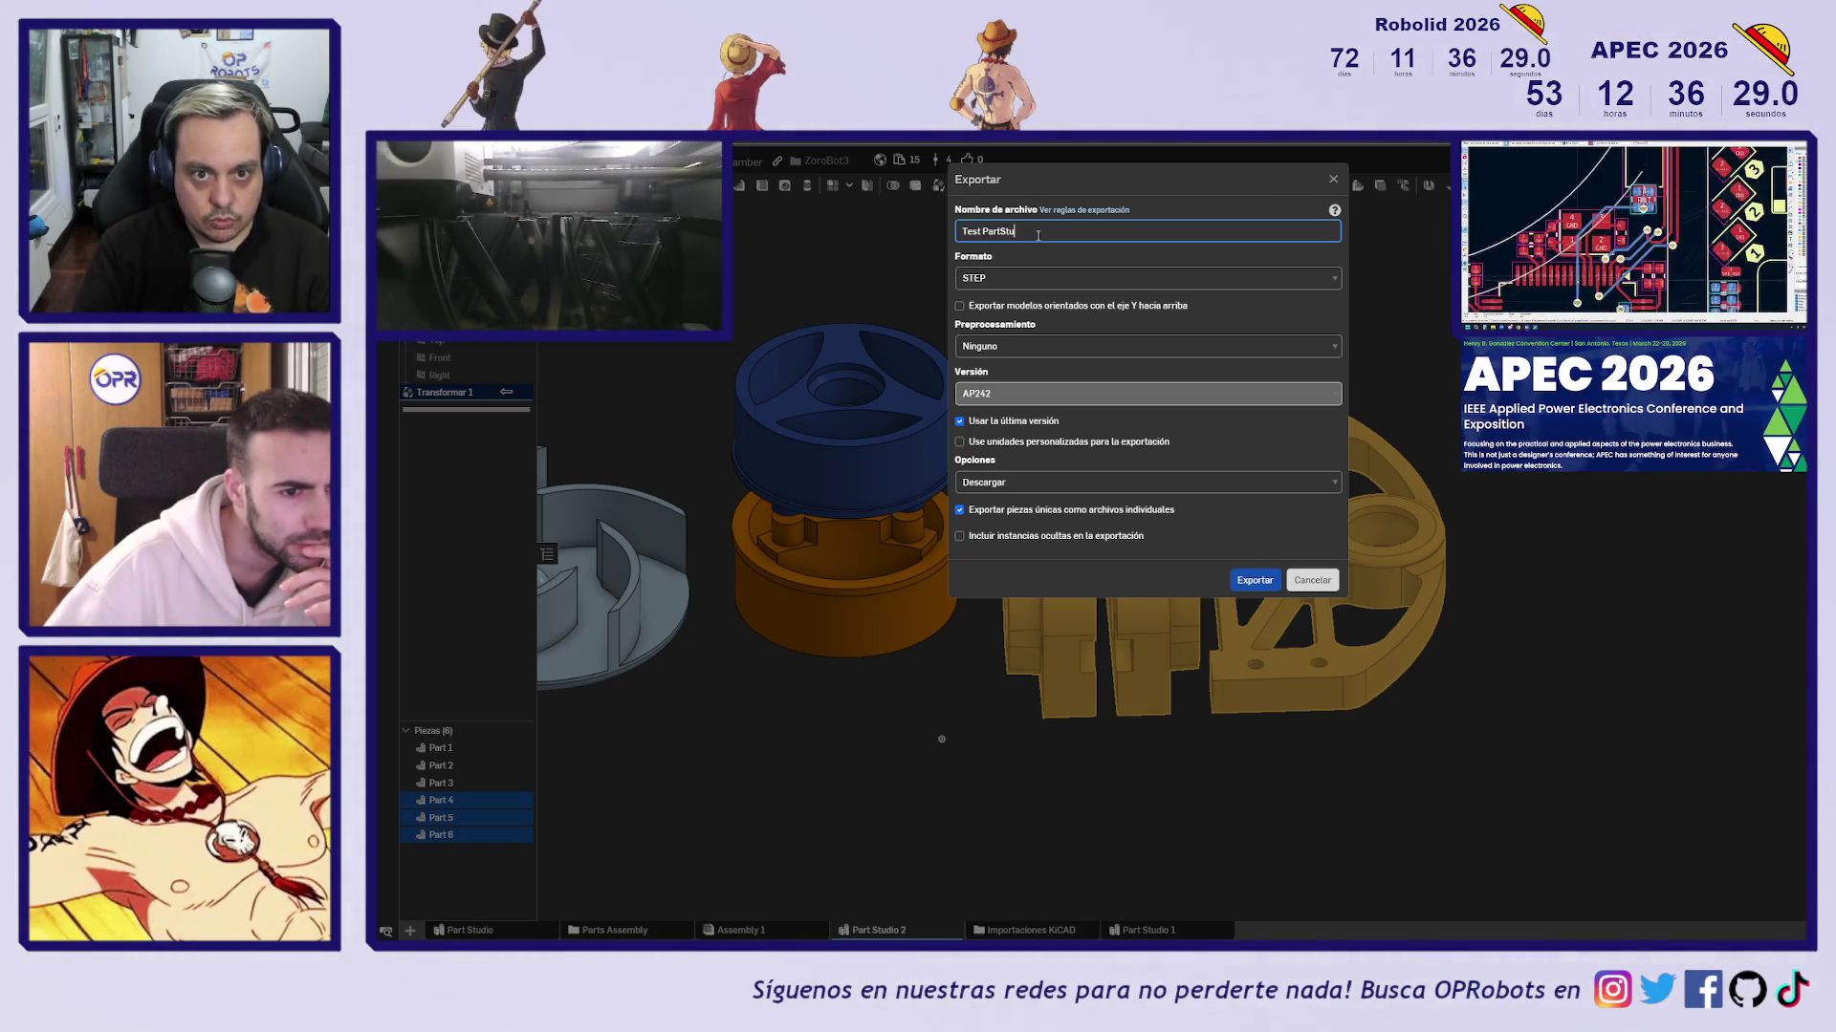
pyautogui.click(1252, 584)
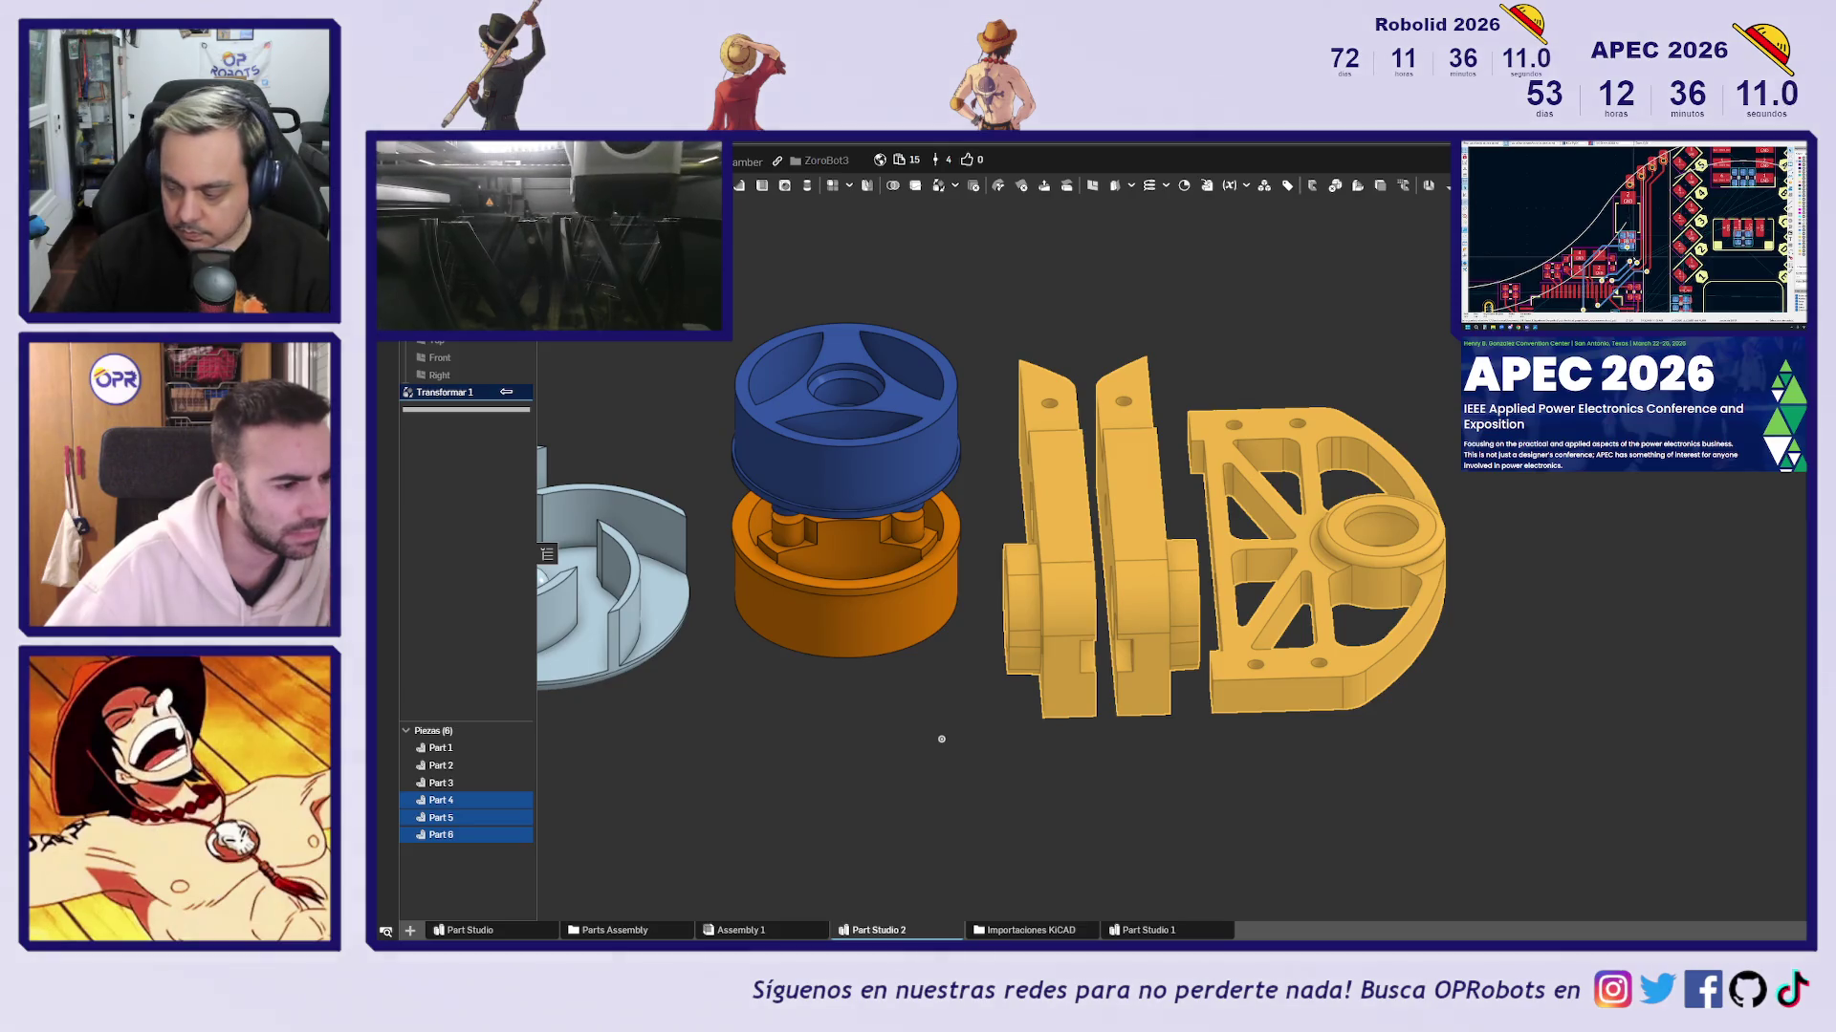
pyautogui.hotkey('alt', 'Tab')
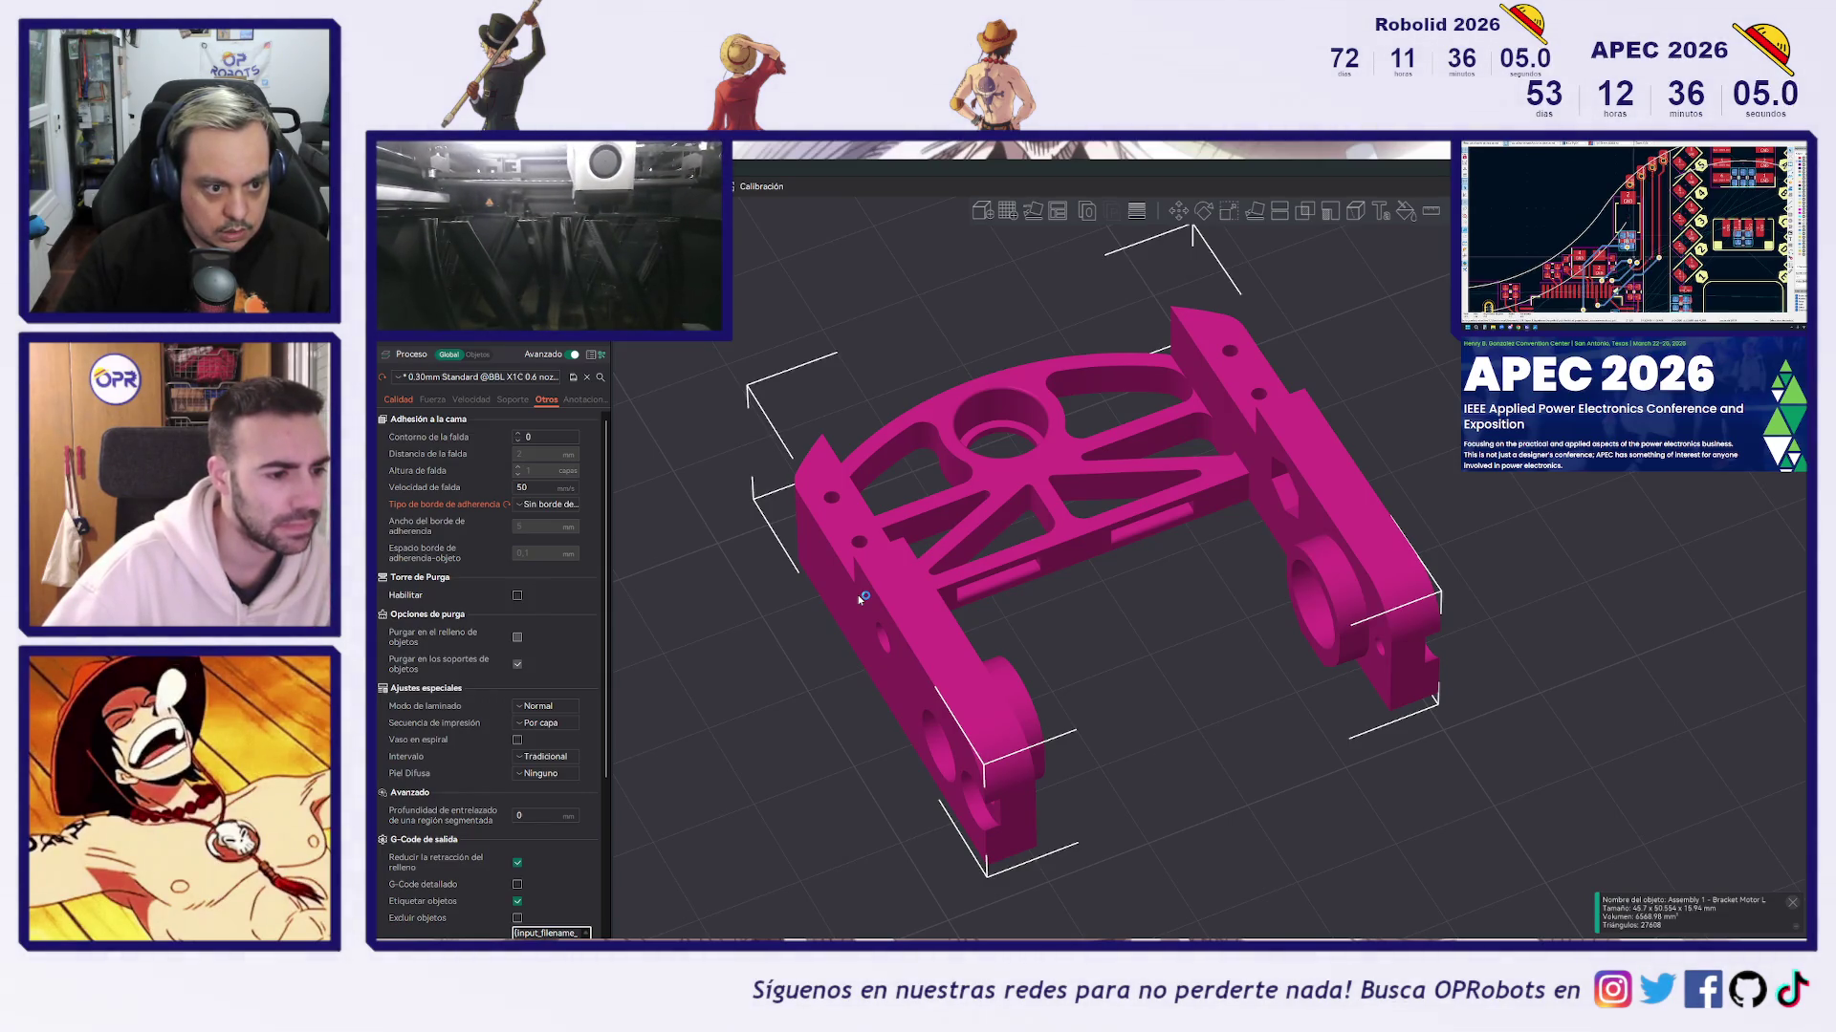
# Paste the new Part Studio 2 parts onto the plate and move them left of the first bracket
pyautogui.scroll(-5, 1201, 748)
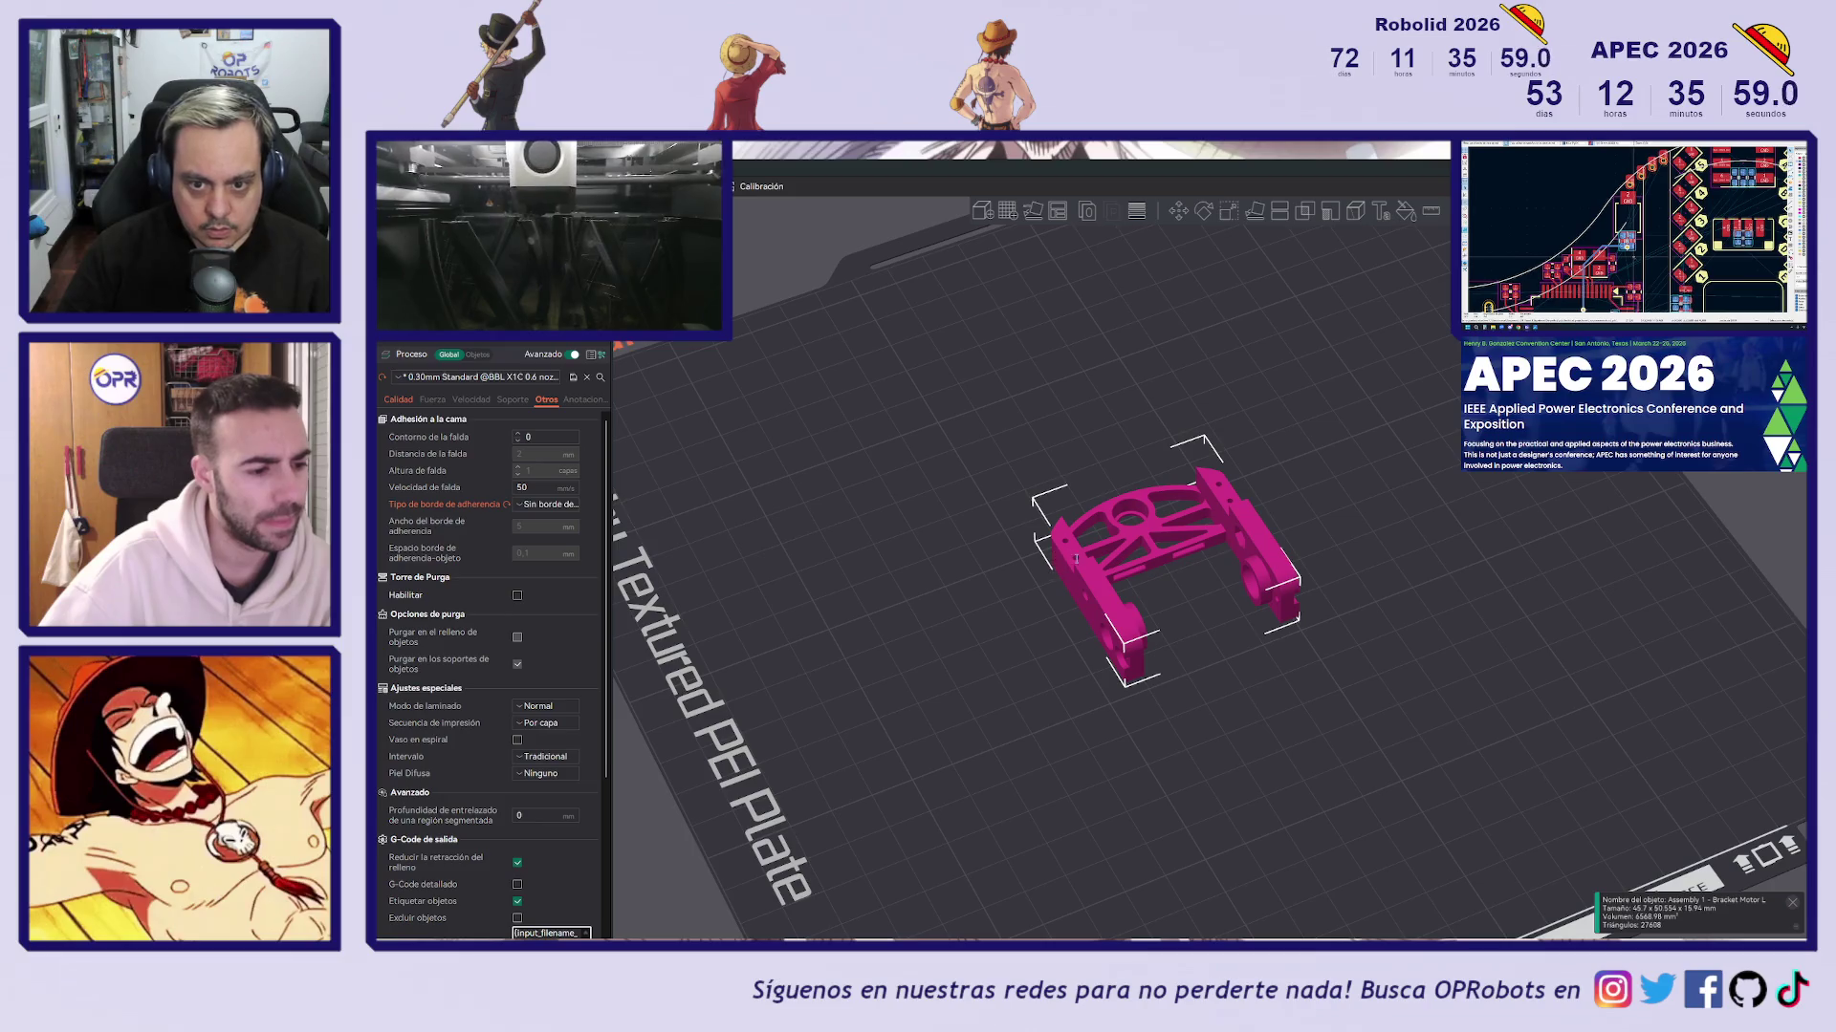
pyautogui.hotkey('ctrl', 'v')
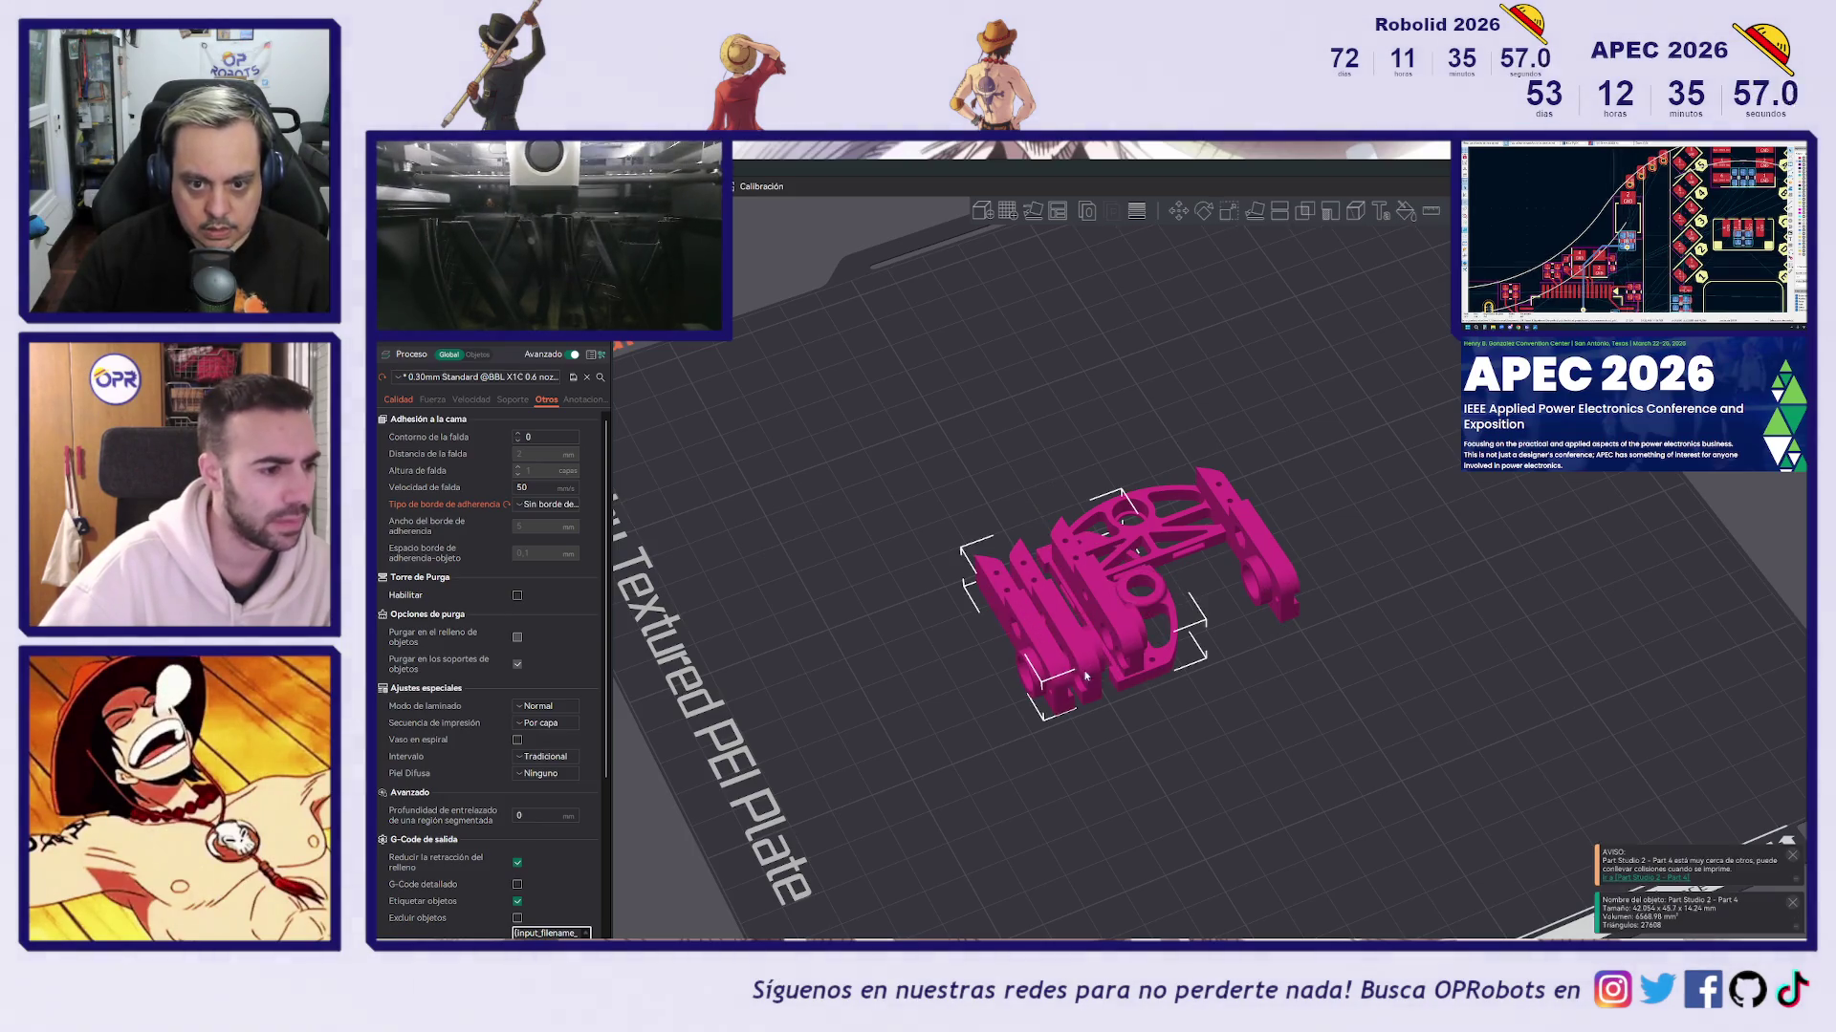
pyautogui.moveTo(1052, 666); pyautogui.dragTo(937, 681)
pyautogui.click(1065, 753)
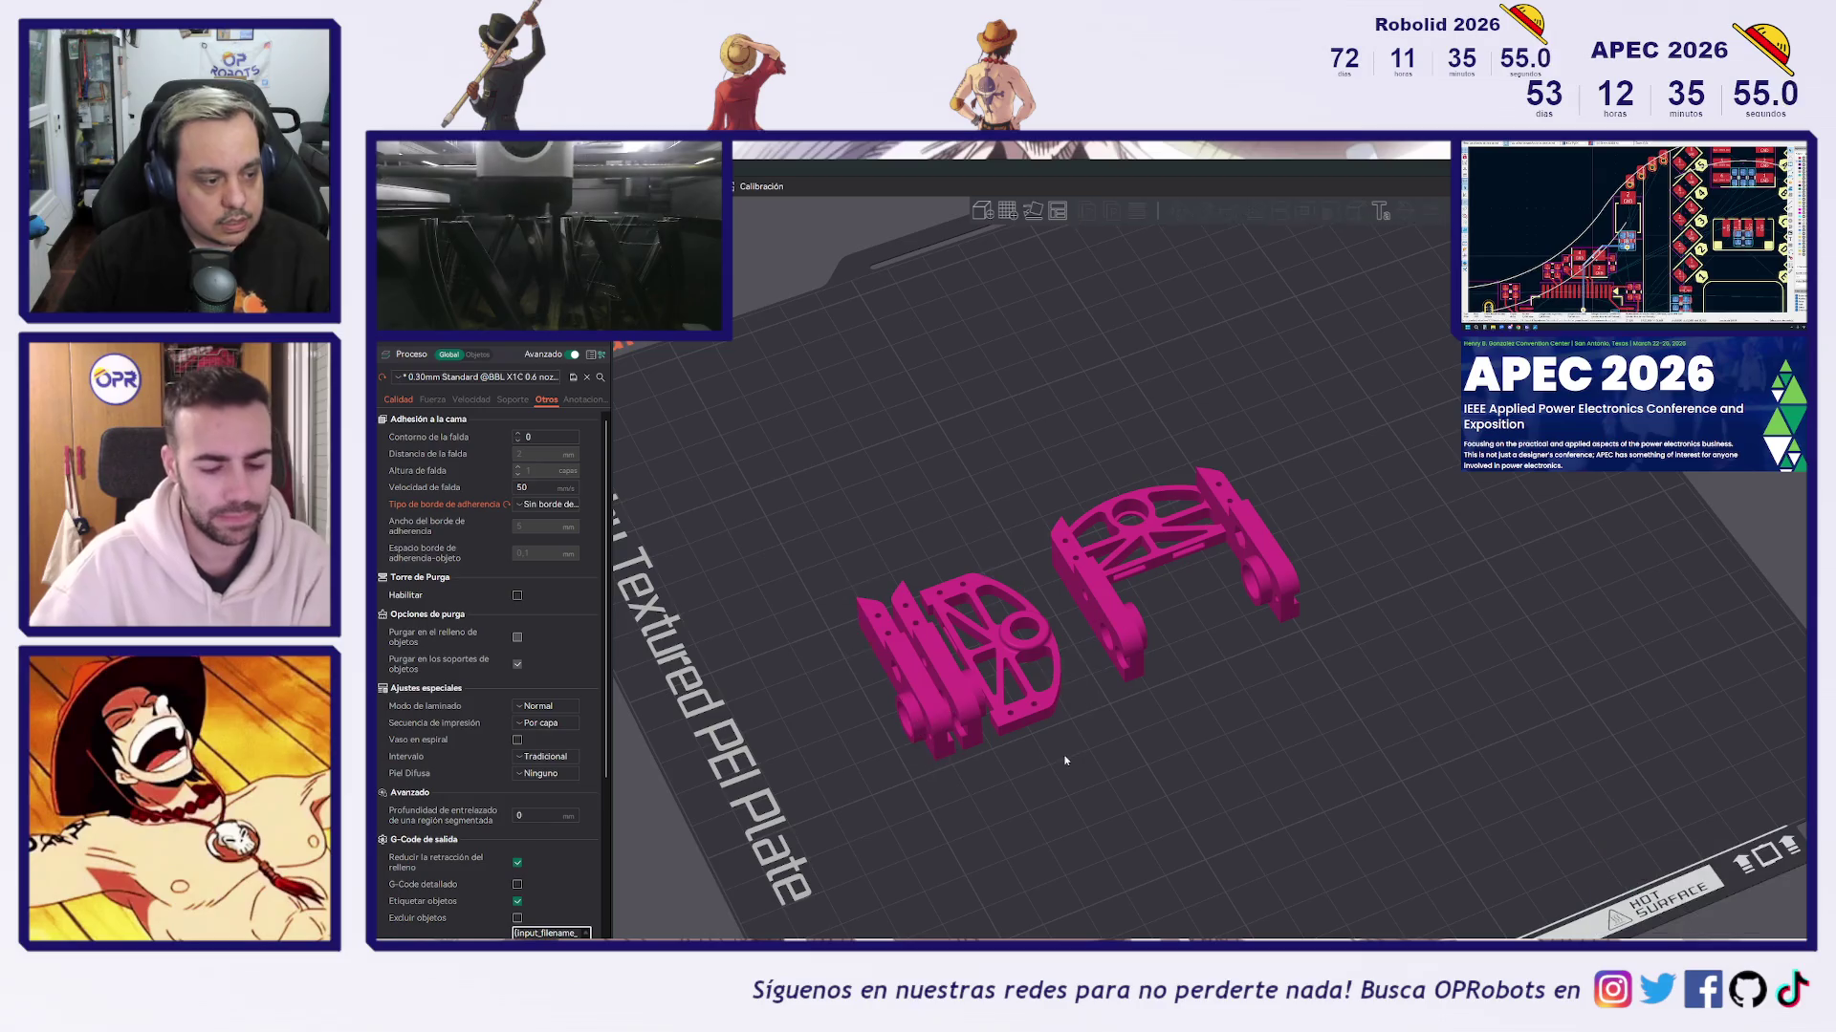
# Reposition the left bracket set closer to the other bracket to compare them
pyautogui.scroll(-1, 1031, 794)
pyautogui.scroll(5, 1033, 800)
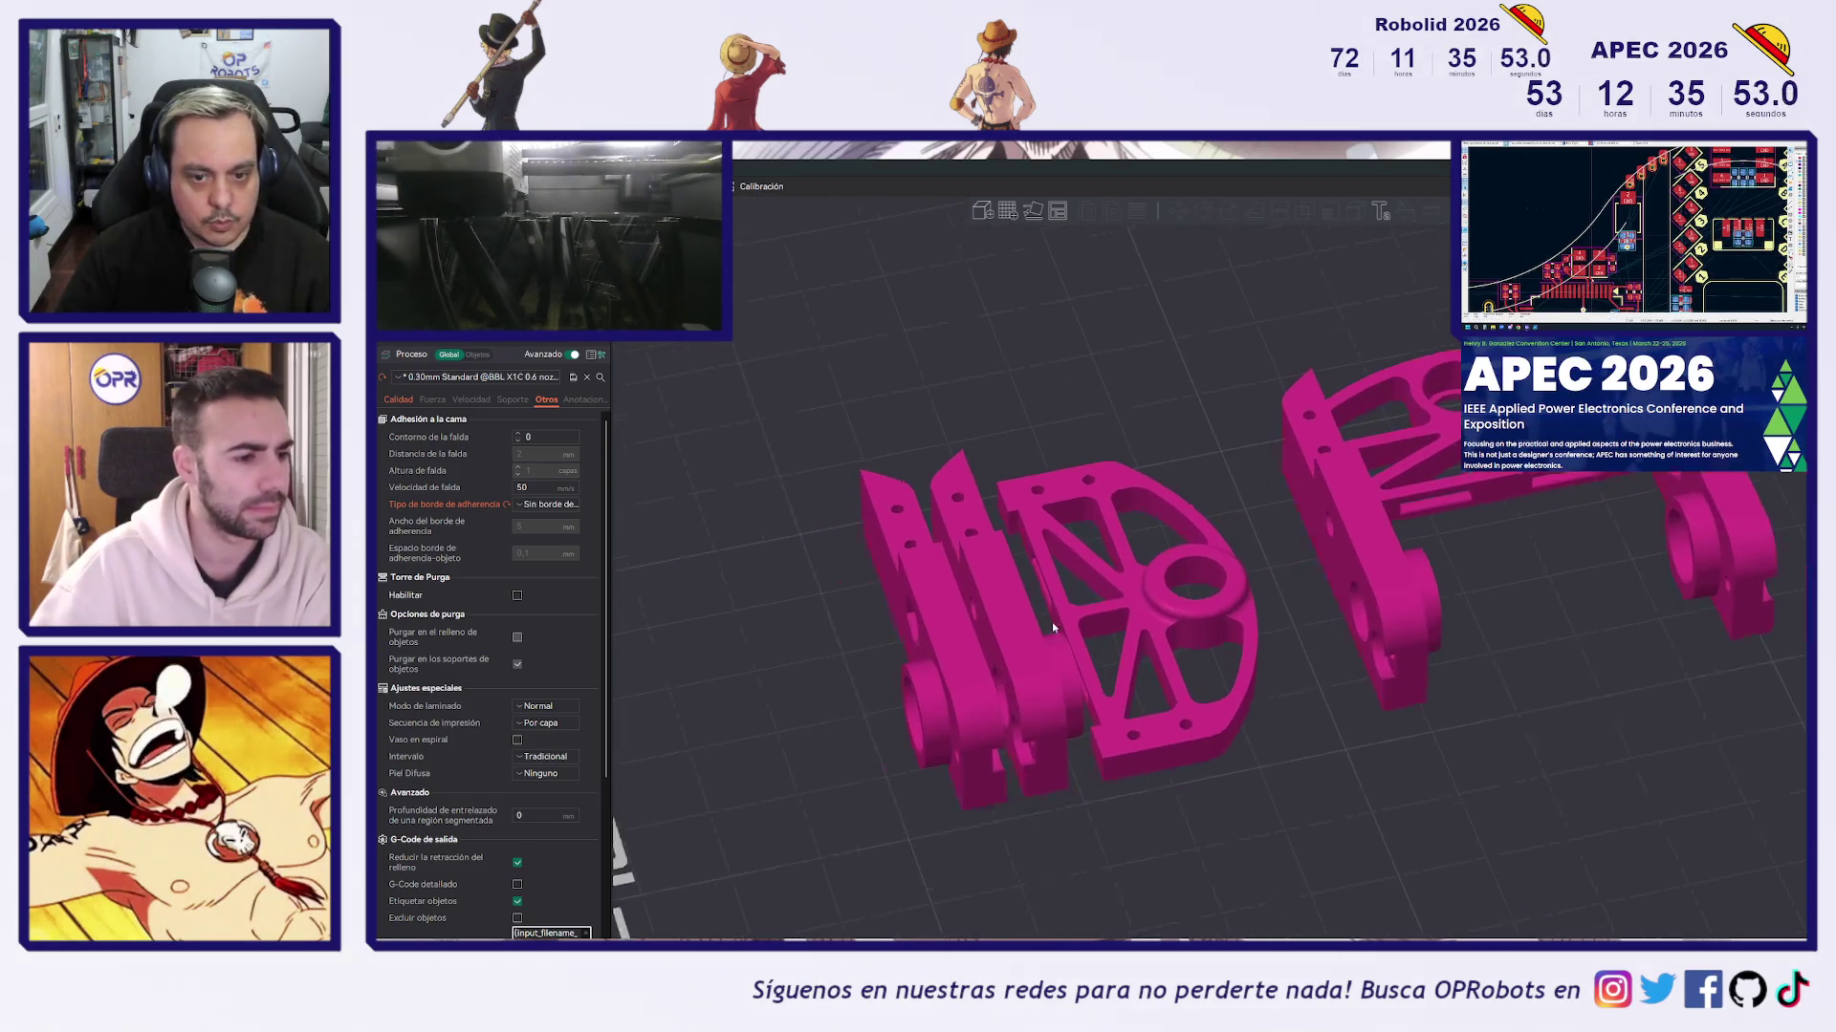
pyautogui.click(1007, 696)
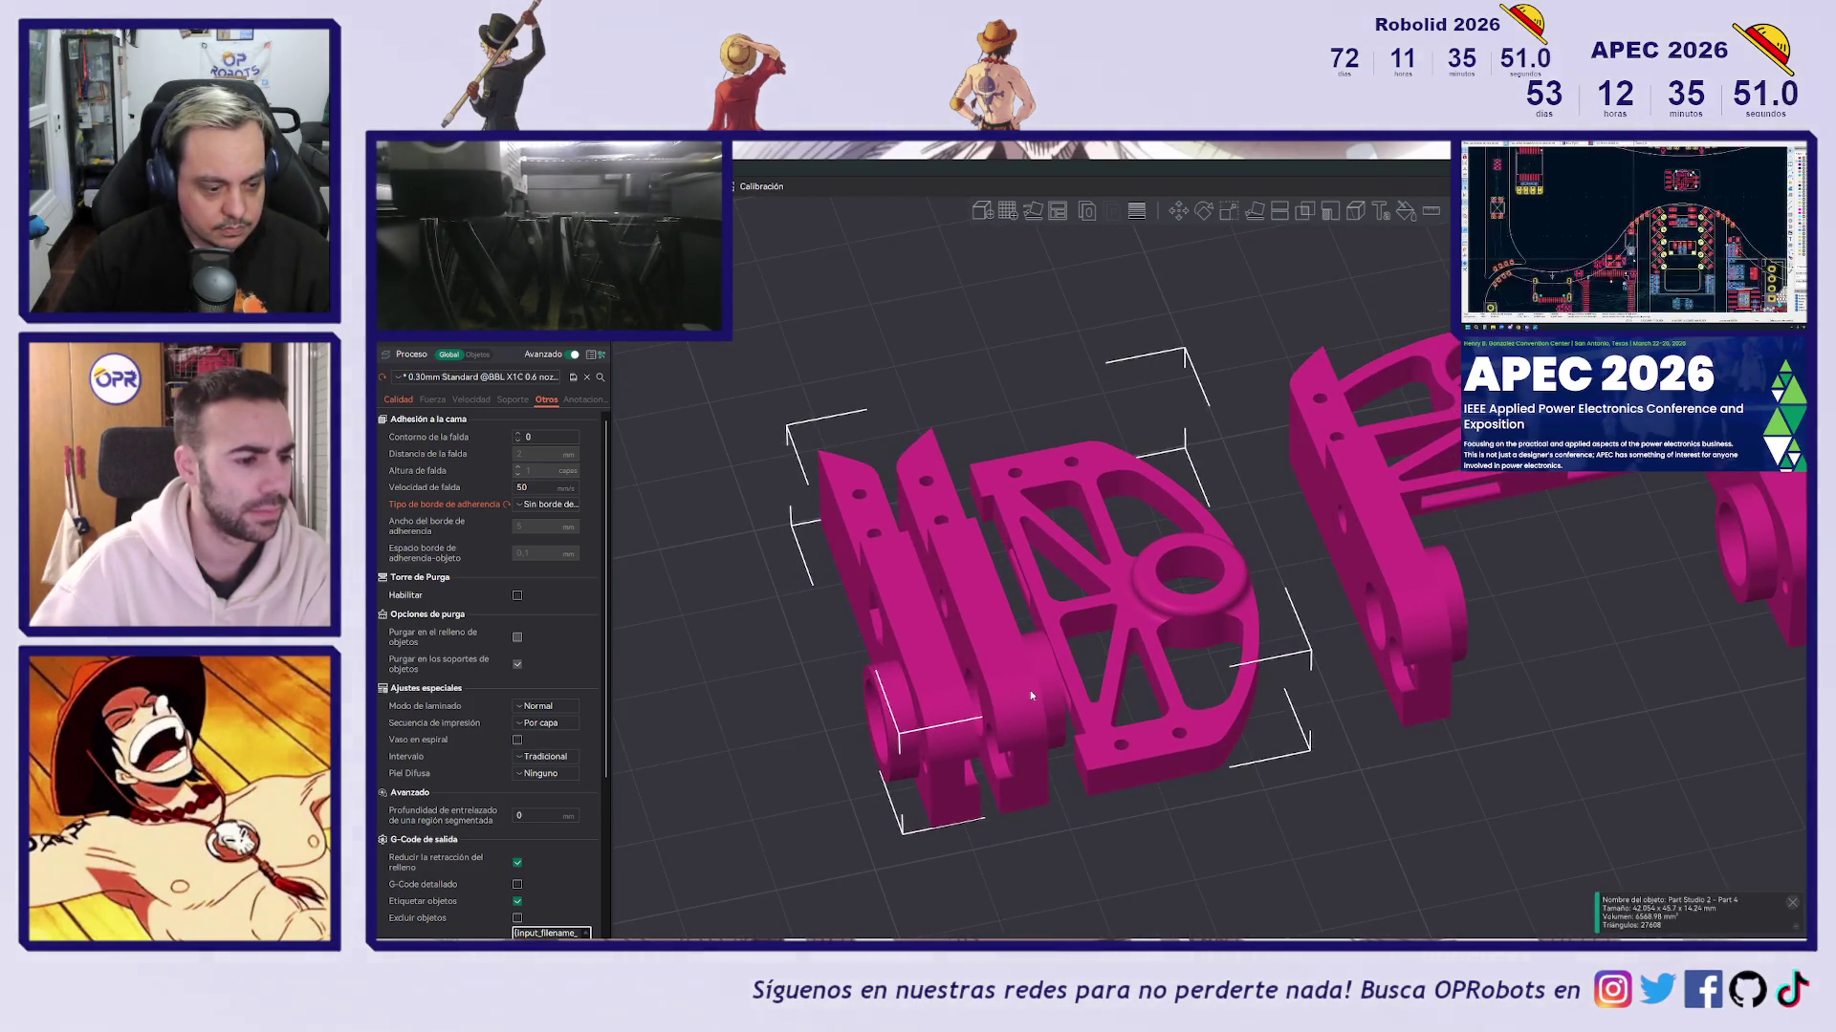
pyautogui.moveTo(1032, 691)
pyautogui.mouseDown()
pyautogui.moveTo(902, 713)
pyautogui.moveTo(896, 737)
pyautogui.mouseUp()
pyautogui.click(1352, 468)
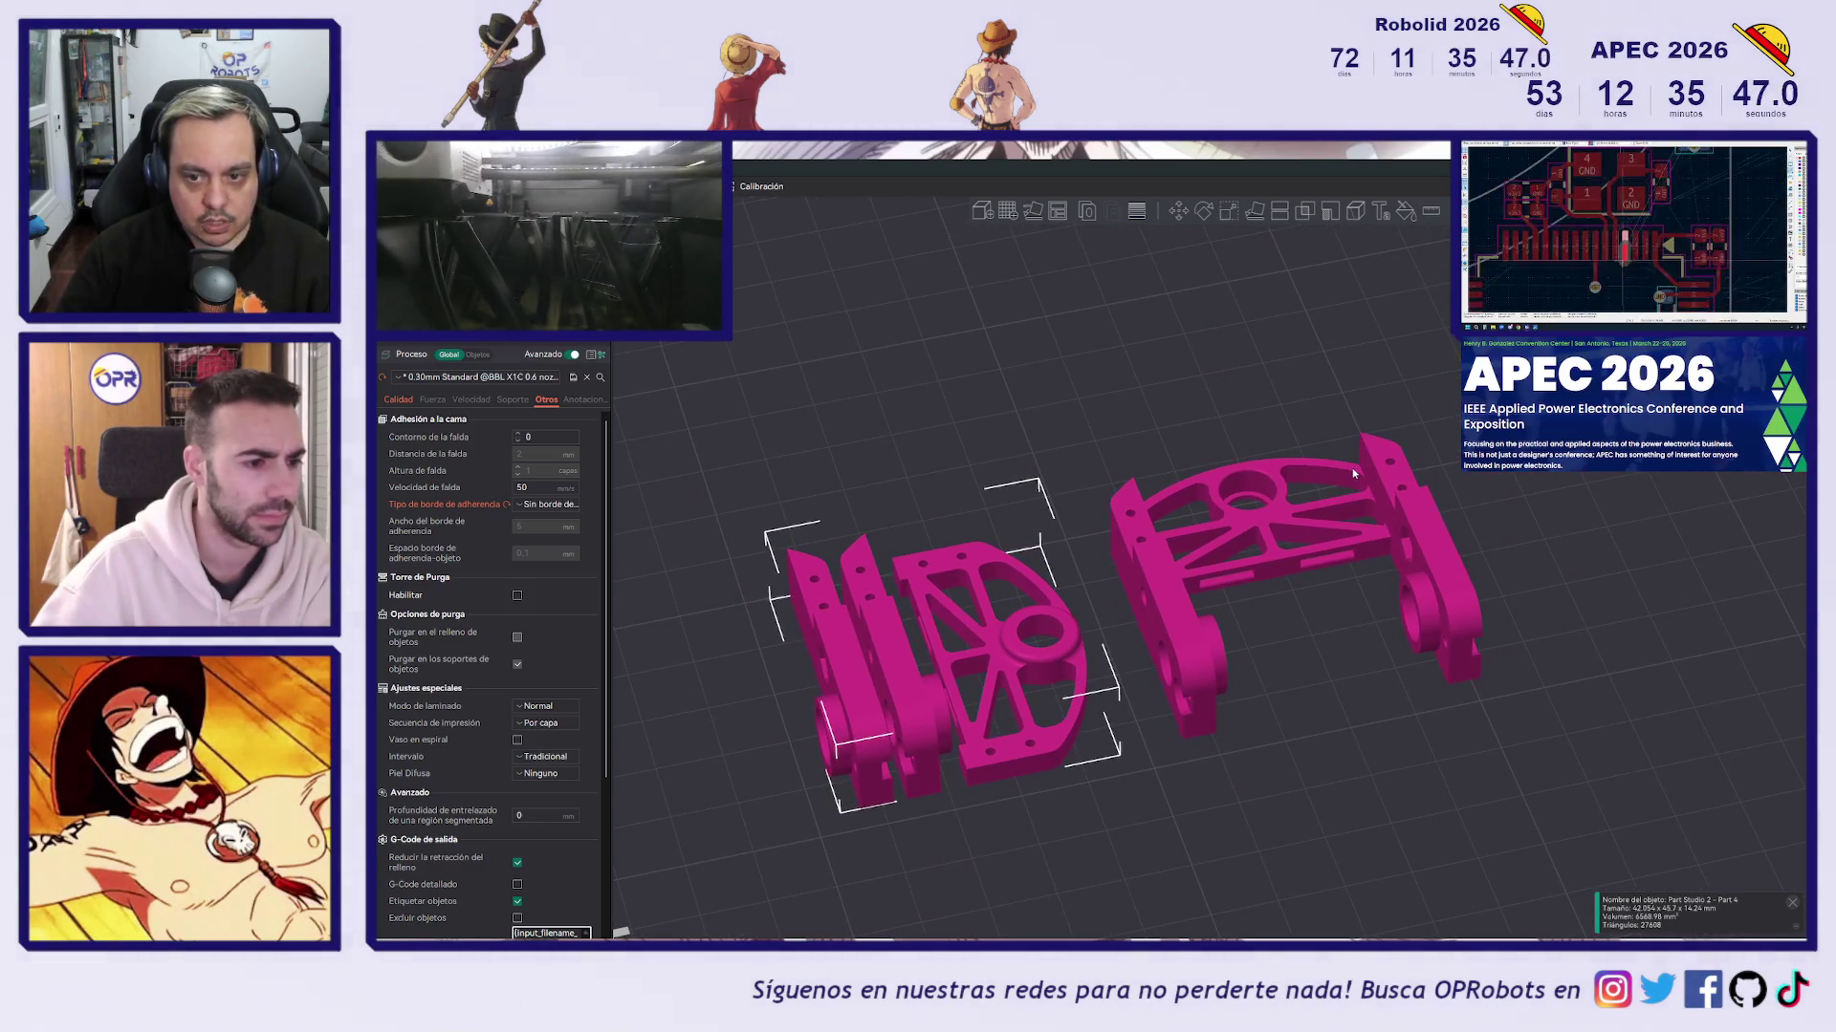
pyautogui.moveTo(948, 639); pyautogui.dragTo(978, 707)
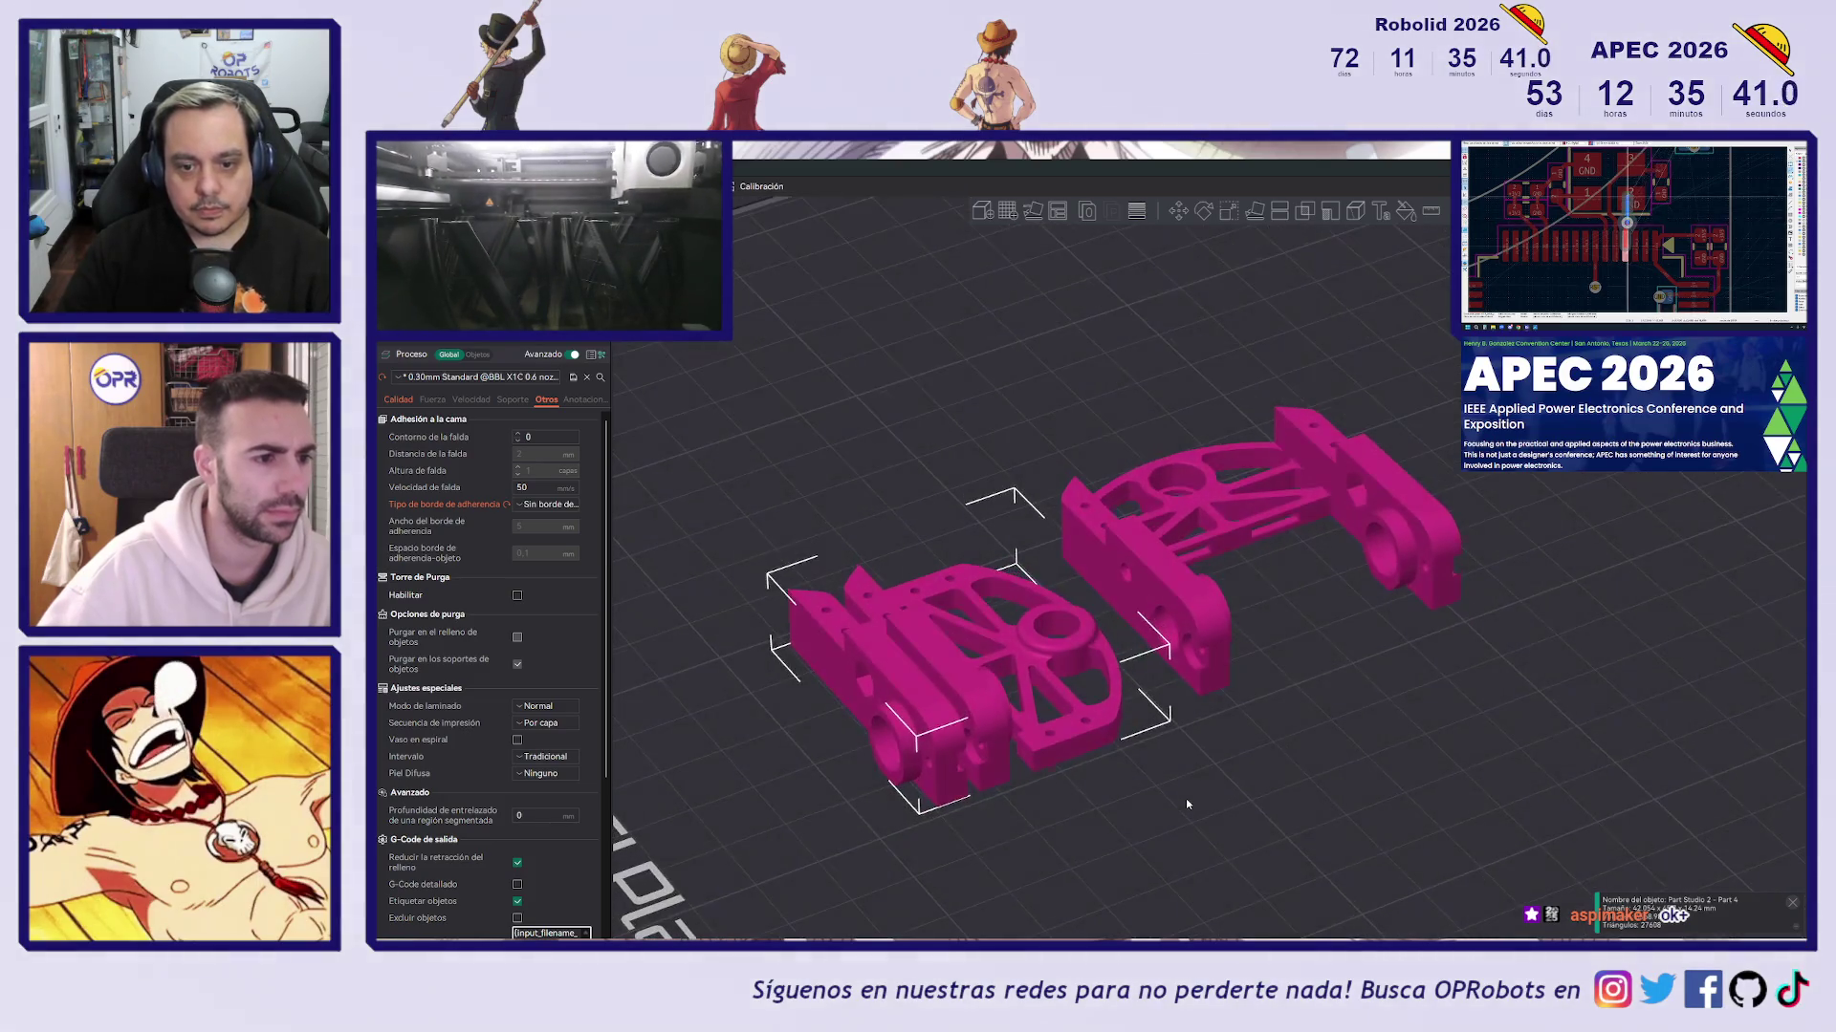
pyautogui.hotkey('alt', 'Tab')
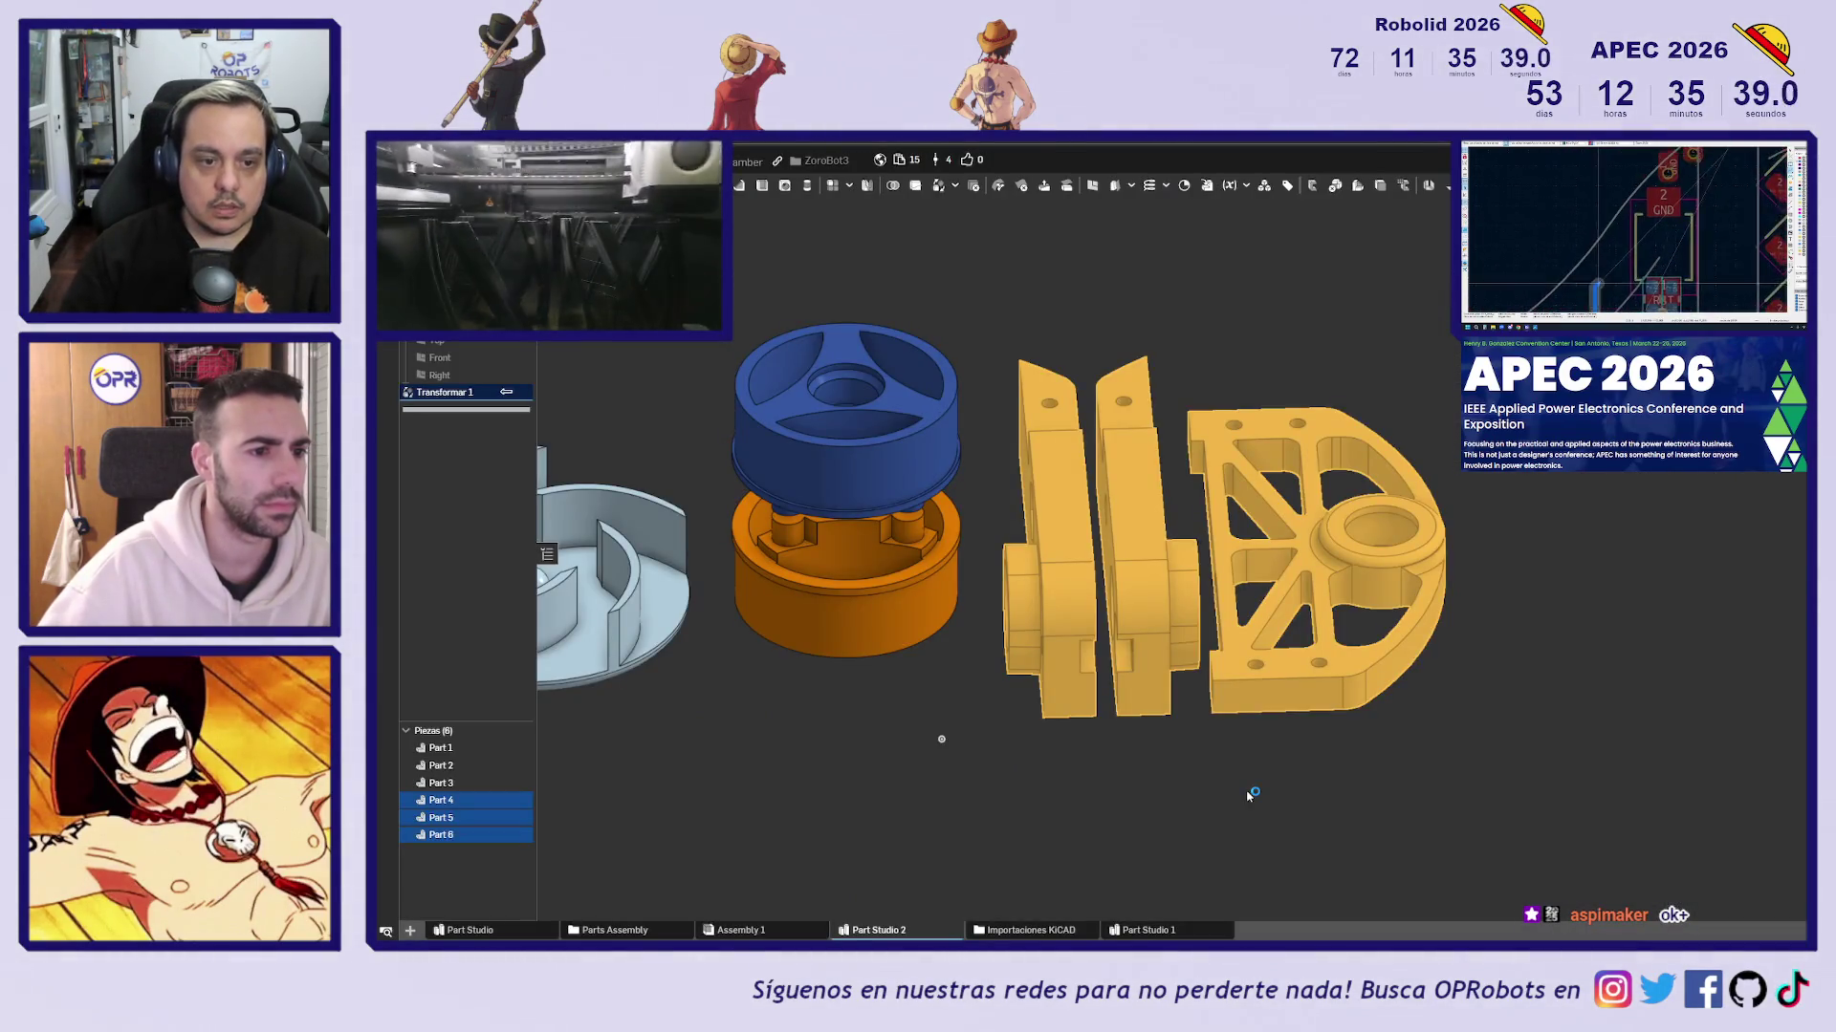
# Clear the Parts 4–6 selection and compare the parts against Assembly 1
pyautogui.scroll(-3, 1248, 795)
pyautogui.moveTo(1304, 717)
pyautogui.mouseDown(button='right')
pyautogui.moveTo(1202, 791)
pyautogui.moveTo(1301, 710)
pyautogui.mouseUp(button='right')
pyautogui.click(1161, 759)
pyautogui.scroll(2, 1301, 710)
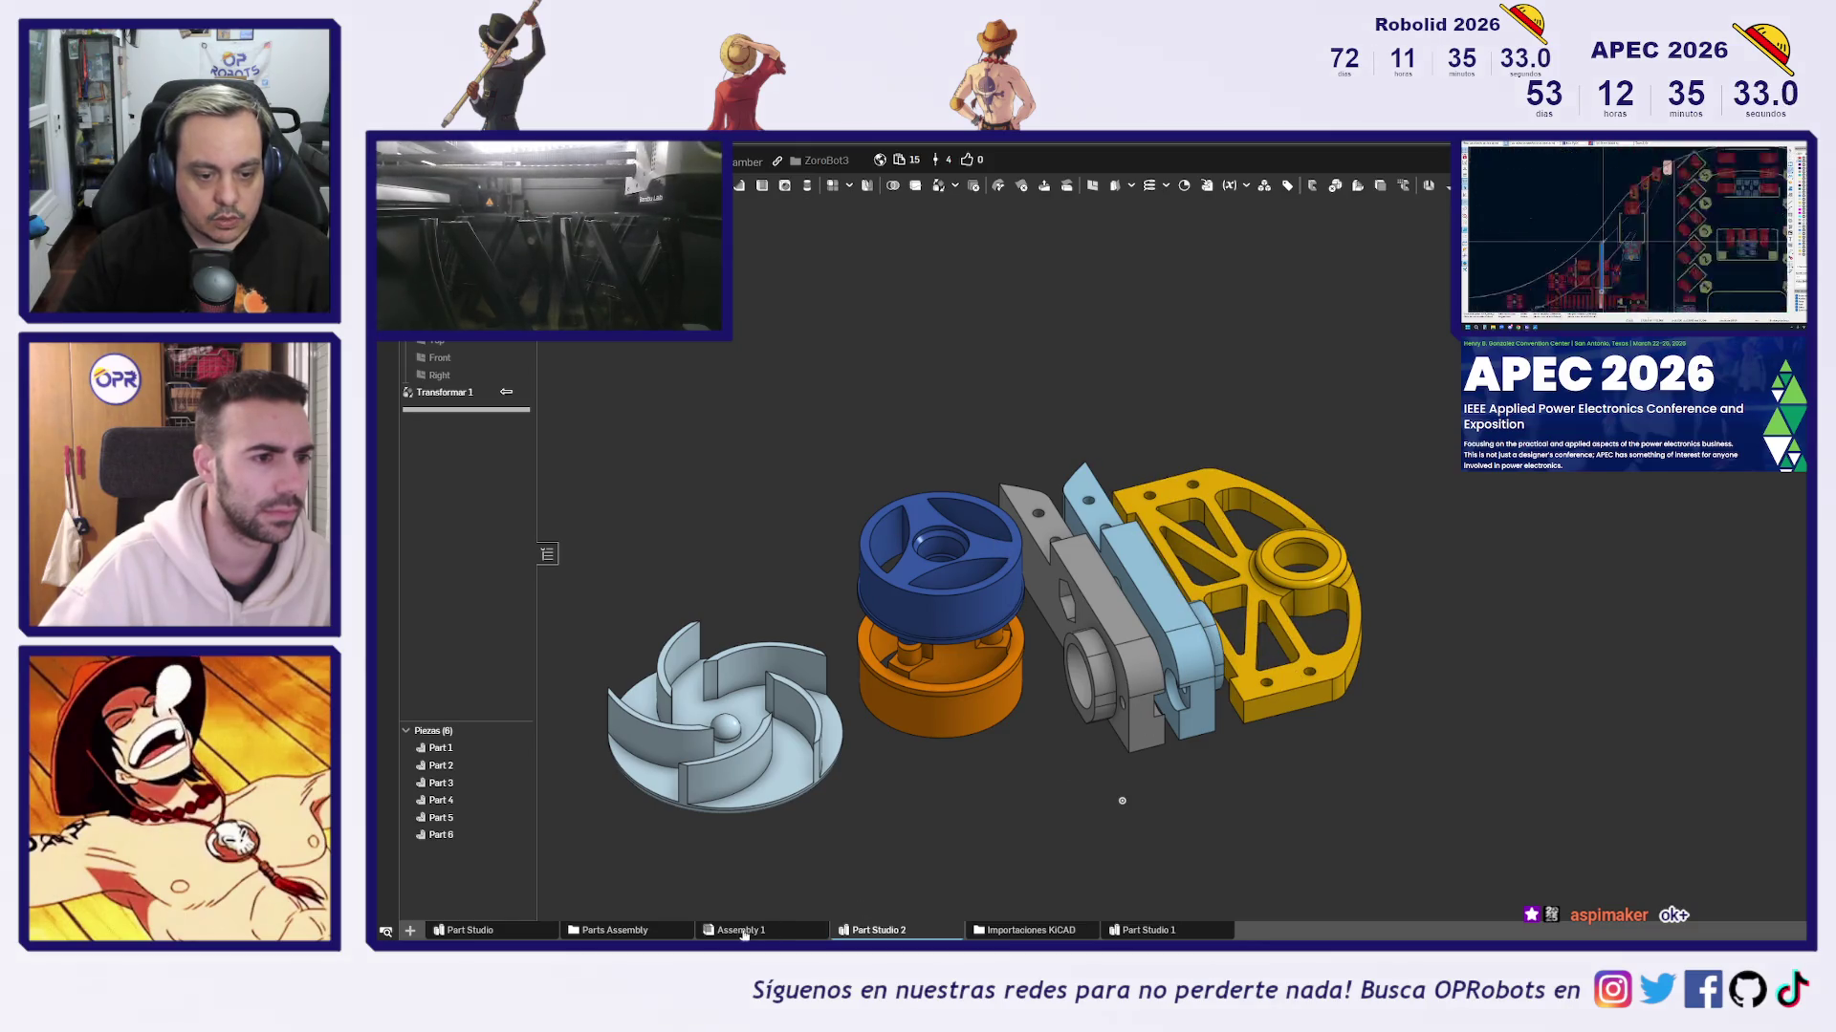
pyautogui.click(806, 928)
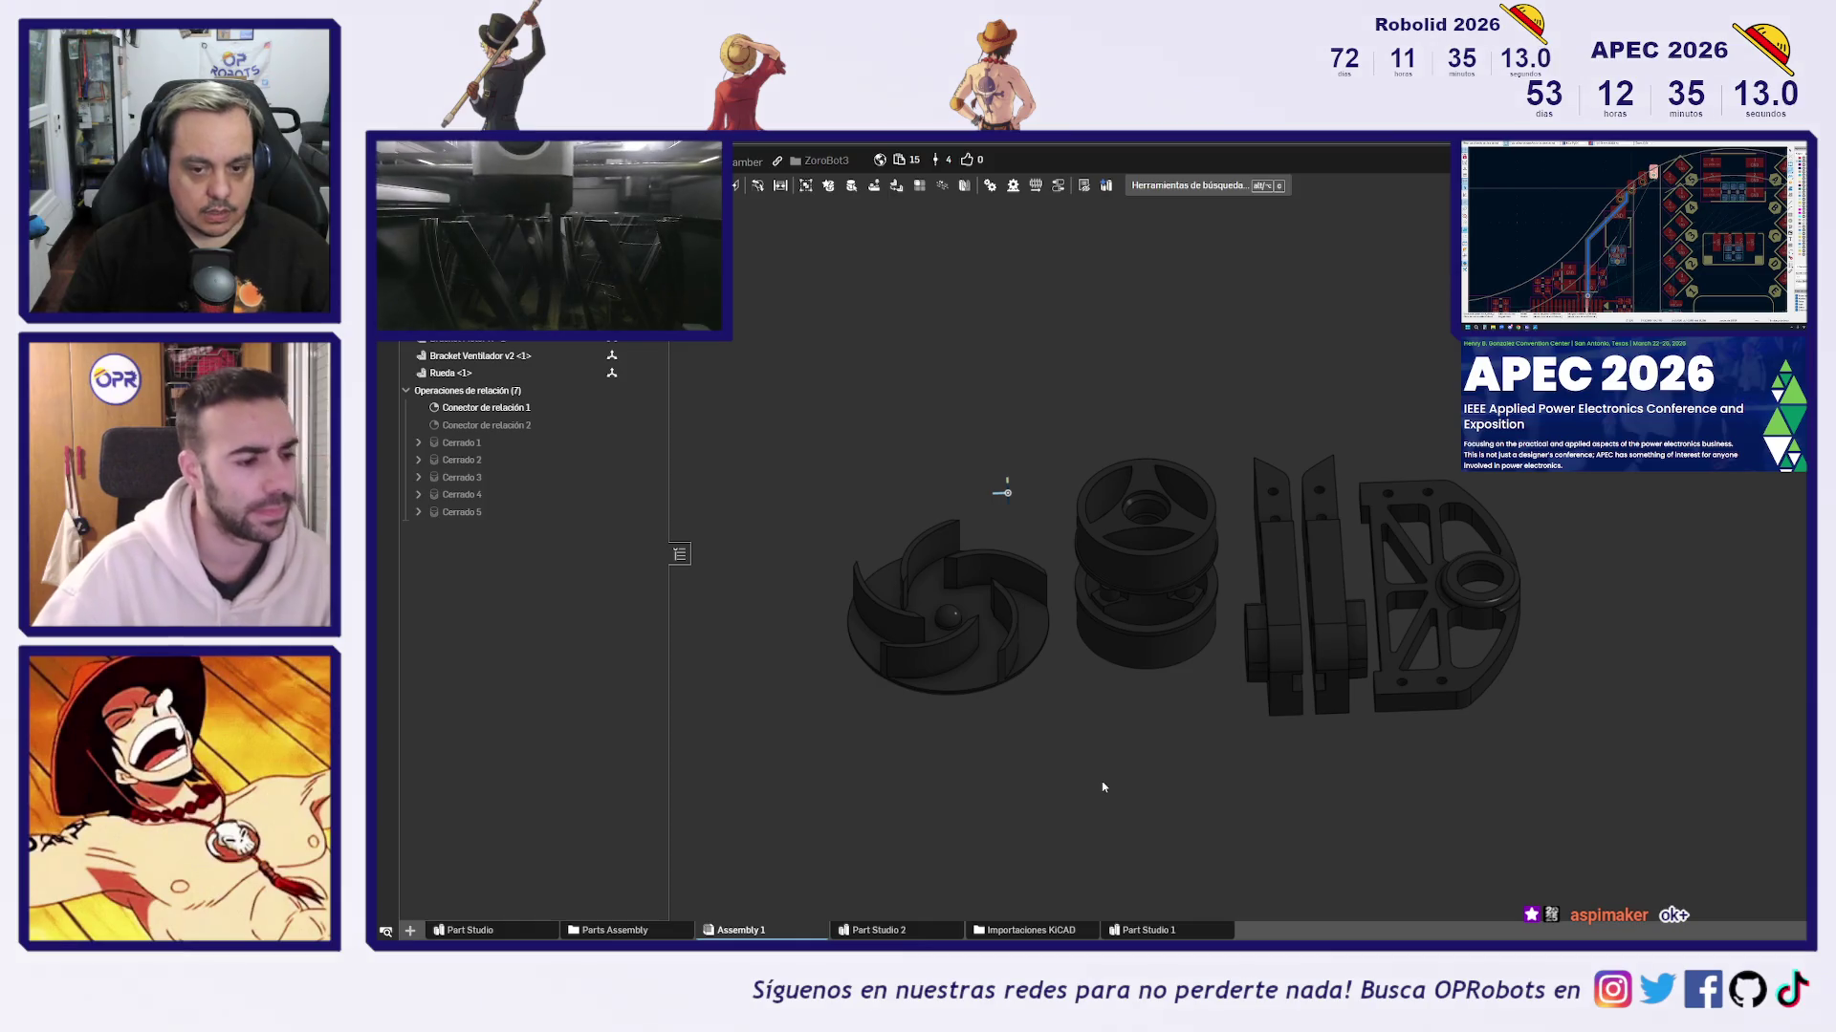
pyautogui.click(879, 930)
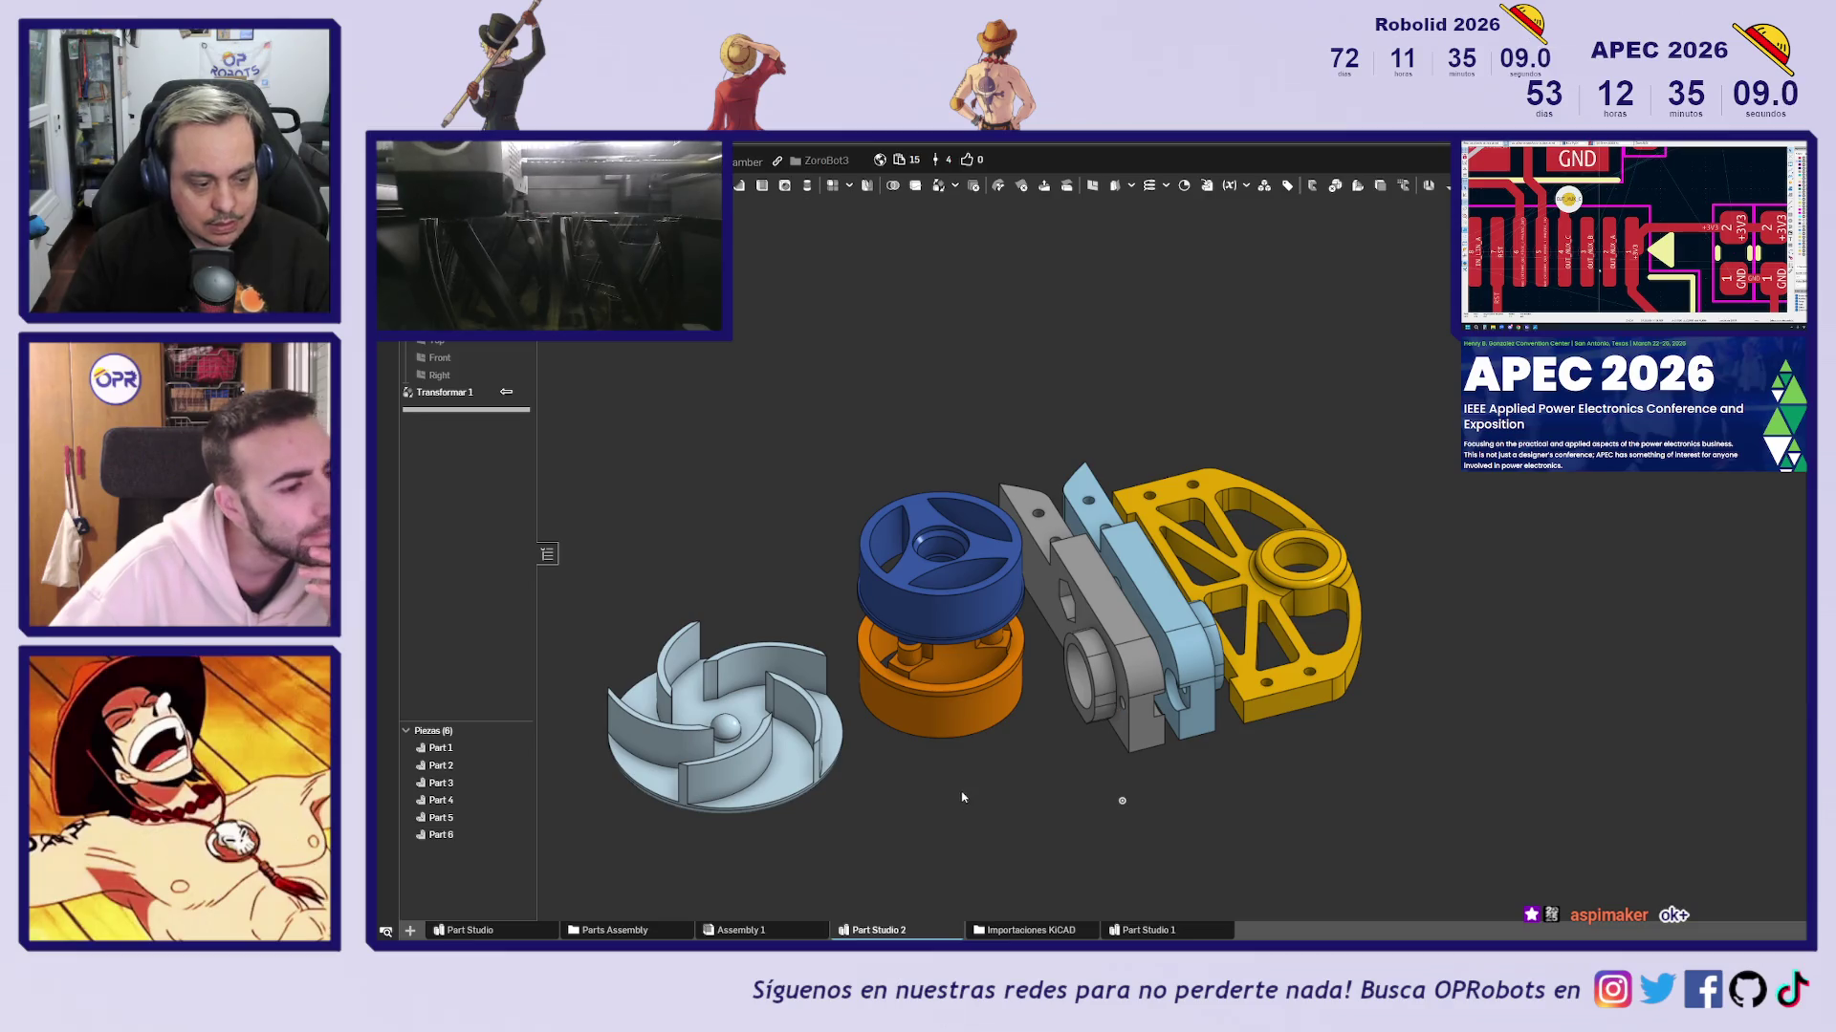
# Orbit to a near-front view and select the light-blue plate's front face
pyautogui.moveTo(959, 806)
pyautogui.mouseDown(button='right')
pyautogui.moveTo(1036, 808)
pyautogui.moveTo(1033, 778)
pyautogui.mouseUp(button='right')
pyautogui.scroll(2, 1227, 791)
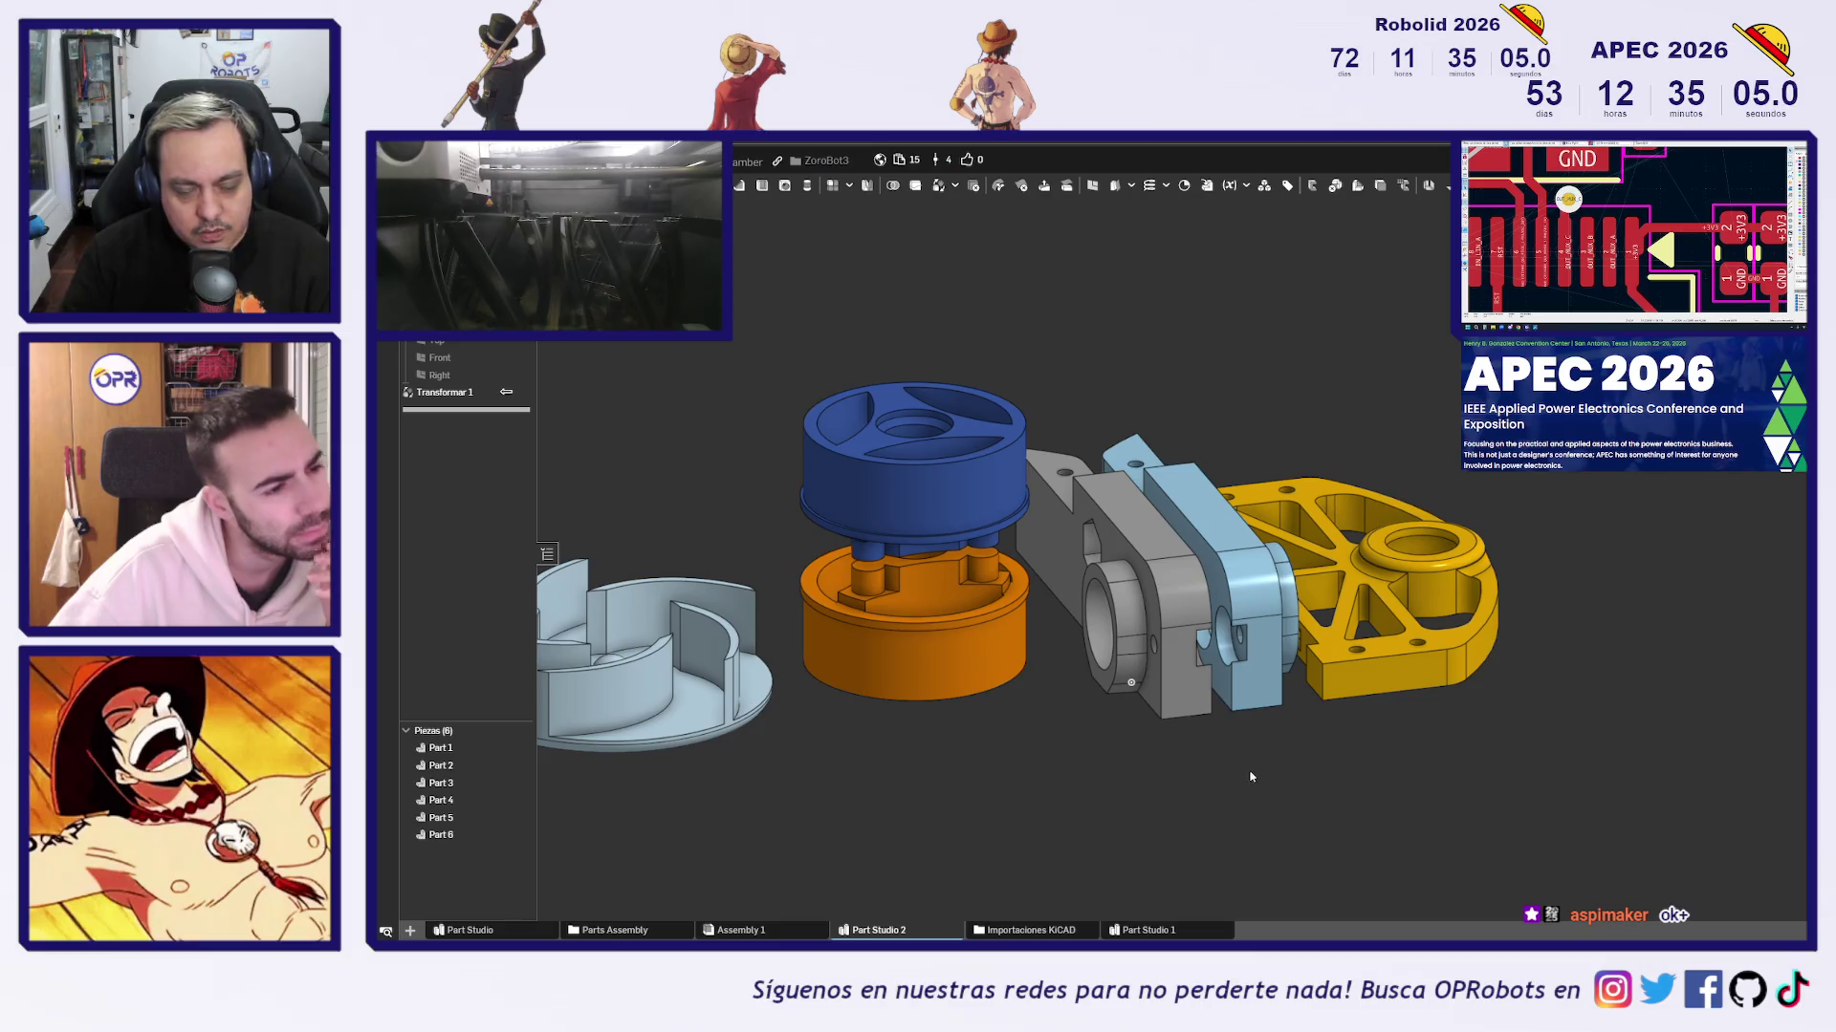
pyautogui.scroll(3, 1251, 776)
pyautogui.moveTo(1367, 750)
pyautogui.mouseDown(button='right')
pyautogui.moveTo(1345, 627)
pyautogui.moveTo(1350, 669)
pyautogui.mouseUp(button='right')
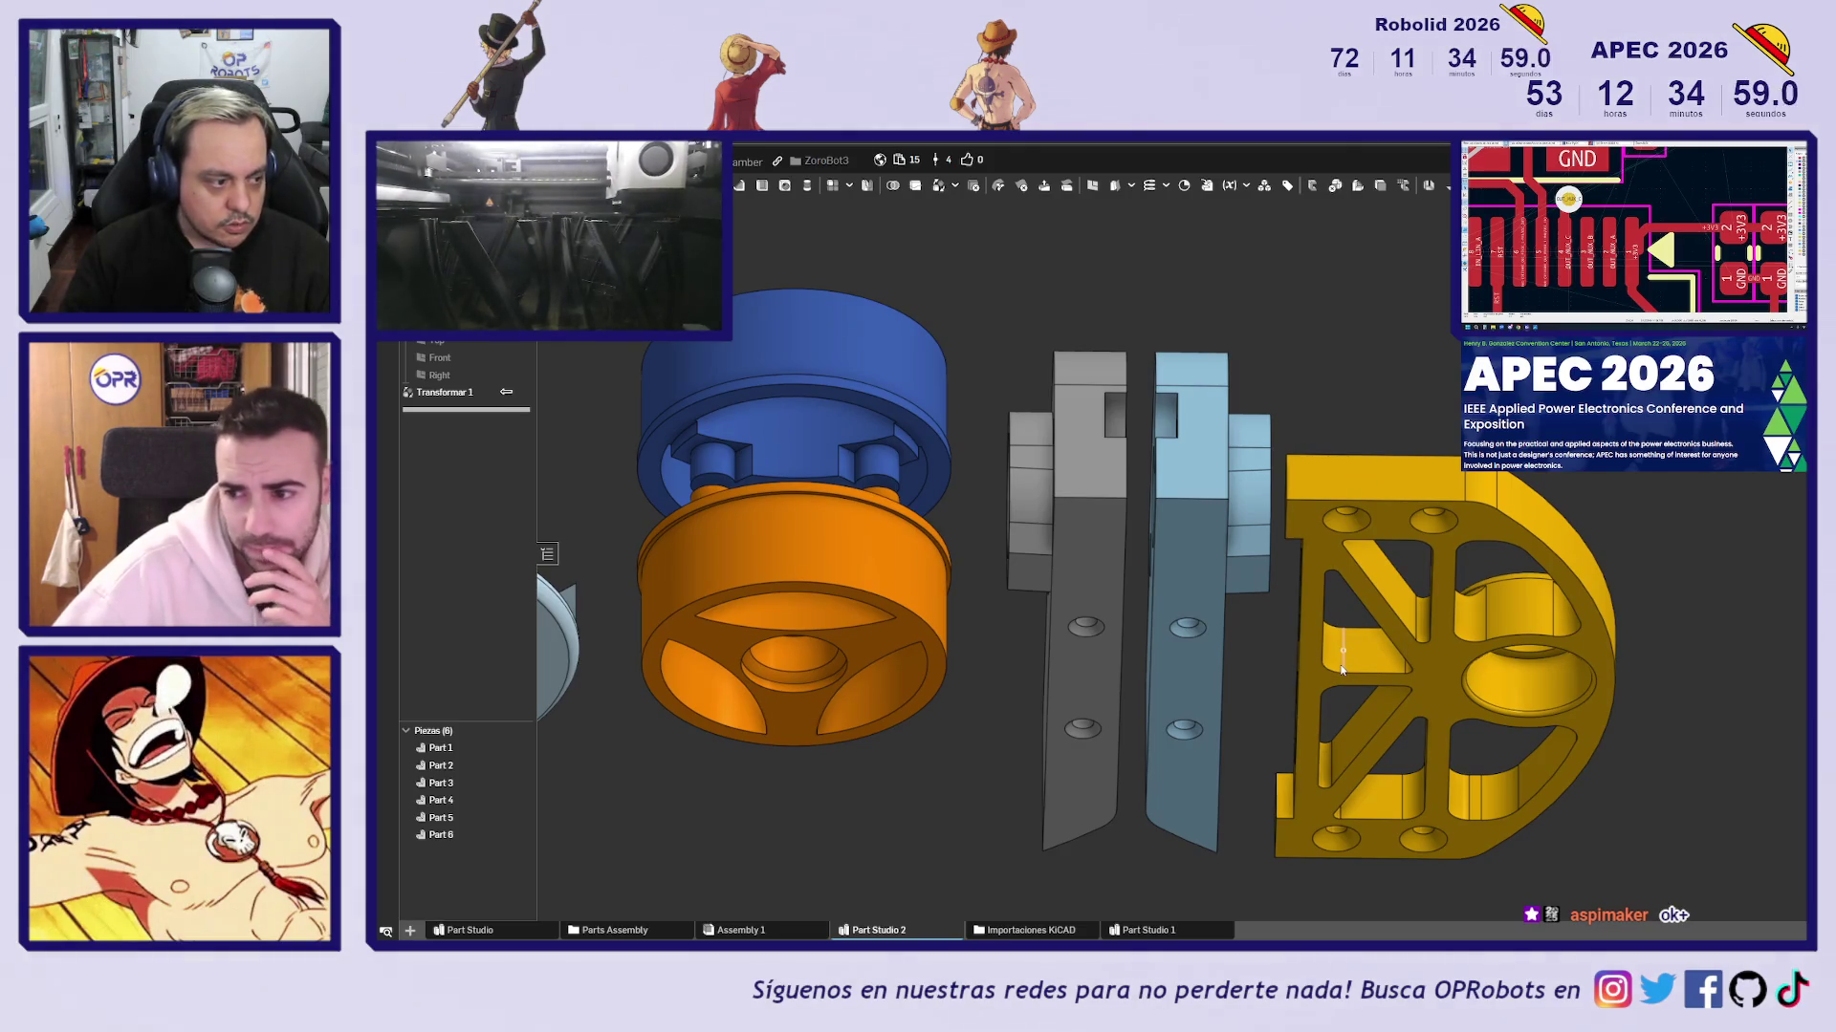
pyautogui.click(1184, 585)
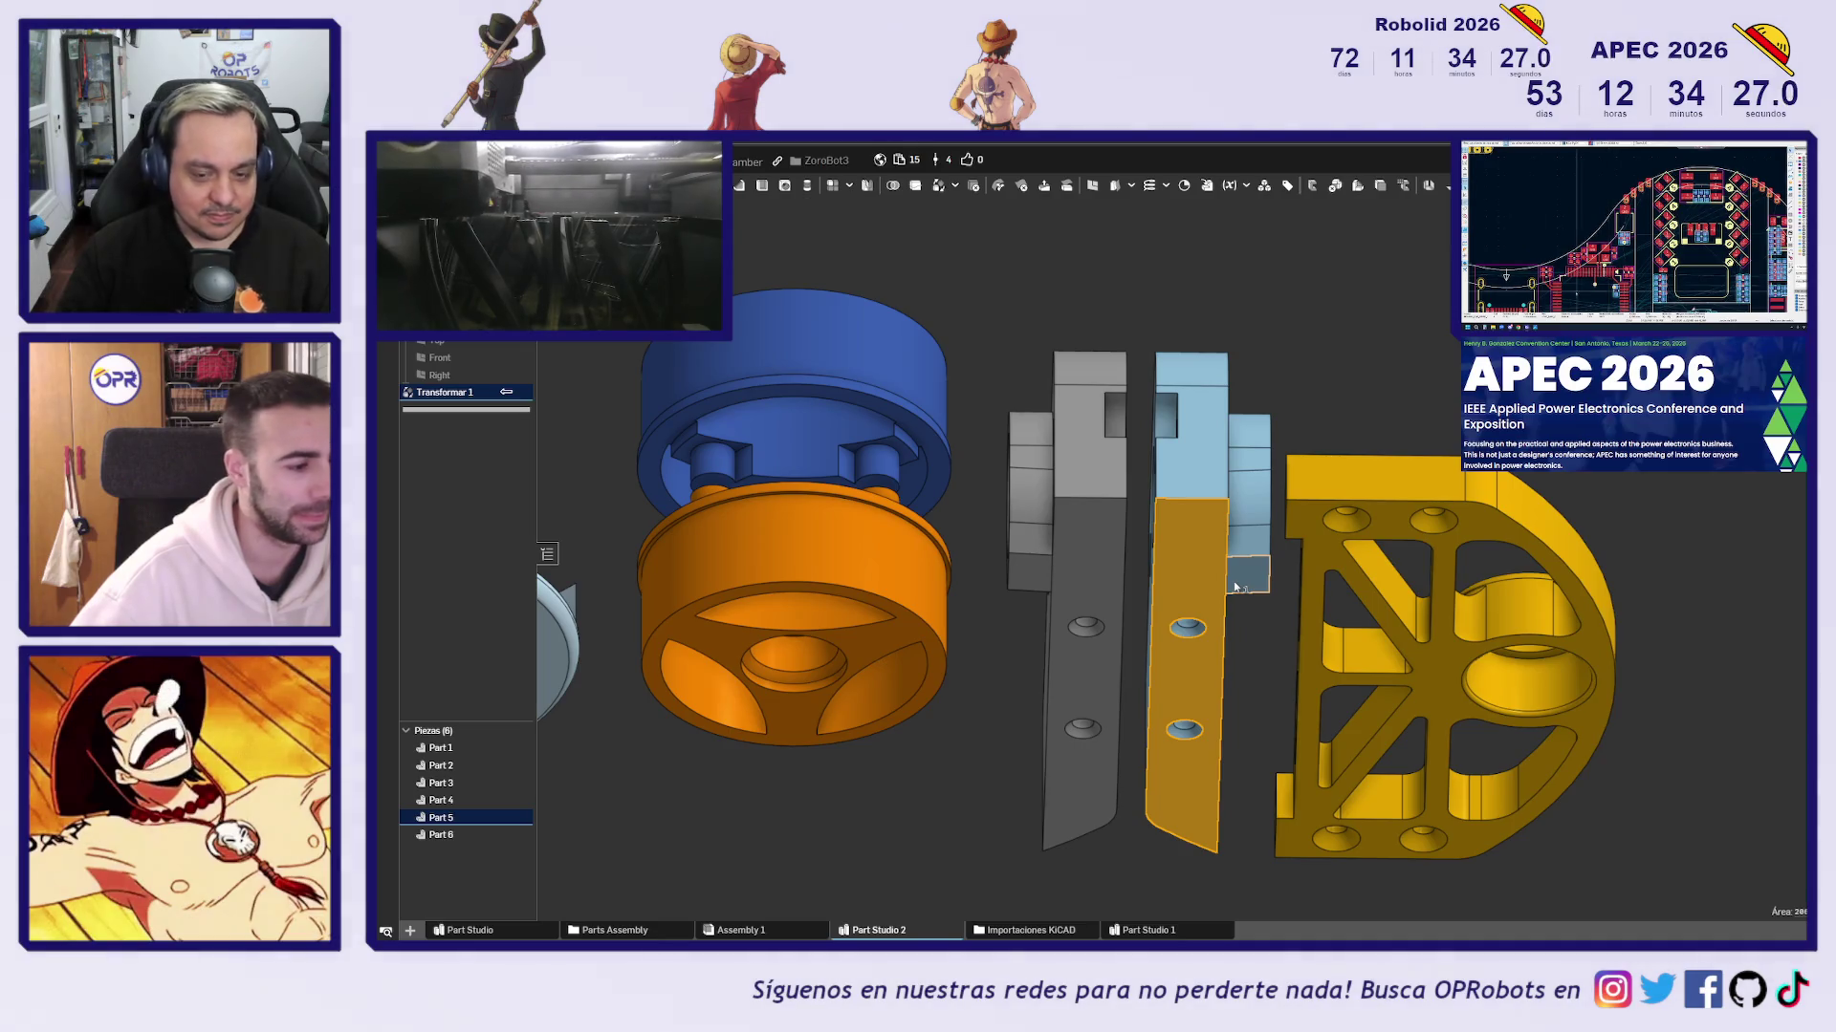
# Start a new sketch on the chosen face and view it straight on
pyautogui.hotkey('shift', 's')
pyautogui.press('n')
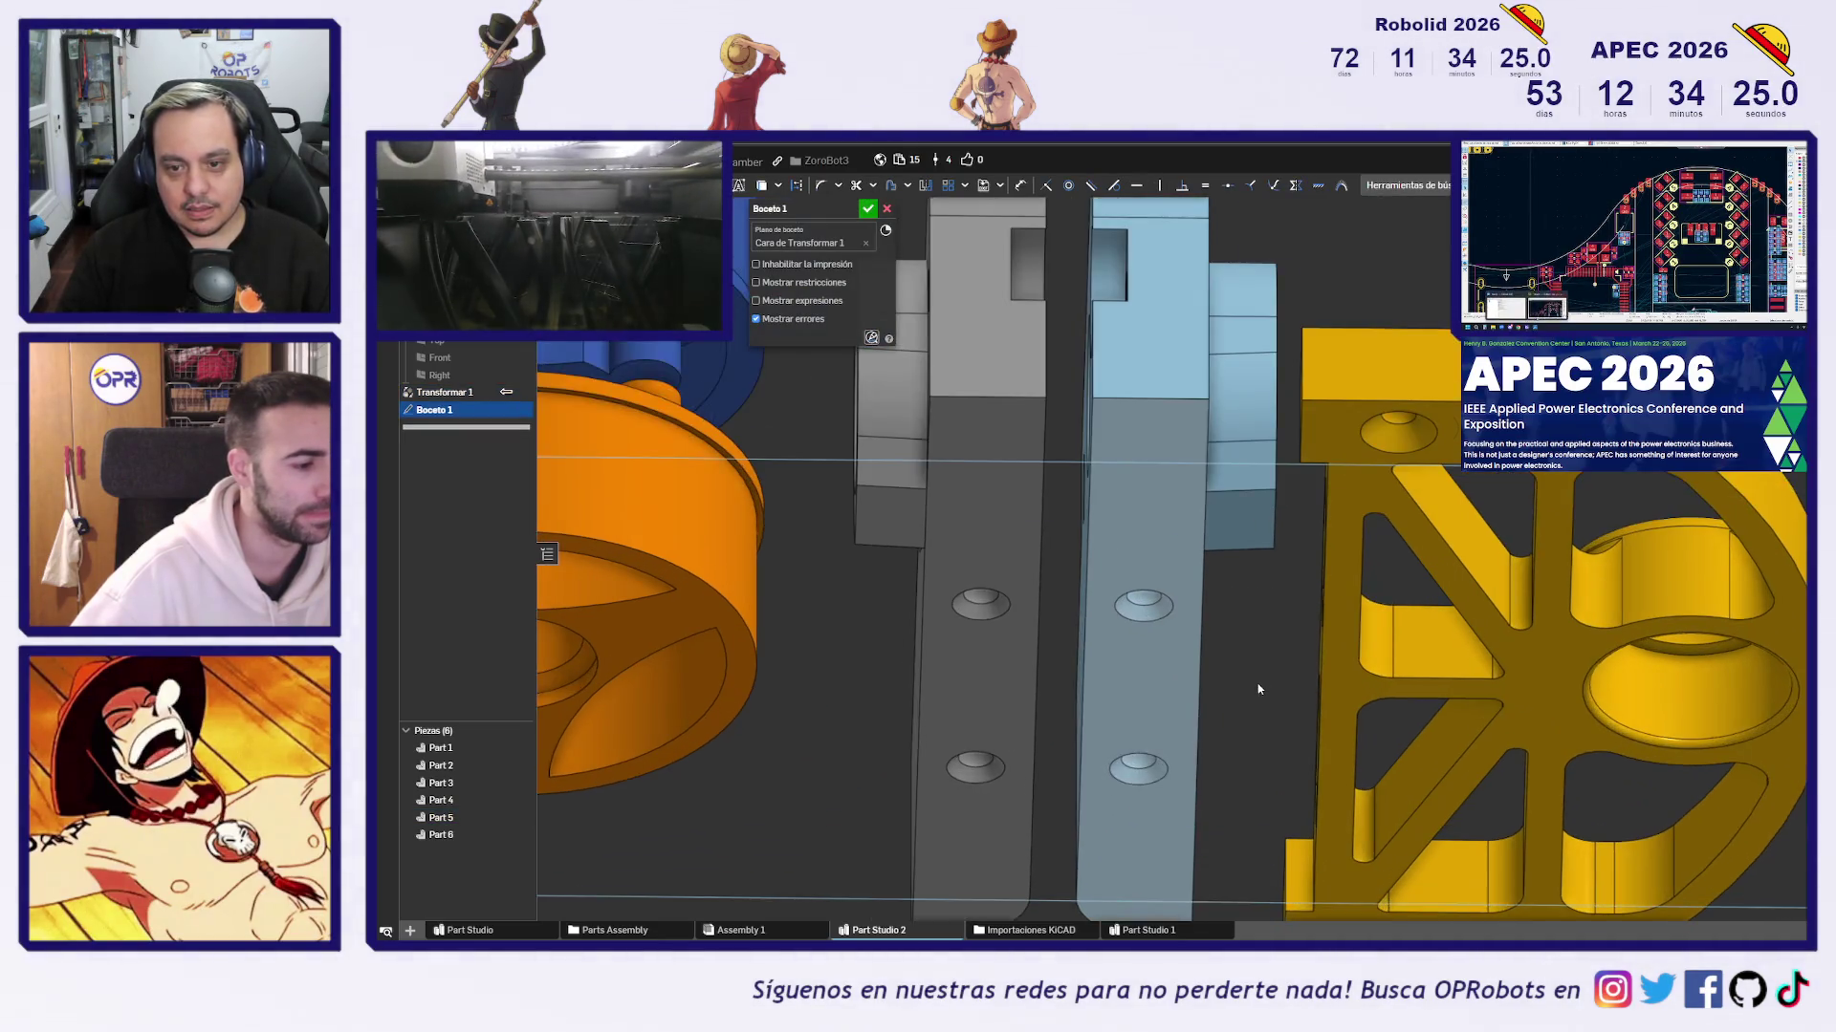
pyautogui.scroll(3, 1255, 593)
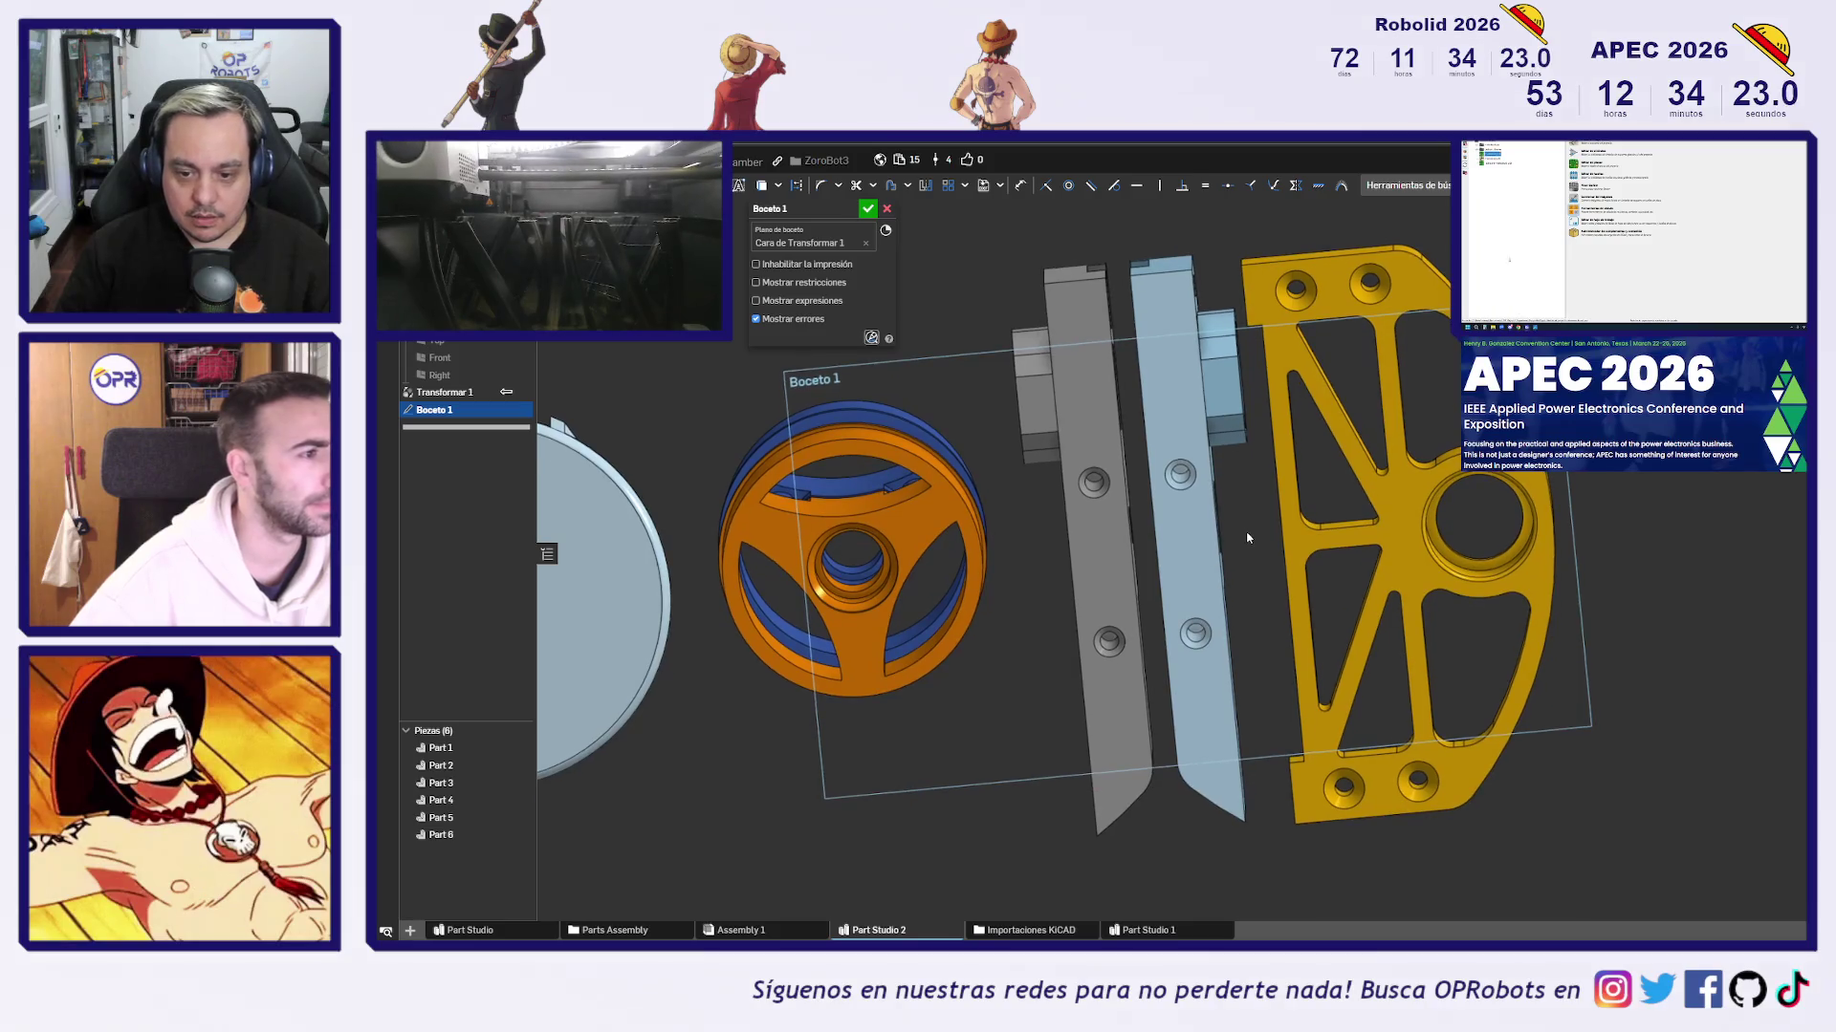
pyautogui.scroll(2, 1093, 478)
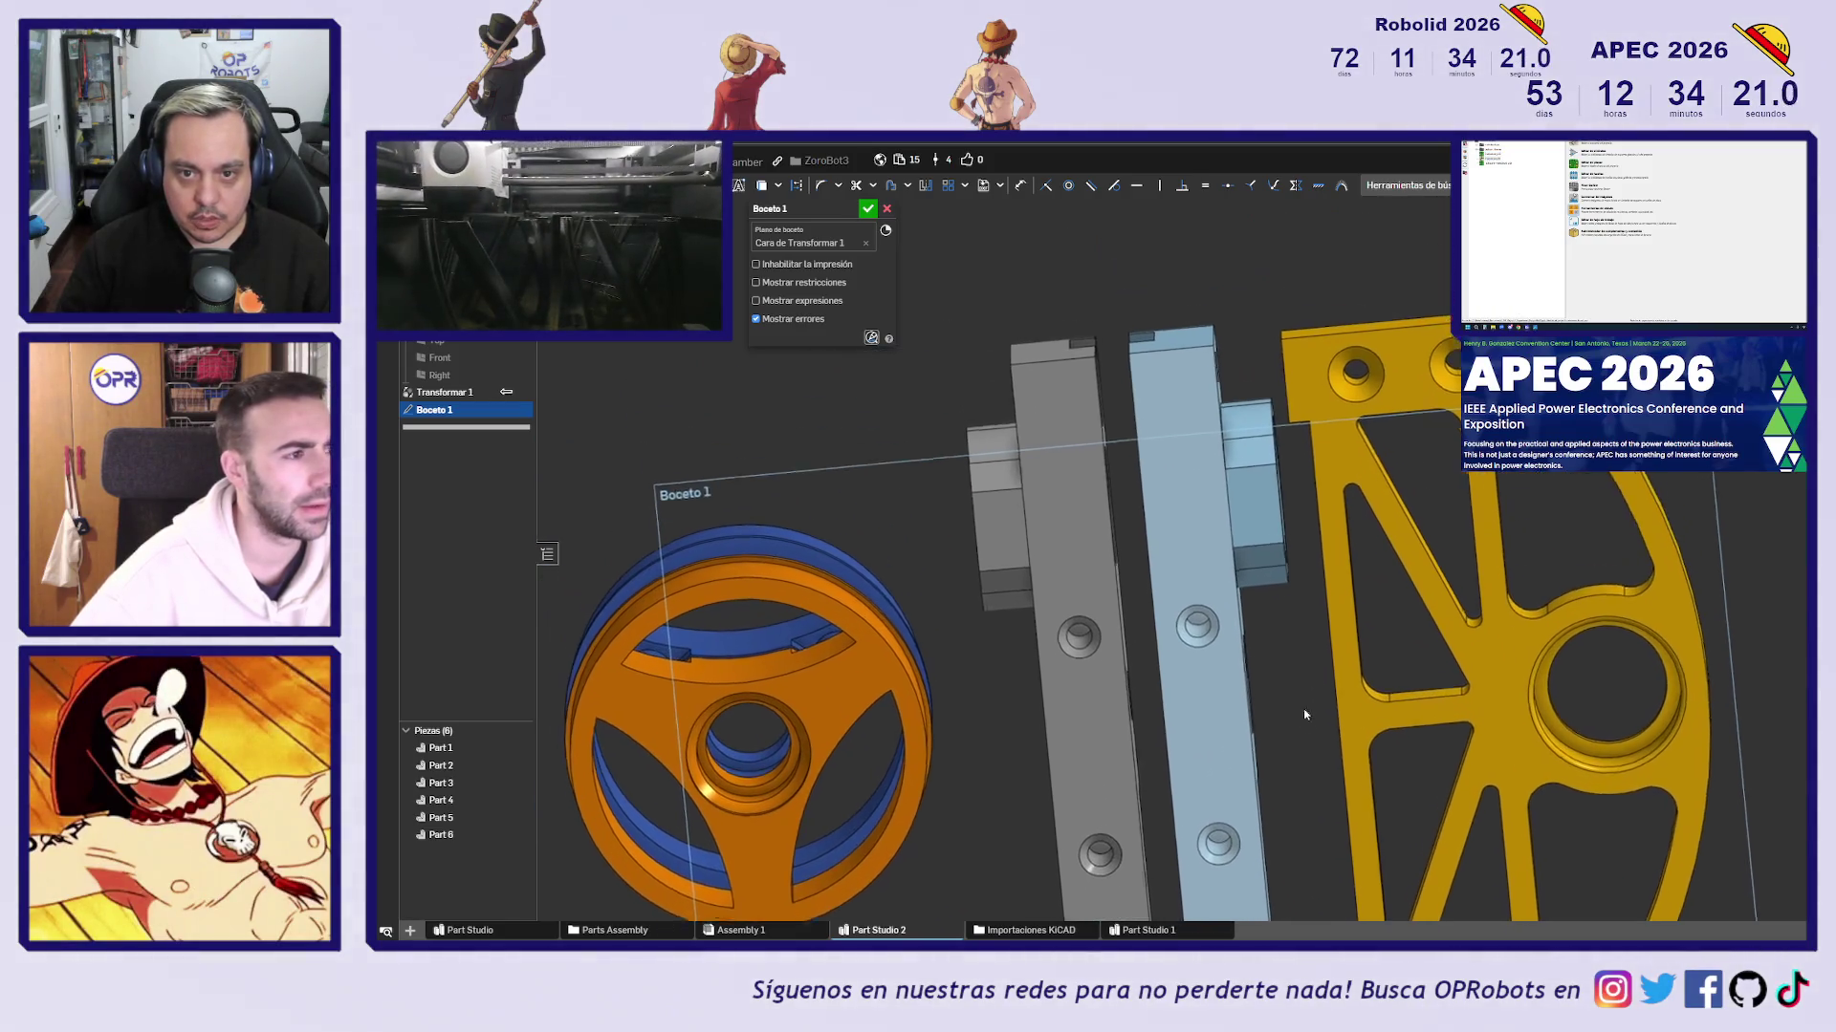
pyautogui.scroll(2, 1093, 483)
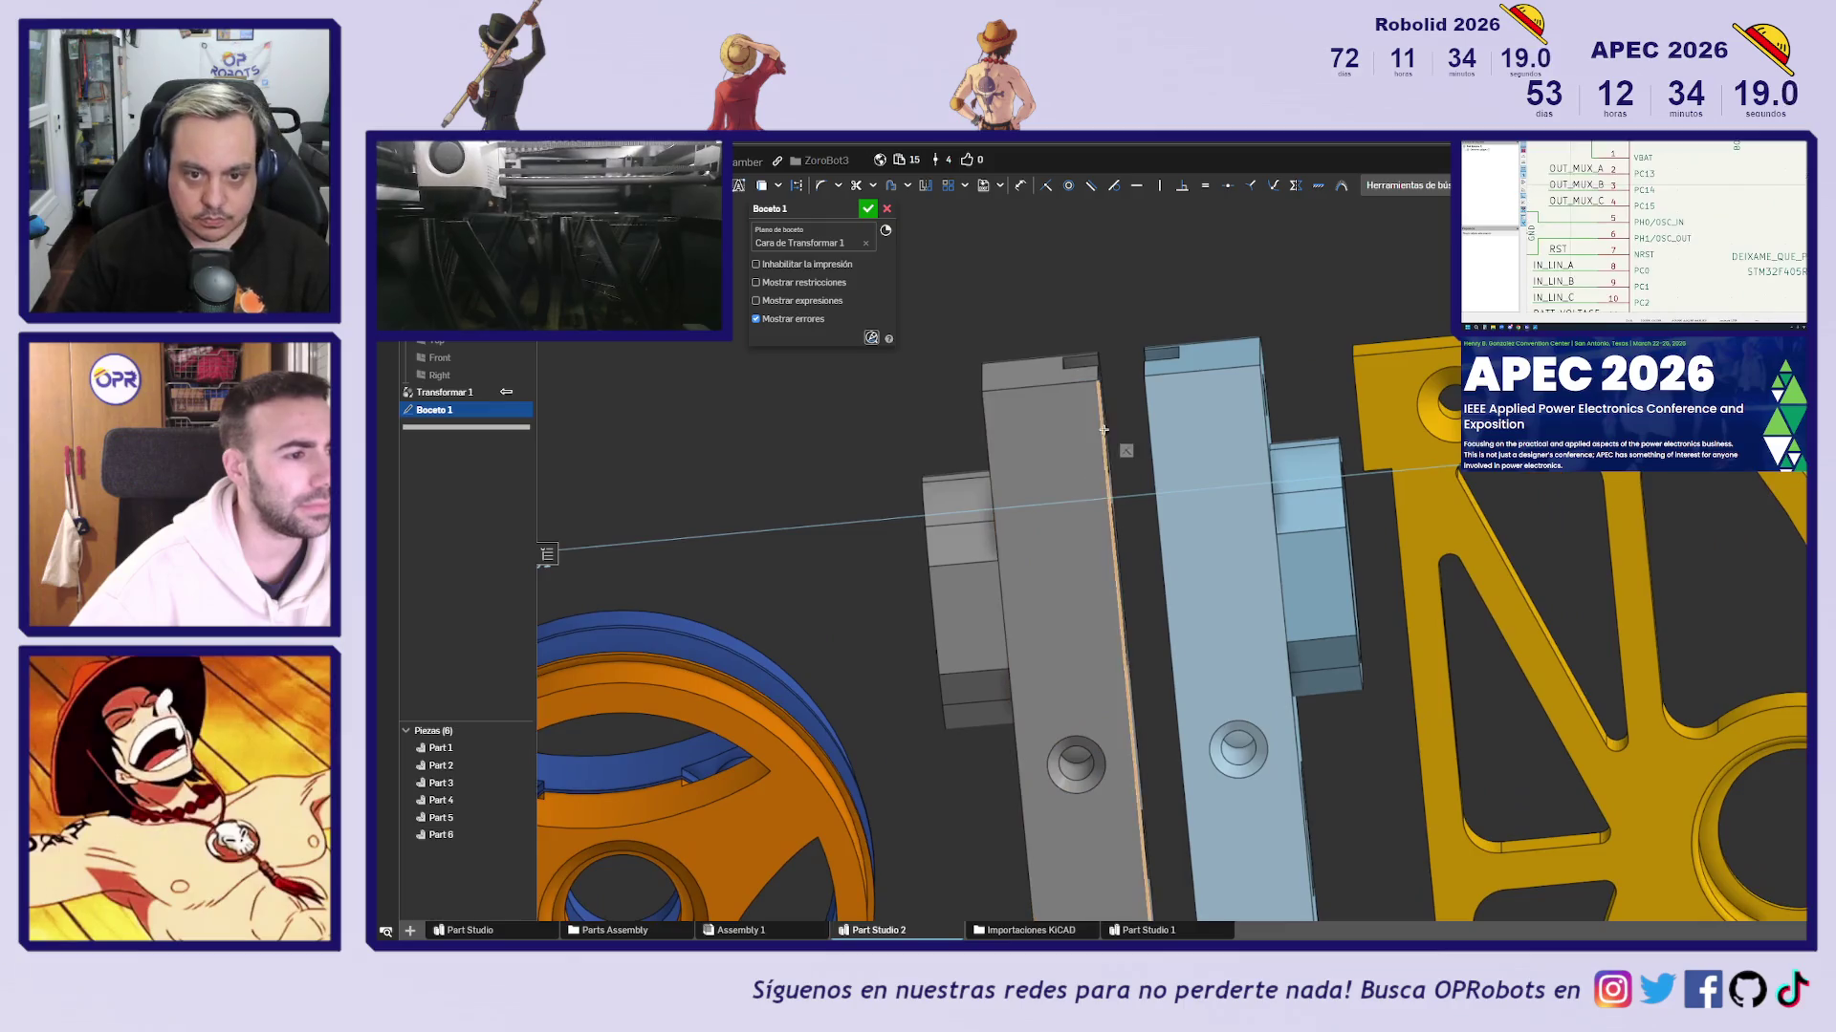
pyautogui.moveTo(1061, 418)
pyautogui.mouseDown(button='right')
pyautogui.moveTo(1109, 382)
pyautogui.moveTo(1082, 408)
pyautogui.mouseUp(button='right')
pyautogui.press('n')
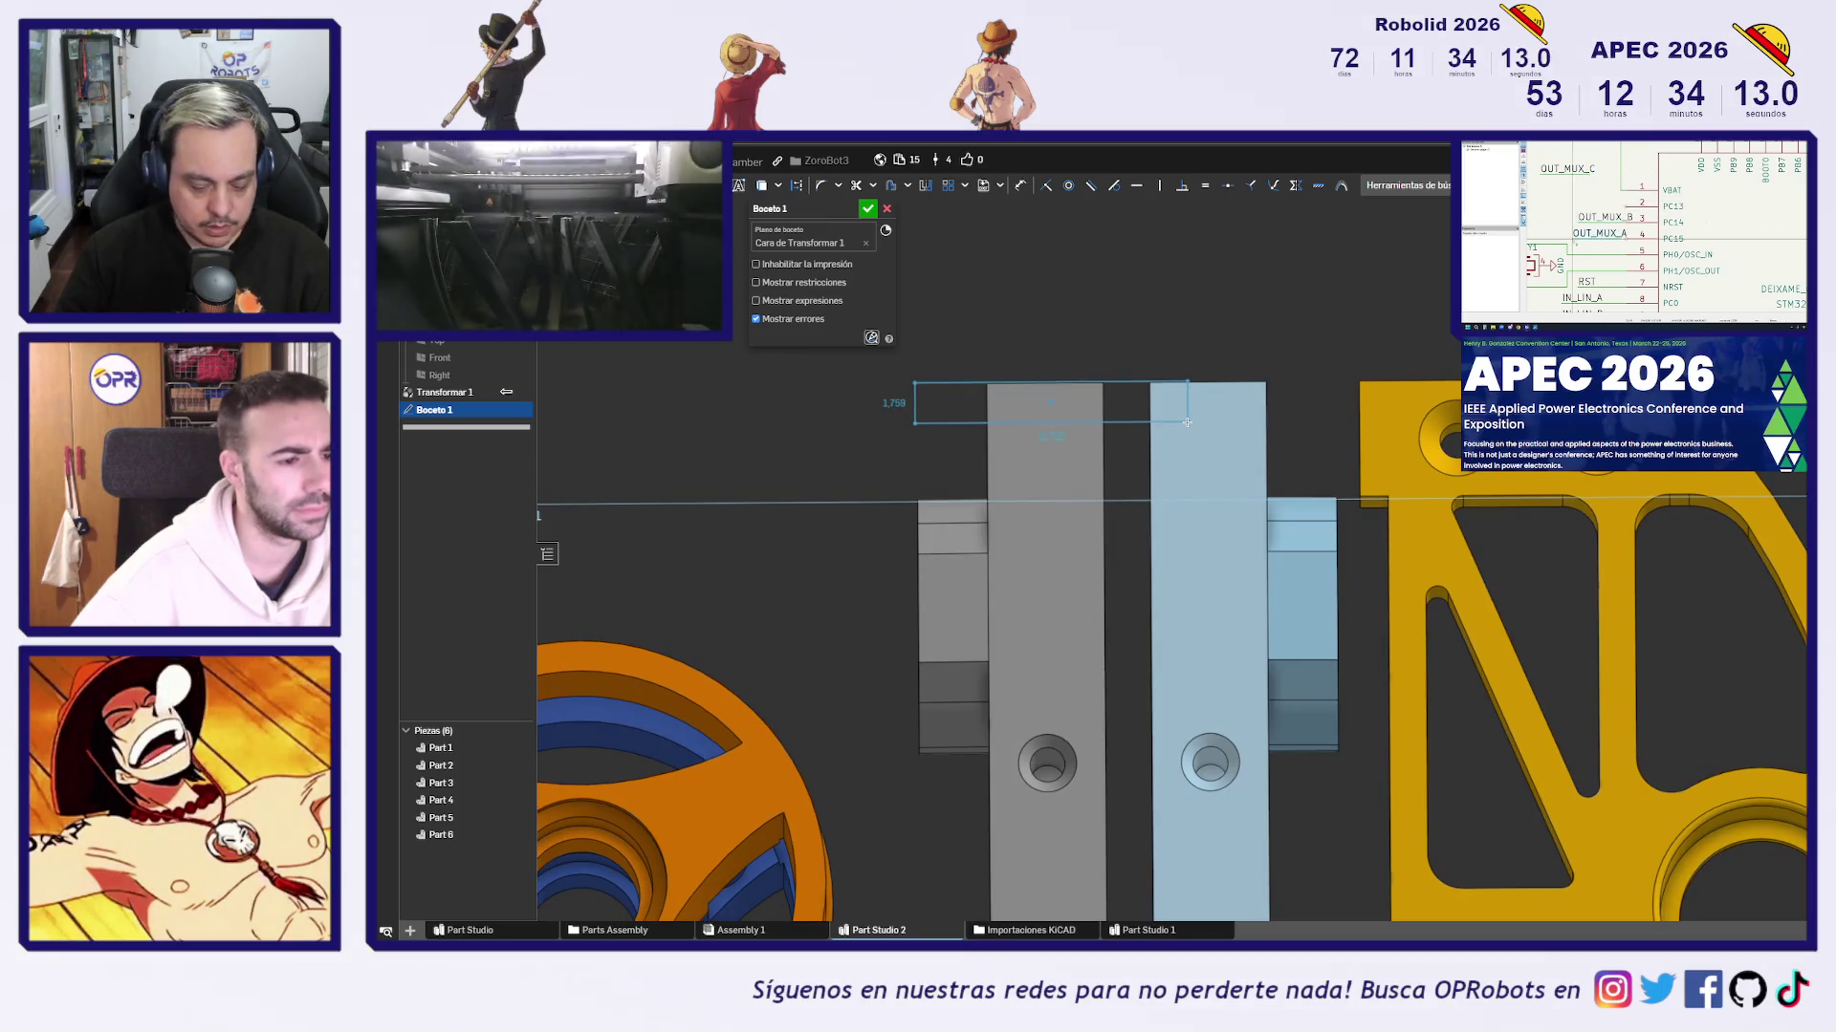
# Draw the first 2 mm-high bar rectangle from the grey plate out to the frame
pyautogui.press('r')
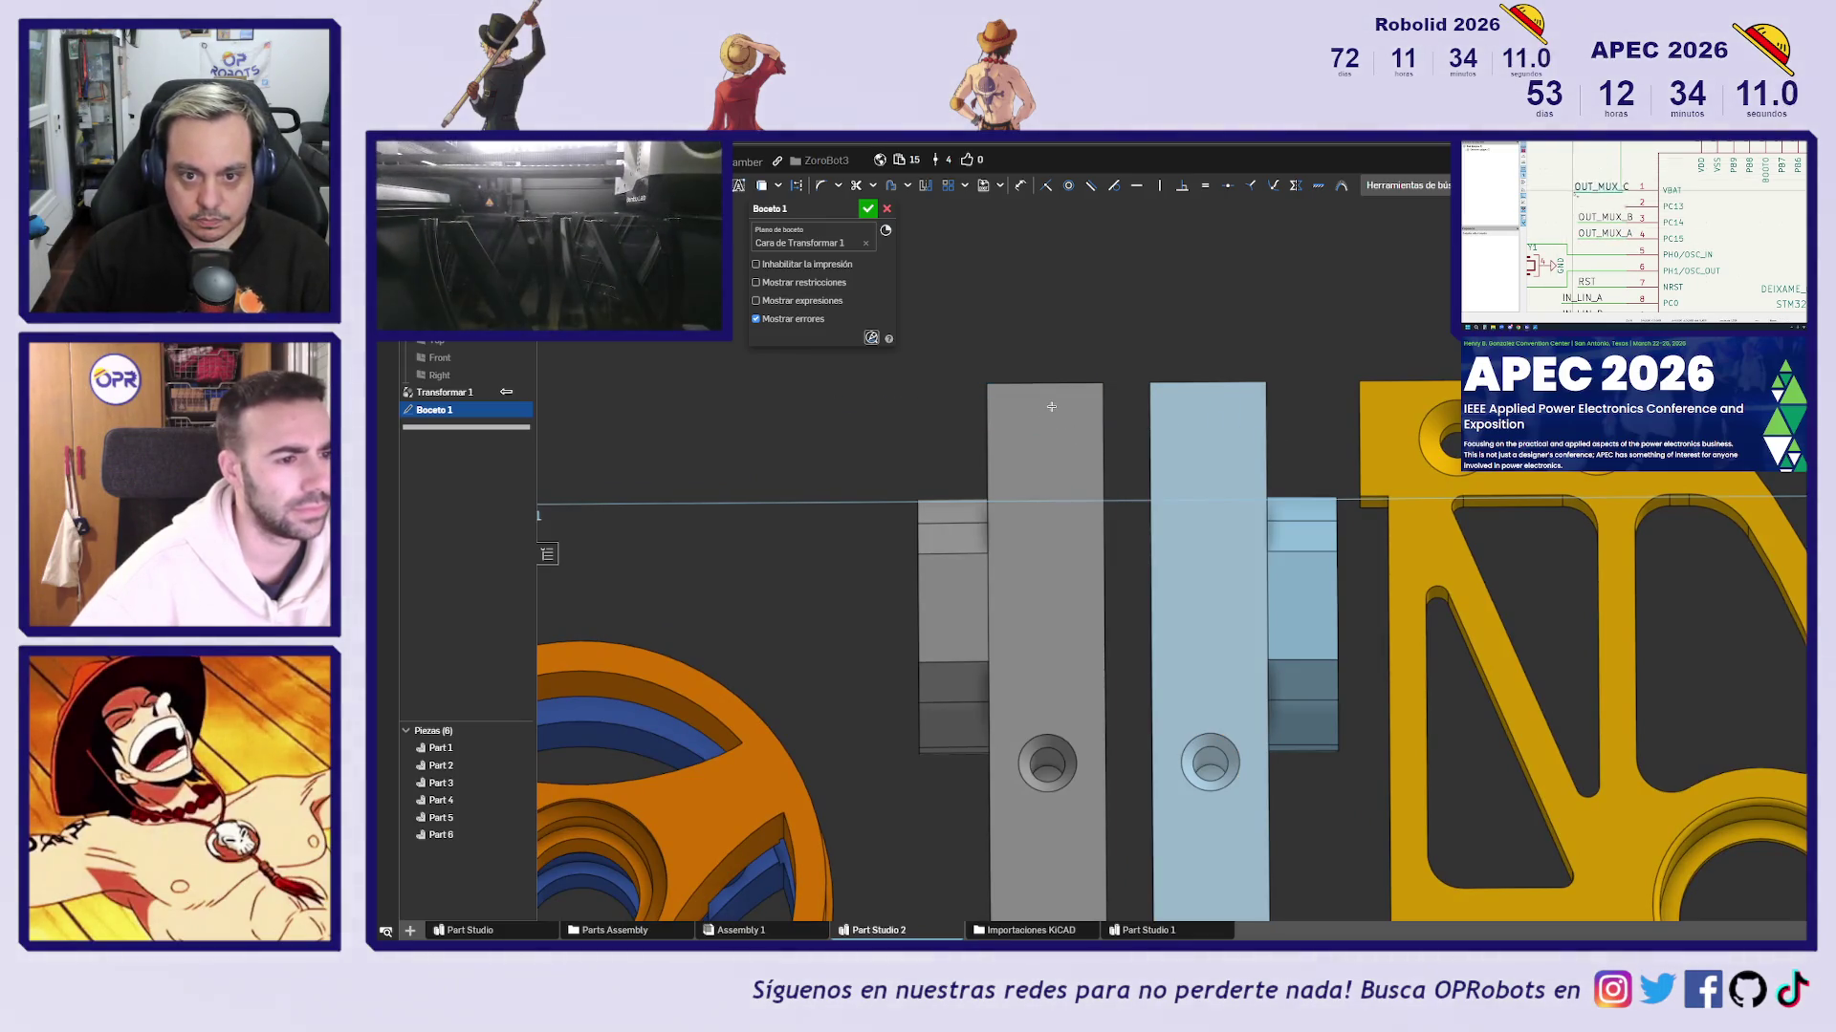
pyautogui.click(1051, 406)
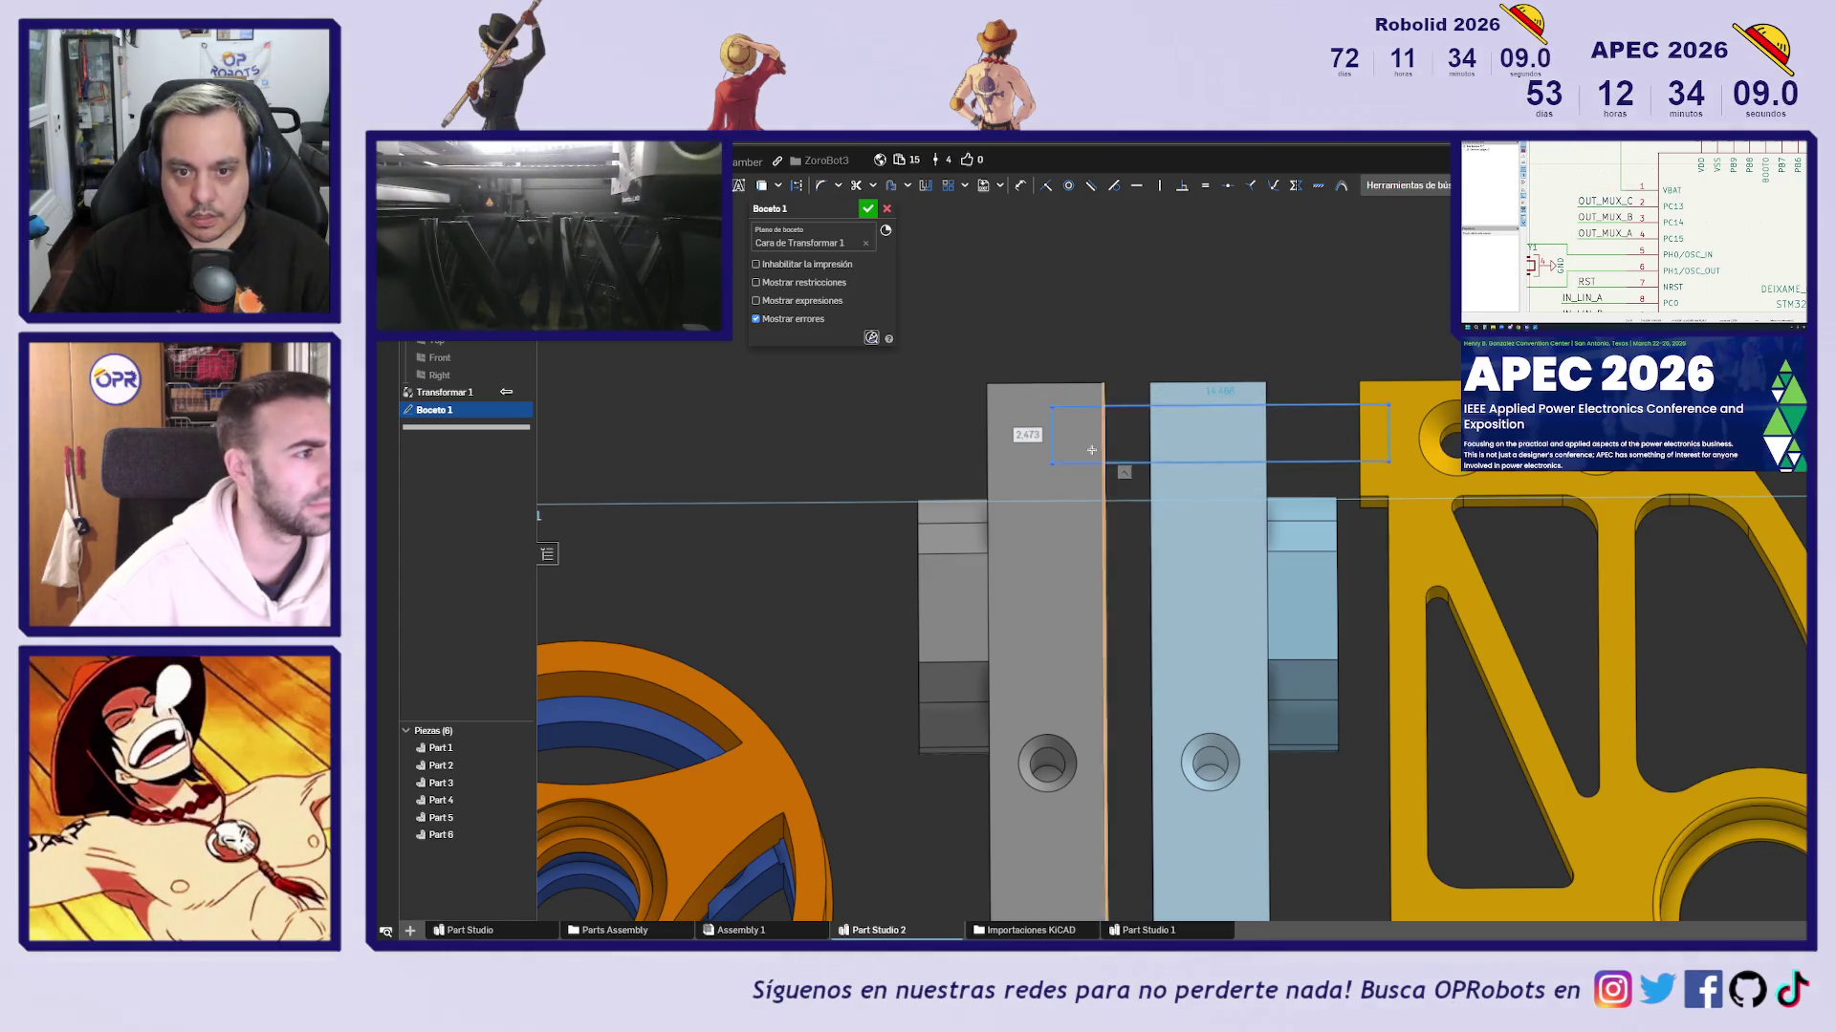
pyautogui.click(1388, 462)
pyautogui.scroll(3, 1255, 423)
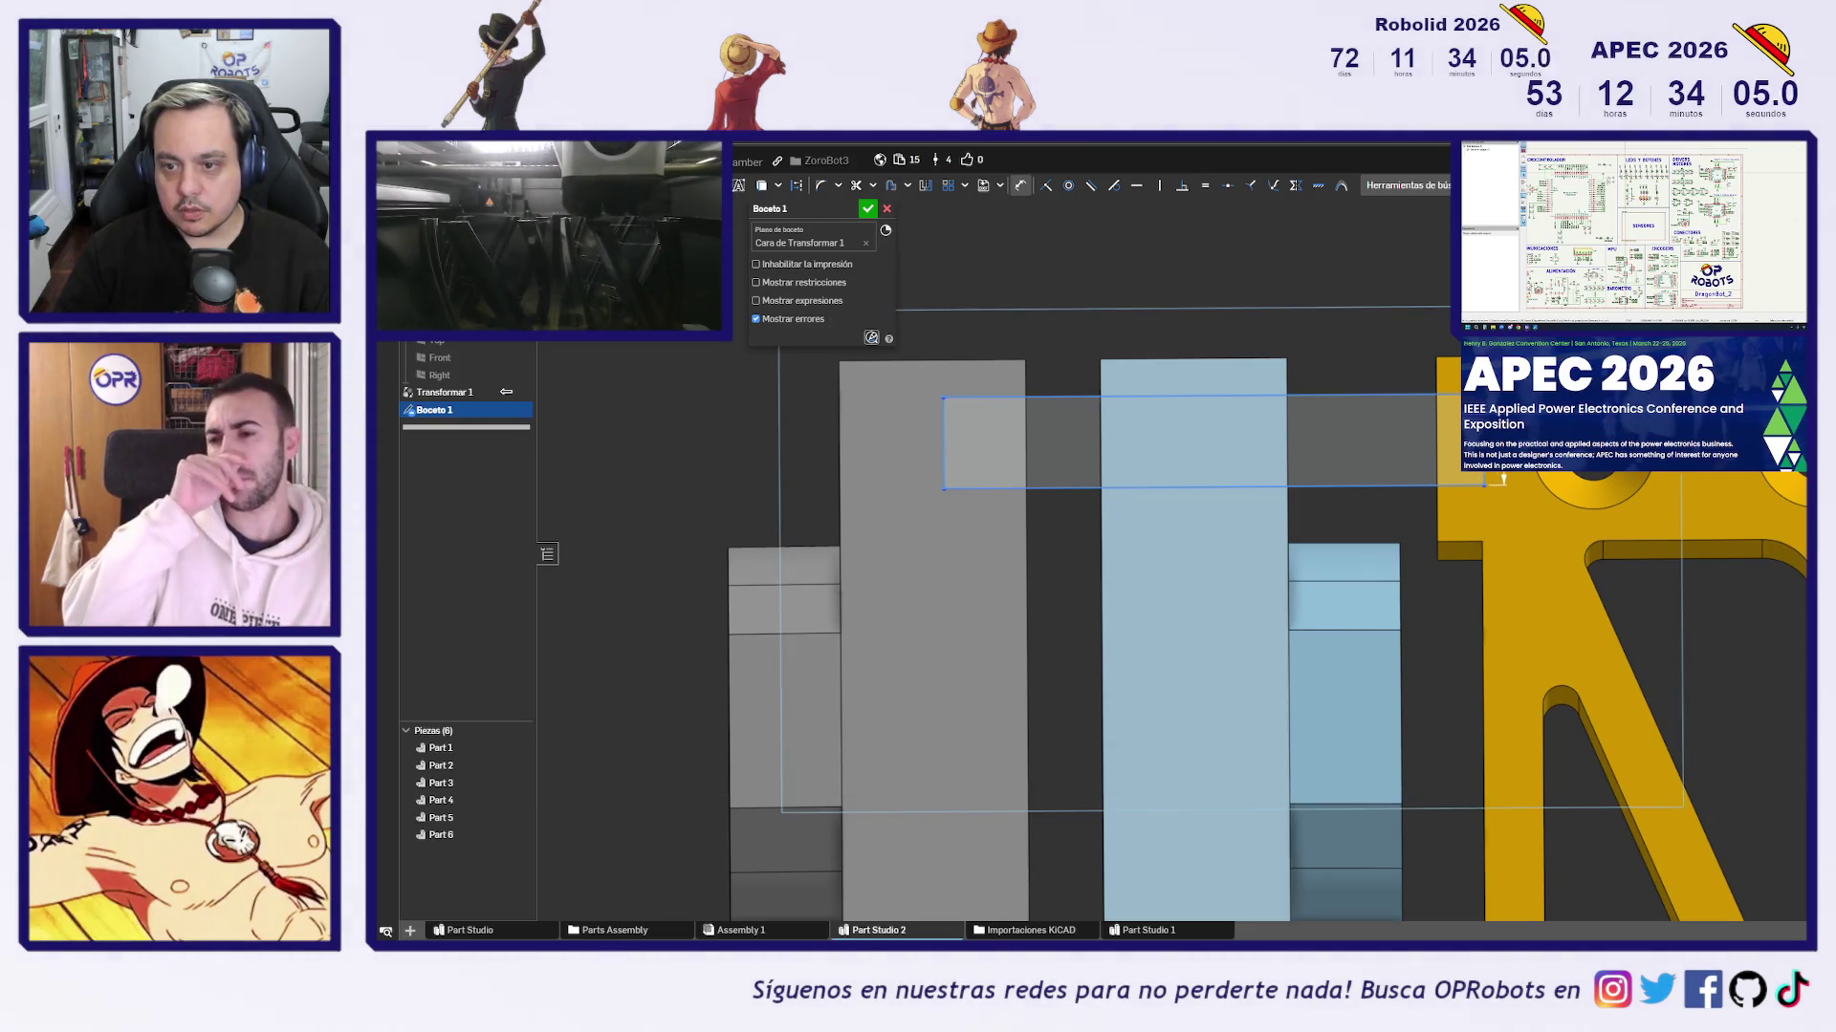
pyautogui.press('Return')
pyautogui.moveTo(1432, 478); pyautogui.dragTo(1480, 480)
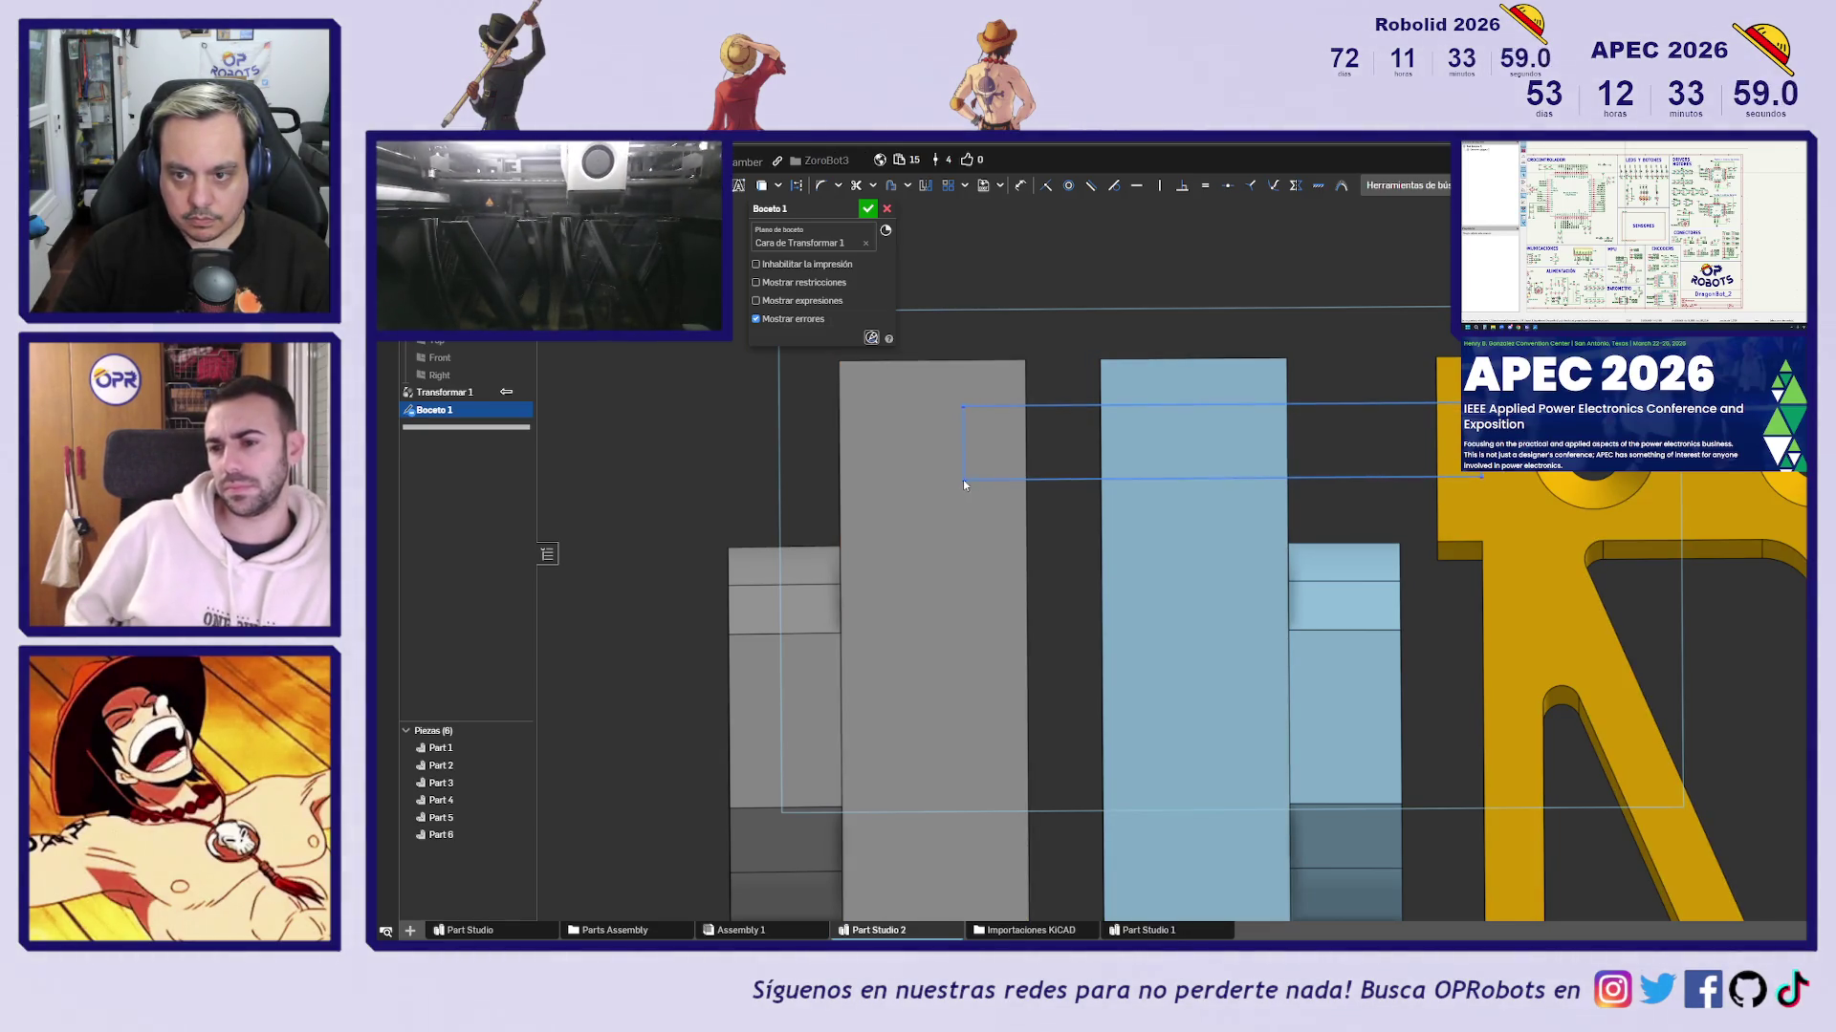
pyautogui.moveTo(1315, 277)
pyautogui.mouseDown(button='right')
pyautogui.moveTo(1306, 415)
pyautogui.moveTo(1329, 457)
pyautogui.moveTo(1415, 449)
pyautogui.moveTo(1369, 390)
pyautogui.moveTo(1339, 607)
pyautogui.moveTo(1310, 582)
pyautogui.moveTo(1319, 594)
pyautogui.moveTo(1249, 615)
pyautogui.mouseUp(button='right')
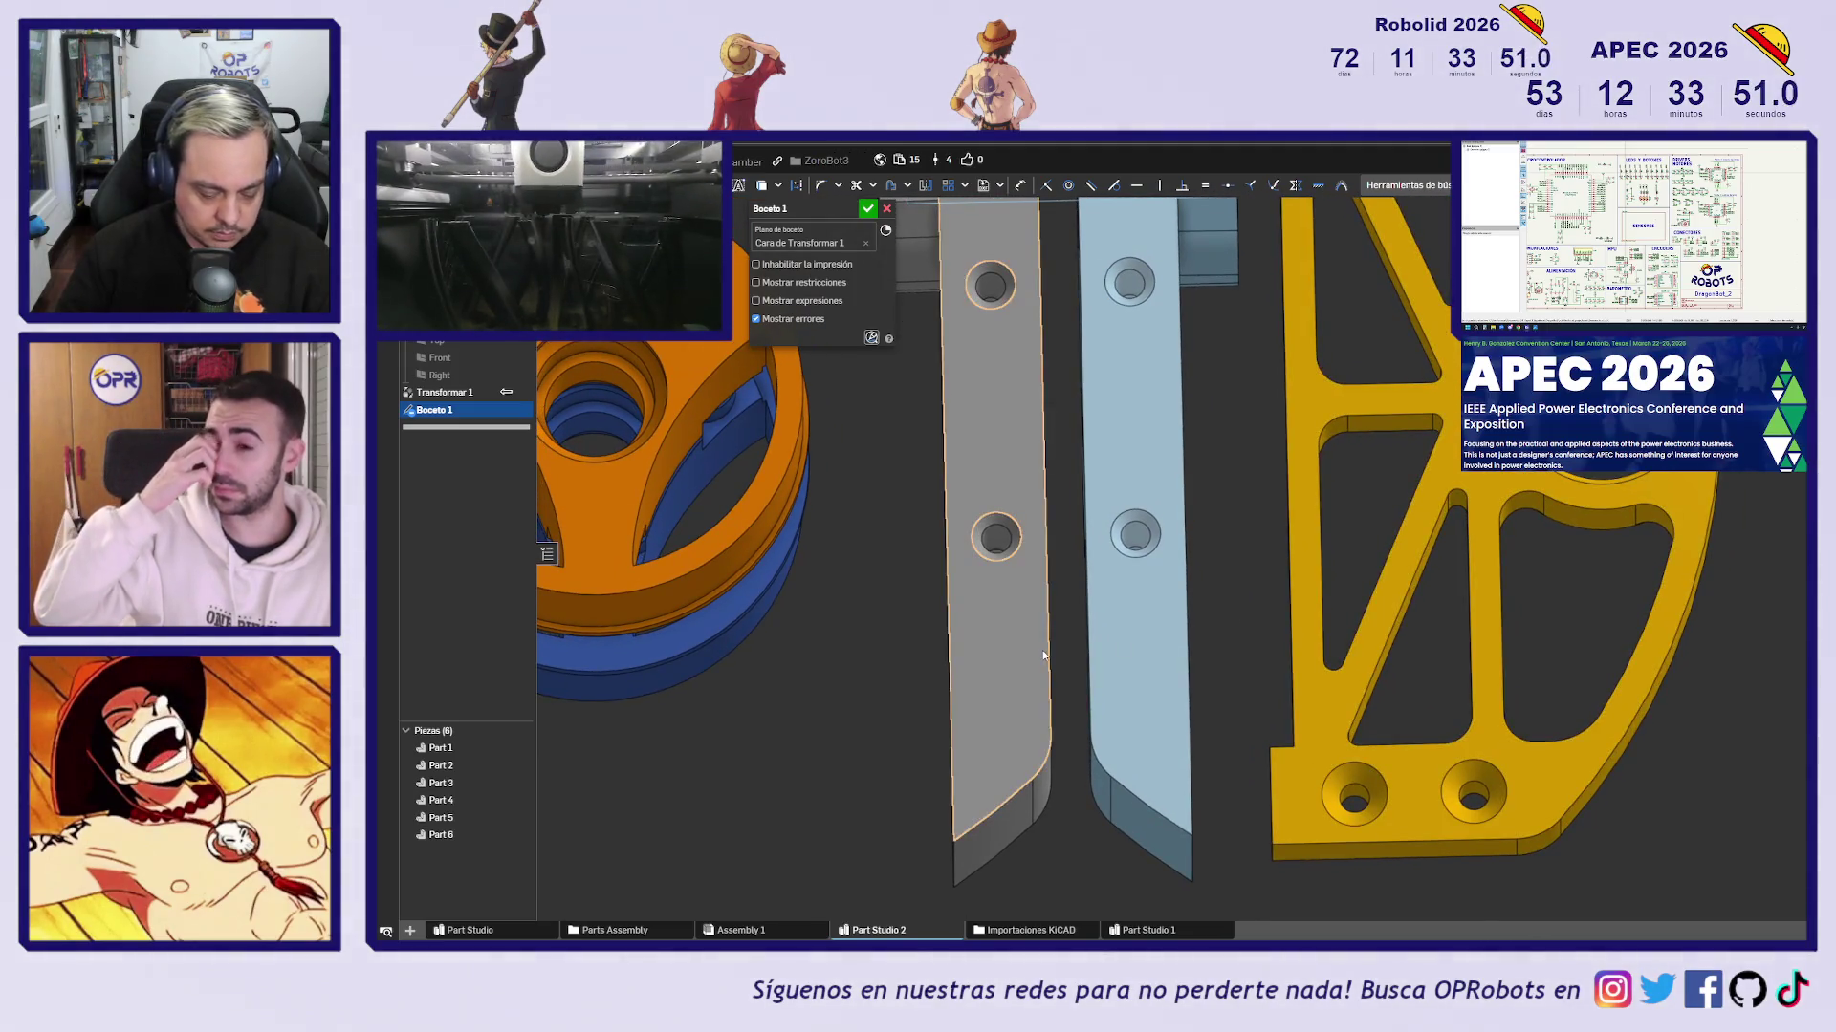
pyautogui.moveTo(1036, 663)
pyautogui.mouseDown(button='right')
pyautogui.moveTo(1063, 644)
pyautogui.moveTo(1151, 693)
pyautogui.moveTo(1180, 602)
pyautogui.mouseUp(button='right')
pyautogui.press('n')
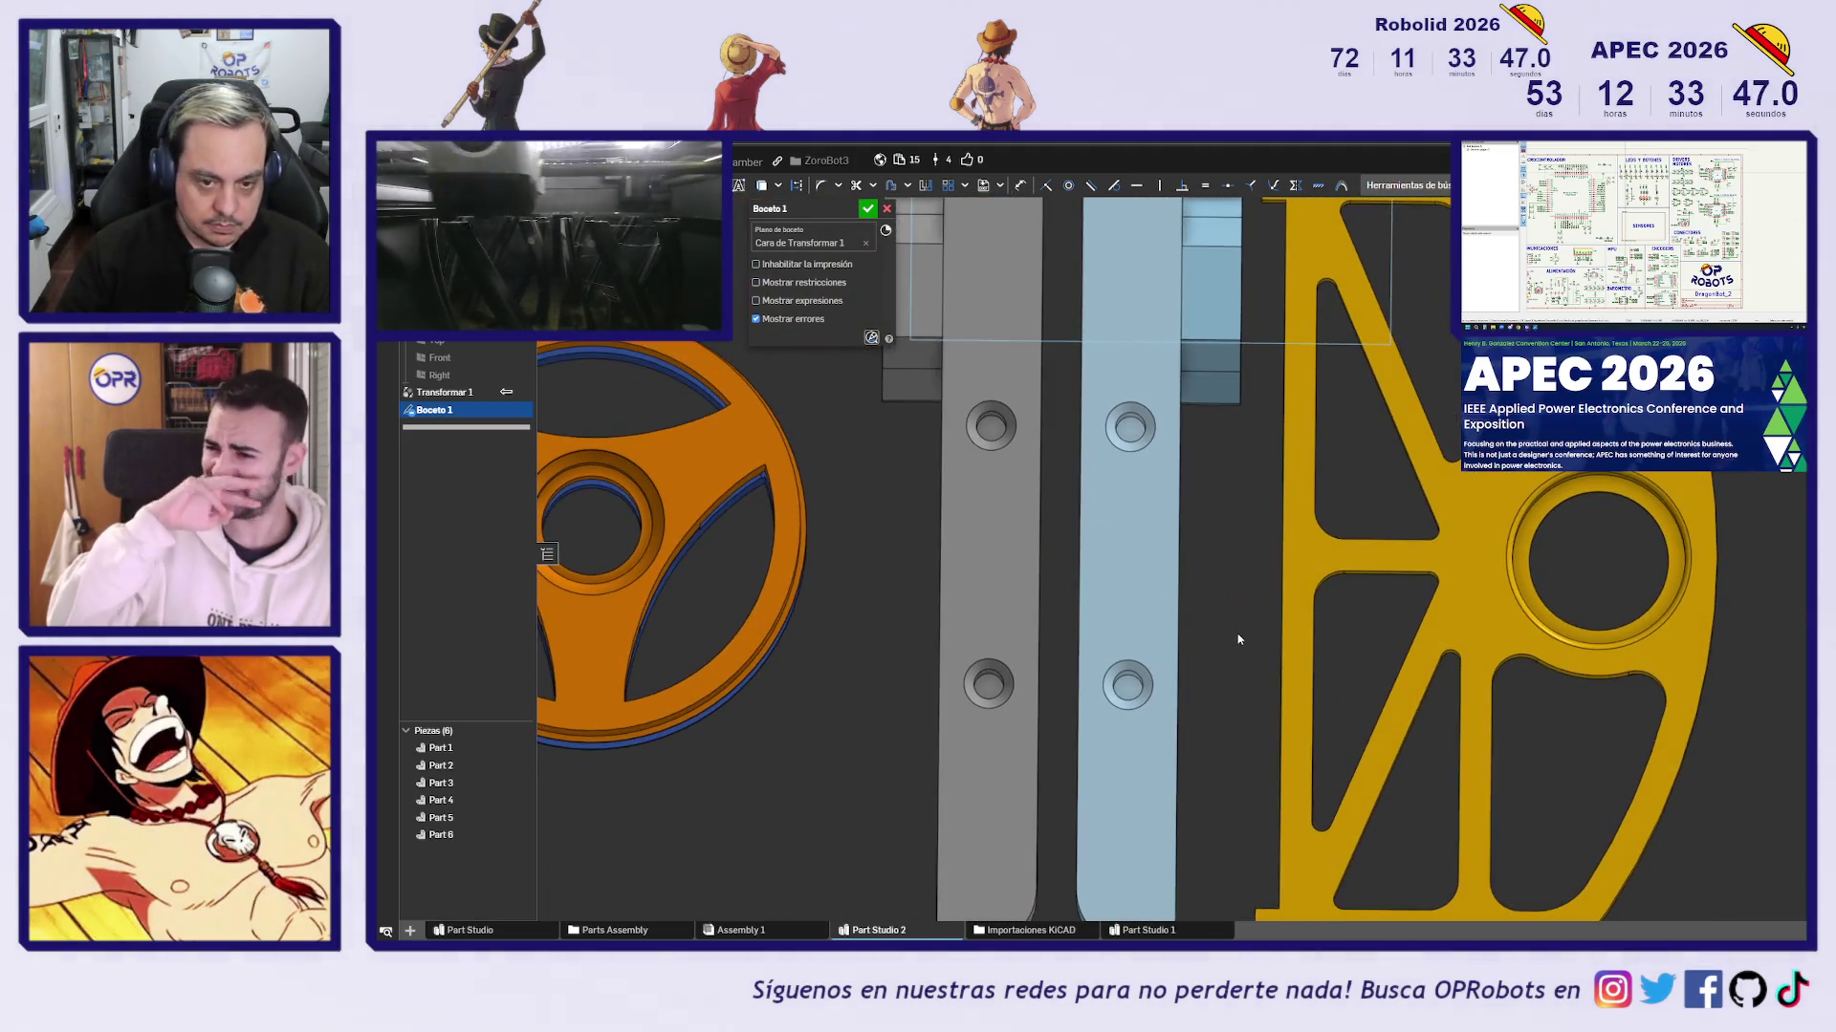
# Draw a second bar rectangle across the plates and dimension its height to 2 mm
pyautogui.click(1009, 529)
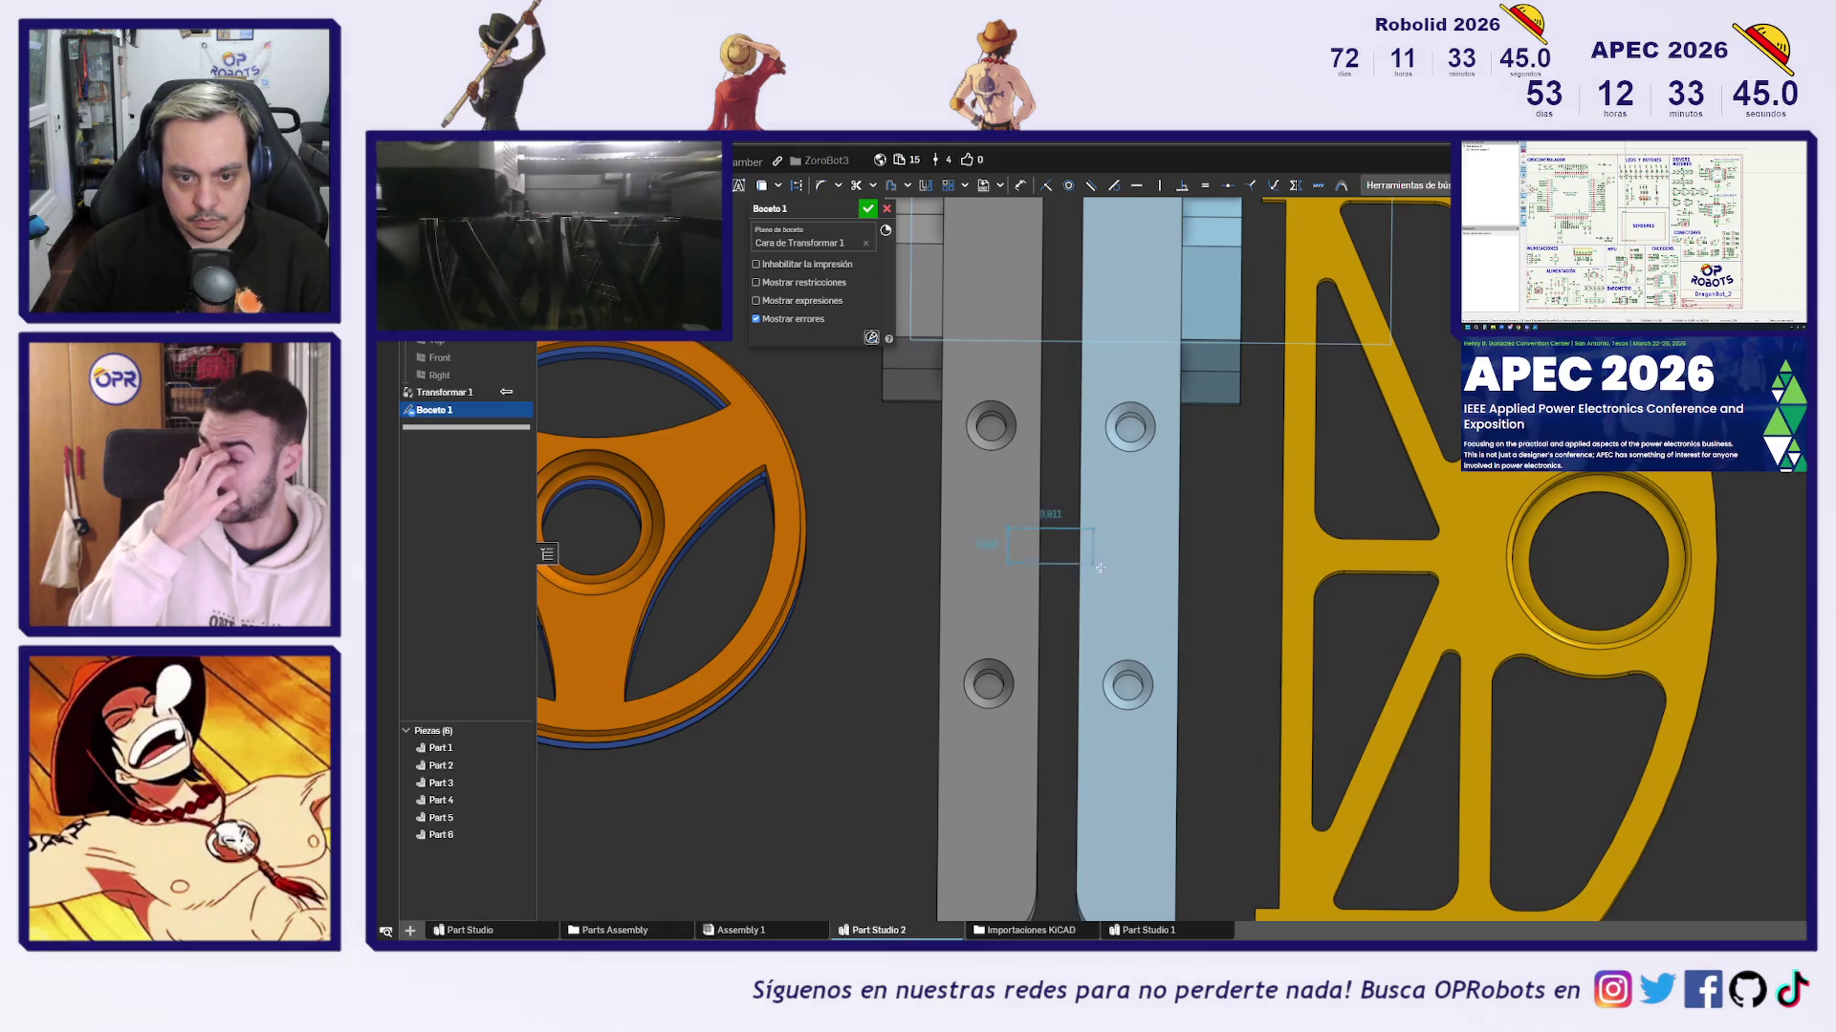
pyautogui.click(1304, 578)
pyautogui.press('d')
pyautogui.click(1302, 555)
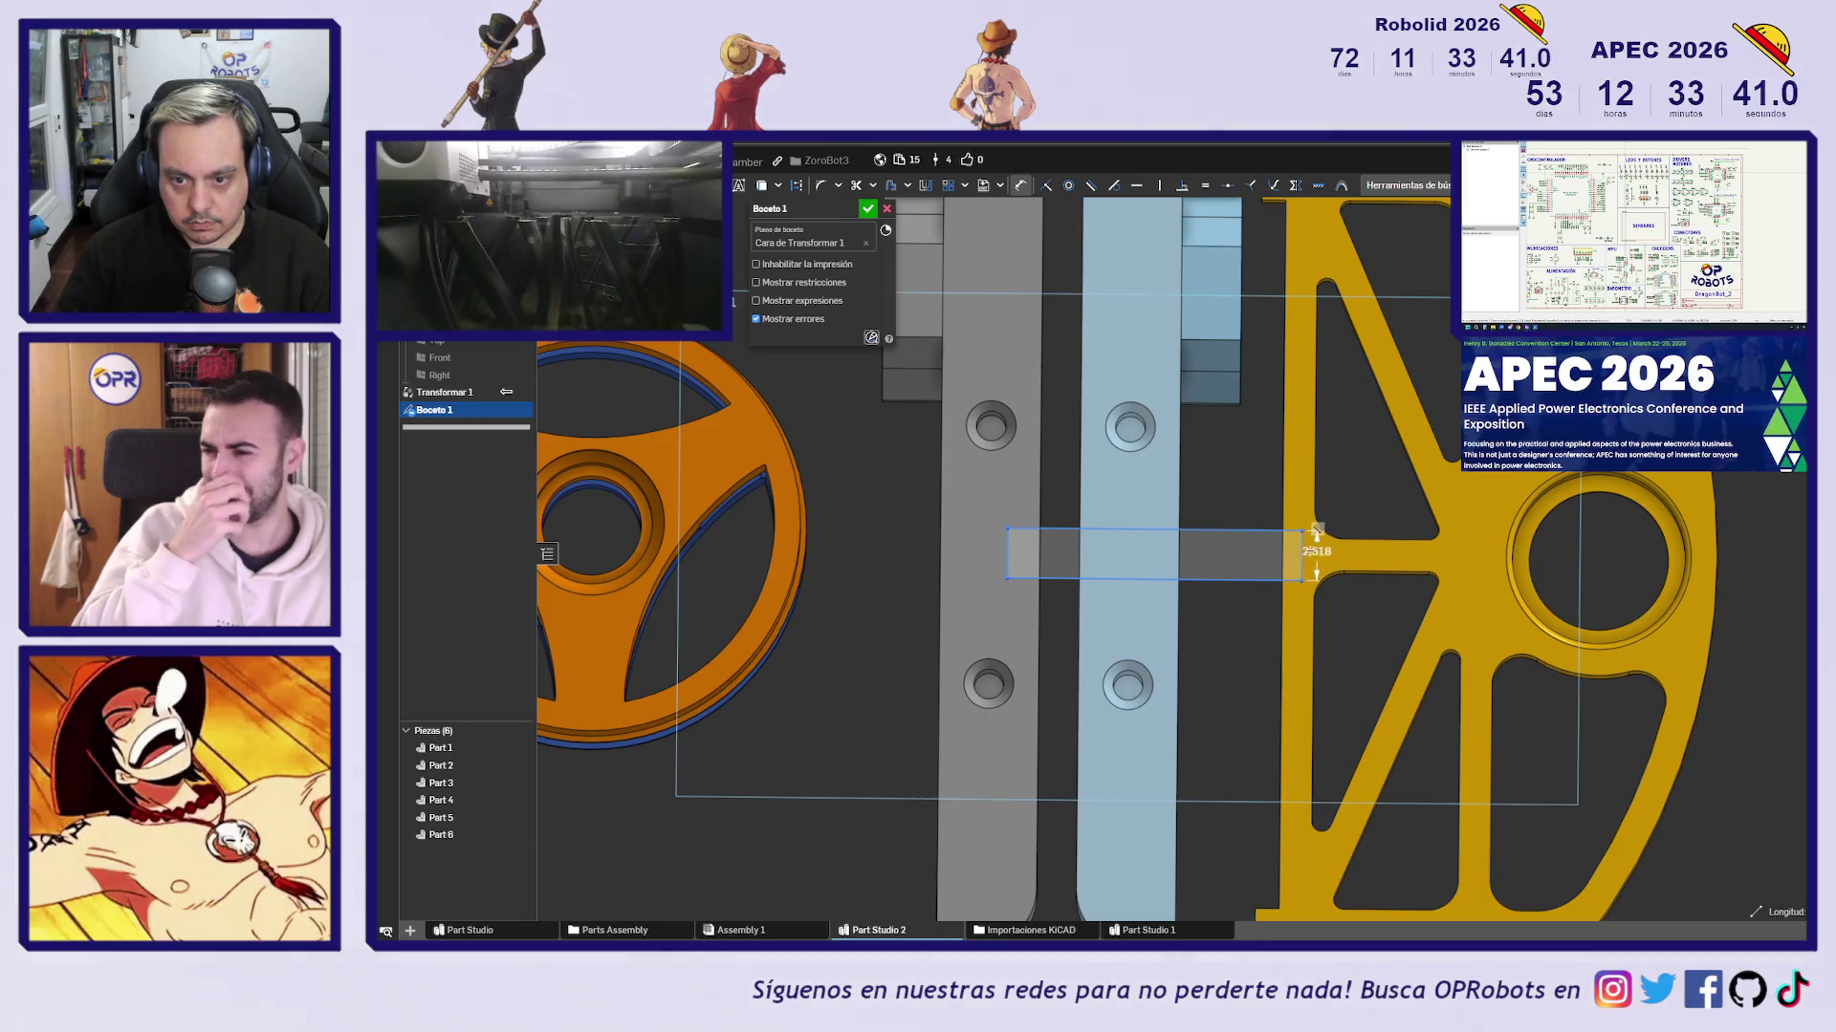
pyautogui.write('2')
pyautogui.press('Return')
pyautogui.scroll(2, 1175, 561)
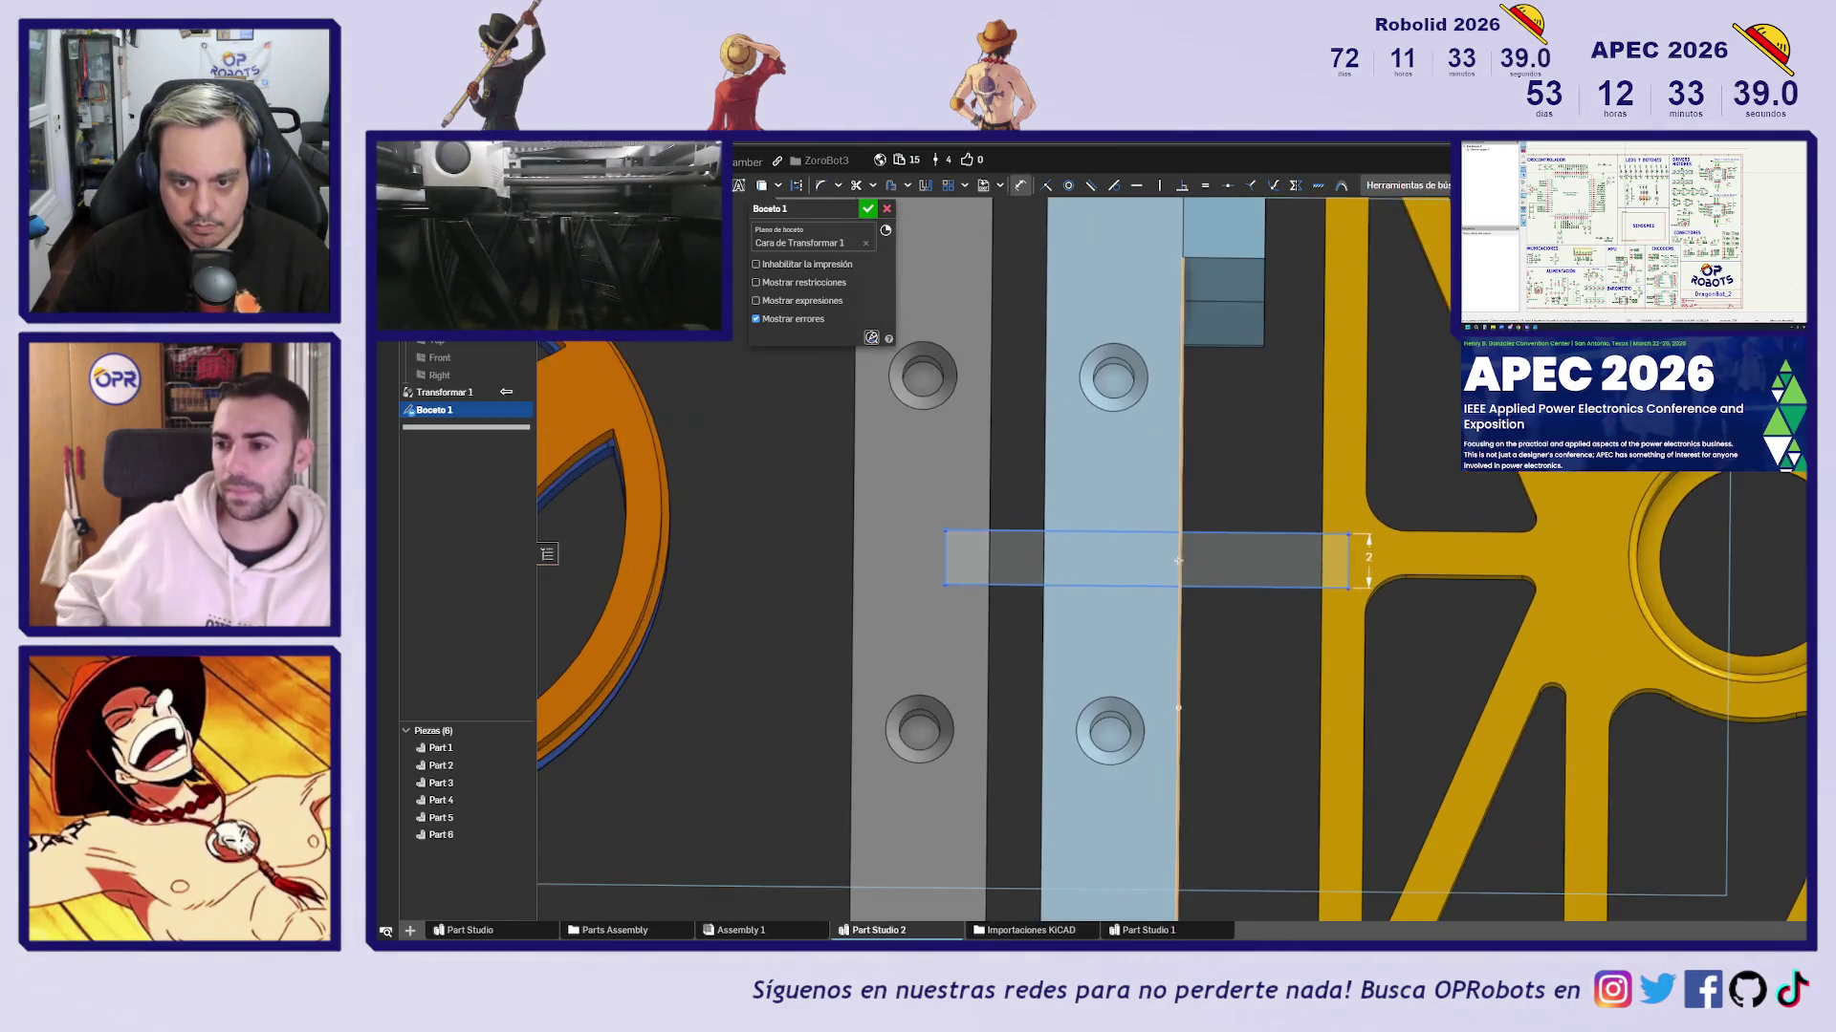
pyautogui.press('Escape')
pyautogui.scroll(-3, 1231, 631)
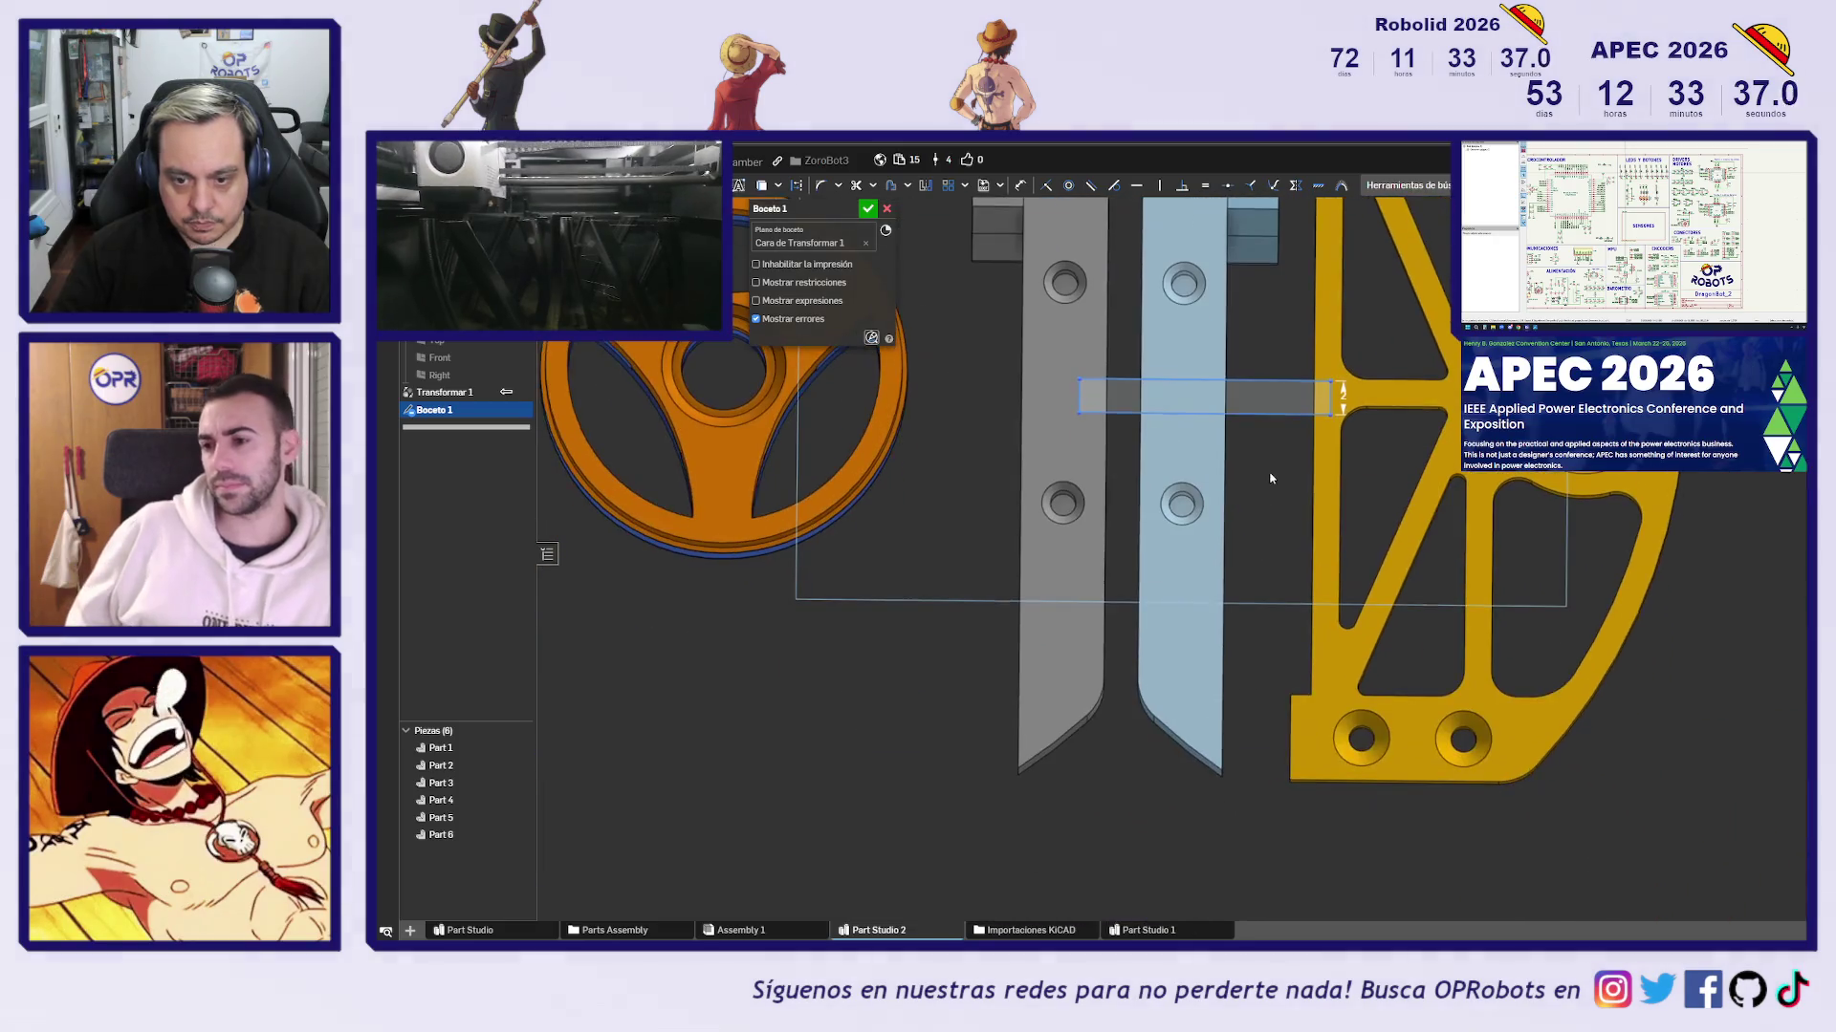
# Draw a third bar rectangle near the plates' lower end and finish the sketch
pyautogui.click(1090, 639)
pyautogui.click(1338, 674)
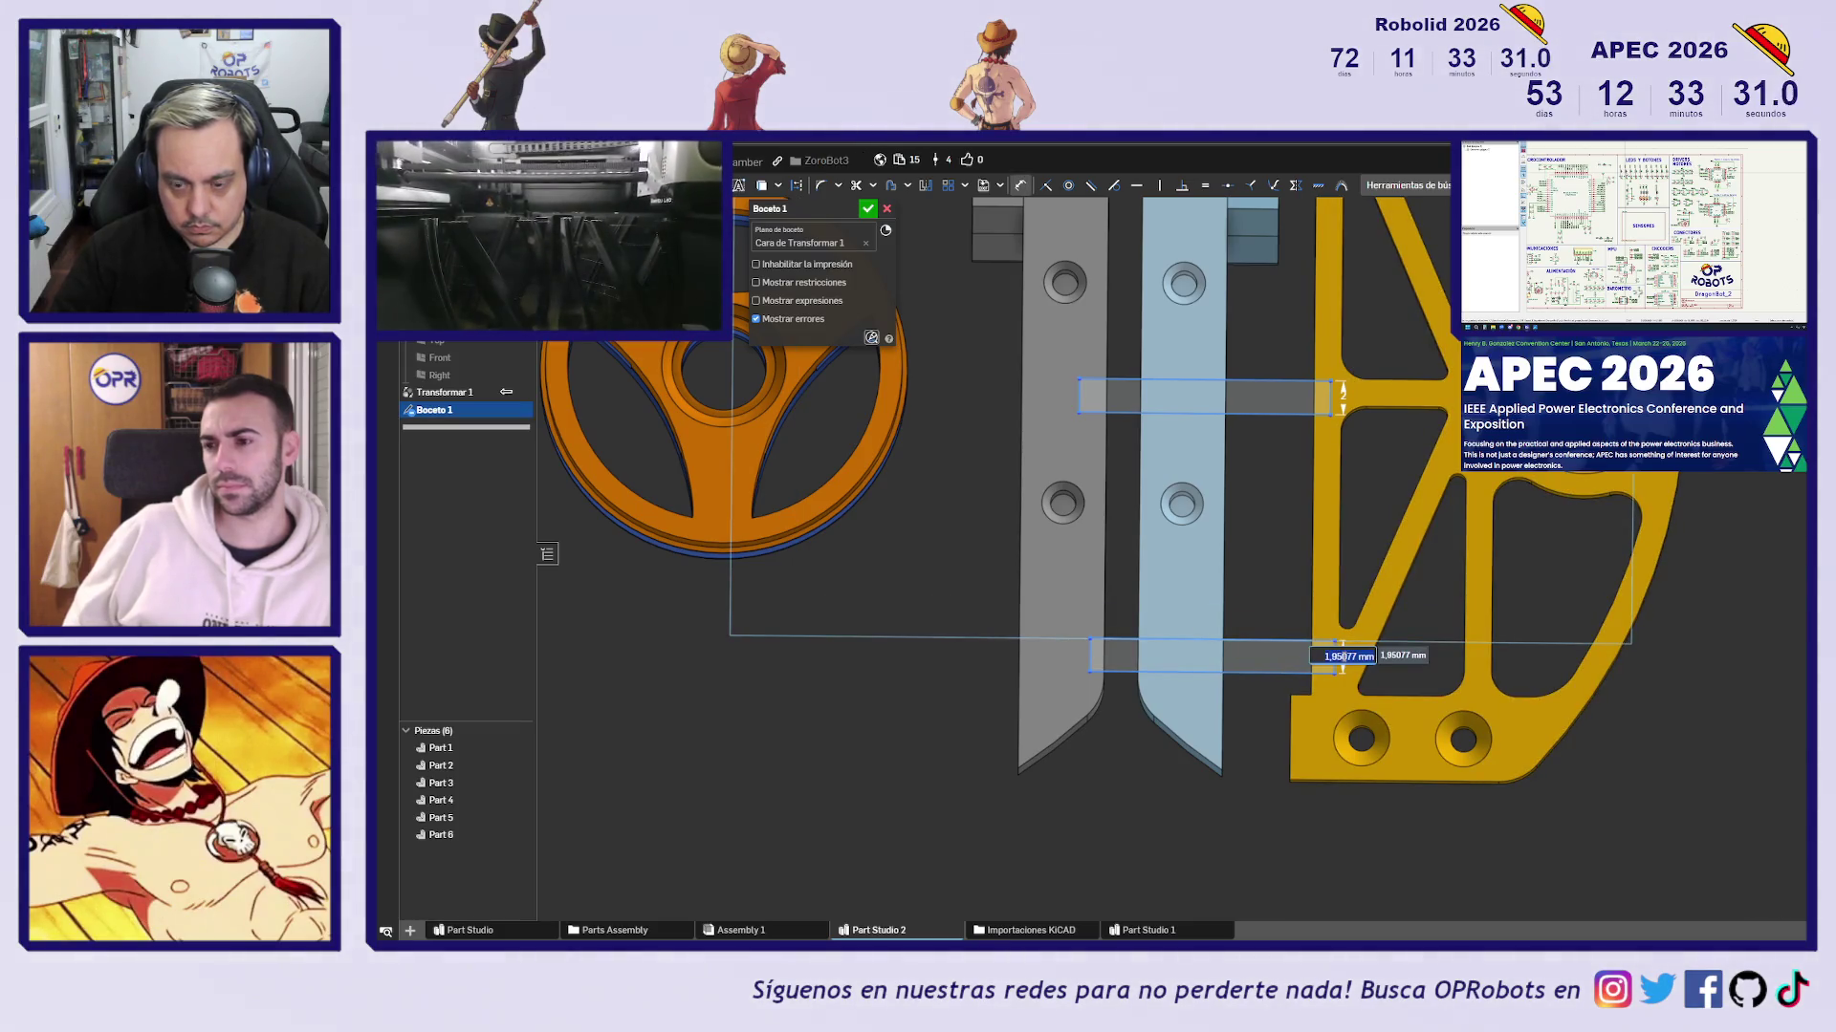
pyautogui.press('Escape')
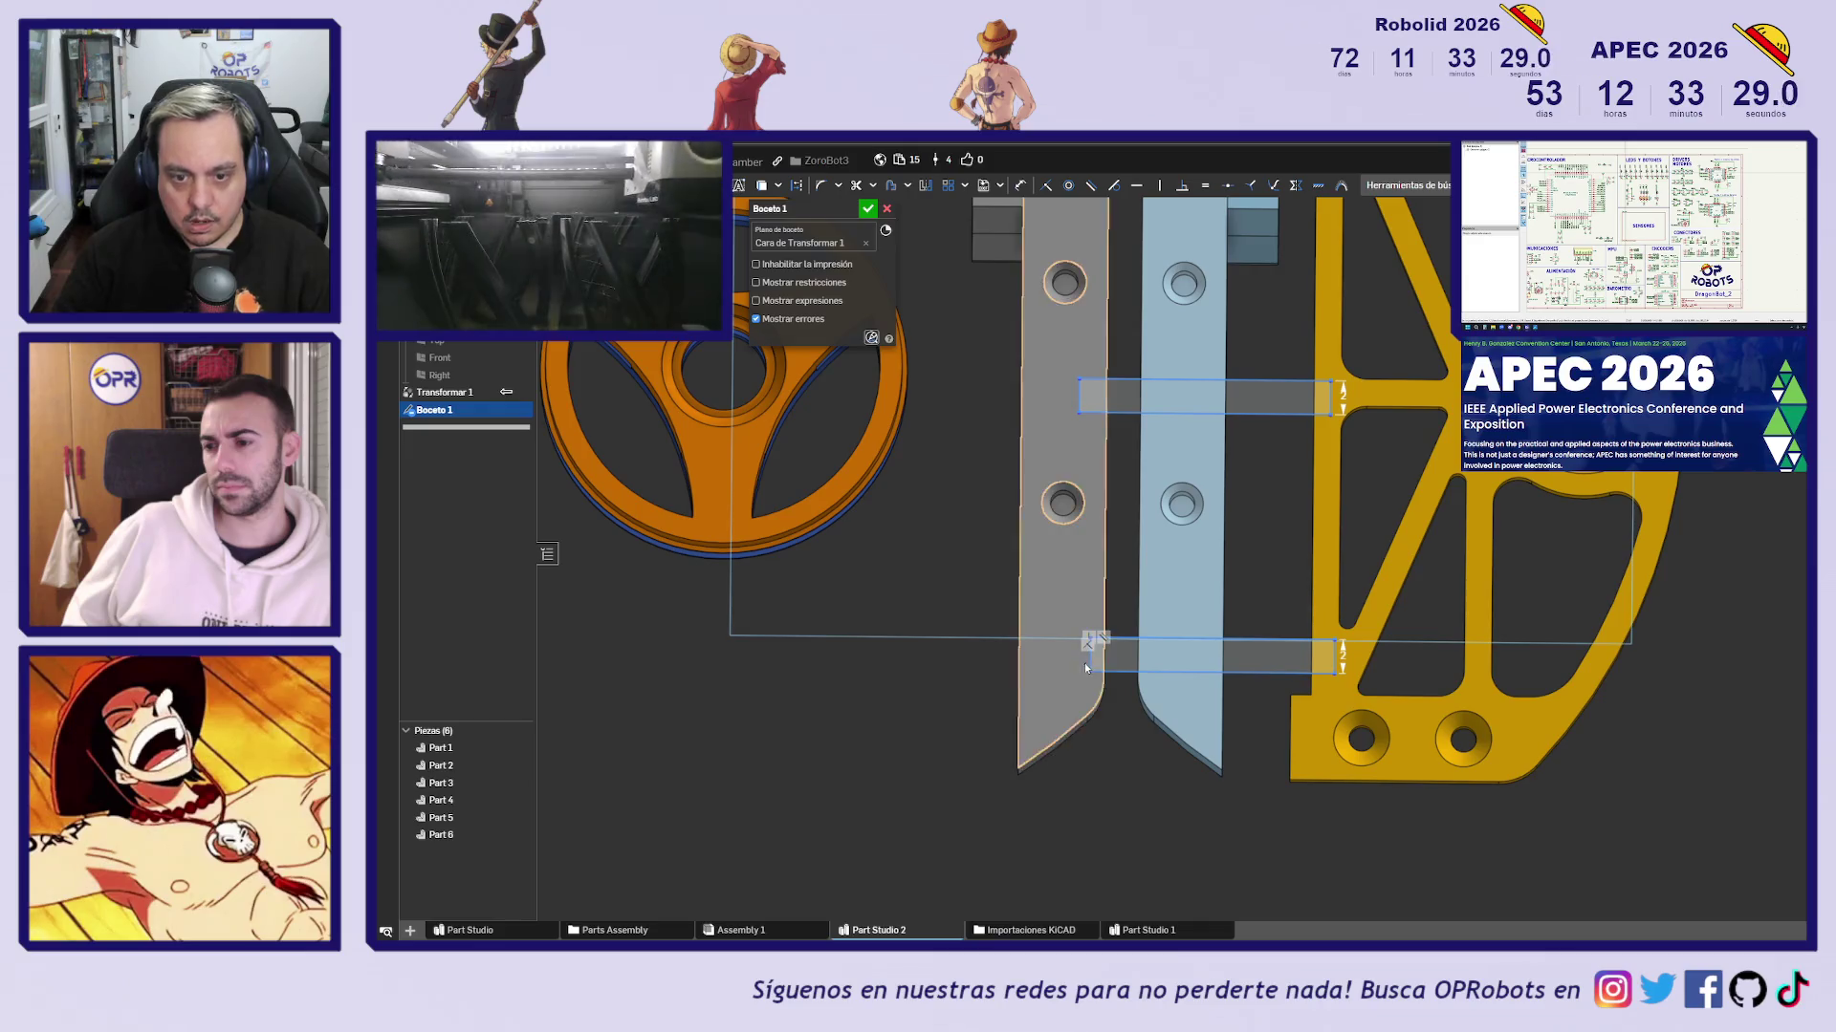
pyautogui.press('f')
pyautogui.click(868, 210)
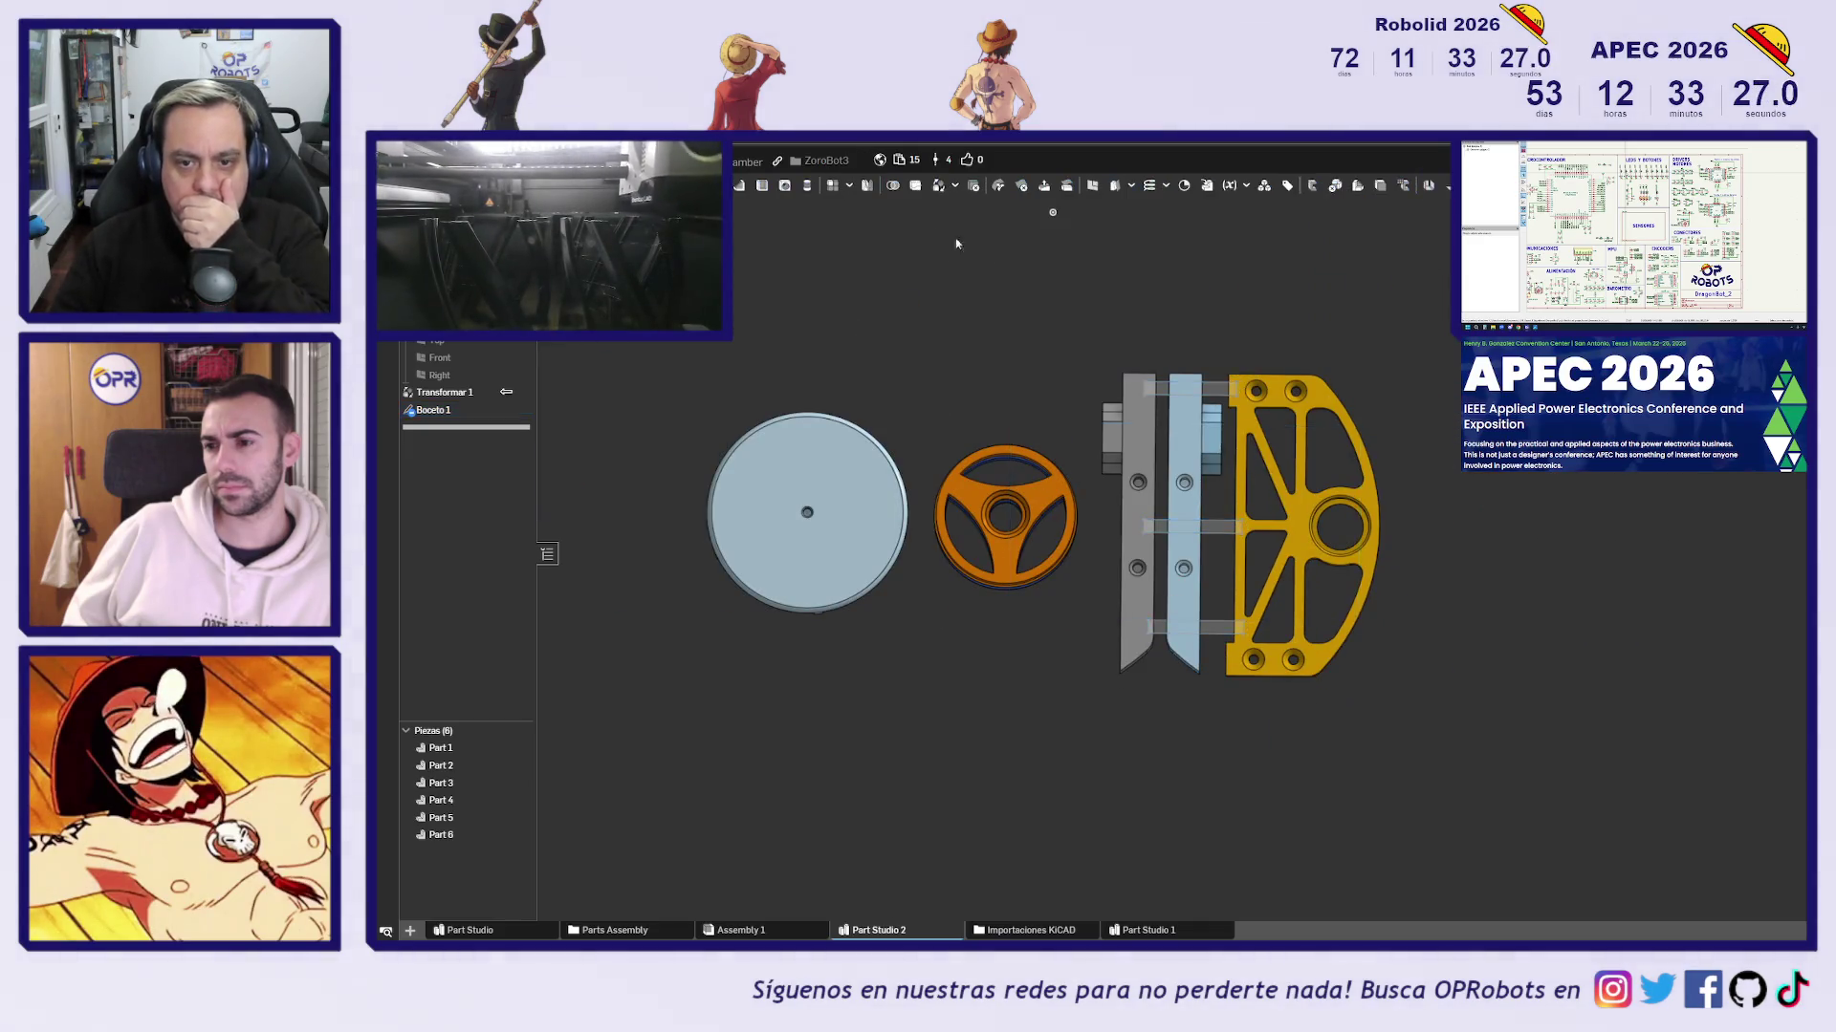
# Select all the bar regions of the sketch and start an extrusion
pyautogui.scroll(3, 1233, 353)
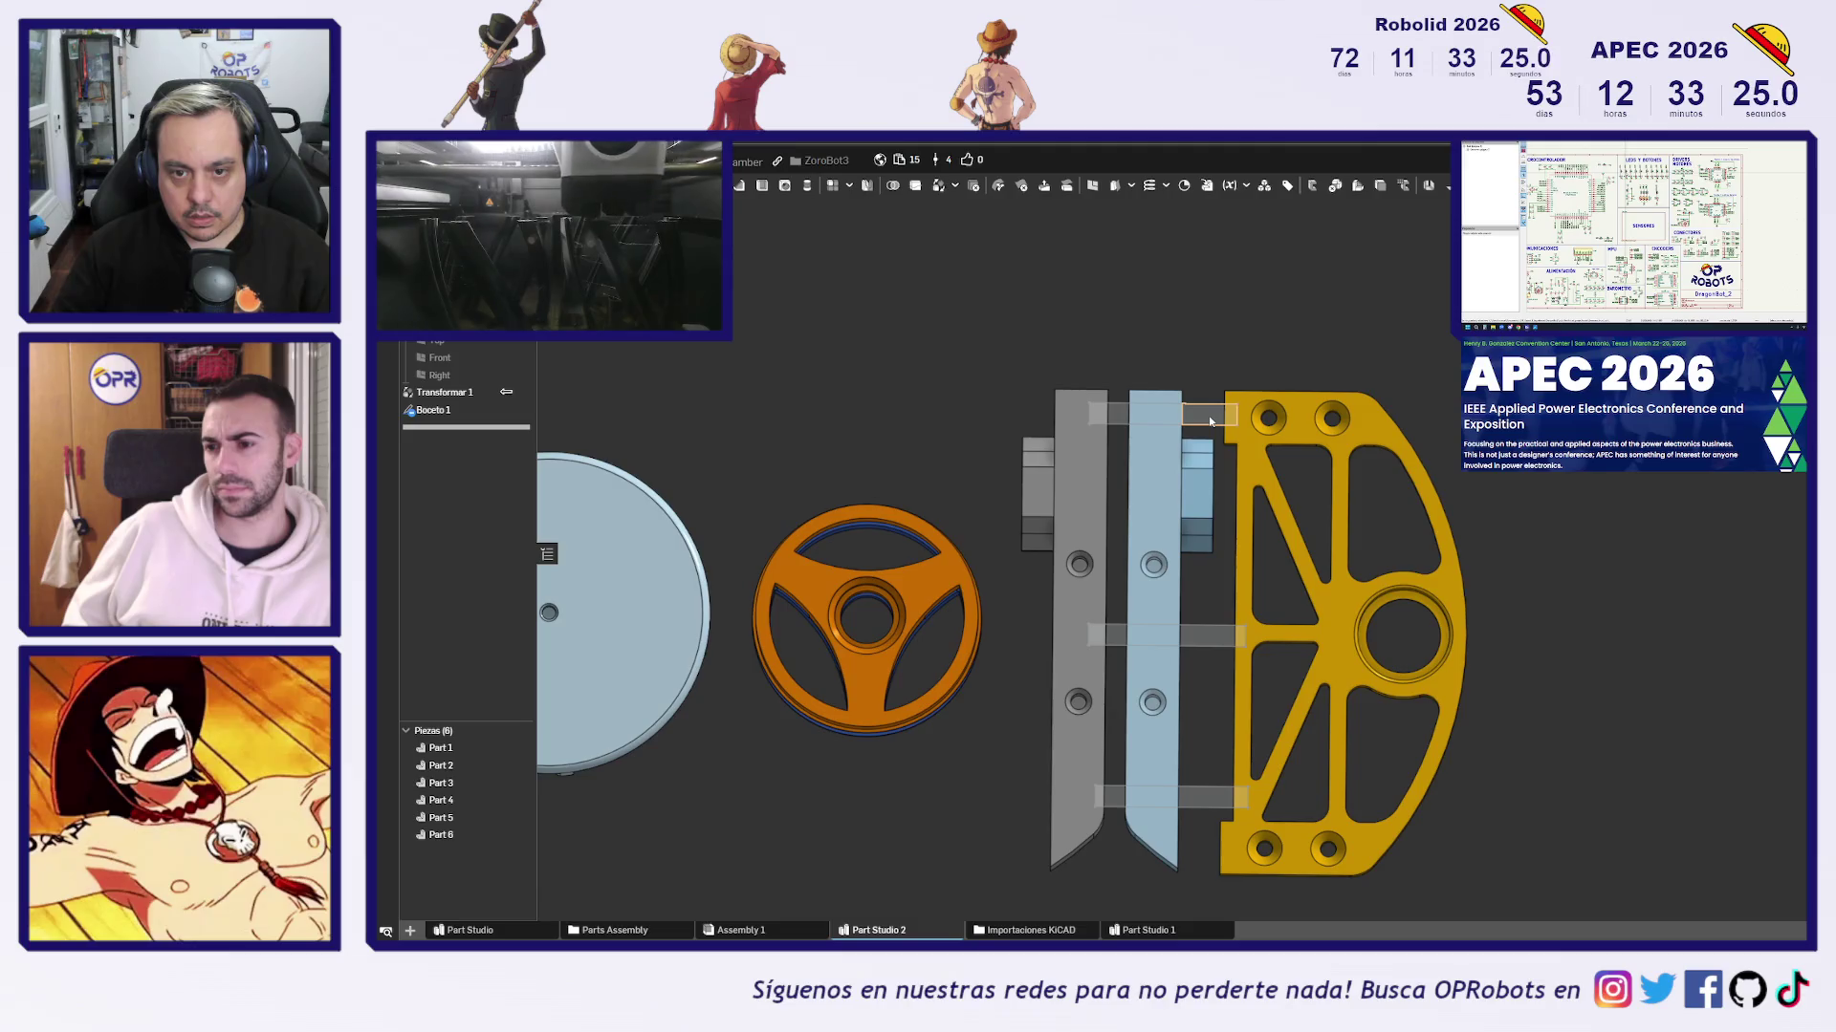
pyautogui.scroll(3, 1209, 421)
pyautogui.click(1208, 416)
pyautogui.moveTo(1063, 425); pyautogui.dragTo(1044, 229, button='middle')
pyautogui.click(1028, 570)
pyautogui.click(1195, 832)
pyautogui.click(1033, 840)
pyautogui.click(1037, 841)
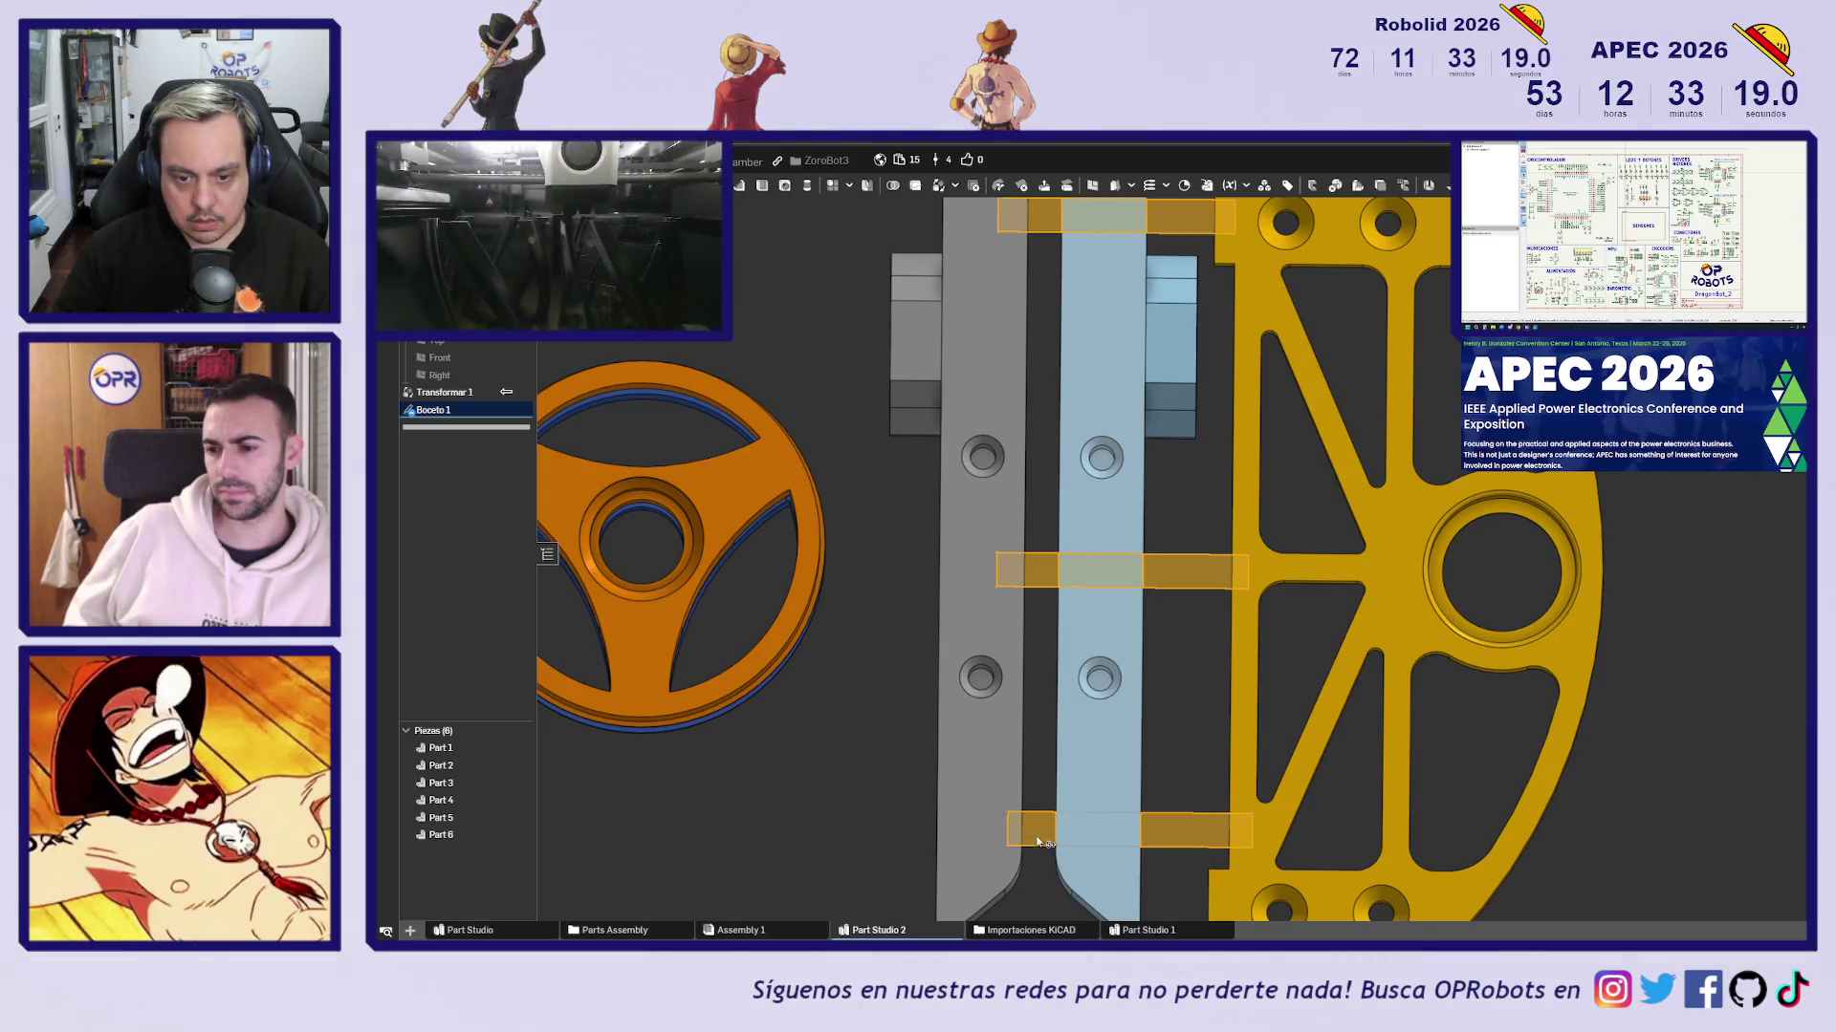
pyautogui.scroll(-2, 1217, 732)
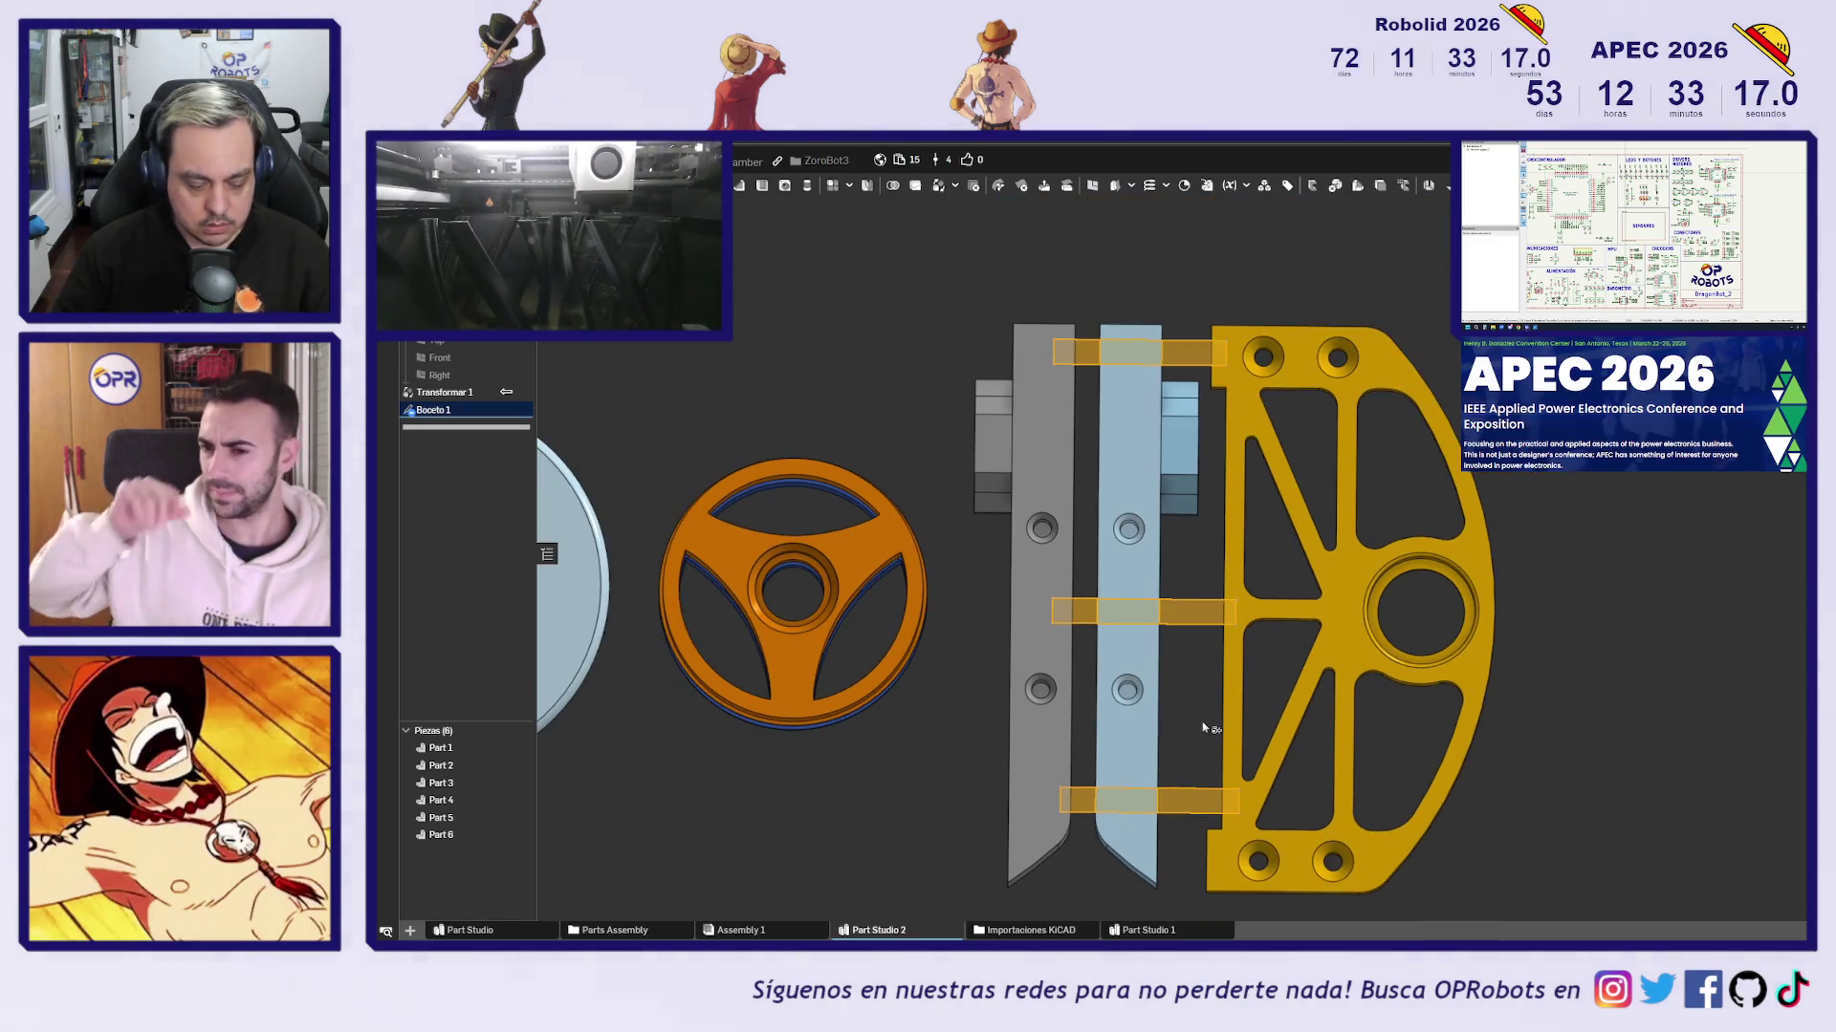
pyautogui.hotkey('shift', 'e')
pyautogui.moveTo(1191, 545); pyautogui.dragTo(1174, 713, button='right')
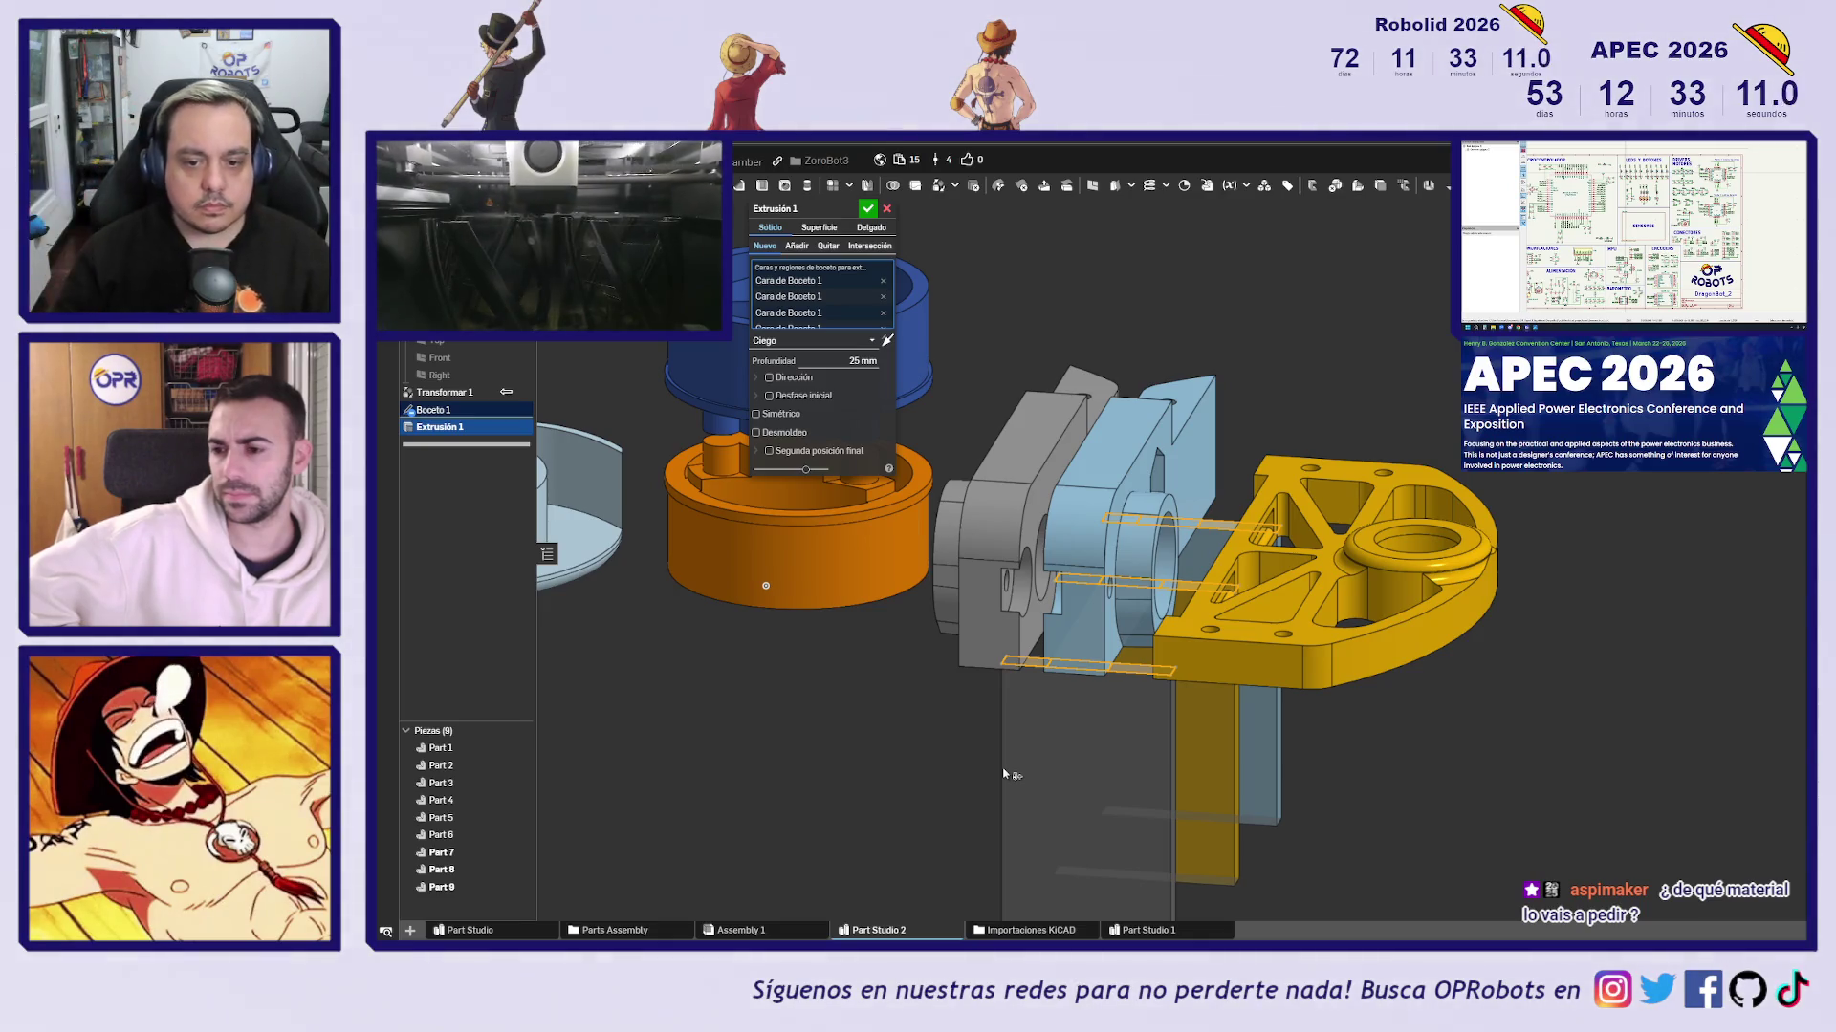
# Extrude the bars 2 mm with Añadir, merging them into Parts 4–6
pyautogui.click(858, 361)
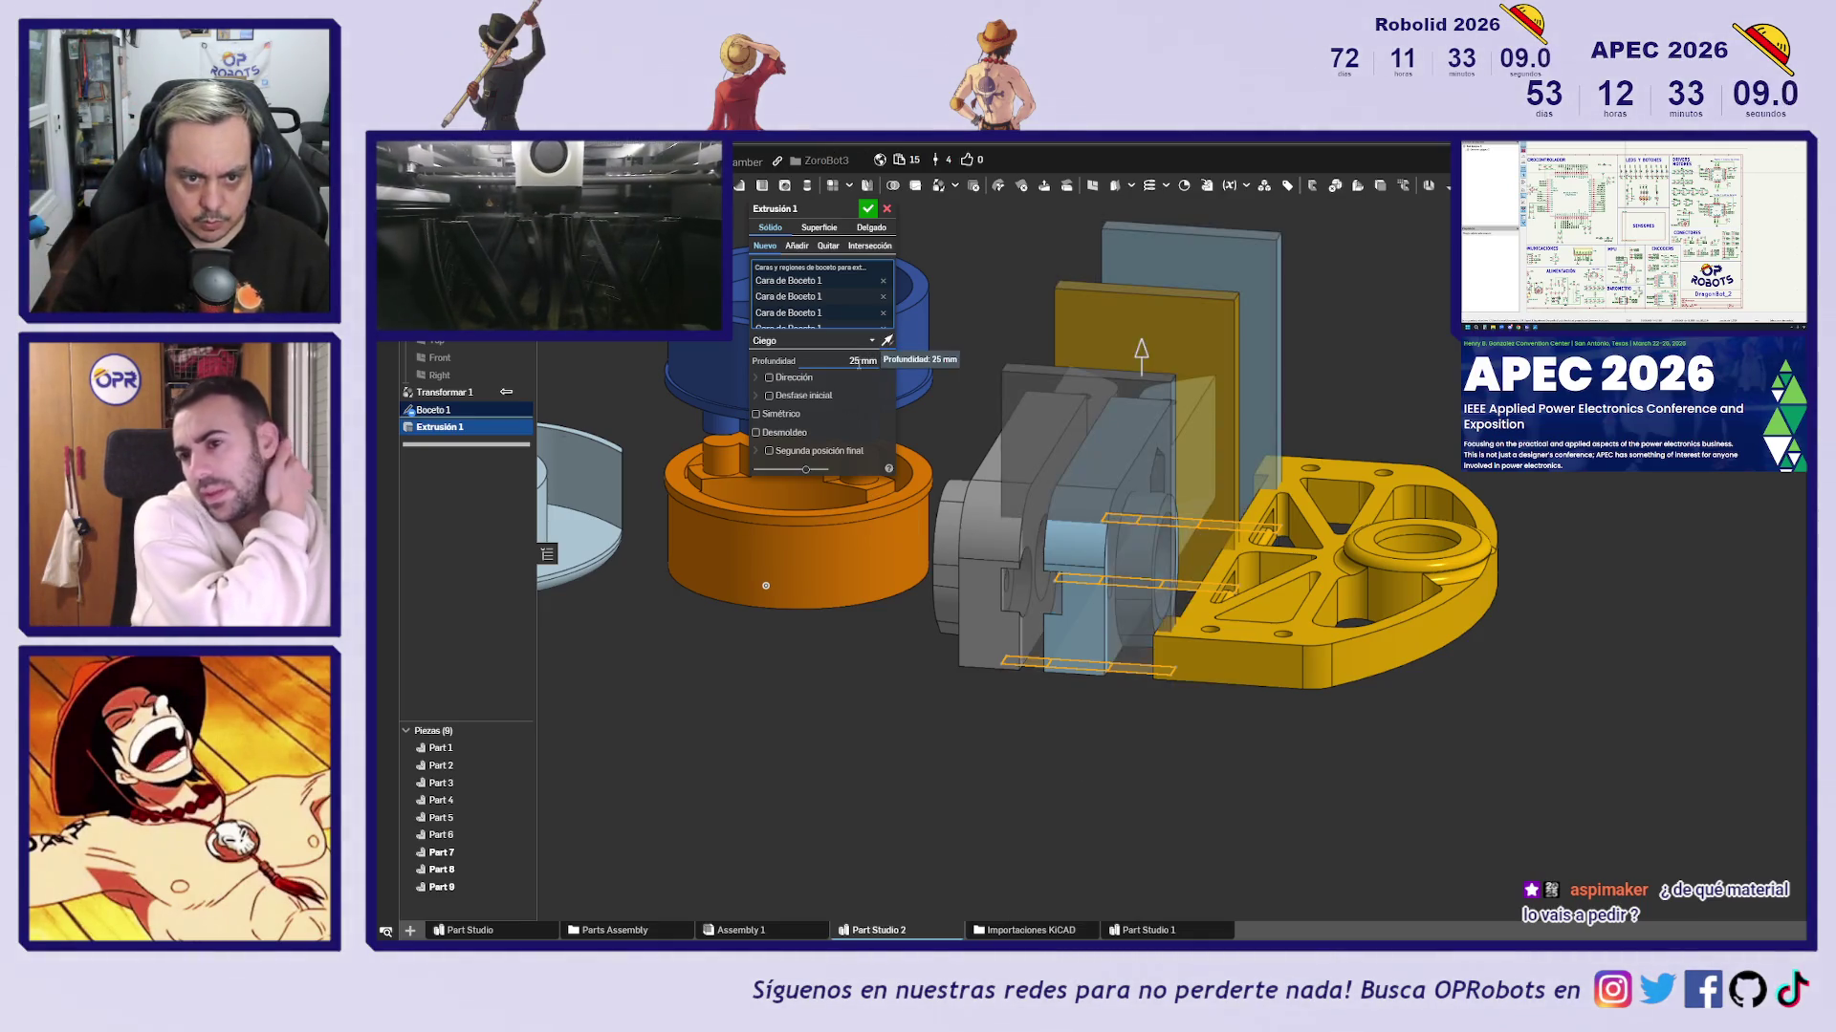
pyautogui.write('2')
pyautogui.press('Return')
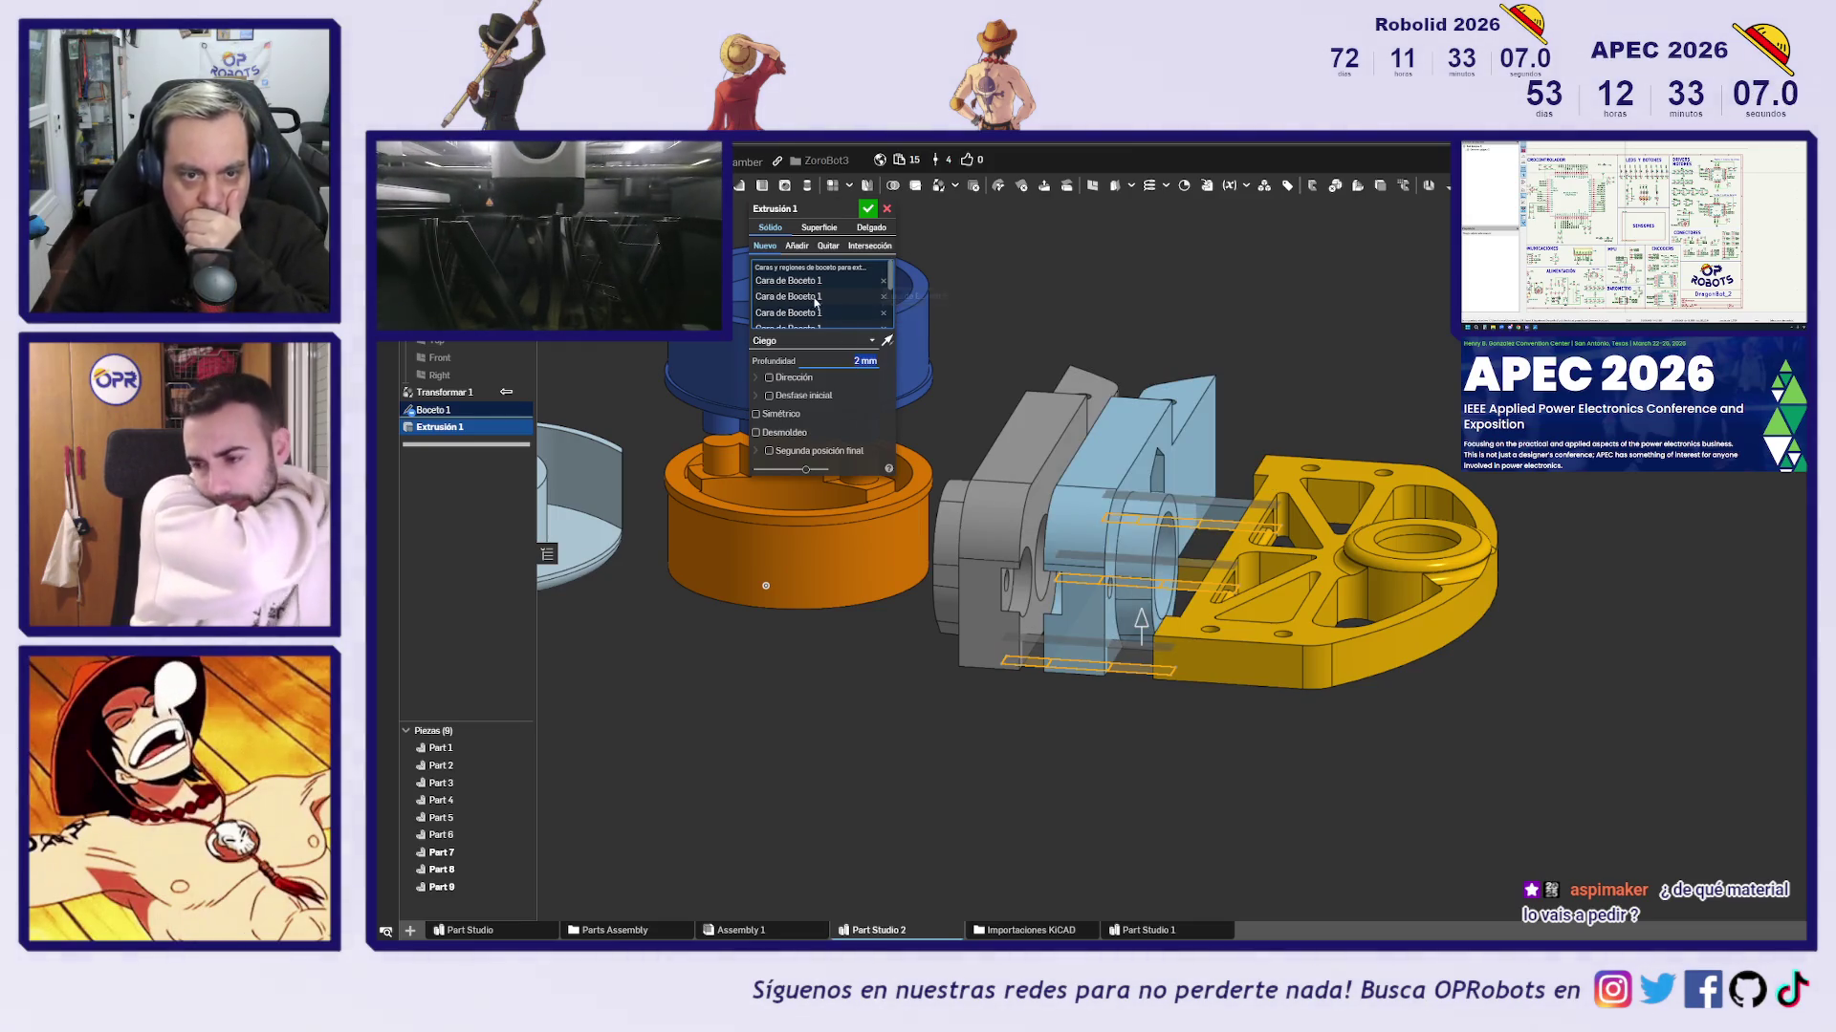
pyautogui.click(798, 246)
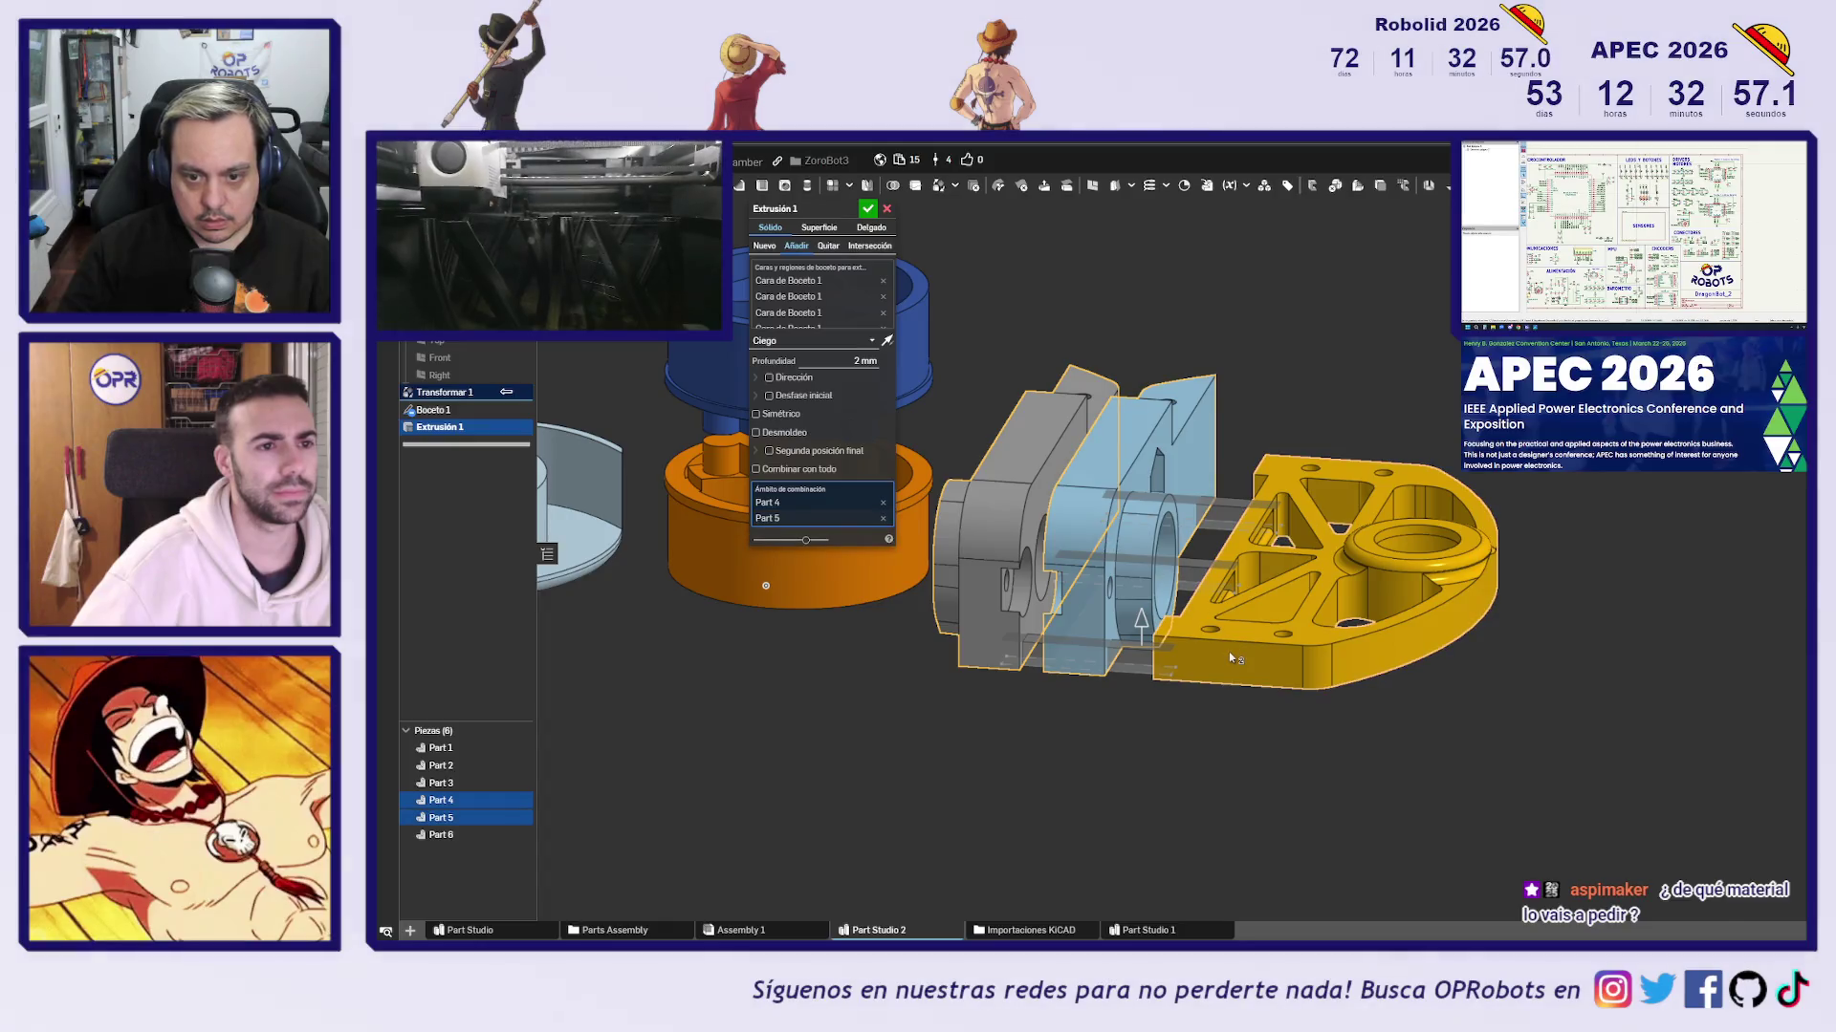
pyautogui.moveTo(1106, 737)
pyautogui.mouseDown(button='right')
pyautogui.moveTo(1135, 762)
pyautogui.moveTo(1142, 733)
pyautogui.moveTo(1123, 742)
pyautogui.mouseUp(button='right')
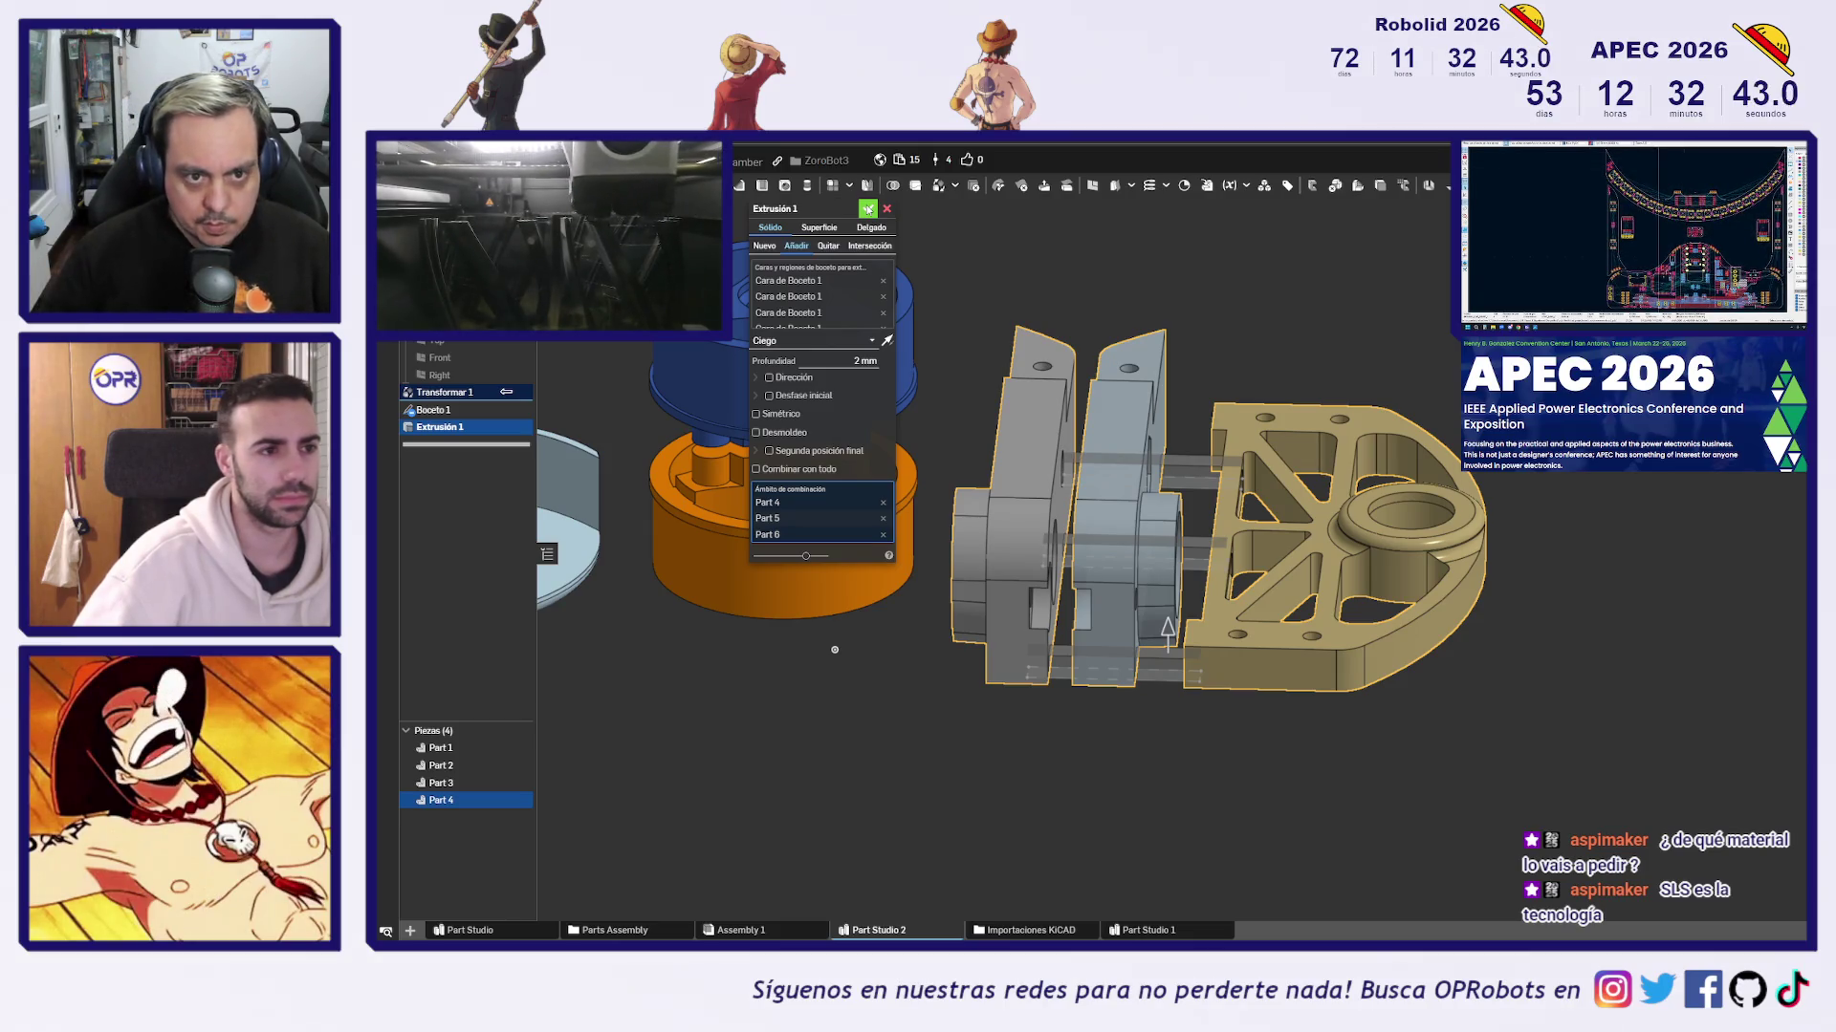
pyautogui.click(867, 209)
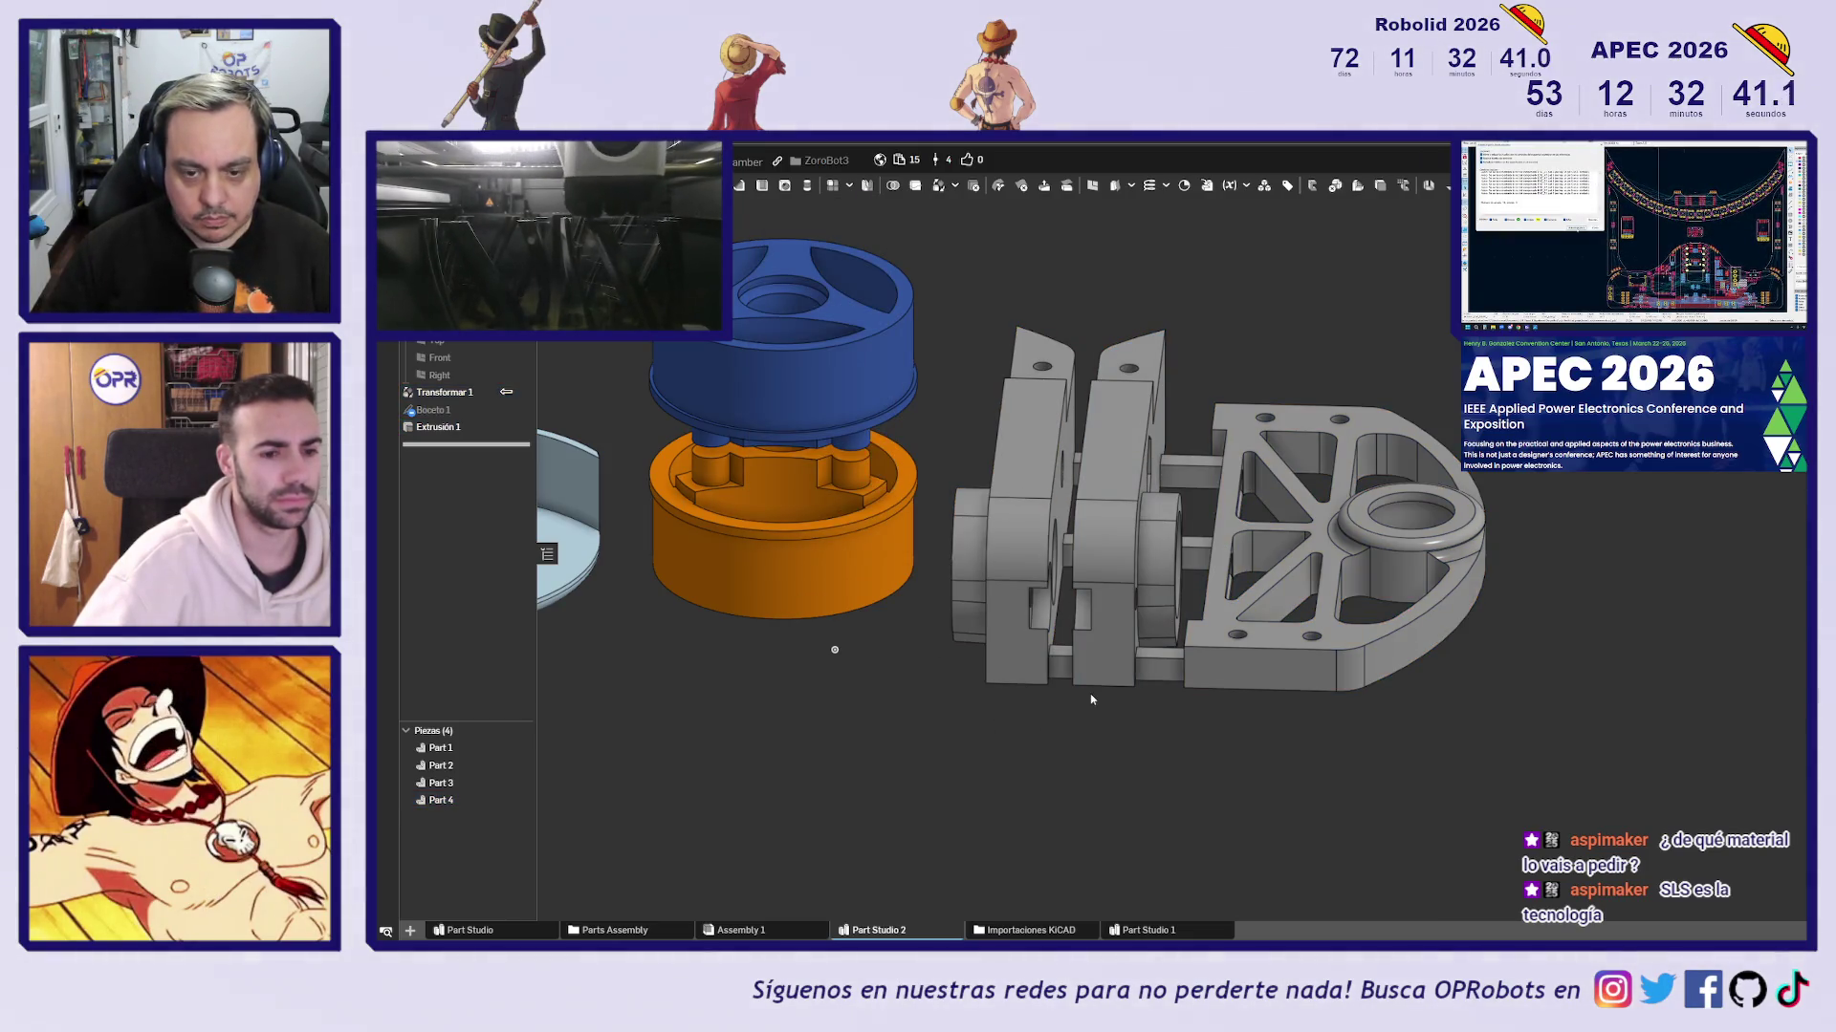
pyautogui.scroll(2, 1125, 716)
pyautogui.moveTo(1125, 716)
pyautogui.mouseDown(button='right')
pyautogui.moveTo(1058, 738)
pyautogui.moveTo(1047, 789)
pyautogui.moveTo(1137, 726)
pyautogui.moveTo(1150, 663)
pyautogui.moveTo(1123, 623)
pyautogui.moveTo(1135, 726)
pyautogui.mouseUp(button='right')
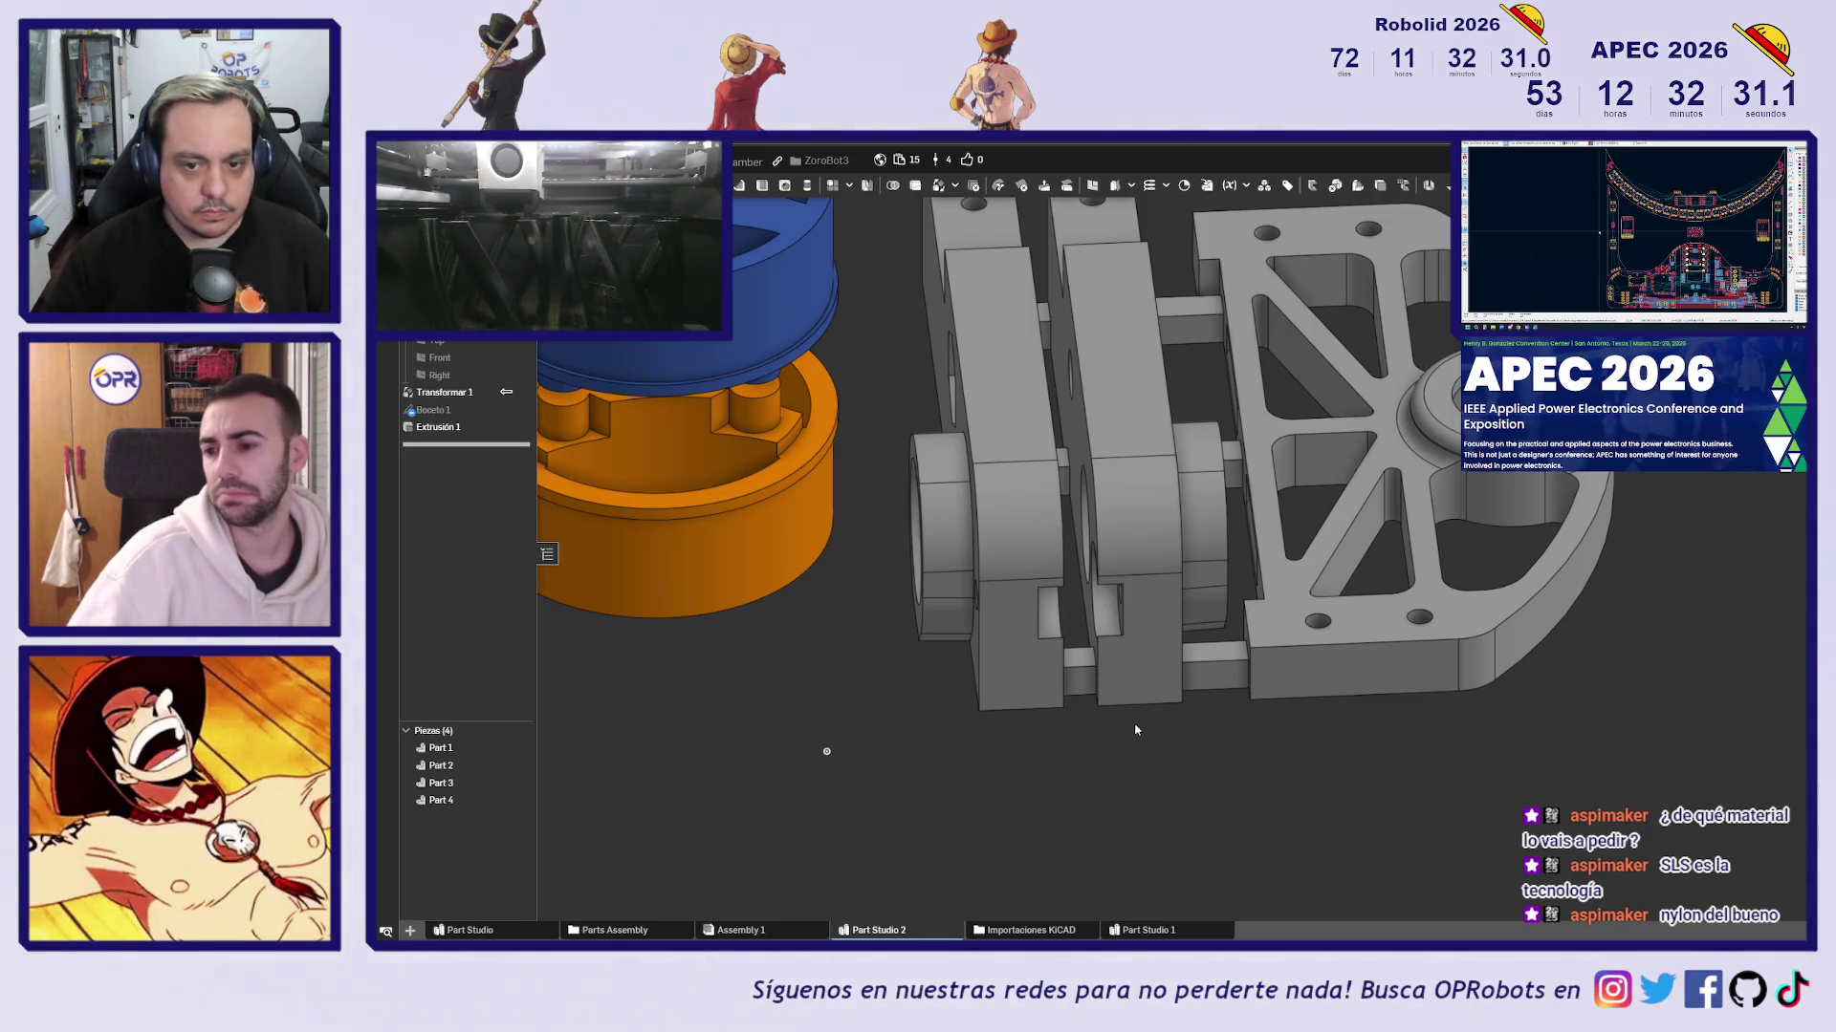
pyautogui.scroll(-3, 1186, 719)
pyautogui.hotkey('shift', '1')
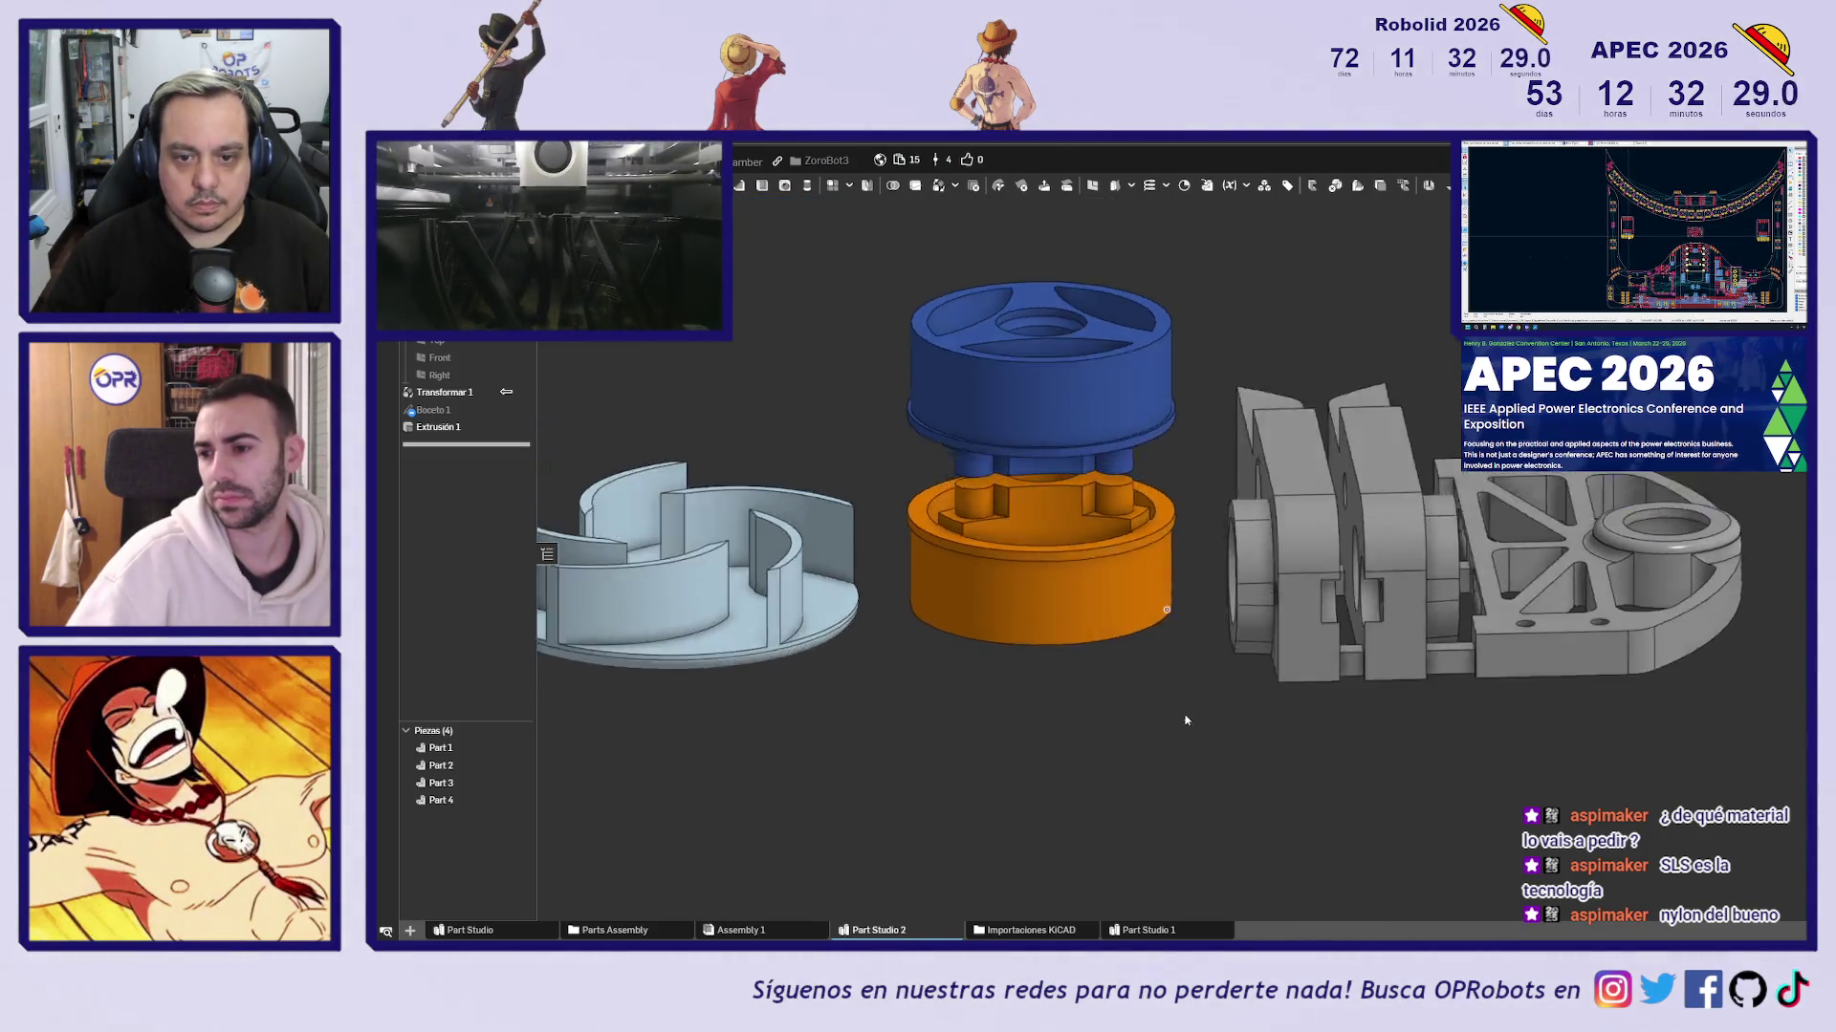
pyautogui.scroll(5, 1012, 462)
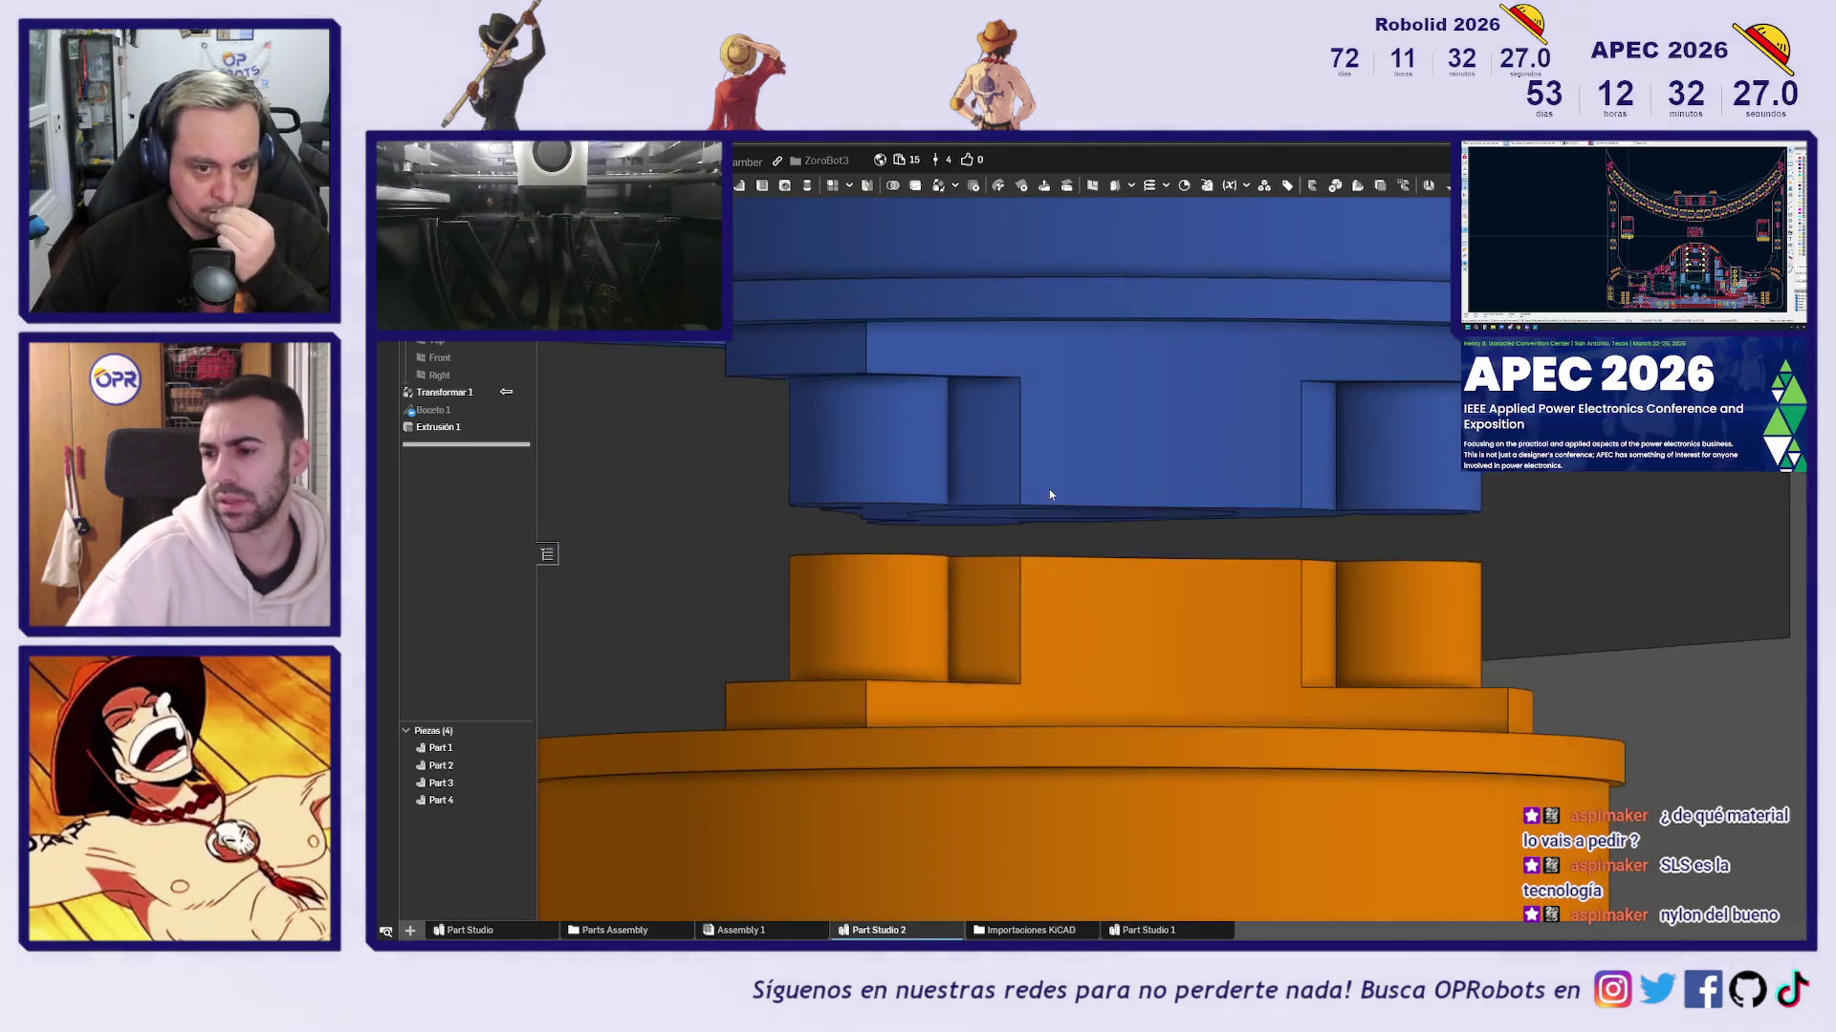
pyautogui.moveTo(1048, 490)
pyautogui.mouseDown(button='right')
pyautogui.moveTo(1061, 510)
pyautogui.moveTo(1625, 349)
pyautogui.mouseUp(button='right')
pyautogui.scroll(-5, 1061, 509)
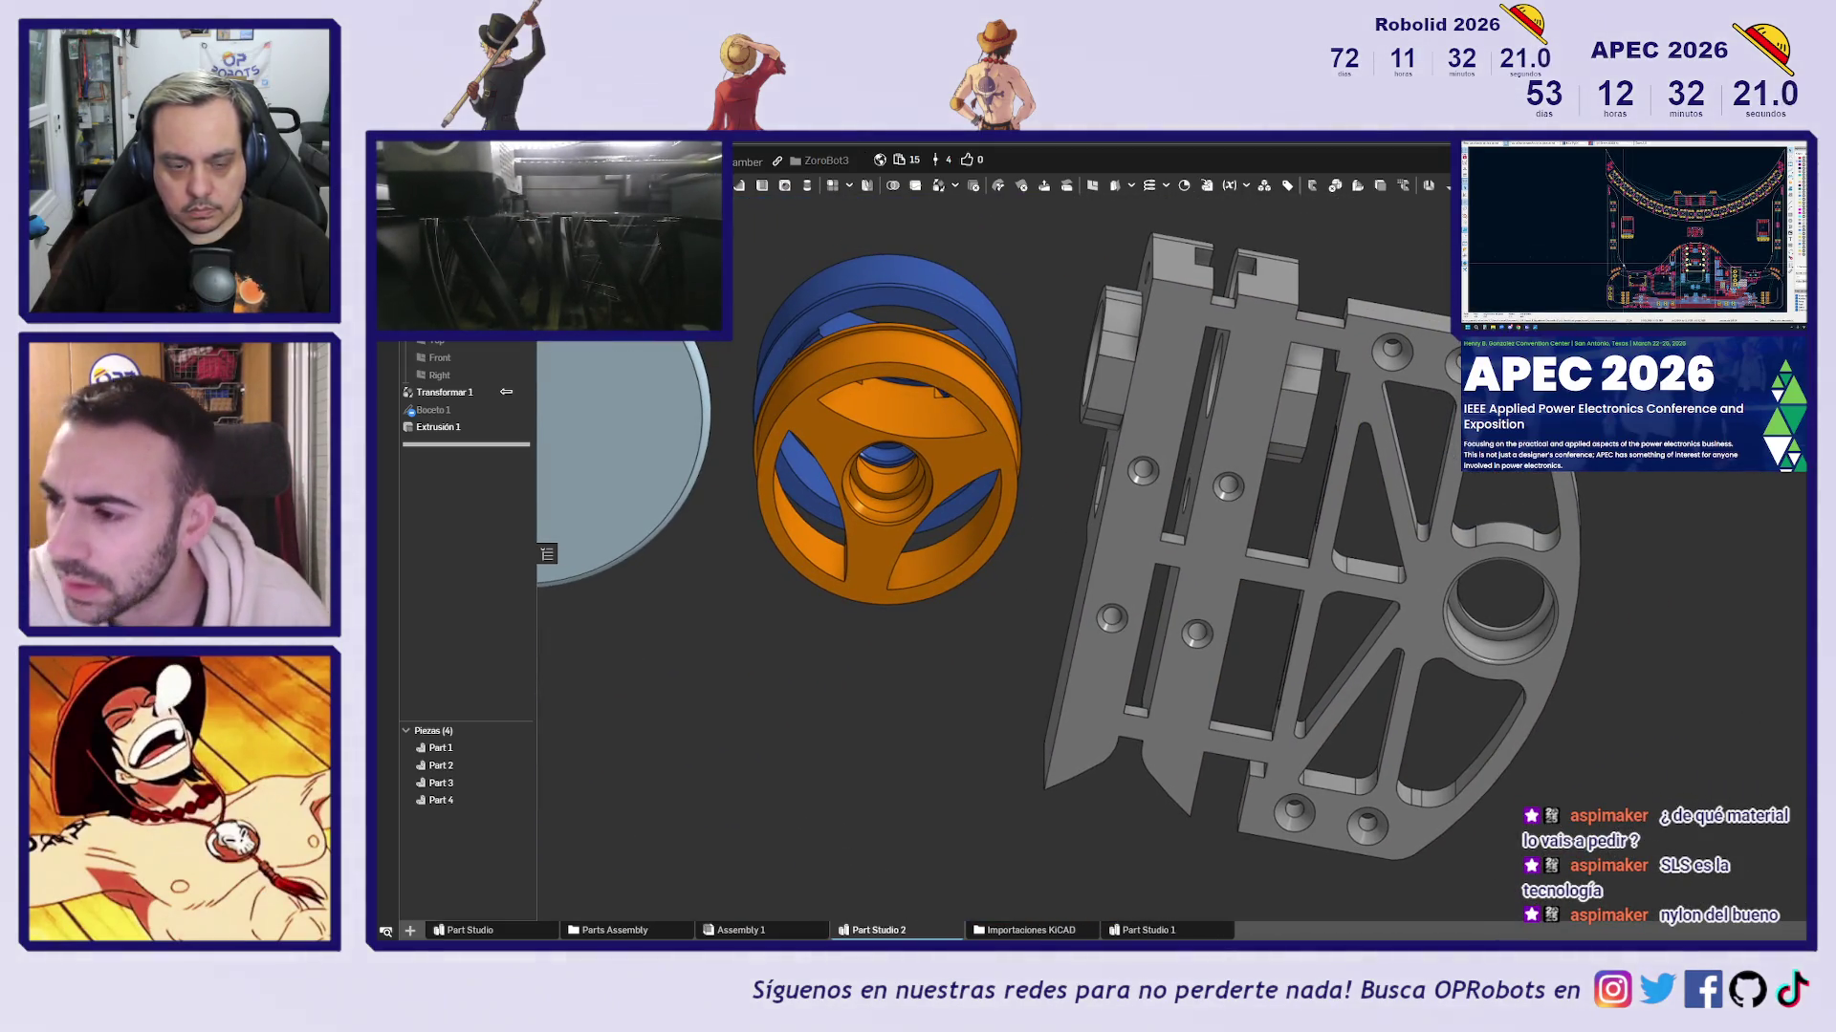
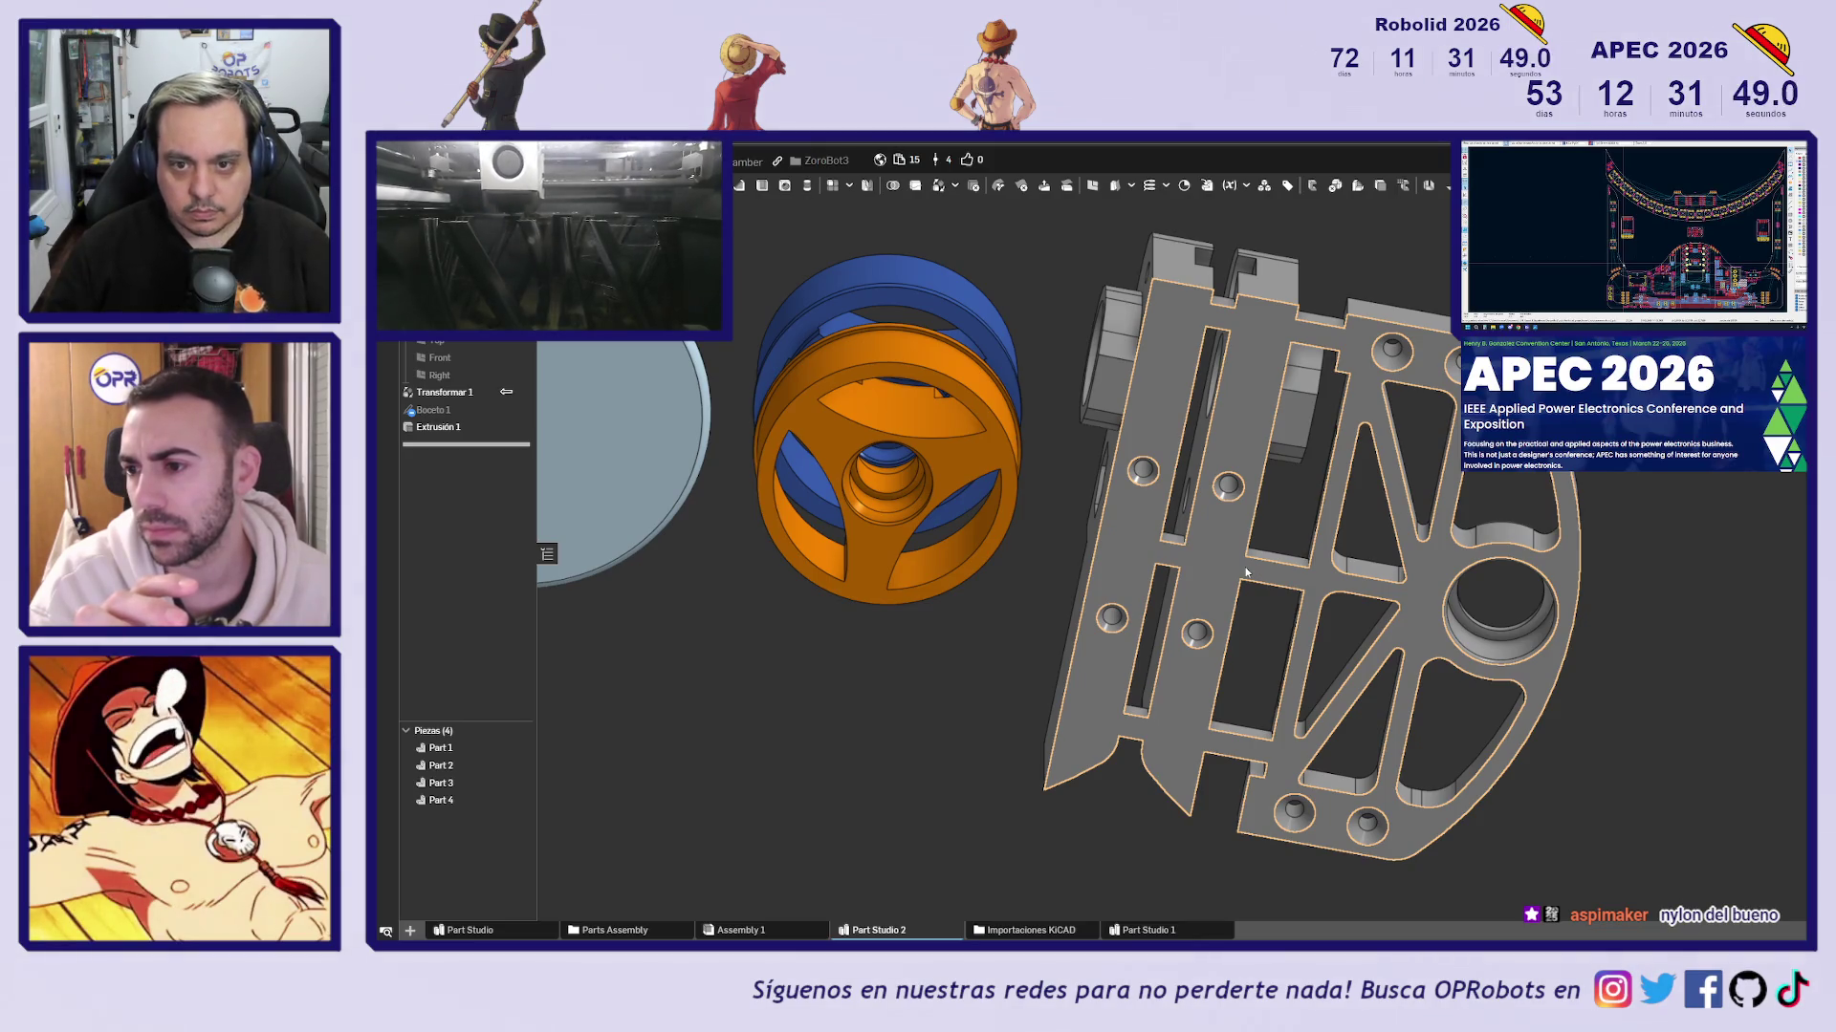
# Orbit and zoom in on the orange/blue wheel joint, then select the wheel face
pyautogui.moveTo(1667, 508)
pyautogui.mouseDown(button='right')
pyautogui.moveTo(1275, 626)
pyautogui.moveTo(1243, 440)
pyautogui.mouseUp(button='right')
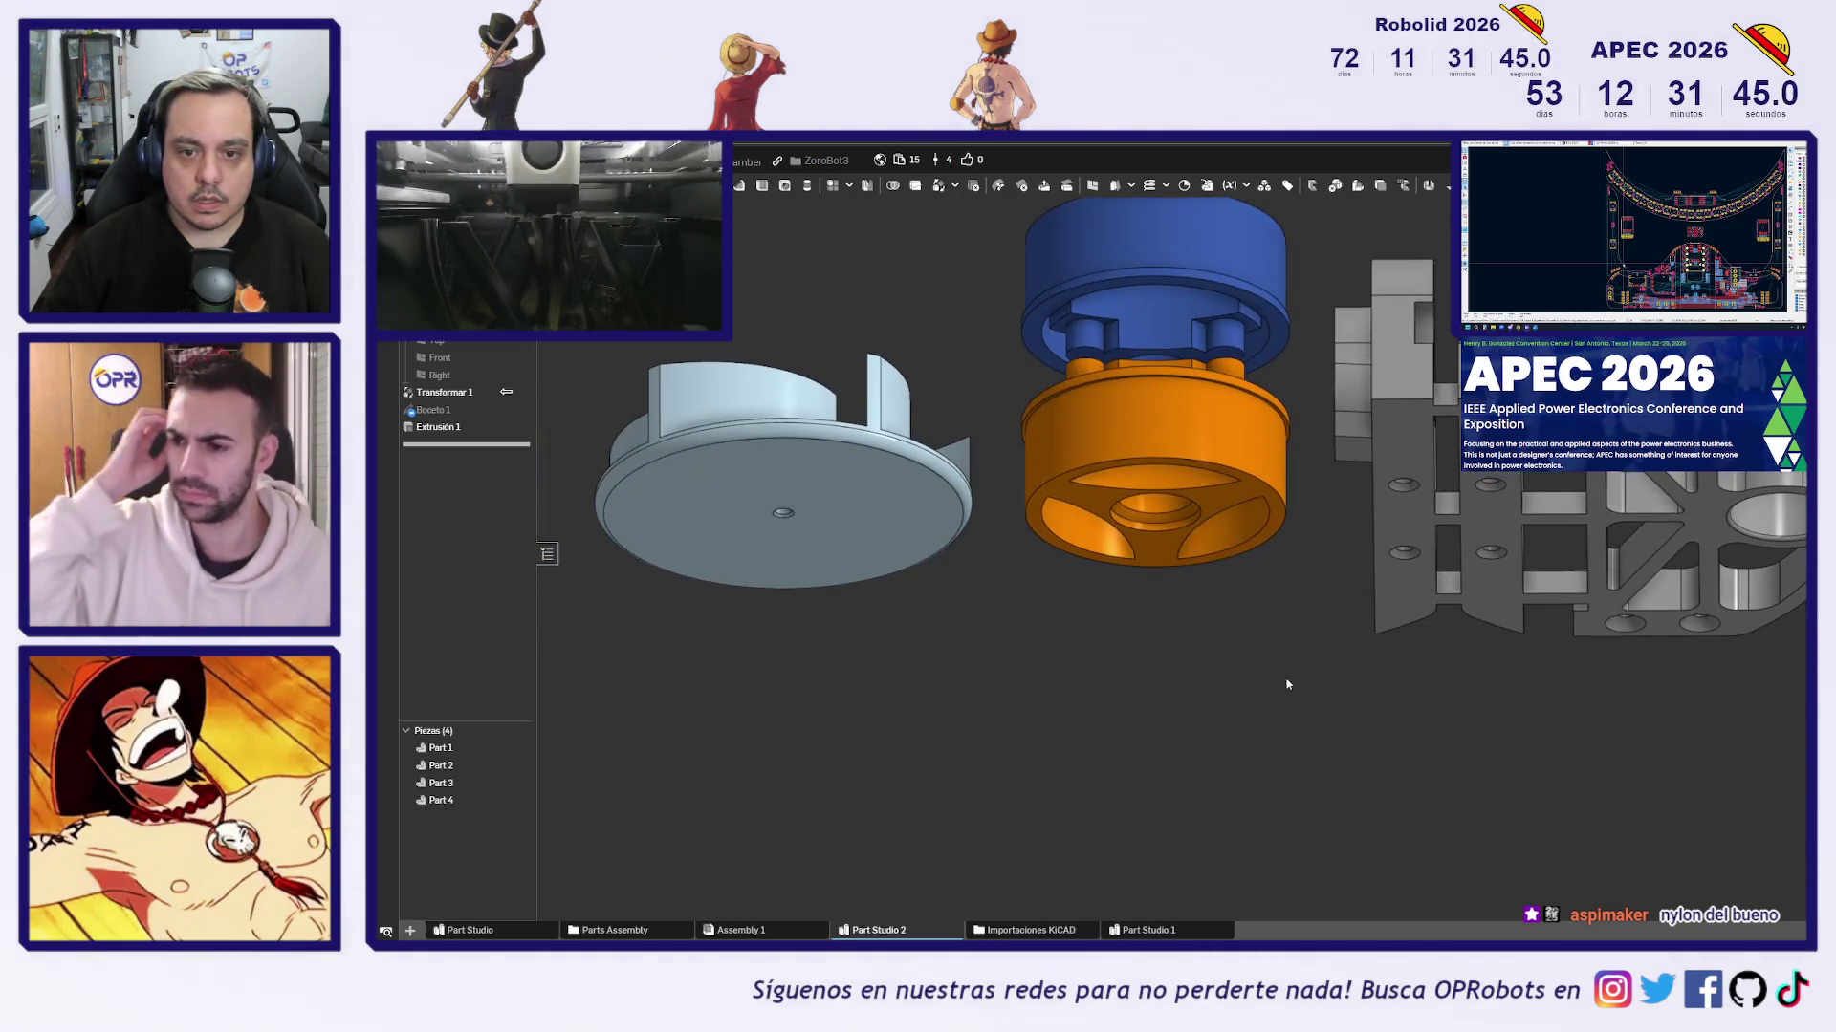
pyautogui.scroll(5, 1240, 429)
pyautogui.scroll(3, 1243, 433)
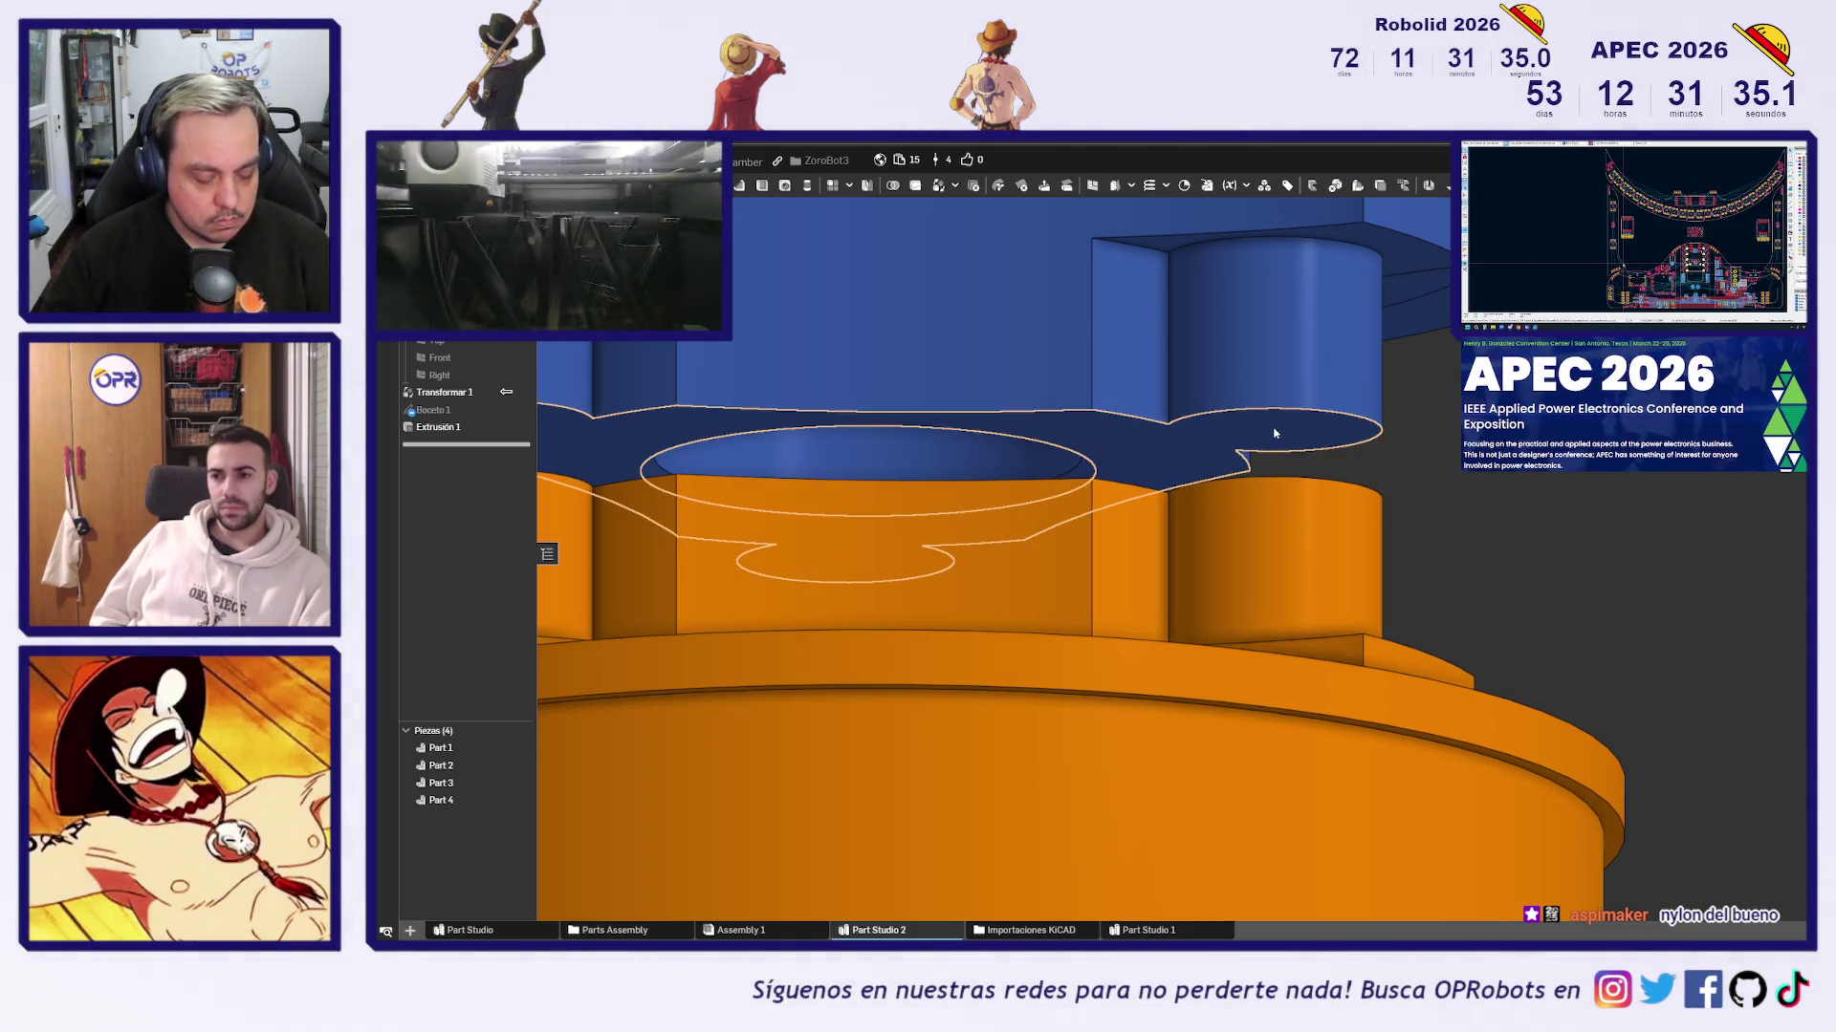
pyautogui.click(1275, 433)
# Start a sketch on the wheel face, view it head-on, and hide Part 1 and Part 2
pyautogui.hotkey('shift', 's')
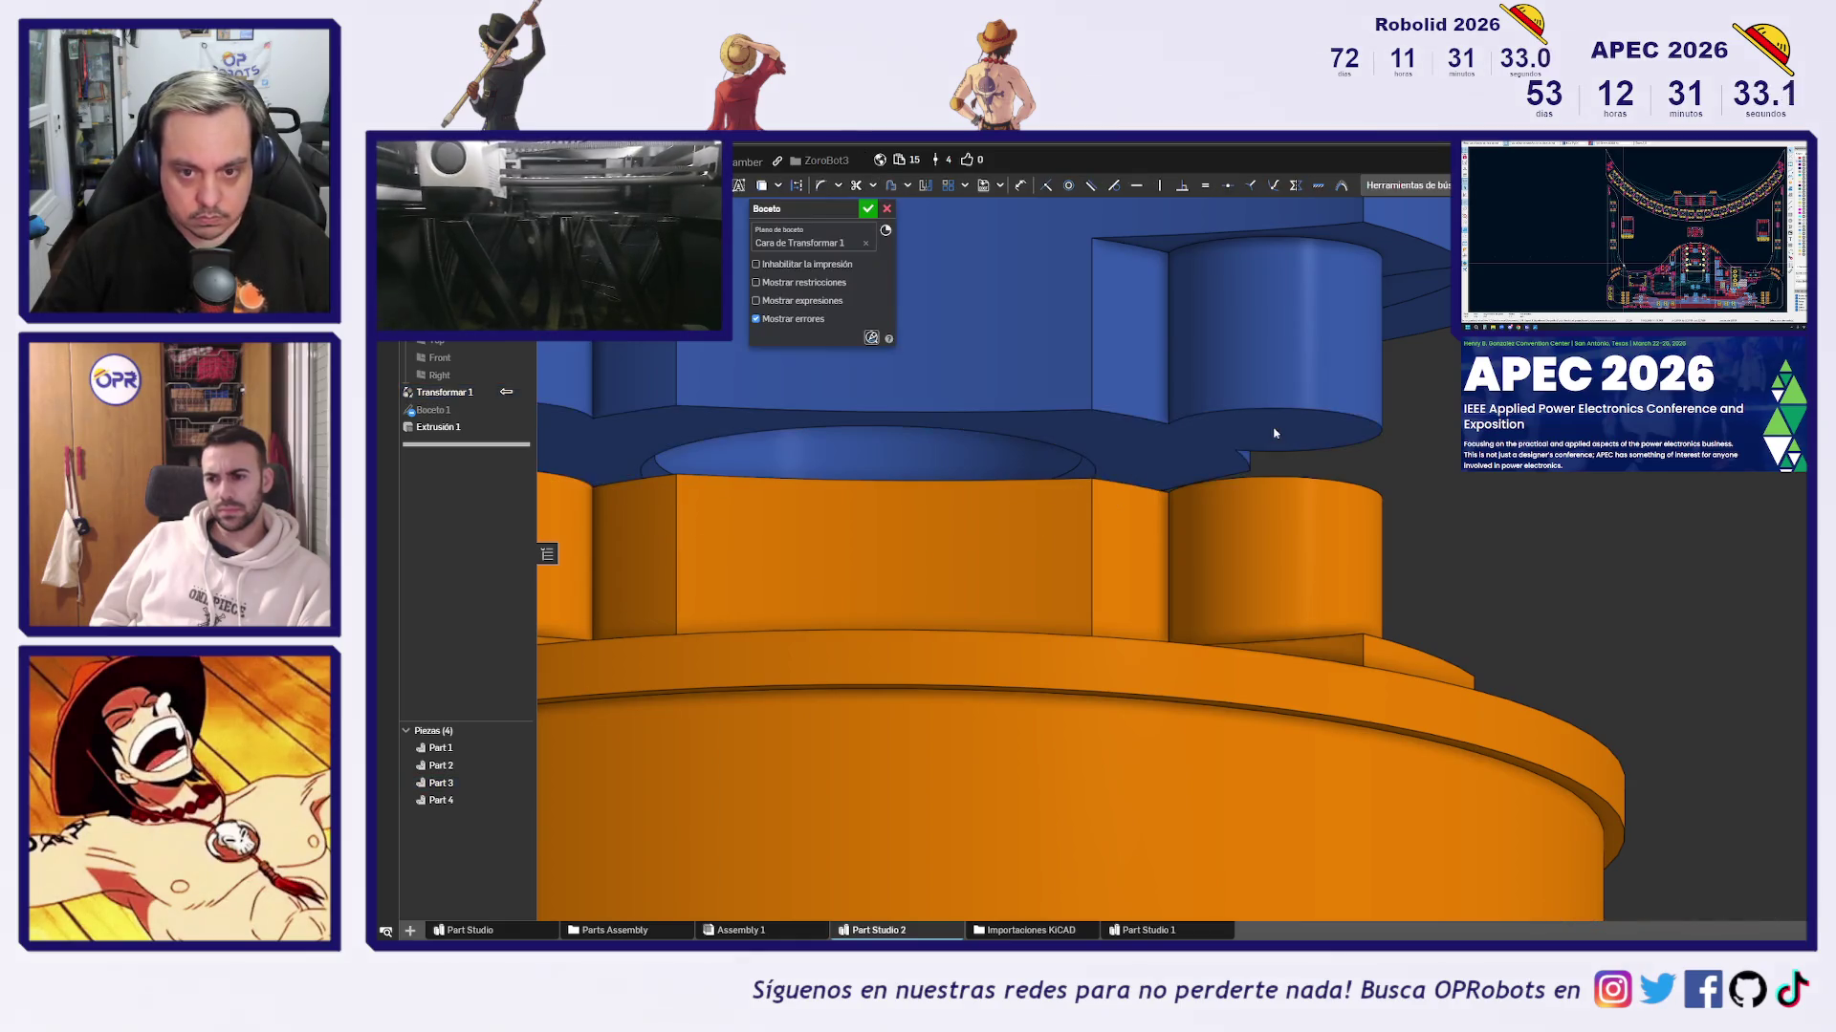
pyautogui.press('n')
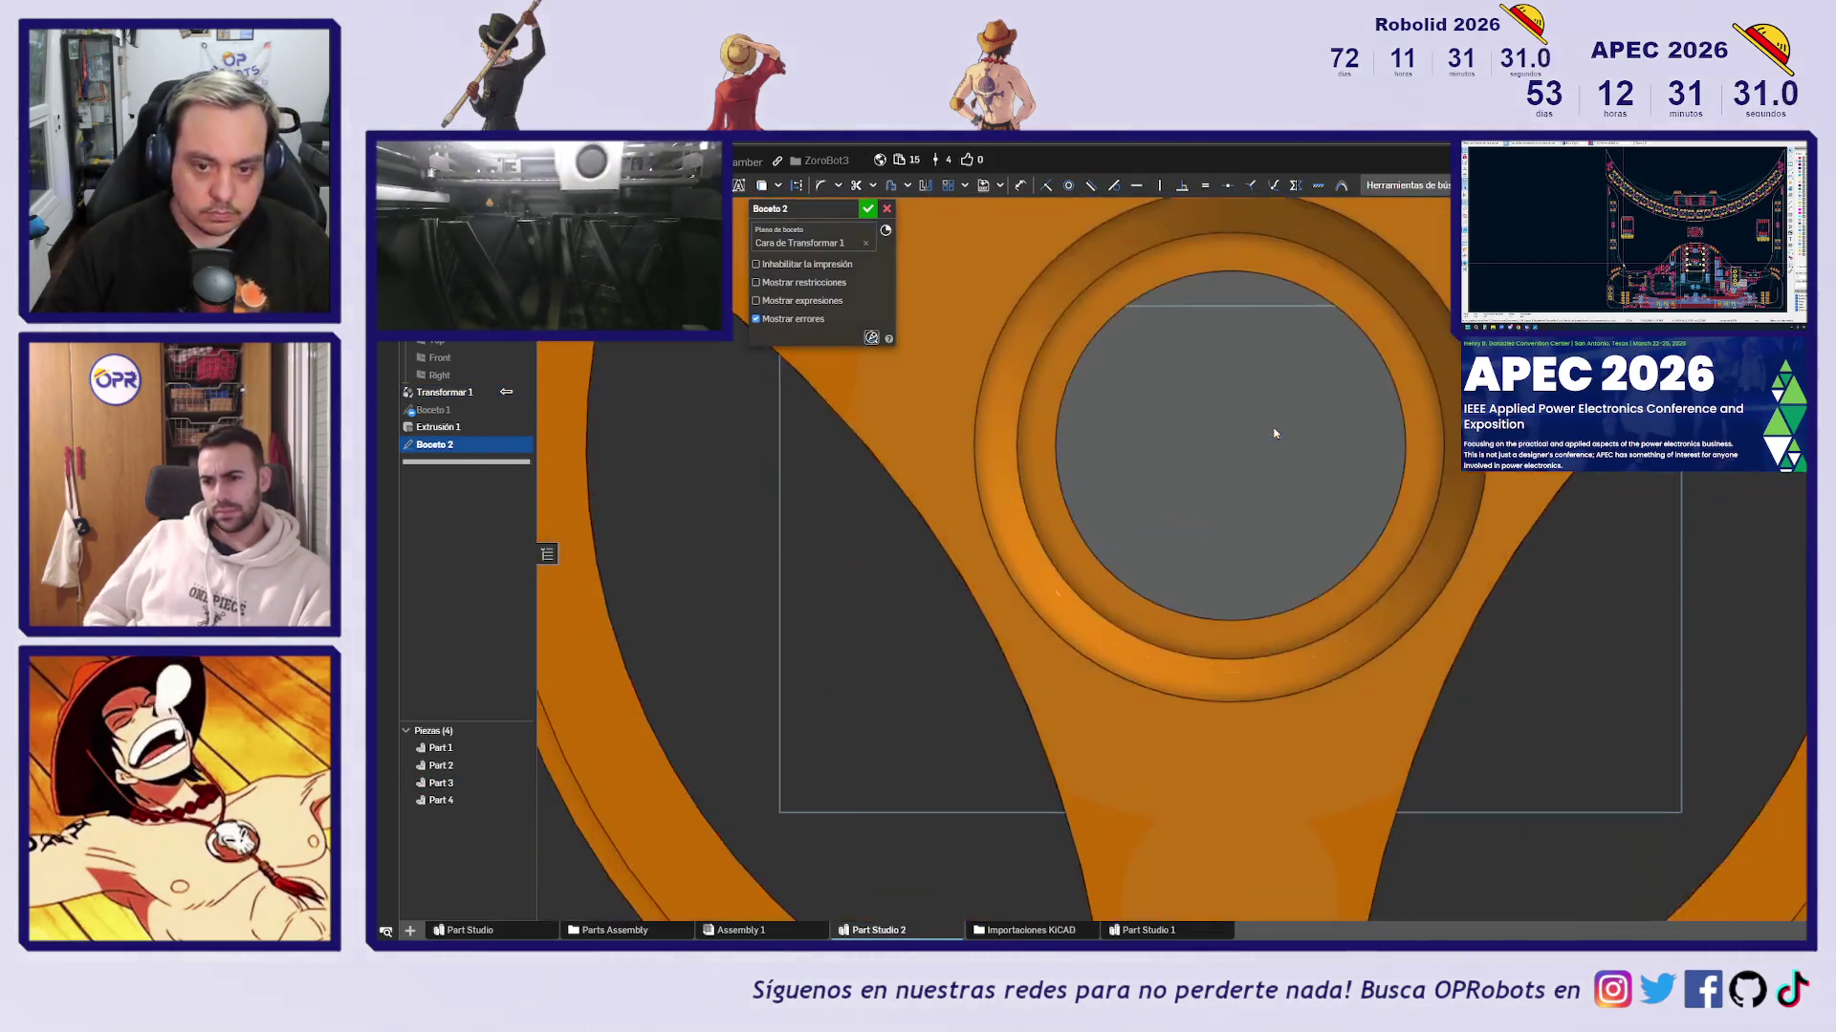
pyautogui.scroll(-5, 1275, 433)
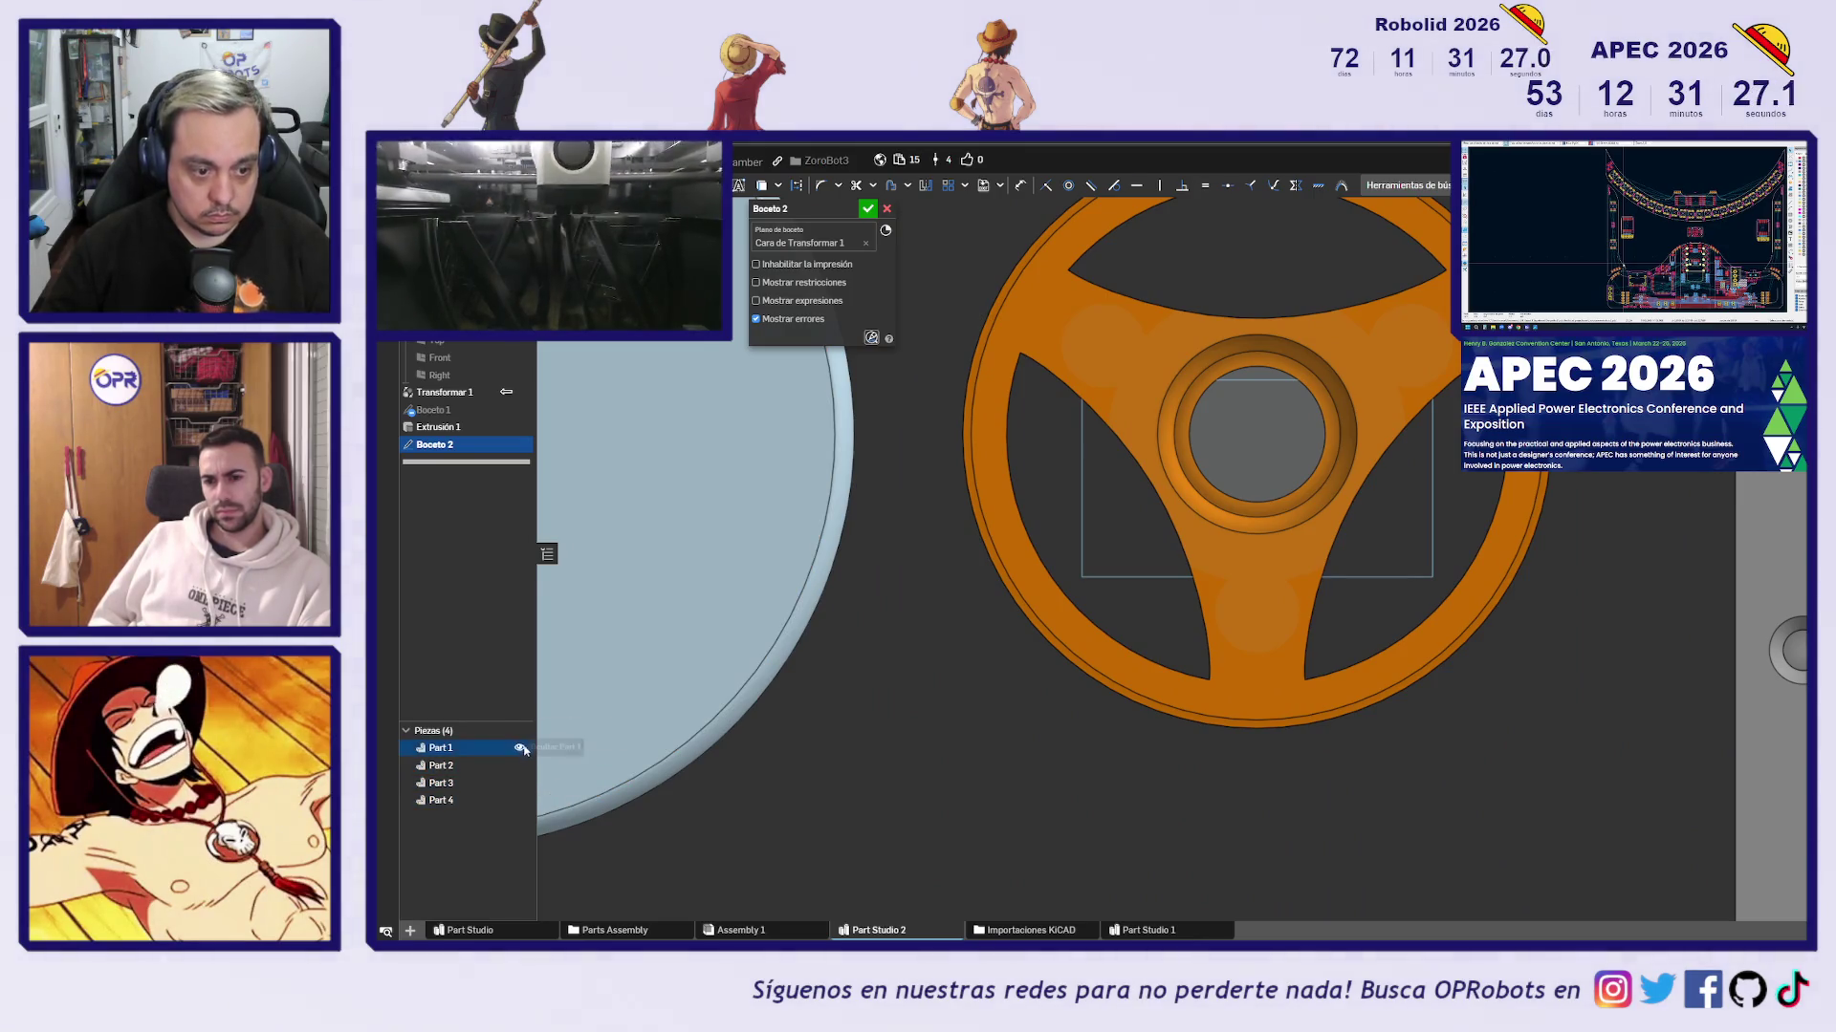
pyautogui.click(520, 749)
pyautogui.click(519, 765)
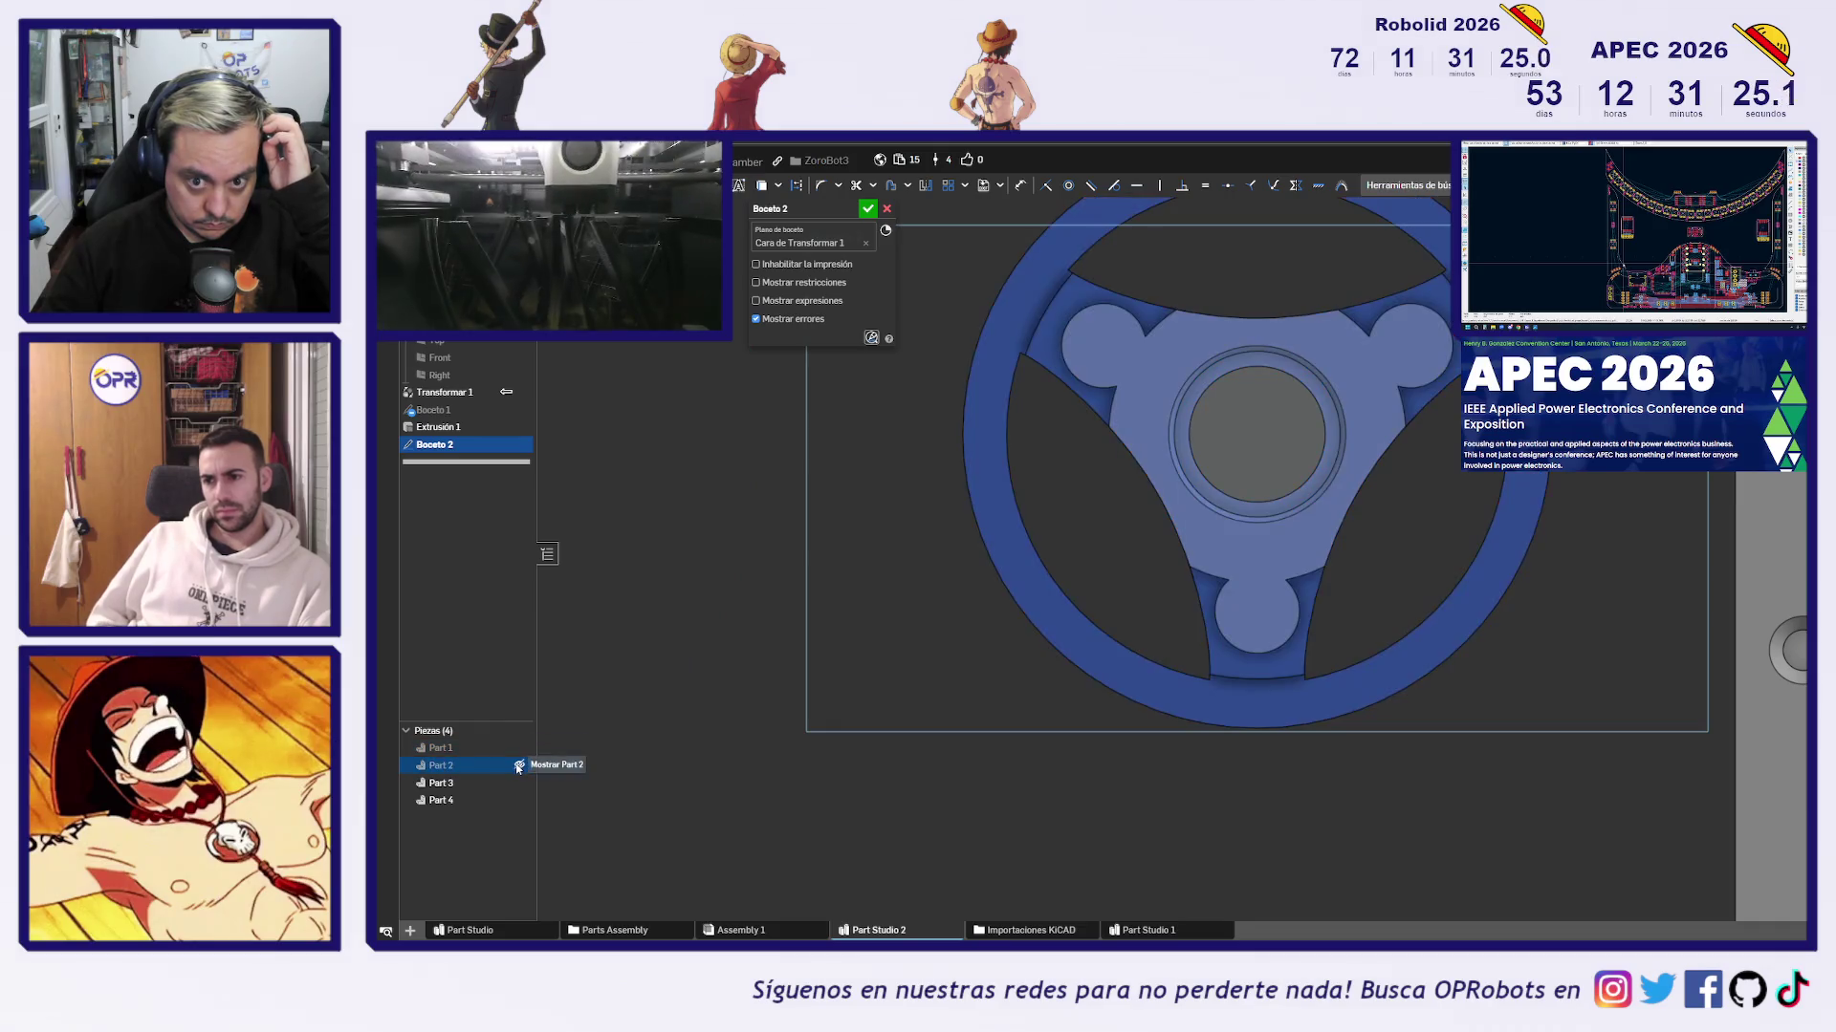
pyautogui.scroll(3, 1415, 543)
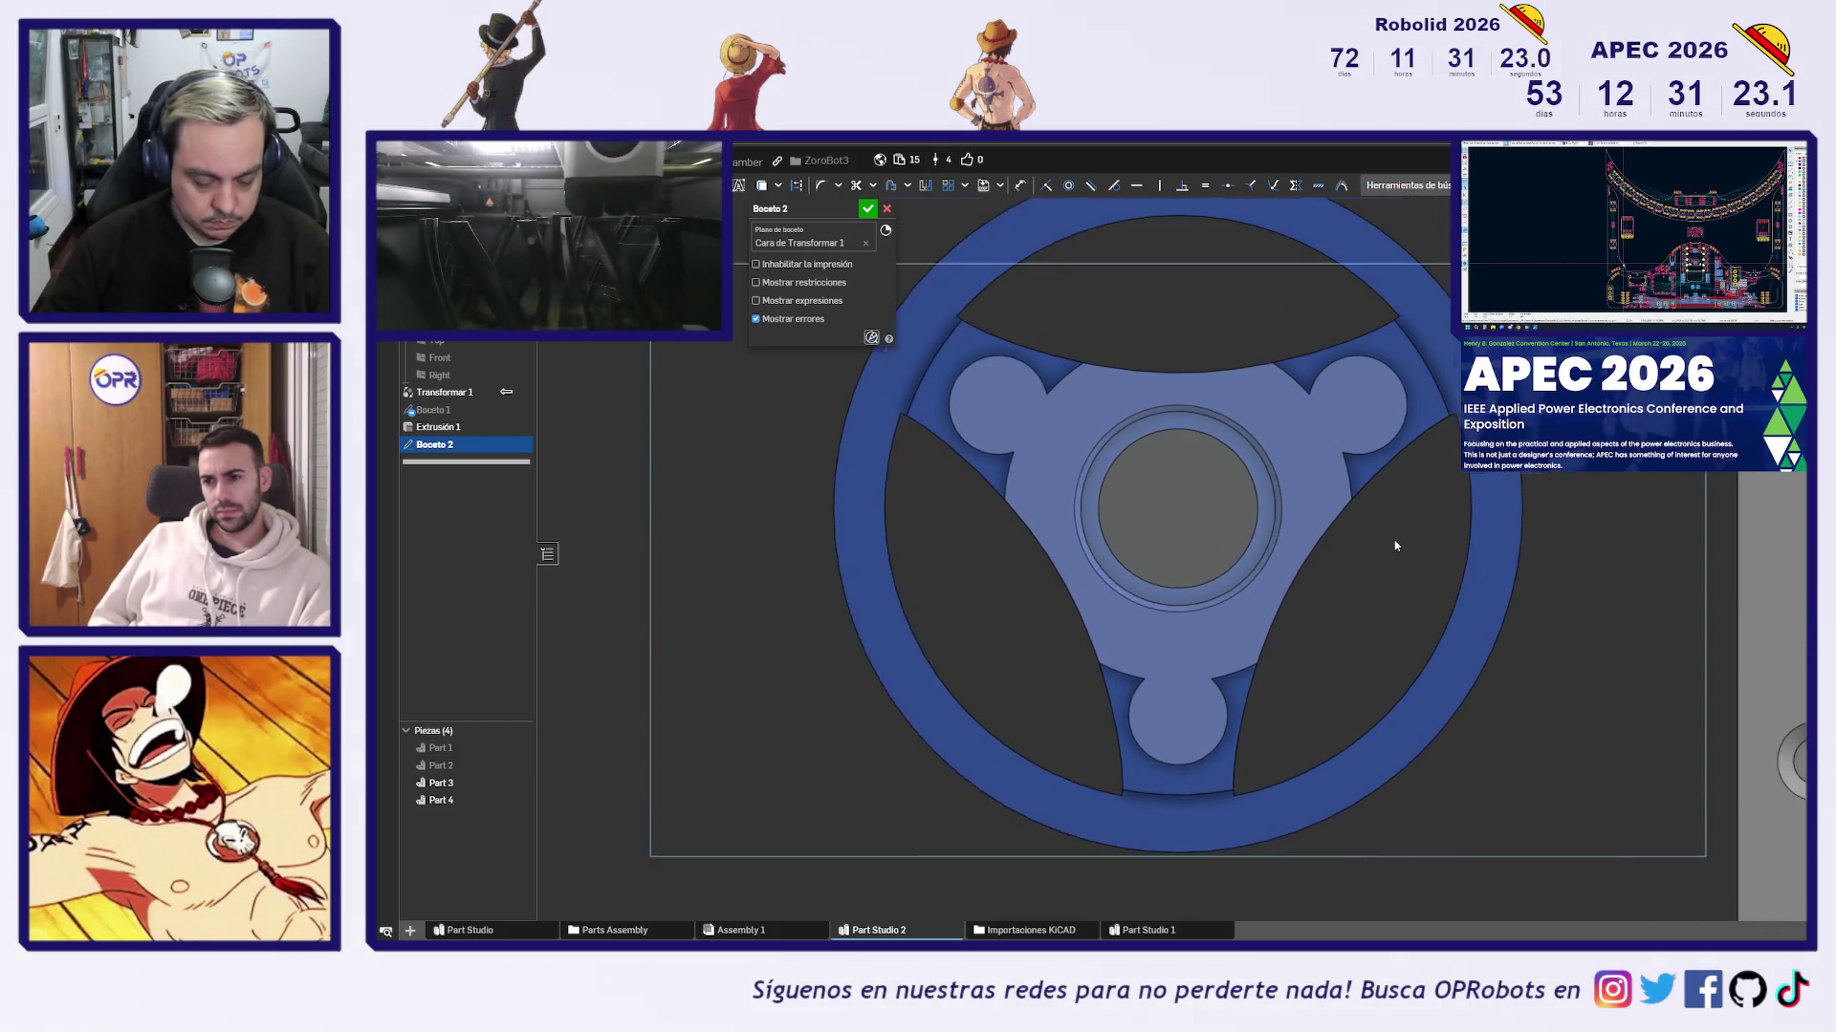
# Draw three Ø2 circles on the top-right, top-left and bottom lobes
pyautogui.click(1350, 382)
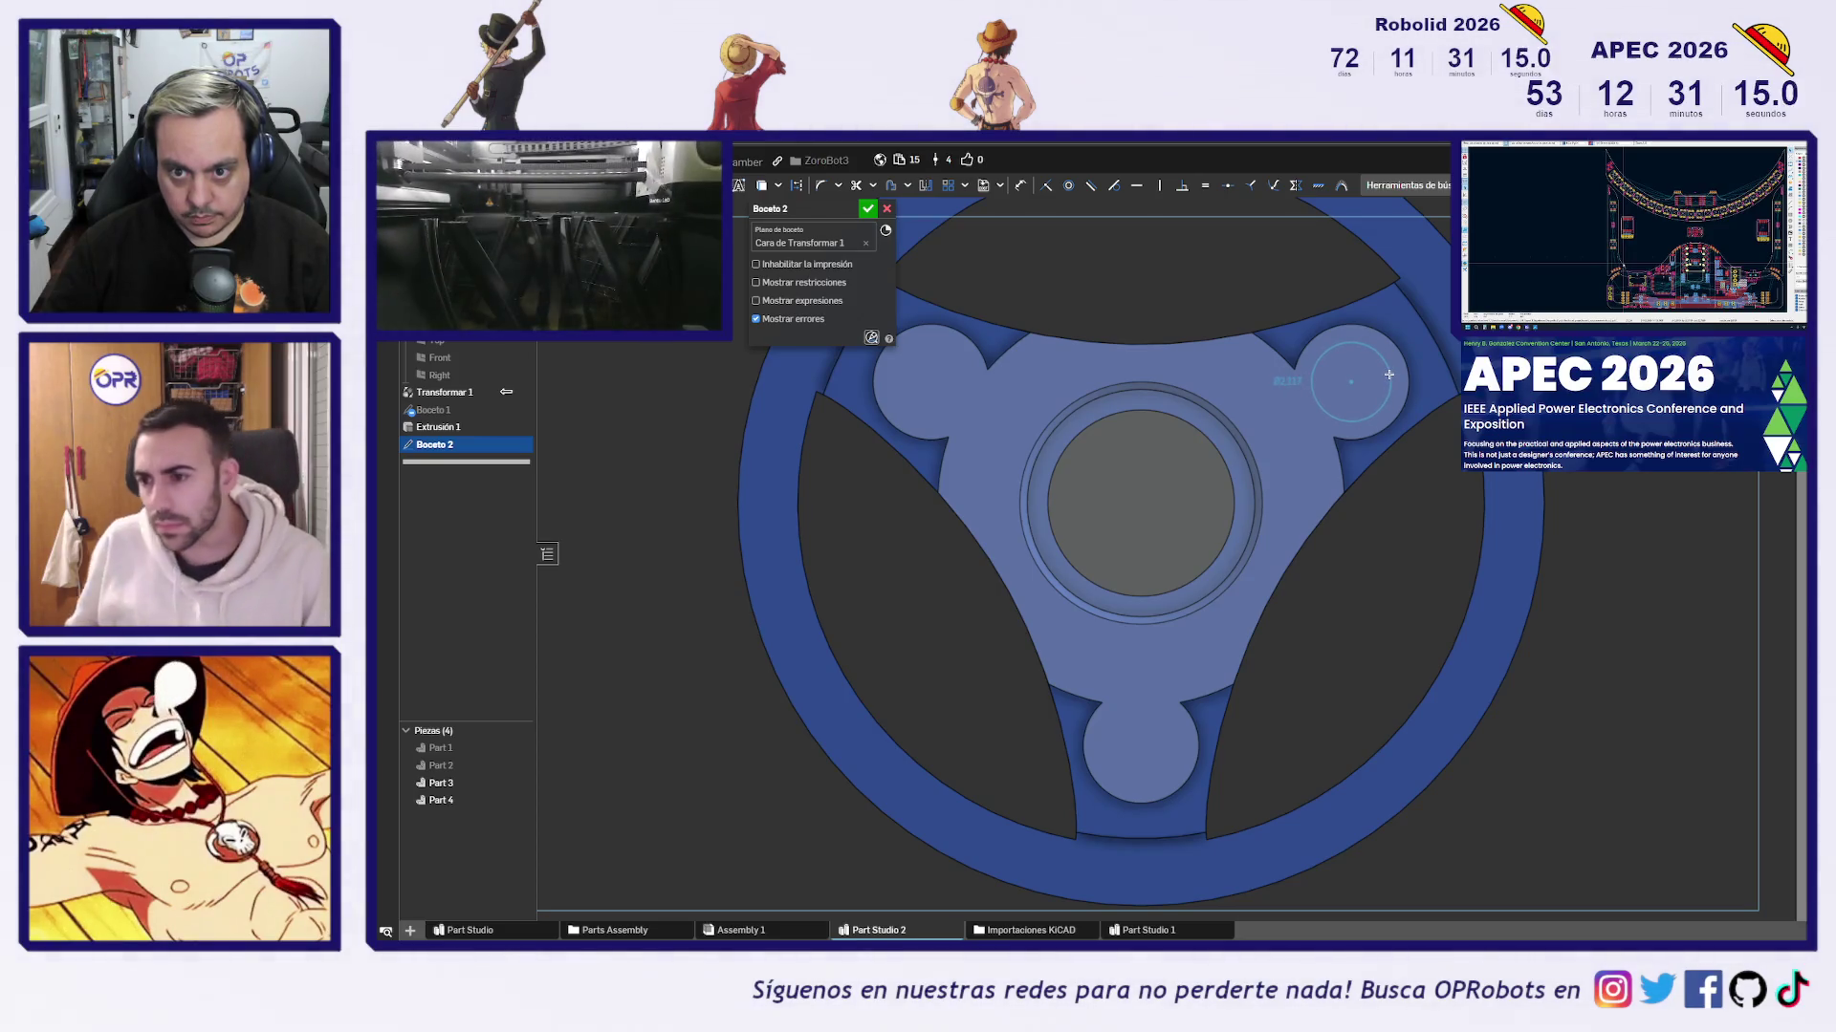
pyautogui.click(1381, 372)
pyautogui.write('2')
pyautogui.press('Return')
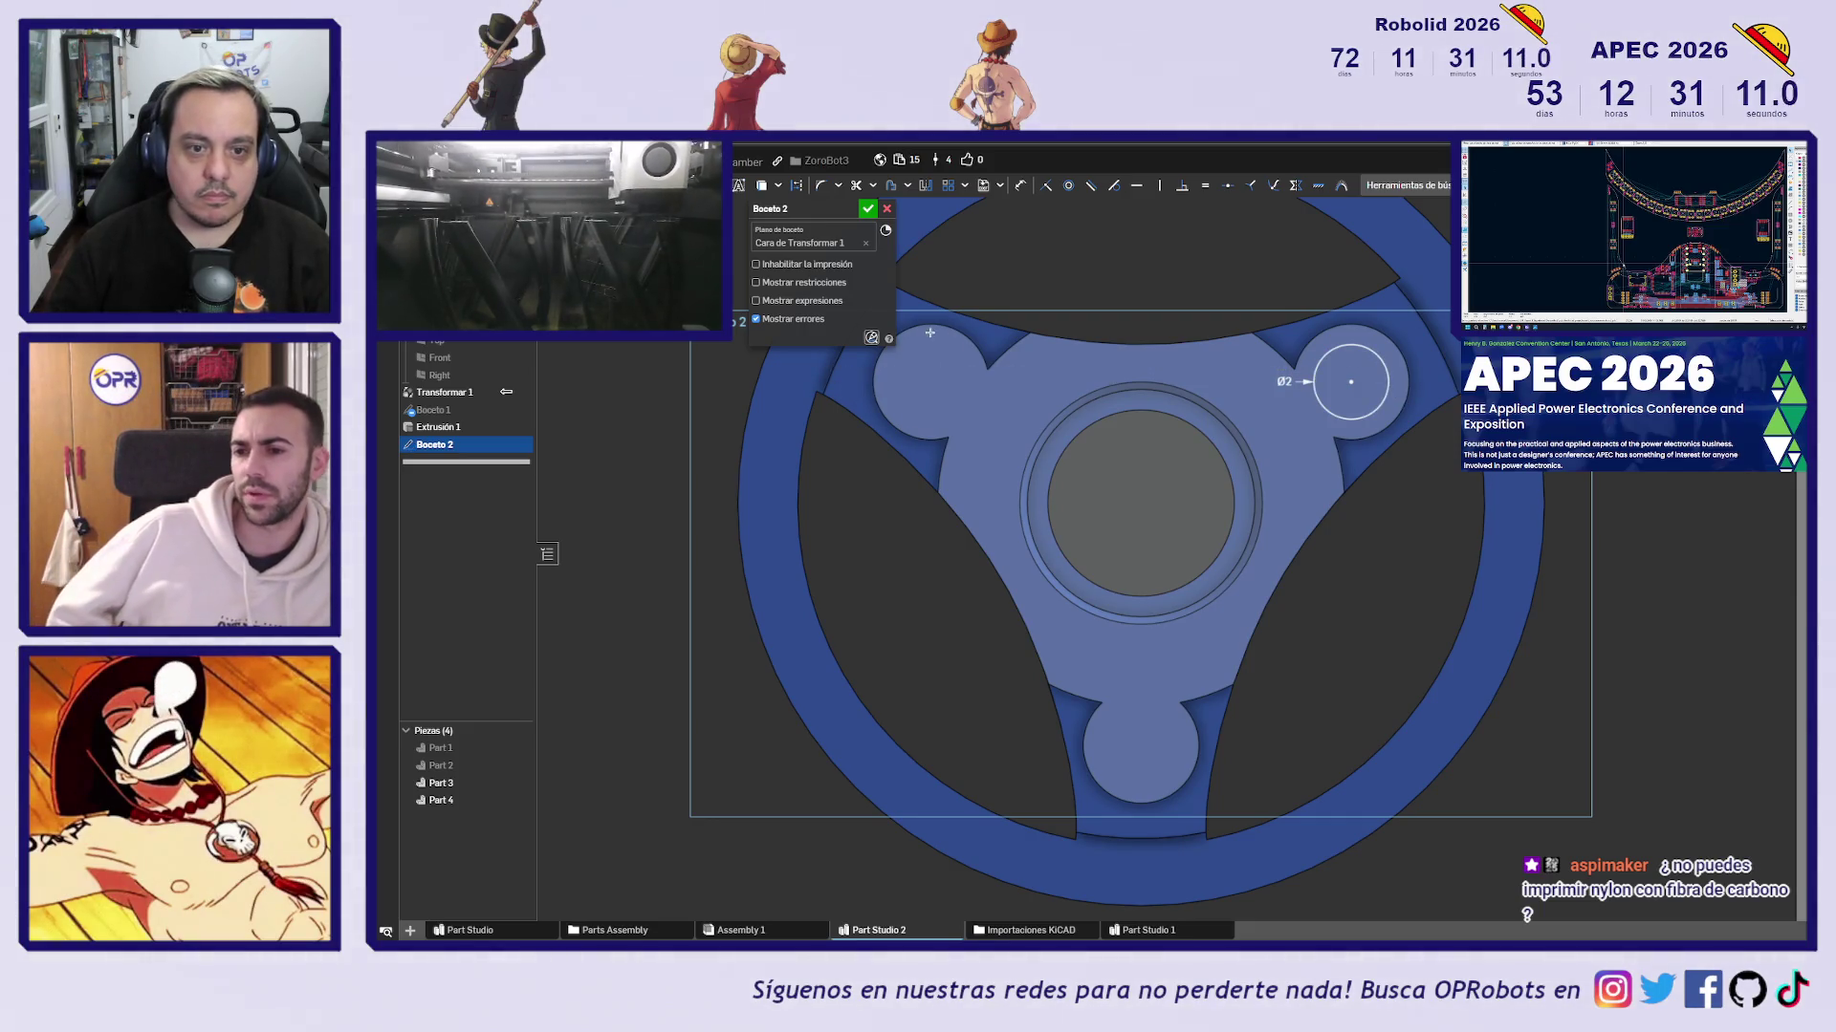
pyautogui.click(931, 381)
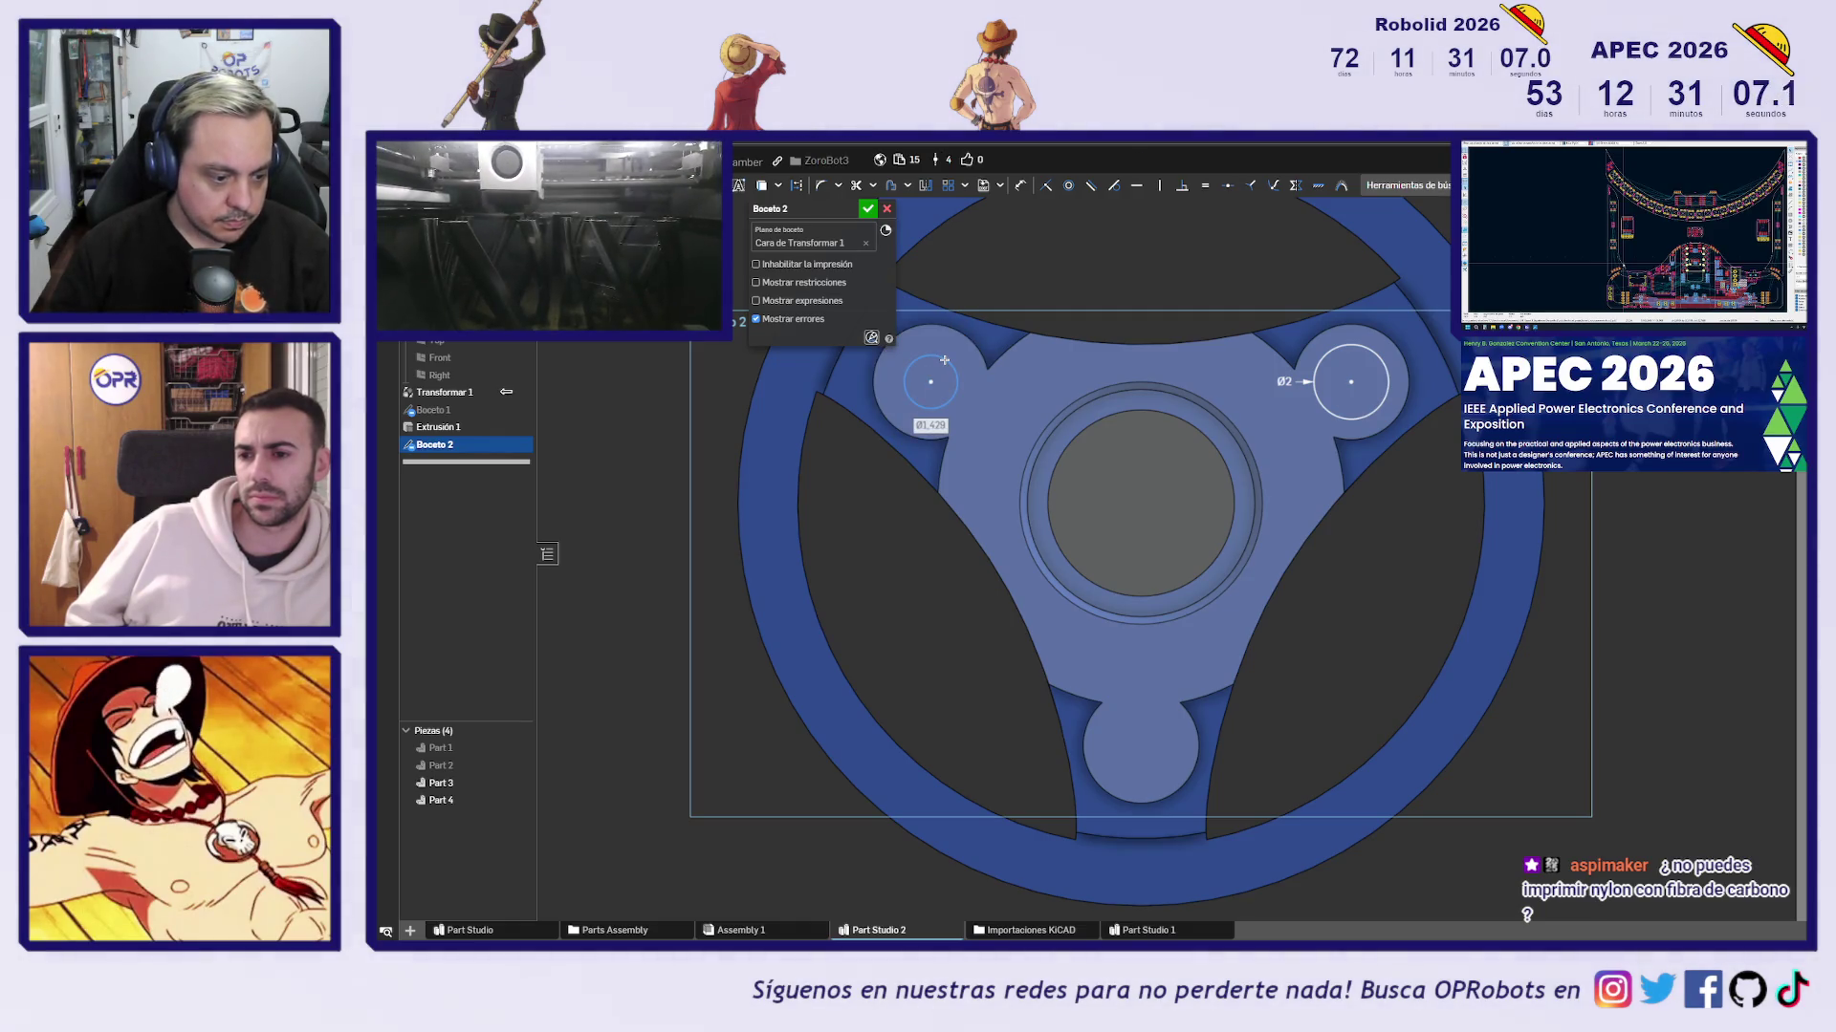
pyautogui.write('2')
pyautogui.press('Return')
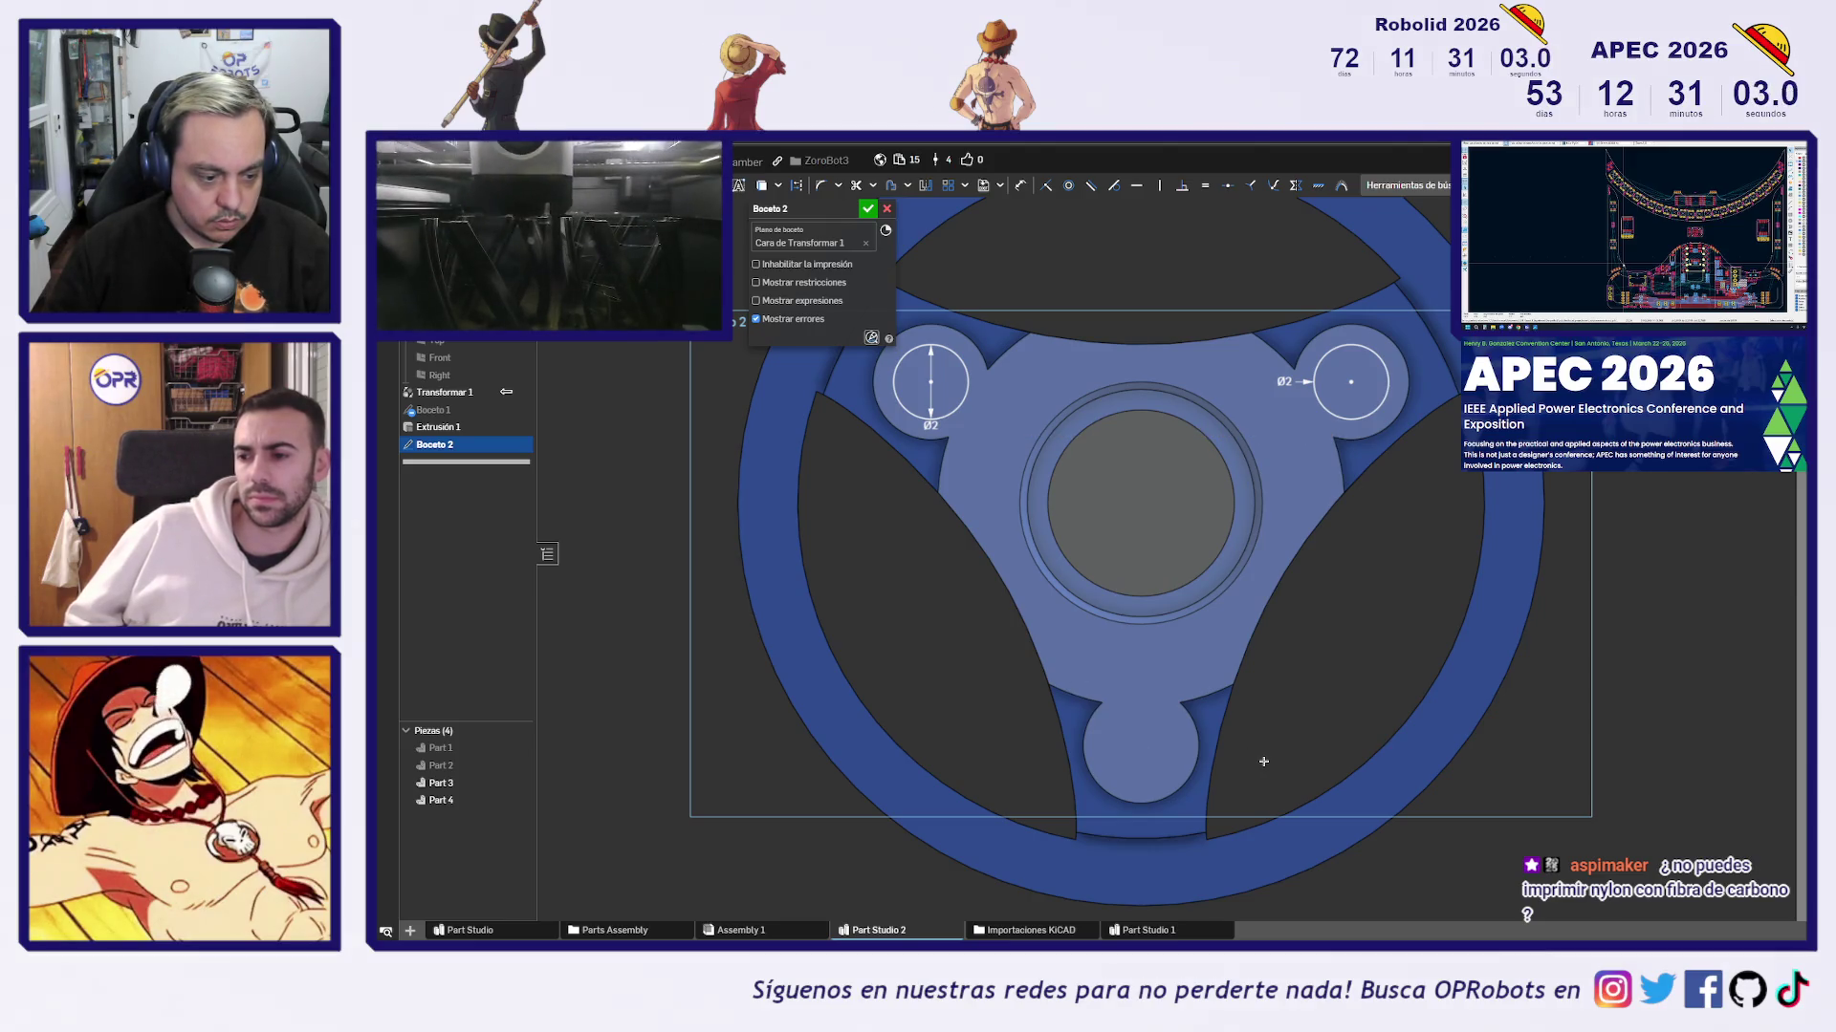
pyautogui.click(1140, 746)
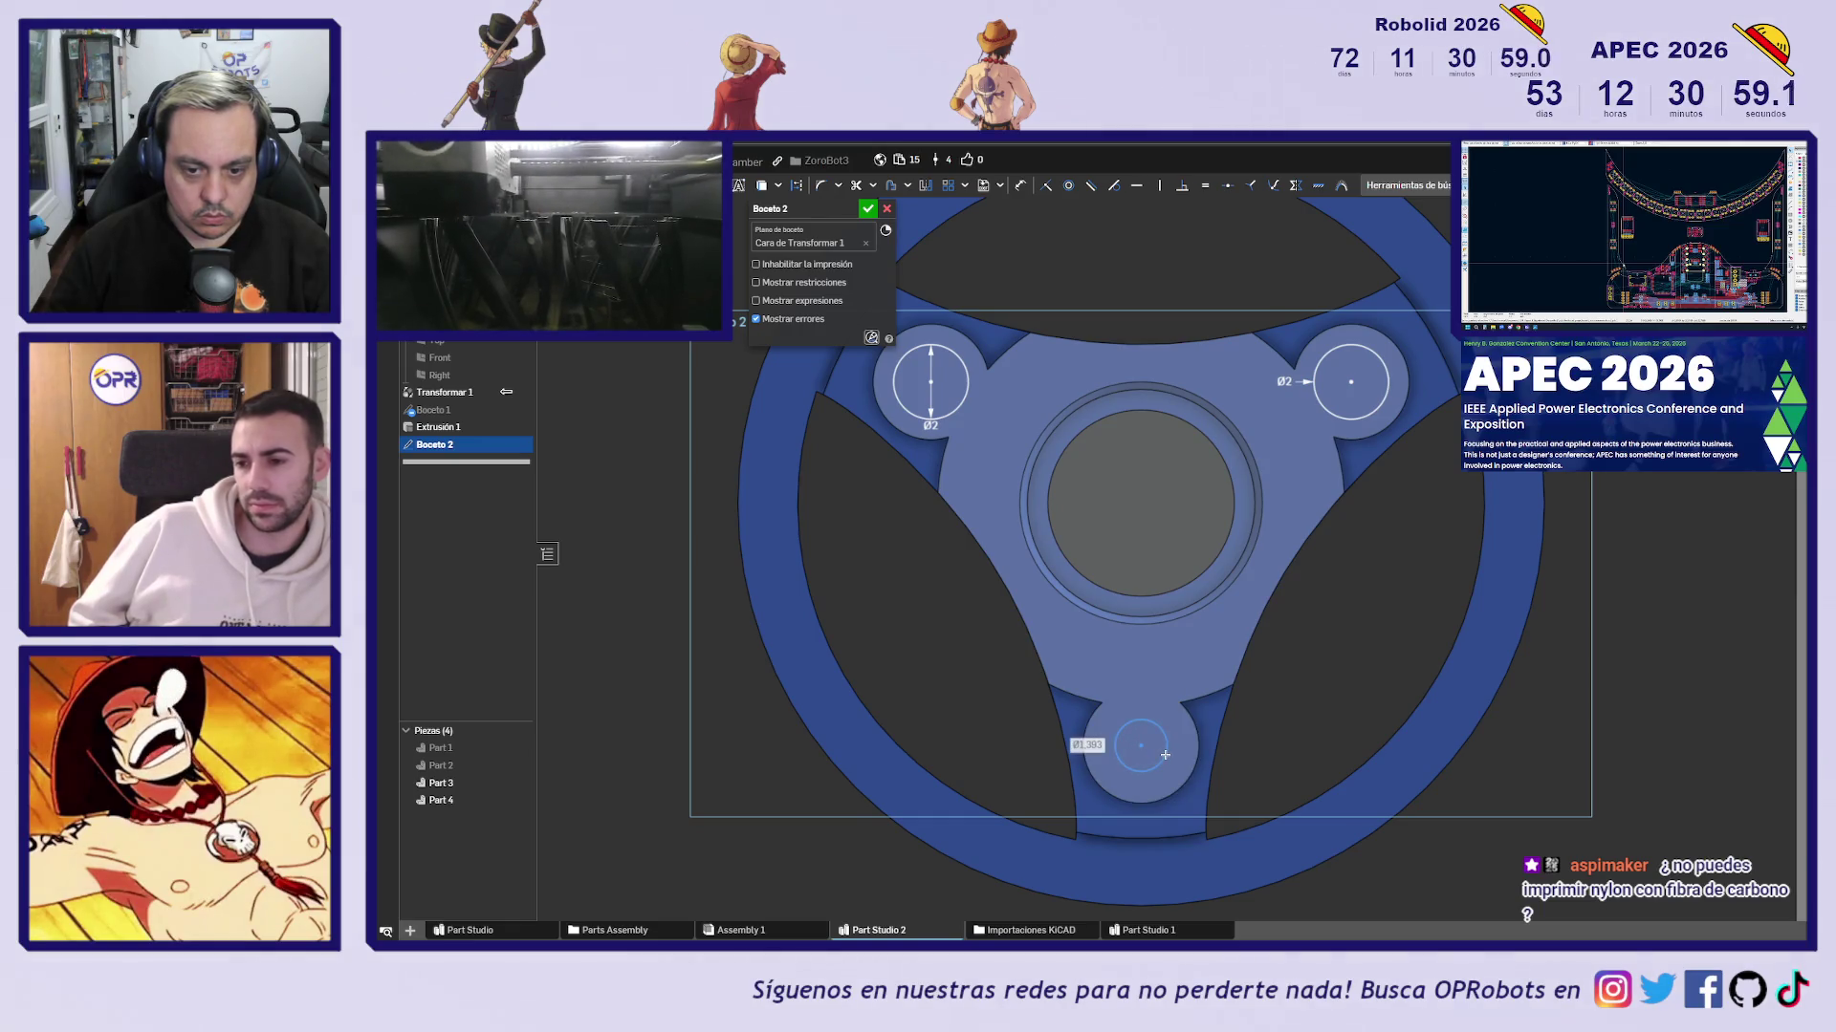
pyautogui.write('2')
pyautogui.press('Return')
# Accept the sketch and select its three lobe circles
pyautogui.scroll(-3, 1165, 751)
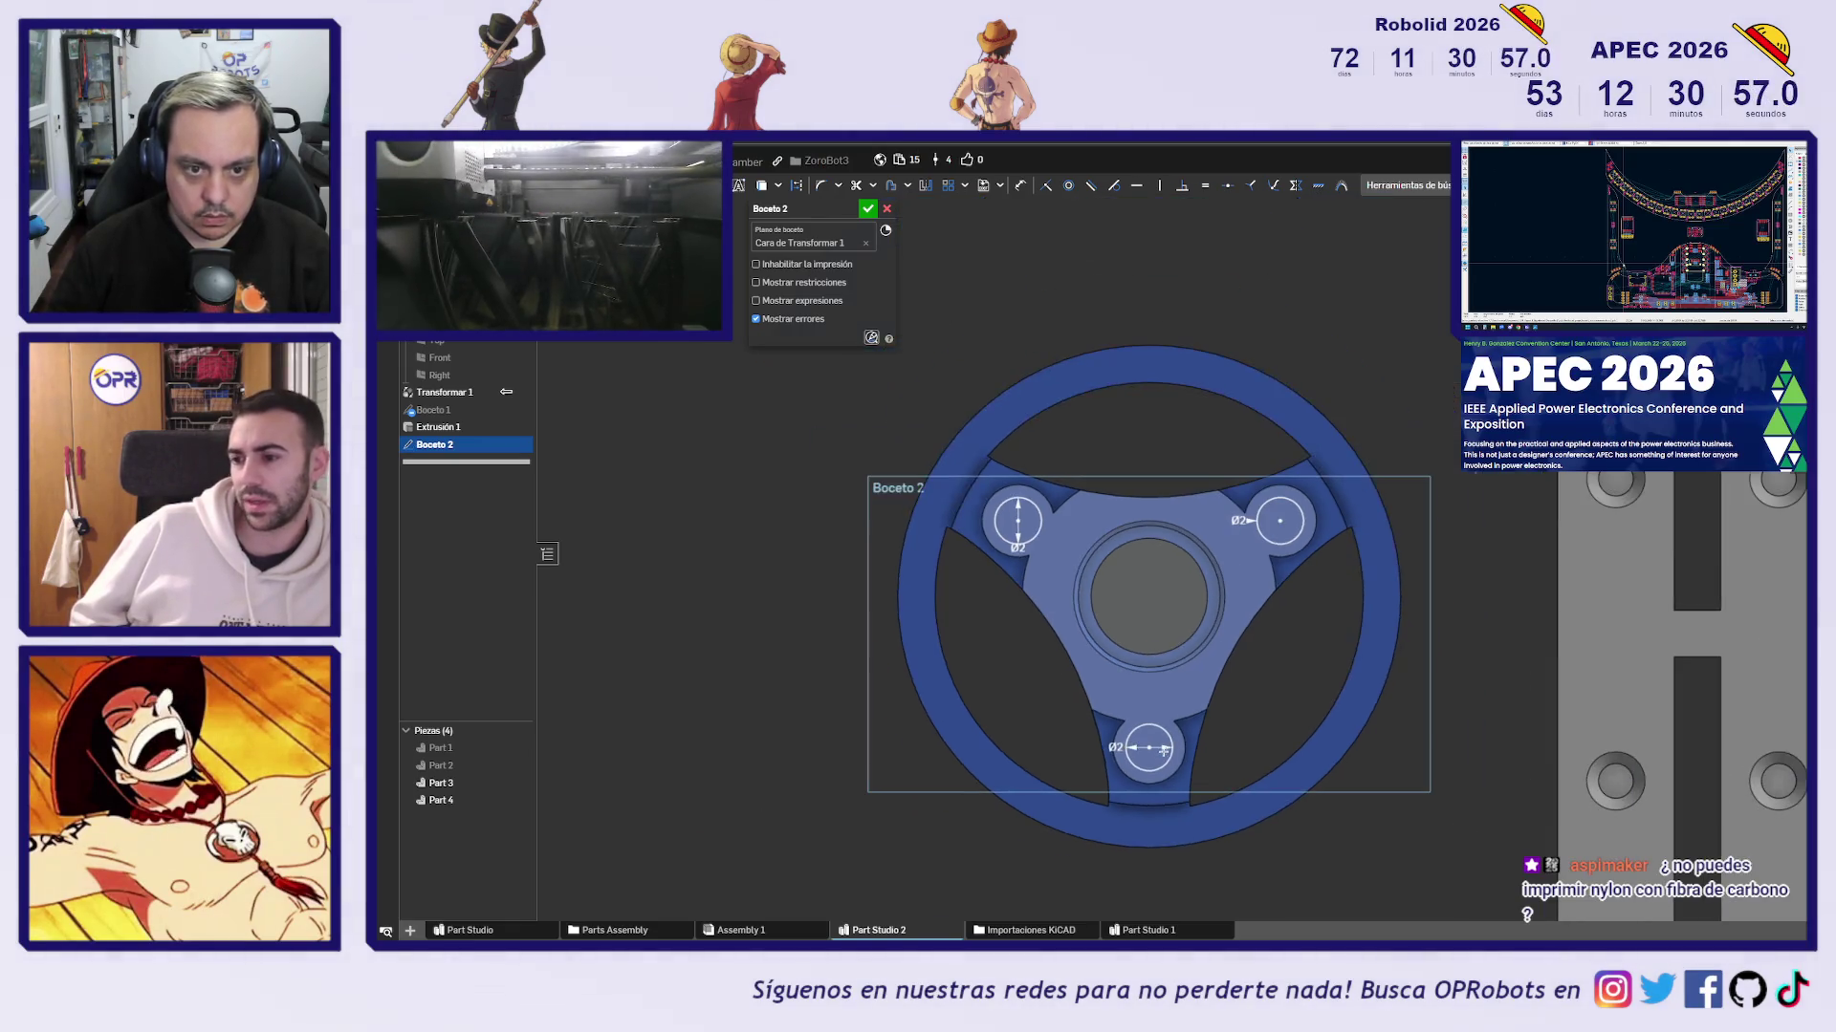
pyautogui.click(868, 211)
pyautogui.click(1035, 518)
pyautogui.click(1299, 524)
pyautogui.click(1159, 759)
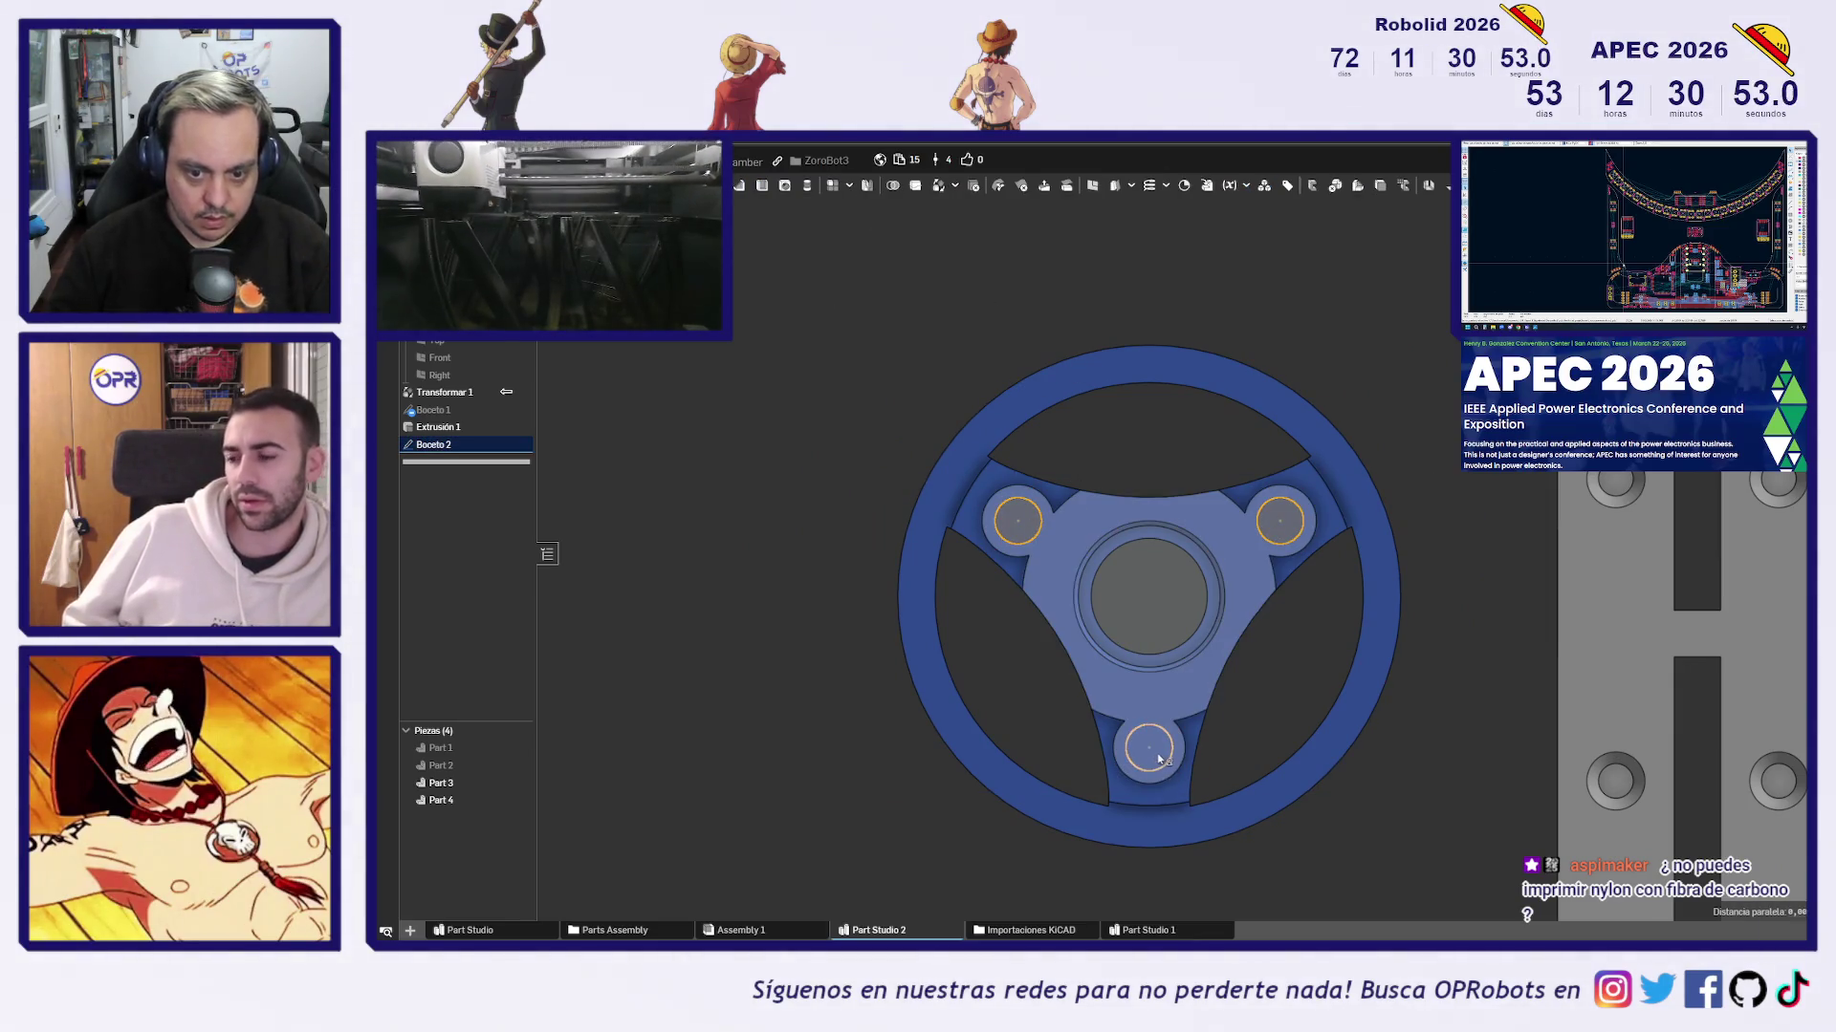
# Extrude the three circles 2 mm, merging them with Part 2 as well
pyautogui.hotkey('shift', 'e')
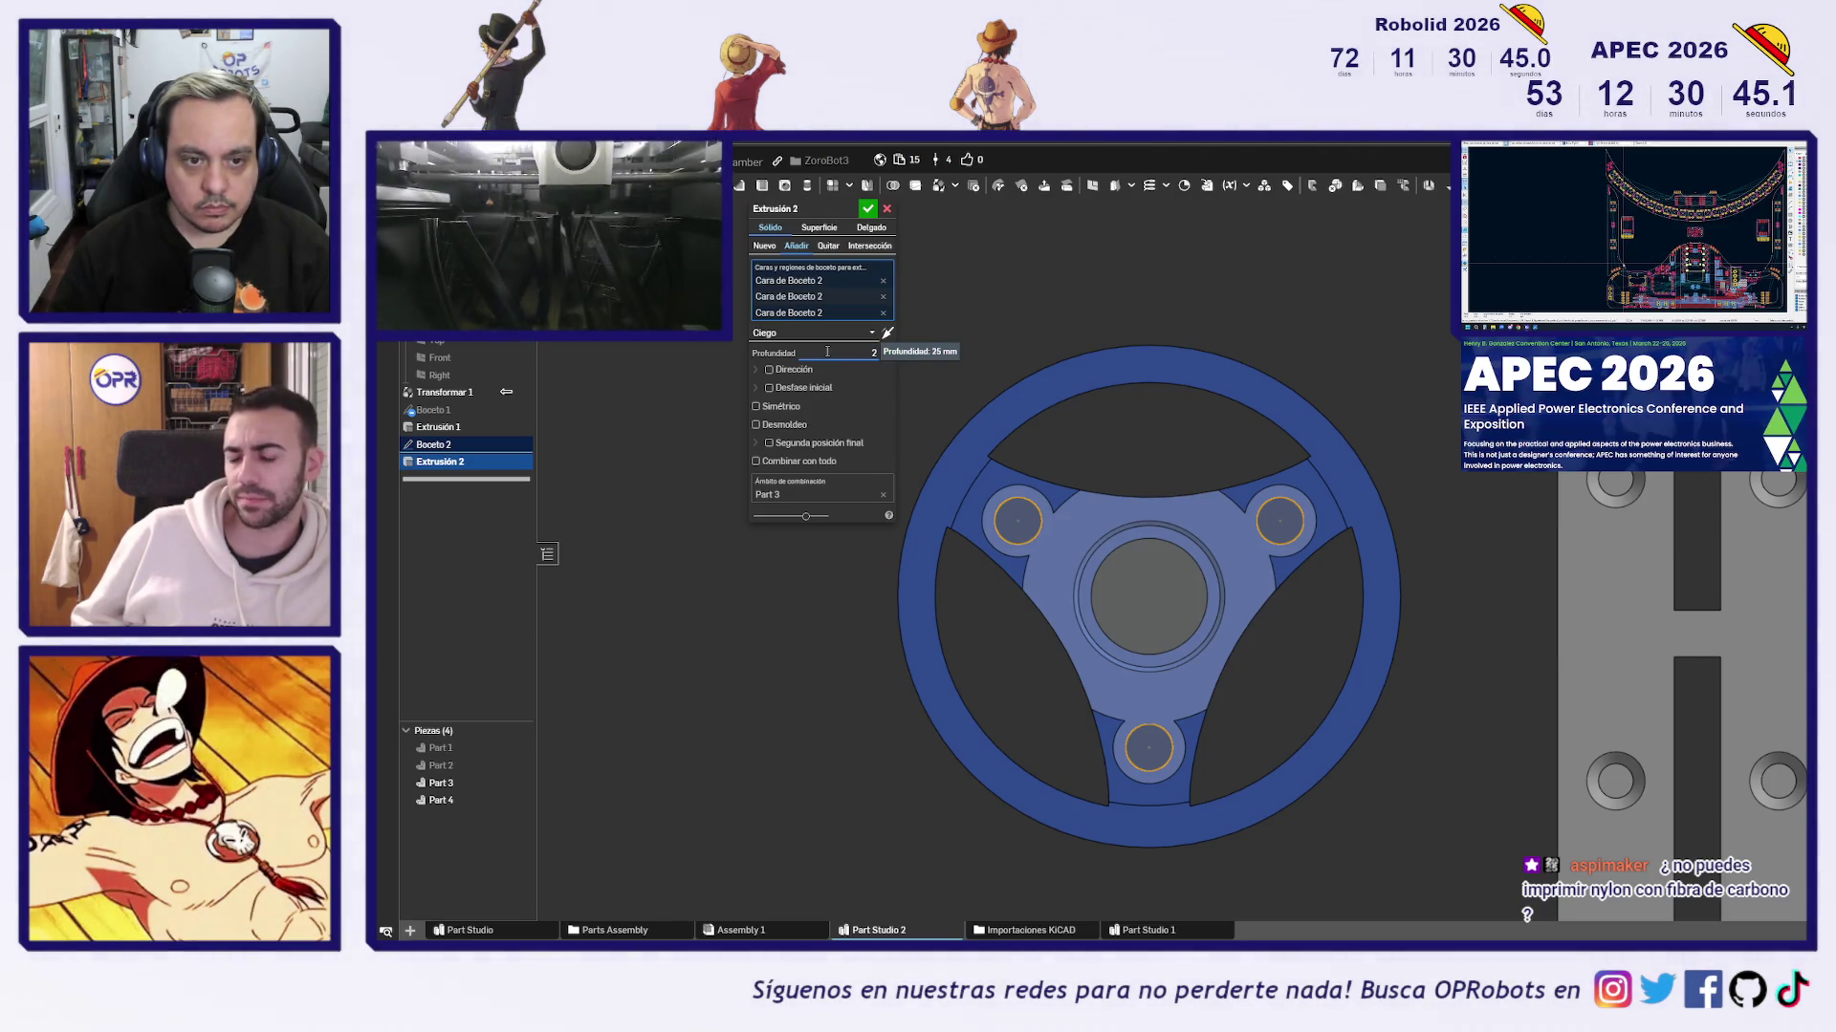
pyautogui.press('Return')
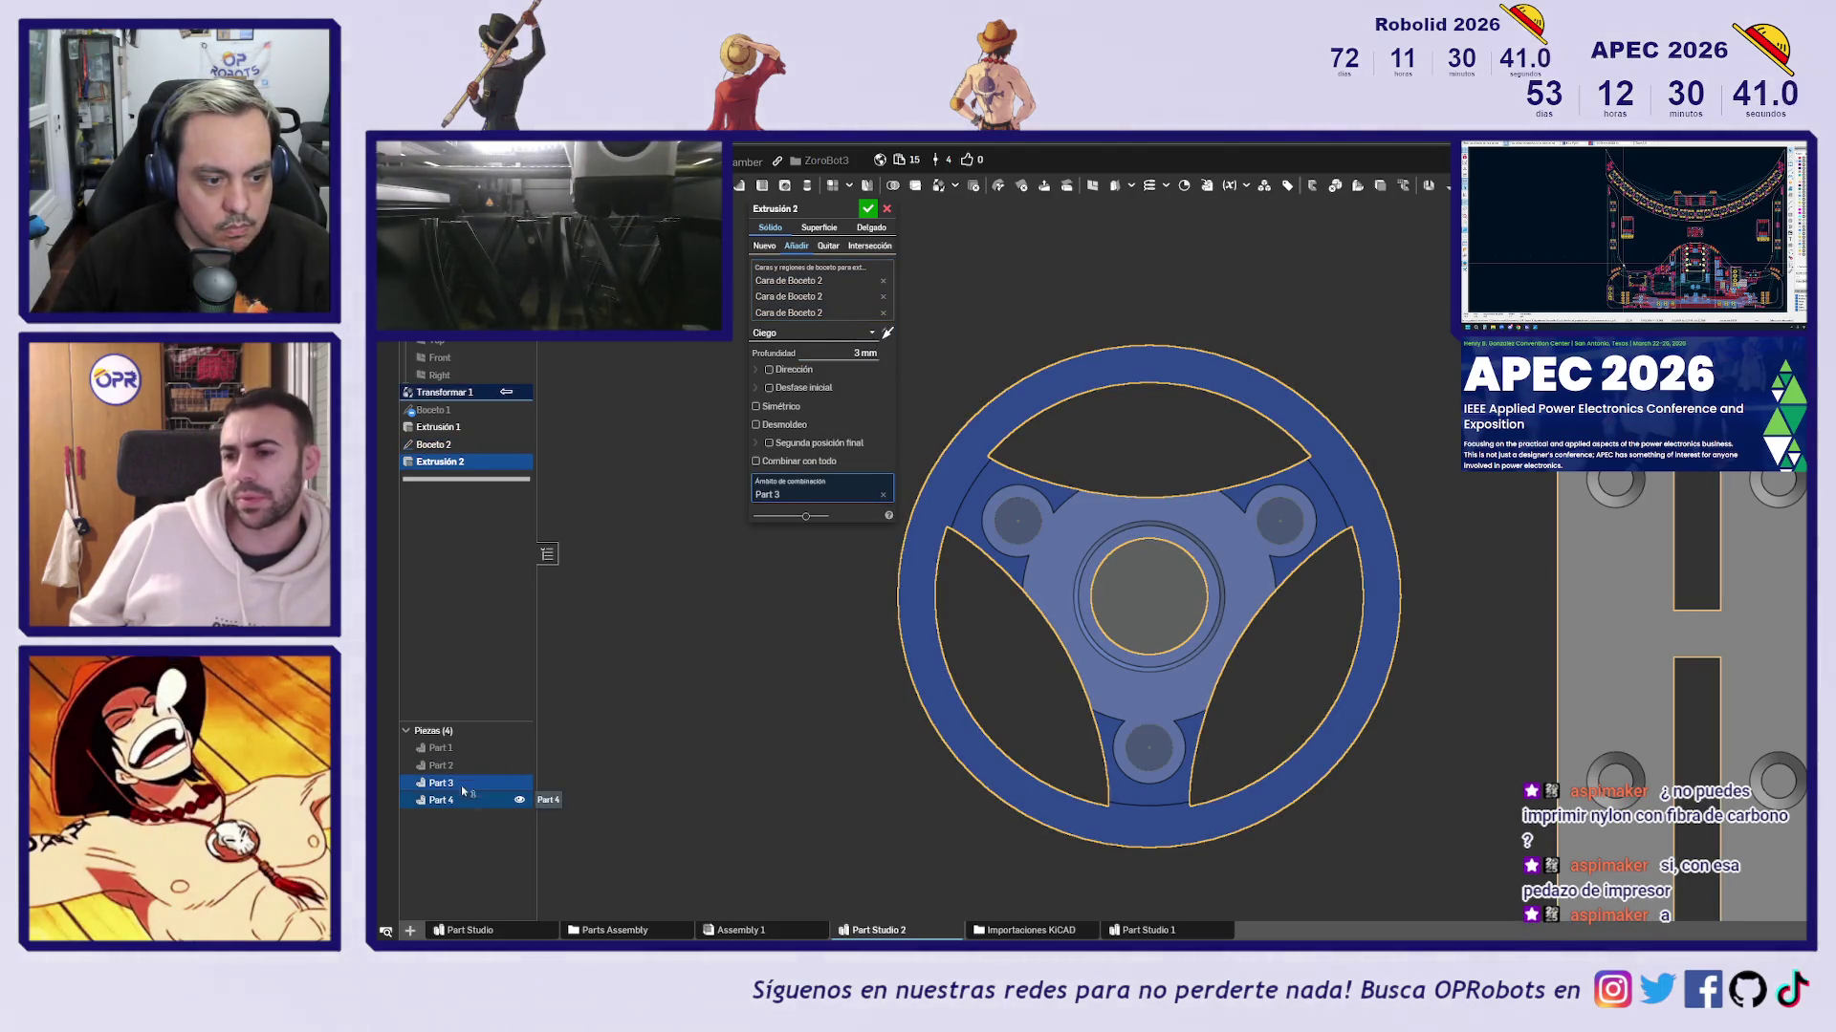
pyautogui.click(521, 766)
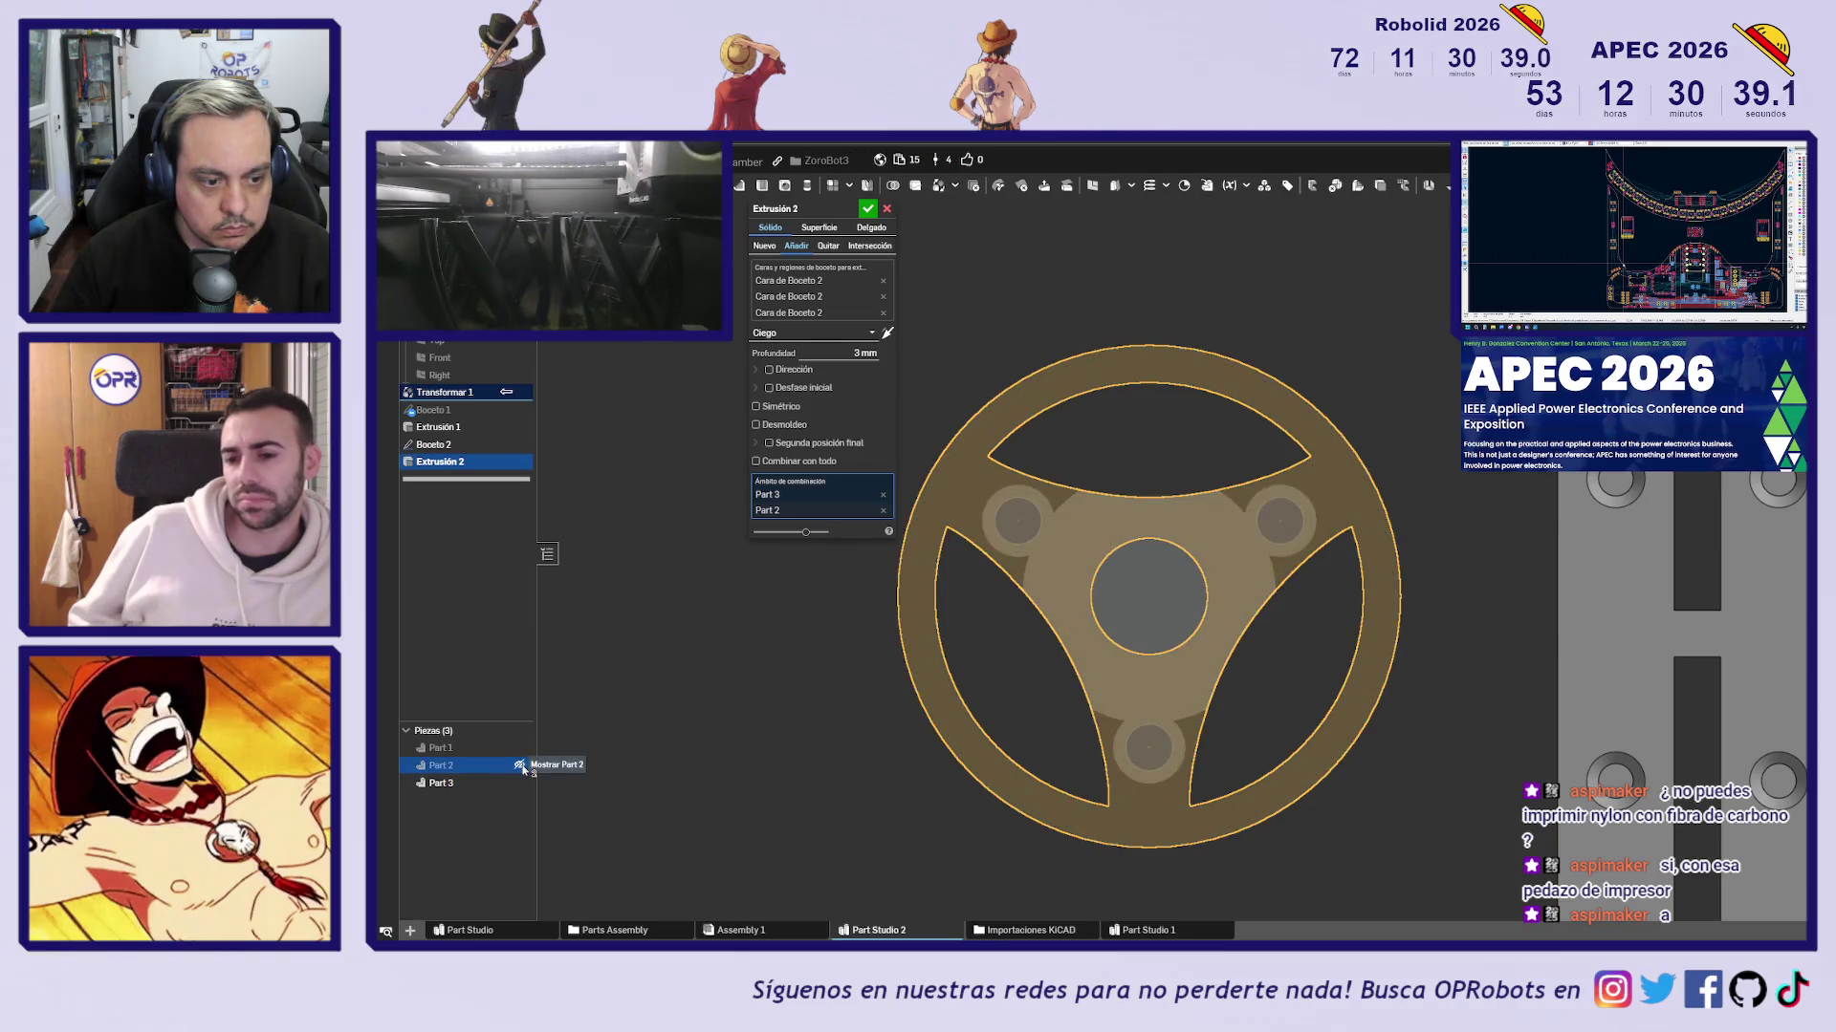
pyautogui.moveTo(808, 730)
pyautogui.mouseDown(button='right')
pyautogui.moveTo(833, 842)
pyautogui.moveTo(856, 754)
pyautogui.moveTo(872, 786)
pyautogui.mouseUp(button='right')
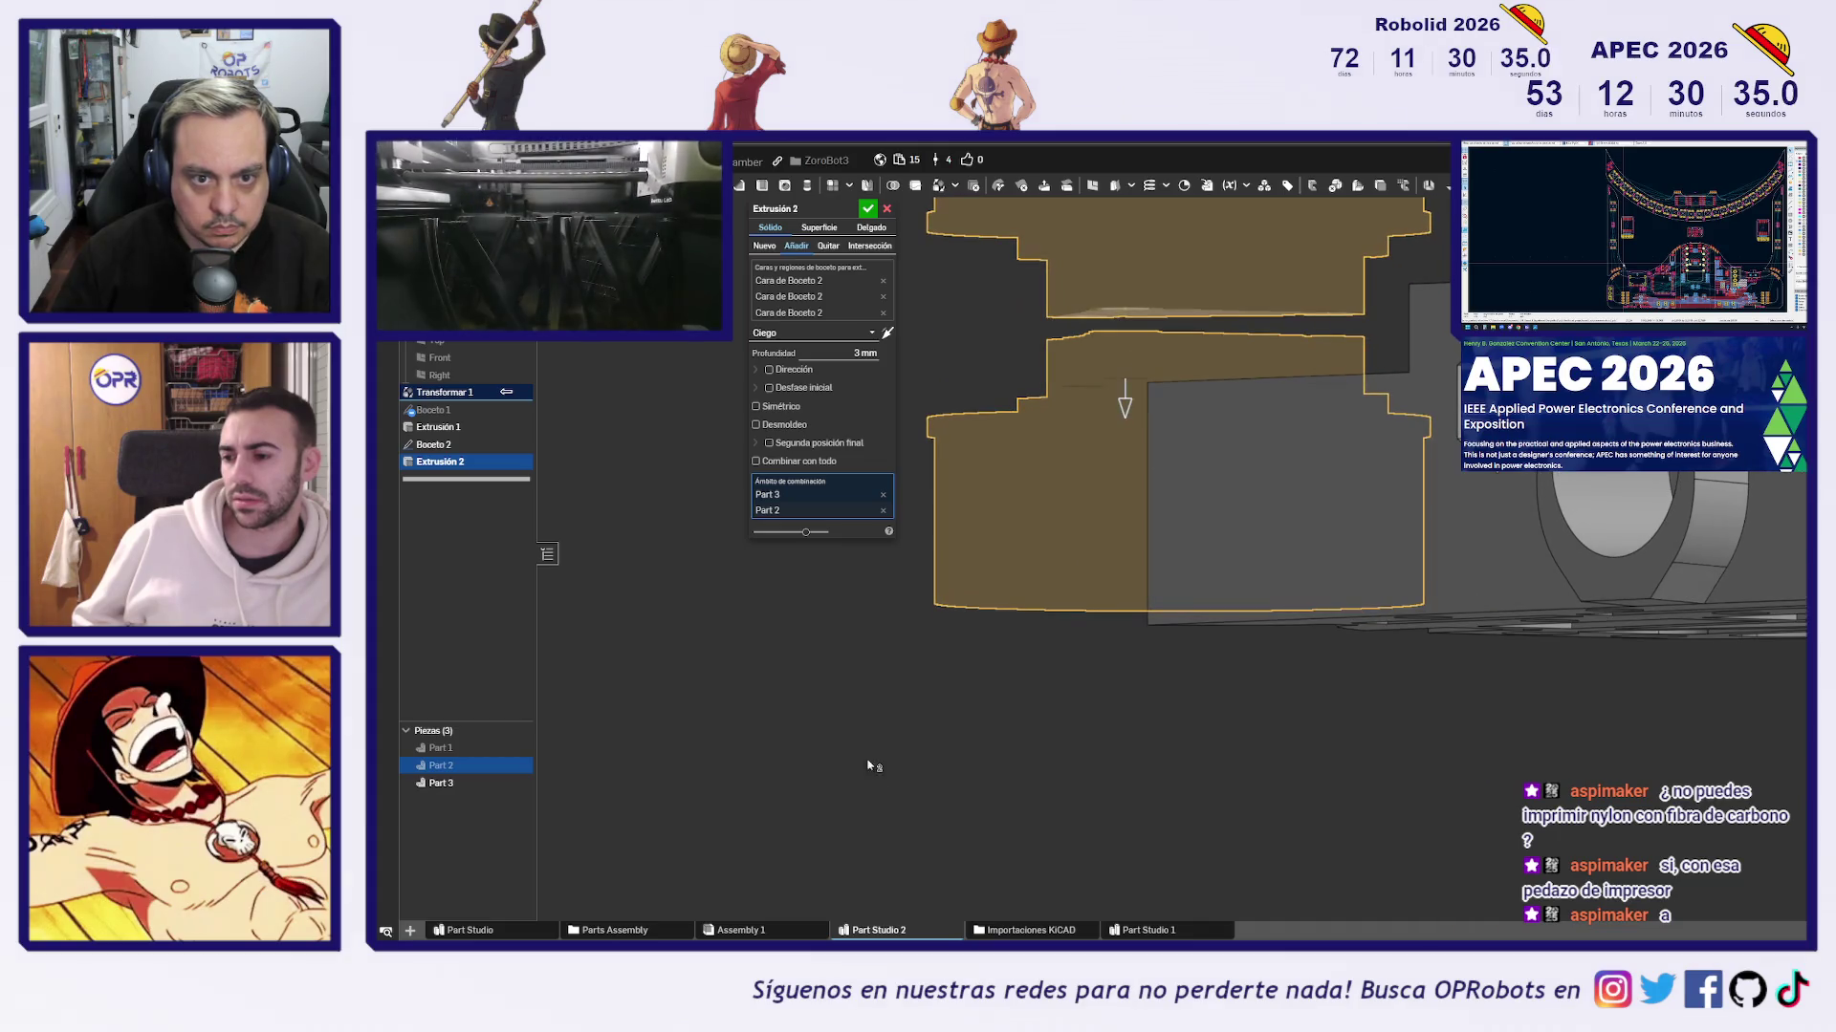
pyautogui.click(853, 354)
pyautogui.press('Down')
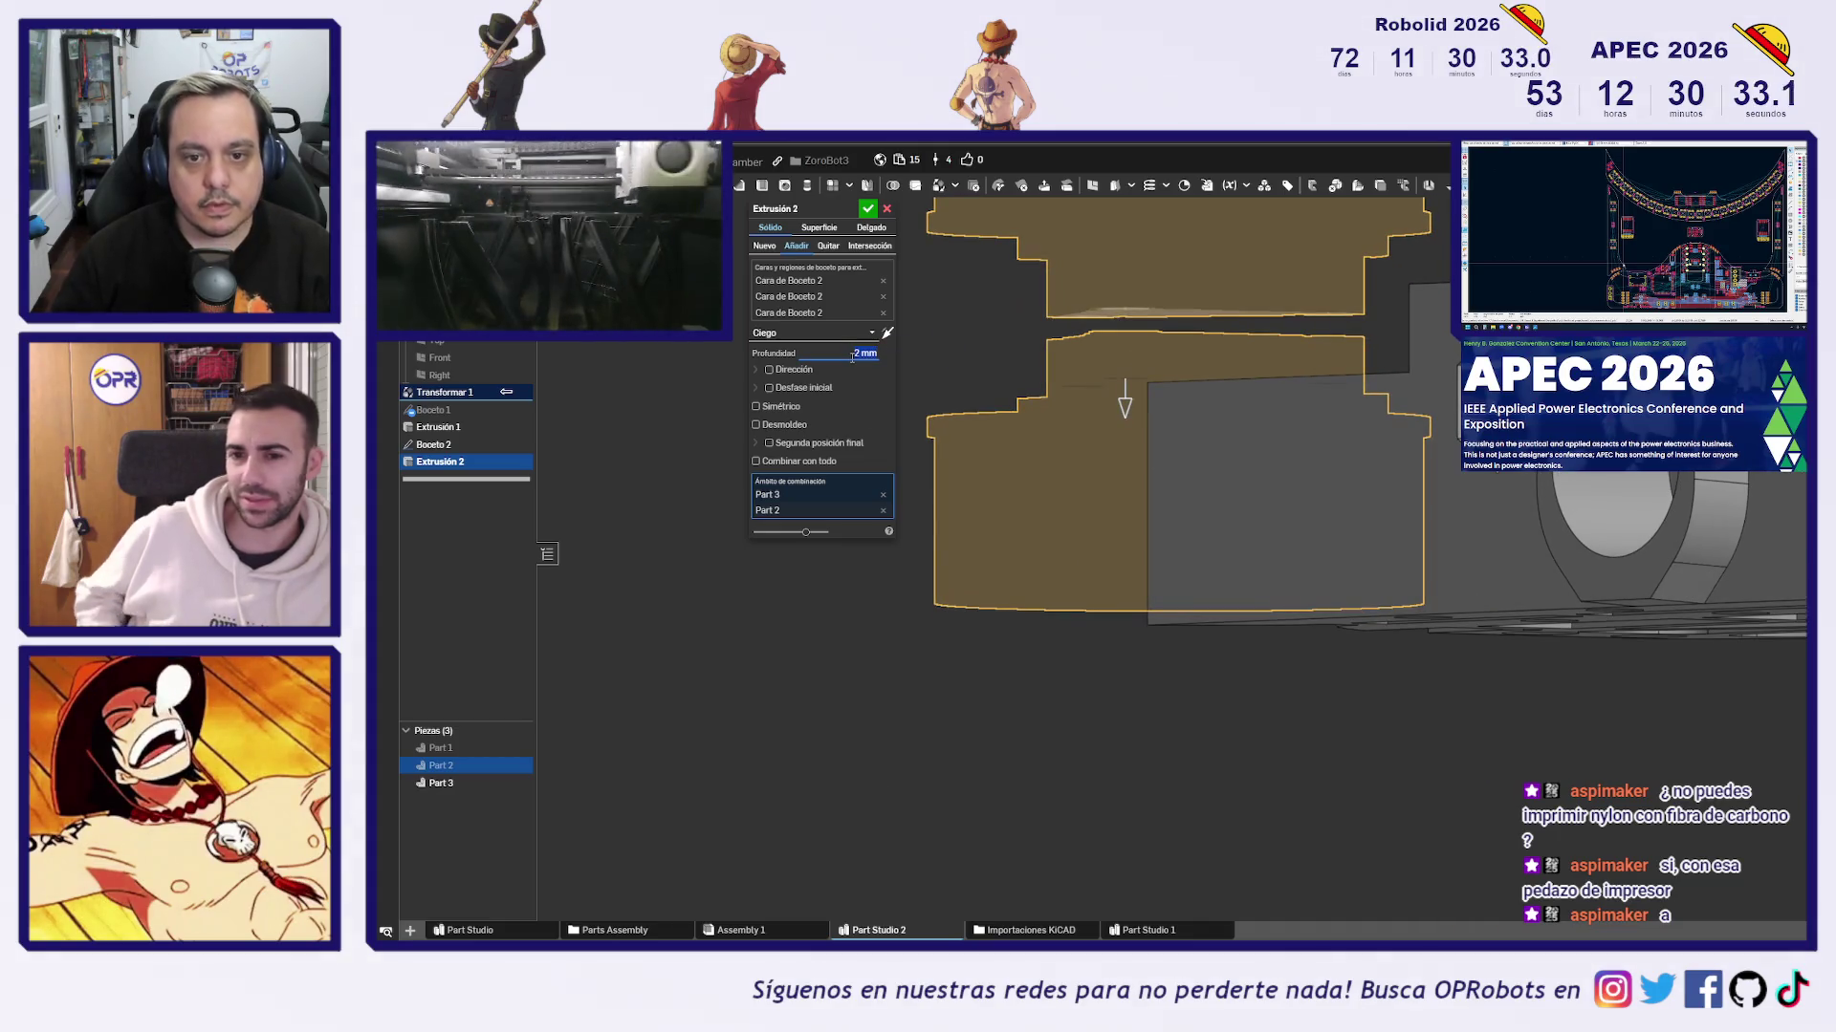
pyautogui.click(868, 210)
# Toggle Part 2's visibility and orbit to check the pins joining the wheel halves
pyautogui.click(520, 764)
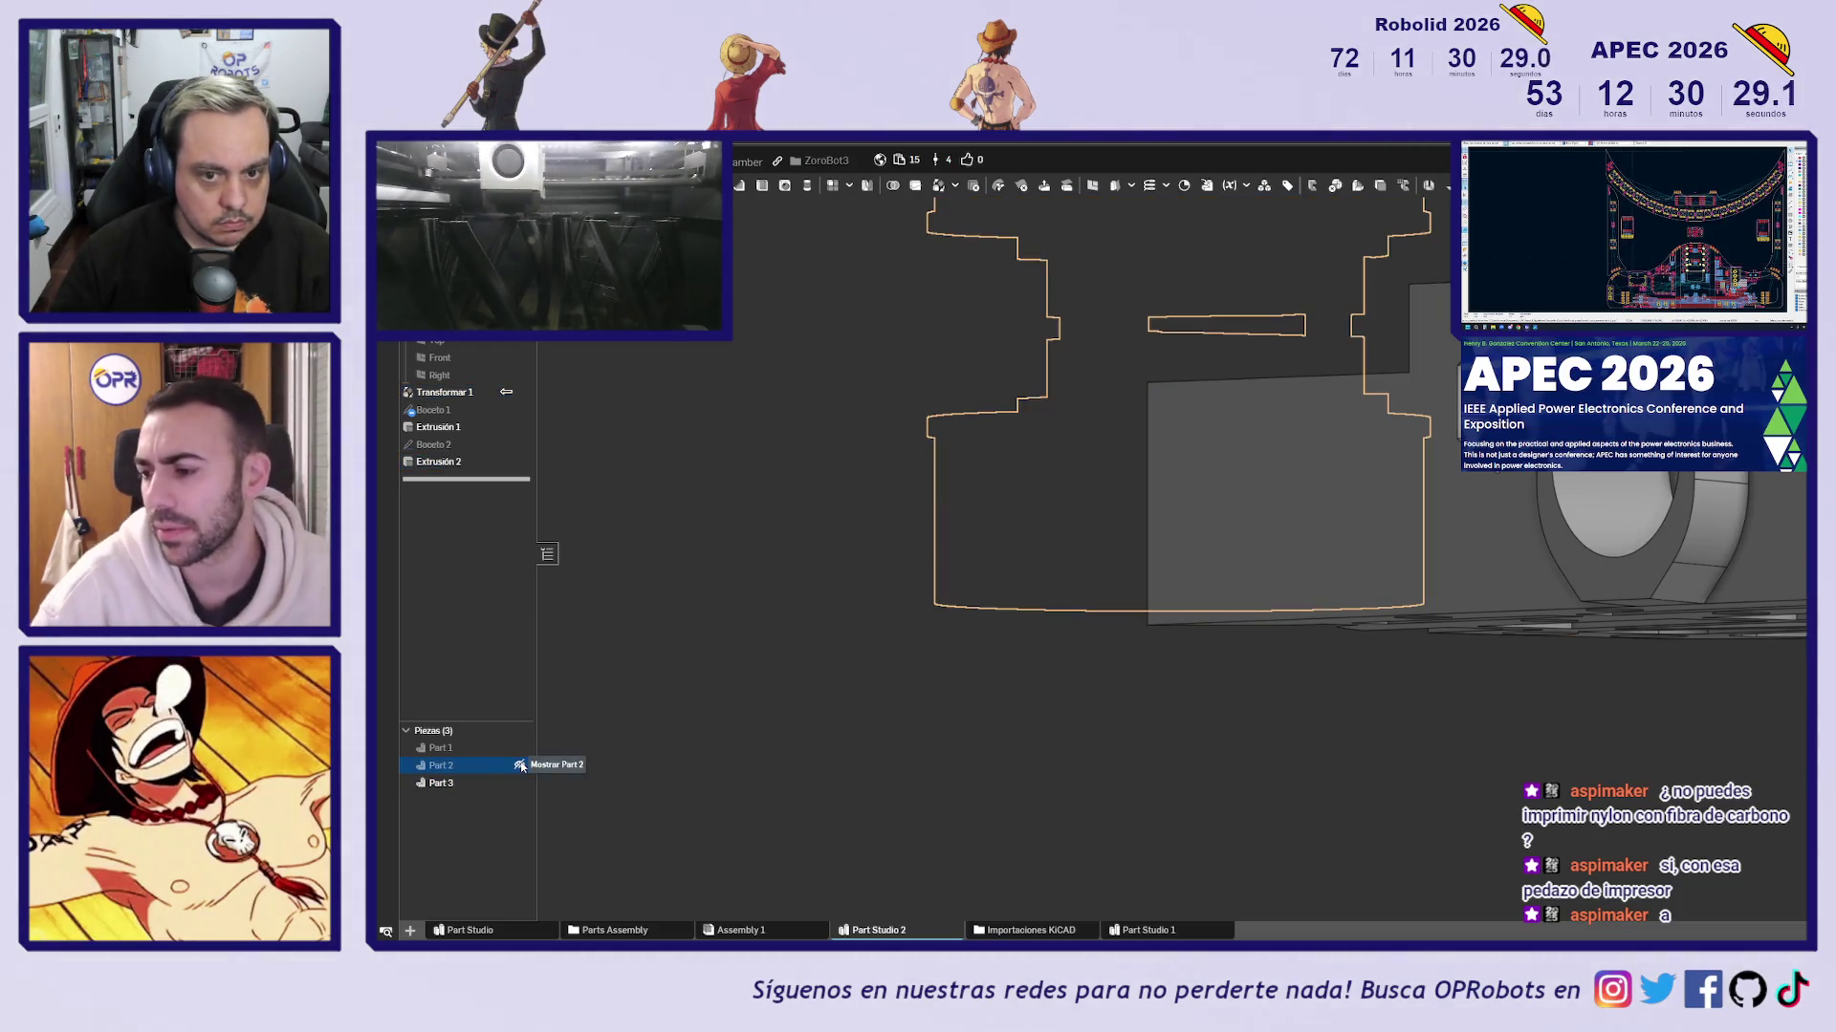
pyautogui.click(520, 765)
pyautogui.moveTo(708, 642)
pyautogui.mouseDown(button='right')
pyautogui.moveTo(721, 620)
pyautogui.moveTo(729, 645)
pyautogui.mouseUp(button='right')
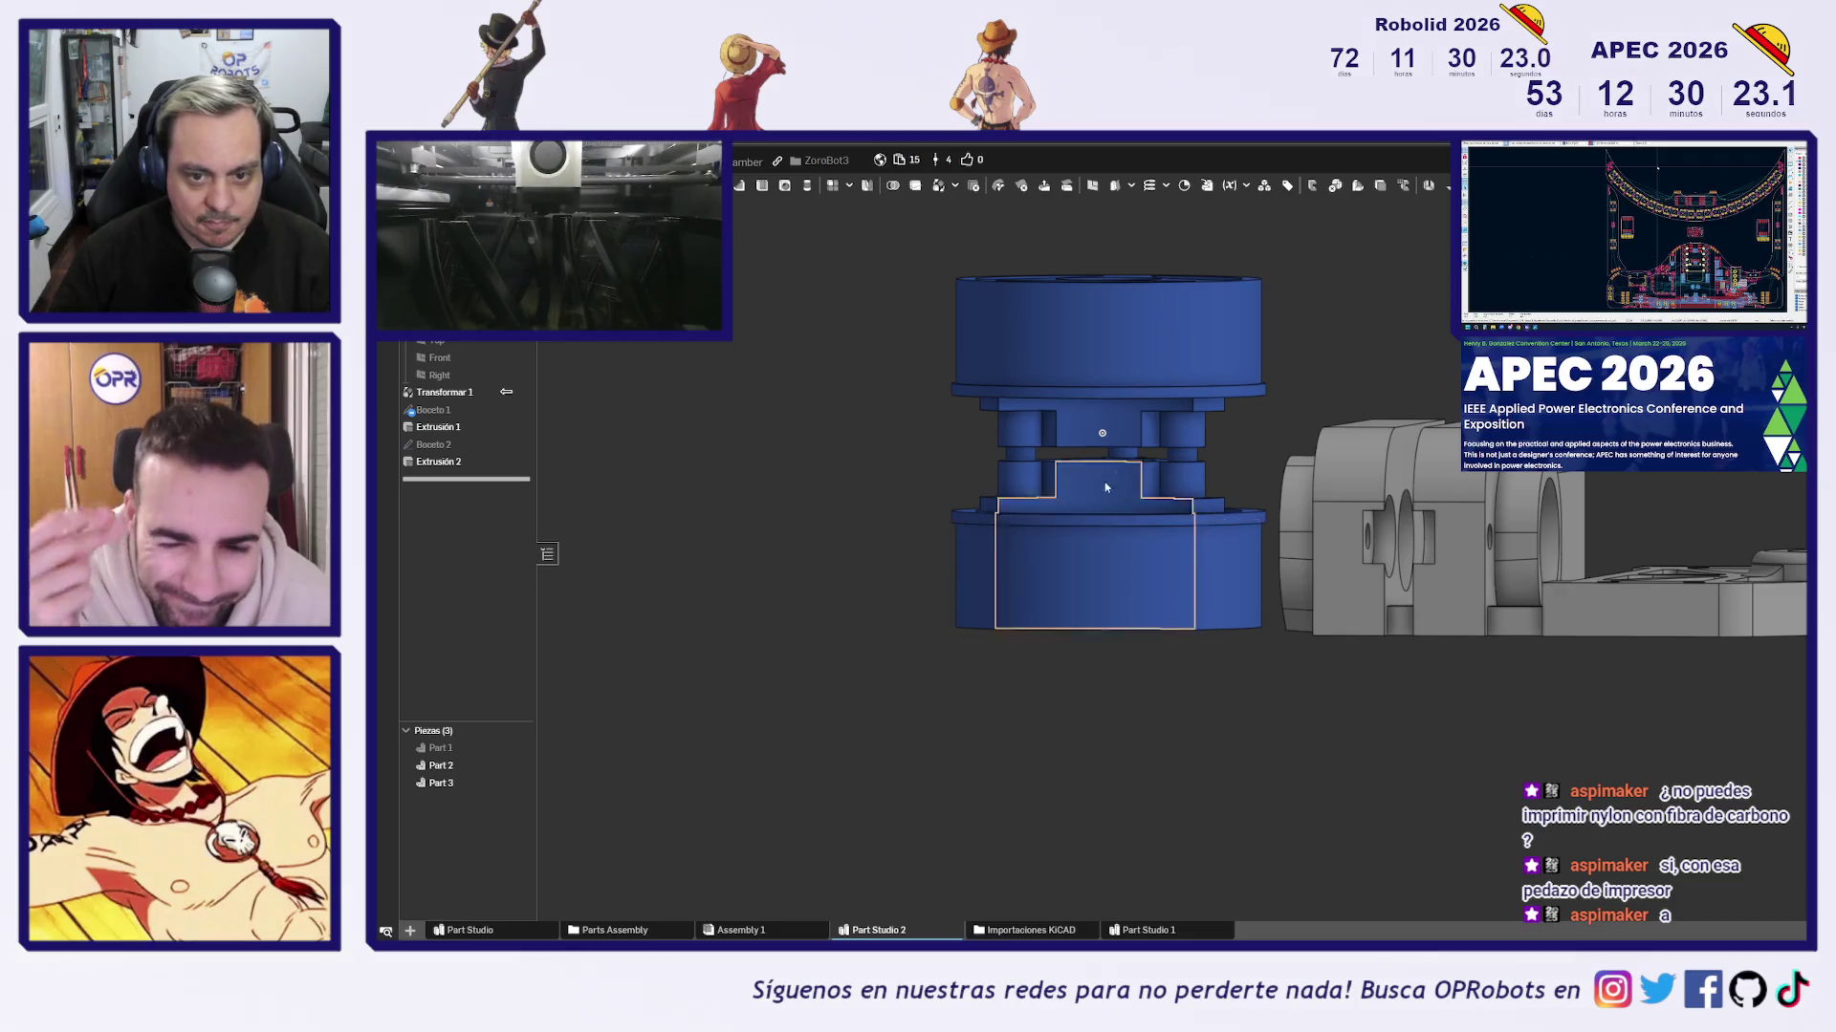
# Unhide Part 1, the impeller disc, and orbit around the three parts to check the pins
pyautogui.scroll(5, 1220, 514)
pyautogui.scroll(-5, 1228, 515)
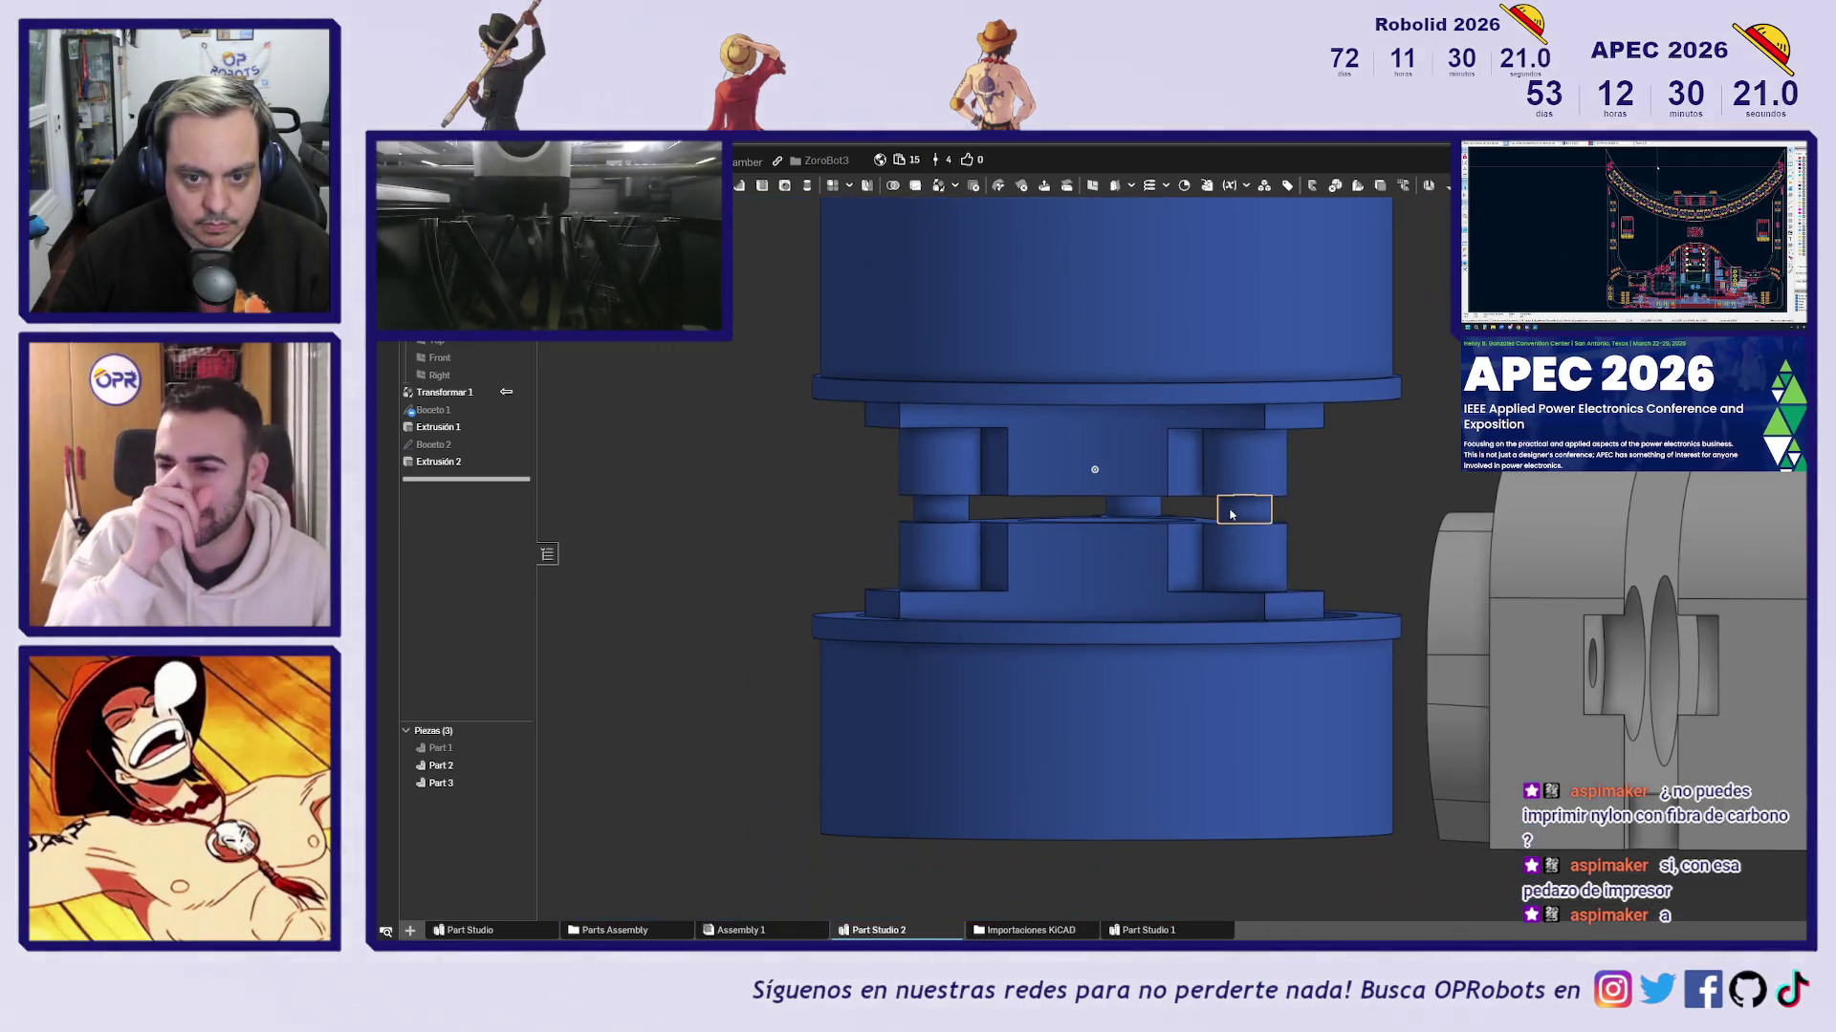
pyautogui.click(521, 748)
pyautogui.scroll(-3, 1069, 703)
pyautogui.moveTo(1069, 703)
pyautogui.mouseDown(button='right')
pyautogui.moveTo(1128, 669)
pyautogui.moveTo(1098, 702)
pyautogui.mouseUp(button='right')
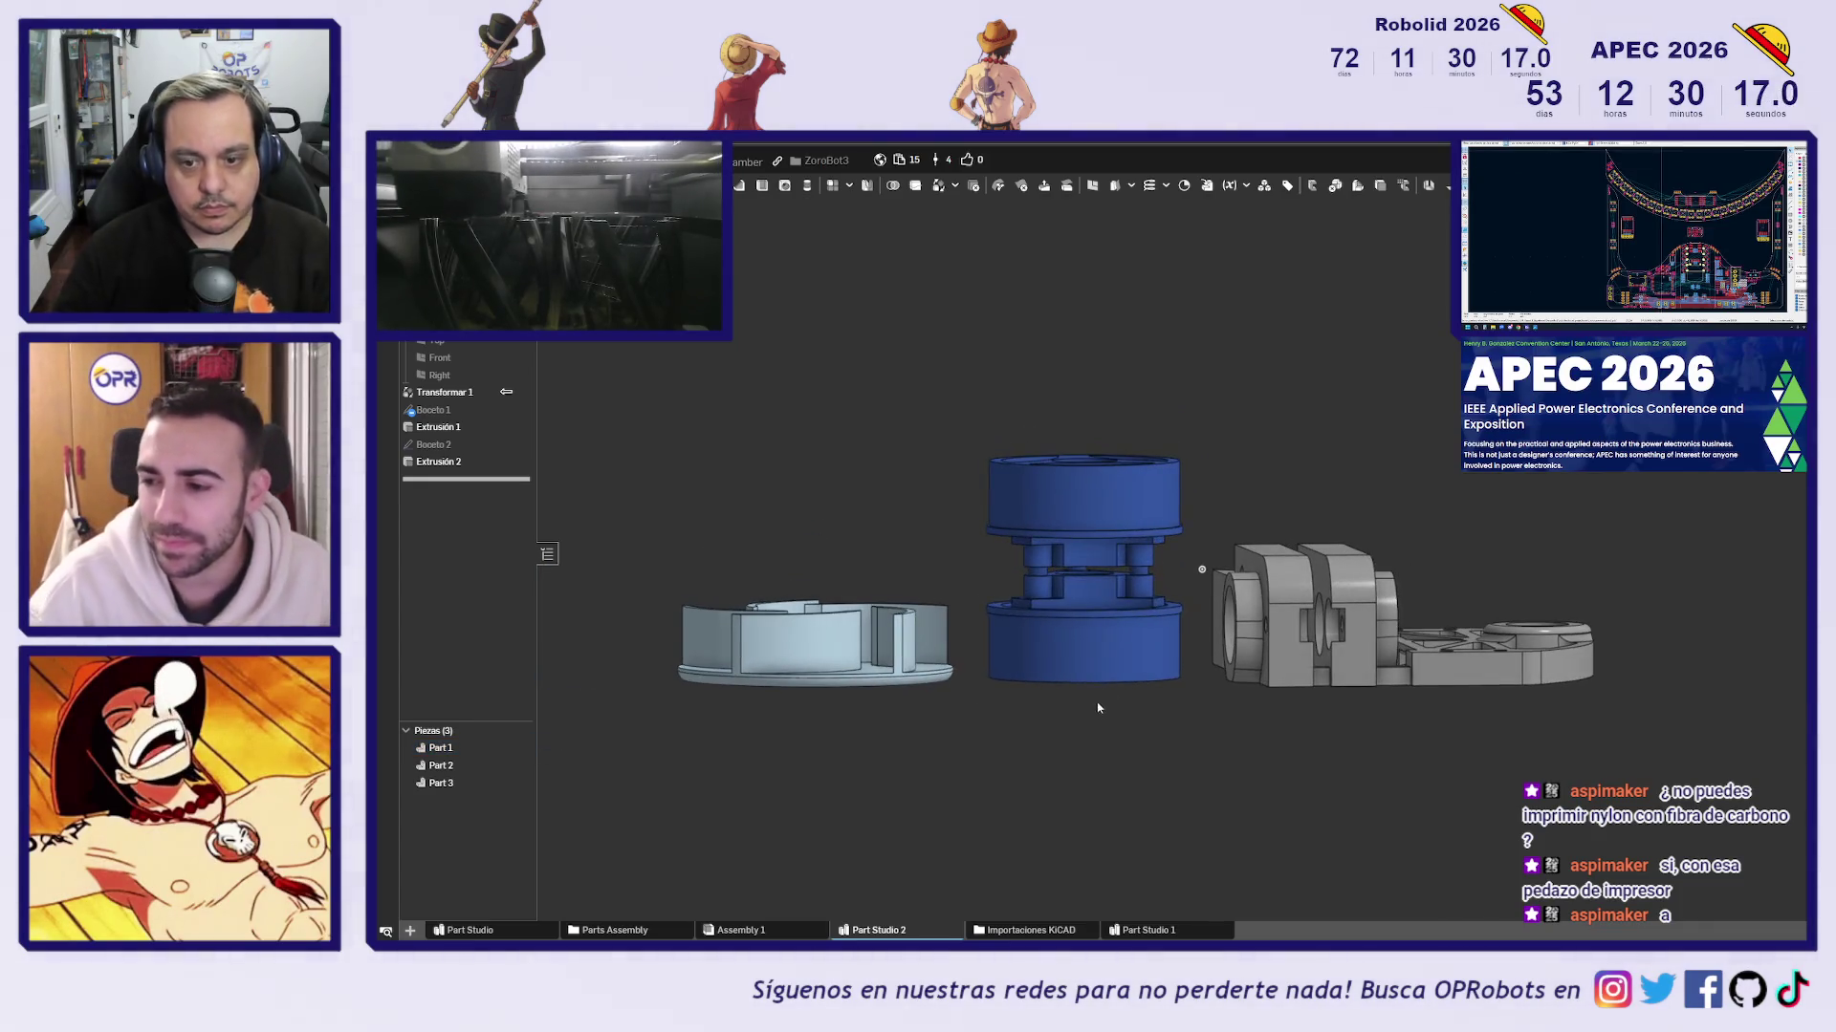
pyautogui.scroll(5, 1137, 593)
pyautogui.moveTo(1137, 592); pyautogui.dragTo(1125, 628, button='right')
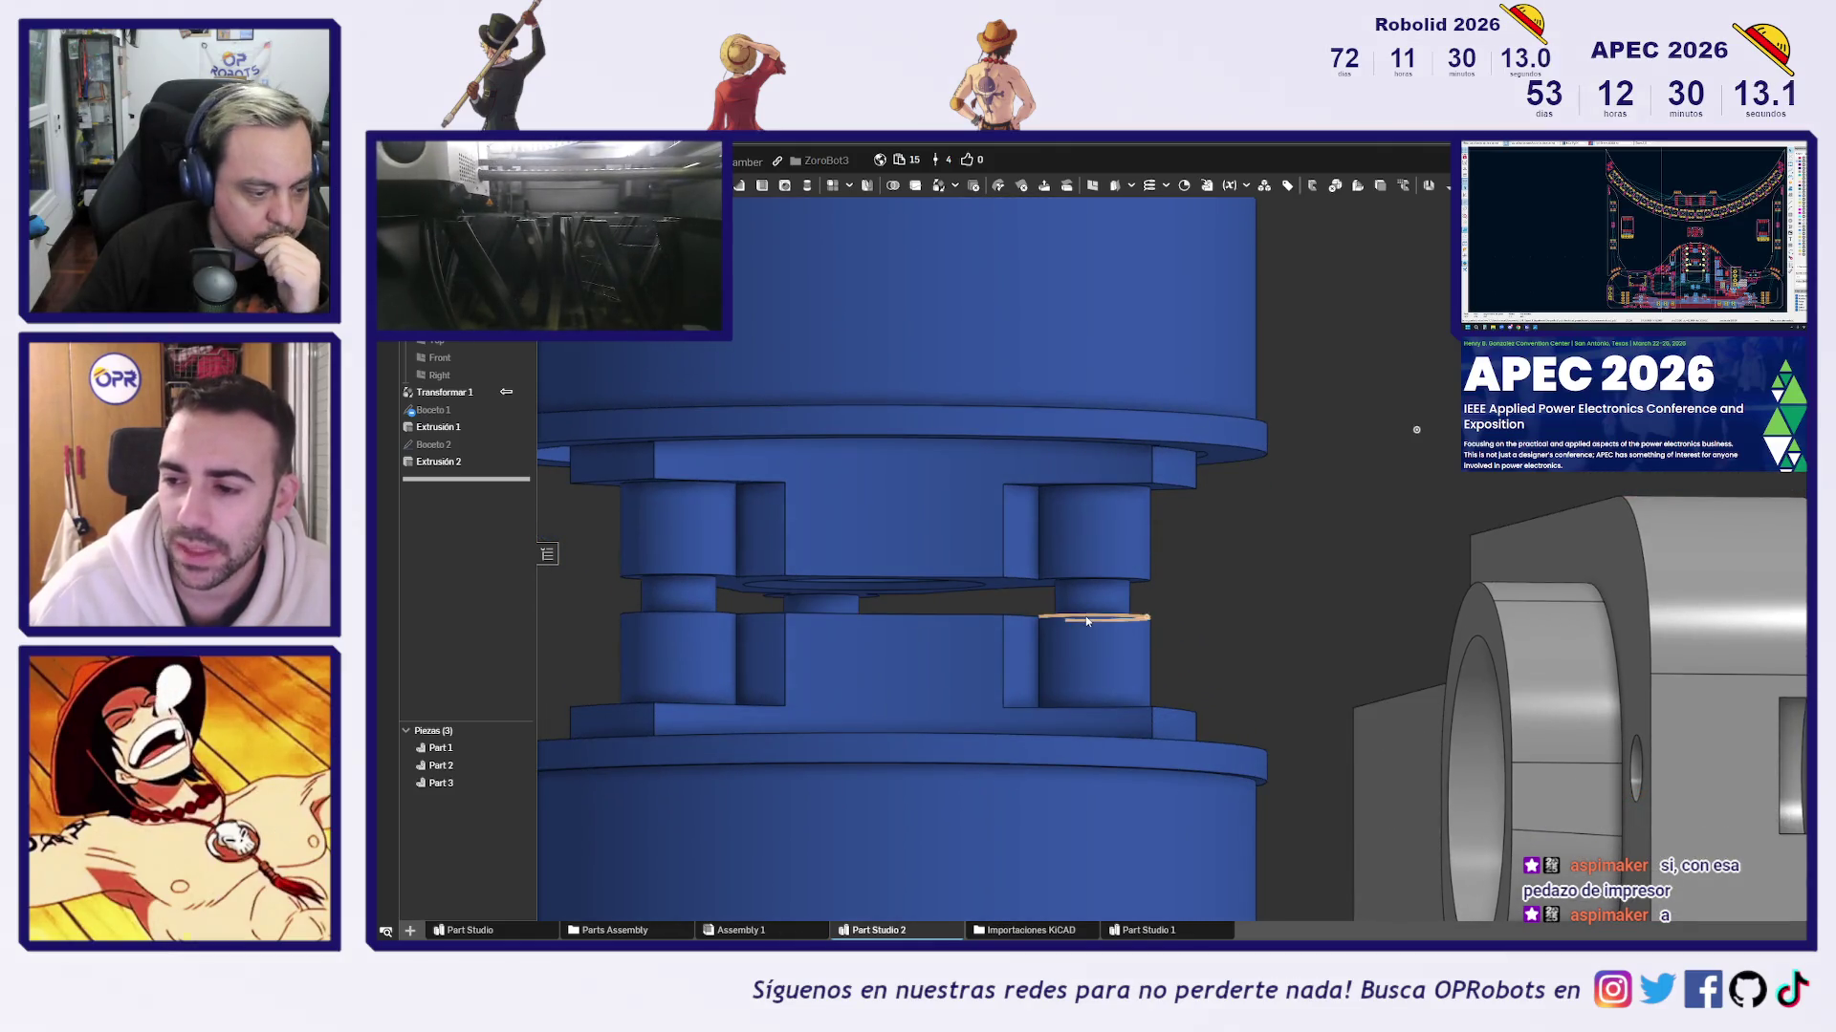
pyautogui.scroll(-5, 1243, 621)
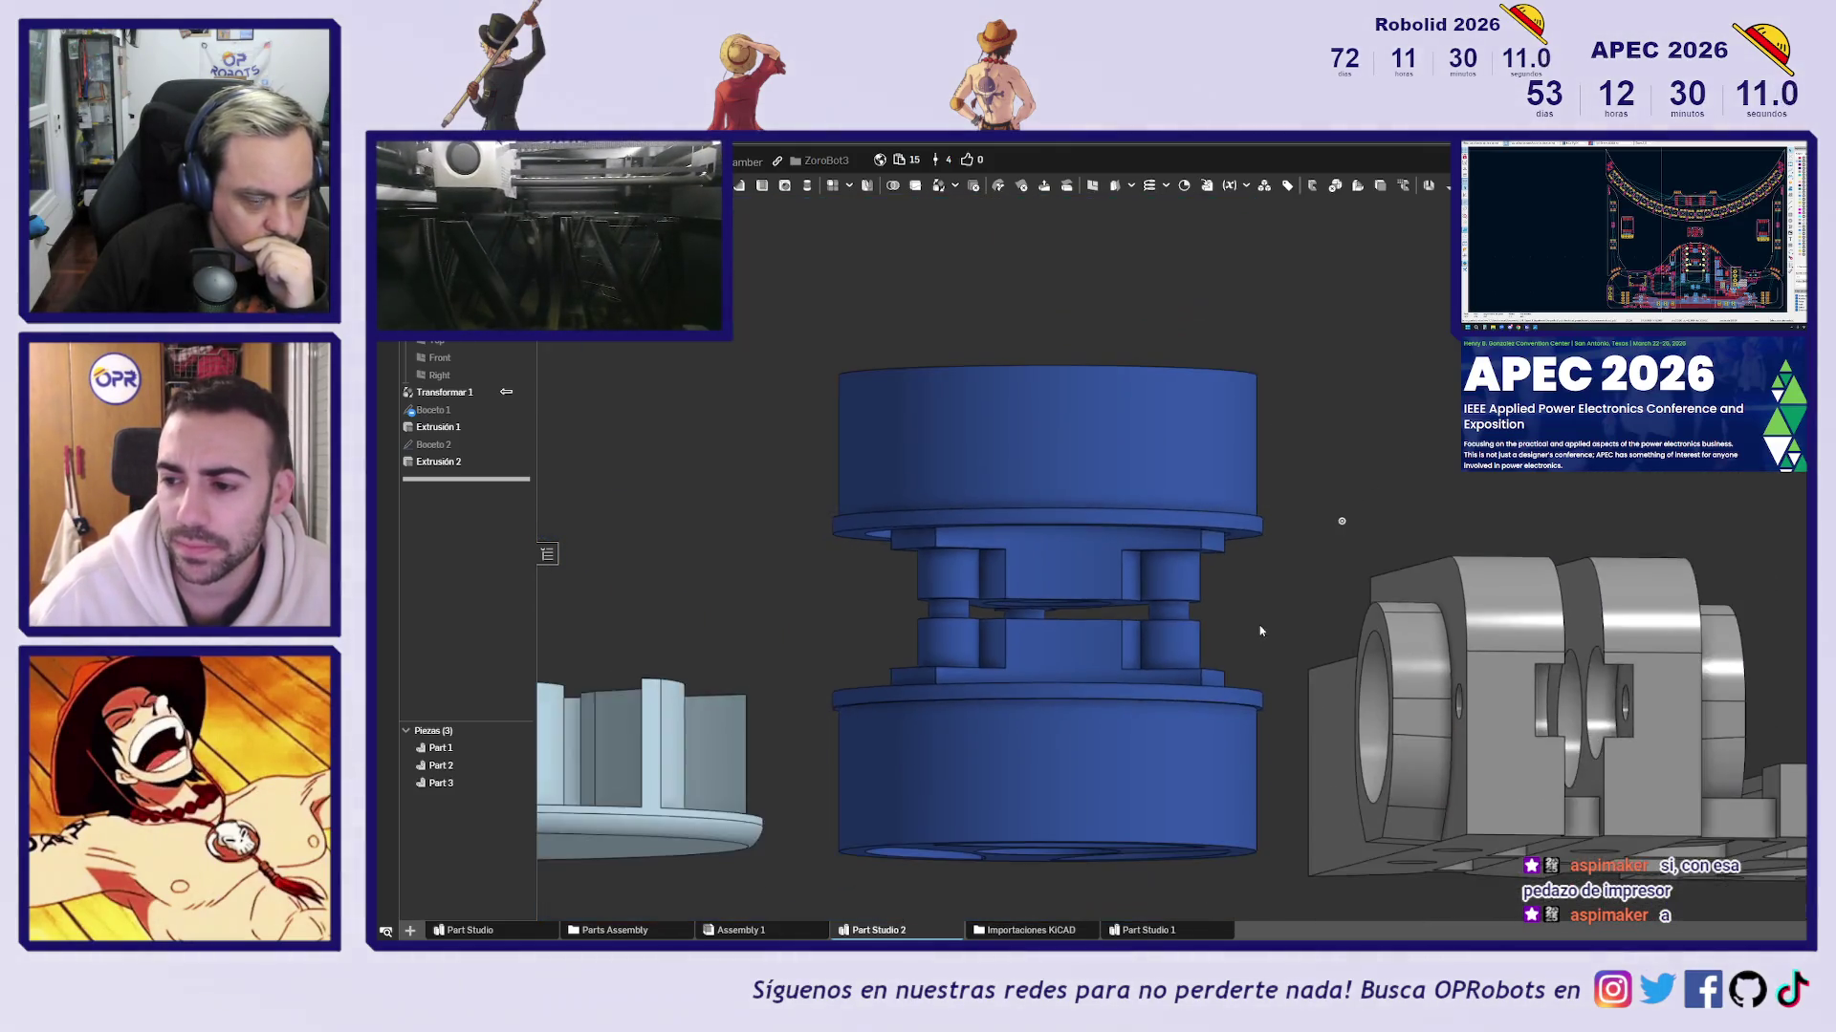
pyautogui.moveTo(1276, 619)
pyautogui.mouseDown(button='right')
pyautogui.moveTo(1270, 685)
pyautogui.moveTo(1245, 679)
pyautogui.mouseUp(button='right')
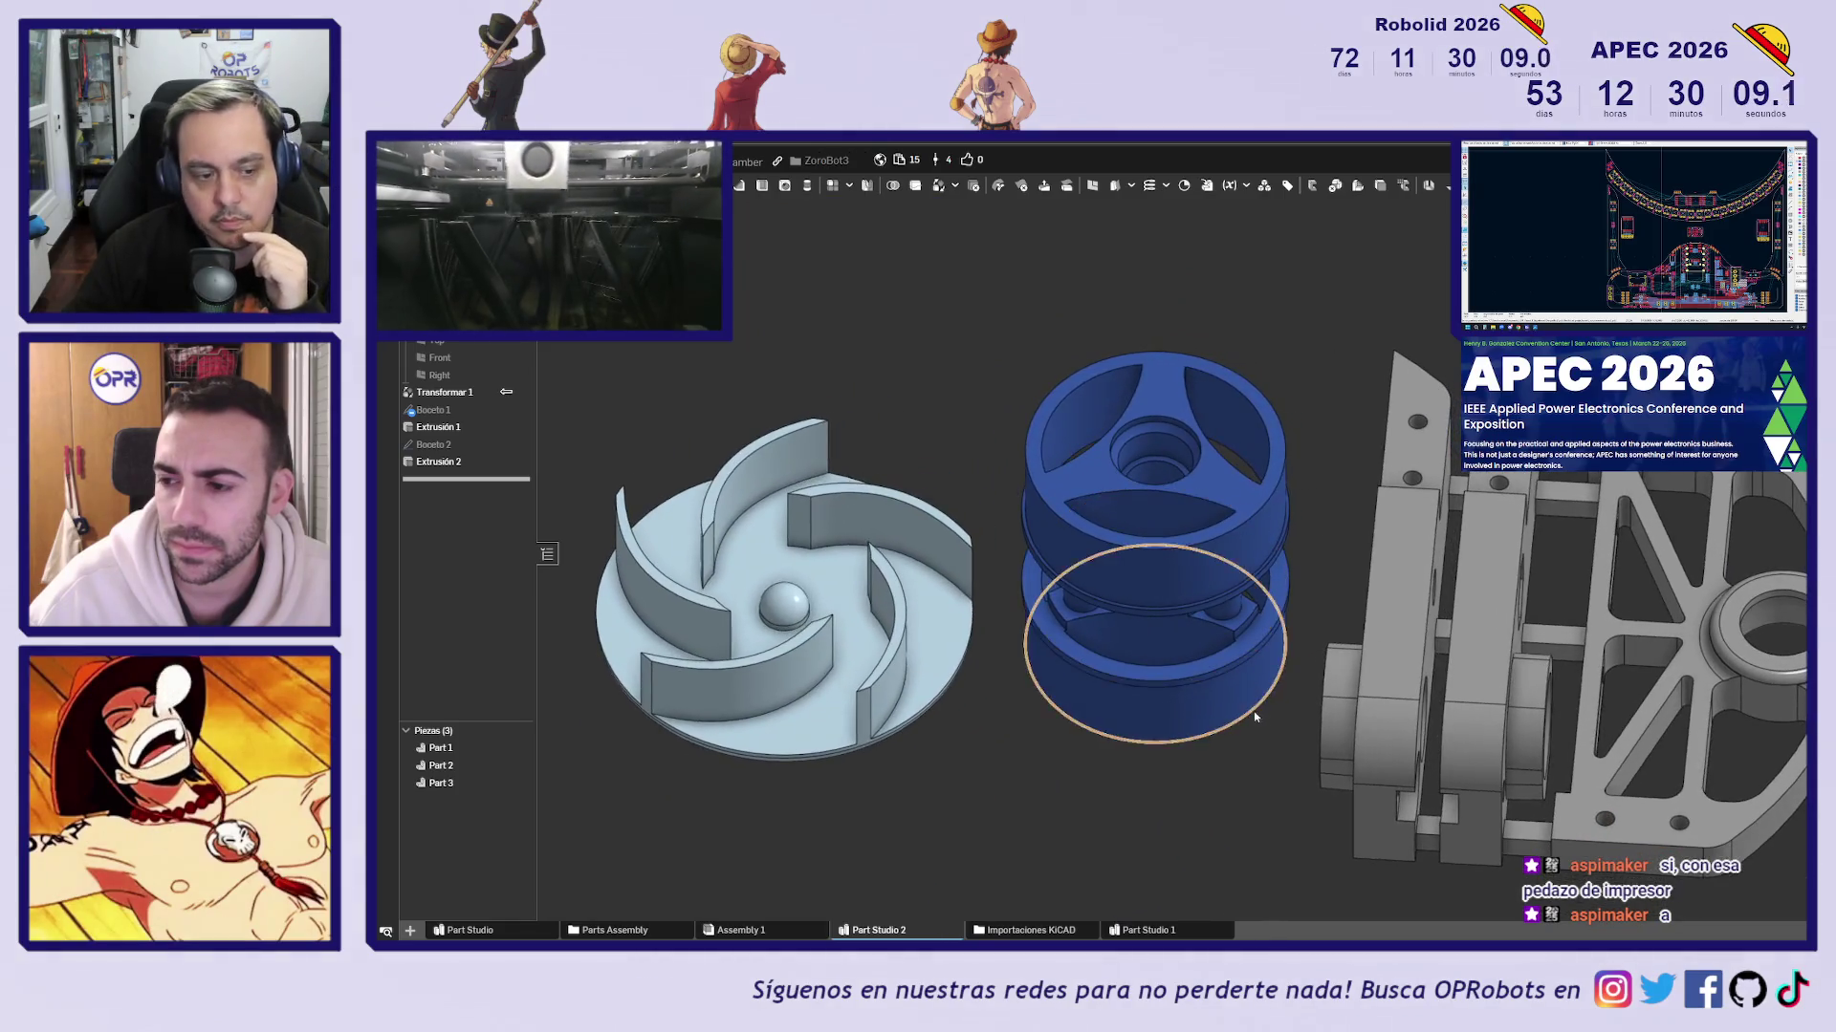
pyautogui.scroll(3, 1124, 676)
pyautogui.scroll(-3, 1066, 788)
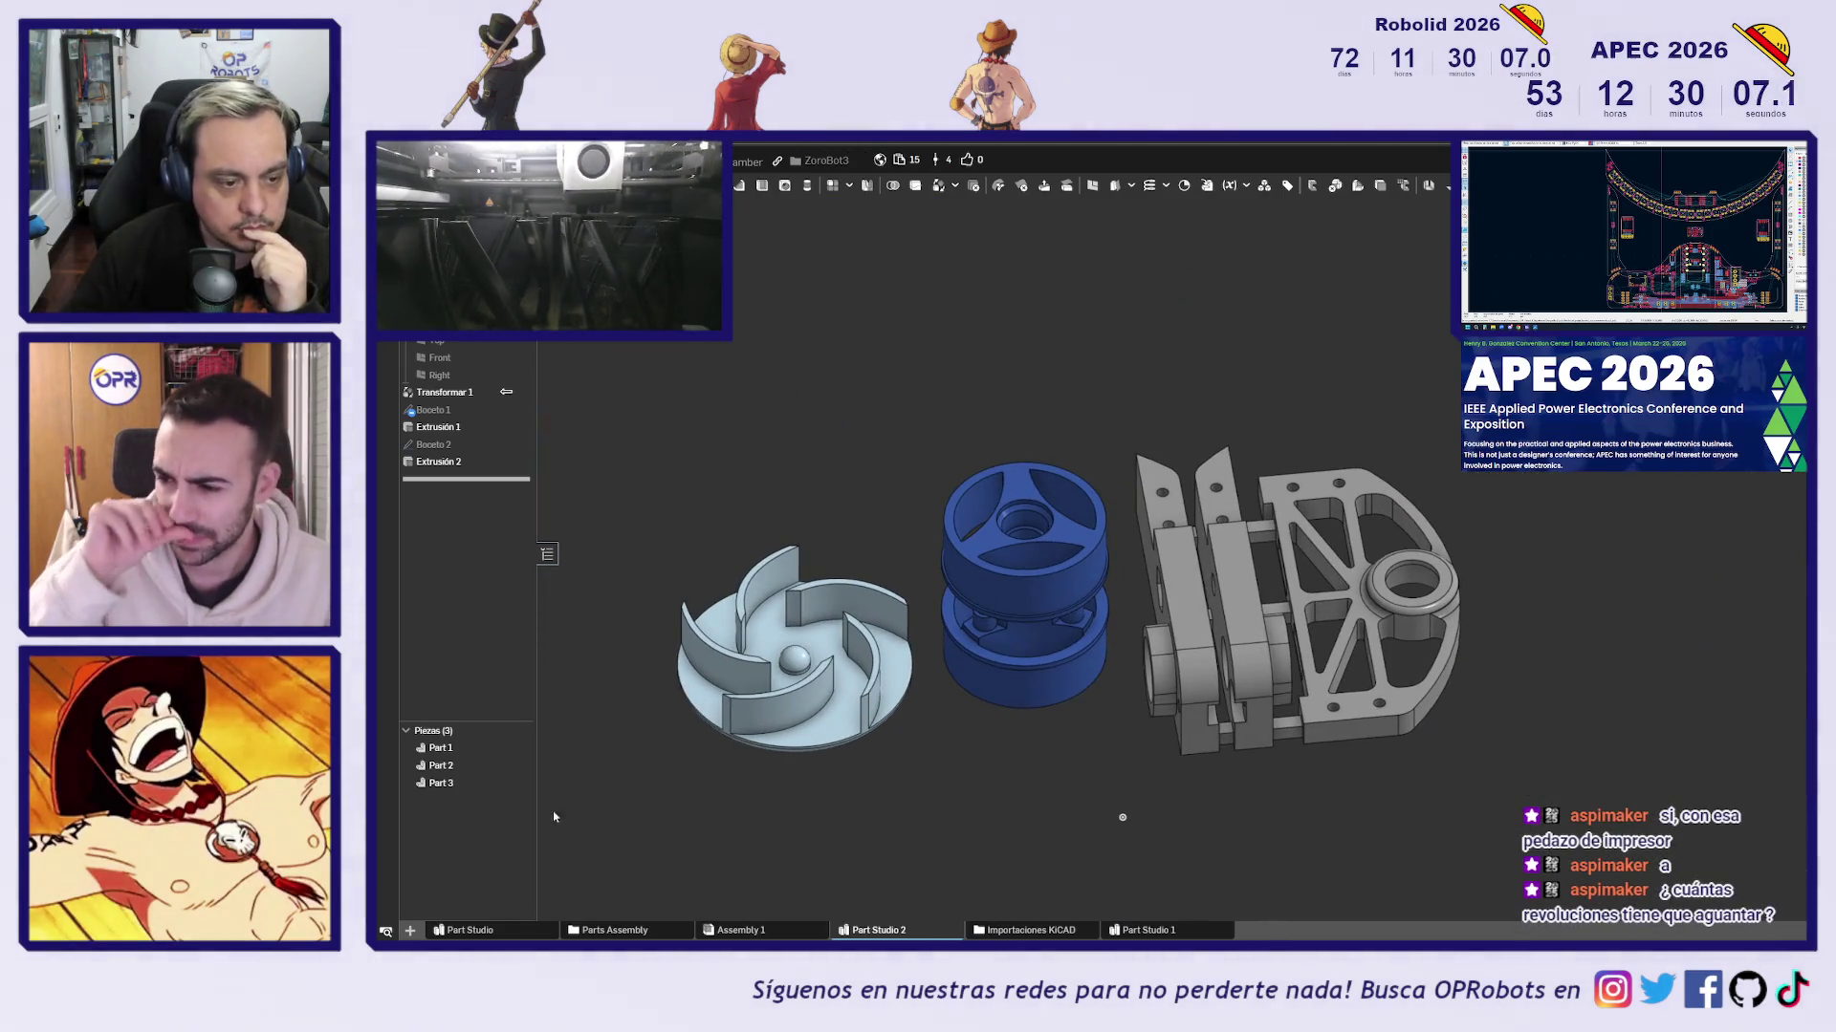
# Rename Part 1 to Ventilador
pyautogui.click(455, 748)
pyautogui.rightClick(455, 748)
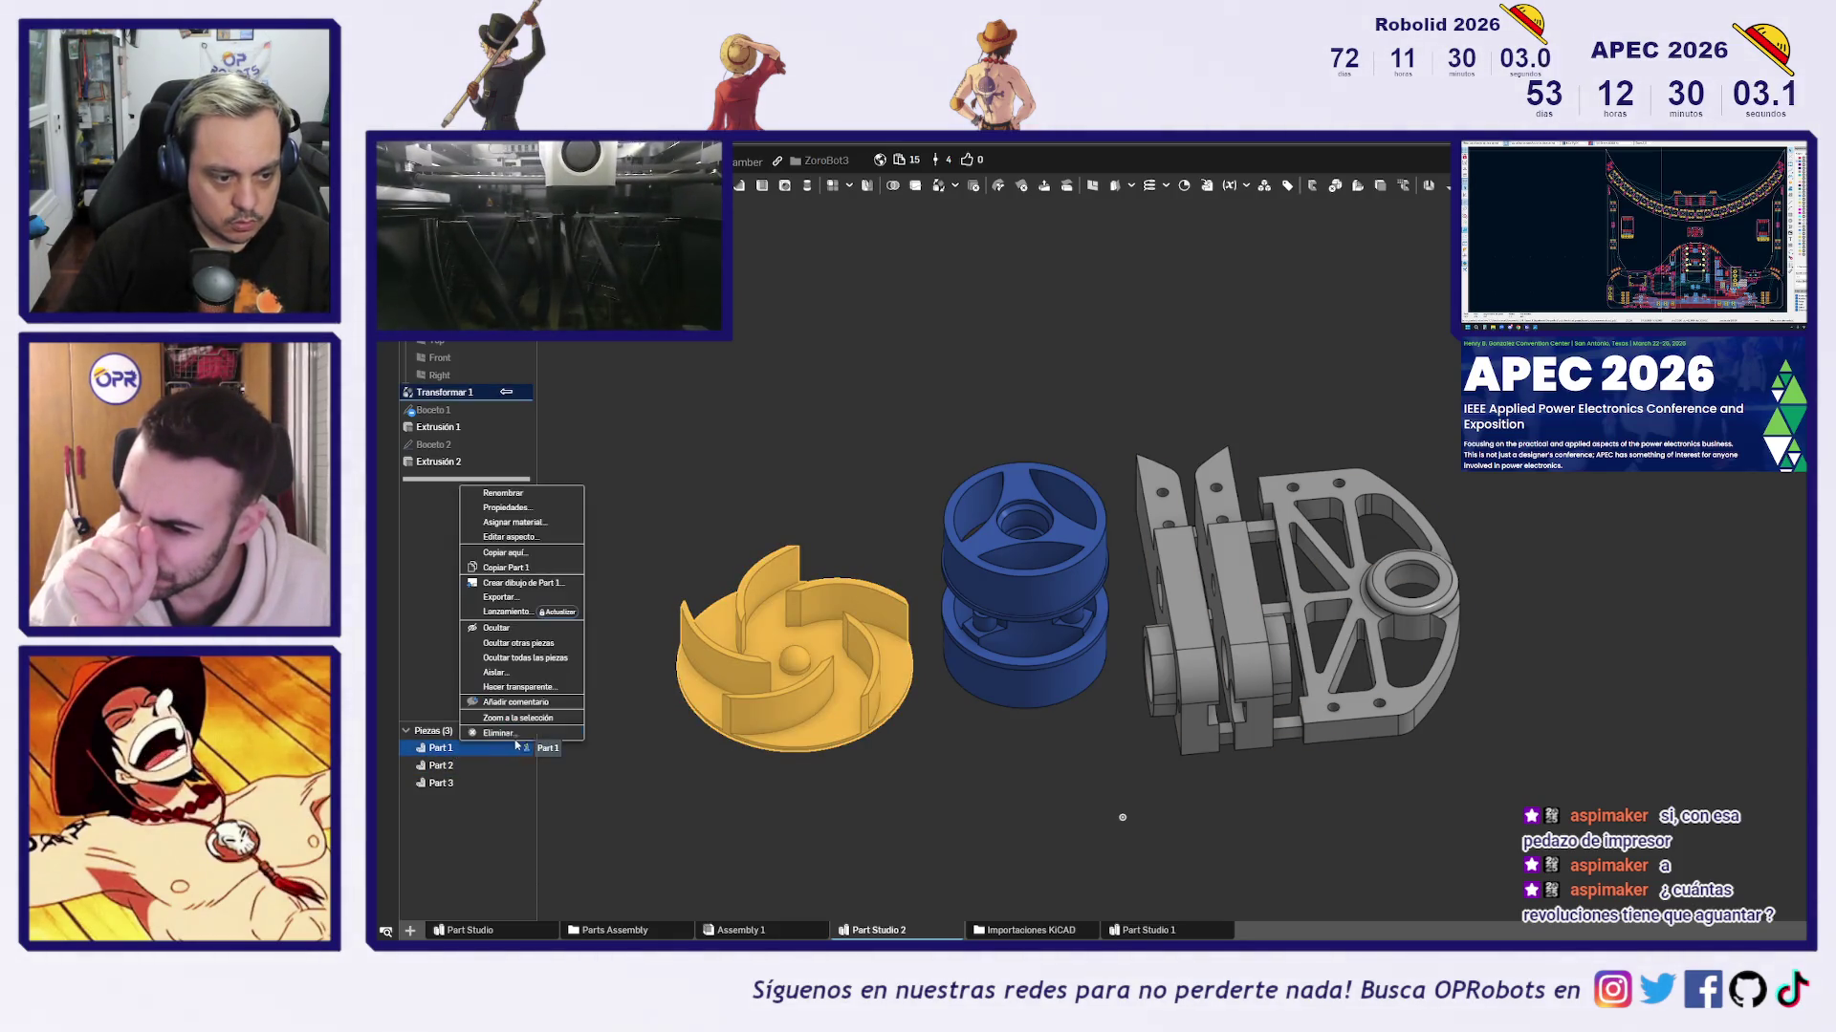
pyautogui.click(515, 496)
pyautogui.write('Ventilad')
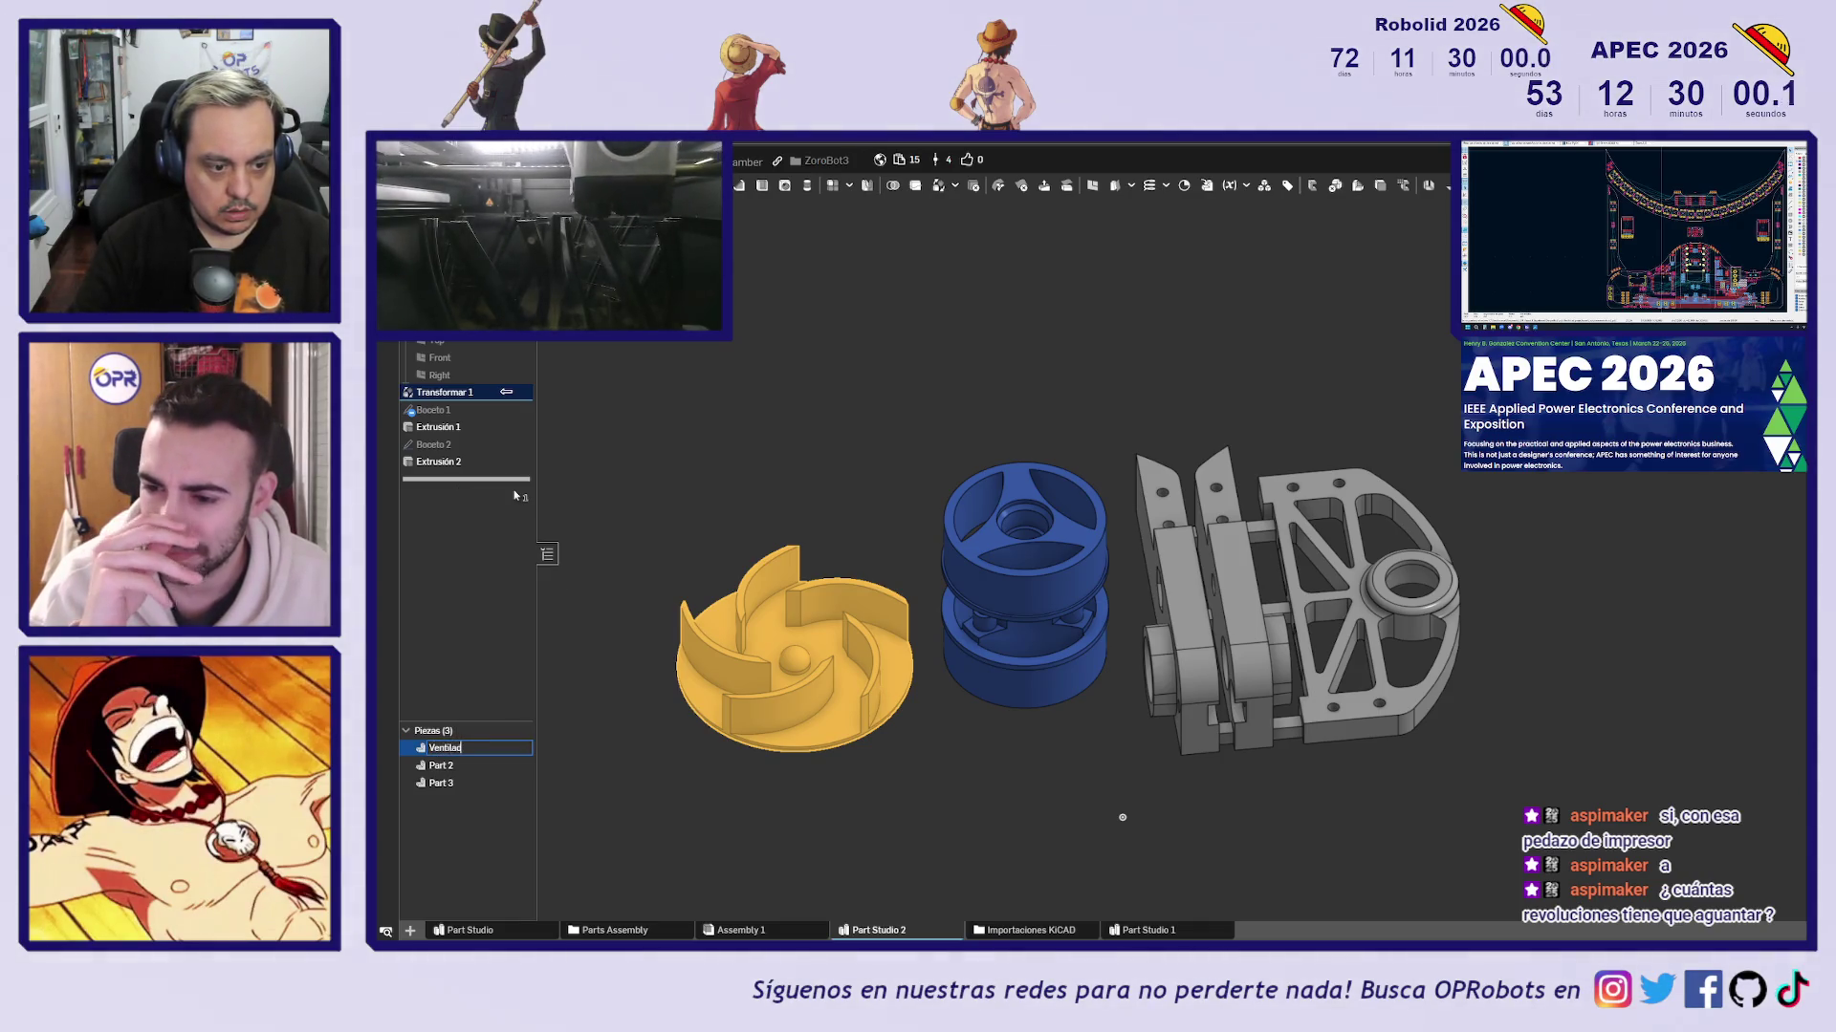
pyautogui.write('or')
pyautogui.press('Return')
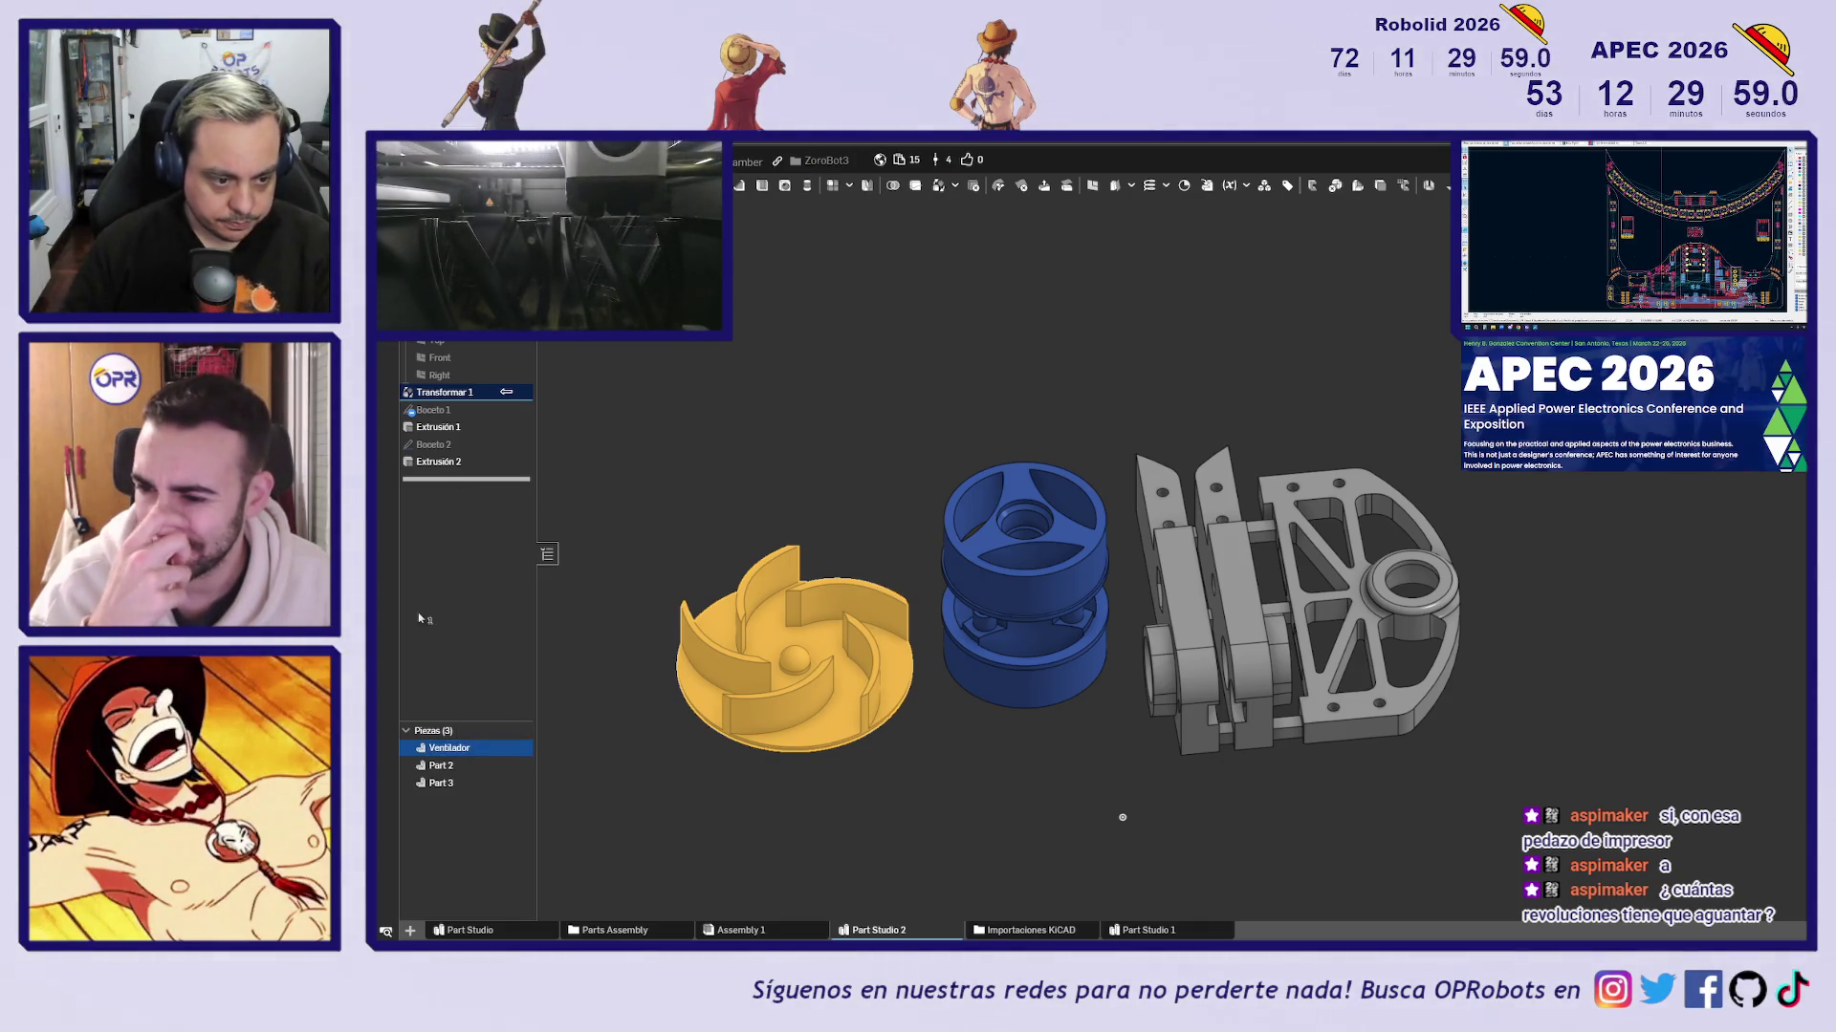
# Rename Part 2 to Ruedas
pyautogui.keyDown('ctrl'); pyautogui.click(441, 765); pyautogui.keyUp('ctrl')
pyautogui.rightClick(441, 765)
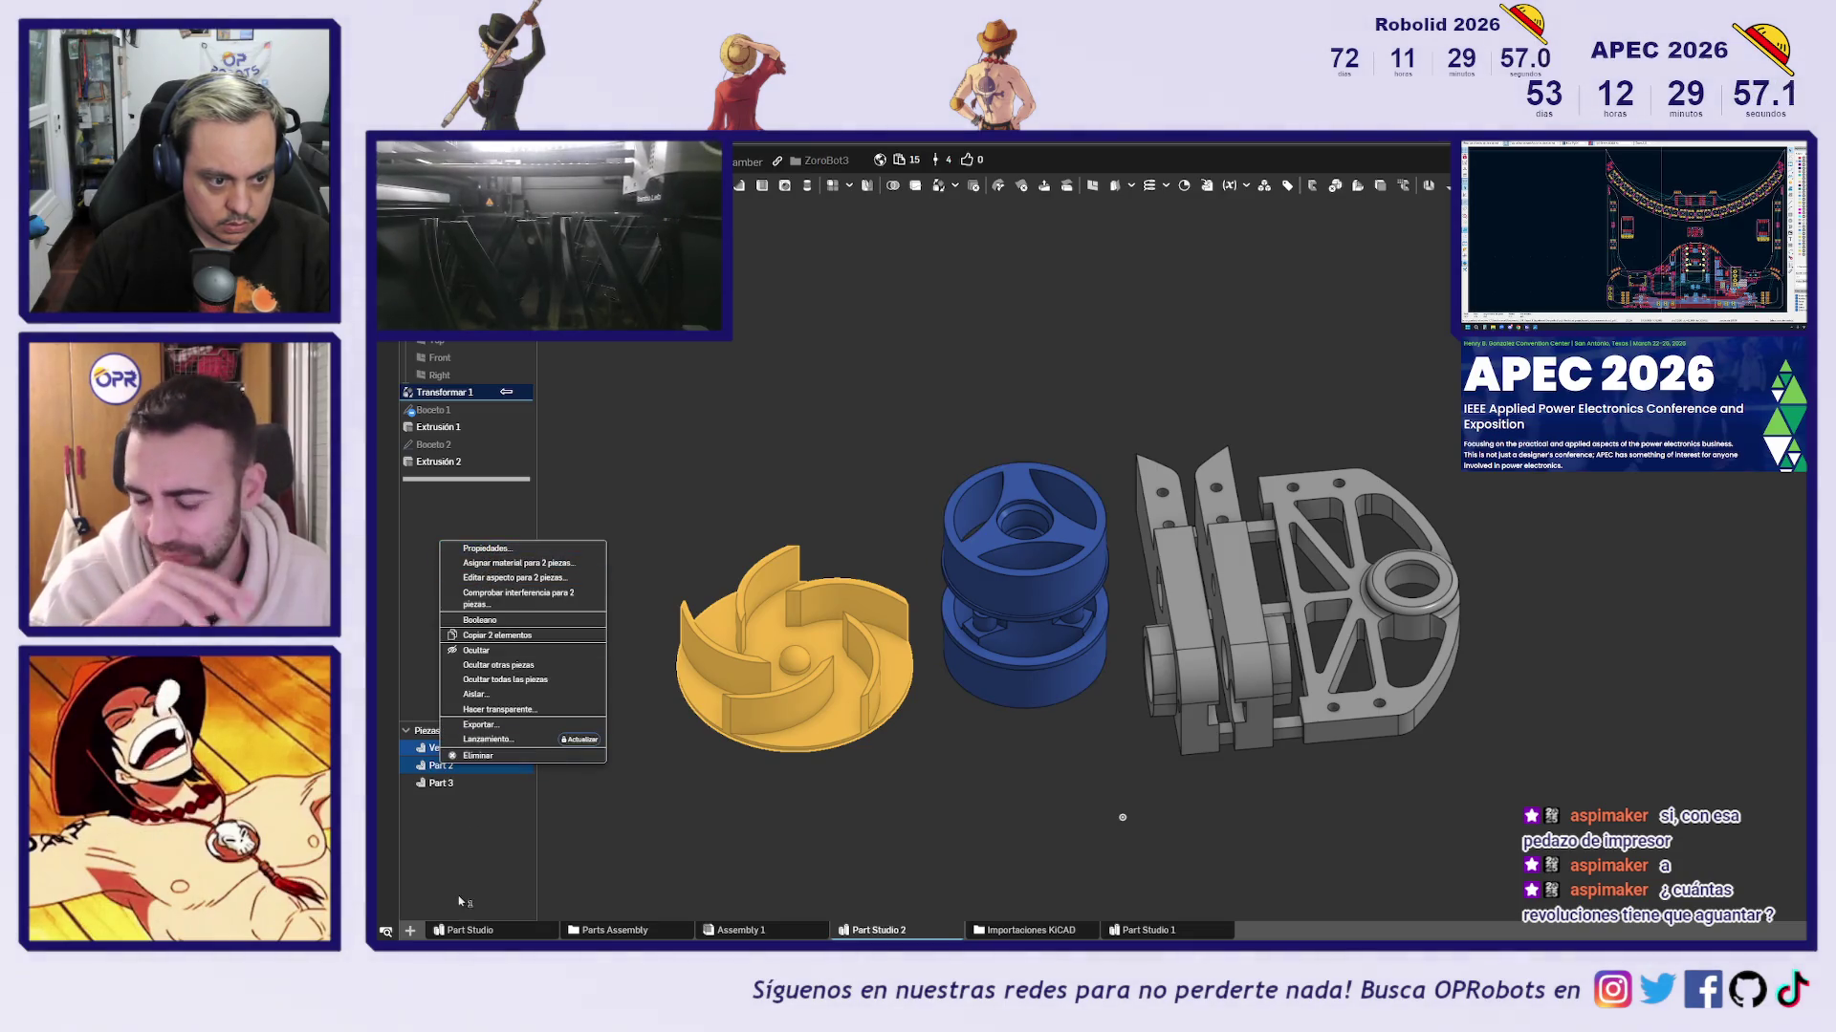
pyautogui.click(460, 902)
pyautogui.keyDown('ctrl'); pyautogui.click(457, 786); pyautogui.keyUp('ctrl')
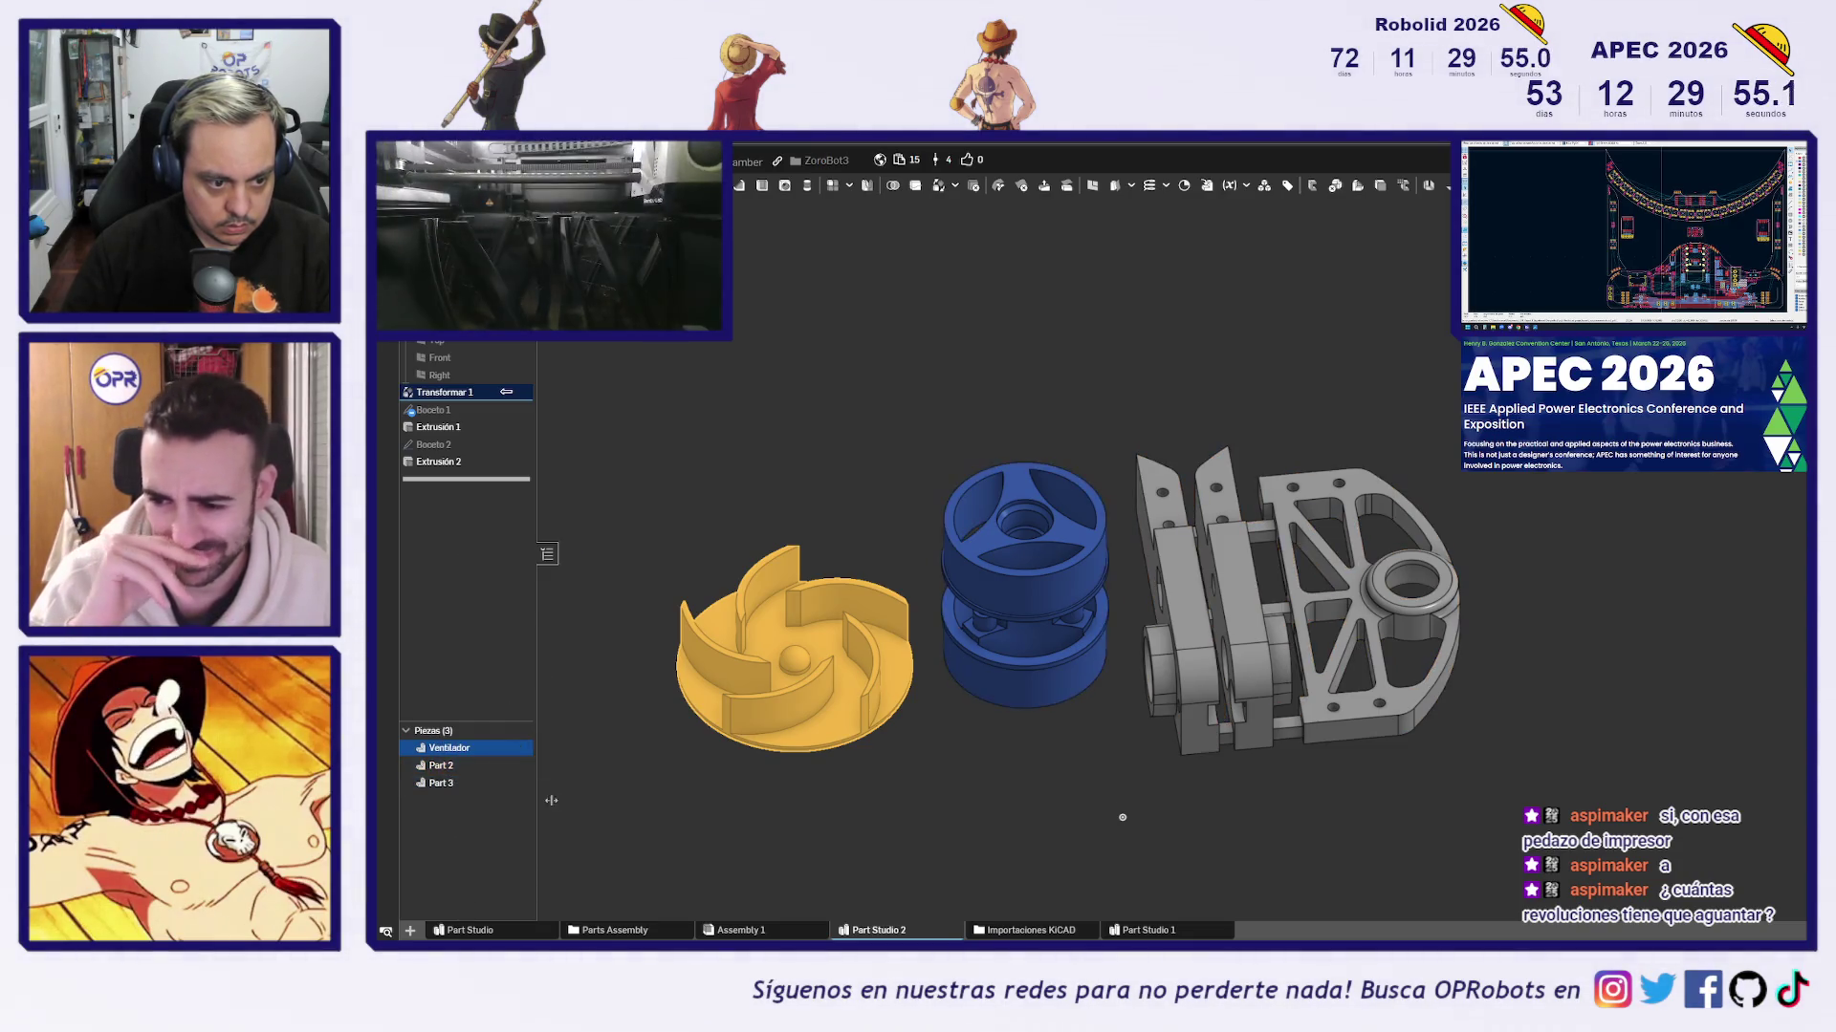
pyautogui.click(442, 767)
pyautogui.rightClick(442, 768)
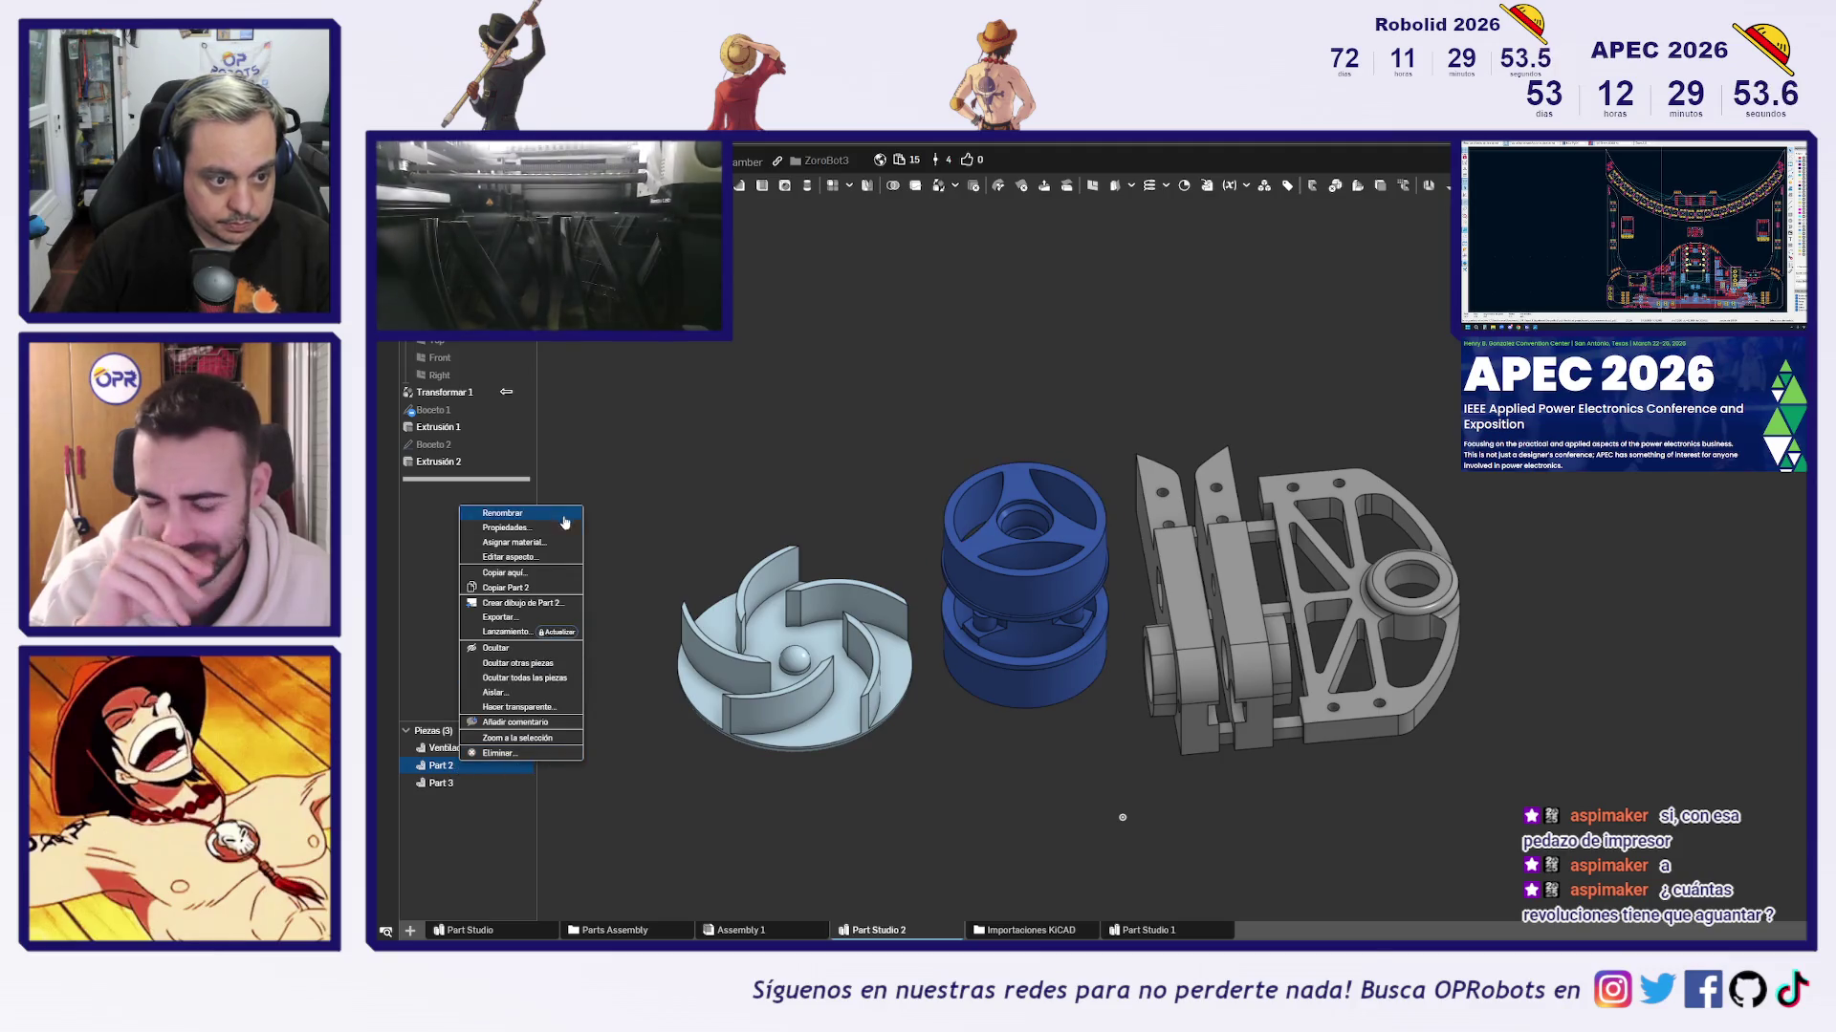
pyautogui.click(537, 515)
pyautogui.write('Ruedas')
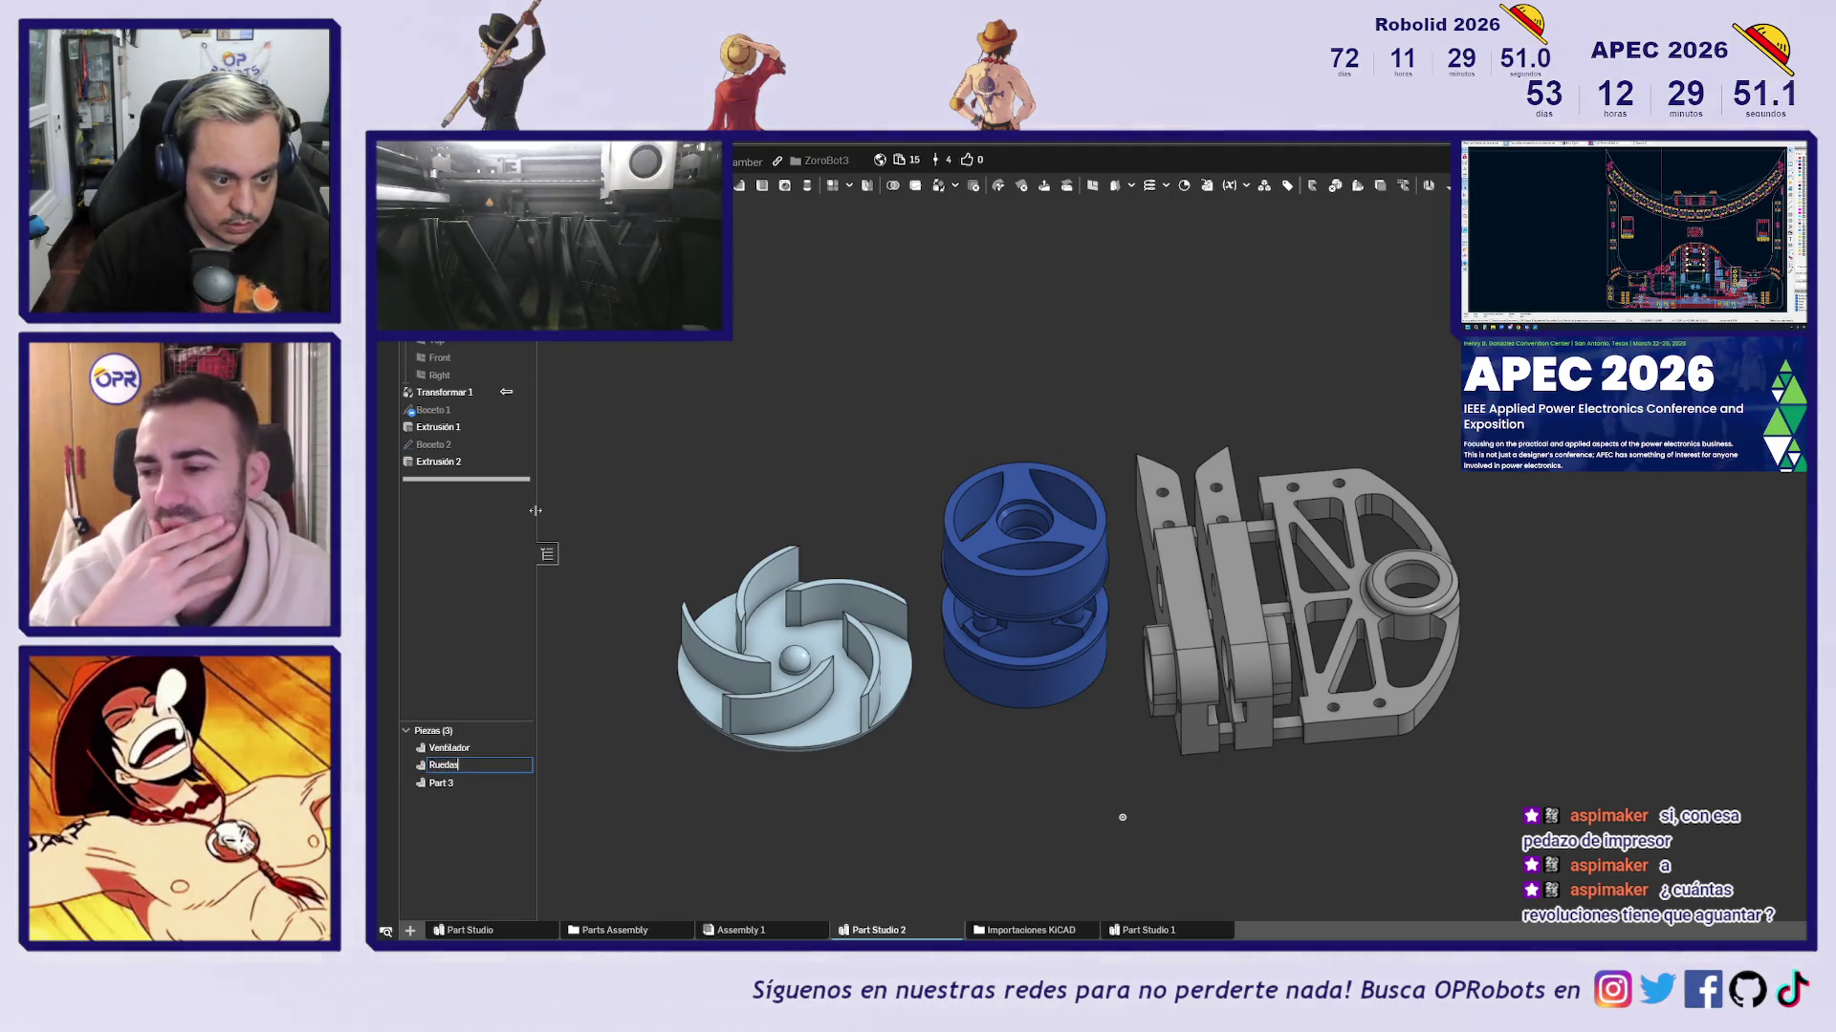
# Rename Part 3 to Brackets
pyautogui.click(441, 783)
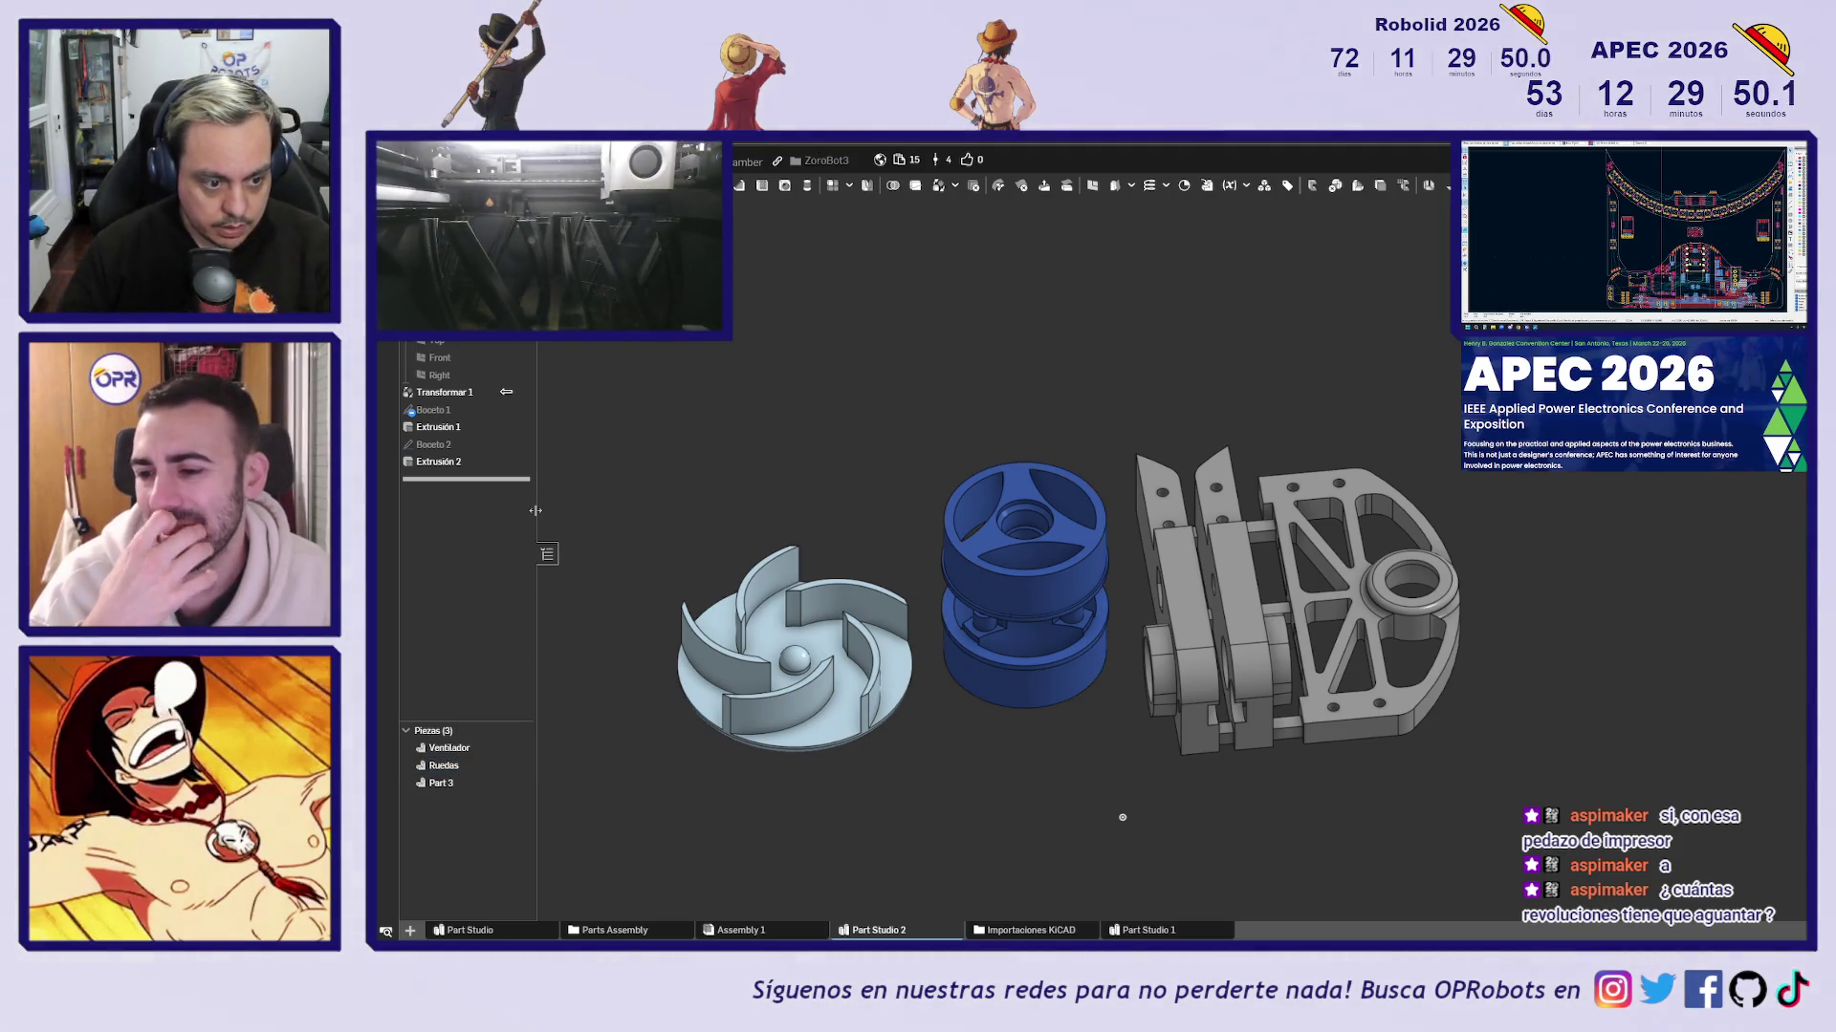
pyautogui.rightClick(449, 783)
pyautogui.click(487, 536)
pyautogui.write('Bracke')
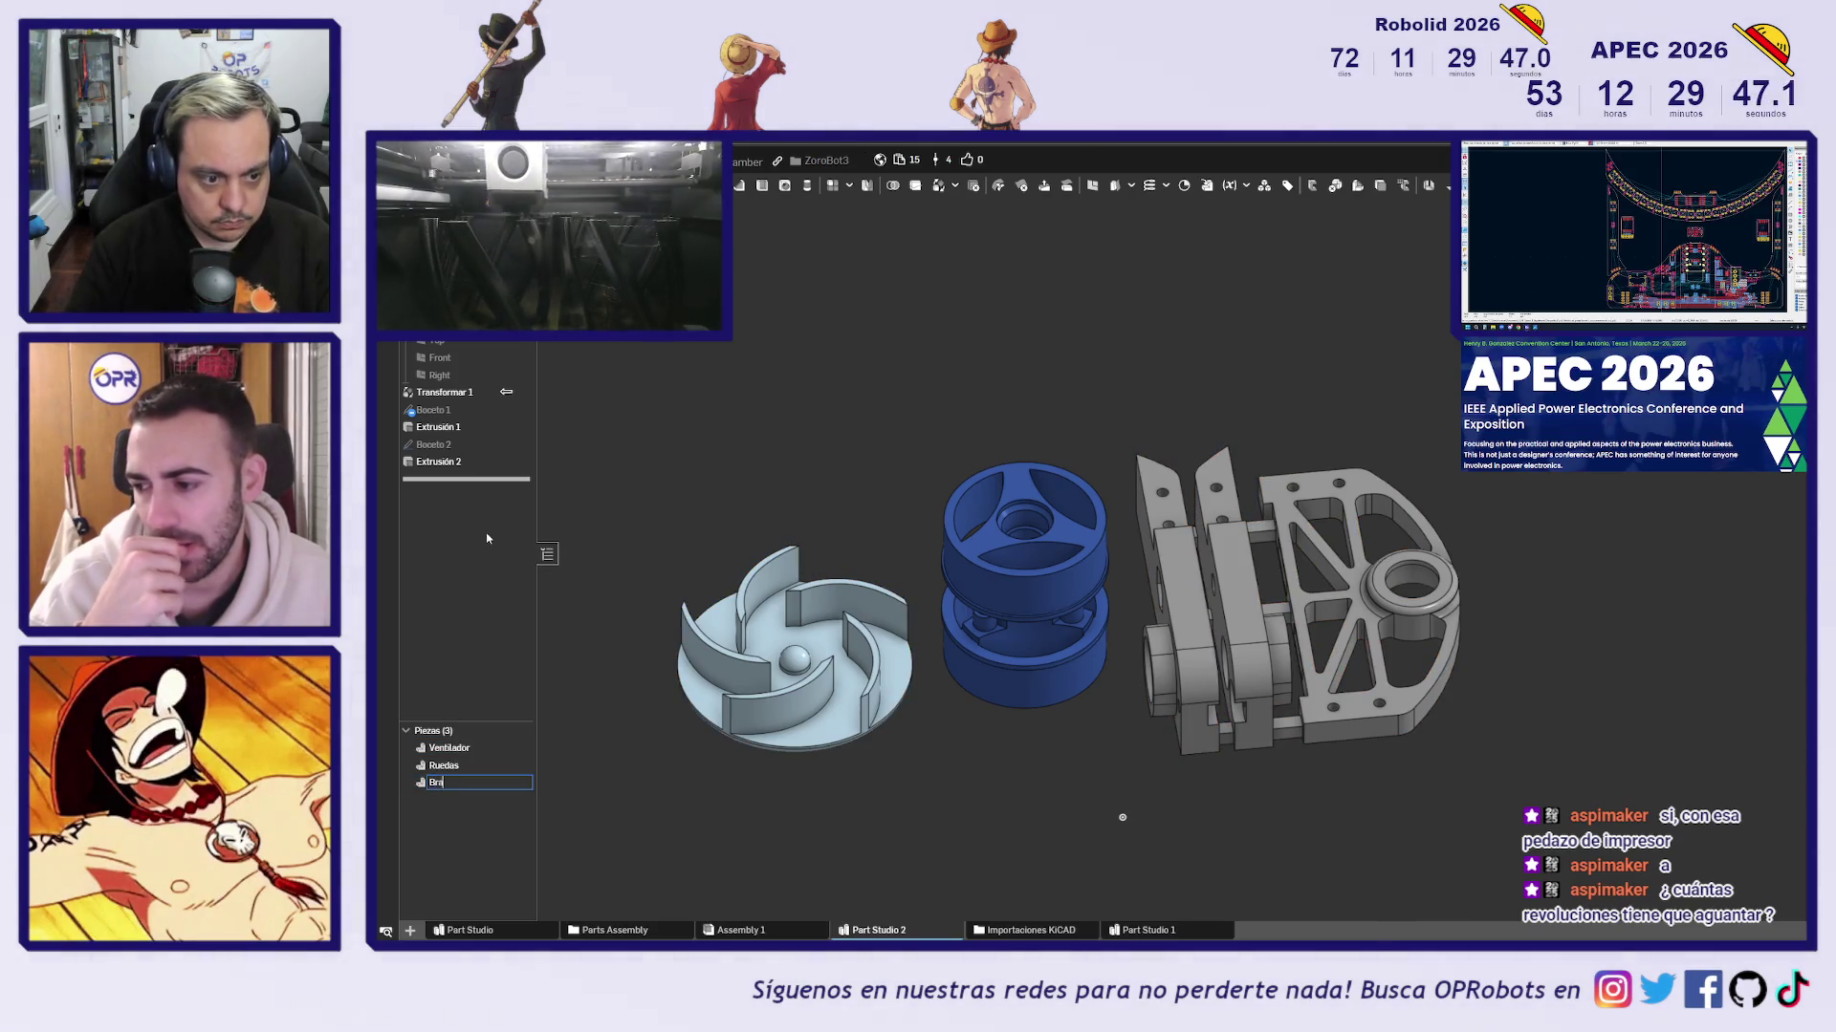
pyautogui.write('ts')
pyautogui.press('Return')
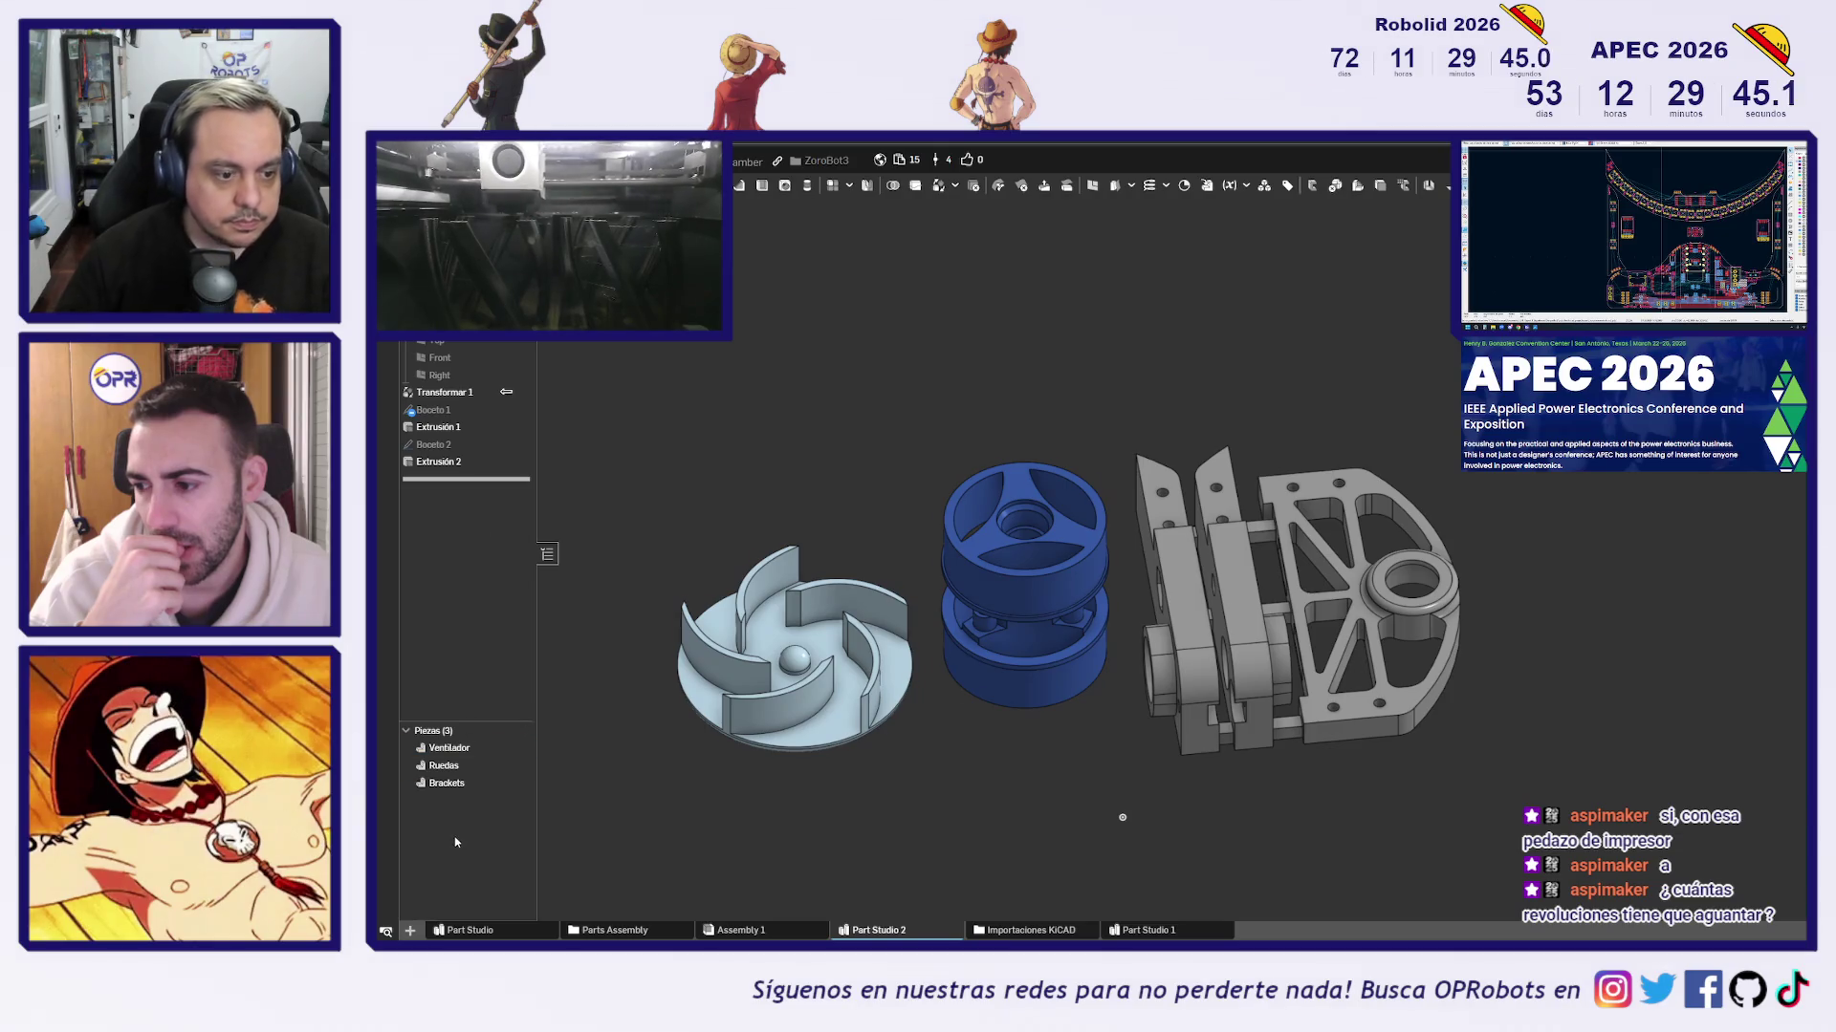
# Select Ventilador, Ruedas and Brackets together
pyautogui.click(449, 748)
pyautogui.click(445, 765)
pyautogui.click(452, 784)
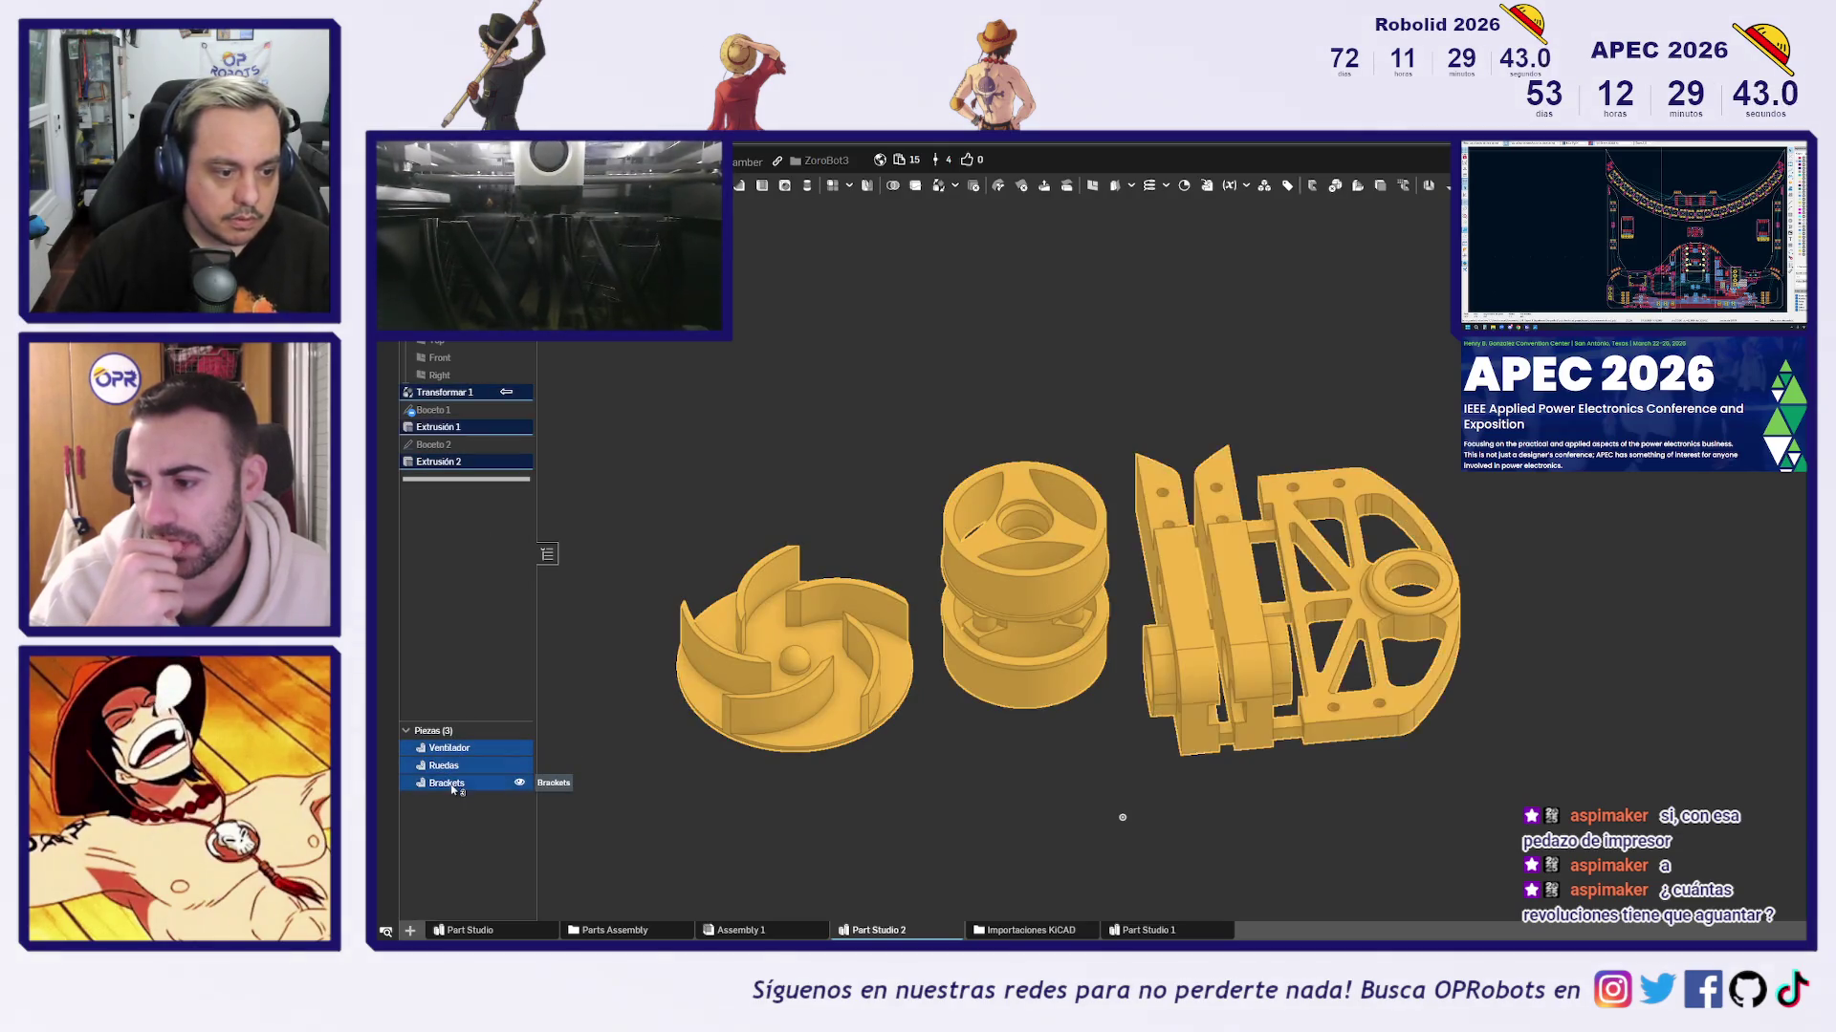
# Export the three parts as individual STEP files named 'Zoro SLS'
pyautogui.rightClick(452, 786)
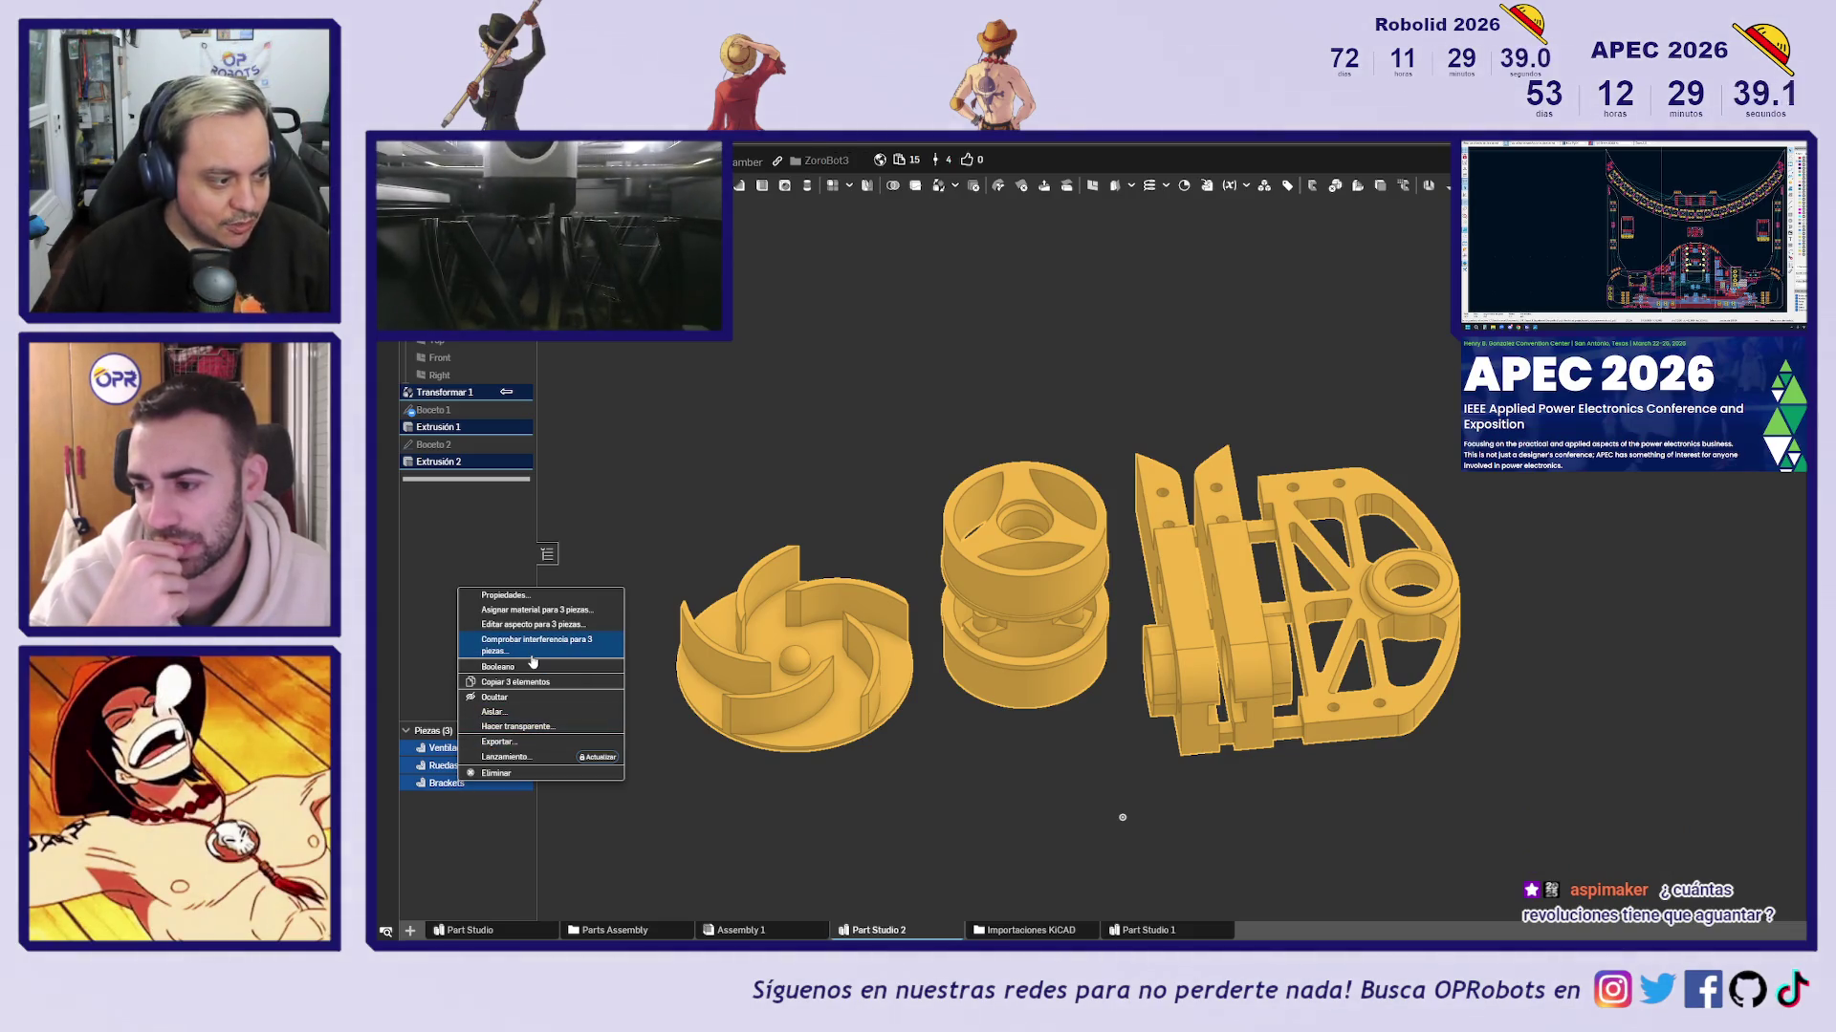
pyautogui.click(551, 743)
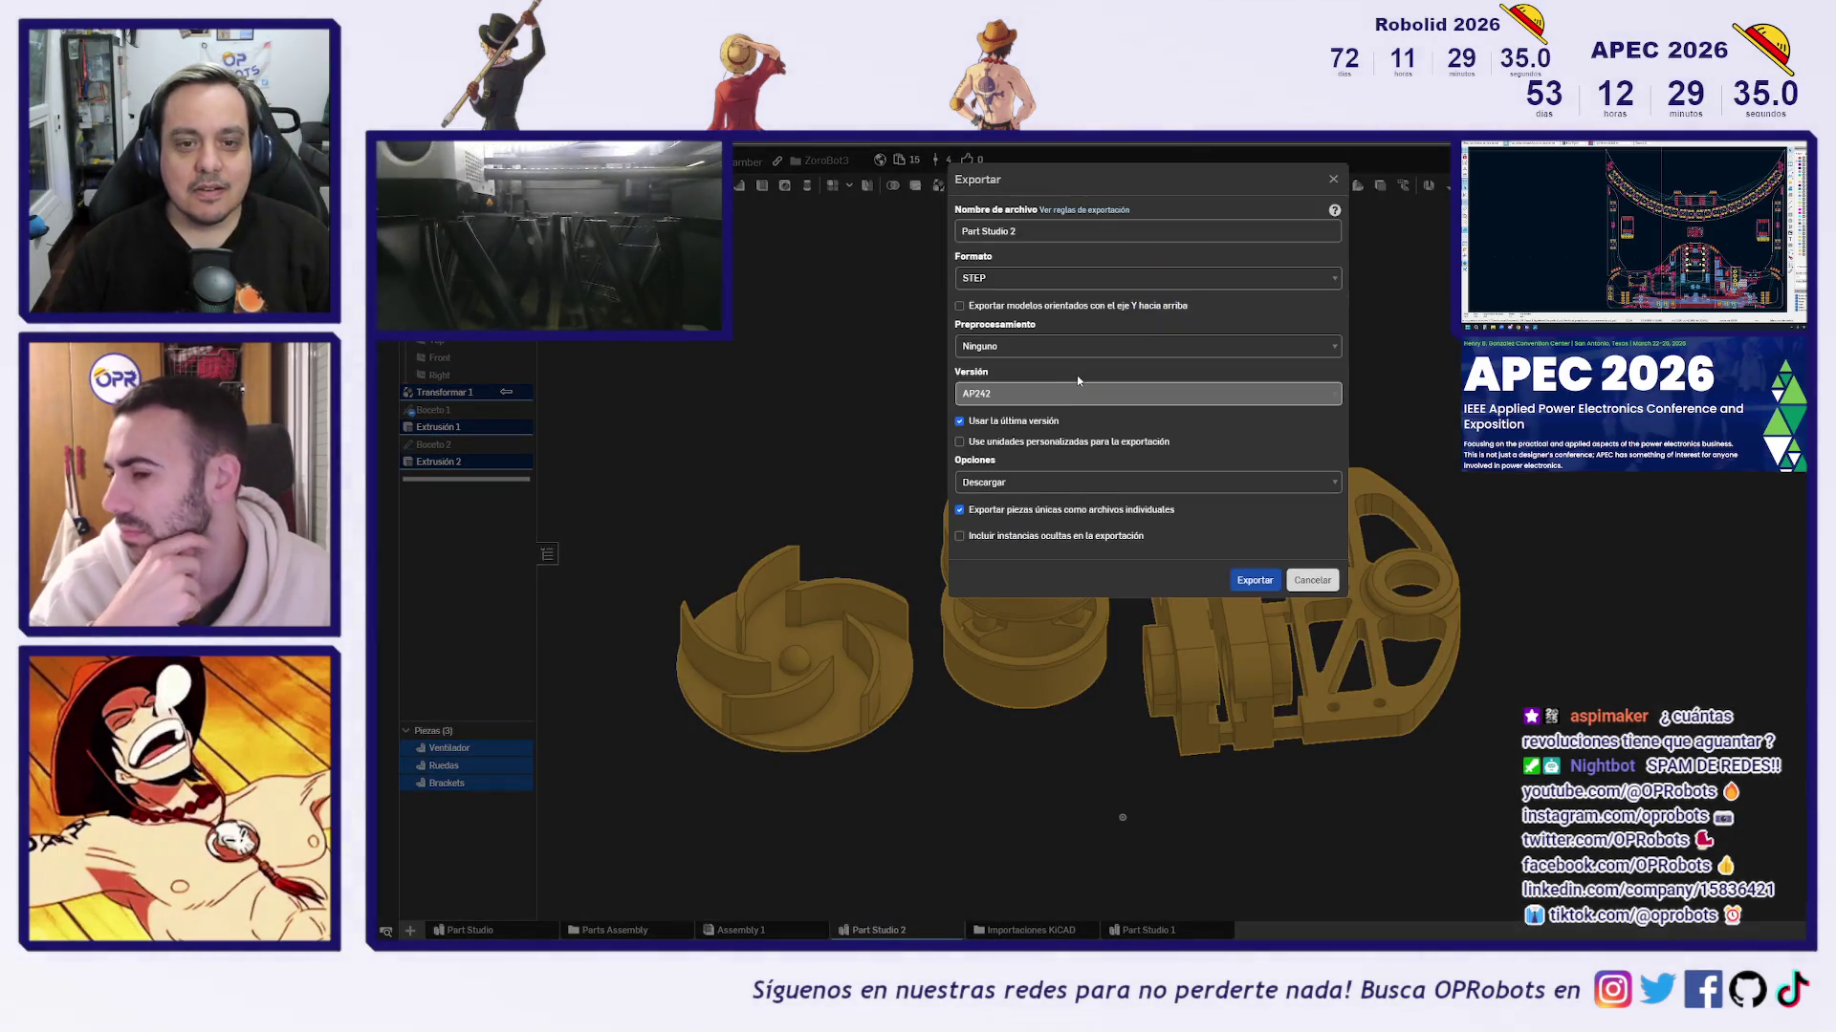
pyautogui.doubleClick(1041, 231)
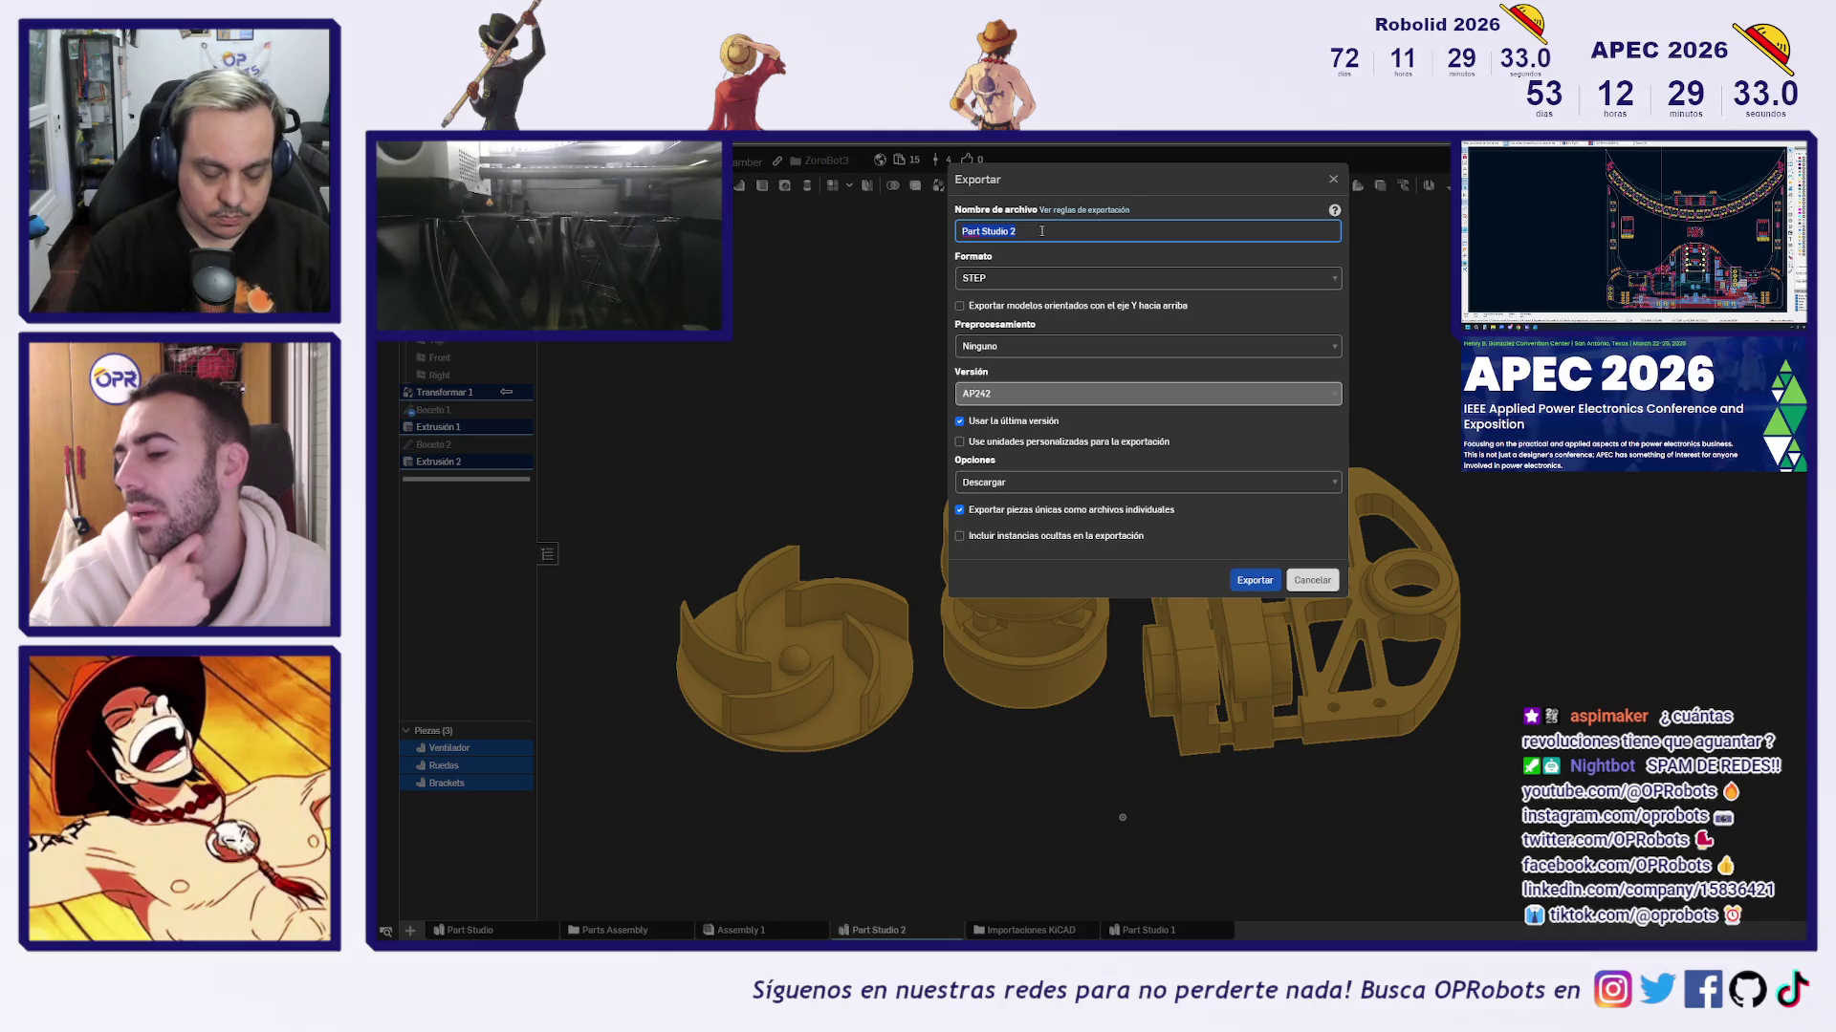
pyautogui.write('Zoro SL')
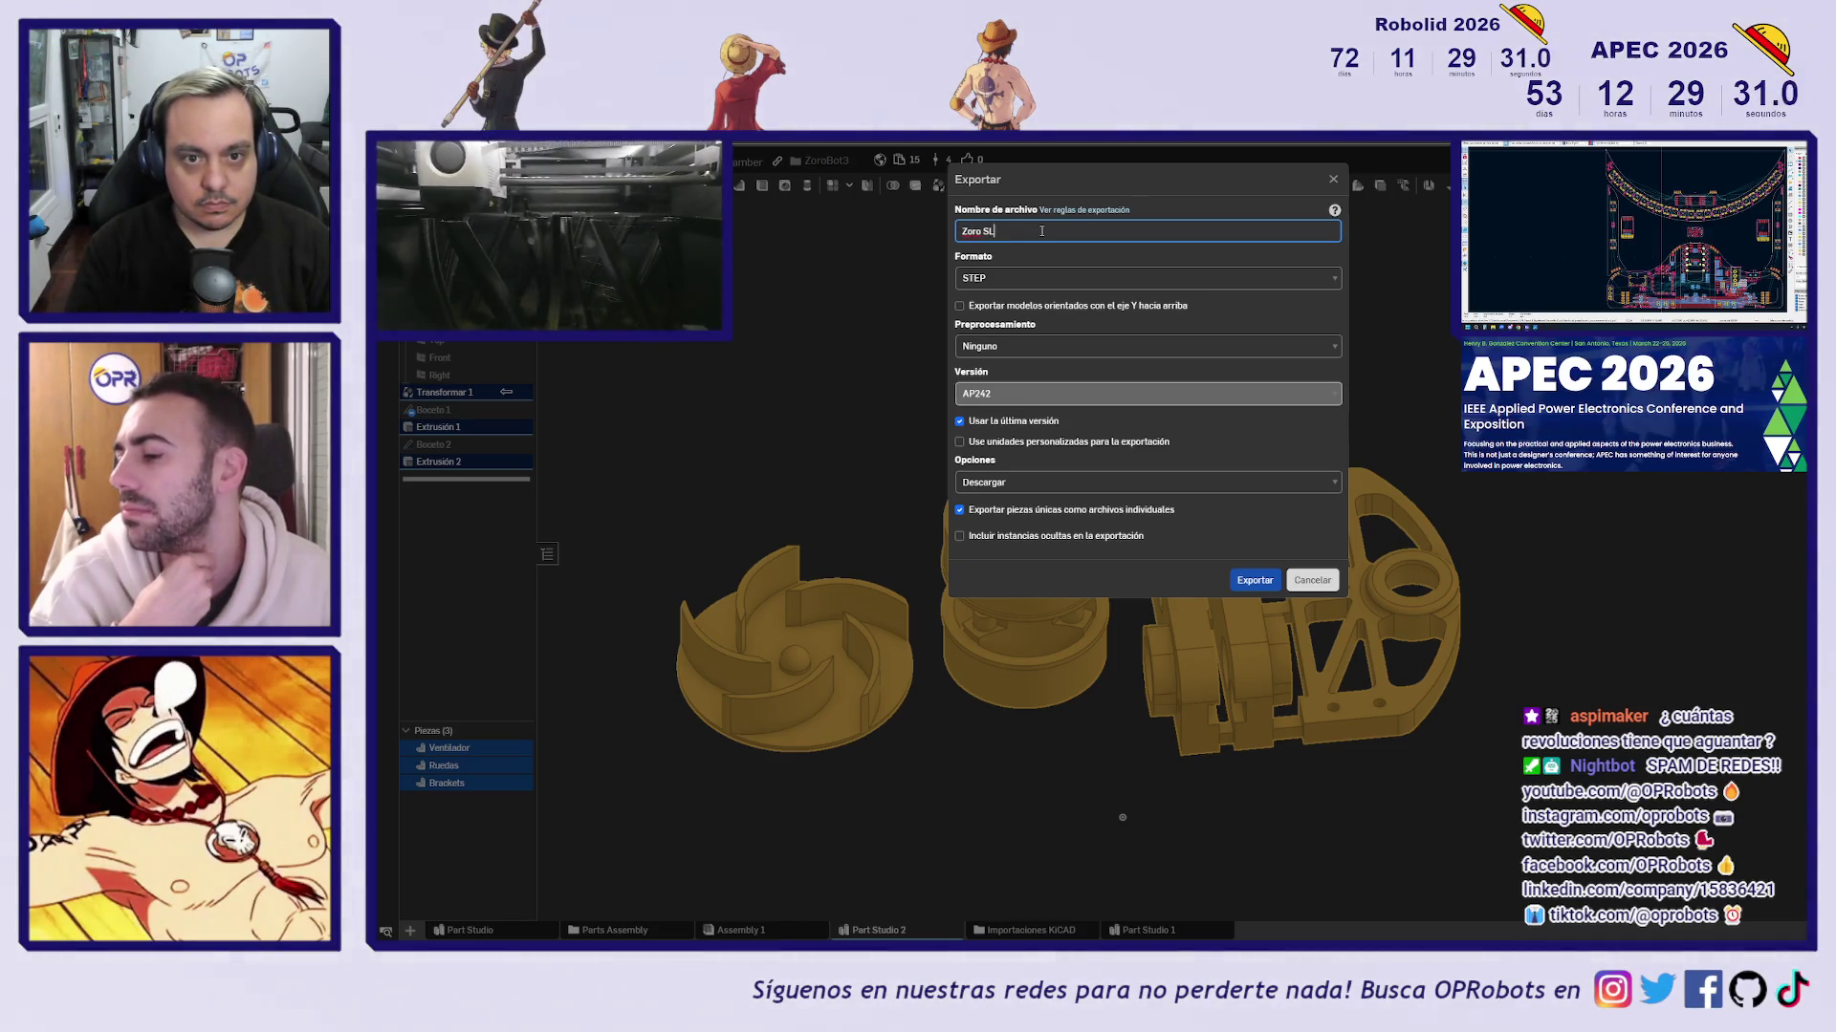
pyautogui.write('S')
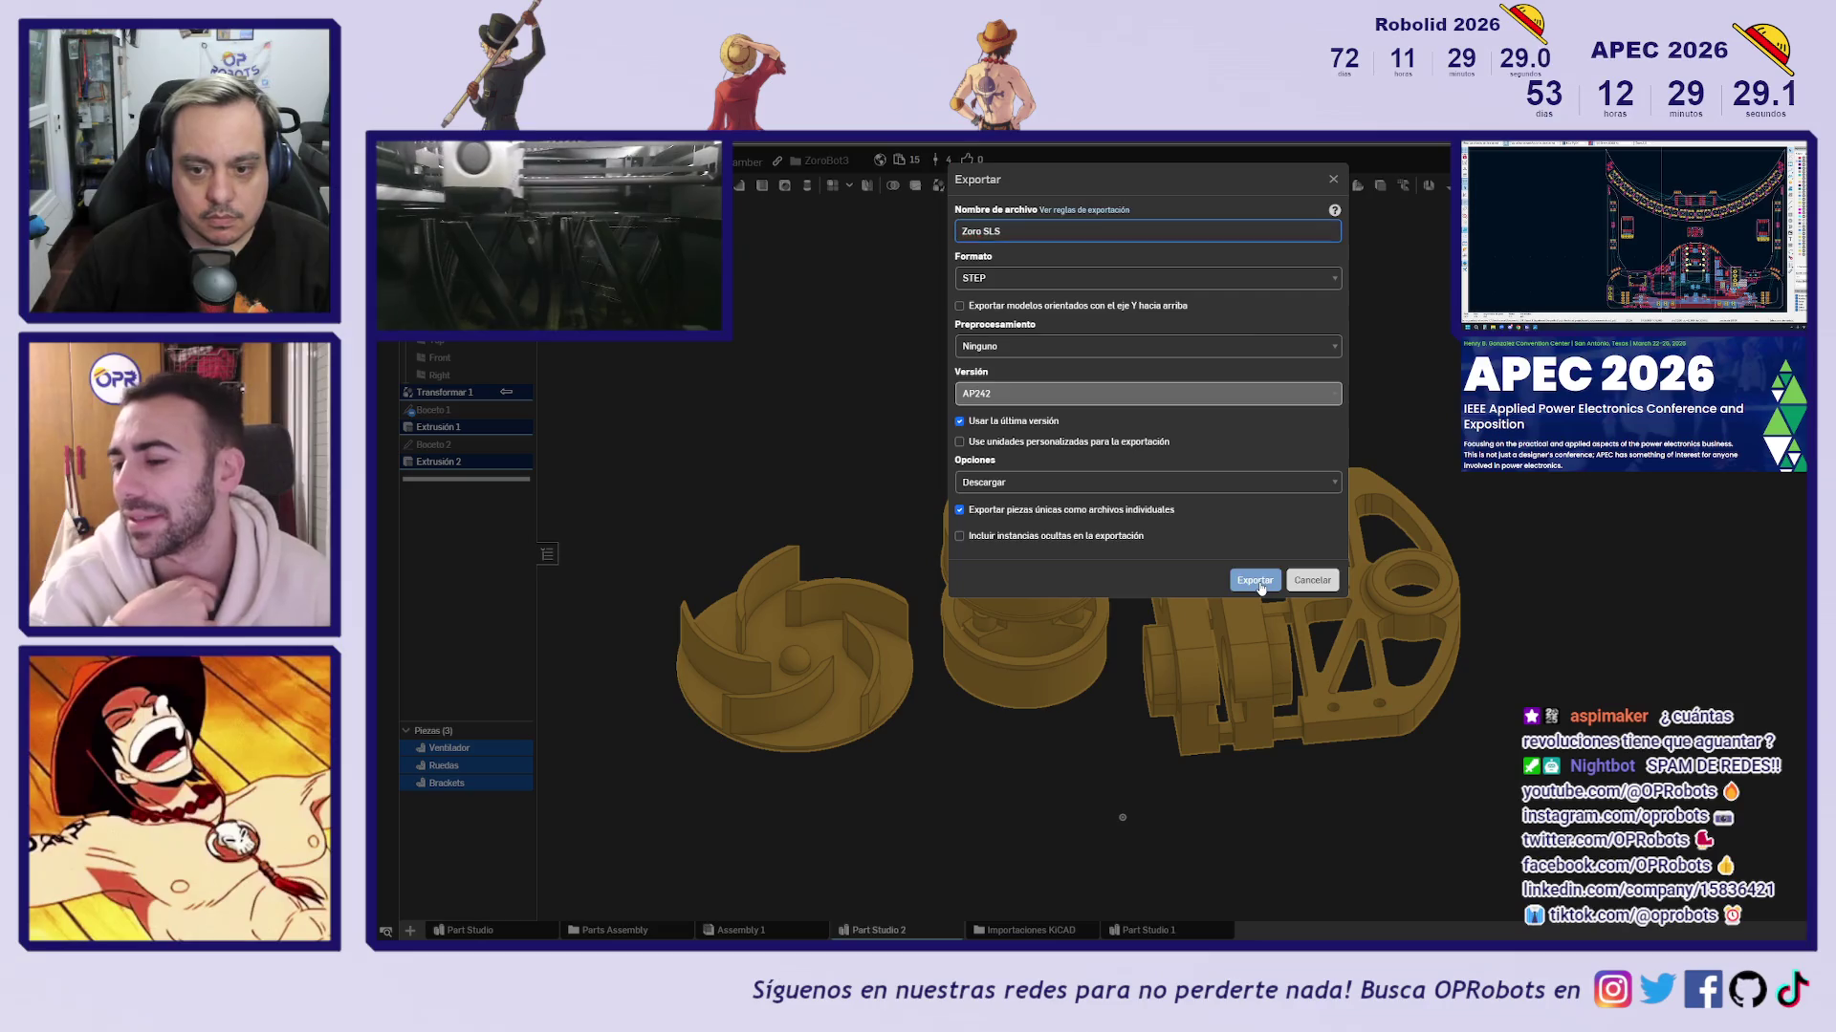
pyautogui.click(1256, 581)
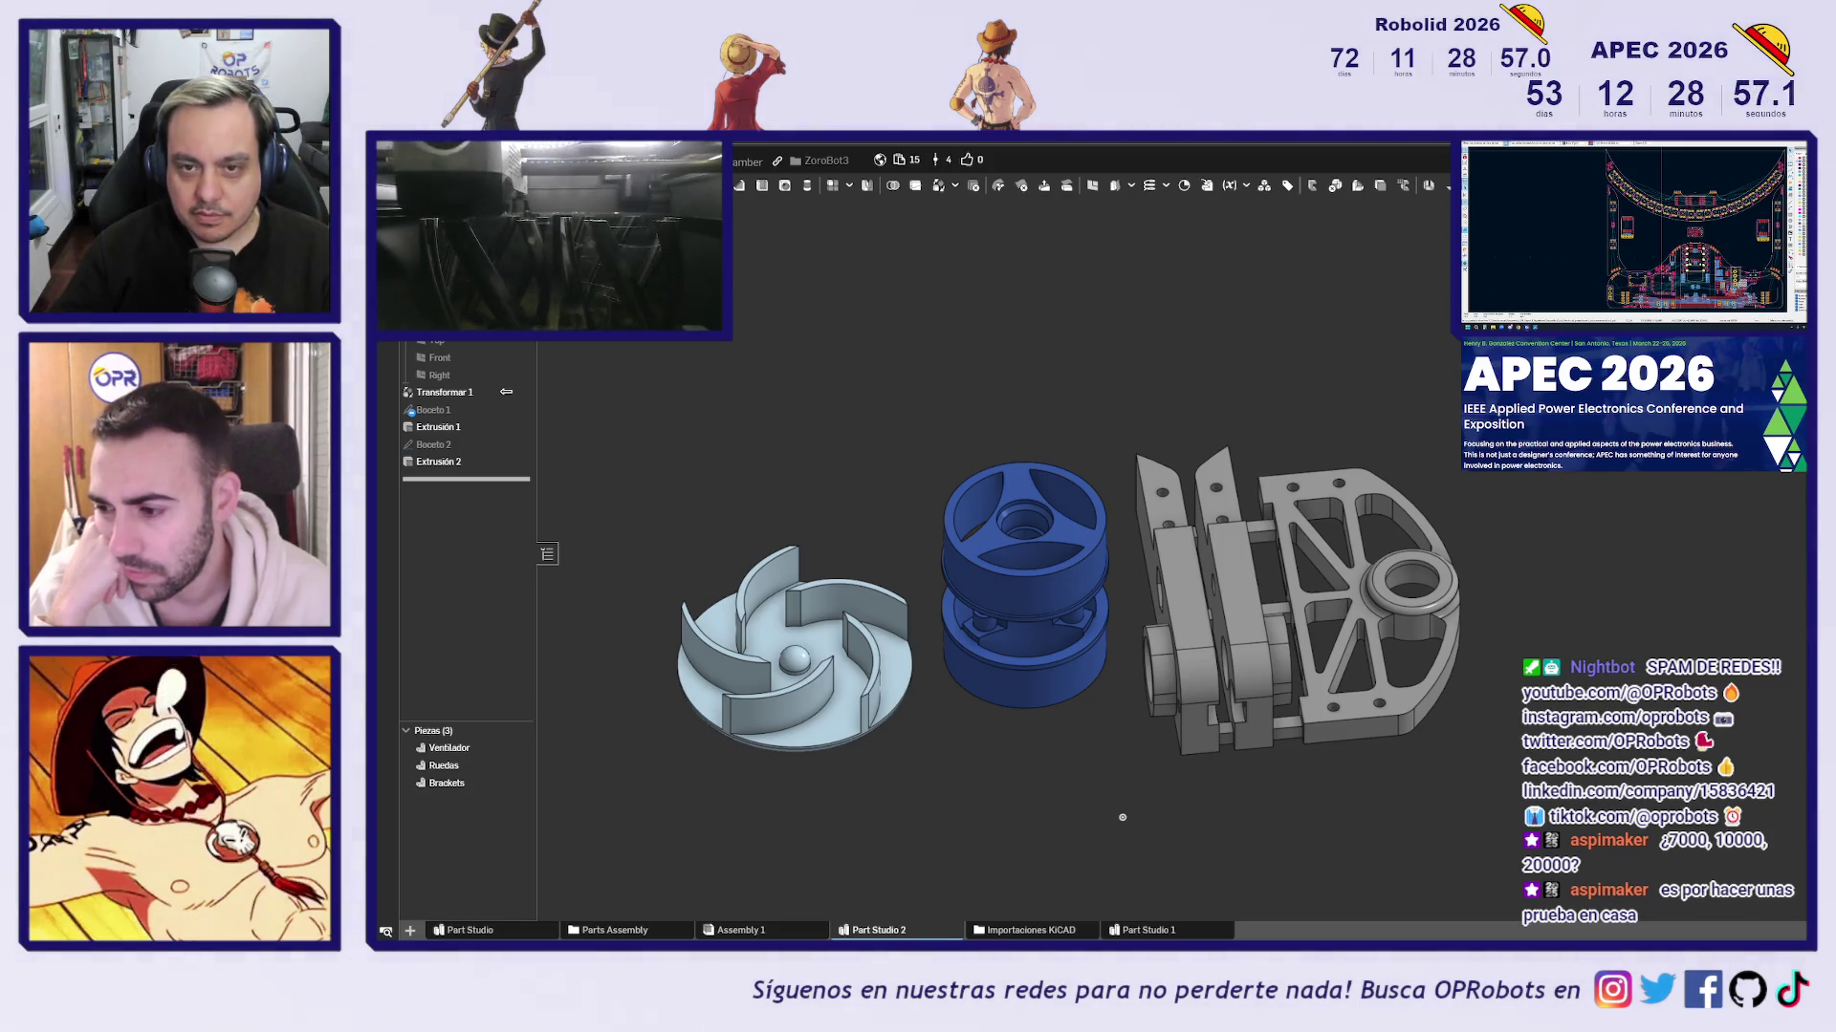
# Switch to the browser and open JLCPCB's PCB capabilities page from the home page
pyautogui.hotkey('alt', 'Tab')
pyautogui.scroll(3, 995, 574)
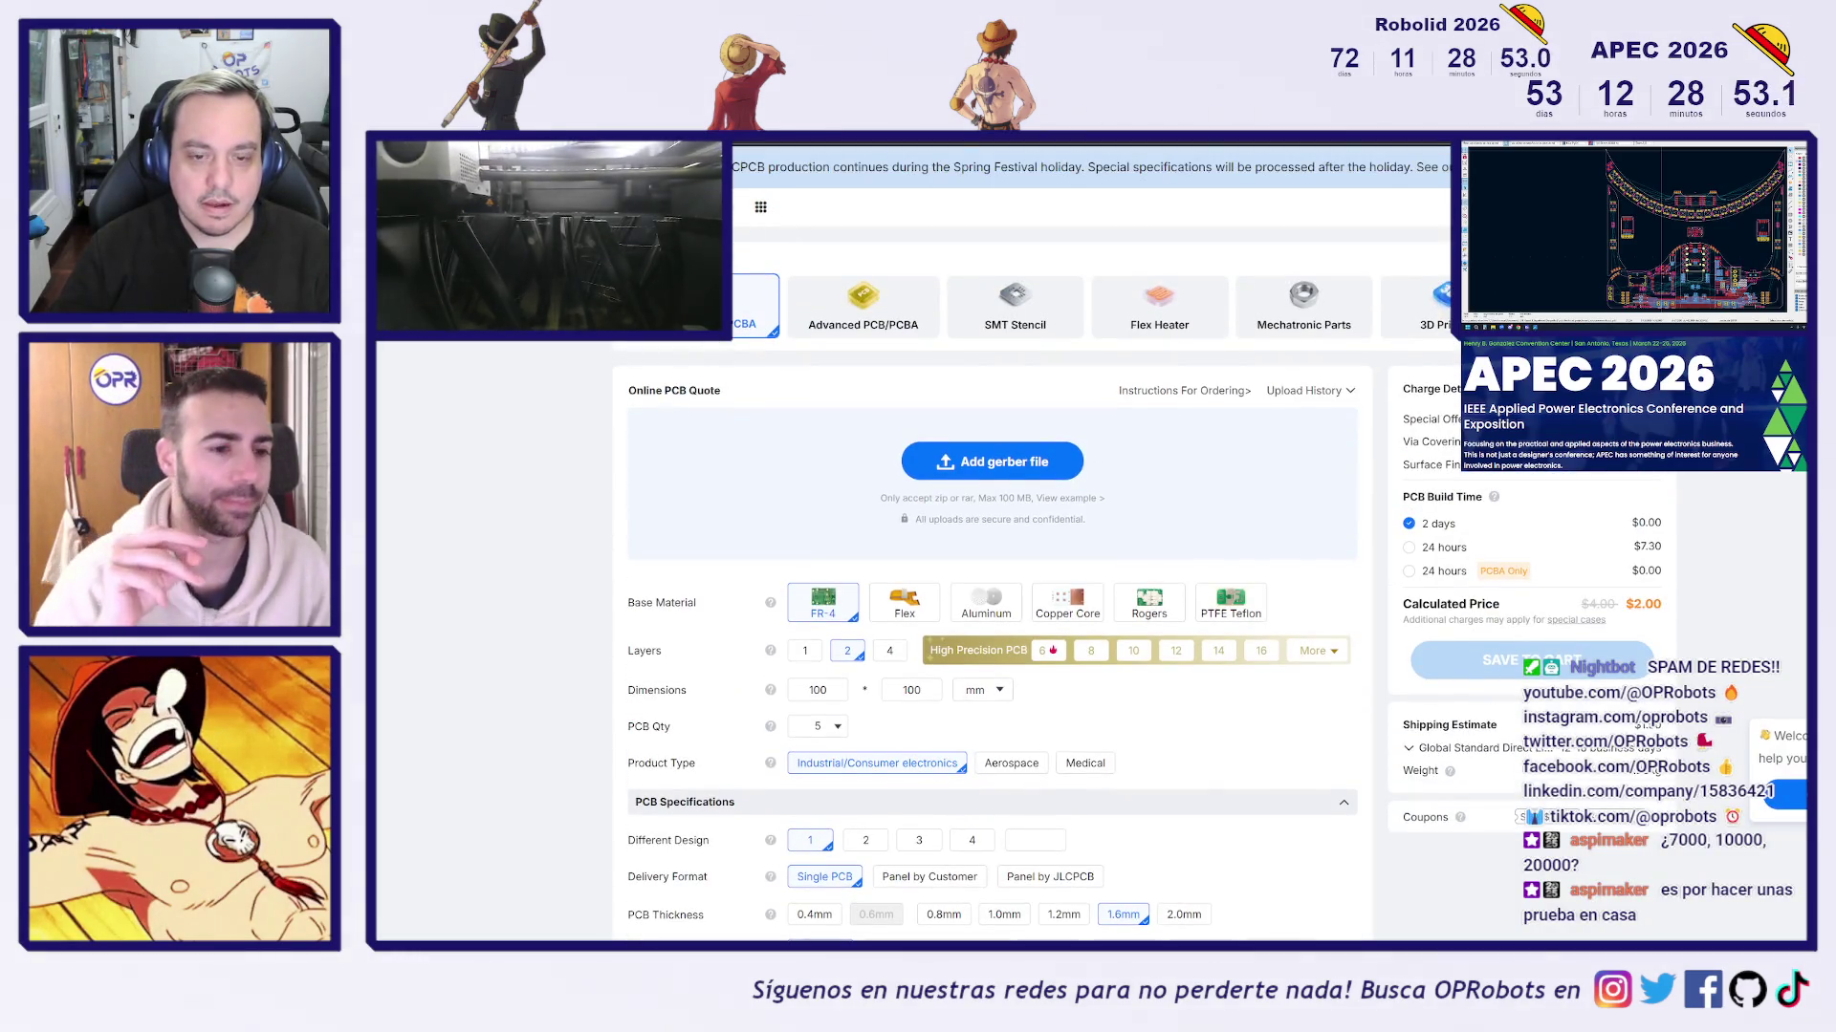
pyautogui.hotkey('alt', 'Left')
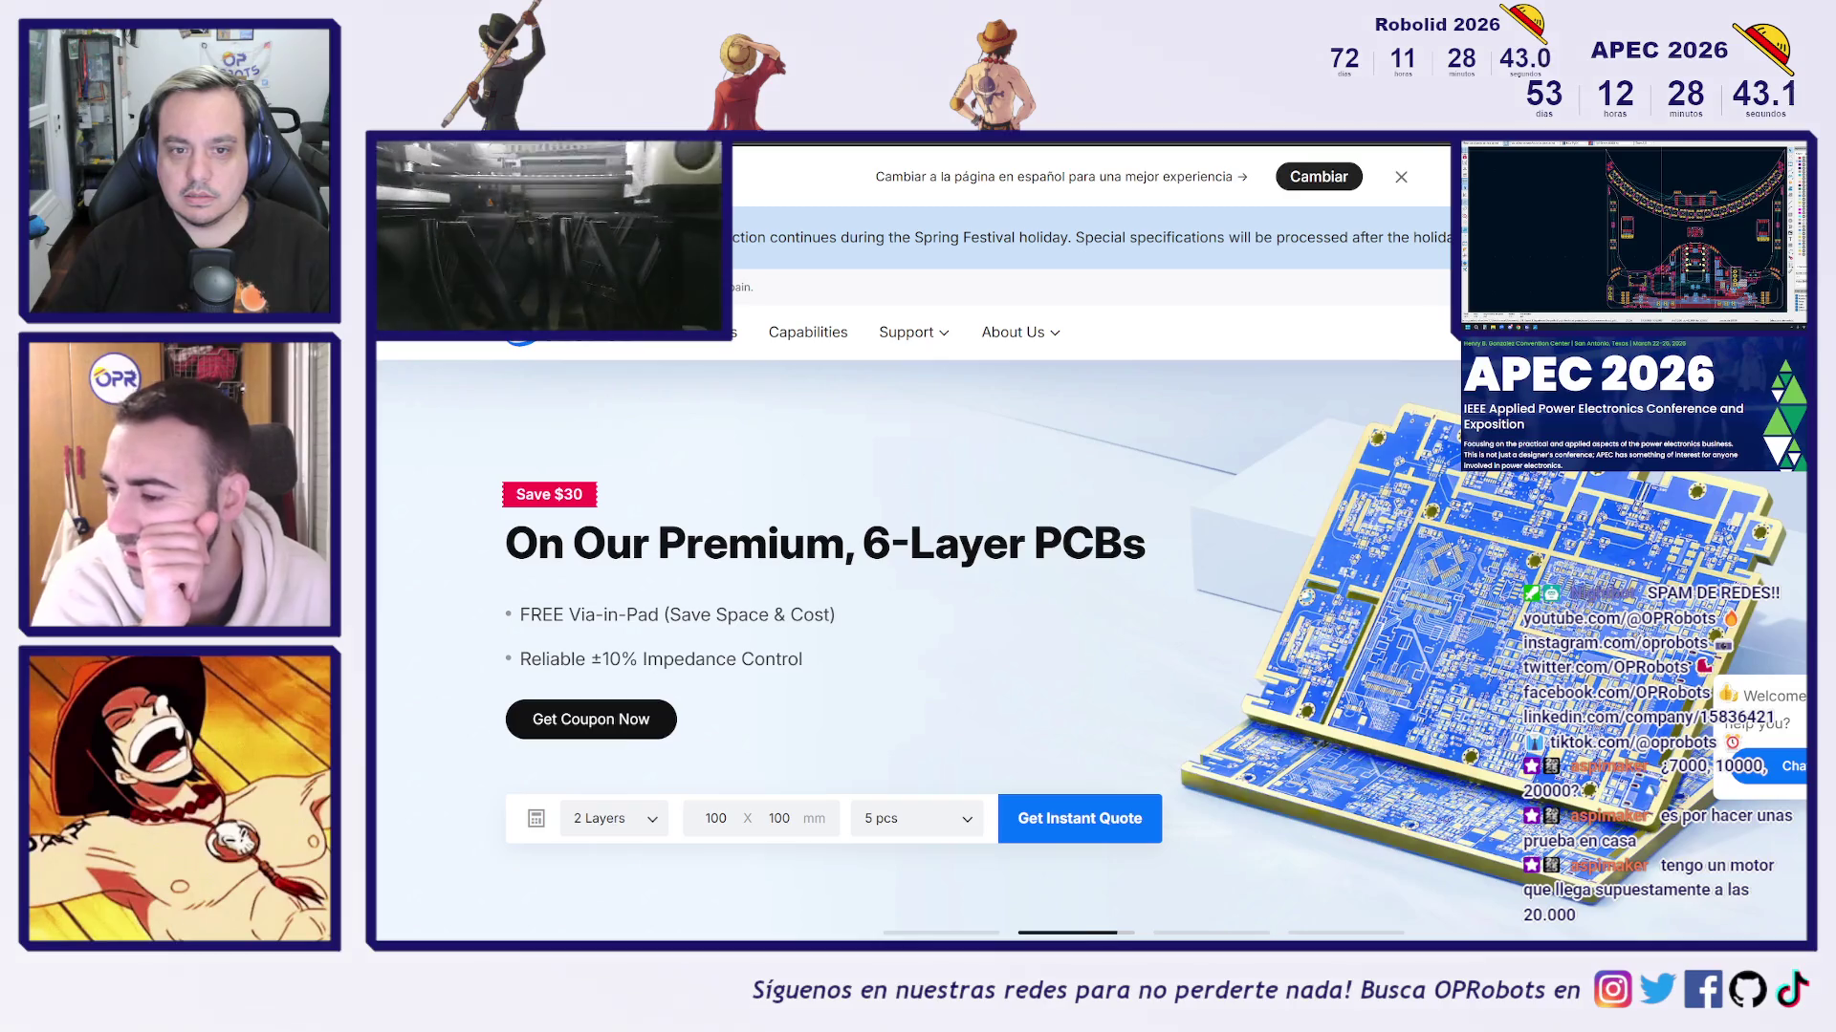
pyautogui.moveTo(698, 332)
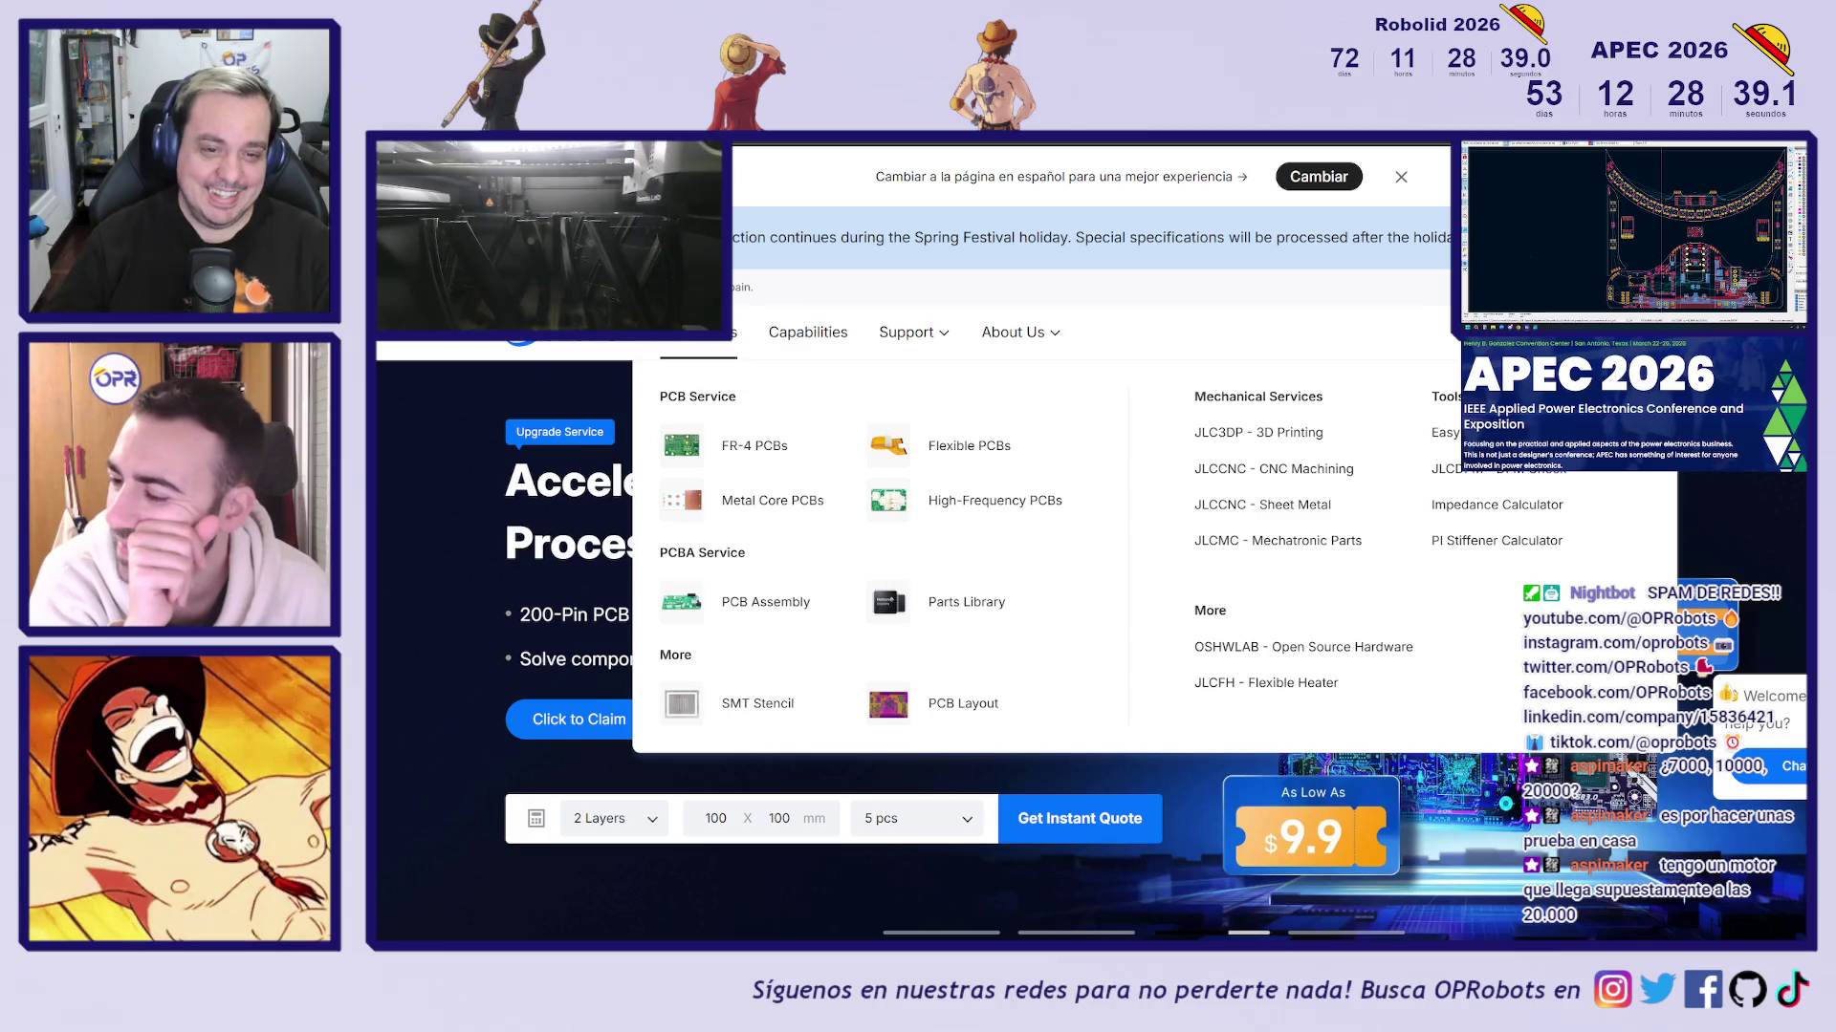
pyautogui.moveTo(899, 335)
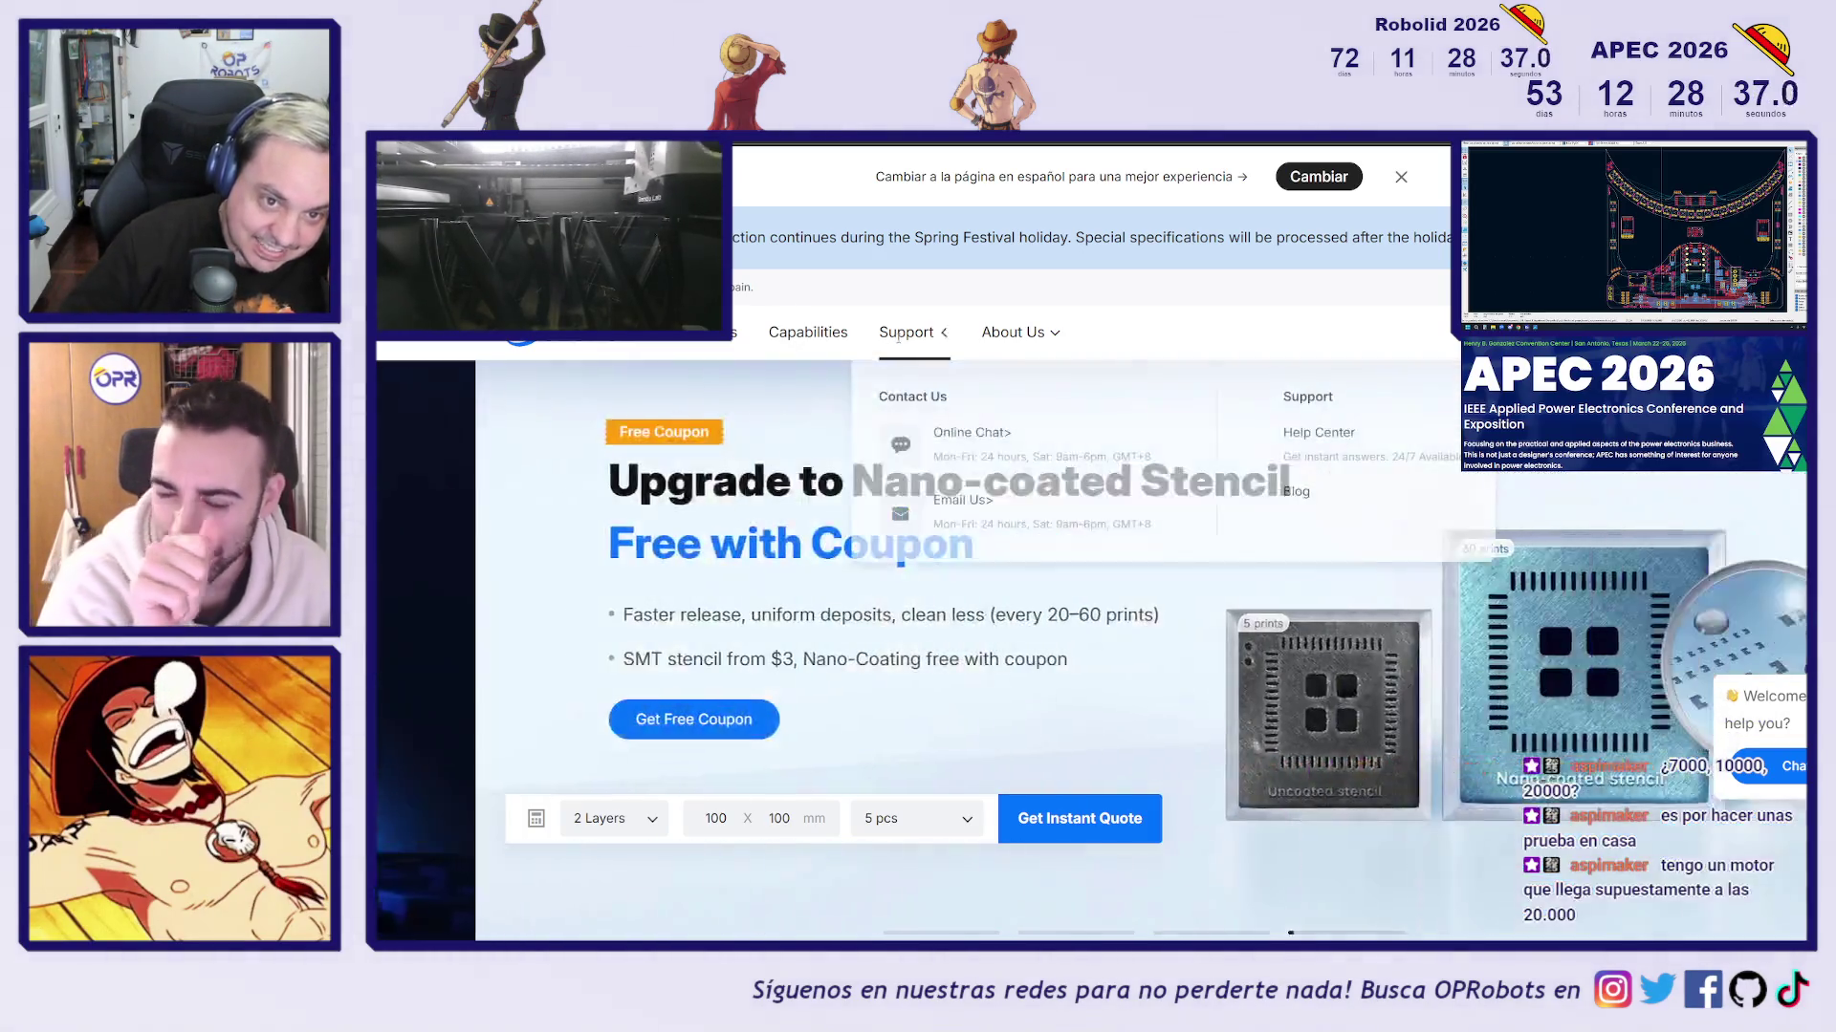
pyautogui.click(813, 336)
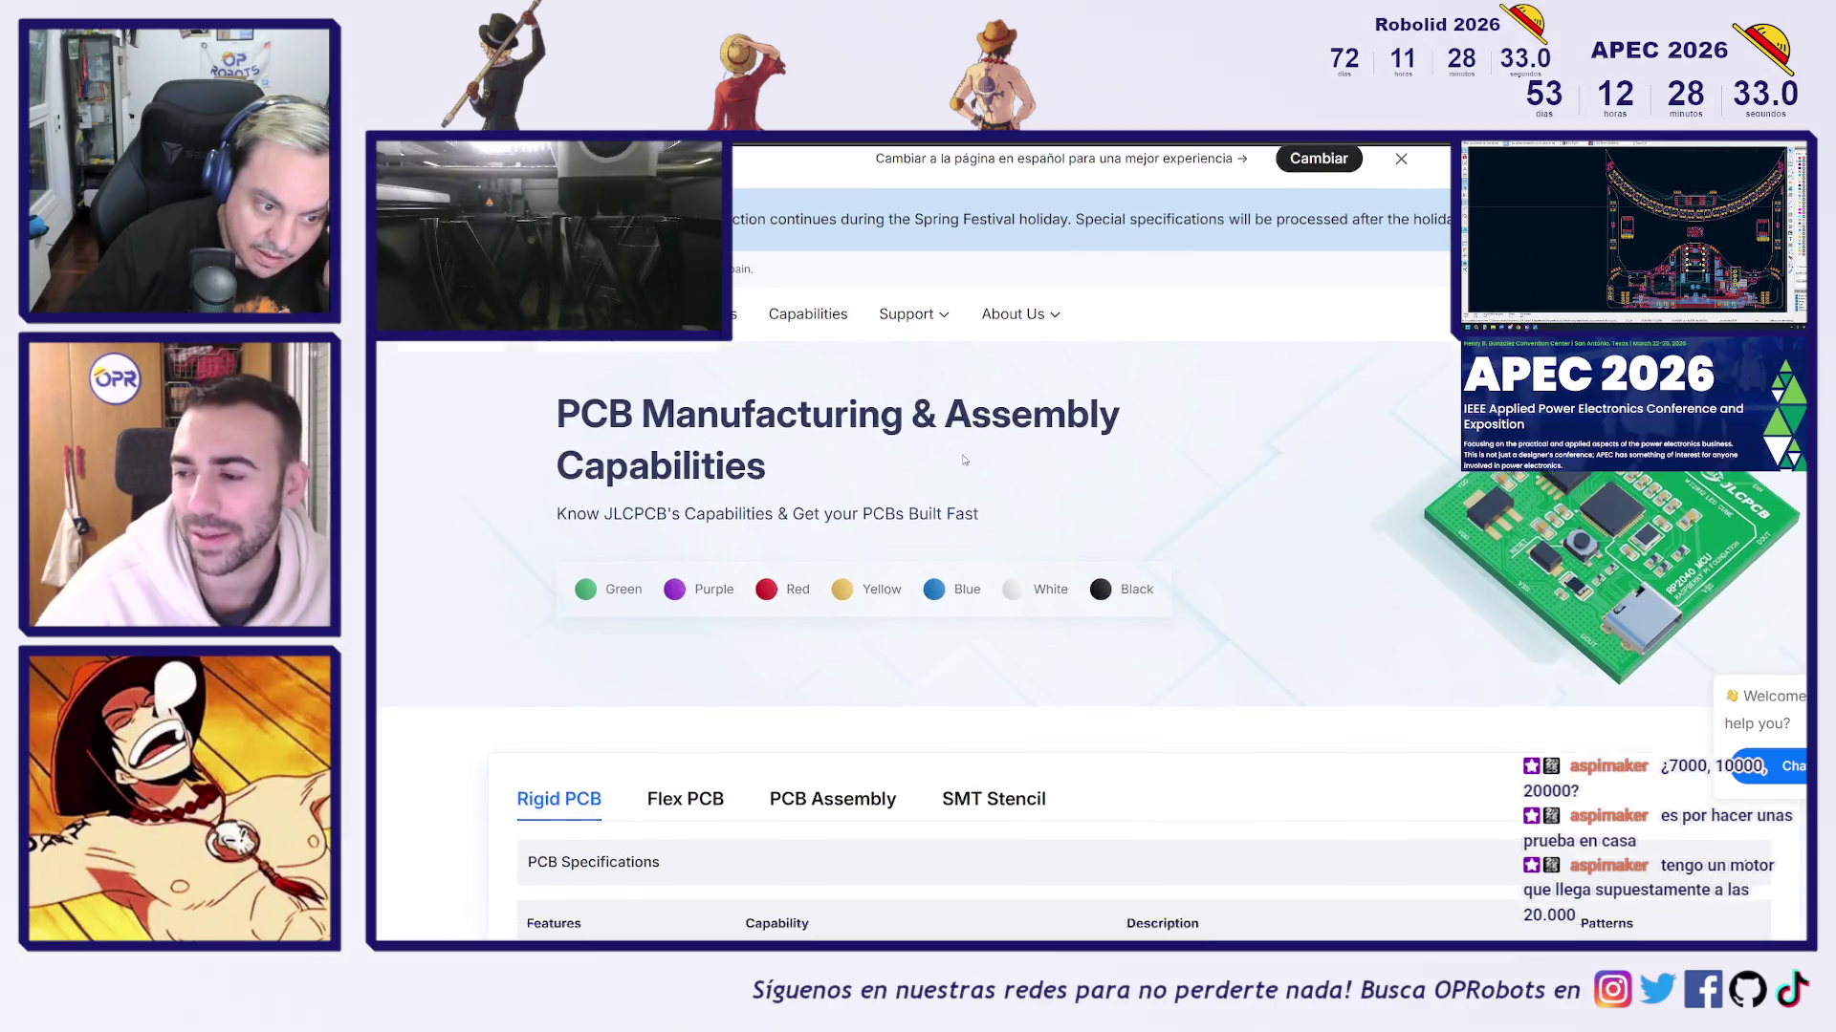
# Go to the JLC3DP 3D printing site and start an instant quote
pyautogui.scroll(-2, 928, 435)
pyautogui.scroll(2, 948, 462)
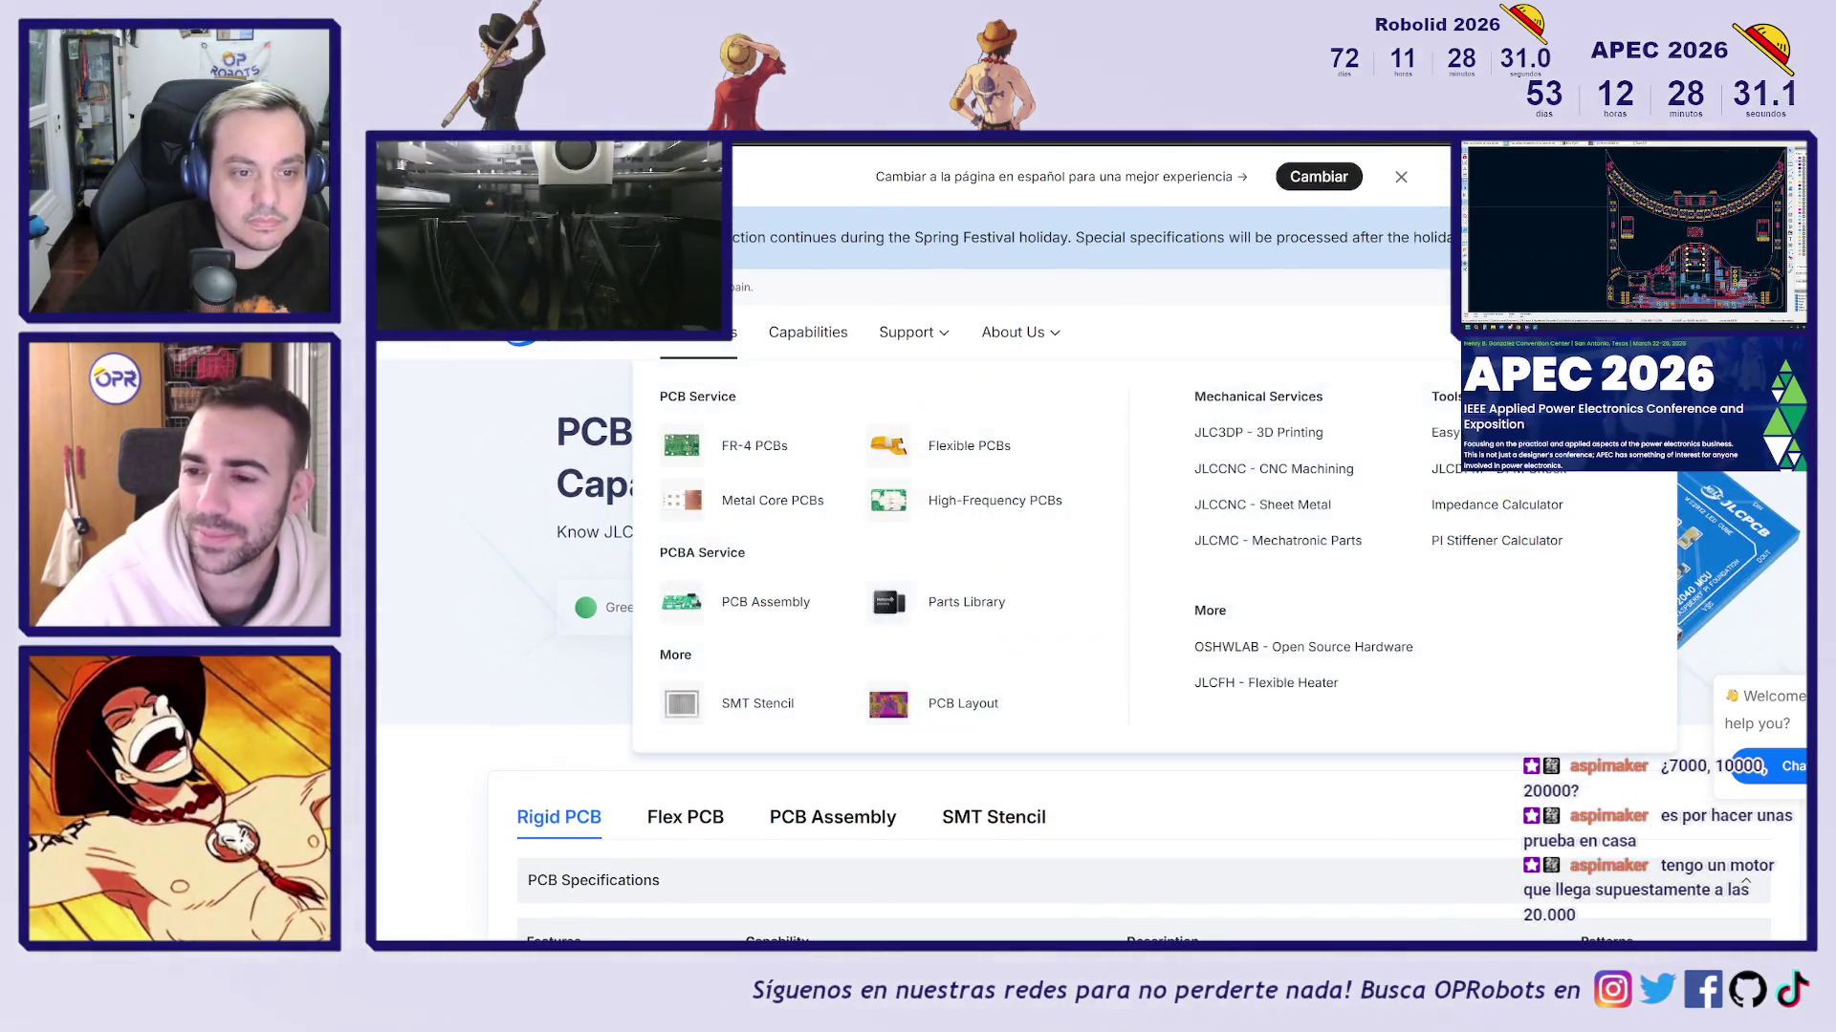
pyautogui.click(1258, 432)
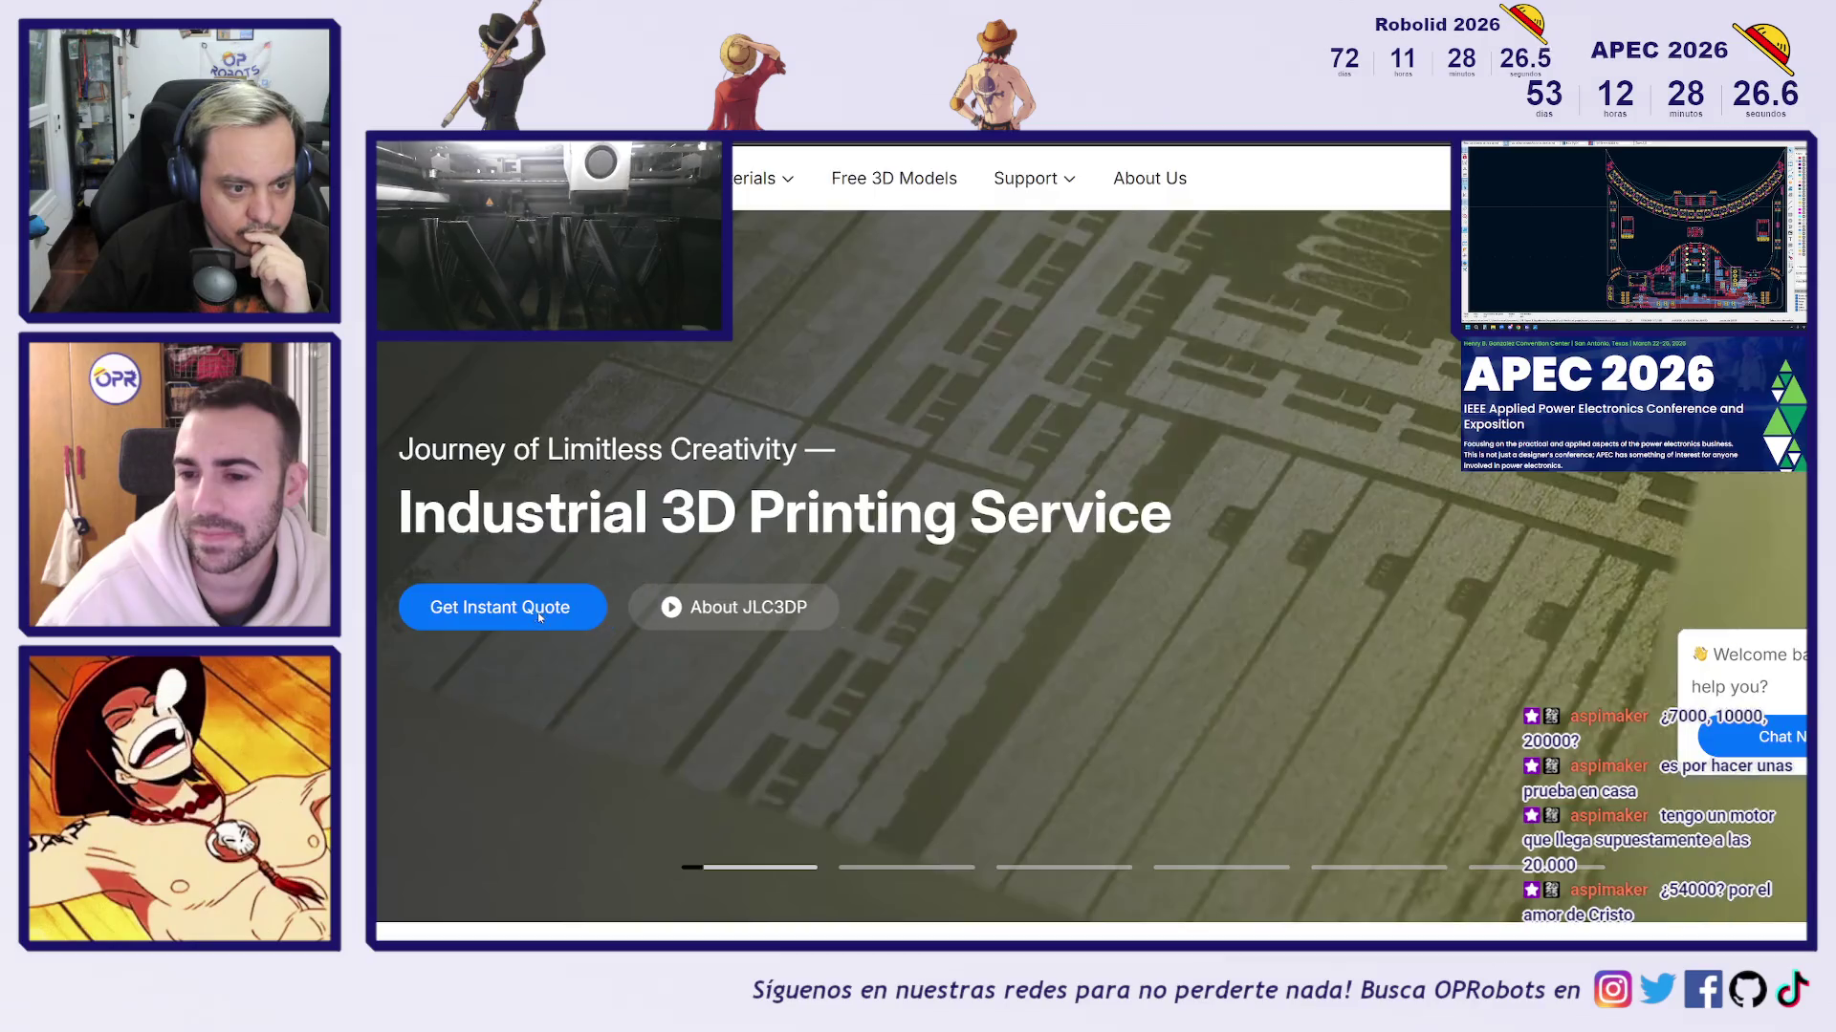
pyautogui.click(537, 612)
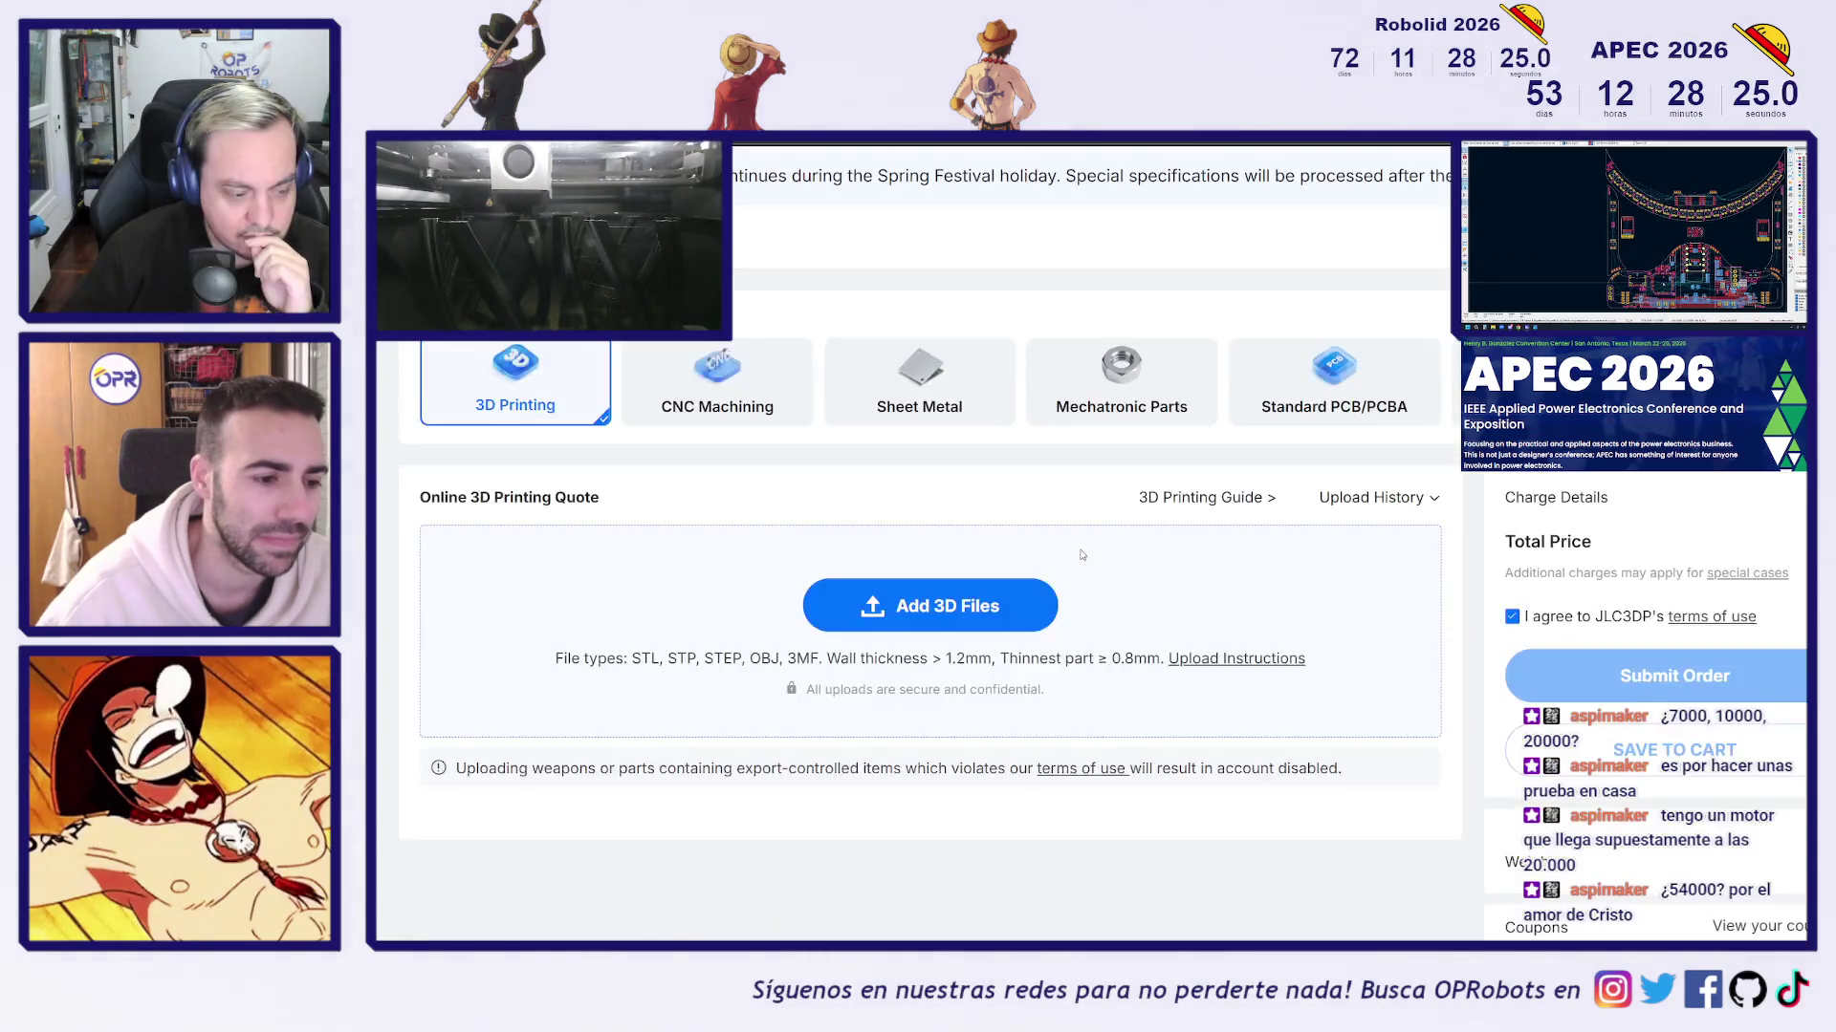
# Compare SLS and MJF nylon, settling on SLS (Nylon) with 3201PA-F Grayish Black
pyautogui.scroll(-3, 1070, 574)
pyautogui.scroll(3, 1061, 588)
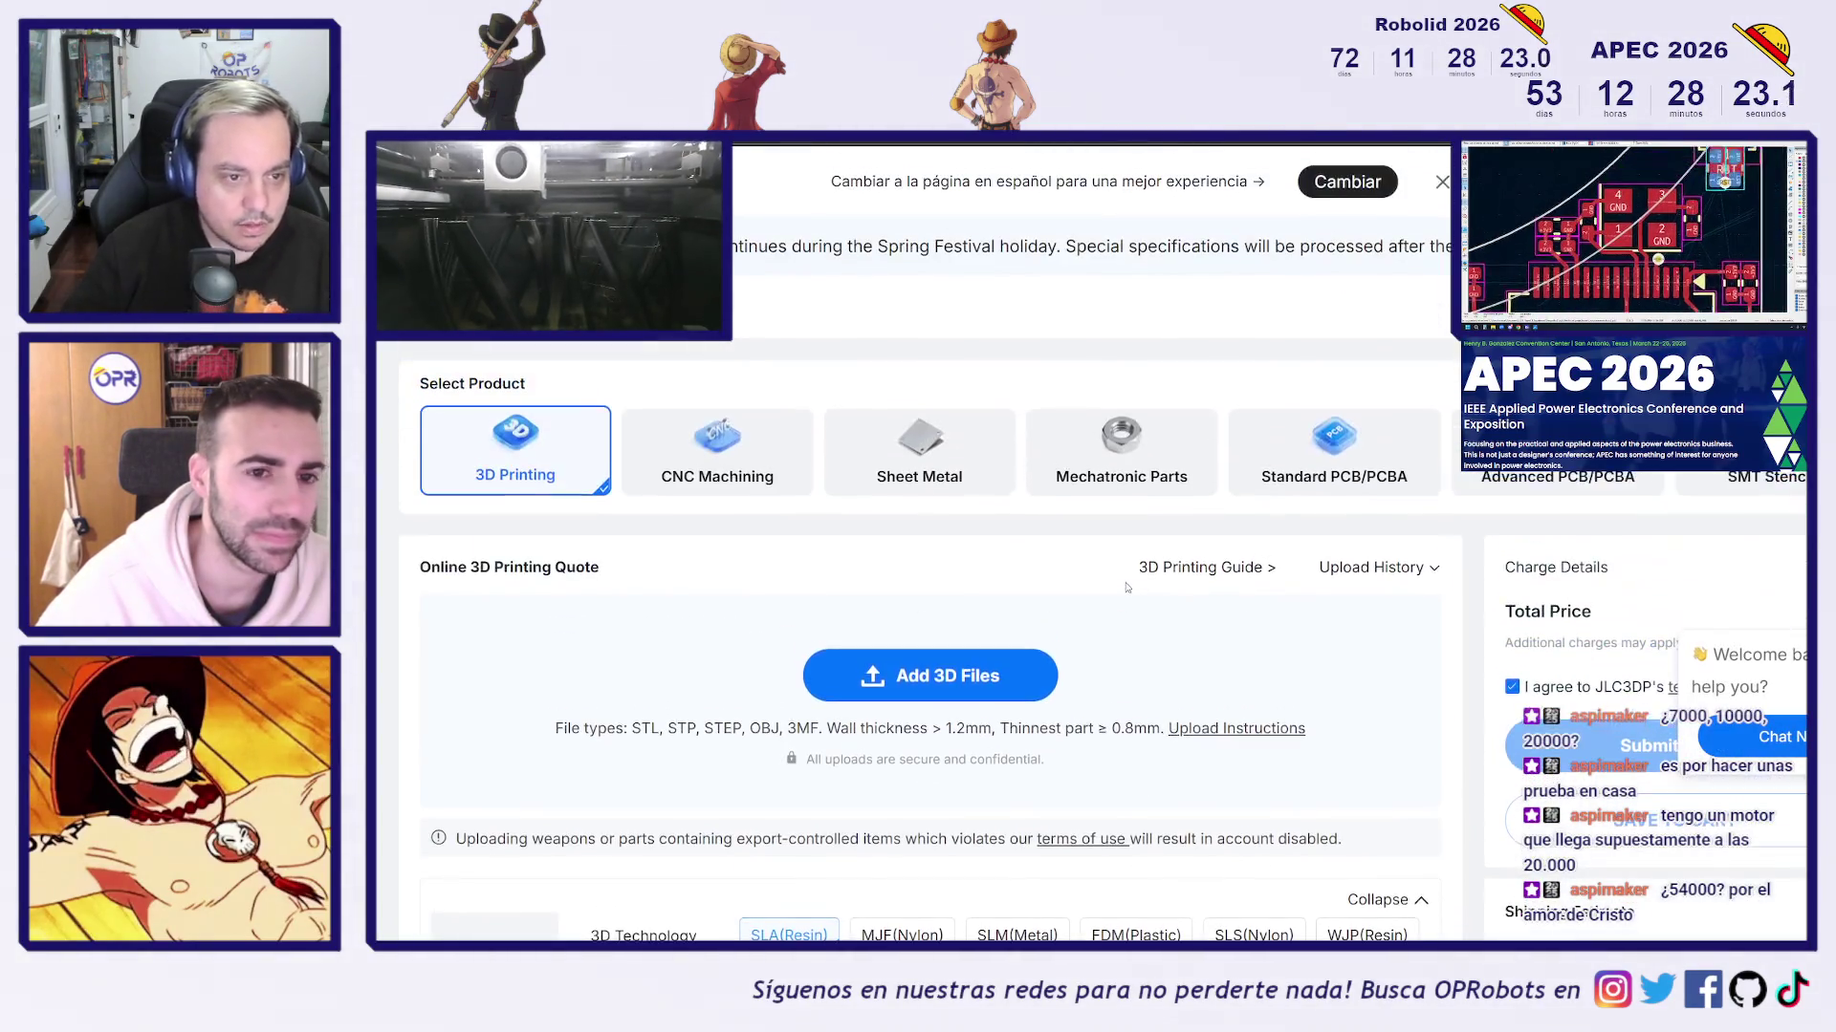
pyautogui.scroll(-5, 1055, 594)
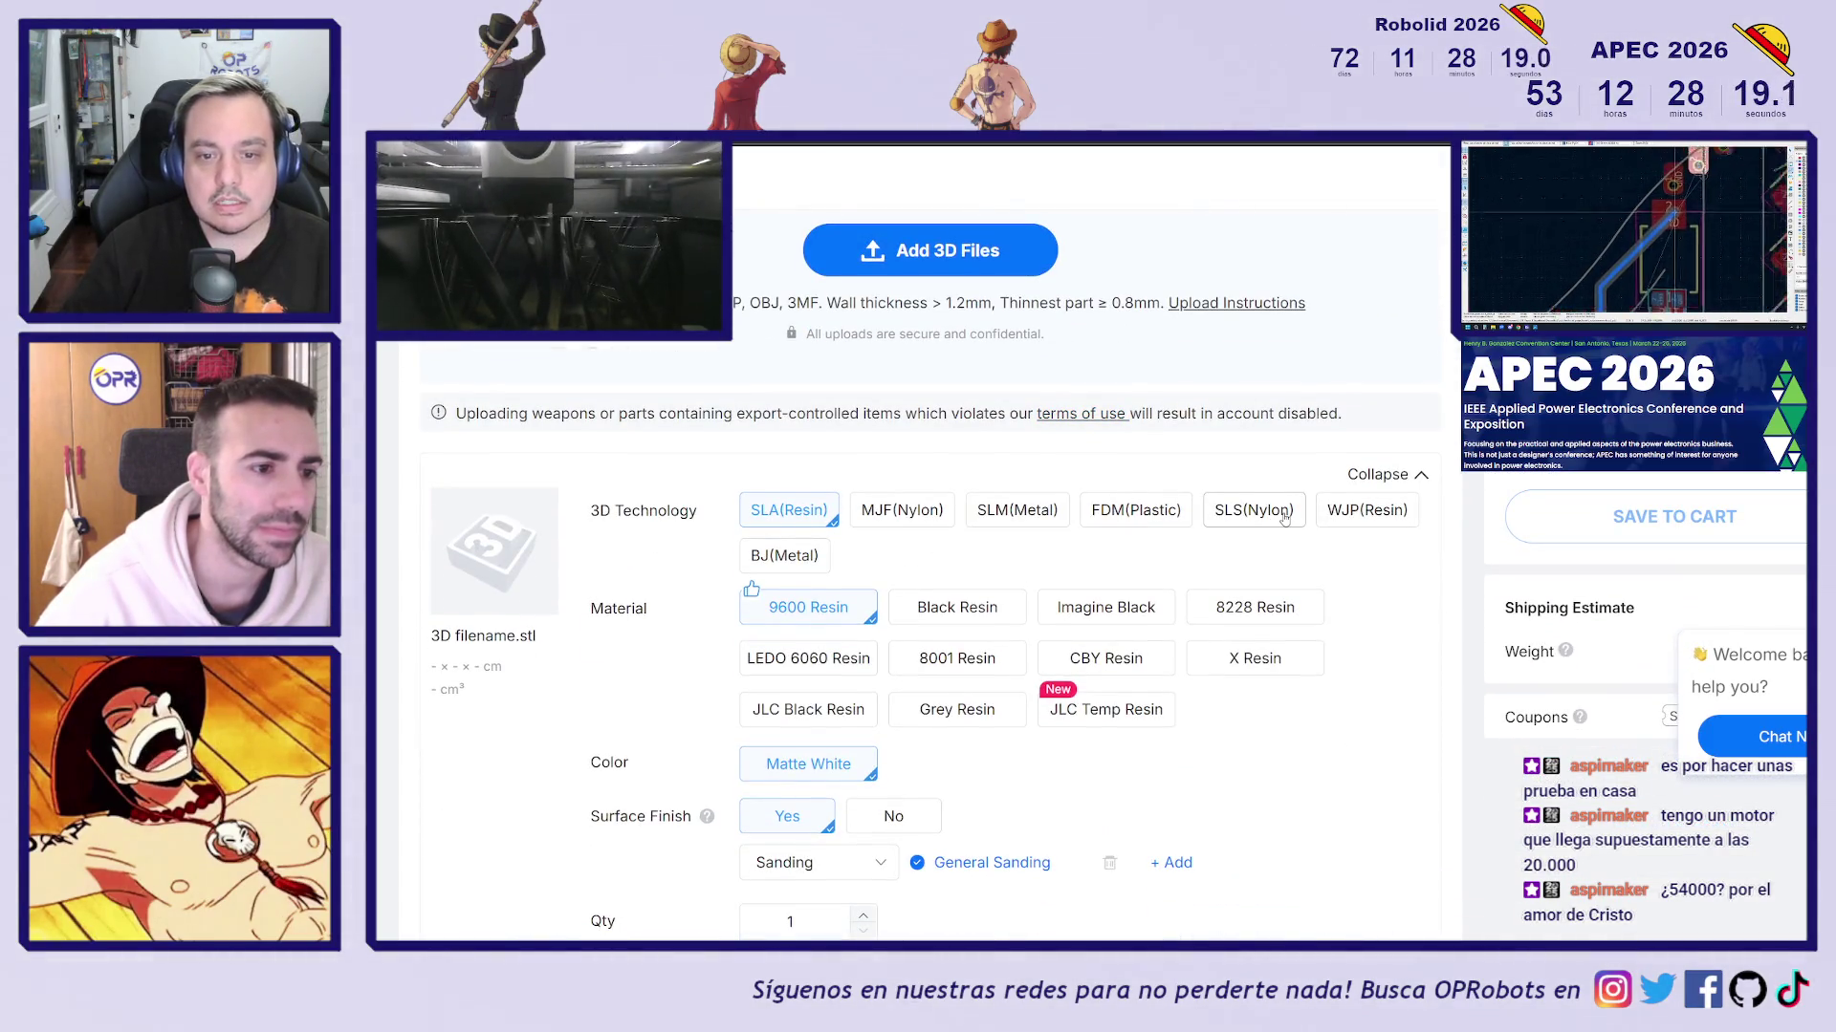
pyautogui.click(1243, 515)
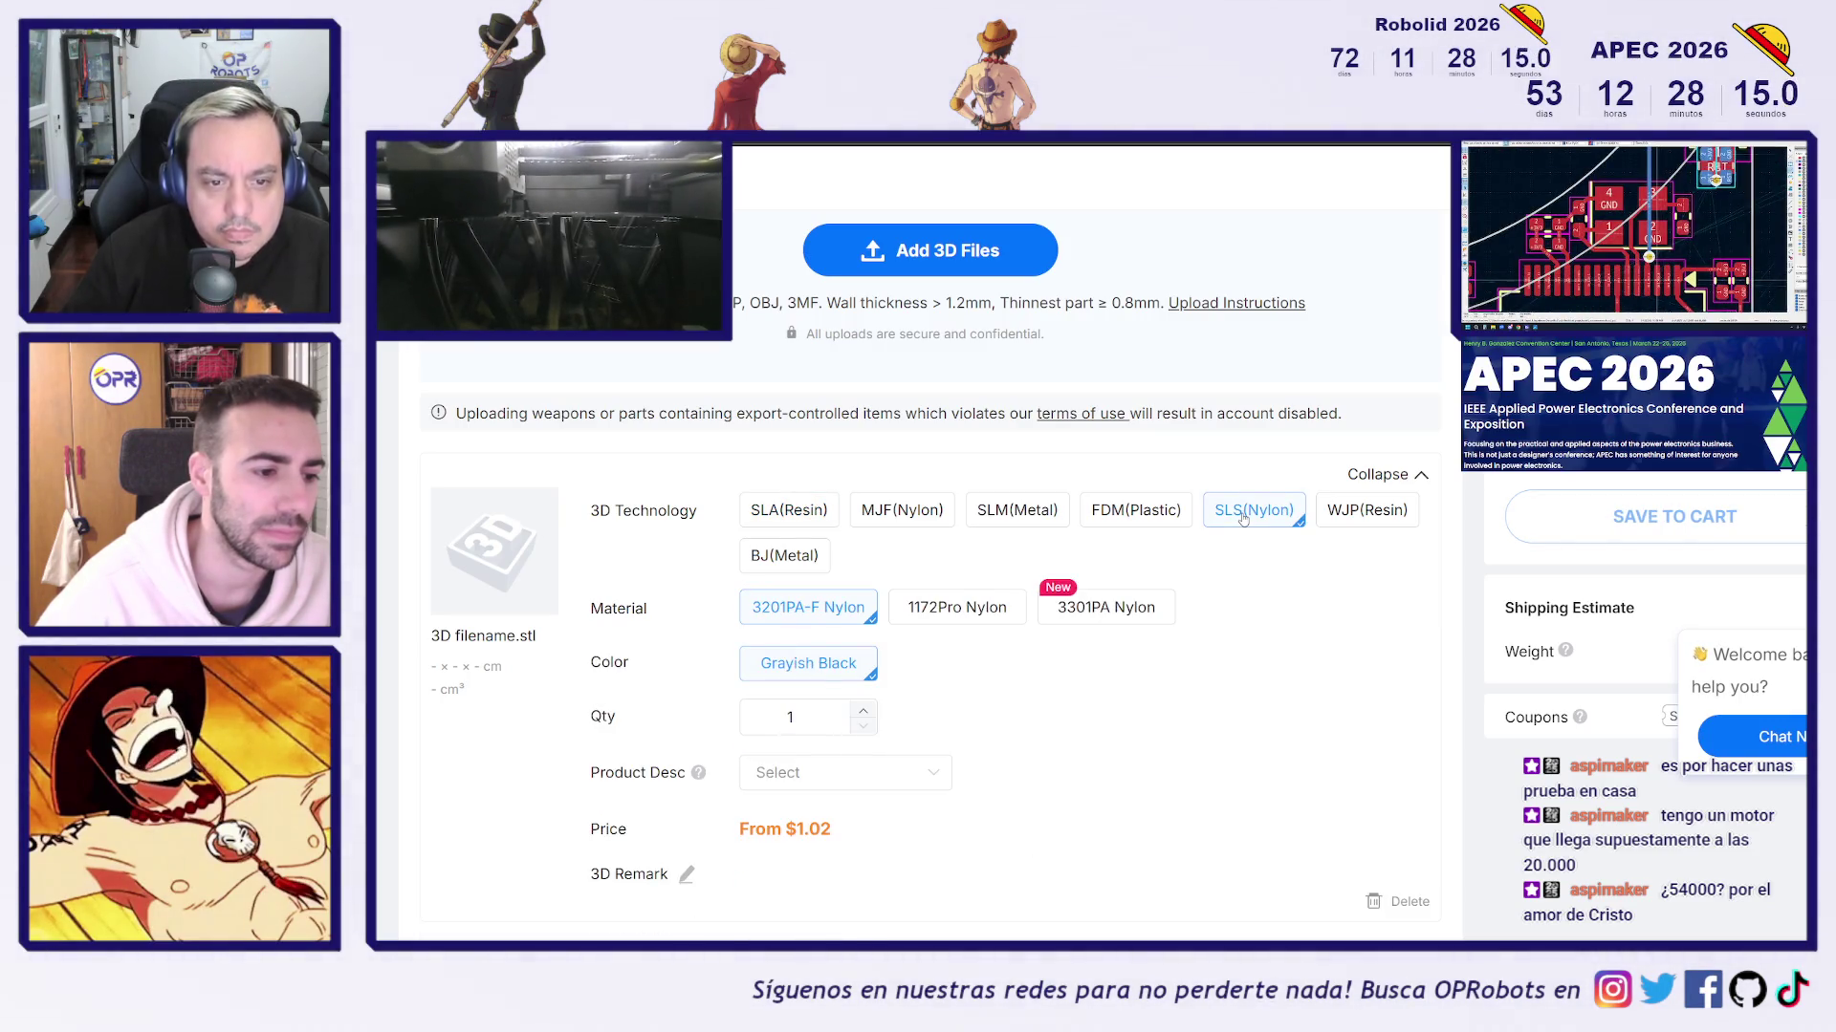
pyautogui.click(899, 513)
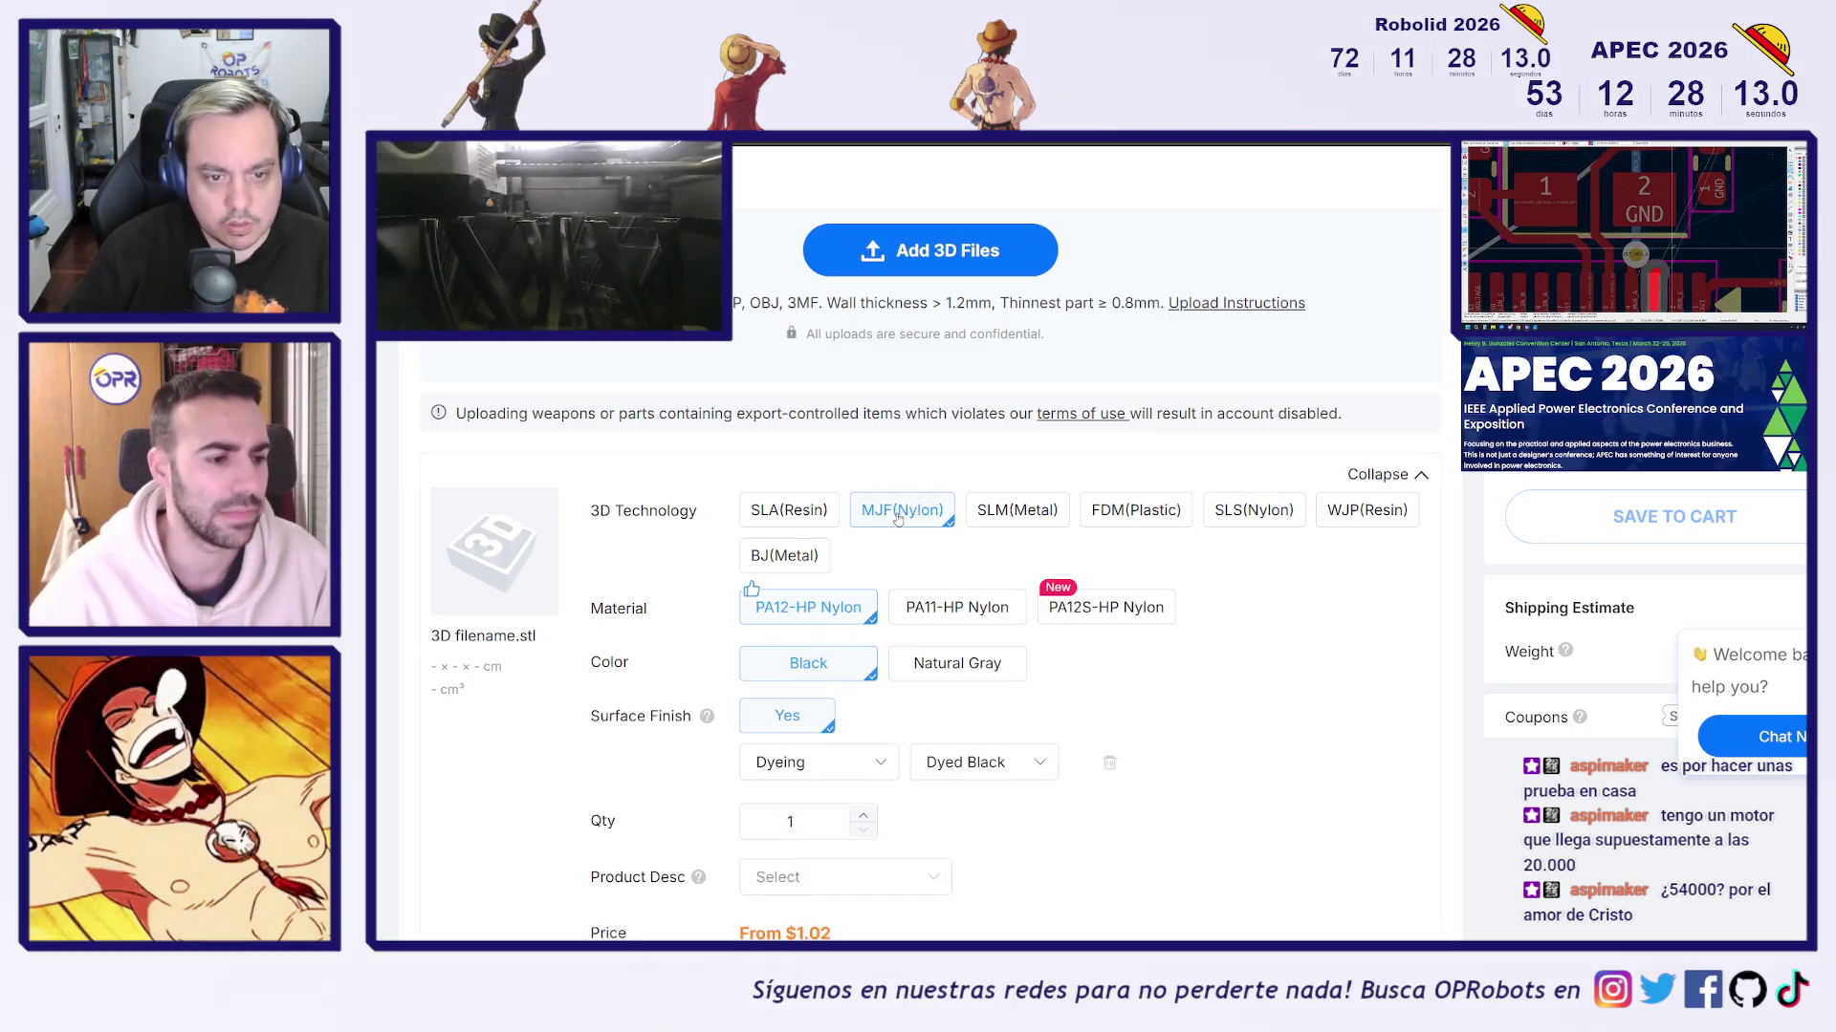
pyautogui.click(1260, 513)
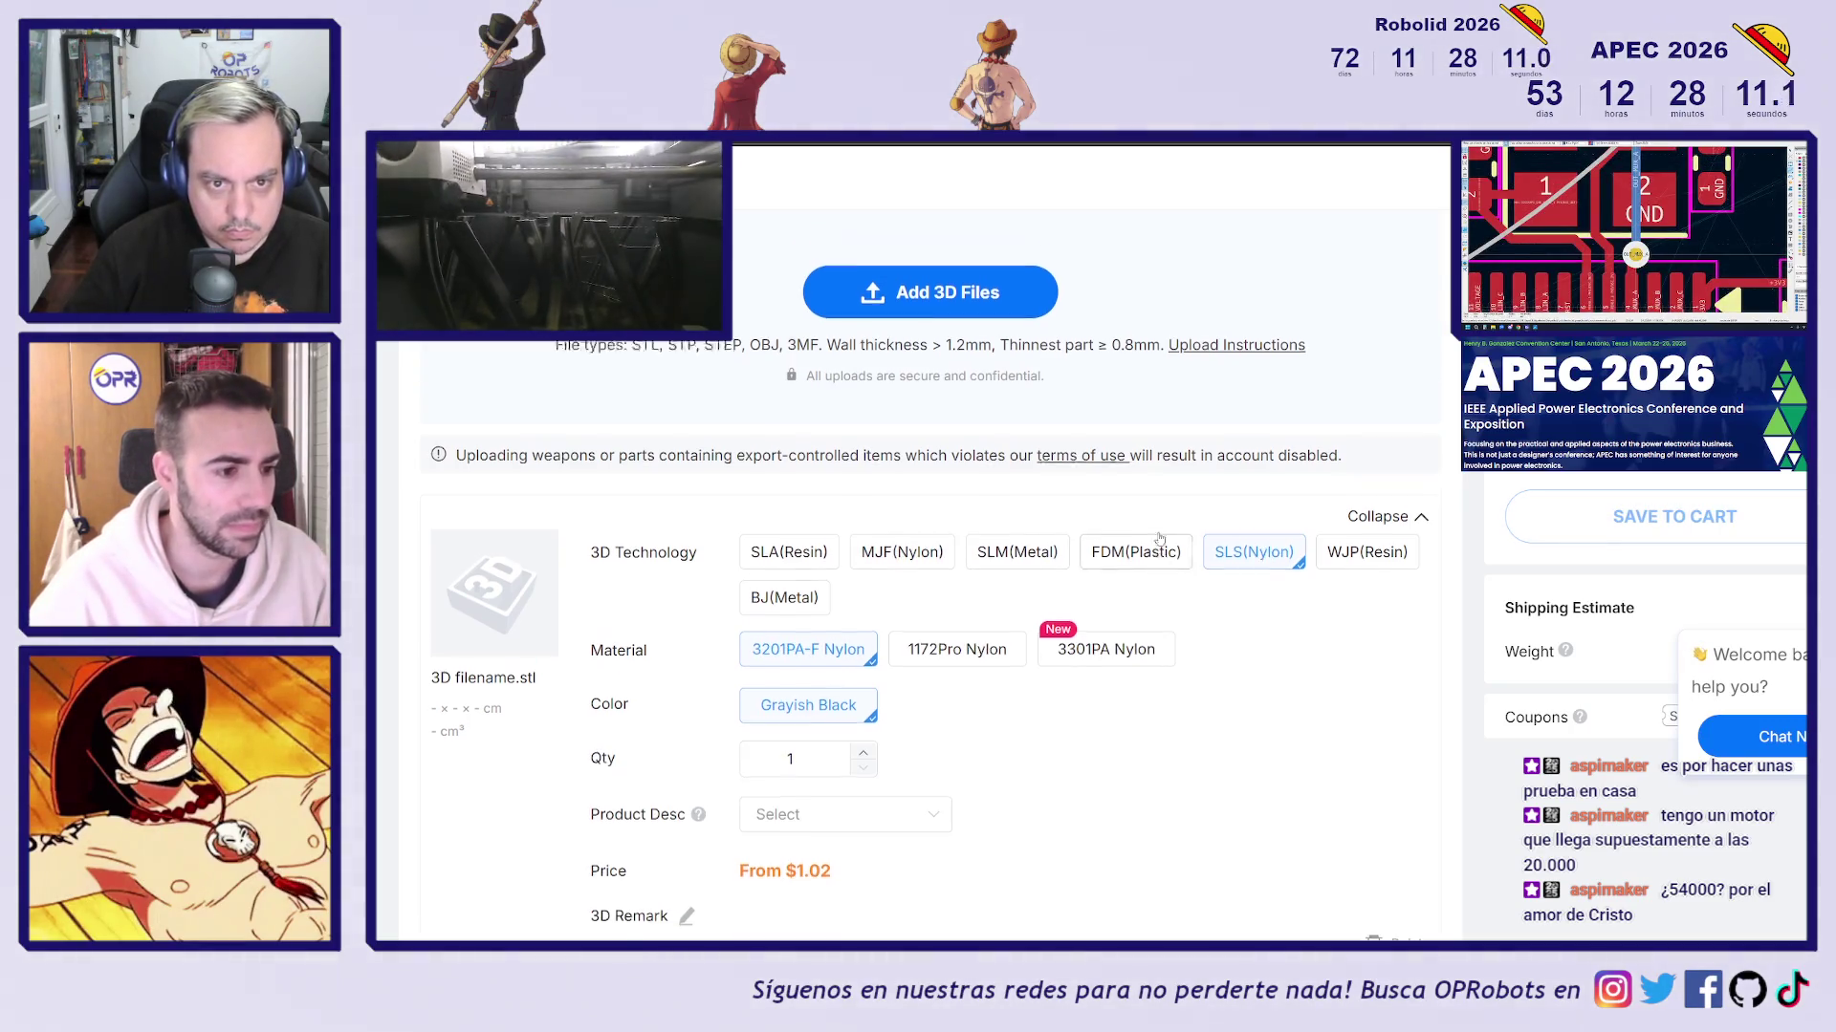
pyautogui.scroll(2, 1161, 538)
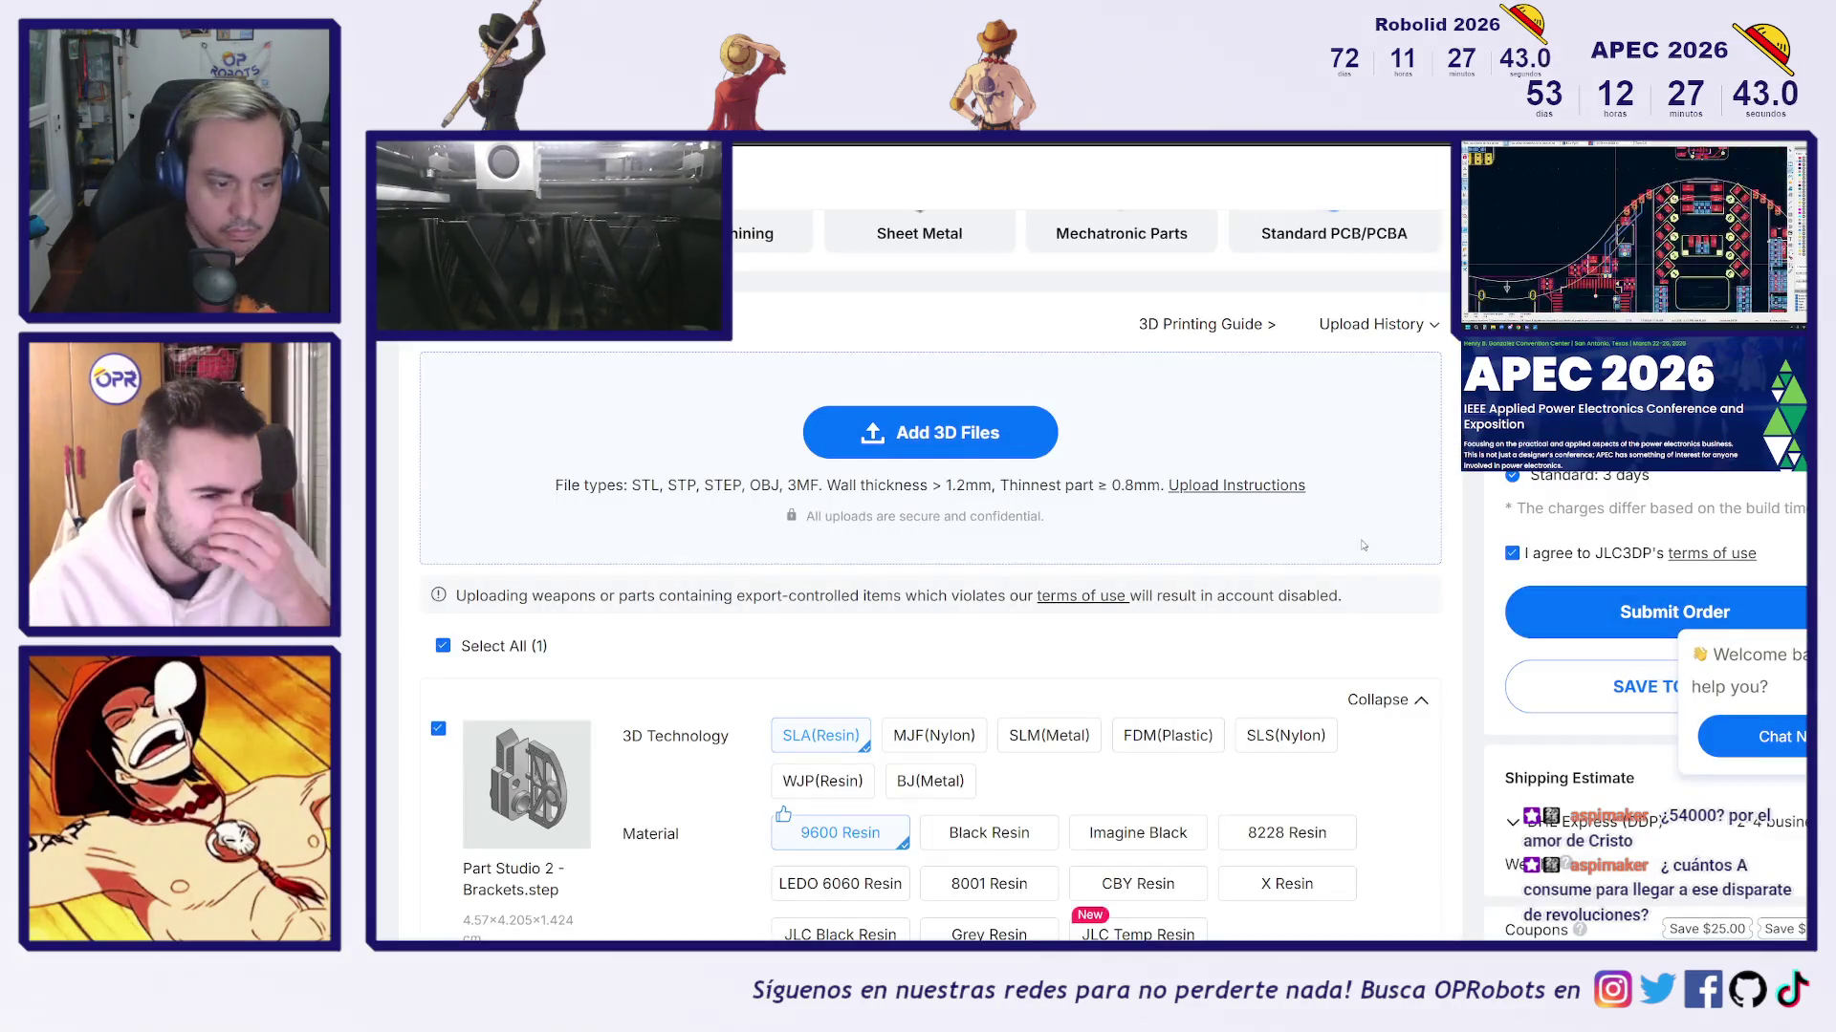
# Switch the uploaded Brackets part to SLS 3201PA-F Nylon, Grayish Black, quoted at $1.56
pyautogui.scroll(-2, 1394, 640)
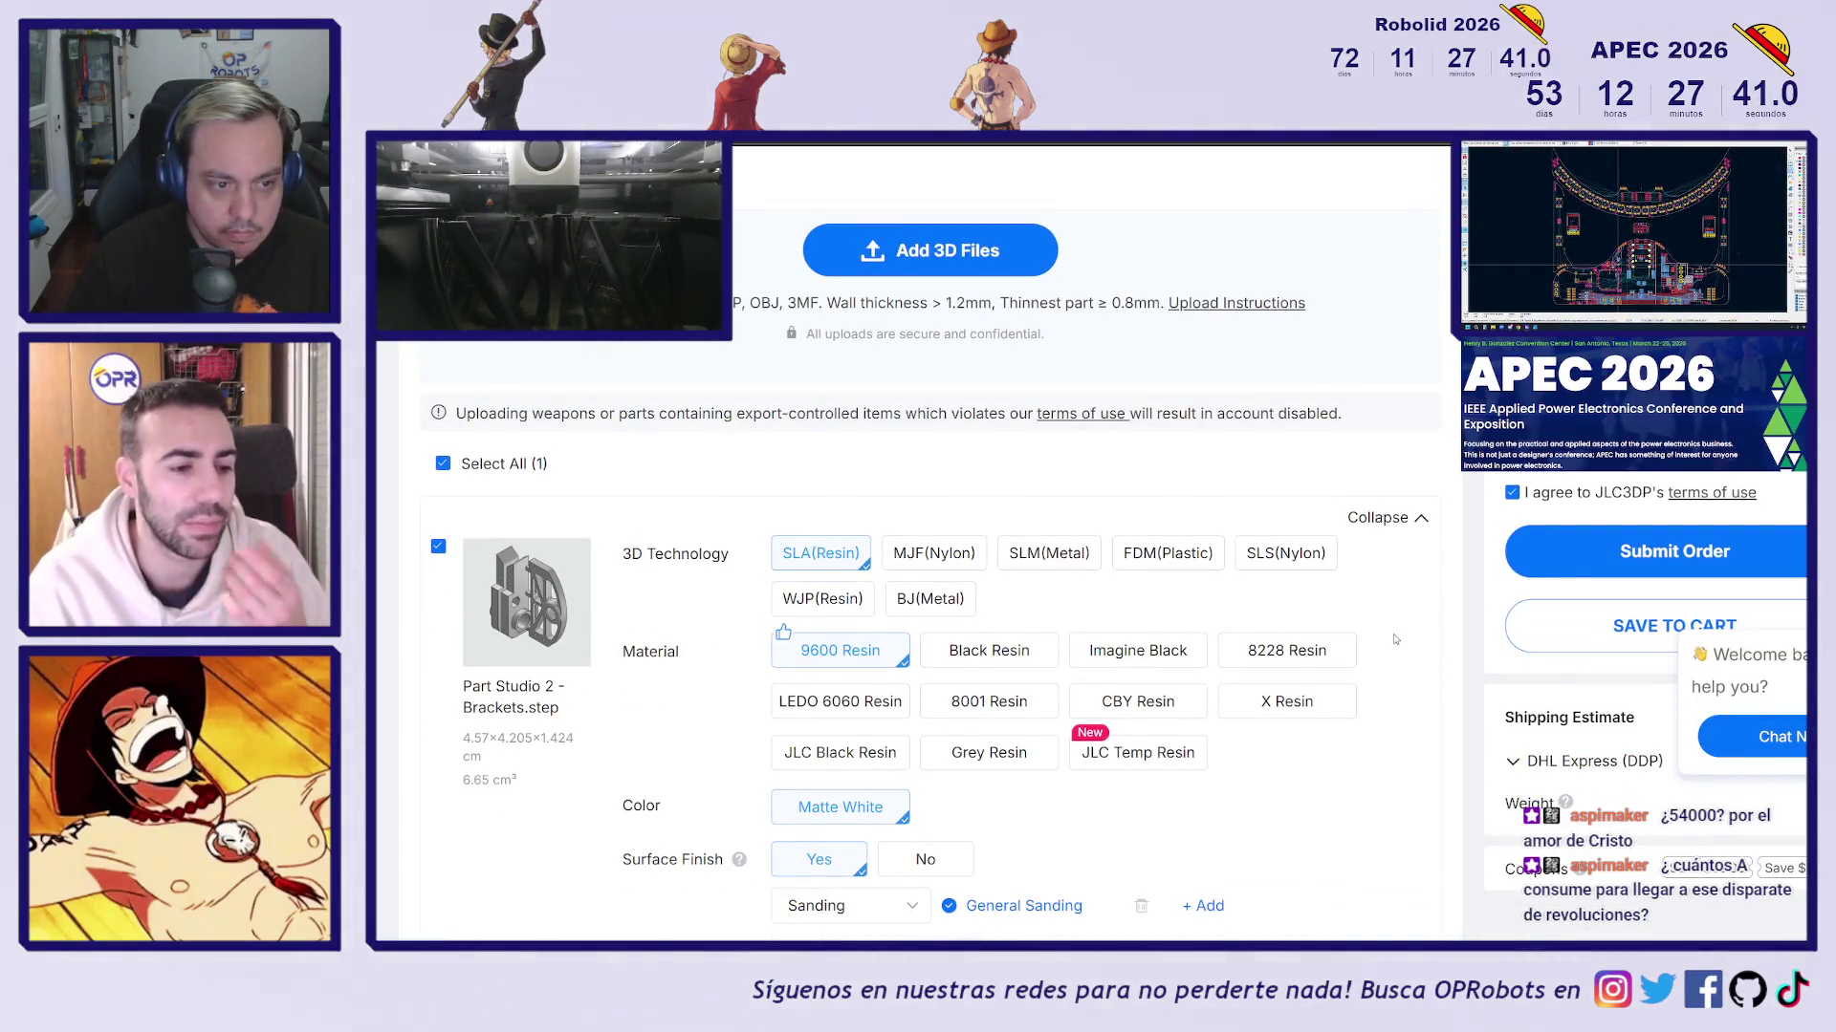
pyautogui.scroll(-1, 1394, 640)
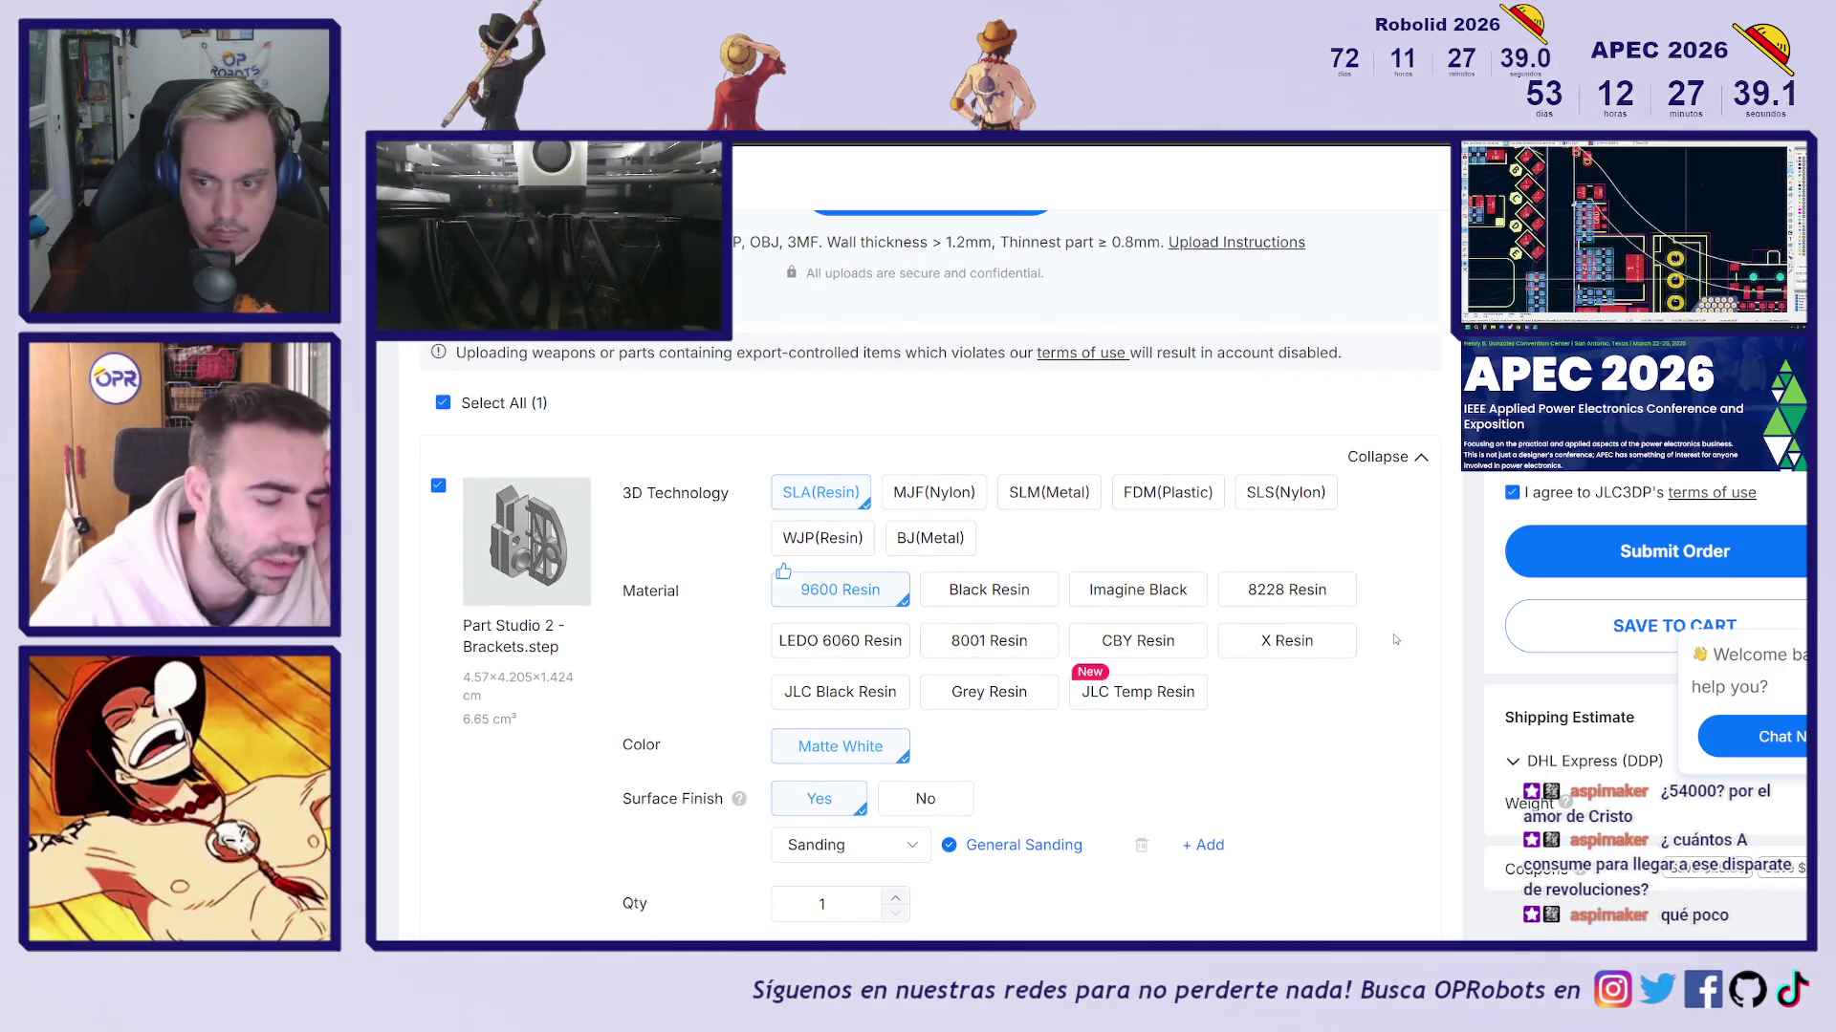
pyautogui.scroll(-2, 1427, 643)
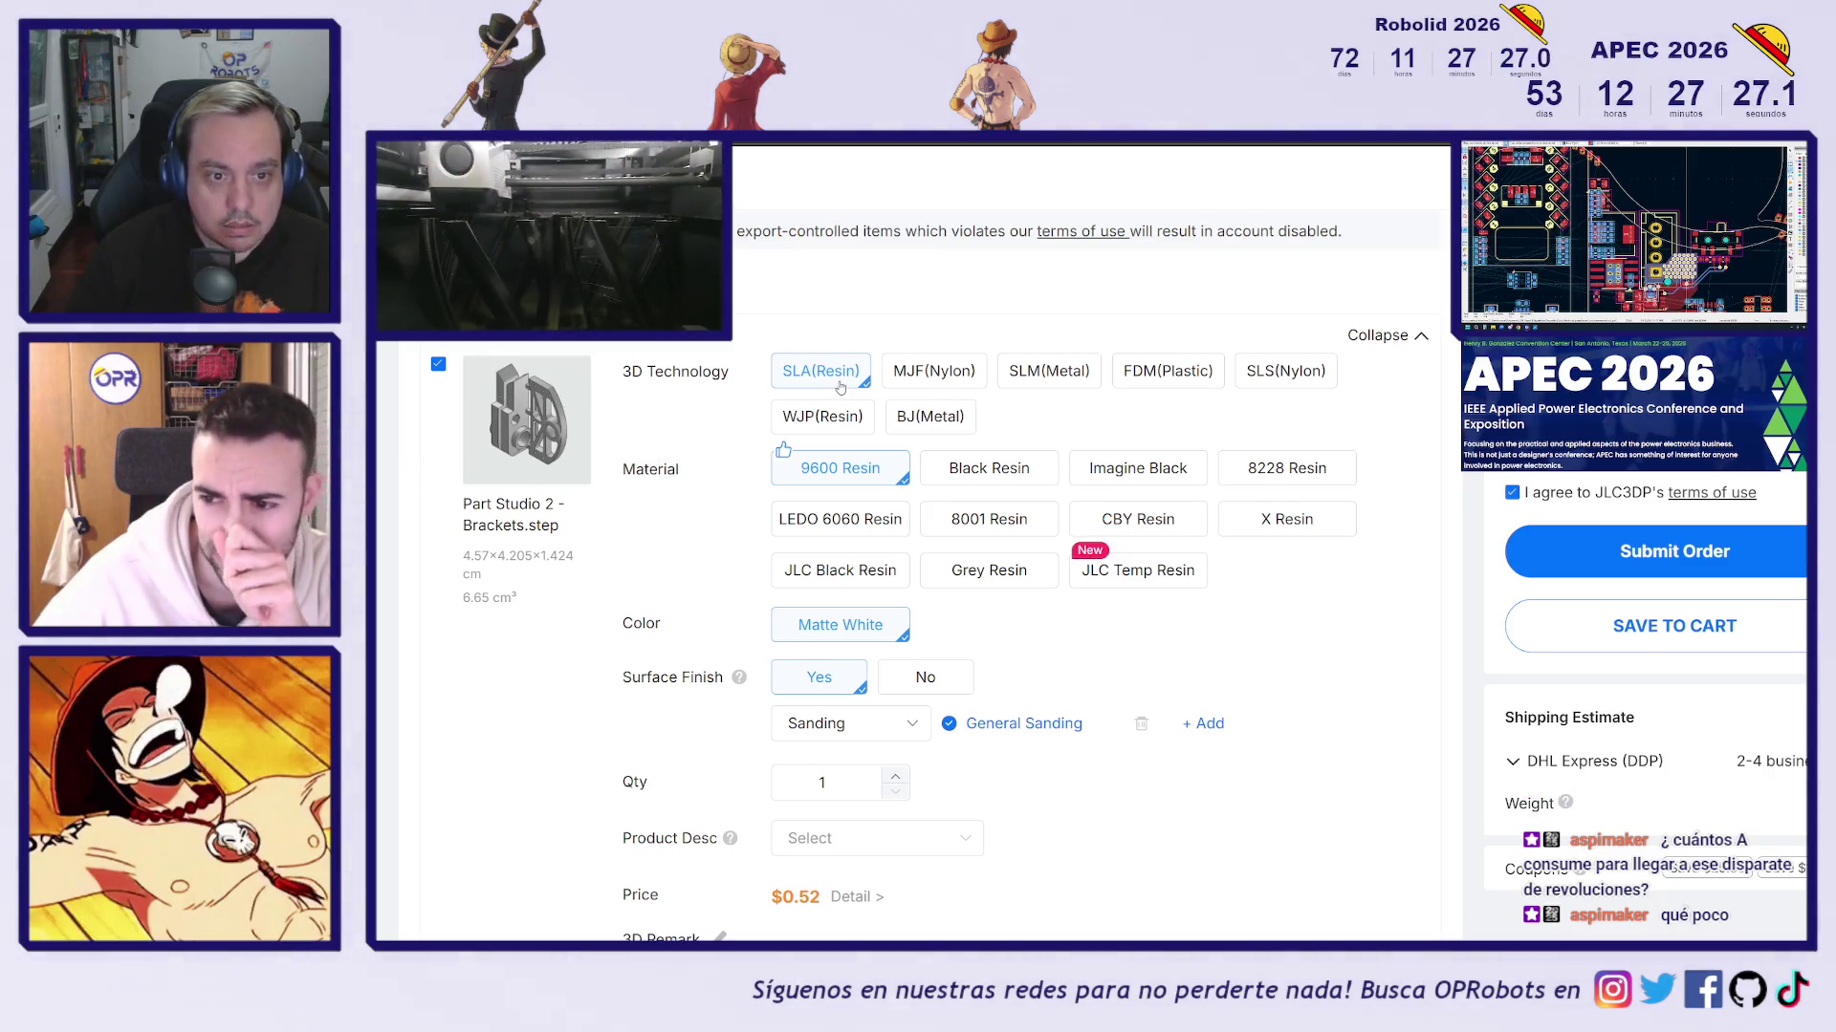
pyautogui.click(1304, 378)
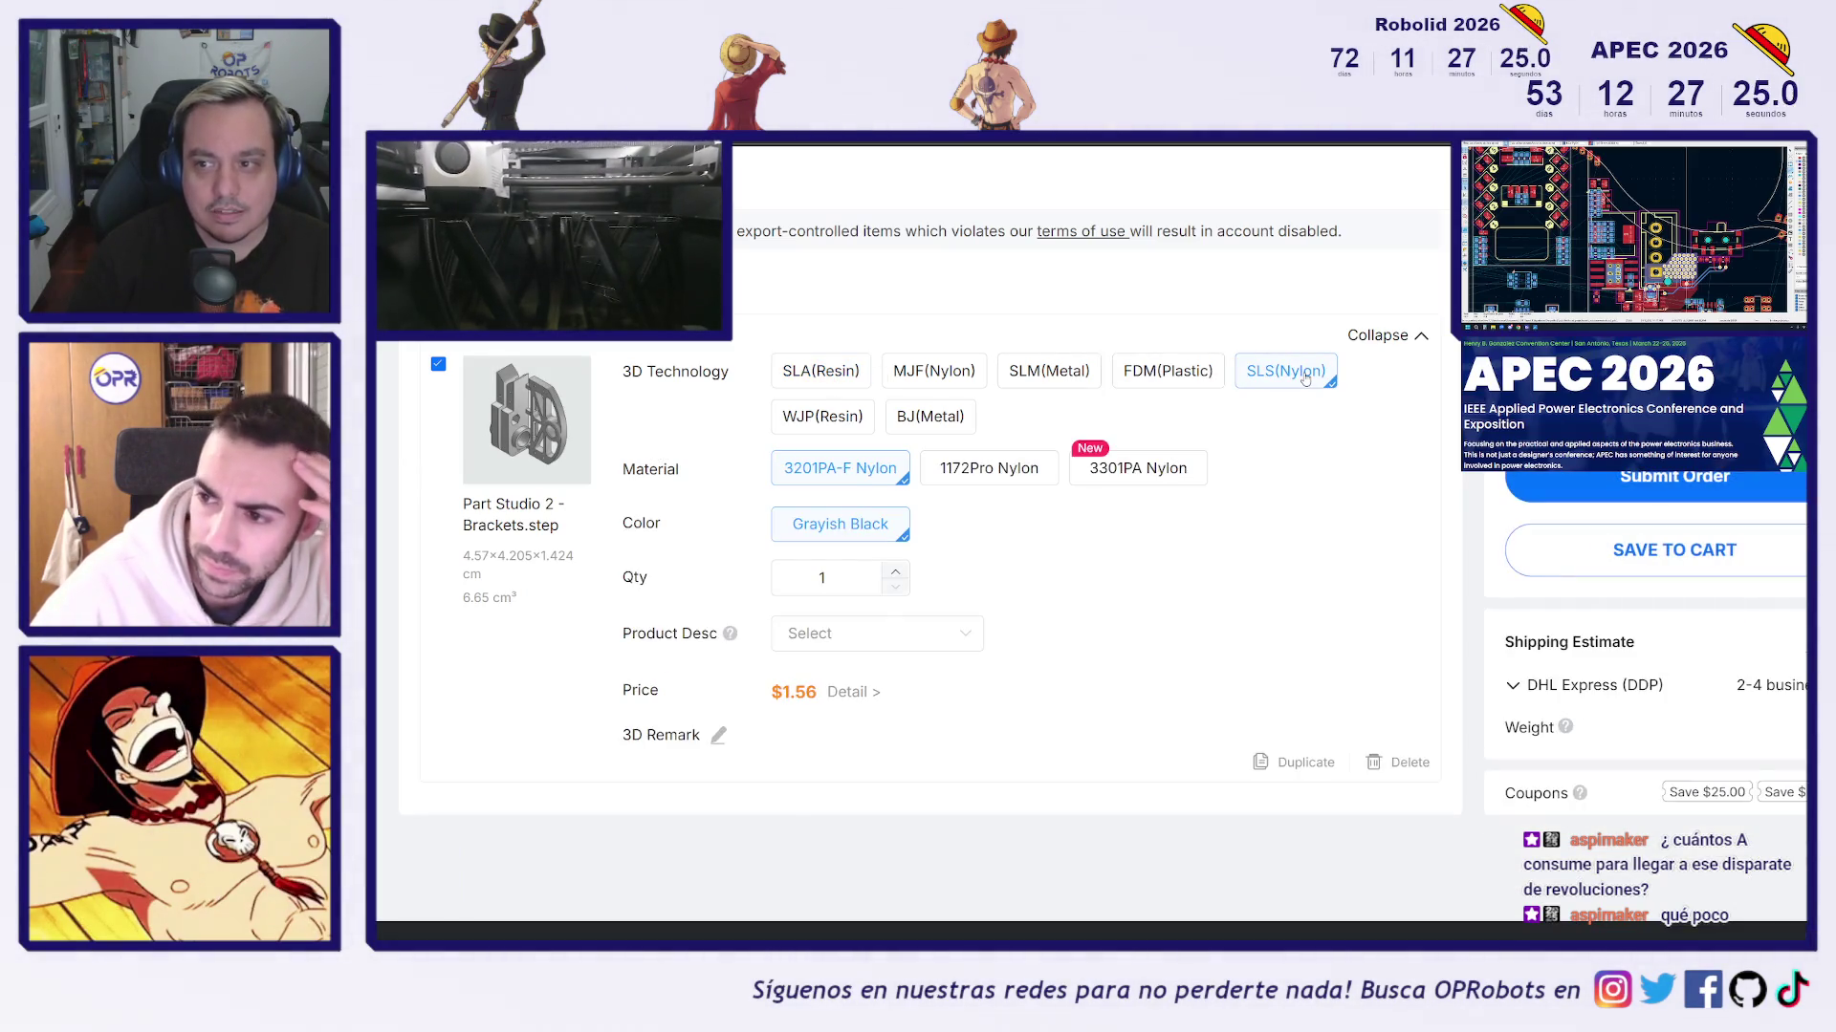
pyautogui.scroll(2, 1243, 602)
pyautogui.scroll(-1, 1267, 607)
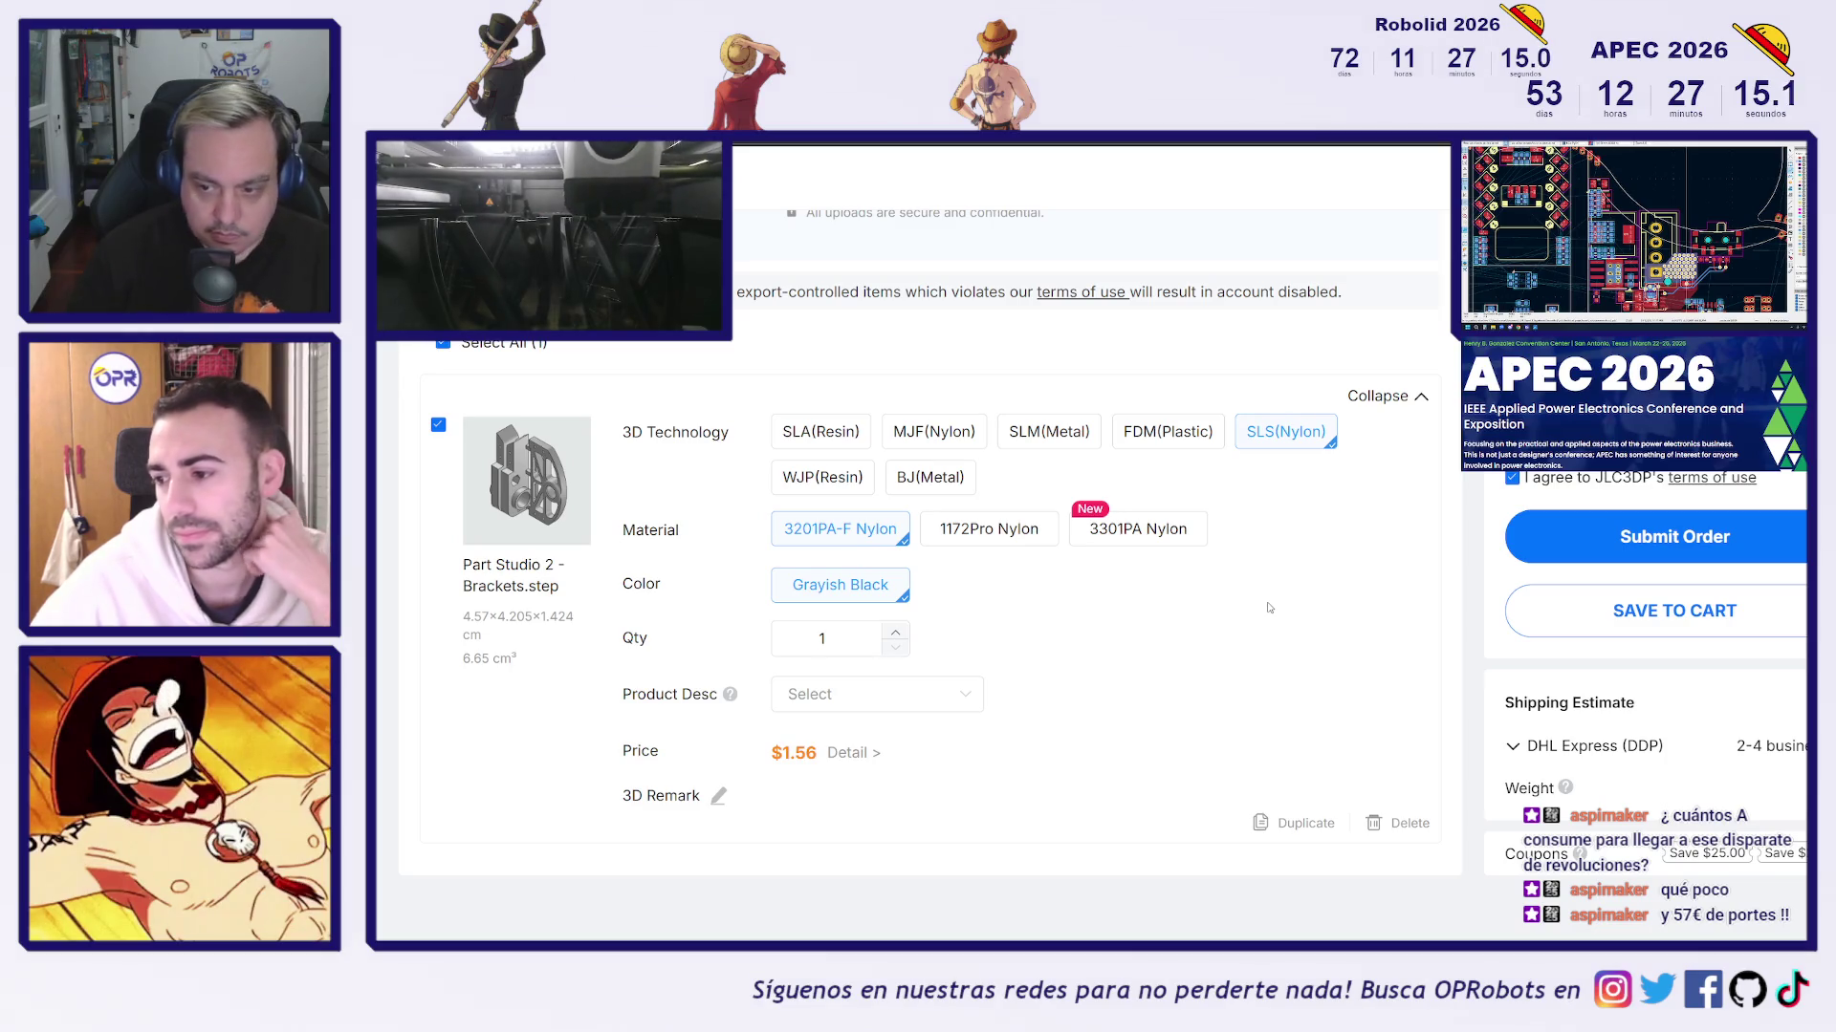
pyautogui.scroll(-2, 1406, 632)
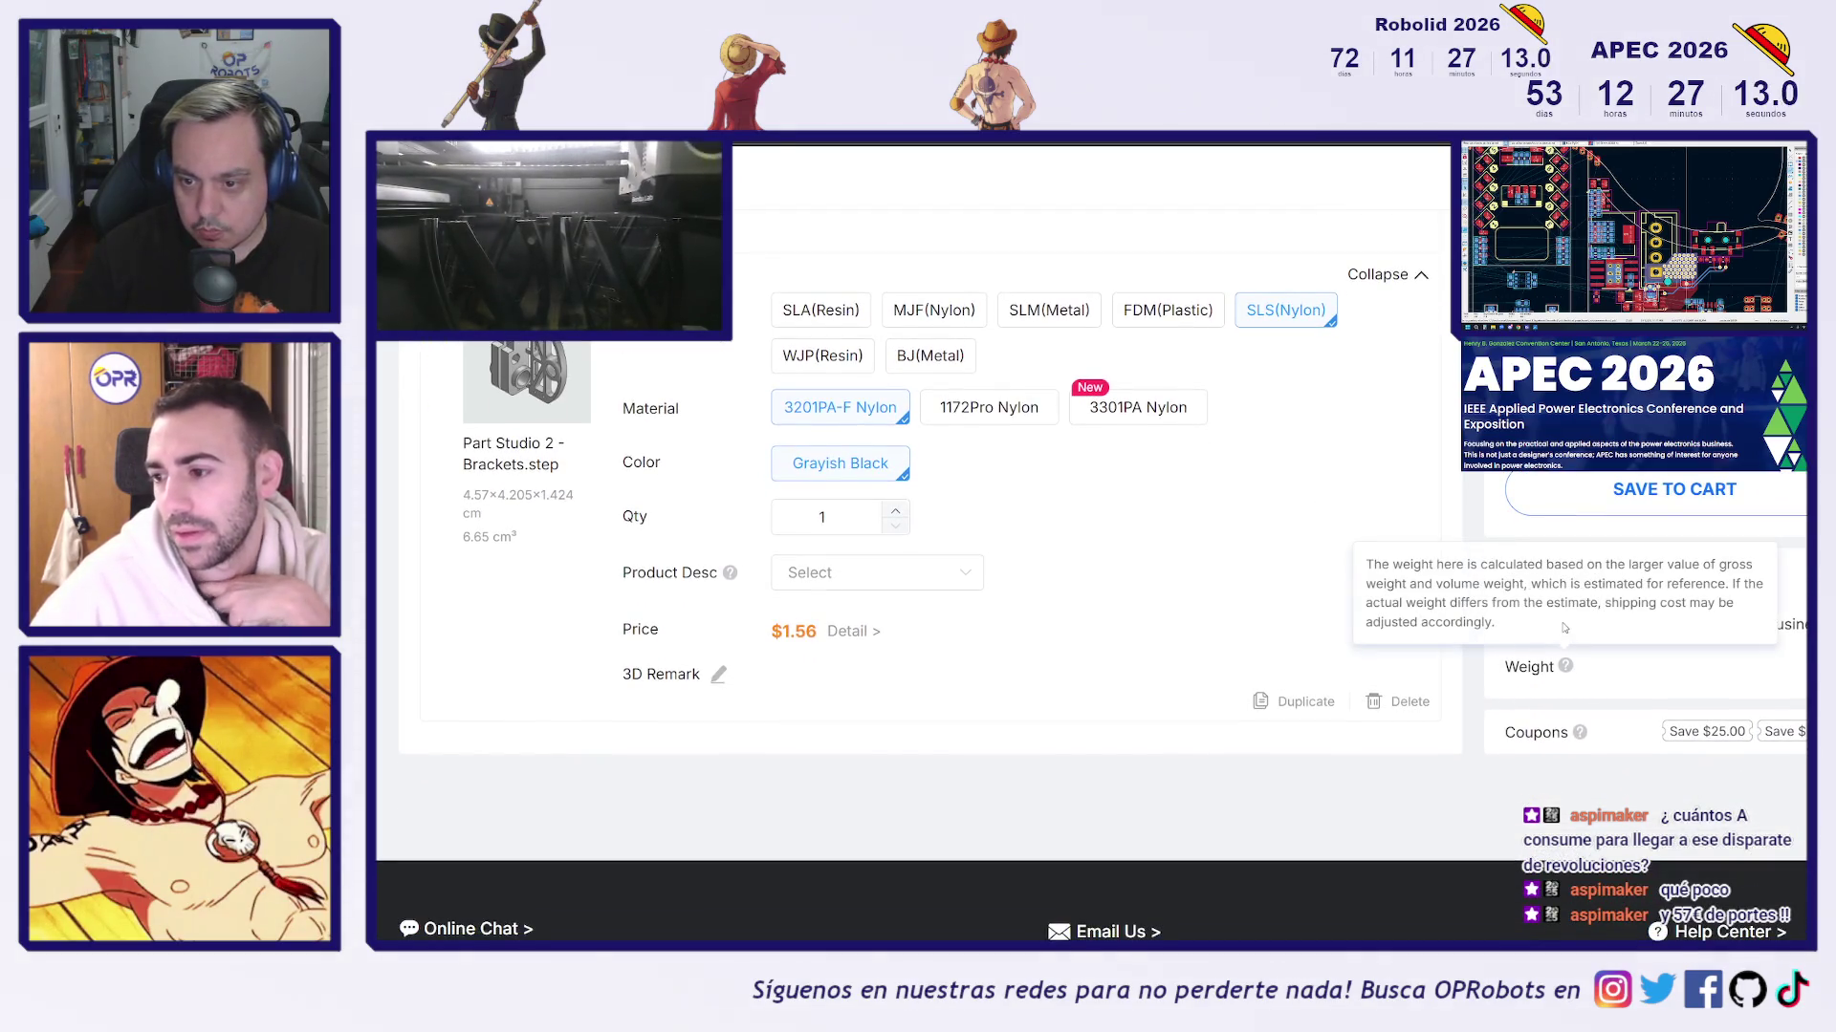
# Choose Global Standard Direct Line shipping instead of DHL Express (DDP)
pyautogui.click(1590, 625)
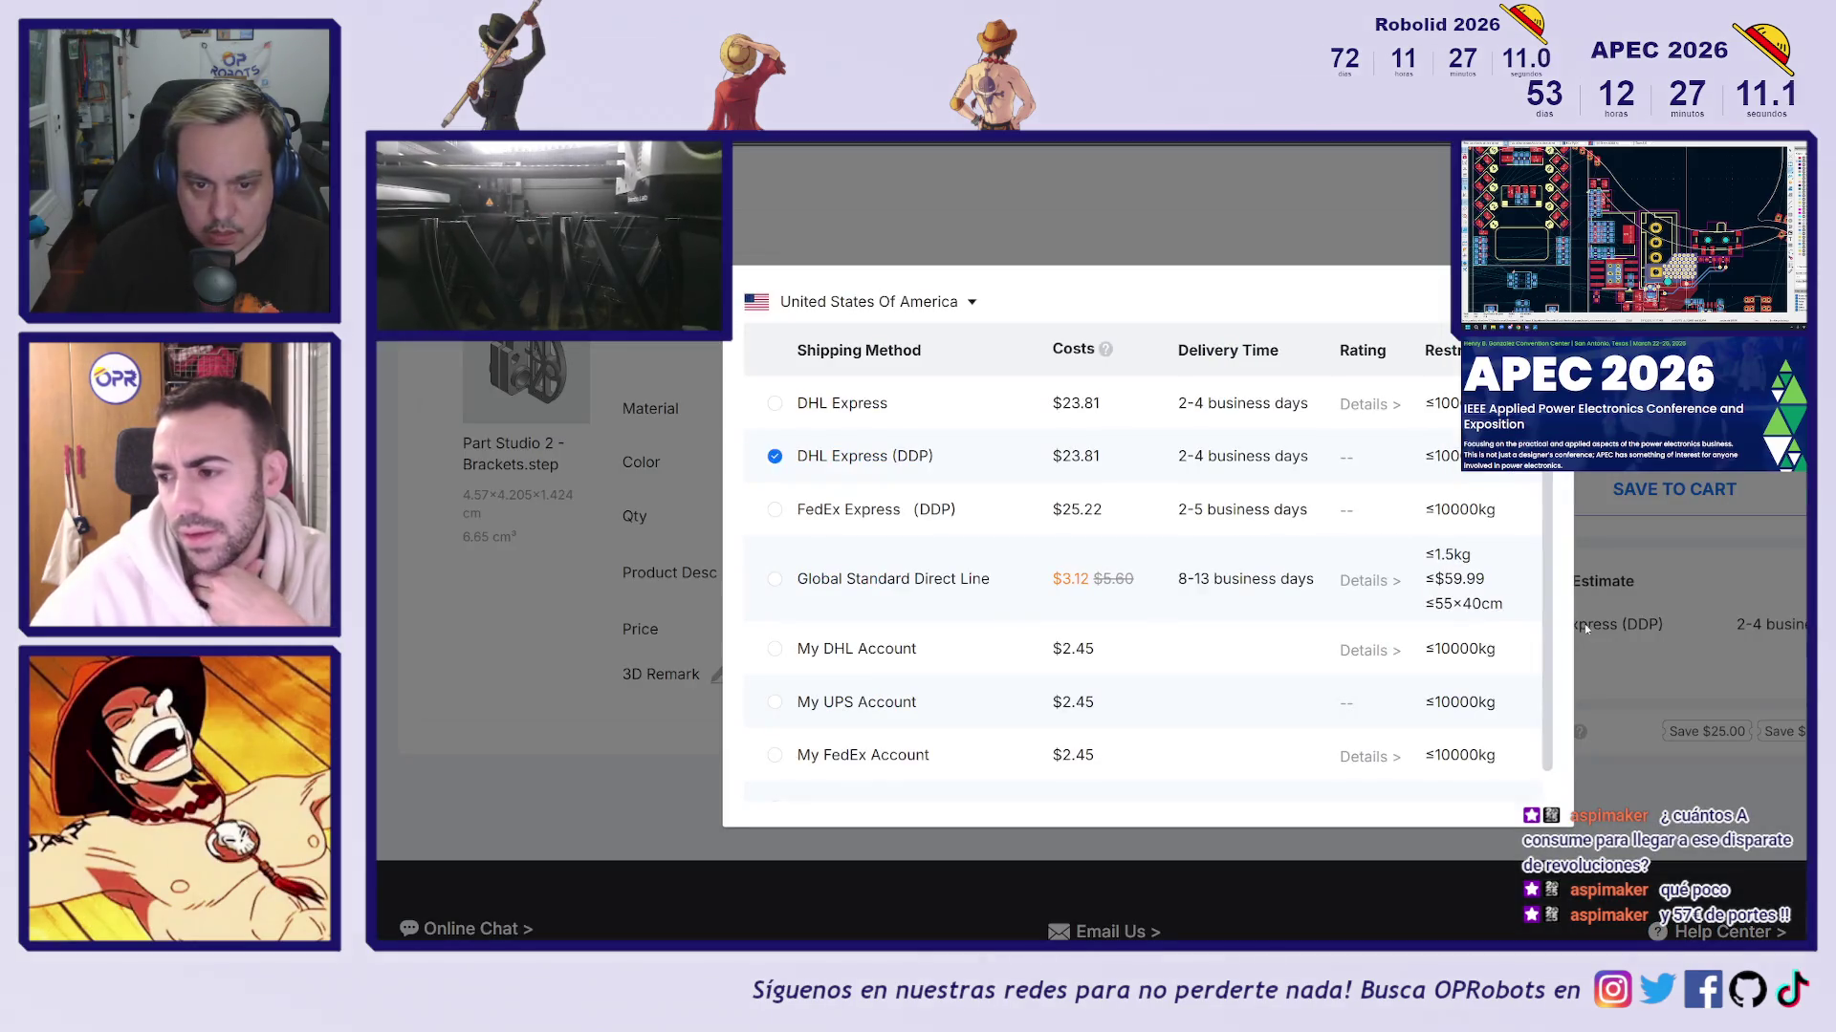
pyautogui.click(775, 579)
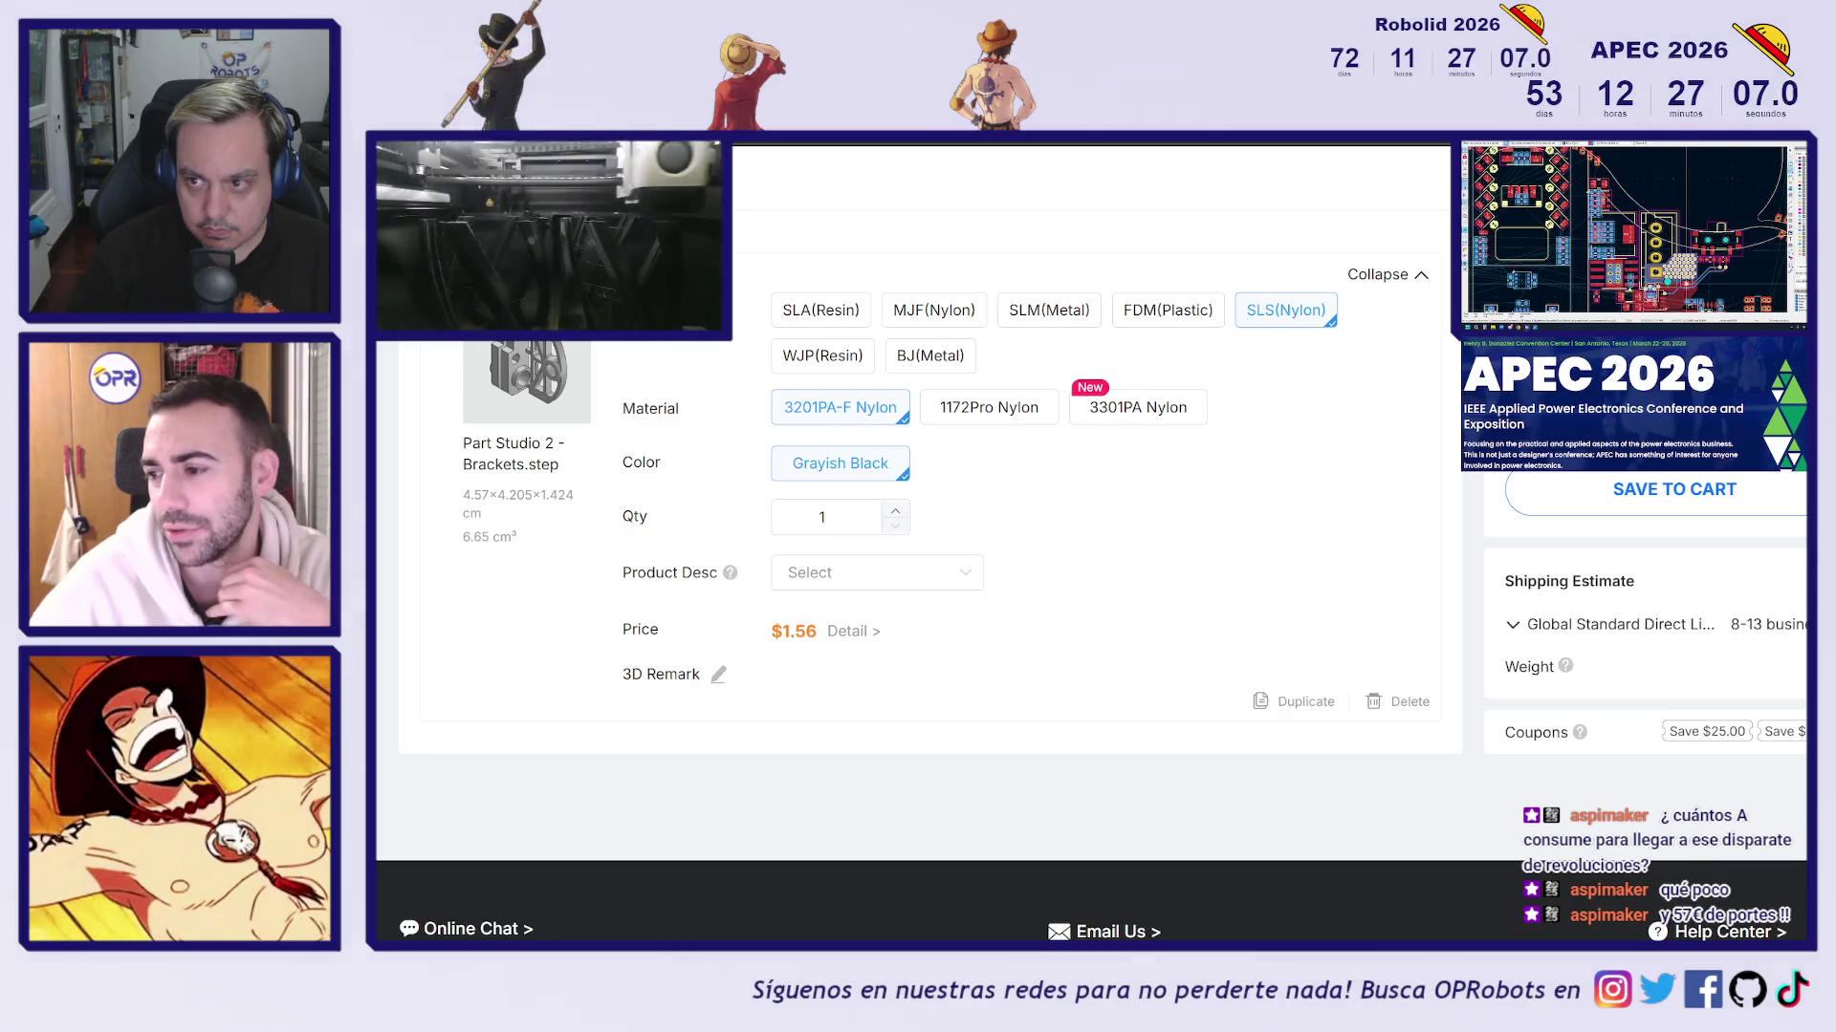
pyautogui.click(1518, 624)
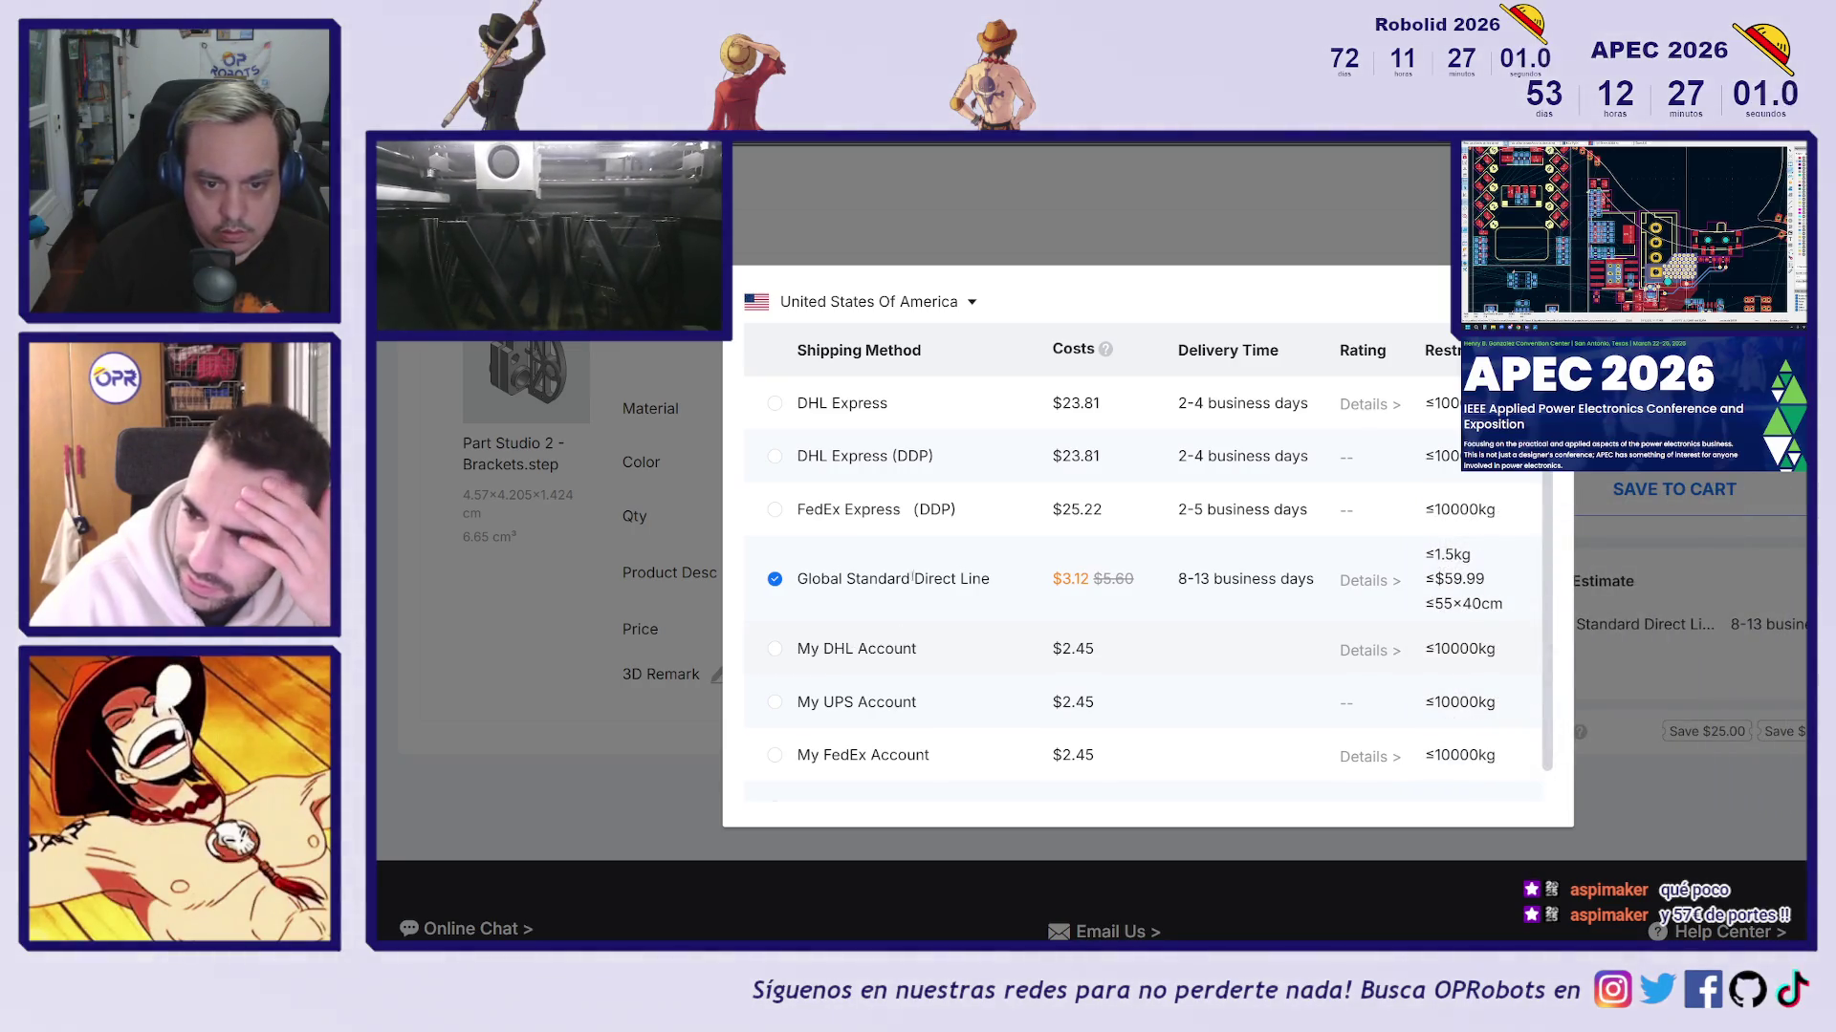
pyautogui.press('Escape')
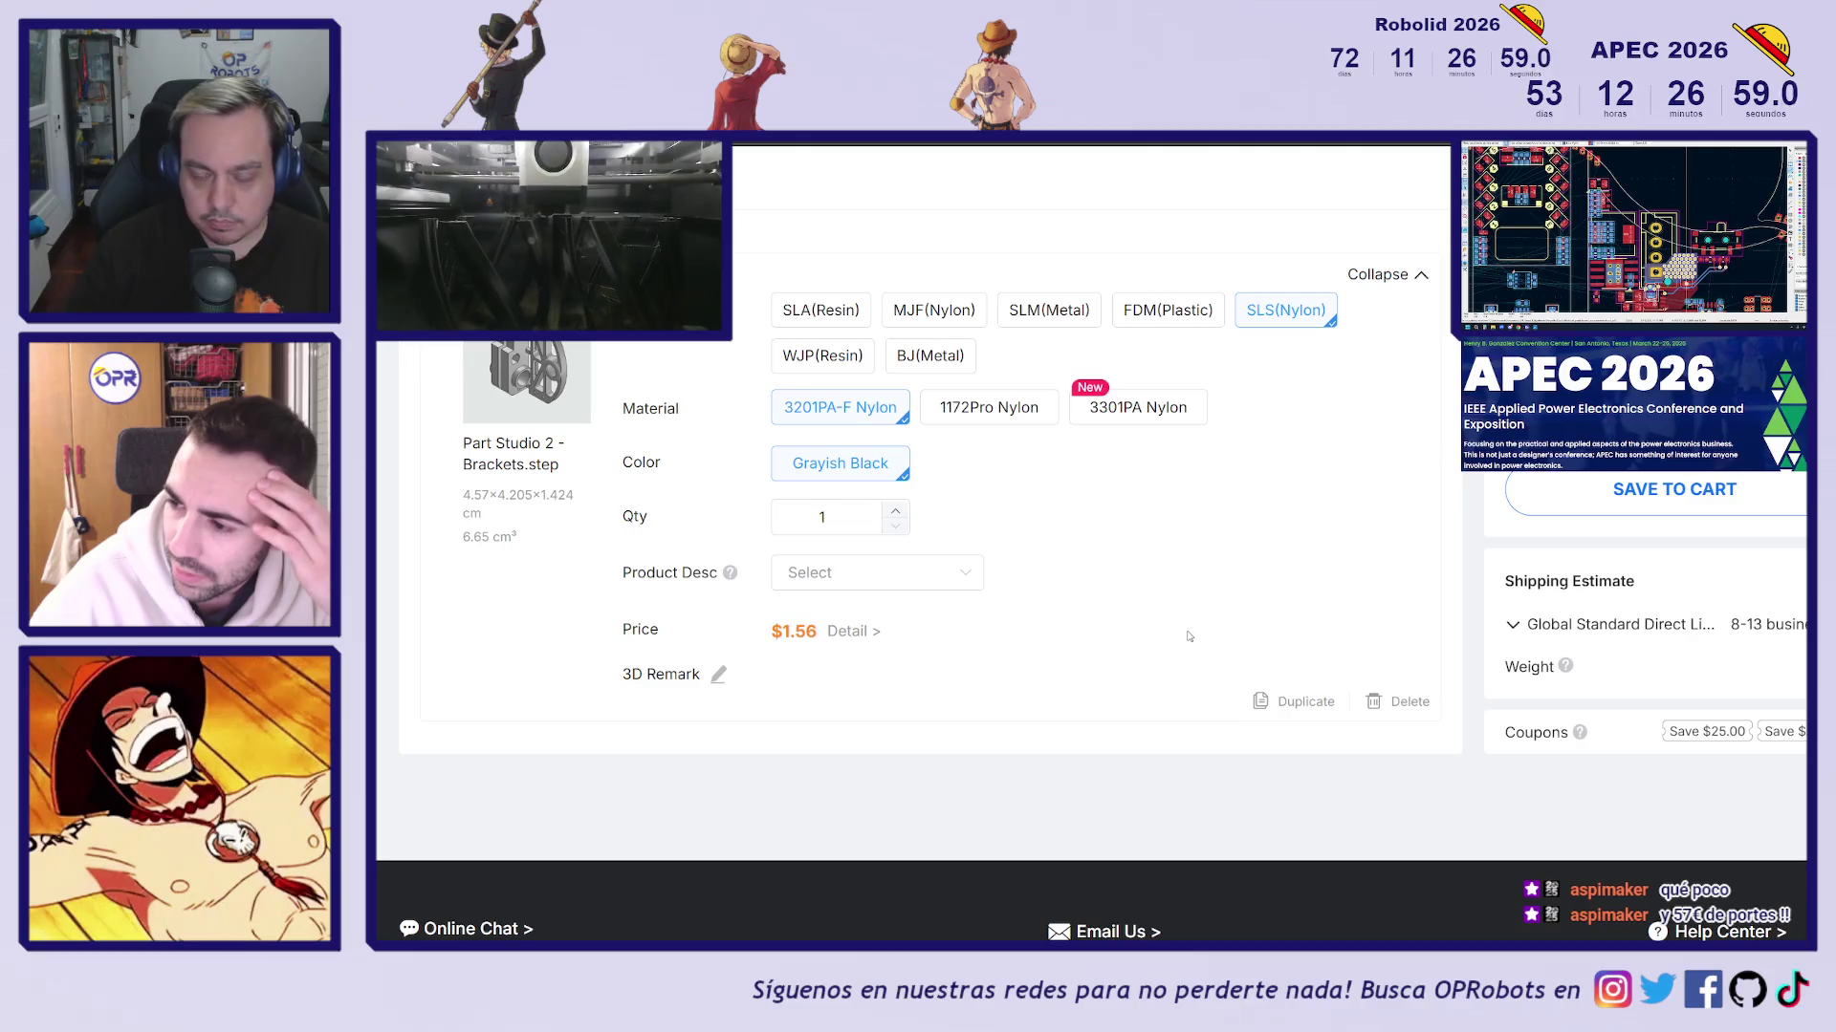
pyautogui.scroll(2, 1197, 631)
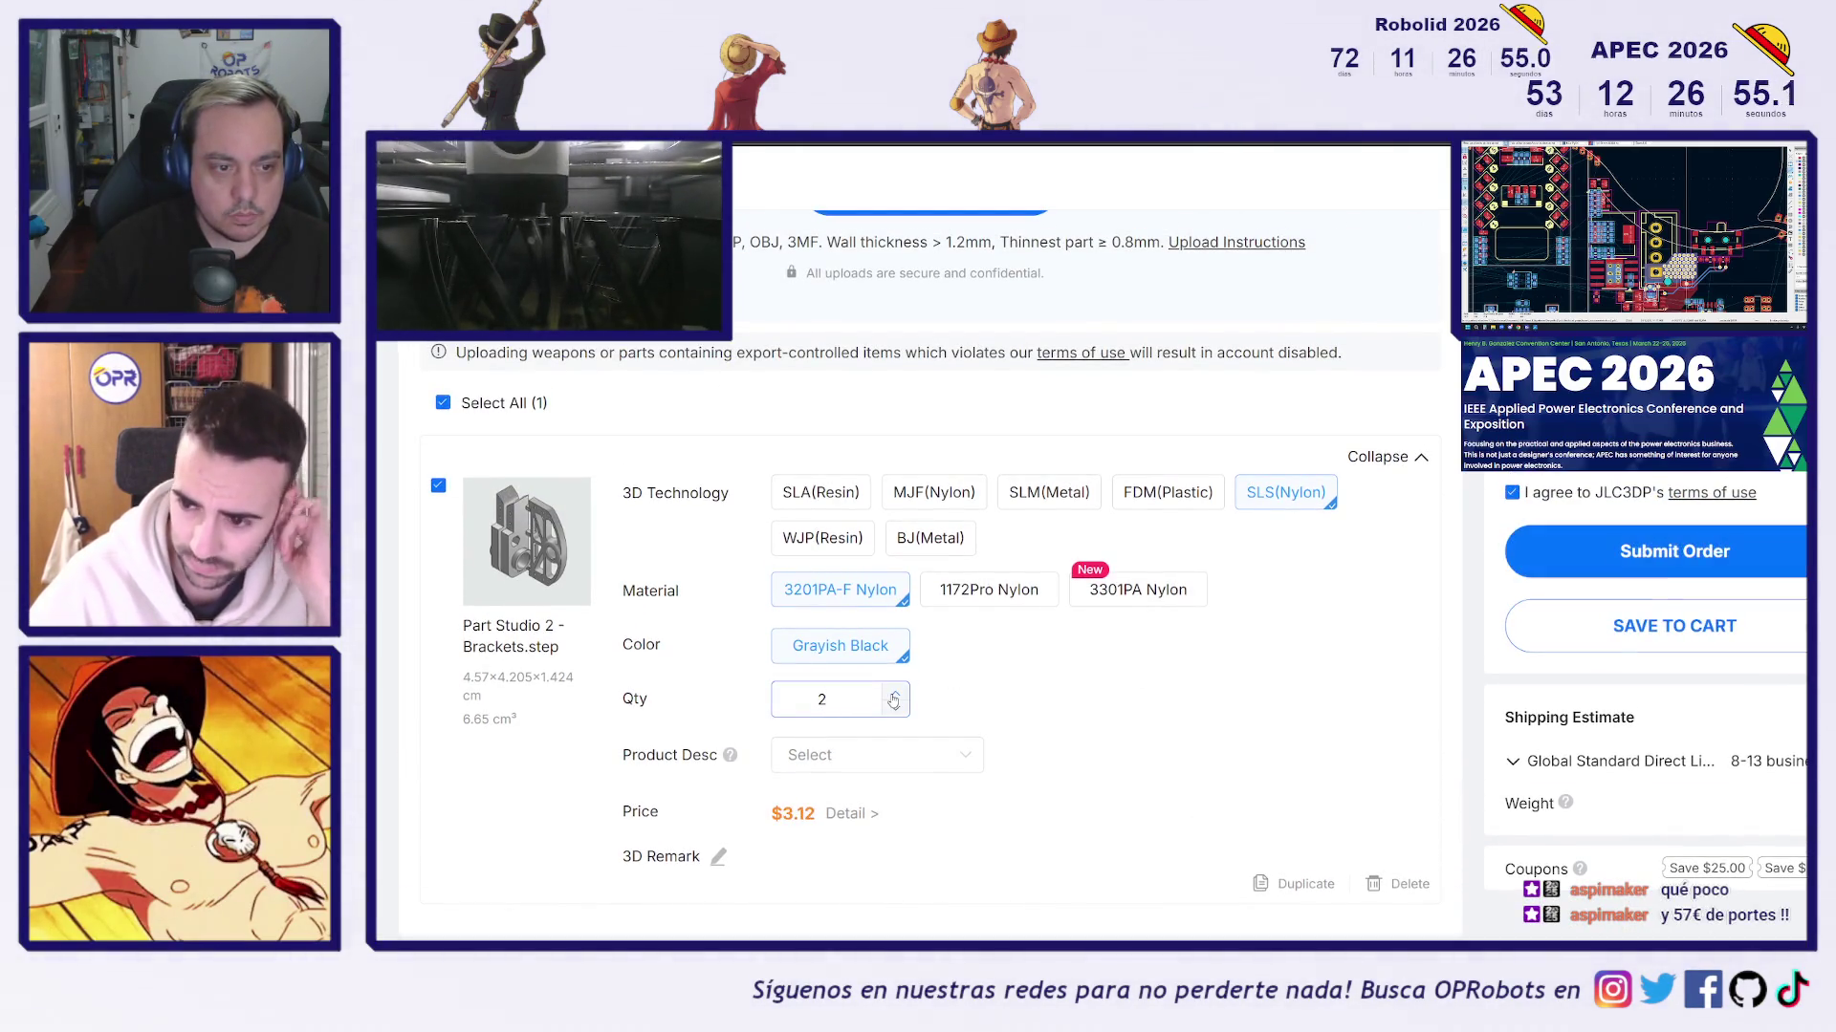
# Confirm 3 Brackets copies at $4.68 with $3.12 Global Standard shipping, and zoom the page out
pyautogui.click(1068, 698)
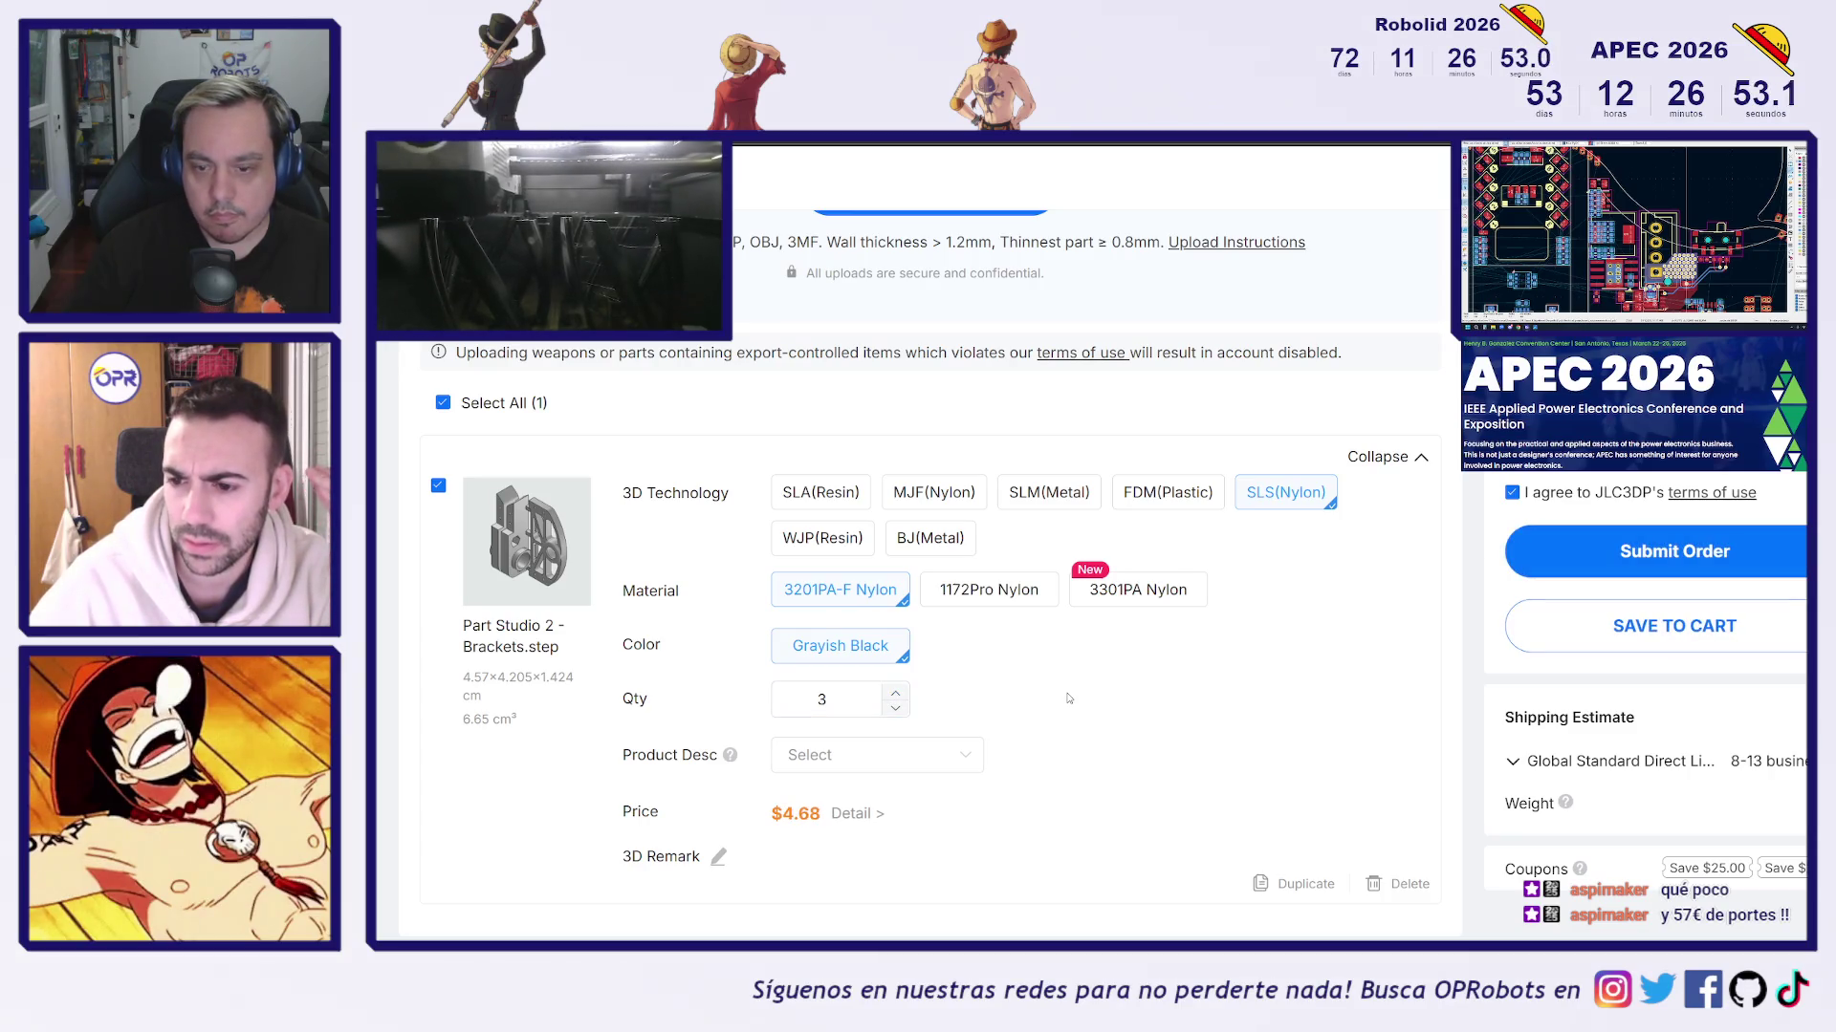
pyautogui.scroll(-2, 1168, 688)
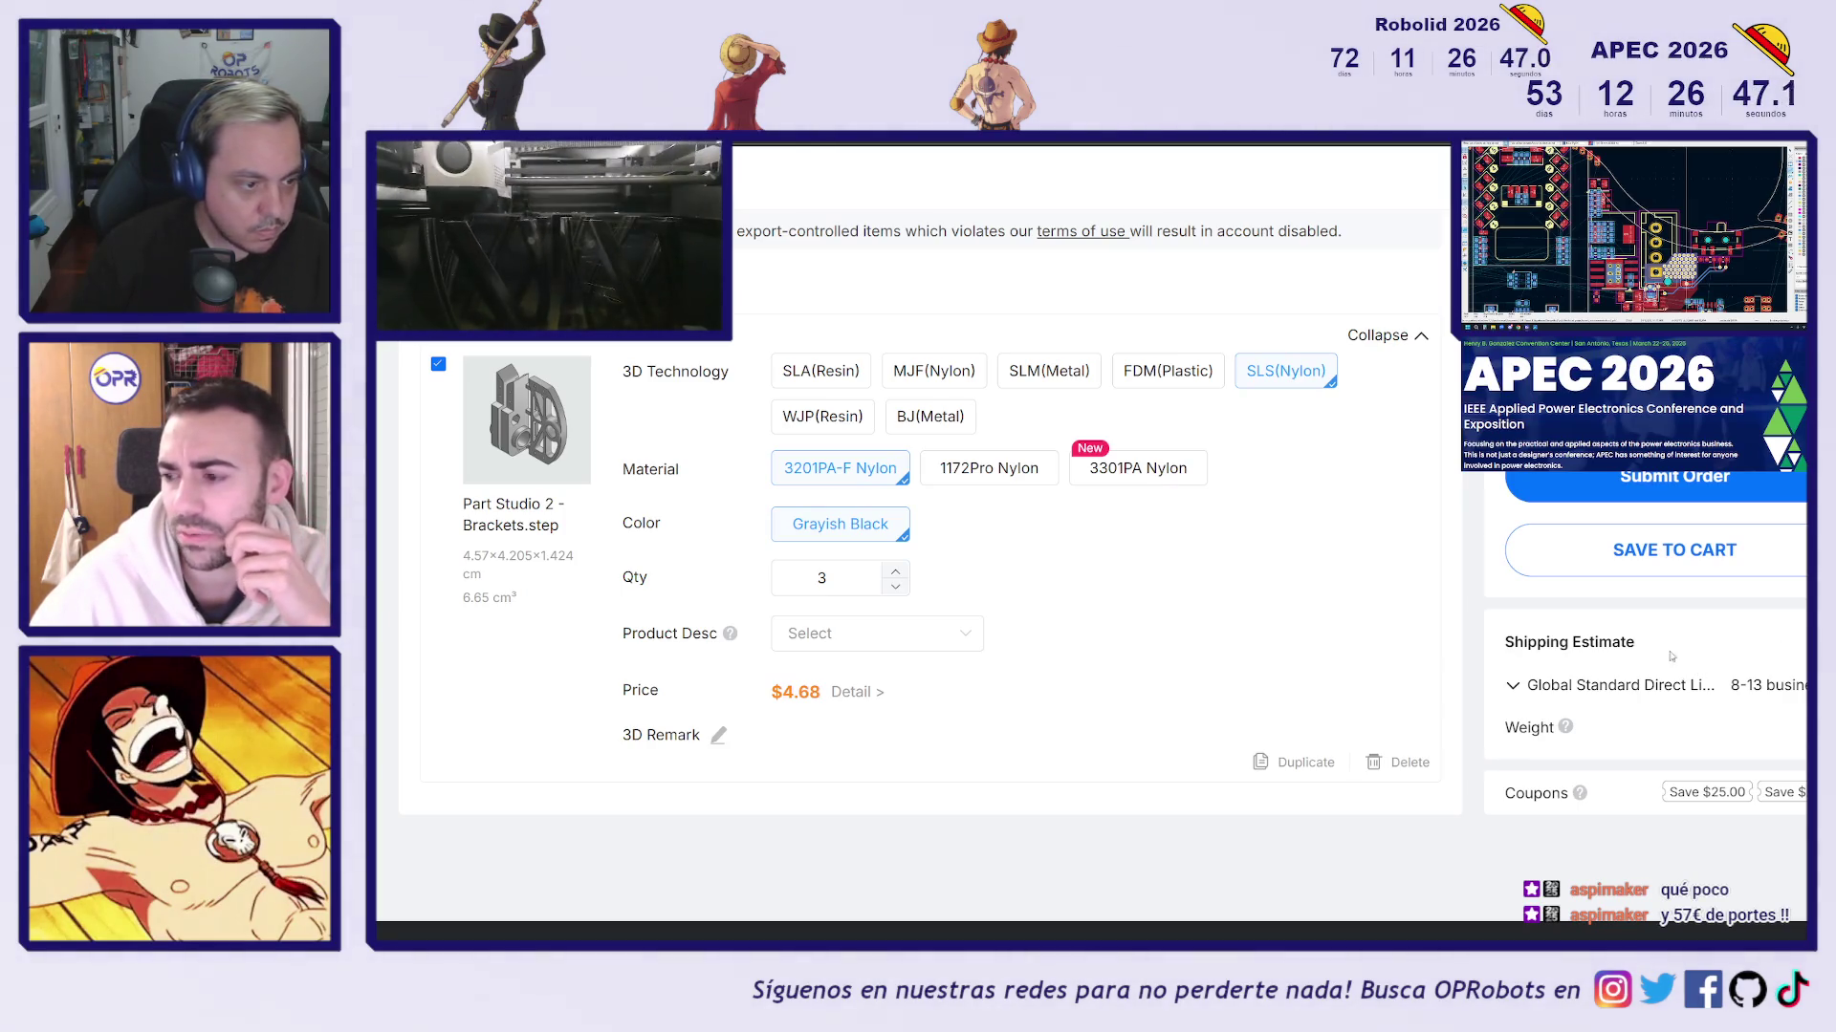
pyautogui.scroll(4, 1490, 667)
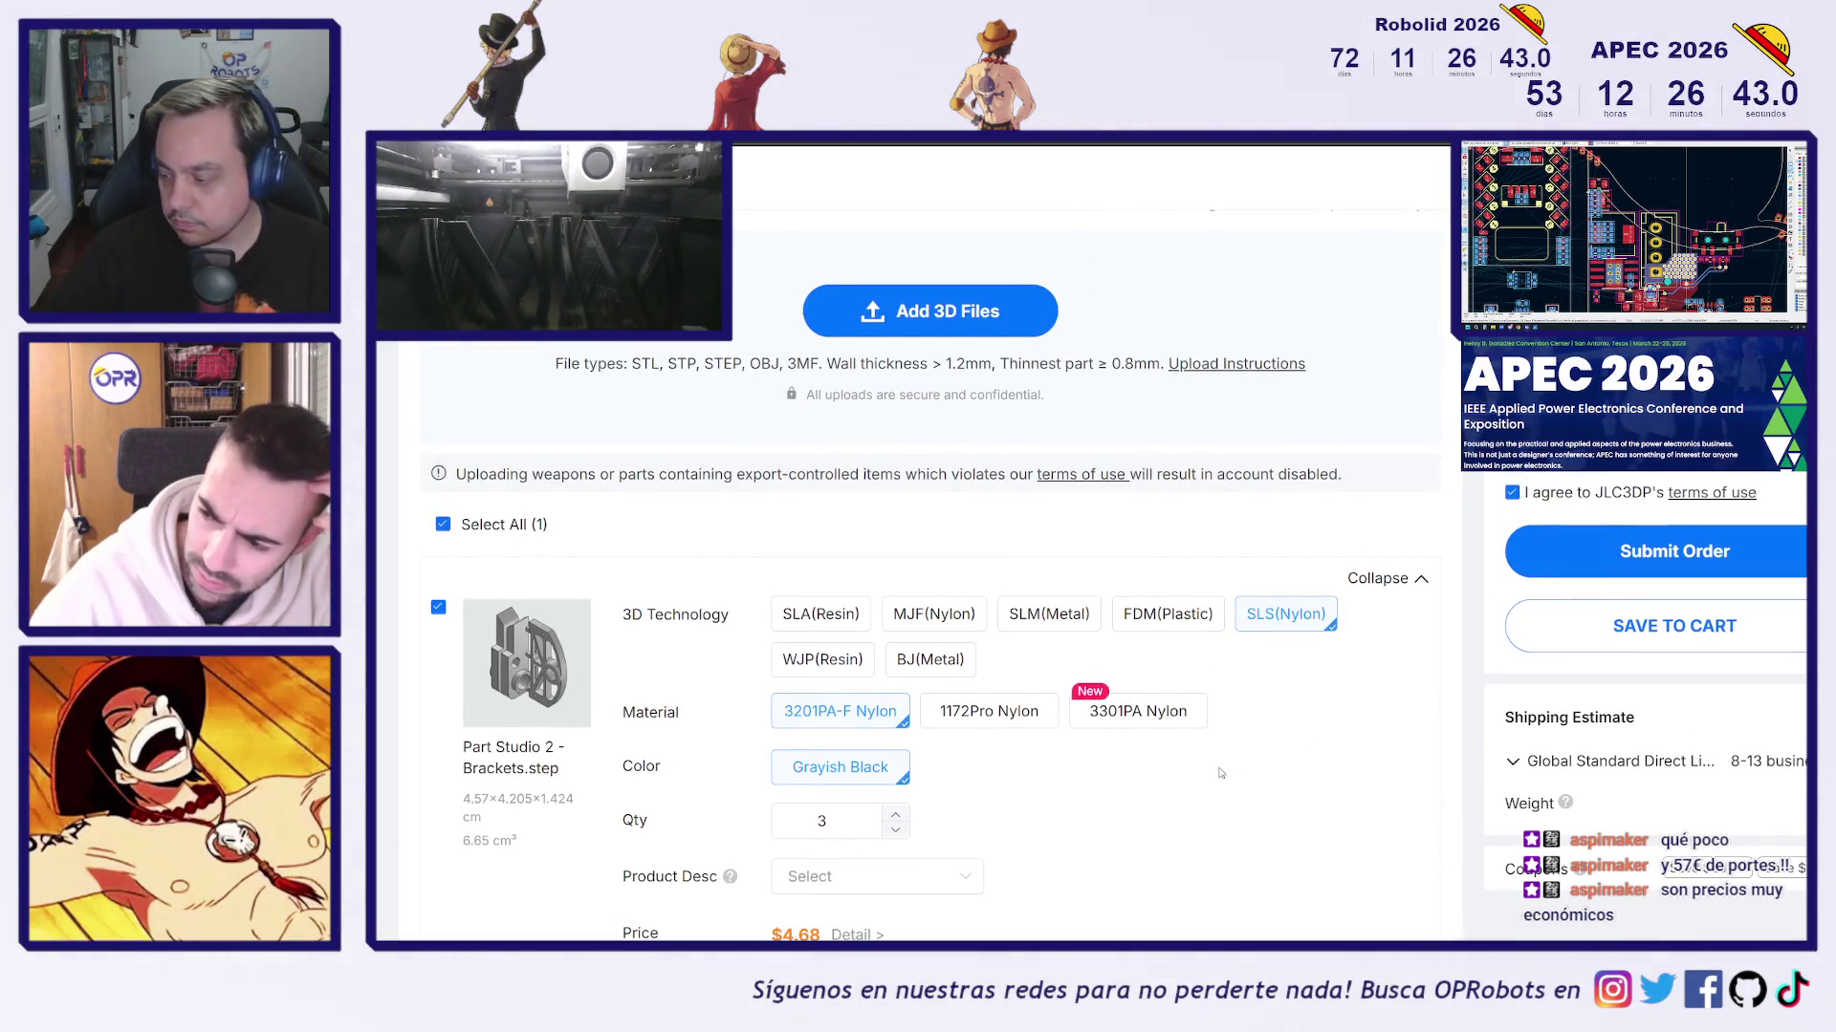
pyautogui.scroll(-2, 1157, 768)
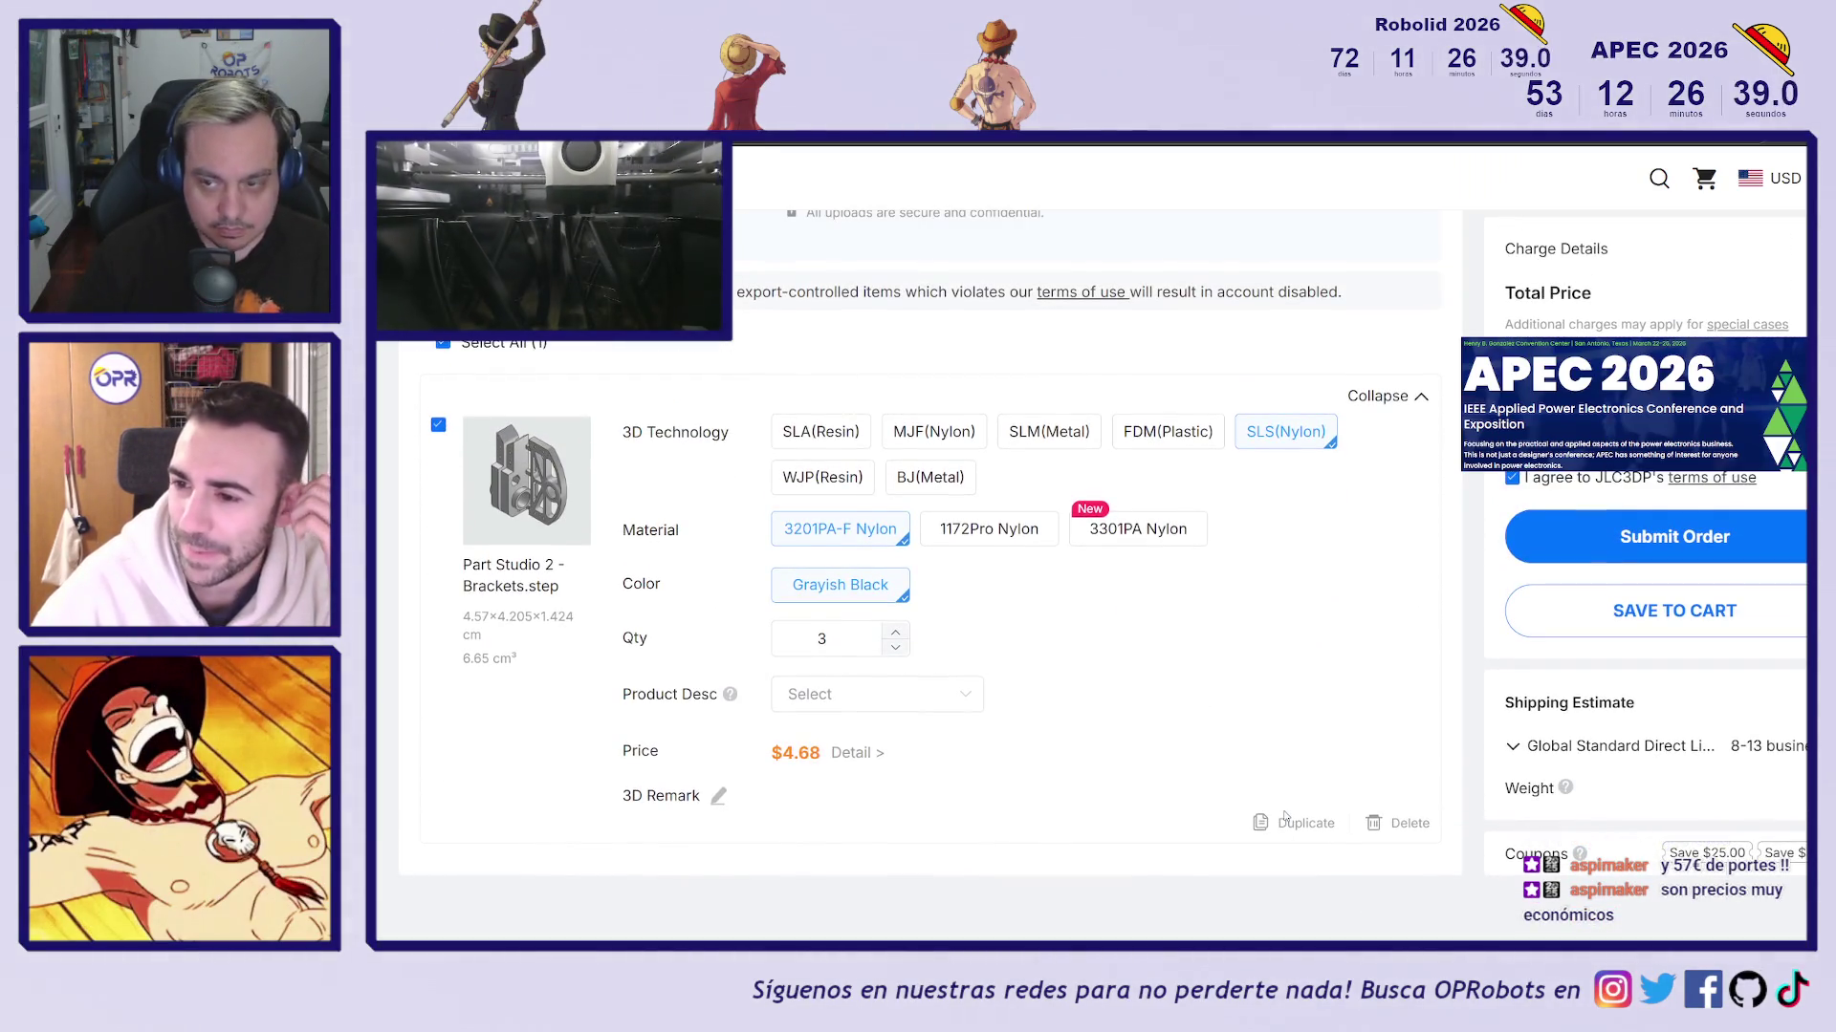
pyautogui.scroll(-1, 1286, 816)
pyautogui.scroll(-1, 1286, 815)
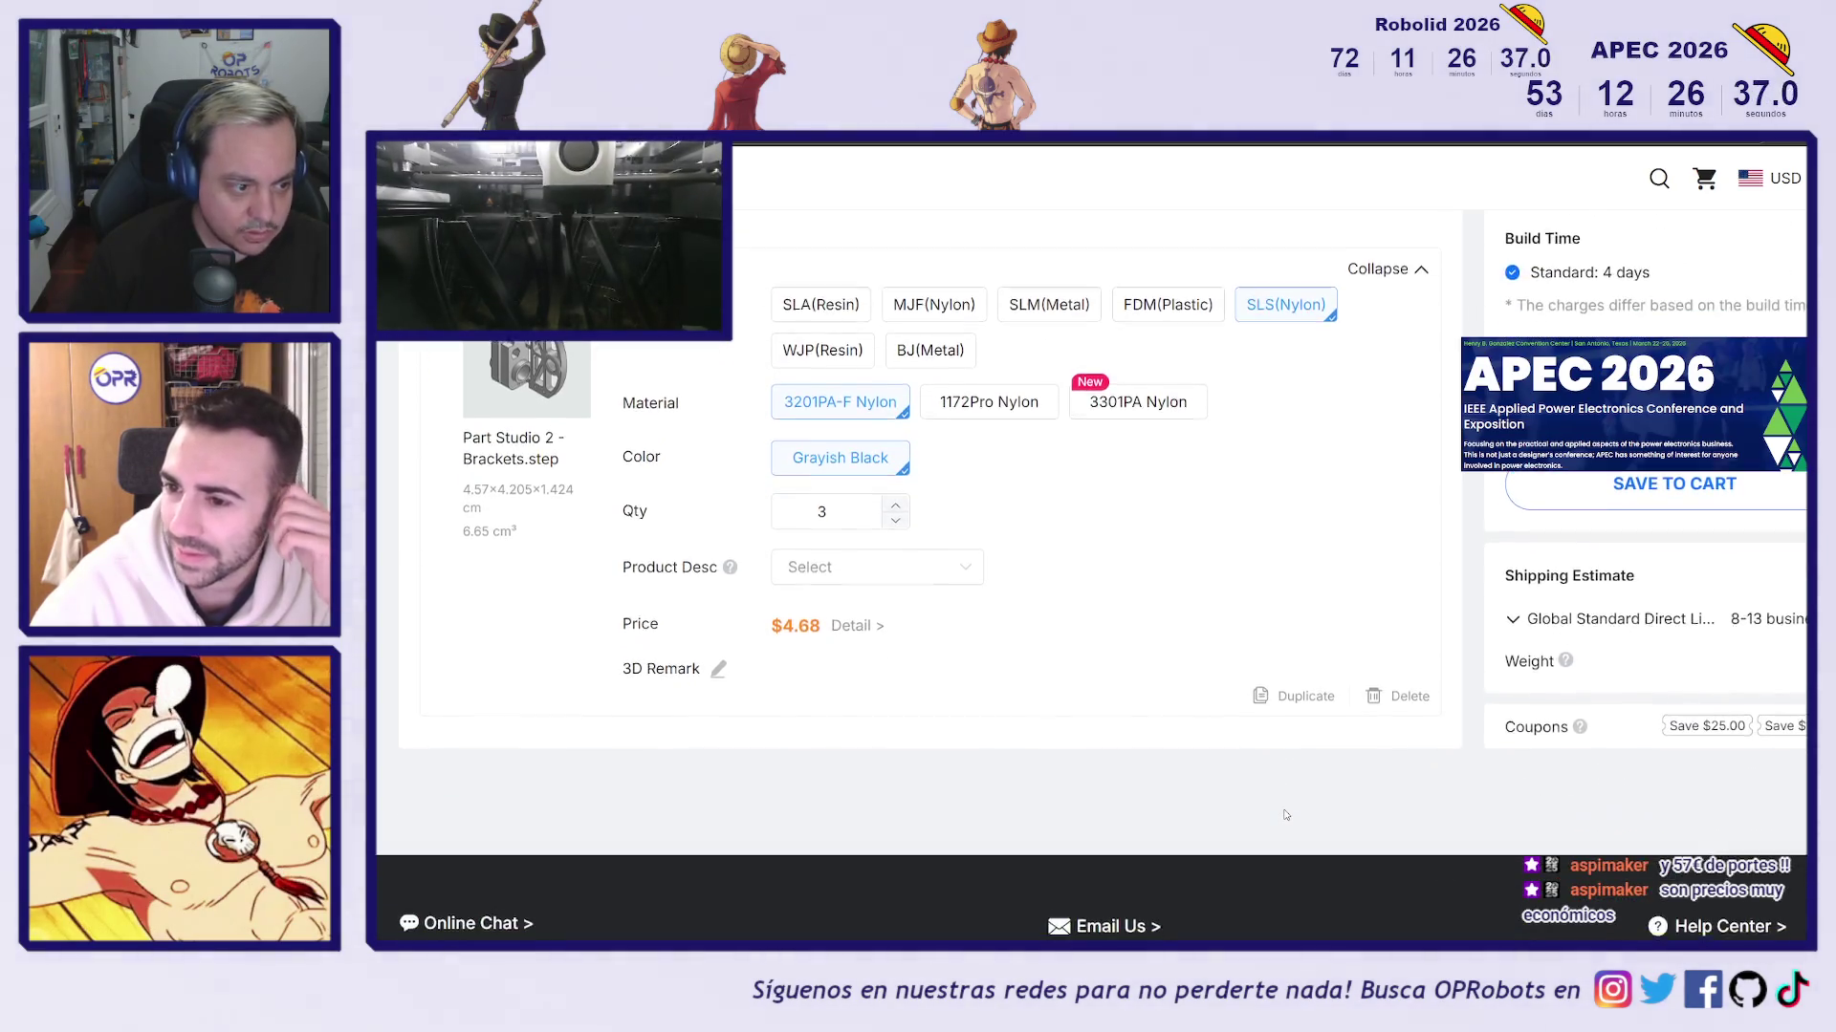
pyautogui.scroll(5, 1285, 816)
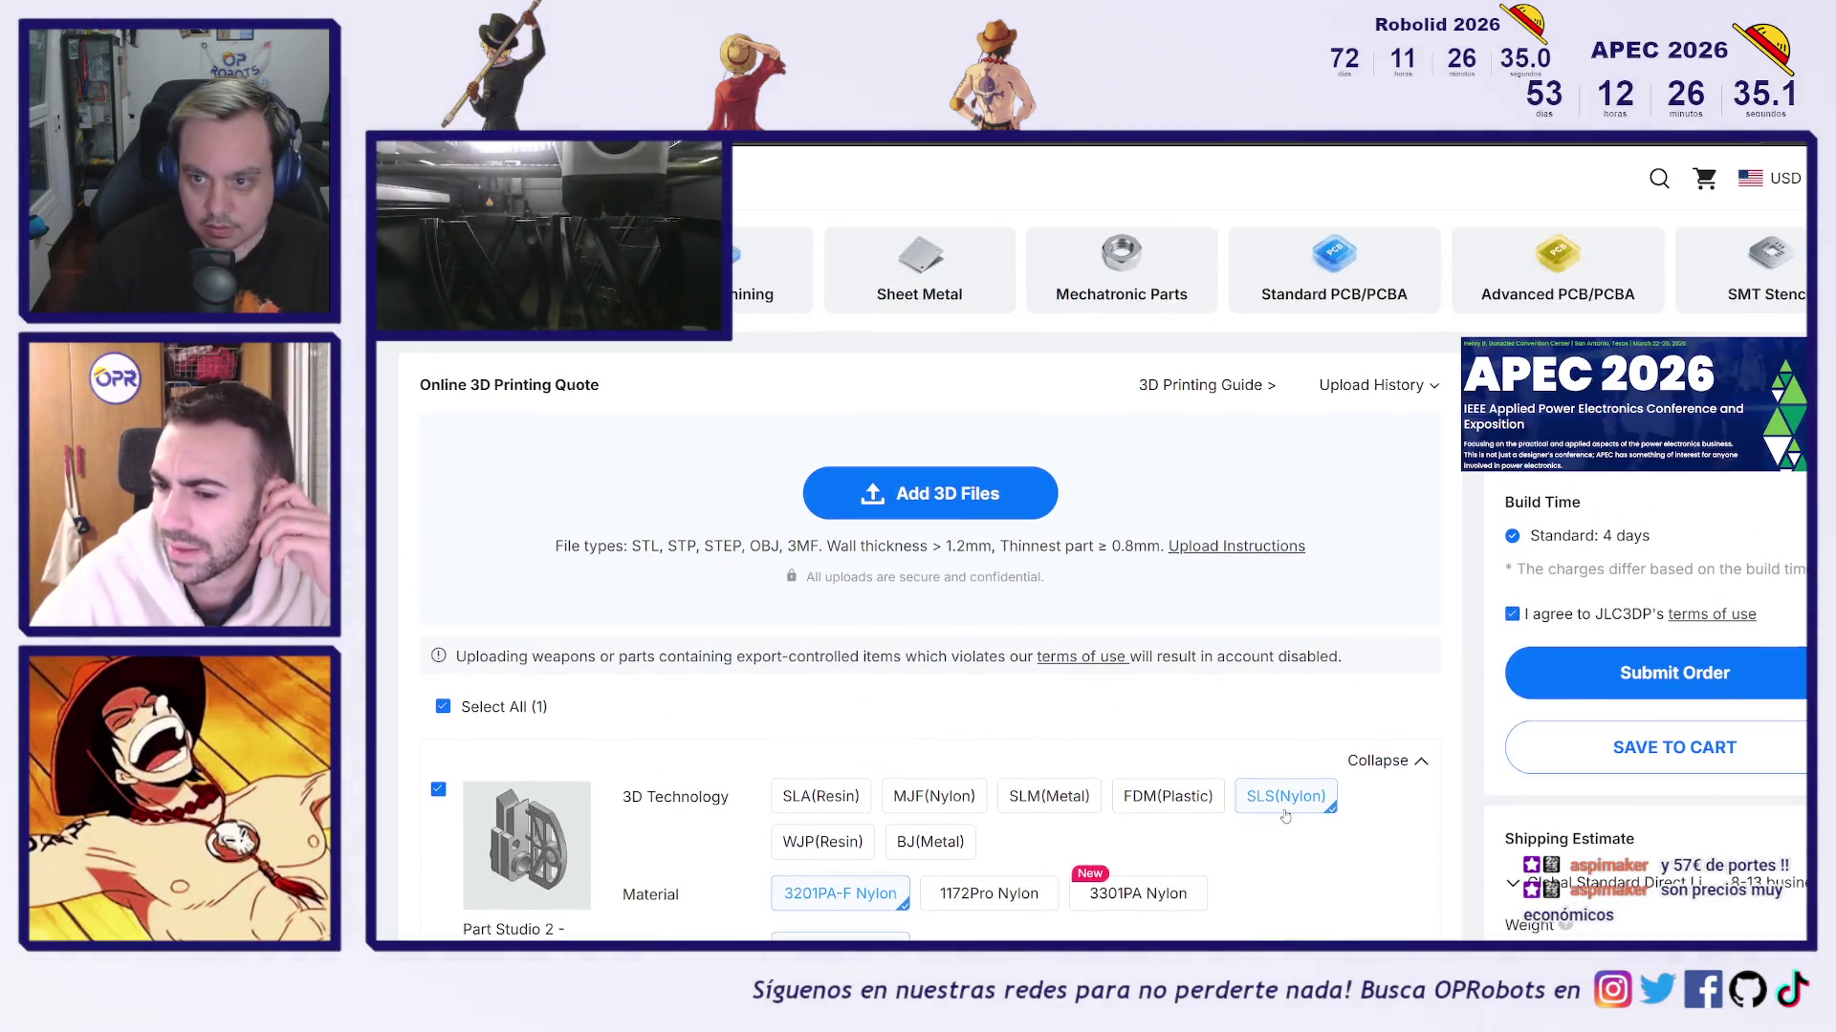
pyautogui.hotkey('ctrl', '-')
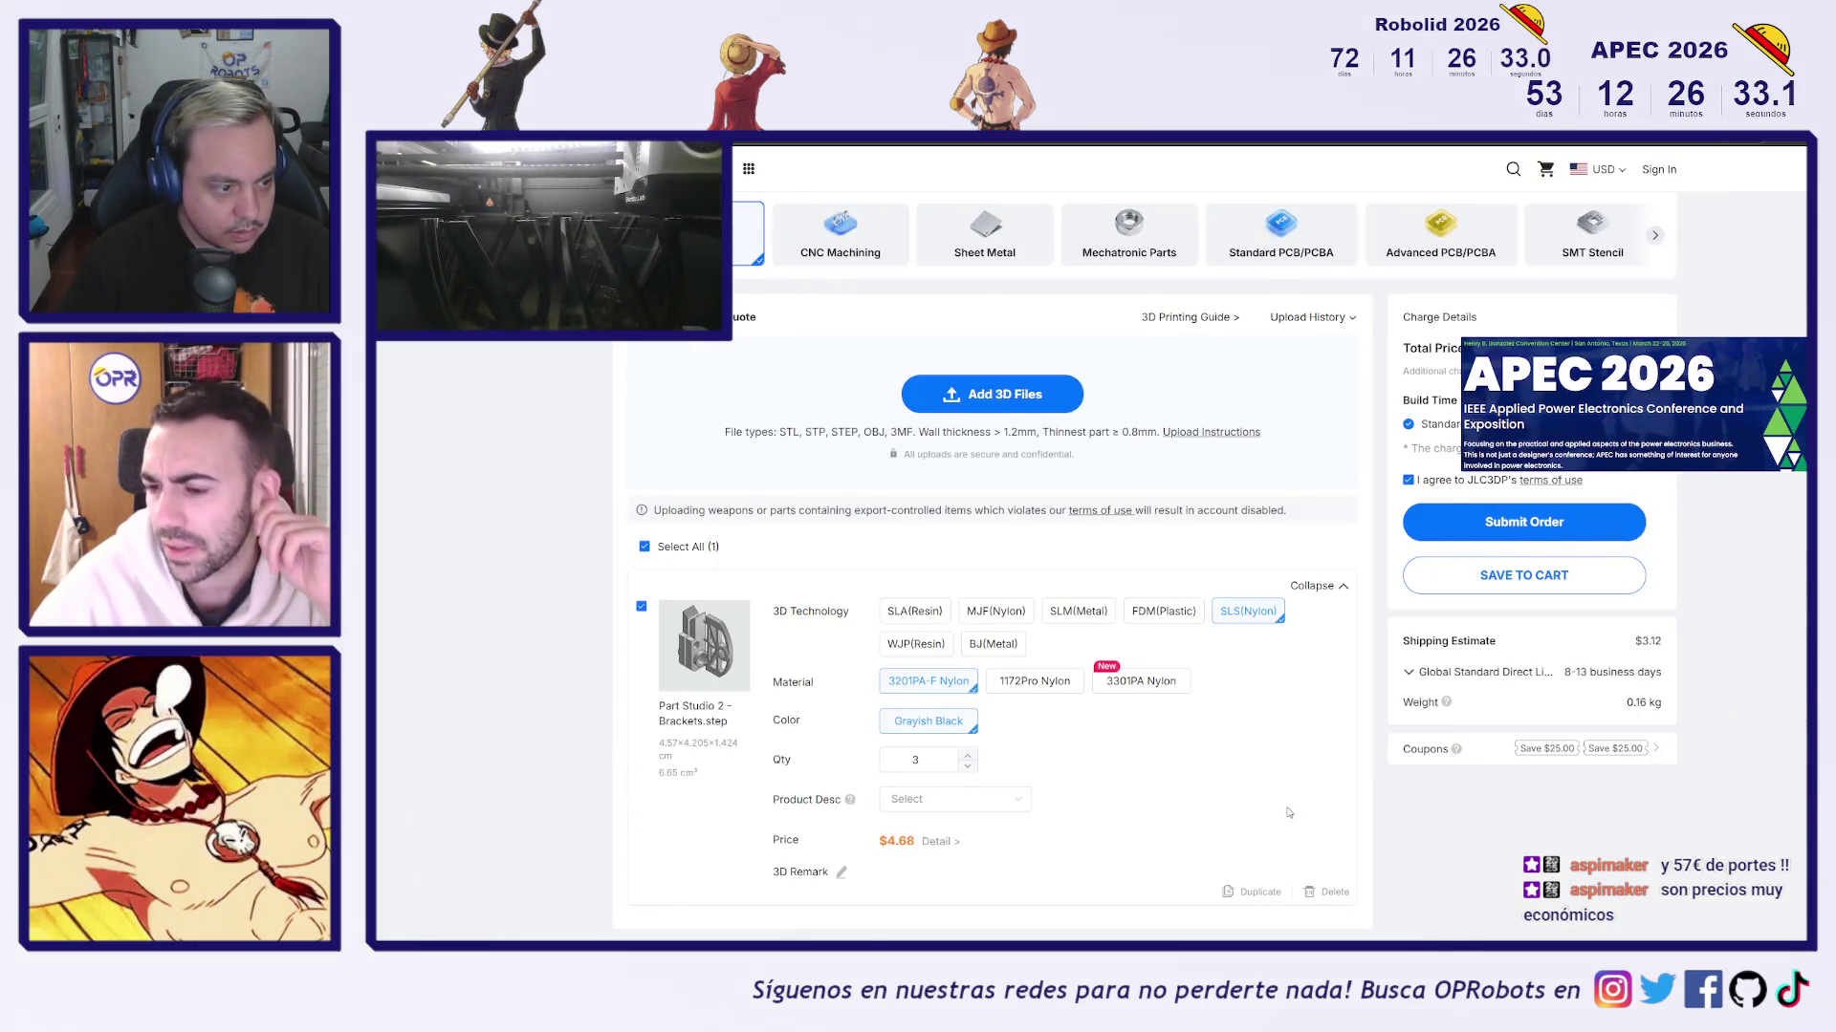
# Compare 1172Pro, 3301PA and 3201PA-F Nylon prices, then switch to MJF PA12-HP Nylon dyed black
pyautogui.scroll(-1, 1287, 813)
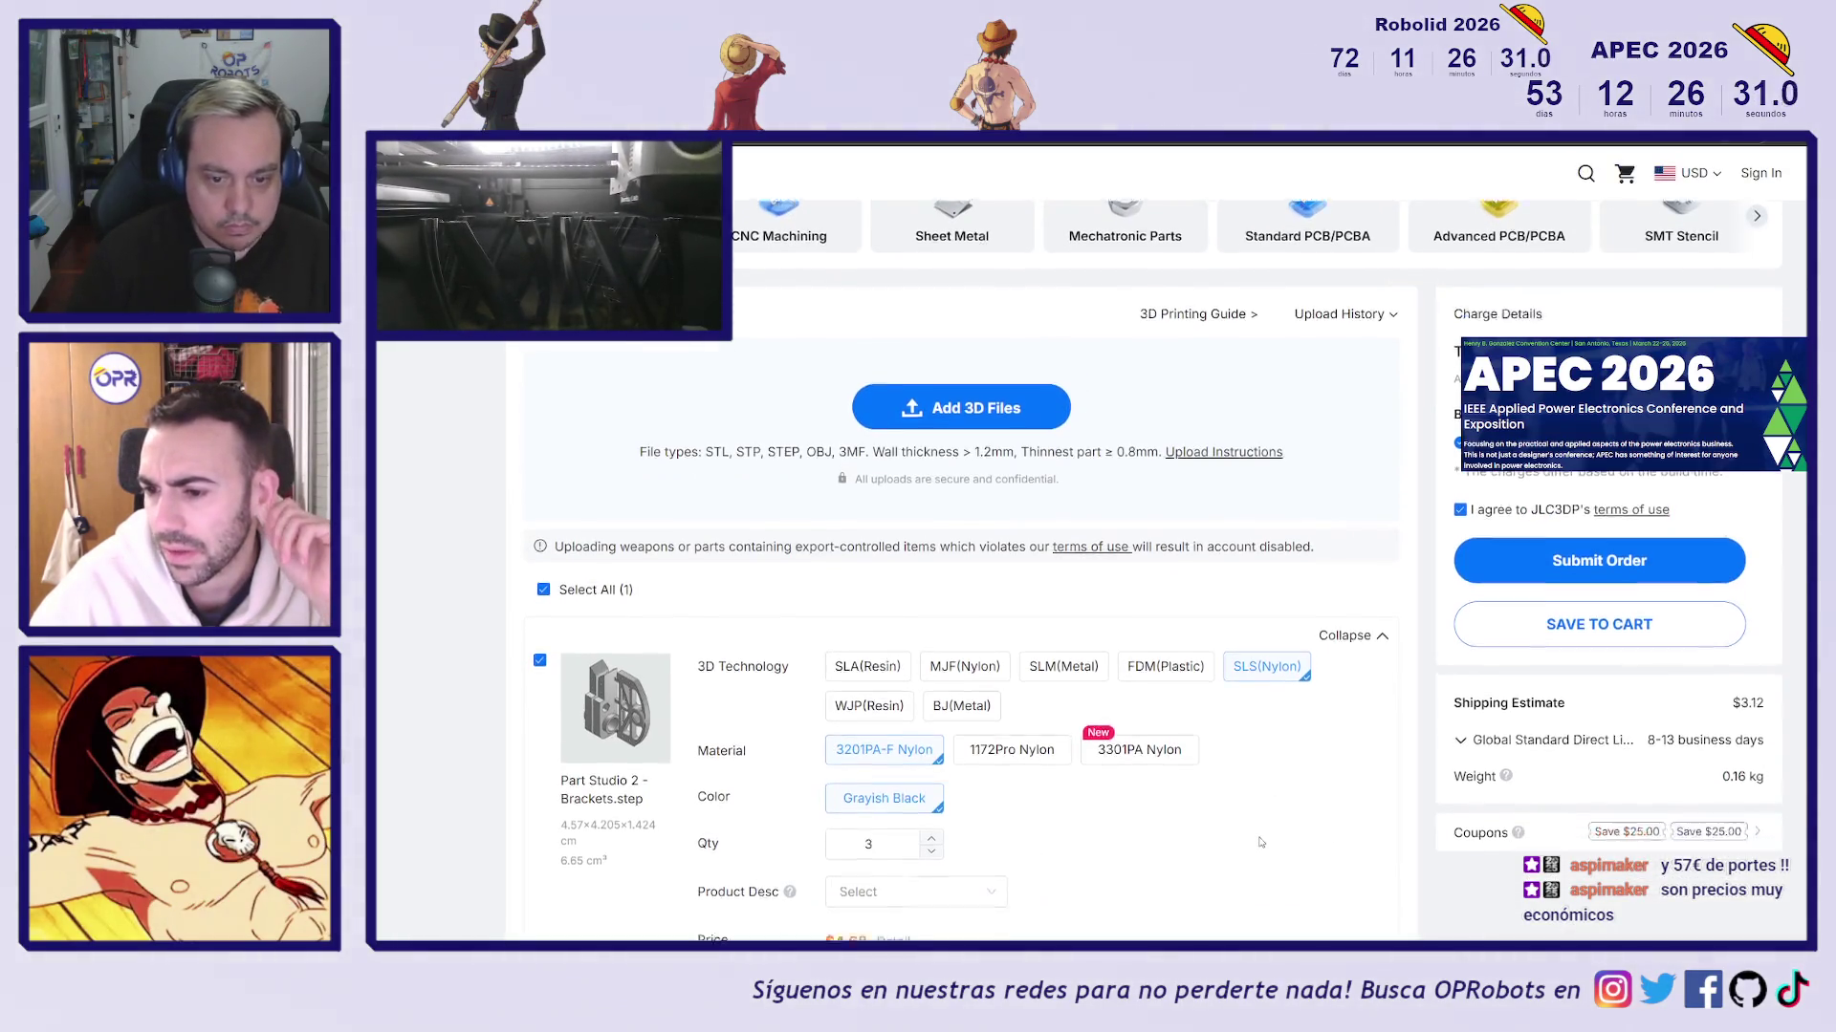
pyautogui.click(1017, 675)
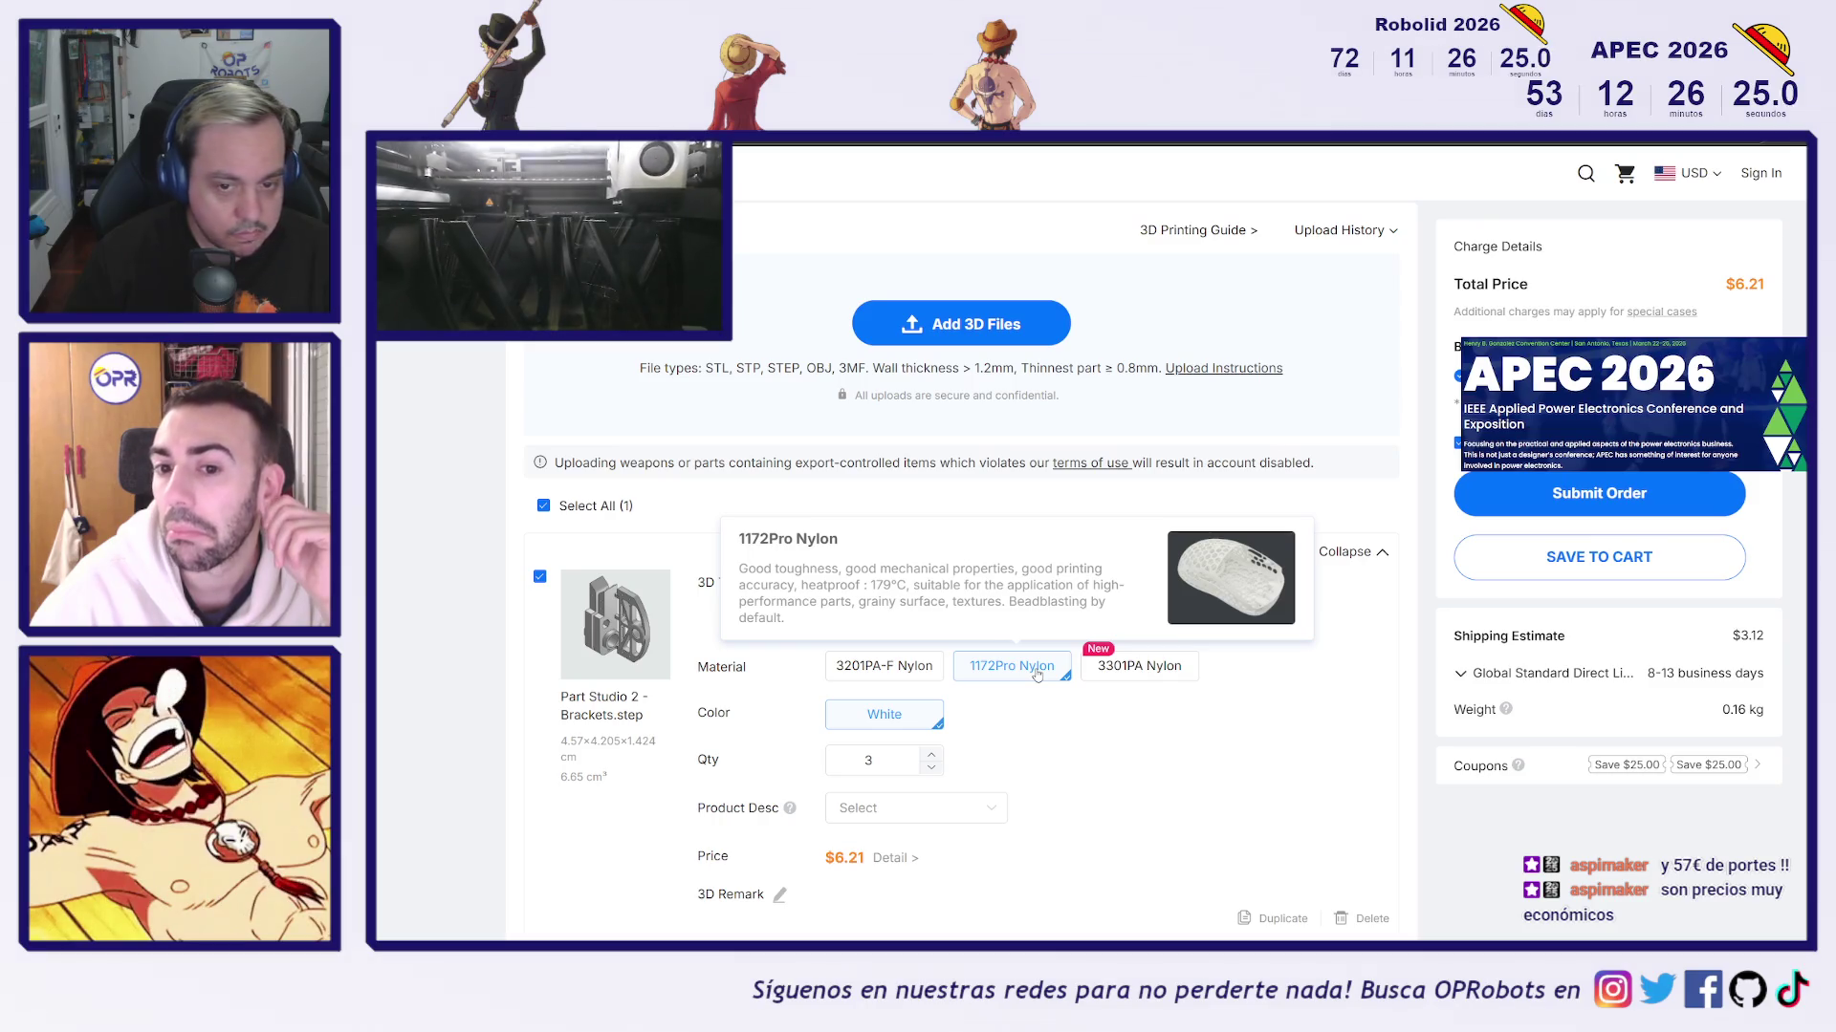
pyautogui.click(1111, 669)
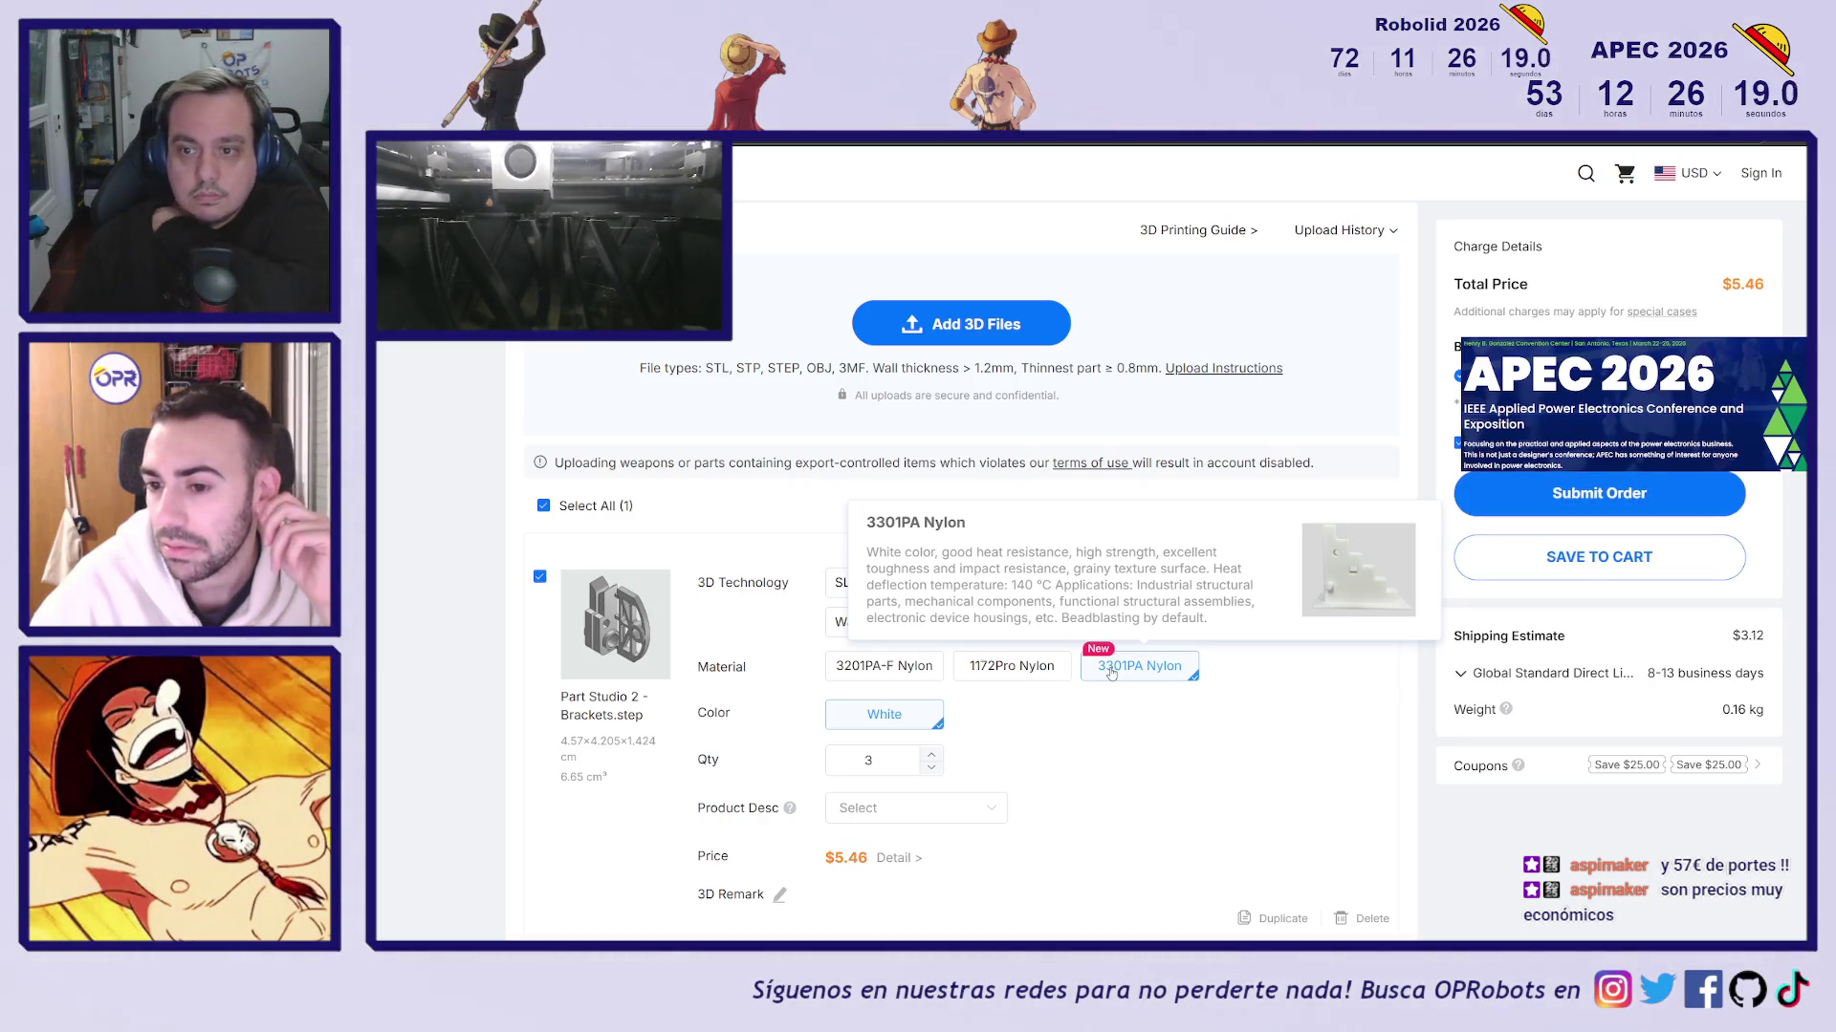
pyautogui.click(900, 673)
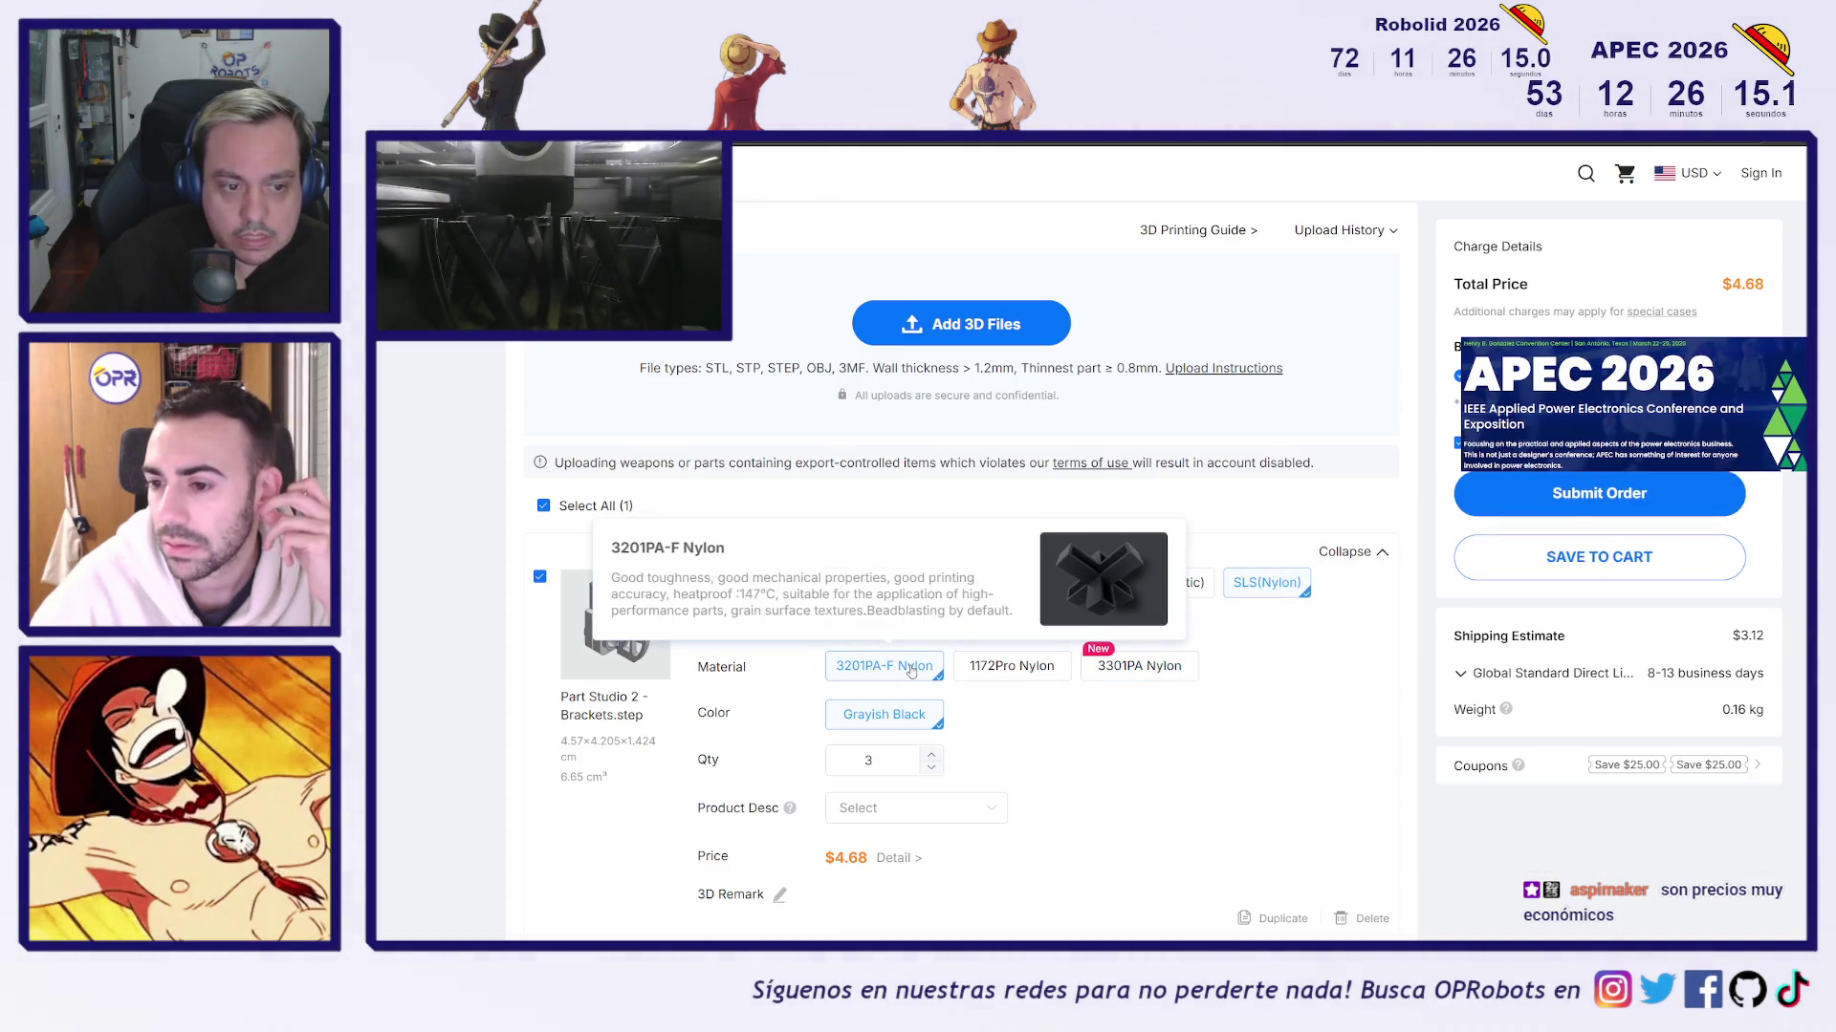
pyautogui.moveTo(995, 673)
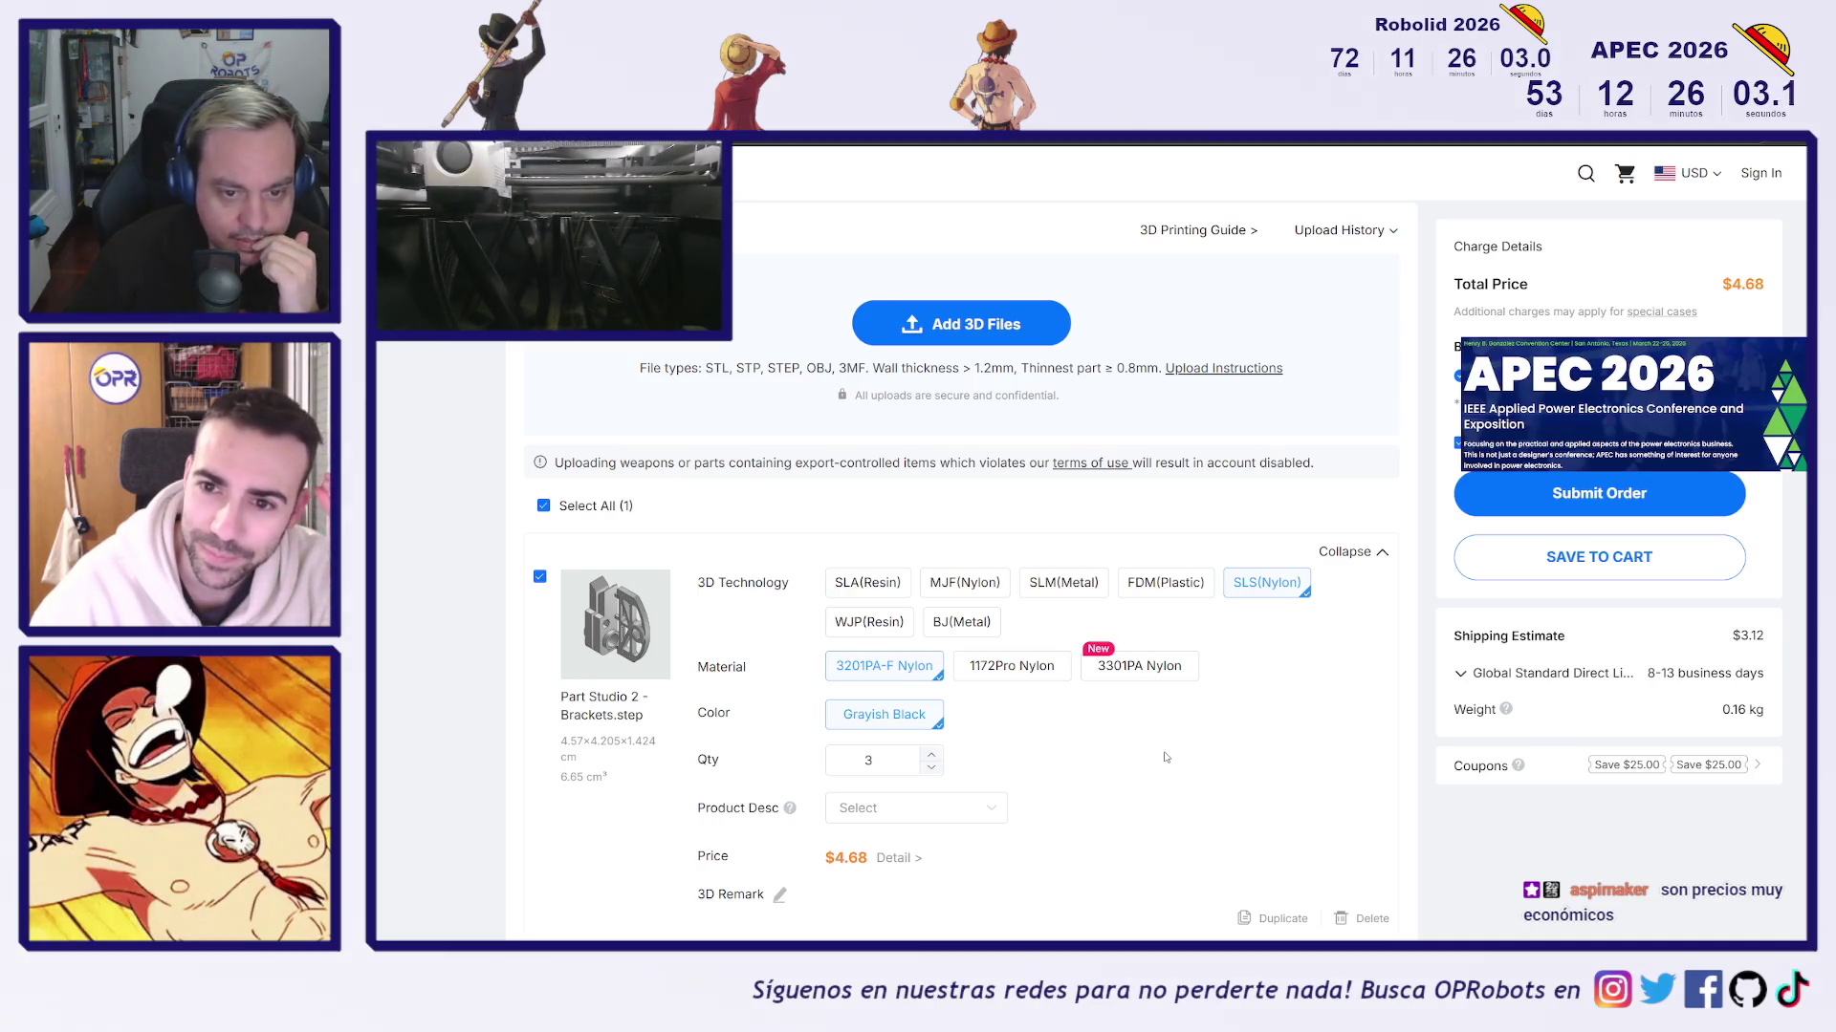
pyautogui.click(942, 589)
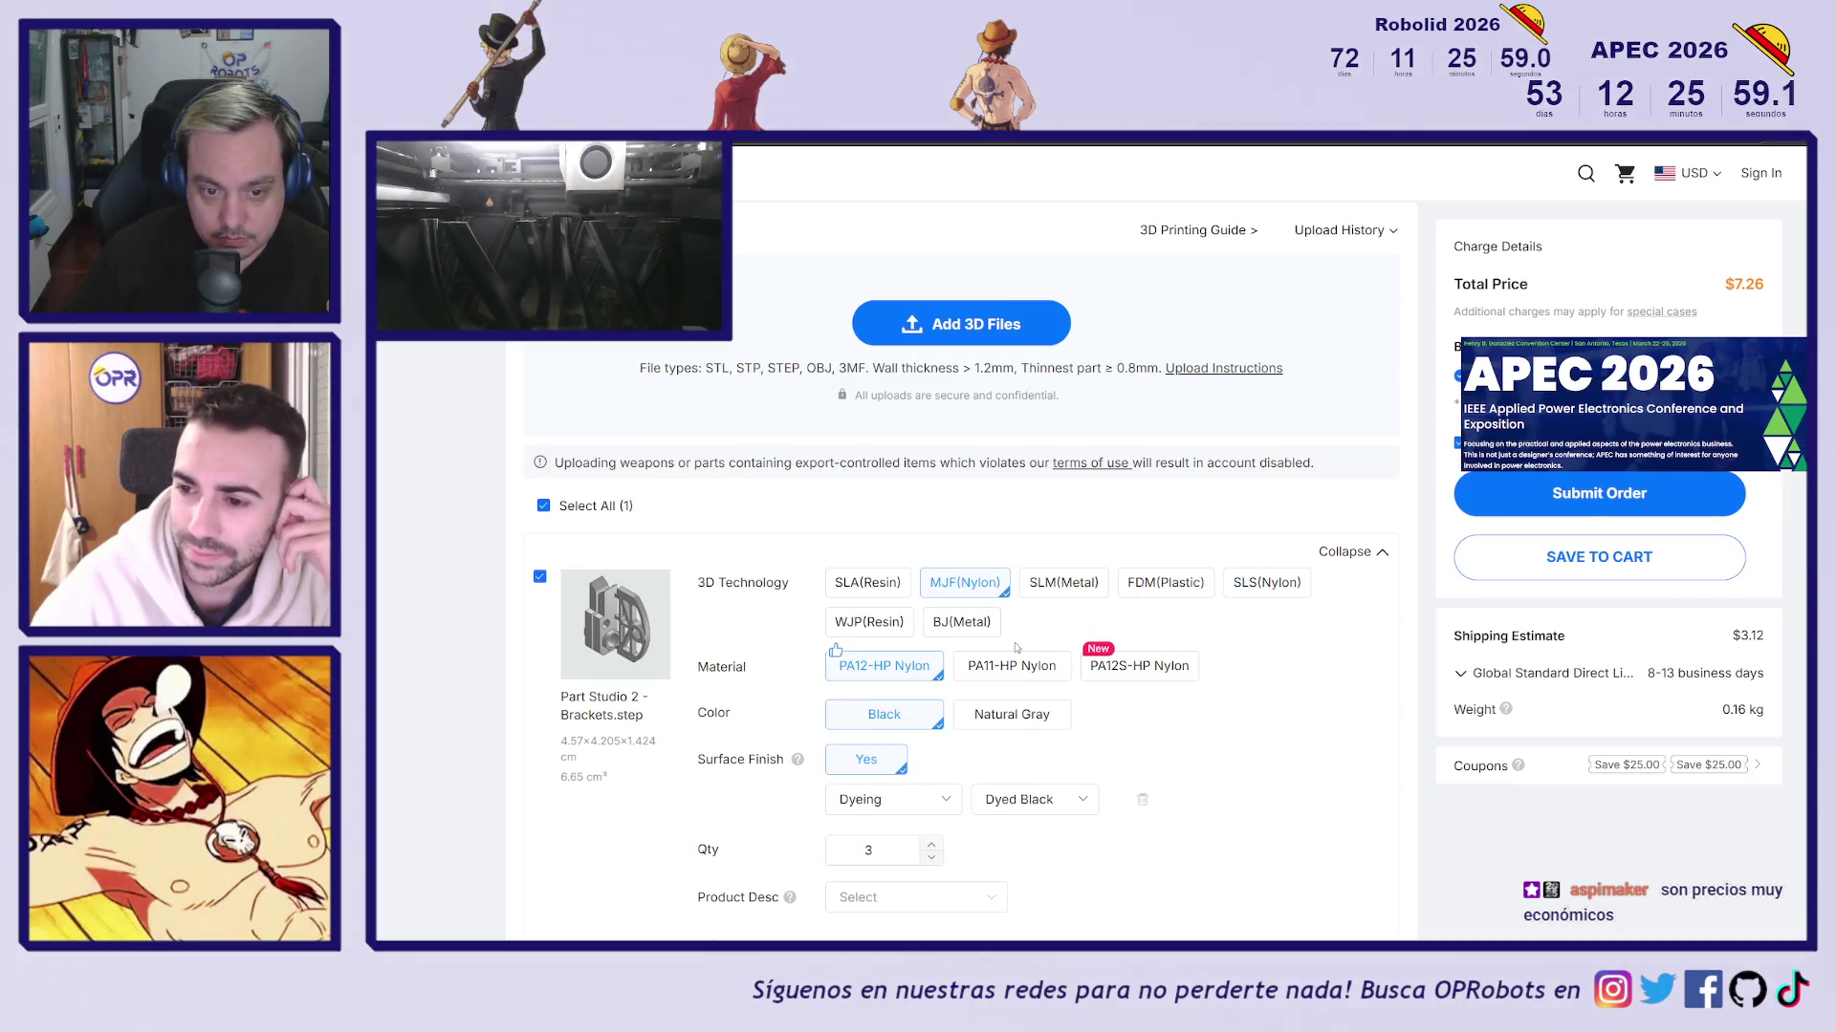
# Try Natural Gray and review surface finishes, then return to SLS 3201PA-F Nylon in Grayish Black
pyautogui.click(1007, 712)
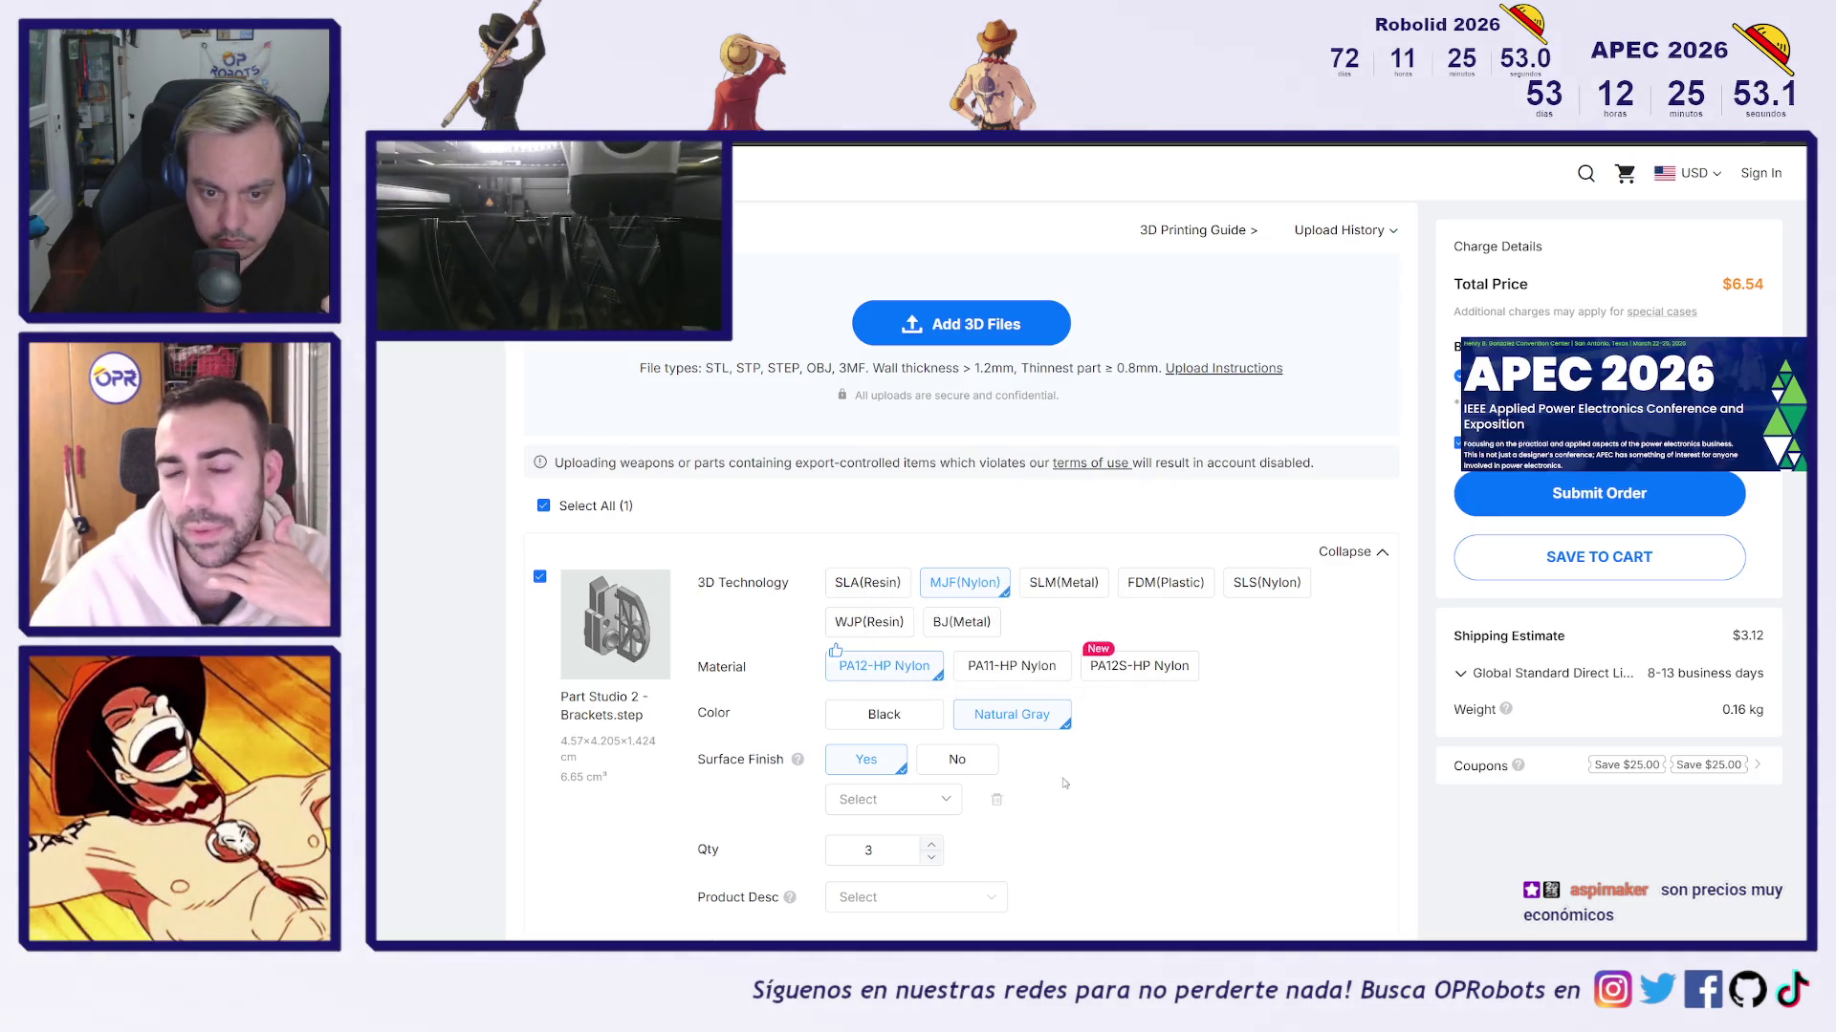
pyautogui.scroll(-1, 1091, 764)
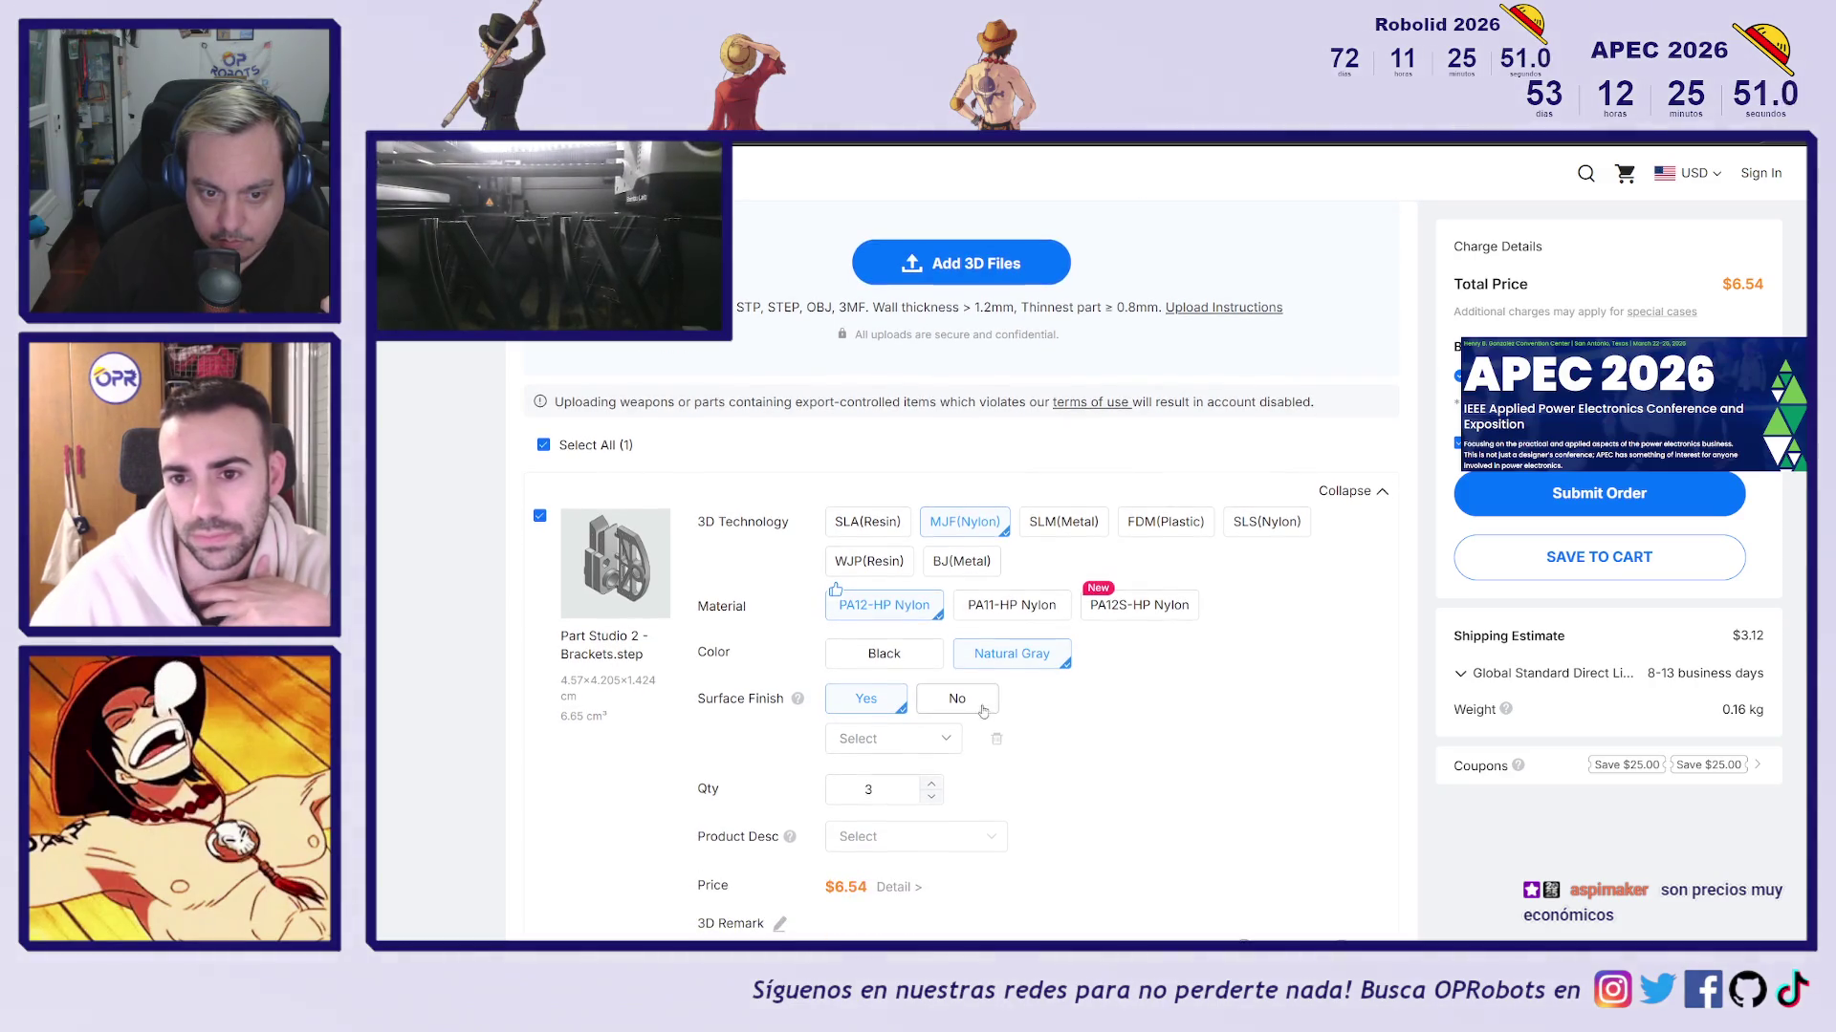
pyautogui.click(935, 739)
pyautogui.click(935, 739)
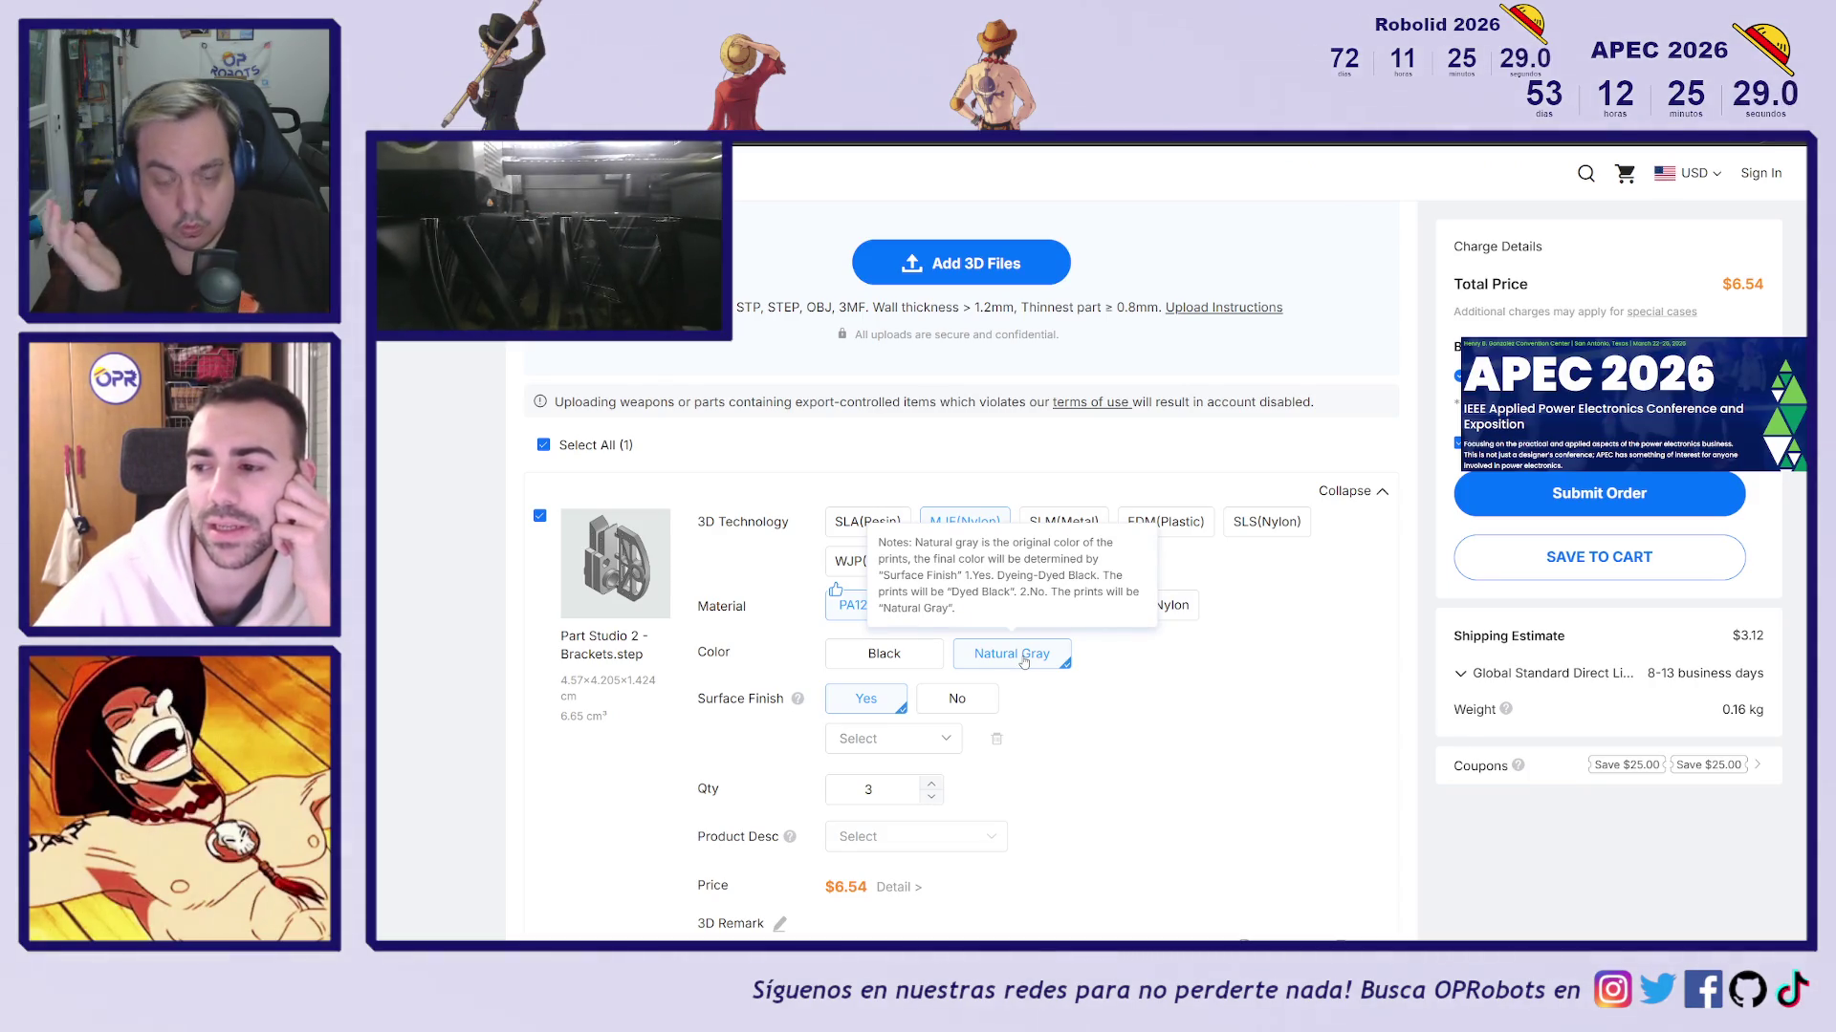
pyautogui.click(1269, 524)
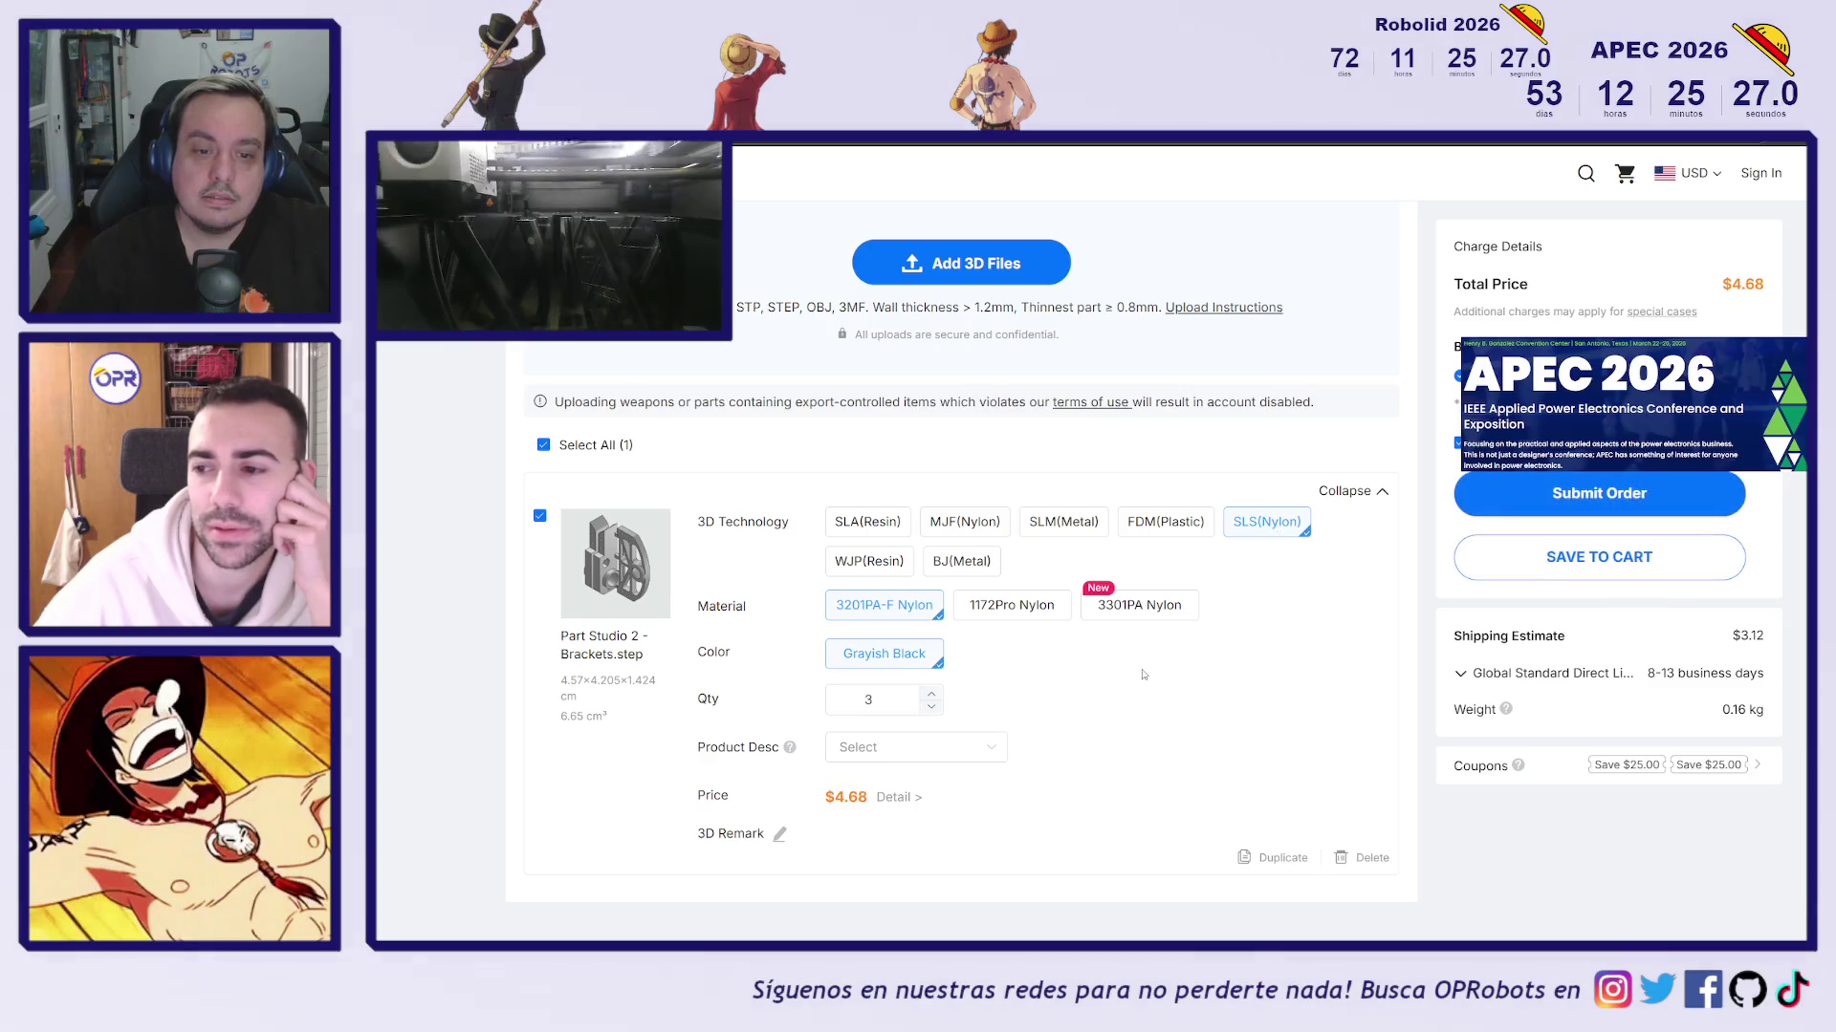
# Try 1172Pro and 3301PA Nylon, then settle the Brackets on 3201PA-F Nylon at $4.68
pyautogui.click(1012, 615)
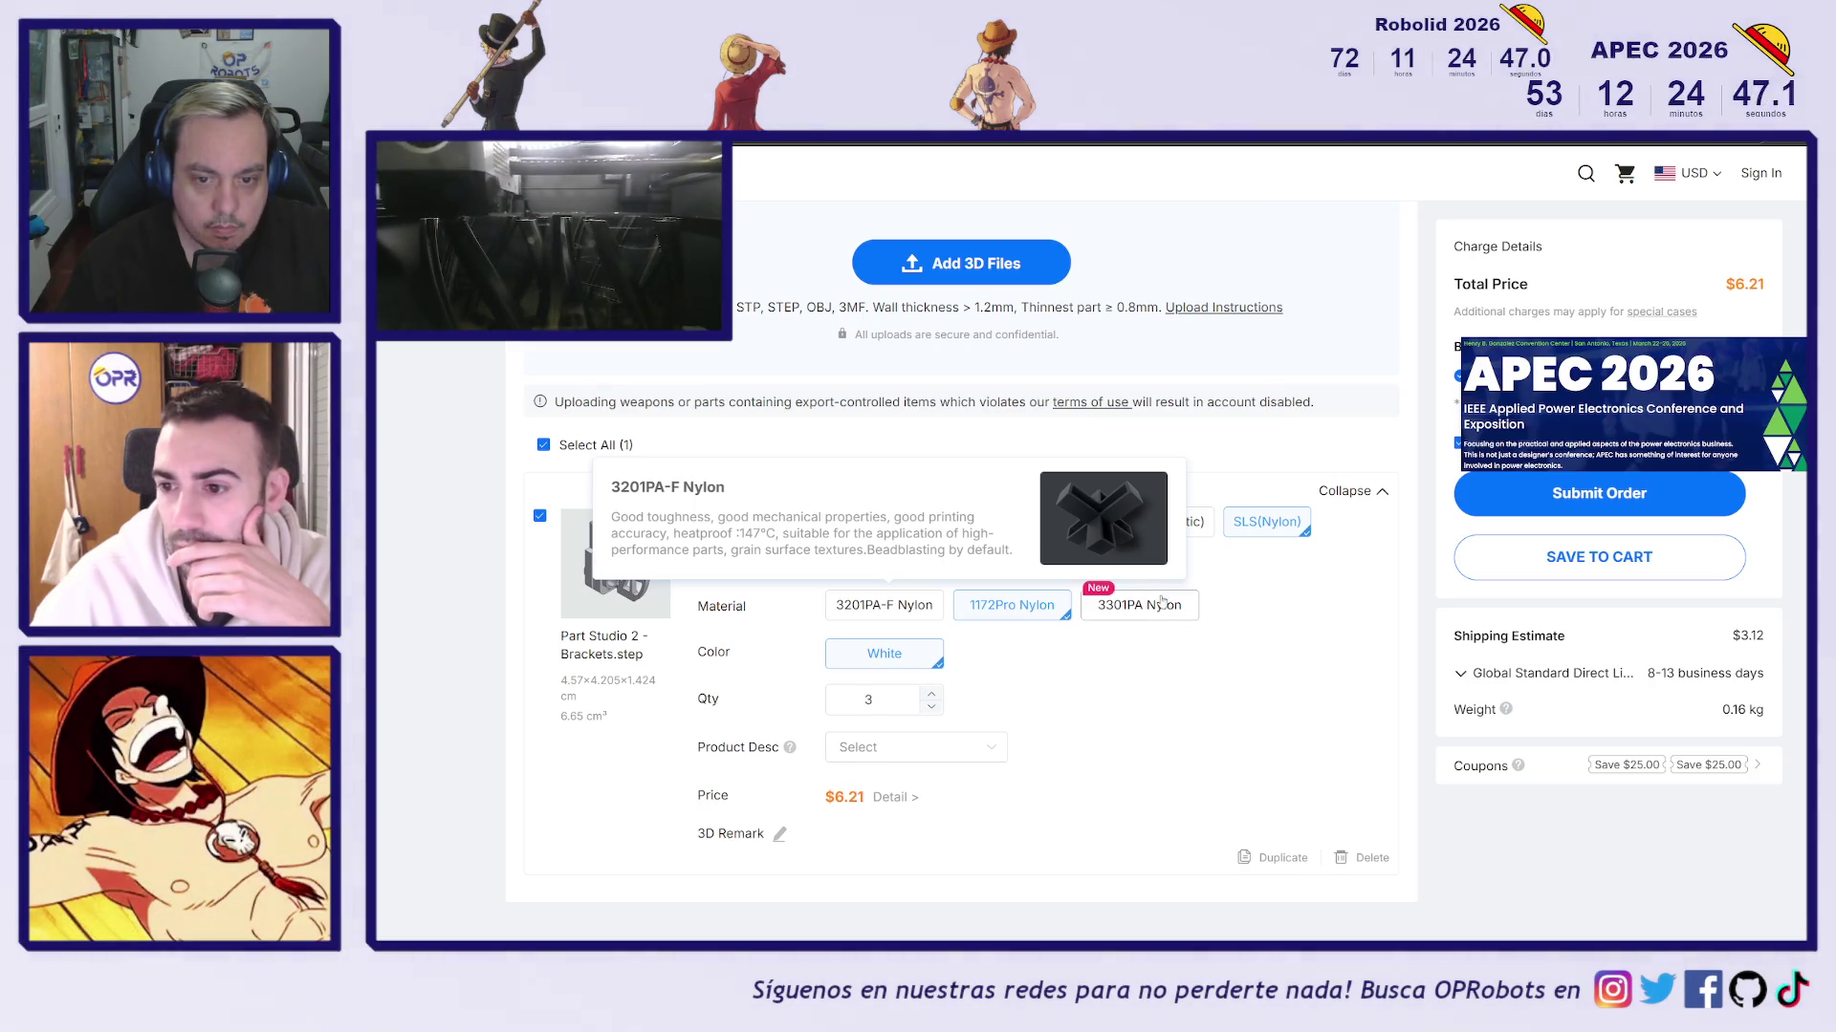
pyautogui.moveTo(1164, 608)
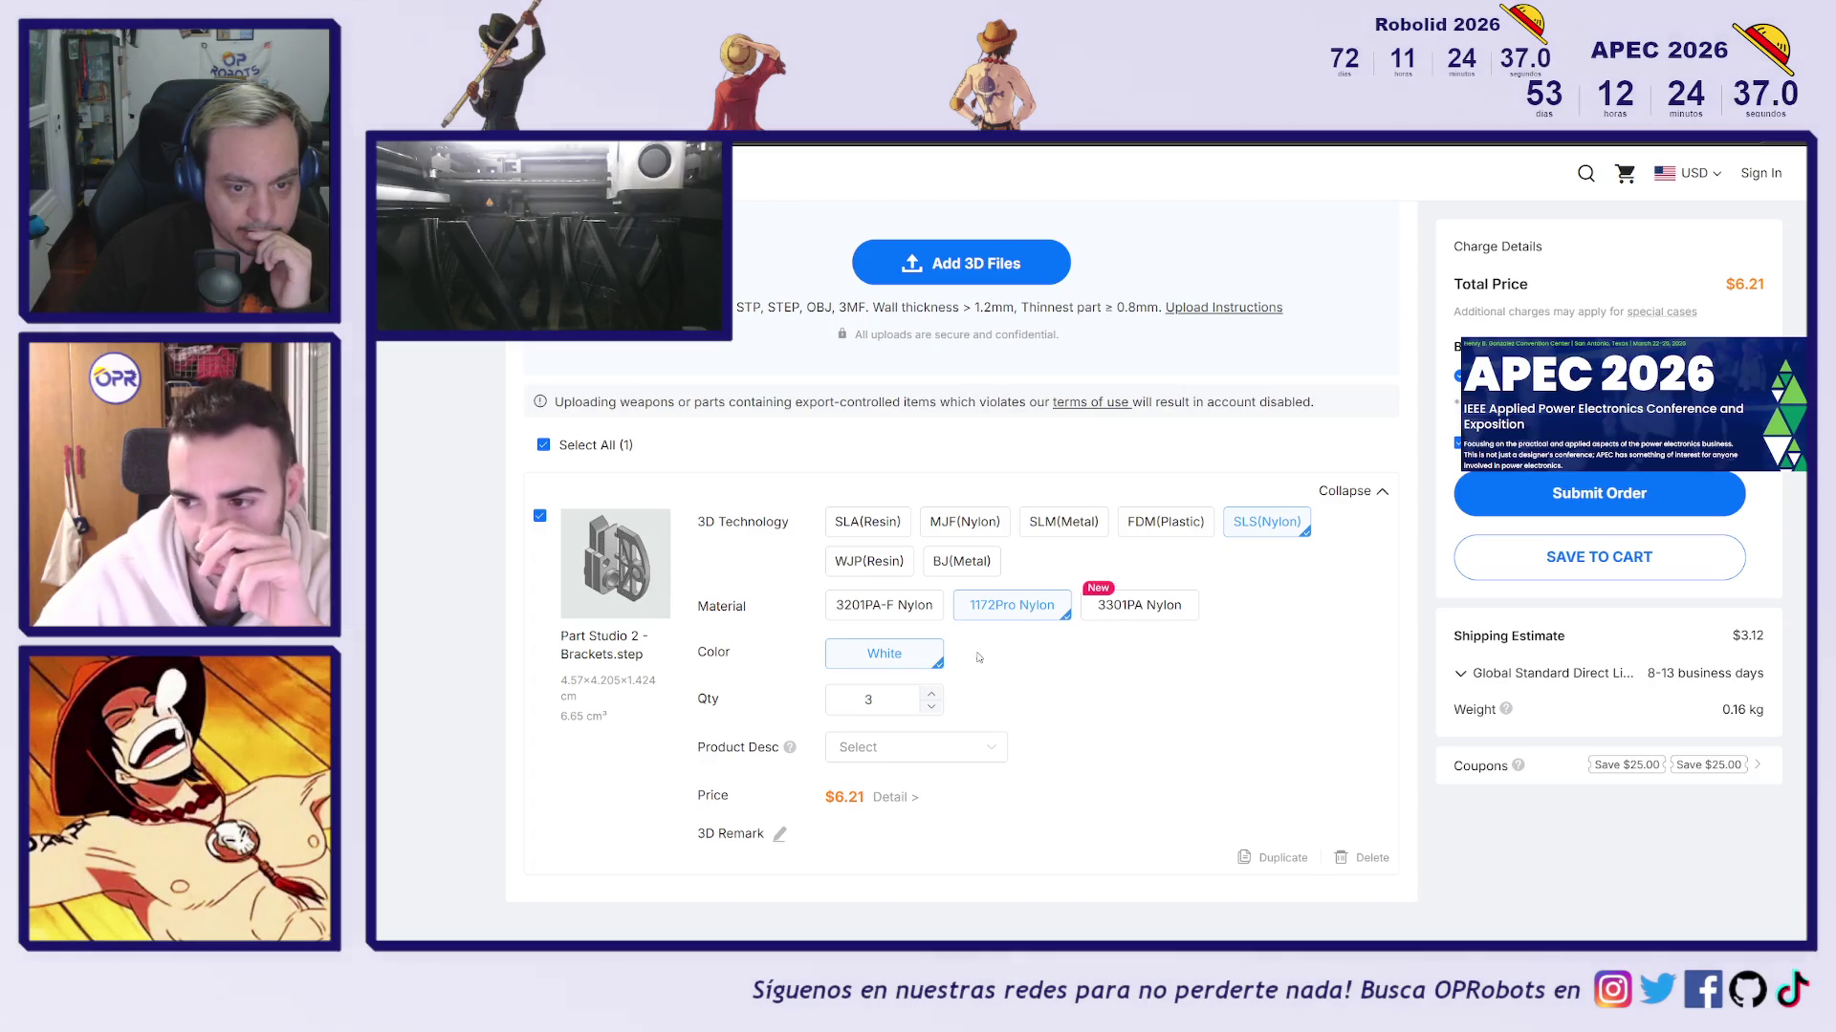
pyautogui.moveTo(922, 610)
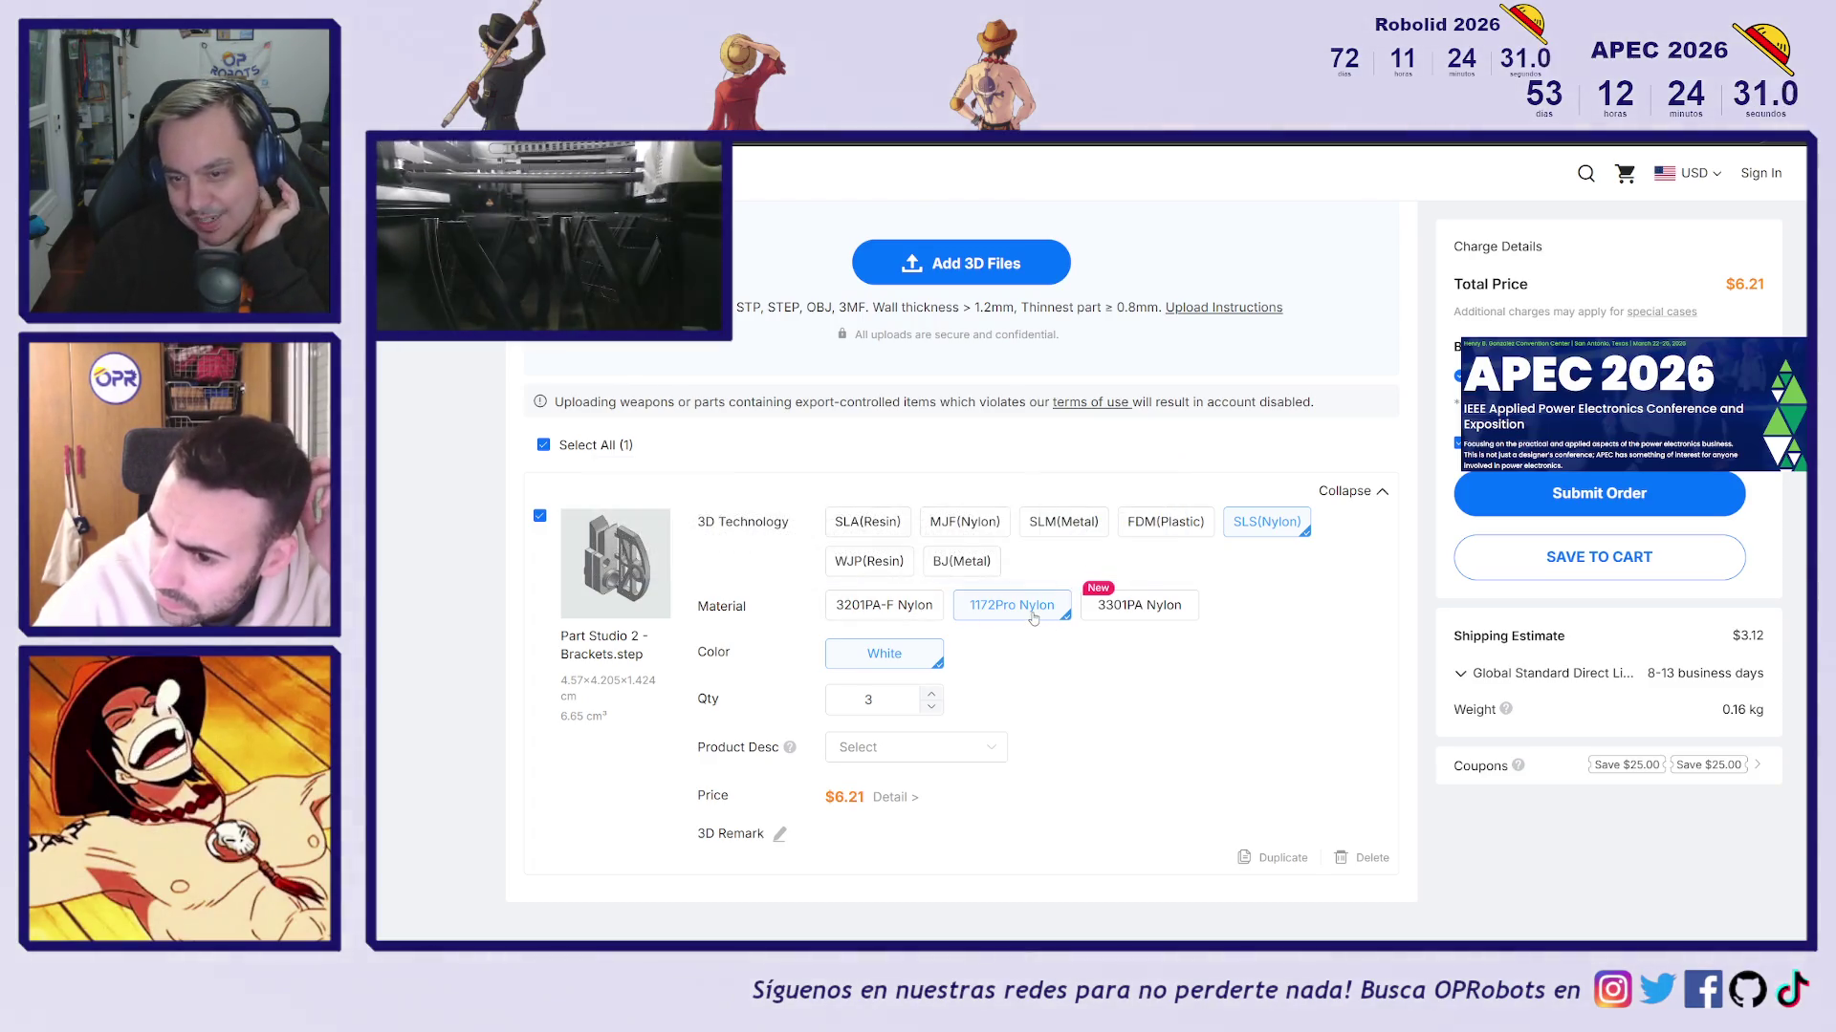
pyautogui.click(1189, 612)
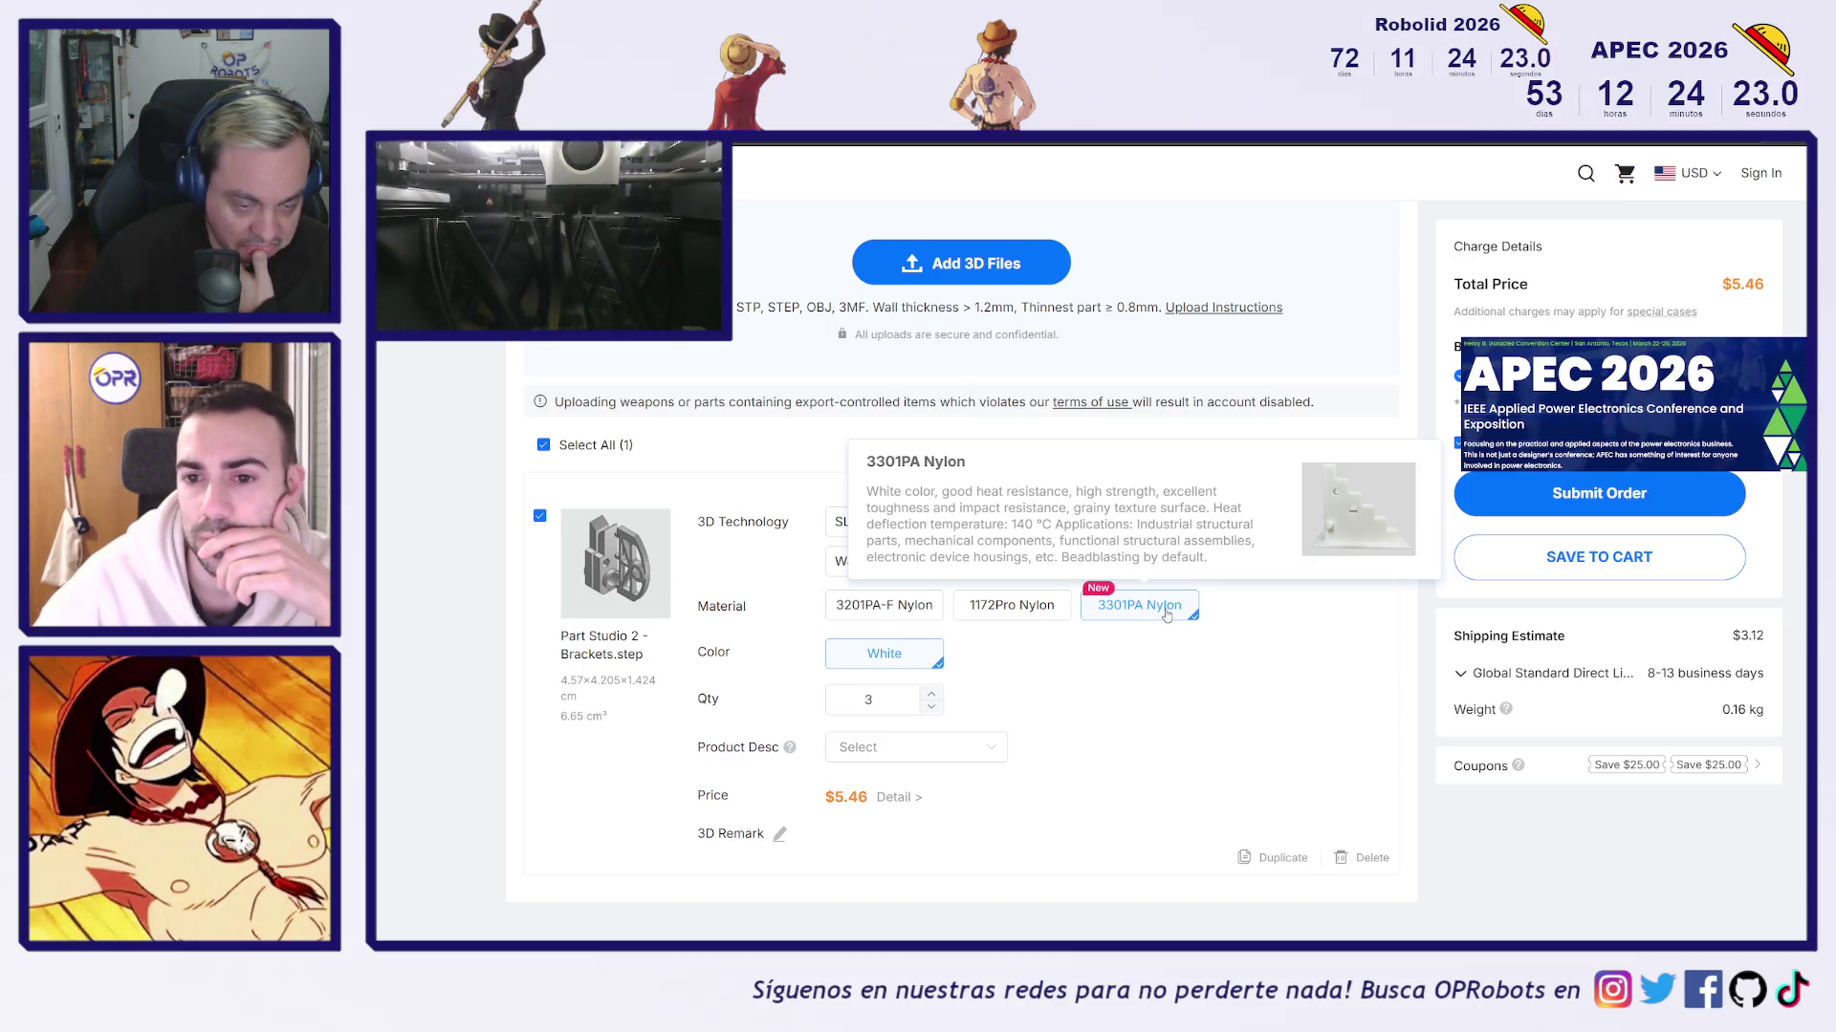
pyautogui.click(864, 616)
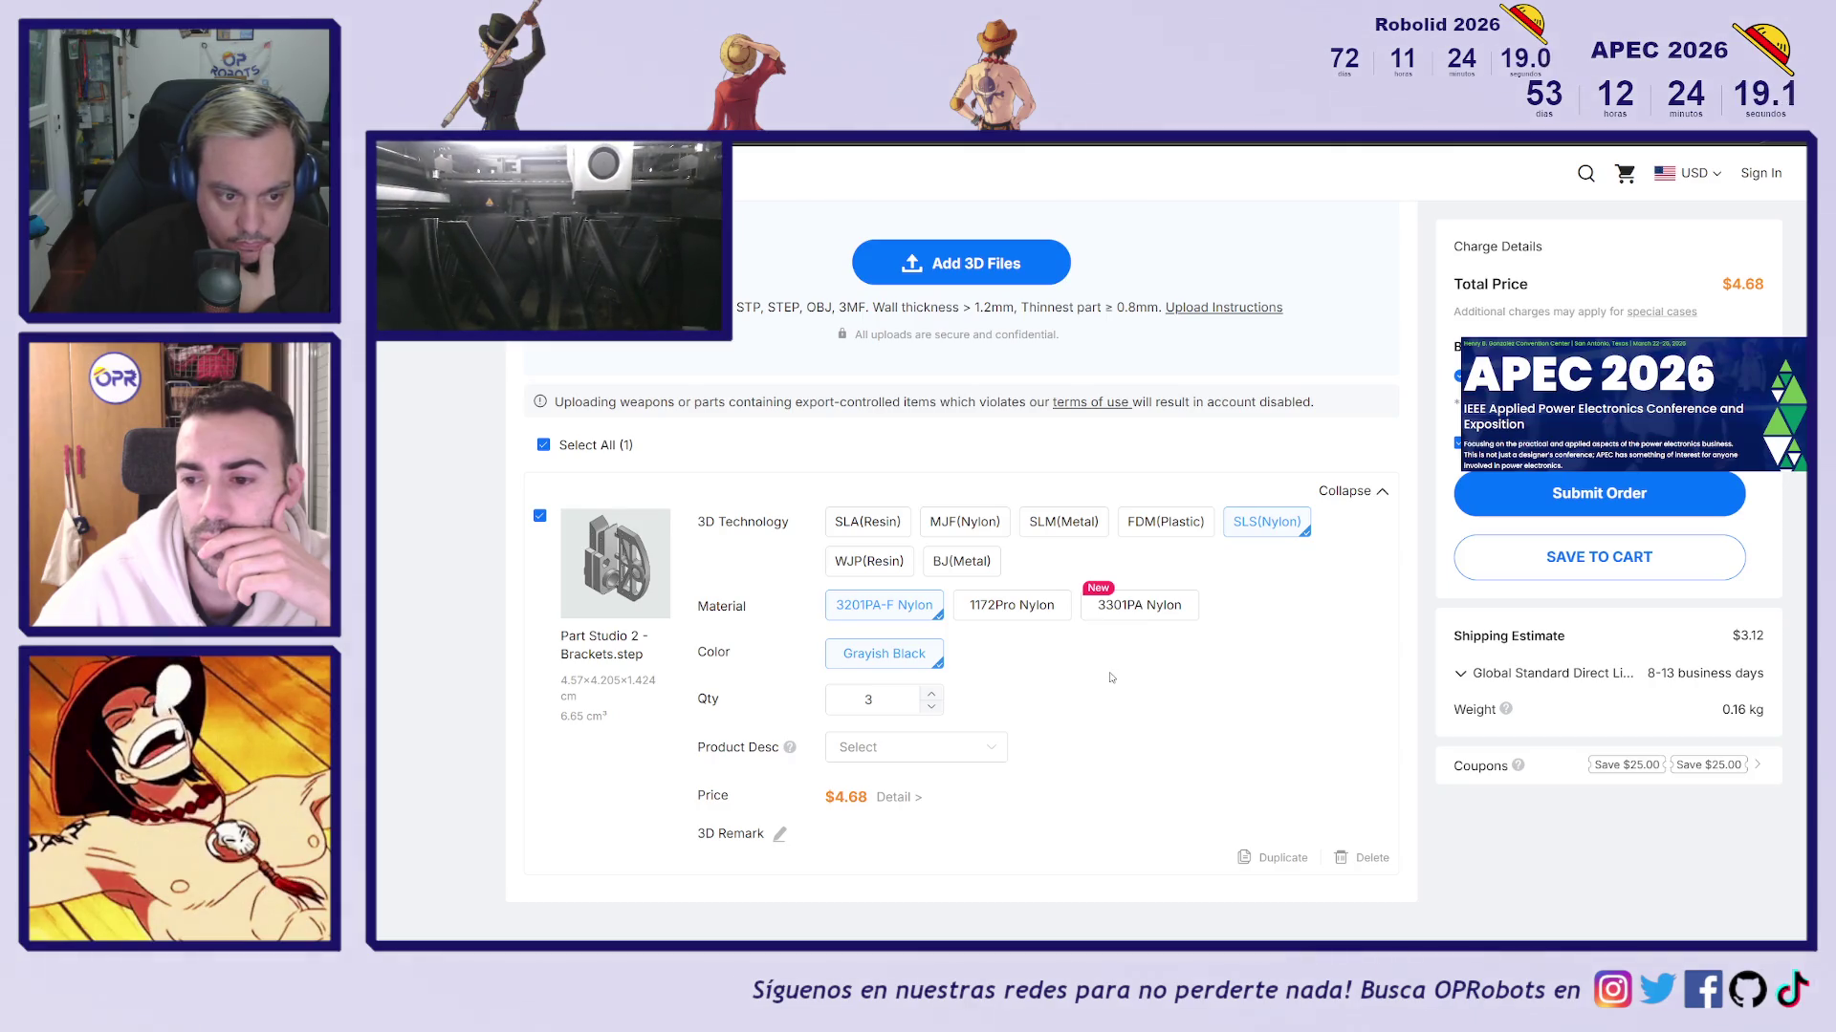
pyautogui.scroll(-2, 1052, 674)
pyautogui.scroll(2, 1099, 660)
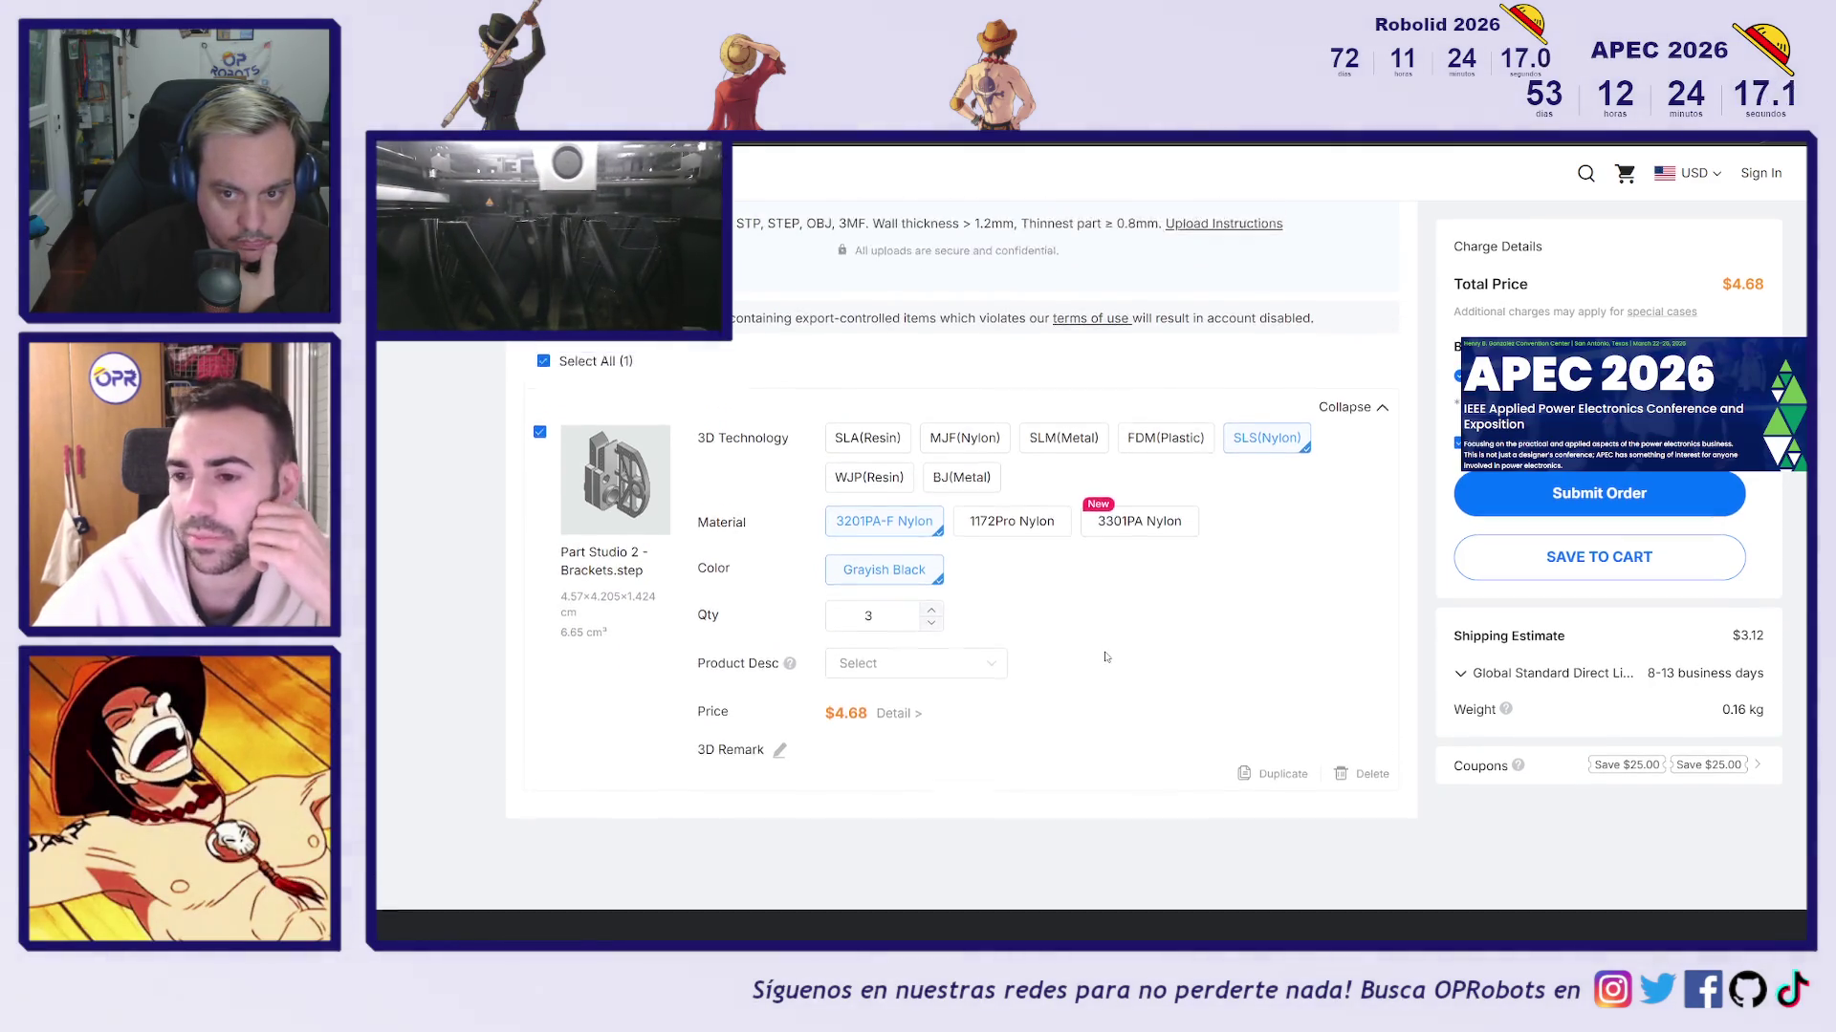
pyautogui.scroll(2, 980, 401)
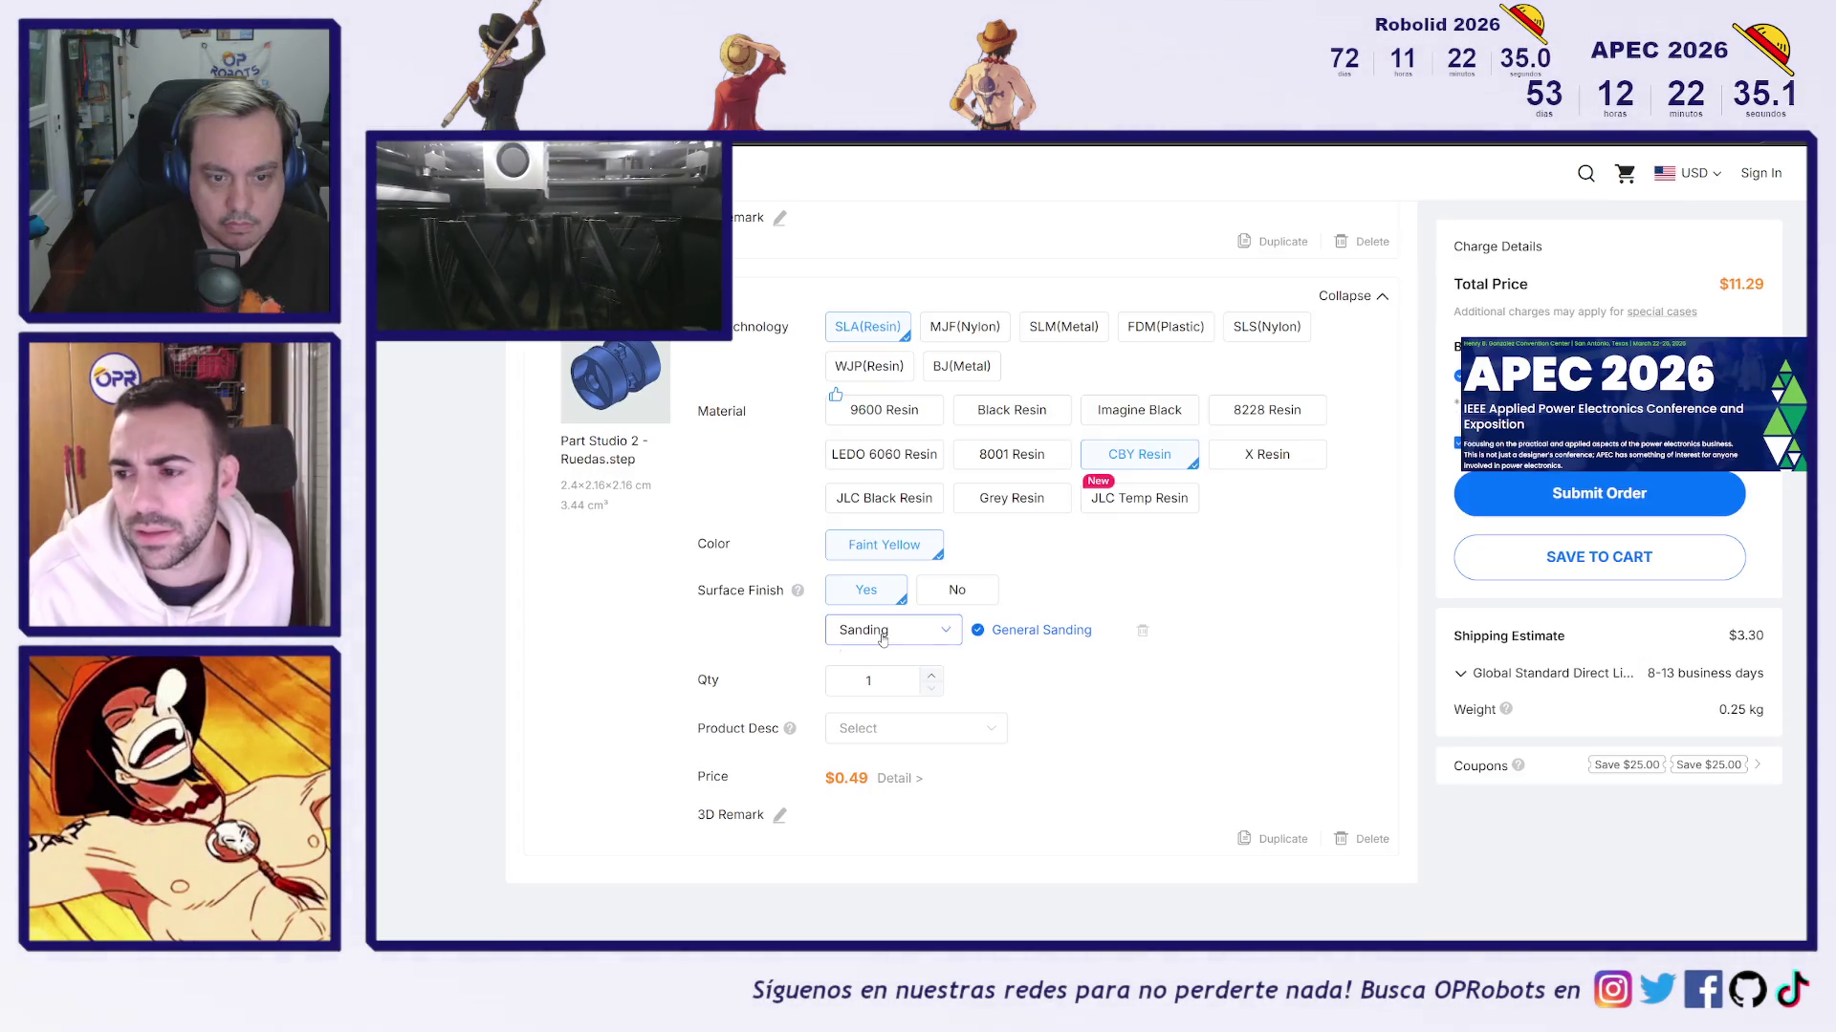
# Try LEDO 6060 Resin with Sky Blue Spray Painting, then set the Ruedas wheel to X Resin at $0.31
pyautogui.click(891, 455)
pyautogui.click(887, 631)
pyautogui.click(887, 631)
pyautogui.click(887, 631)
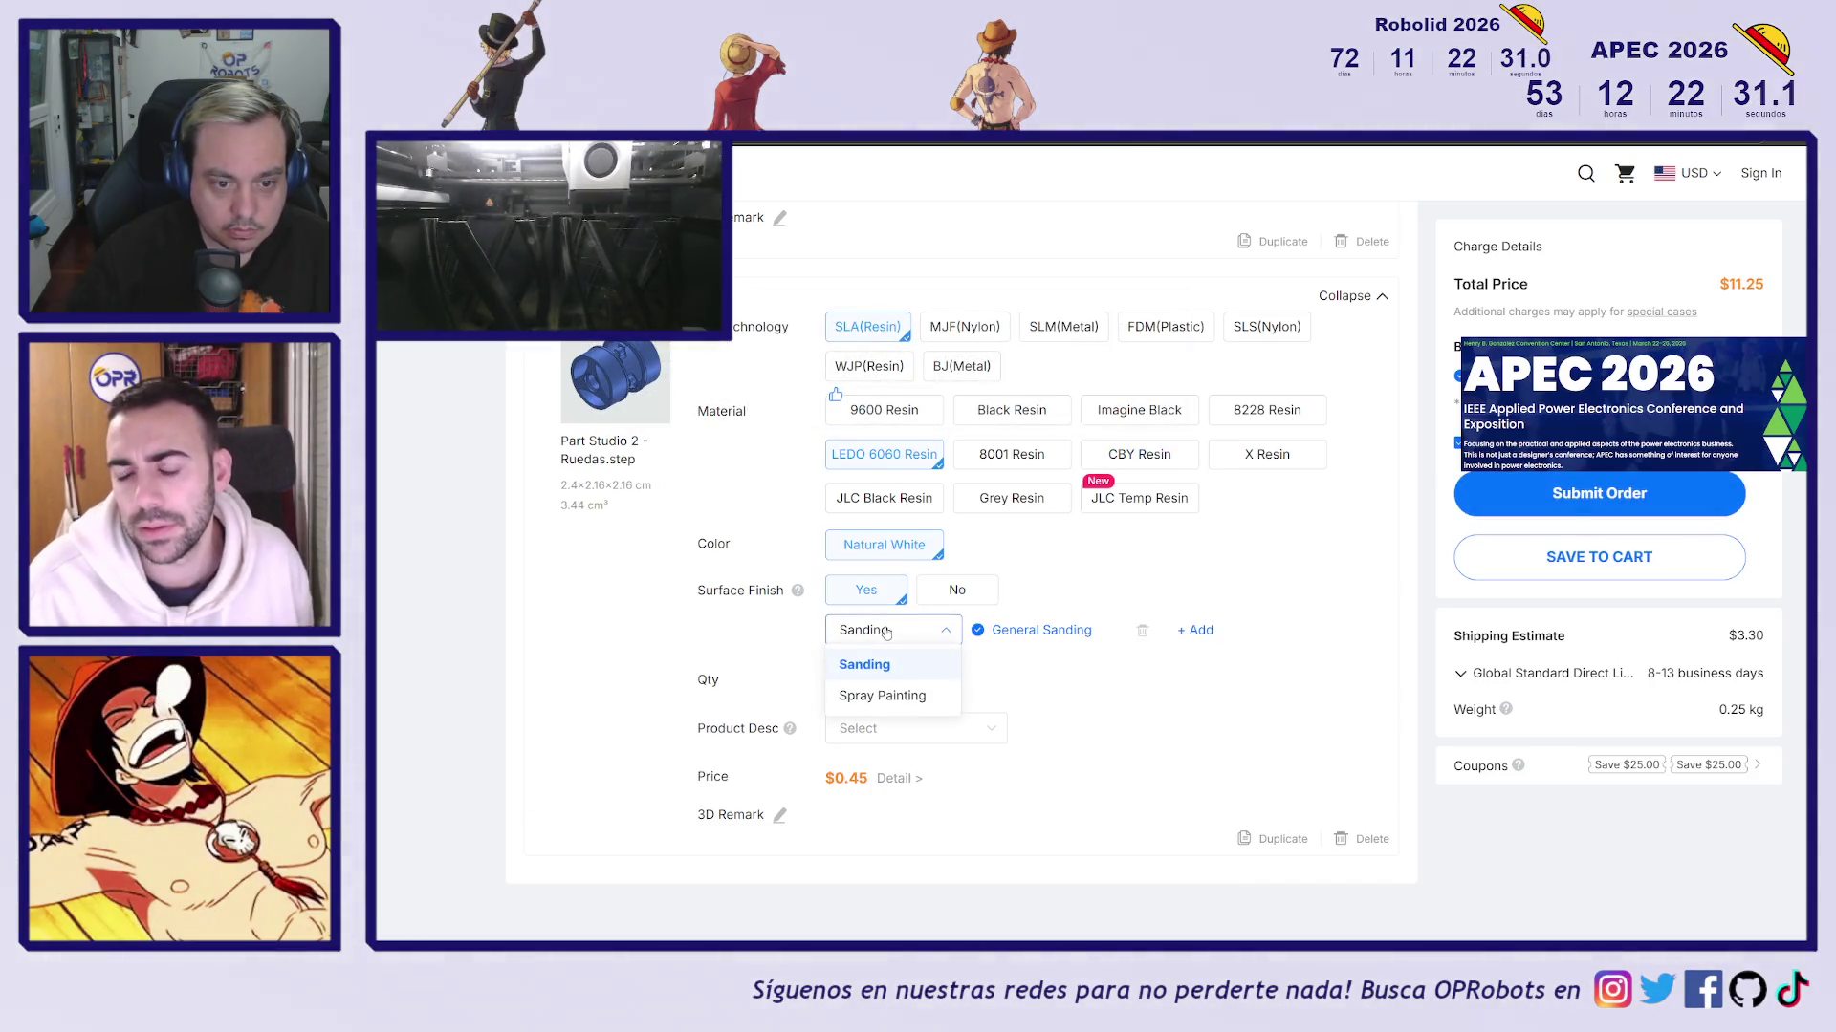
pyautogui.click(881, 696)
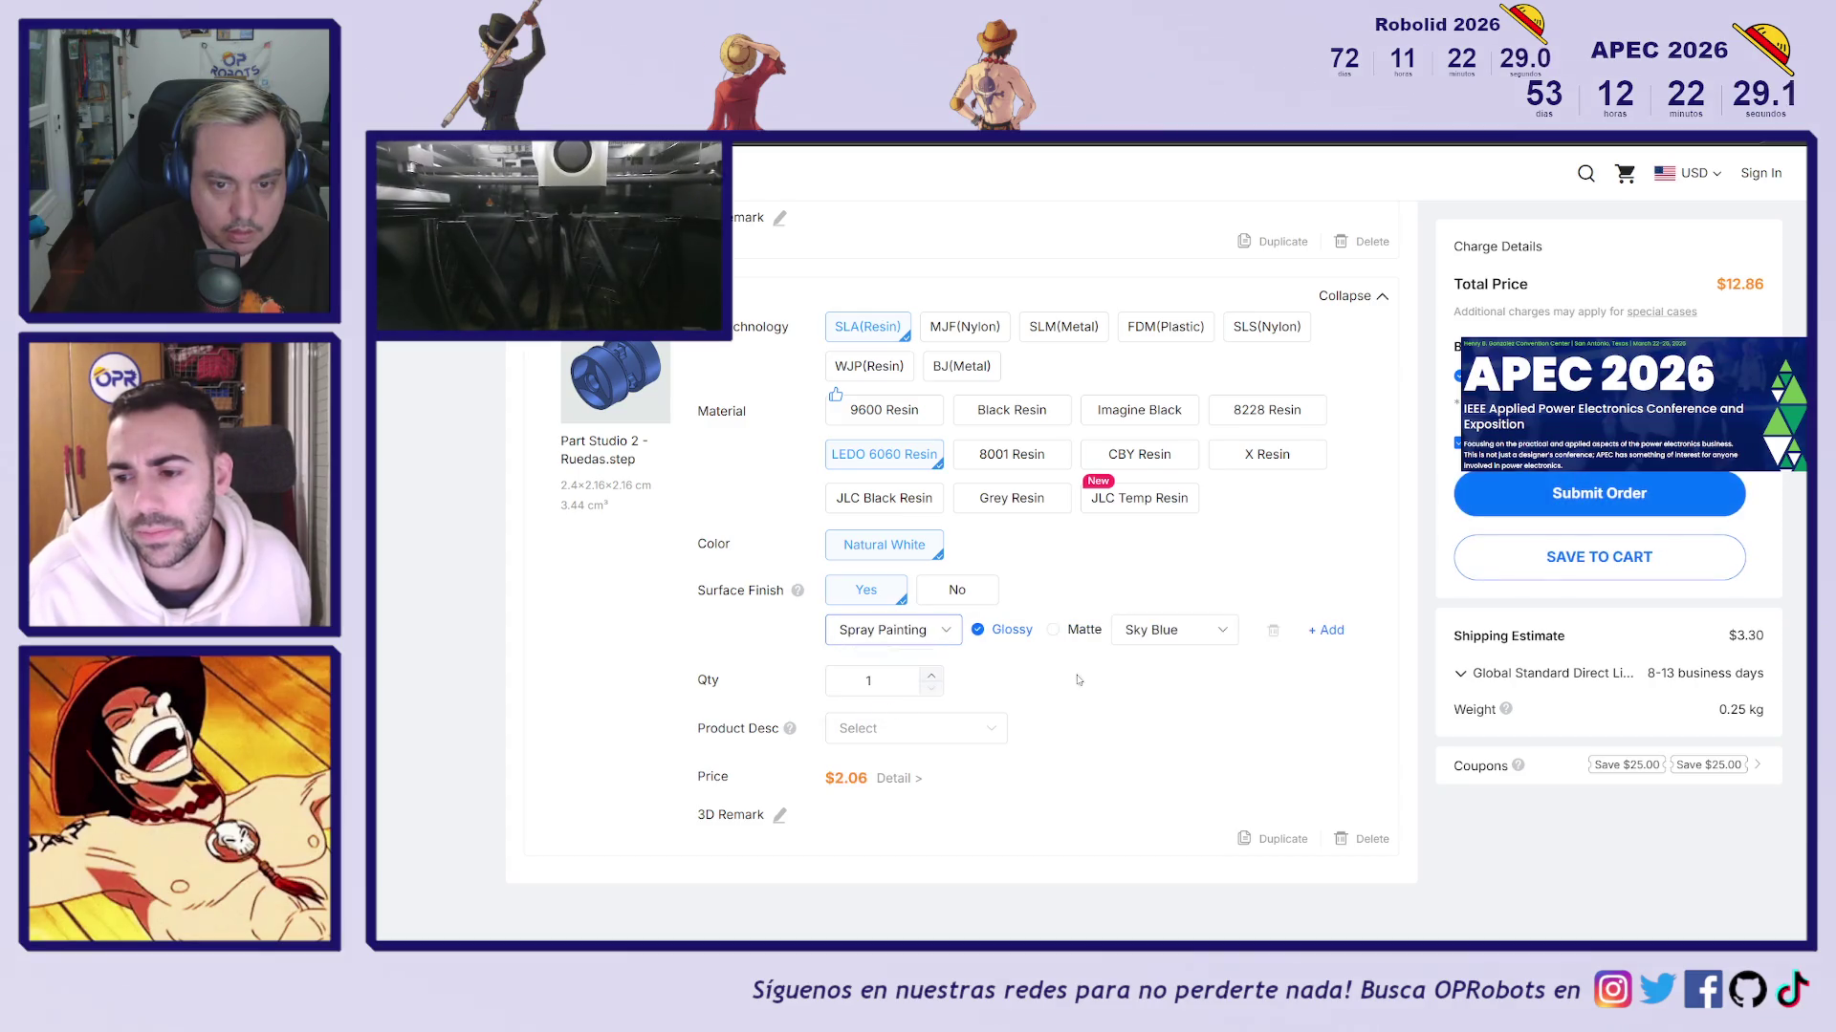
pyautogui.click(1158, 645)
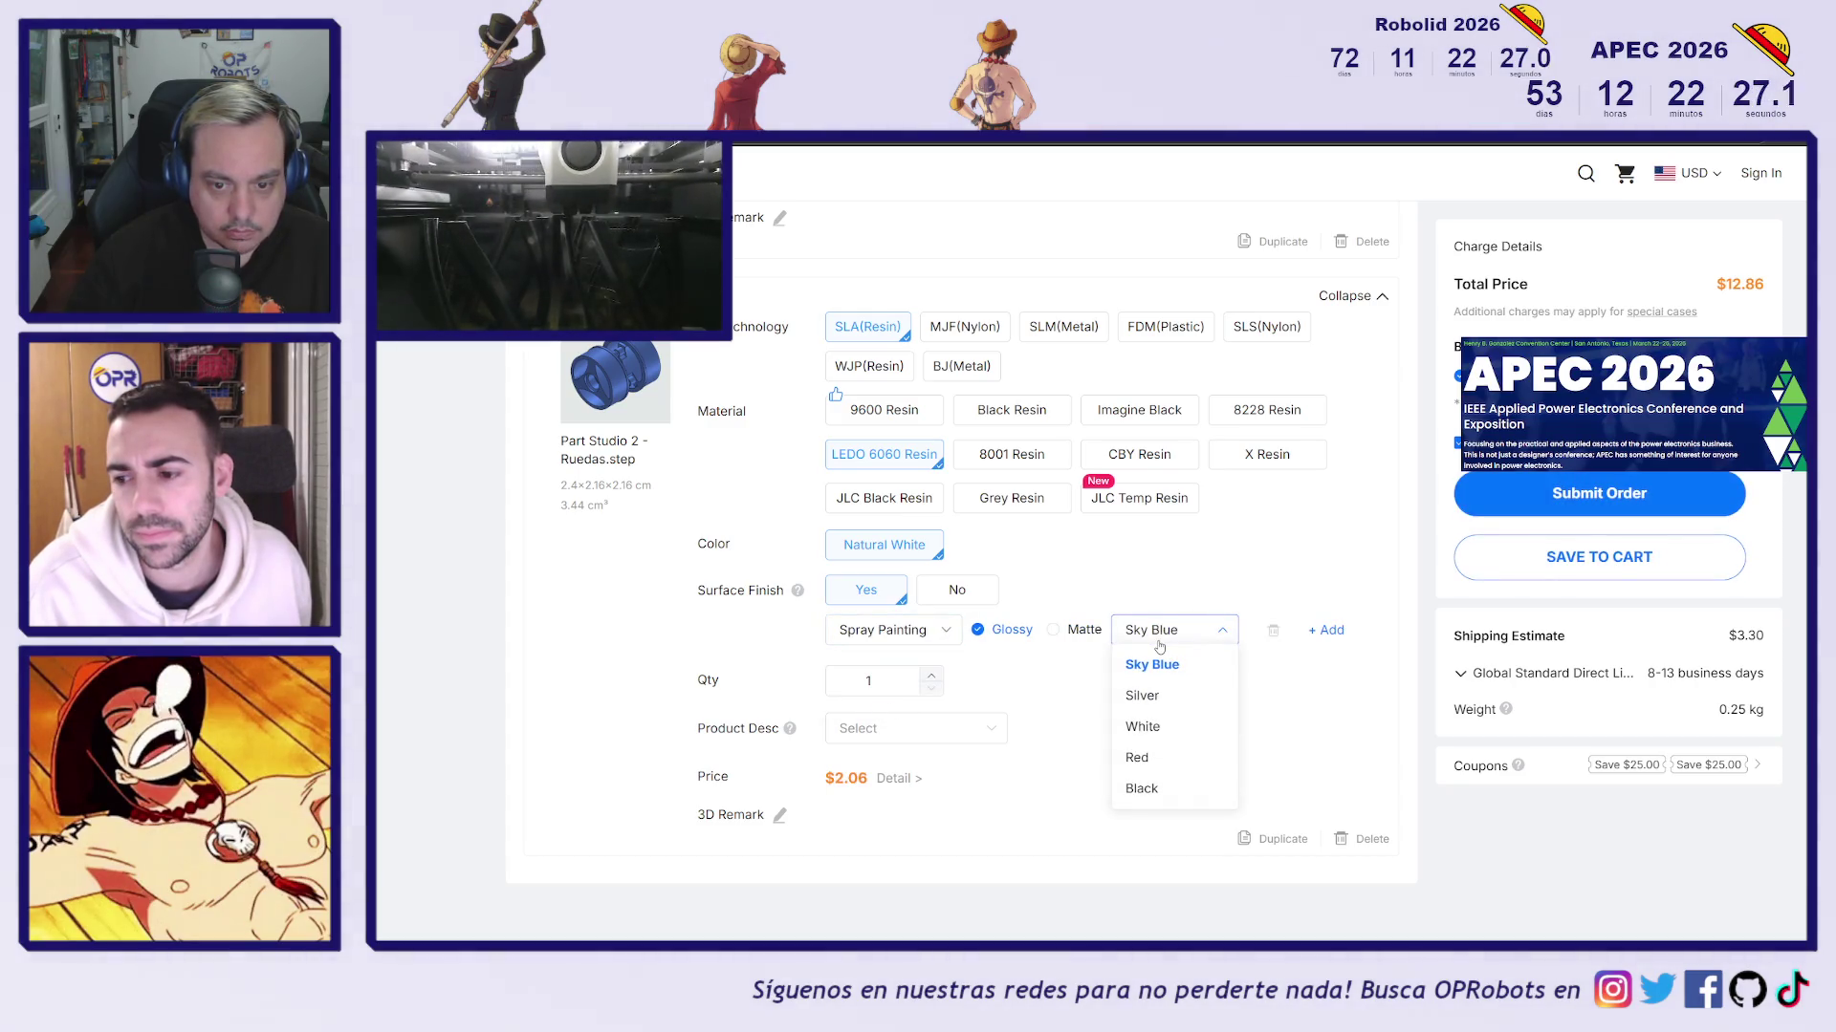
pyautogui.click(1158, 645)
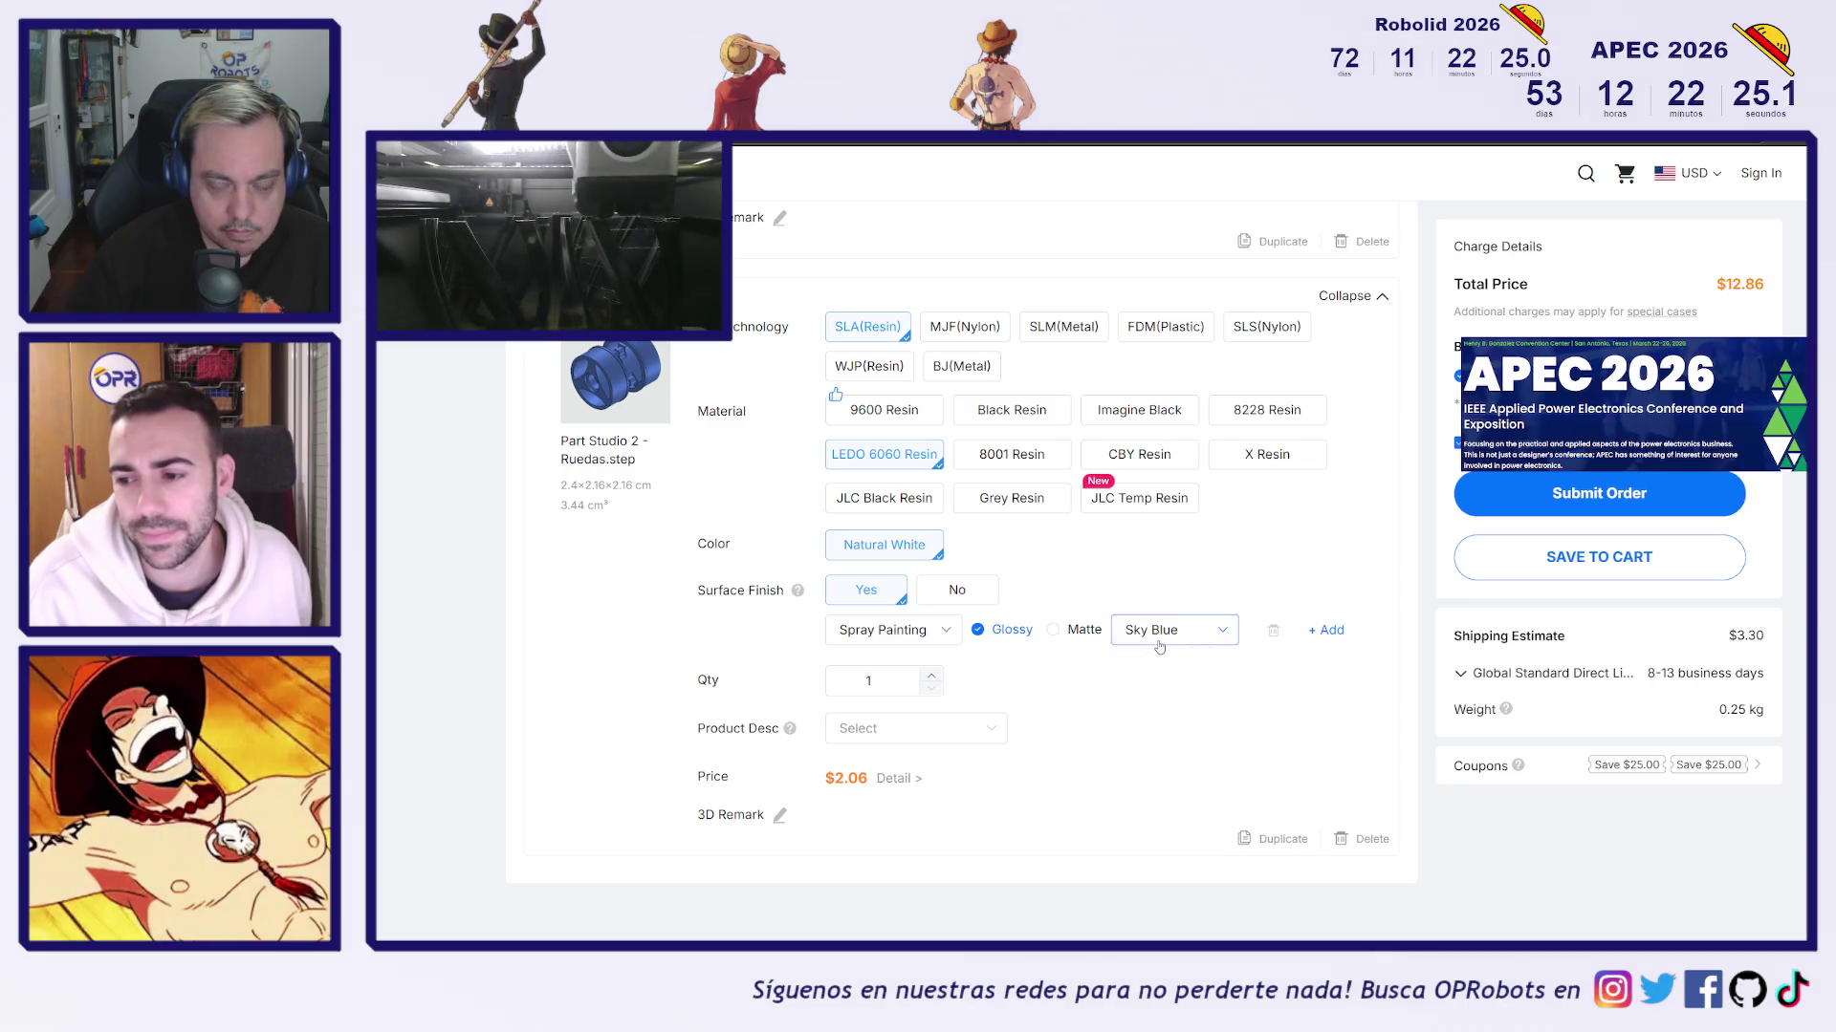
pyautogui.click(1267, 455)
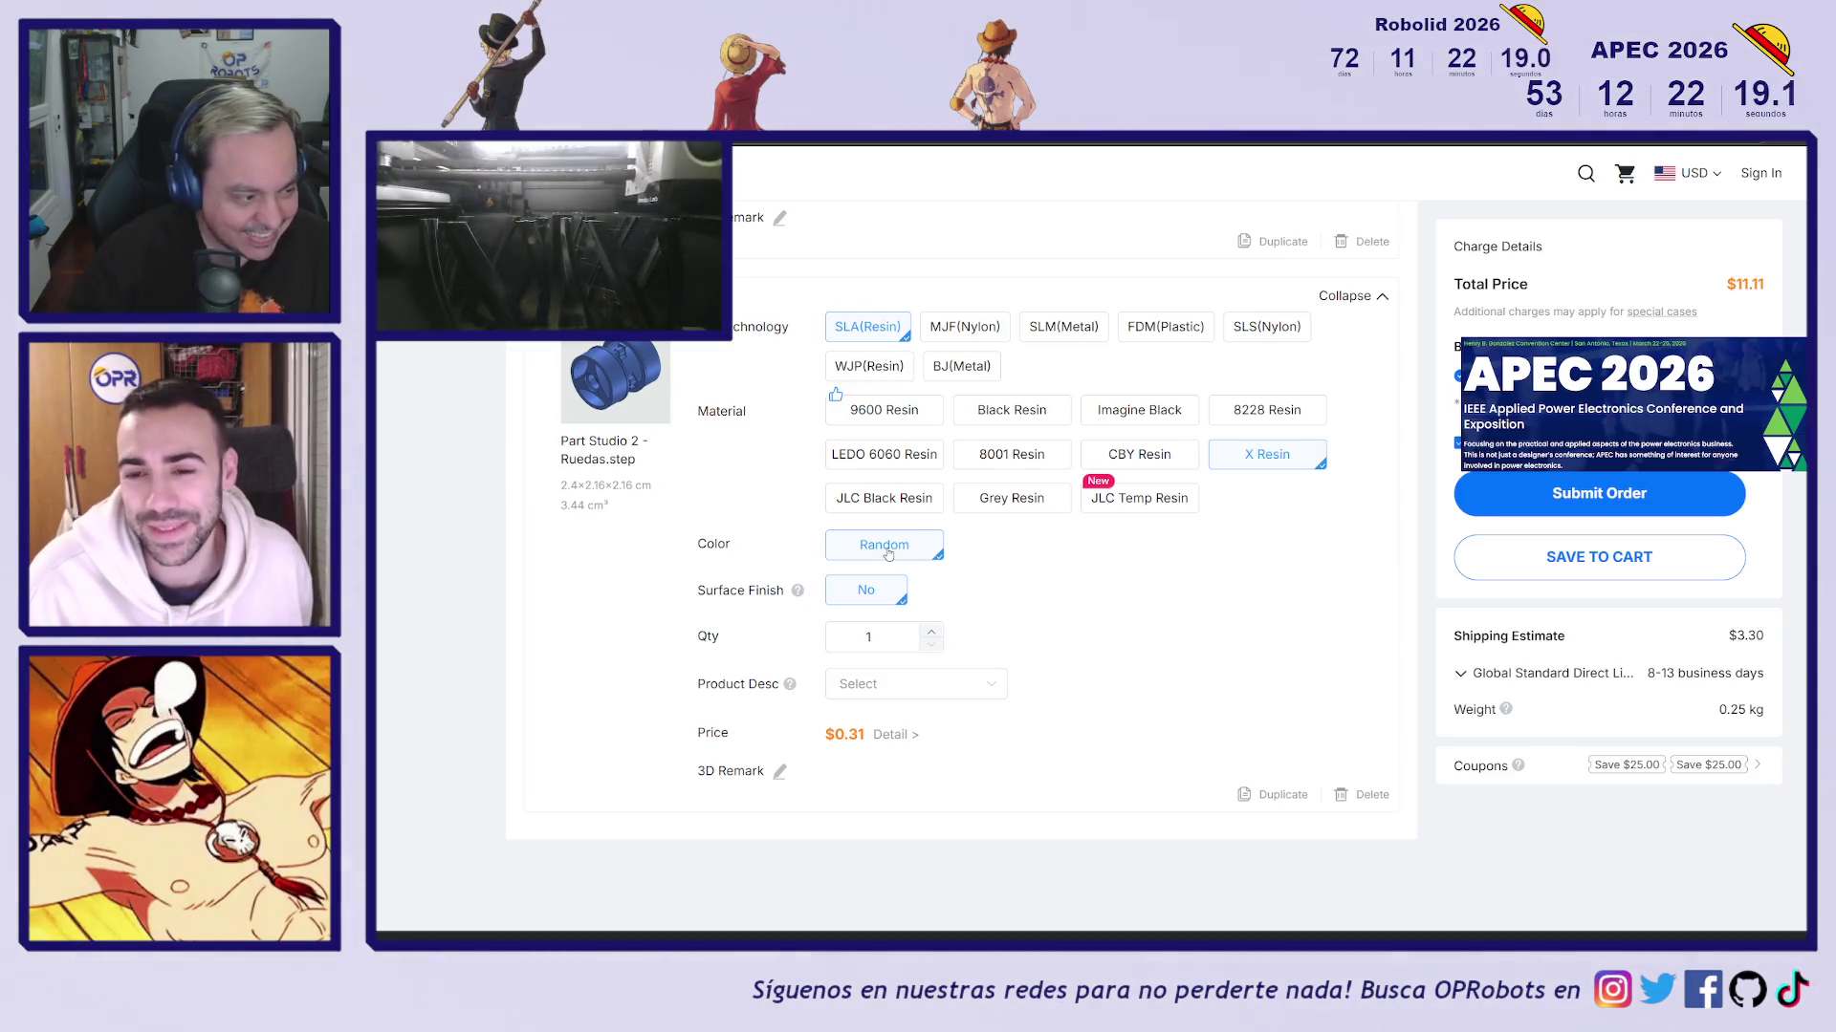
pyautogui.scroll(1, 1138, 615)
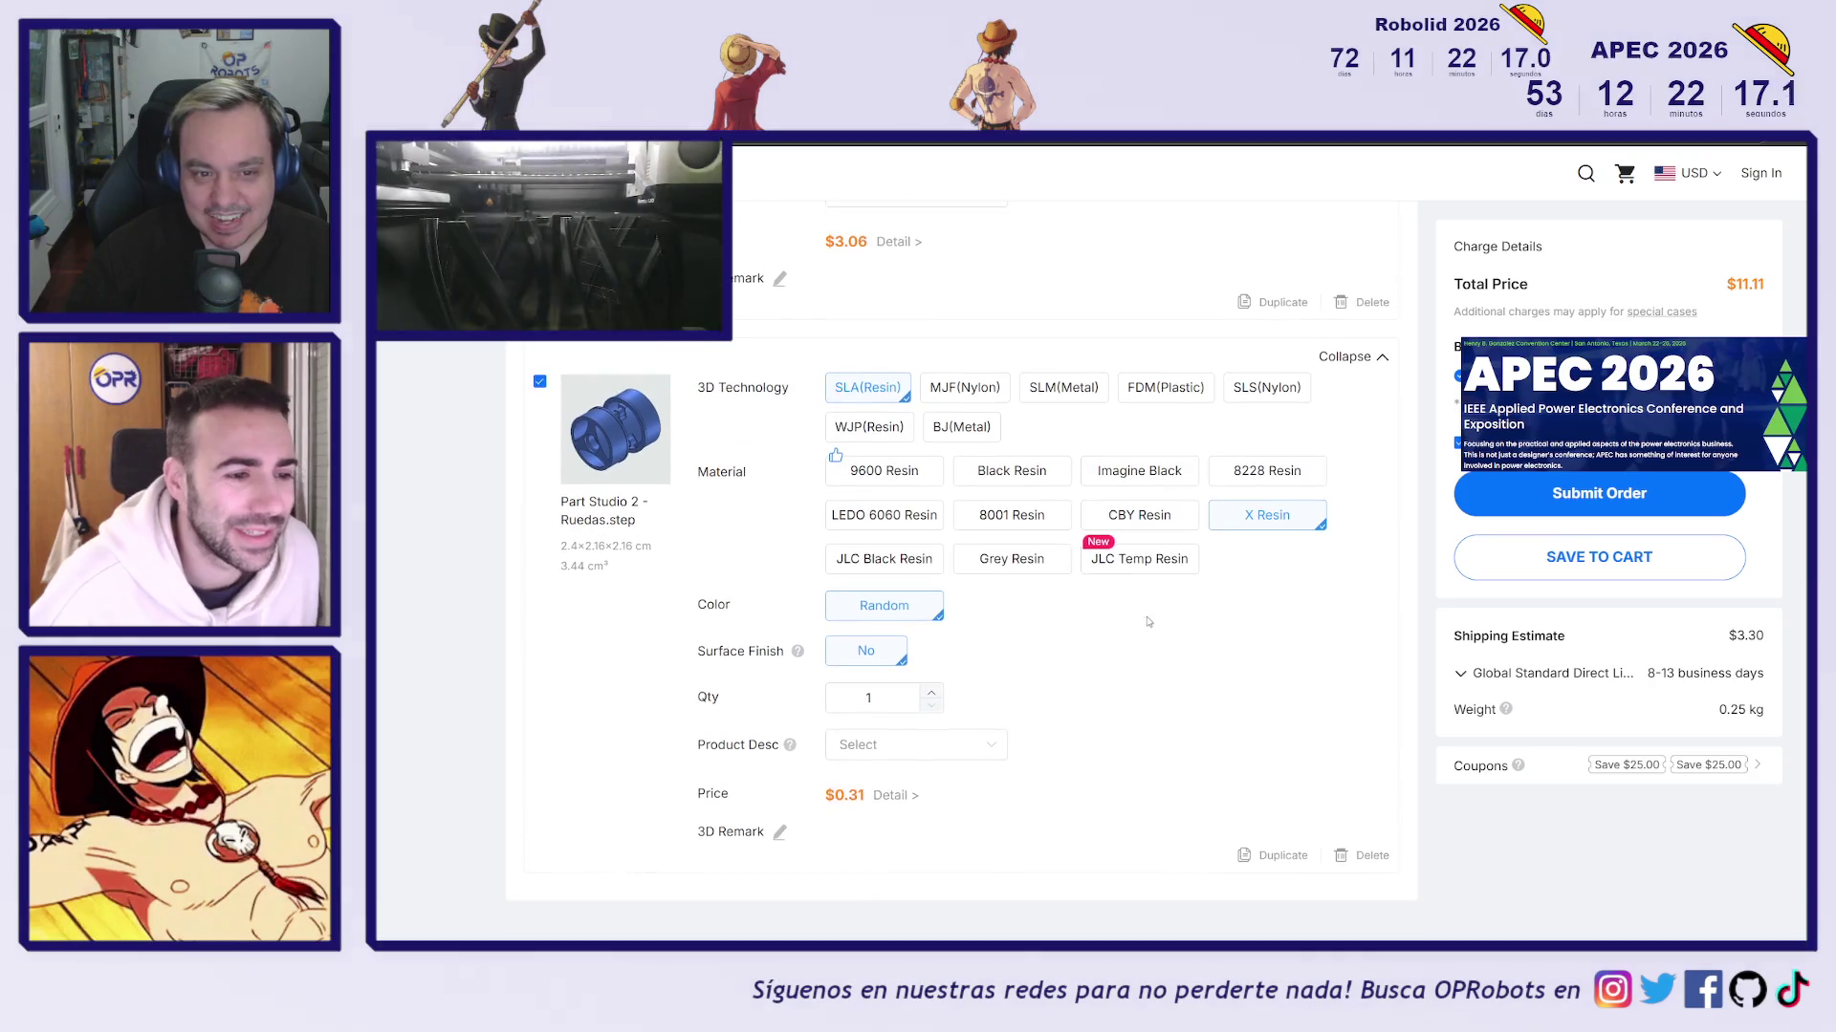
# Try CBY, 8001 and LEDO 6060 Resin for the wheel, checking the Spray Painting finish
pyautogui.click(1153, 516)
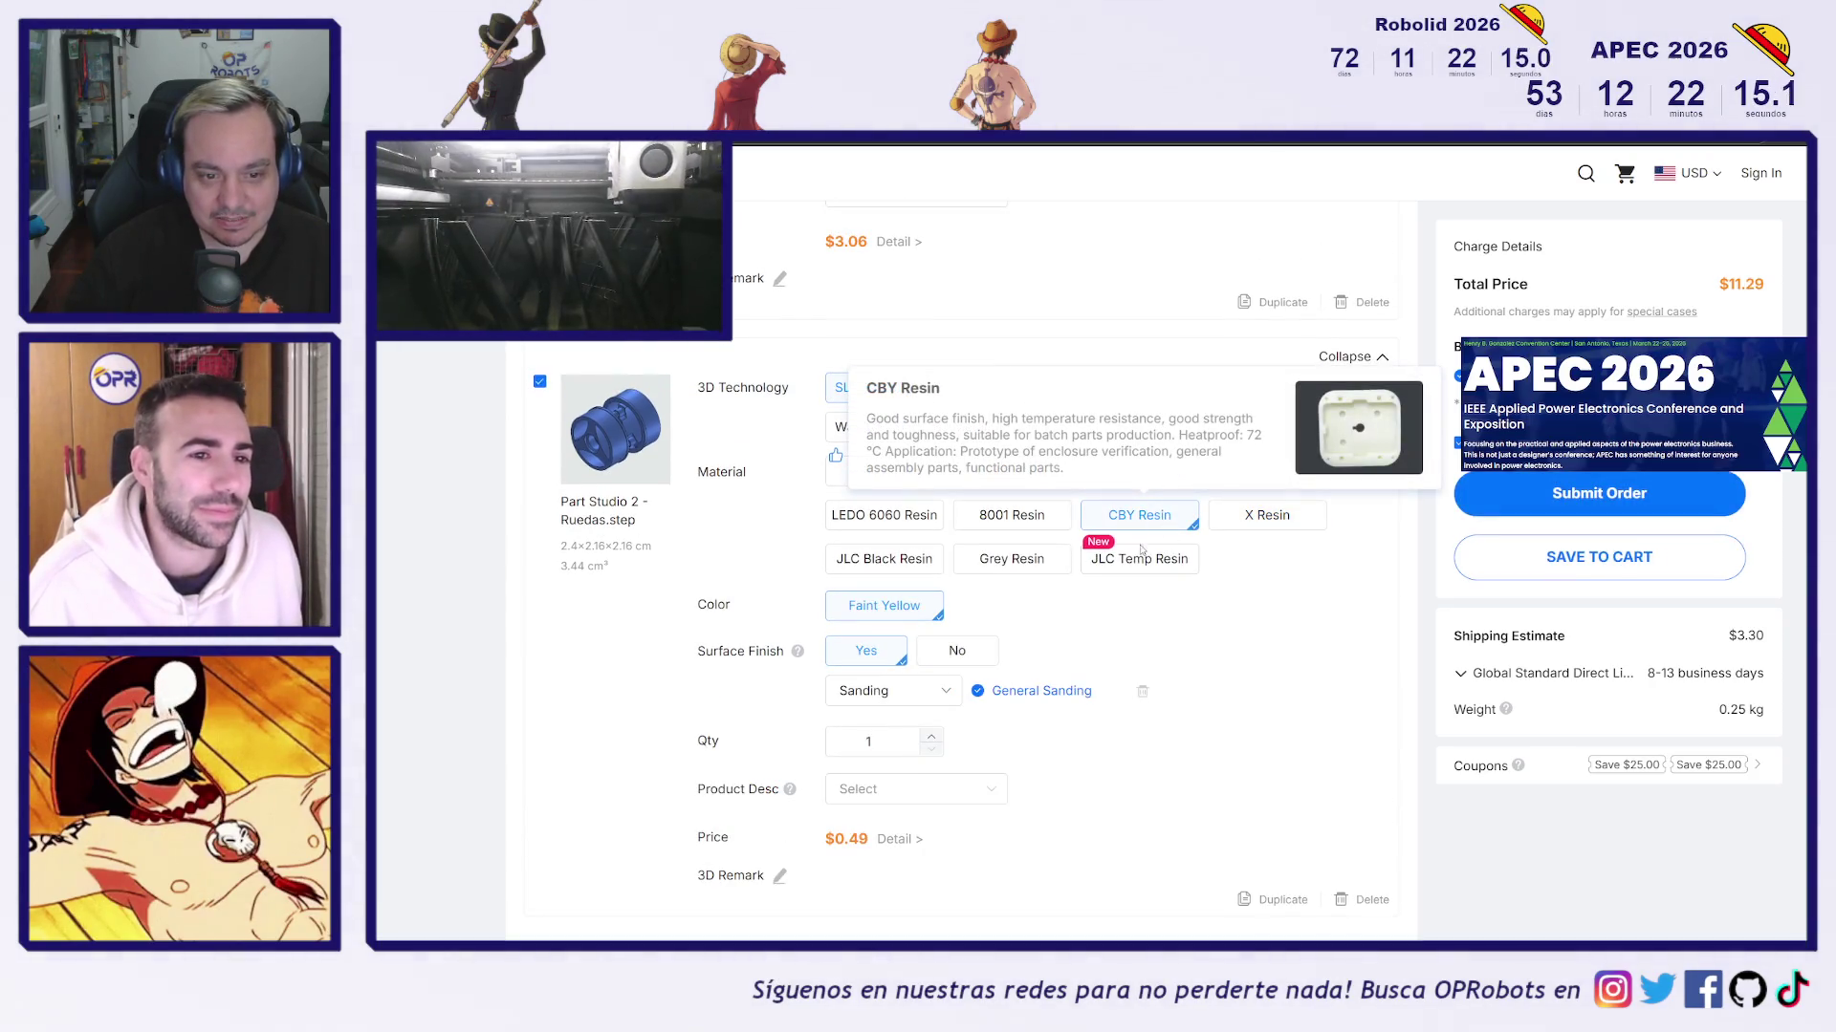
pyautogui.click(1011, 514)
pyautogui.click(908, 692)
pyautogui.click(889, 521)
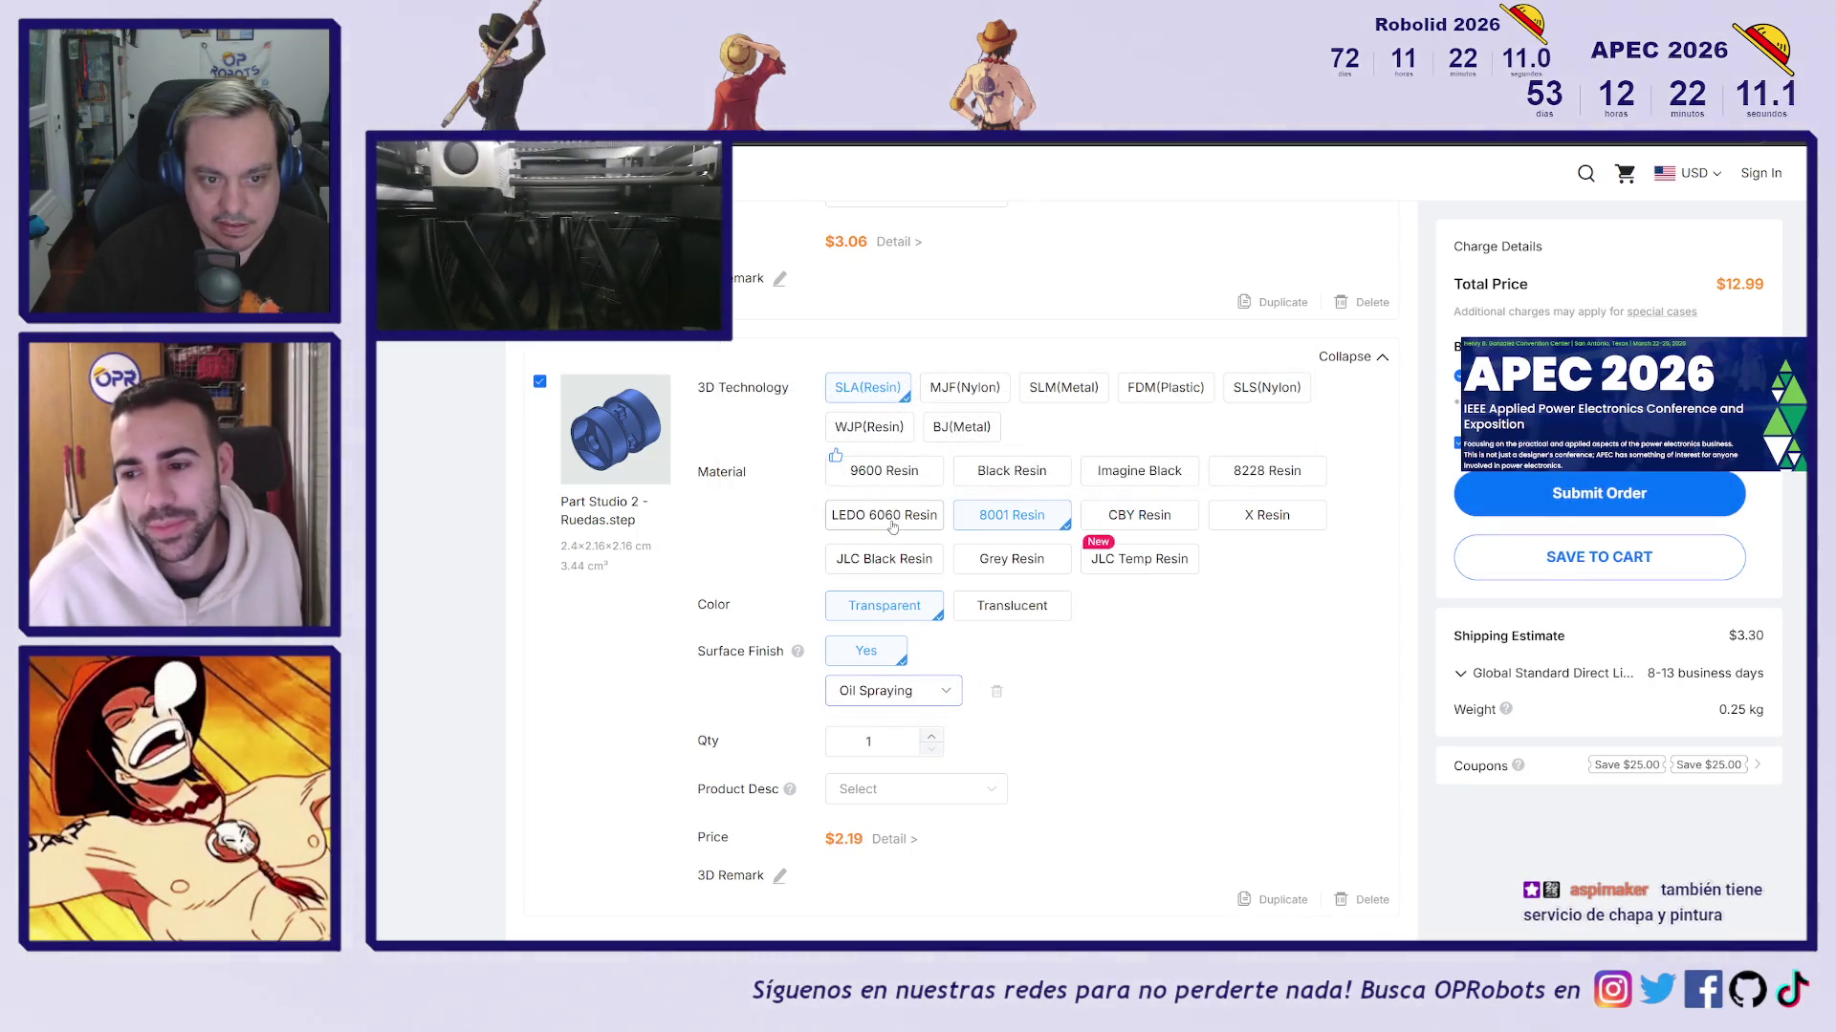
pyautogui.scroll(1, 1109, 660)
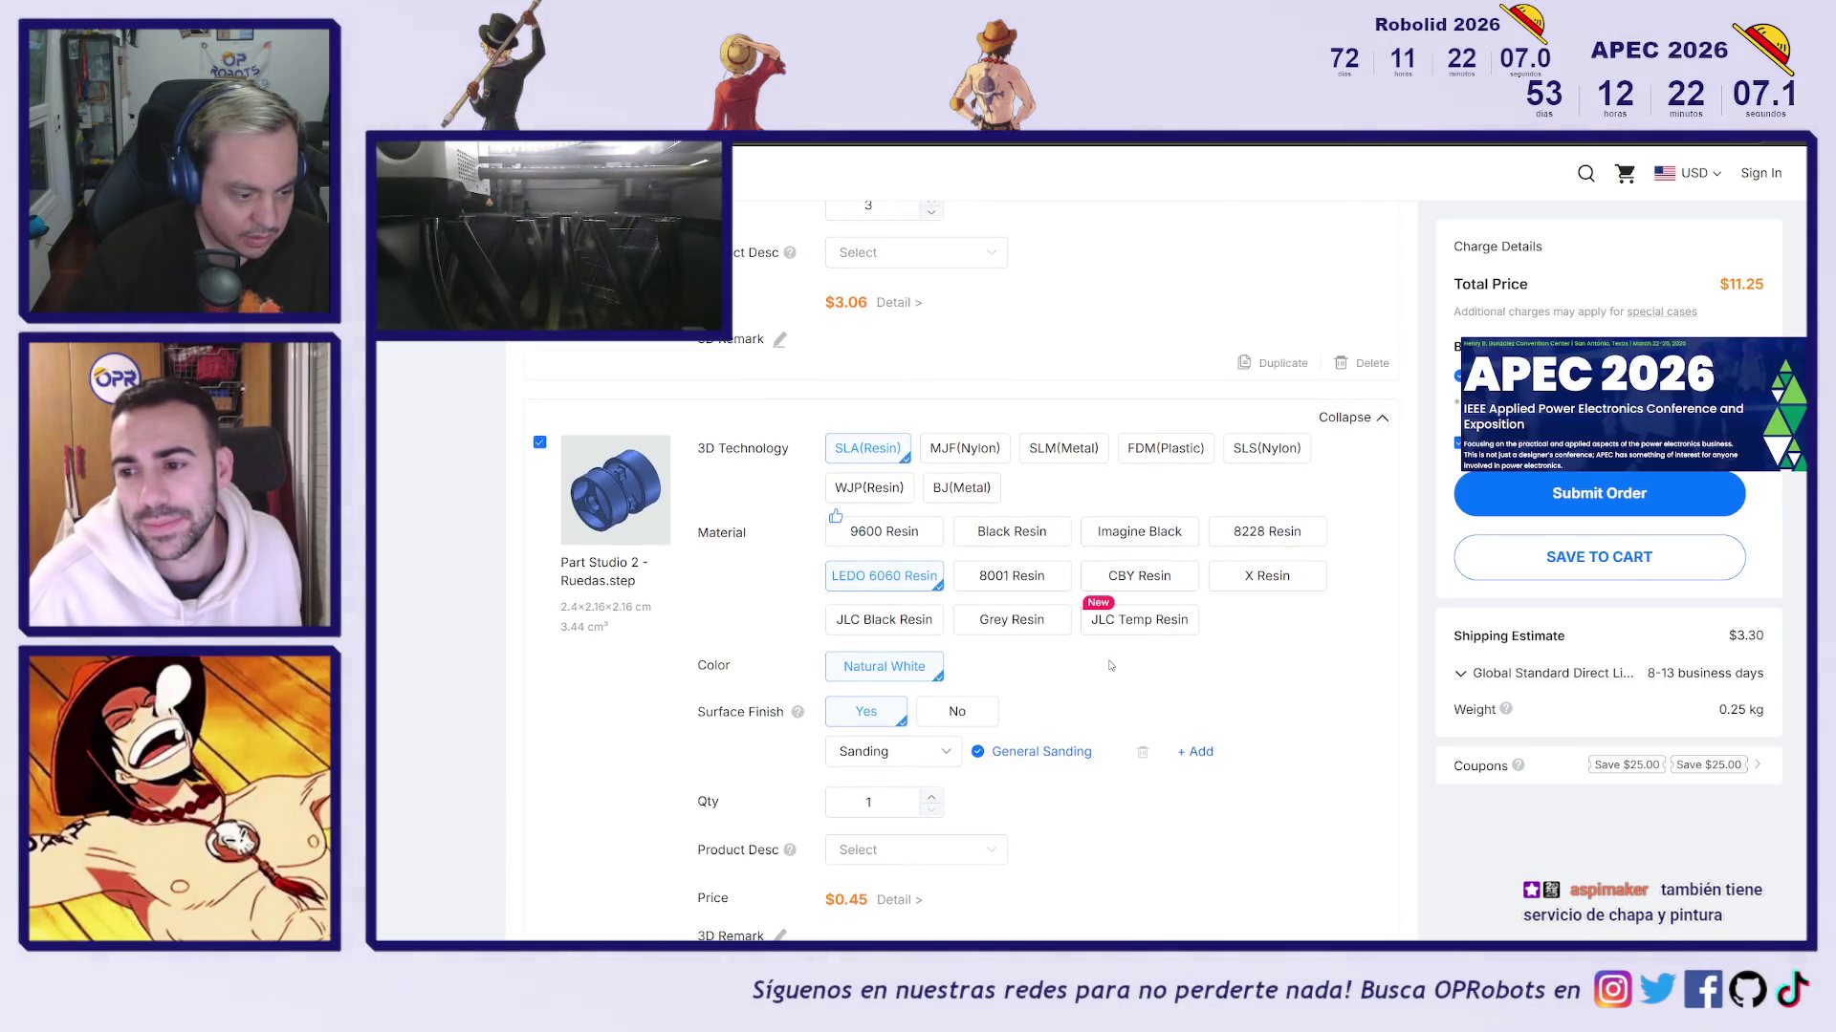
pyautogui.click(904, 752)
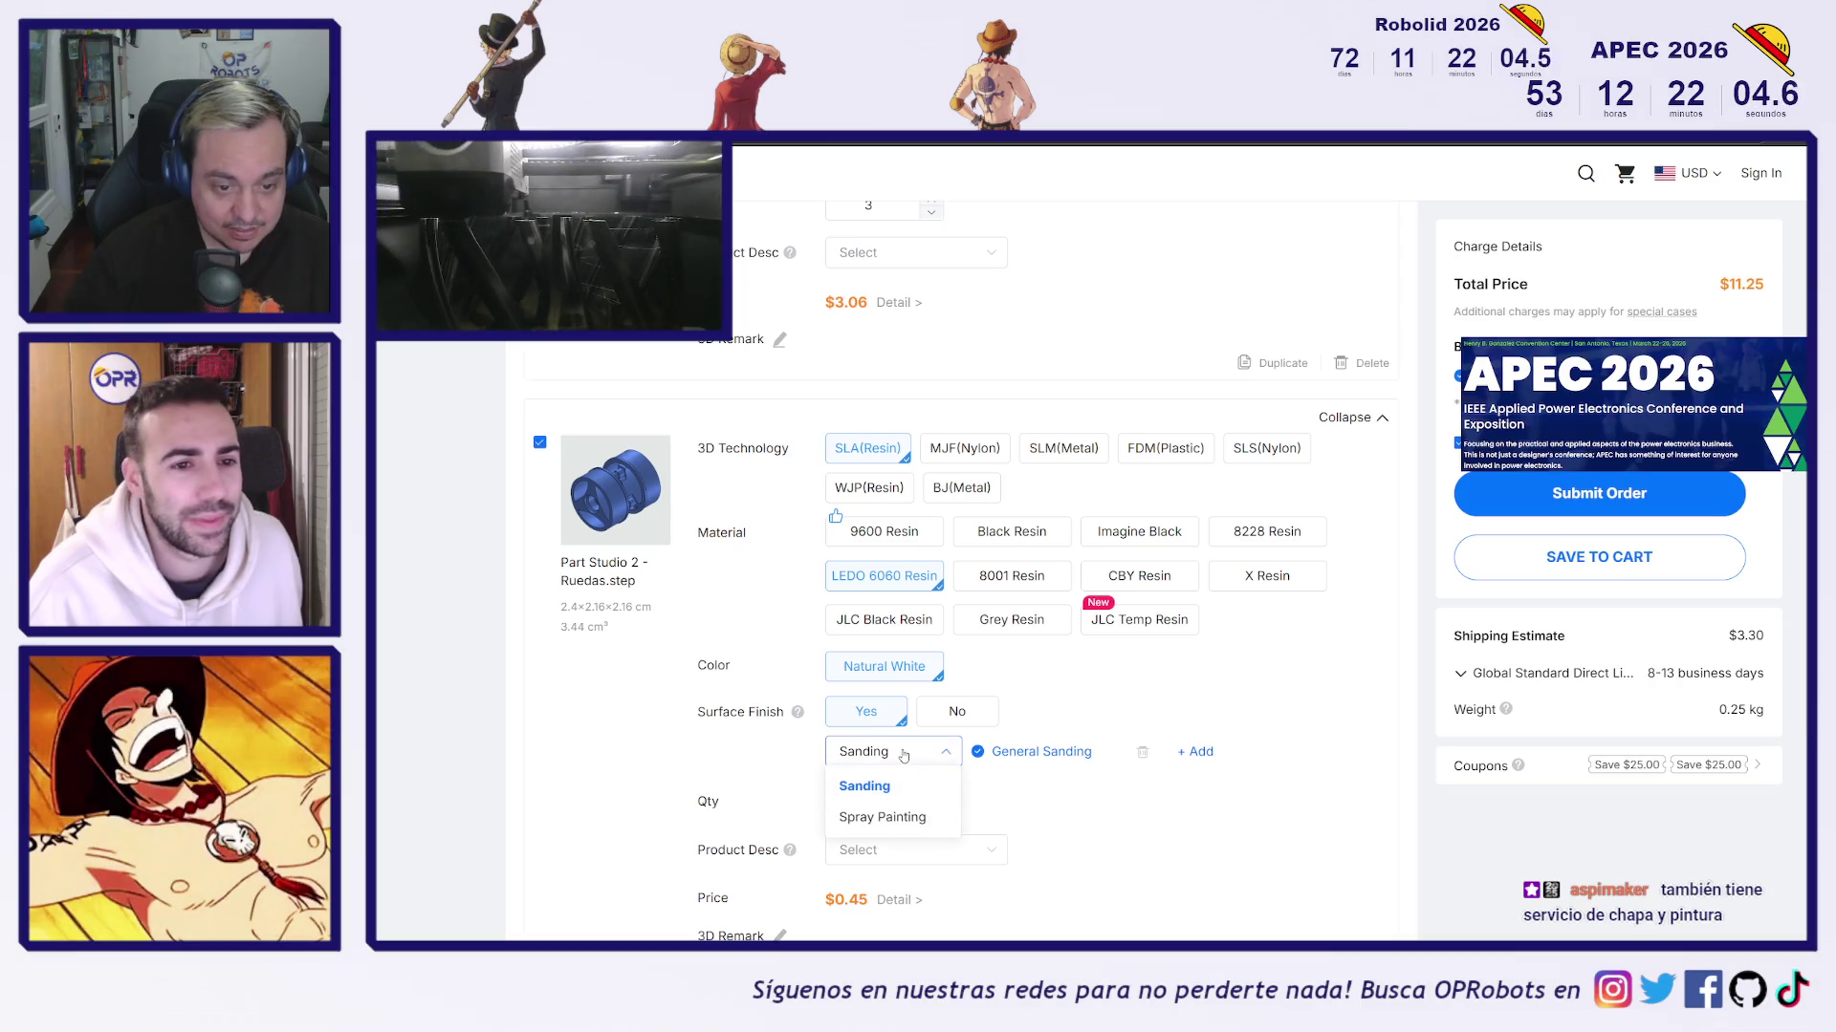
pyautogui.click(887, 824)
pyautogui.click(1166, 755)
pyautogui.click(1152, 752)
# Try JLC Black, Grey and 9600 Resin, each with the Spray Painting finish and colours
pyautogui.click(879, 623)
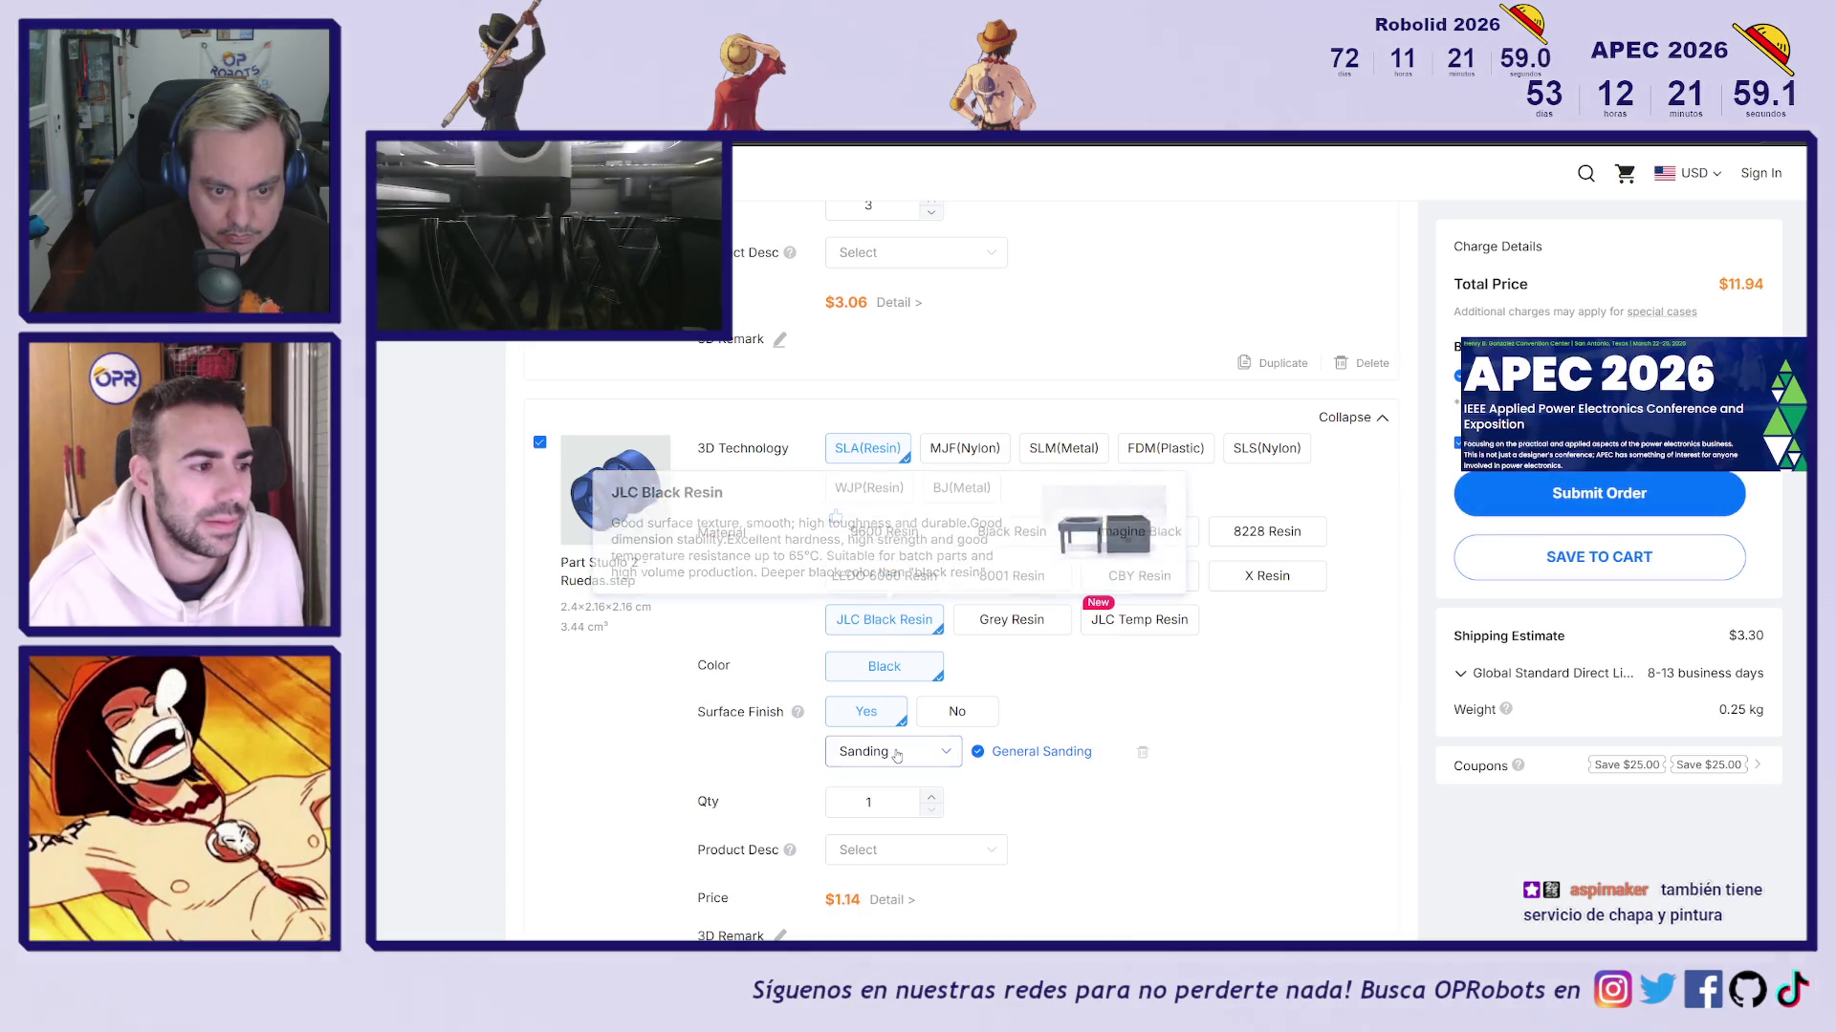
pyautogui.click(1003, 623)
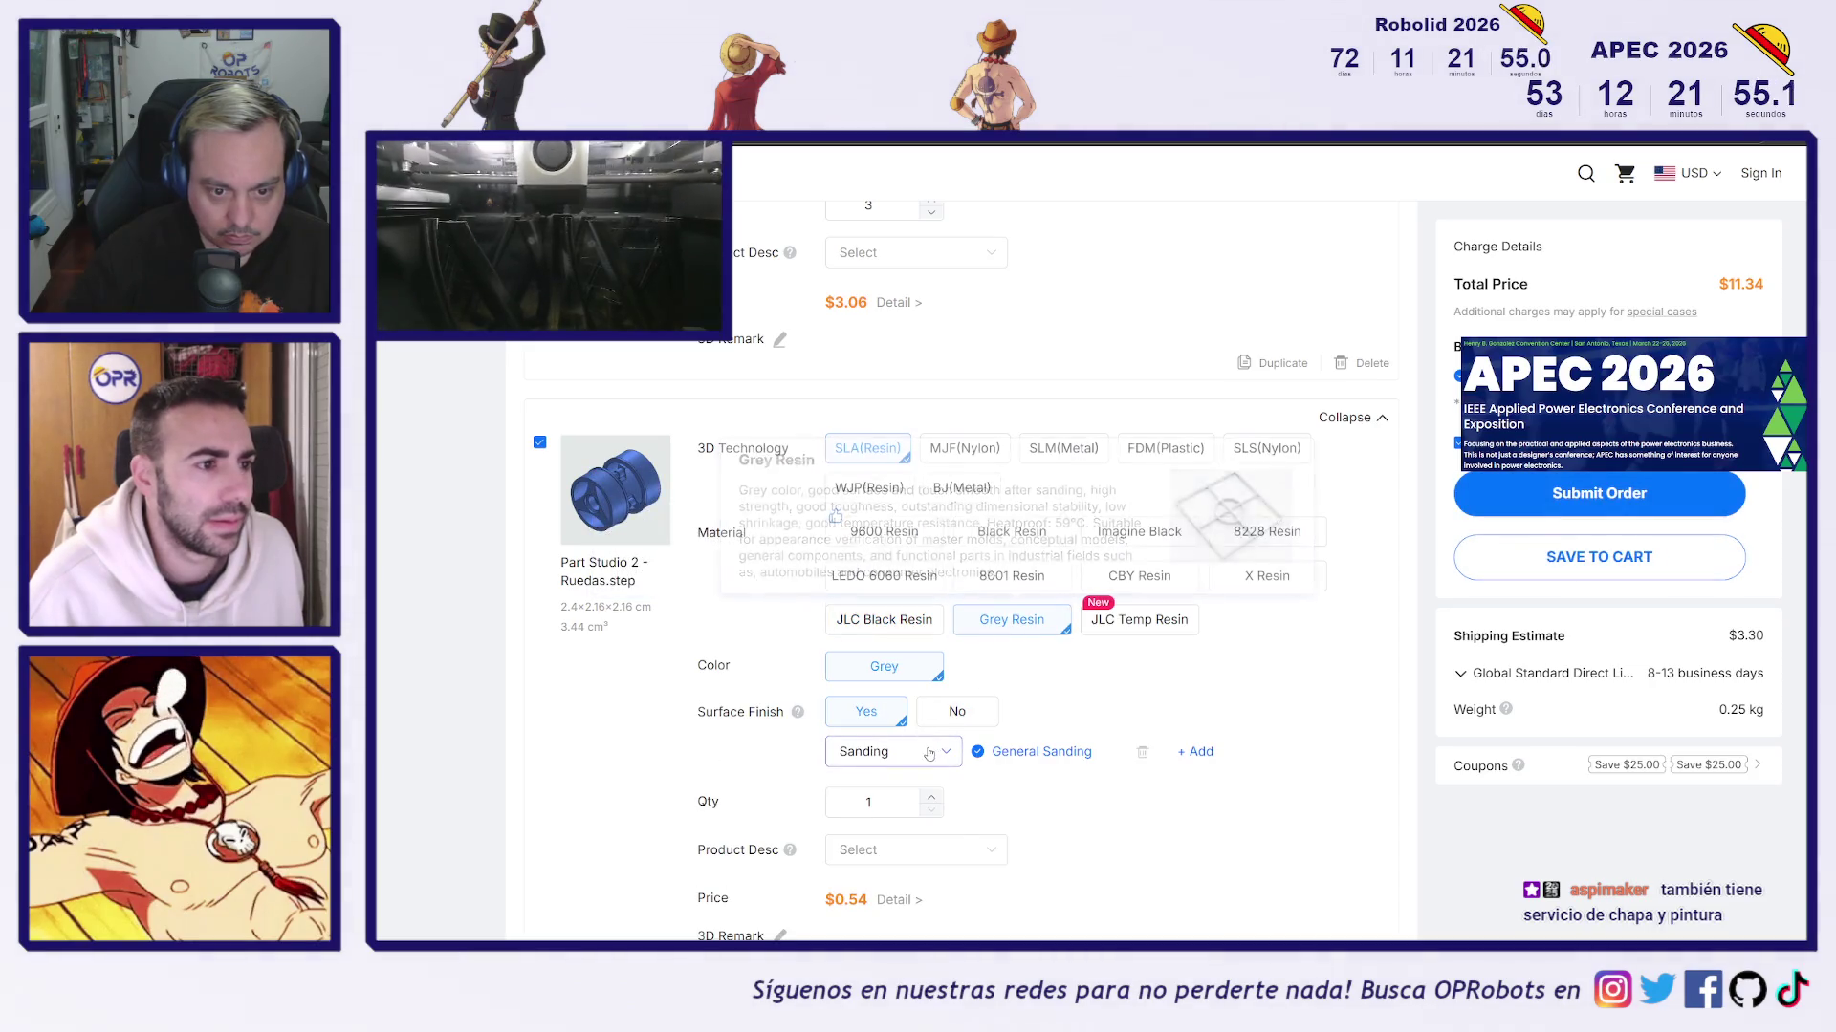
pyautogui.click(889, 752)
pyautogui.click(912, 817)
pyautogui.click(1182, 758)
pyautogui.click(895, 535)
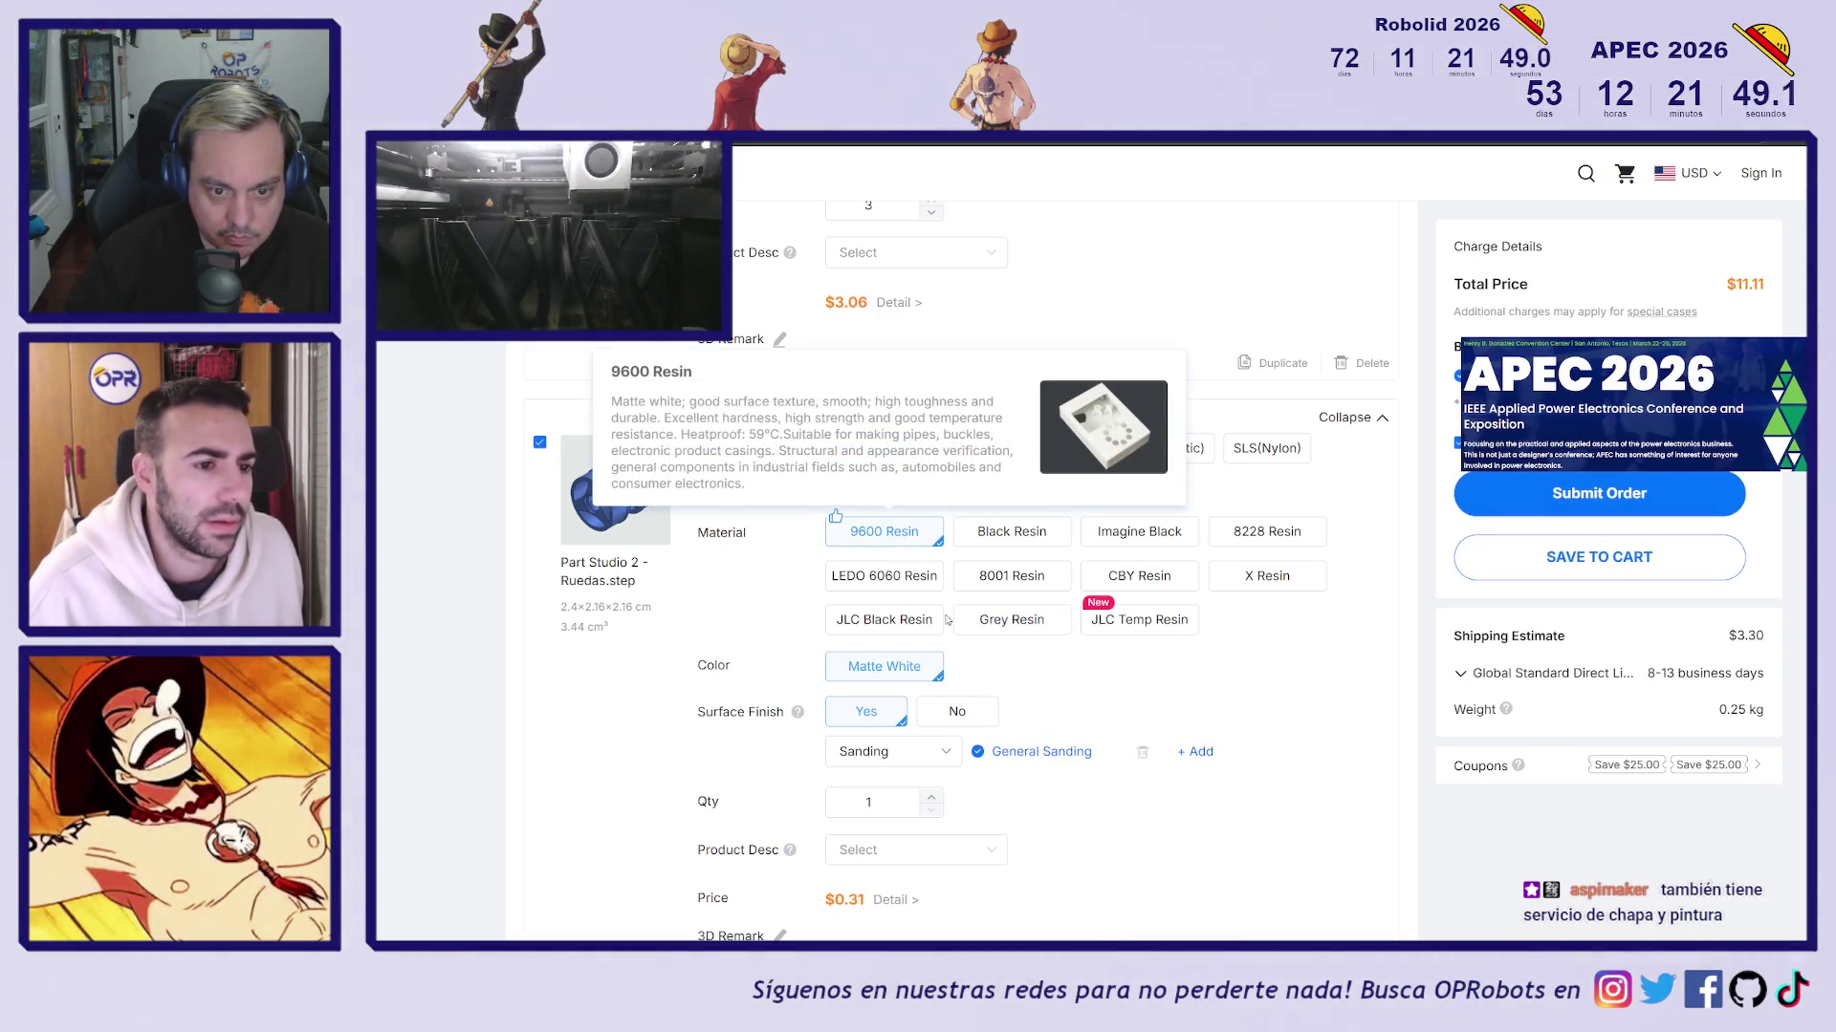
pyautogui.click(889, 752)
pyautogui.click(872, 815)
pyautogui.click(1143, 760)
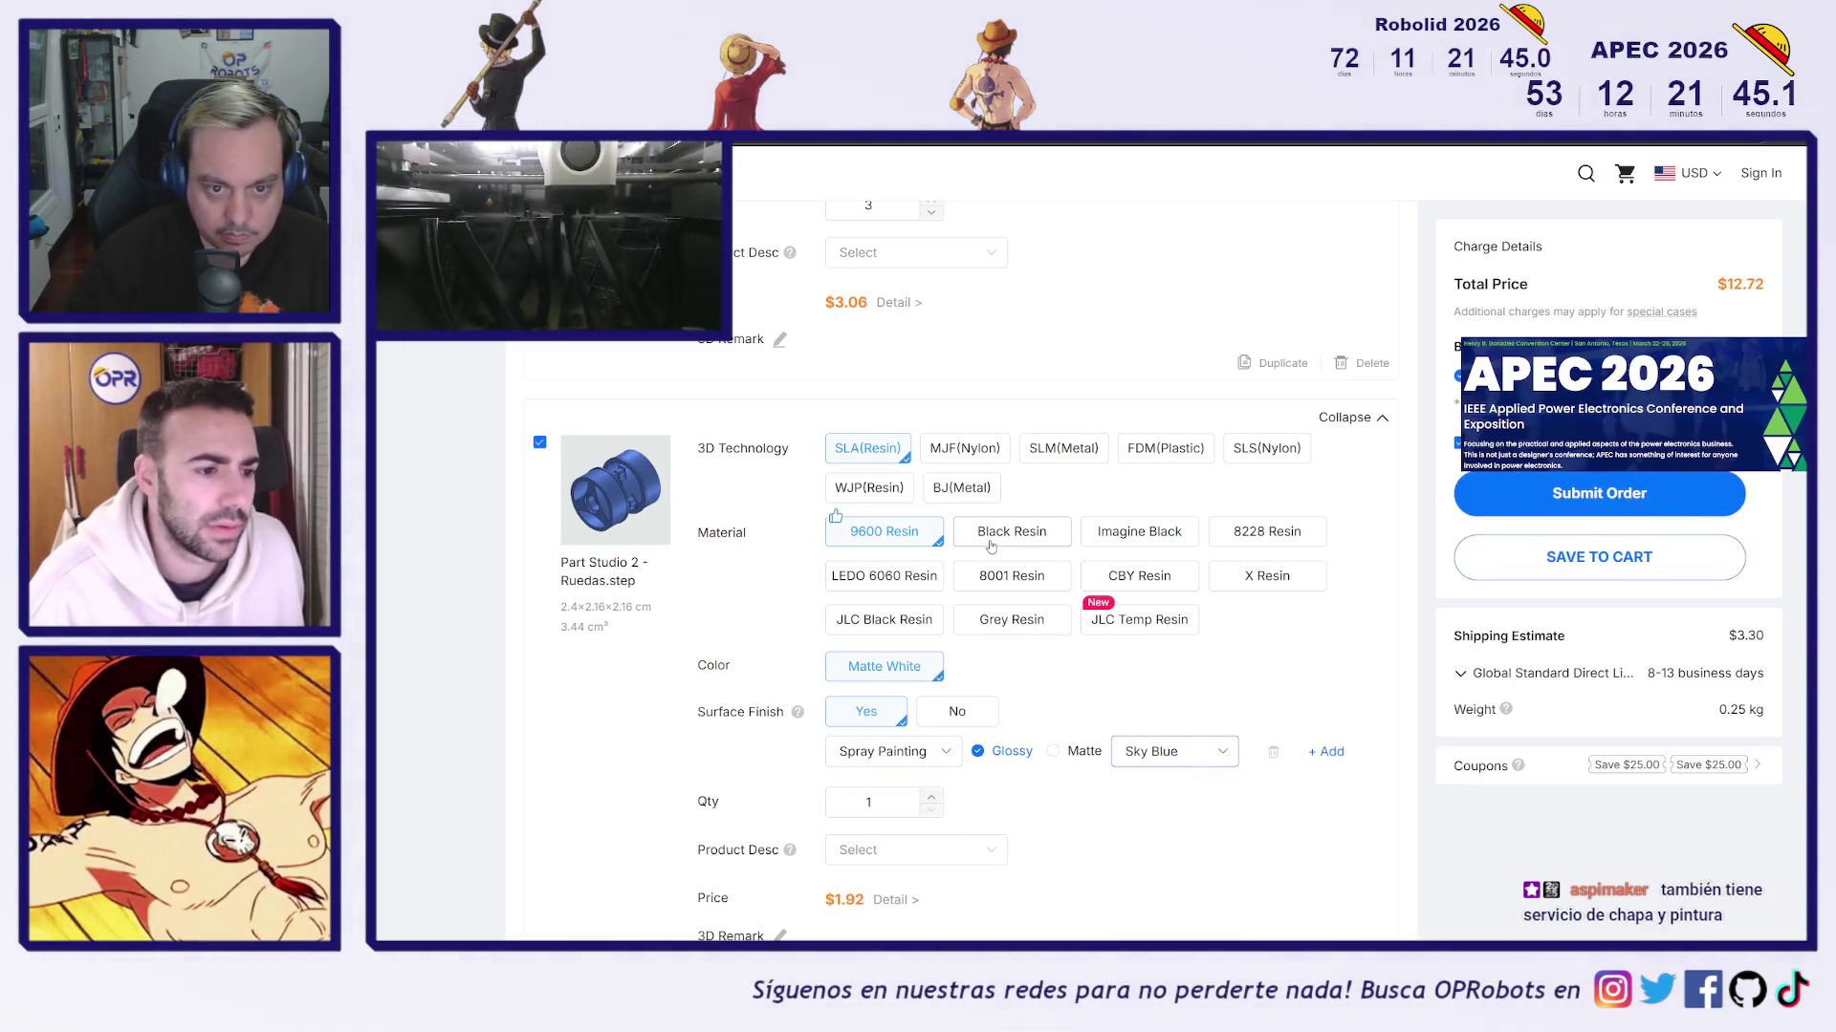
# Compare Black Resin, Imagine Black, 8228, LEDO 6060, 8001 and CBY Resin prices for the wheel
pyautogui.click(1011, 531)
pyautogui.click(1140, 532)
pyautogui.click(916, 755)
pyautogui.click(945, 752)
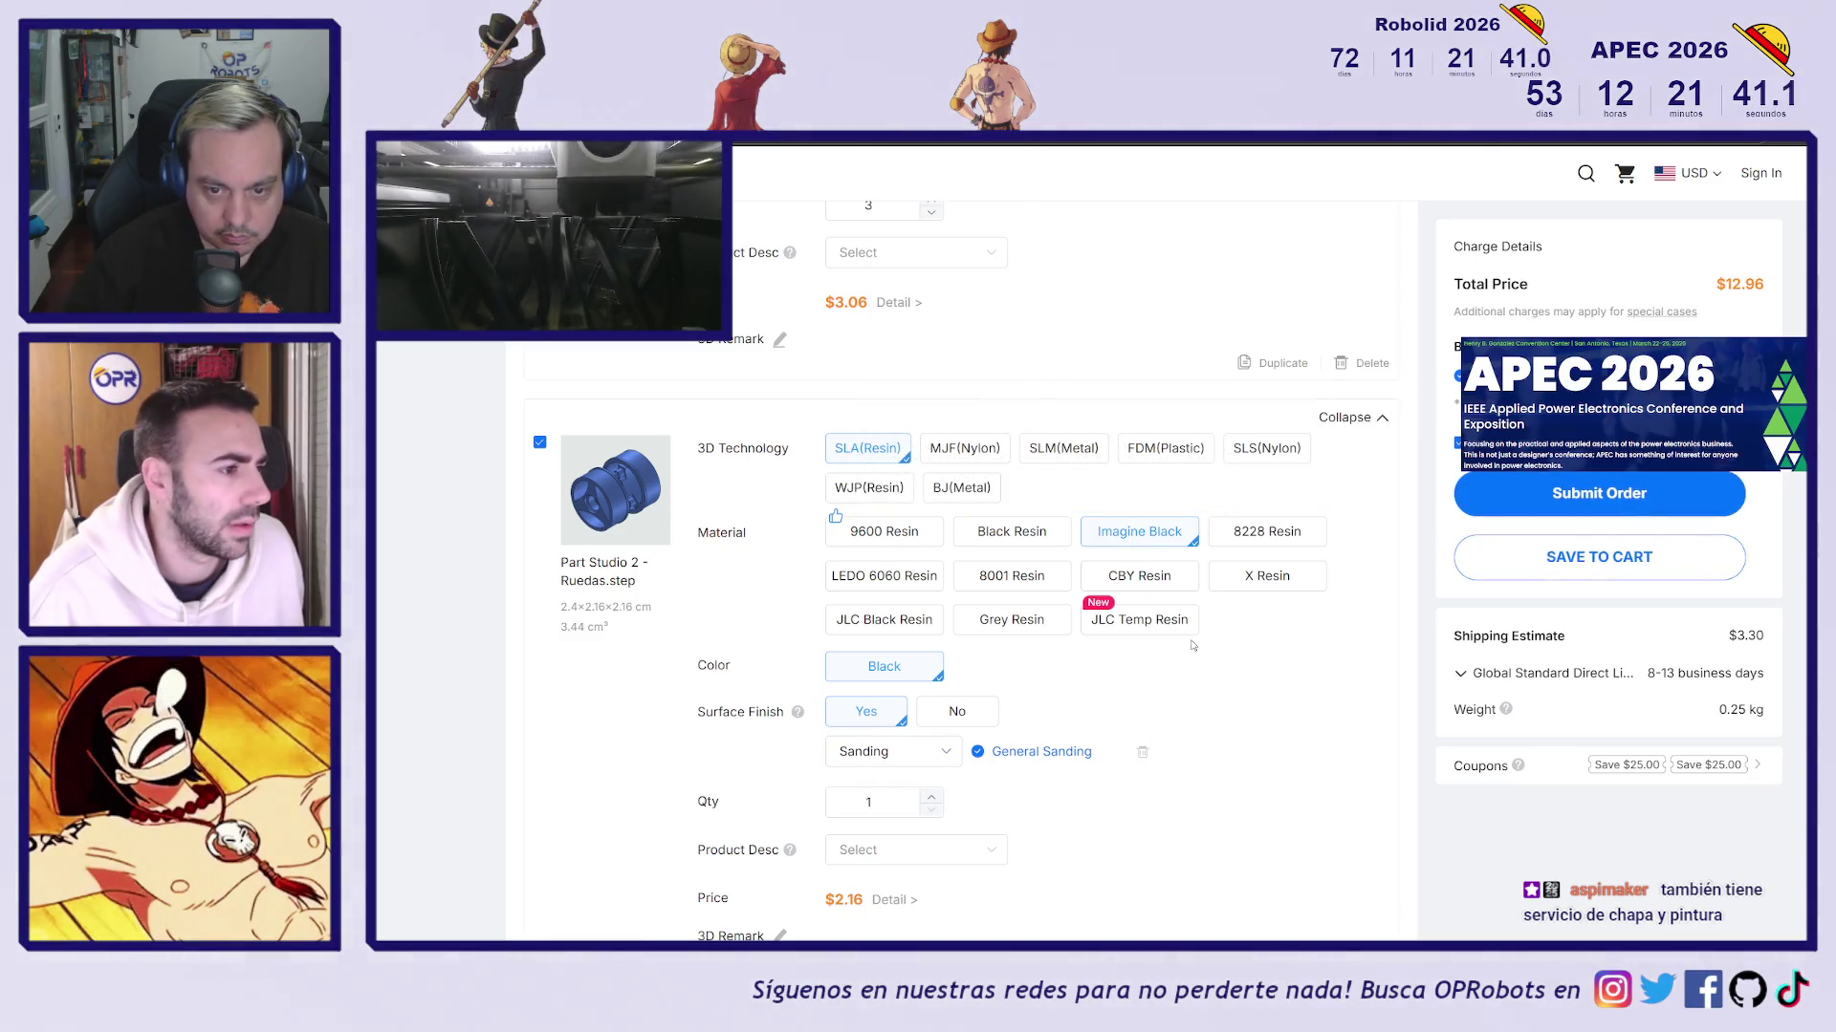
pyautogui.click(1291, 543)
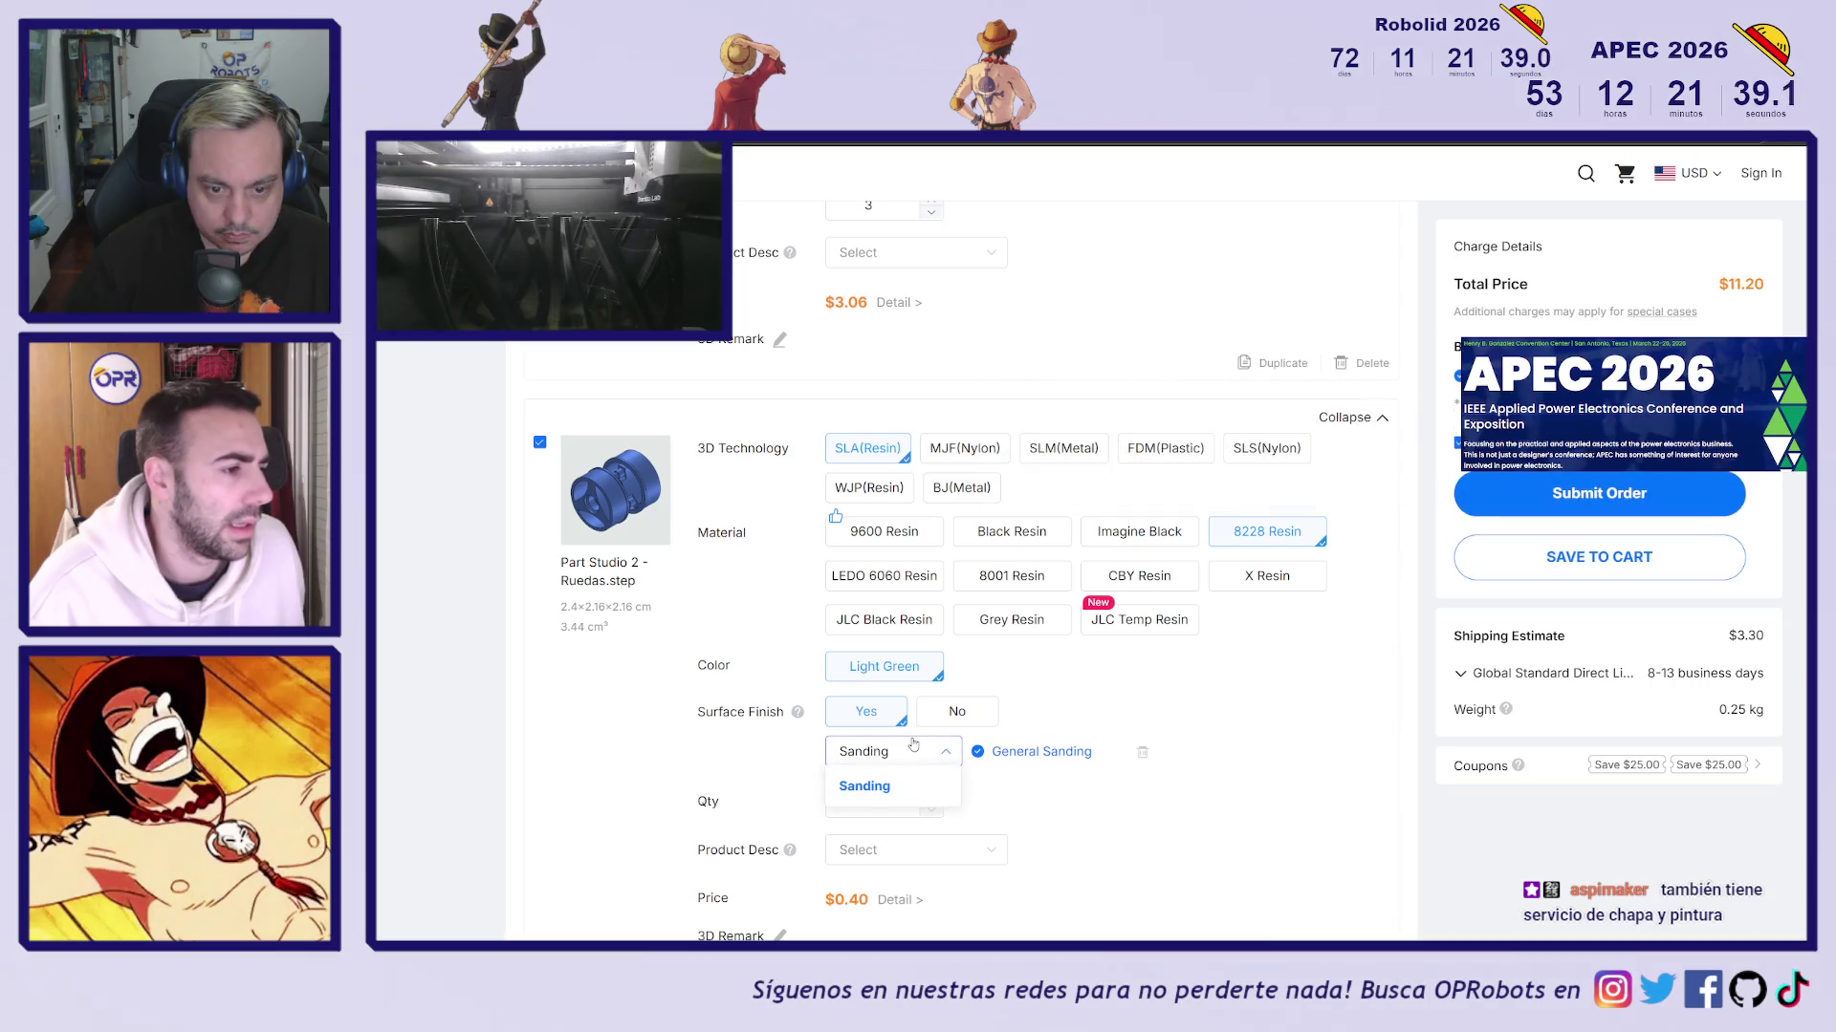
pyautogui.click(918, 576)
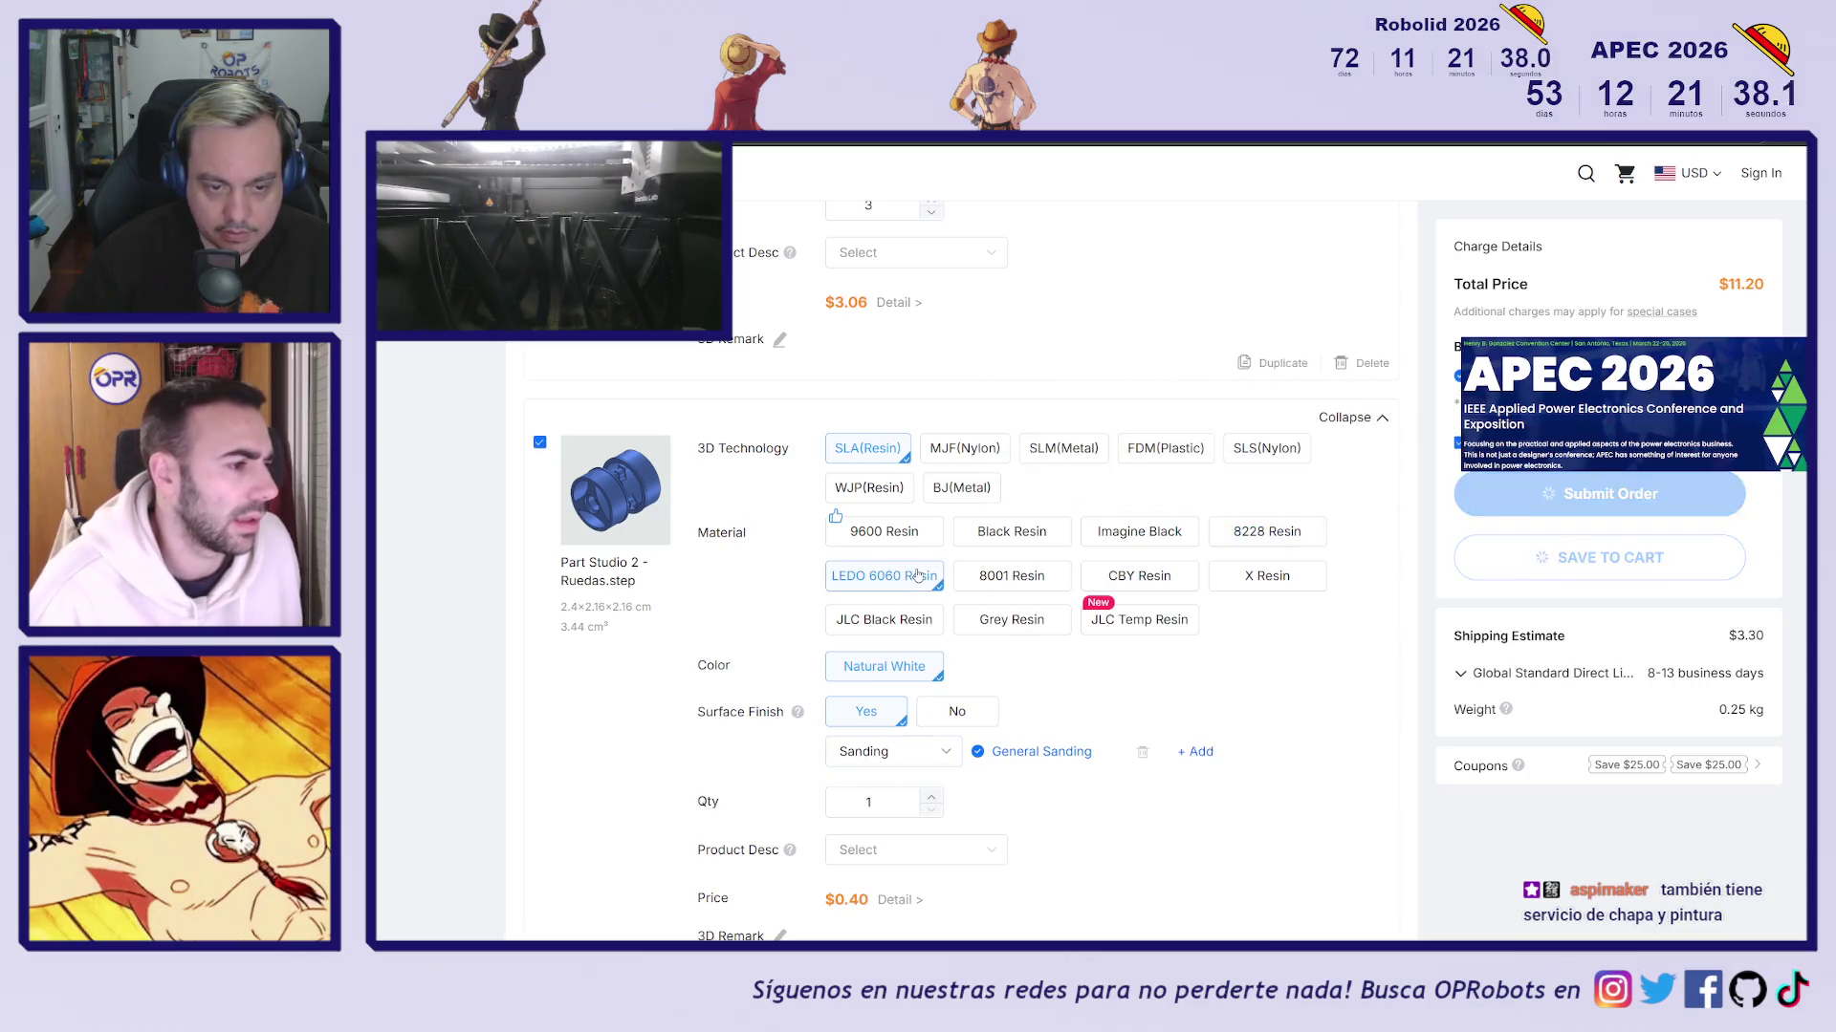
pyautogui.click(1015, 576)
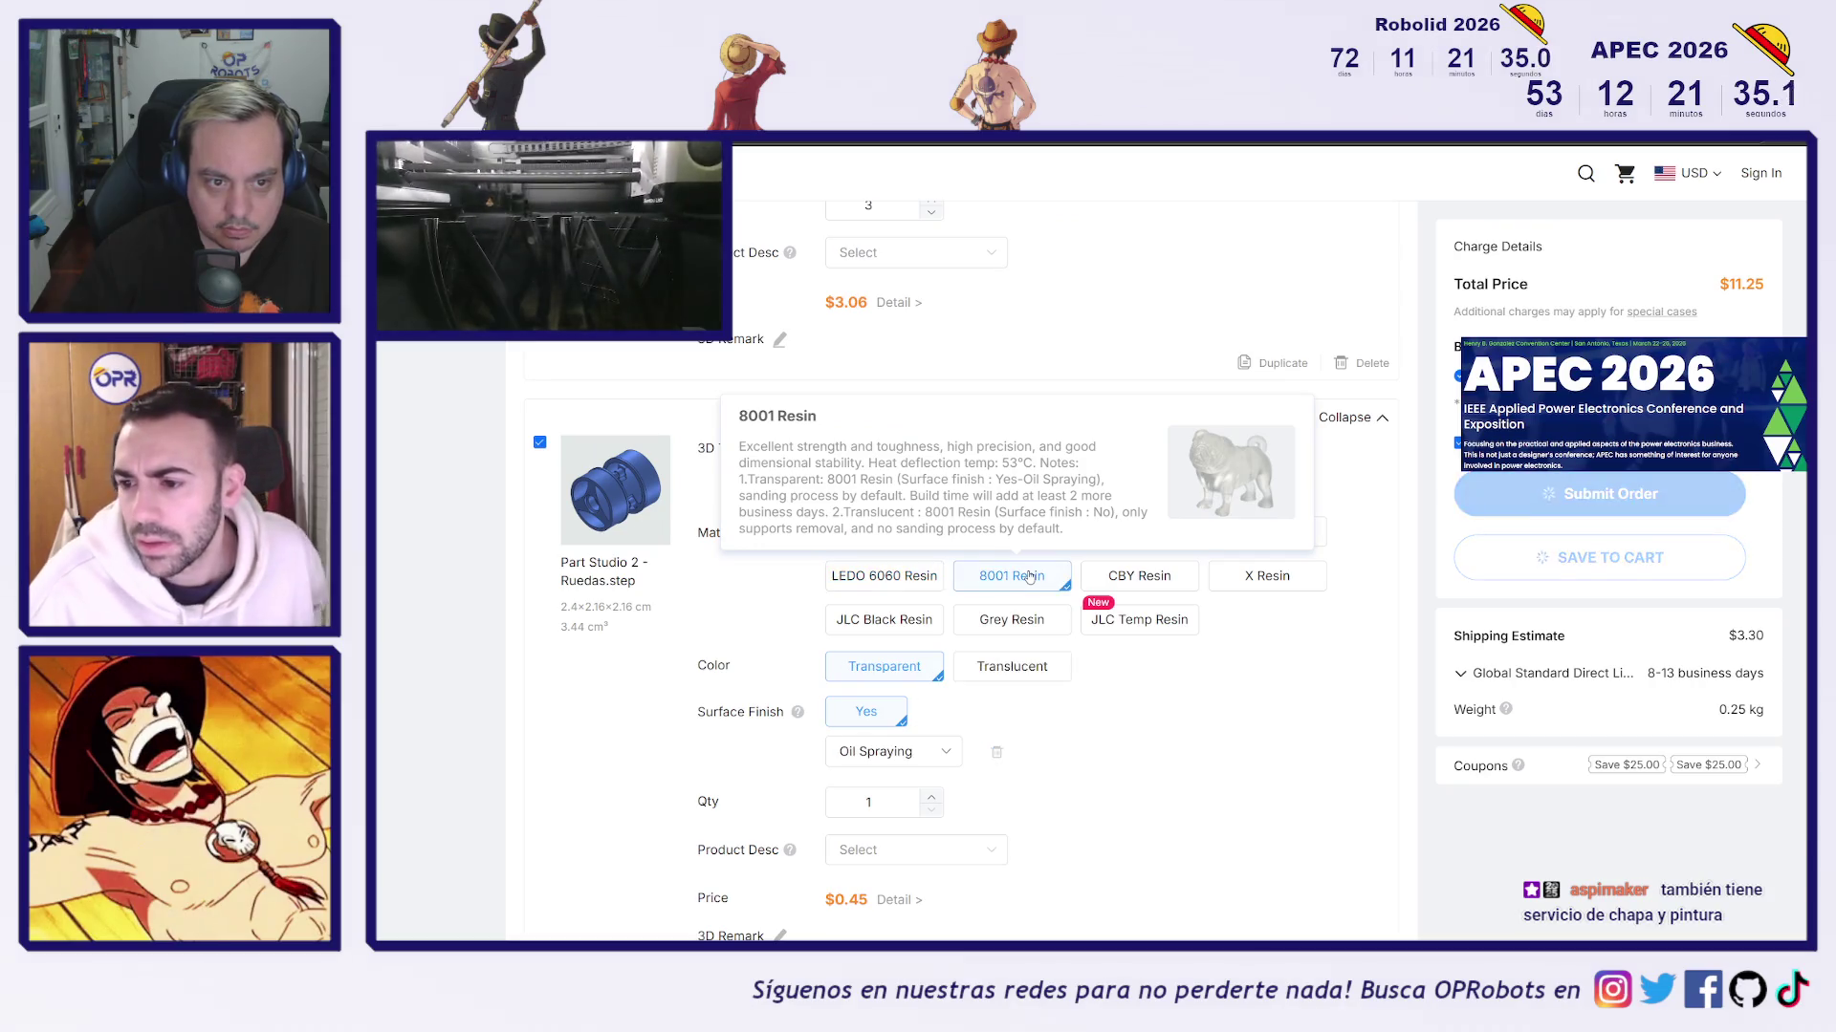
pyautogui.click(892, 751)
pyautogui.click(889, 780)
pyautogui.click(1121, 577)
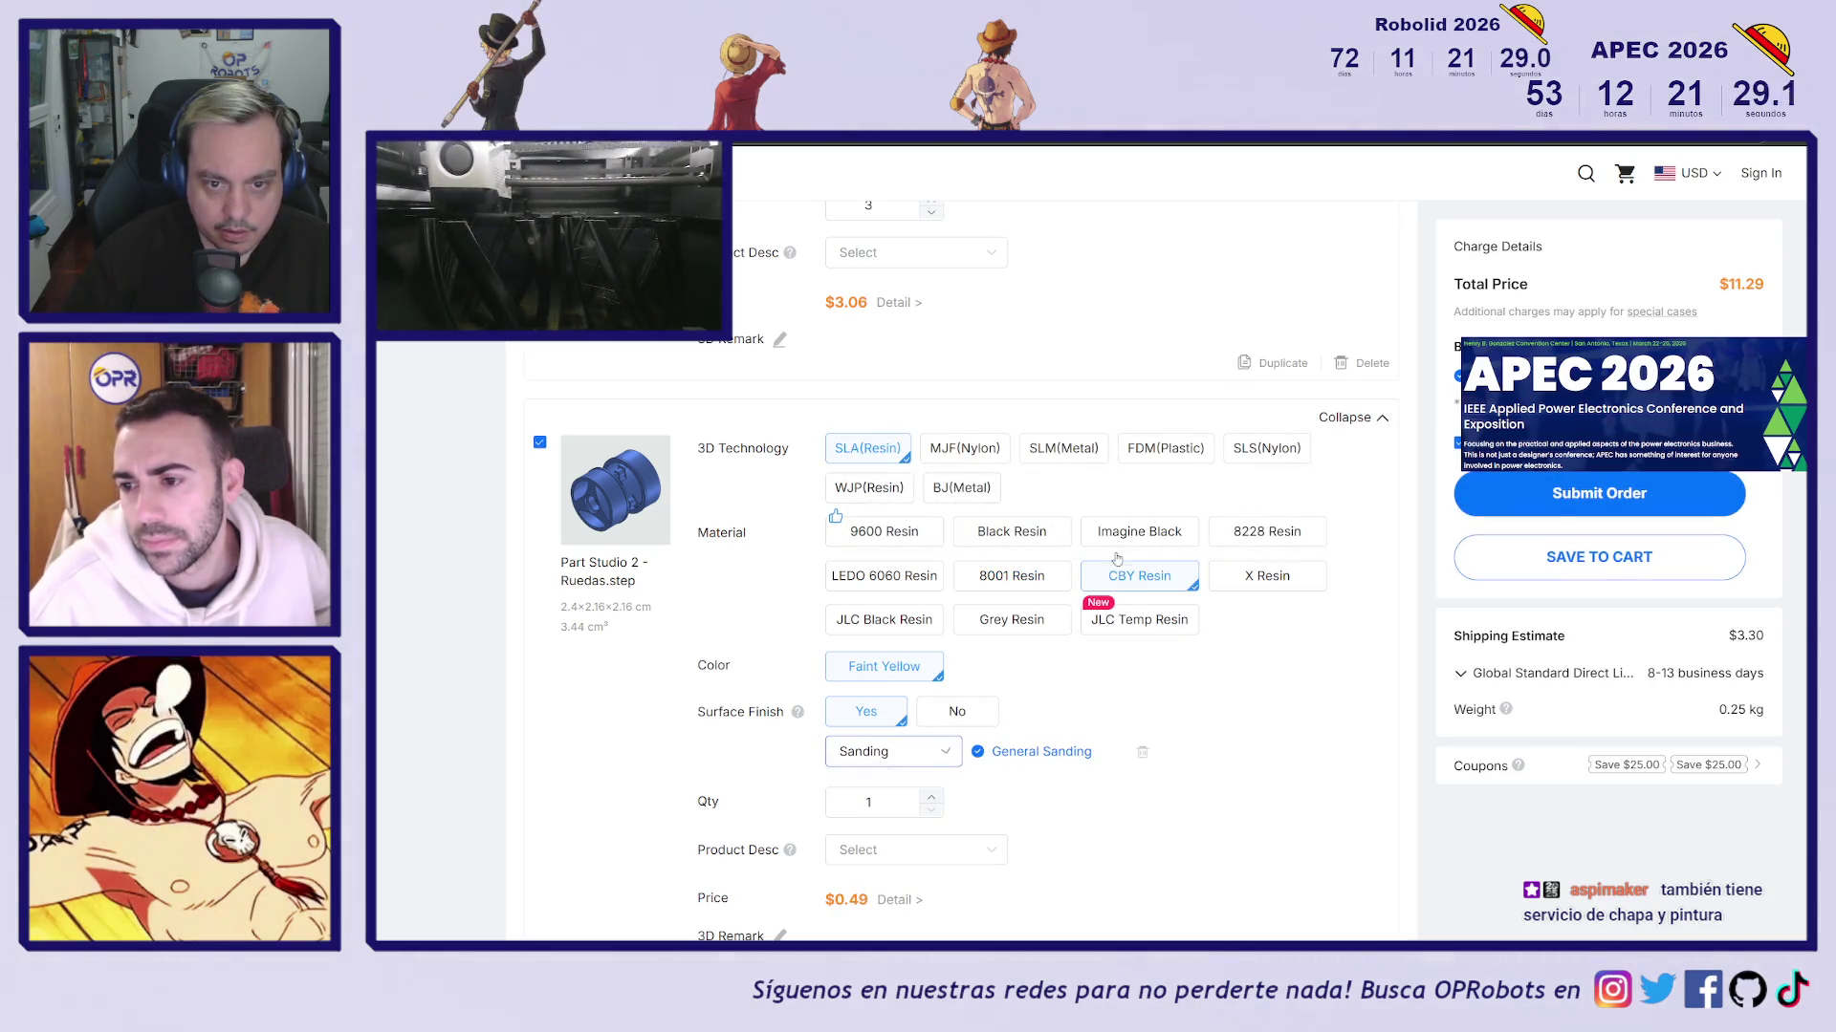
# Switch the Ruedas wheel to SLS nylon and raise its quantity to 3, totalling $13.86
pyautogui.click(1256, 459)
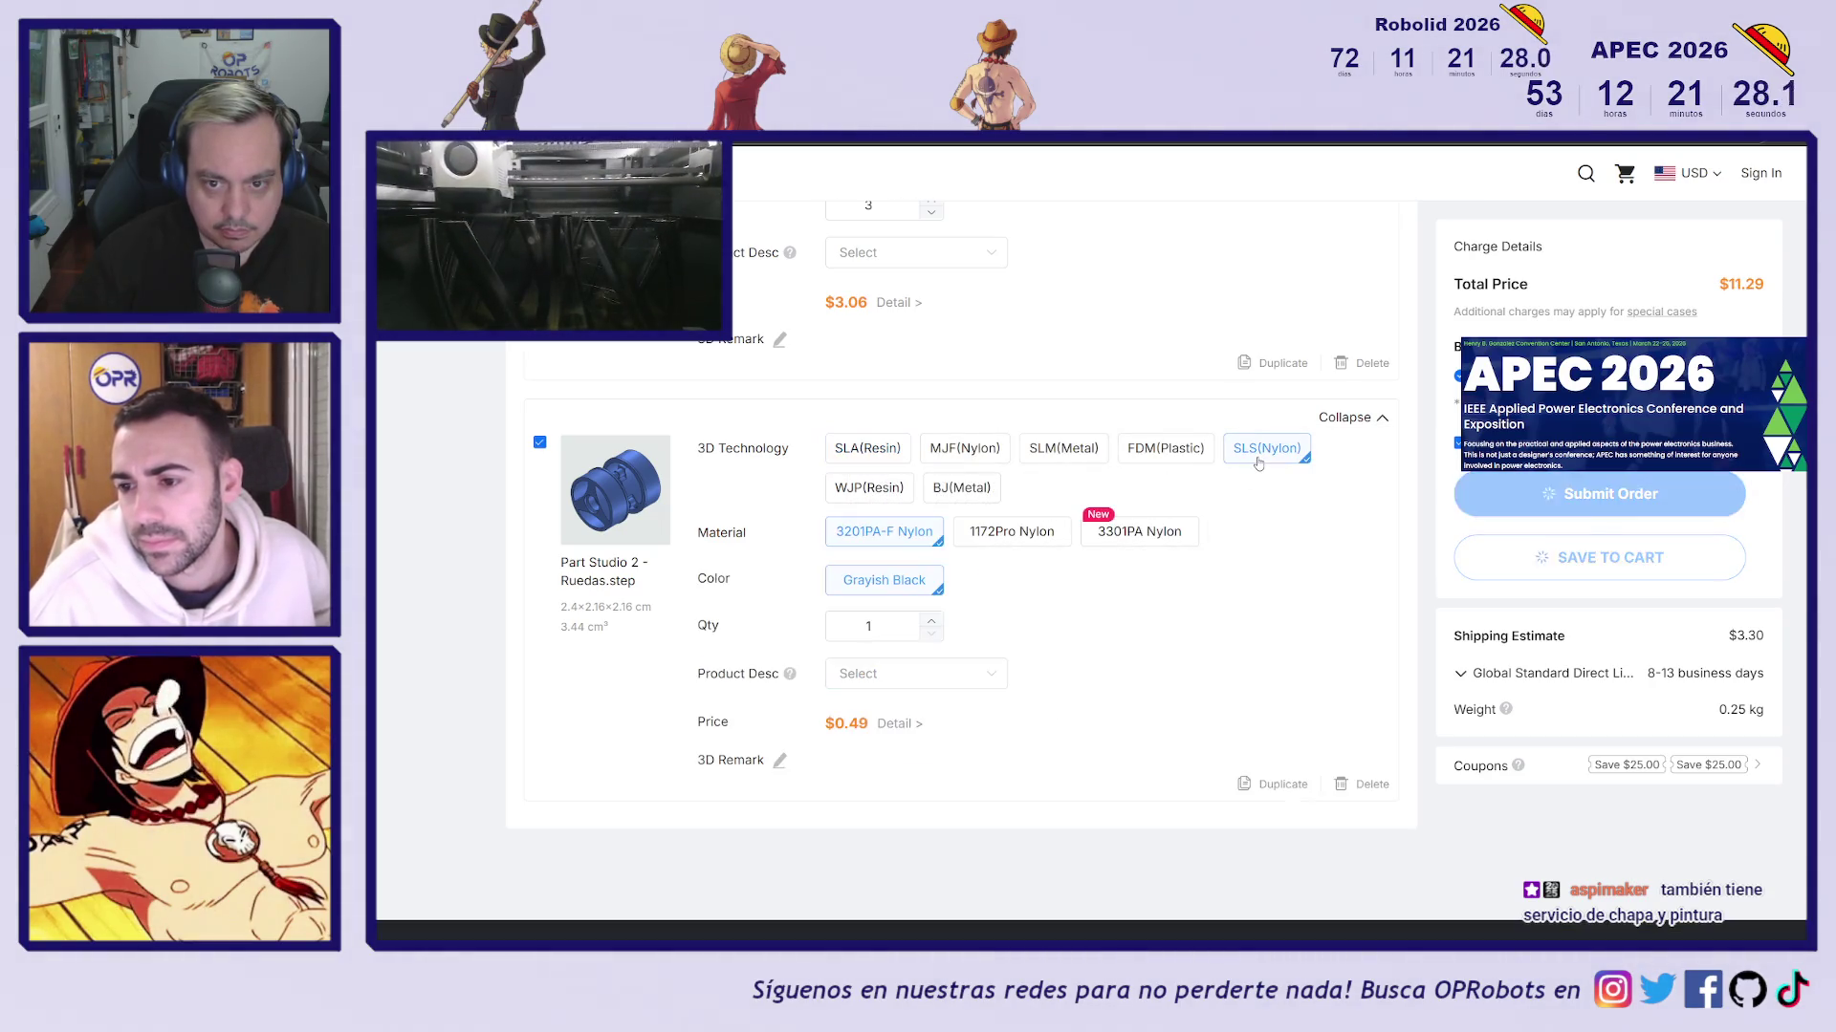
pyautogui.click(932, 623)
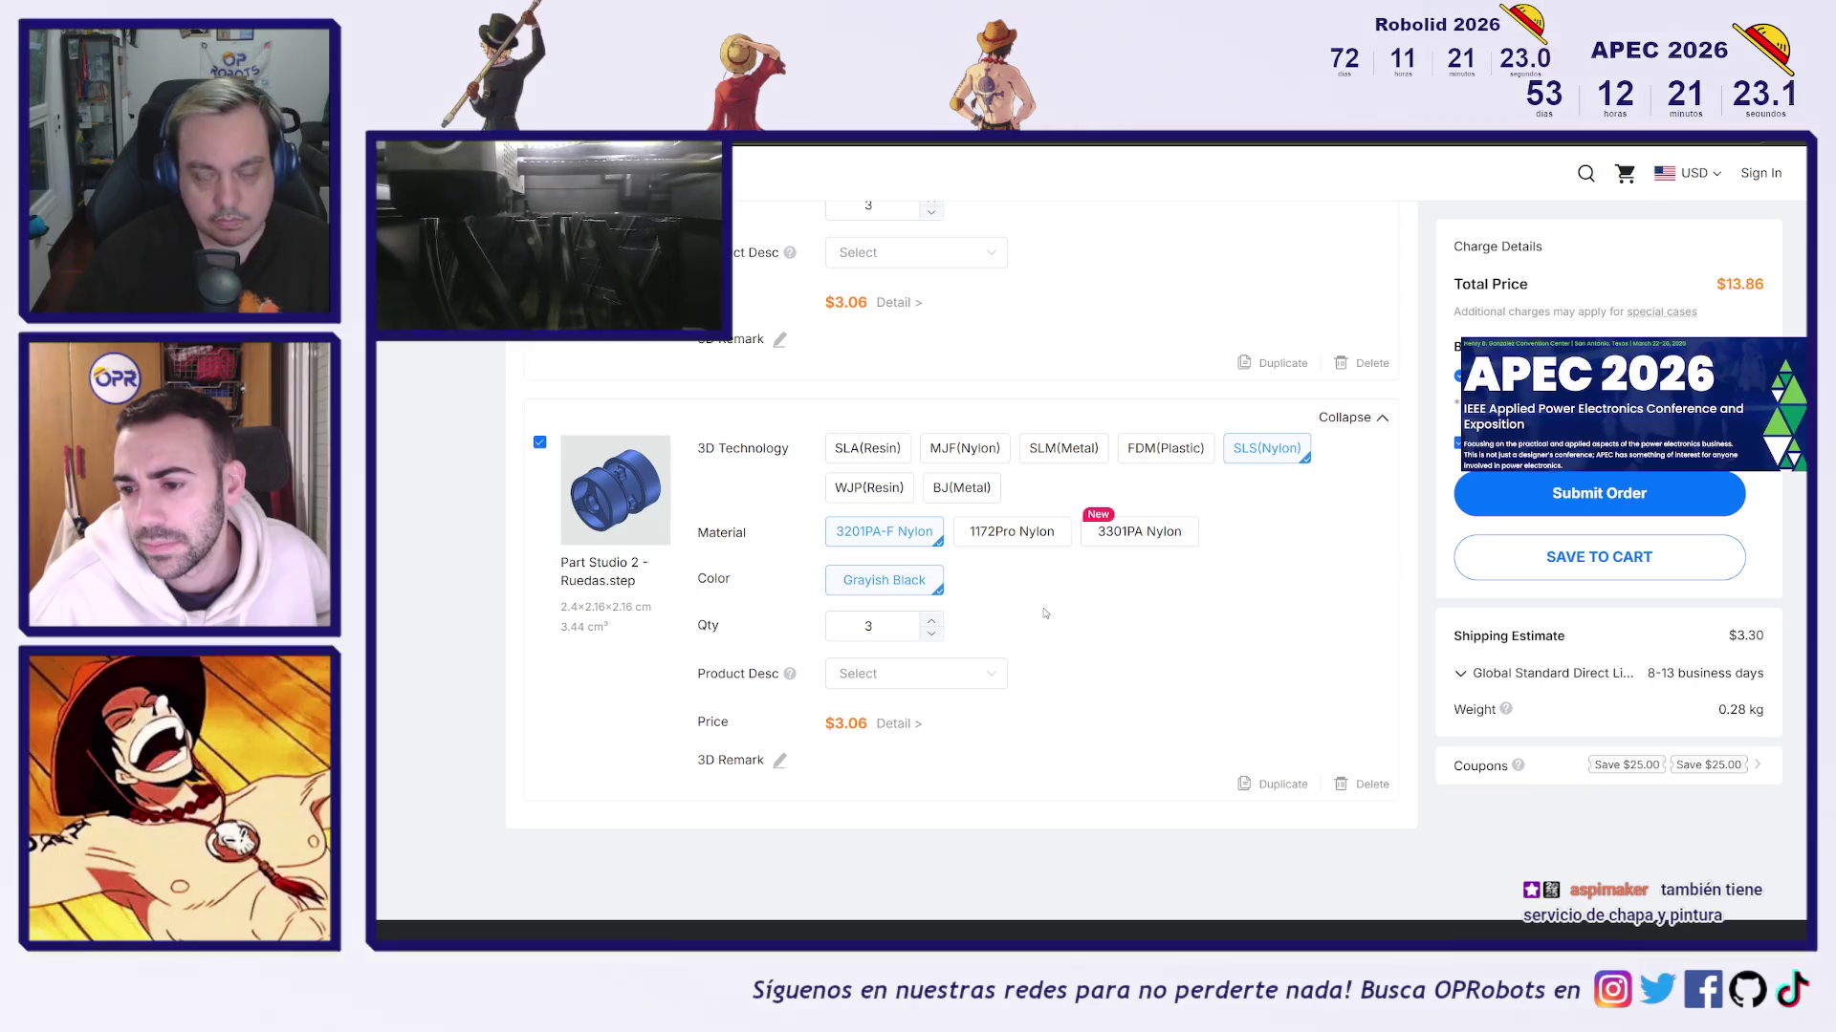
pyautogui.scroll(3, 1042, 613)
pyautogui.scroll(8, 1040, 614)
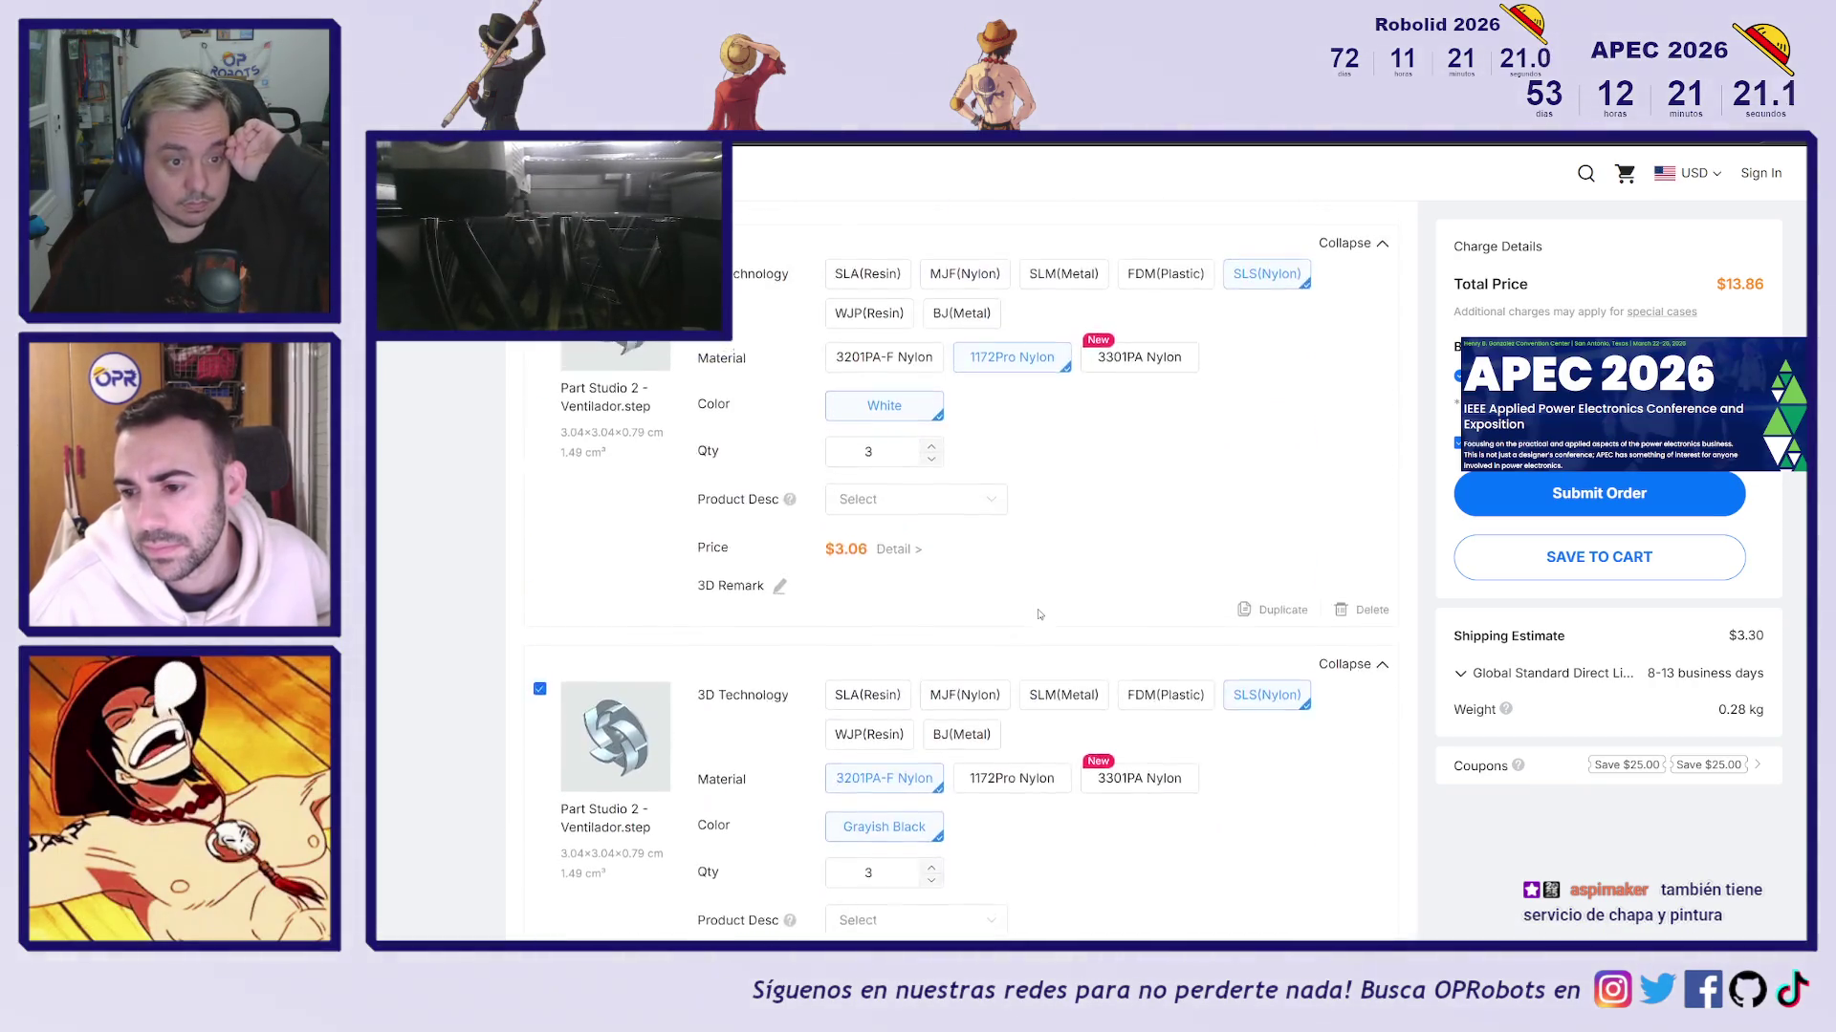
pyautogui.scroll(2, 1129, 646)
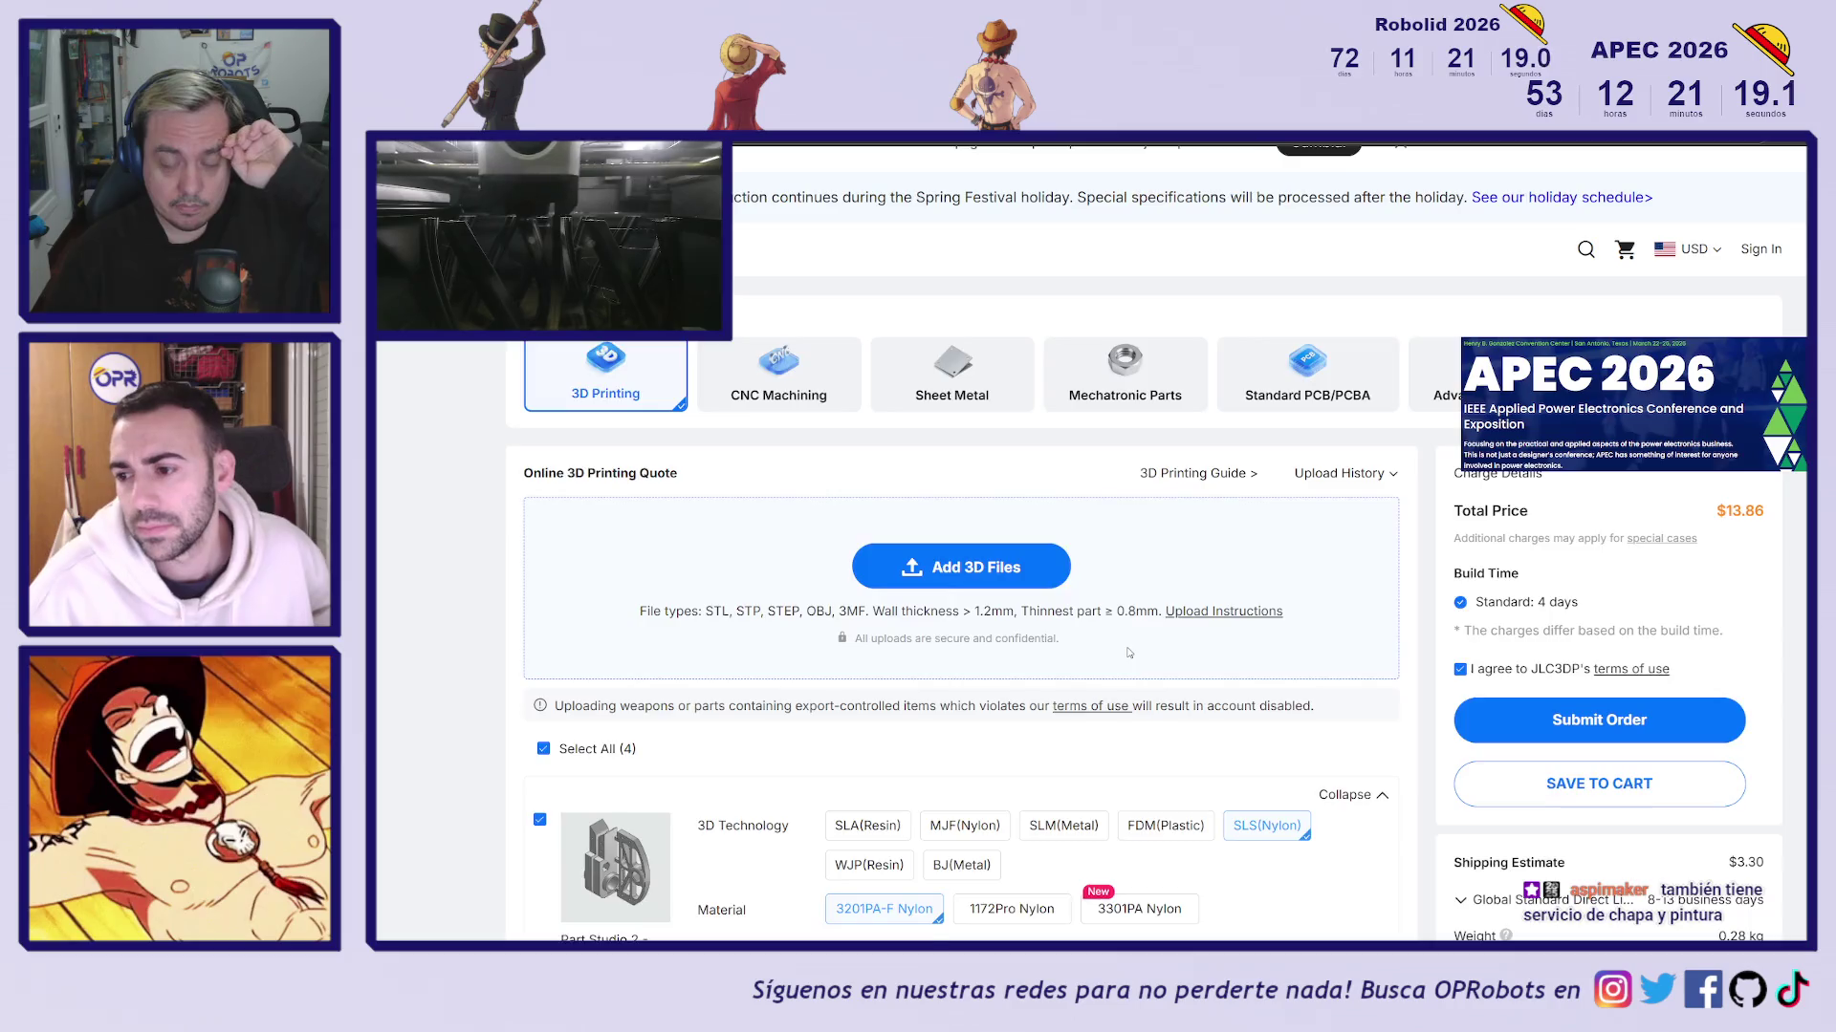
pyautogui.scroll(-15, 1051, 668)
pyautogui.scroll(6, 1050, 668)
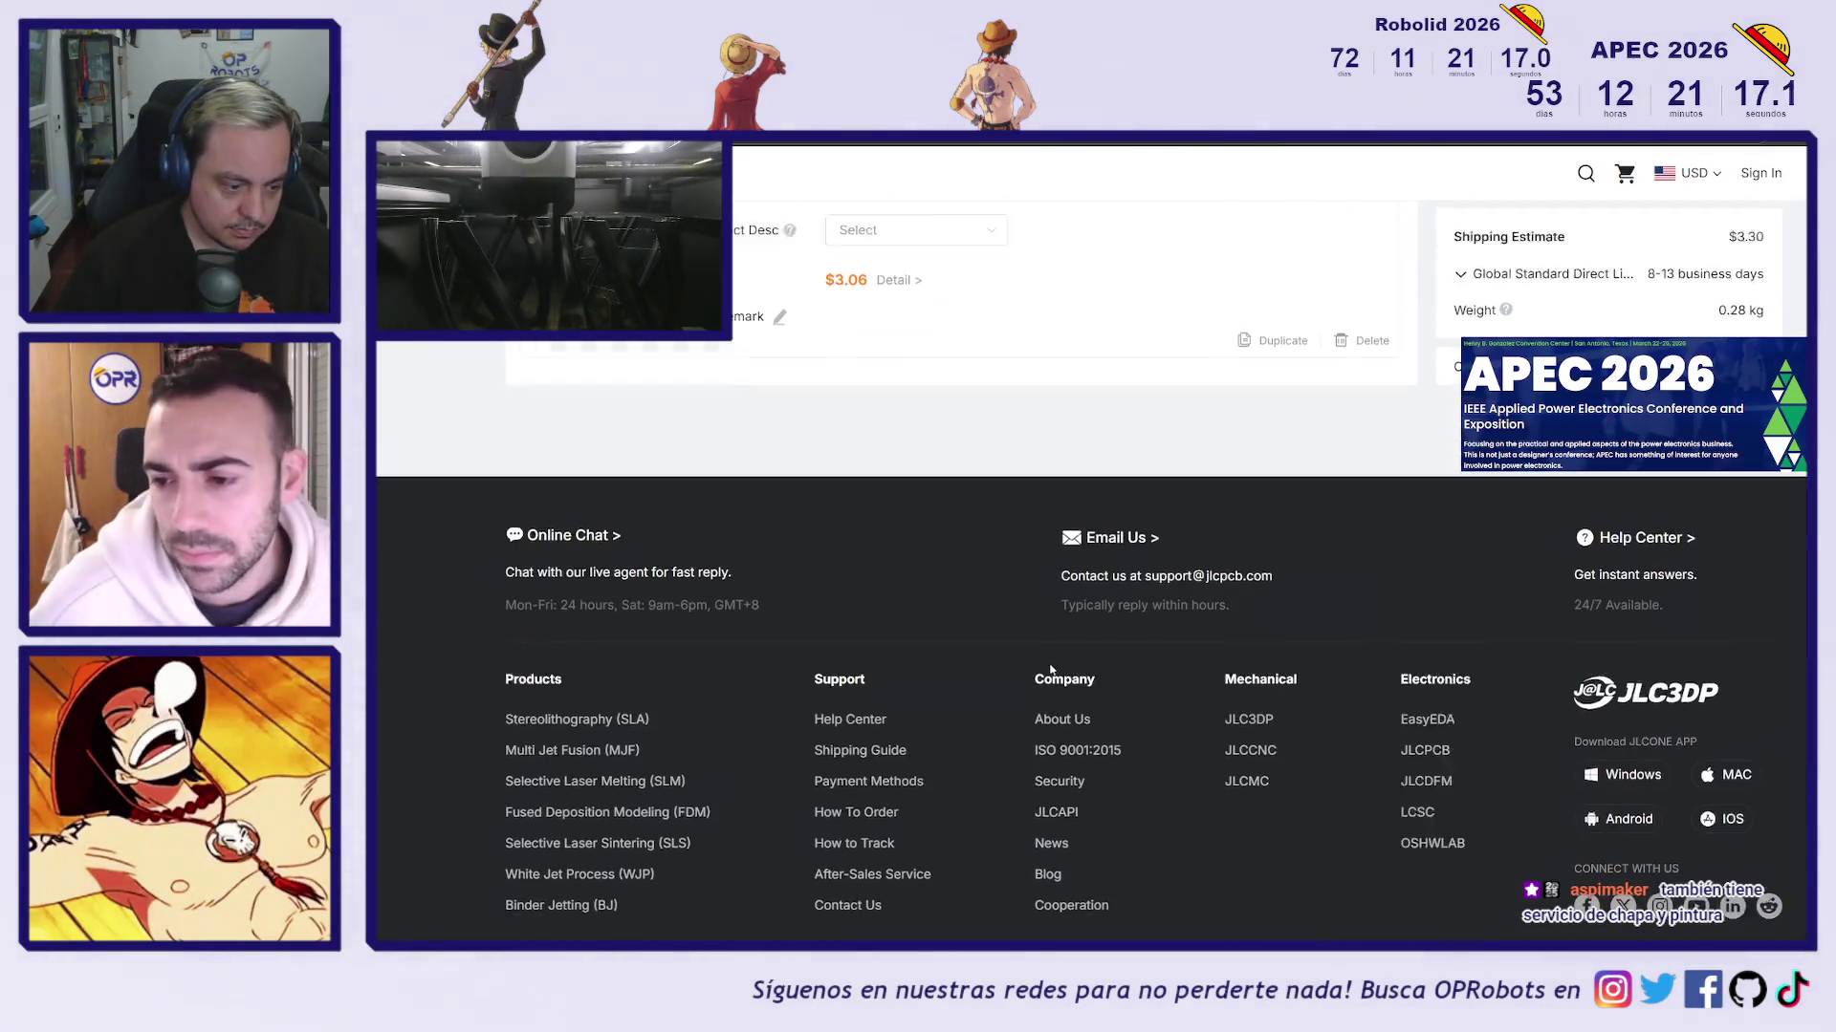
pyautogui.scroll(-1, 1071, 705)
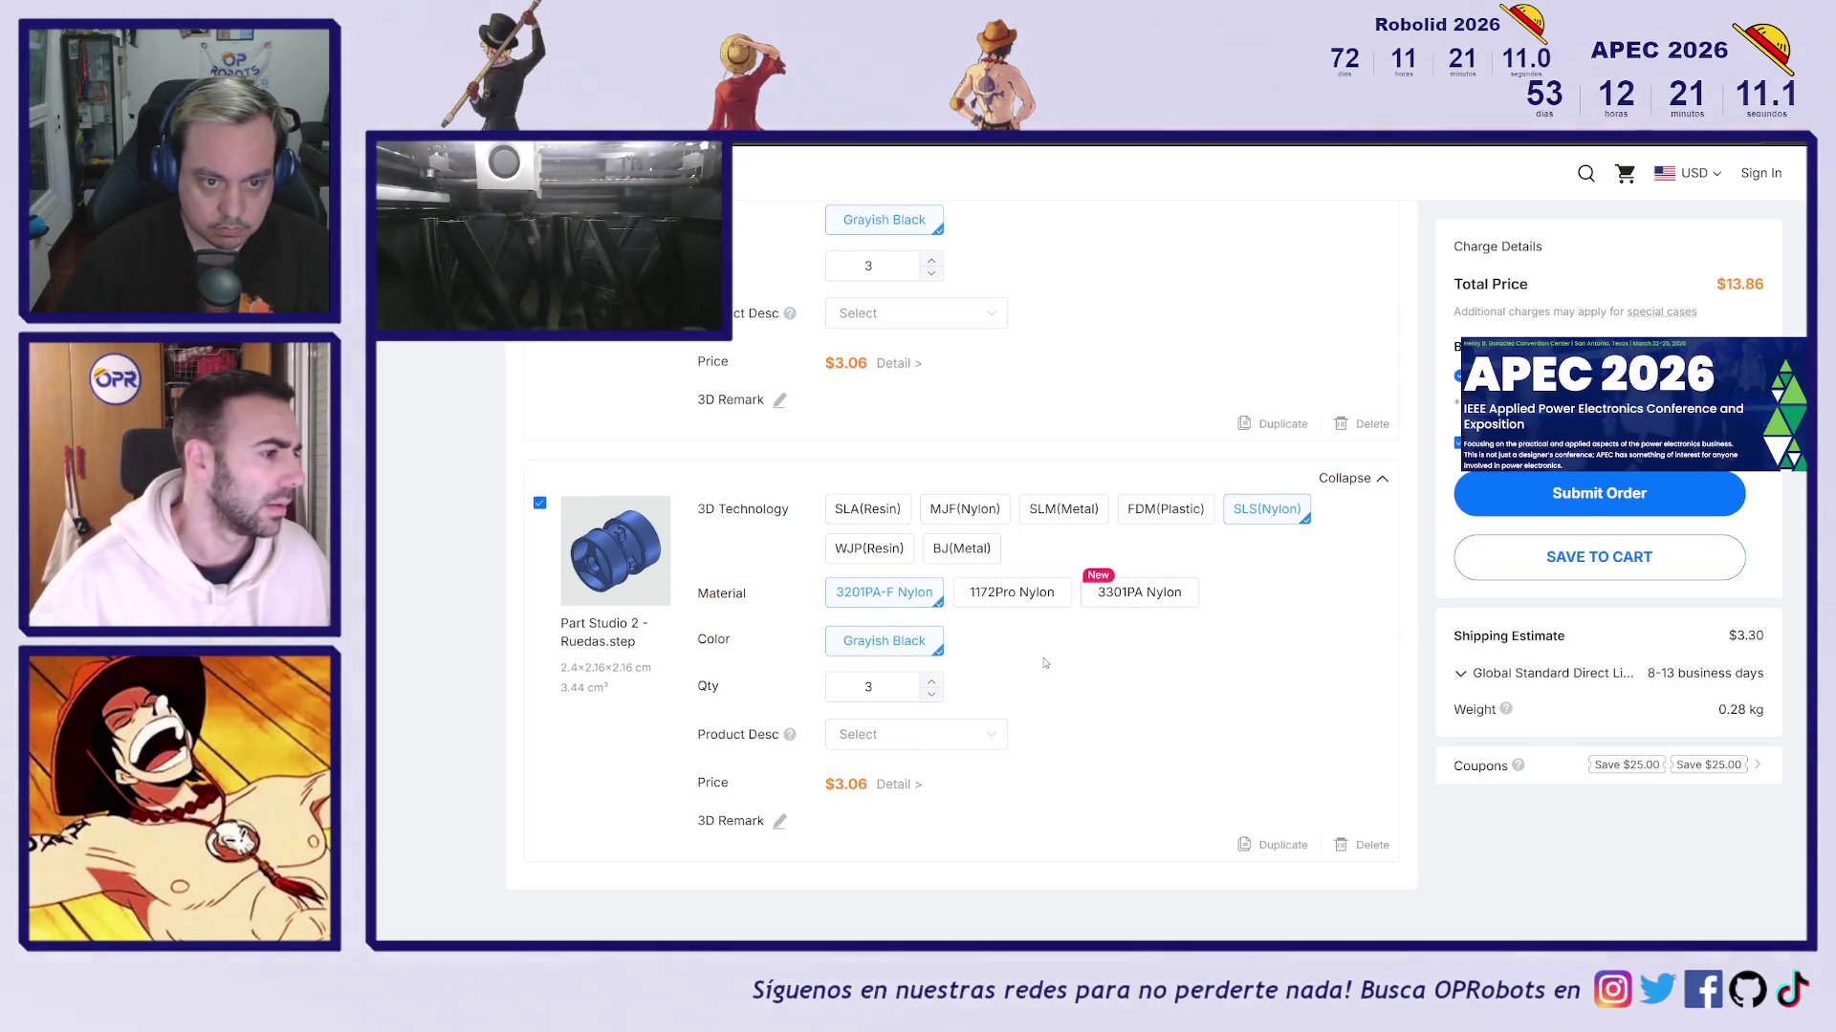
# Try WJP full-colour resin with Oil Spraying, then put the Ruedas wheel back on SLS nylon
pyautogui.click(869, 551)
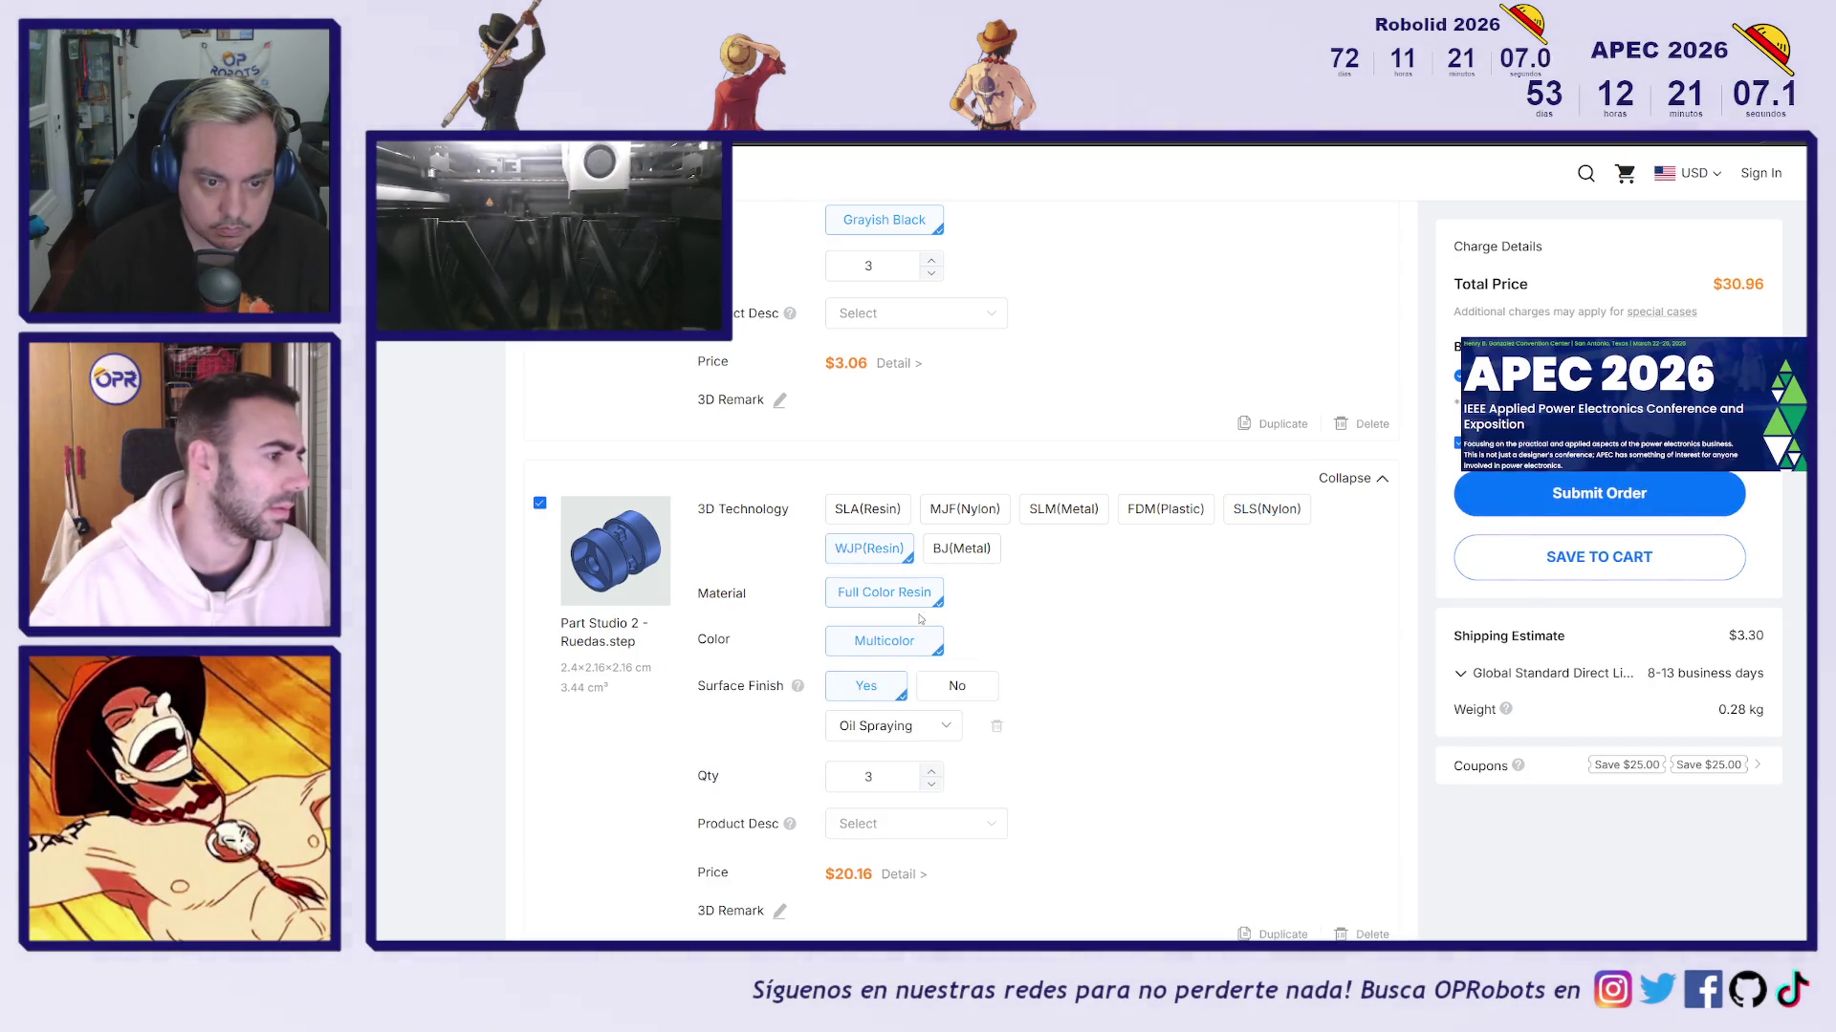
pyautogui.click(901, 730)
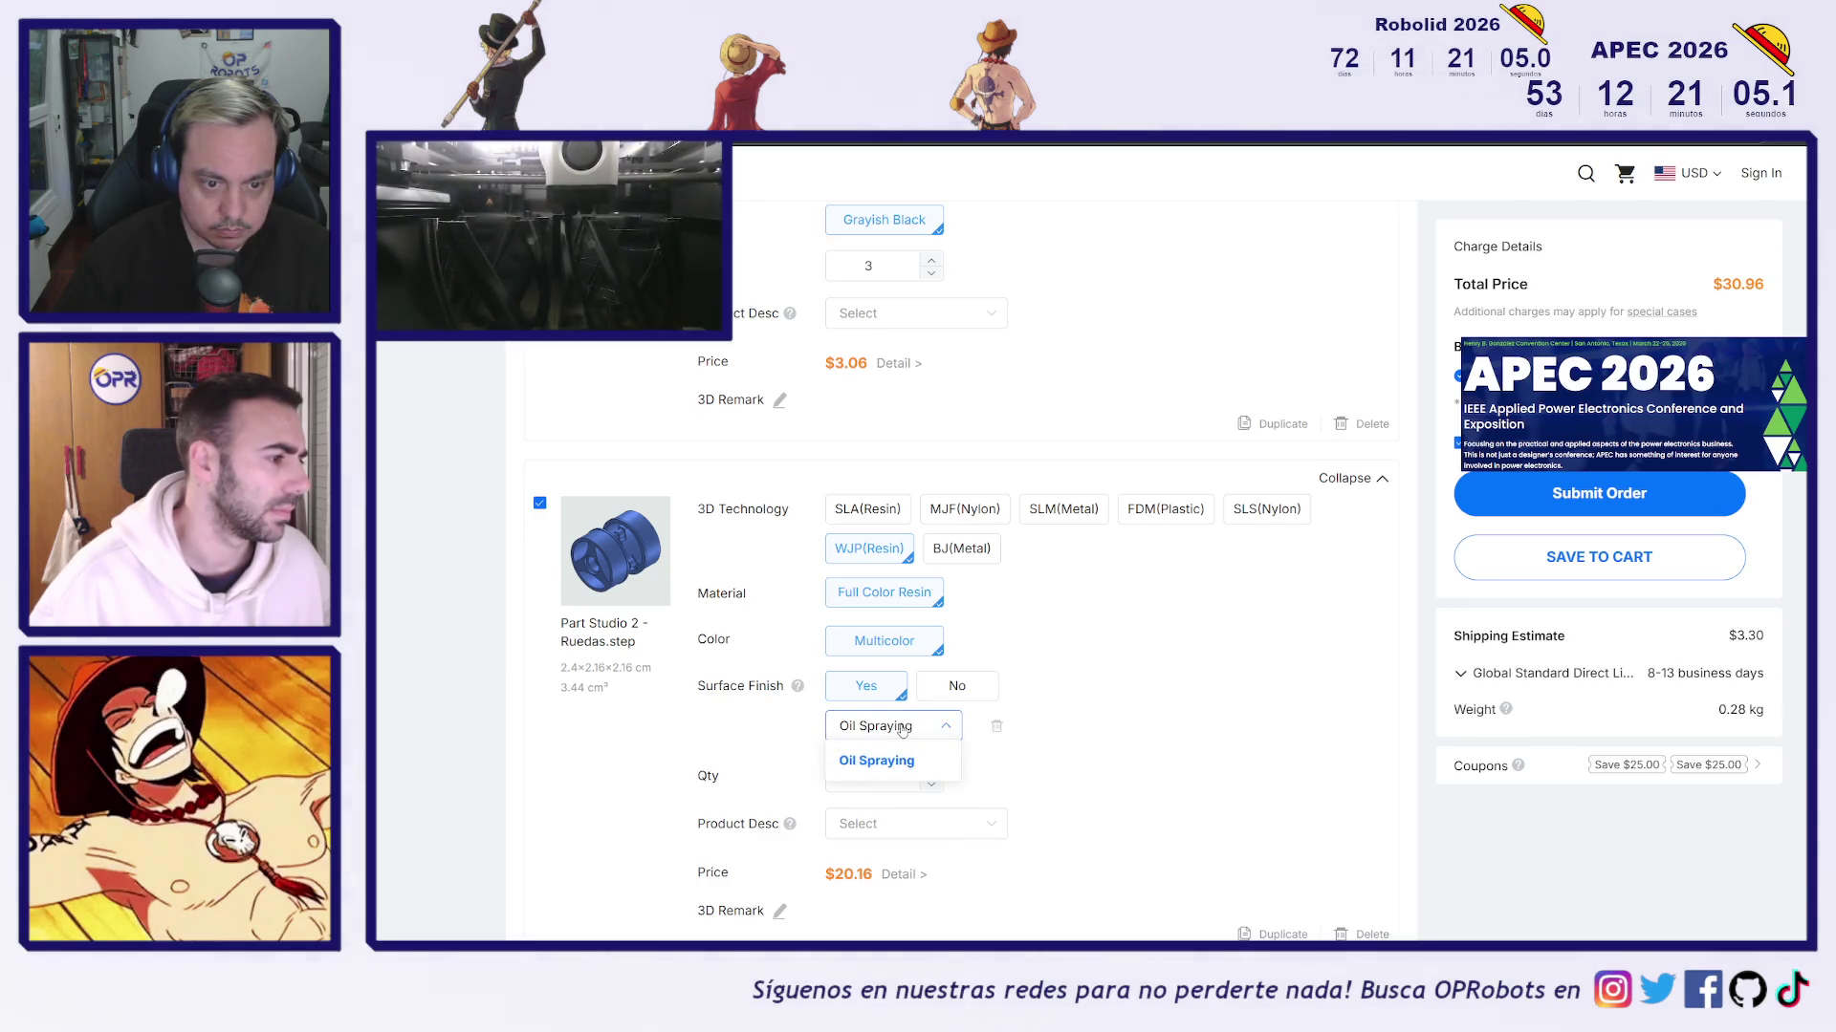
pyautogui.click(961, 730)
pyautogui.scroll(-2, 1039, 726)
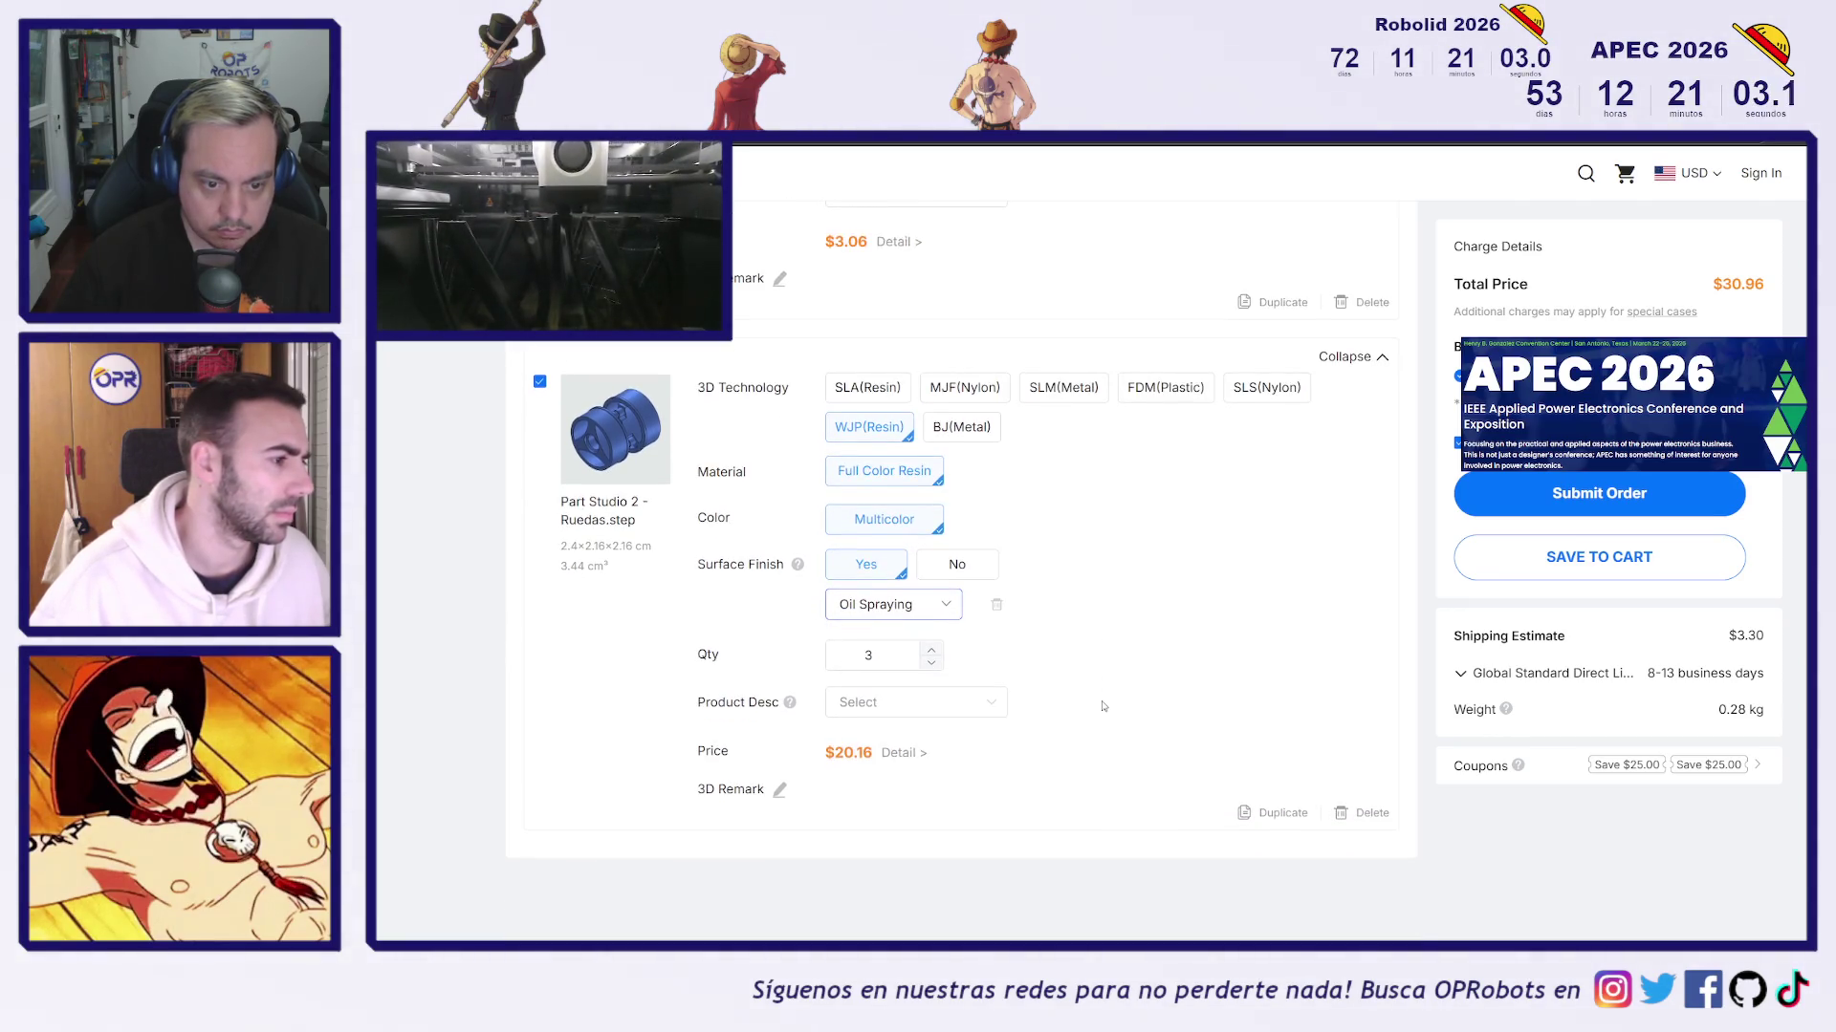
pyautogui.scroll(1, 1009, 690)
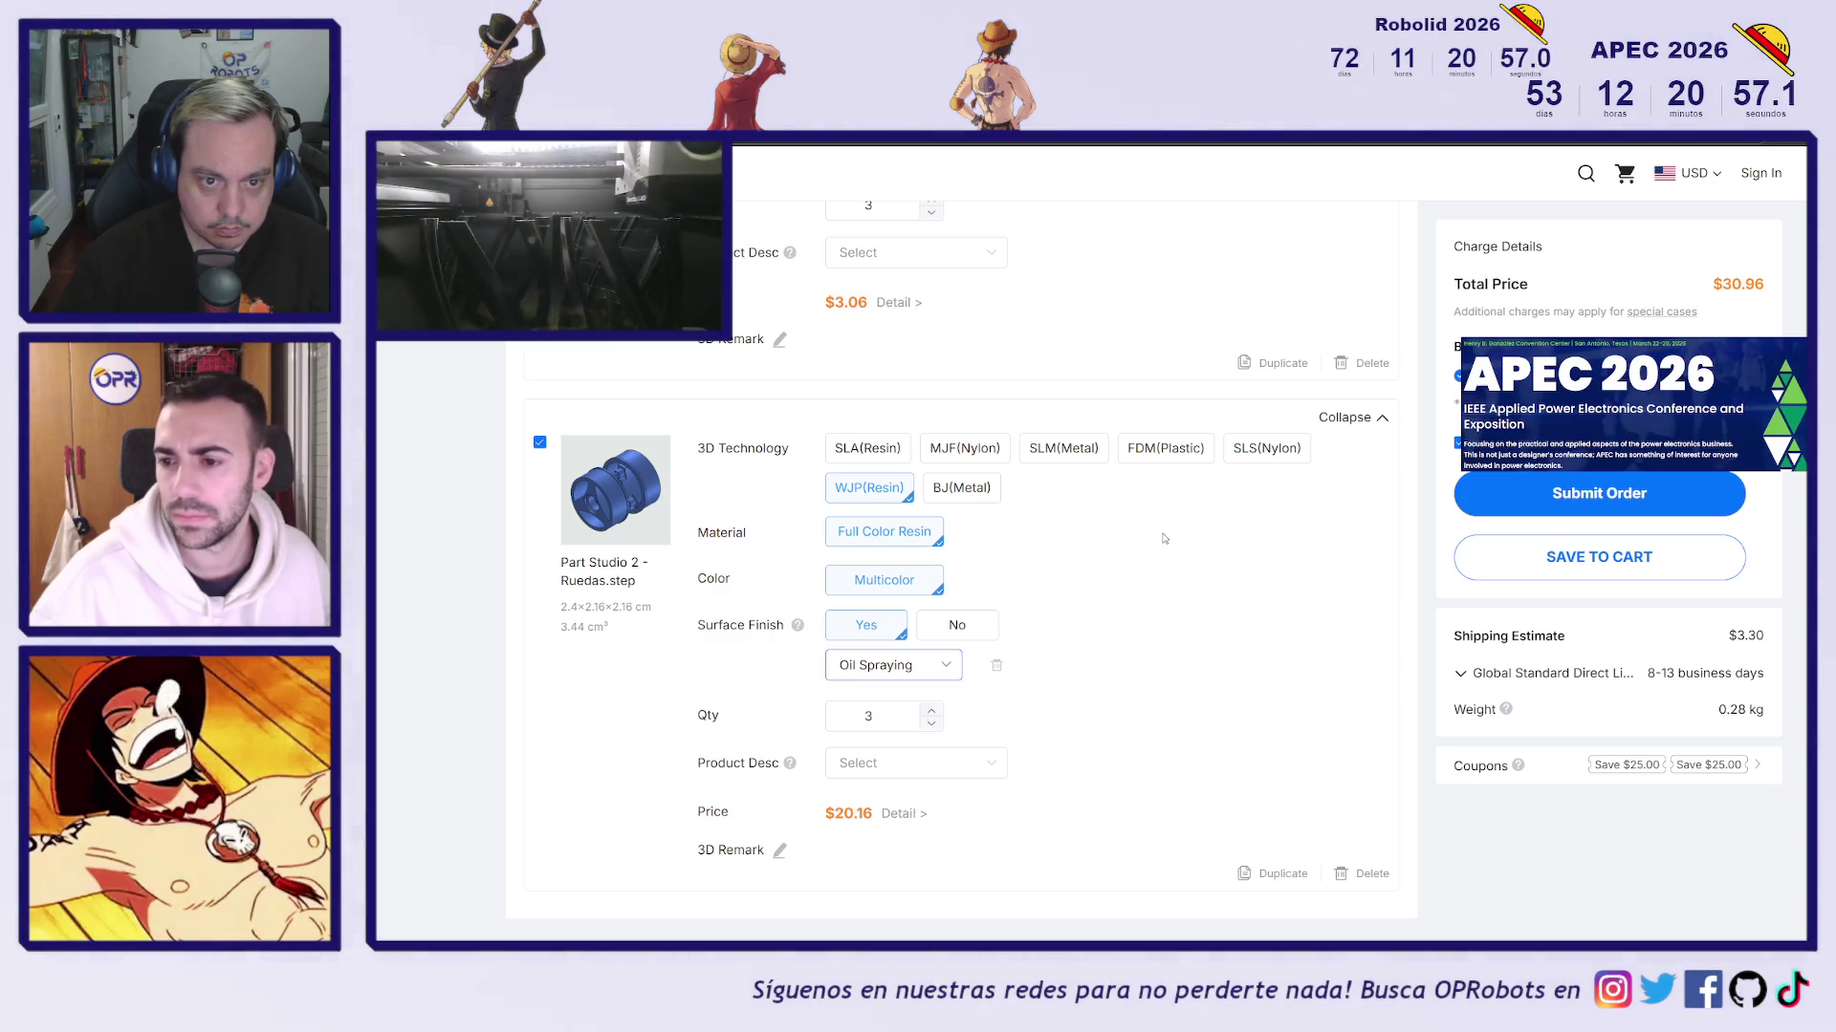
pyautogui.click(1252, 451)
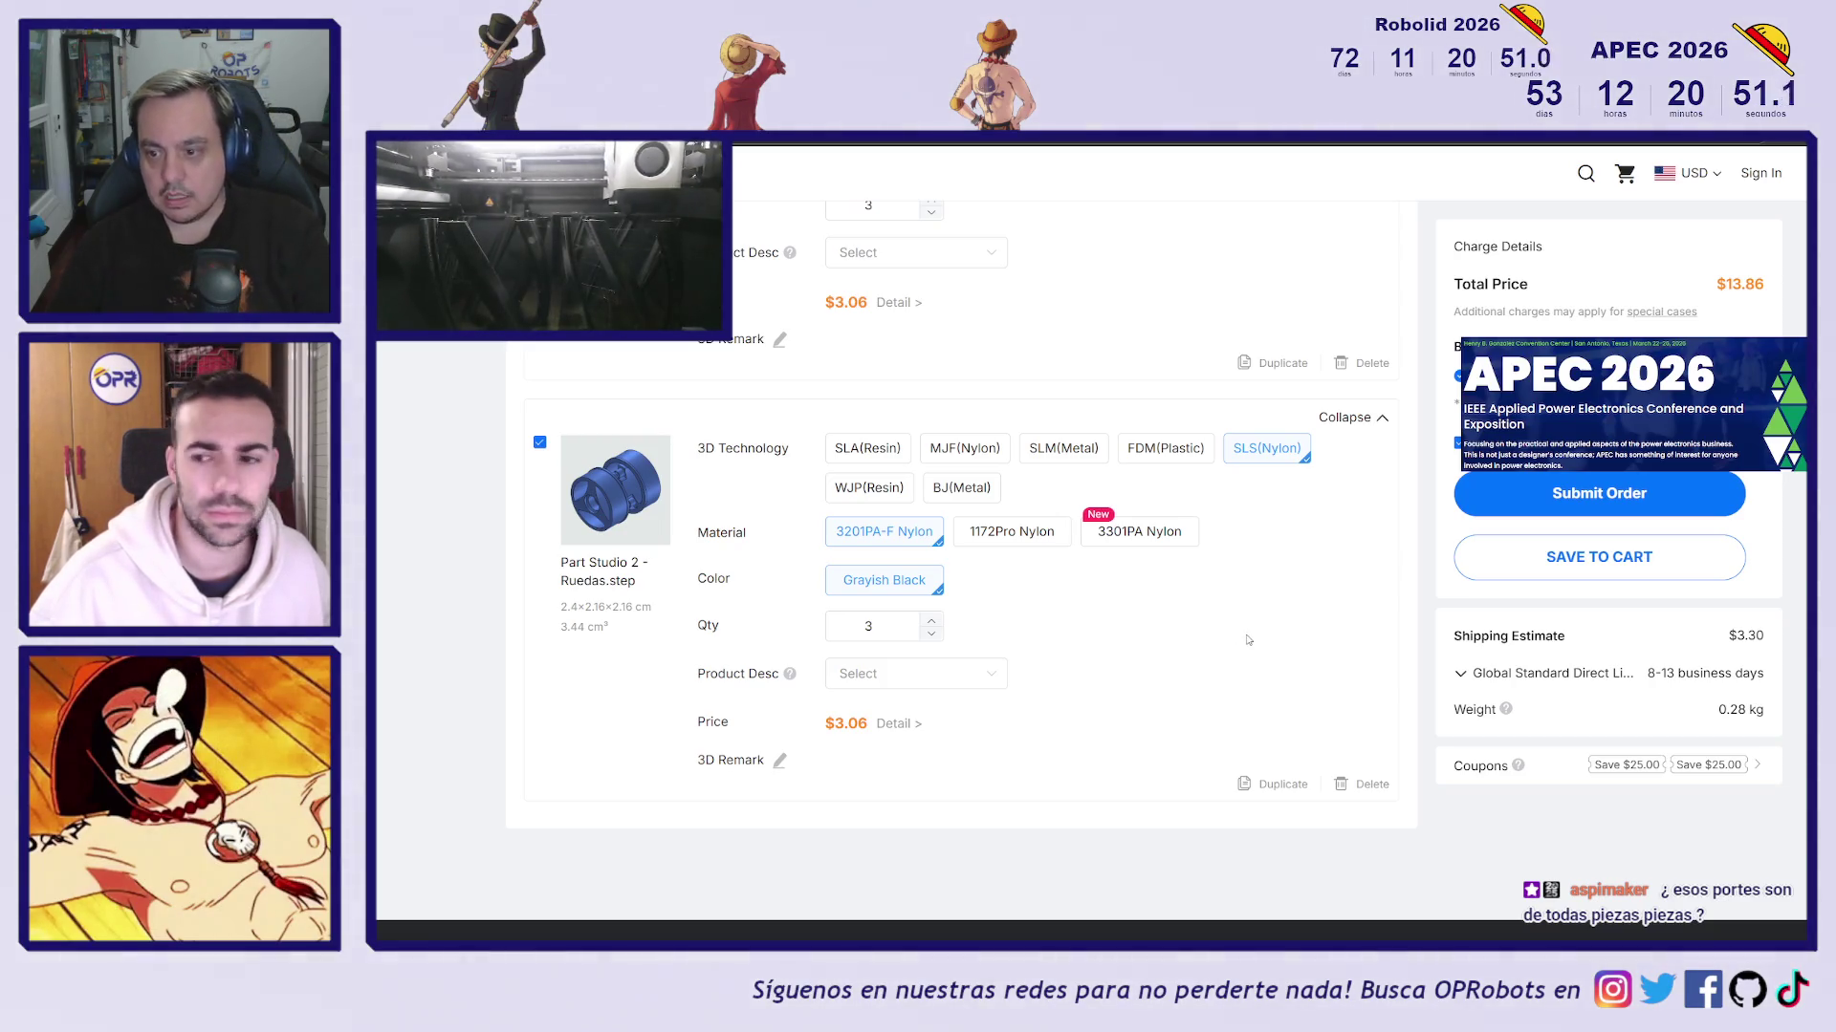
# Check the order's 0.28 kg weight and open the shipping methods with their costs
pyautogui.scroll(15, 1250, 640)
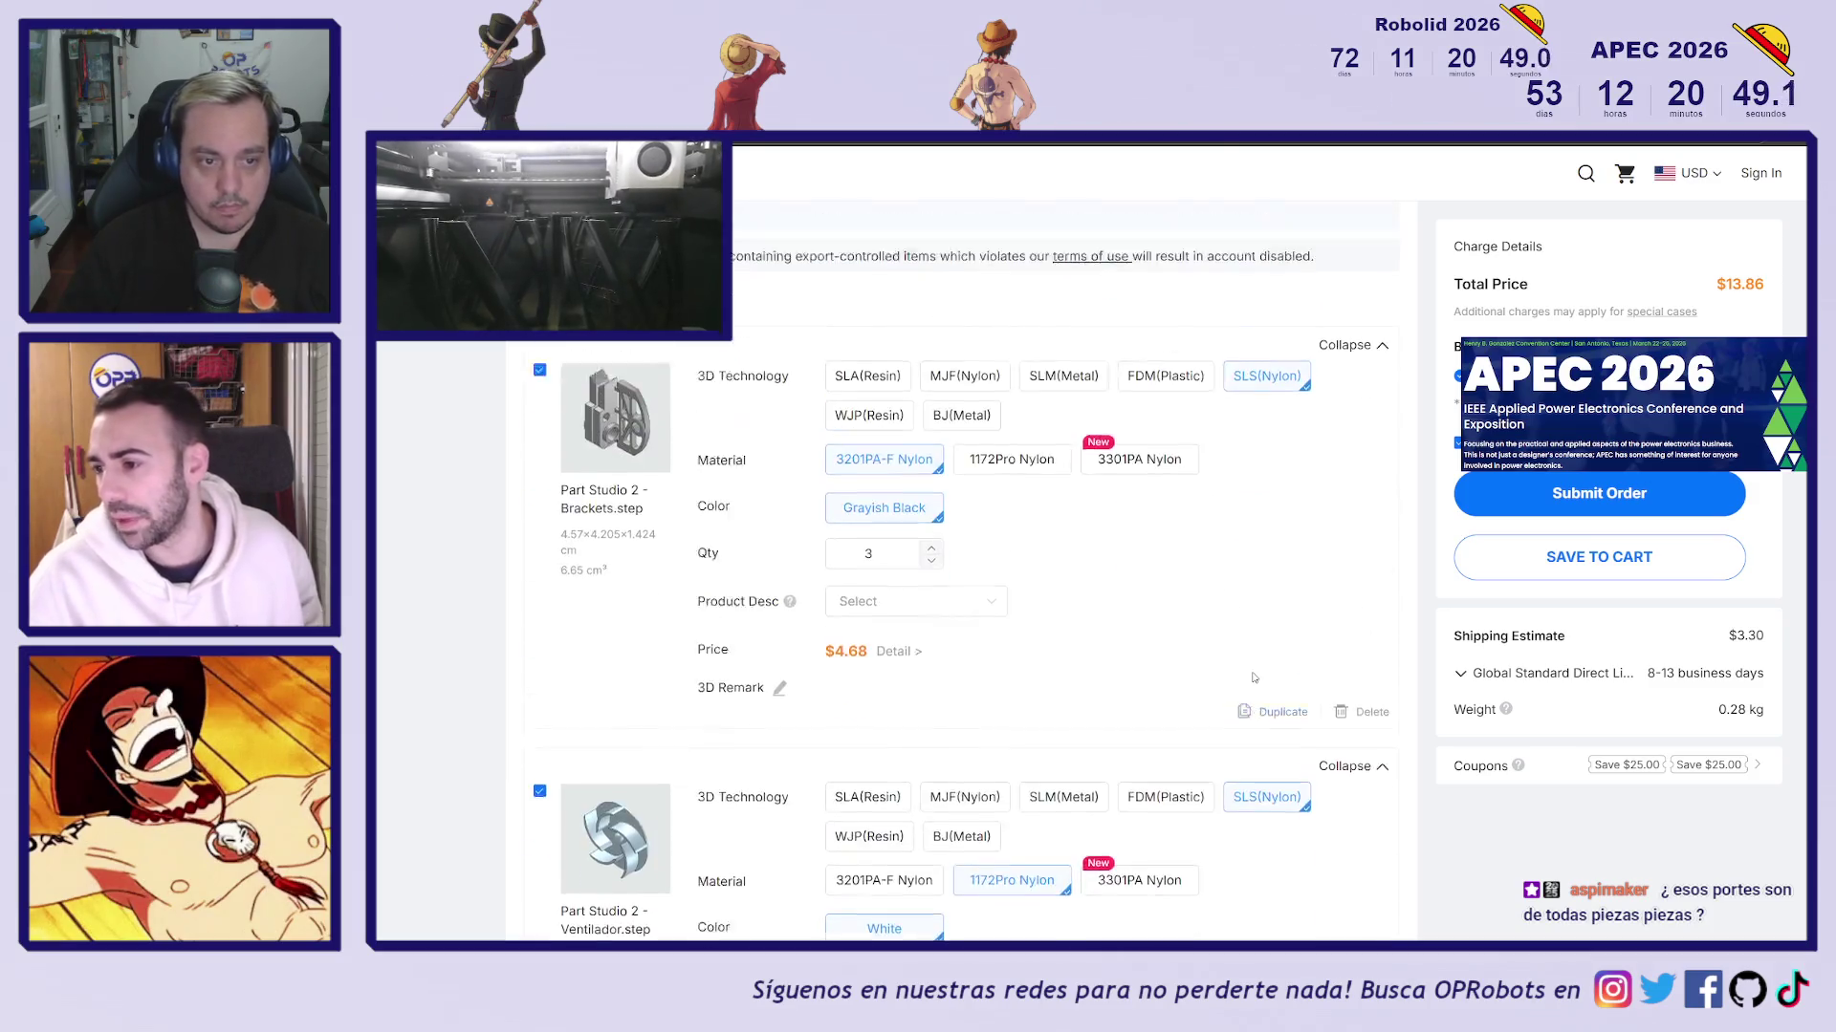
pyautogui.scroll(-1, 1264, 679)
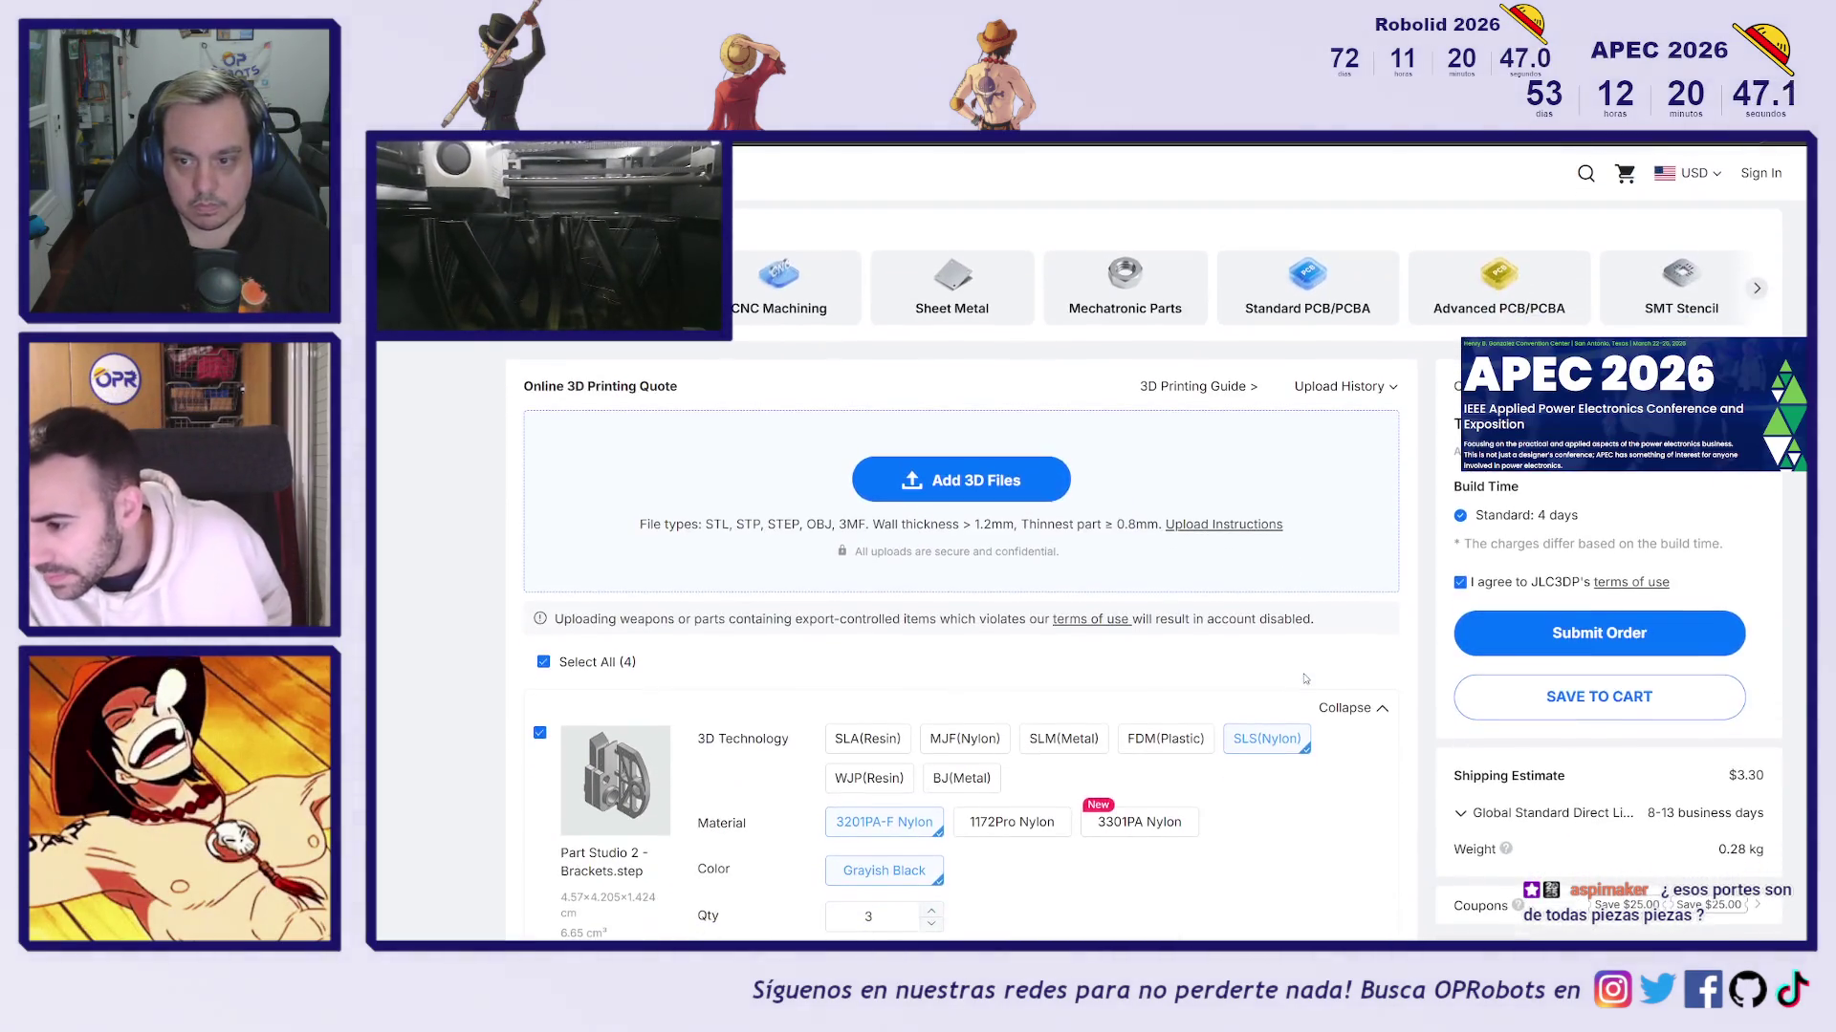
pyautogui.scroll(-1, 1304, 679)
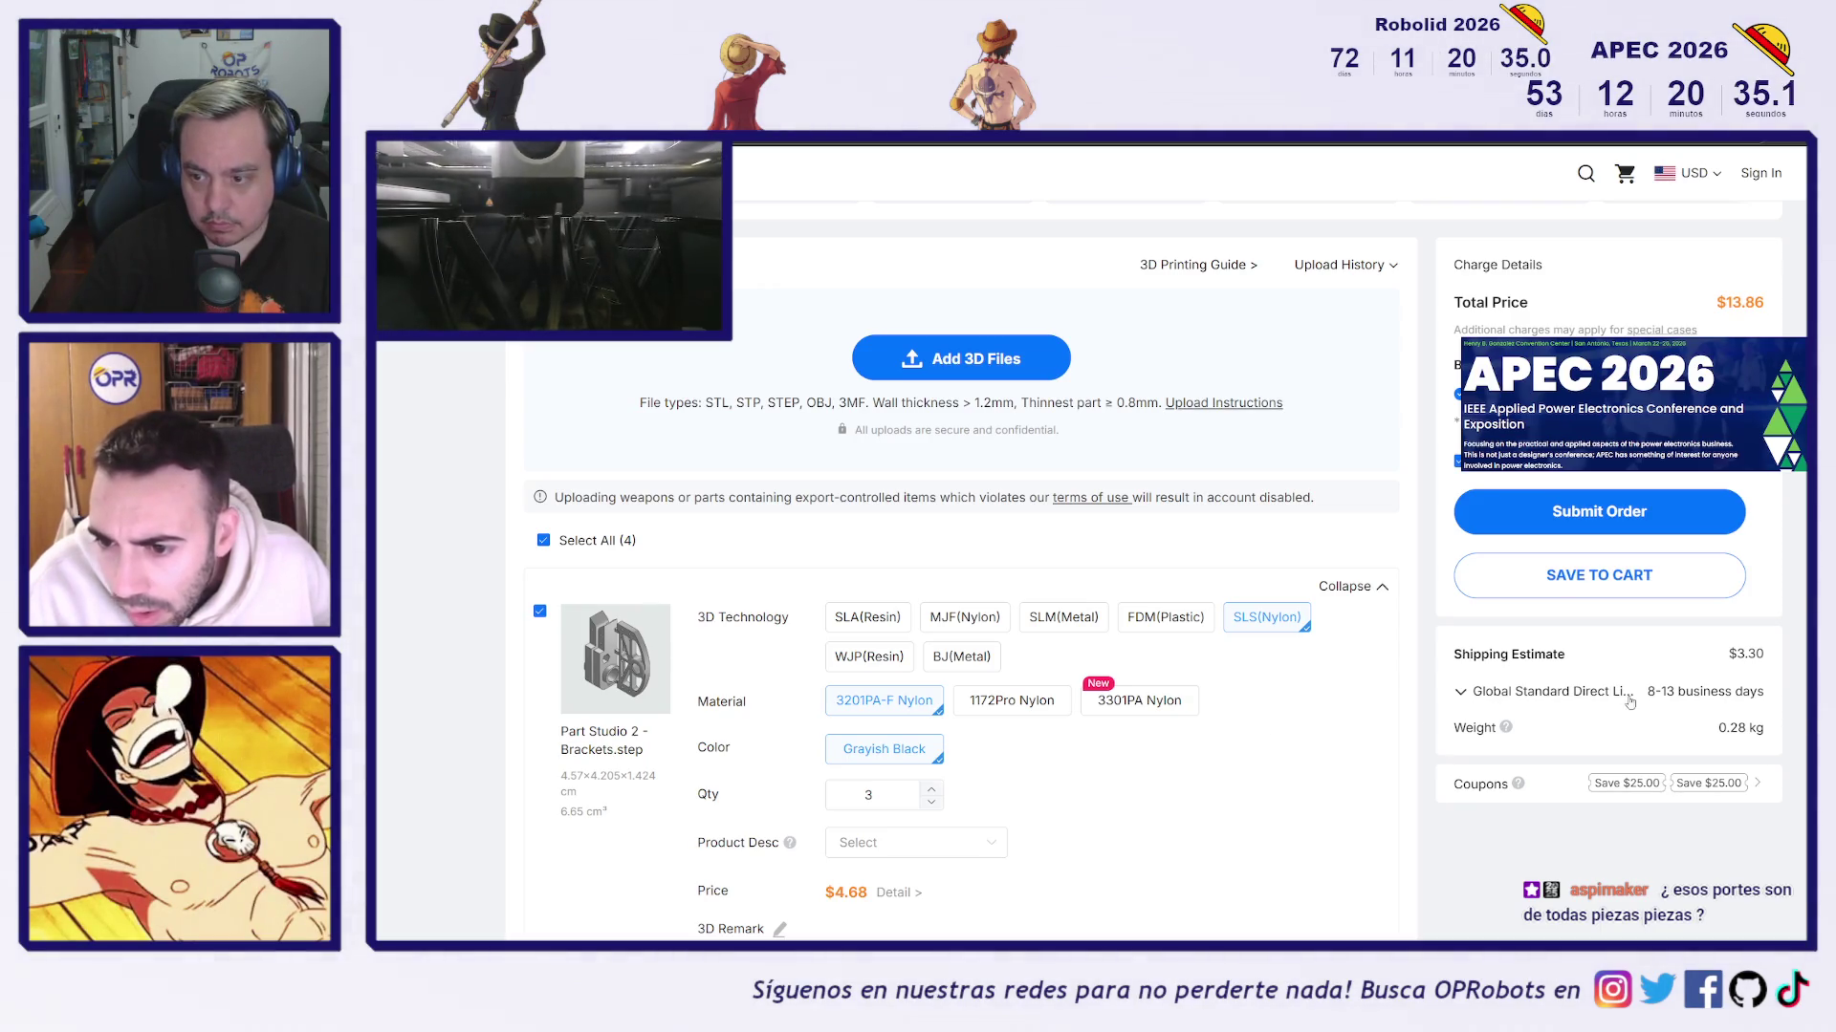
pyautogui.moveTo(1701, 730); pyautogui.dragTo(1775, 731)
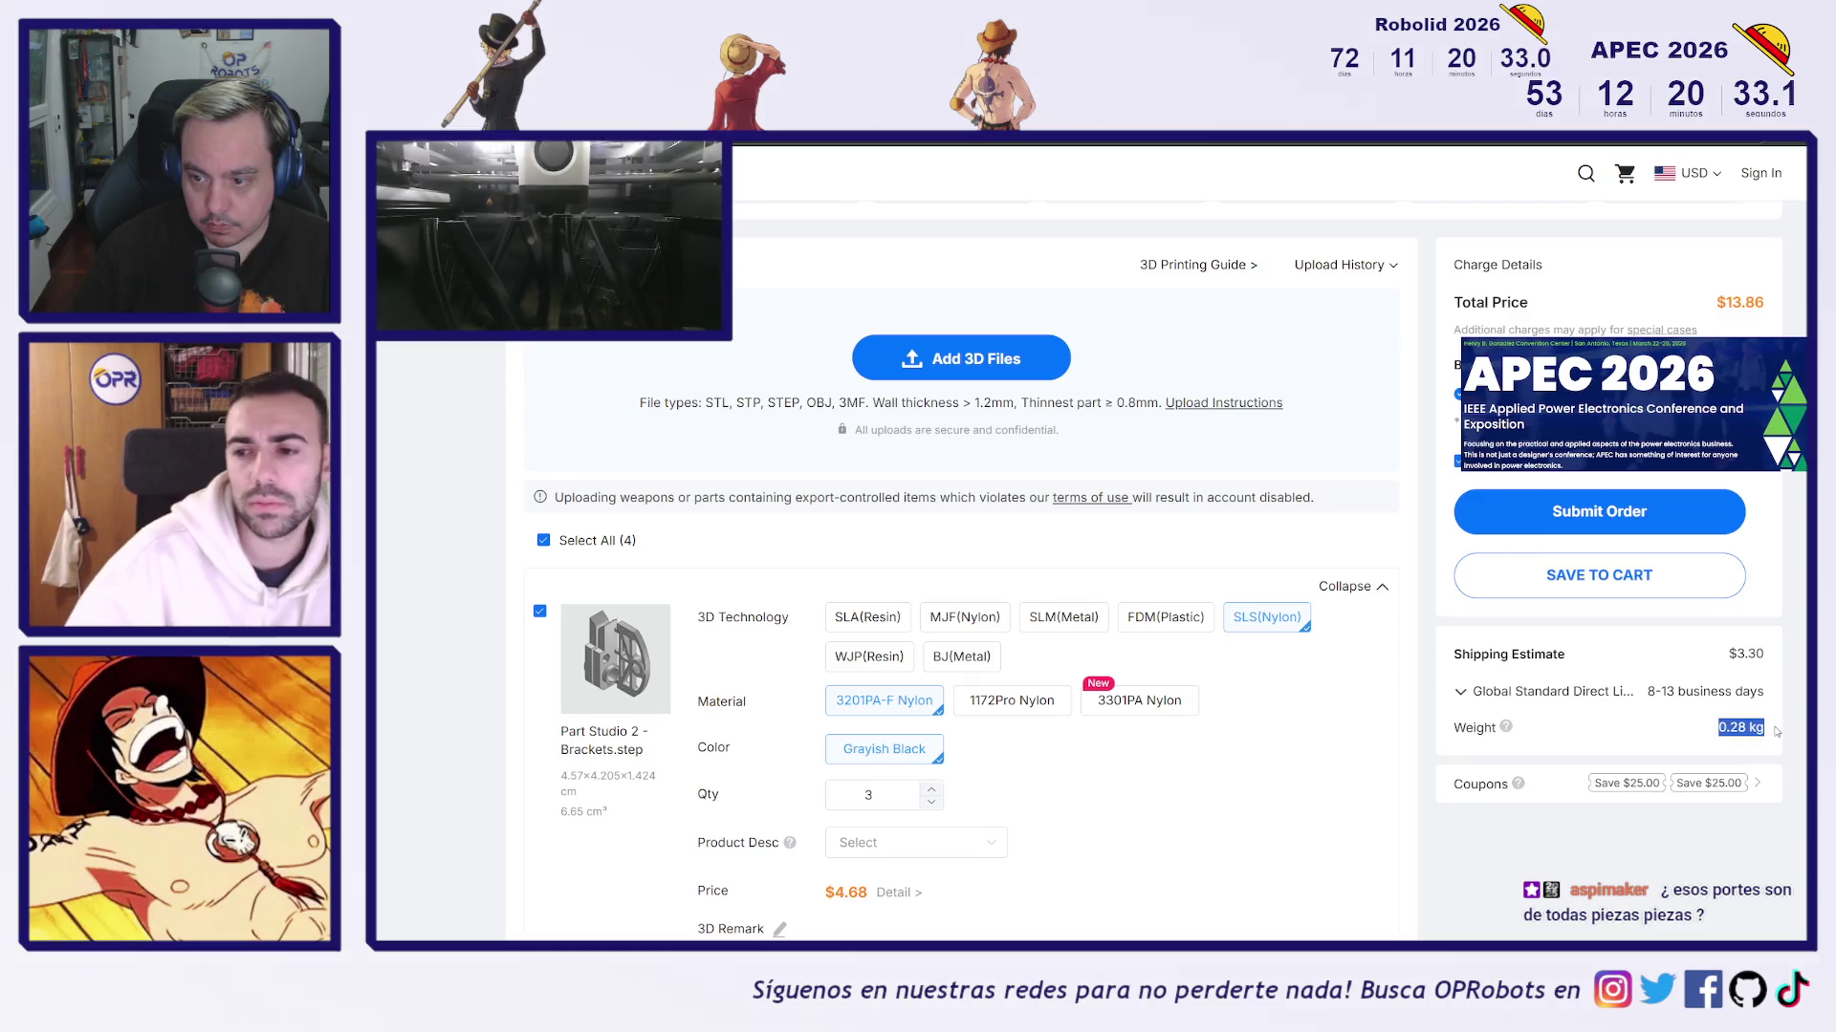
pyautogui.click(1696, 736)
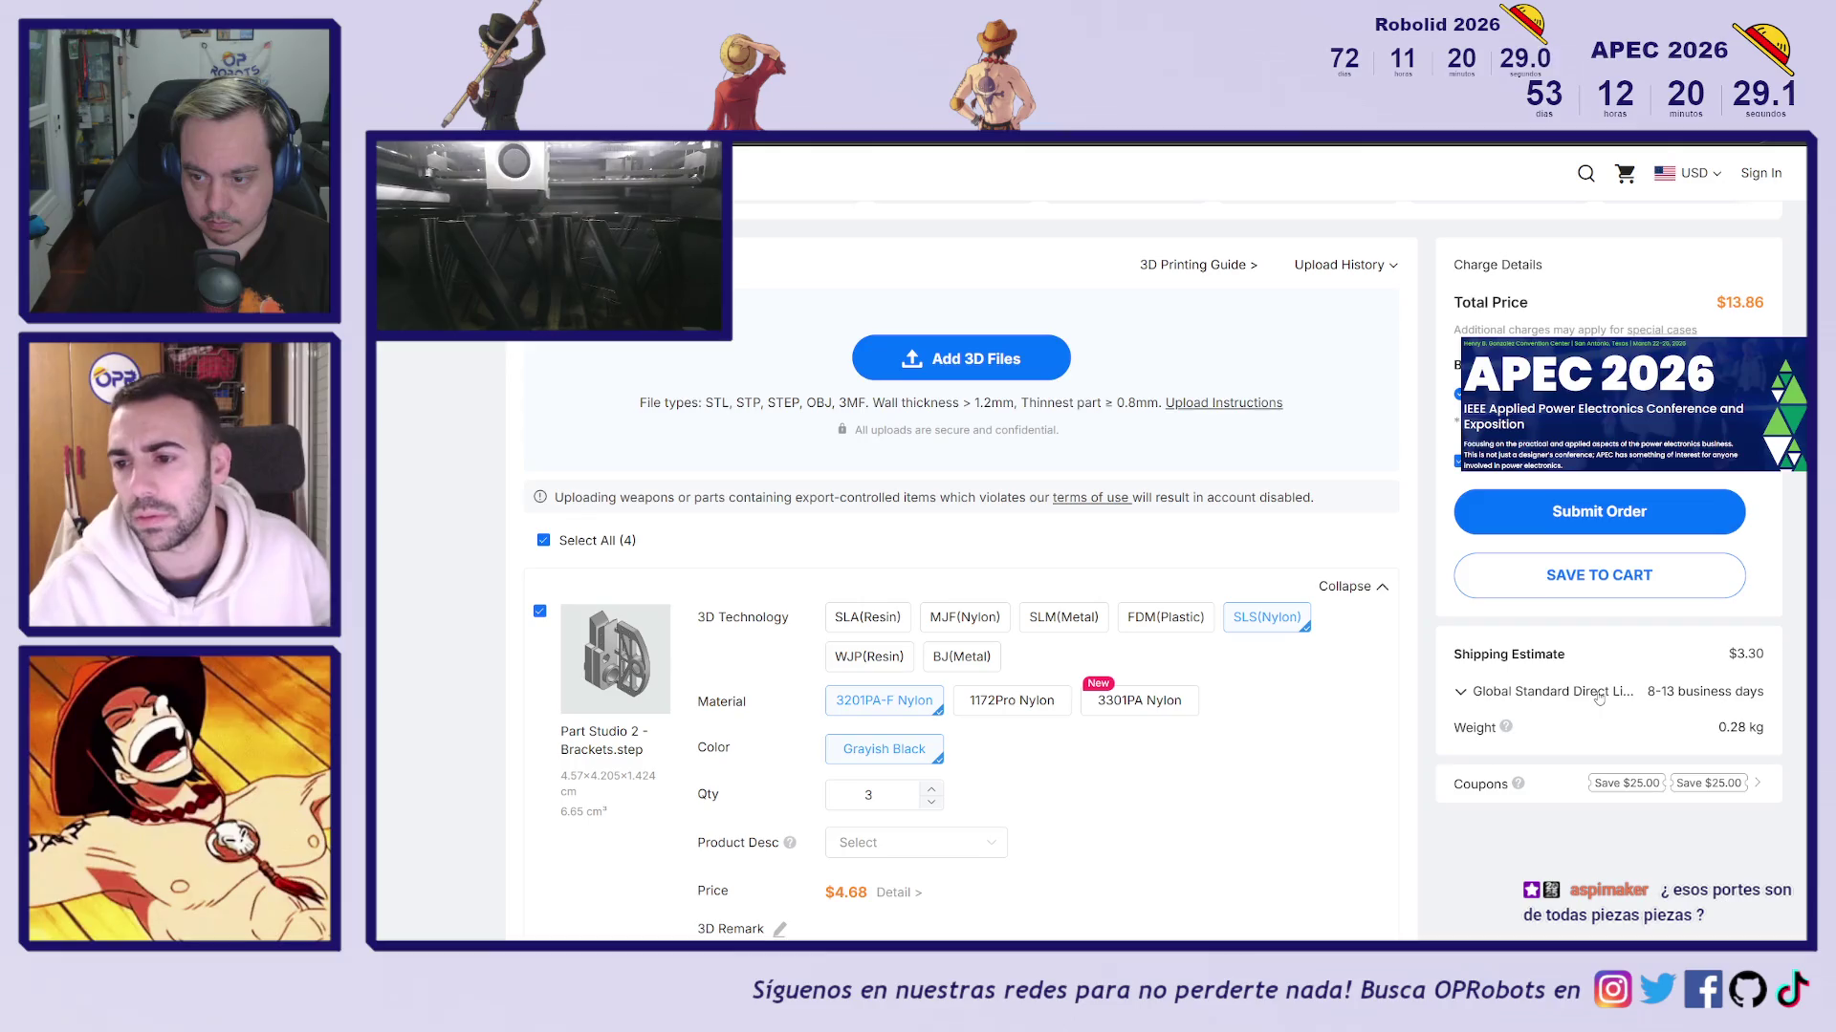
pyautogui.click(1518, 695)
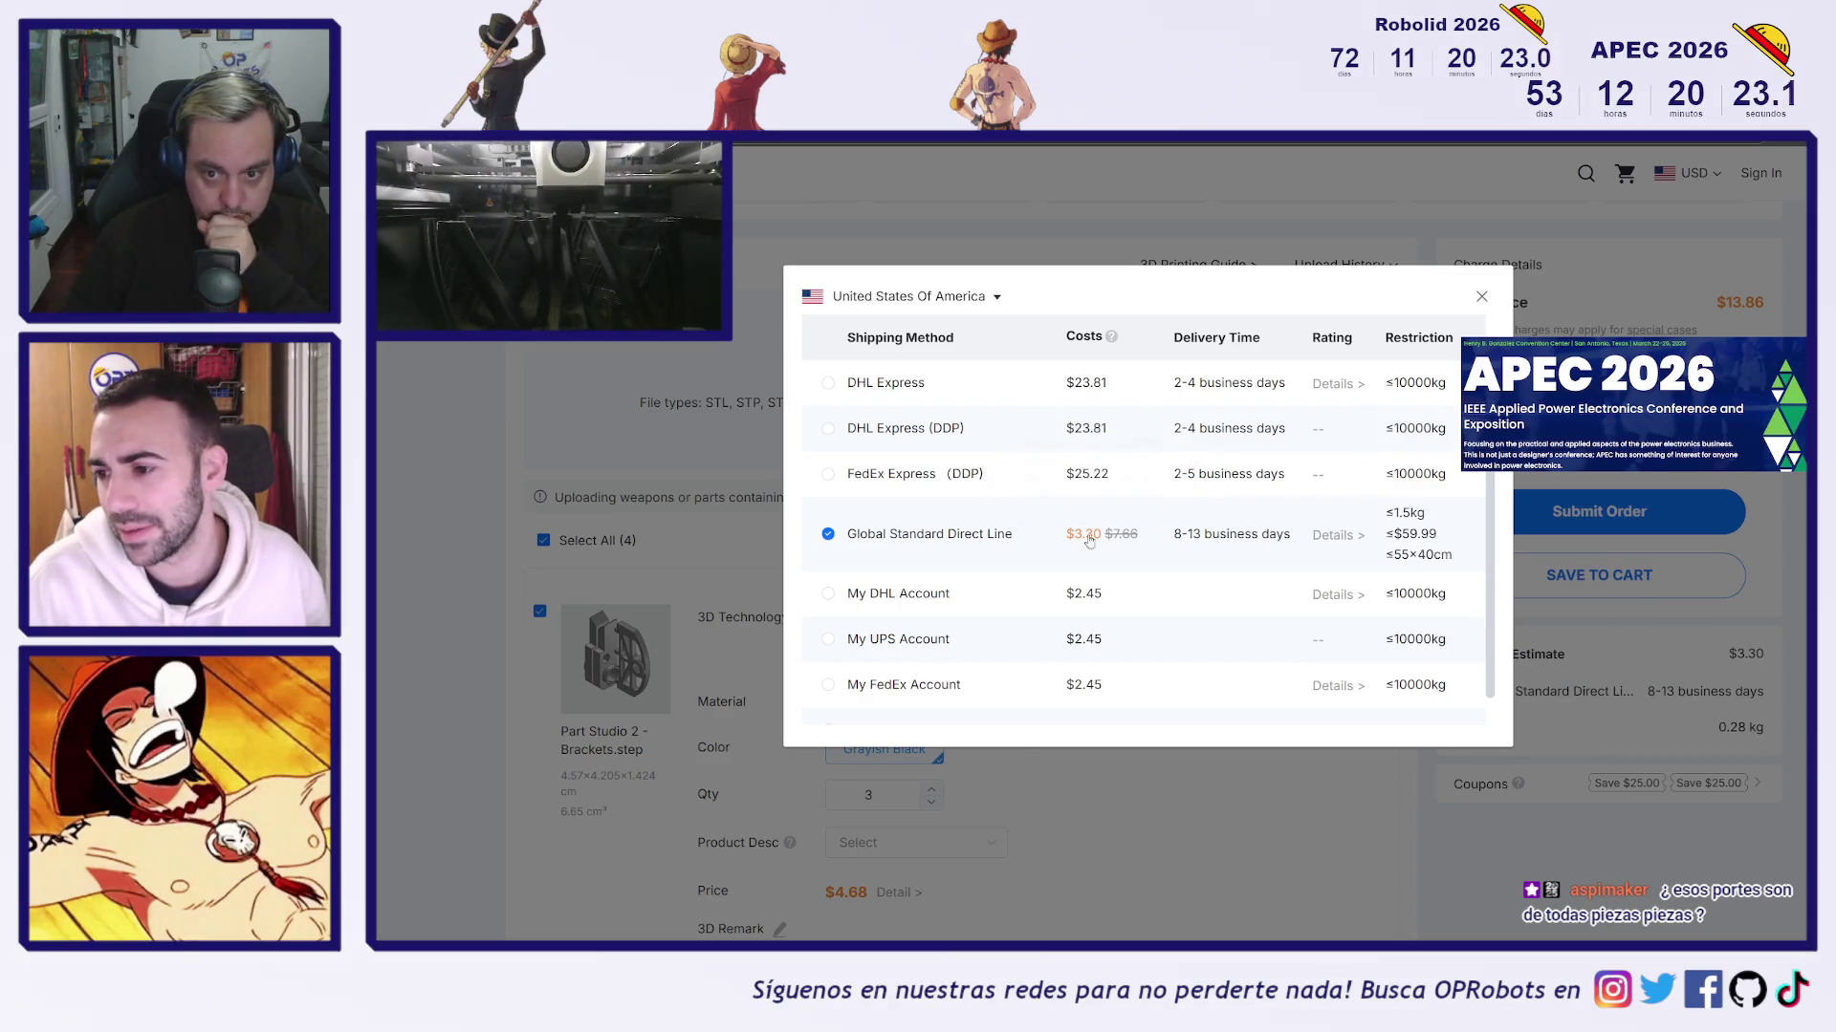
# Close the shipping options keeping Global Standard Direct Line at $3.30, then return to Onshape
pyautogui.click(1392, 513)
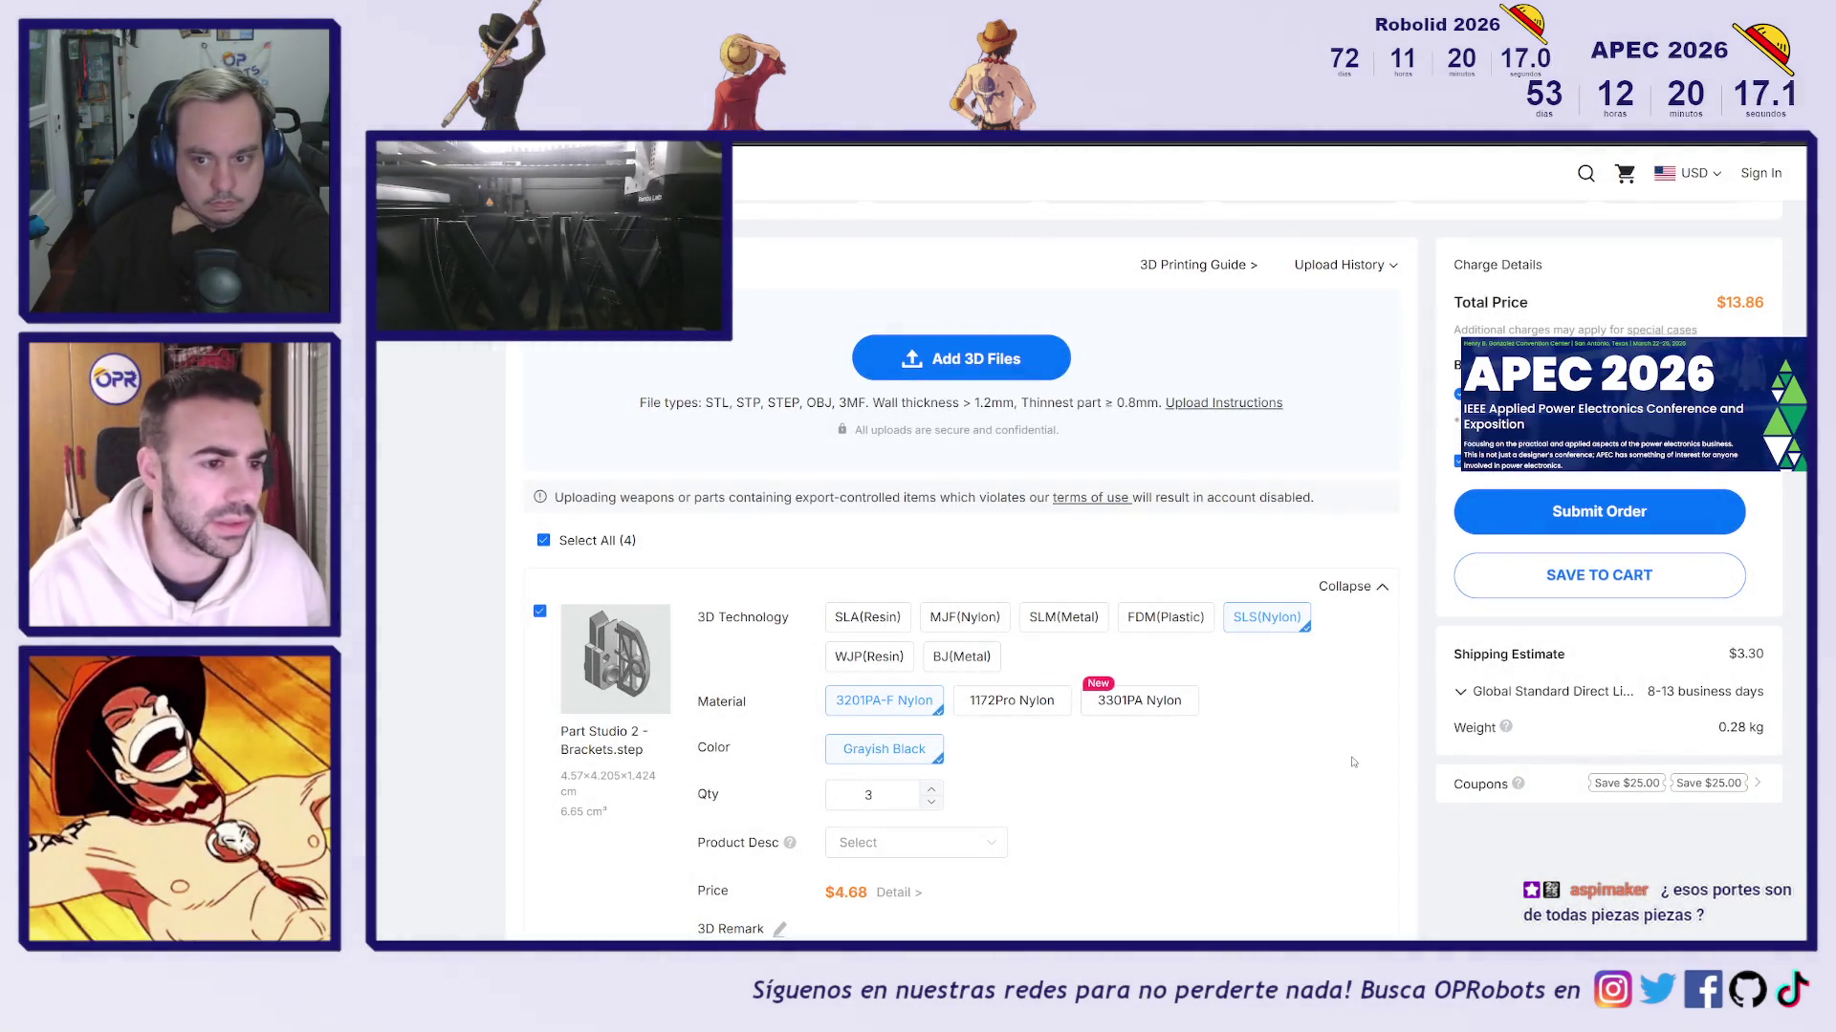
pyautogui.scroll(-2, 1352, 762)
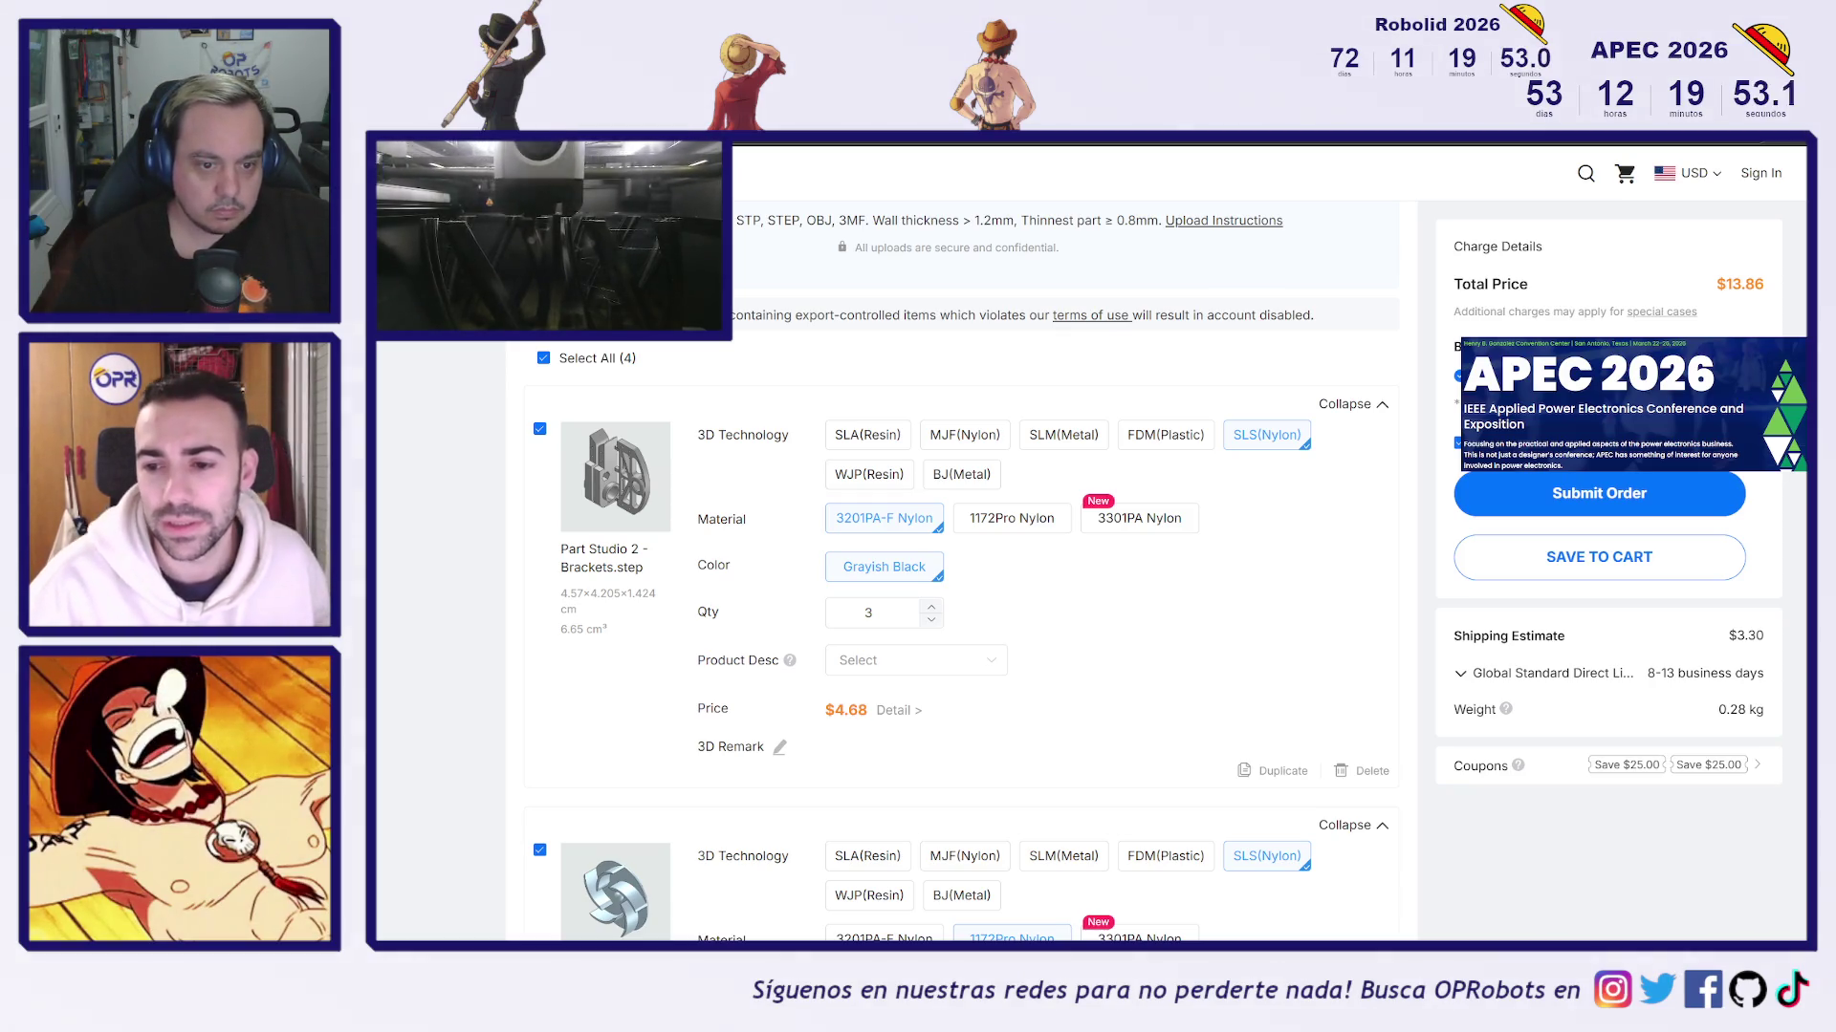
pyautogui.hotkey('ctrl', 'Tab')
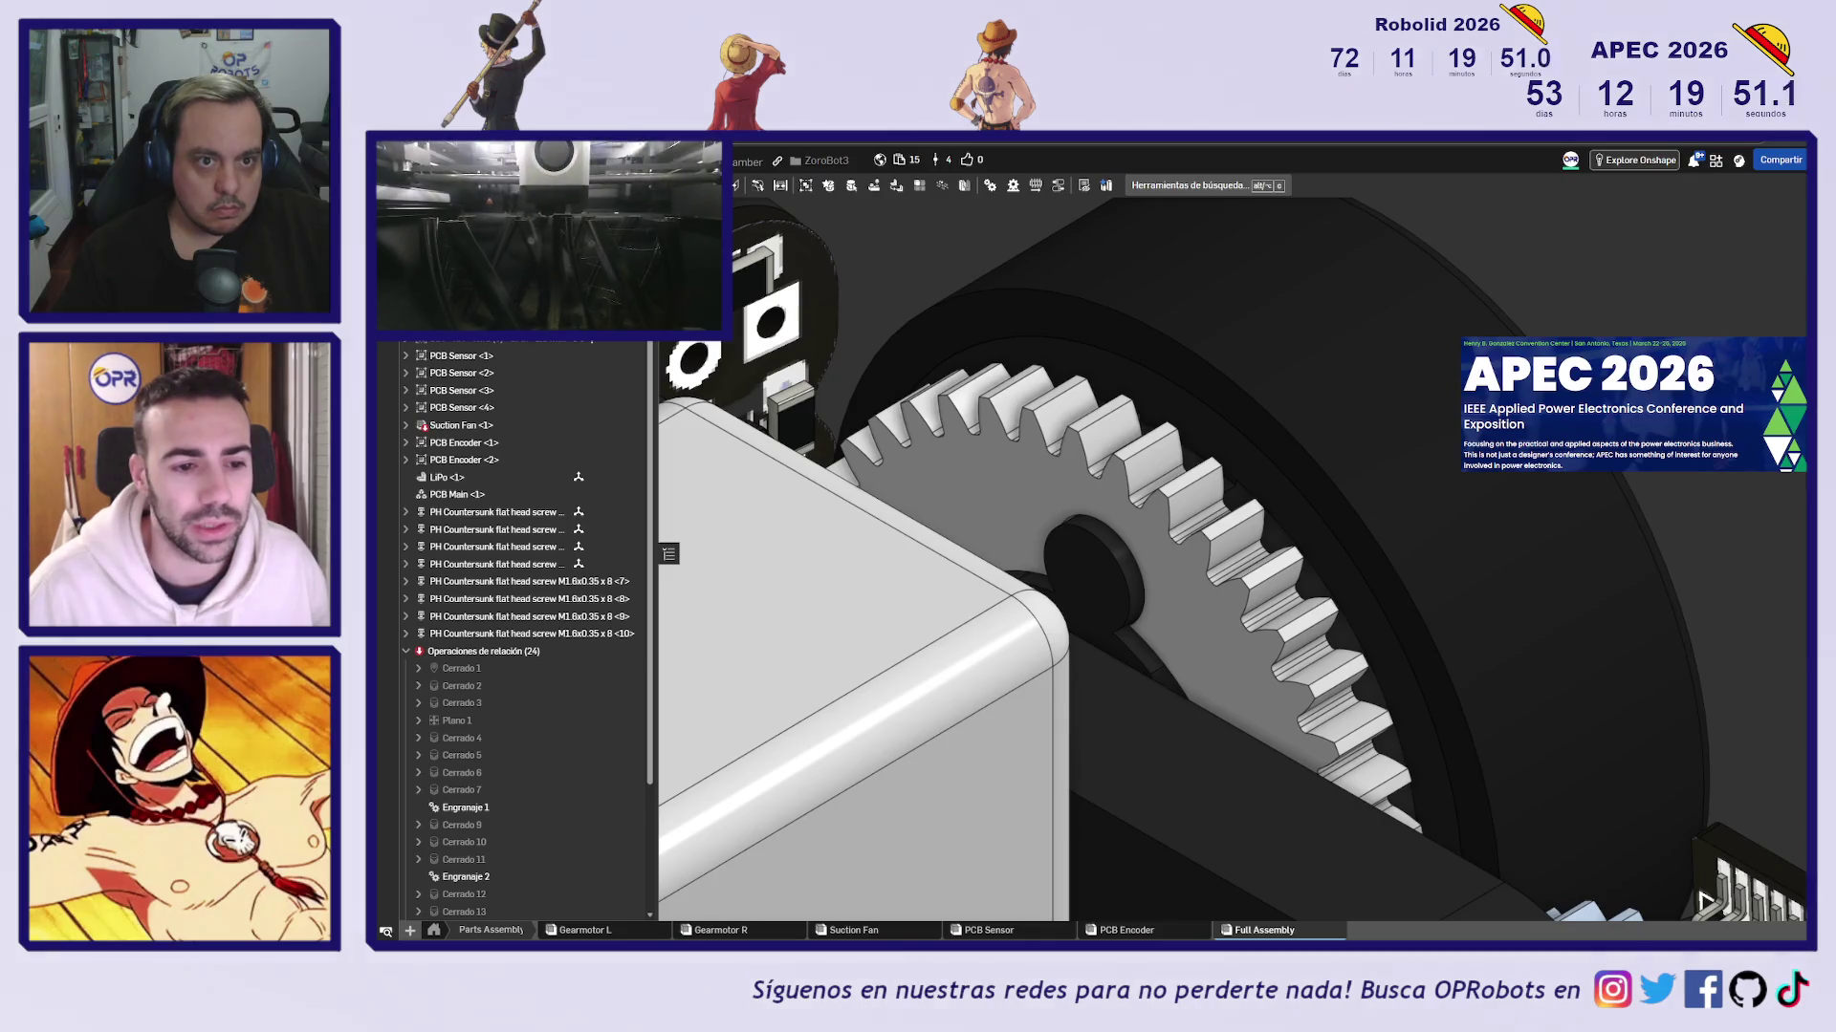
# In Part Studio 2, assign a material to Ventilador, Ruedas and Brackets, searching the library for nylon
pyautogui.hotkey('ctrl', 'Tab')
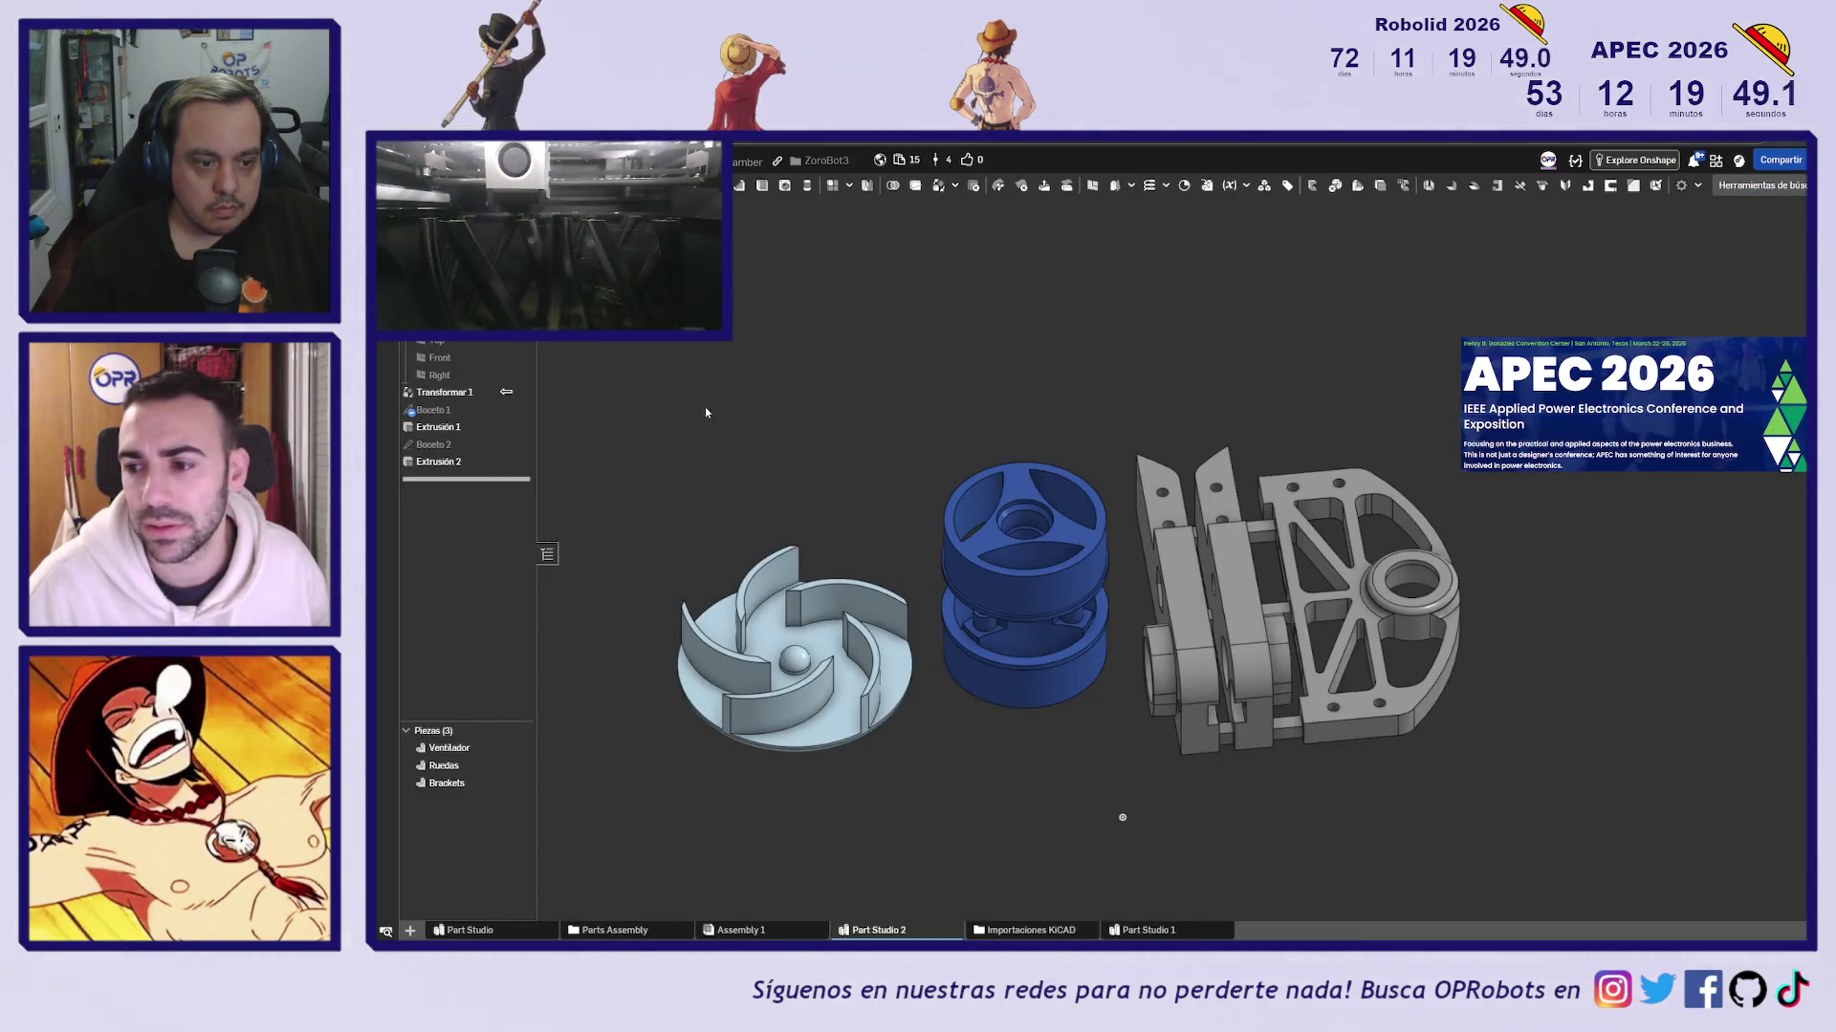
pyautogui.click(449, 747)
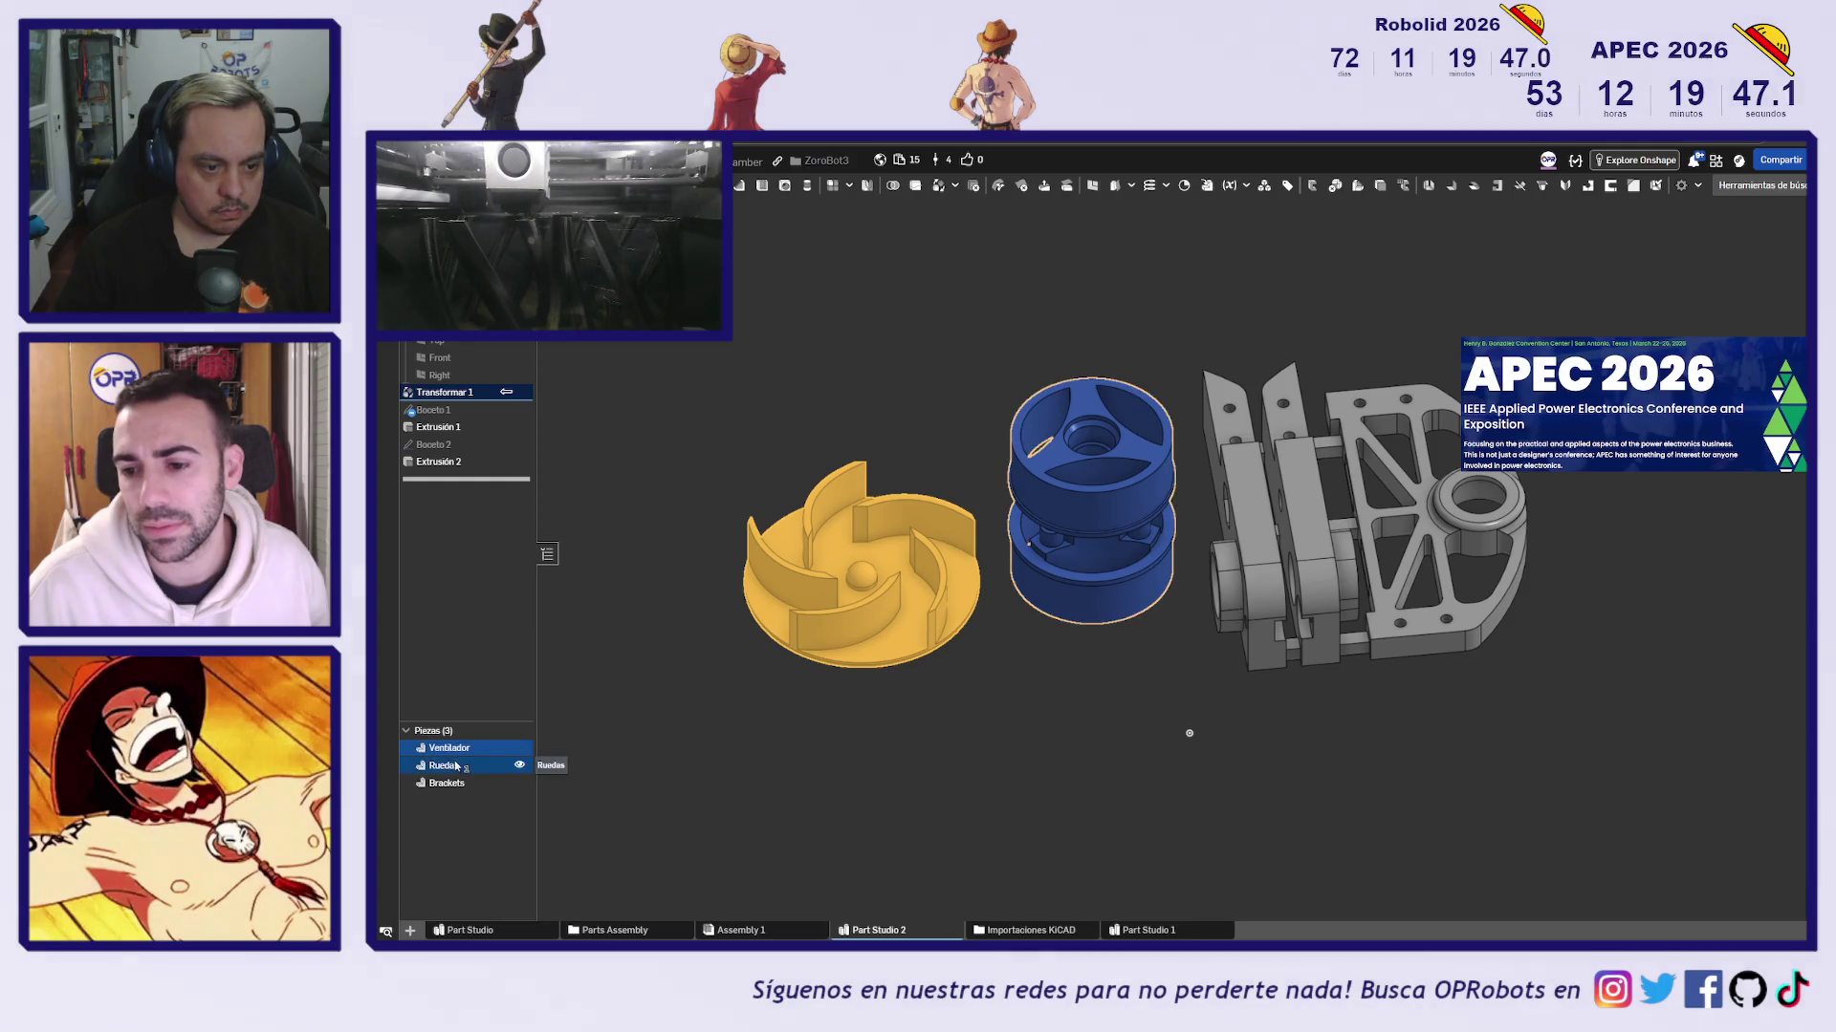
pyautogui.click(442, 765)
pyautogui.click(446, 783)
pyautogui.rightClick(459, 783)
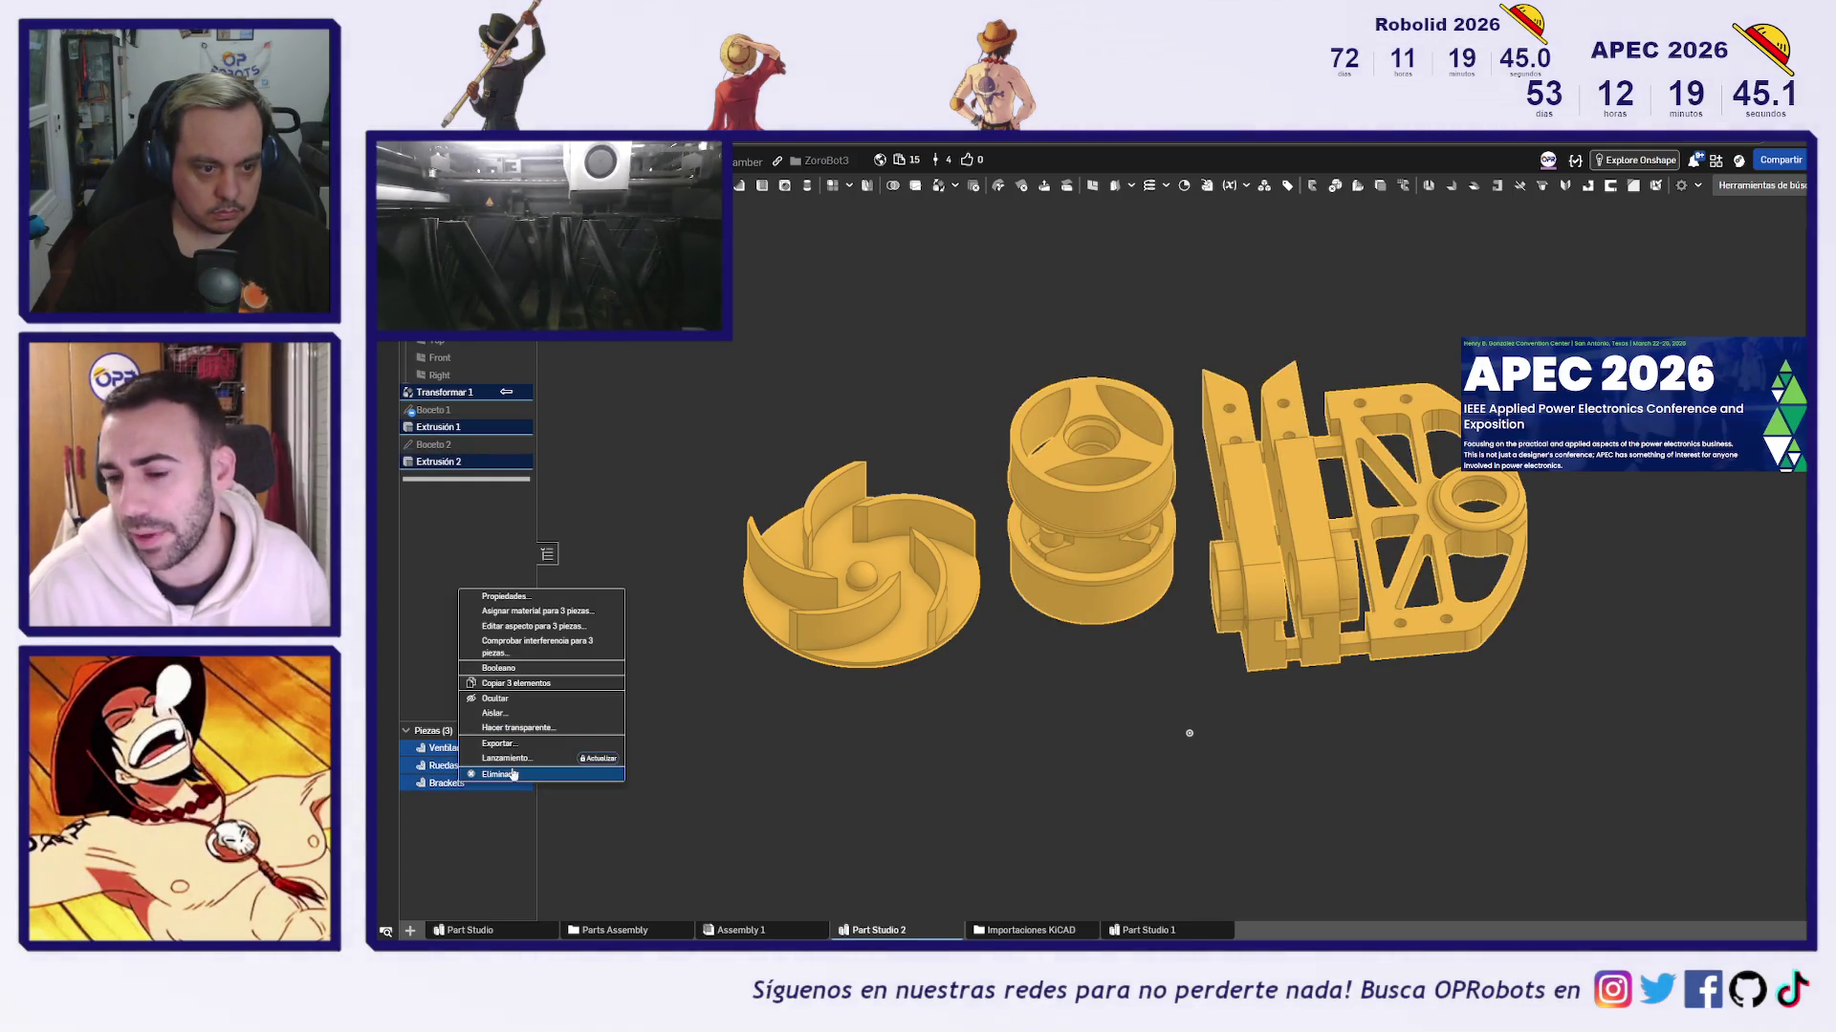
pyautogui.click(596, 612)
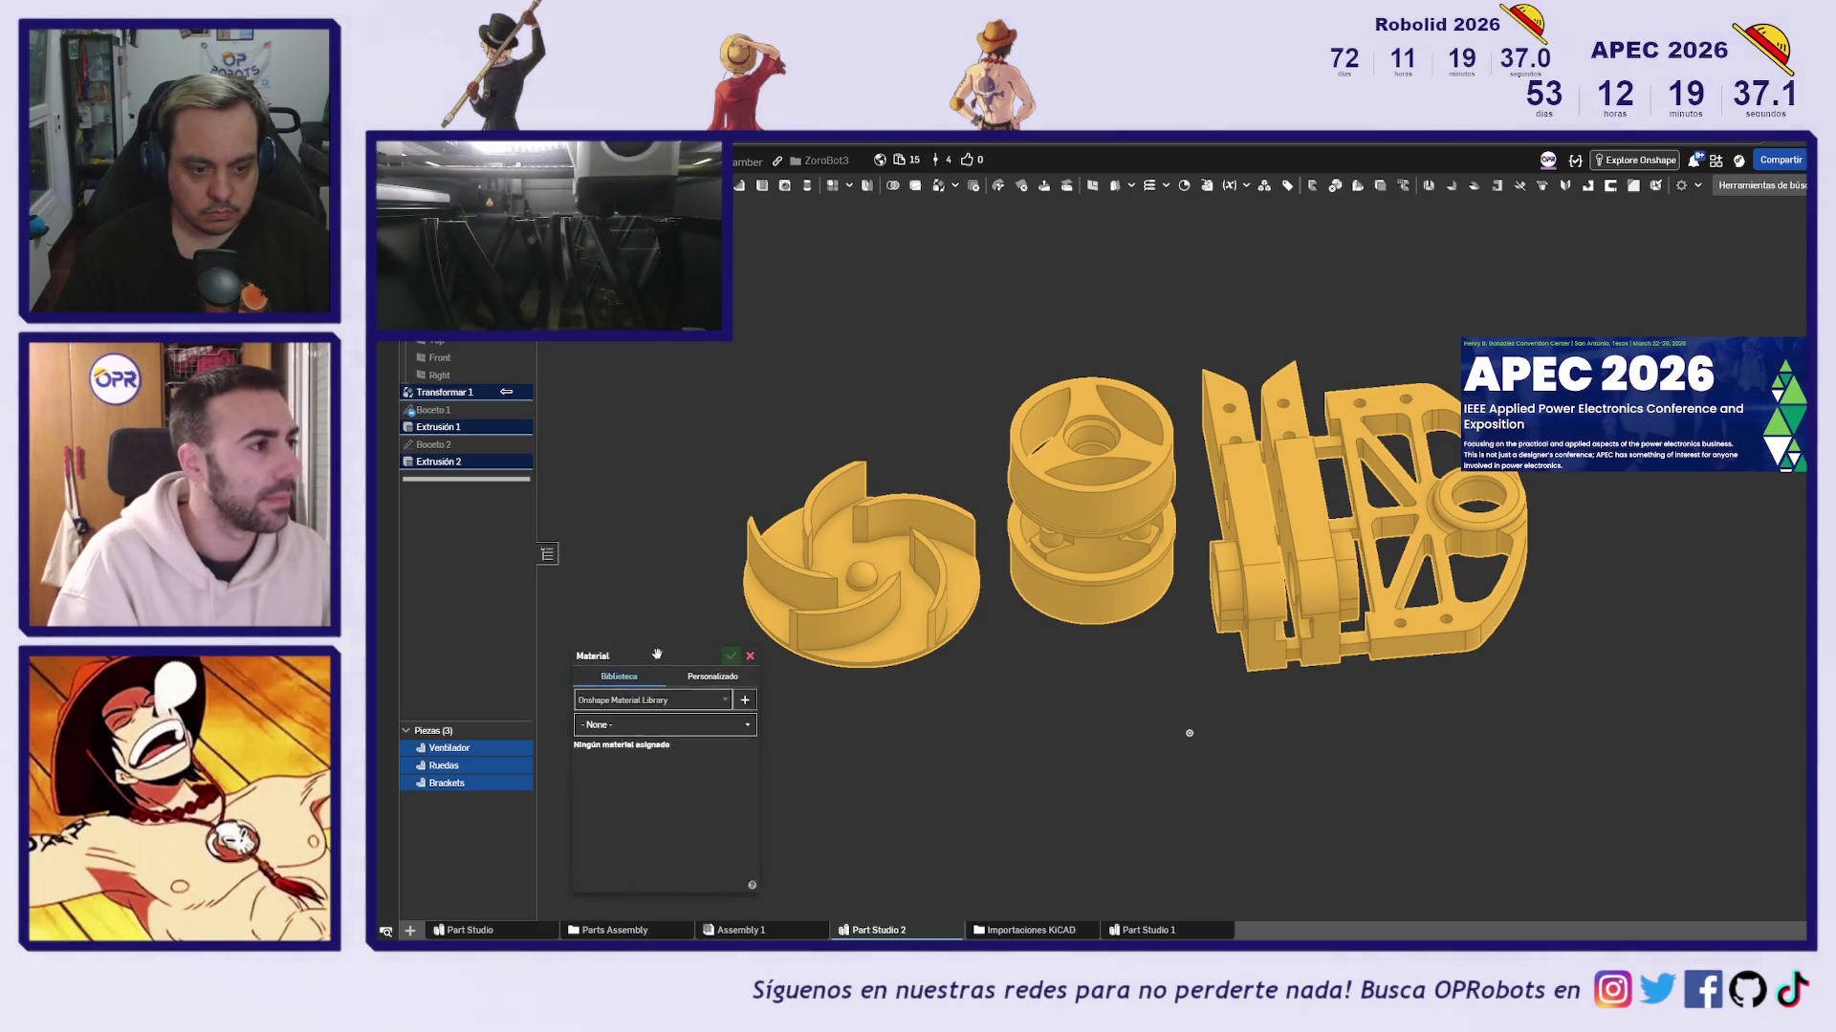
pyautogui.click(639, 724)
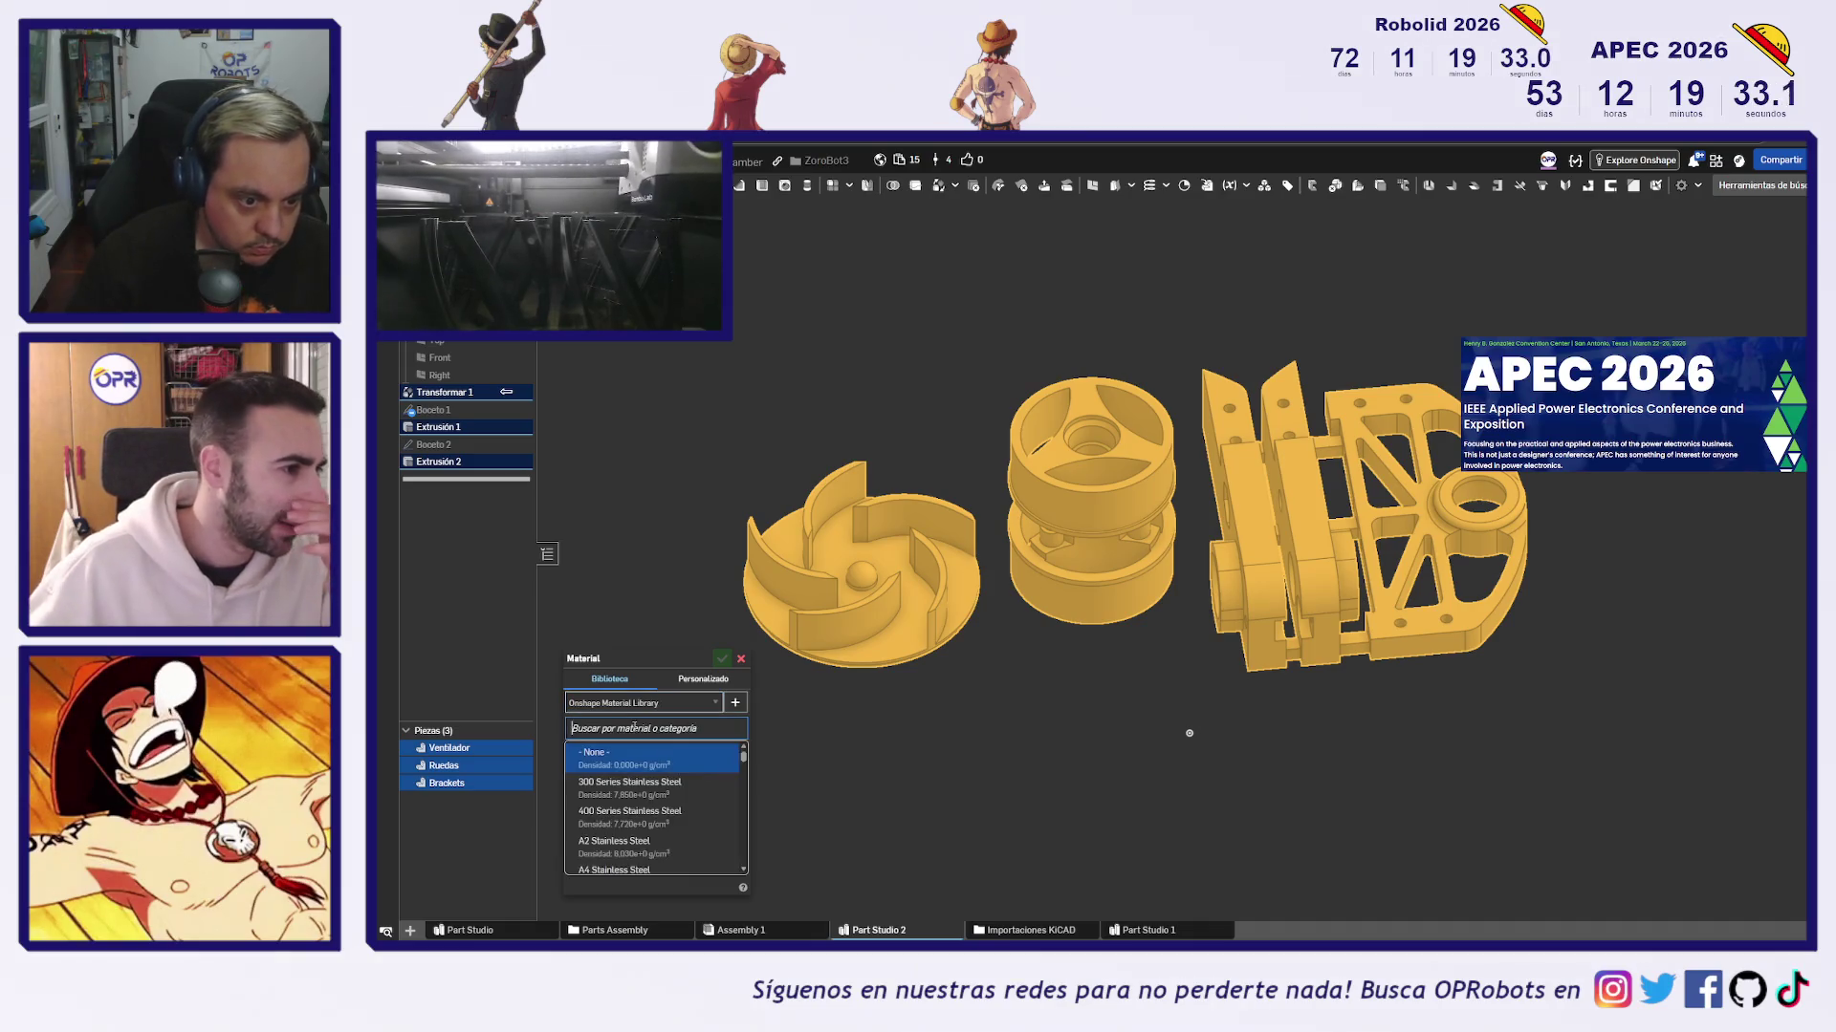
pyautogui.write('nylo')
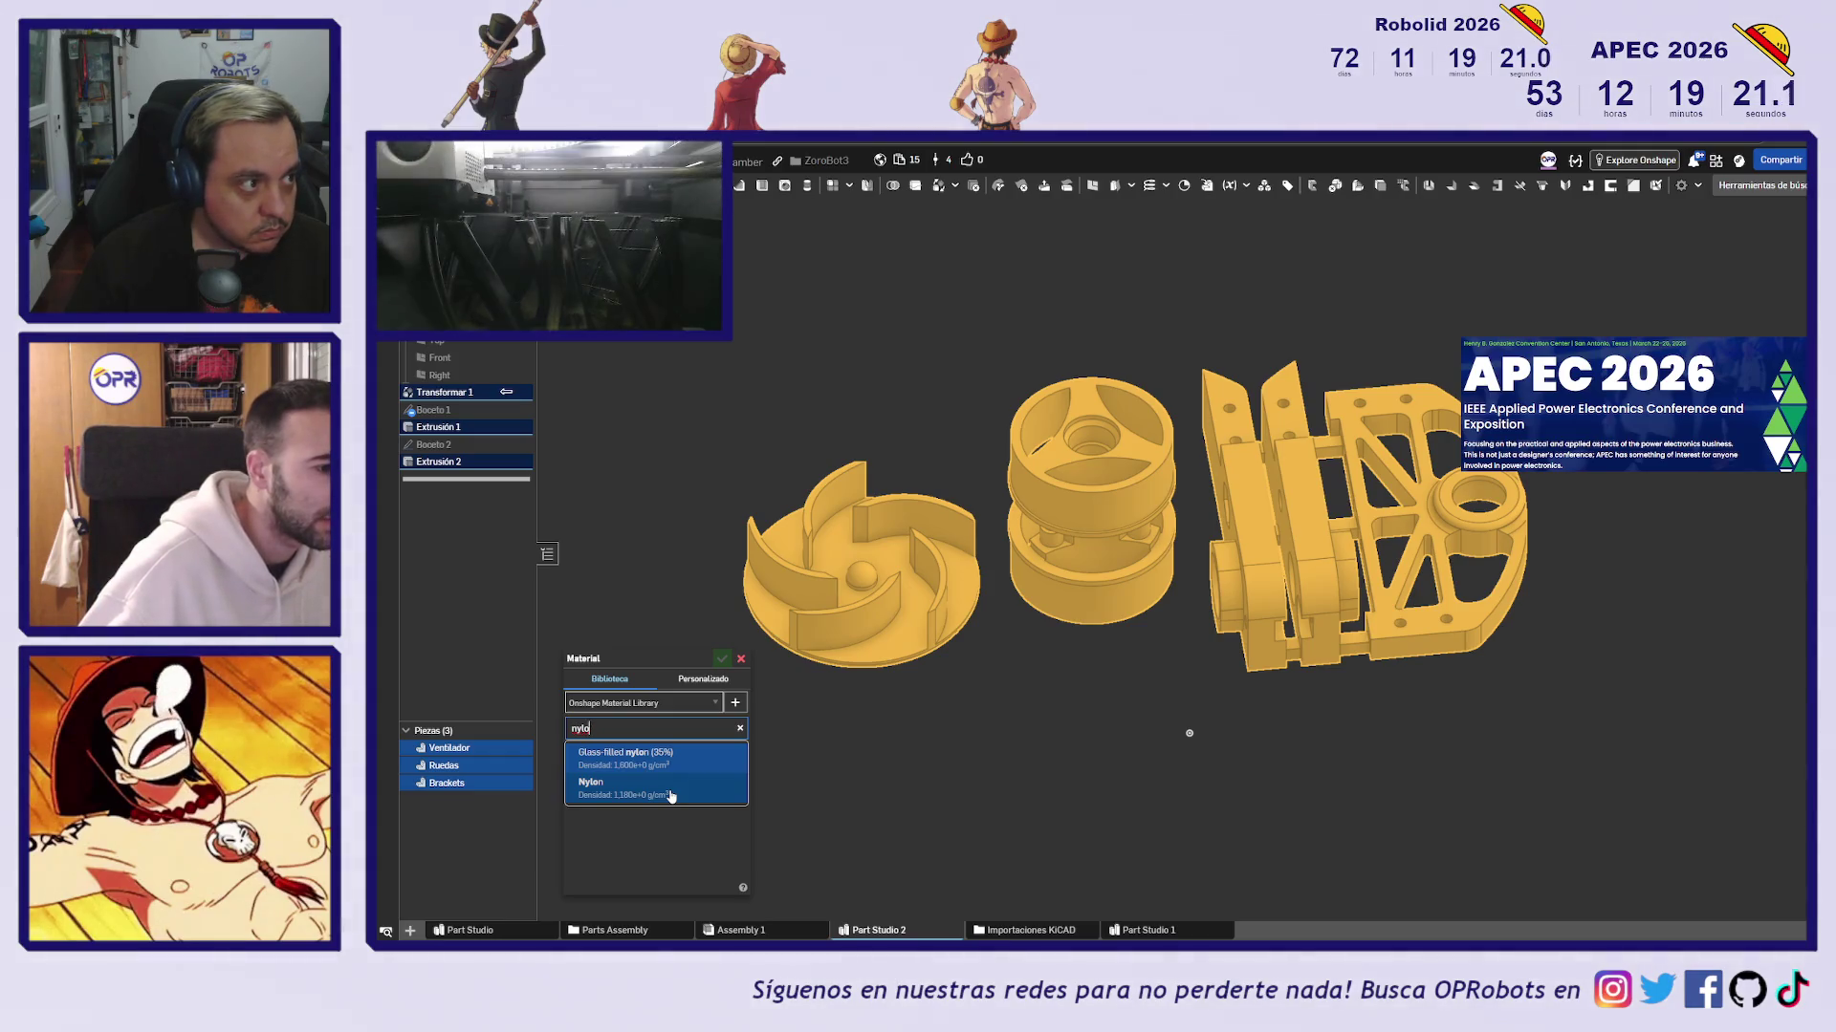
# Assign the three parts a custom material 'SLS NY' with density 0.95 g/cm³ and display their mass properties
pyautogui.click(702, 679)
pyautogui.click(664, 714)
pyautogui.write('0.95')
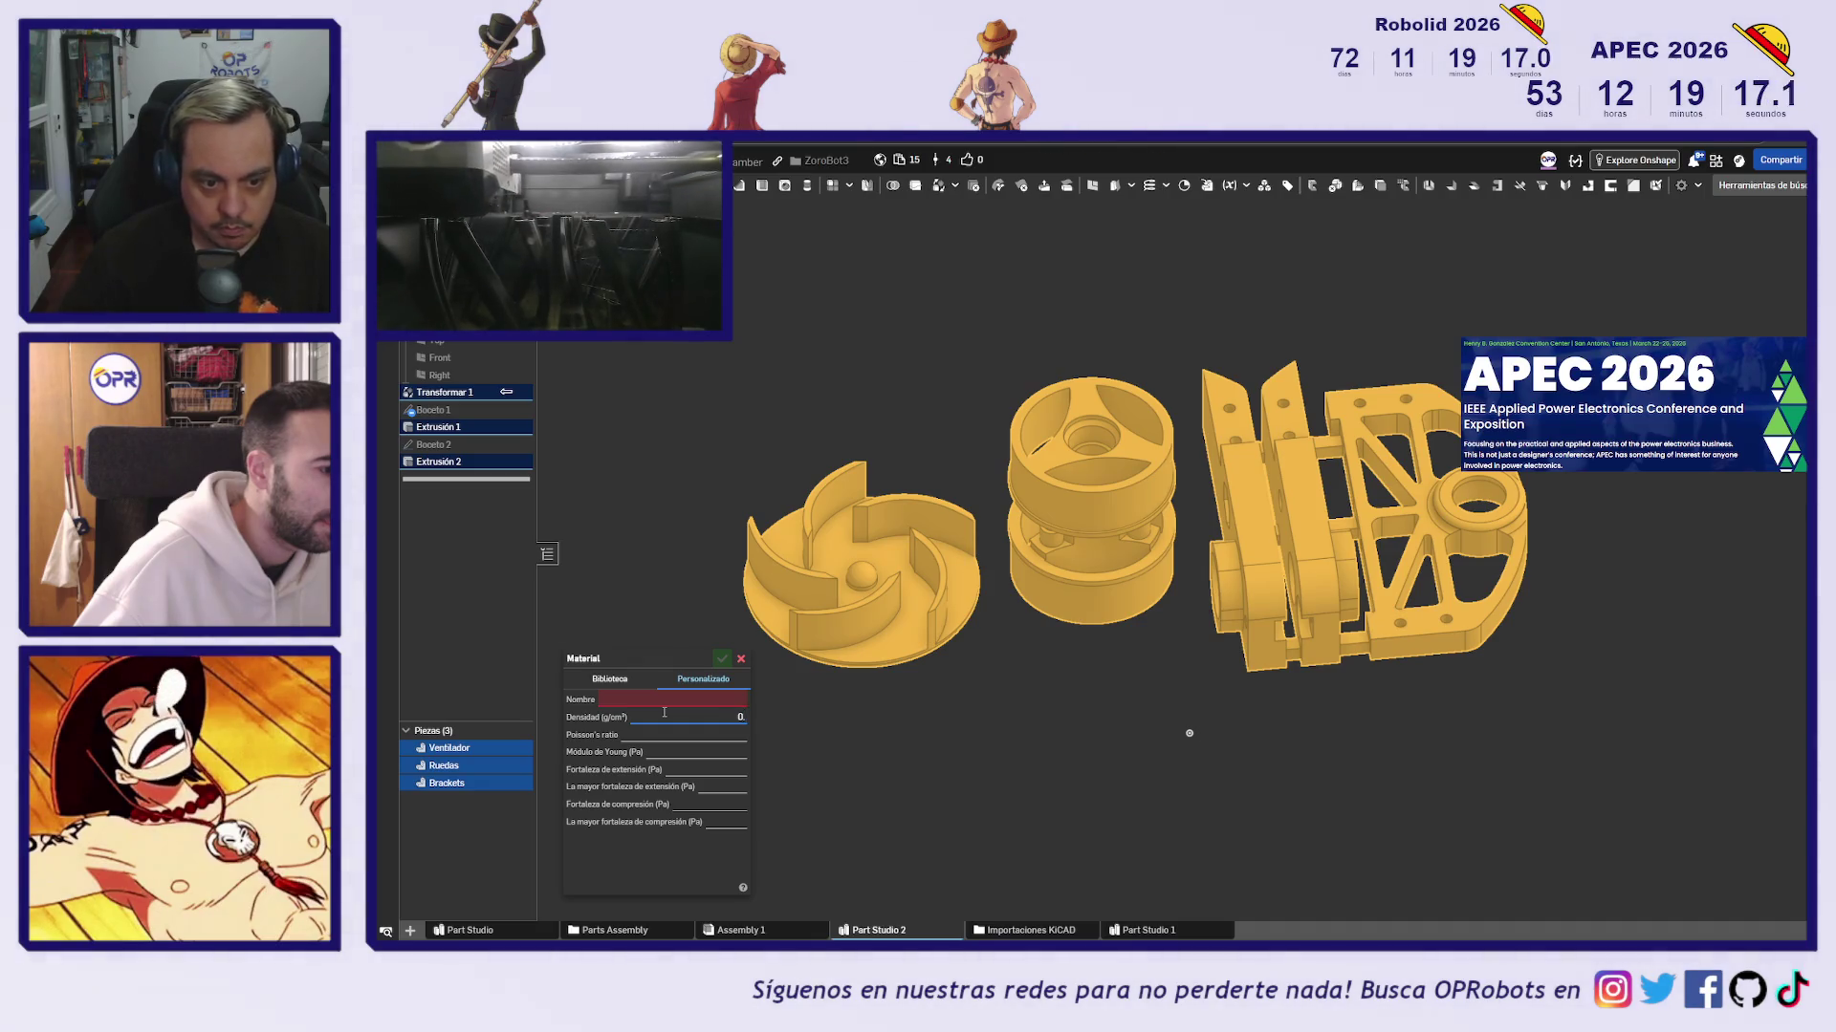
pyautogui.click(657, 702)
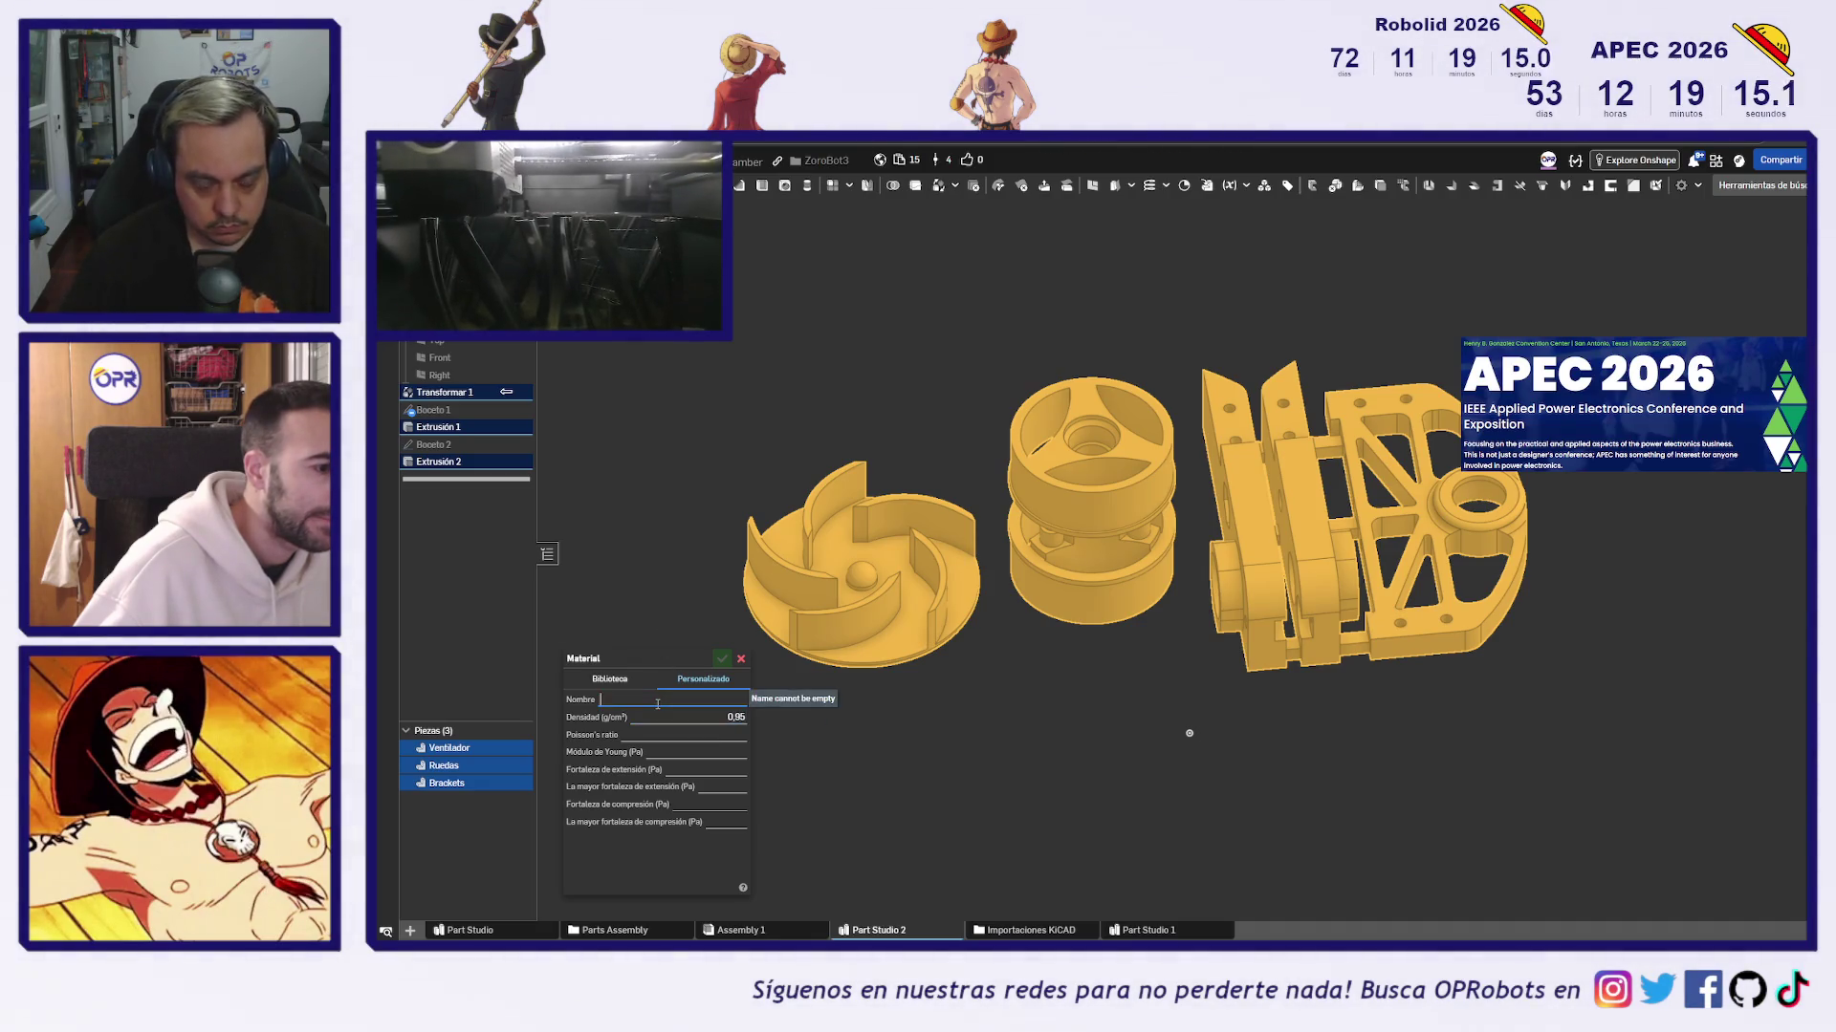
pyautogui.write('SLS NY')
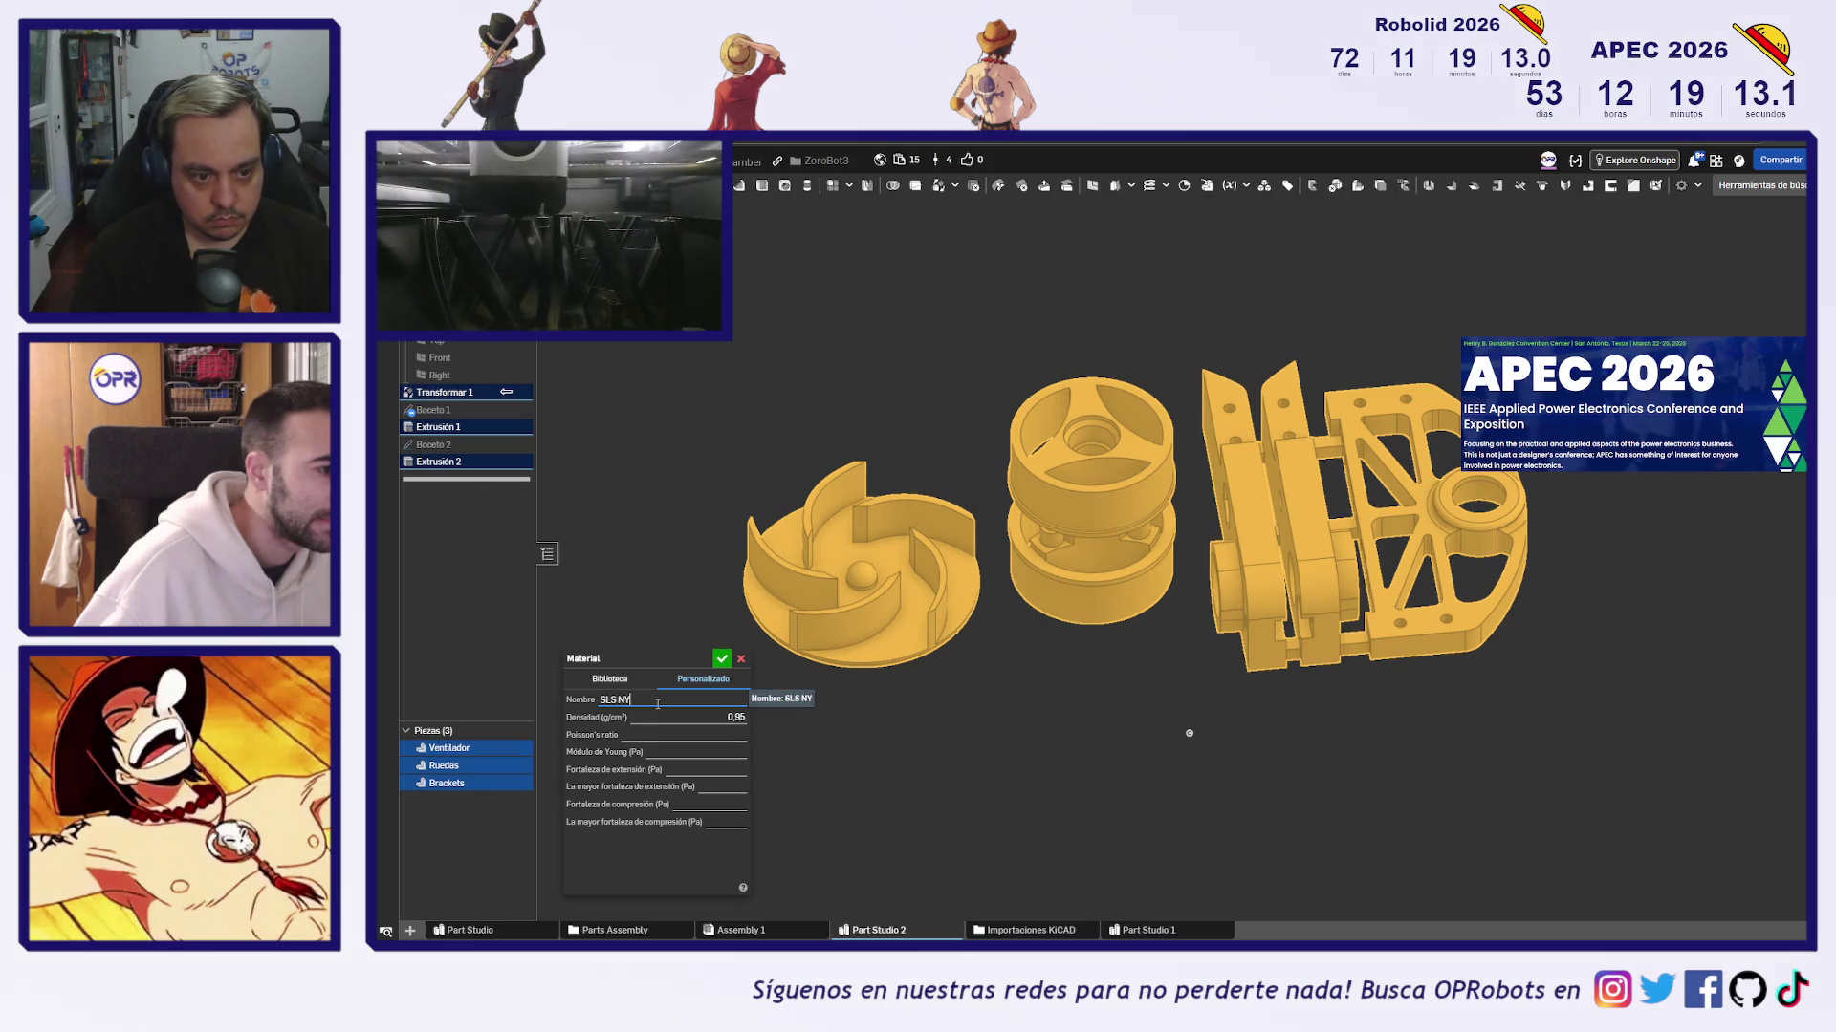
pyautogui.click(721, 659)
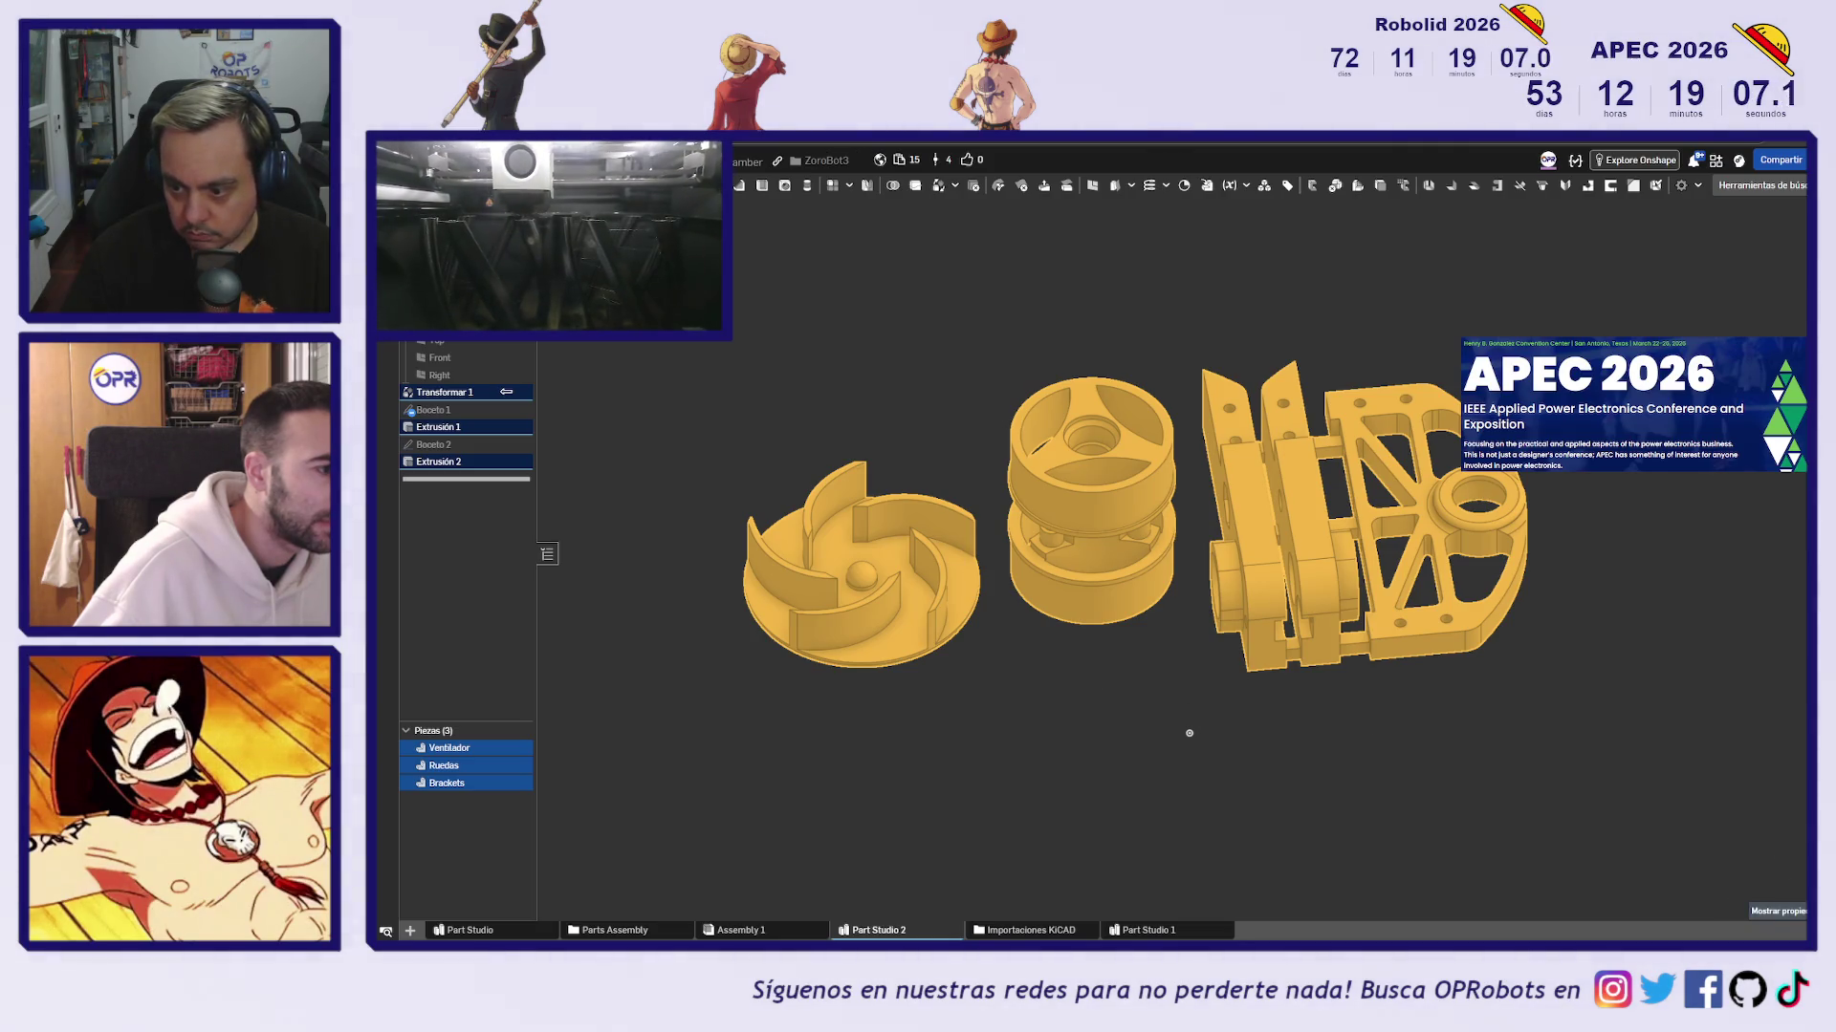
pyautogui.click(1777, 912)
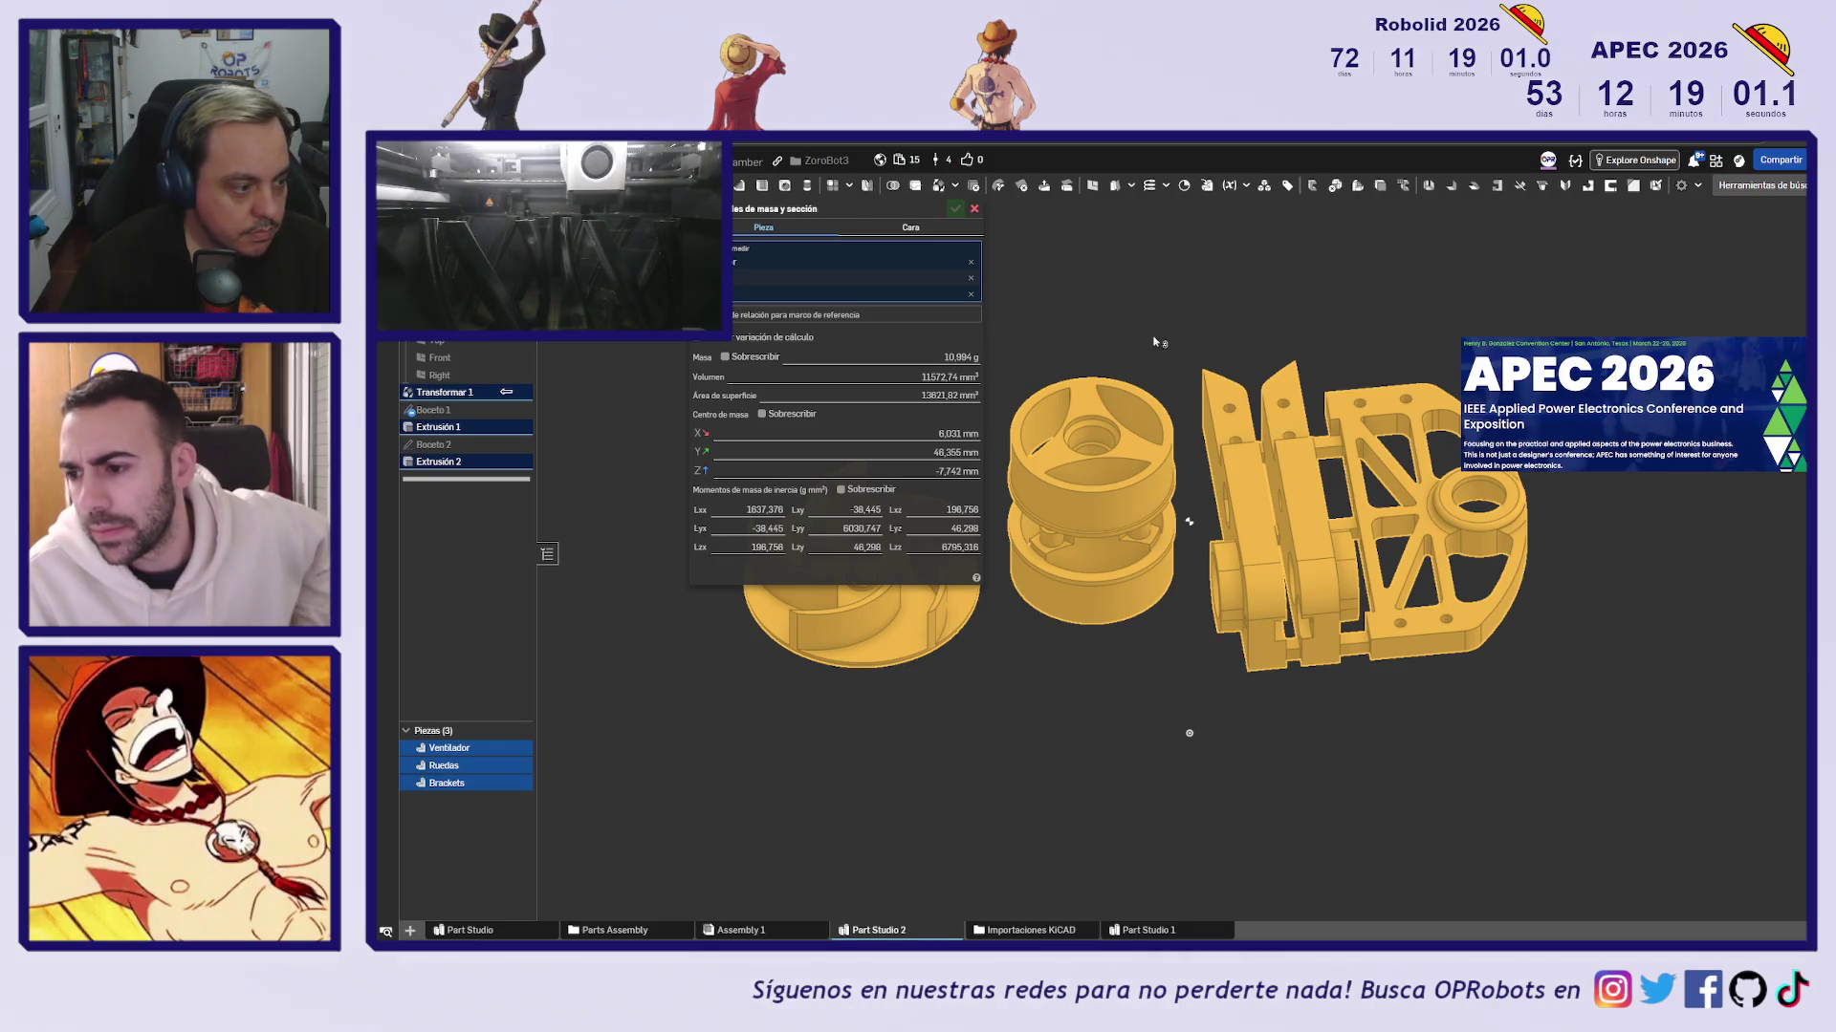
# Orbit to view the parts from above, then return to the JLC3DP quote page
pyautogui.moveTo(1292, 339)
pyautogui.mouseDown(button='right')
pyautogui.moveTo(1262, 304)
pyautogui.moveTo(1385, 500)
pyautogui.moveTo(1434, 474)
pyautogui.mouseUp(button='right')
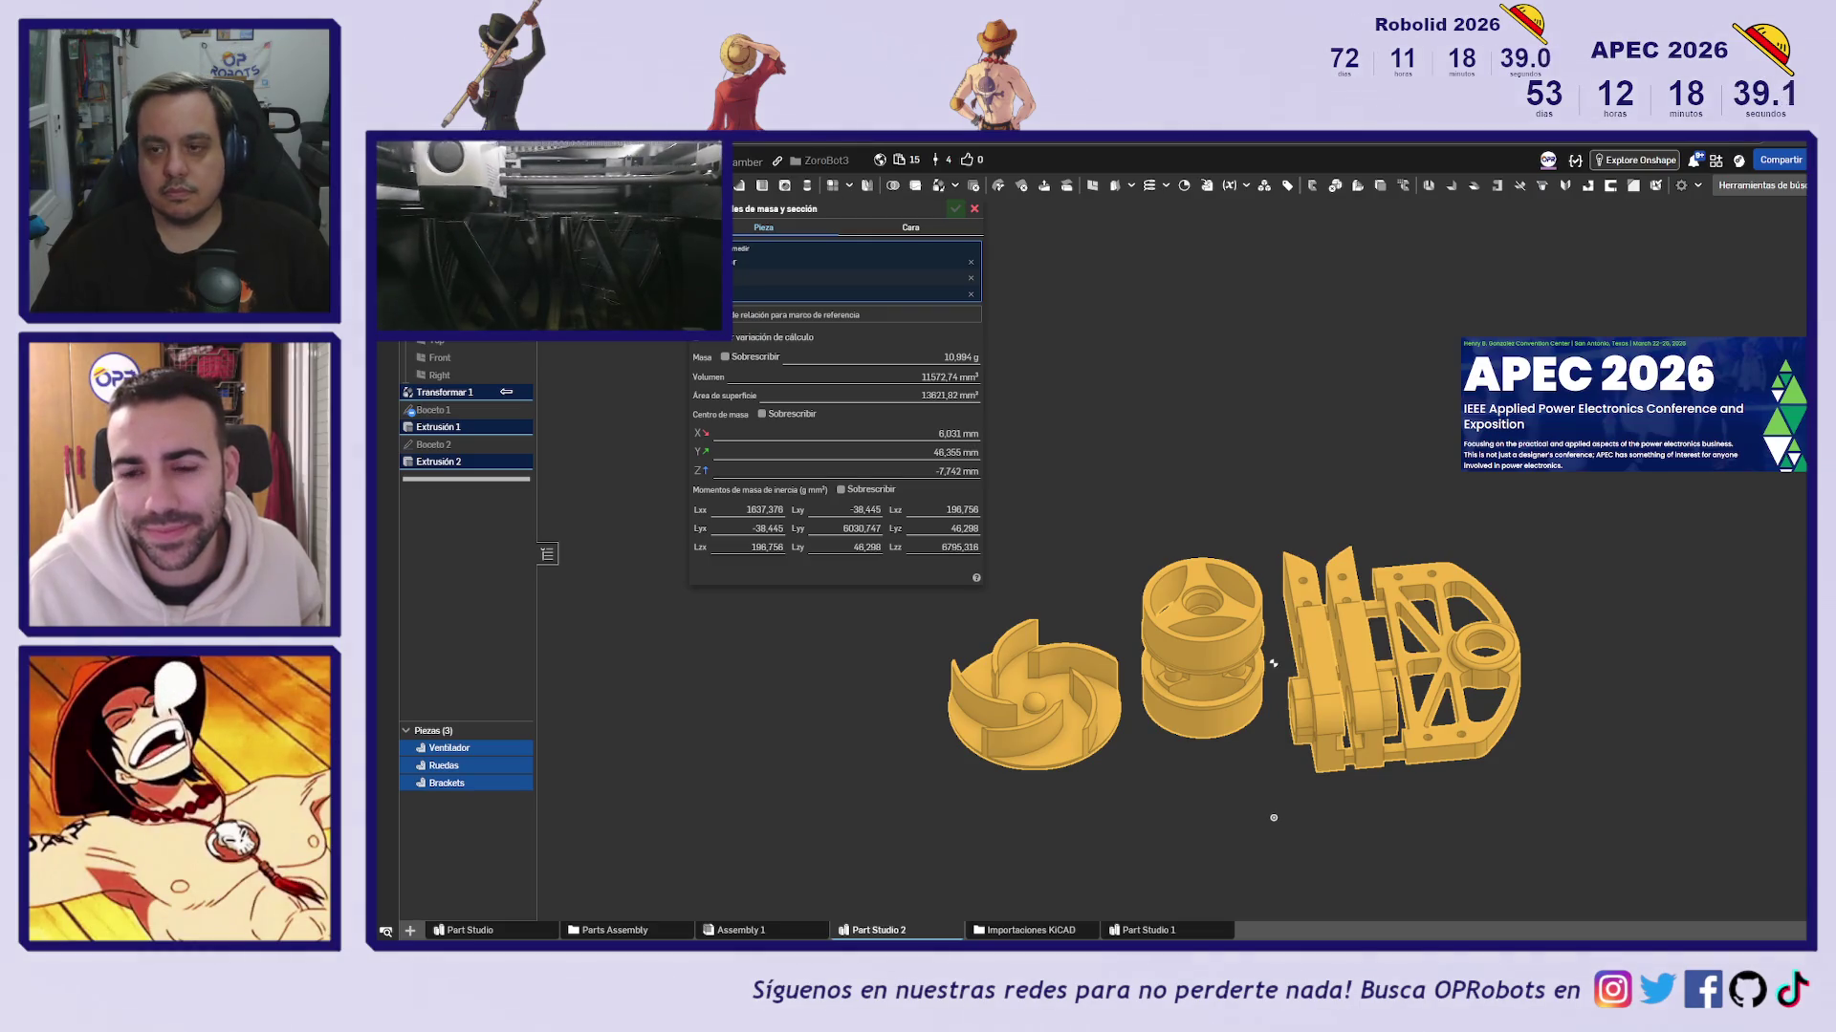
pyautogui.hotkey('ctrl', 'Tab')
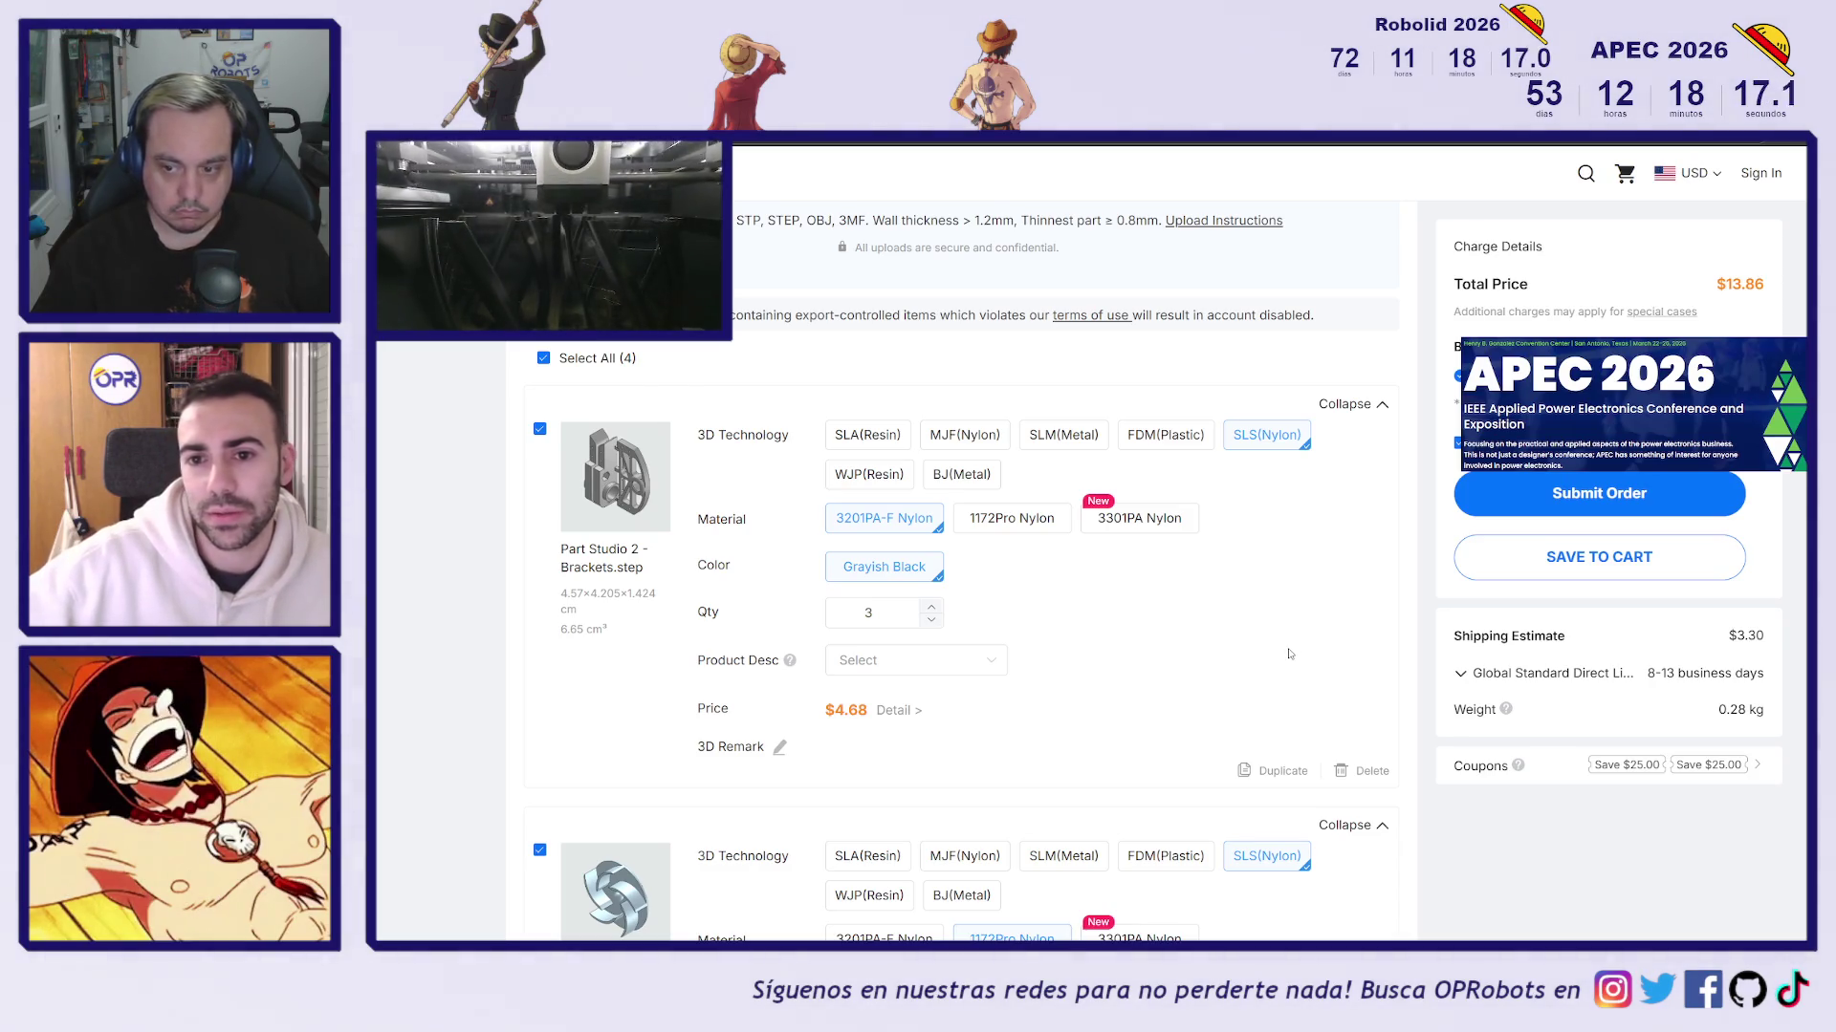
pyautogui.scroll(-5, 1288, 654)
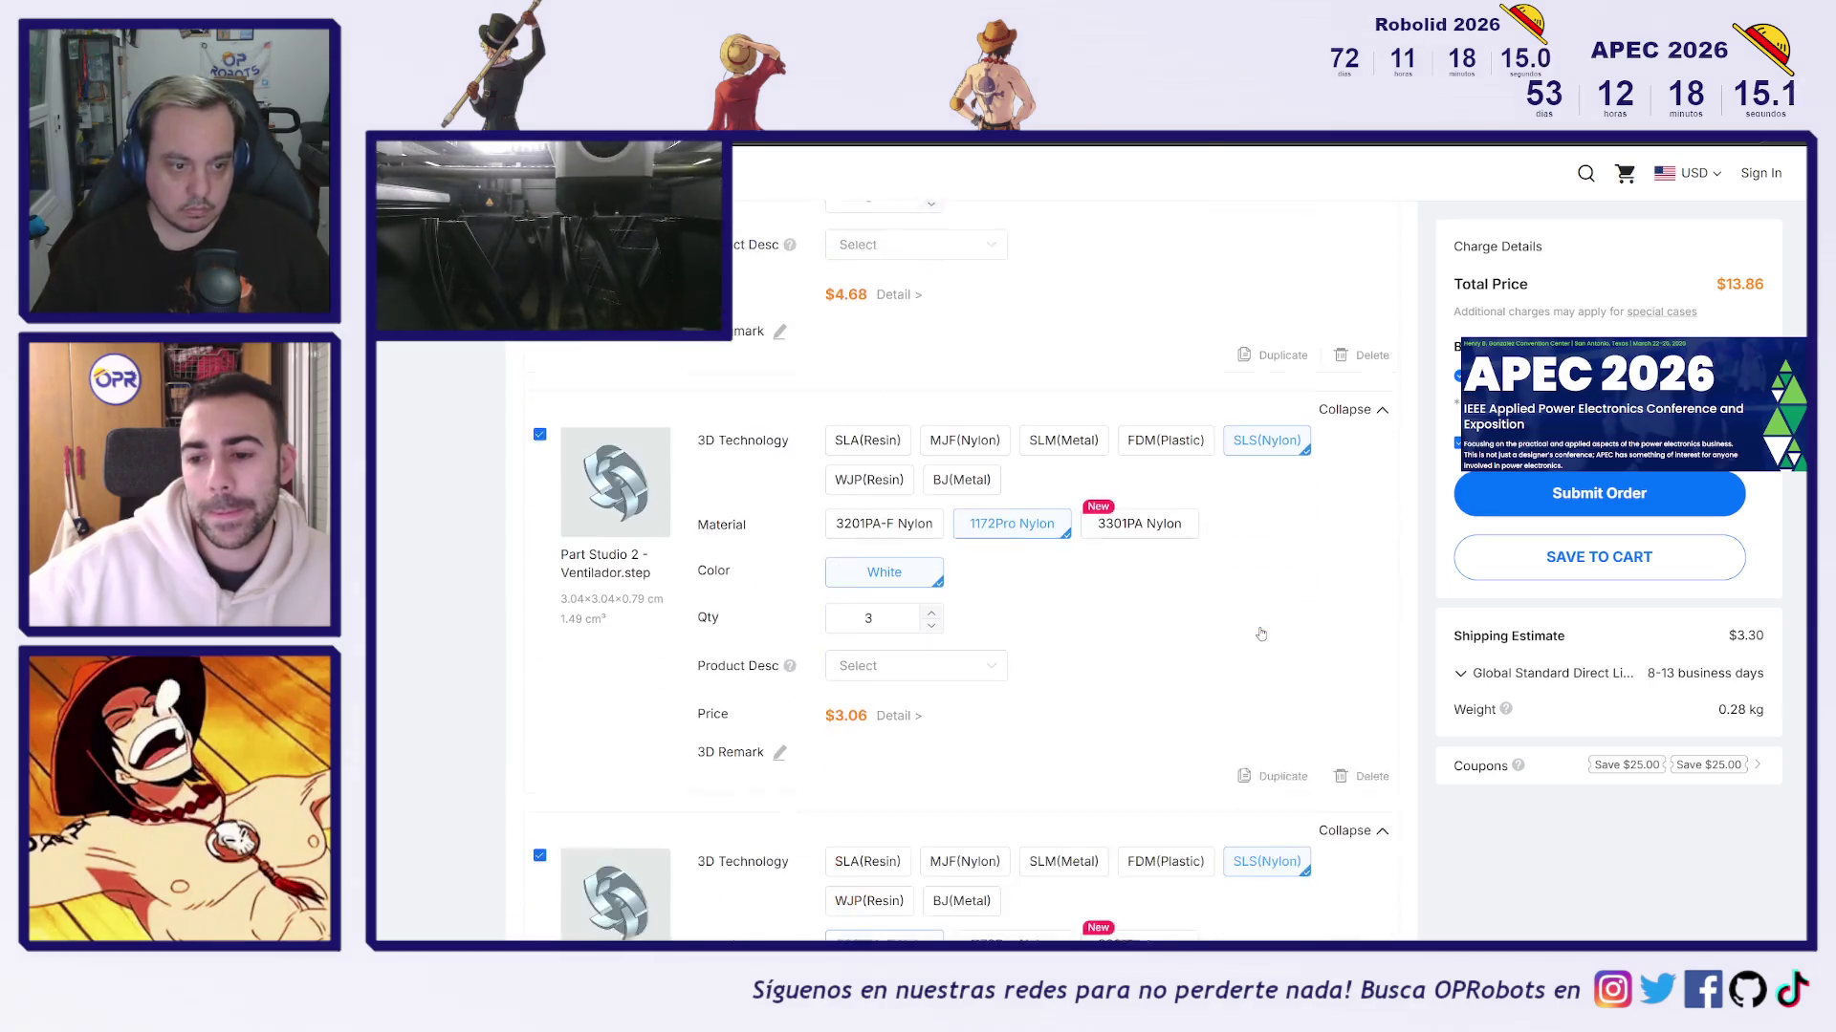
pyautogui.scroll(-5, 1263, 645)
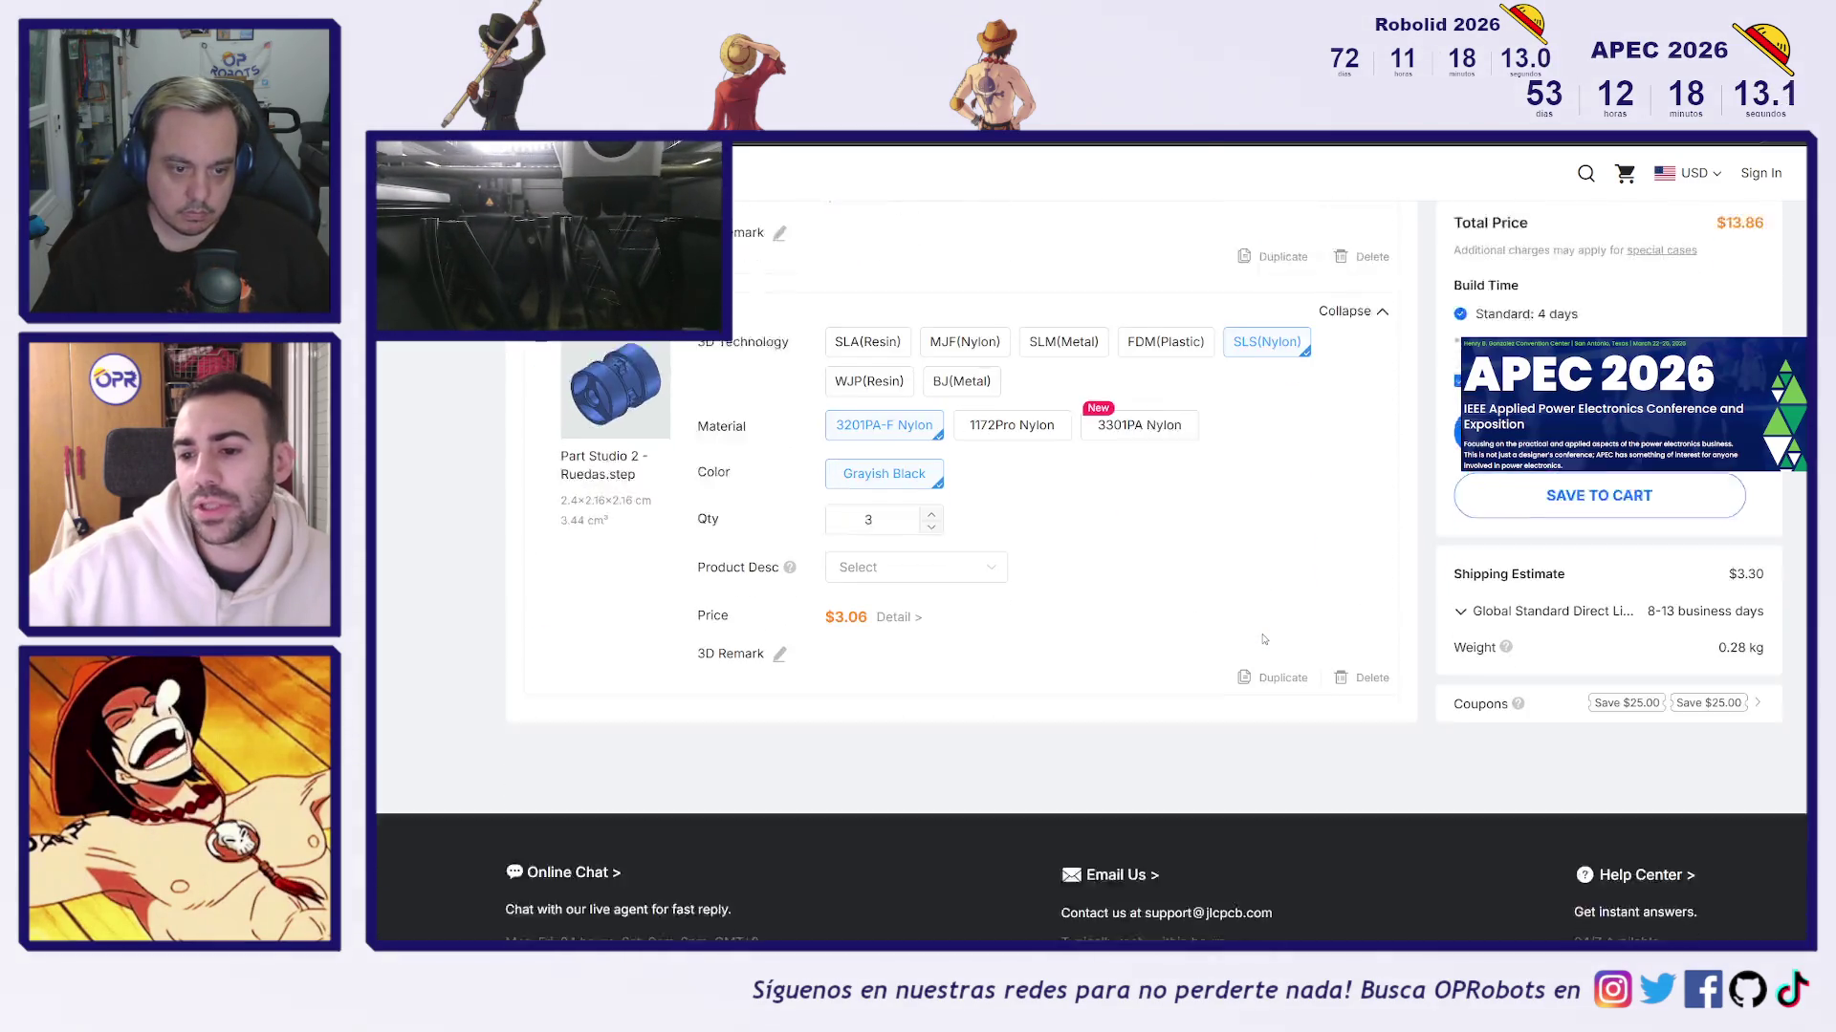
pyautogui.scroll(10, 1281, 687)
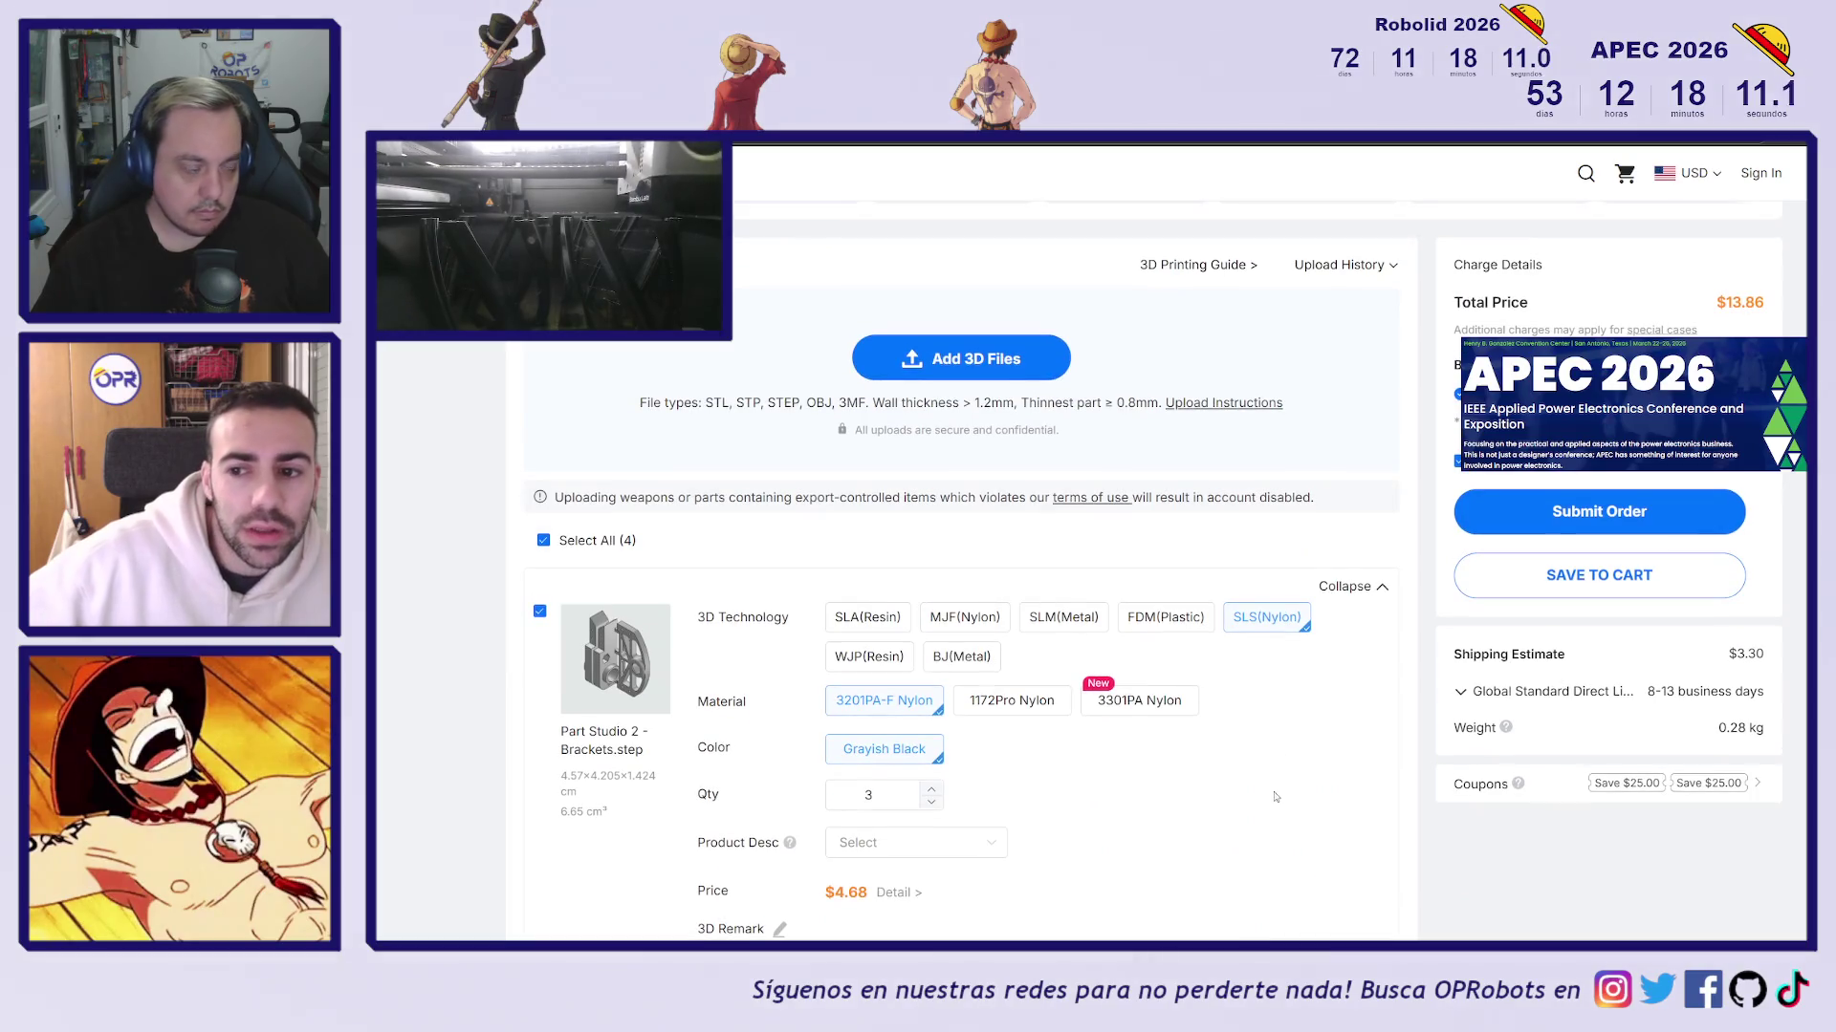